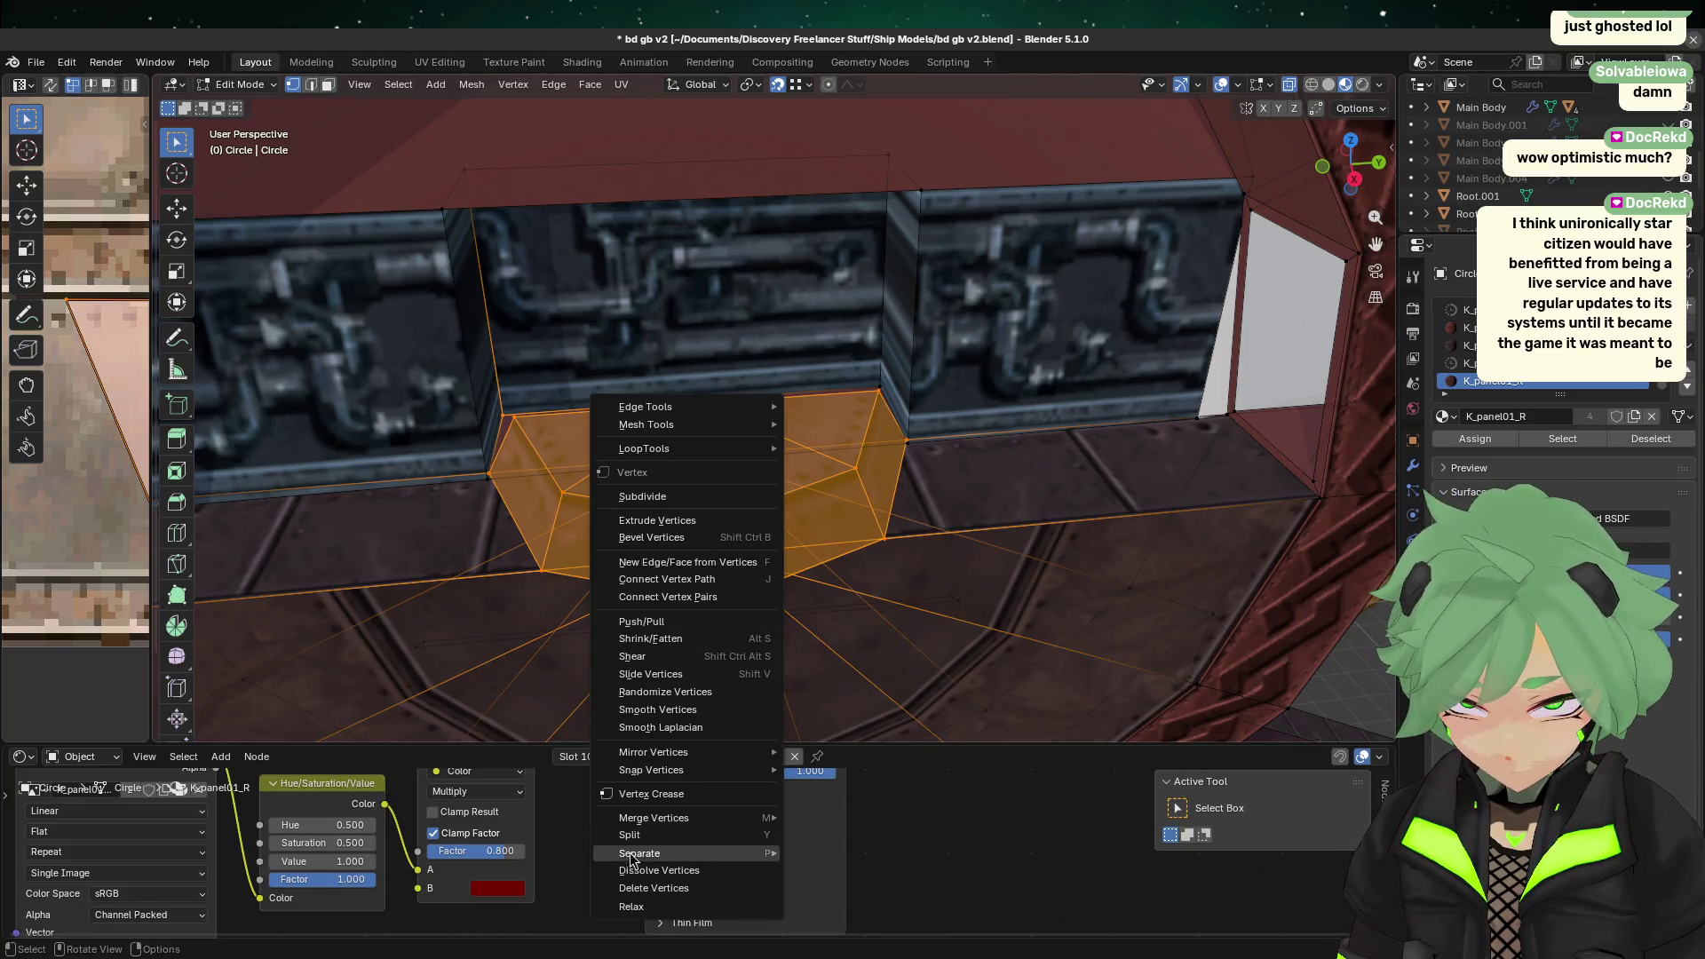
# Step: Separate the selected riveted panel faces into a new object, Circle.001, and select it
pyautogui.moveTo(635, 854)
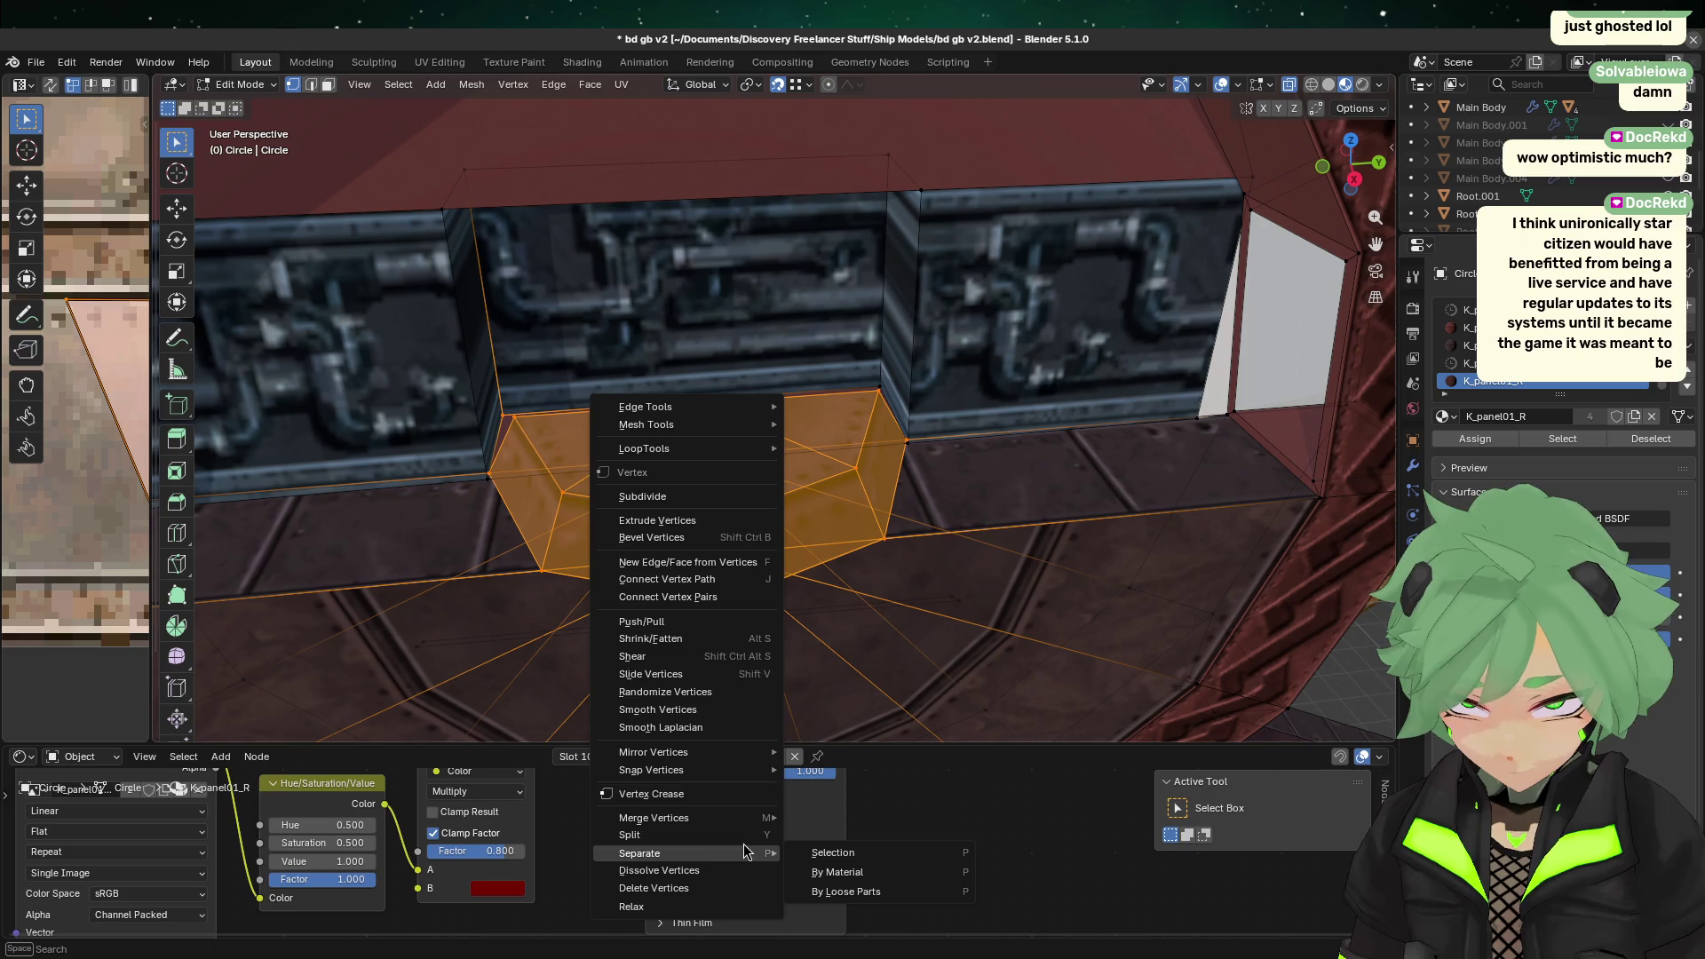
pyautogui.click(840, 854)
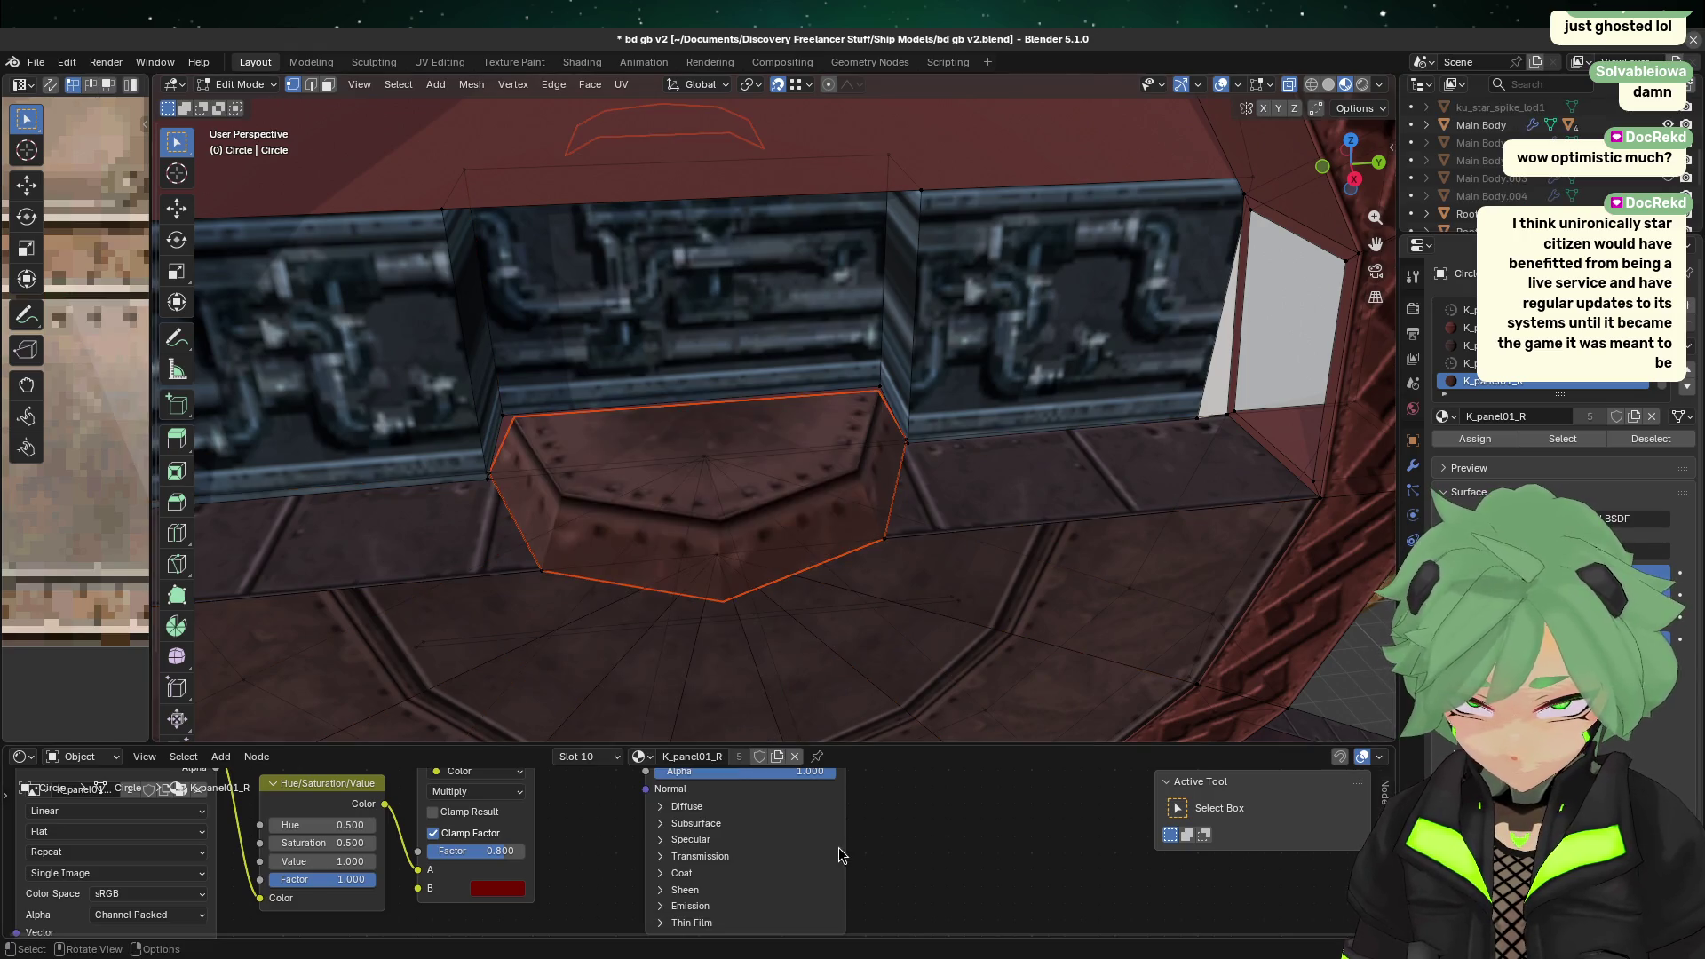
pyautogui.press('Tab')
pyautogui.click(771, 456)
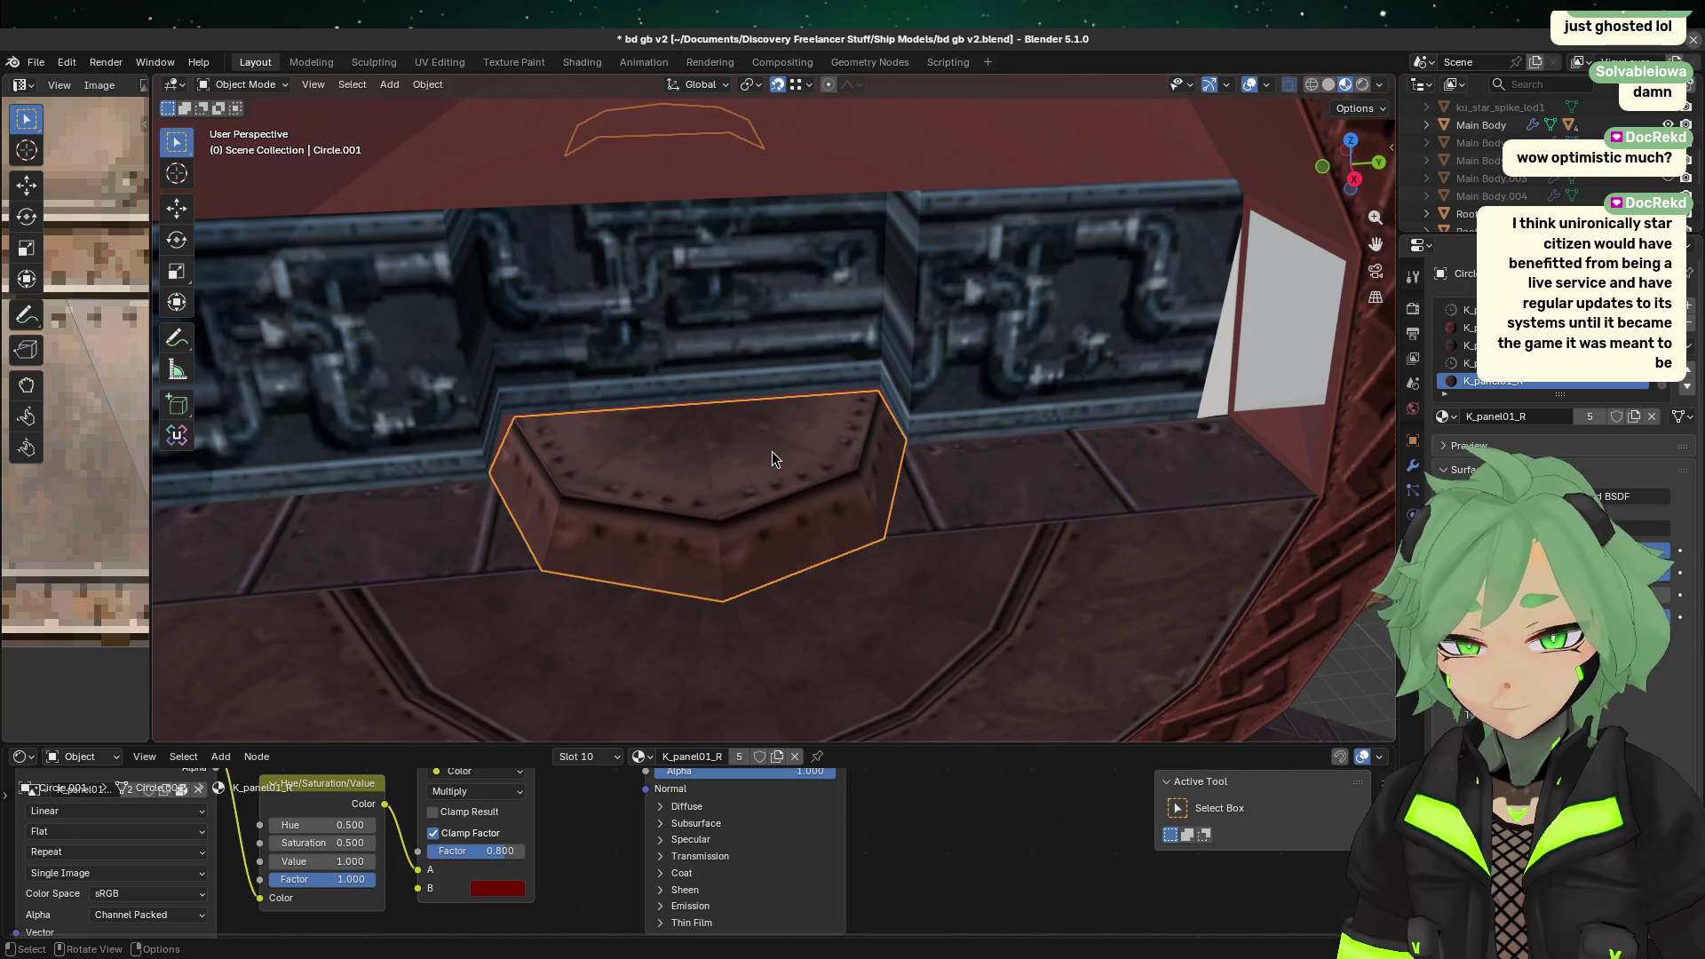
# Step: Select the separated panel object and paste a copy of it
pyautogui.scroll(-2, 772, 455)
pyautogui.press('Tab')
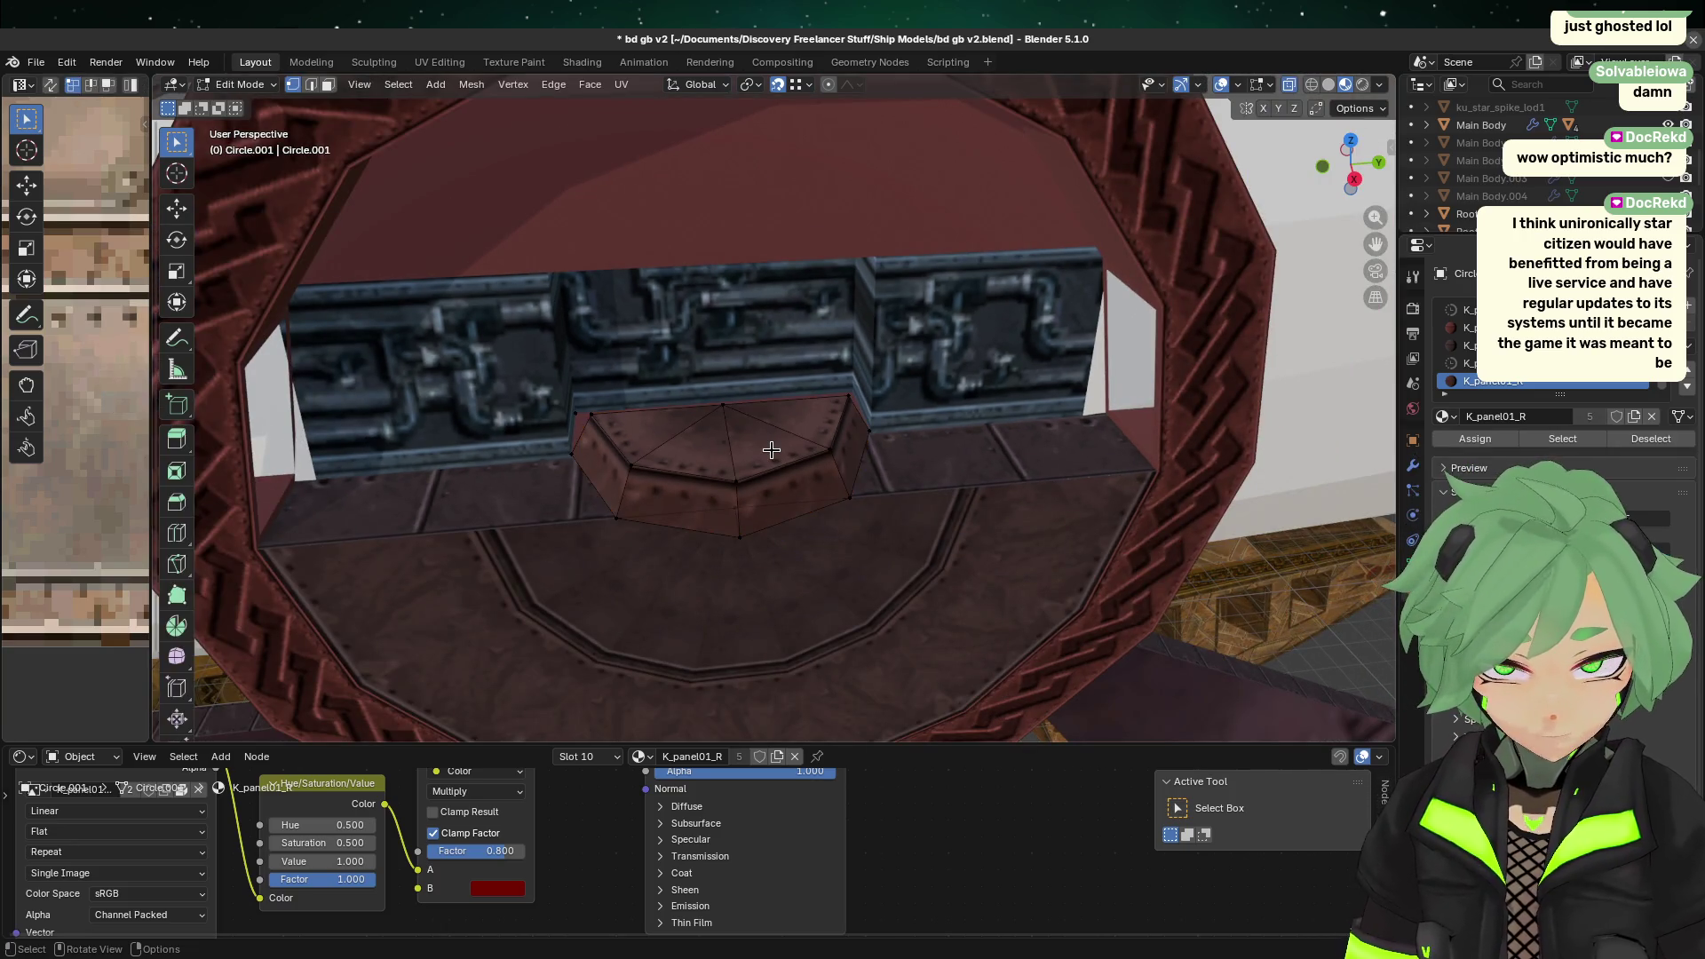
pyautogui.press('a')
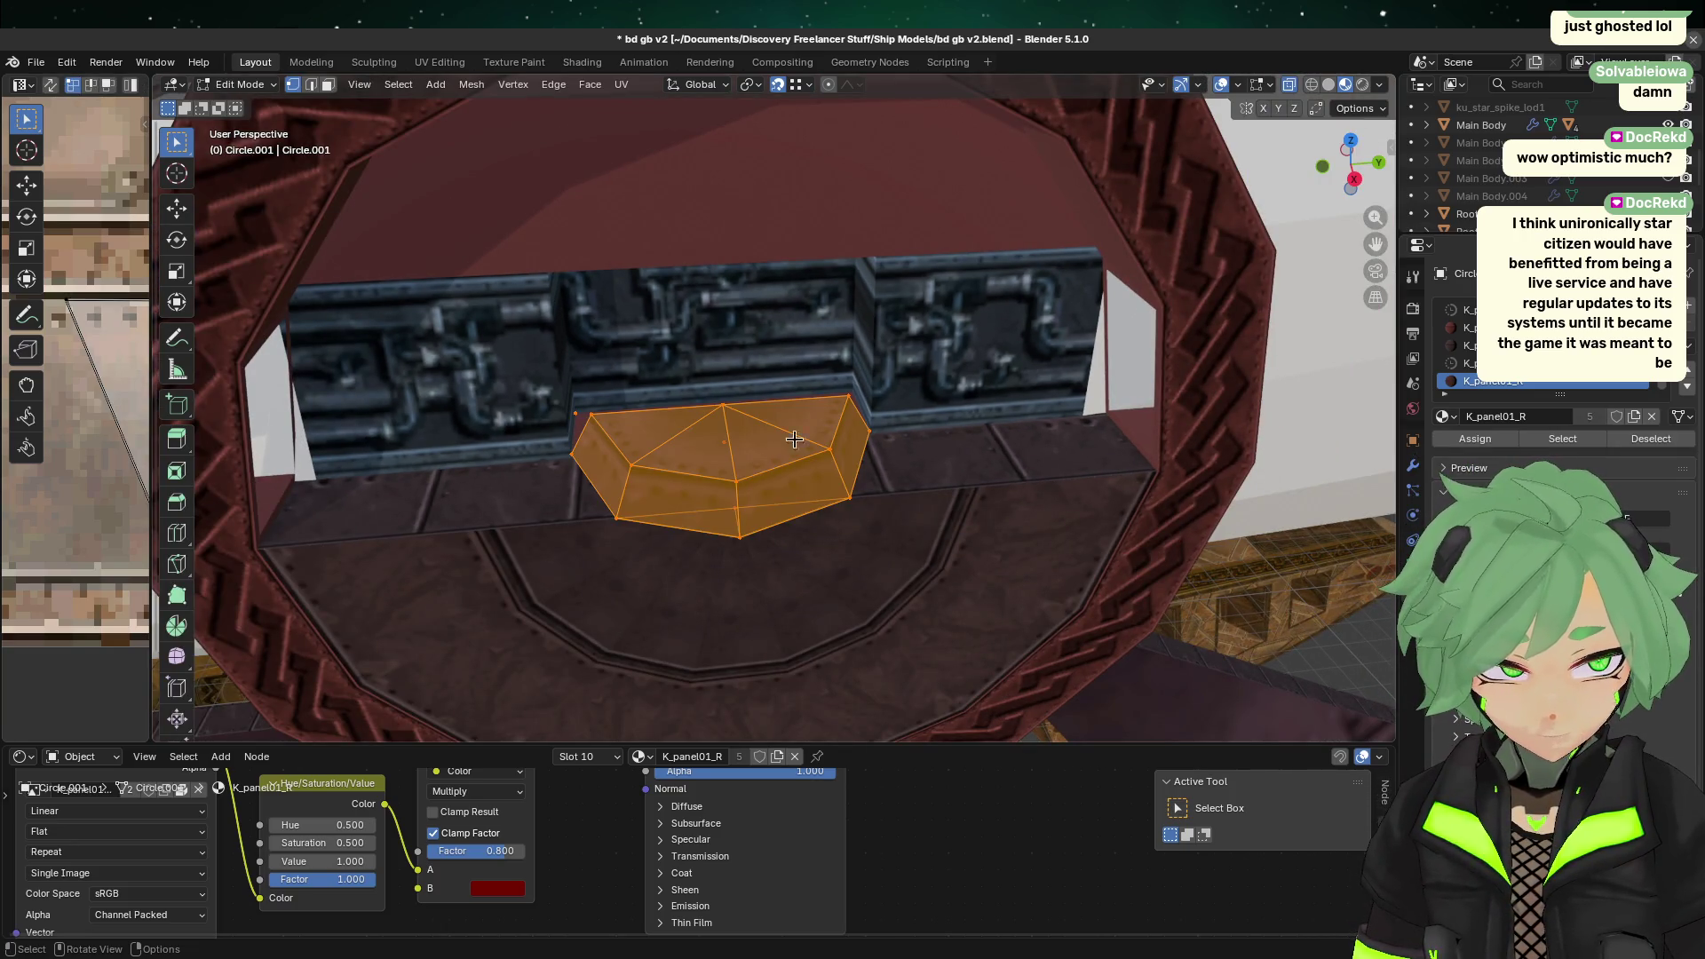
pyautogui.press('Tab')
pyautogui.click(845, 723)
pyautogui.click(725, 440)
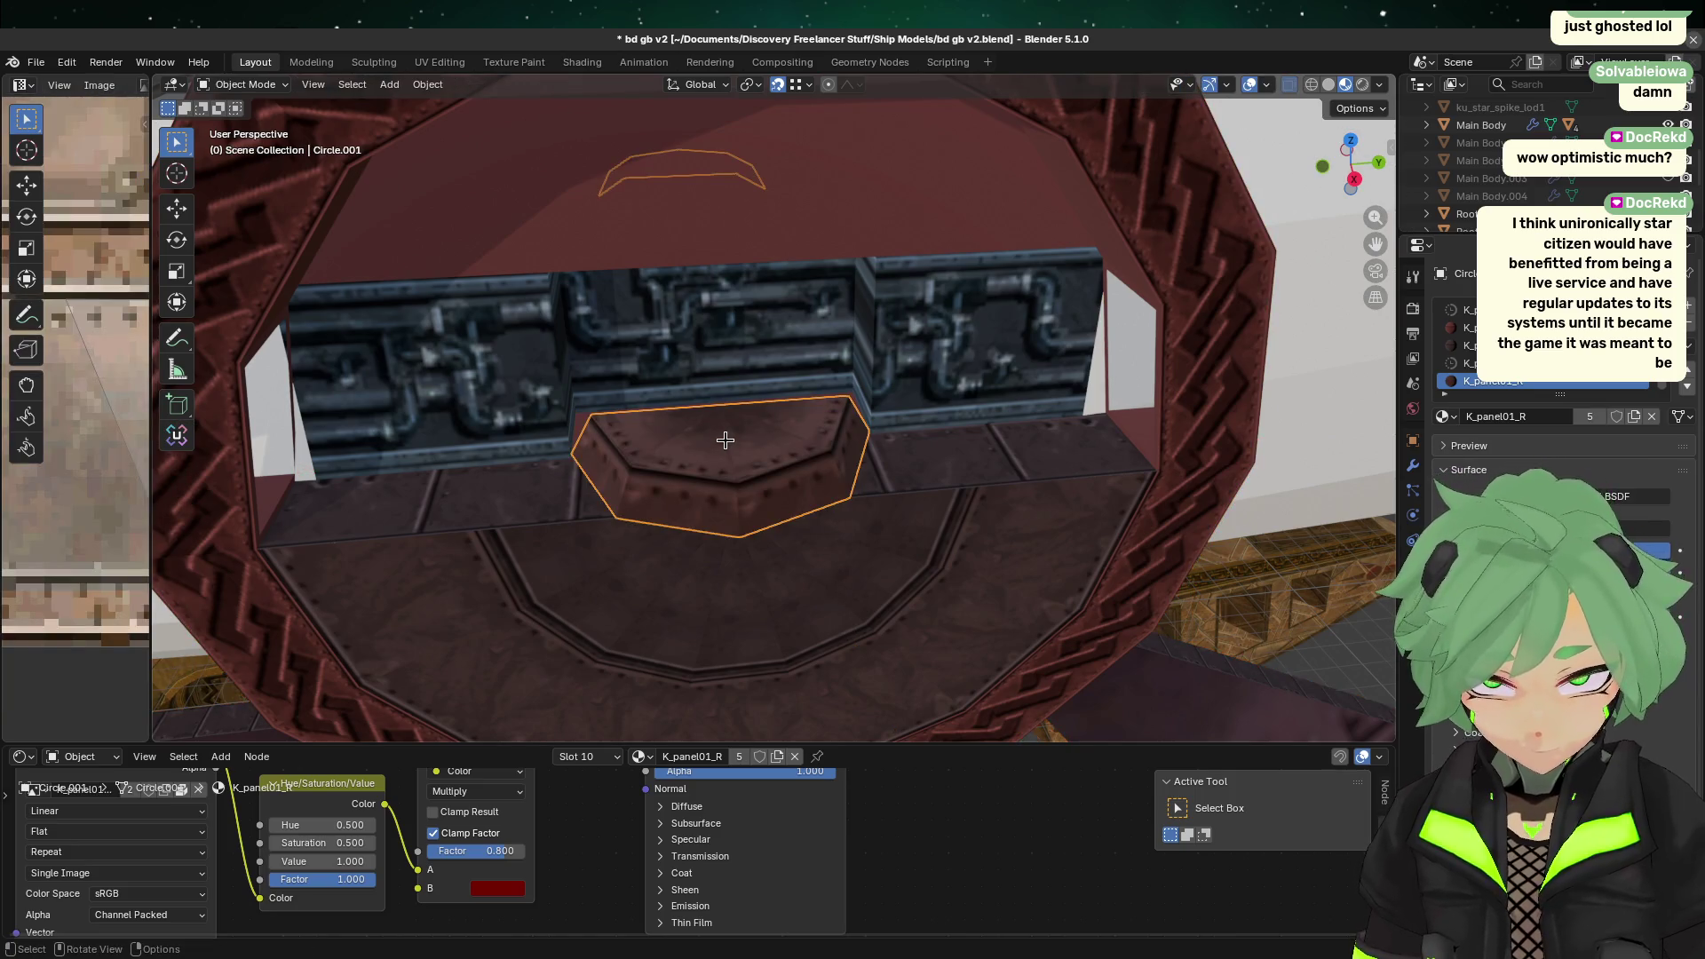
pyautogui.hotkey('ctrl', 'v')
# Step: Rotate the pasted panel's mesh 180° about the Z axis
pyautogui.press('Tab')
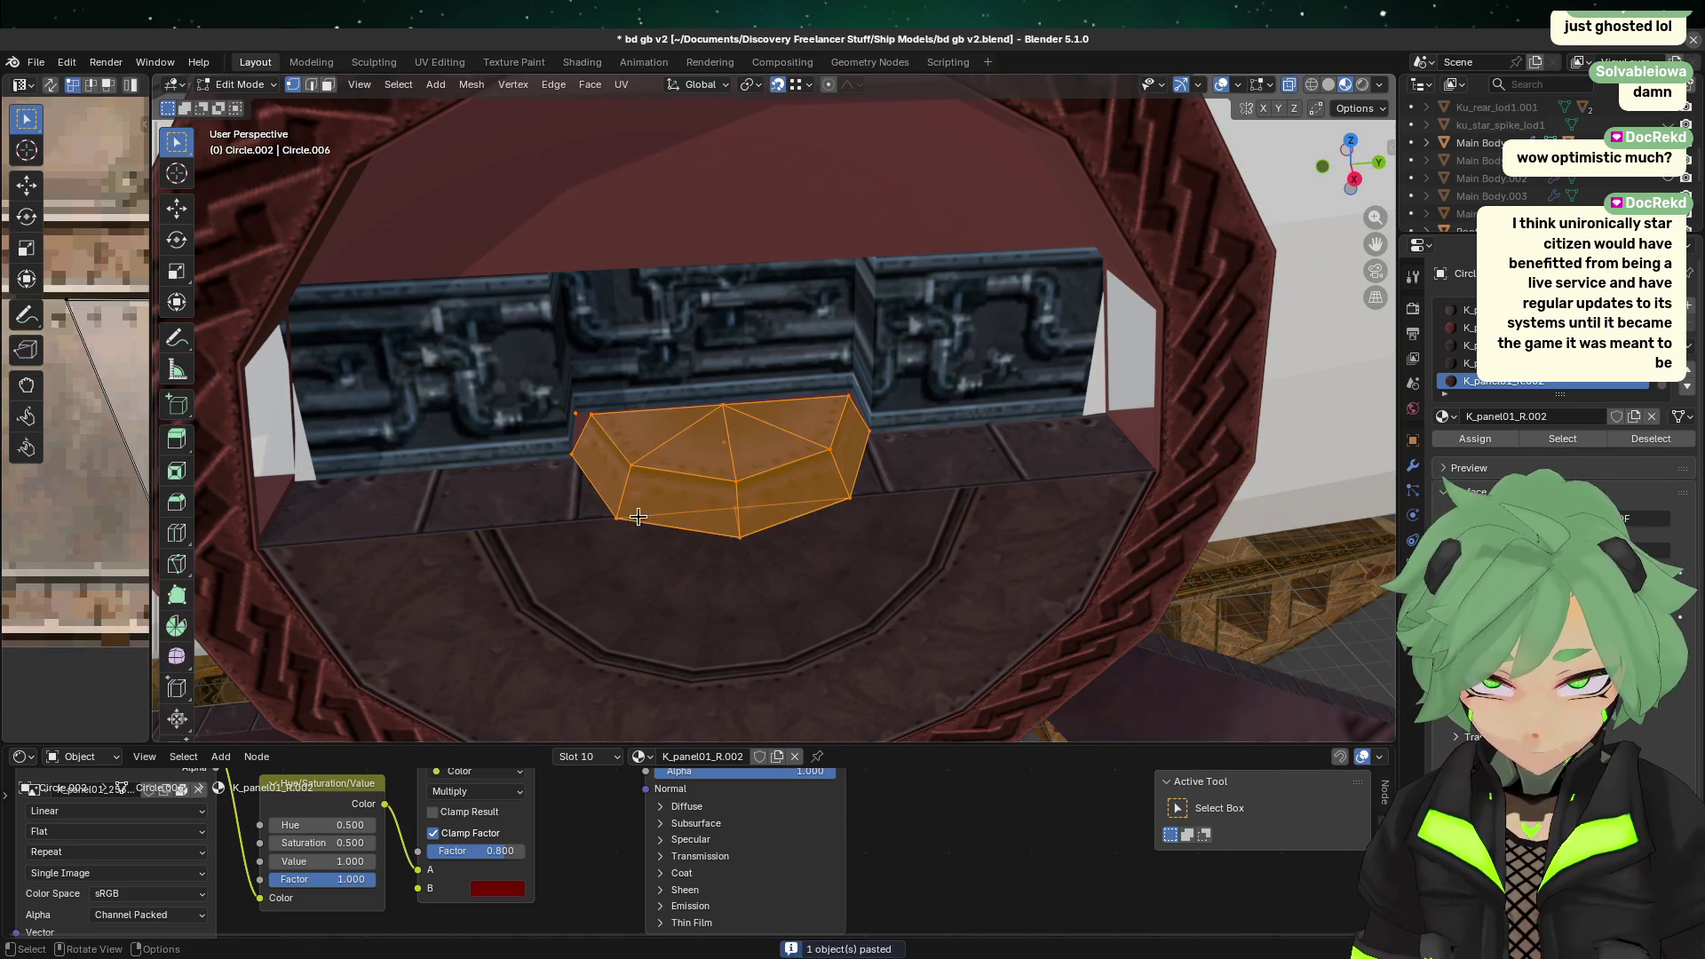
pyautogui.press('r')
pyautogui.press('z')
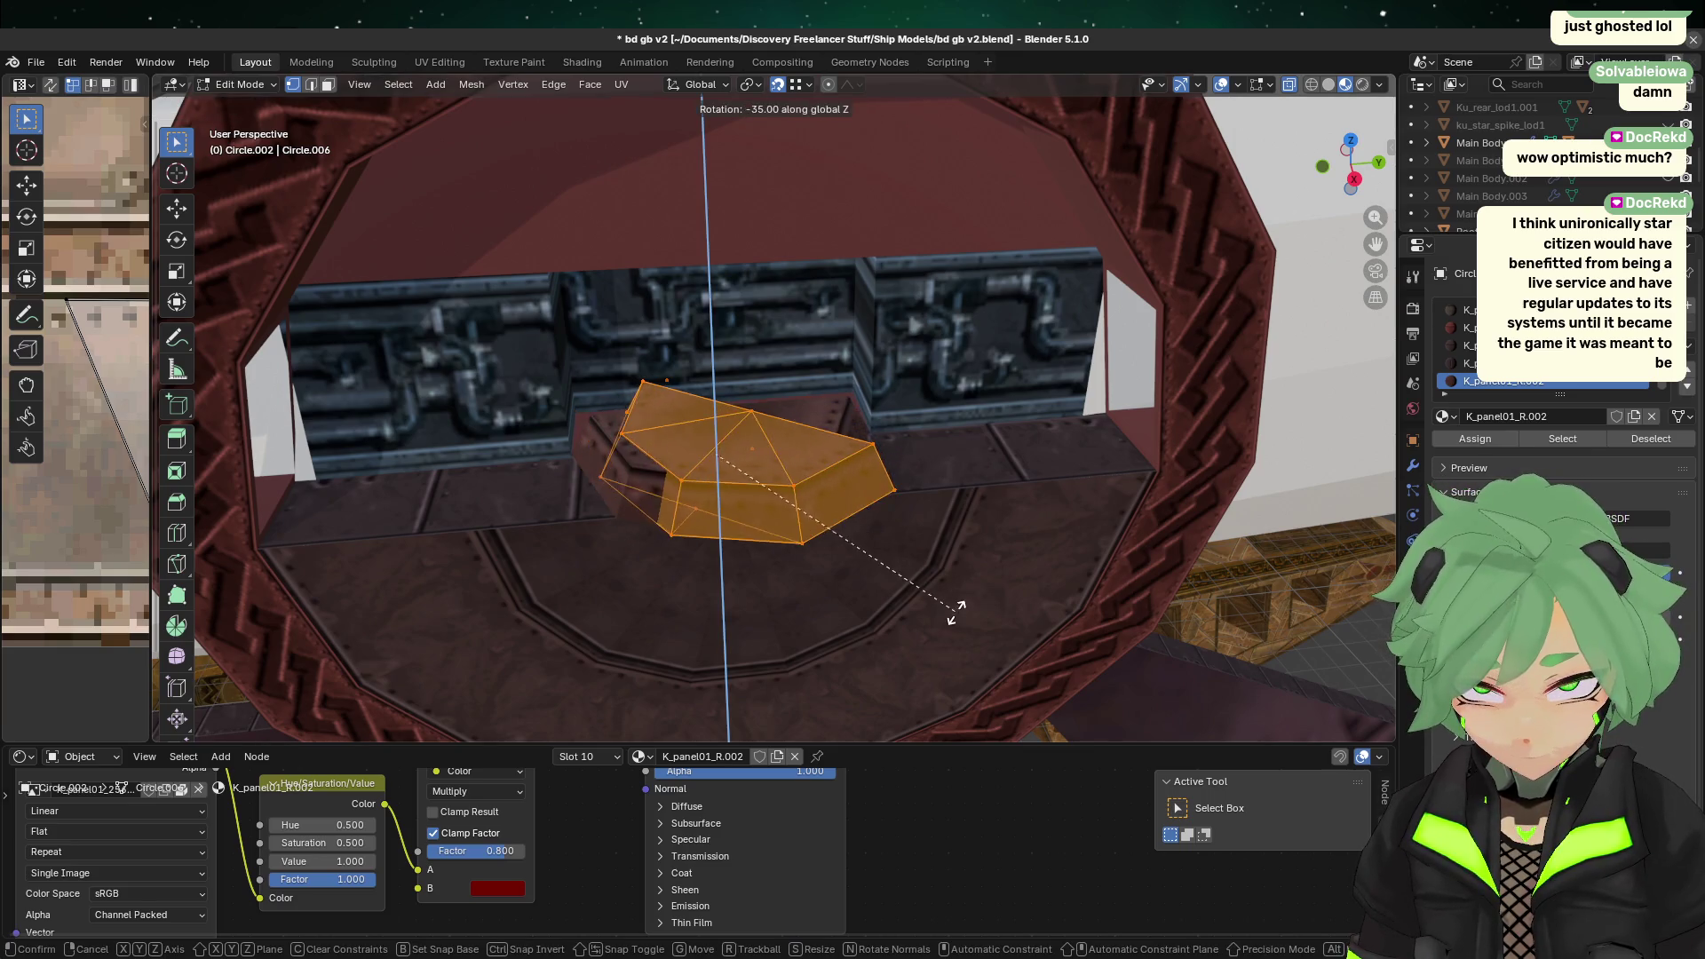
pyautogui.rightClick(589, 466)
pyautogui.write('rz')
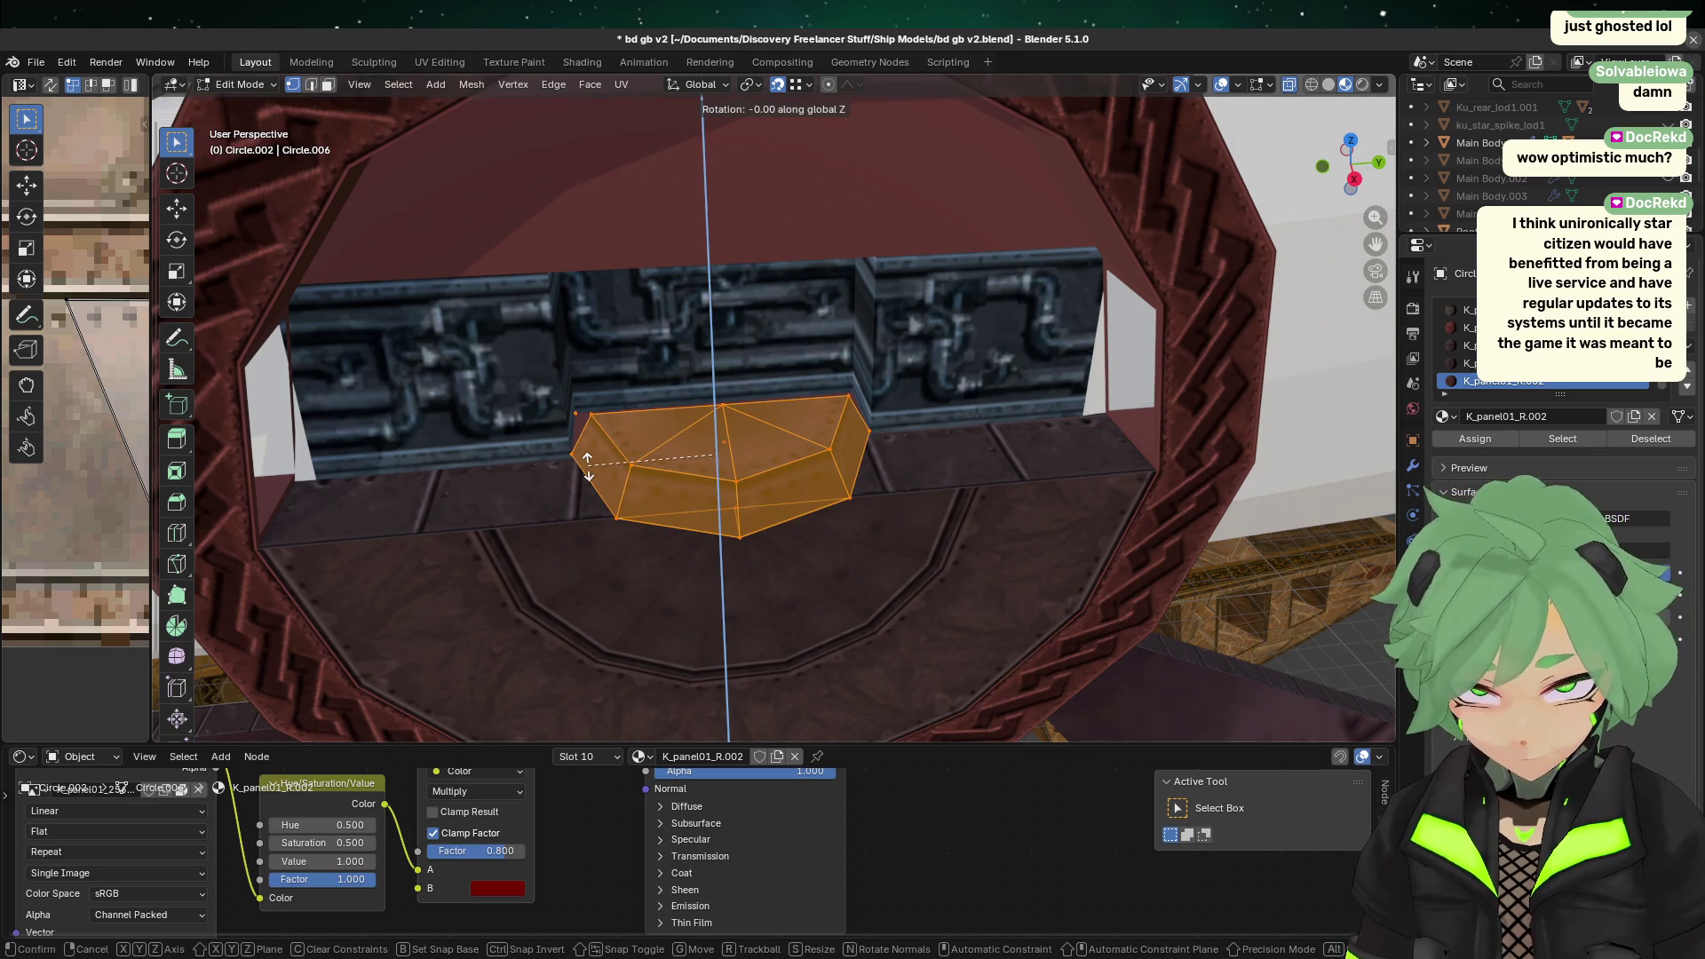
pyautogui.write('180')
pyautogui.press('Return')
pyautogui.moveTo(680, 463)
pyautogui.mouseDown(button='middle')
pyautogui.moveTo(859, 550)
pyautogui.moveTo(983, 362)
pyautogui.mouseUp(button='middle')
pyautogui.moveTo(1112, 405); pyautogui.dragTo(805, 471, button='middle')
# Step: Shift the pasted panel along X away from the original
pyautogui.press('g')
pyautogui.press('x')
pyautogui.rightClick(944, 442)
pyautogui.press('g')
pyautogui.press('x')
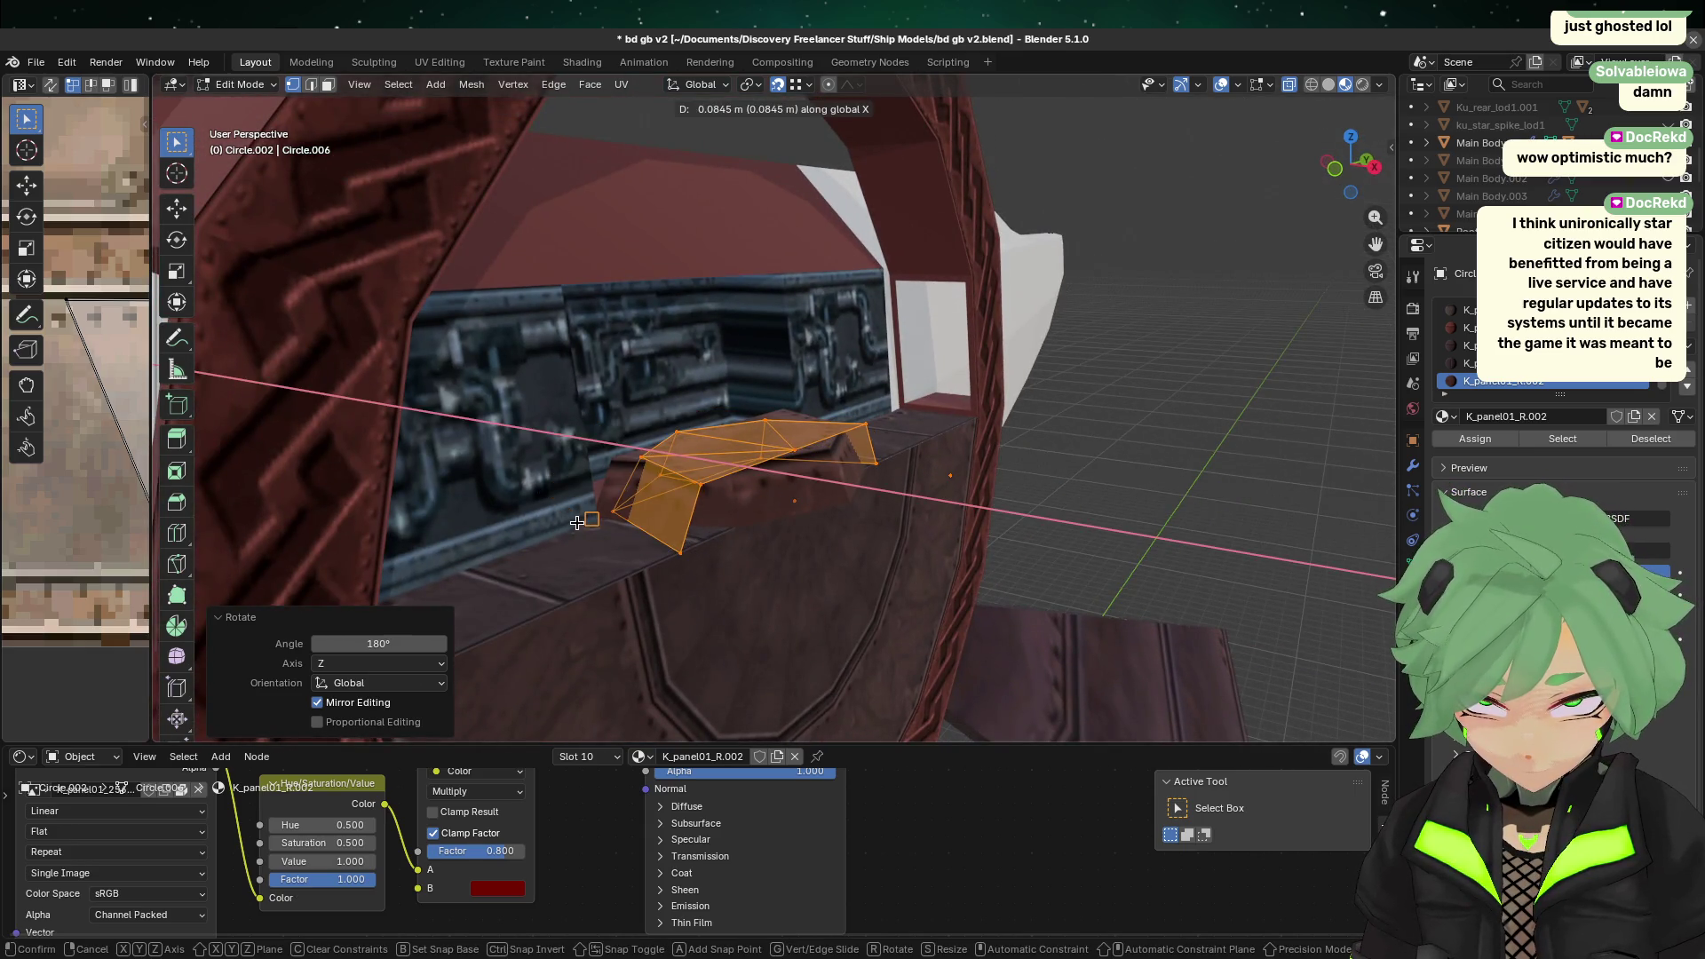
pyautogui.rightClick(577, 522)
pyautogui.moveTo(956, 536)
pyautogui.mouseDown(button='middle')
pyautogui.moveTo(696, 533)
pyautogui.moveTo(720, 646)
pyautogui.mouseUp(button='middle')
pyautogui.press('g')
pyautogui.press('x')
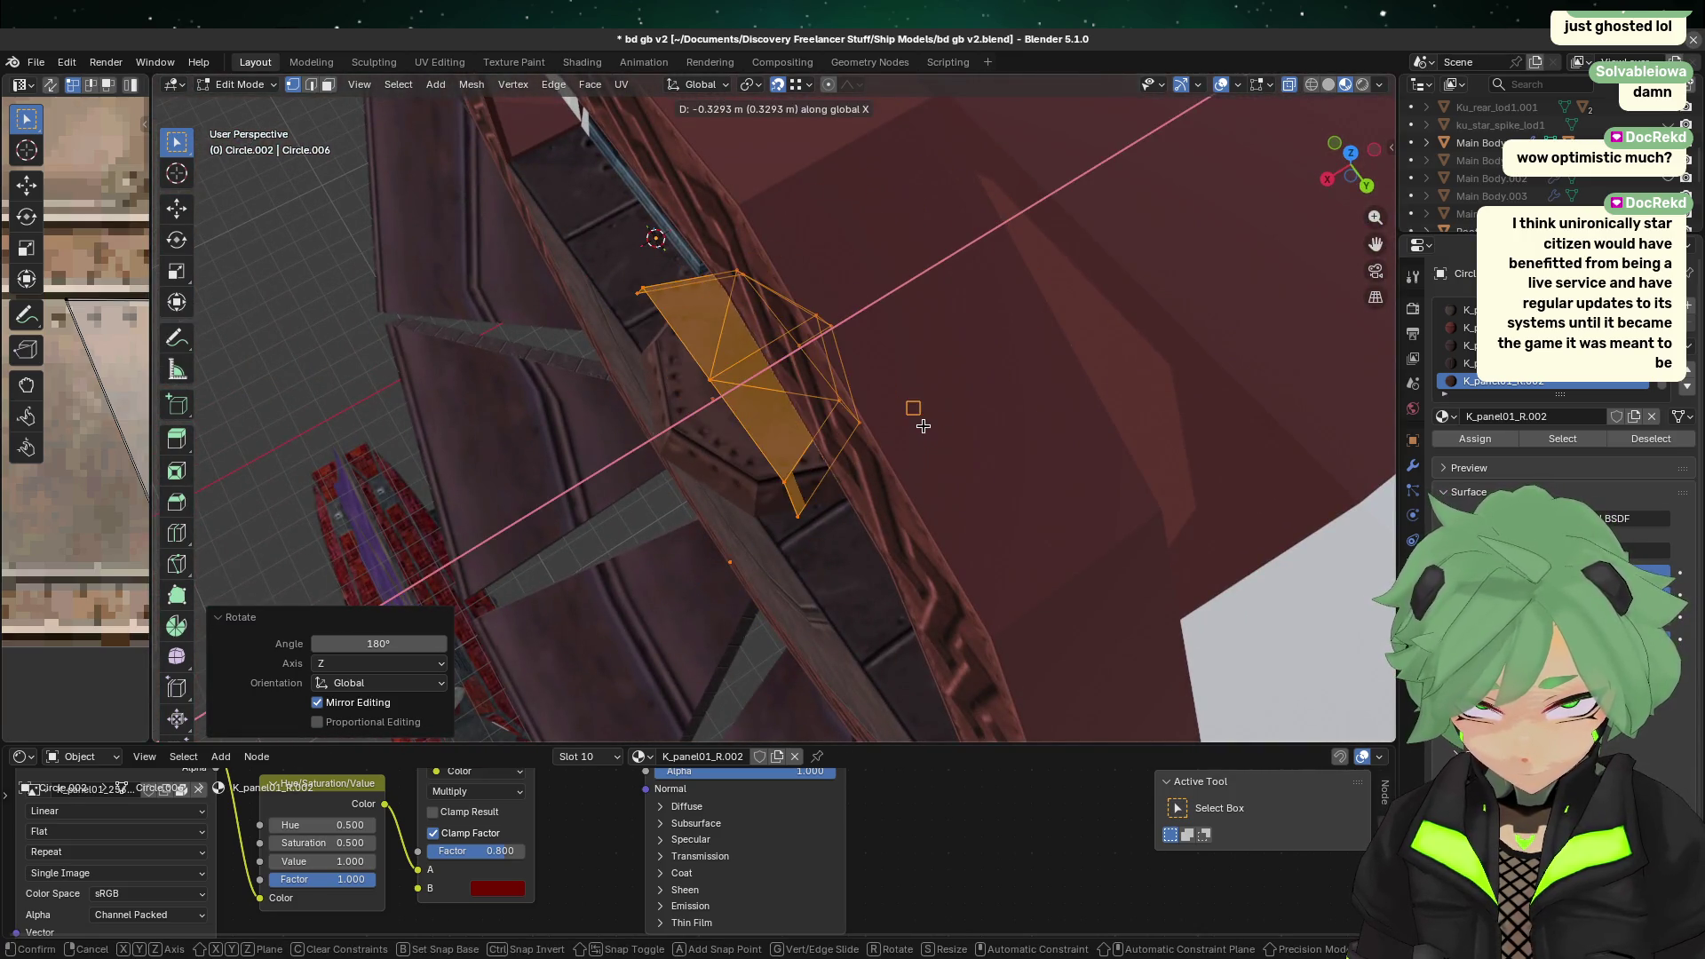
pyautogui.click(957, 412)
# Step: Refine the pasted panel's X offset to -0.48777 m and return to Object Mode
pyautogui.moveTo(957, 411); pyautogui.dragTo(933, 431, button='middle')
pyautogui.press('g')
pyautogui.press('x')
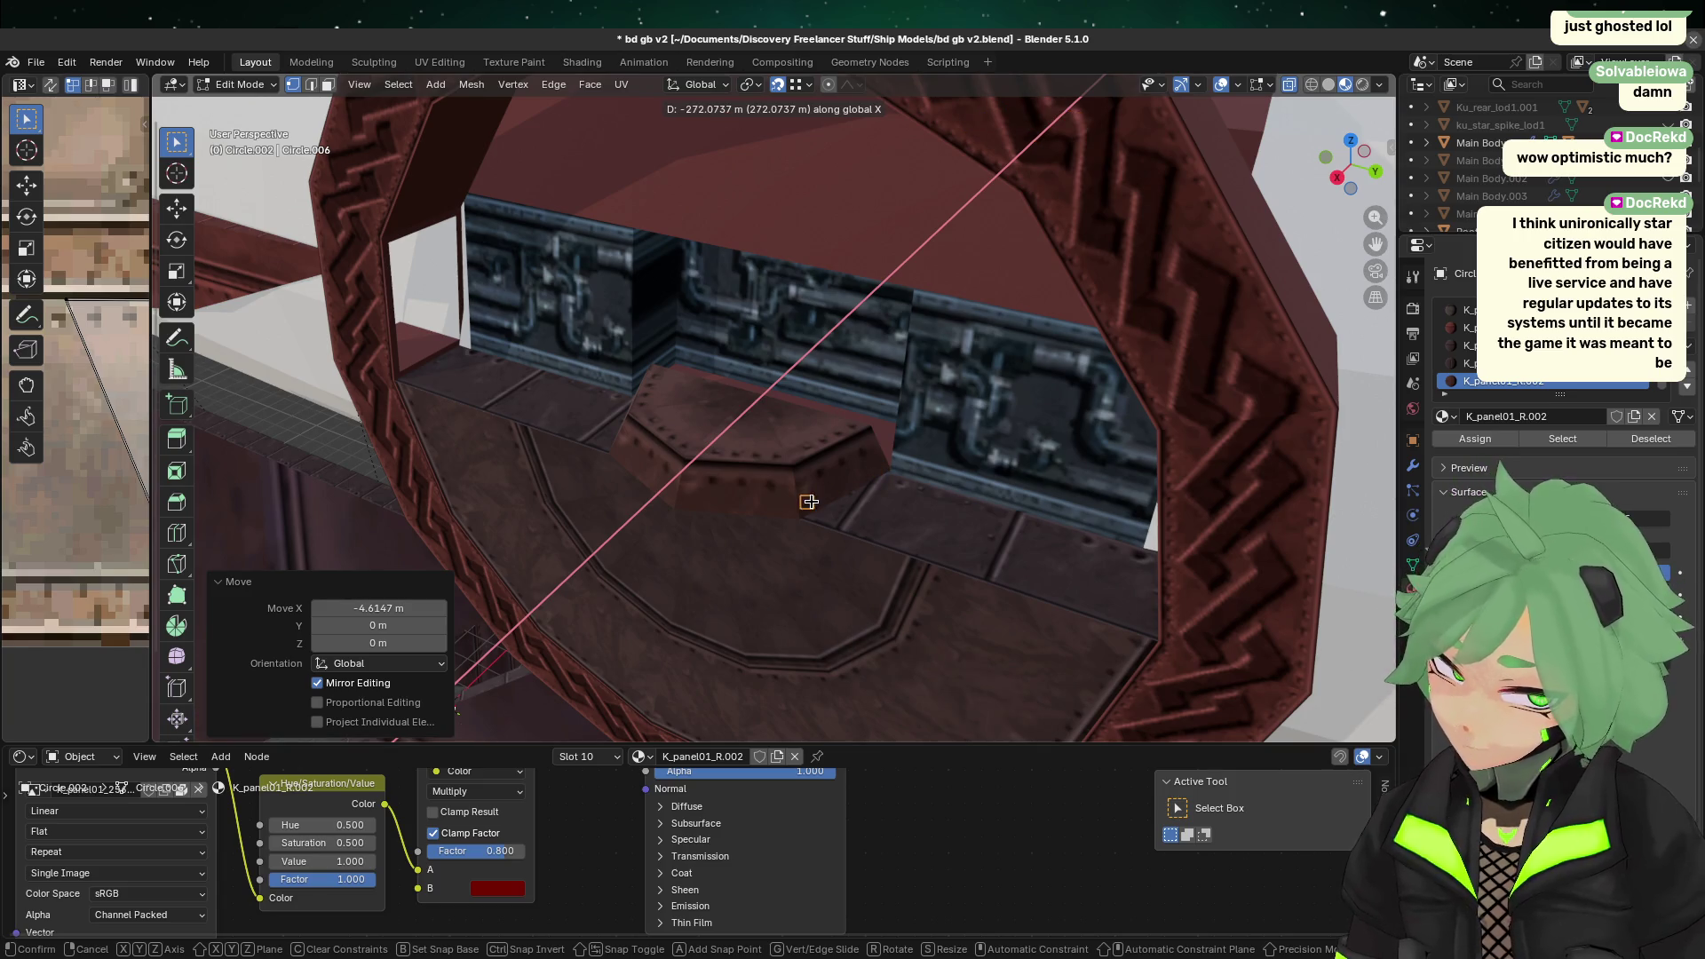
pyautogui.press('Escape')
pyautogui.press('g')
pyautogui.press('x')
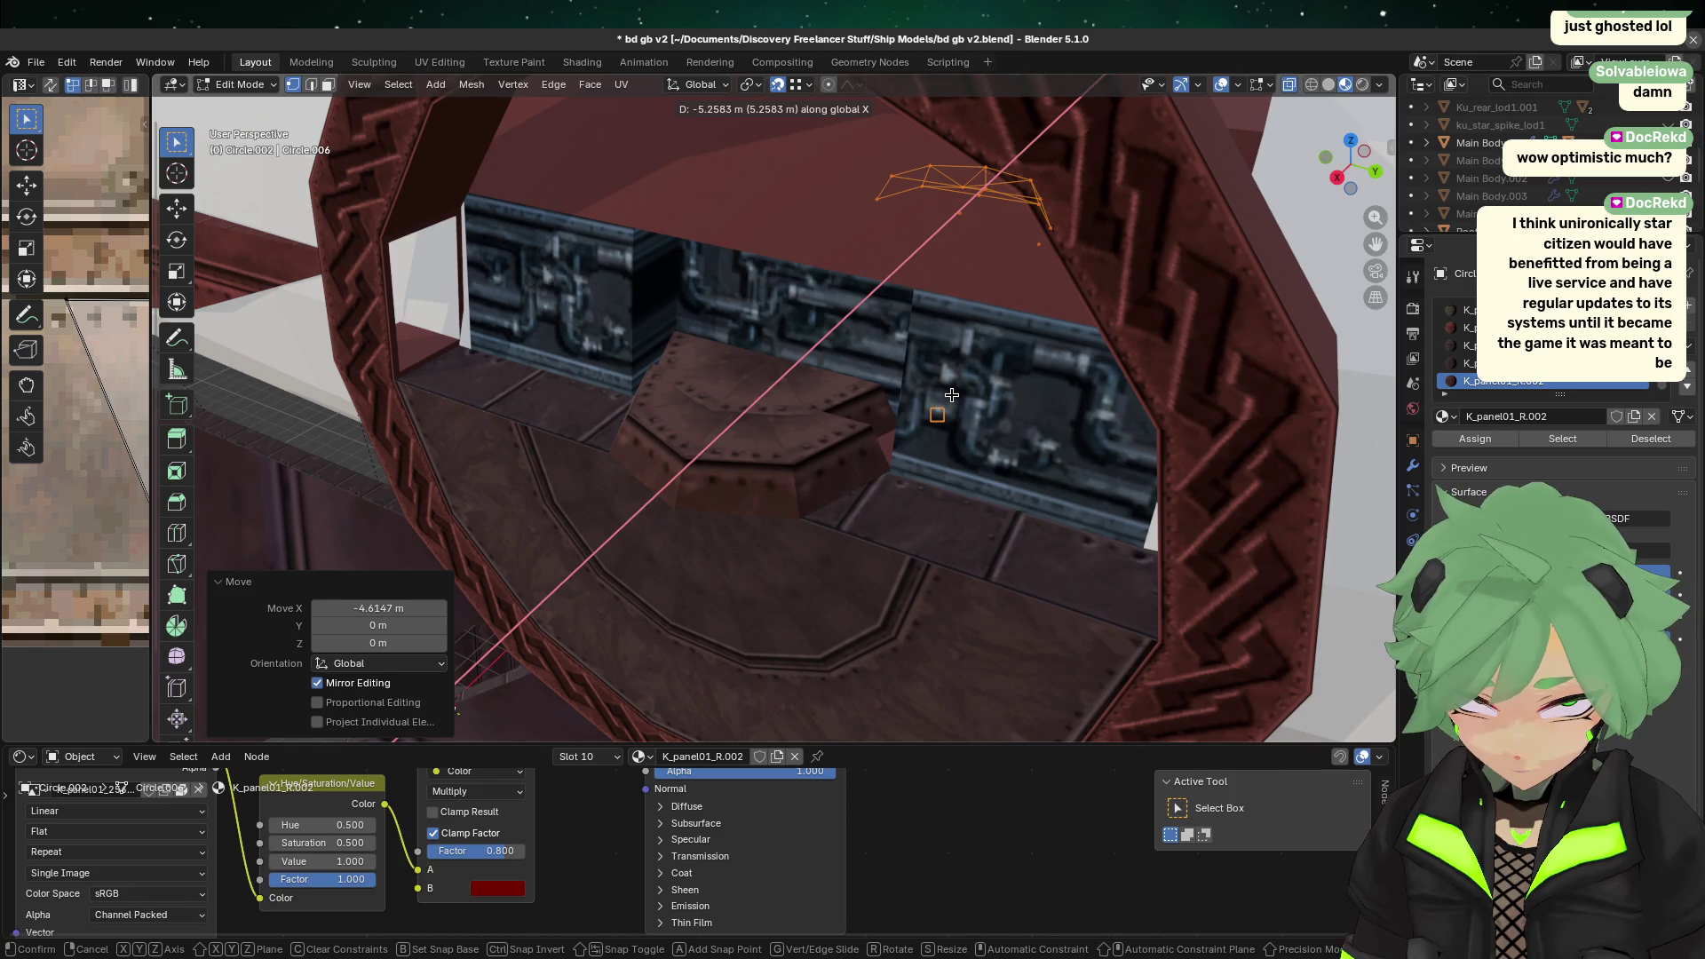
pyautogui.press('ctrl')
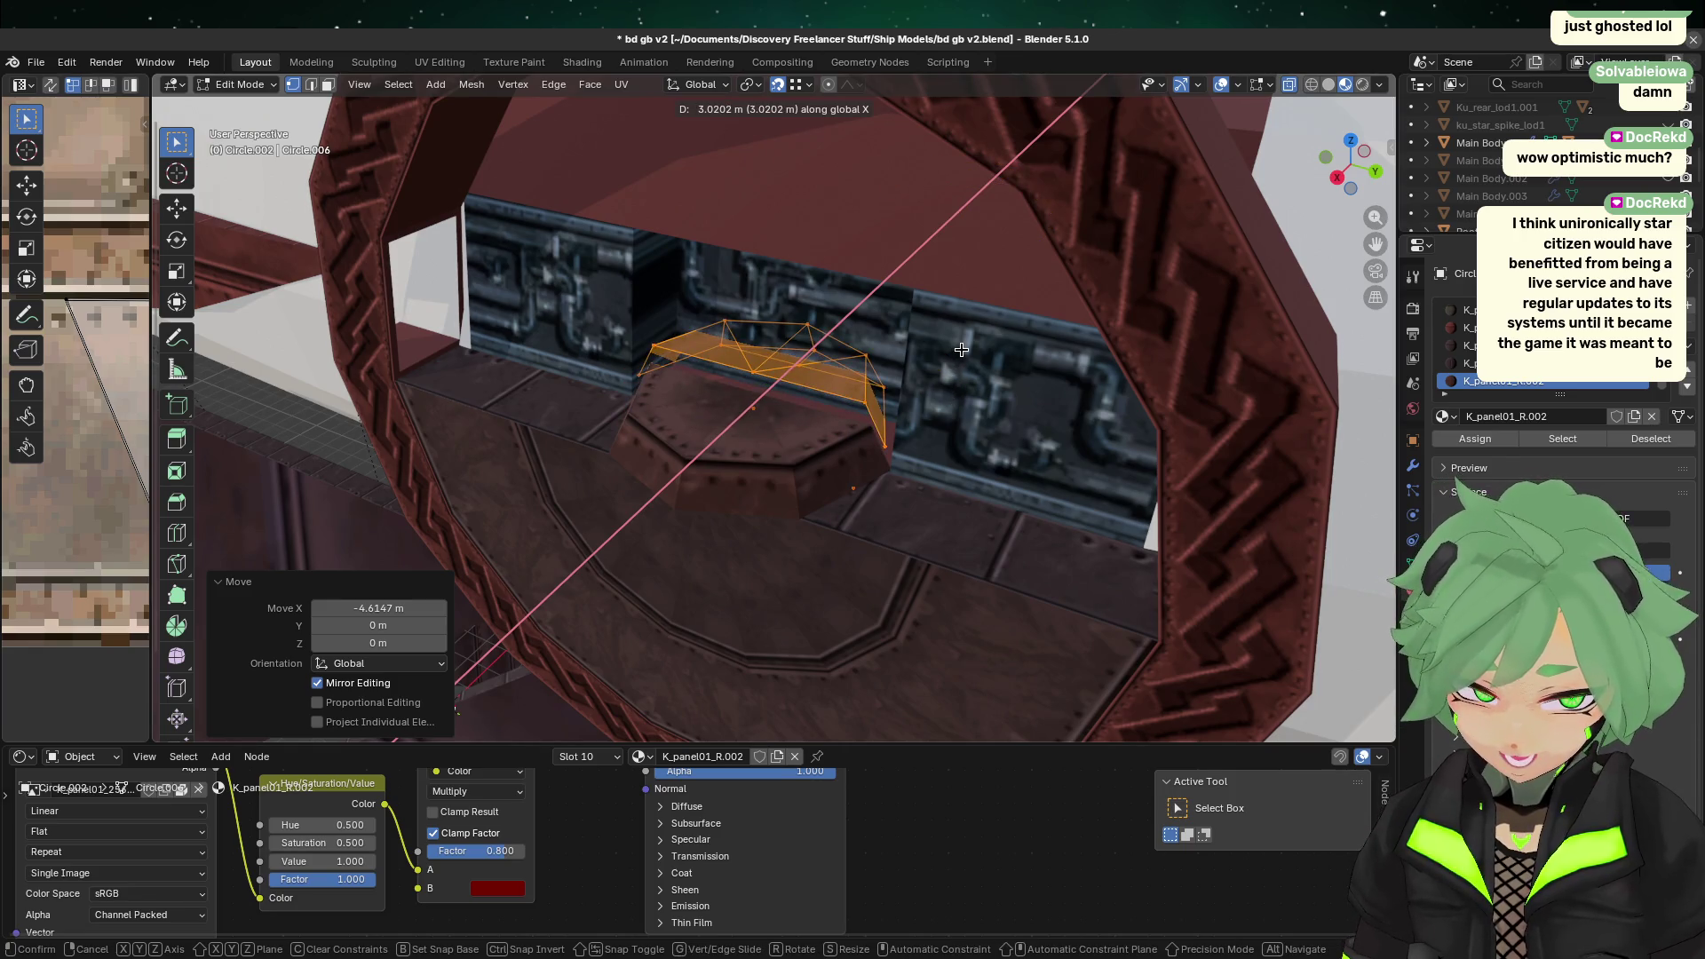
pyautogui.click(959, 395)
pyautogui.press('g')
pyautogui.press('x')
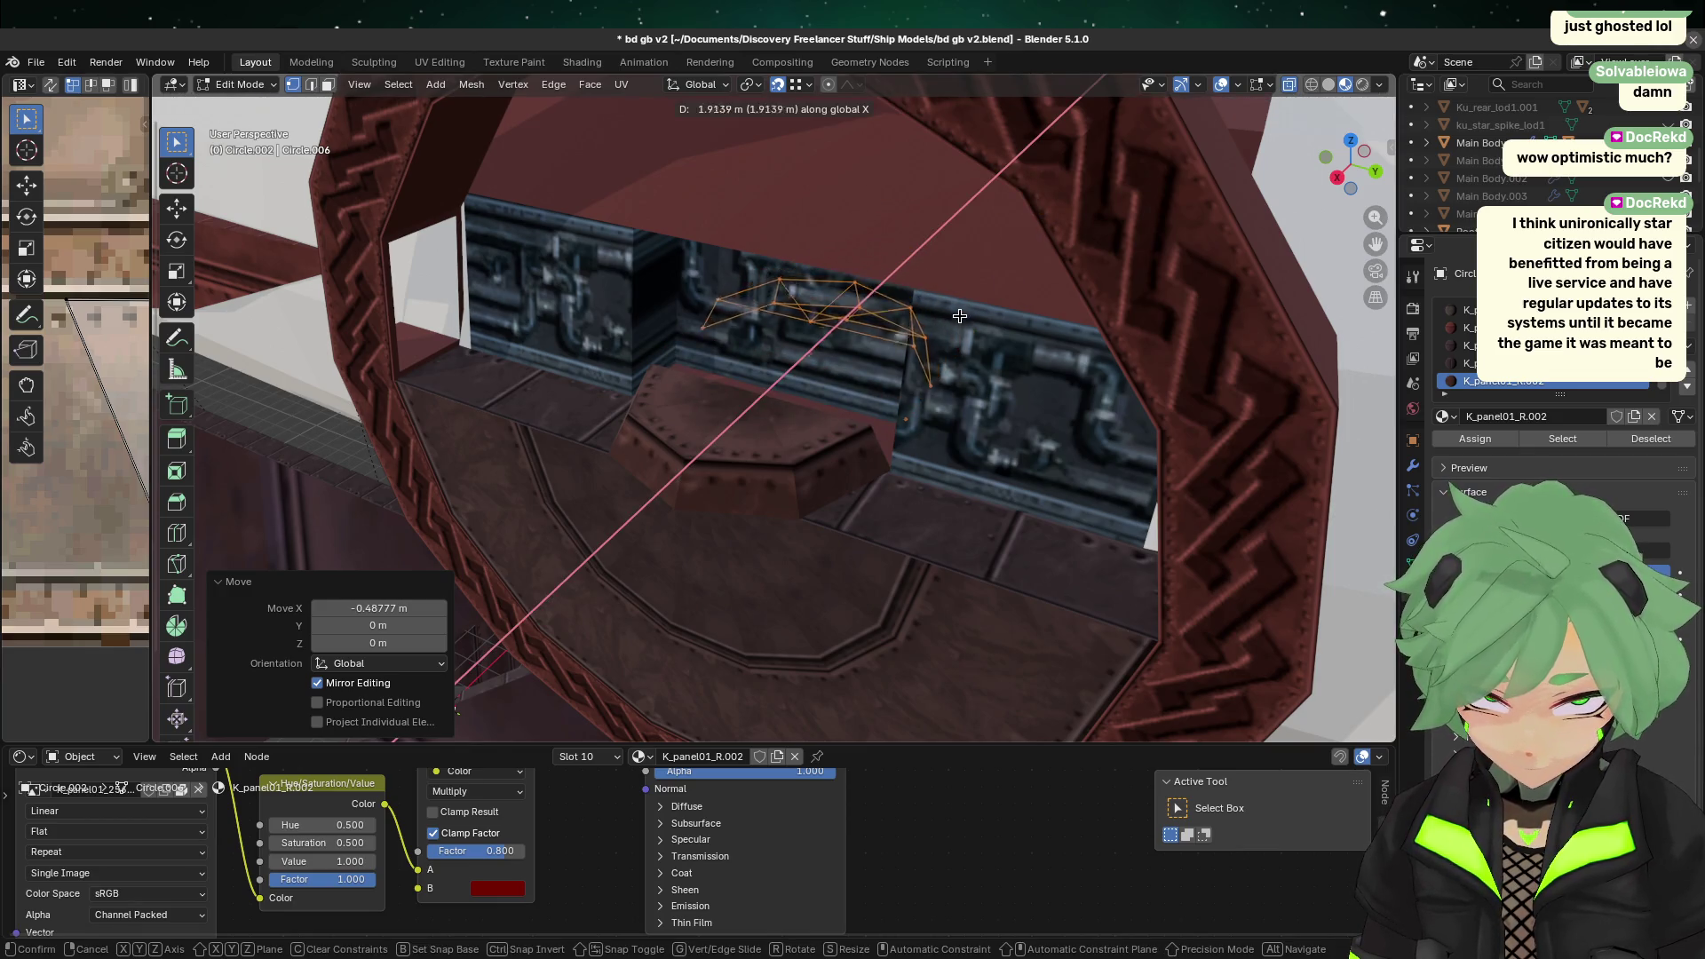
pyautogui.press('Escape')
pyautogui.moveTo(889, 373)
pyautogui.mouseDown(button='middle')
pyautogui.moveTo(742, 483)
pyautogui.moveTo(590, 476)
pyautogui.moveTo(845, 396)
pyautogui.mouseUp(button='middle')
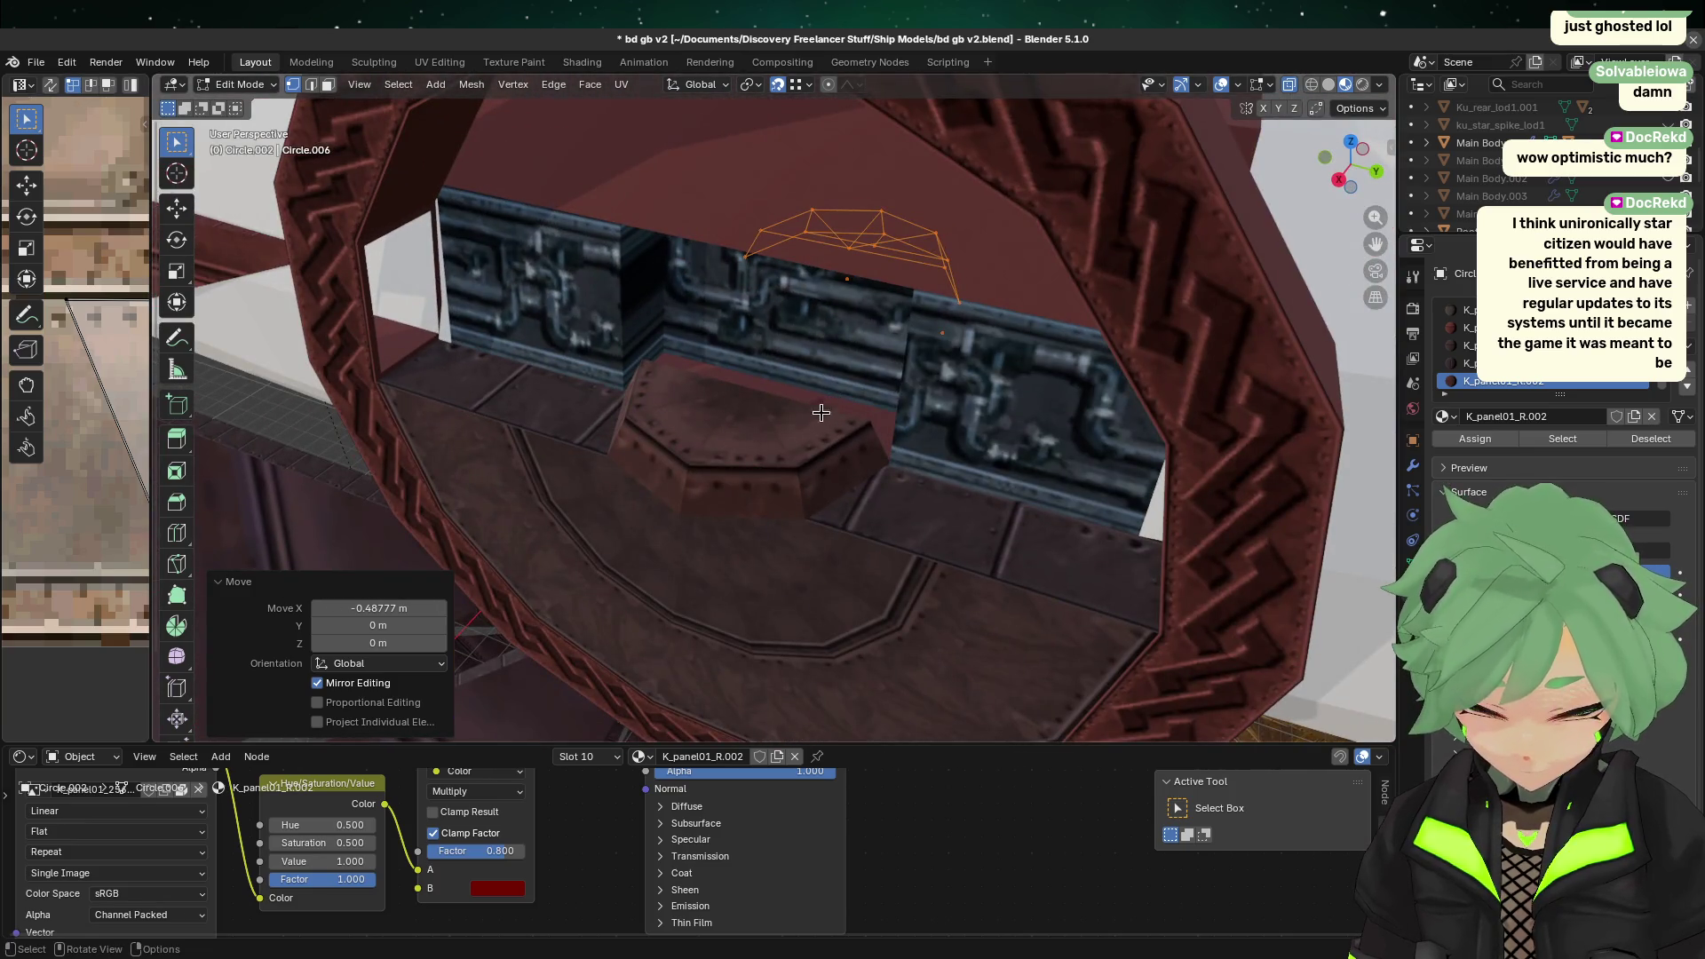
pyautogui.press('Tab')
pyautogui.click(795, 434)
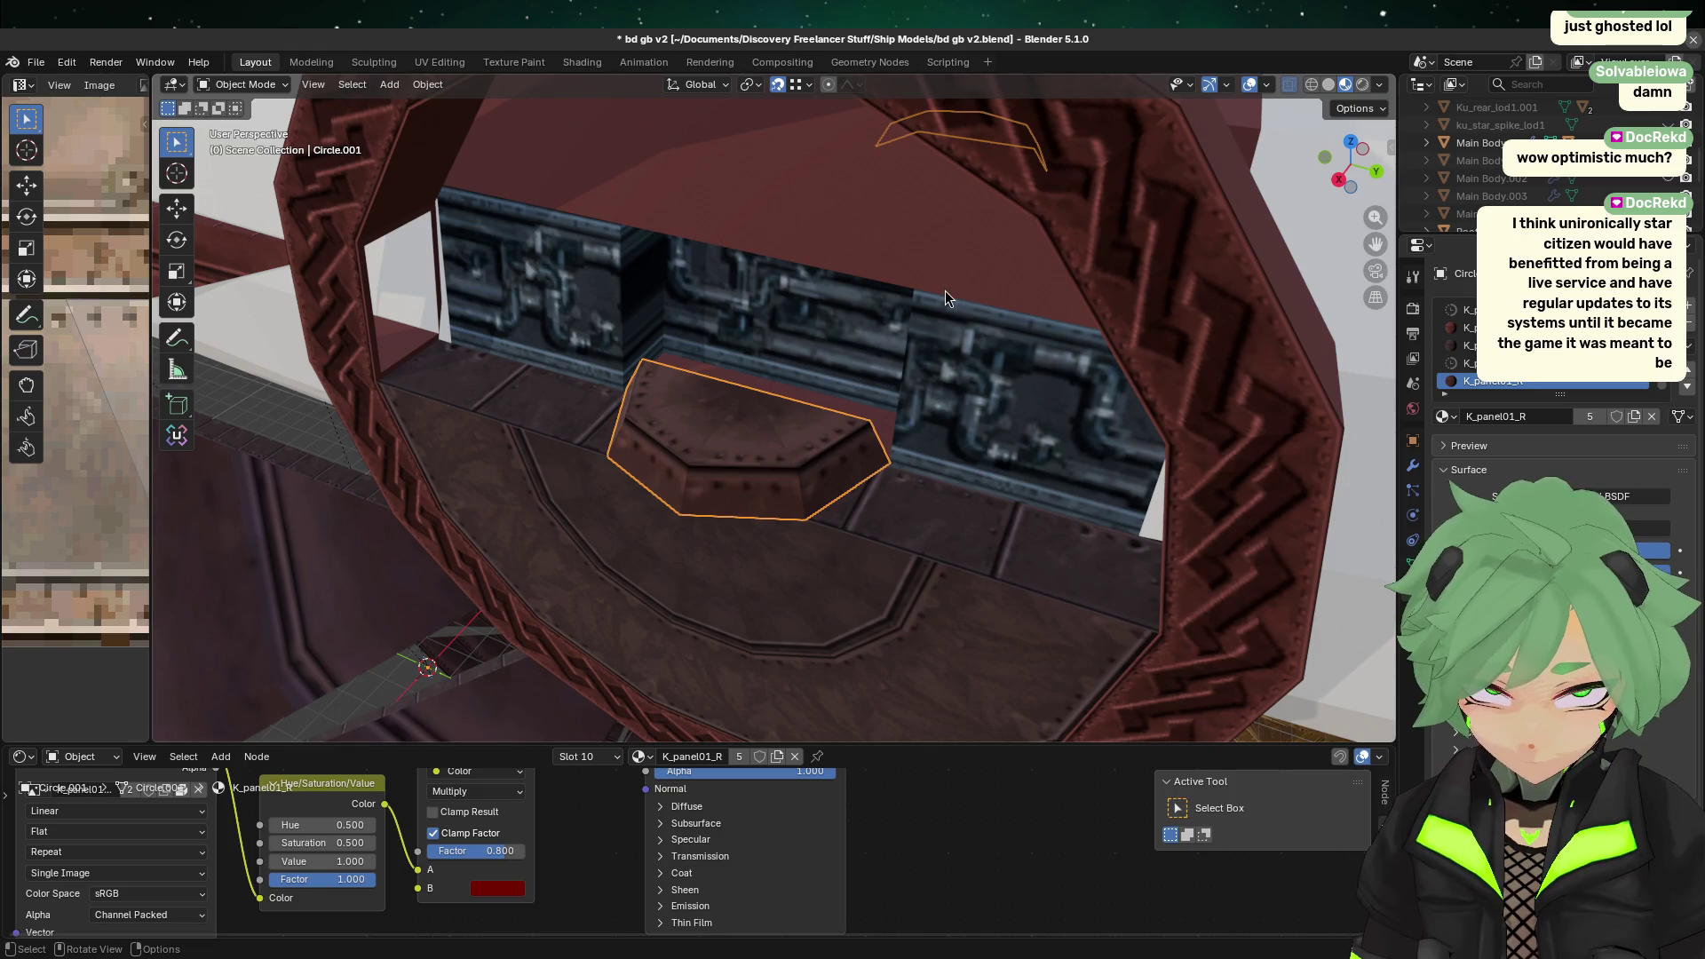
# Step: Try moving the pasted panel copy along X, then undo the move
pyautogui.keyDown('ctrl'); pyautogui.click(945, 323); pyautogui.keyUp('ctrl')
pyautogui.press('Tab')
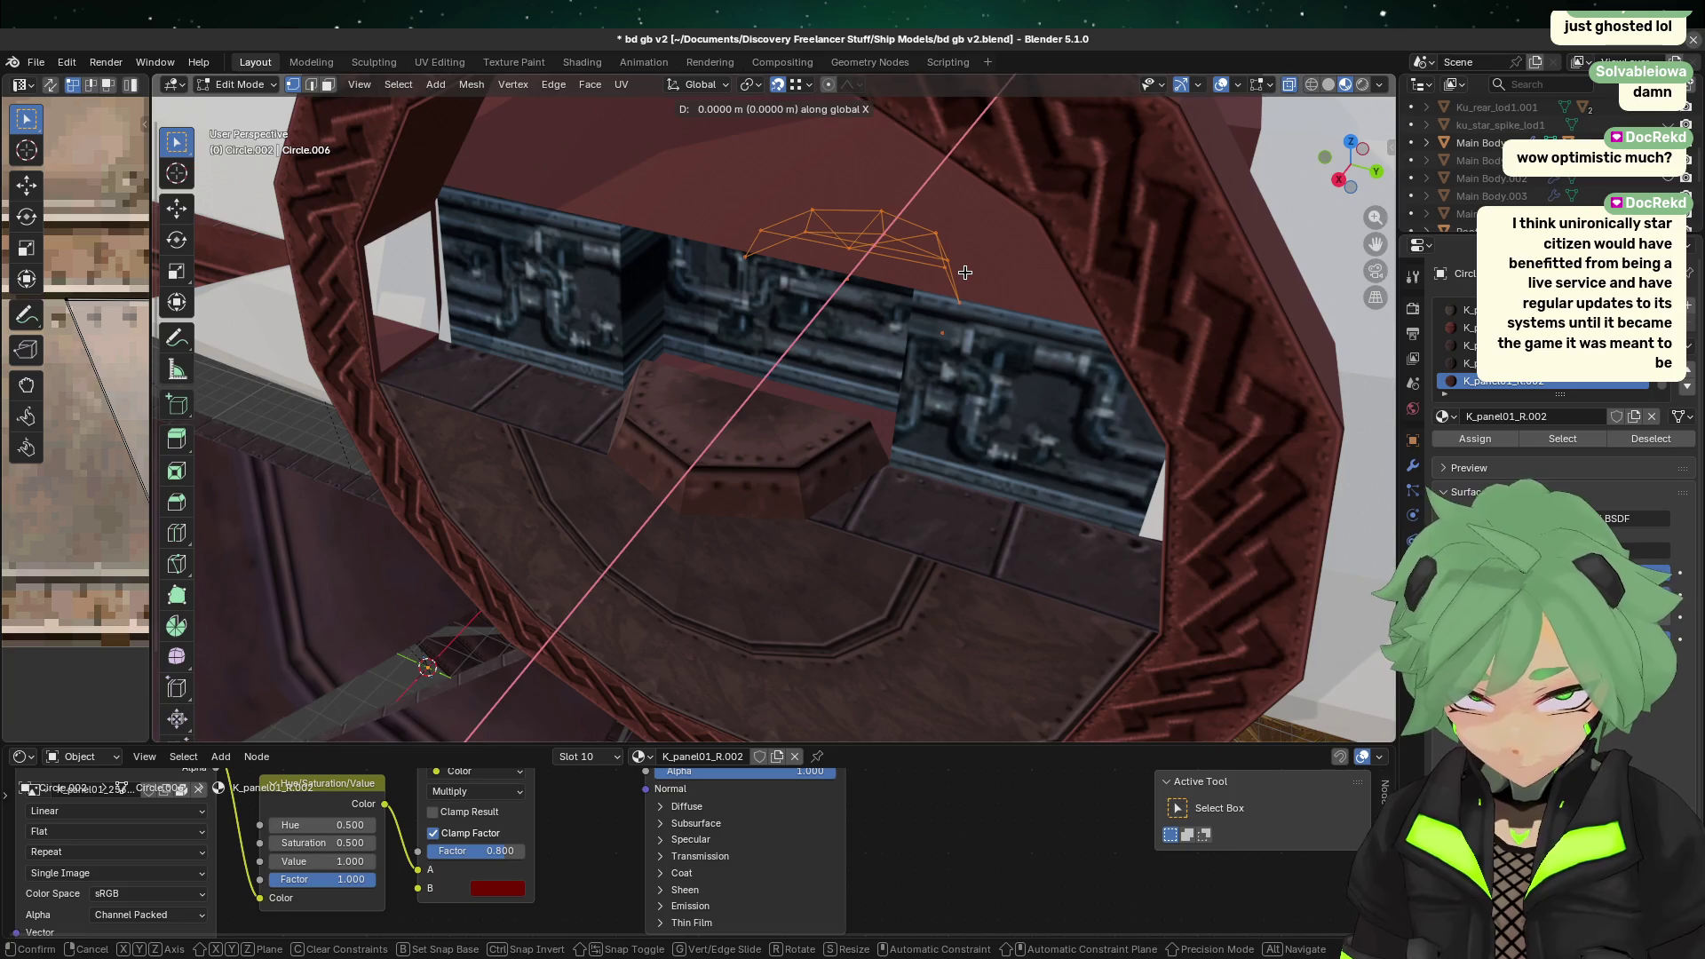
pyautogui.moveTo(785, 266); pyautogui.dragTo(799, 426, button='middle')
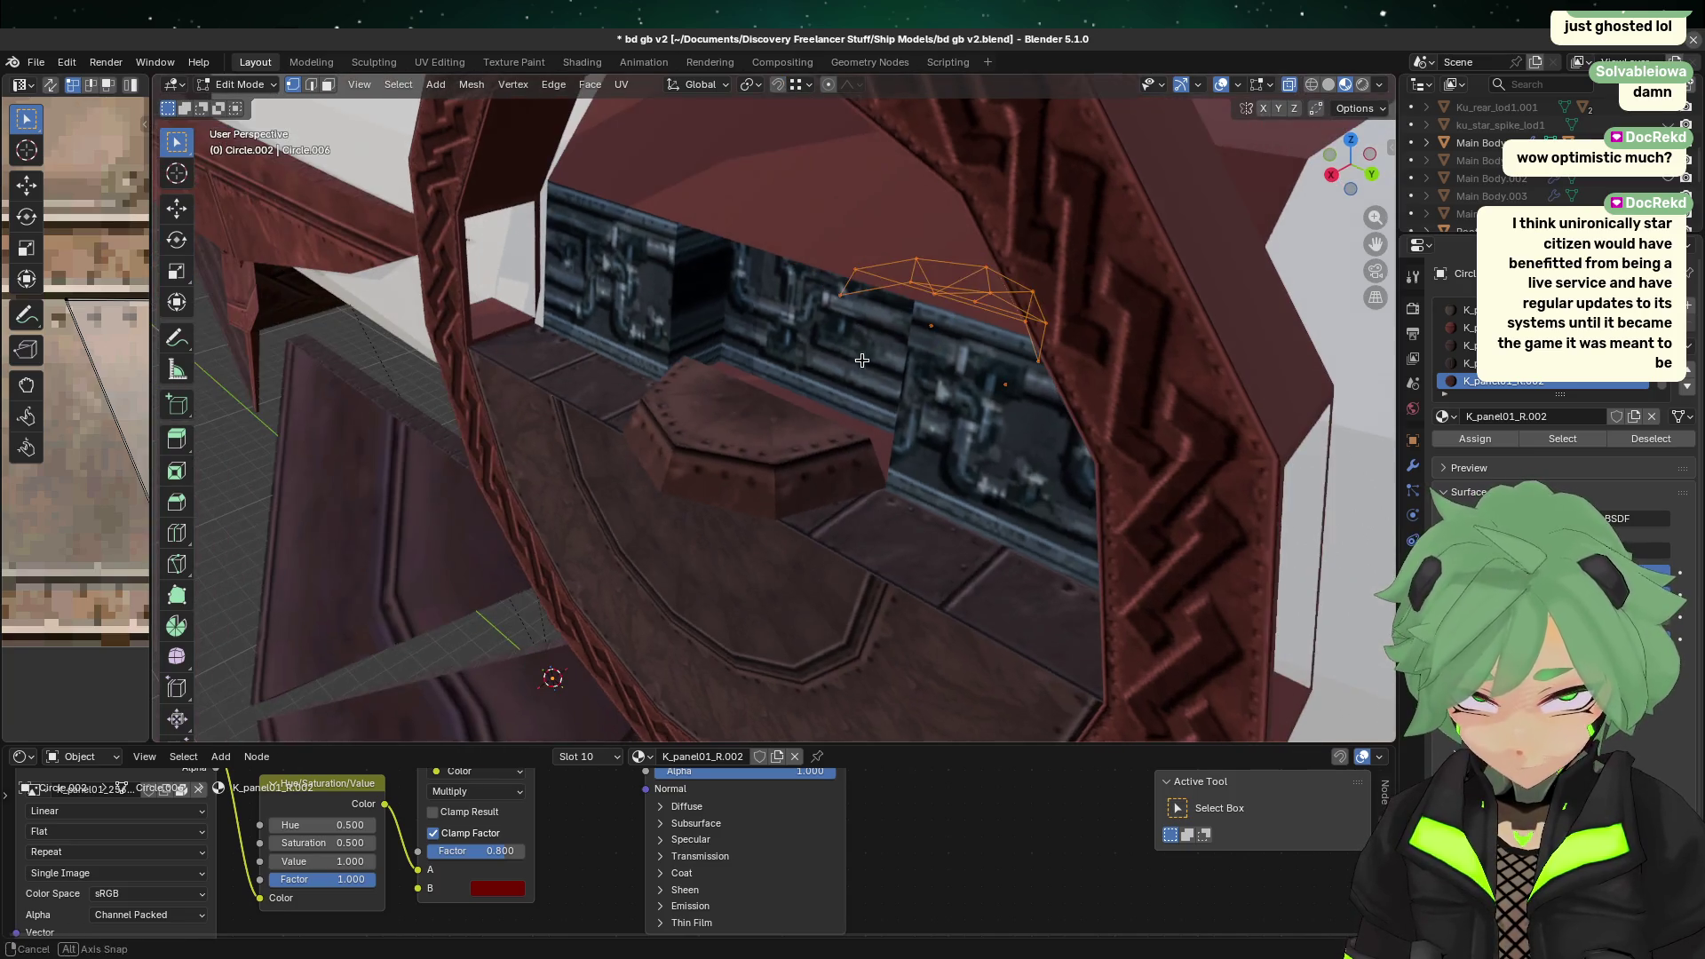
pyautogui.press('g')
pyautogui.press('x')
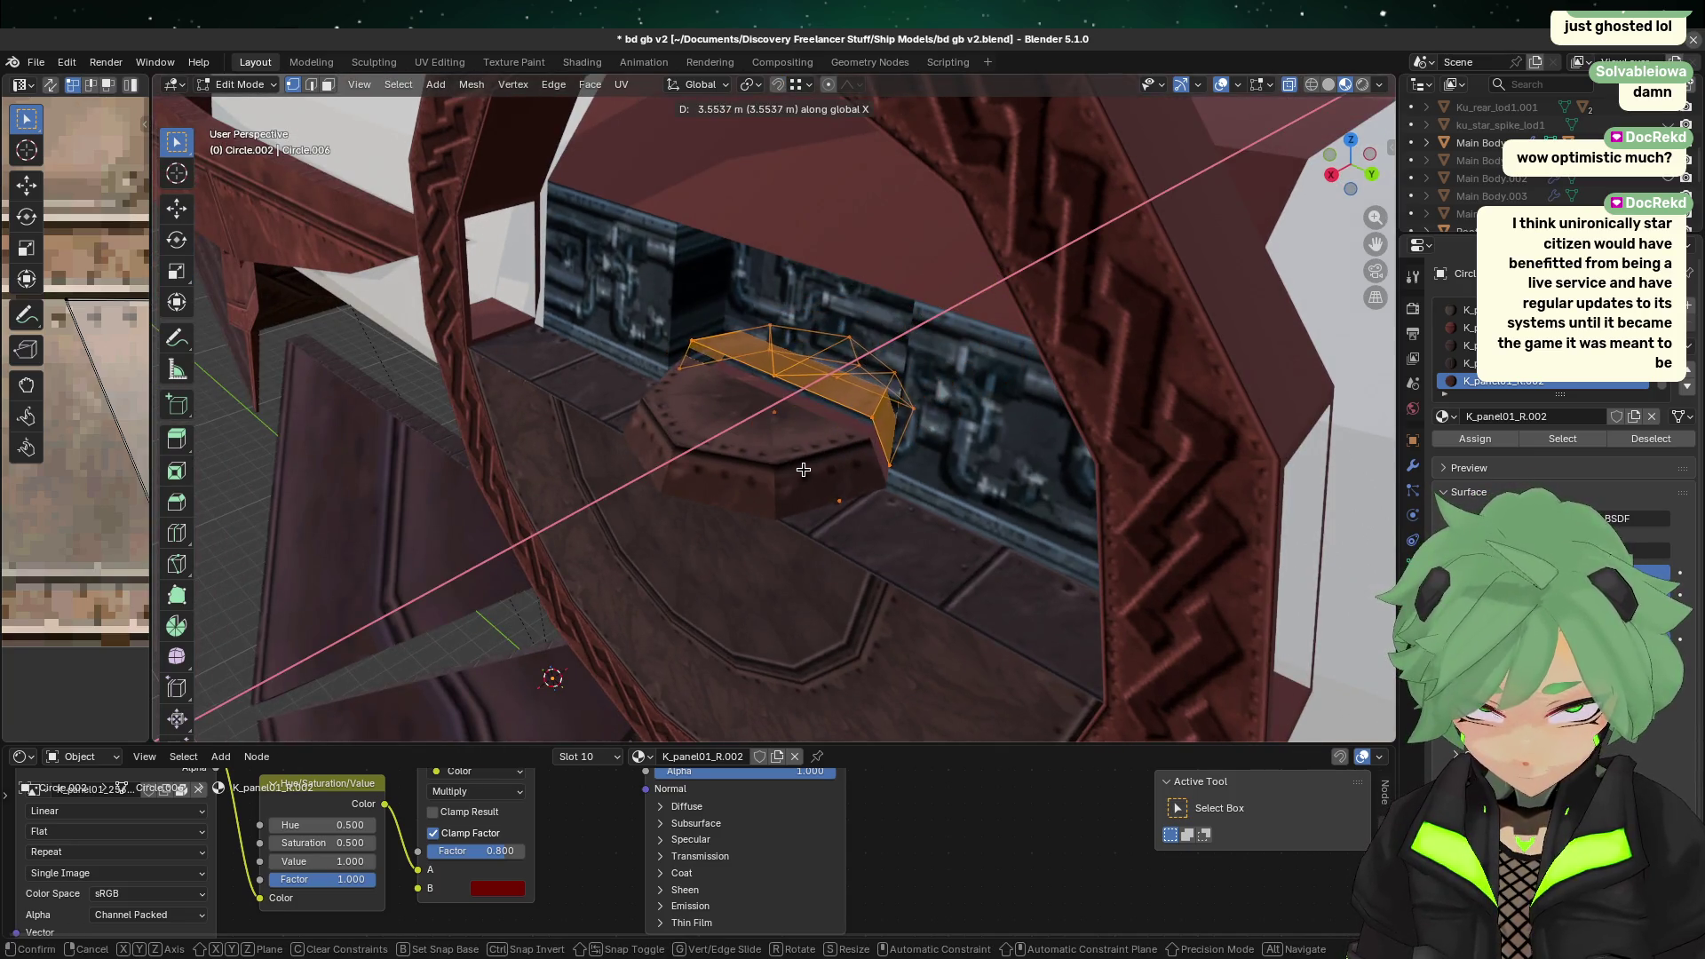
pyautogui.click(825, 509)
pyautogui.moveTo(830, 506)
pyautogui.mouseDown(button='middle')
pyautogui.moveTo(993, 610)
pyautogui.moveTo(944, 558)
pyautogui.mouseUp(button='middle')
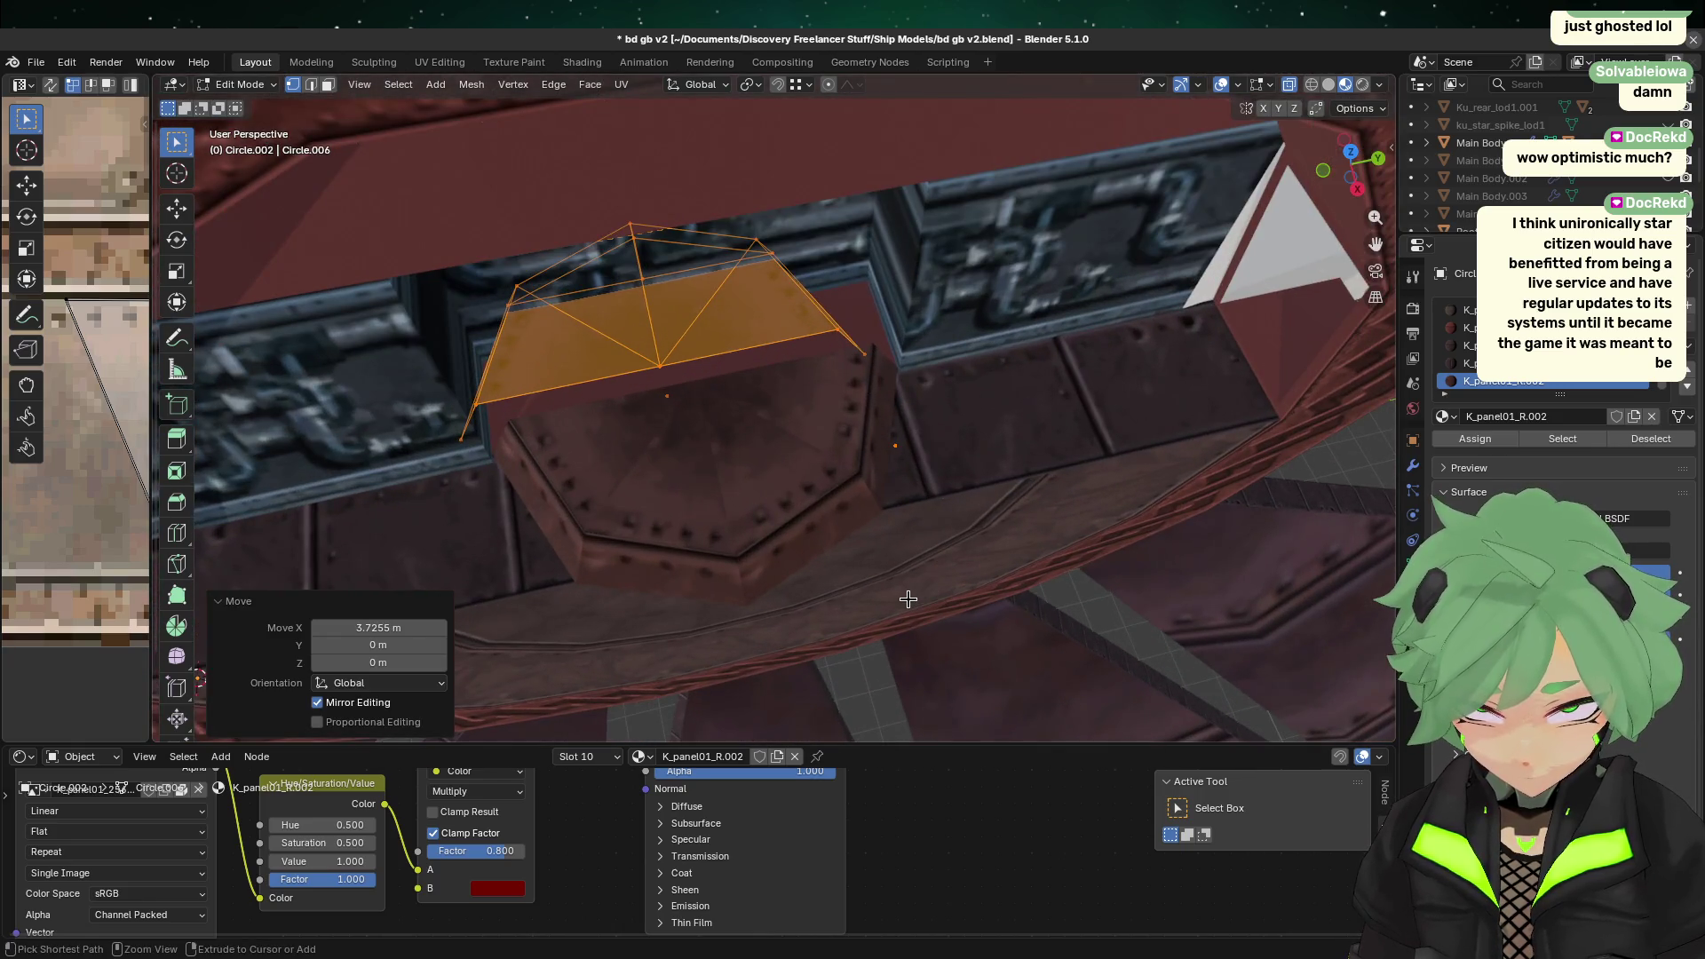
pyautogui.hotkey('ctrl', 'z')
pyautogui.hotkey('ctrl', 'z')
pyautogui.hotkey('ctrl', 'z')
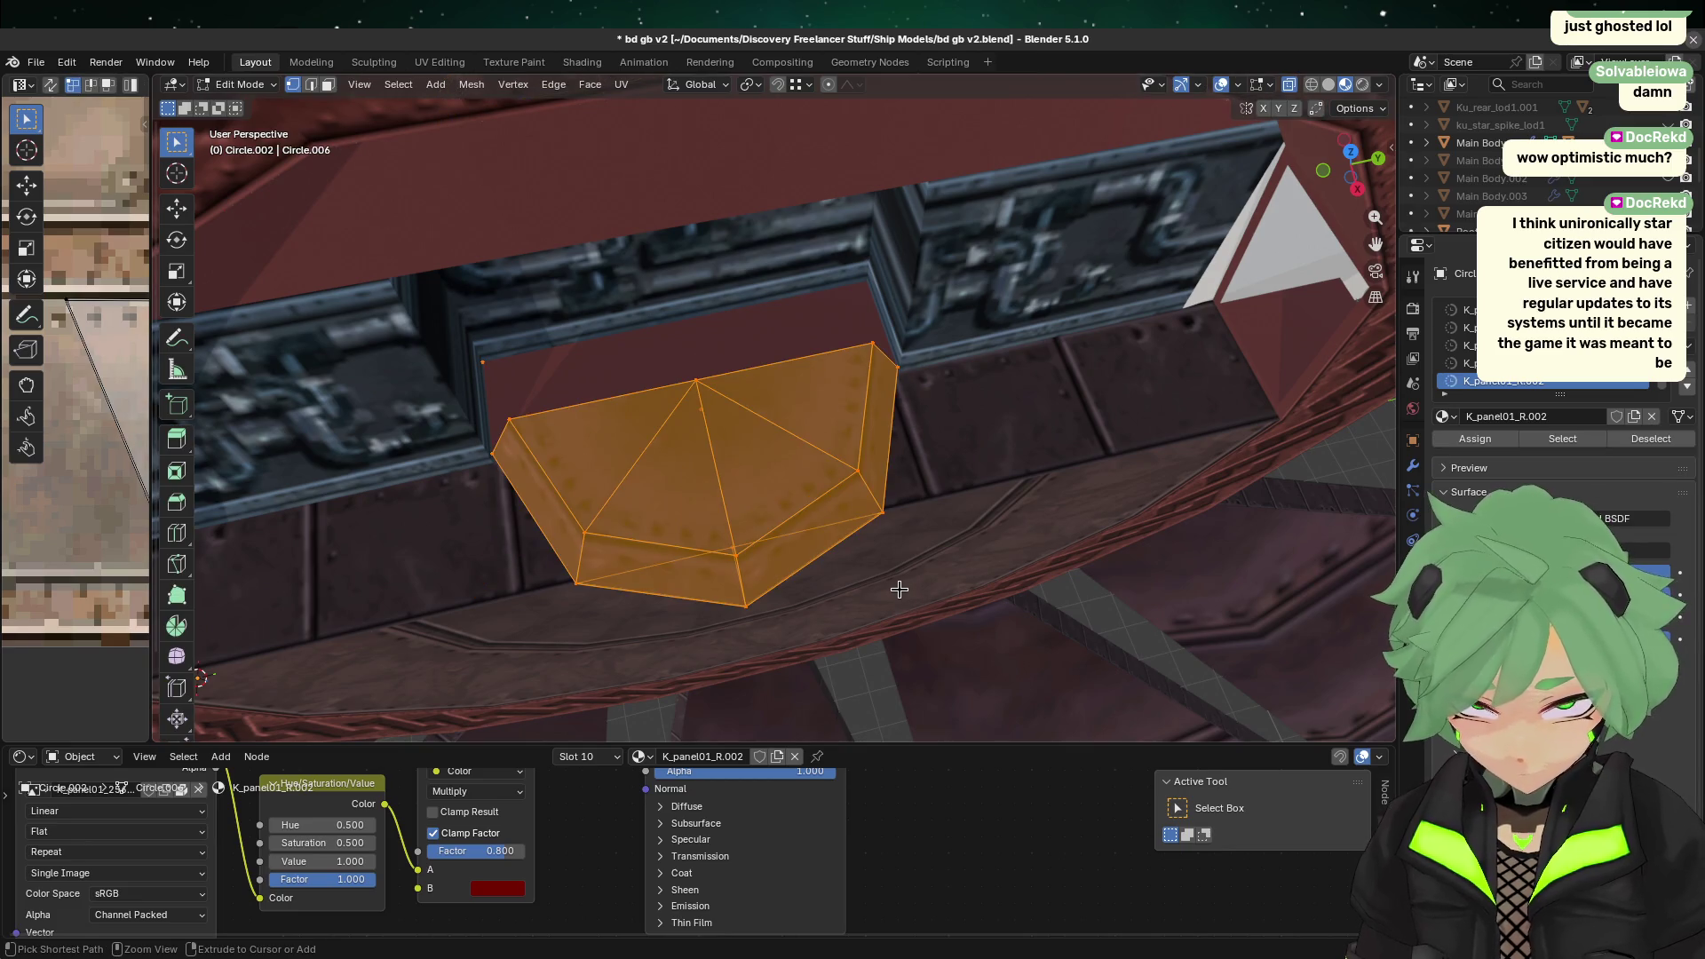
# Step: Flip the panel copy 180° and test shifting it along X toward -1.1272 m
pyautogui.press('r')
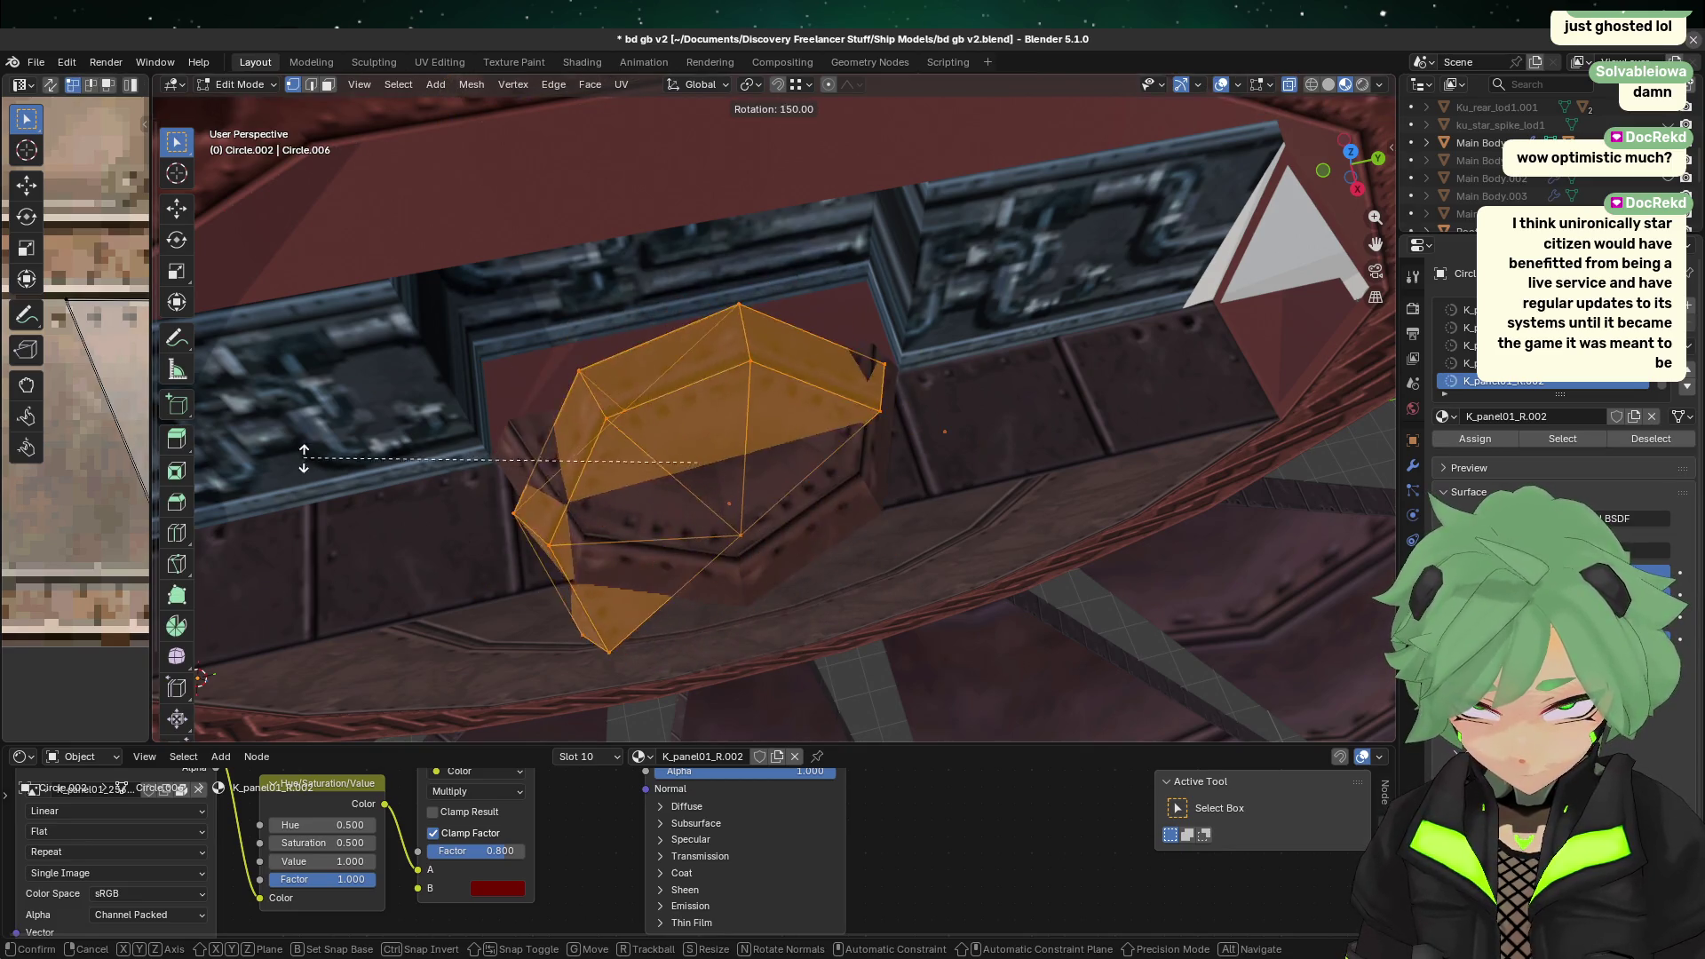
pyautogui.click(474, 324)
pyautogui.press('g')
pyautogui.press('y')
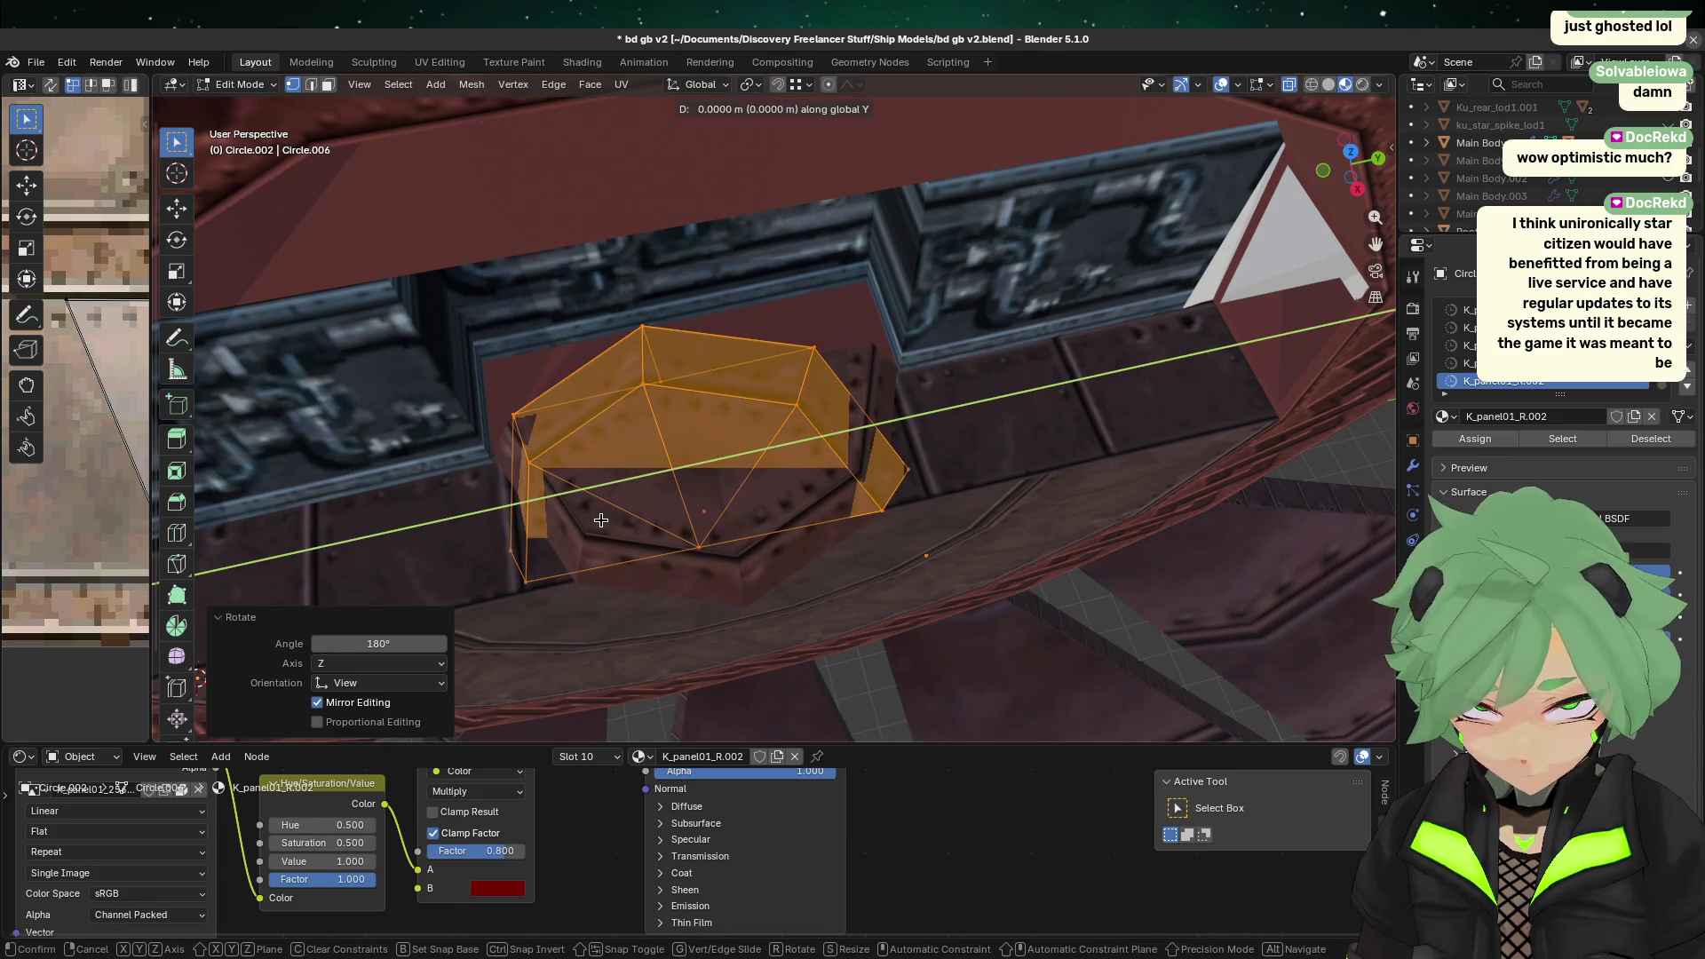
pyautogui.press('z')
pyautogui.press('x')
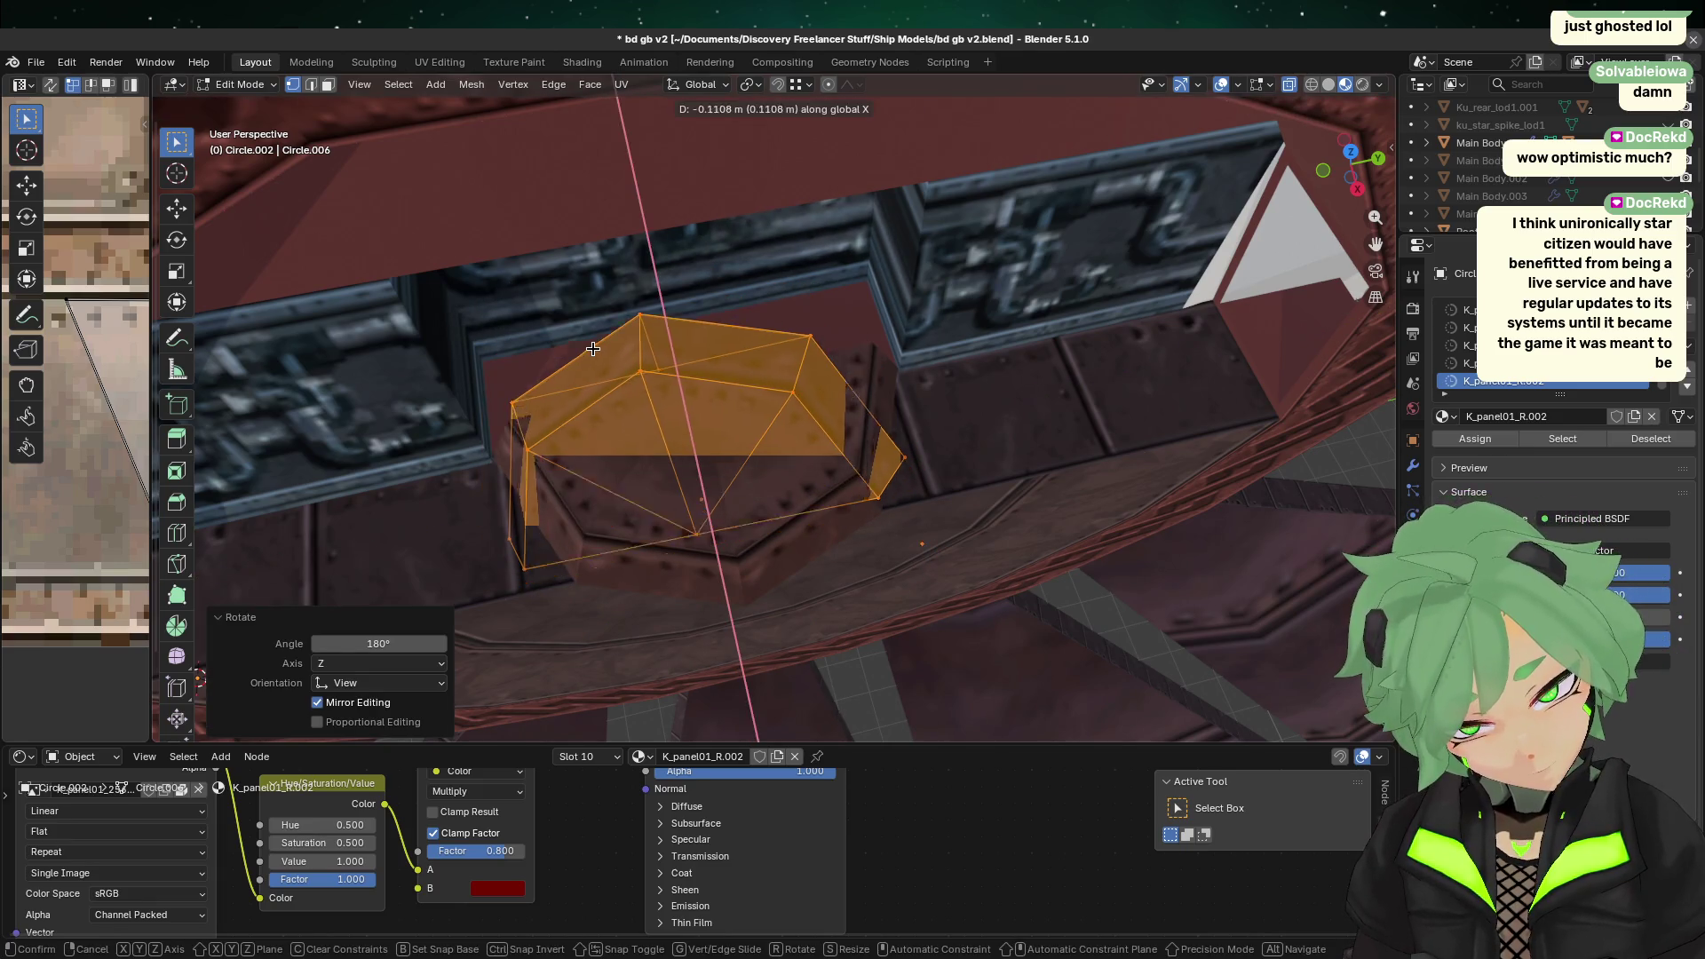
pyautogui.click(609, 266)
pyautogui.moveTo(765, 574)
pyautogui.mouseDown(button='middle')
pyautogui.moveTo(918, 468)
pyautogui.moveTo(853, 501)
pyautogui.moveTo(856, 486)
pyautogui.mouseUp(button='middle')
pyautogui.hotkey('ctrl', 'z')
pyautogui.press('a')
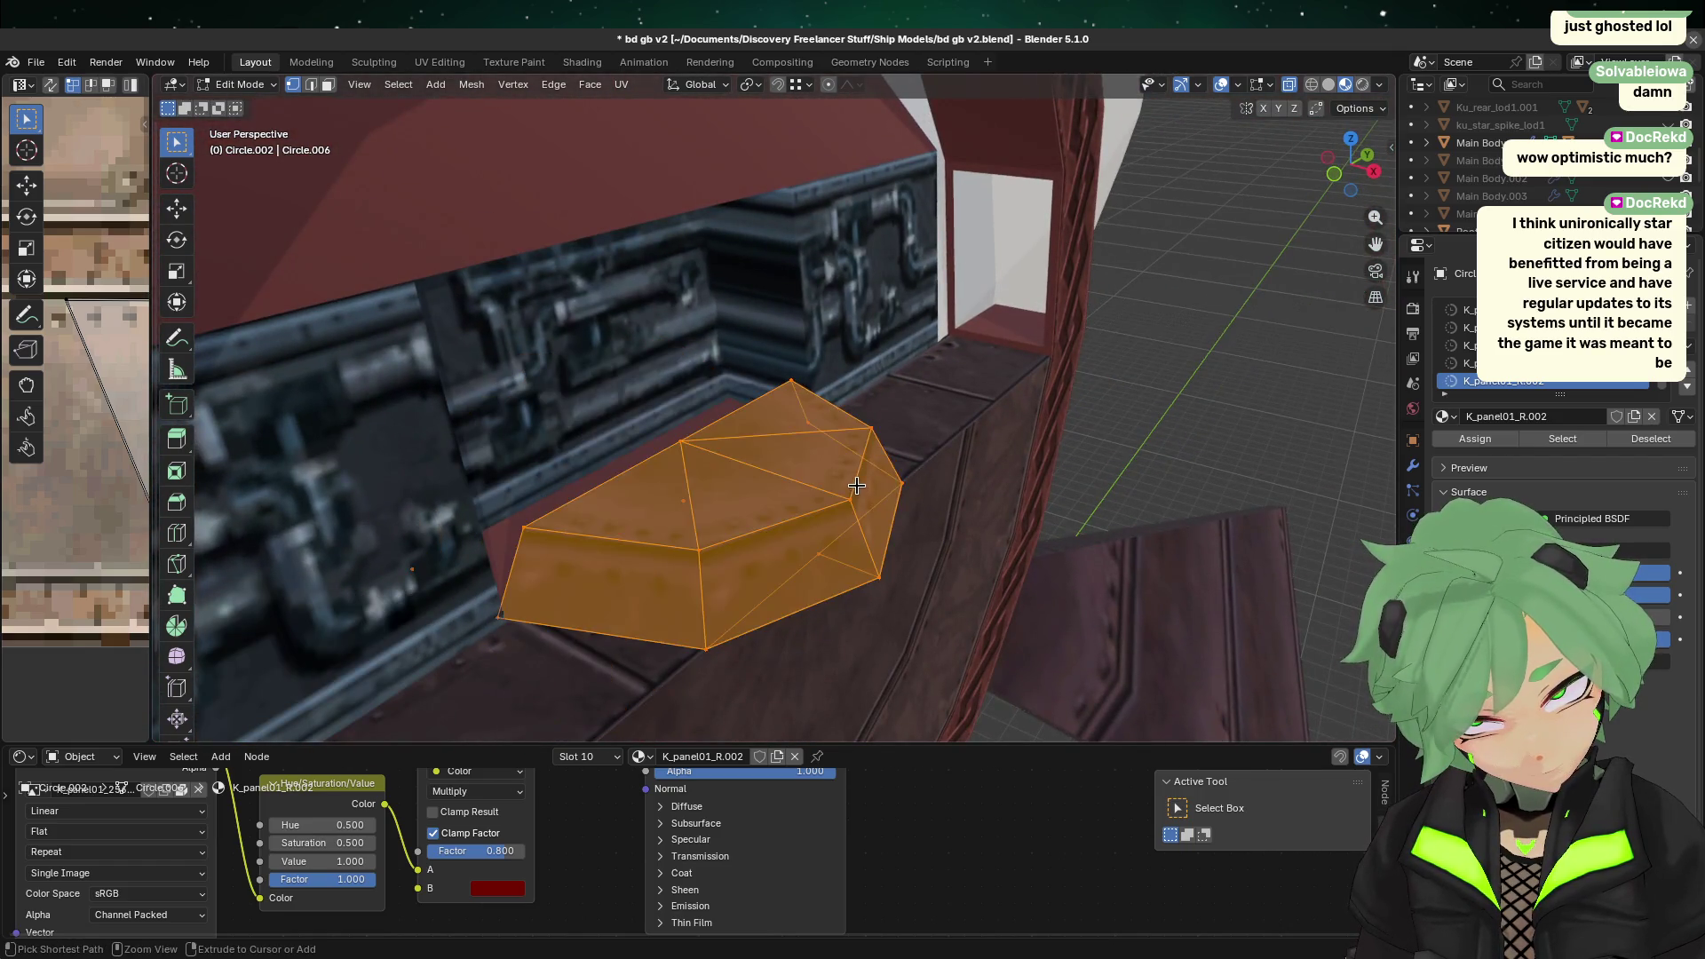
pyautogui.press('Tab')
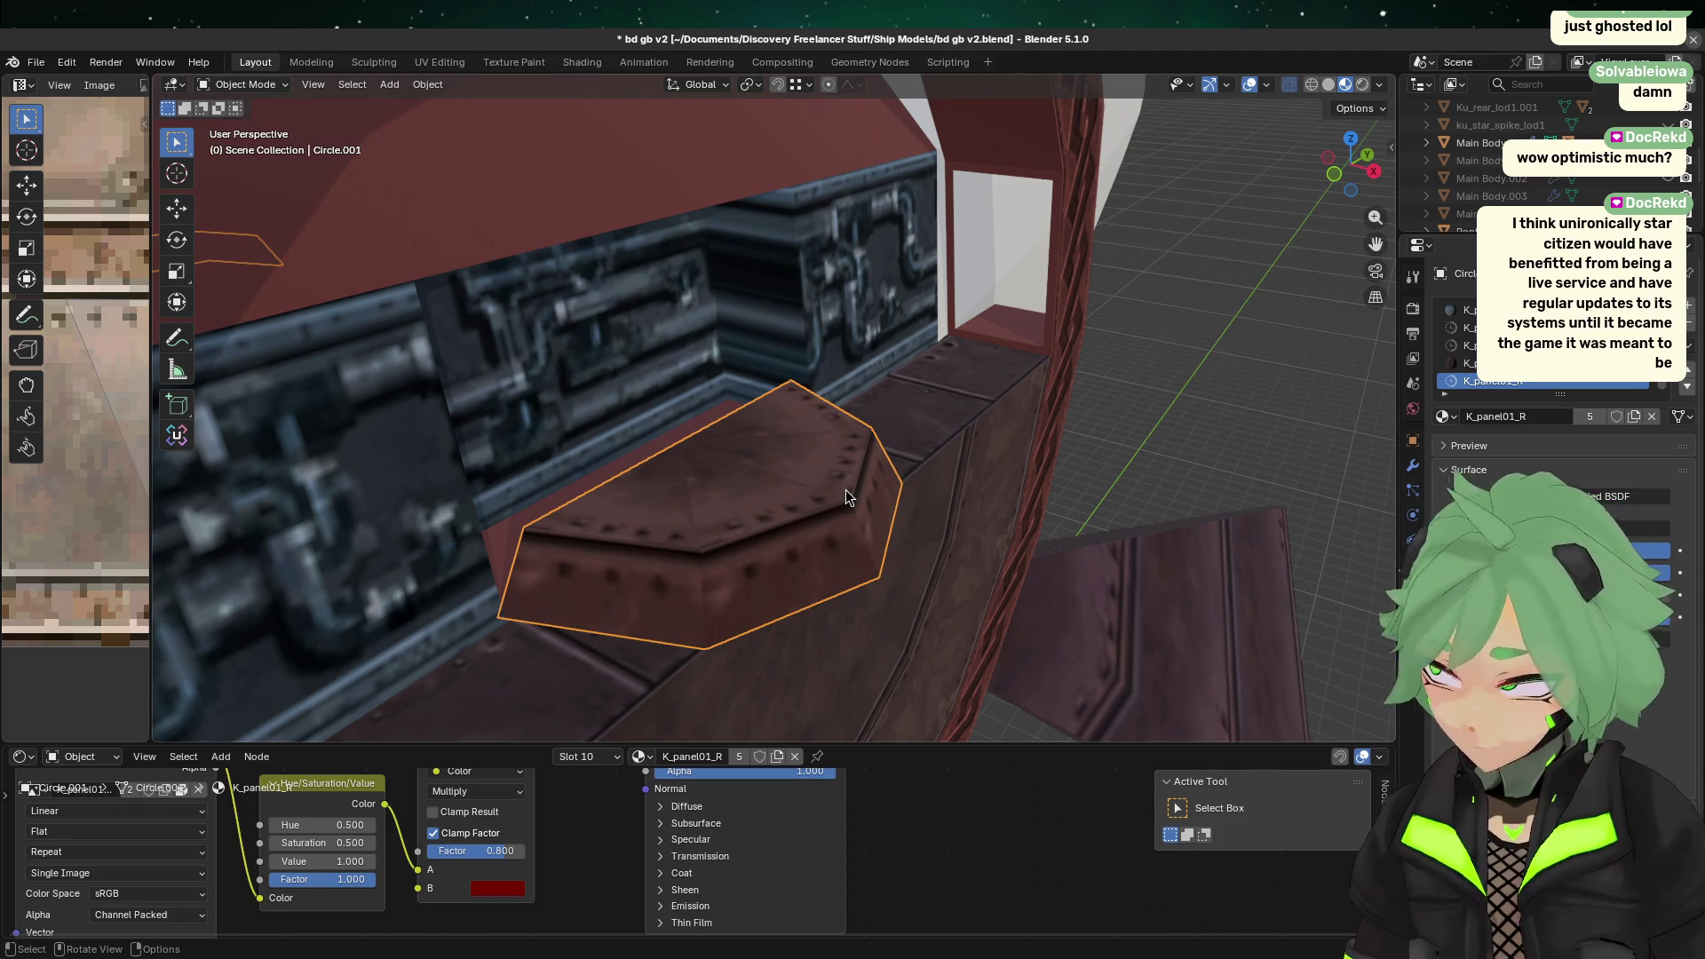
# Step: Tilt the original panel slightly about the Y axis
pyautogui.press('Tab')
pyautogui.press('Tab')
pyautogui.press('r')
pyautogui.press('x')
pyautogui.press('Escape')
pyautogui.press('r')
pyautogui.press('x')
pyautogui.press('Escape')
pyautogui.press('r')
pyautogui.press('Escape')
pyautogui.press('r')
pyautogui.press('y')
pyautogui.click(846, 654)
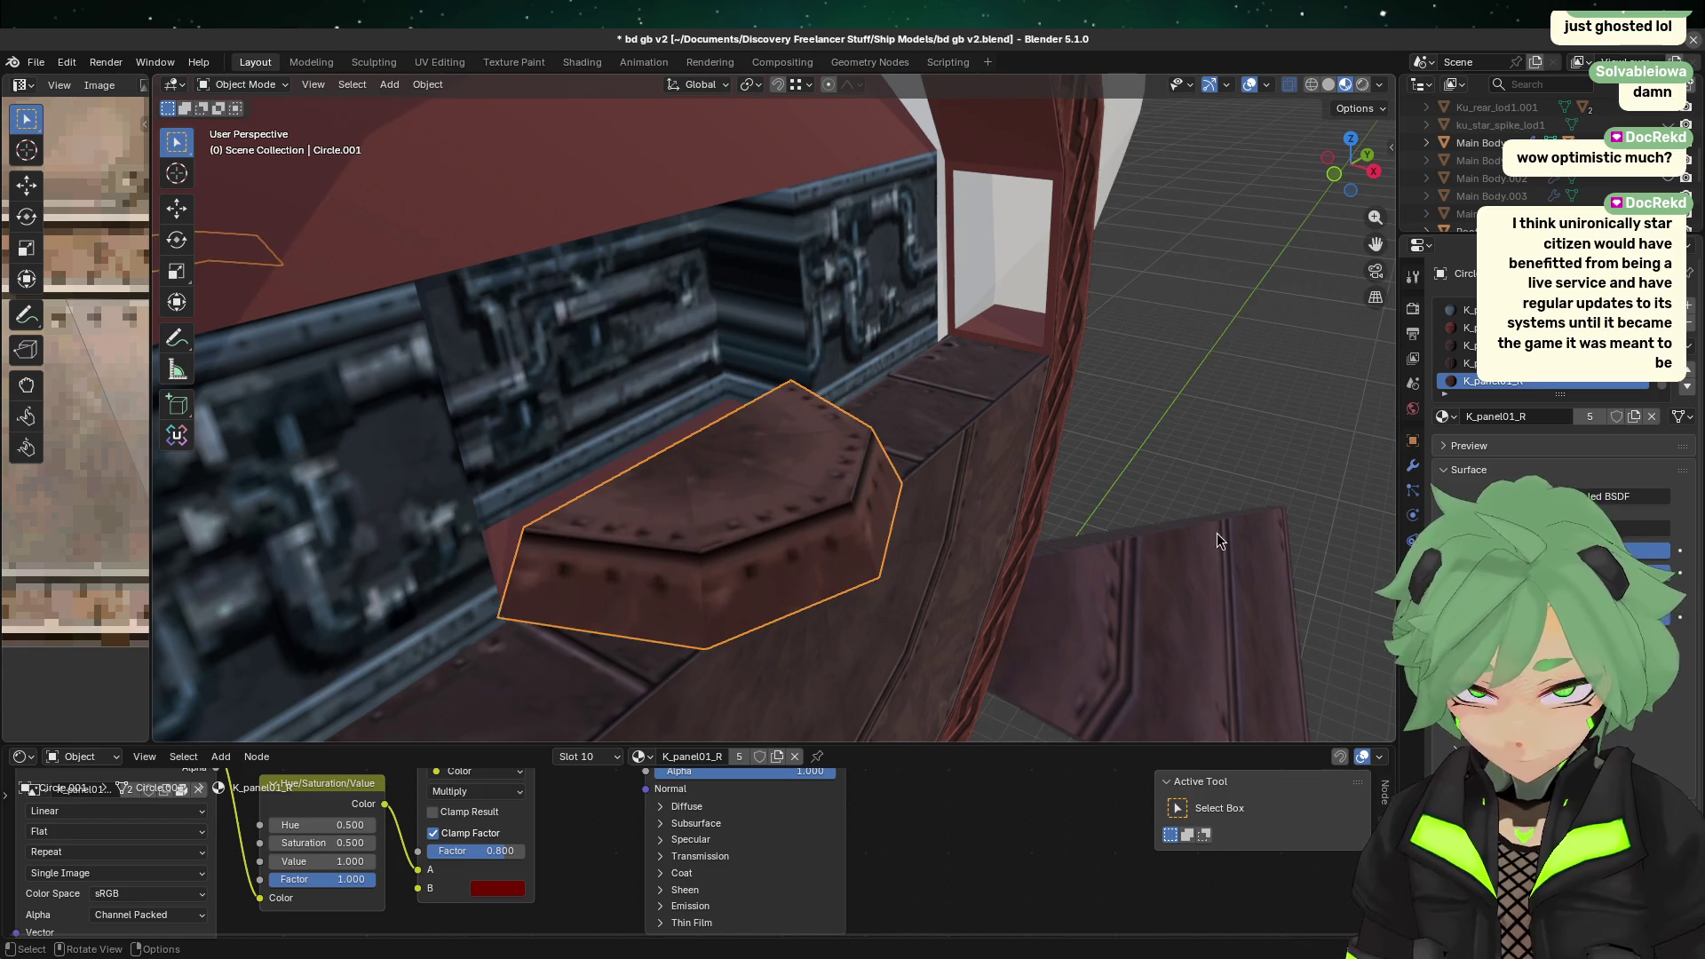
# Step: Rotate the cap geometry -175° about the Z axis
pyautogui.moveTo(1062, 516); pyautogui.dragTo(1008, 595, button='middle')
pyautogui.press('Tab')
pyautogui.press('r')
pyautogui.press('z')
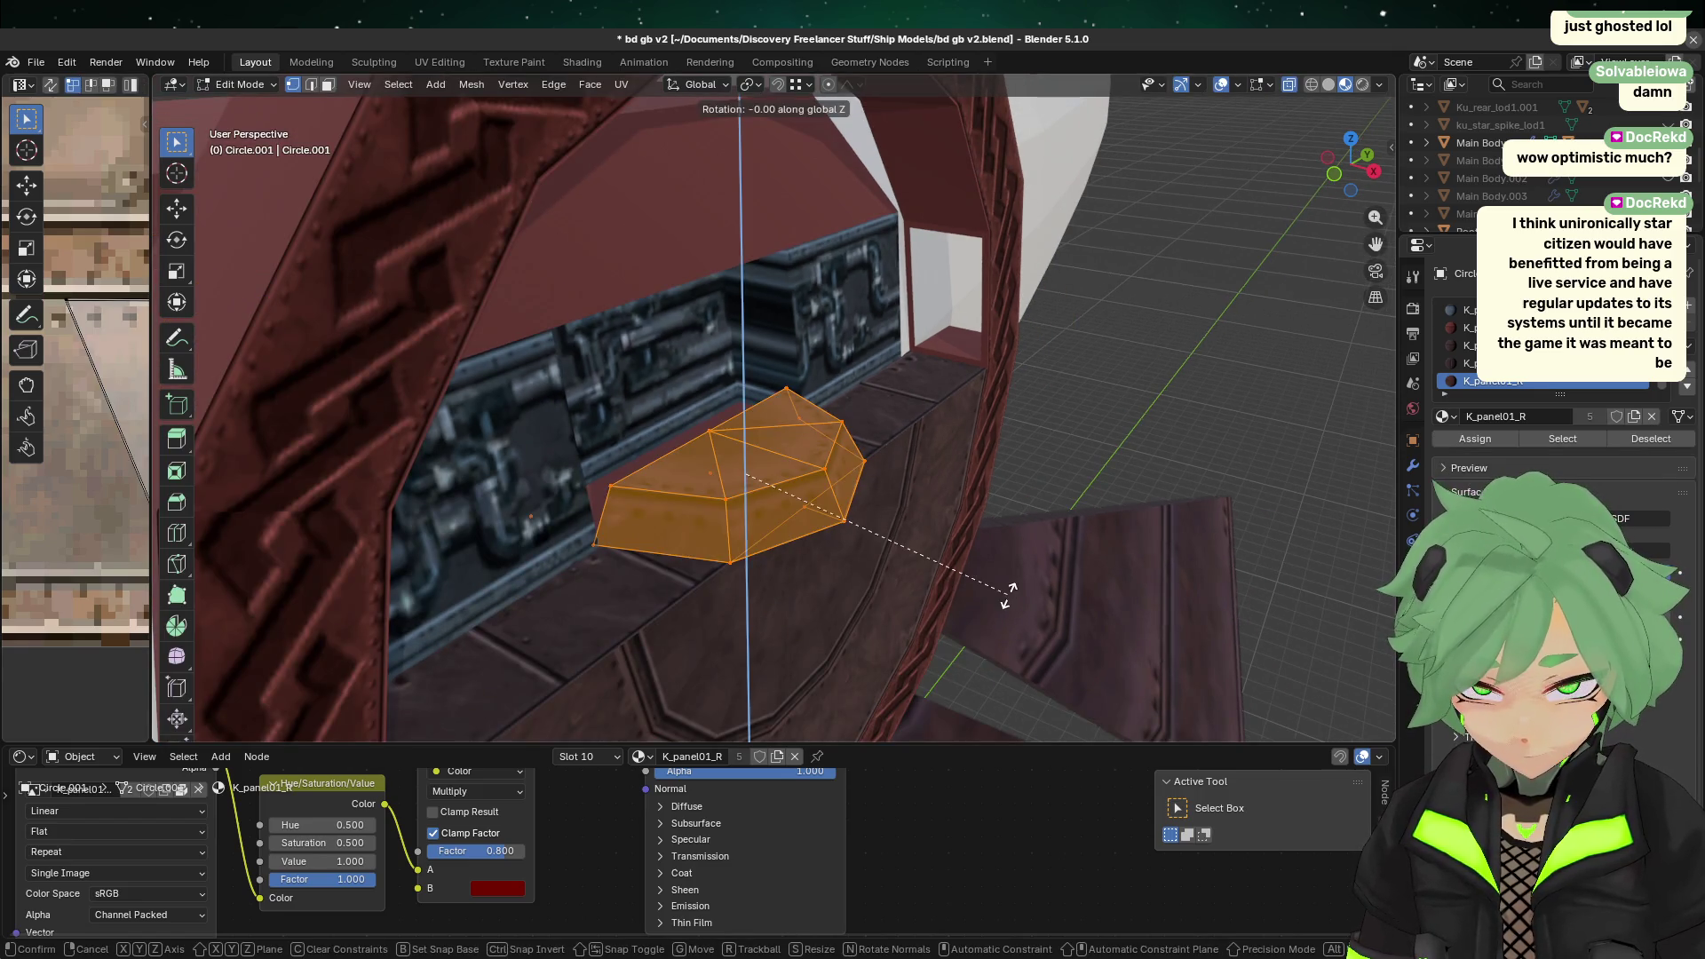
pyautogui.press('Escape')
pyautogui.press('r')
pyautogui.press('z')
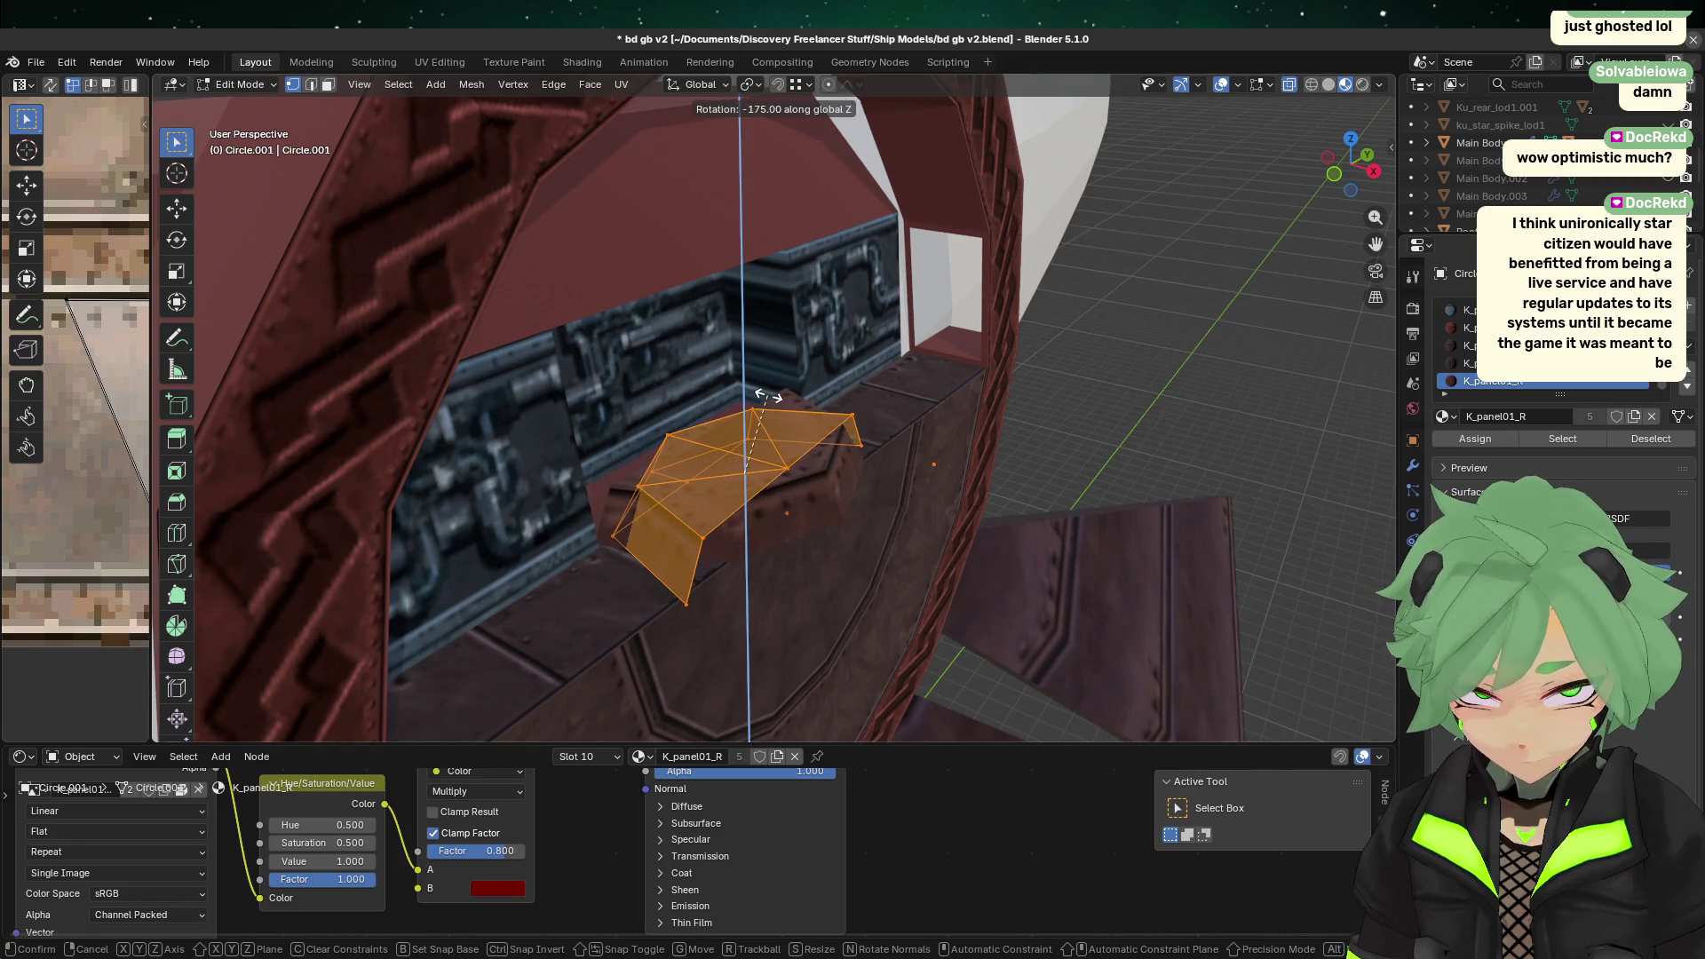
pyautogui.click(760, 368)
# Step: In a straight side view, move the faces along Y to line them up
pyautogui.moveTo(763, 382); pyautogui.dragTo(780, 476, button='middle')
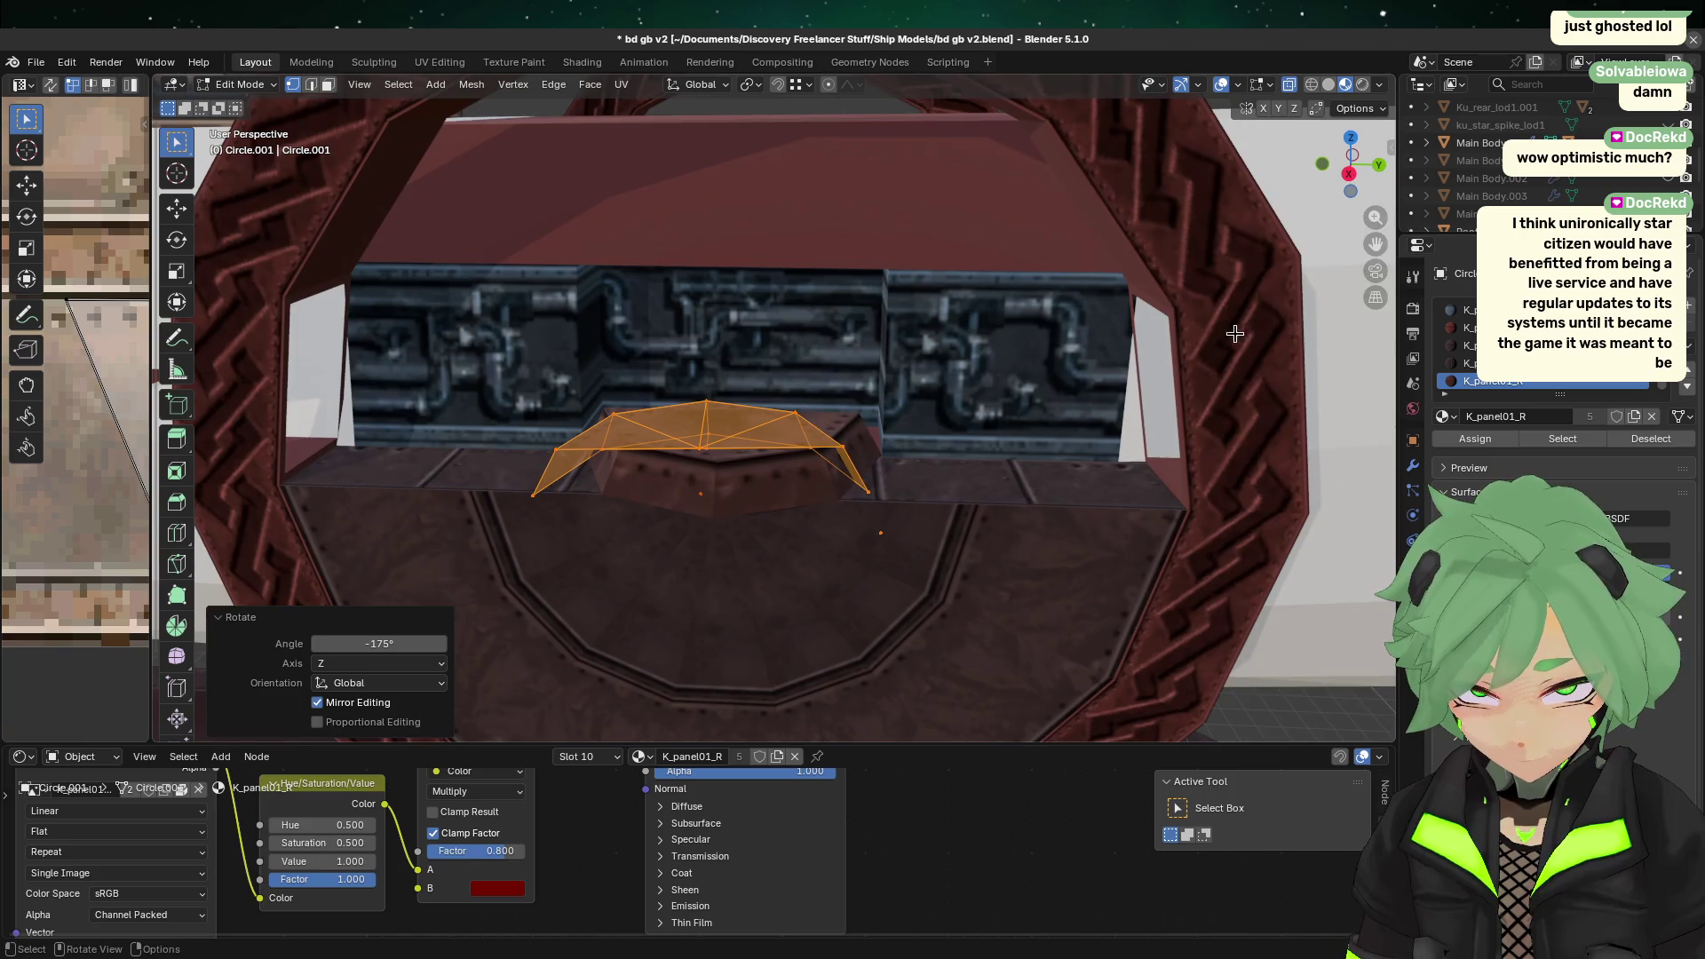
pyautogui.click(1349, 174)
pyautogui.scroll(3, 754, 568)
pyautogui.press('g')
pyautogui.press('Escape')
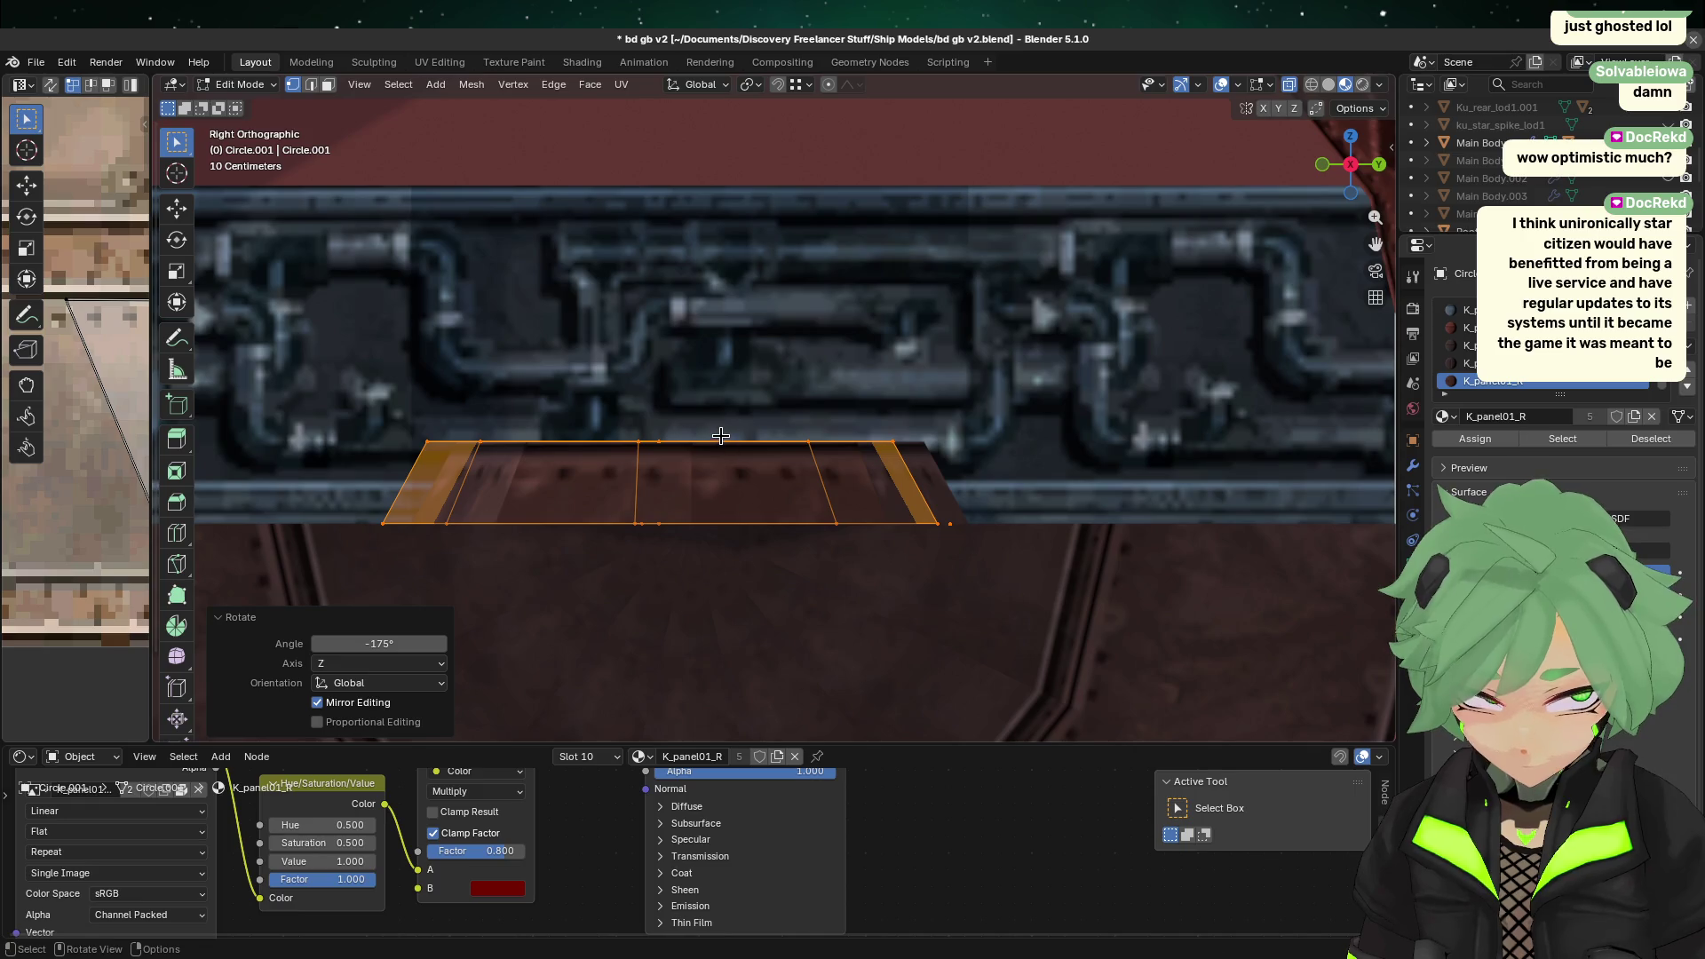
pyautogui.press('g')
pyautogui.click(769, 454)
pyautogui.scroll(2, 553, 561)
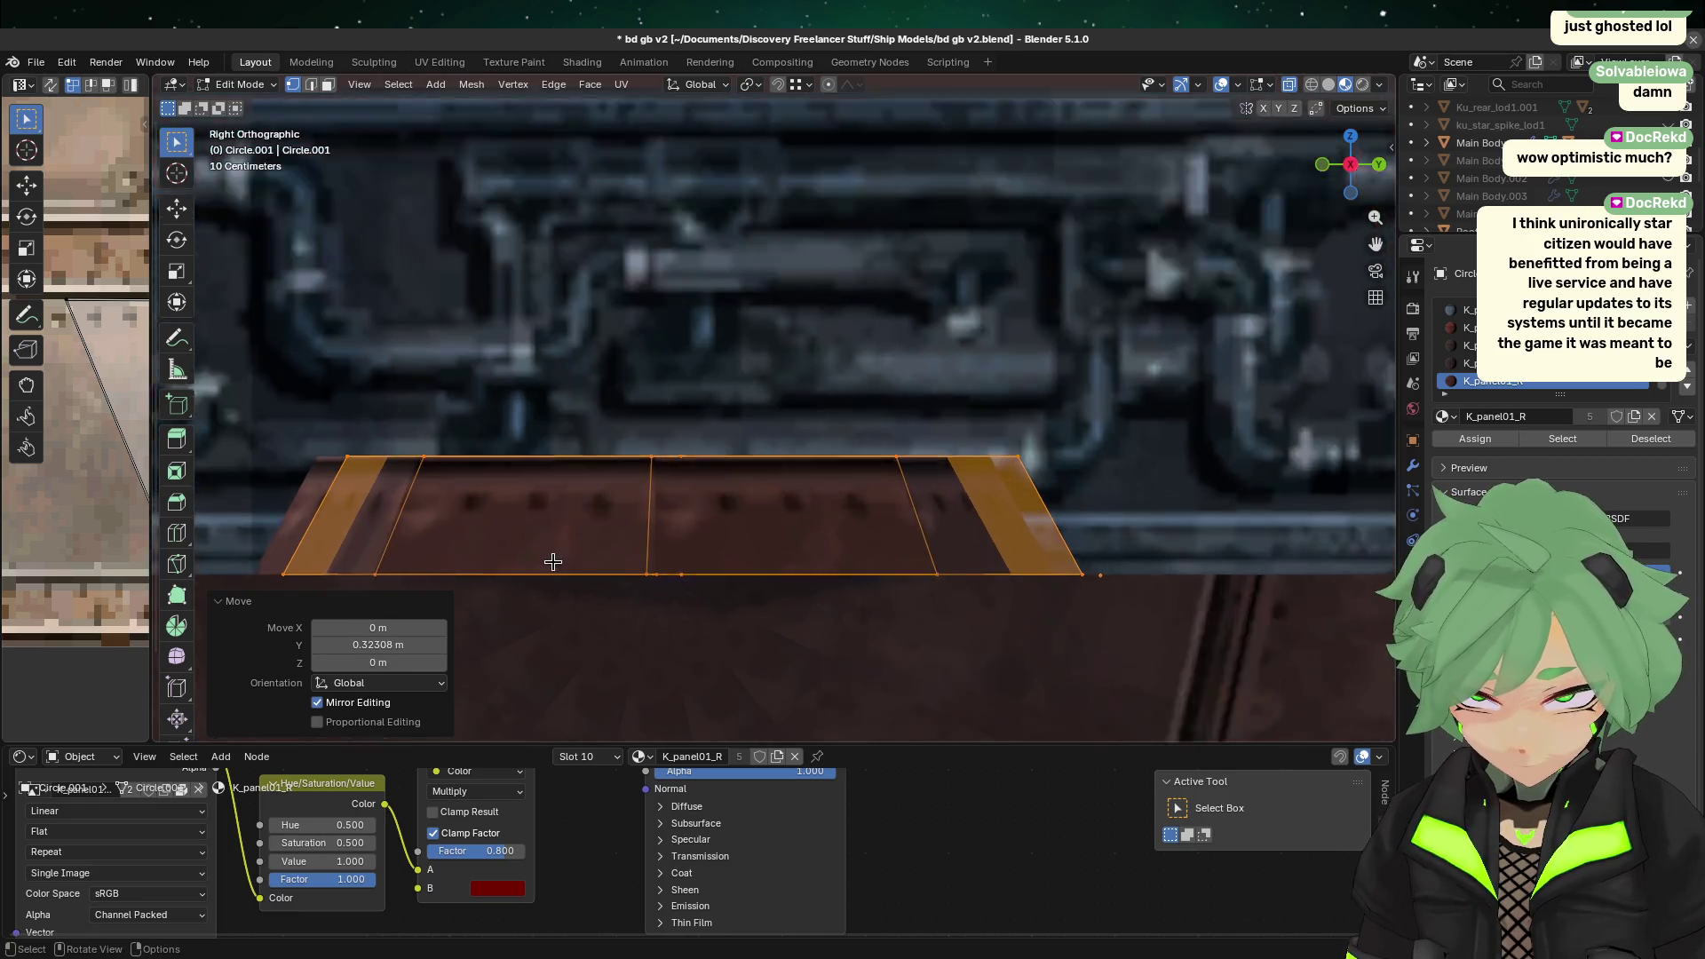
pyautogui.scroll(1, 553, 561)
pyautogui.keyDown('ctrl'); pyautogui.scroll(3, 542, 551); pyautogui.keyUp('ctrl')
pyautogui.press('g')
pyautogui.press('y')
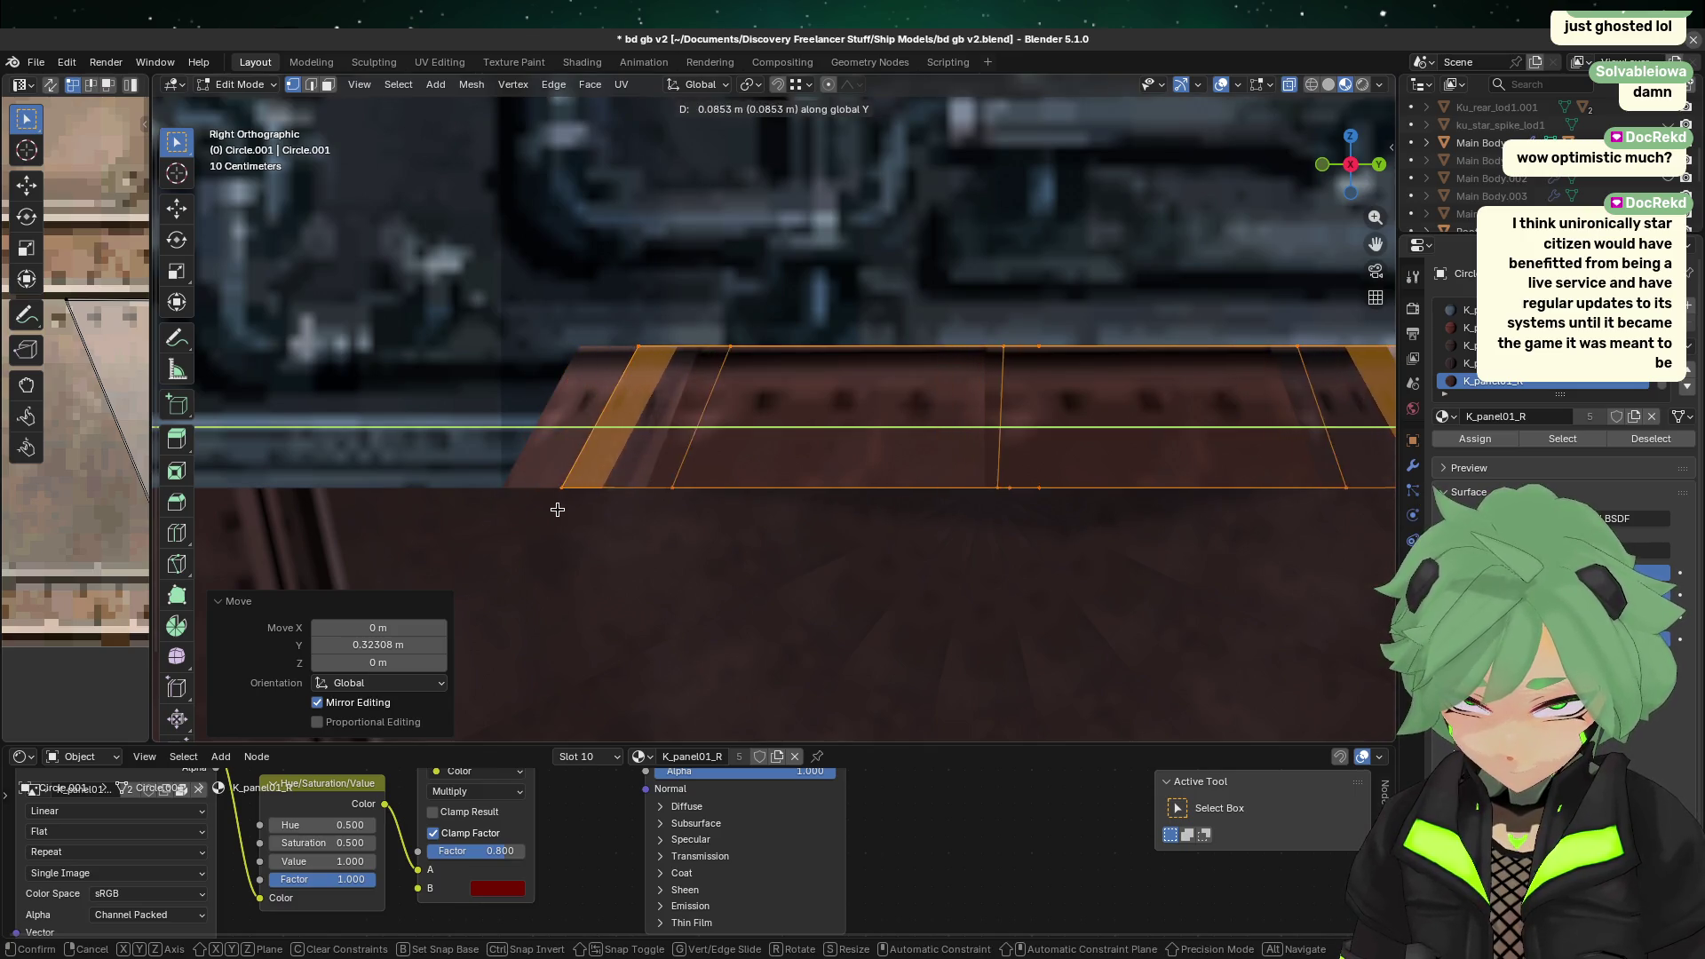
pyautogui.click(499, 525)
# Step: Shift the faces -1.3288 m along X over the octagonal plate
pyautogui.moveTo(684, 436); pyautogui.dragTo(757, 536, button='middle')
pyautogui.press('g')
pyautogui.press('x')
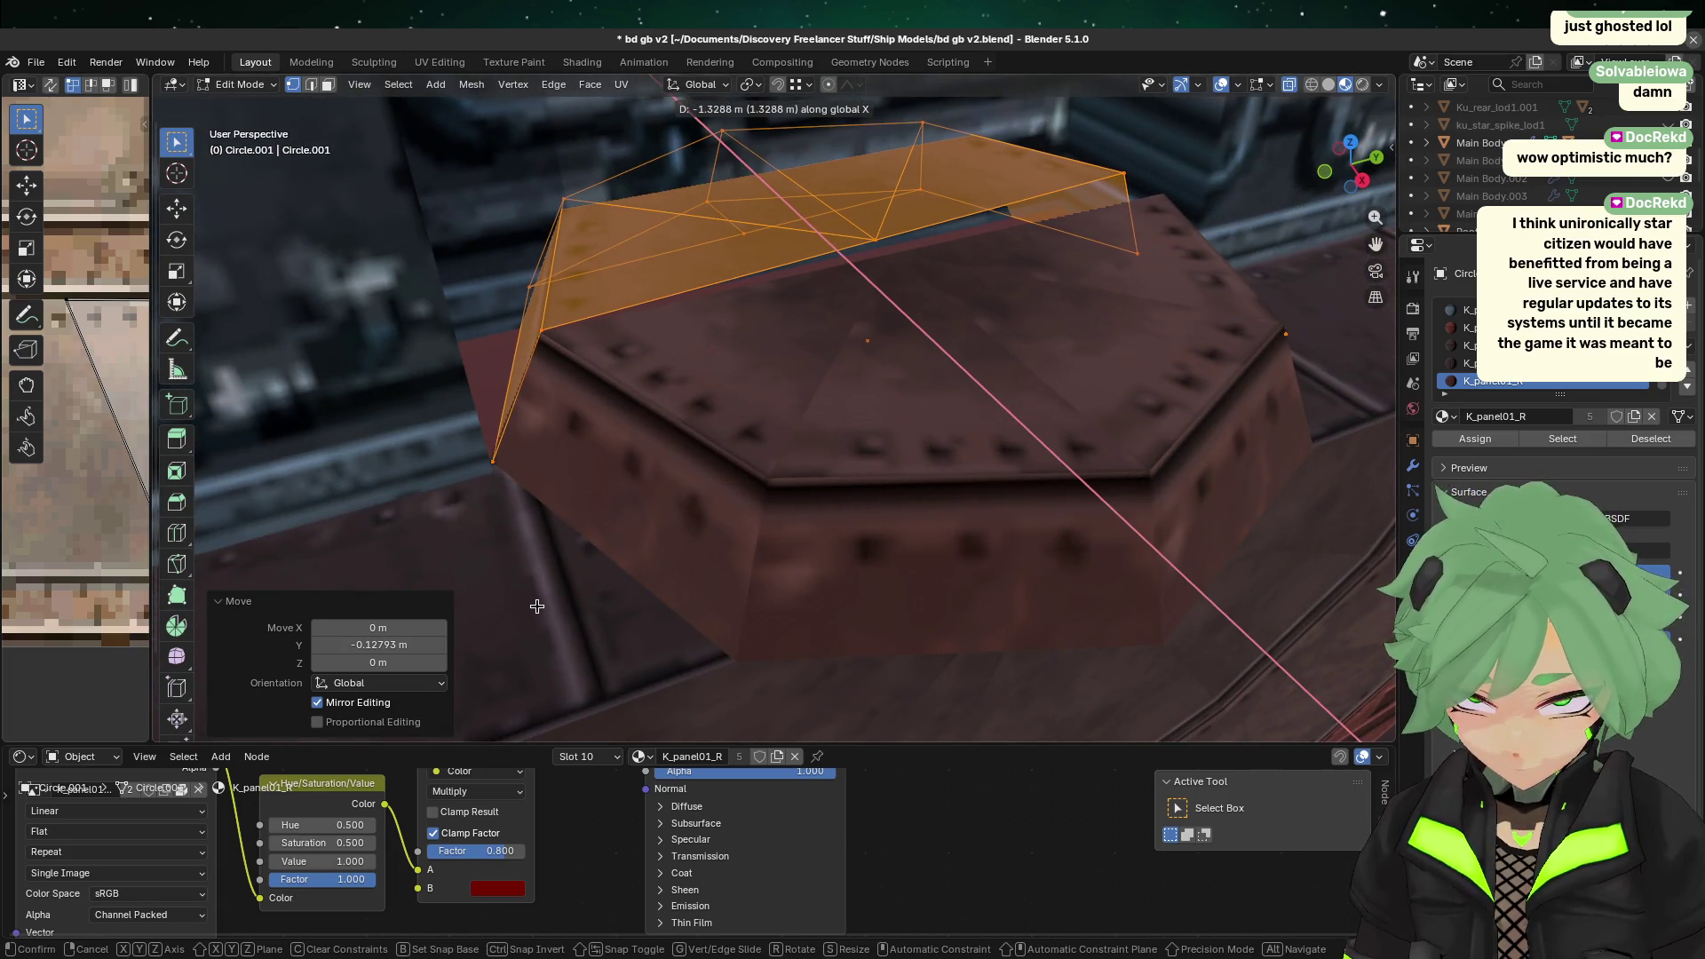
pyautogui.click(536, 606)
# Step: From below, tilt the part -5° and nudge it 0.14692 m along X, then deselect
pyautogui.moveTo(1115, 465)
pyautogui.mouseDown(button='middle')
pyautogui.moveTo(1004, 598)
pyautogui.moveTo(1013, 571)
pyautogui.mouseUp(button='middle')
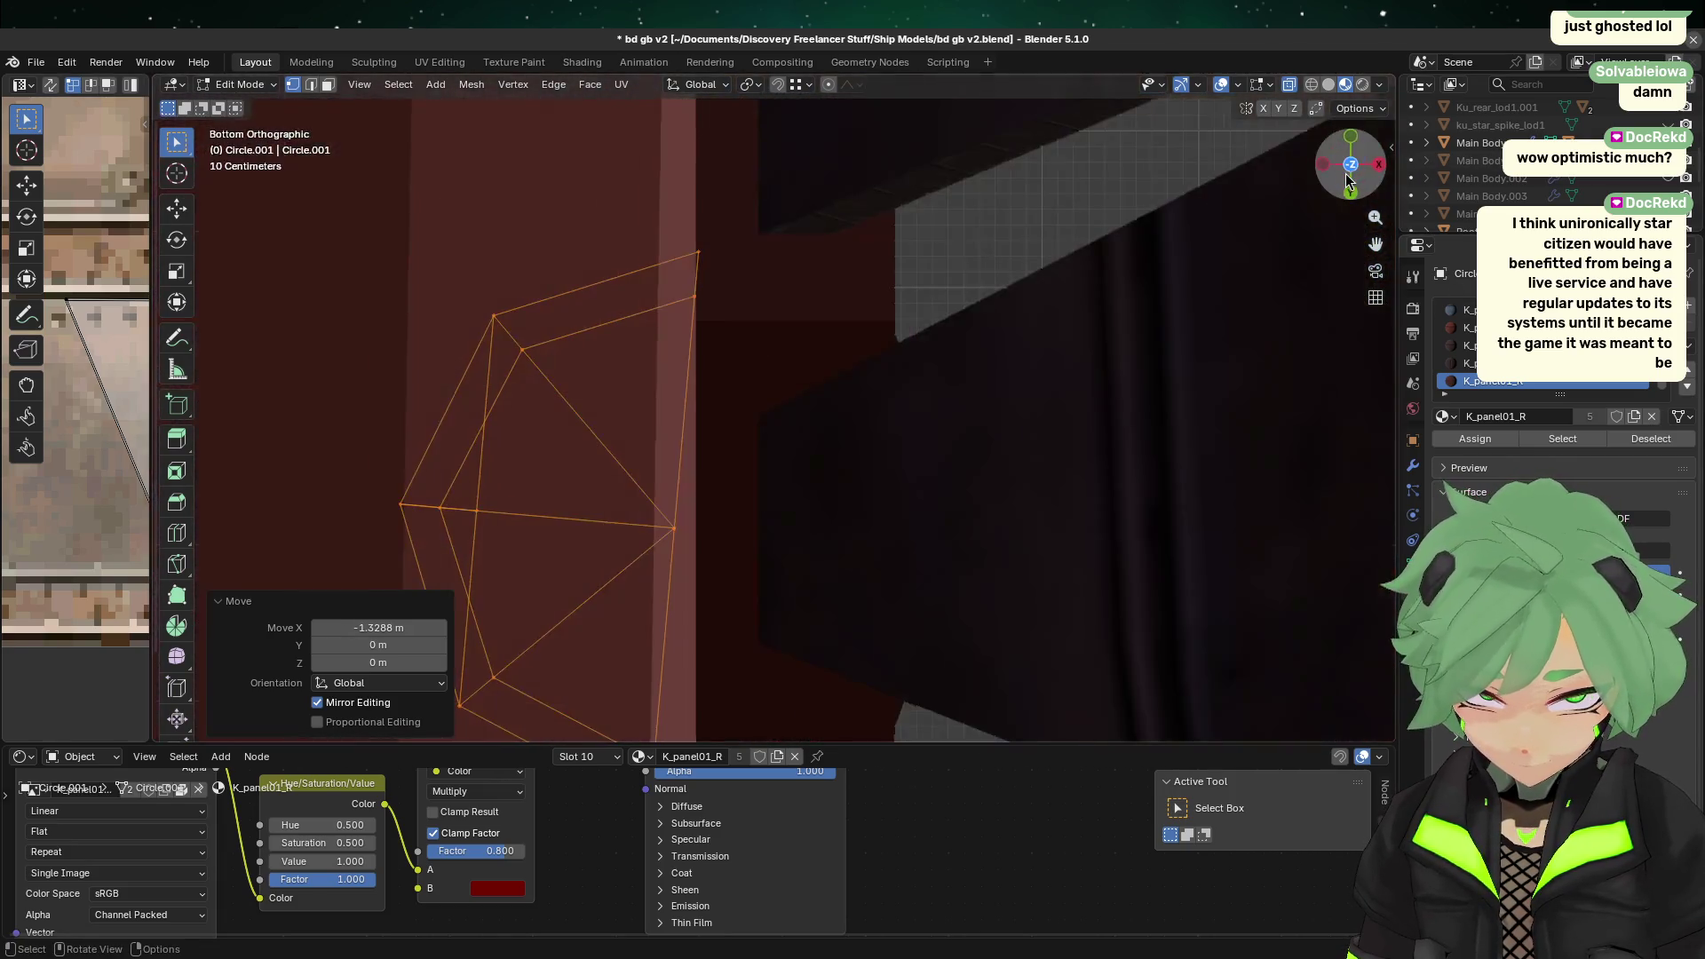
pyautogui.click(1351, 165)
pyautogui.press('1')
pyautogui.press('r')
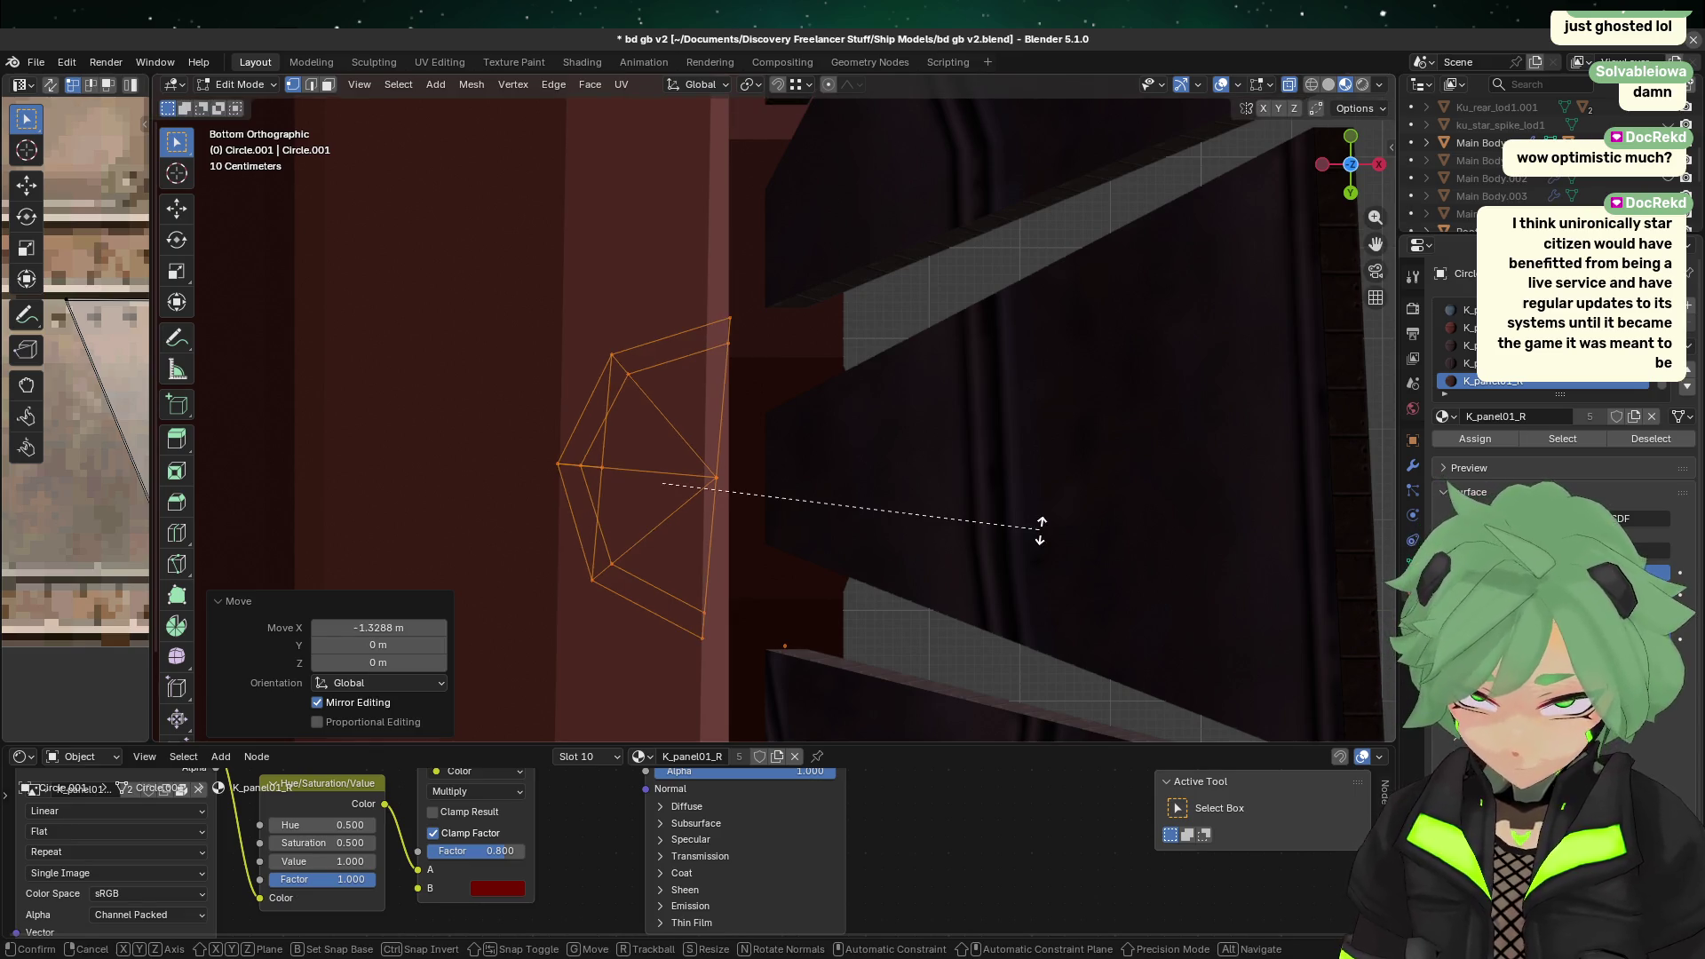
pyautogui.click(1029, 496)
pyautogui.press('g')
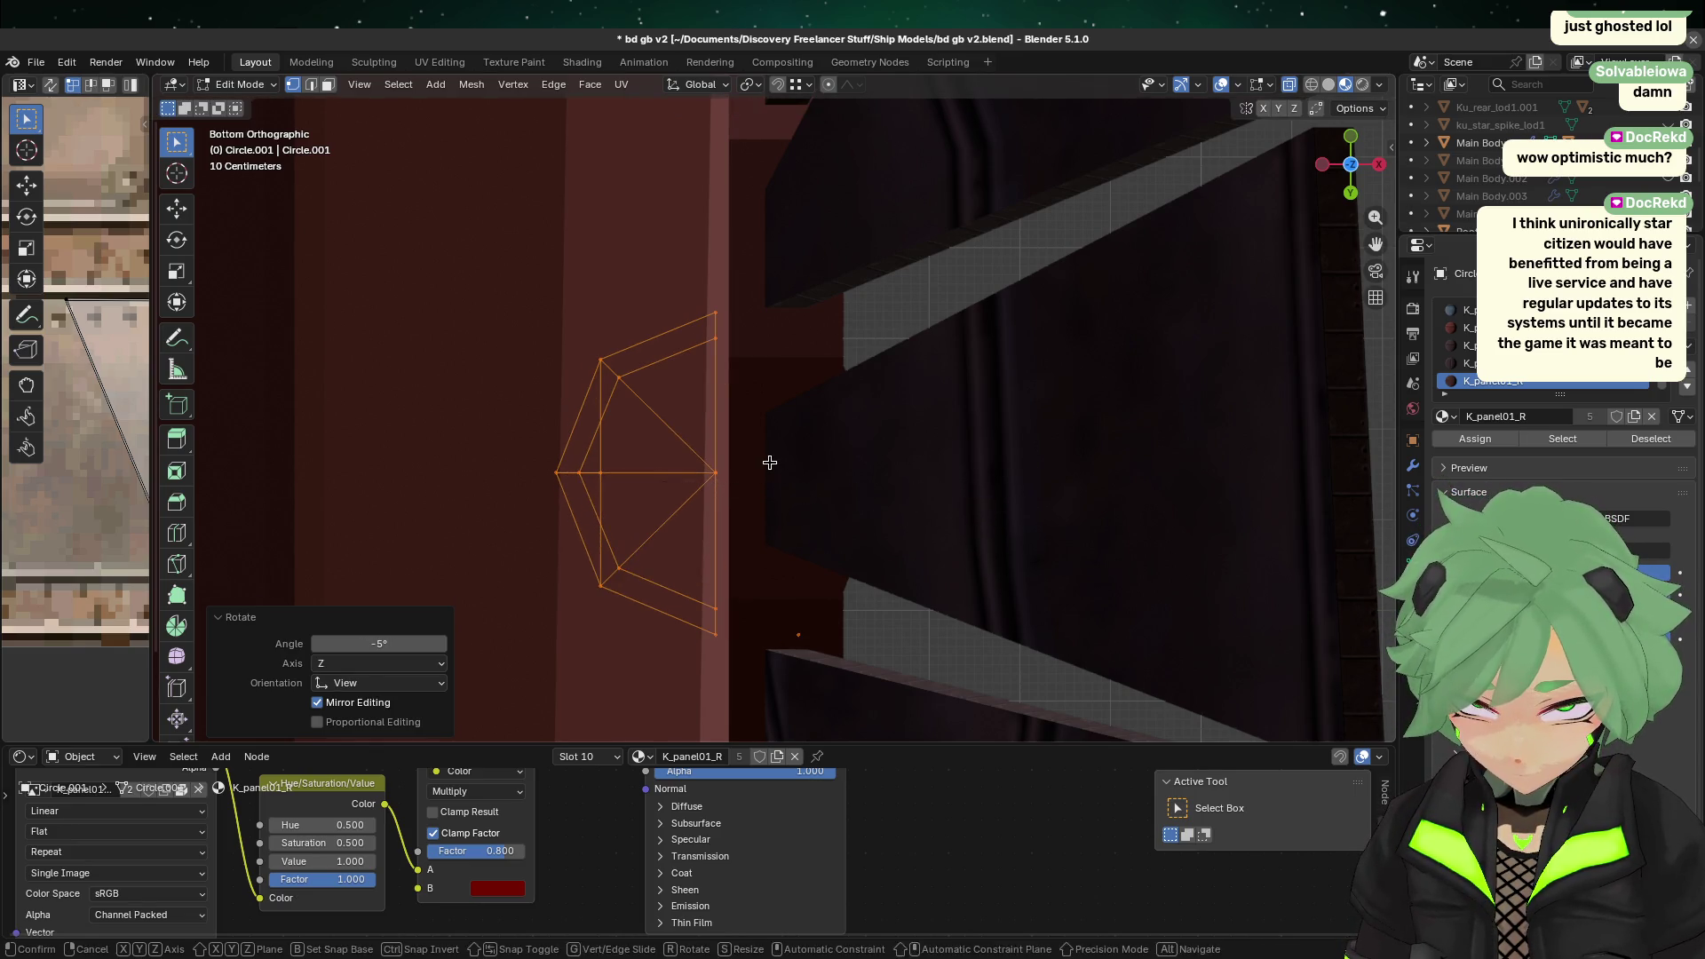
pyautogui.press('x')
pyautogui.click(782, 459)
pyautogui.moveTo(782, 459)
pyautogui.mouseDown(button='middle')
pyautogui.moveTo(780, 525)
pyautogui.moveTo(867, 361)
pyautogui.moveTo(838, 278)
pyautogui.moveTo(823, 104)
pyautogui.moveTo(696, 556)
pyautogui.moveTo(701, 255)
pyautogui.moveTo(702, 290)
pyautogui.moveTo(637, 359)
pyautogui.mouseUp(button='middle')
pyautogui.click(868, 487)
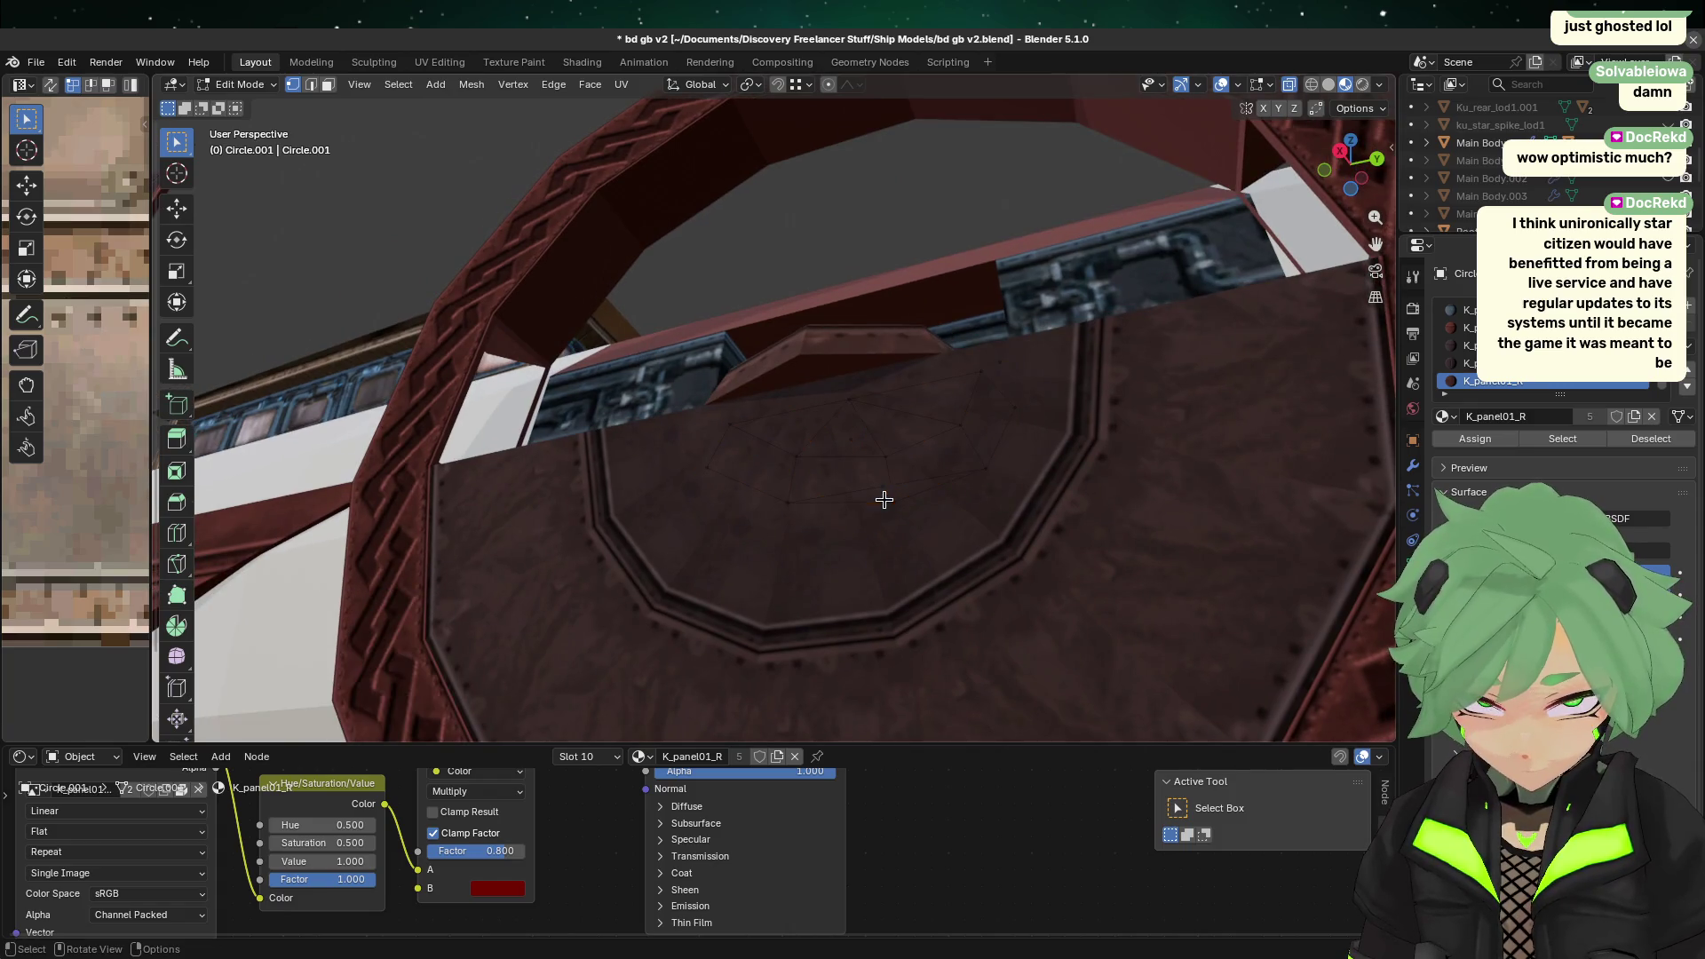
# Step: Dissolve the stray vertices and delete the stray edge from the octagonal plate
pyautogui.press('x')
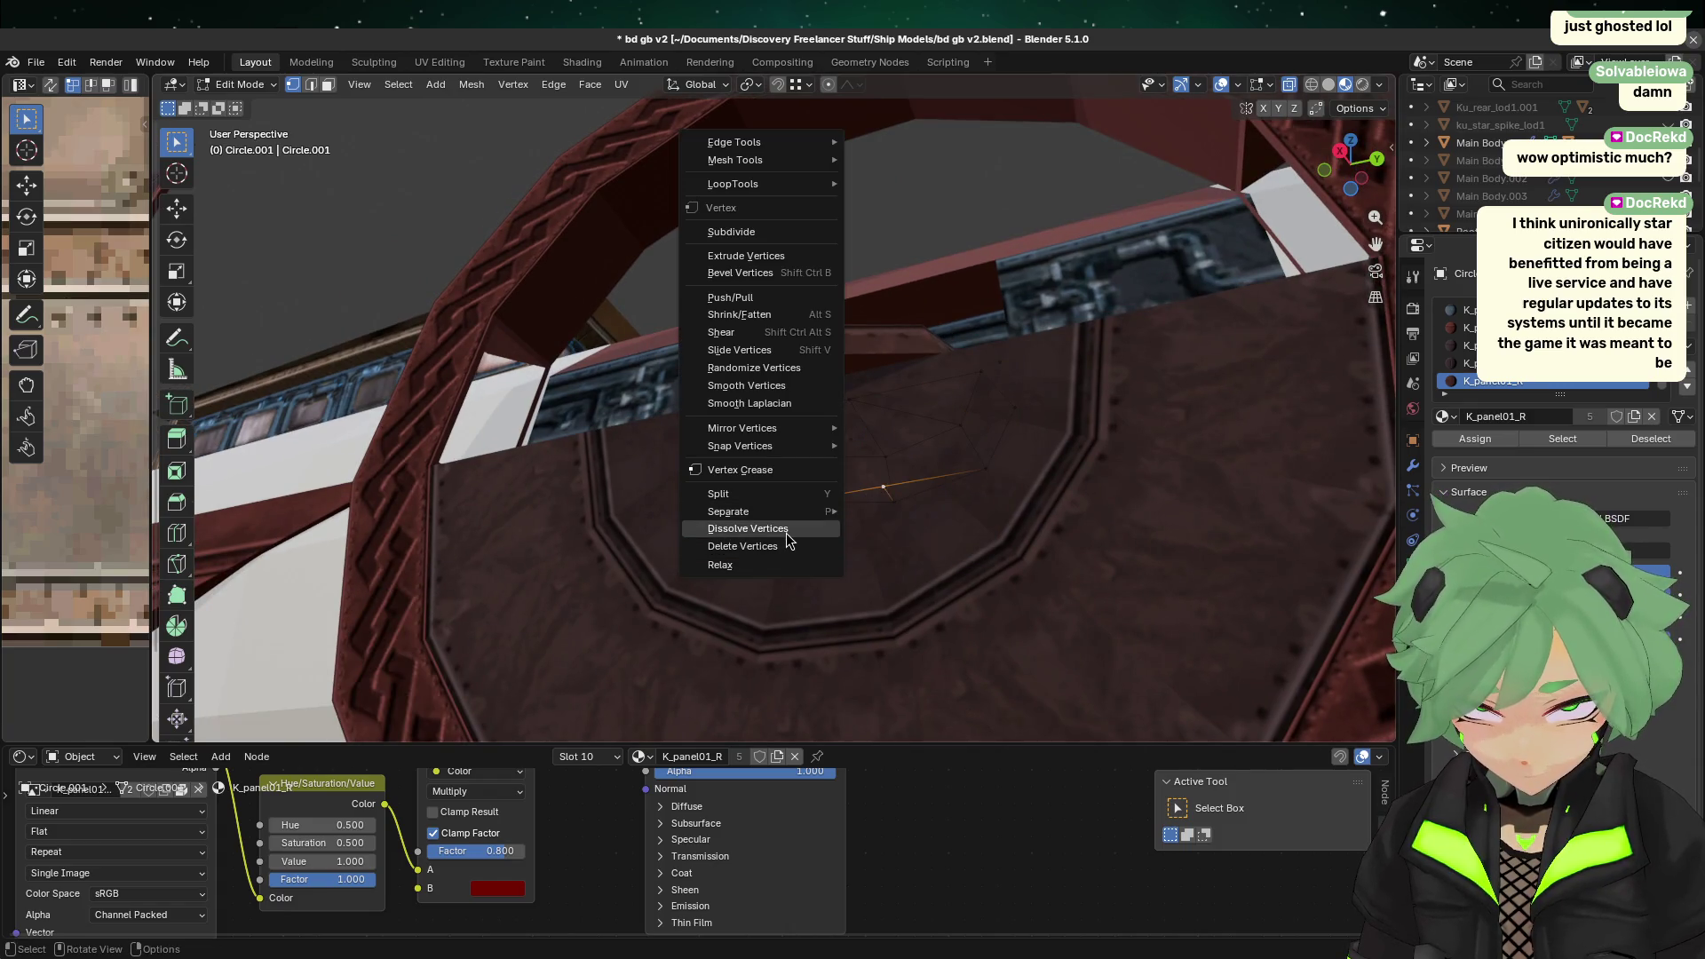
pyautogui.click(819, 525)
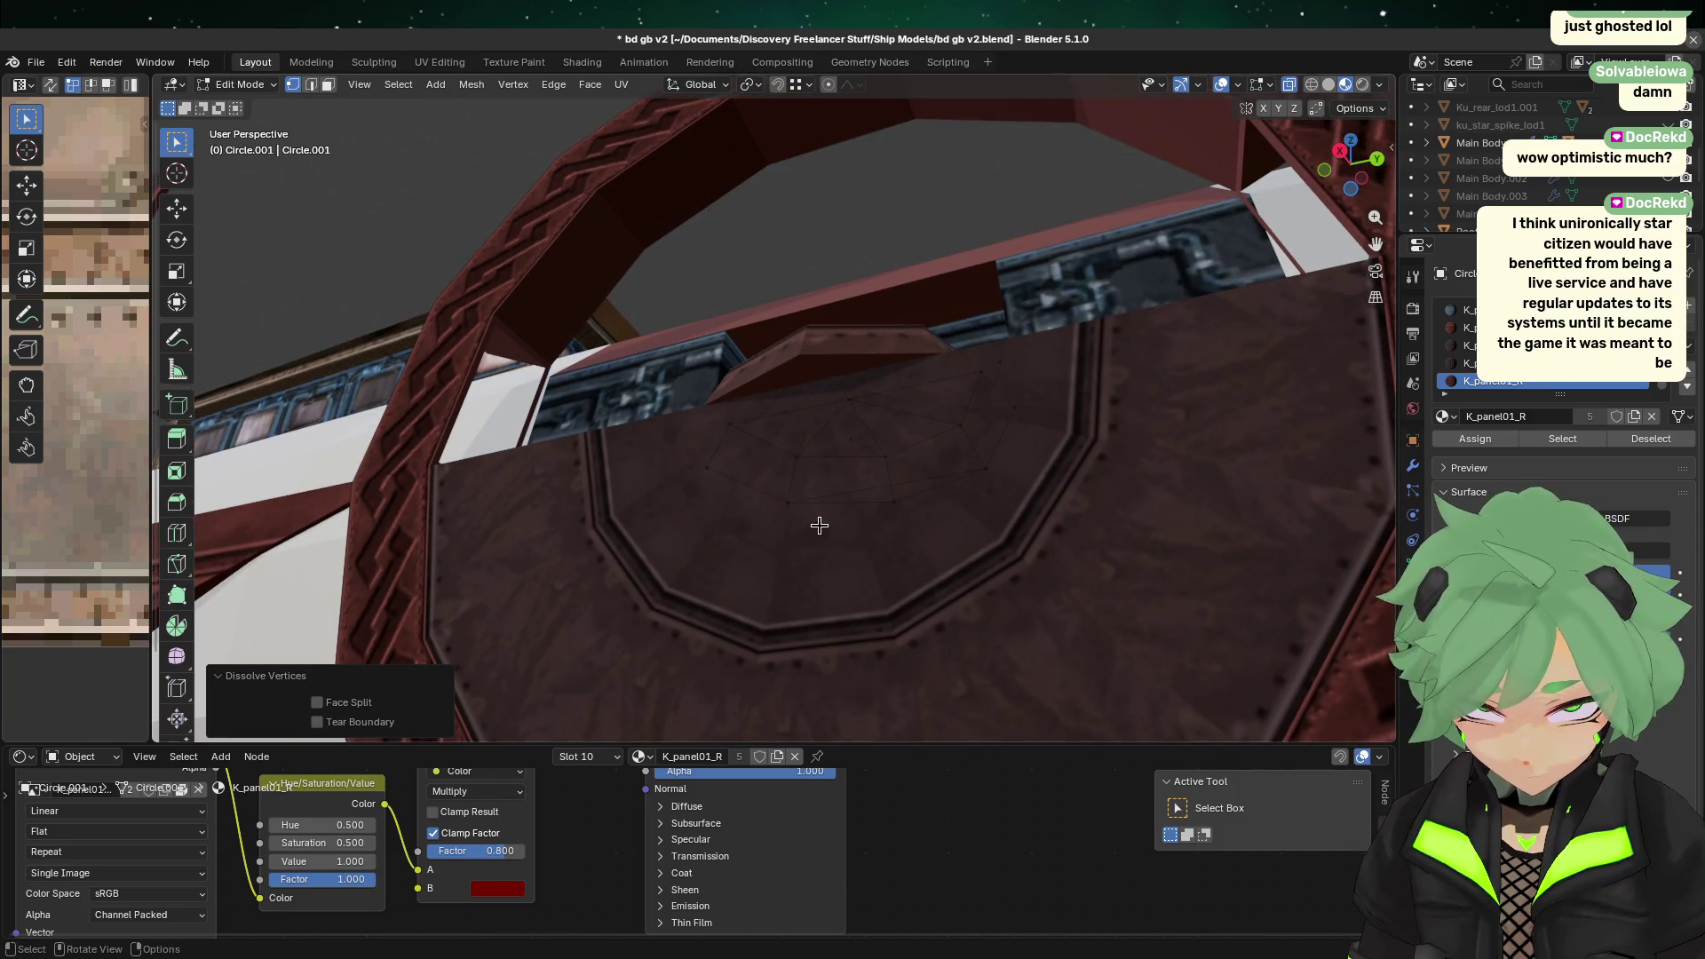
pyautogui.click(311, 86)
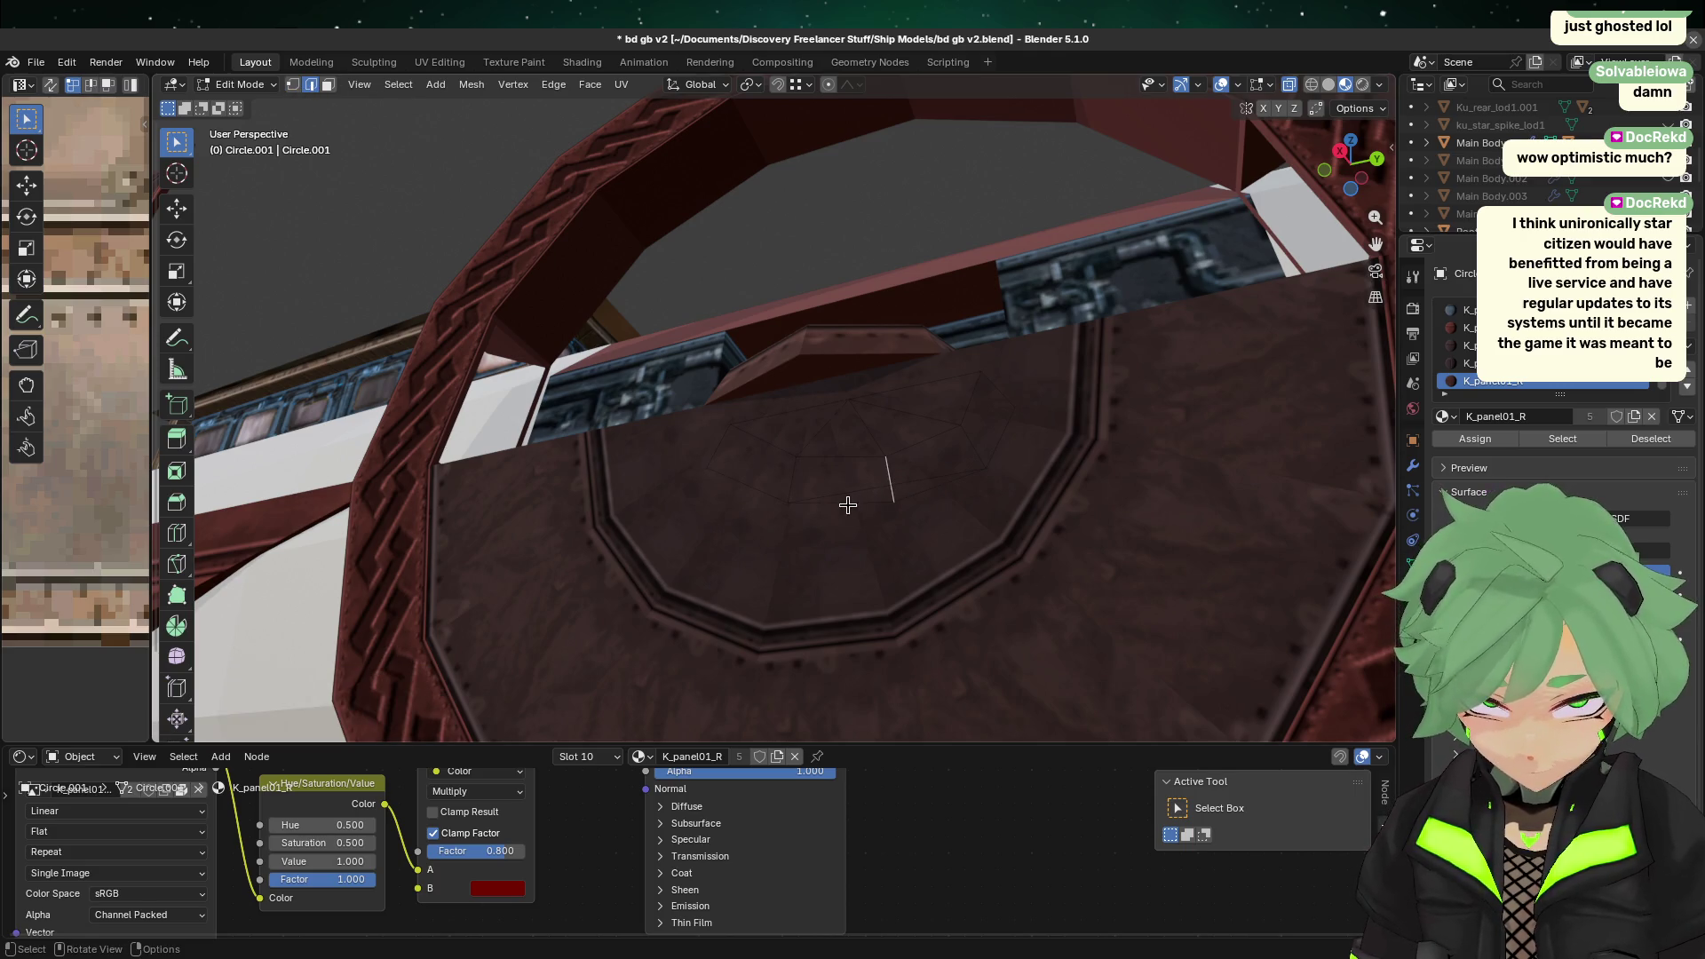
pyautogui.press('x')
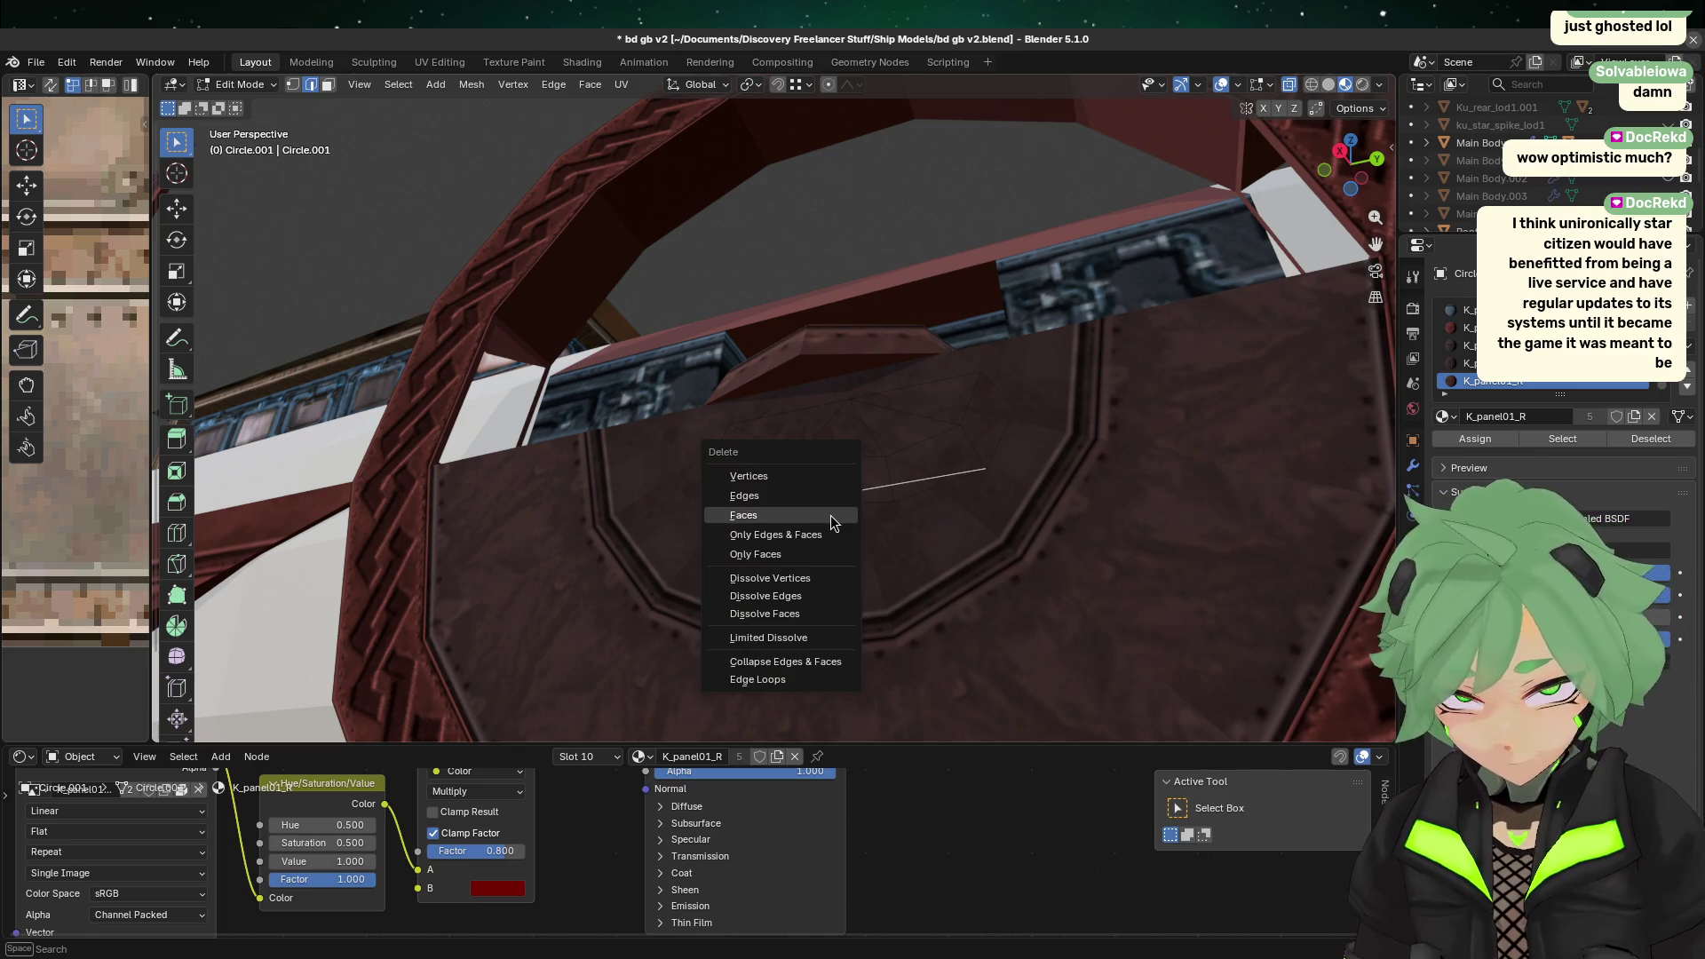
pyautogui.click(751, 514)
pyautogui.moveTo(781, 399)
pyautogui.mouseDown(button='middle')
pyautogui.moveTo(795, 555)
pyautogui.moveTo(835, 641)
pyautogui.moveTo(1174, 590)
pyautogui.mouseUp(button='middle')
pyautogui.press('Tab')
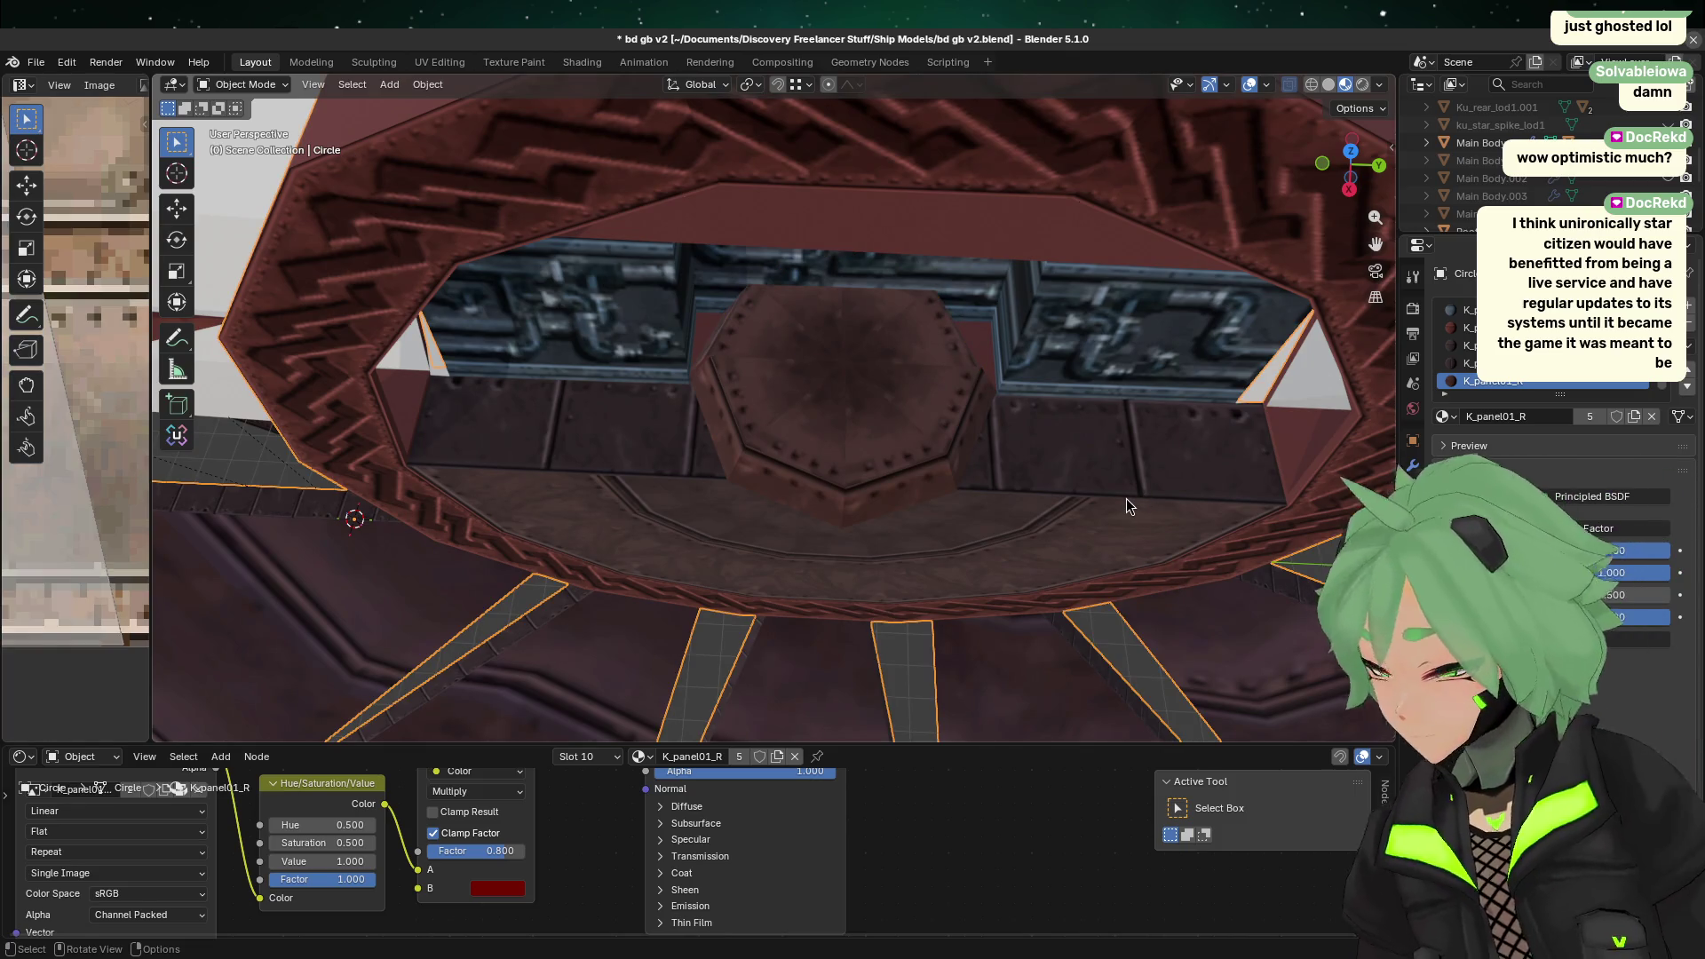
# Step: Duplicate the octagonal plate object in place
pyautogui.hotkey('shift', 'd')
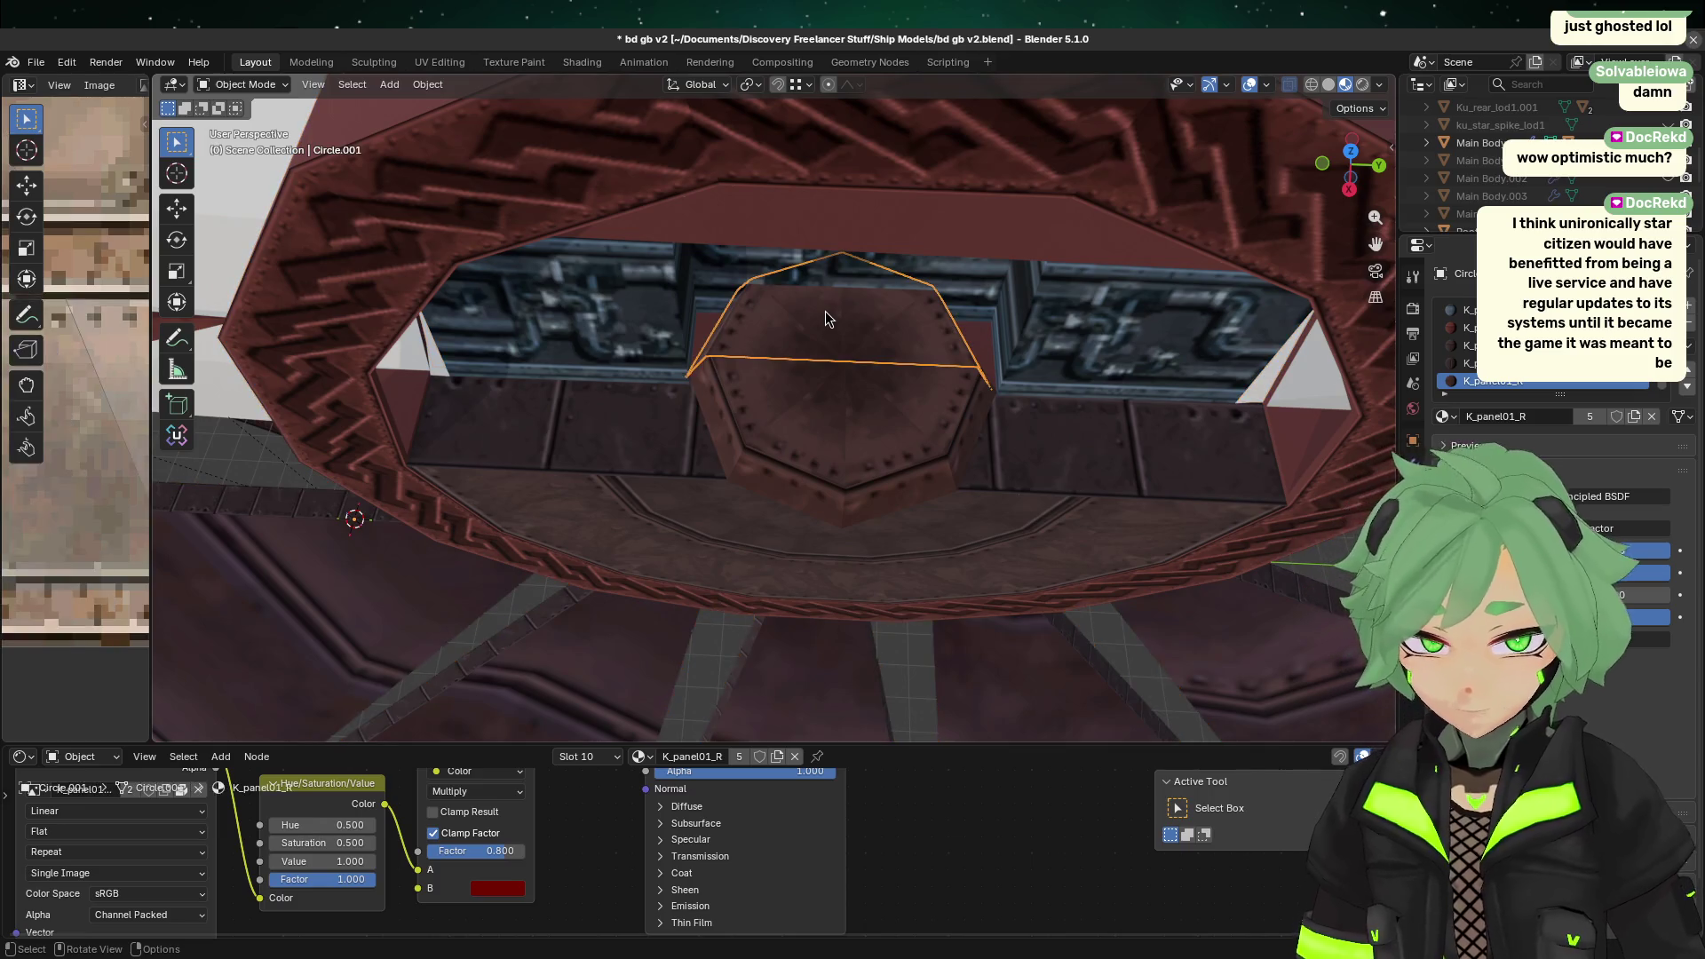
pyautogui.scroll(5, 933, 353)
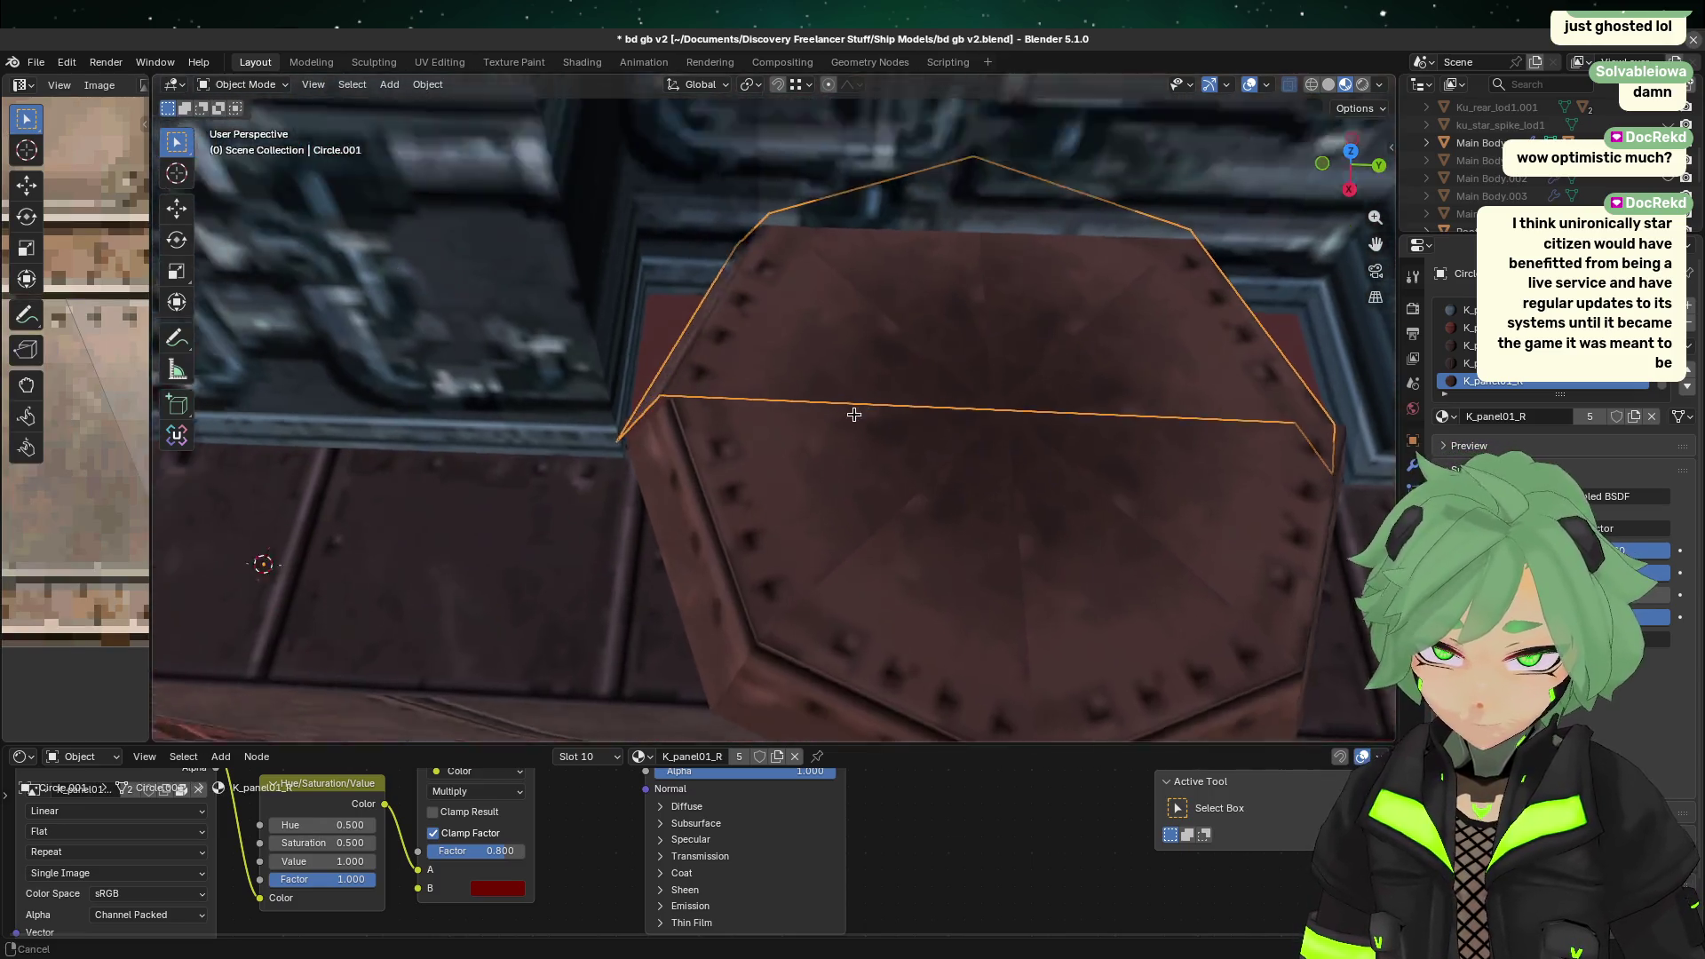
pyautogui.click(855, 415)
pyautogui.moveTo(854, 414); pyautogui.dragTo(732, 521, button='middle')
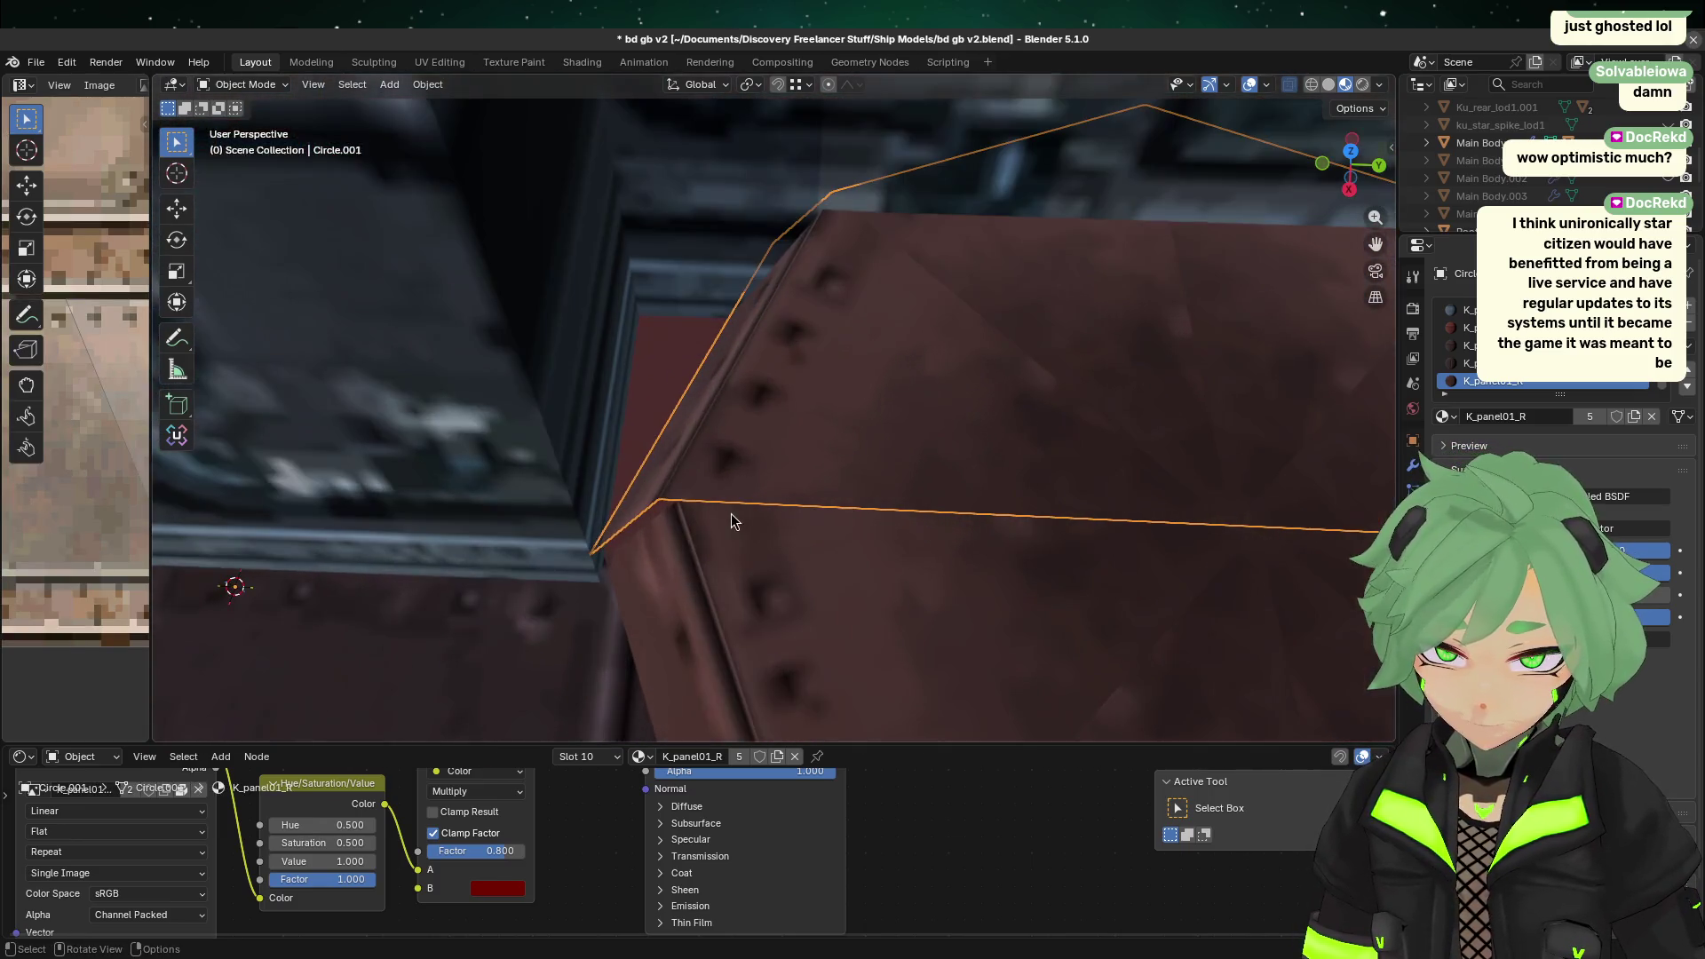
pyautogui.press('g')
pyautogui.press('x')
pyautogui.press('Escape')
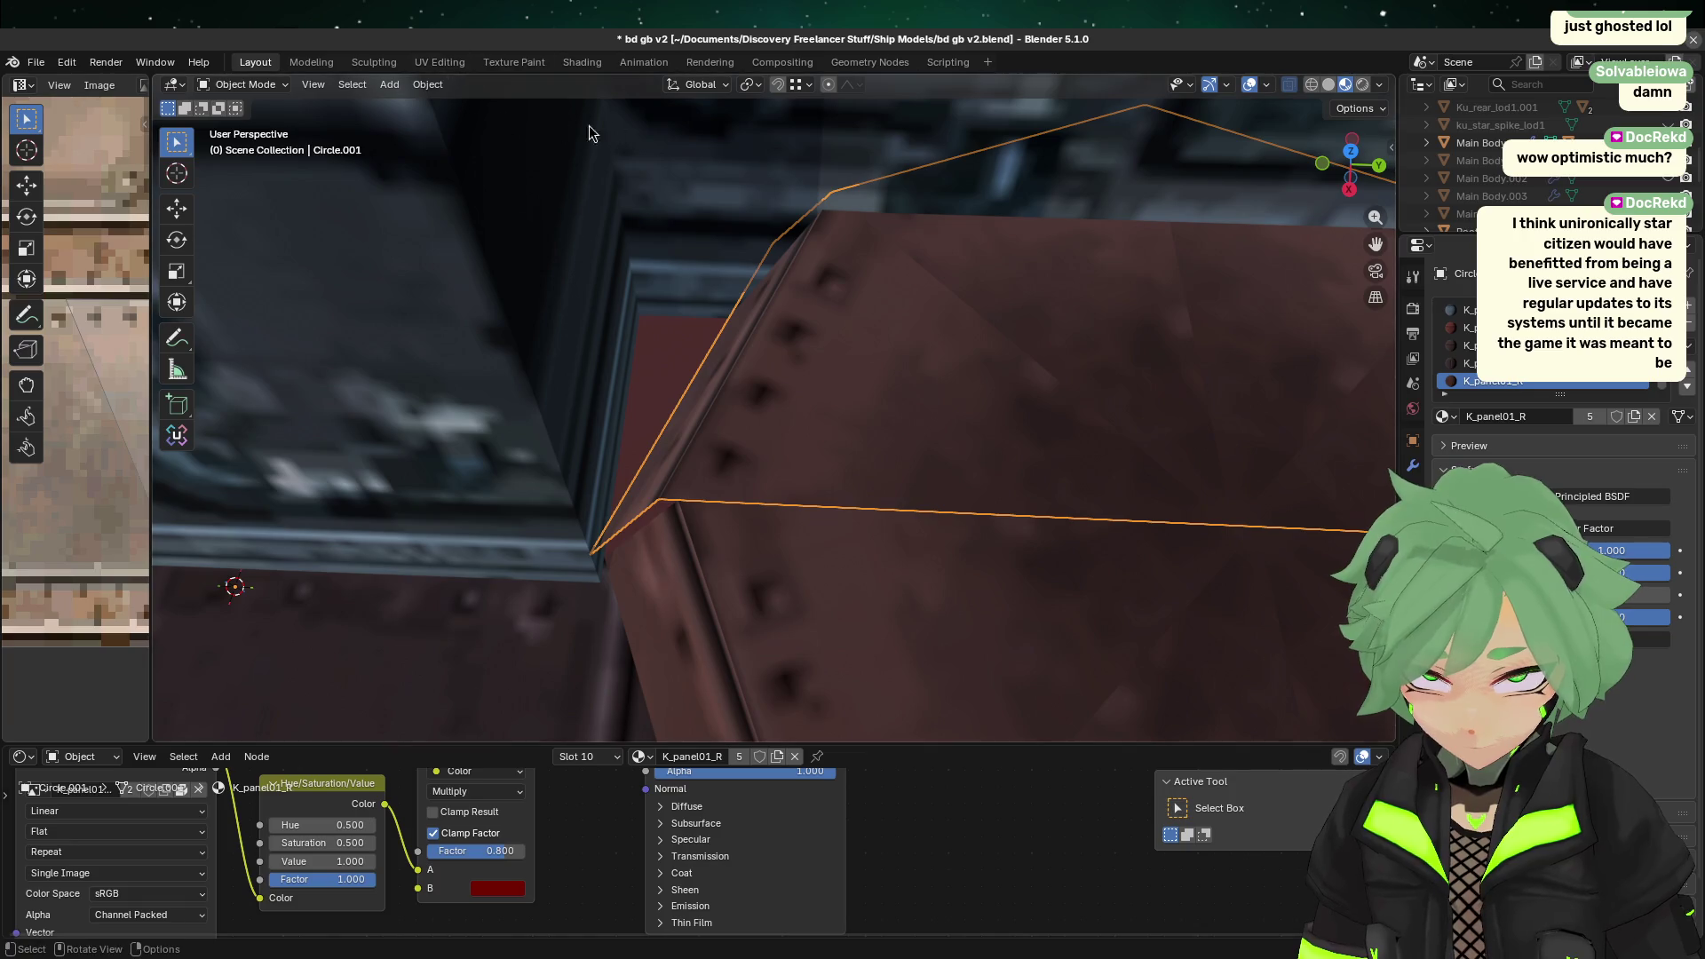
# Step: Enter Edit Mode on the duplicate and select its linked top faces
pyautogui.press('g')
pyautogui.press('x')
pyautogui.press('Escape')
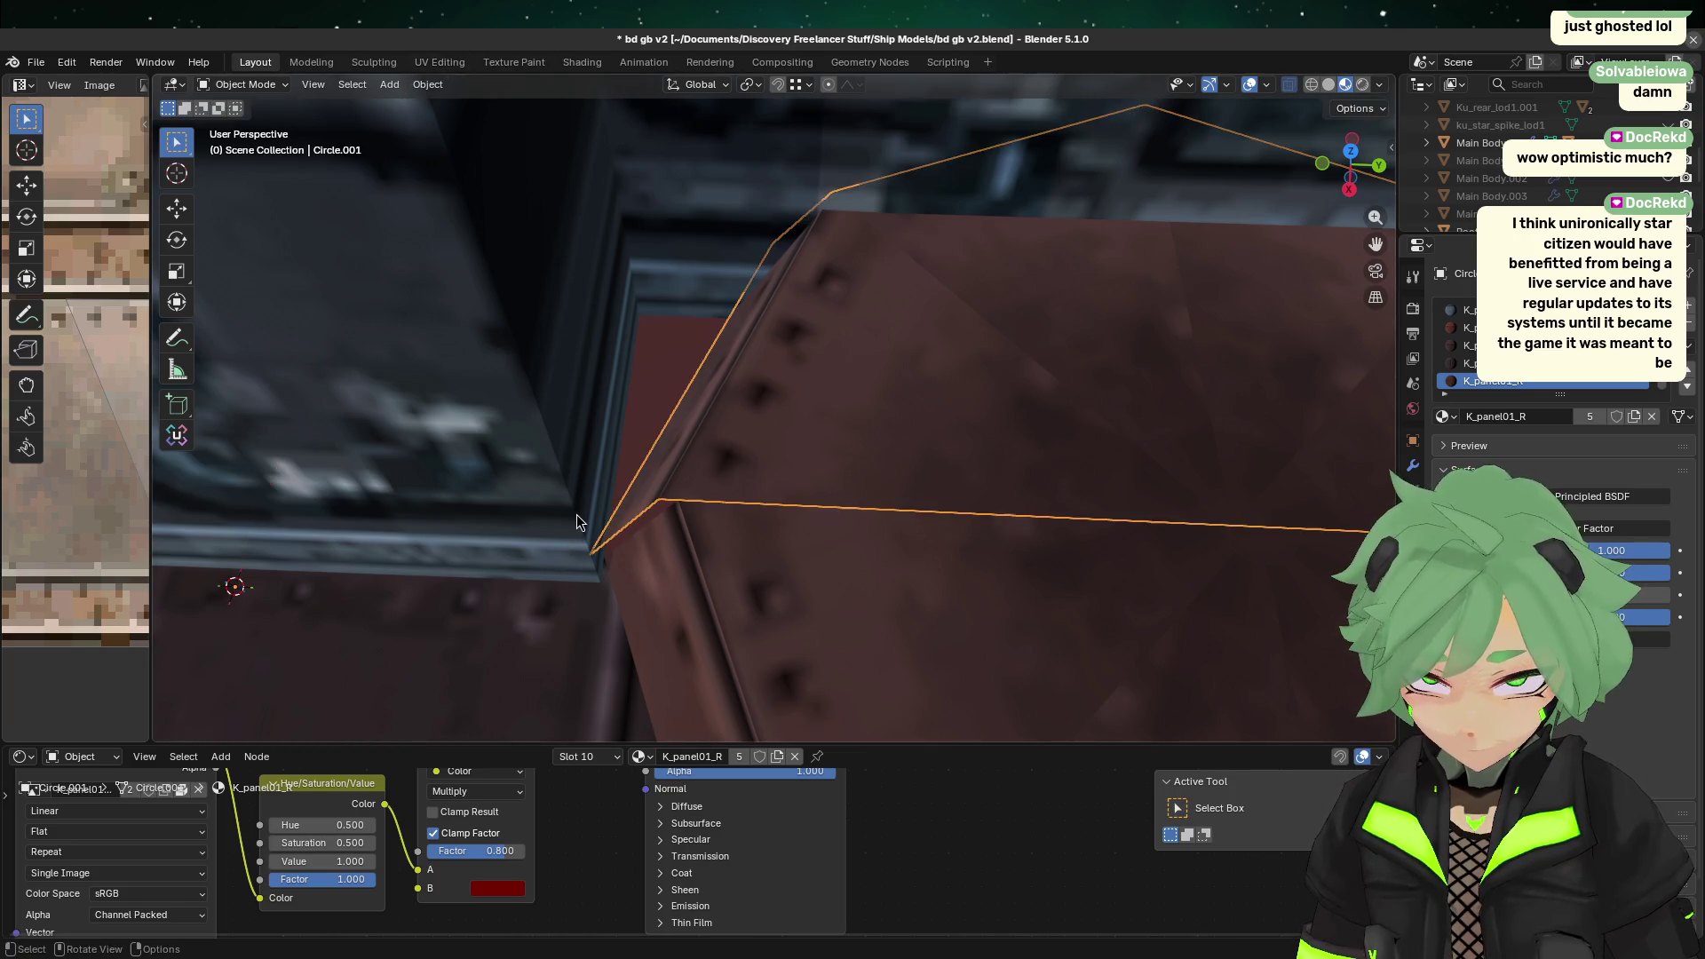
pyautogui.press('Tab')
pyautogui.press('q')
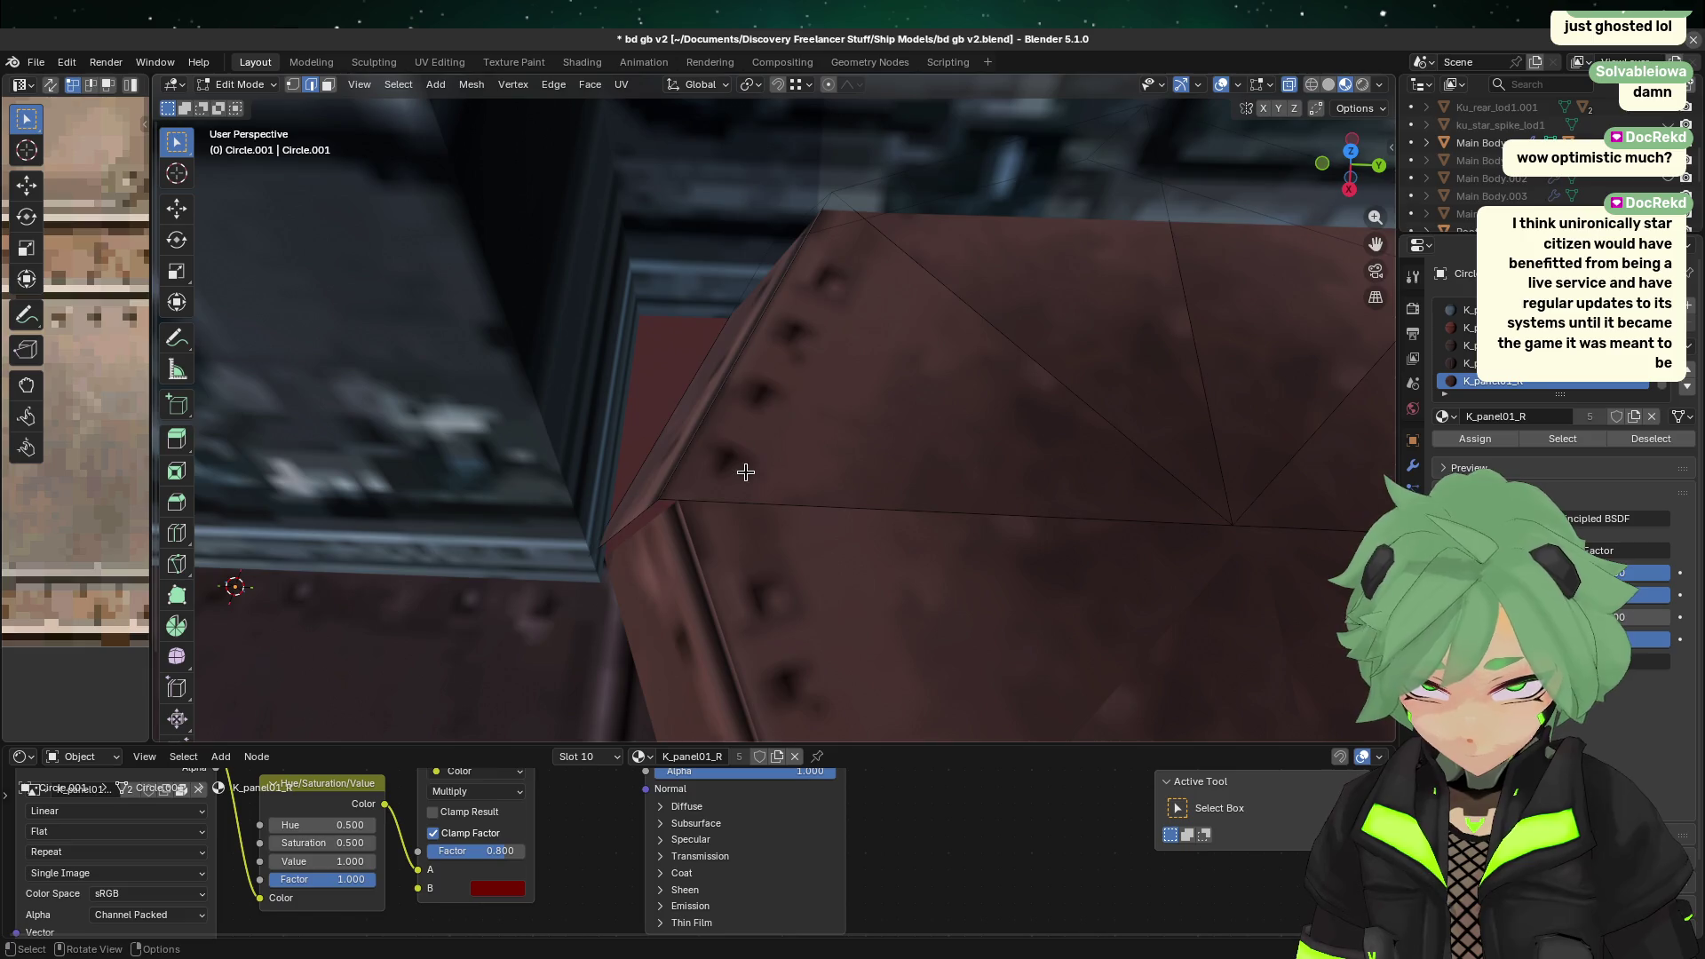
pyautogui.press('l')
pyautogui.press('g')
pyautogui.press('x')
pyautogui.press('g')
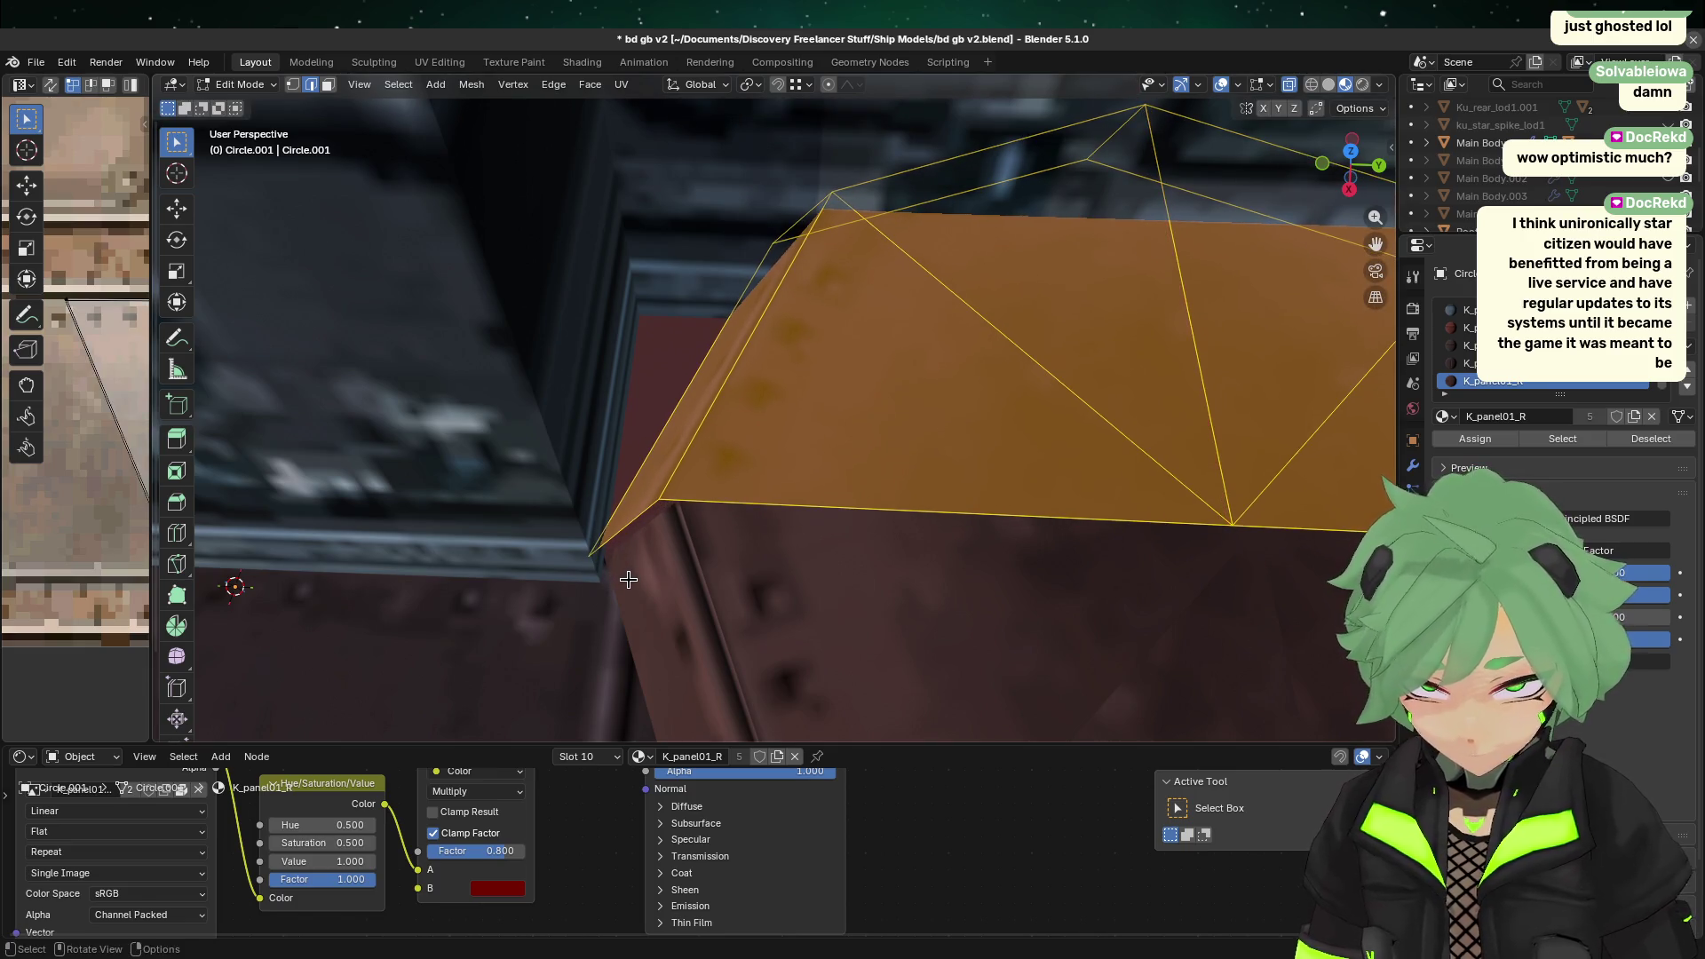
pyautogui.click(631, 579)
pyautogui.click(646, 583)
pyautogui.hotkey('ctrl', 'z')
# Step: Raise the top faces 0.05 m along Y and check them from the Right side view
pyautogui.press('g')
pyautogui.press('y')
pyautogui.press('y')
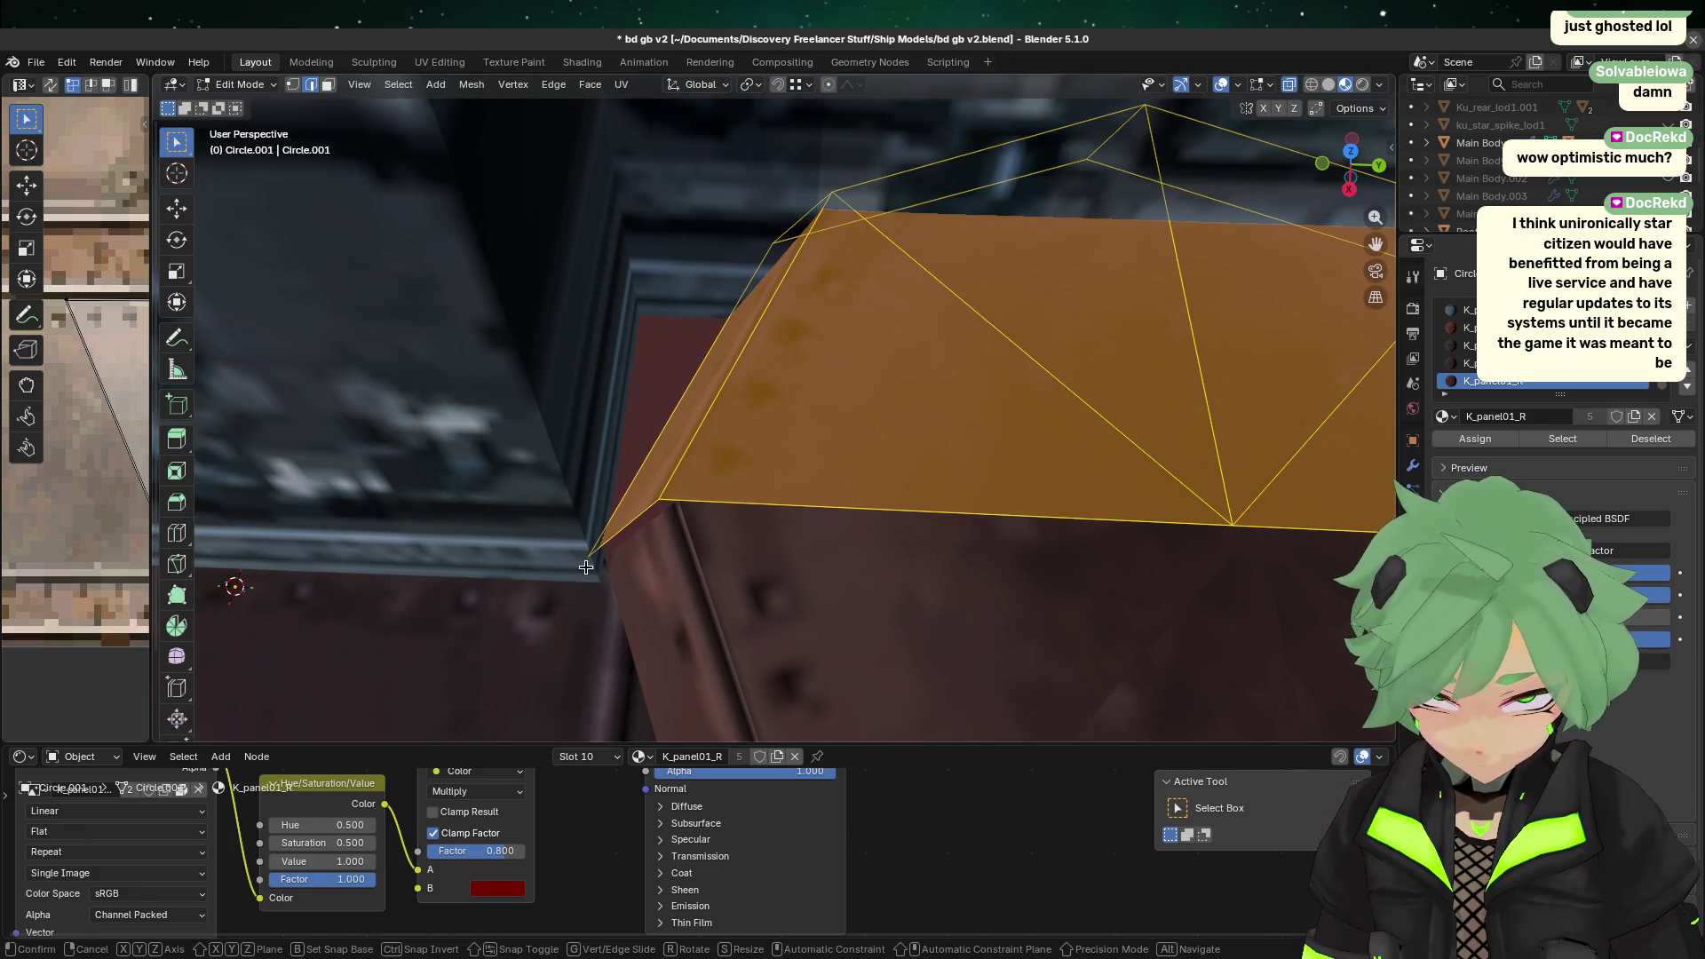
pyautogui.press('y')
pyautogui.press('y')
pyautogui.click(602, 569)
pyautogui.moveTo(677, 579); pyautogui.dragTo(701, 564, button='middle')
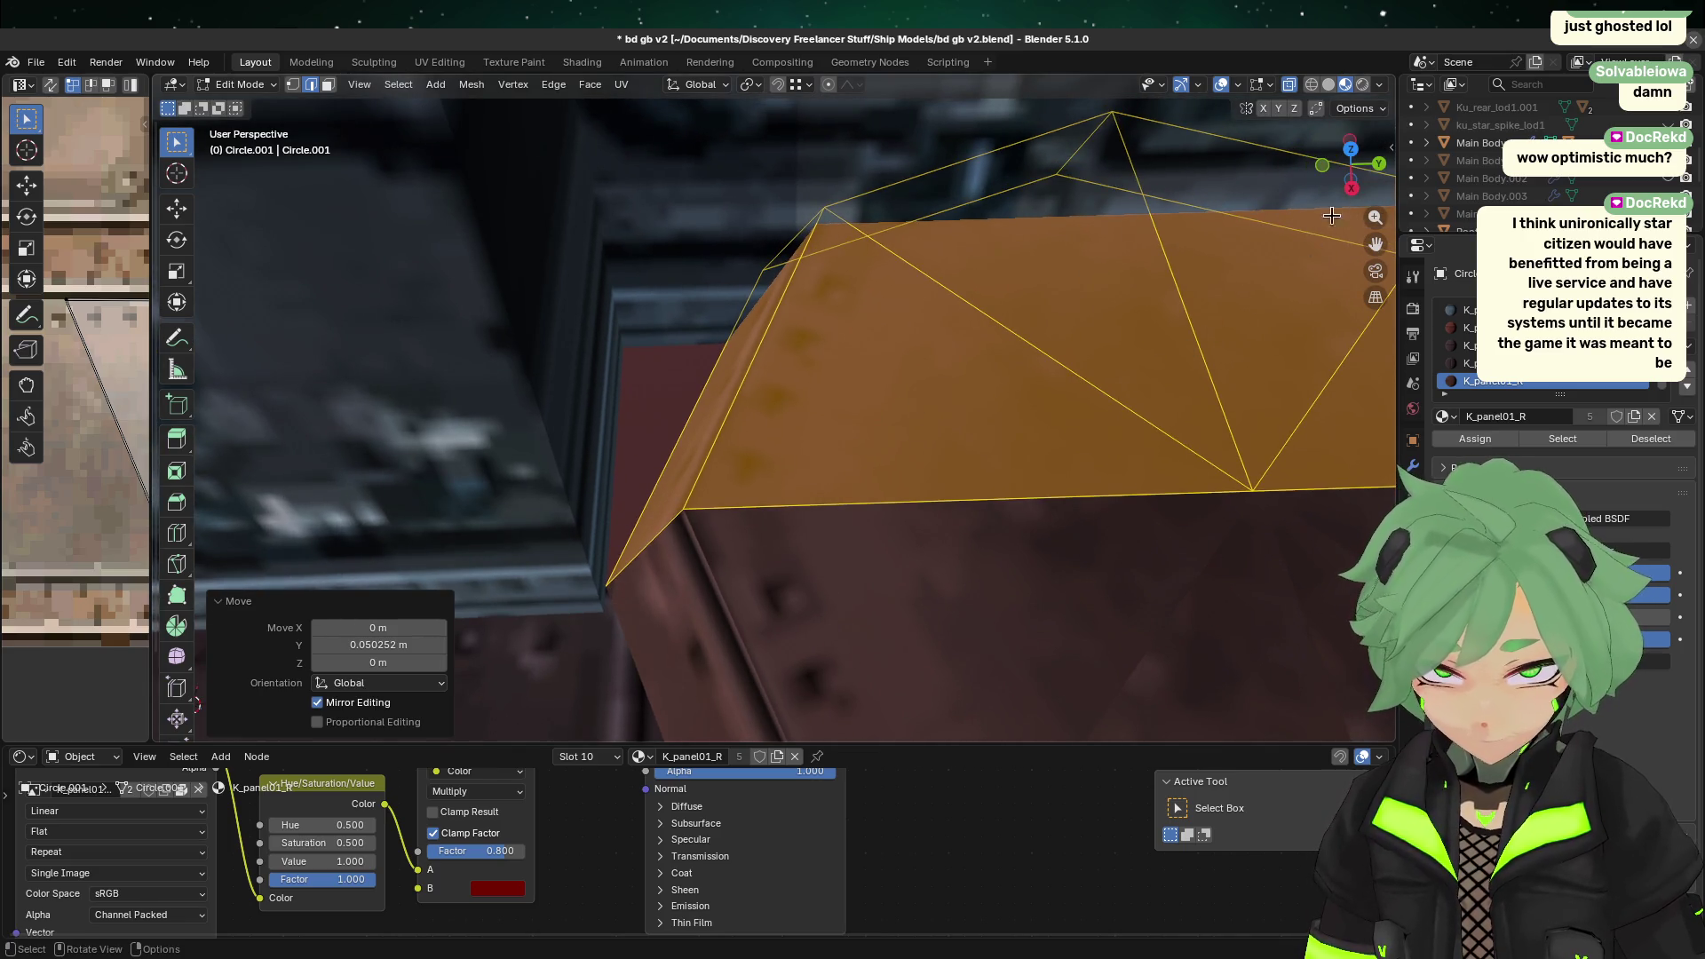
pyautogui.click(1350, 189)
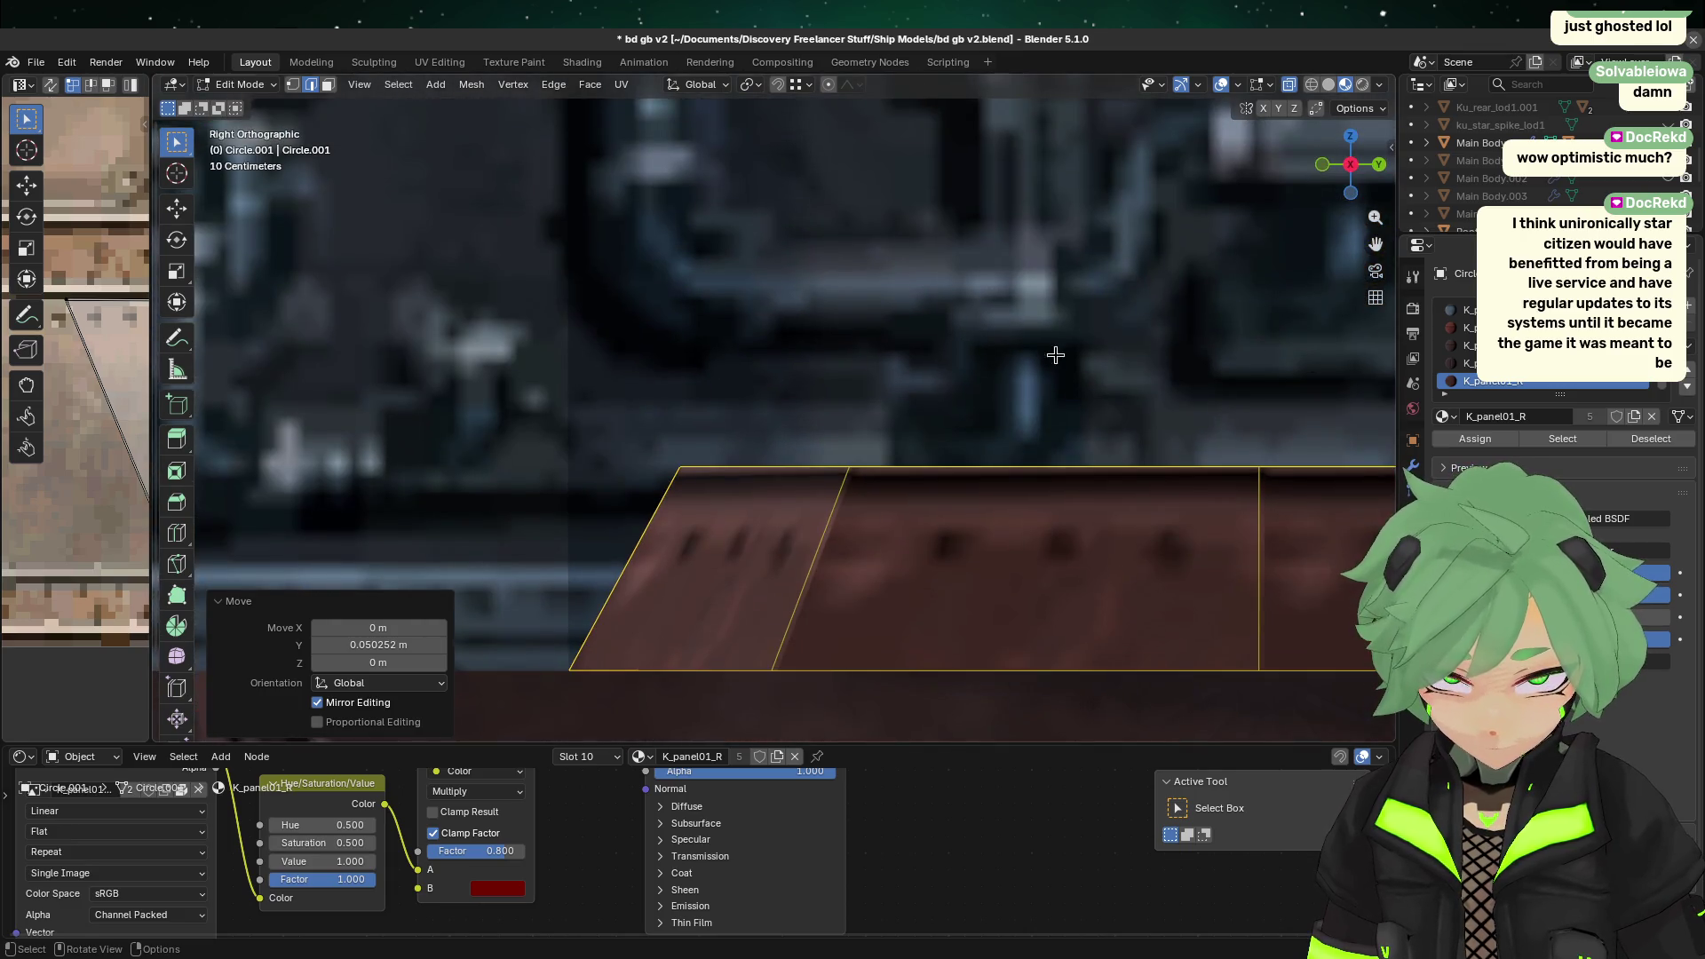
pyautogui.press('g')
pyautogui.press('y')
pyautogui.press('Escape')
pyautogui.press('g')
pyautogui.press('y')
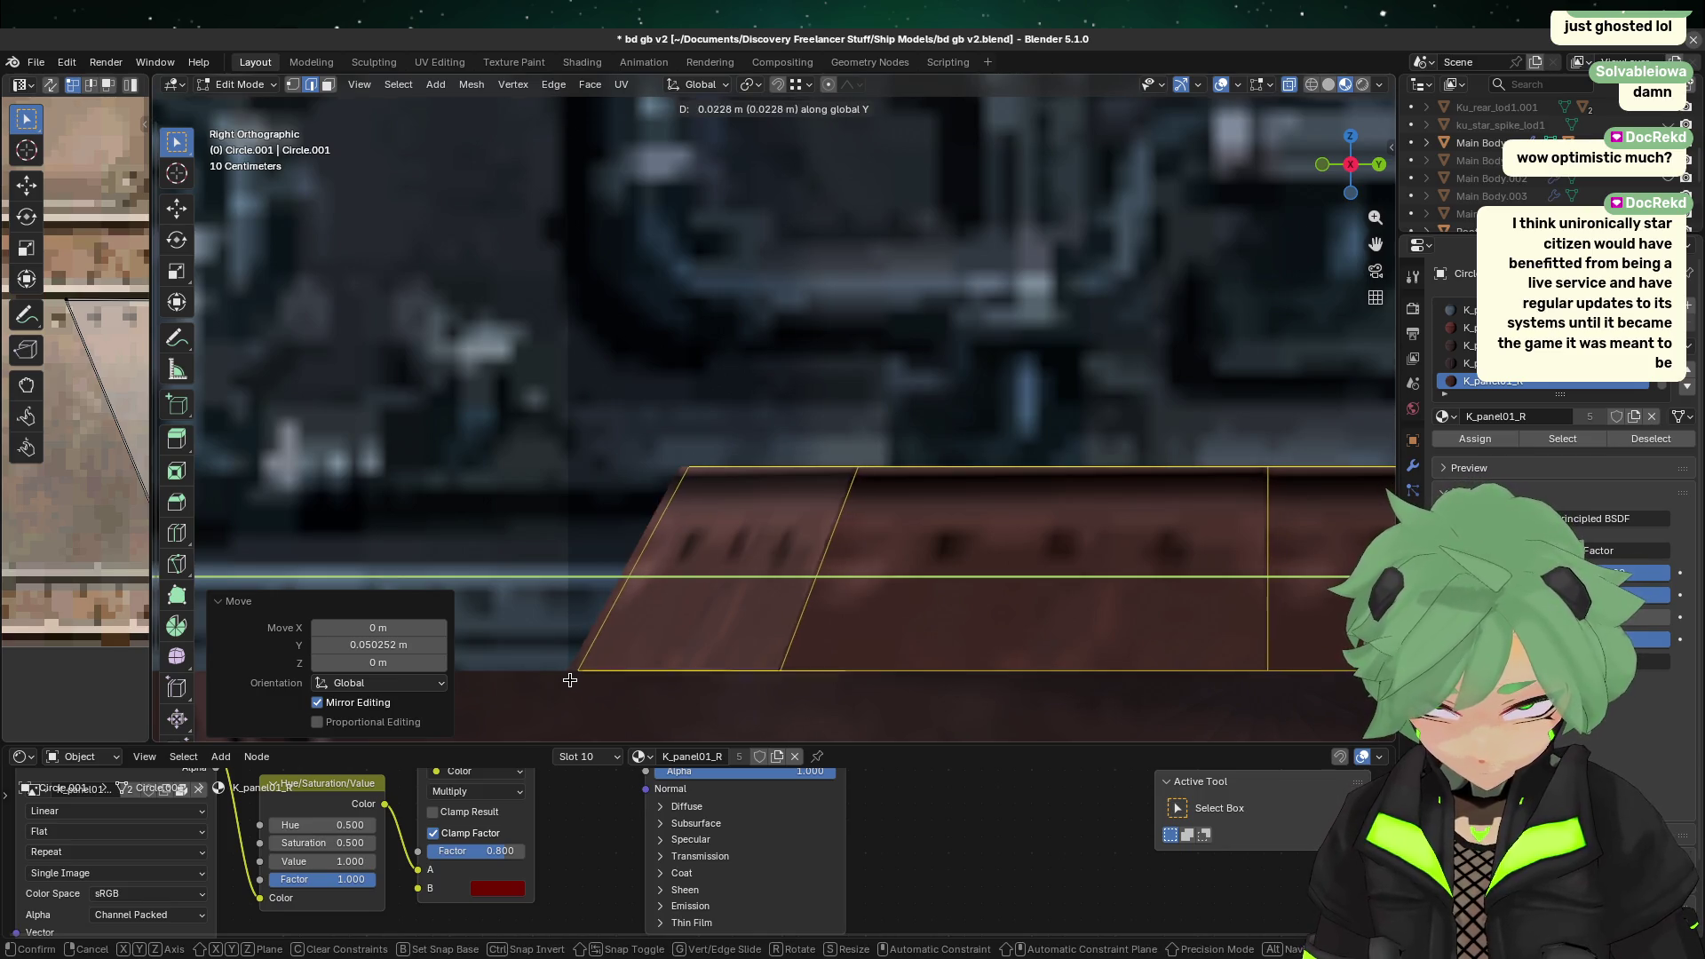
pyautogui.press('Escape')
pyautogui.scroll(2, 679, 574)
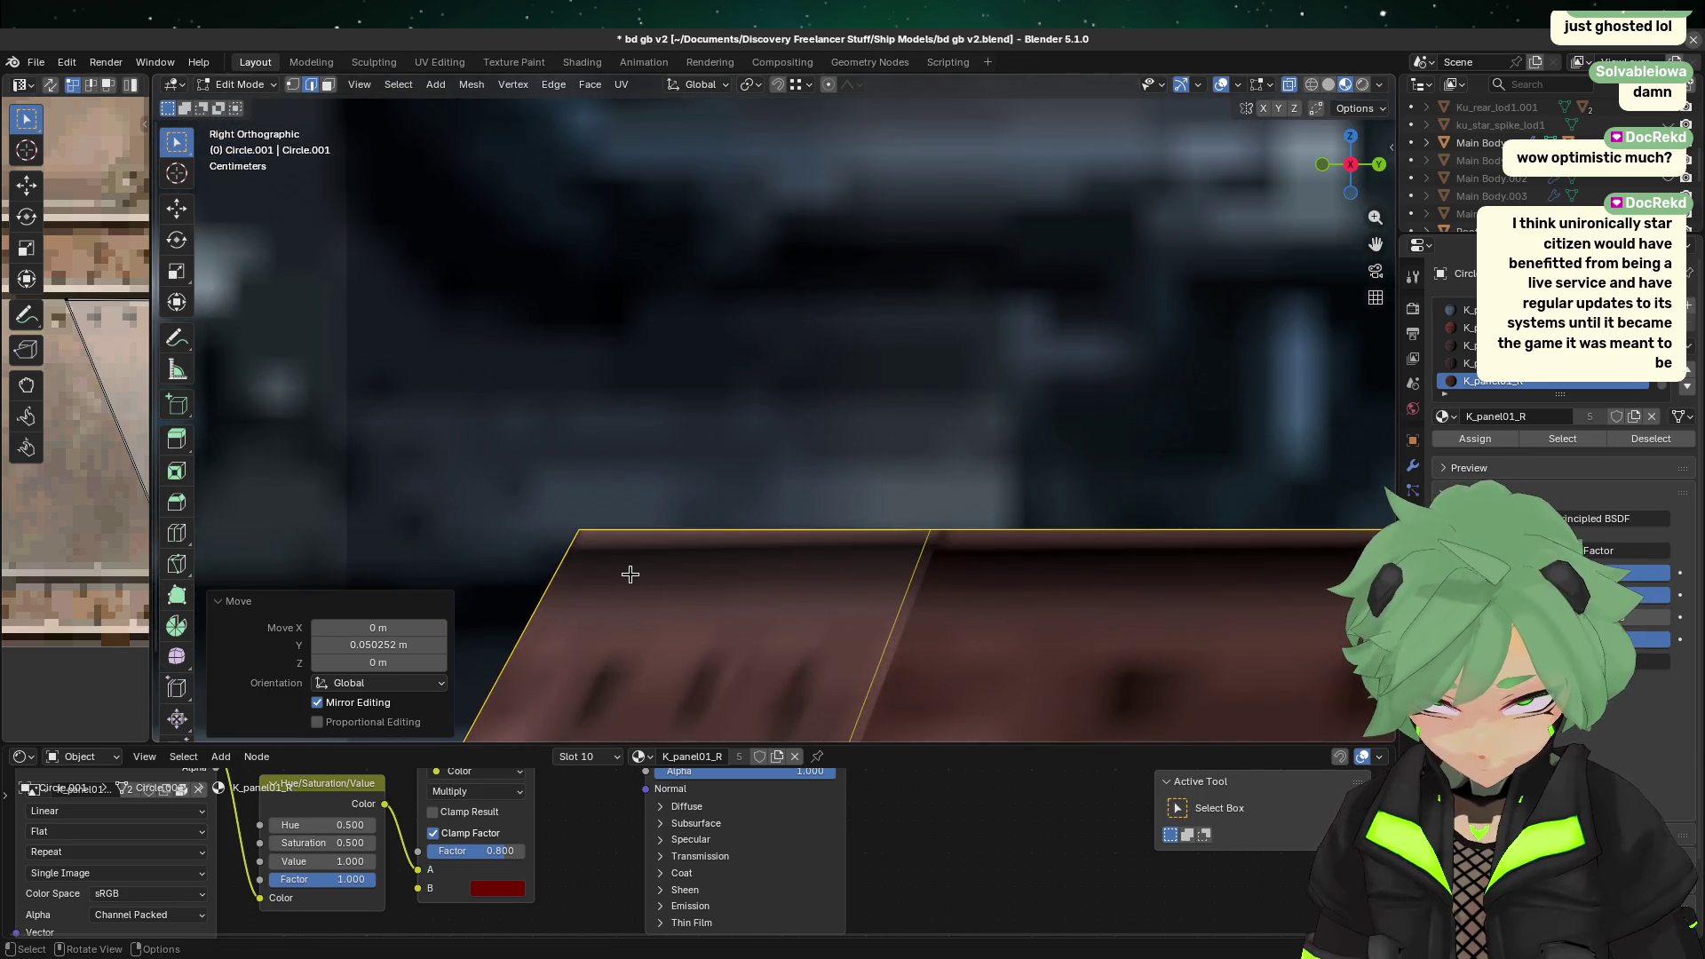
pyautogui.scroll(2, 629, 575)
pyautogui.scroll(-1, 737, 558)
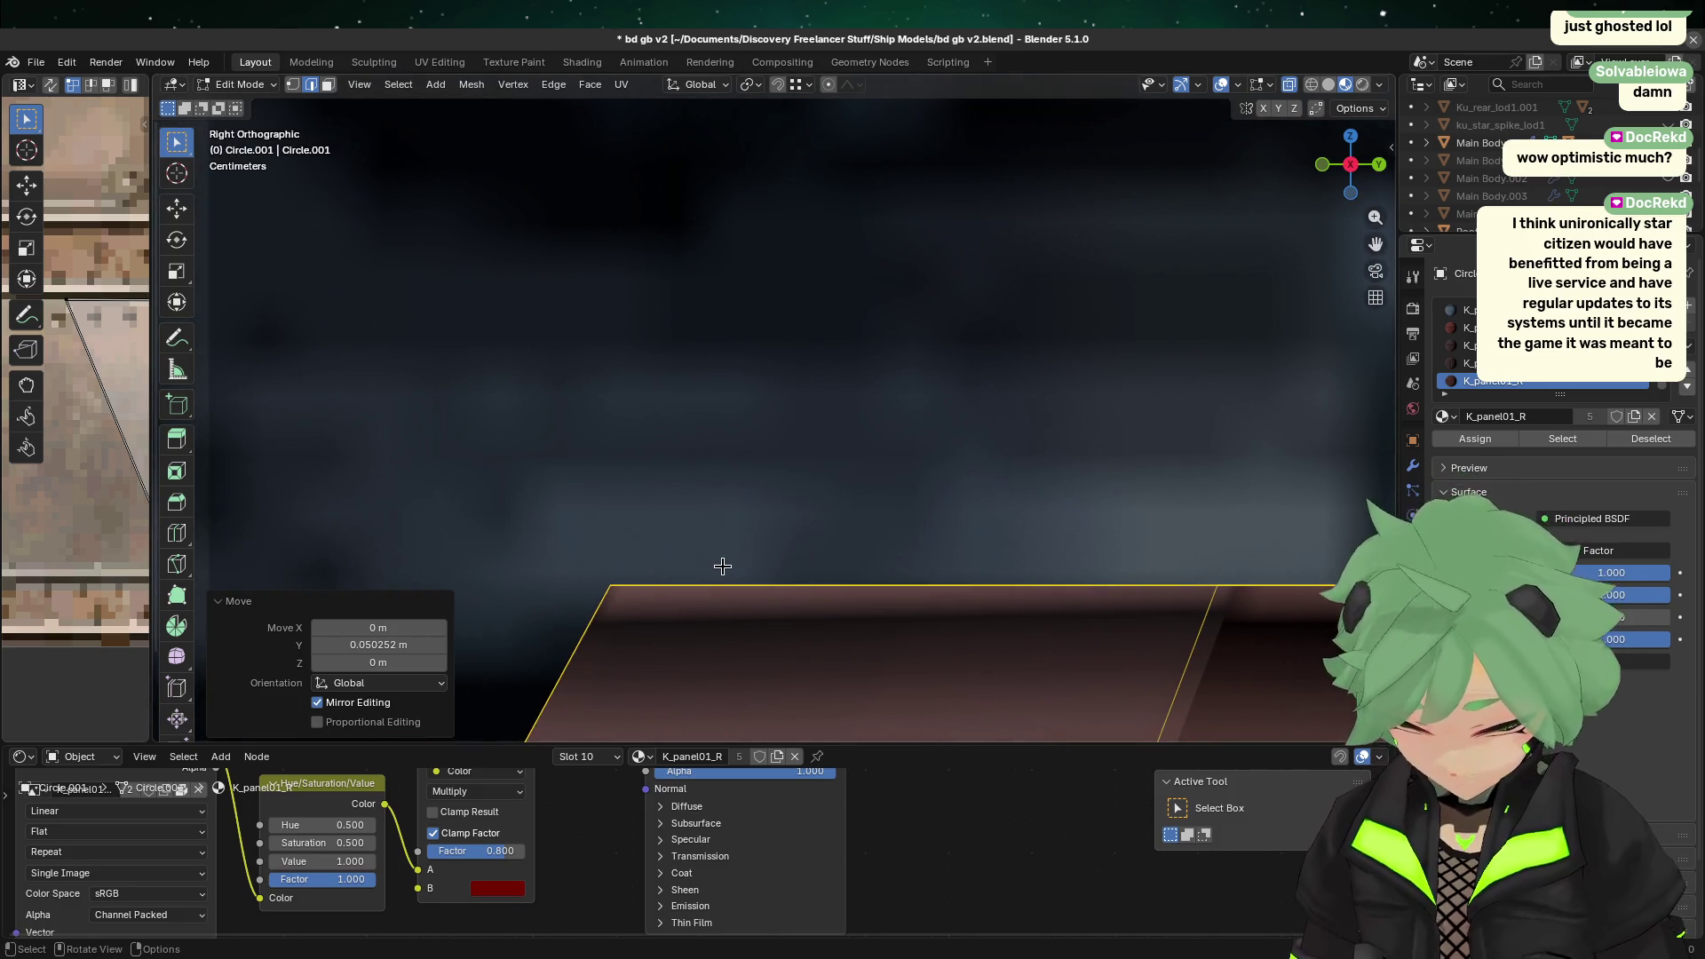
# Step: Nudge the faces a tiny amount along Y and return to Object Mode
pyautogui.press('g')
pyautogui.press('y')
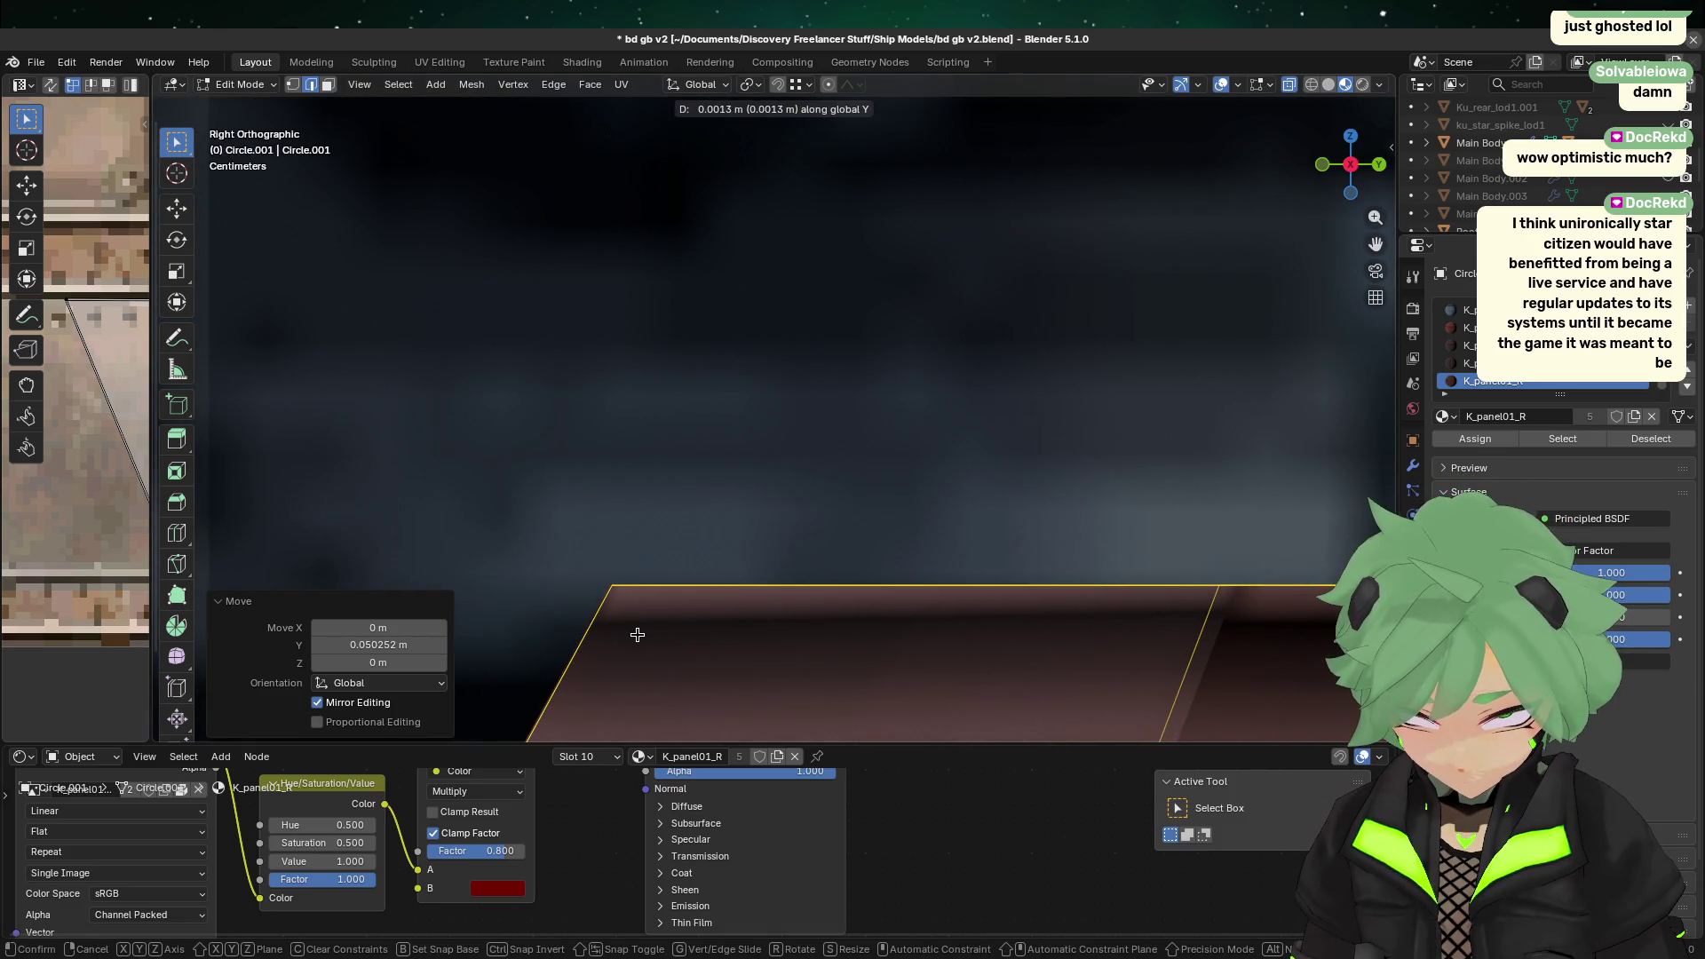
pyautogui.click(638, 634)
pyautogui.scroll(-5, 711, 586)
pyautogui.moveTo(787, 552)
pyautogui.mouseDown(button='middle')
pyautogui.moveTo(811, 632)
pyautogui.moveTo(838, 578)
pyautogui.moveTo(862, 637)
pyautogui.moveTo(921, 660)
pyautogui.mouseUp(button='middle')
pyautogui.press('Tab')
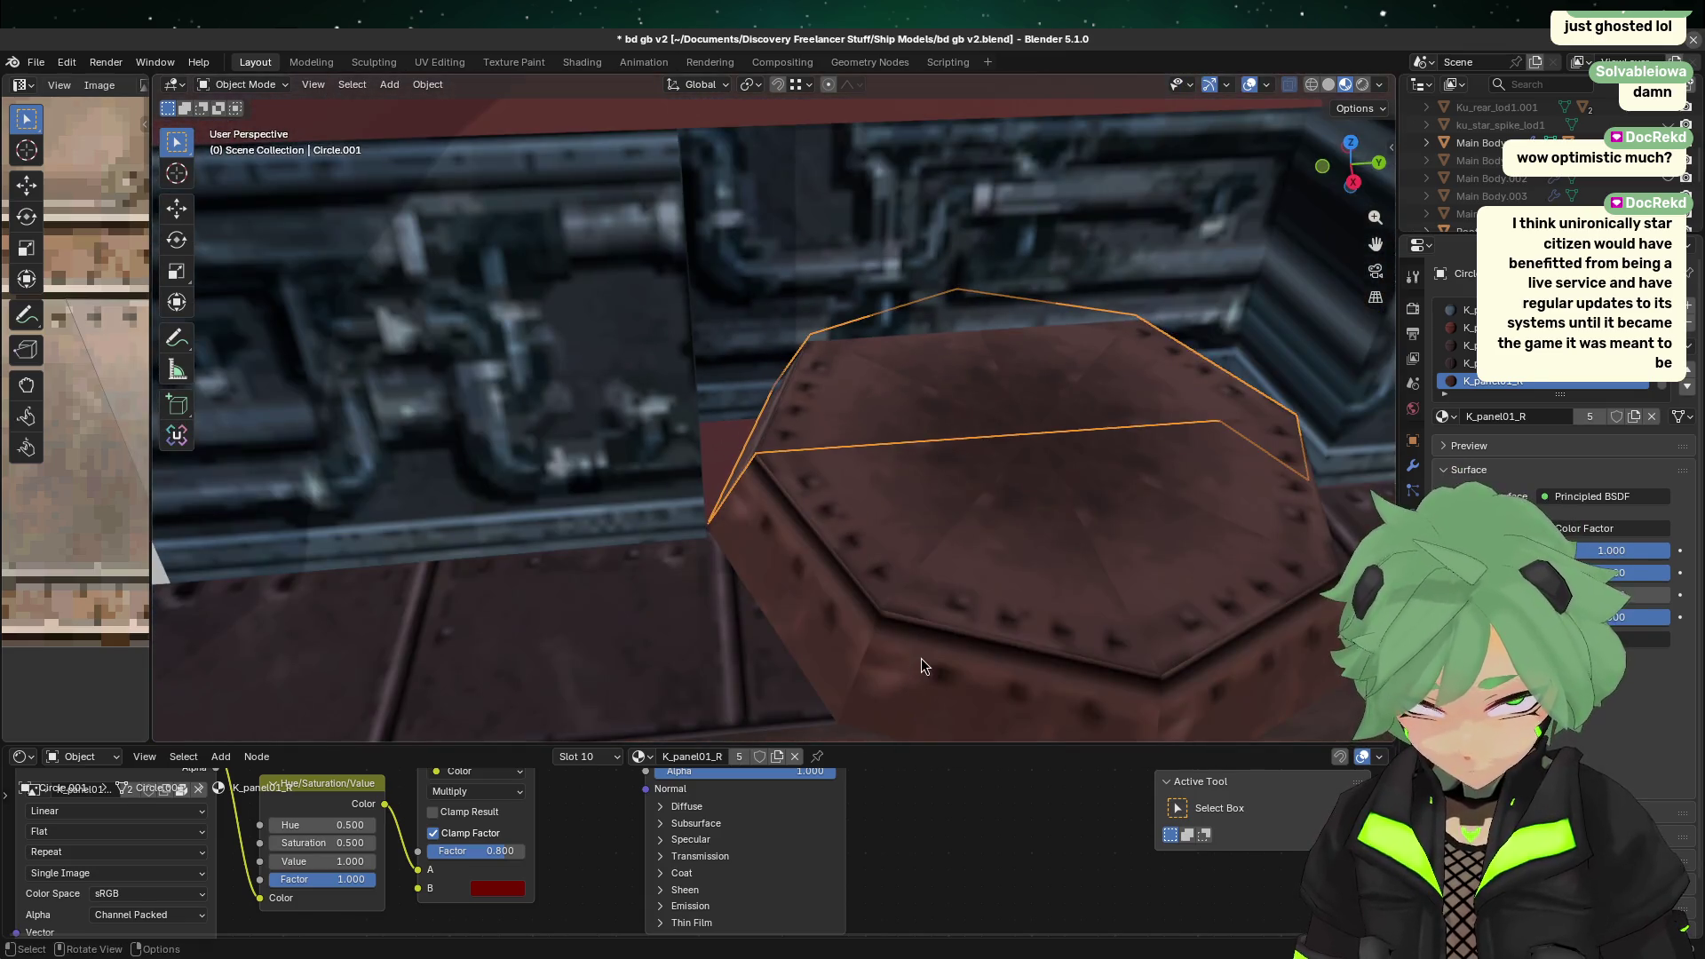
# Step: Select the base octagon Circle.002 and the upper octagon, and join them into one object
pyautogui.click(863, 626)
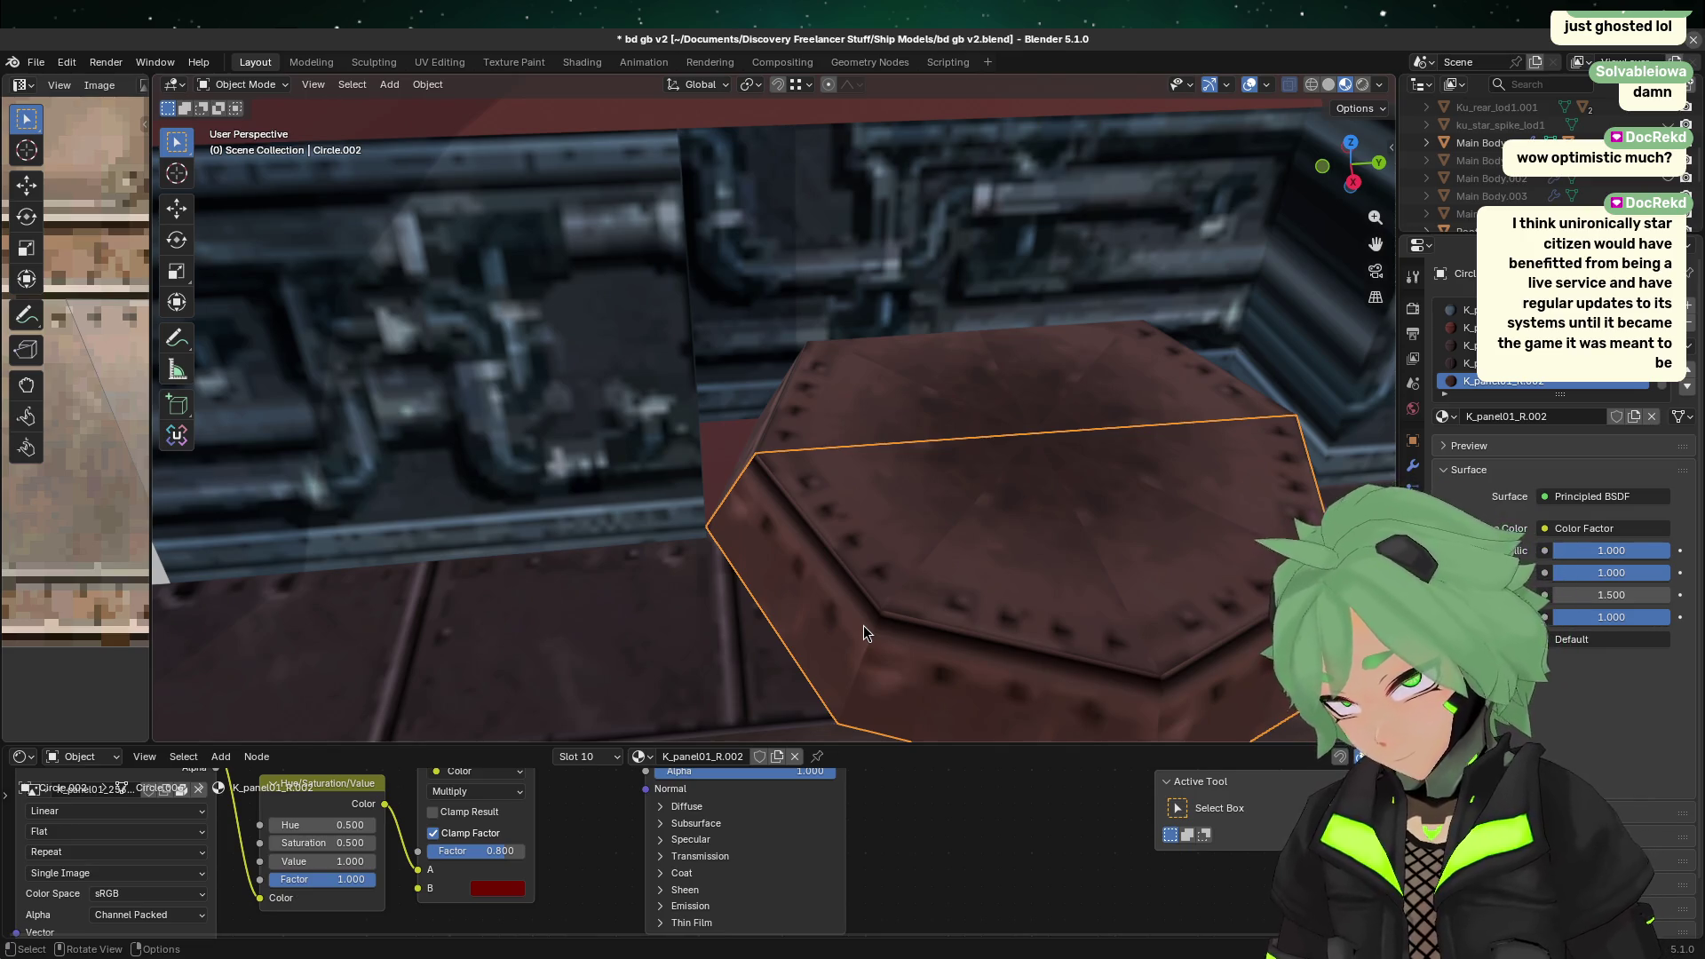
pyautogui.click(1072, 414)
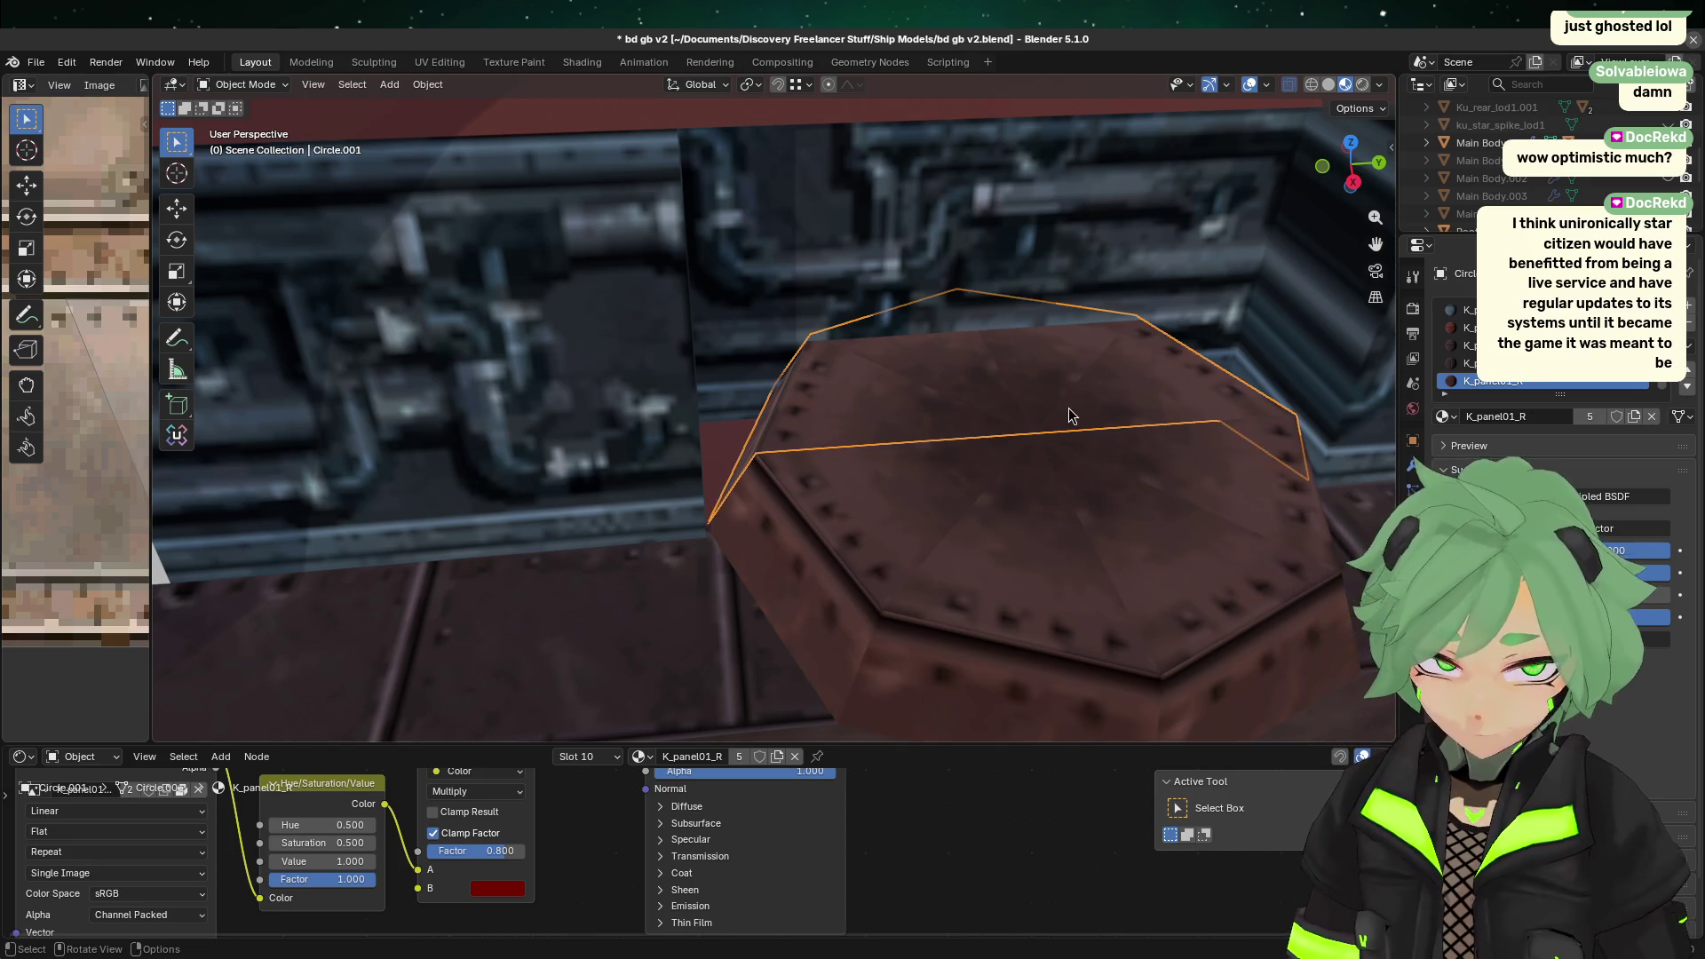
pyautogui.click(1015, 593)
pyautogui.click(1031, 299)
pyautogui.click(1032, 315)
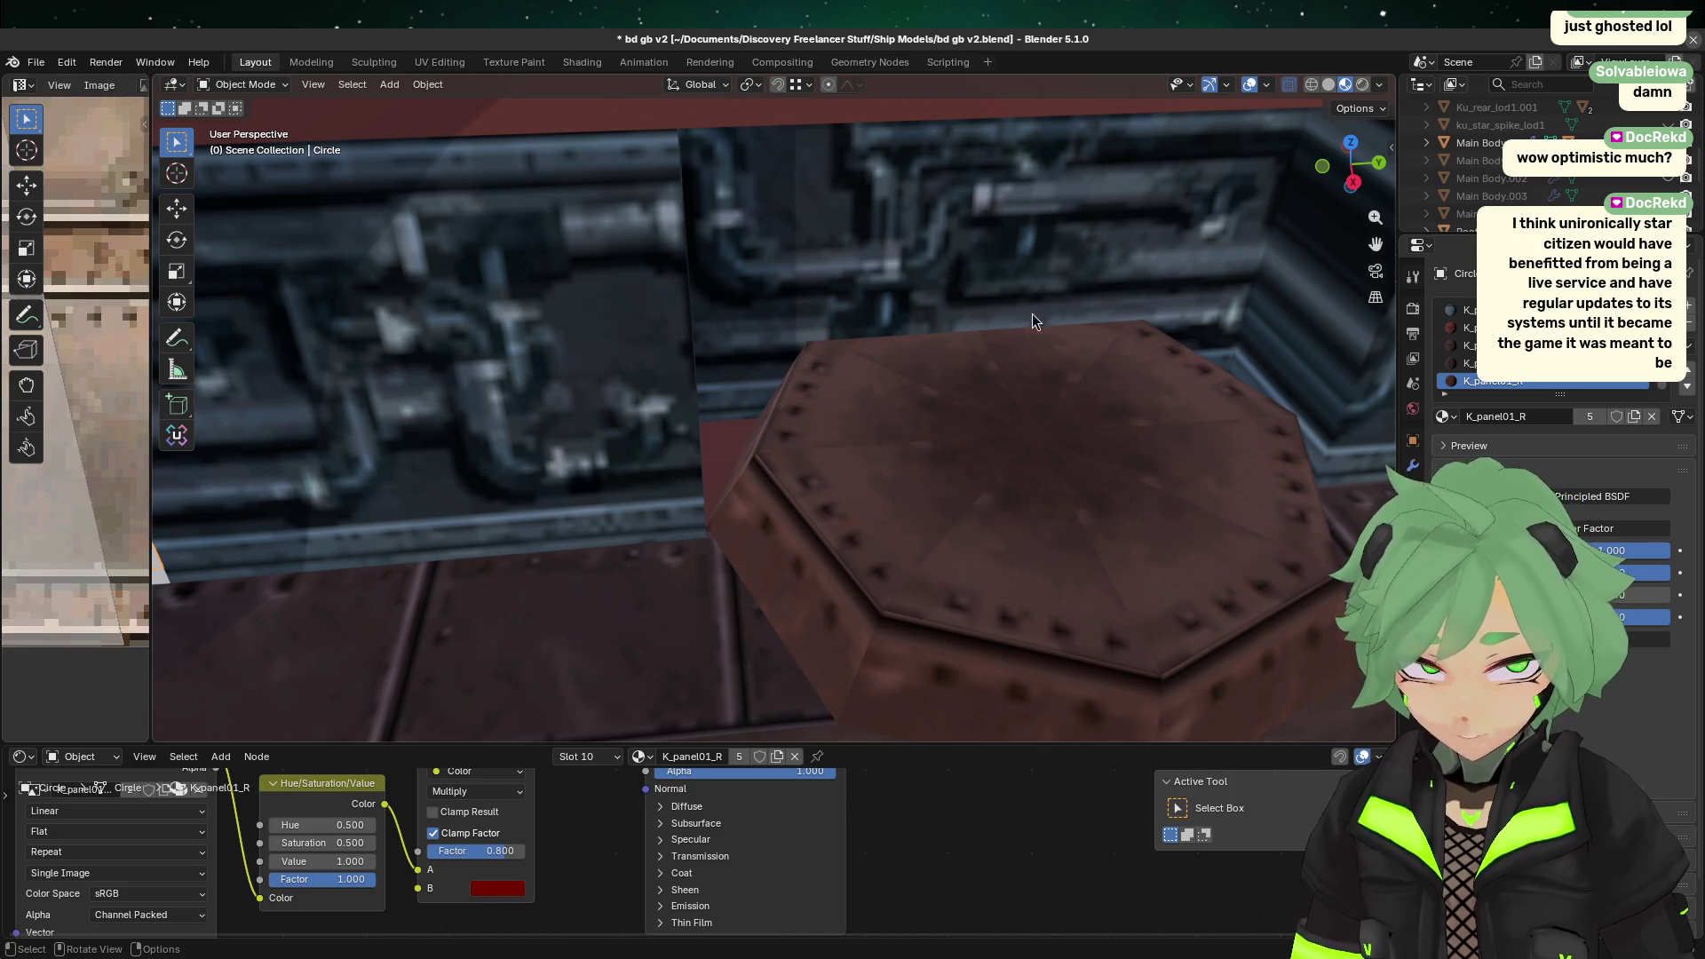
pyautogui.scroll(-3, 886, 399)
pyautogui.click(944, 456)
pyautogui.click(902, 542)
pyautogui.keyDown('shift'); pyautogui.click(962, 384); pyautogui.keyUp('shift')
pyautogui.rightClick(1013, 448)
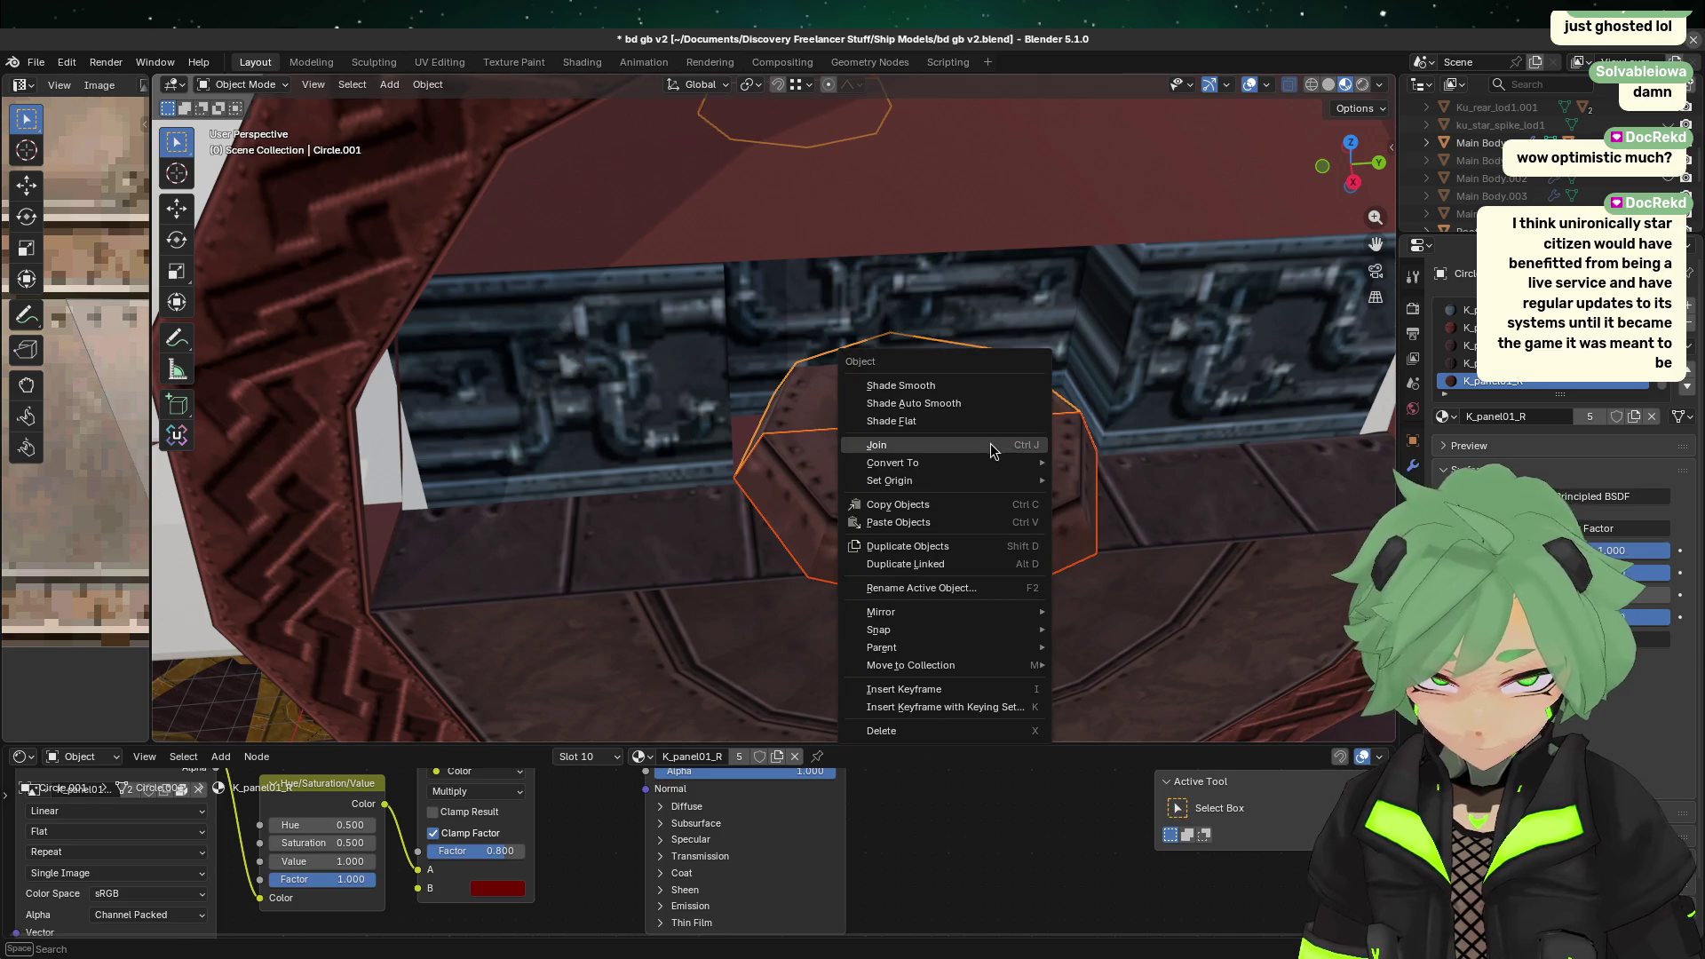
pyautogui.click(991, 451)
# Step: In Edit Mode, merge the joined mesh's overlapping vertices by distance (0.0001 m)
pyautogui.press('Tab')
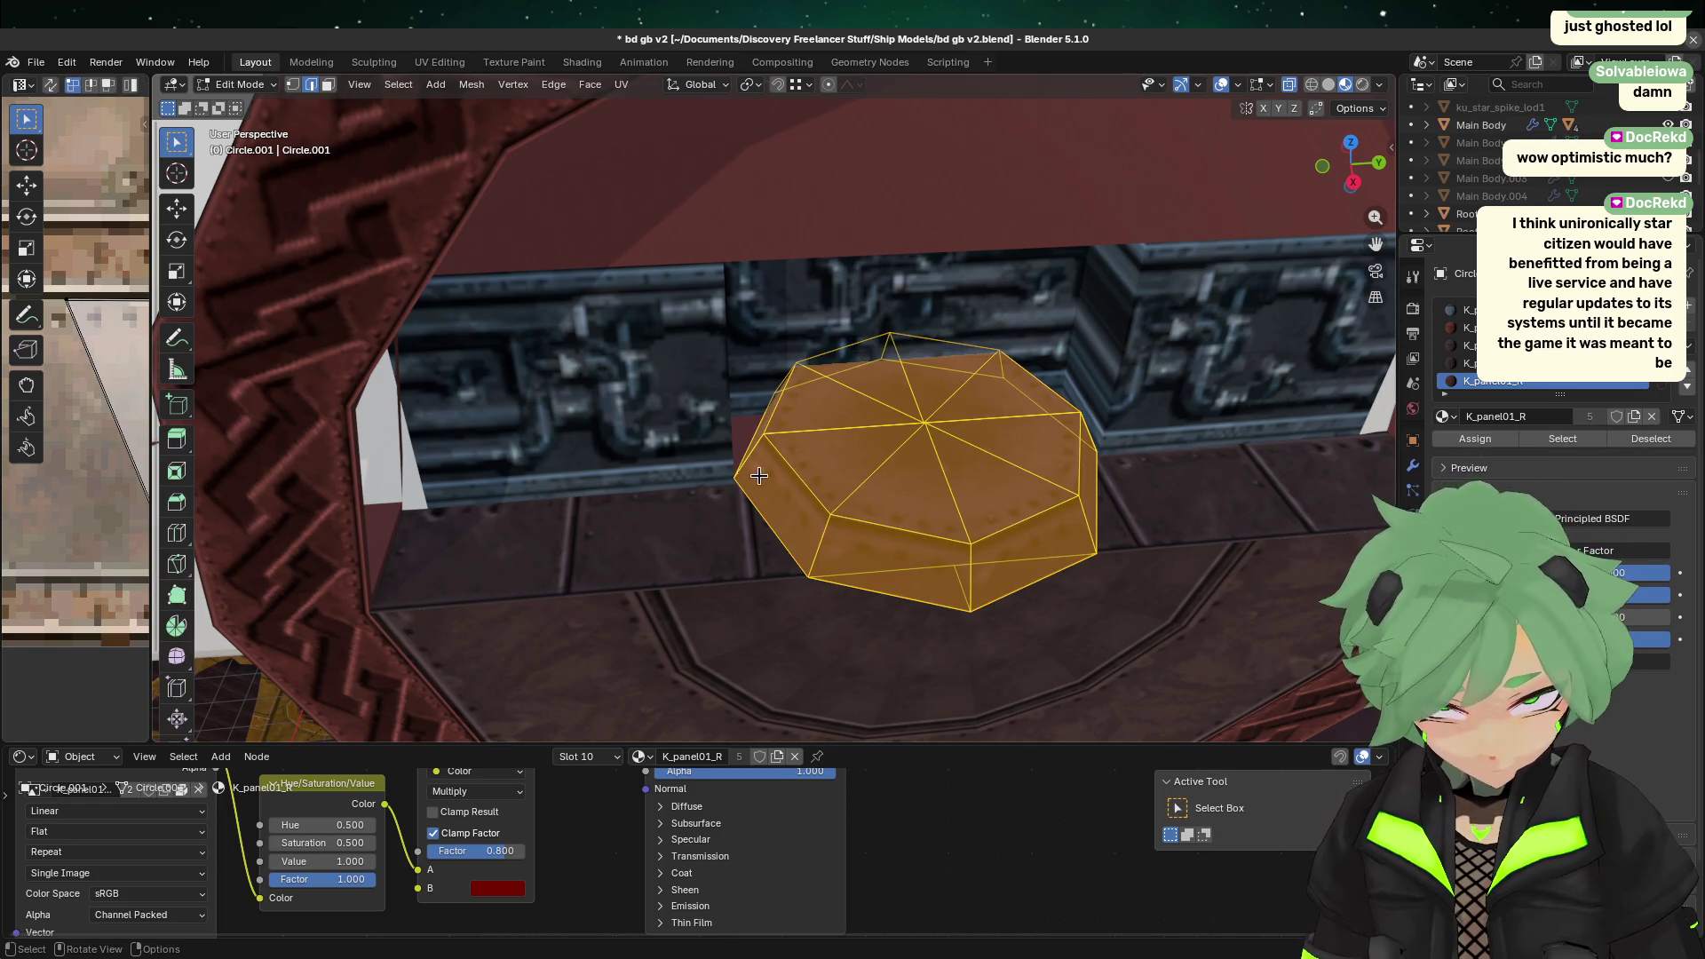
pyautogui.rightClick(759, 476)
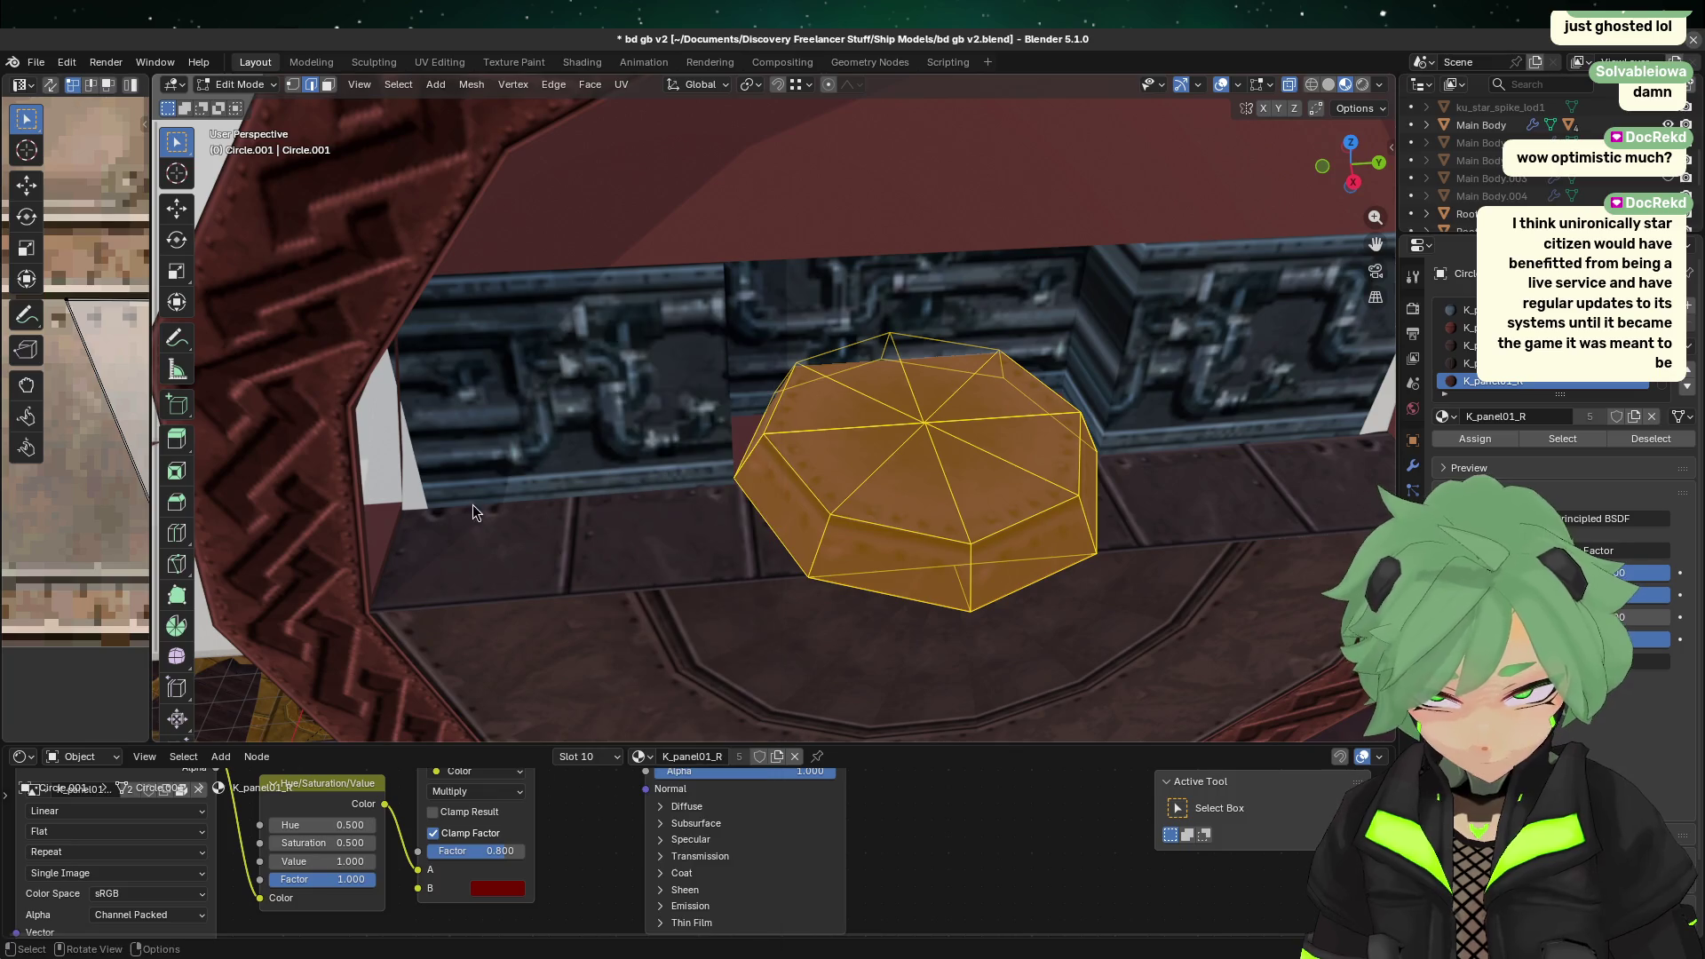
pyautogui.press('m')
pyautogui.click(511, 517)
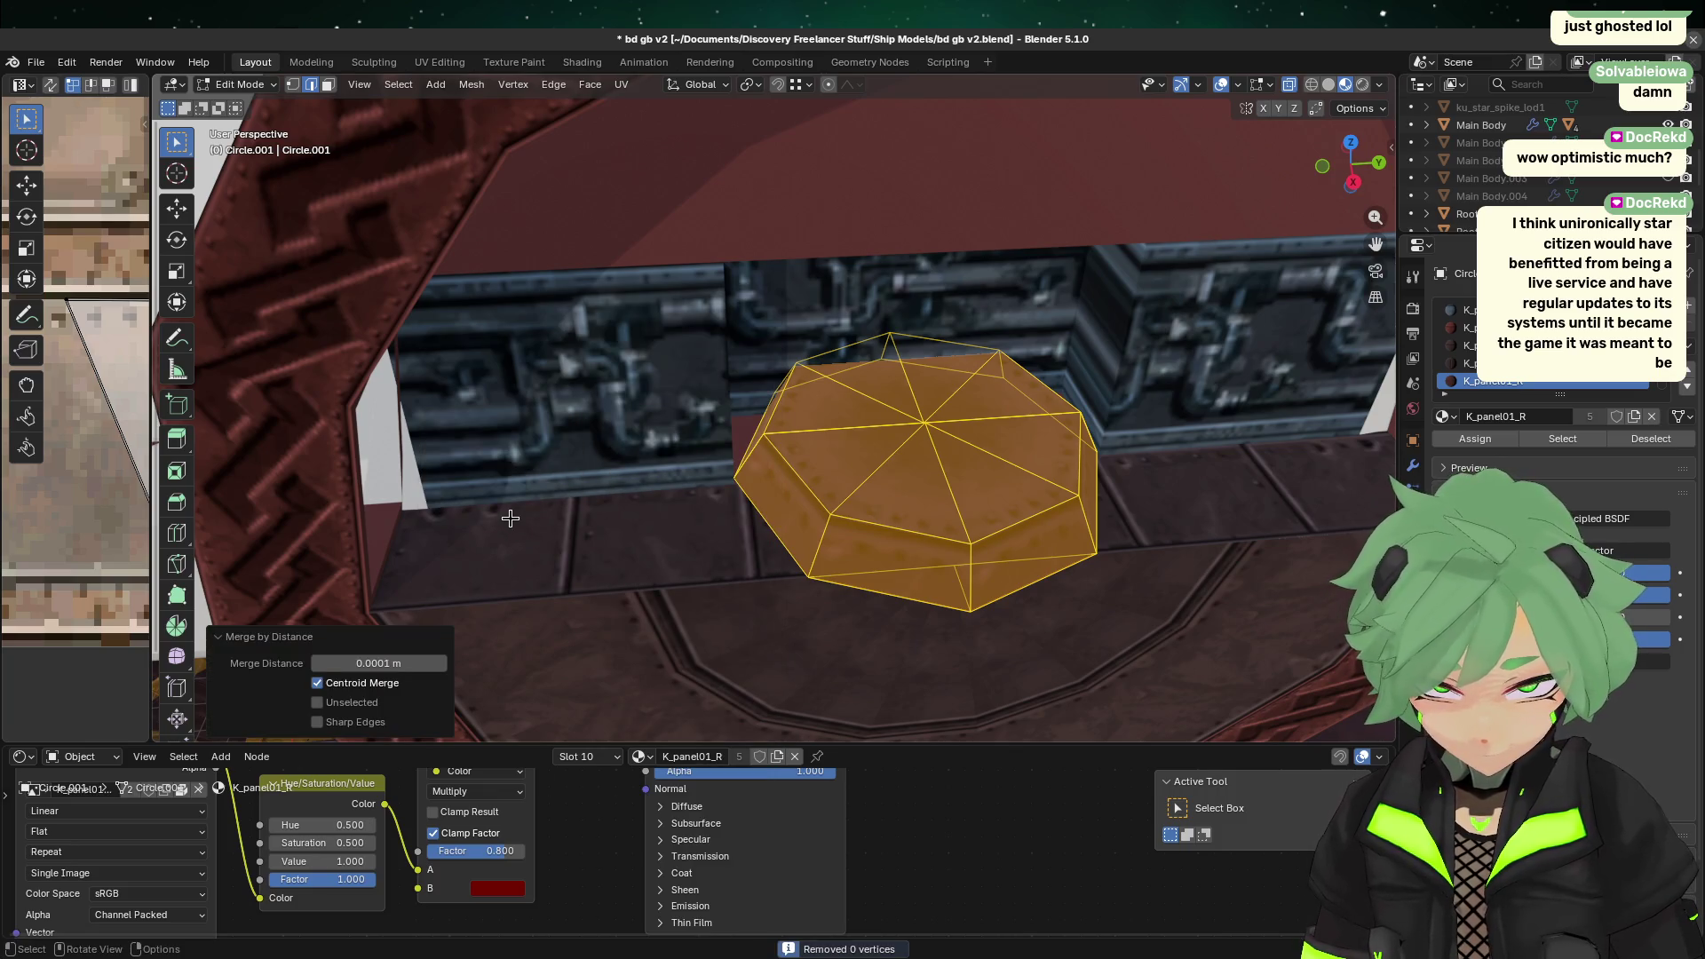
# Step: Switch to vertex select and pick the vertices next to the wall from the back view
pyautogui.click(1068, 565)
pyautogui.press('Tab')
pyautogui.press('Tab')
pyautogui.click(1063, 513)
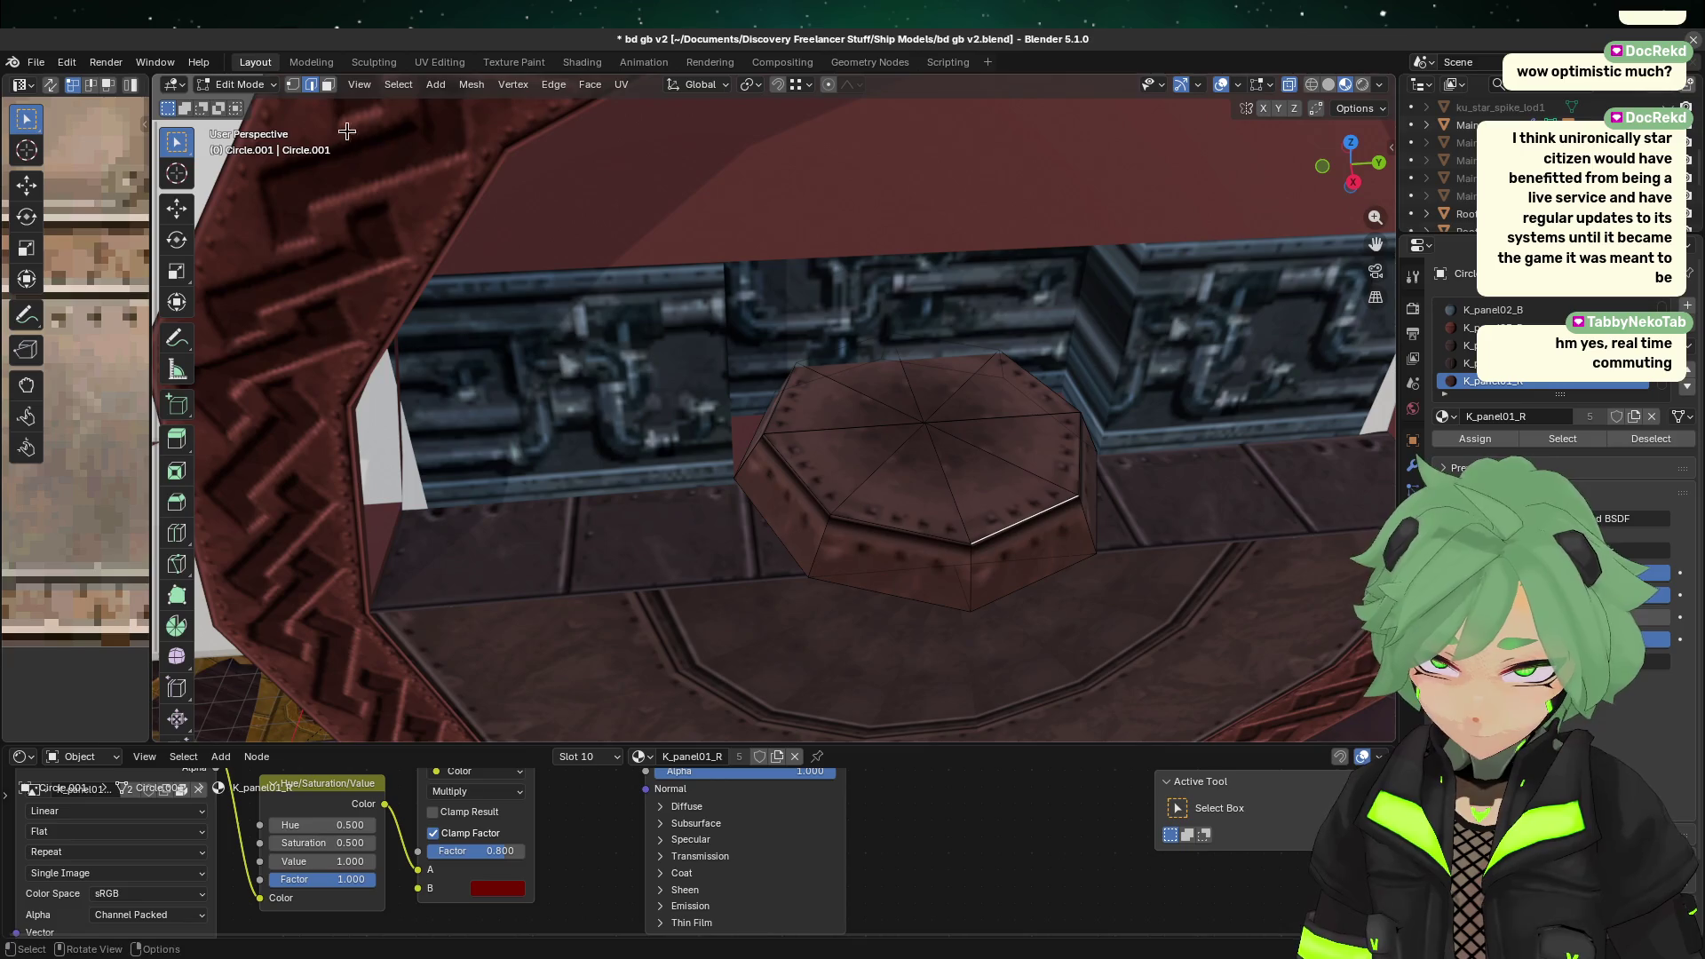
pyautogui.click(297, 85)
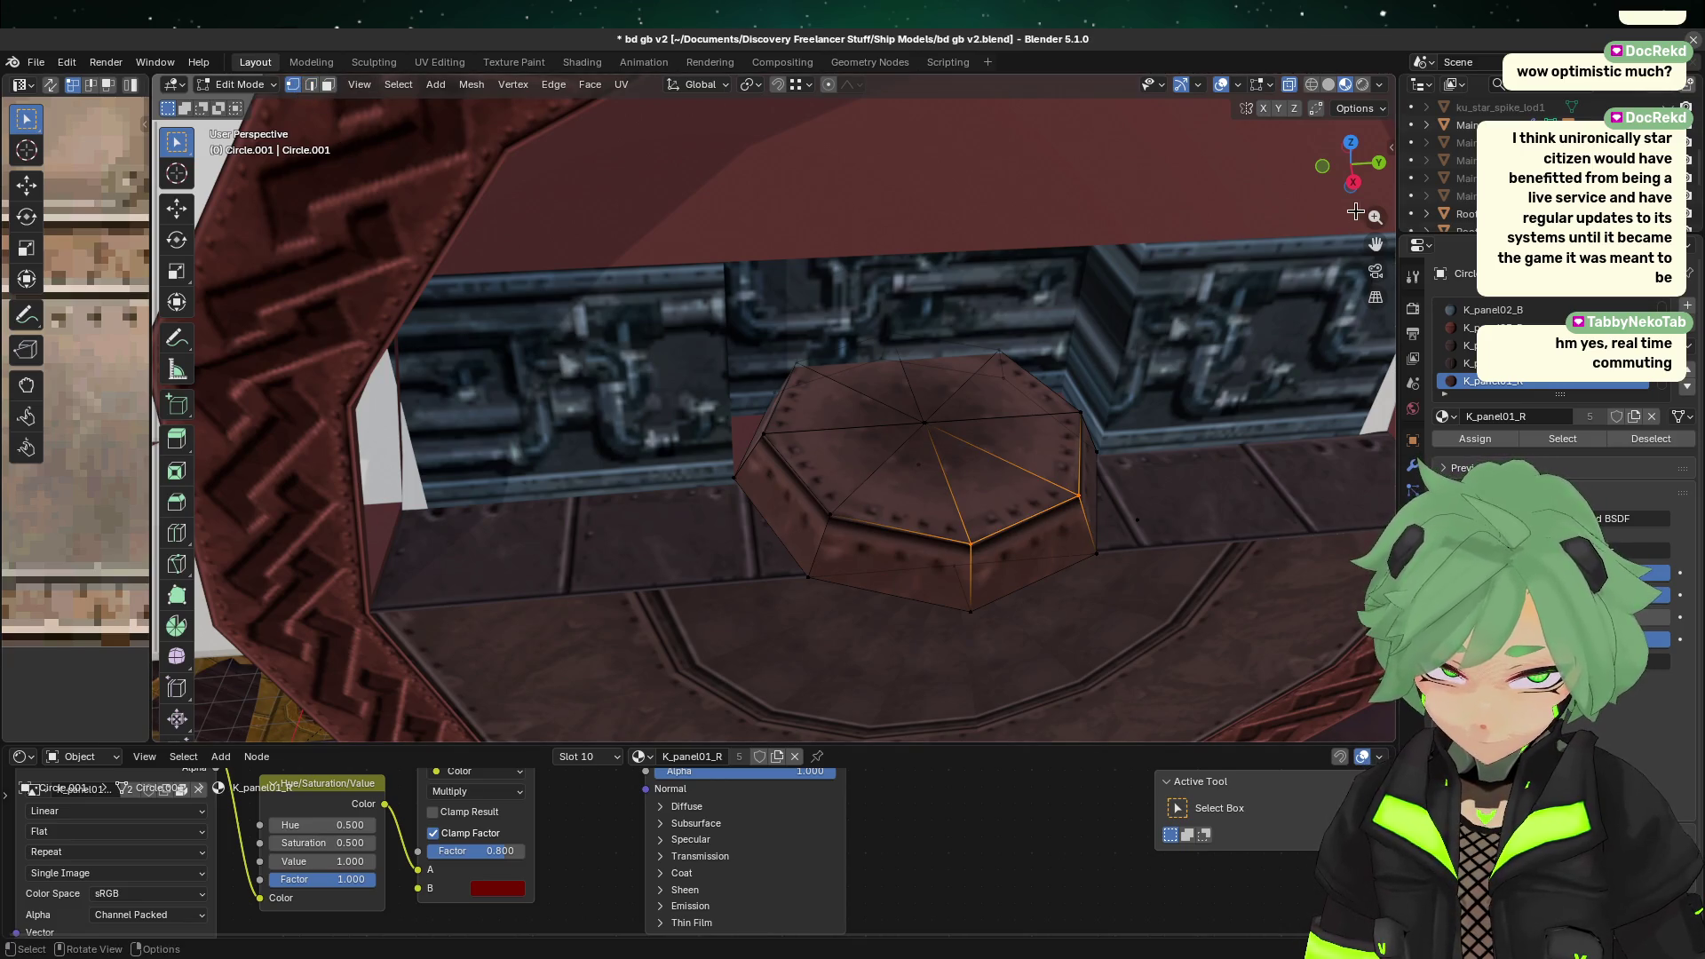
pyautogui.click(1379, 163)
pyautogui.moveTo(697, 503)
pyautogui.mouseDown()
pyautogui.moveTo(780, 451)
pyautogui.moveTo(778, 323)
pyautogui.mouseUp()
pyautogui.moveTo(778, 323); pyautogui.dragTo(1100, 436, button='middle')
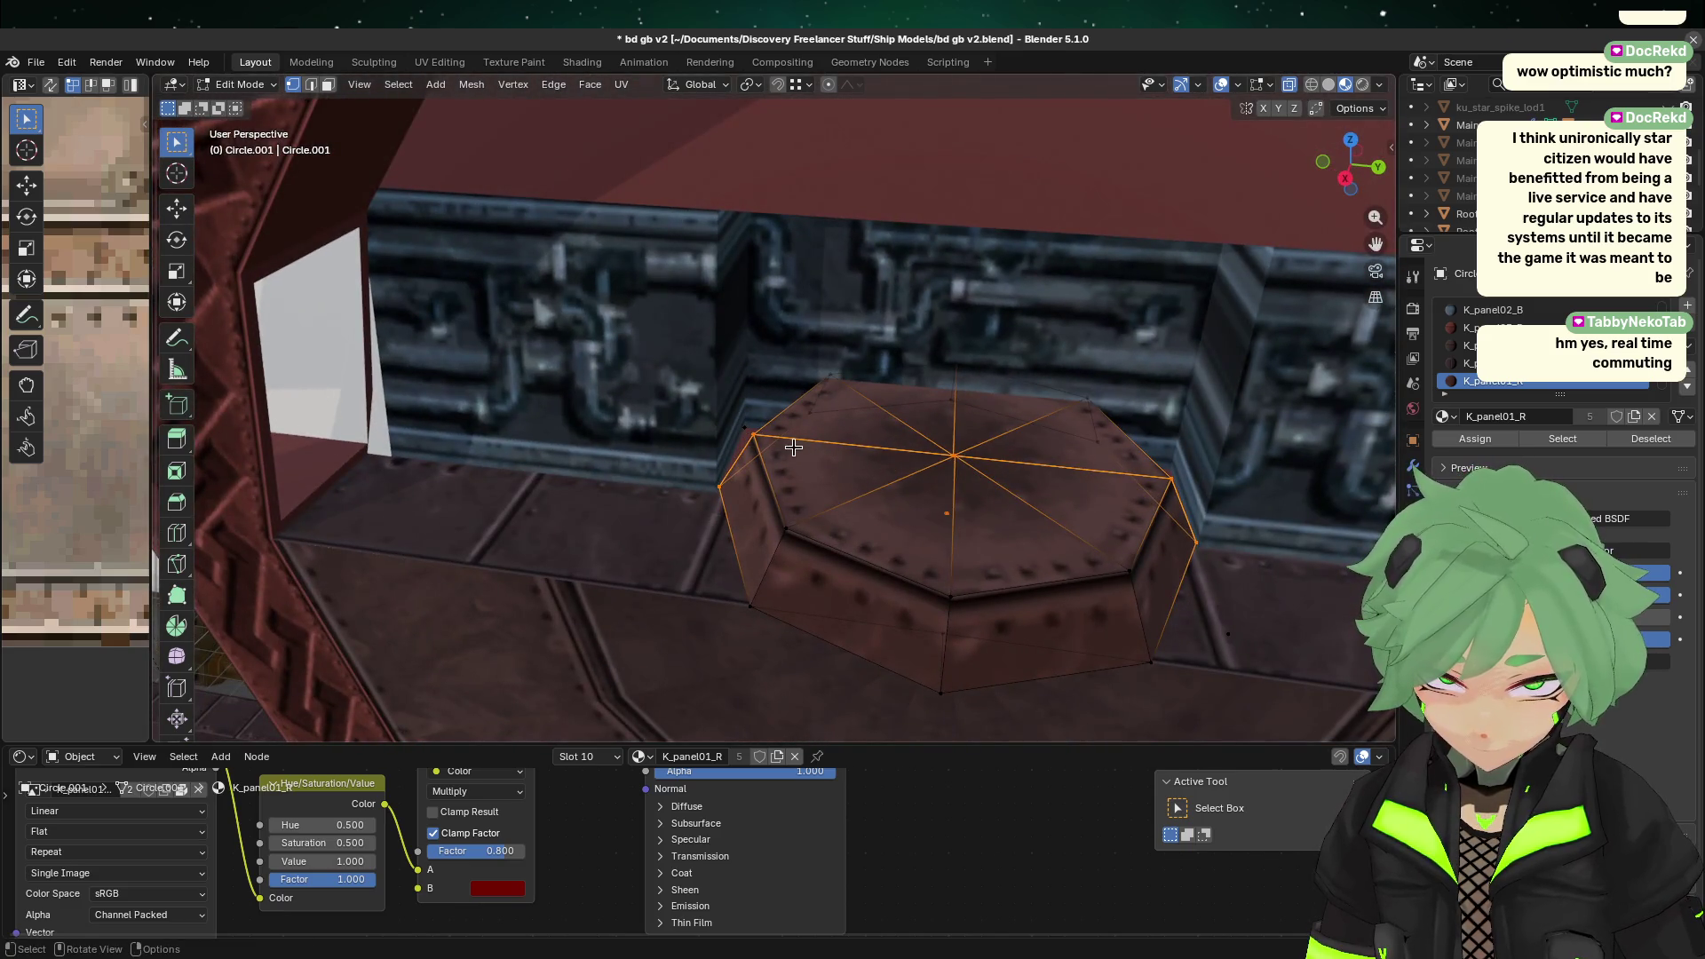
# Step: Isolate the bottom-left vertex from the Right view and collapse it into one point
pyautogui.click(1347, 181)
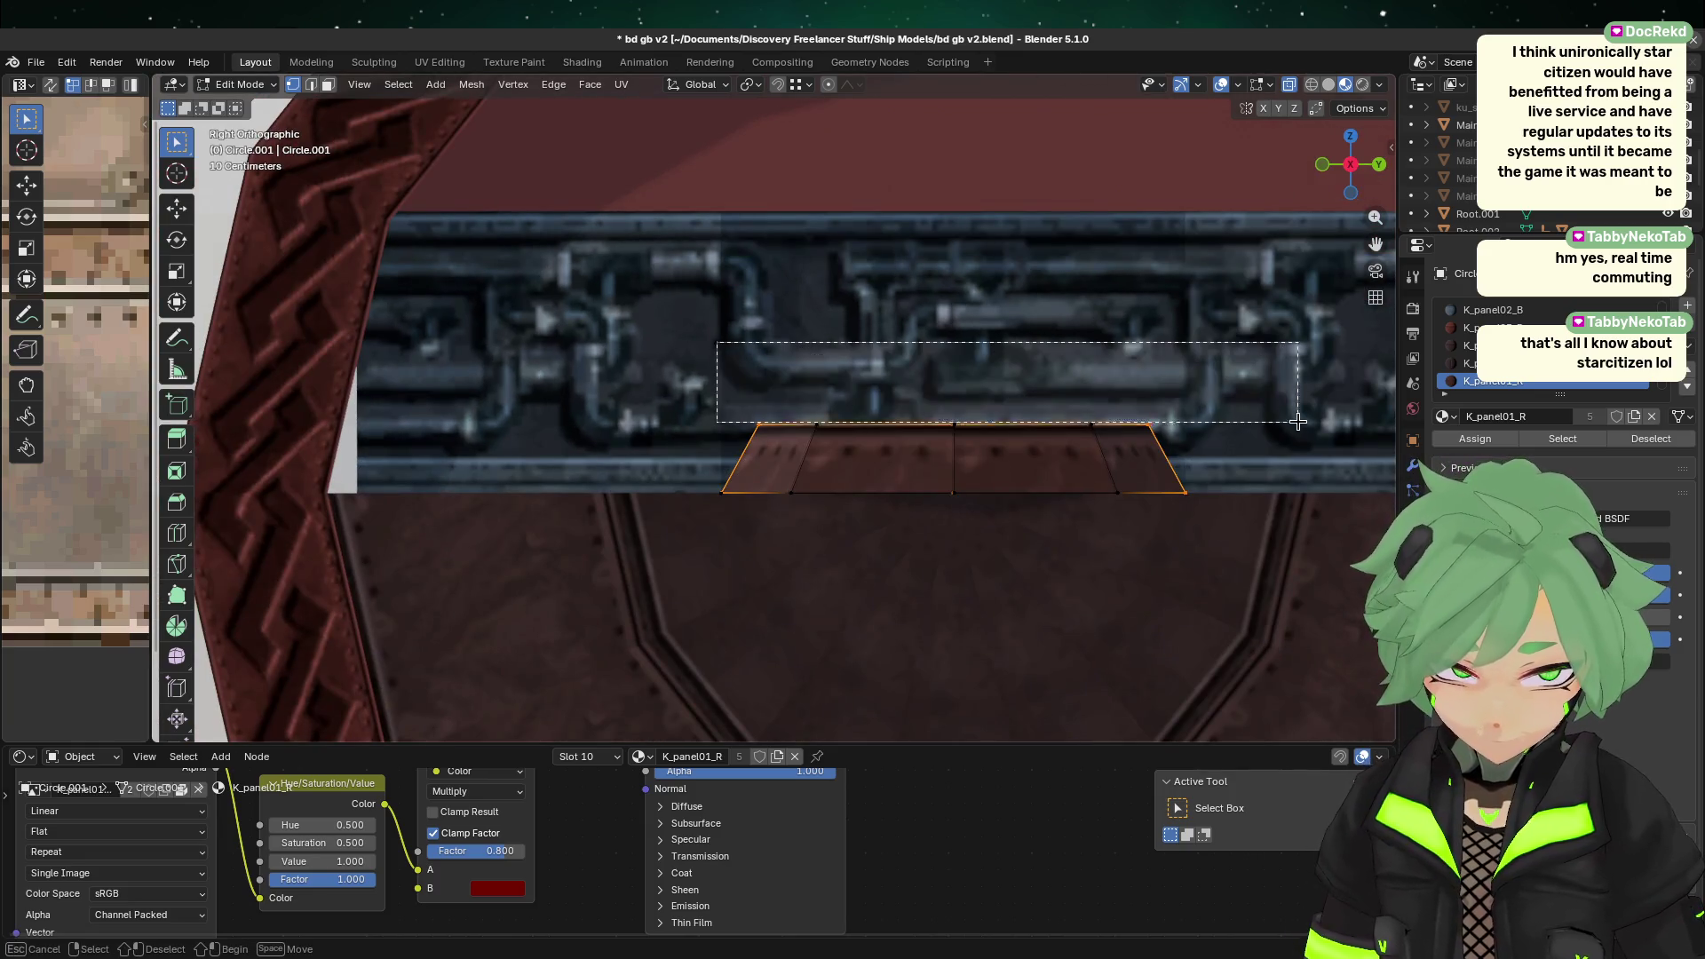
pyautogui.keyDown('ctrl'); pyautogui.moveTo(730, 547); pyautogui.dragTo(1321, 343); pyautogui.keyUp('ctrl')
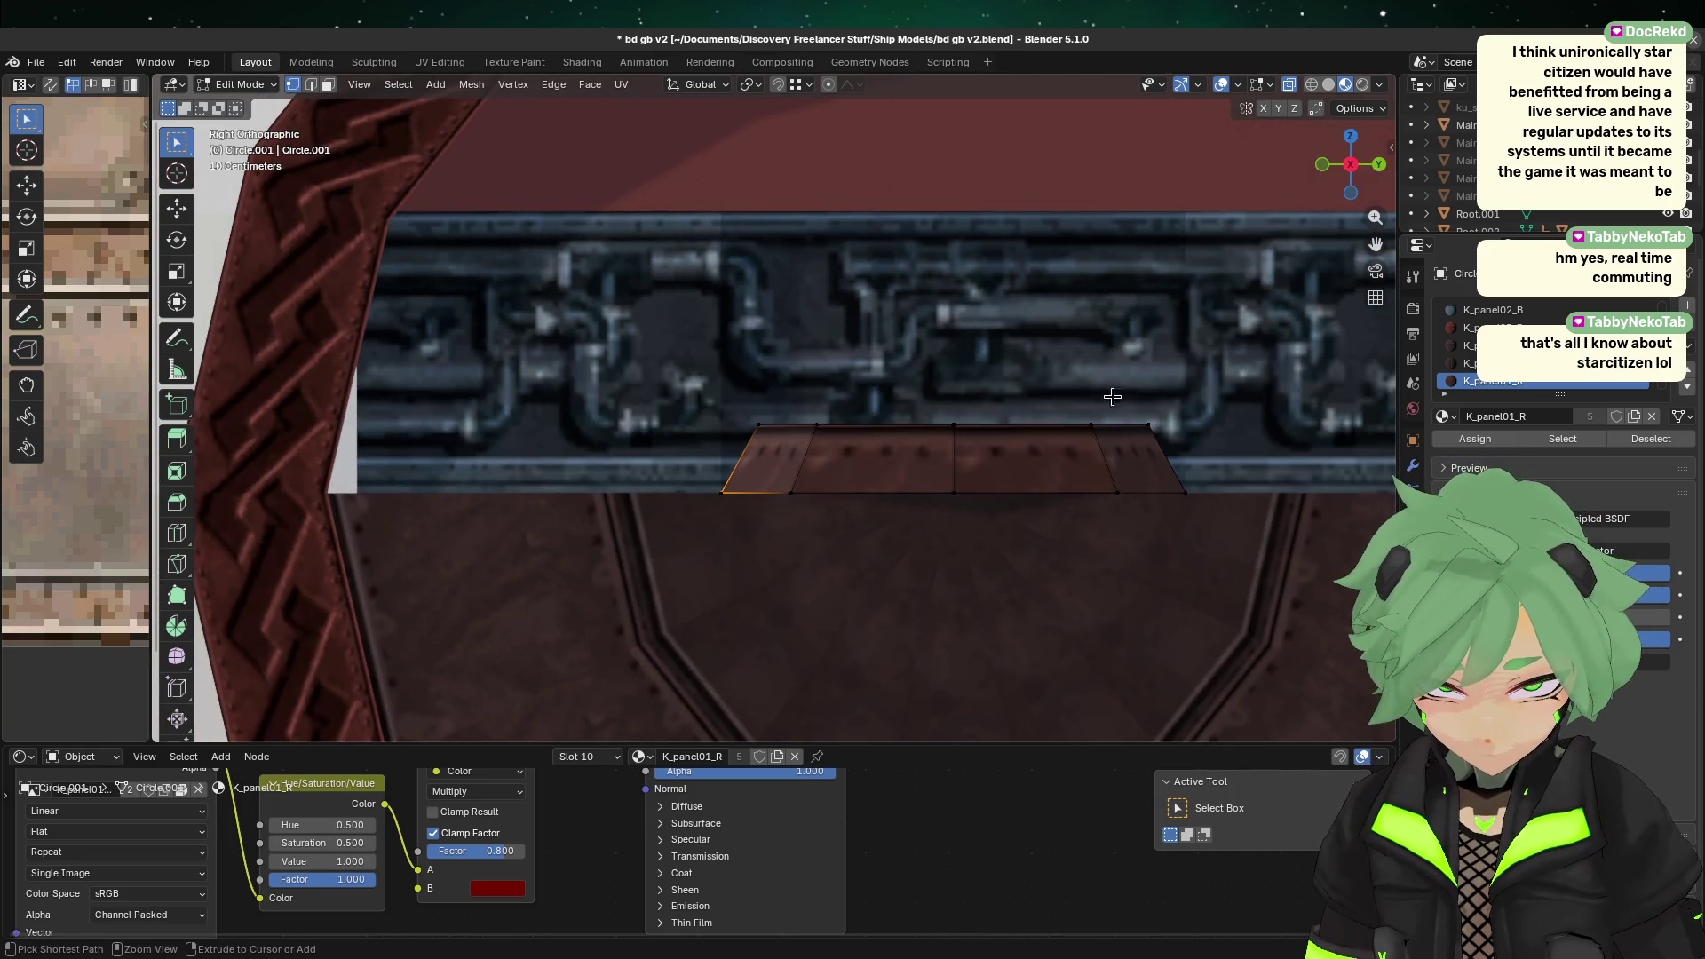
pyautogui.moveTo(962, 492)
pyautogui.mouseDown(button='middle')
pyautogui.moveTo(1081, 350)
pyautogui.moveTo(1005, 361)
pyautogui.moveTo(1054, 571)
pyautogui.moveTo(675, 428)
pyautogui.mouseUp(button='middle')
pyautogui.rightClick(675, 428)
pyautogui.press('m')
pyautogui.click(1039, 450)
pyautogui.press('m')
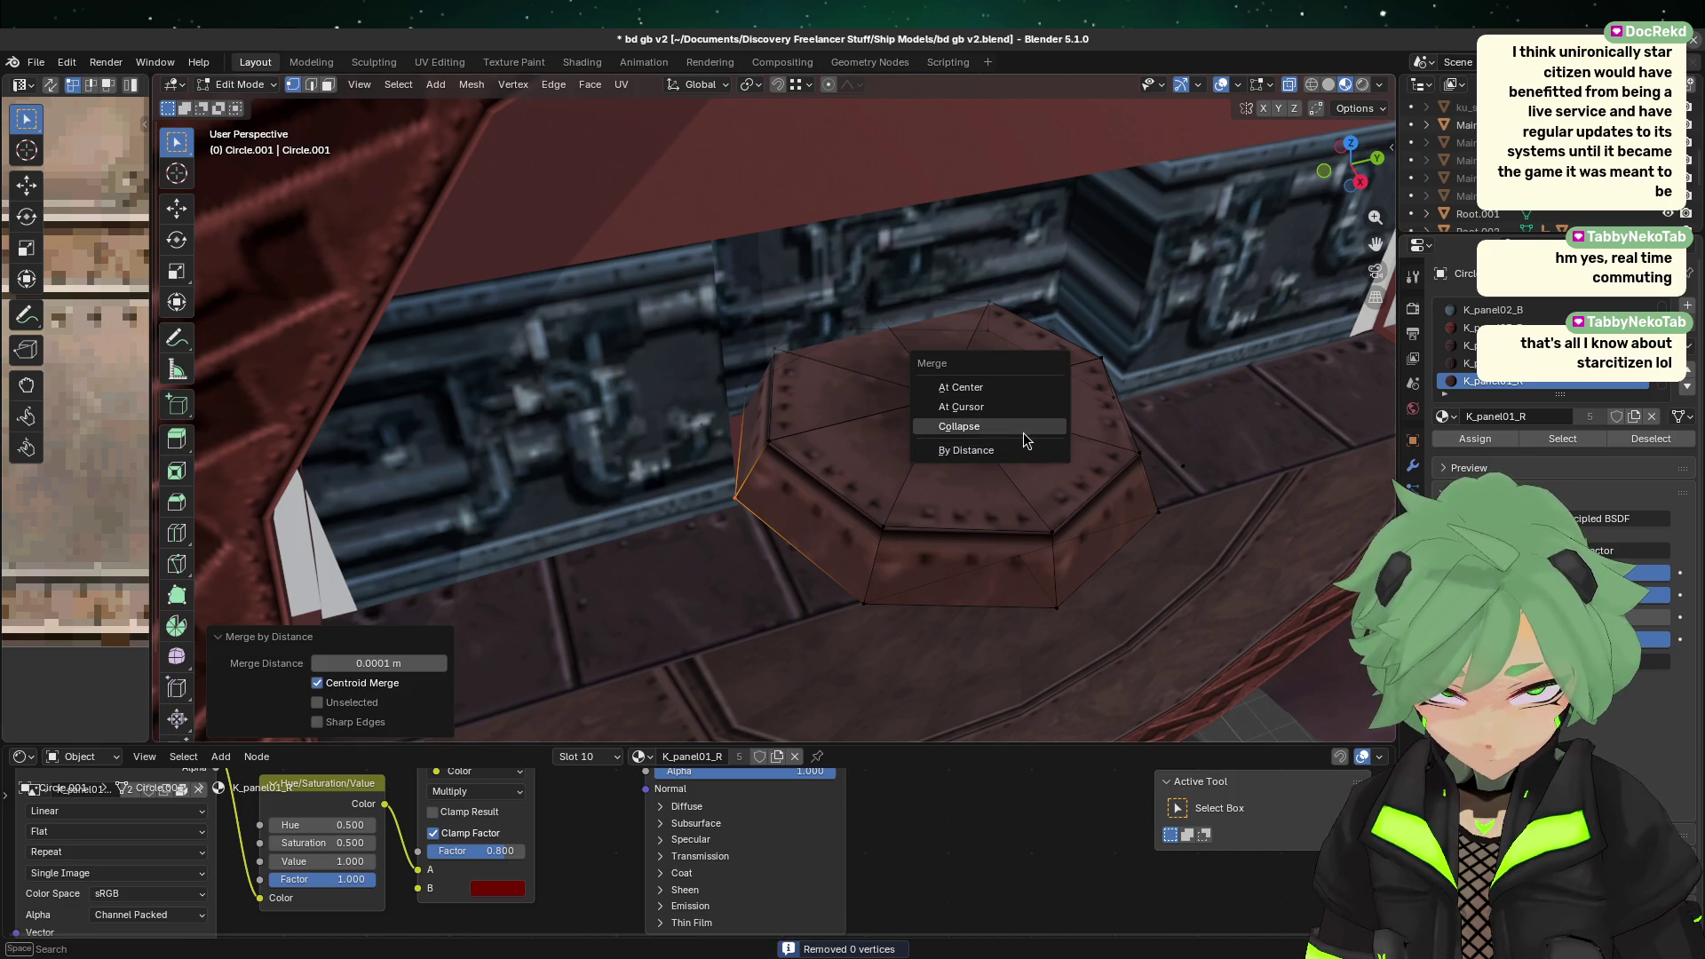
pyautogui.click(1022, 430)
# Step: Collapse the left spoke edge and the panel's centre vertex
pyautogui.click(856, 452)
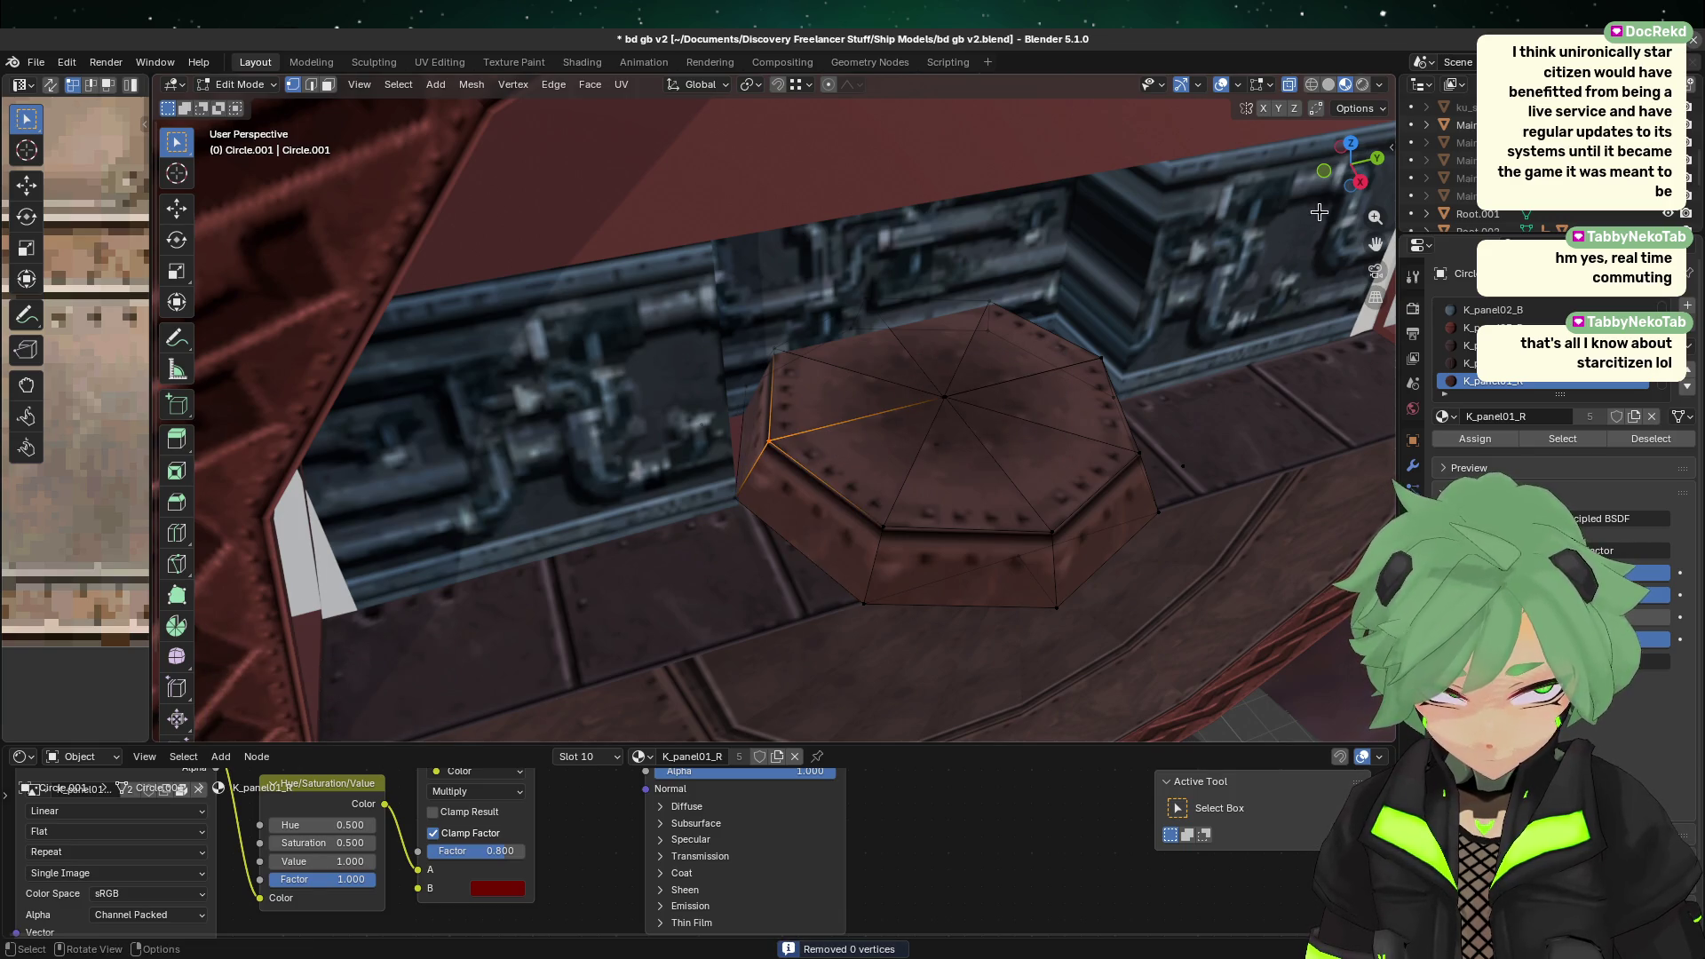
pyautogui.press('m')
pyautogui.click(901, 293)
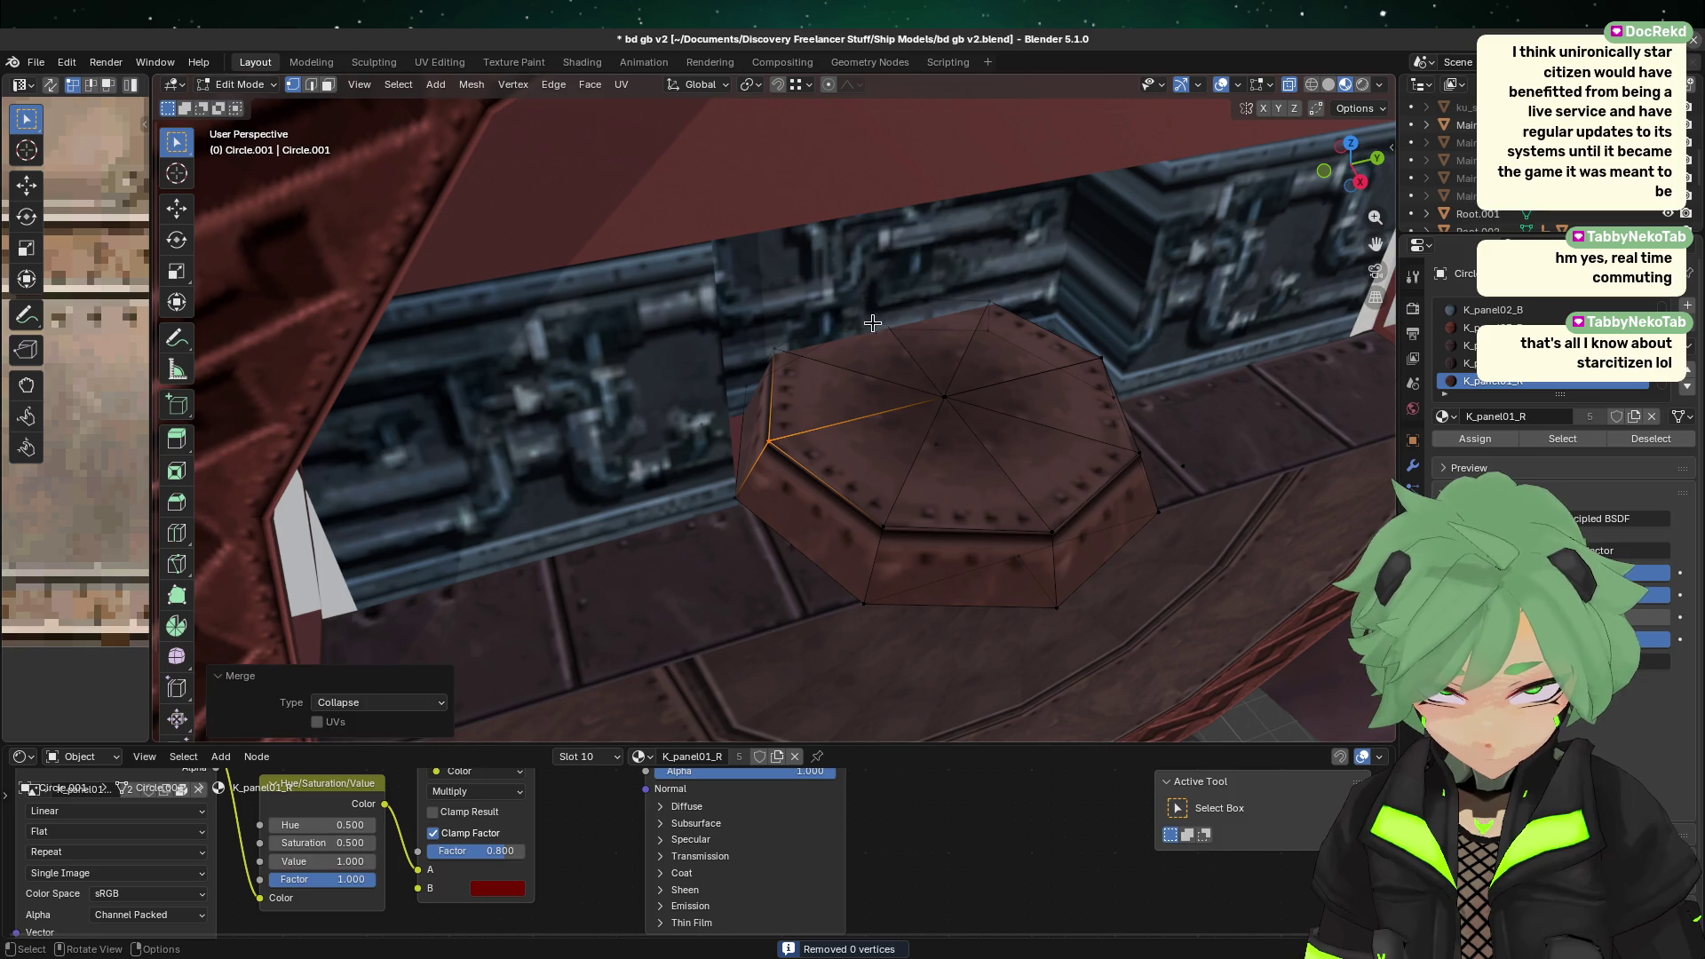
pyautogui.click(922, 373)
pyautogui.press('m')
pyautogui.click(983, 414)
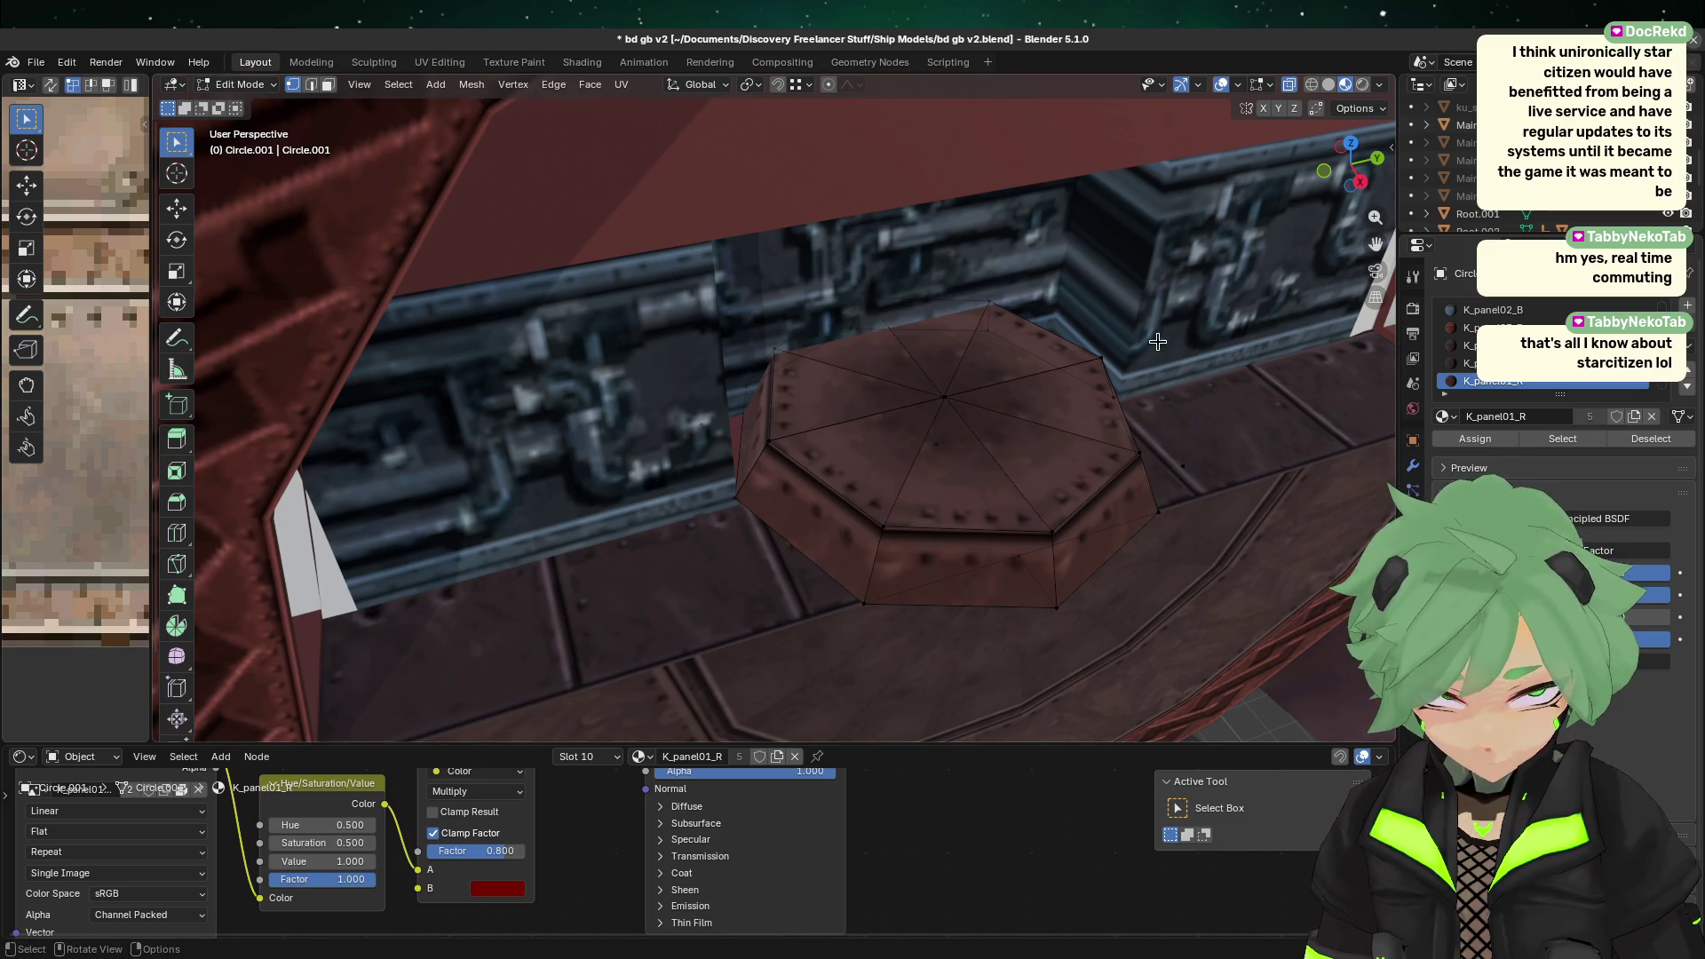
# Step: Collapse the top-right spoke and one more edge, then return to Object Mode
pyautogui.click(1088, 362)
pyautogui.moveTo(1275, 433); pyautogui.dragTo(1003, 431, button='middle')
pyautogui.press('m')
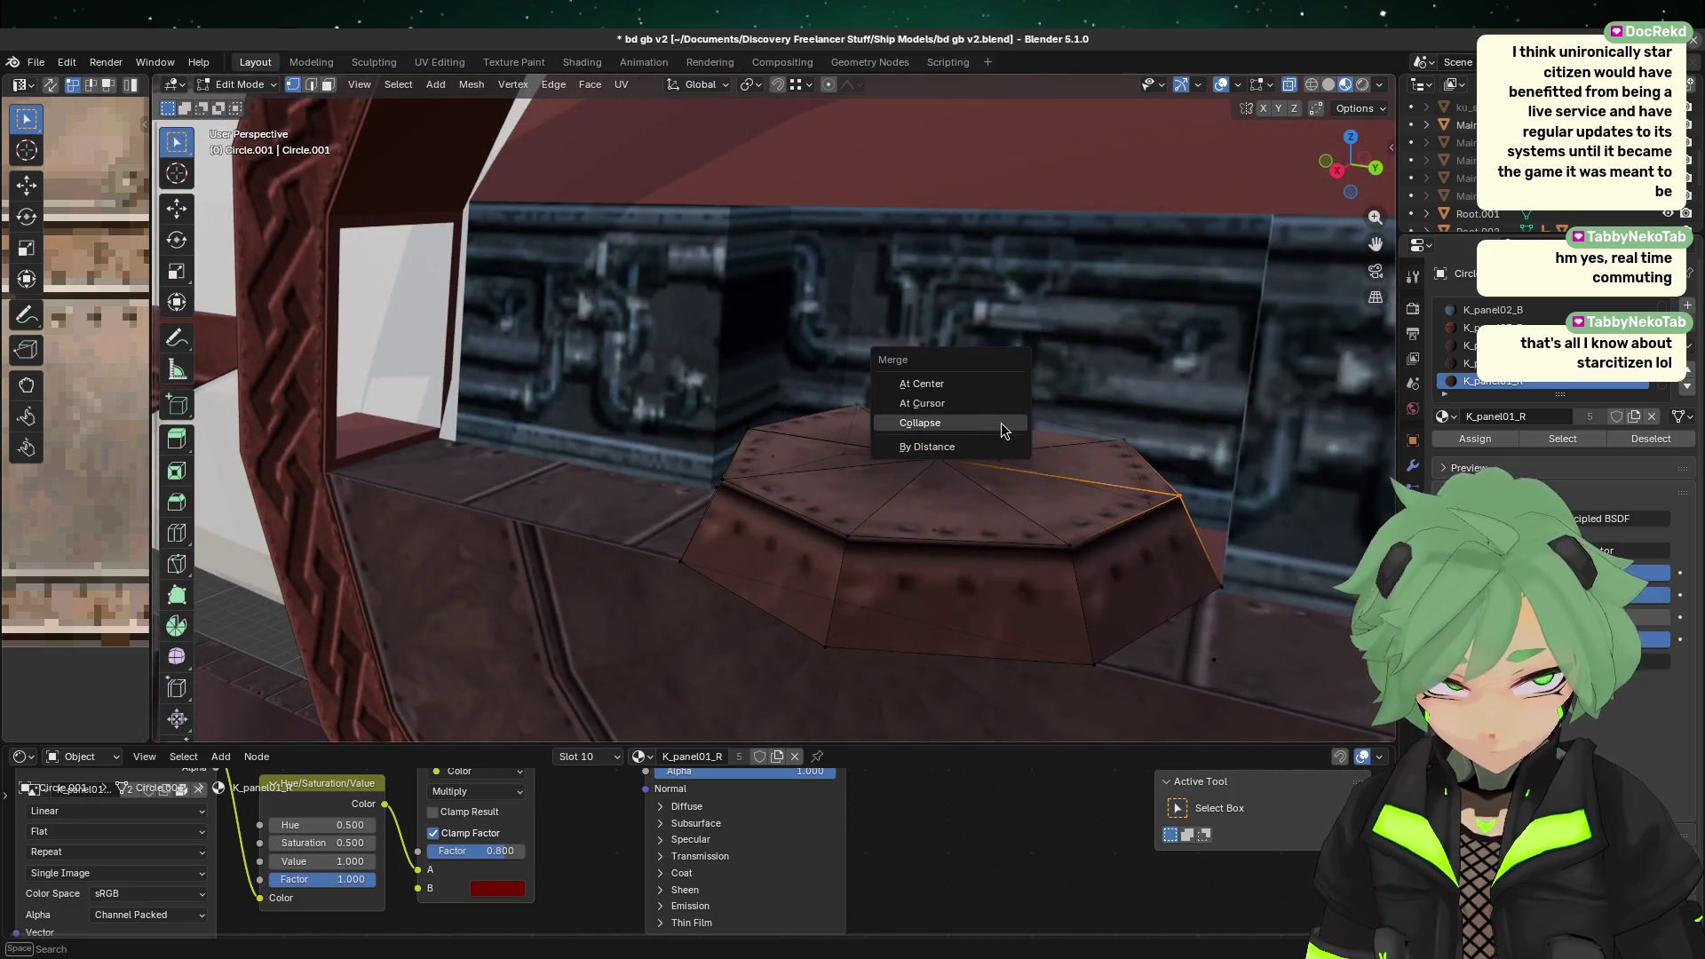
pyautogui.click(1008, 423)
pyautogui.click(1270, 612)
pyautogui.press('m')
pyautogui.click(1287, 562)
pyautogui.moveTo(1288, 562)
pyautogui.mouseDown(button='middle')
pyautogui.moveTo(1008, 633)
pyautogui.moveTo(1009, 514)
pyautogui.moveTo(1024, 640)
pyautogui.moveTo(1097, 675)
pyautogui.mouseUp(button='middle')
pyautogui.press('Tab')
pyautogui.scroll(-3, 930, 469)
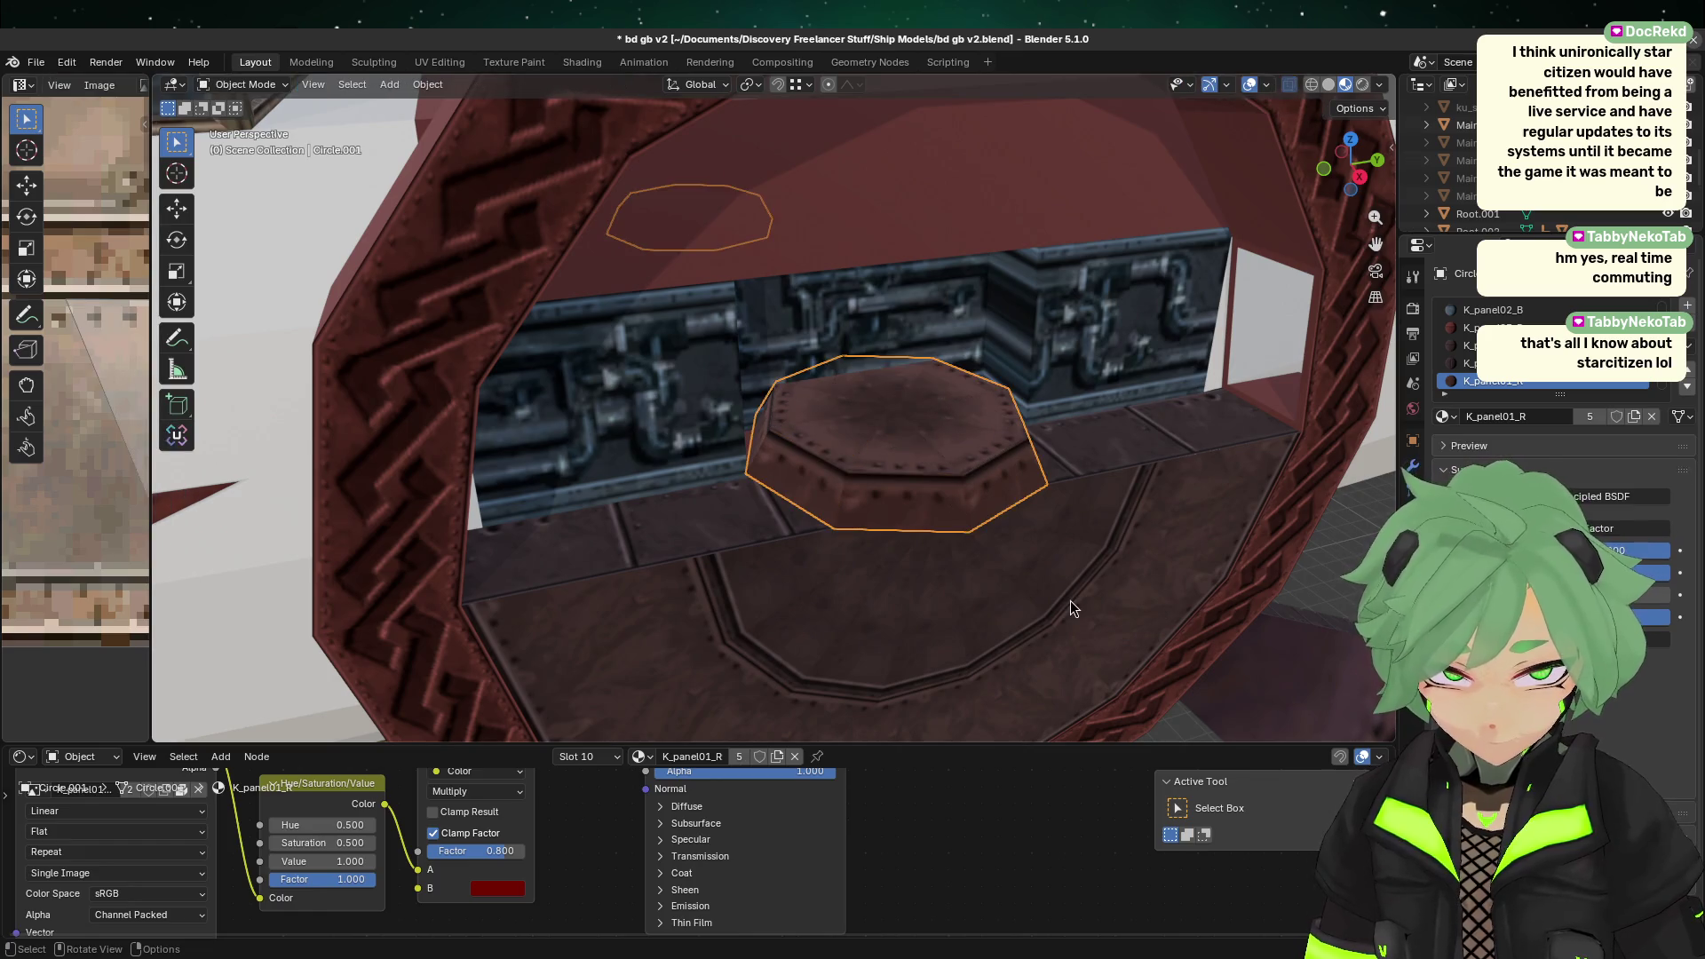
# Step: Select the ring object around the octagon panel and enter its Edit Mode
pyautogui.click(1000, 696)
pyautogui.moveTo(965, 574)
pyautogui.mouseDown(button='middle')
pyautogui.moveTo(1001, 556)
pyautogui.moveTo(850, 524)
pyautogui.mouseUp(button='middle')
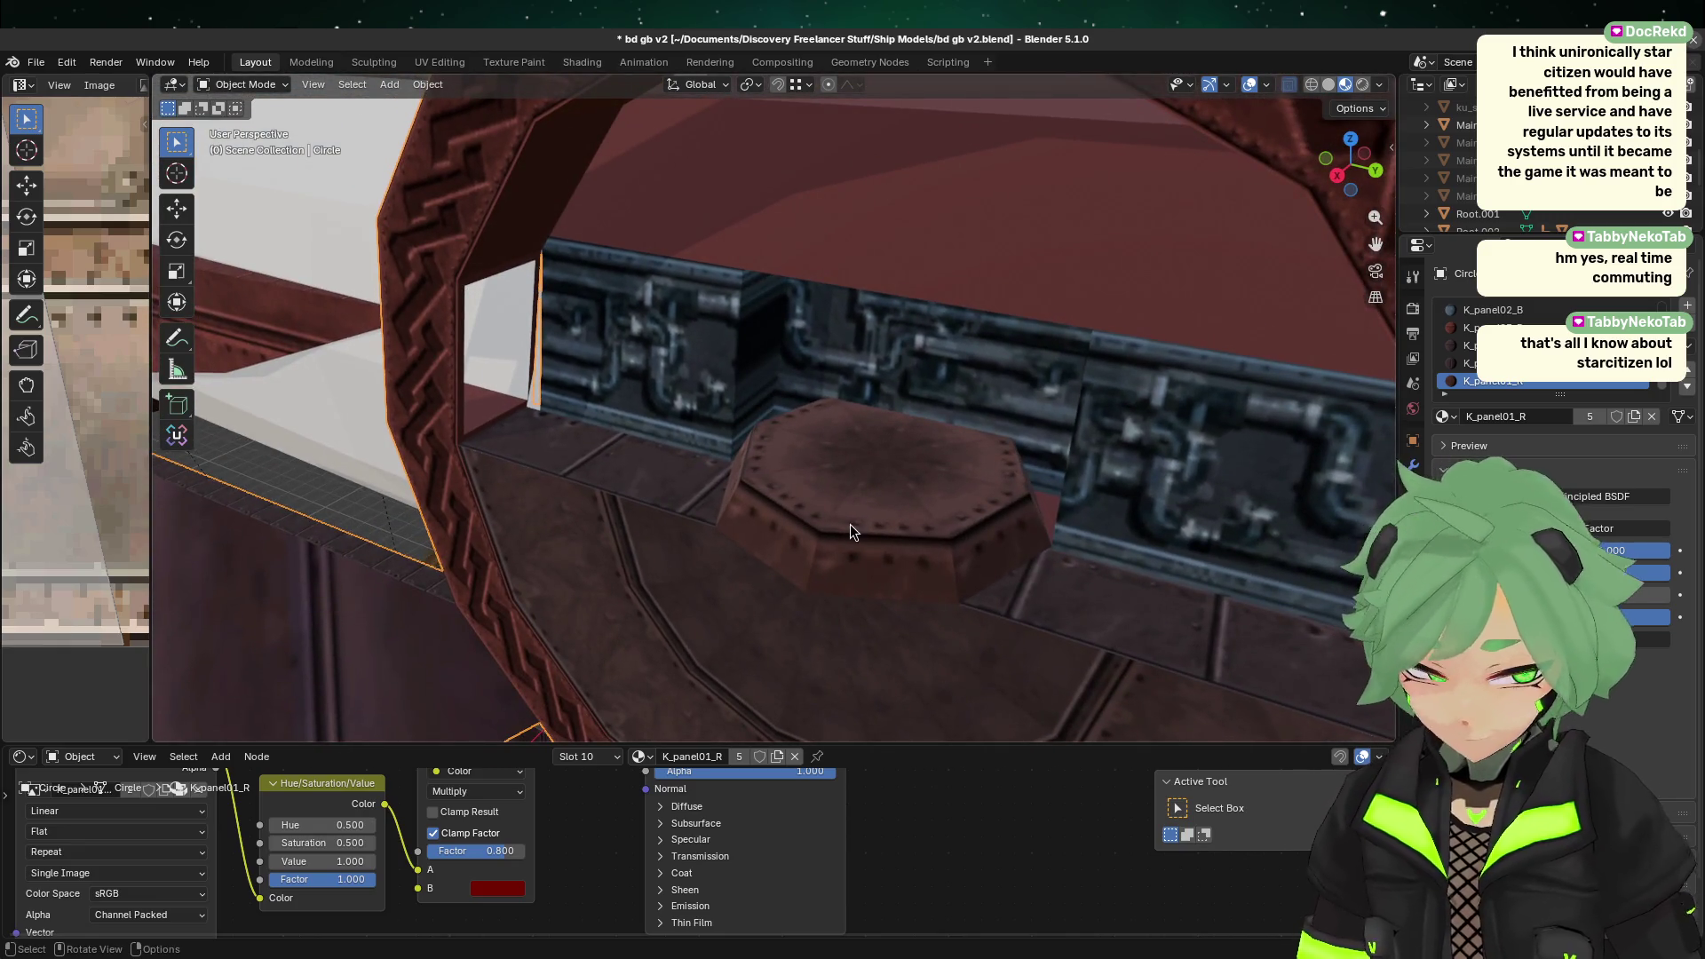
pyautogui.moveTo(734, 589)
pyautogui.mouseDown(button='middle')
pyautogui.moveTo(648, 598)
pyautogui.moveTo(788, 562)
pyautogui.moveTo(951, 302)
pyautogui.mouseUp(button='middle')
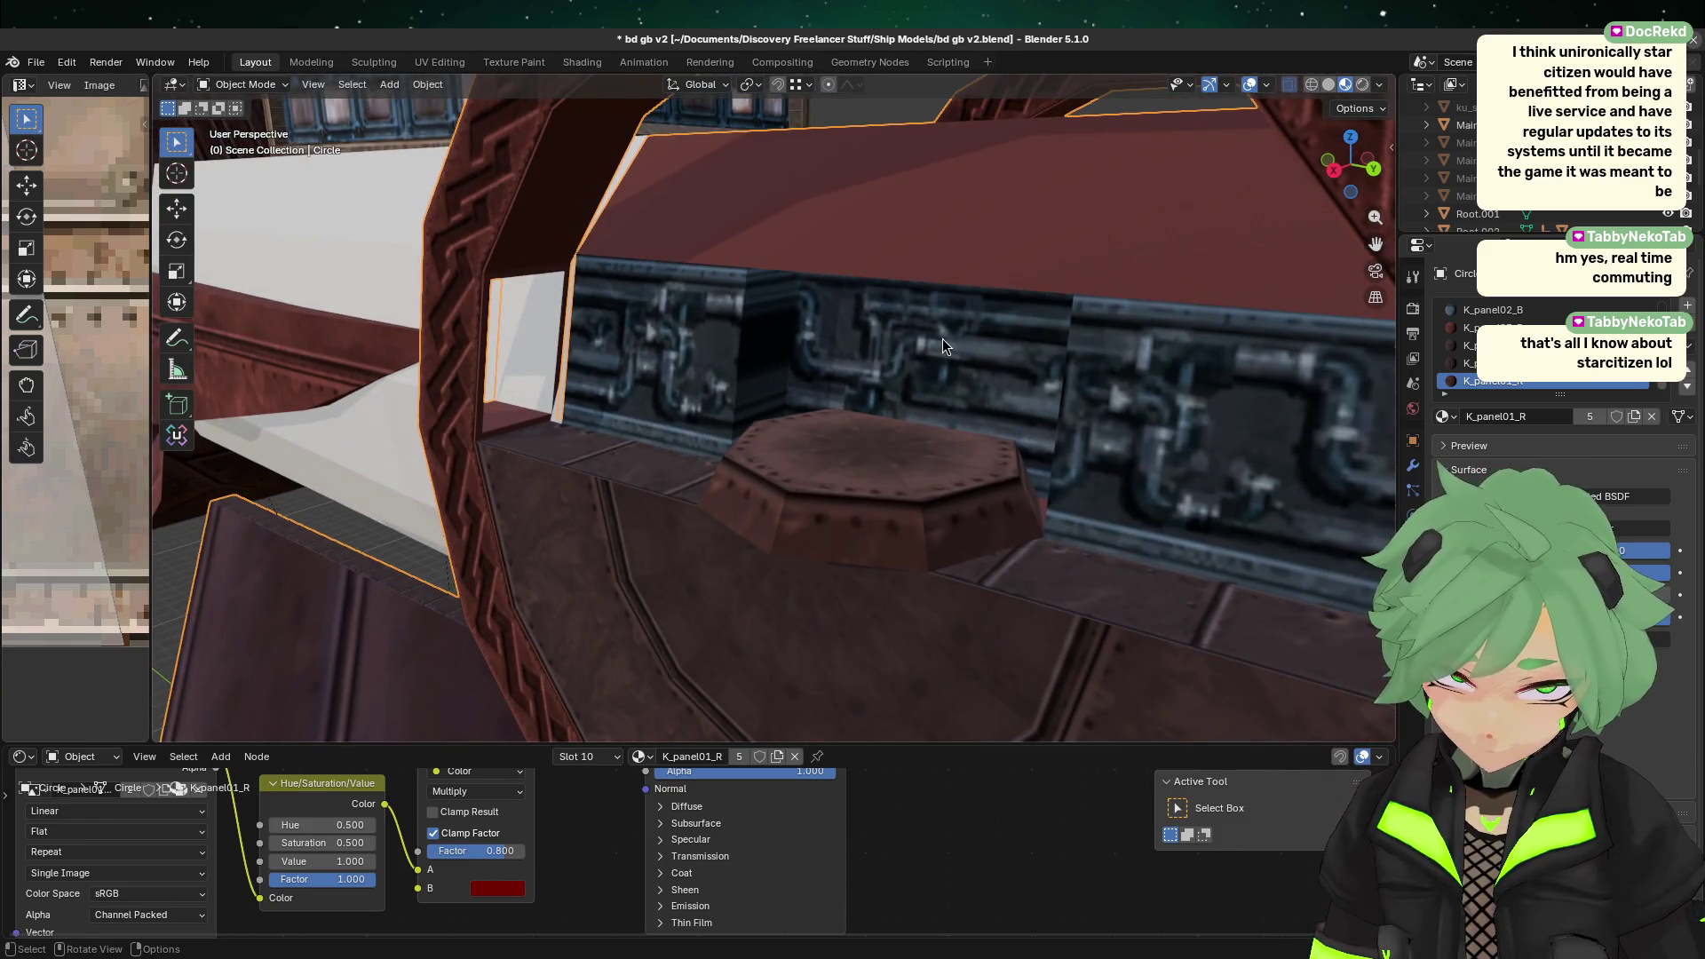
pyautogui.press('Tab')
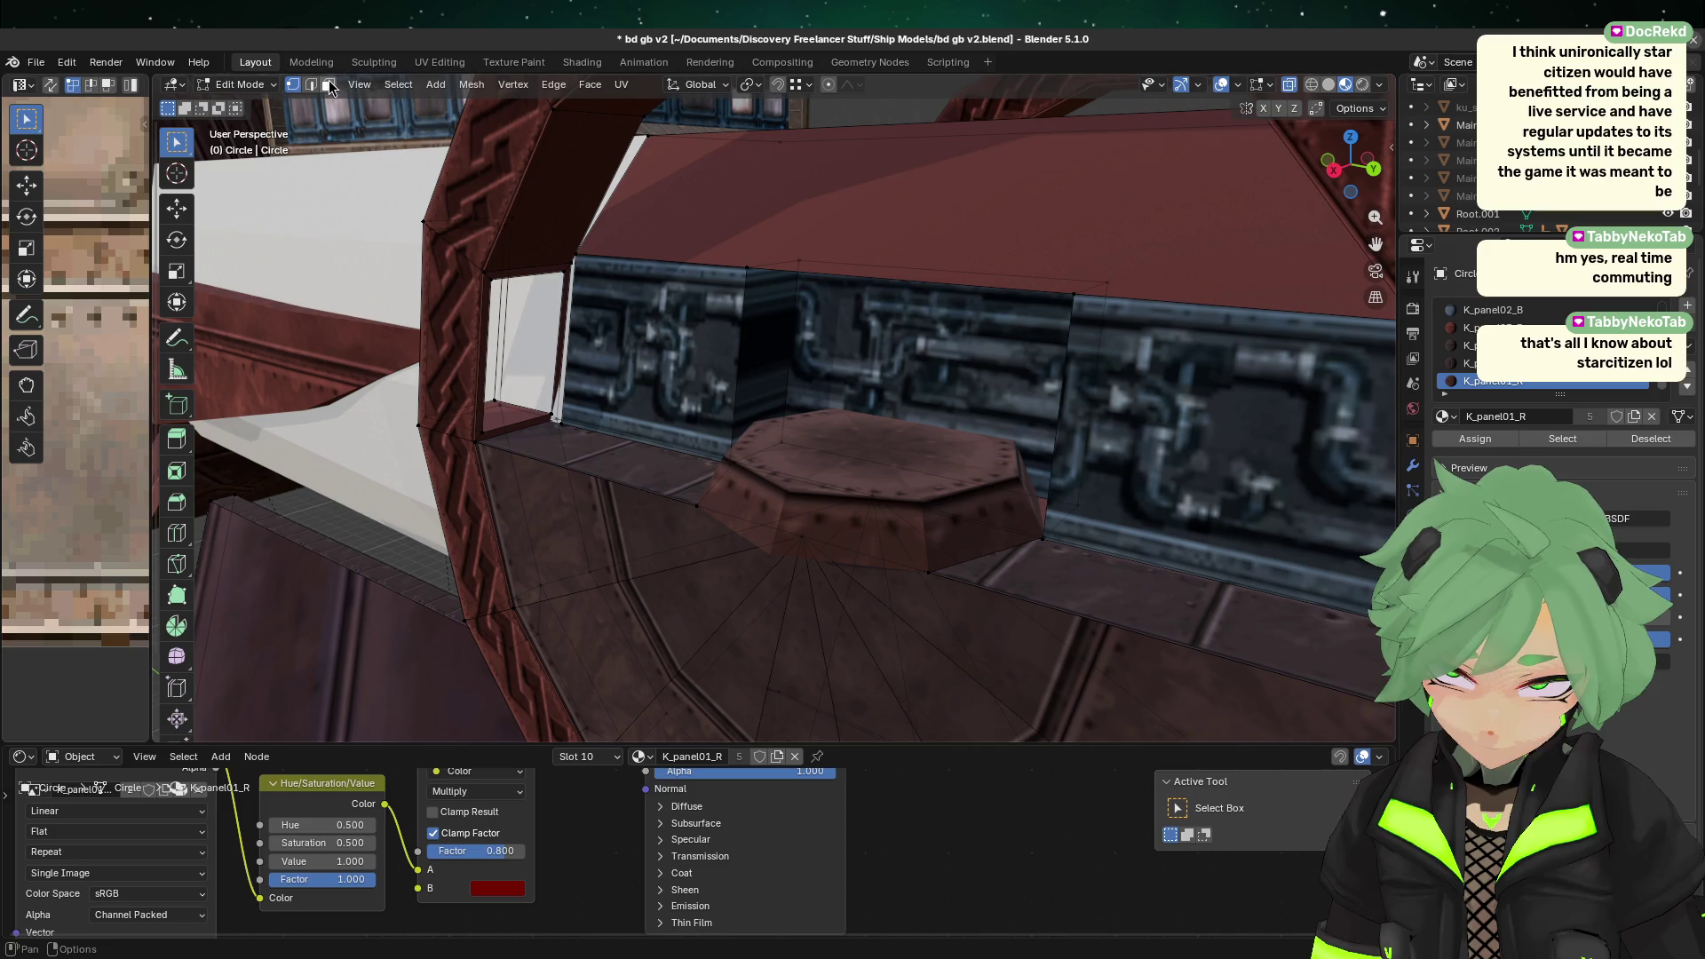
# Step: In face select mode, pick the pipe-wall face and move it along X
pyautogui.click(328, 85)
pyautogui.click(957, 388)
pyautogui.moveTo(957, 388); pyautogui.dragTo(918, 353, button='middle')
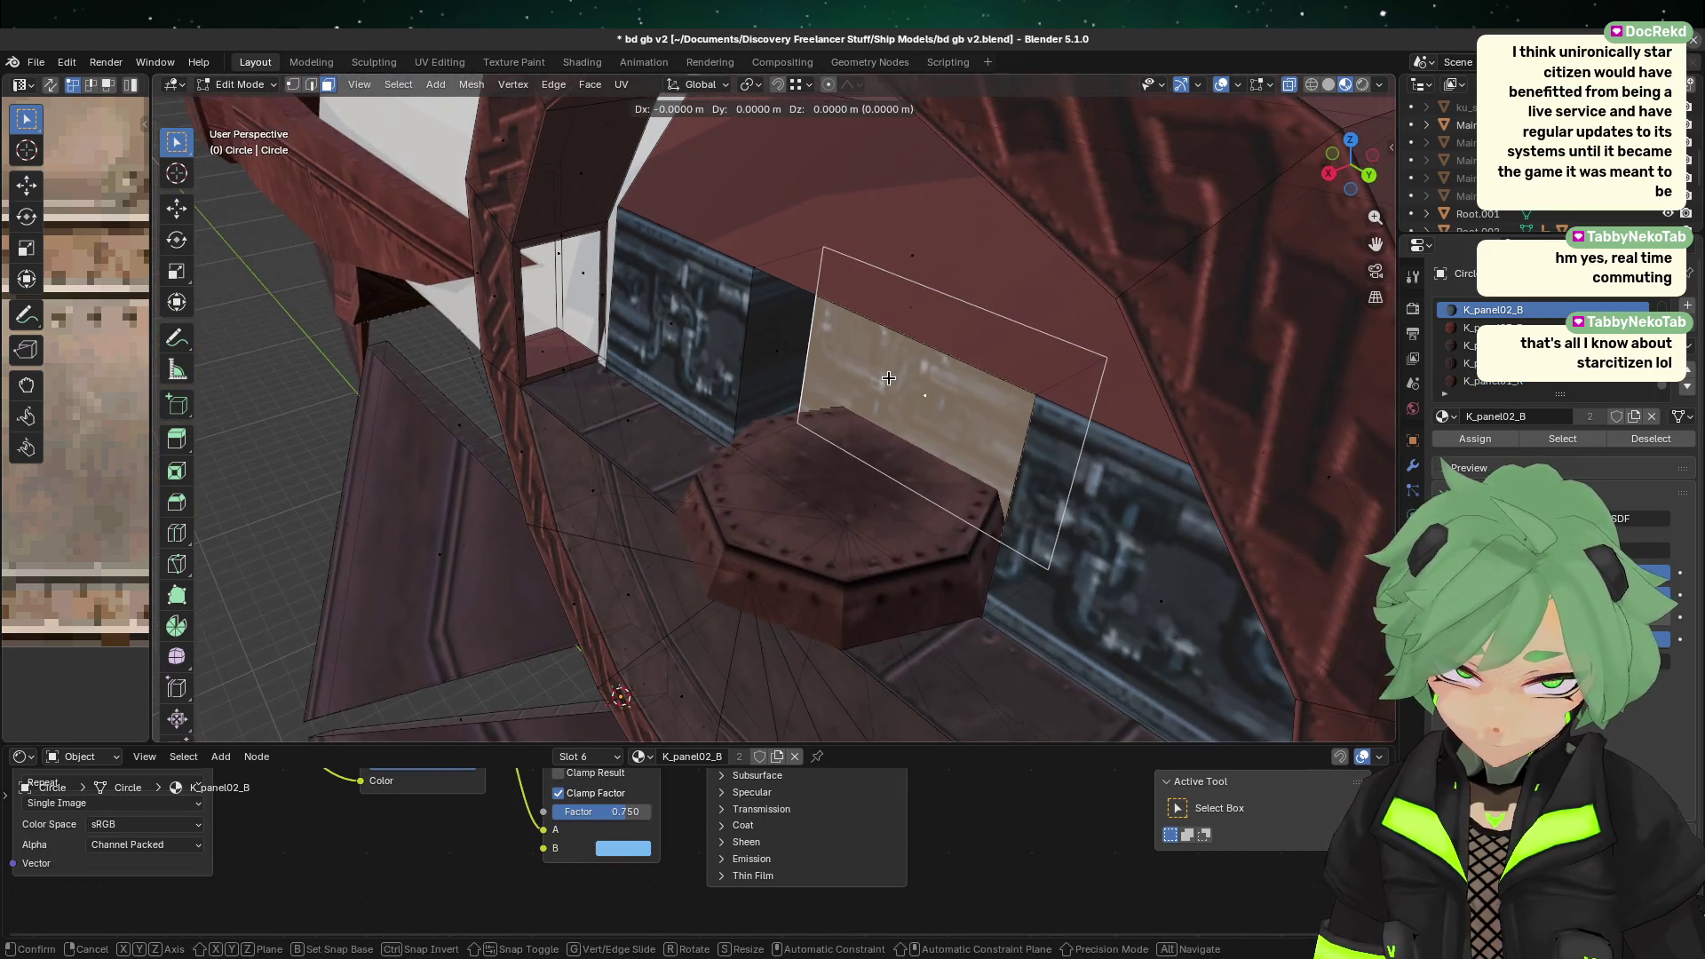
pyautogui.press('g')
pyautogui.press('x')
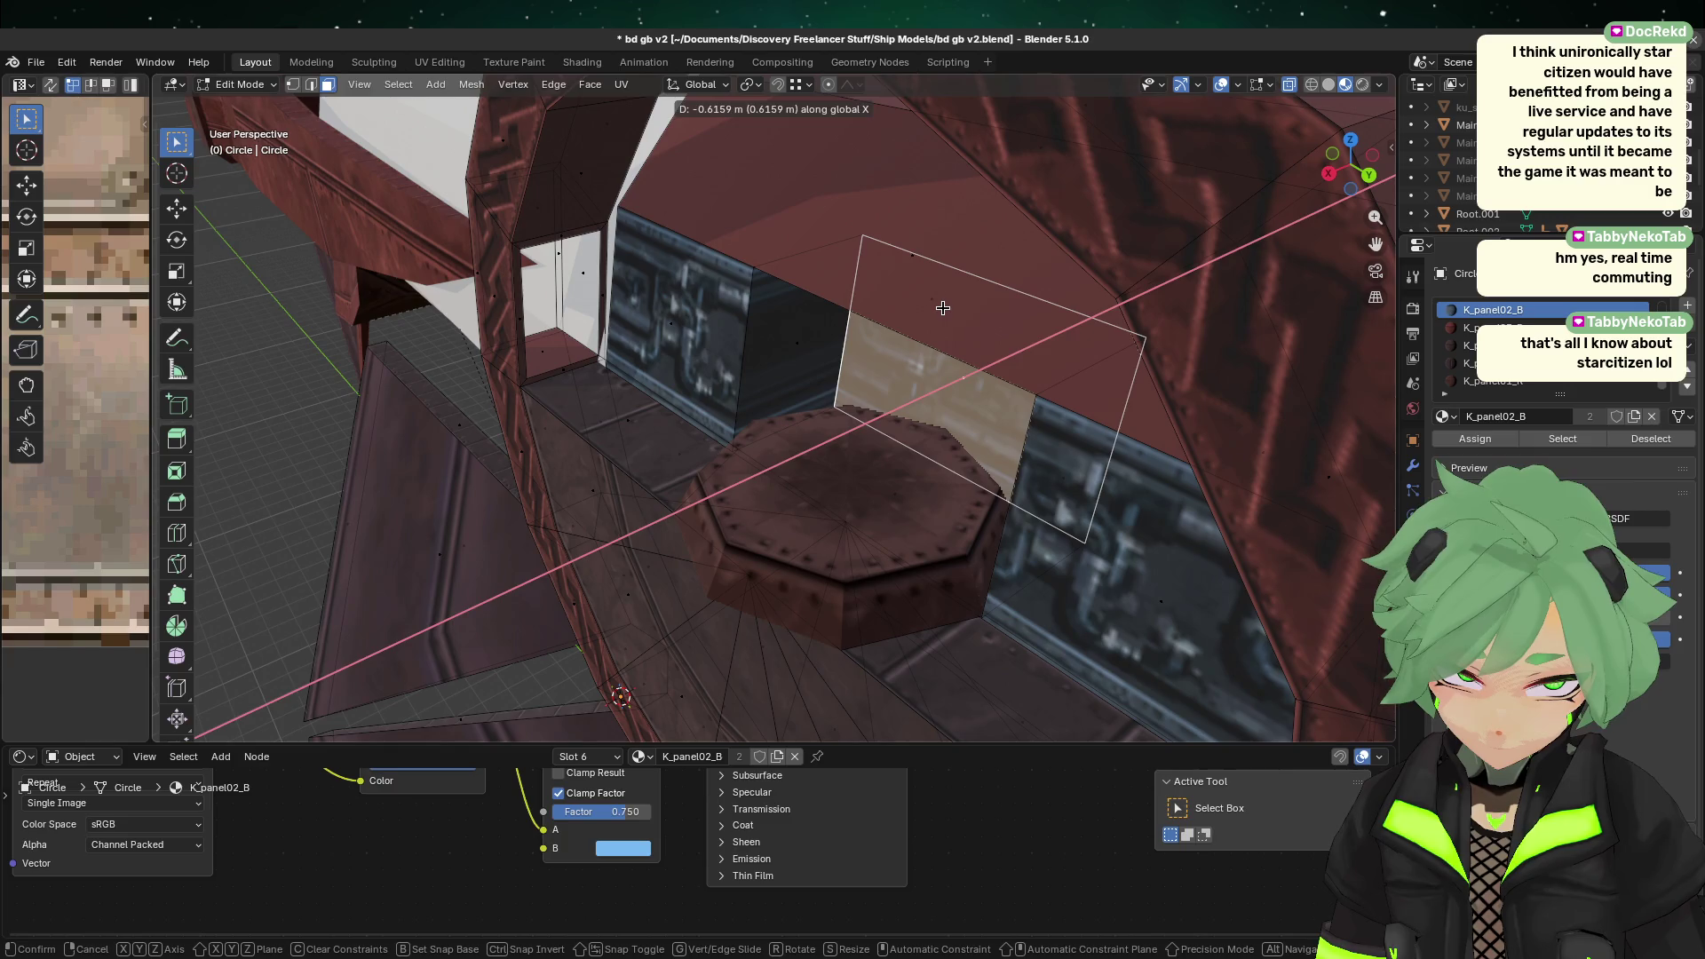
pyautogui.click(943, 307)
# Step: Fine-tune the face's X position with two more moves so it stands behind the octagon plate
pyautogui.moveTo(943, 307); pyautogui.dragTo(867, 465, button='middle')
pyautogui.scroll(3, 985, 480)
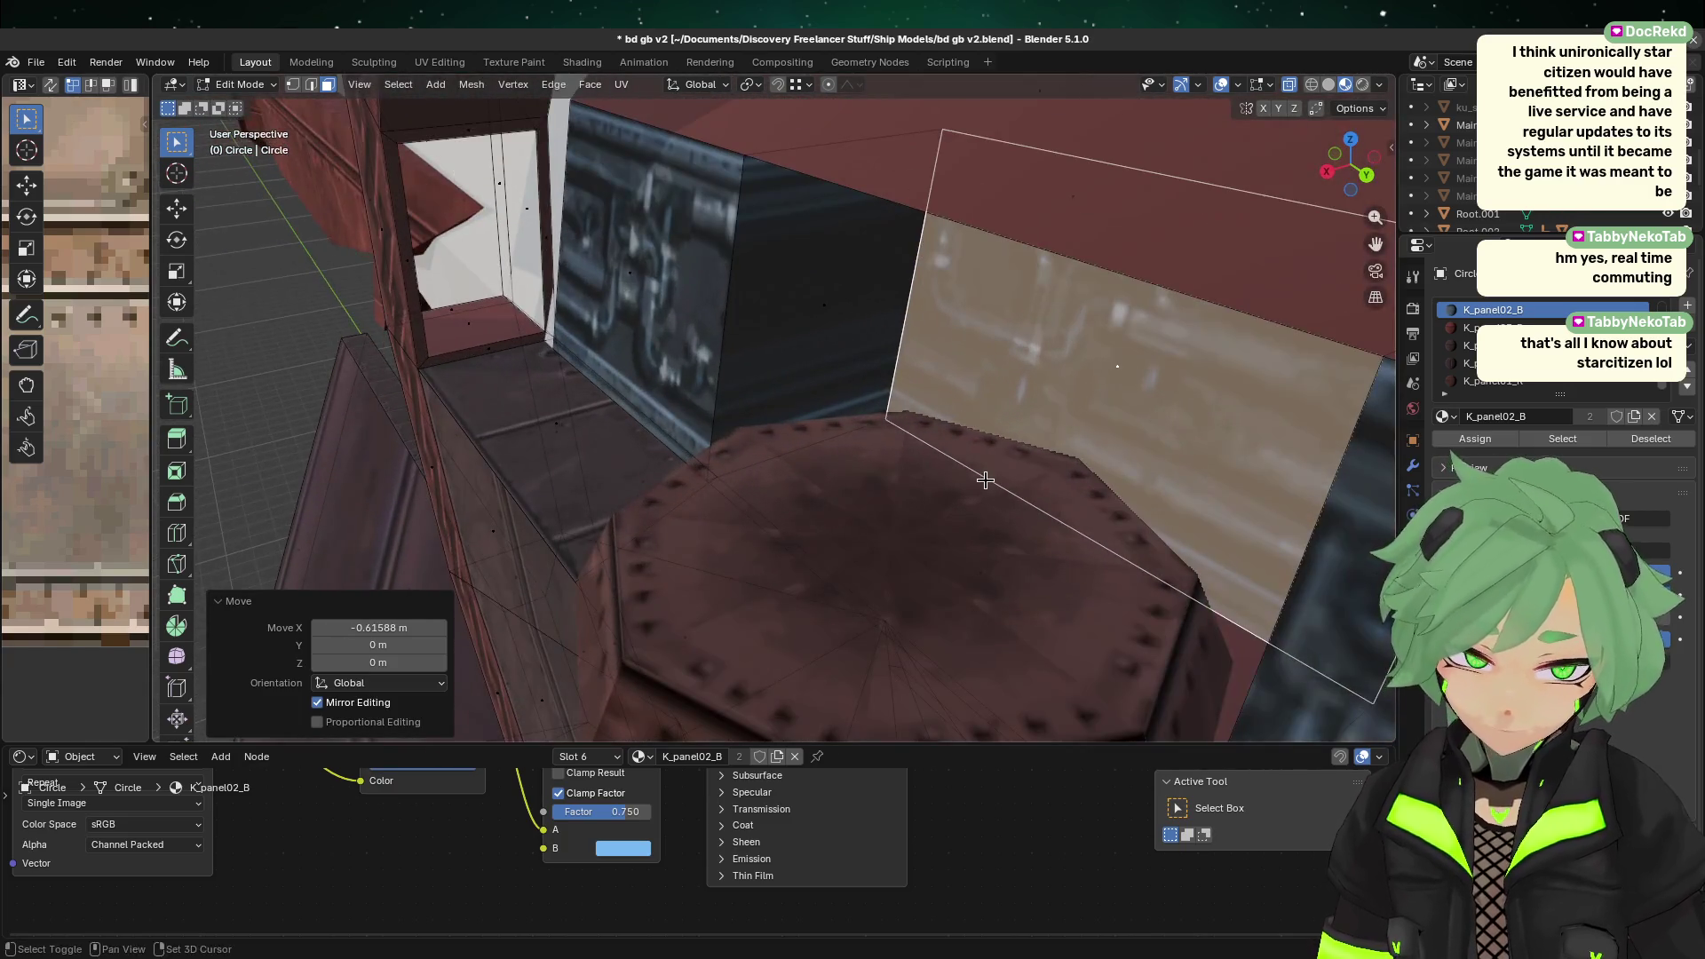
pyautogui.moveTo(985, 480); pyautogui.dragTo(818, 494, button='middle')
pyautogui.press('g')
pyautogui.press('x')
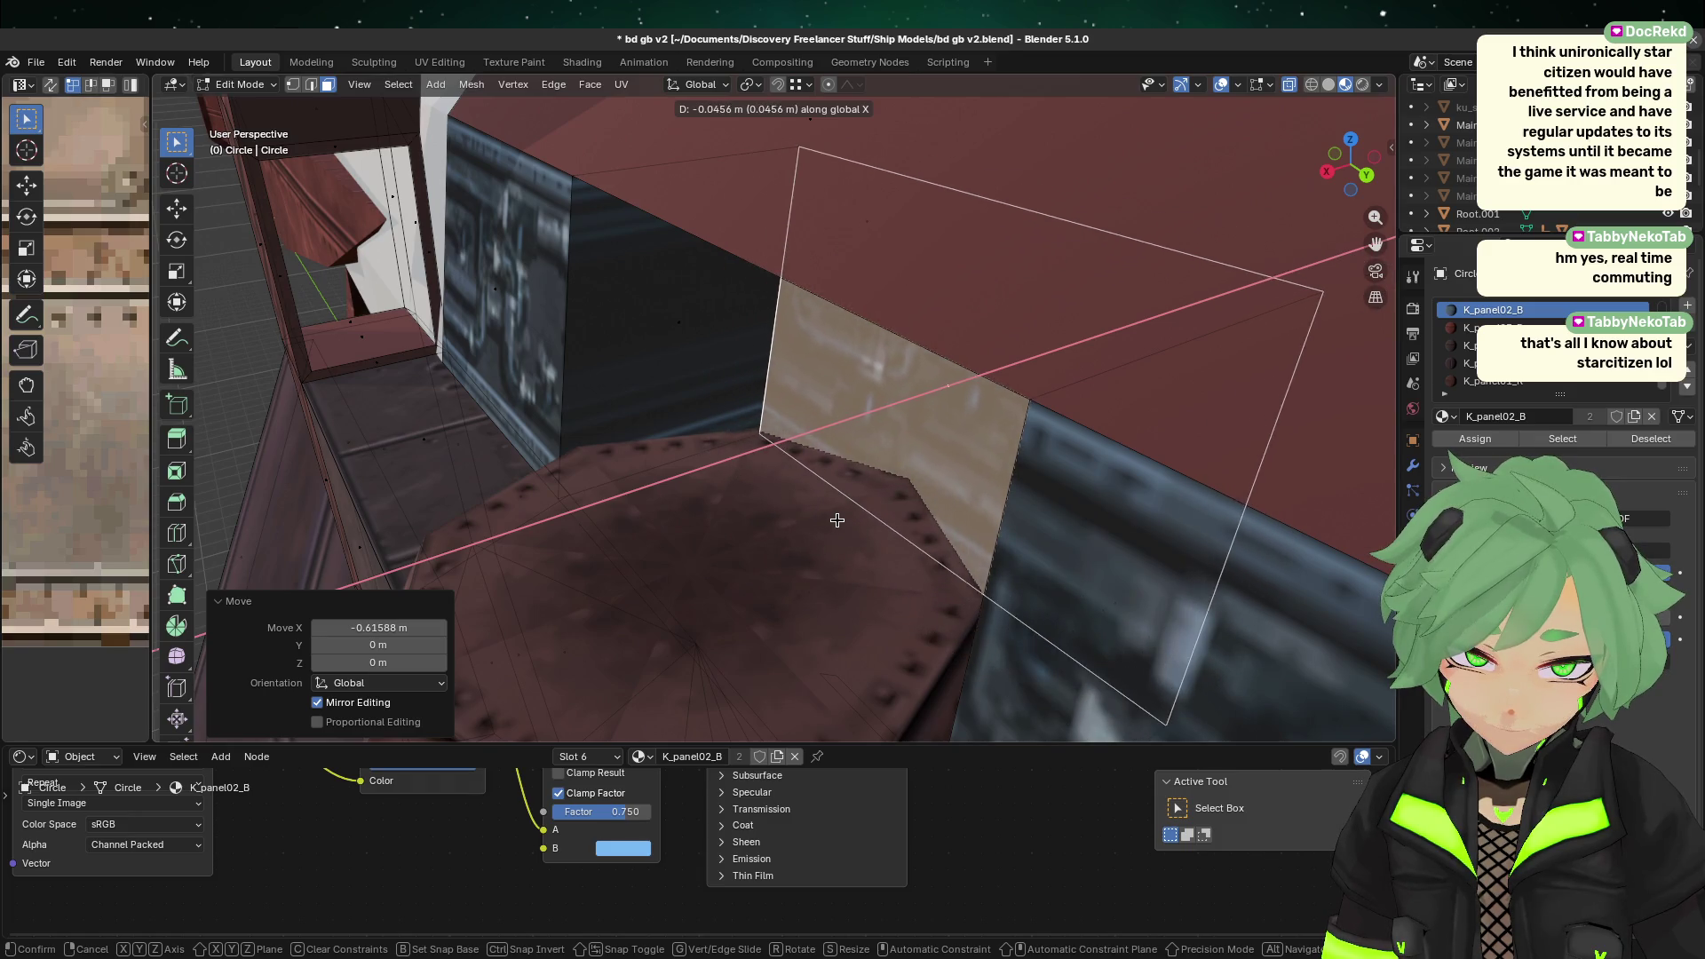
pyautogui.click(879, 393)
pyautogui.moveTo(879, 393)
pyautogui.mouseDown(button='middle')
pyautogui.moveTo(969, 466)
pyautogui.moveTo(977, 449)
pyautogui.moveTo(998, 578)
pyautogui.moveTo(974, 579)
pyautogui.moveTo(915, 495)
pyautogui.mouseUp(button='middle')
pyautogui.press('g')
pyautogui.press('x')
pyautogui.click(978, 571)
pyautogui.click(328, 84)
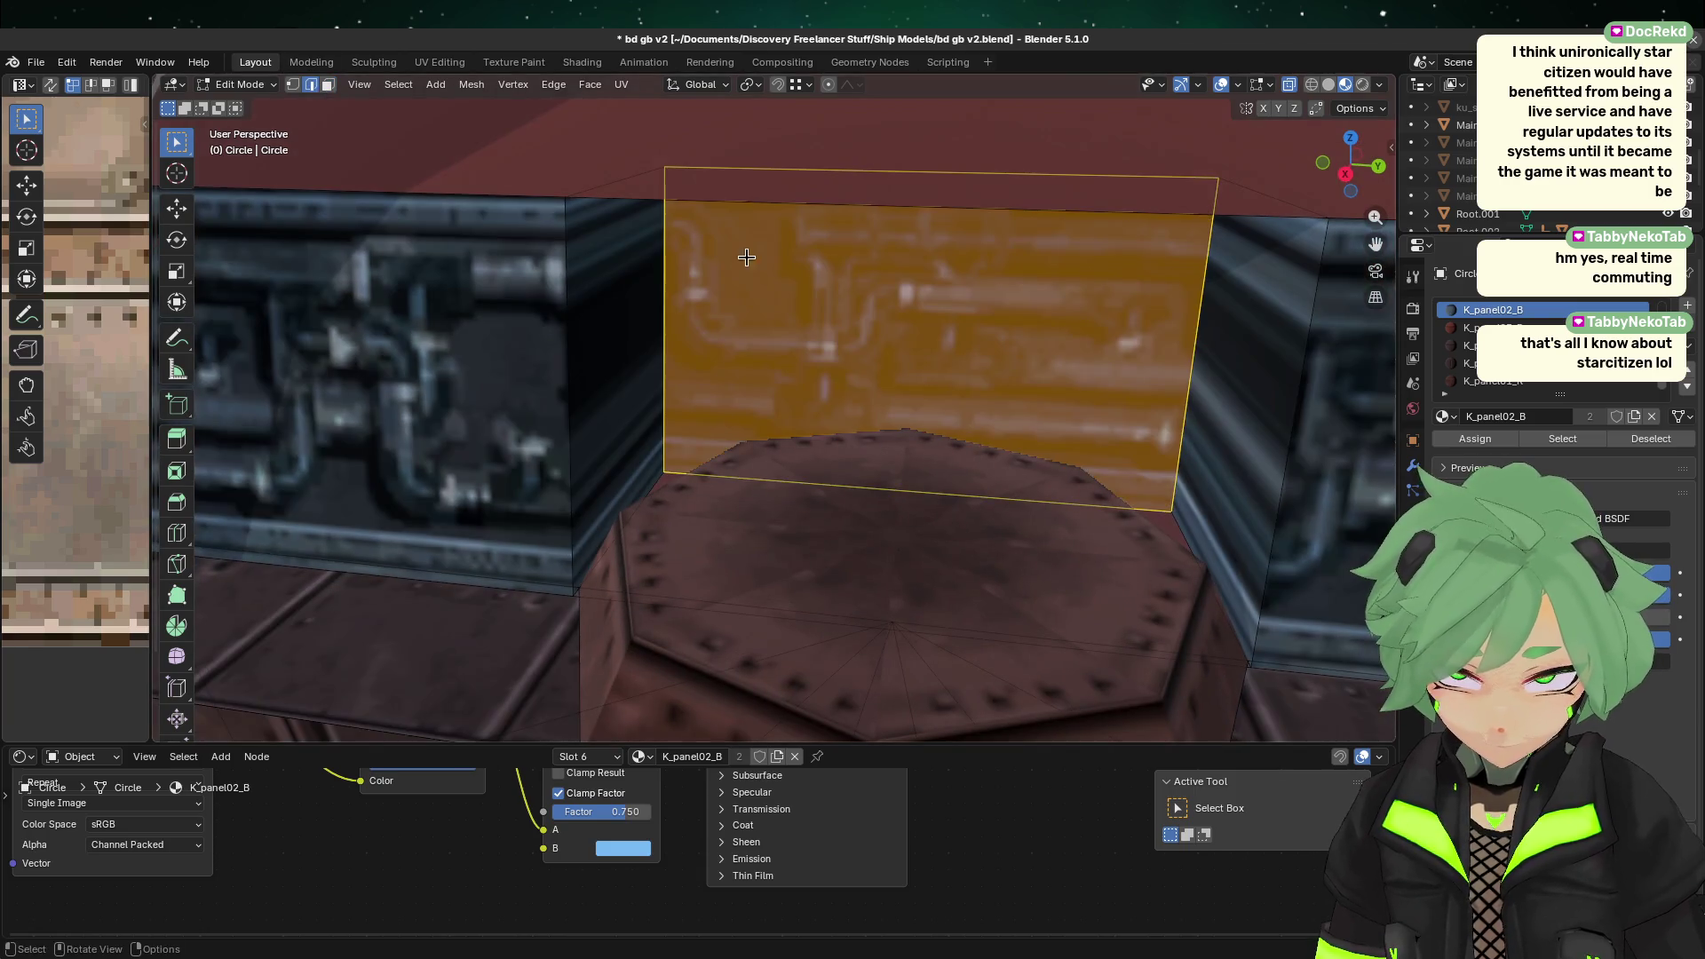
# Step: Clear the selection and edge-slide the first vertical wall edge toward the octagon's corner
pyautogui.hotkey('alt', 'a')
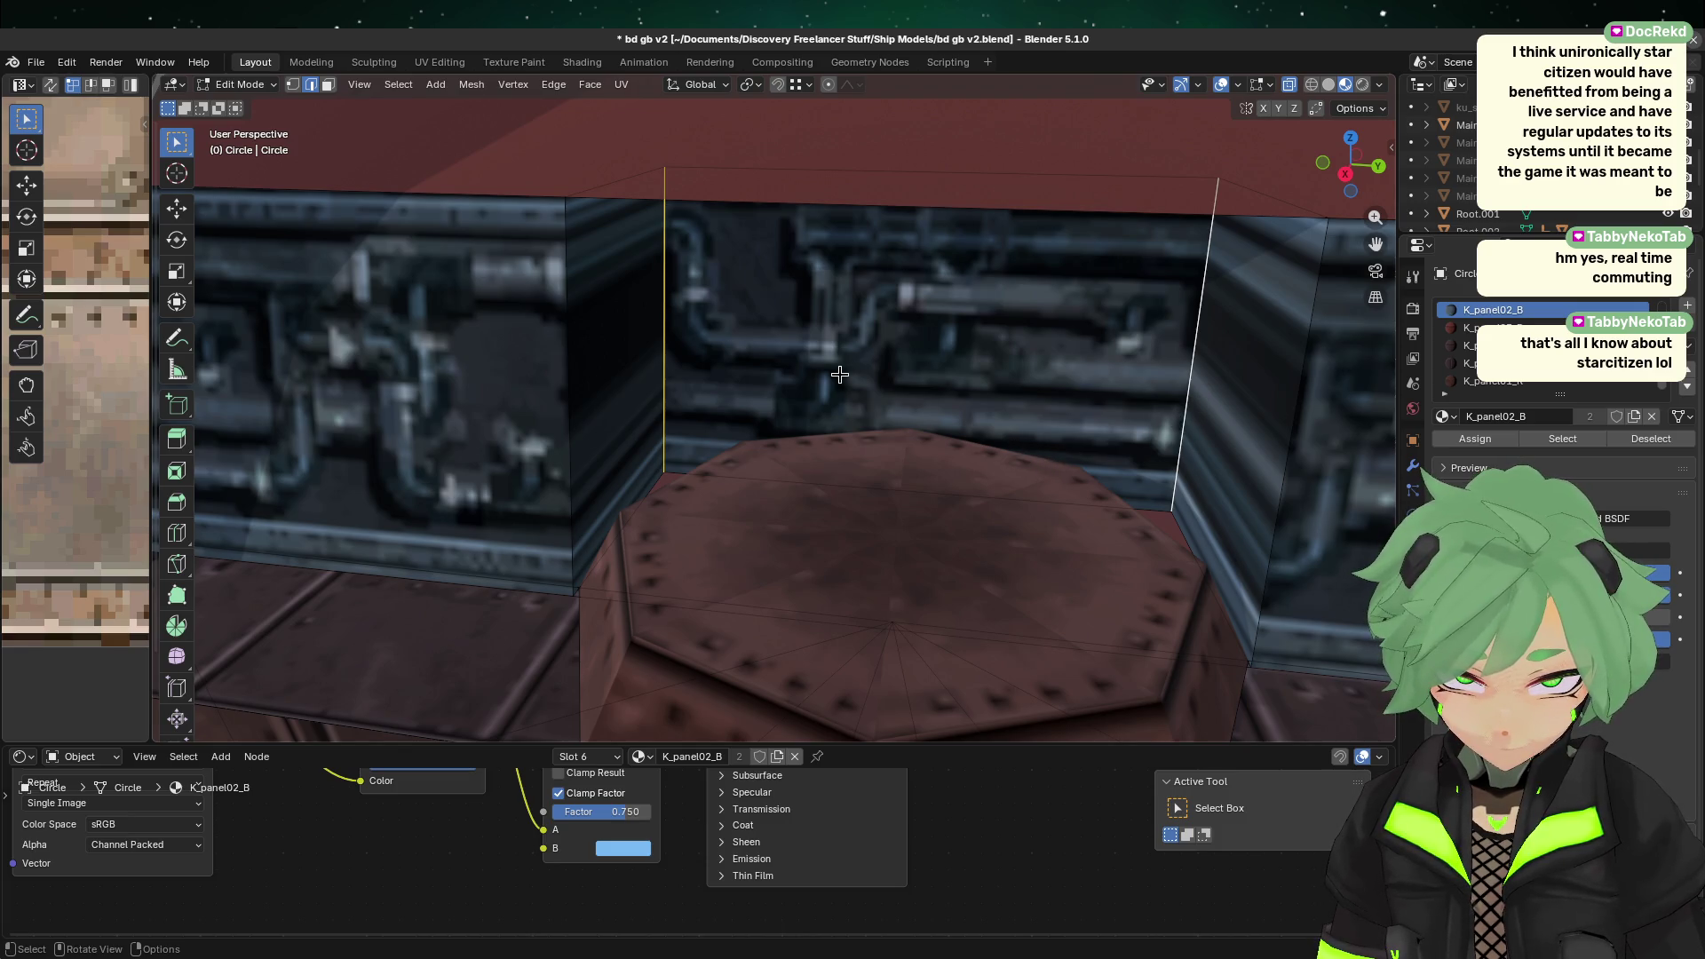
pyautogui.click(1349, 178)
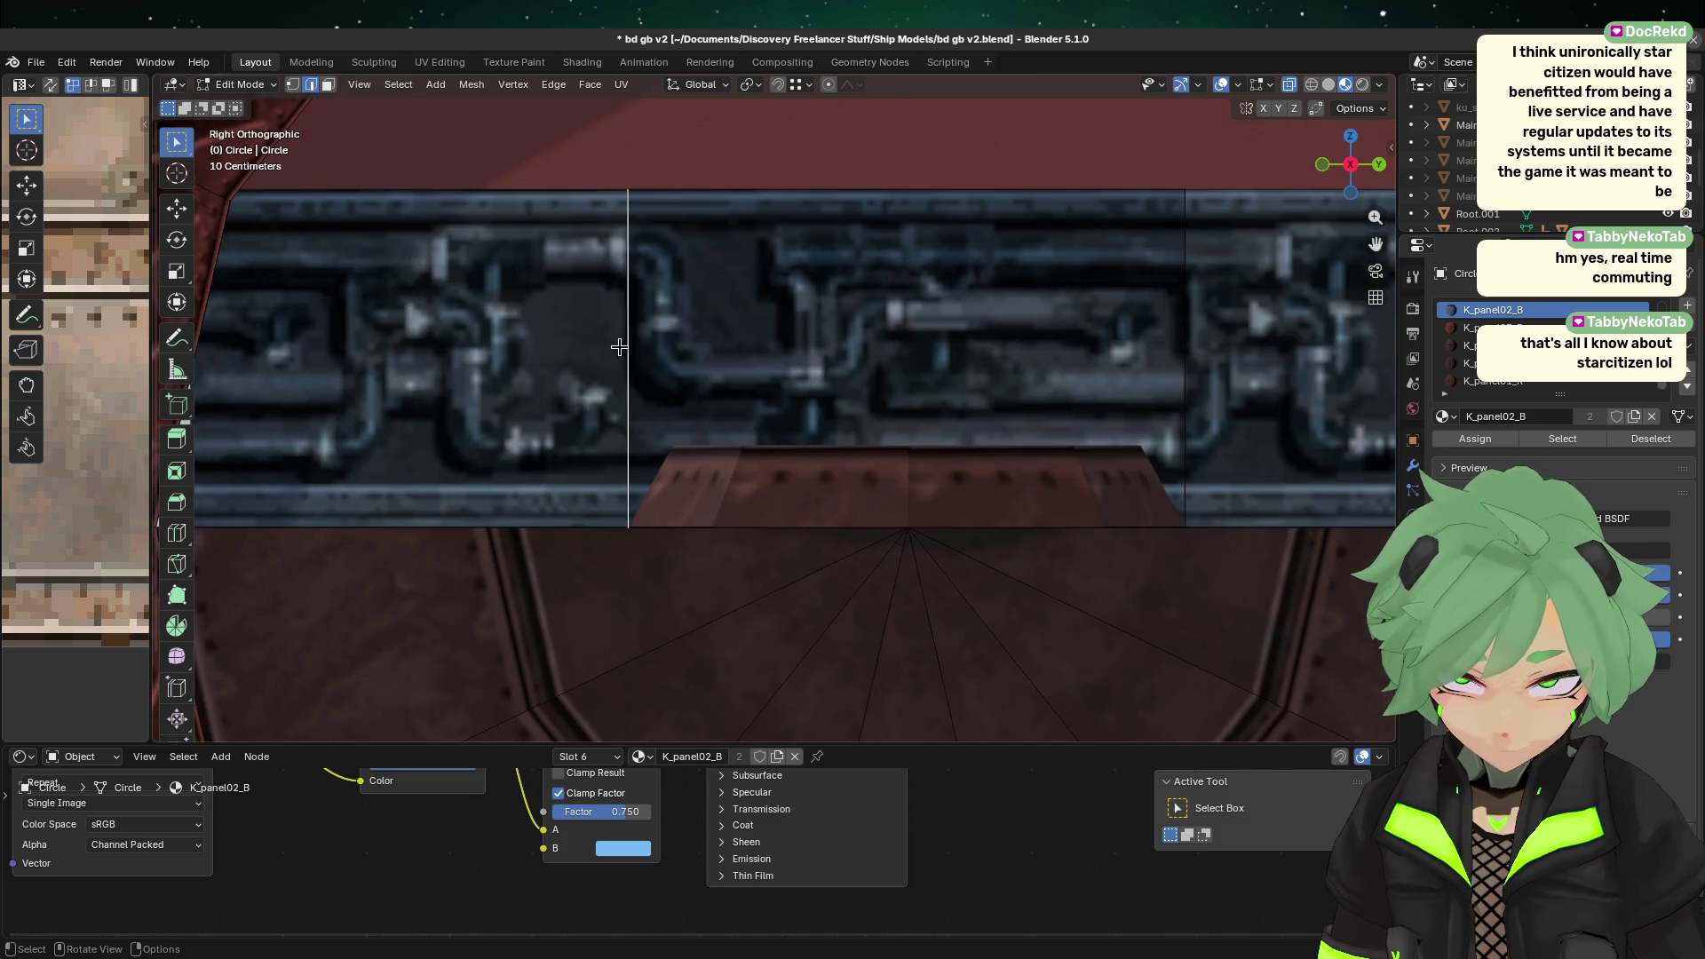
pyautogui.press('g')
pyautogui.press('g')
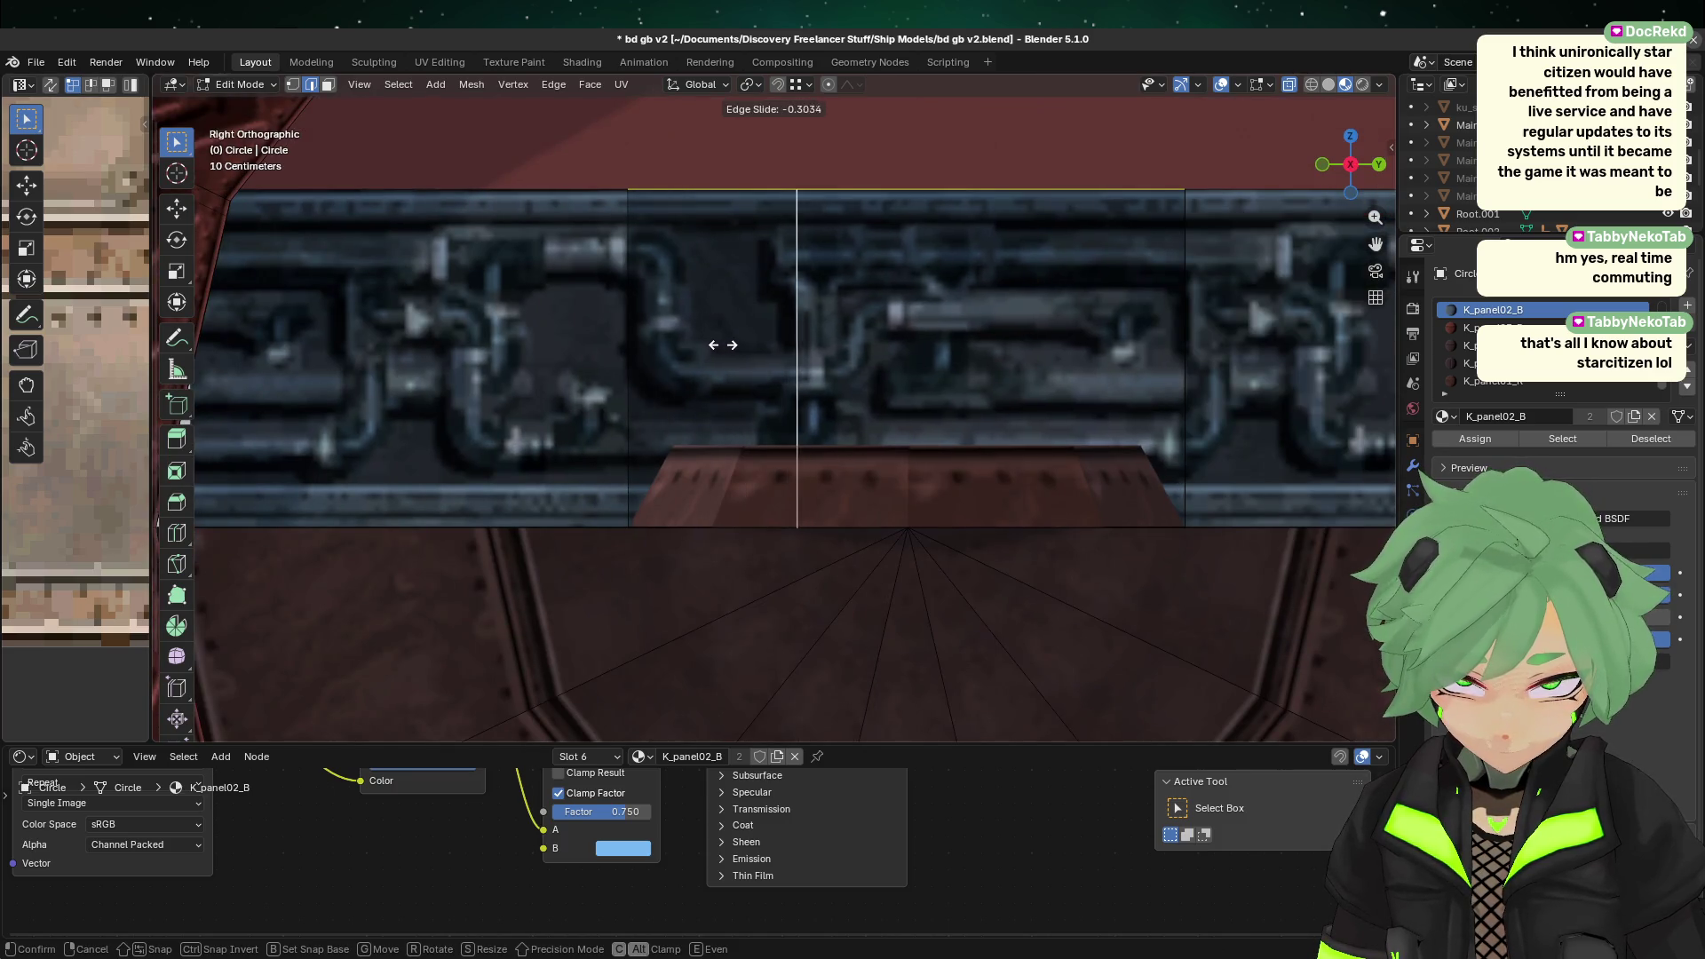
pyautogui.click(708, 344)
pyautogui.moveTo(708, 344)
pyautogui.mouseDown(button='middle')
pyautogui.moveTo(784, 323)
pyautogui.moveTo(841, 491)
pyautogui.moveTo(864, 396)
pyautogui.moveTo(898, 385)
pyautogui.mouseUp(button='middle')
pyautogui.press('g')
pyautogui.press('Escape')
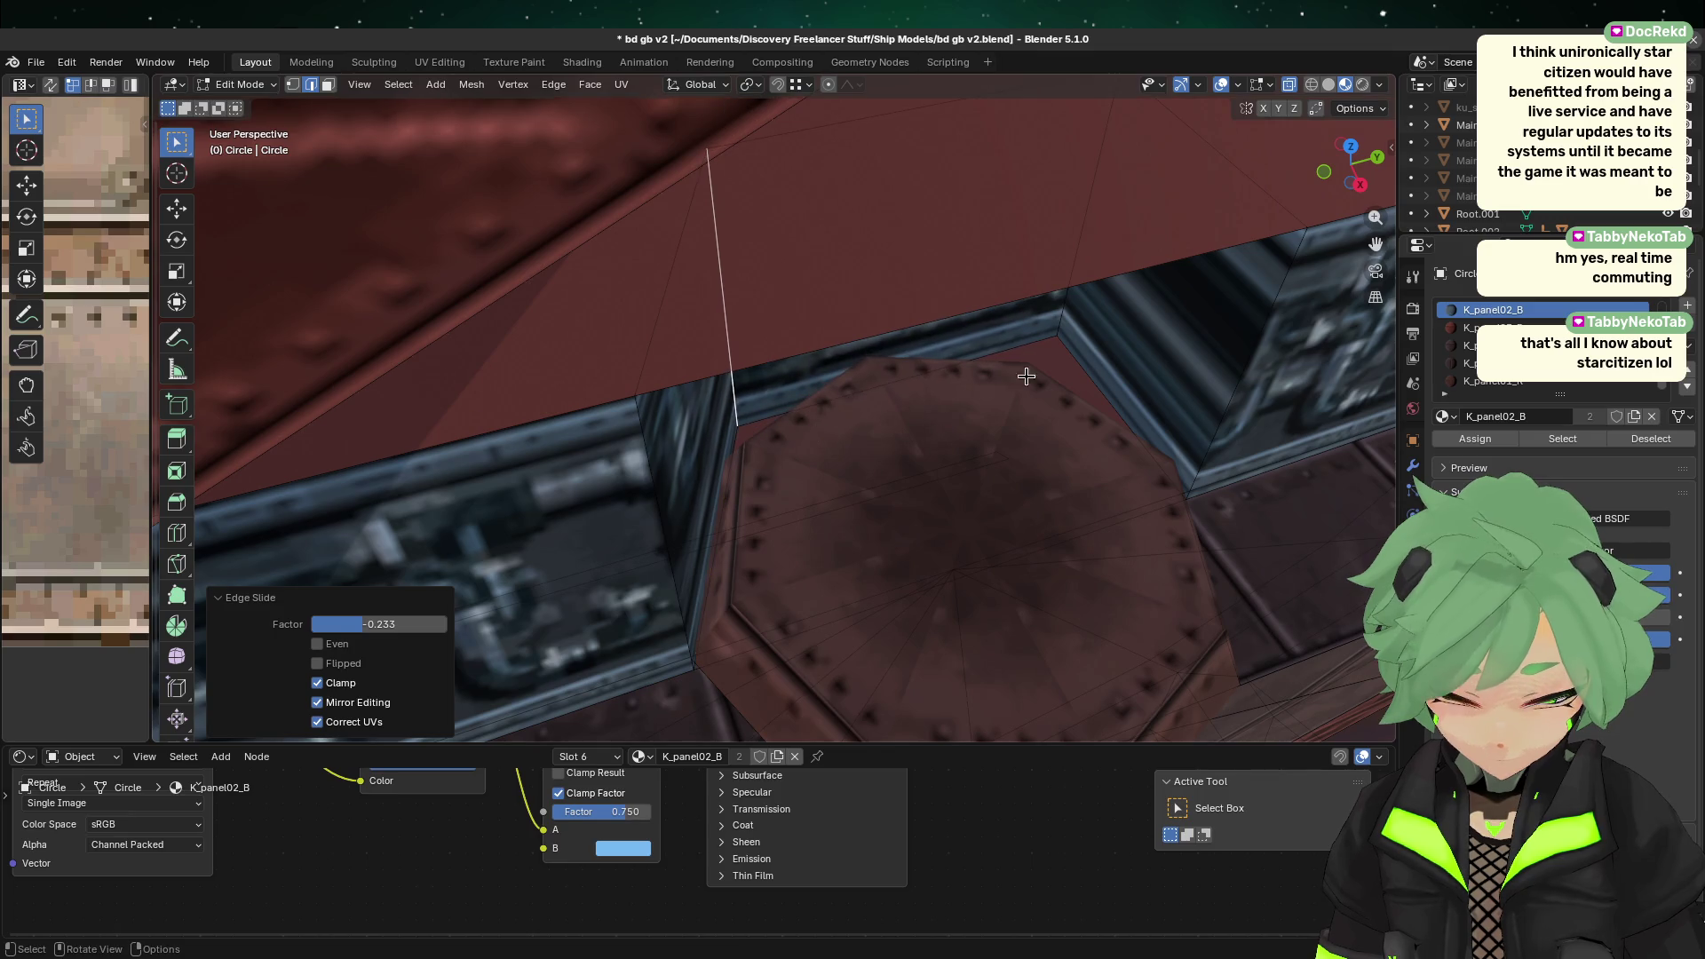
pyautogui.press('g')
pyautogui.press('g')
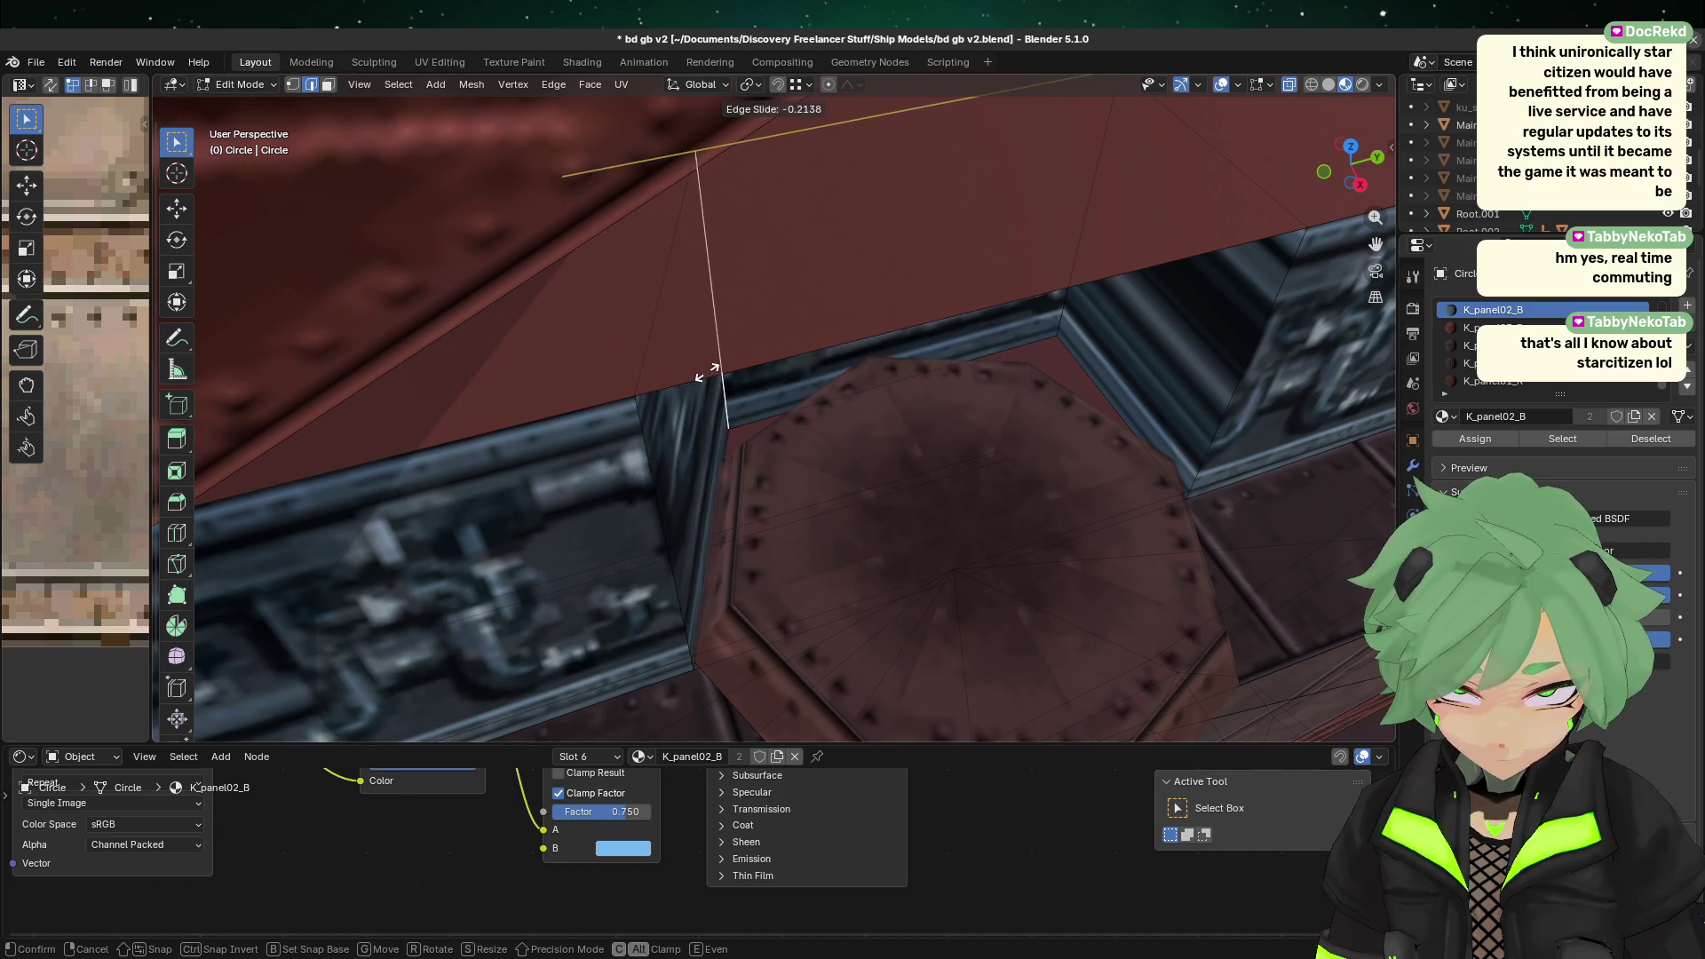
pyautogui.click(714, 371)
pyautogui.moveTo(1062, 472); pyautogui.dragTo(1114, 413, button='middle')
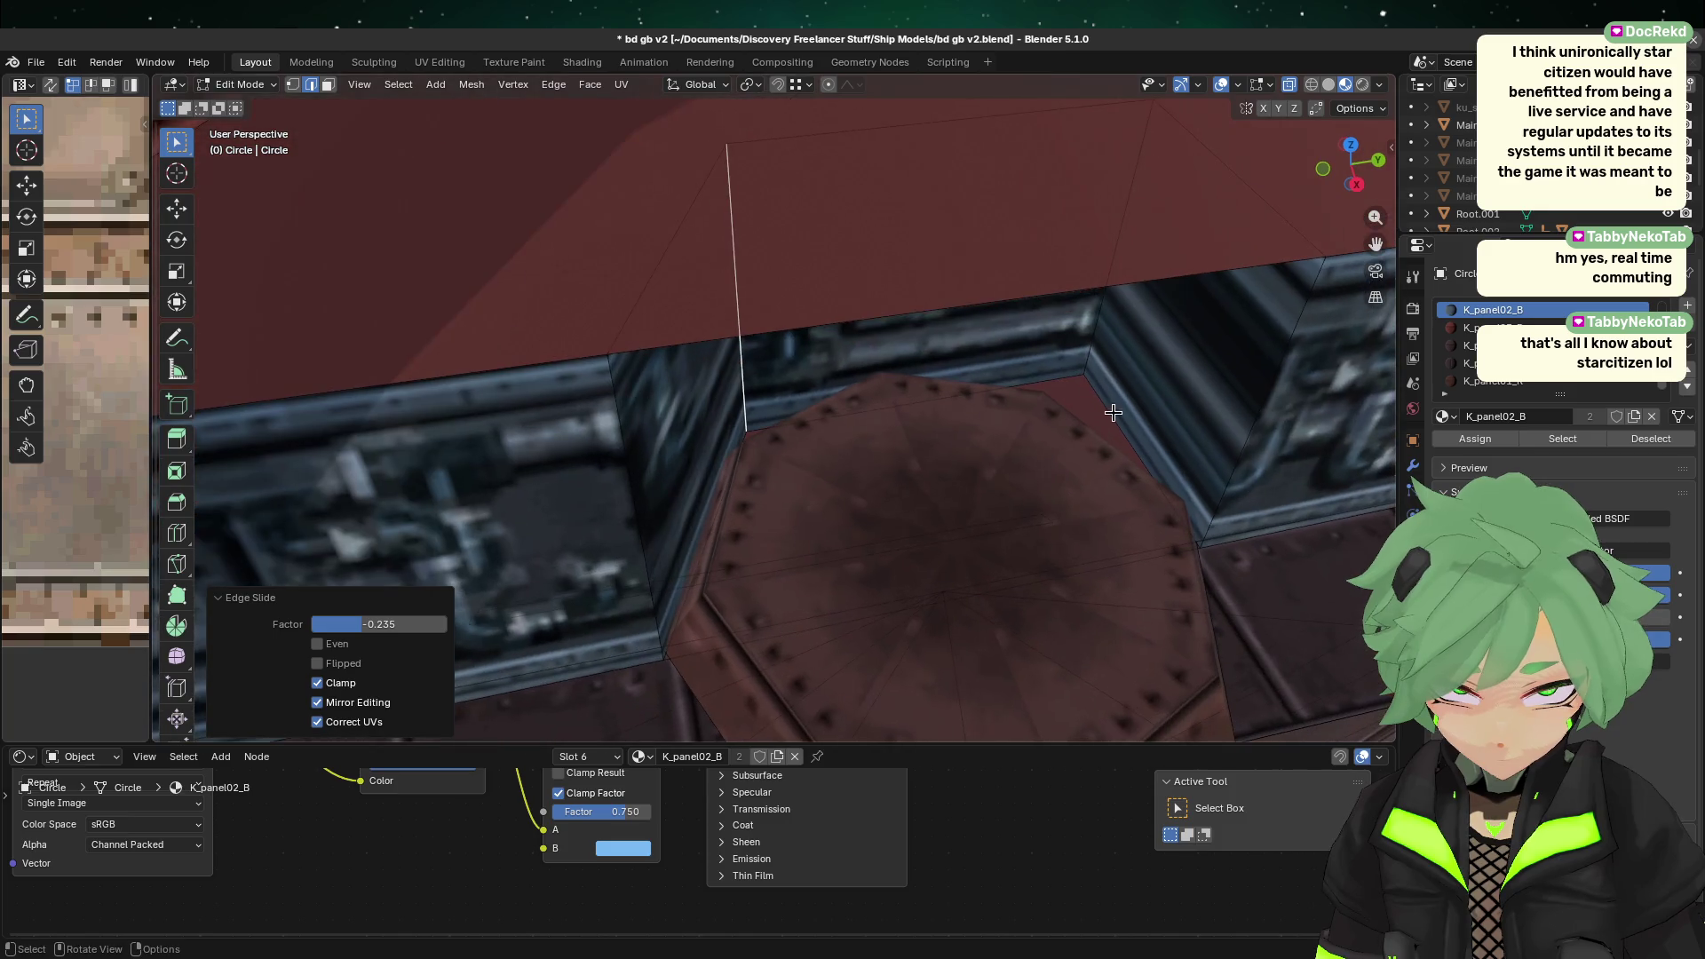
# Step: Slide the next vertical wall edge to its octagon corner, checking in side view
pyautogui.click(1099, 304)
pyautogui.click(1356, 184)
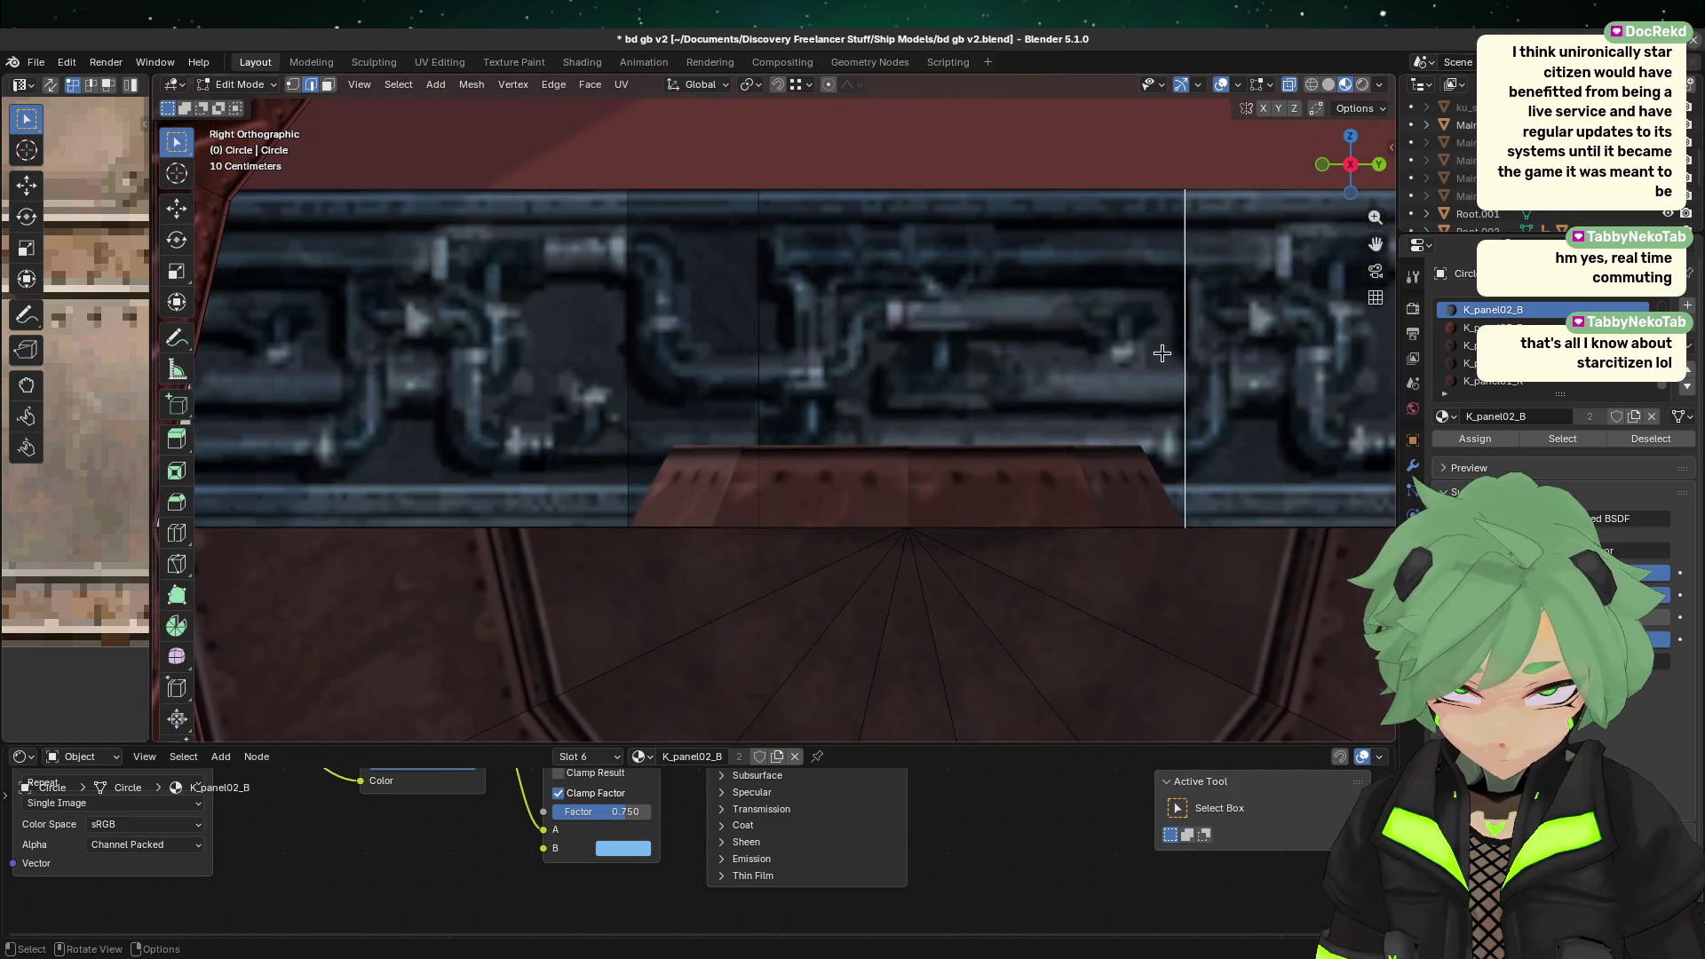
pyautogui.press('g')
pyautogui.press('g')
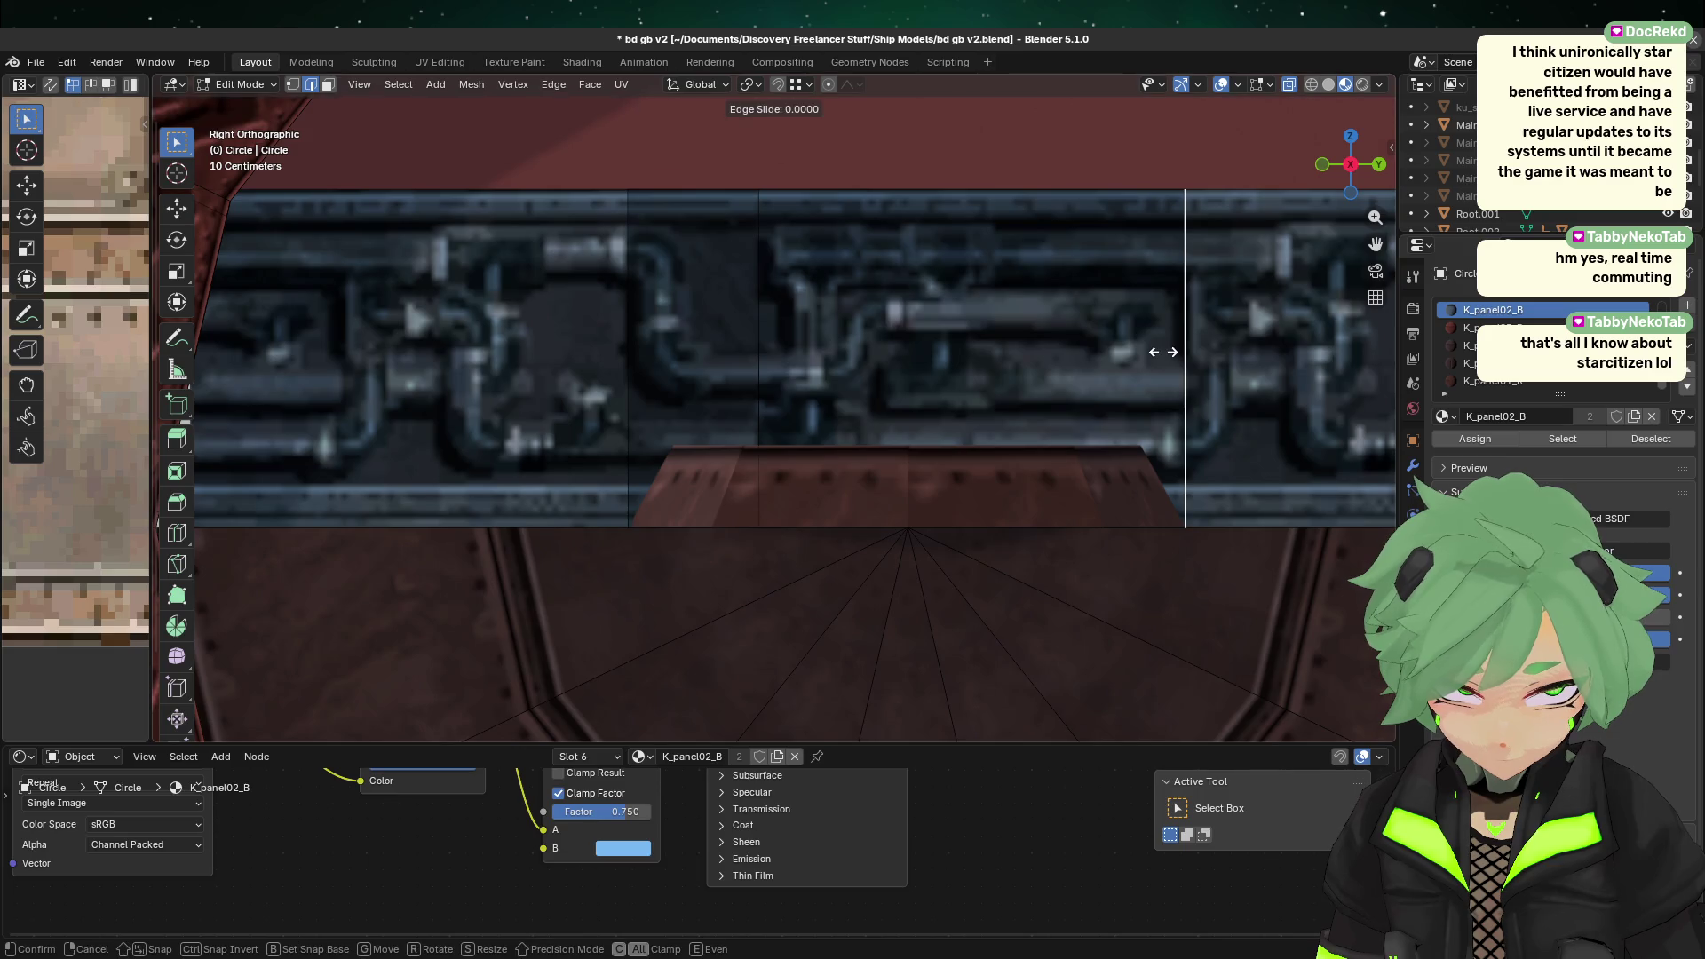
pyautogui.click(1109, 346)
pyautogui.moveTo(1109, 346)
pyautogui.mouseDown(button='middle')
pyautogui.moveTo(1104, 525)
pyautogui.moveTo(1077, 536)
pyautogui.moveTo(940, 412)
pyautogui.moveTo(887, 392)
pyautogui.moveTo(875, 443)
pyautogui.moveTo(958, 461)
pyautogui.moveTo(1018, 519)
pyautogui.mouseUp(button='middle')
pyautogui.press('Tab')
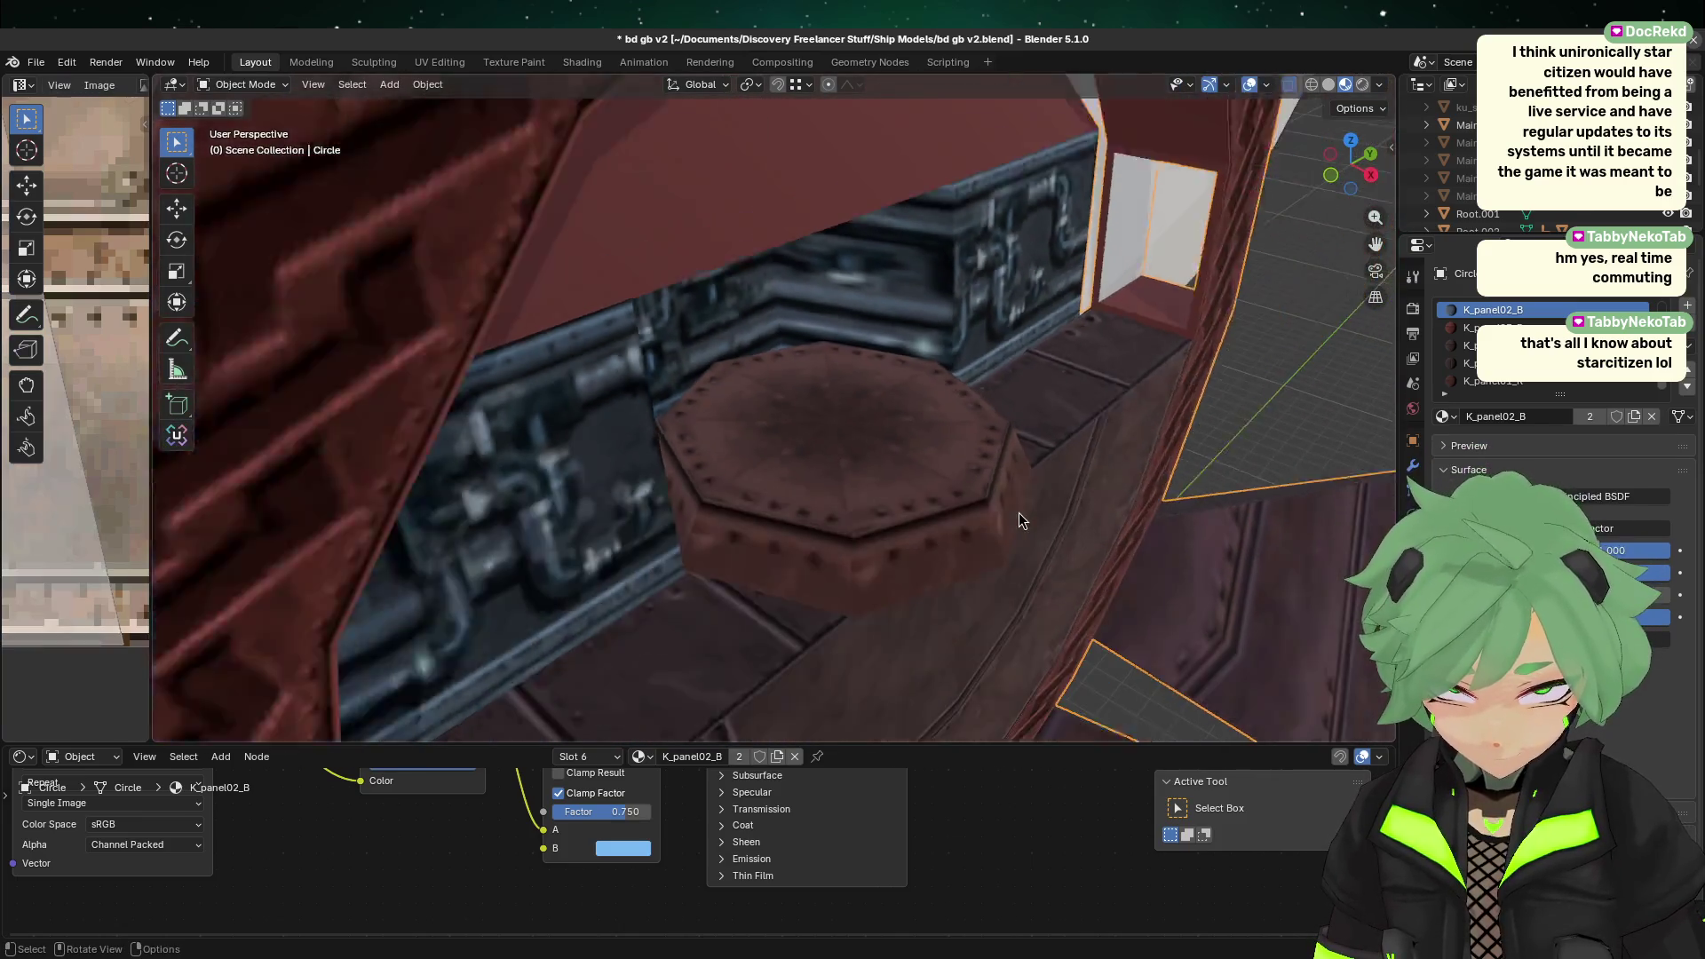
pyautogui.scroll(-6, 1019, 513)
pyautogui.scroll(-2, 1213, 513)
pyautogui.moveTo(1213, 513)
pyautogui.mouseDown(button='middle')
pyautogui.moveTo(1085, 457)
pyautogui.moveTo(1101, 491)
pyautogui.moveTo(1152, 476)
pyautogui.moveTo(1225, 498)
pyautogui.moveTo(1275, 388)
pyautogui.moveTo(1057, 512)
pyautogui.moveTo(997, 472)
pyautogui.moveTo(1020, 472)
pyautogui.moveTo(1048, 507)
pyautogui.moveTo(638, 342)
pyautogui.mouseUp(button='middle')
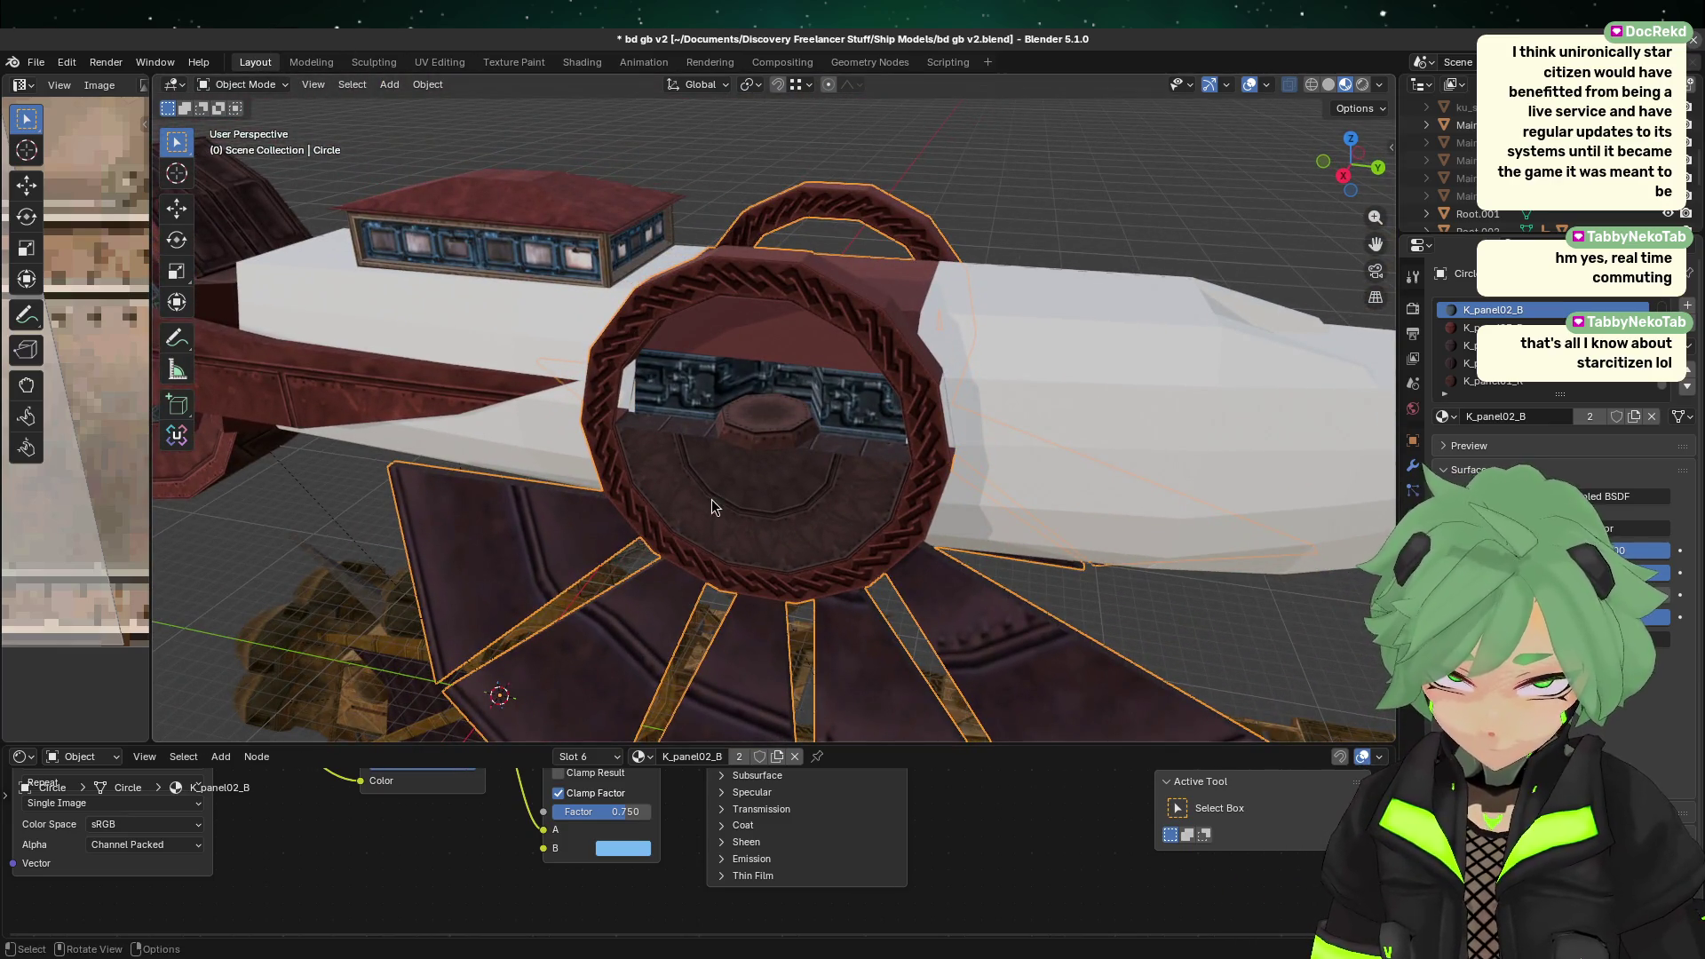
pyautogui.scroll(3, 713, 506)
pyautogui.press('Tab')
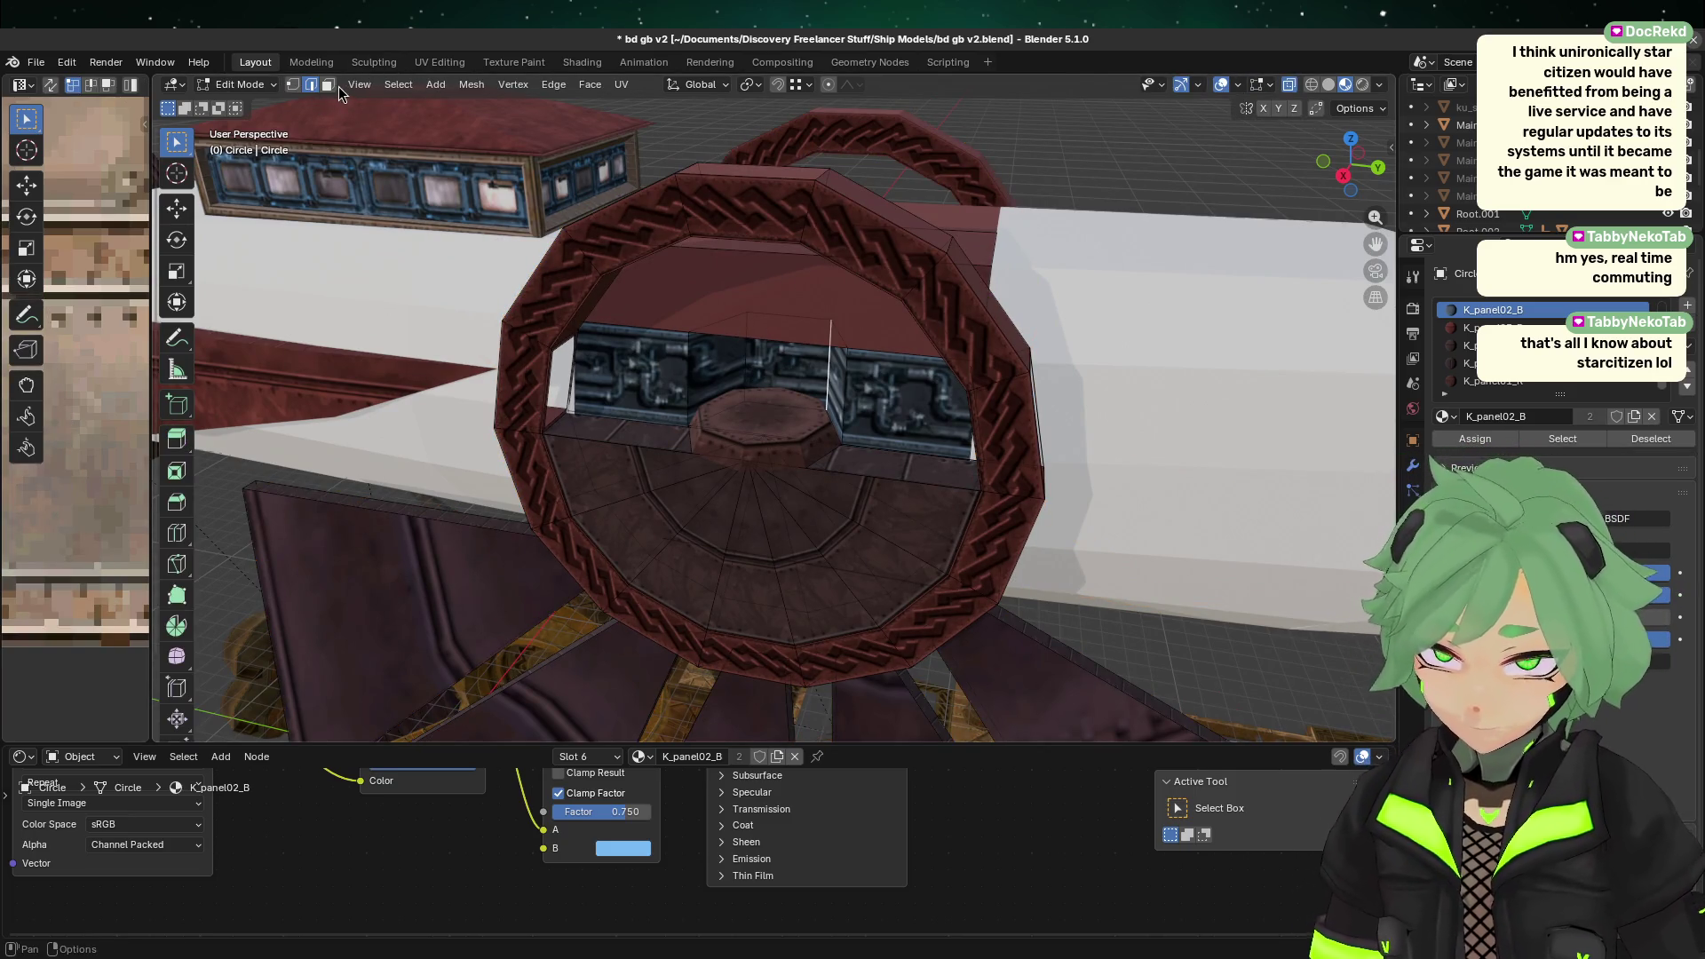
# Step: Select the left, middle and right pipe-wall faces and widen the image editor to show their UVs
pyautogui.click(329, 86)
pyautogui.click(633, 407)
pyautogui.click(630, 382)
pyautogui.keyDown('shift'); pyautogui.click(719, 369); pyautogui.keyUp('shift')
pyautogui.keyDown('shift'); pyautogui.click(762, 368); pyautogui.keyUp('shift')
pyautogui.keyDown('shift'); pyautogui.click(908, 404); pyautogui.keyUp('shift')
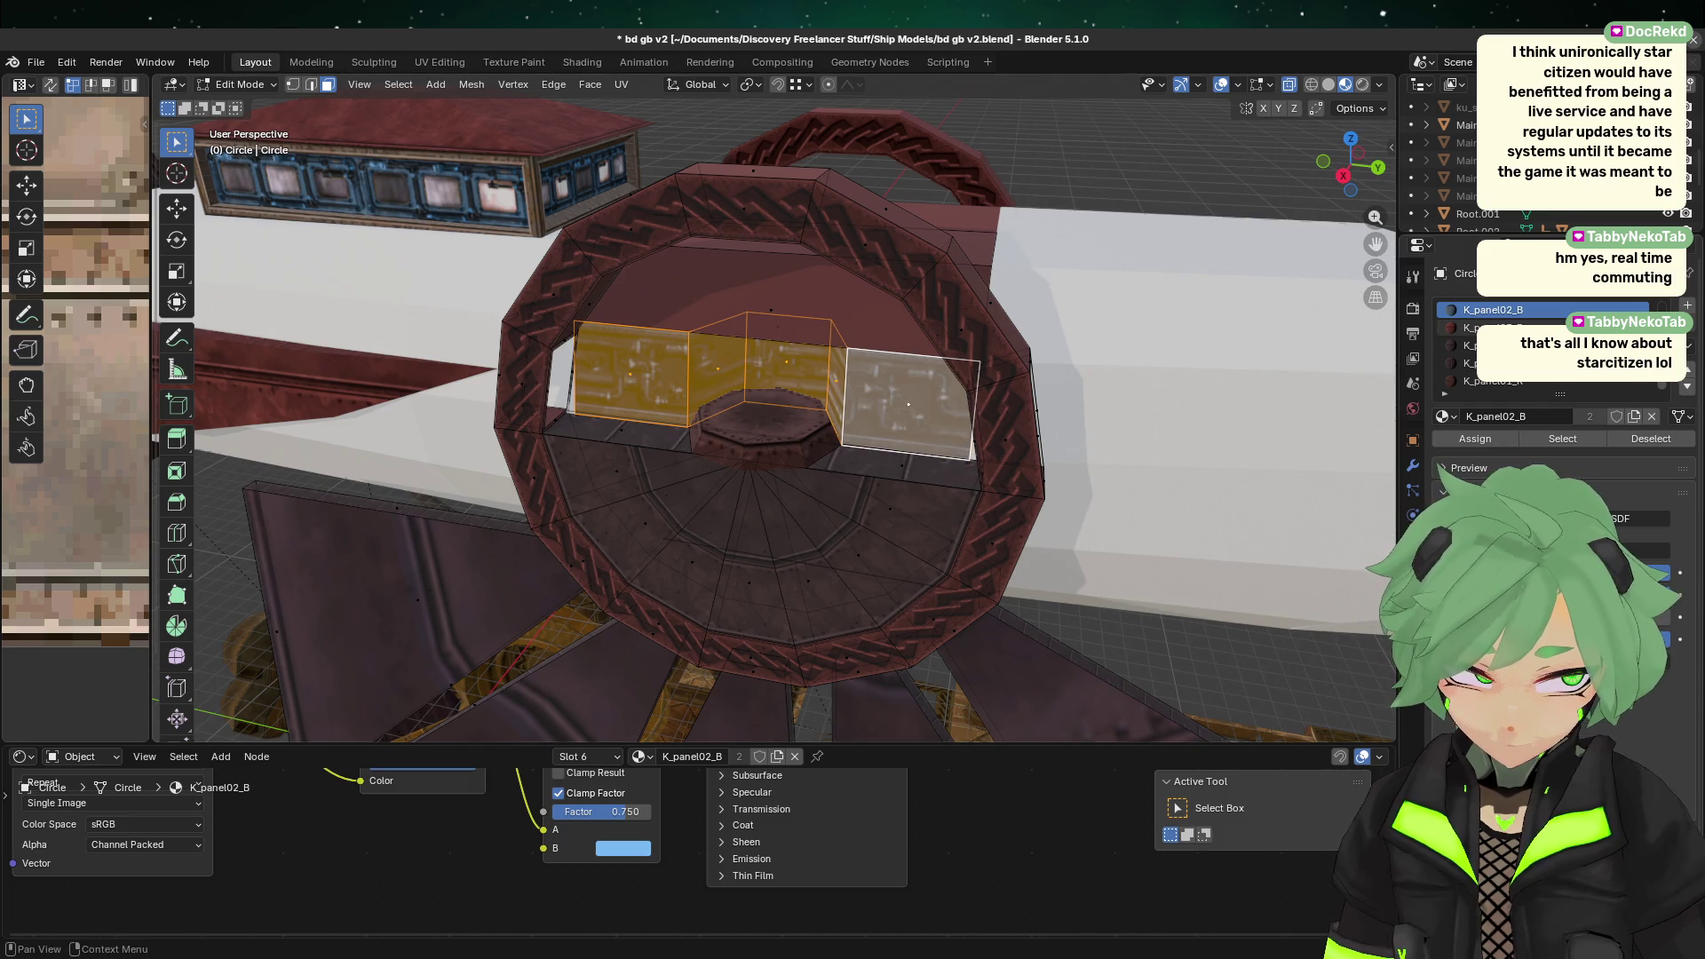
pyautogui.moveTo(153, 404); pyautogui.dragTo(803, 404)
pyautogui.scroll(-6, 395, 504)
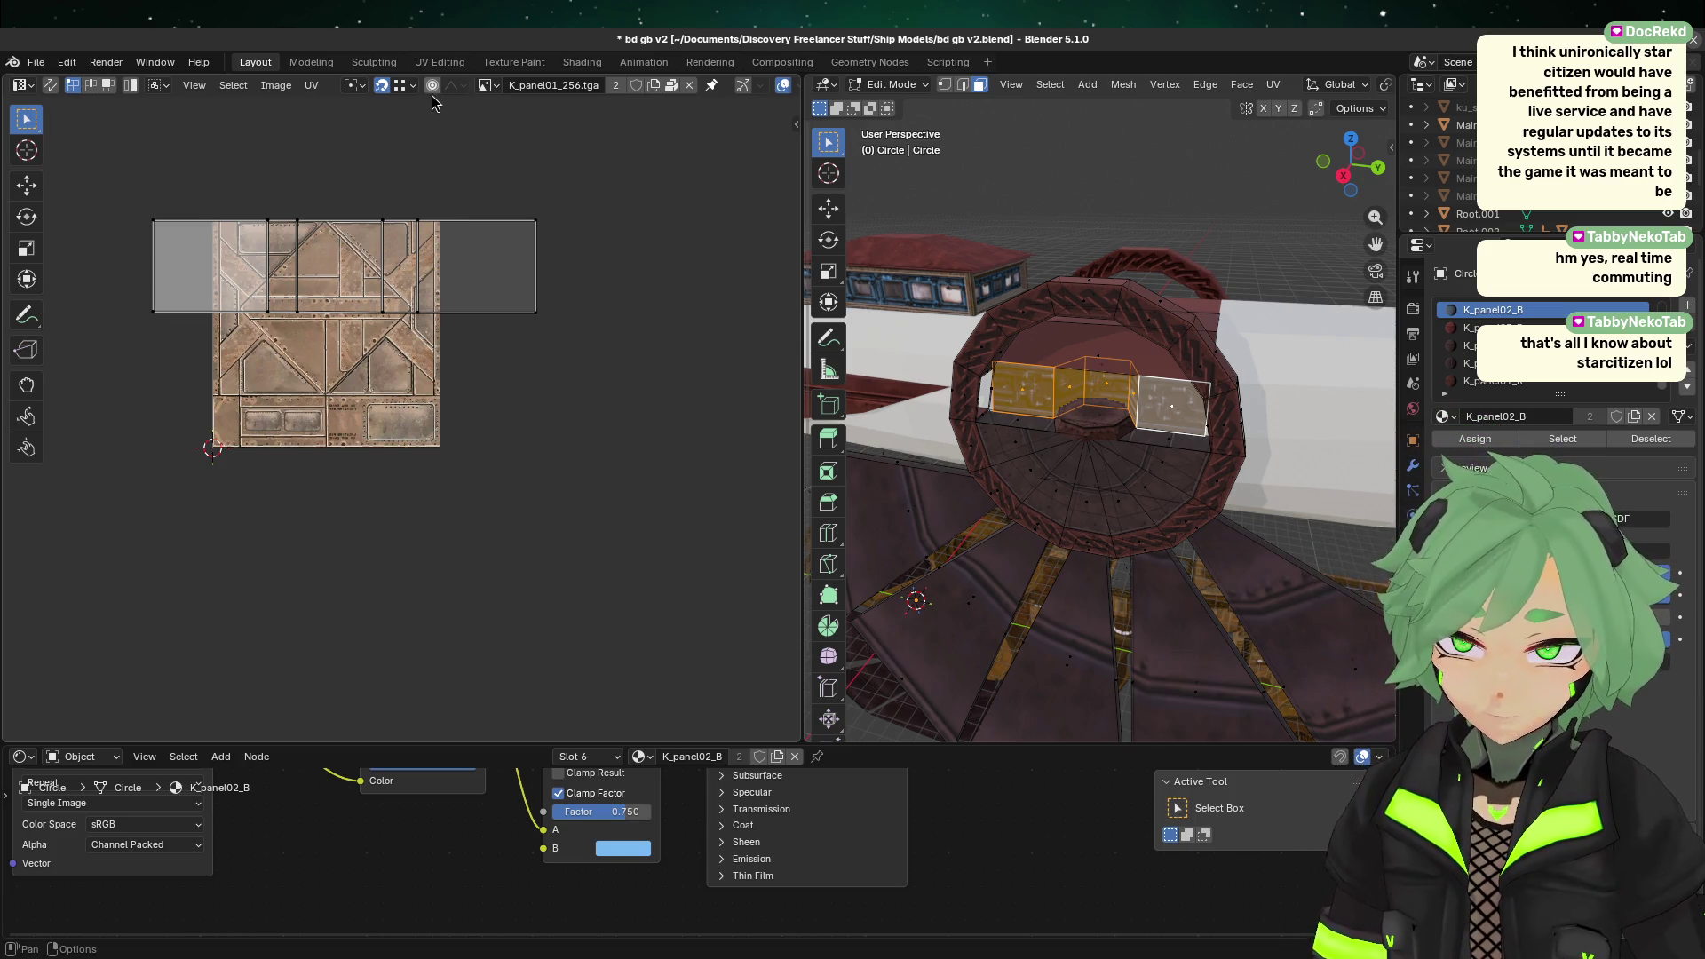
# Step: Show the K_panel02.TGA texture in the image editor
pyautogui.click(488, 86)
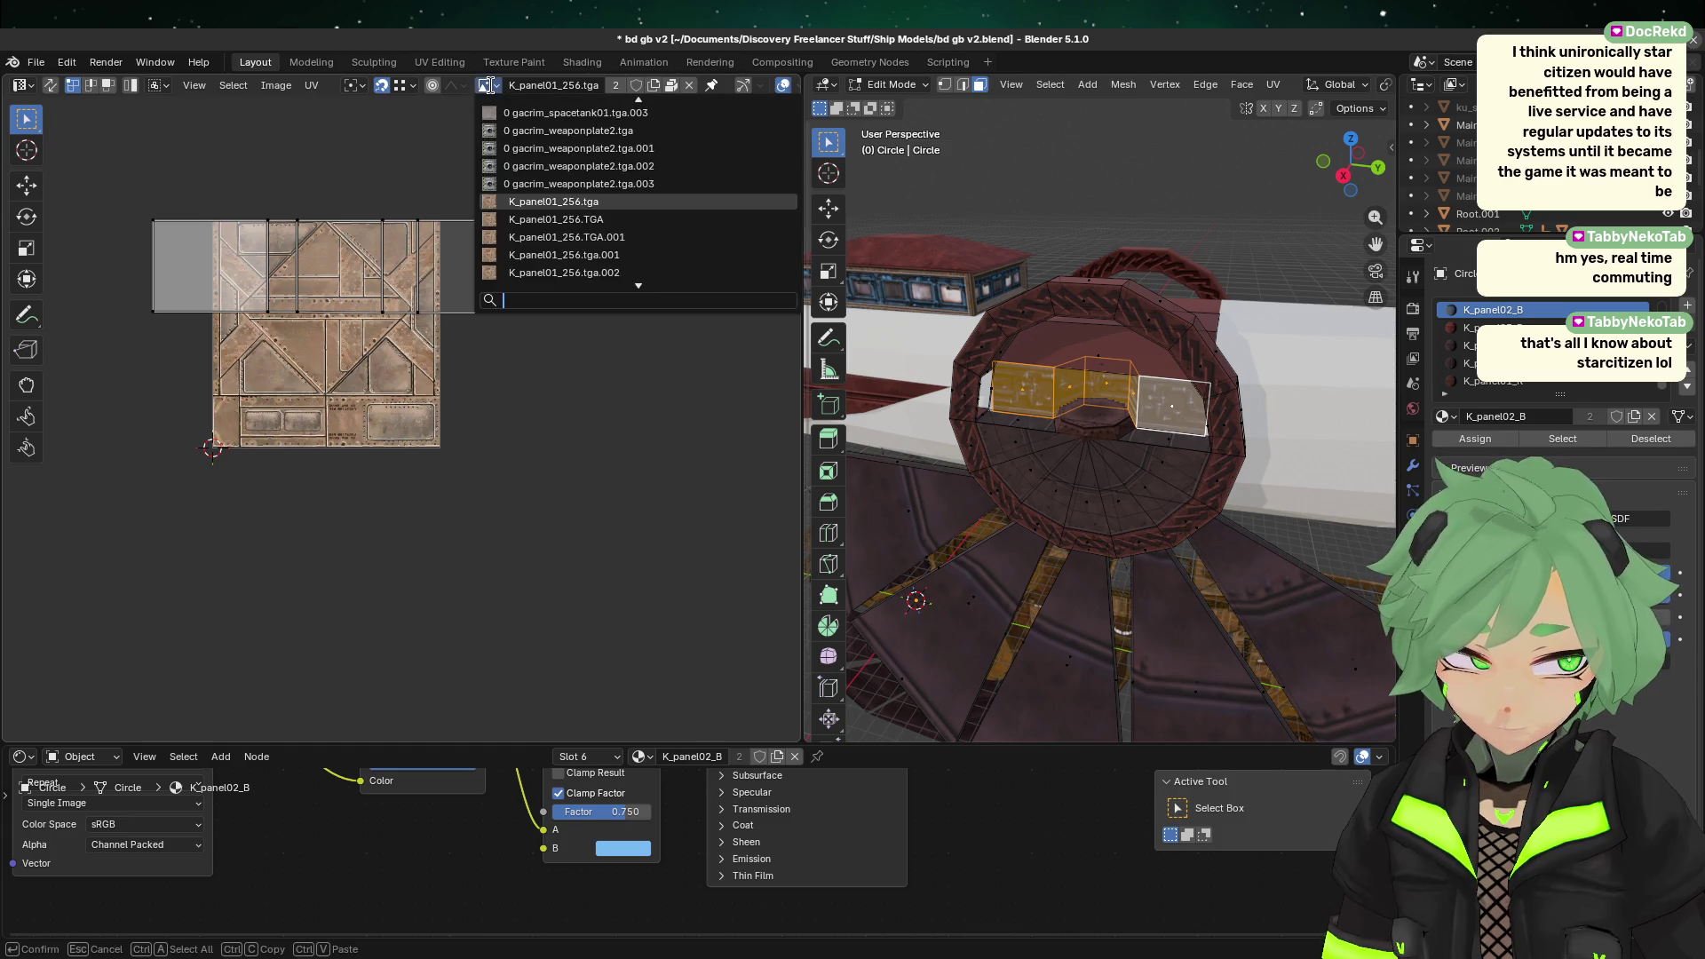
pyautogui.scroll(-7, 575, 292)
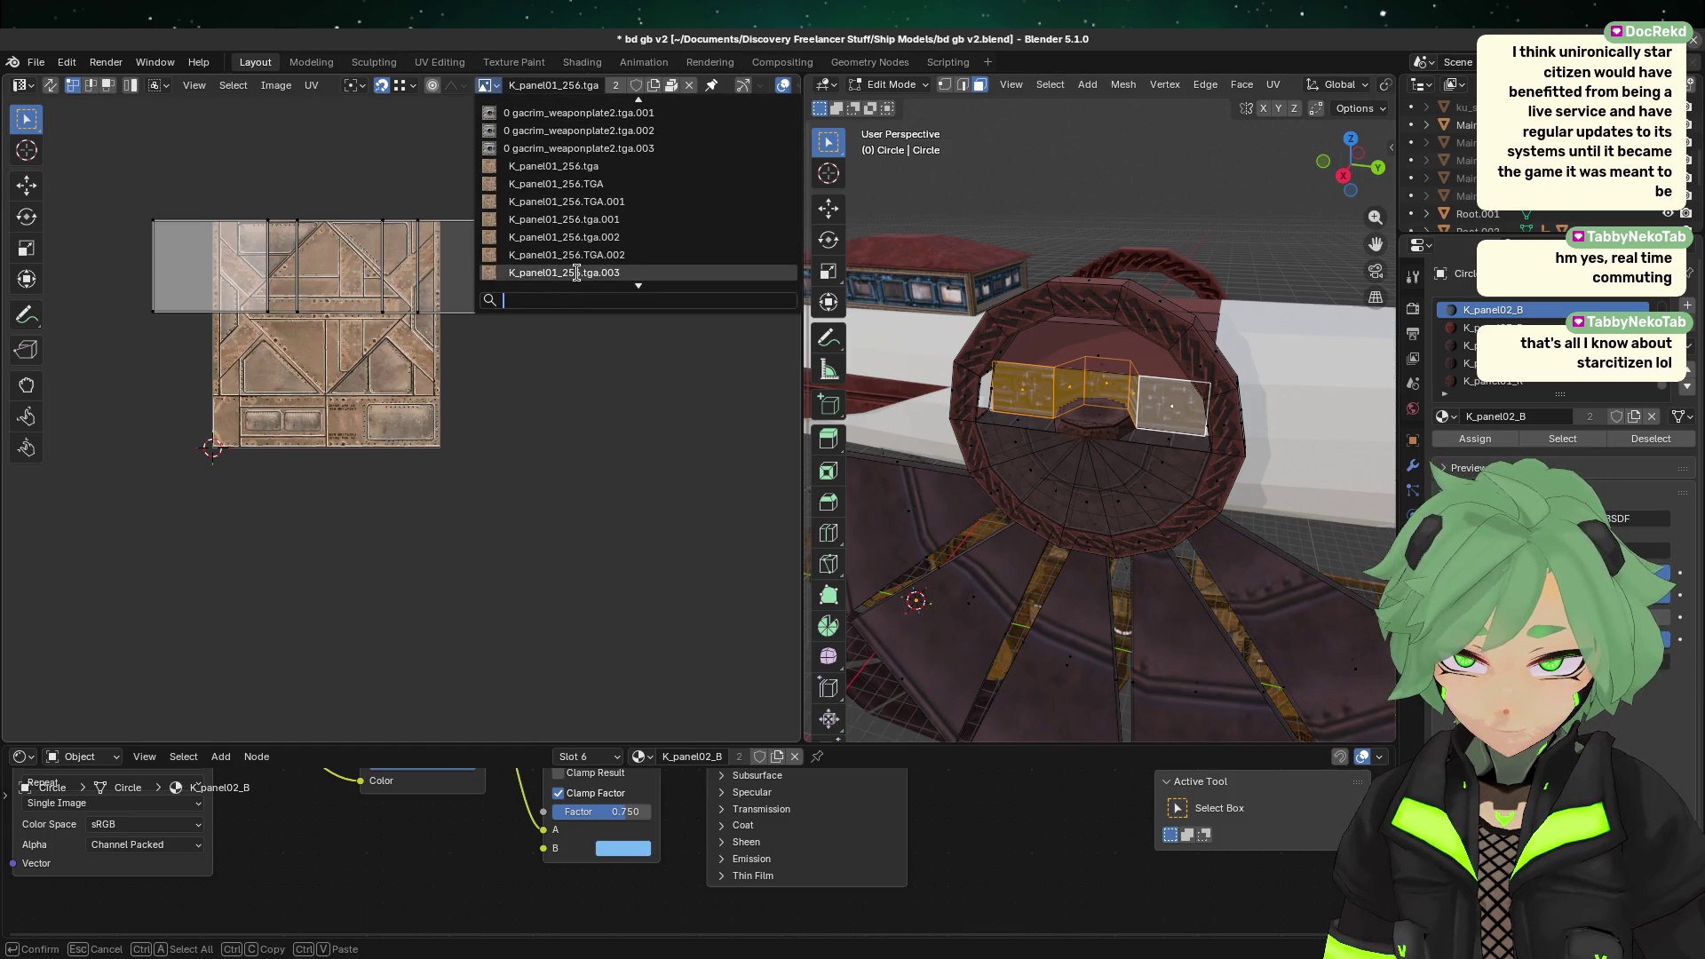
pyautogui.scroll(-5, 579, 254)
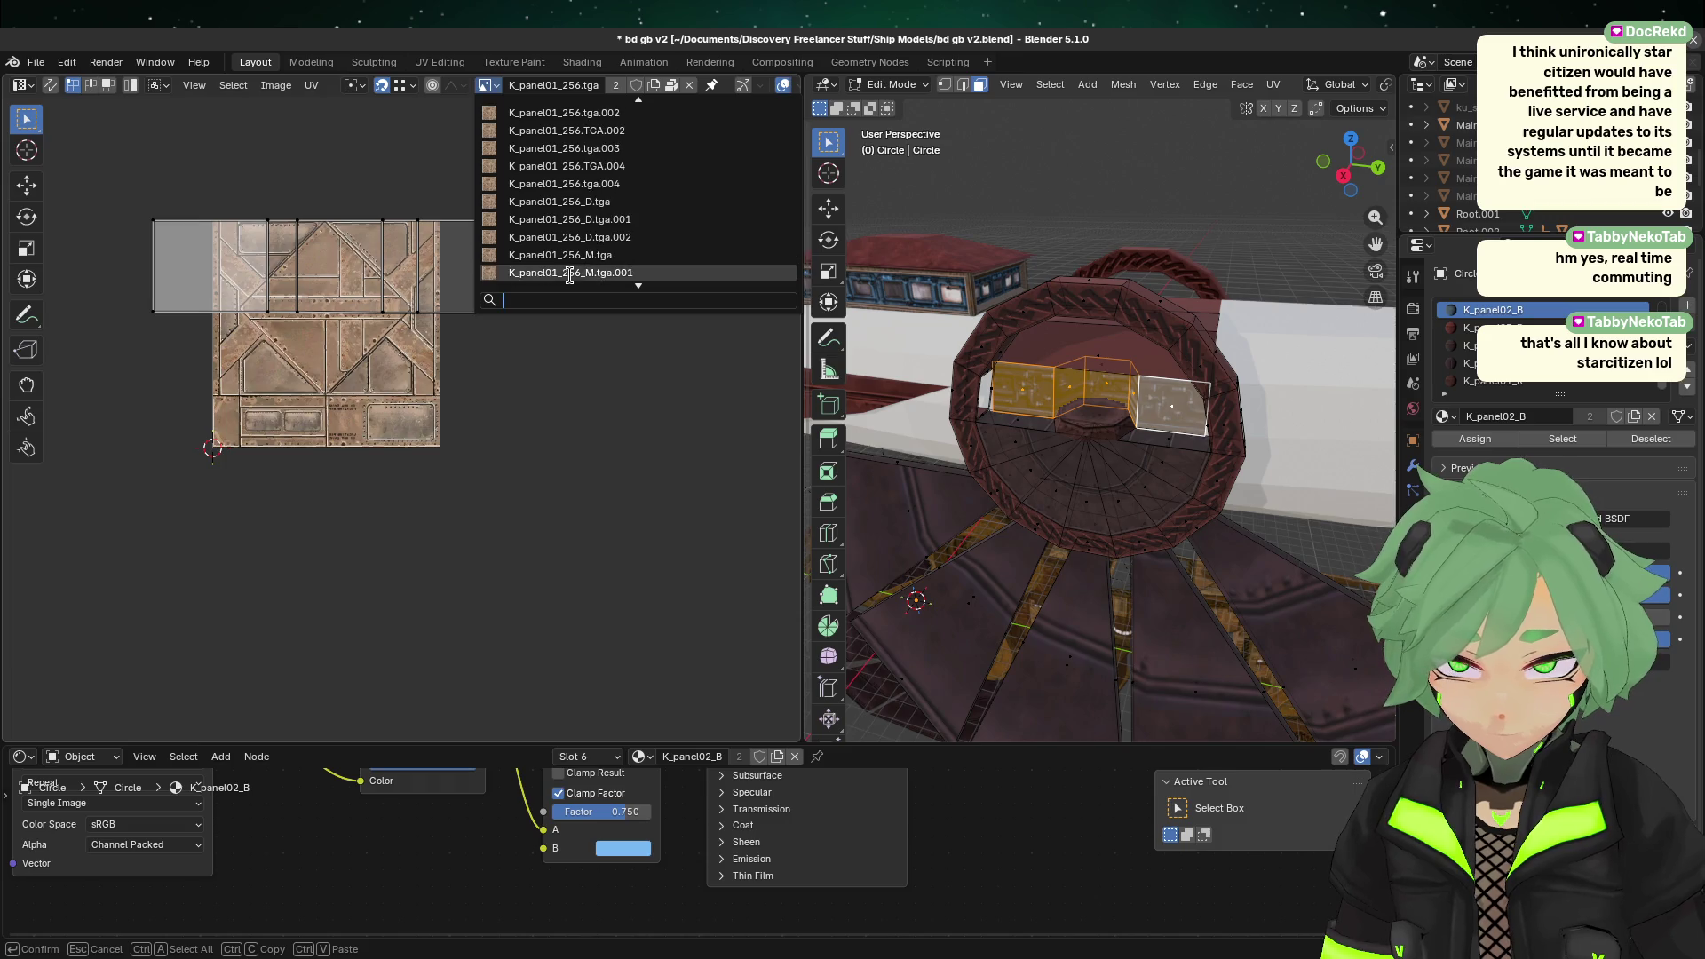
pyautogui.click(584, 219)
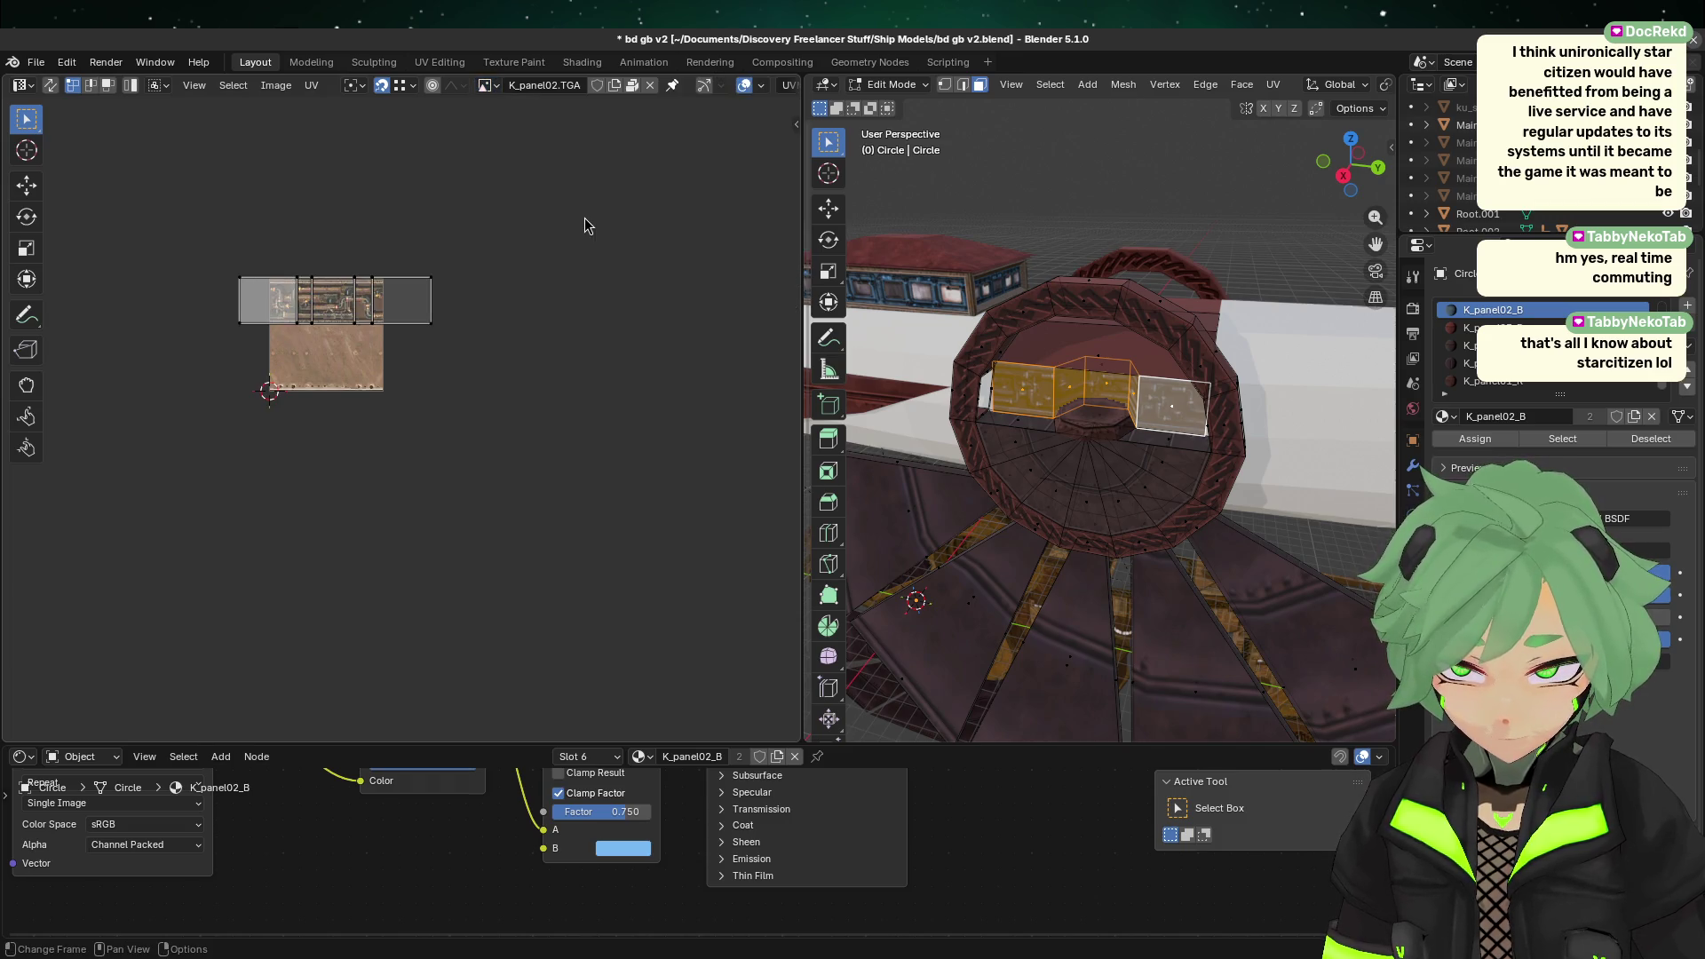
pyautogui.scroll(2, 1099, 398)
# Step: Re-unwrap the three wall faces with Smart UV Project at 66°
pyautogui.rightClick(1098, 399)
pyautogui.moveTo(1099, 399)
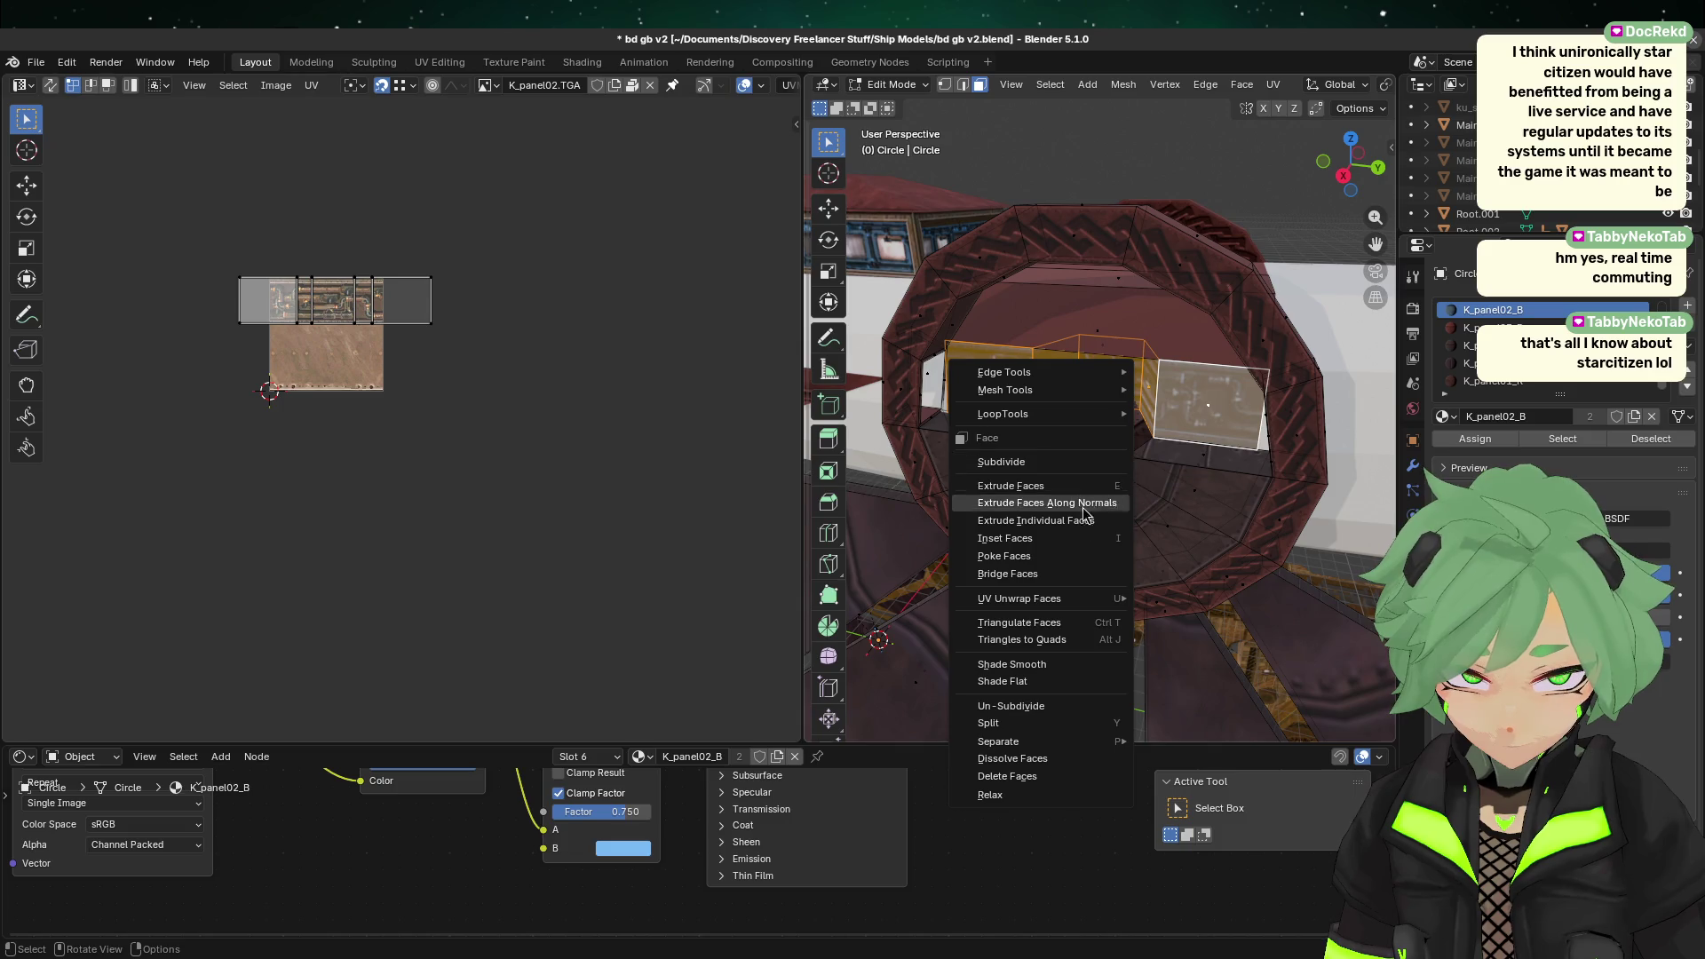
pyautogui.moveTo(1119, 598)
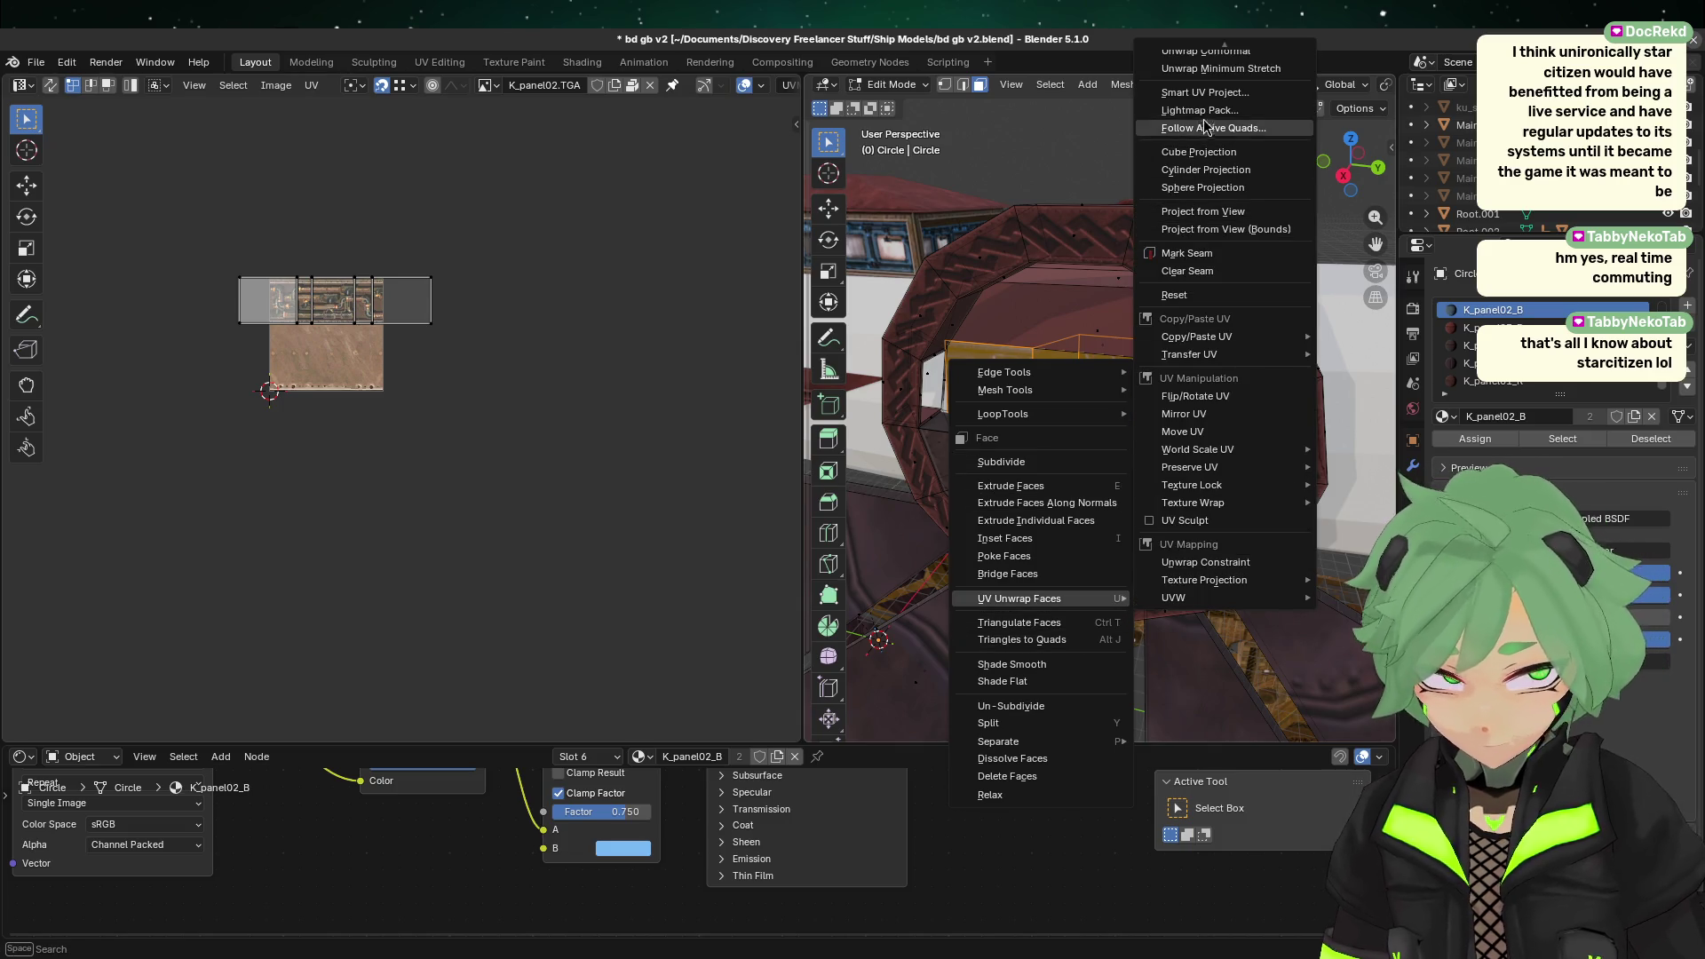
pyautogui.click(1200, 92)
pyautogui.click(1215, 262)
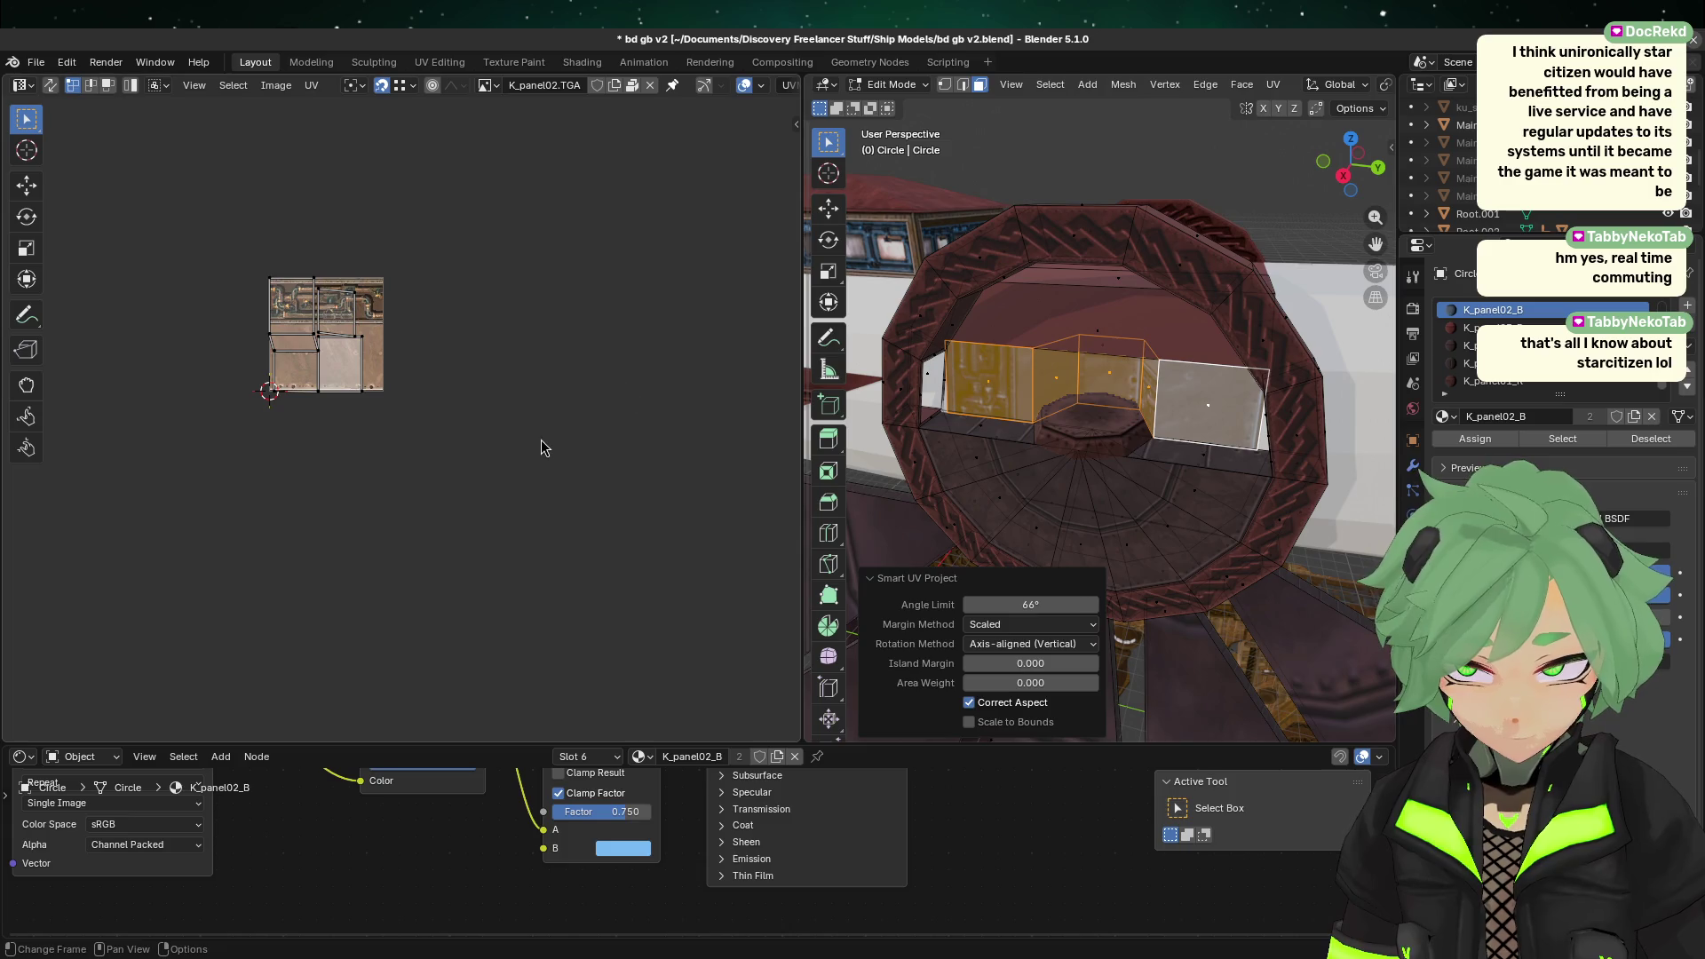
pyautogui.rightClick(1146, 375)
pyautogui.moveTo(1148, 380)
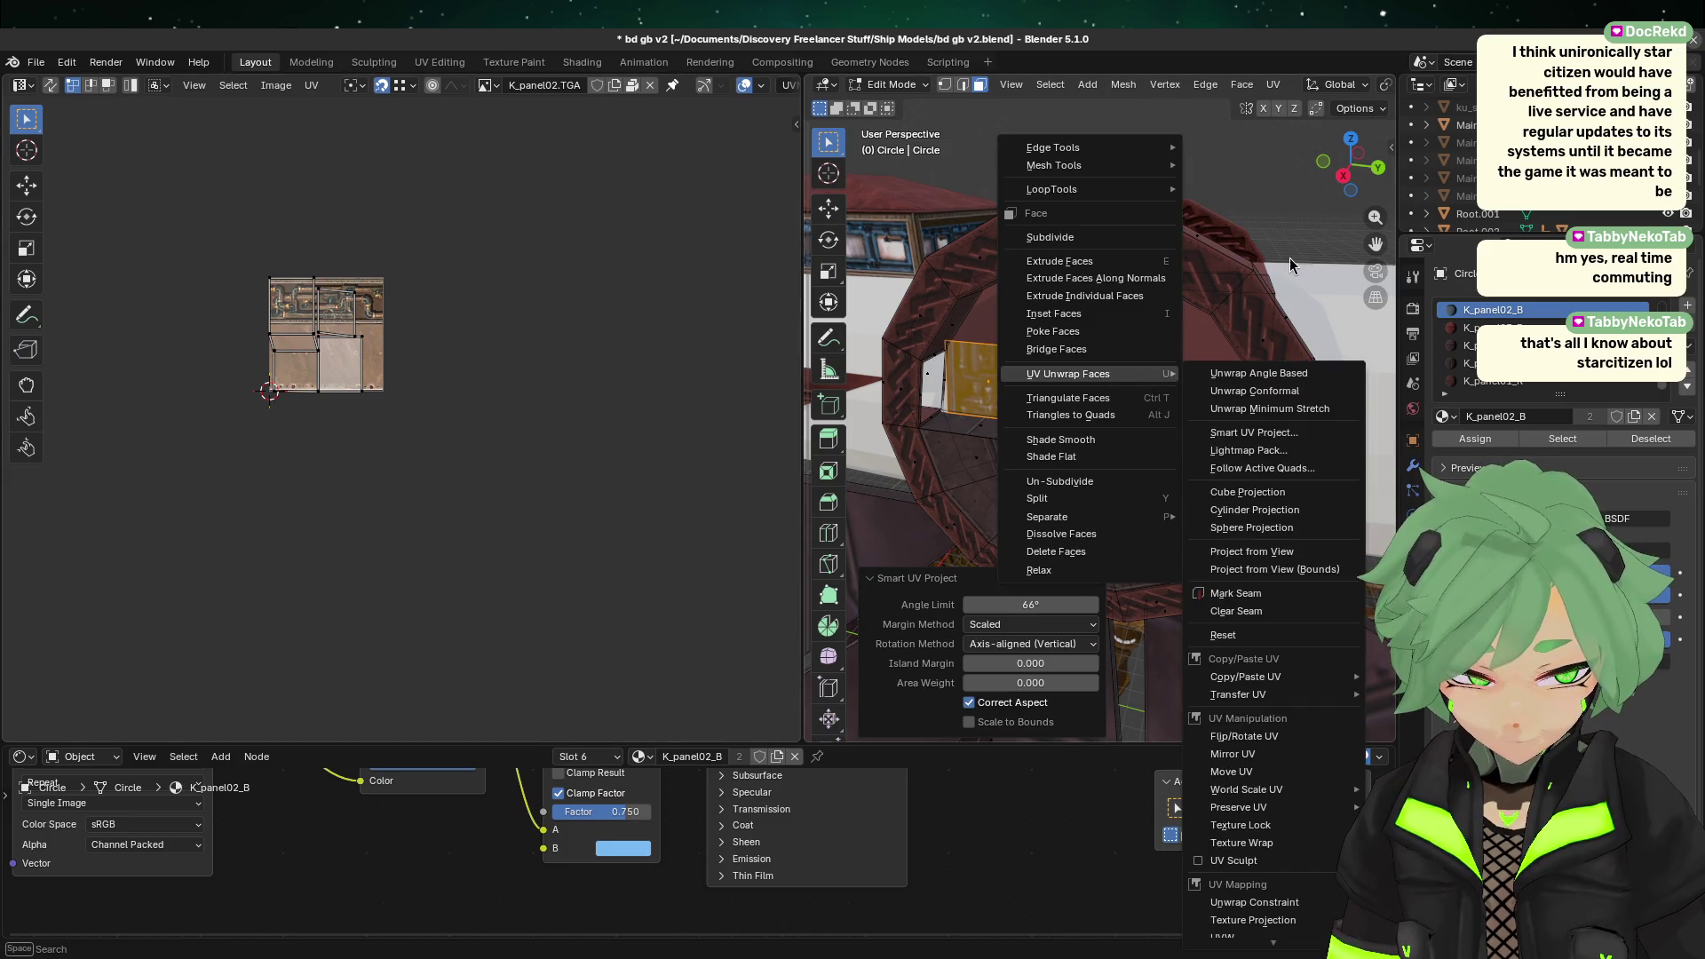
# Step: Select all the UV islands and rotate them over the texture
pyautogui.moveTo(569, 525); pyautogui.dragTo(238, 140)
pyautogui.press('r')
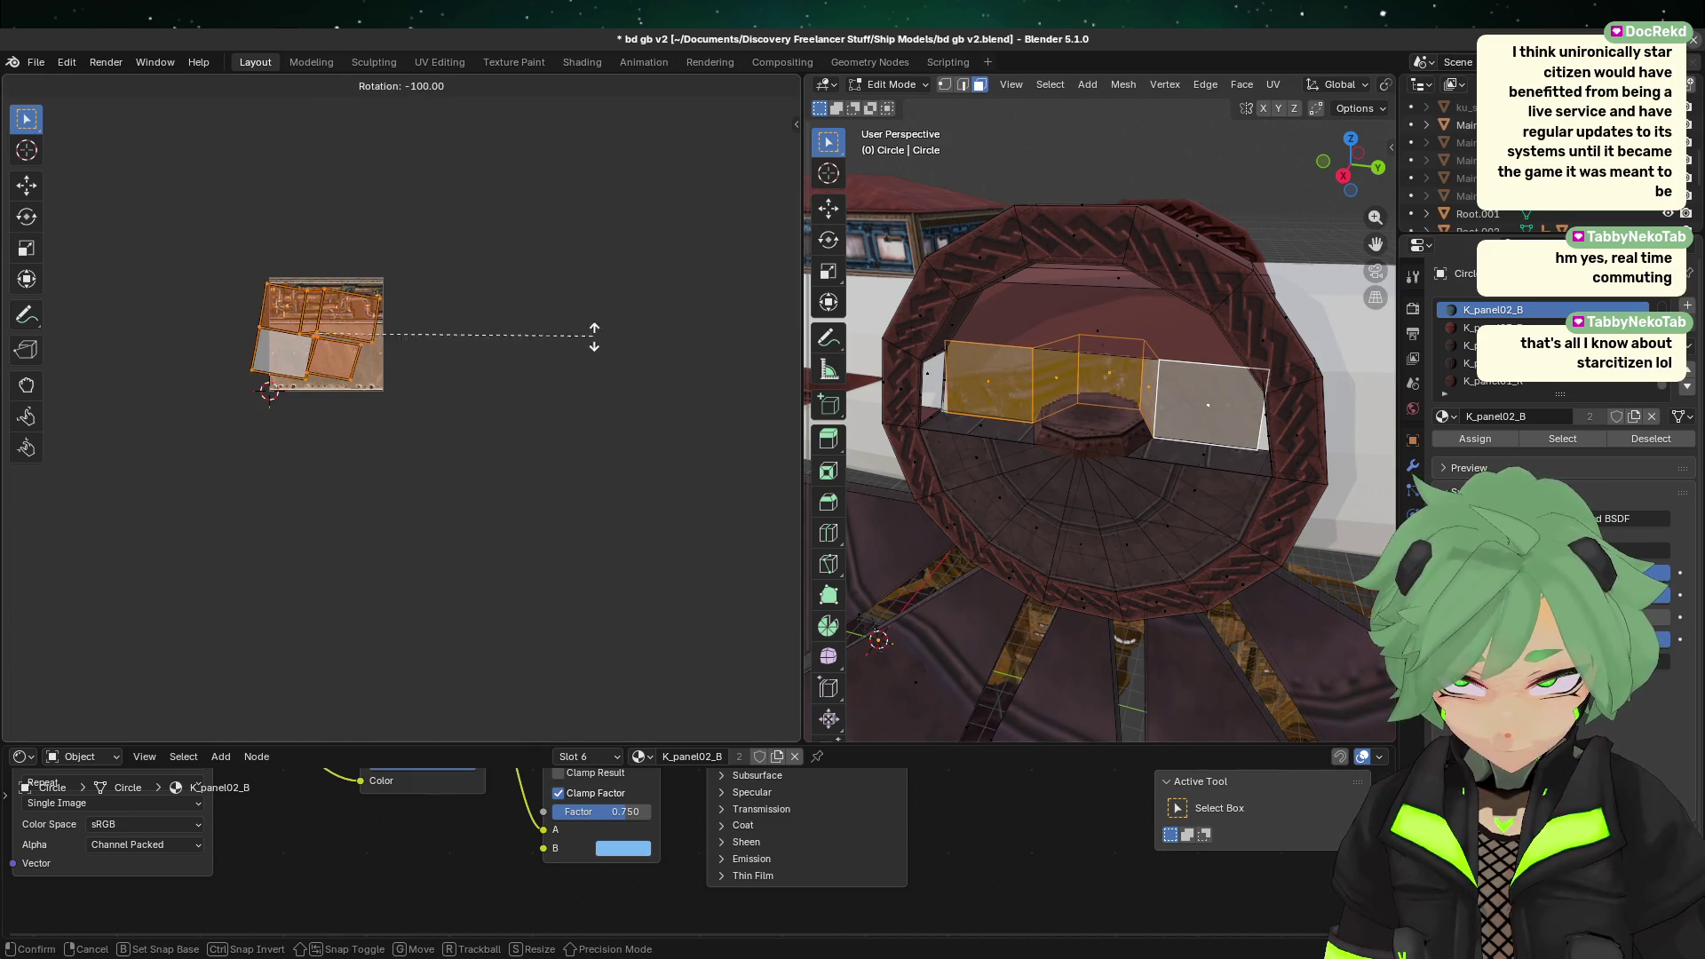
pyautogui.click(609, 289)
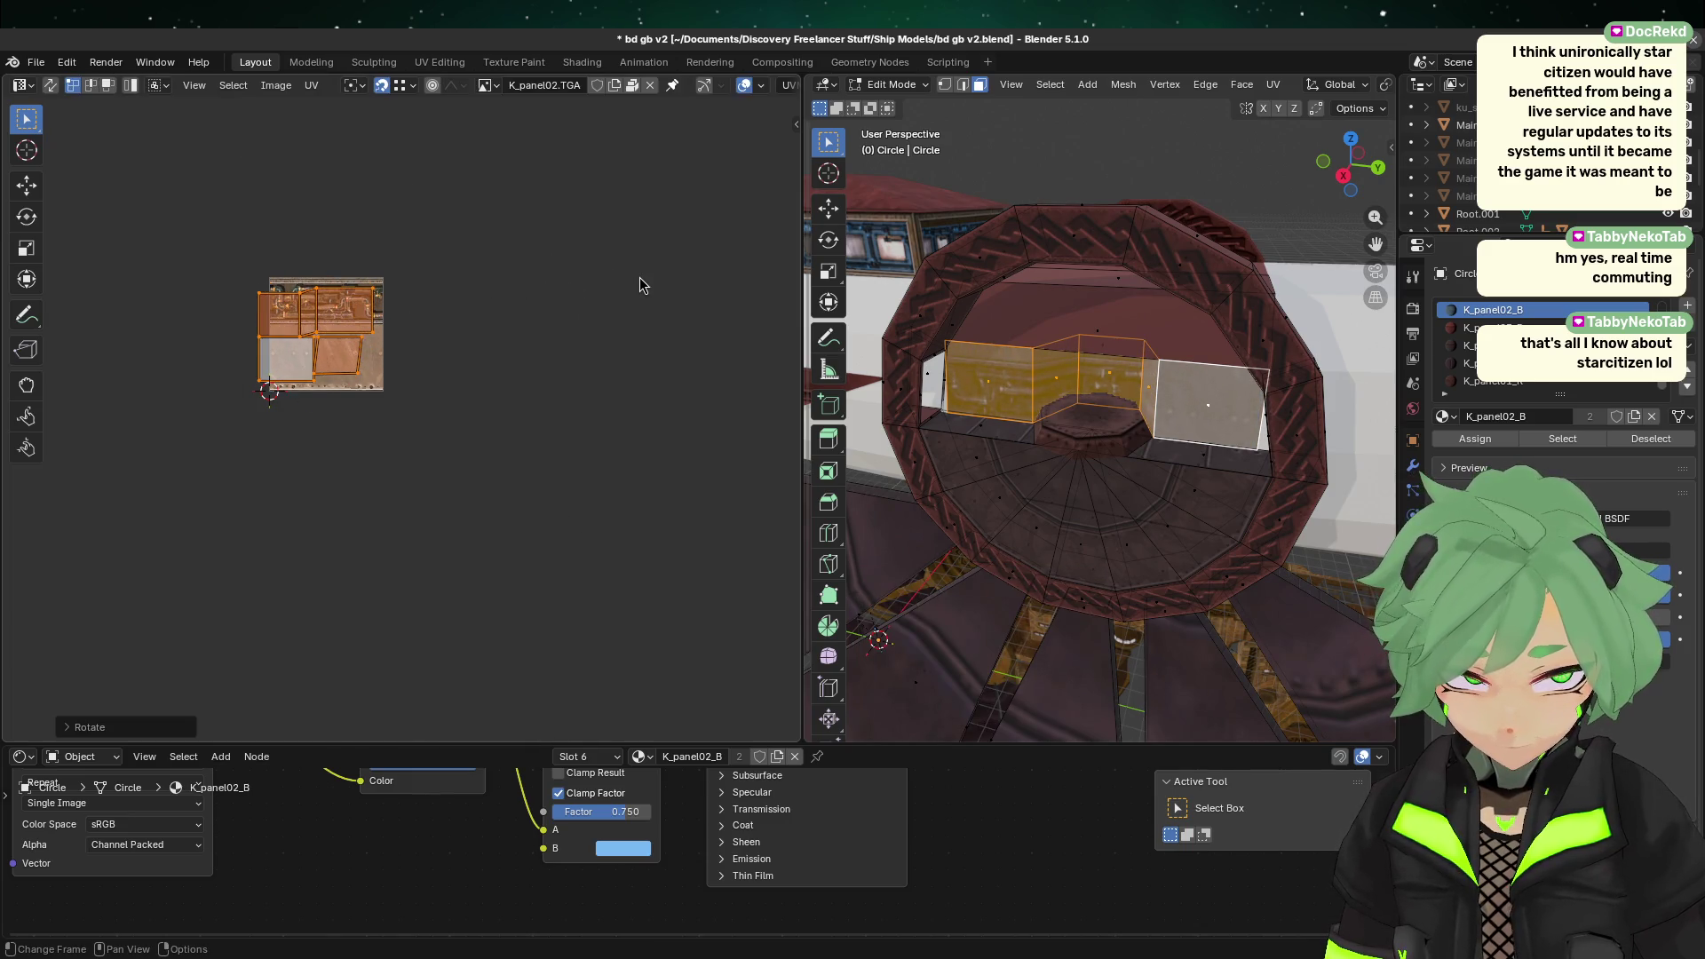
pyautogui.scroll(2, 369, 560)
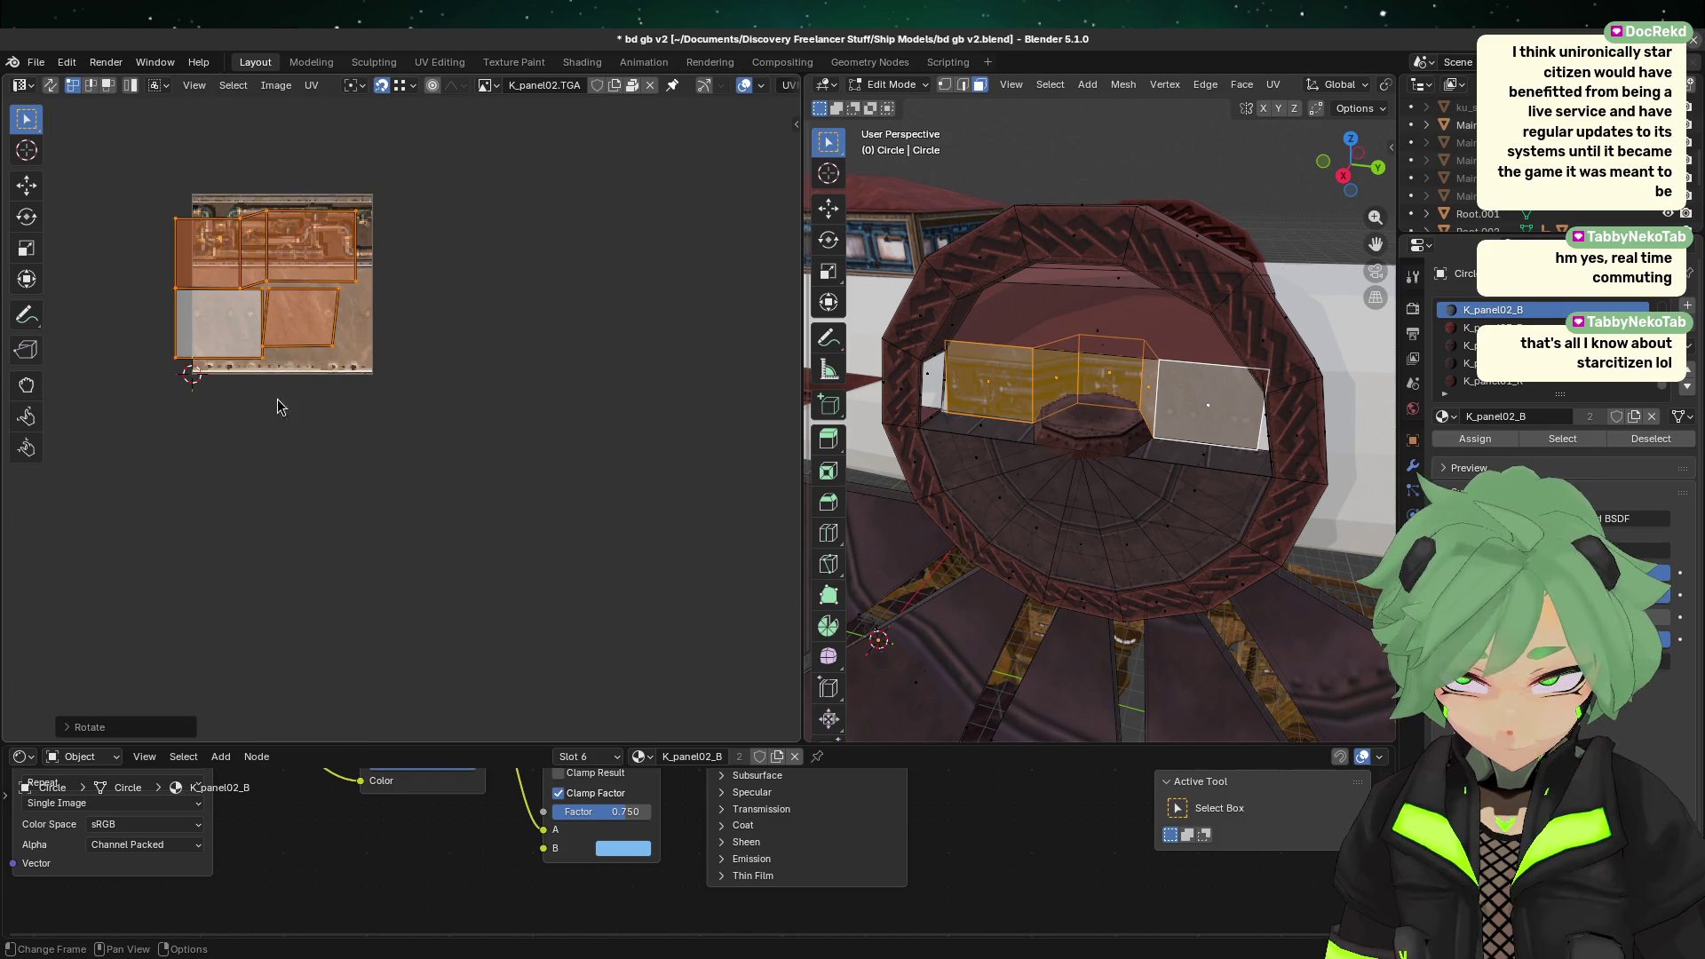
# Step: From the right orthographic view, unwrap the ring's wall faces with Unwrap Conformal
pyautogui.click(1342, 177)
pyautogui.rightClick(1111, 430)
pyautogui.moveTo(1109, 441)
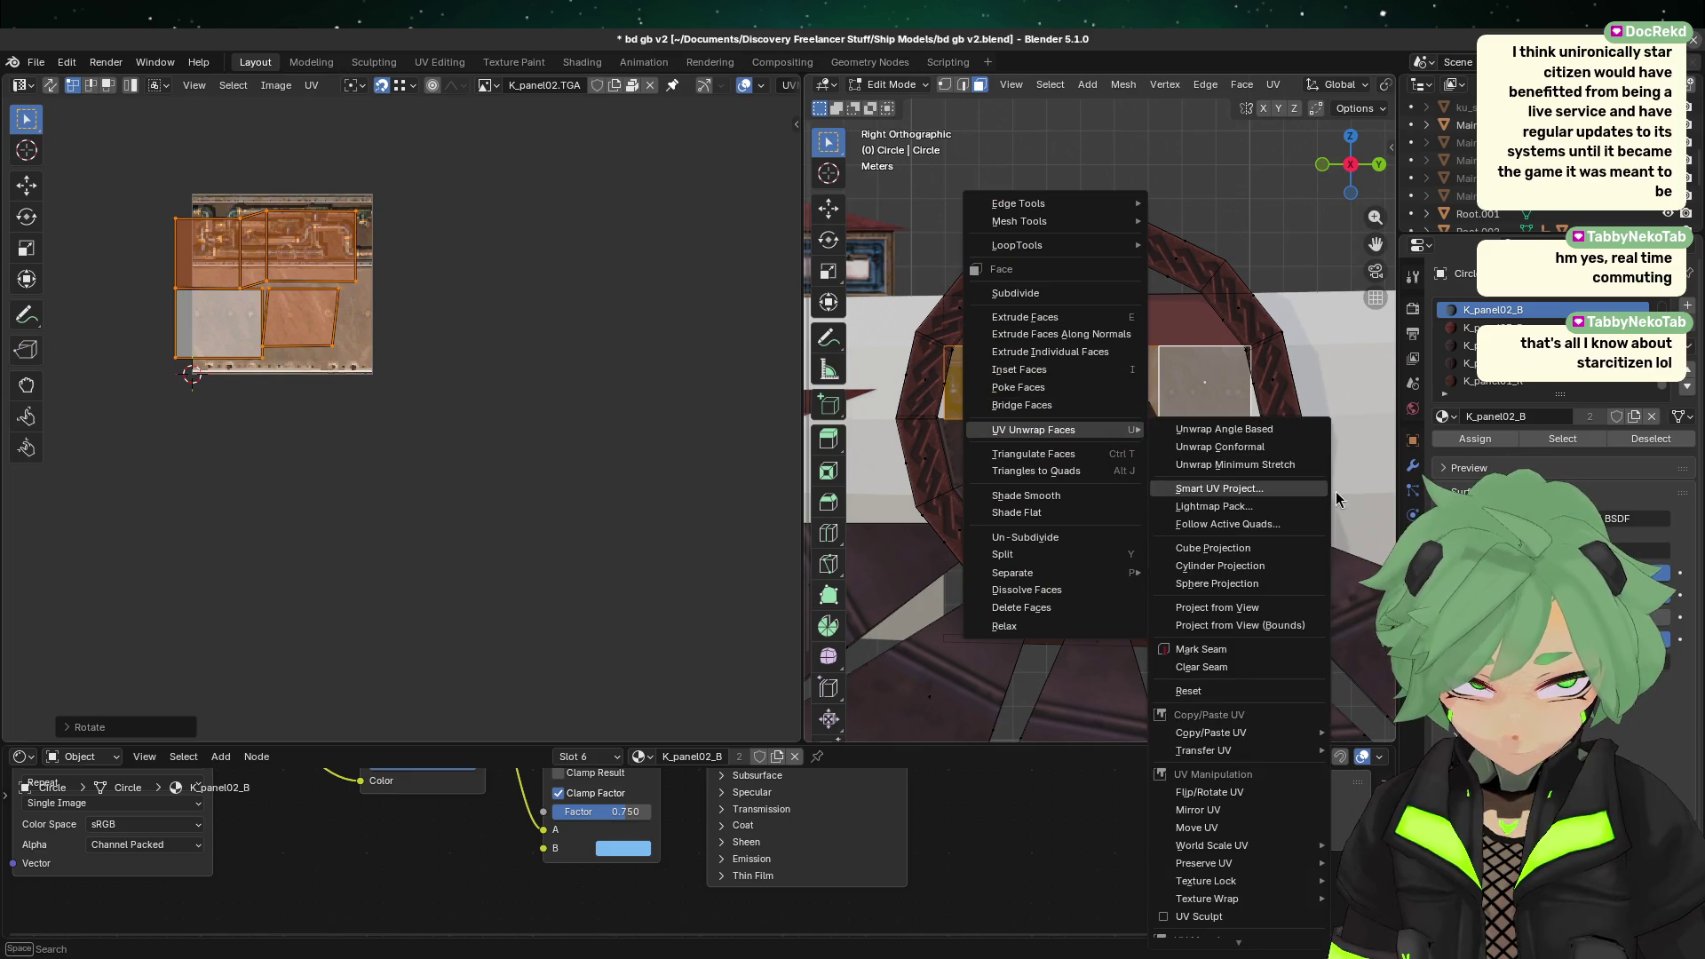
pyautogui.click(1278, 452)
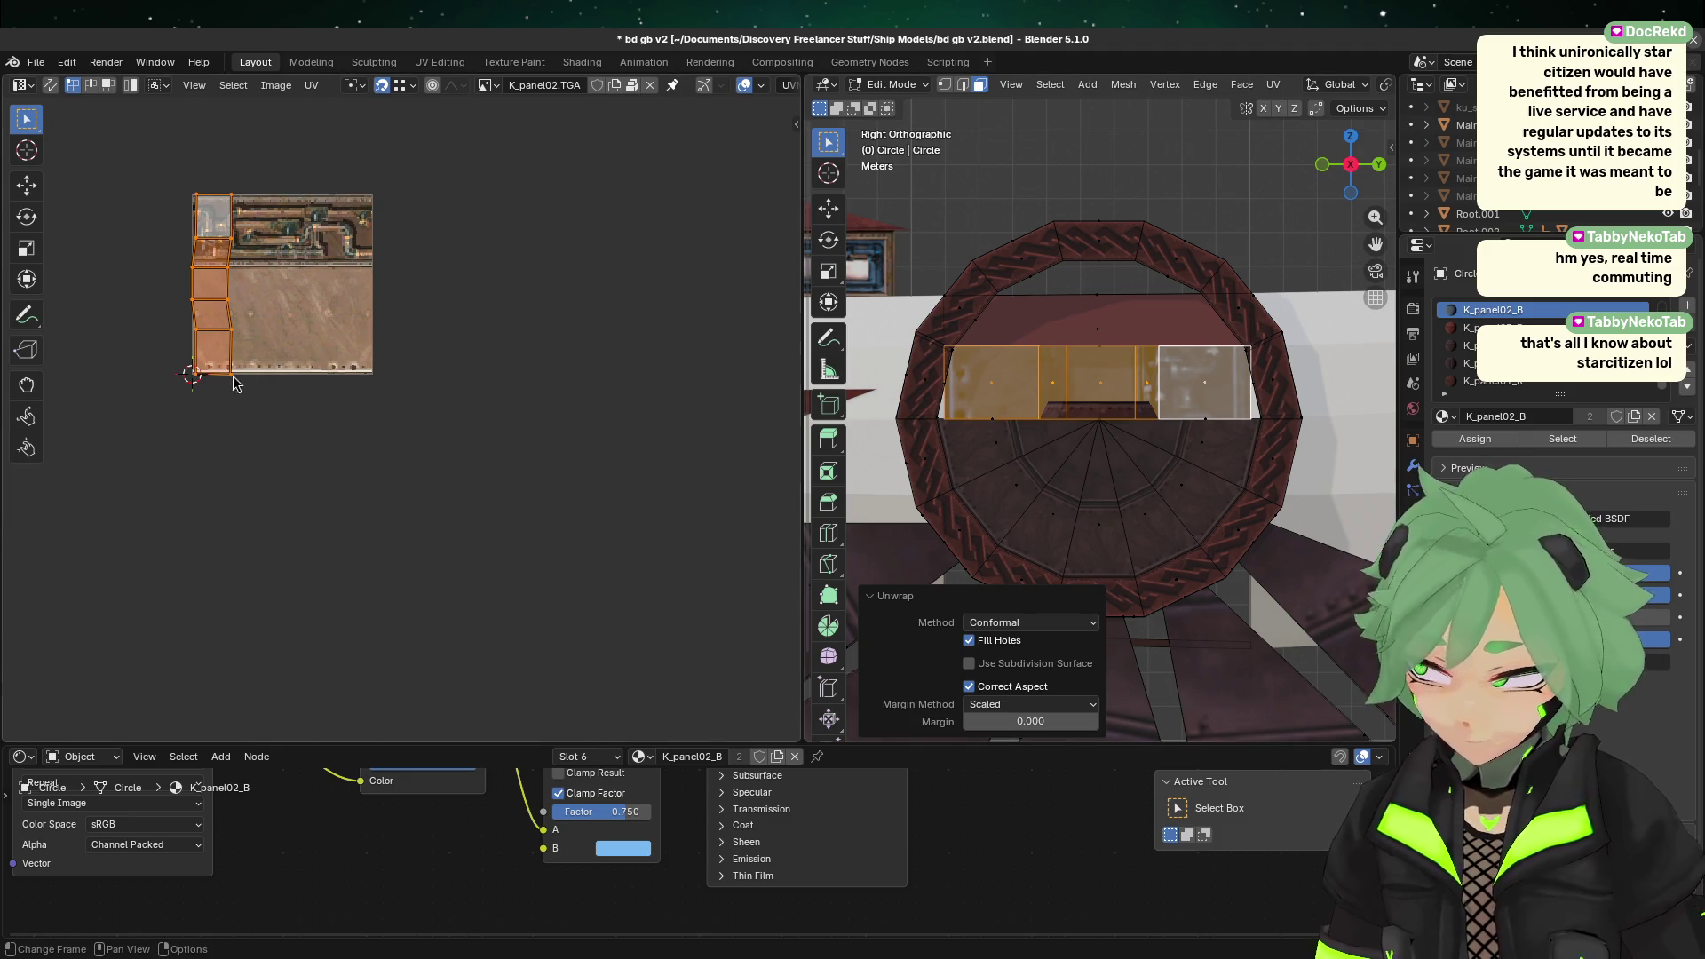
# Step: Rotate the UV island horizontal and move it onto the pipes band of K_panel02
pyautogui.moveTo(469, 472); pyautogui.dragTo(179, 112)
pyautogui.press('r')
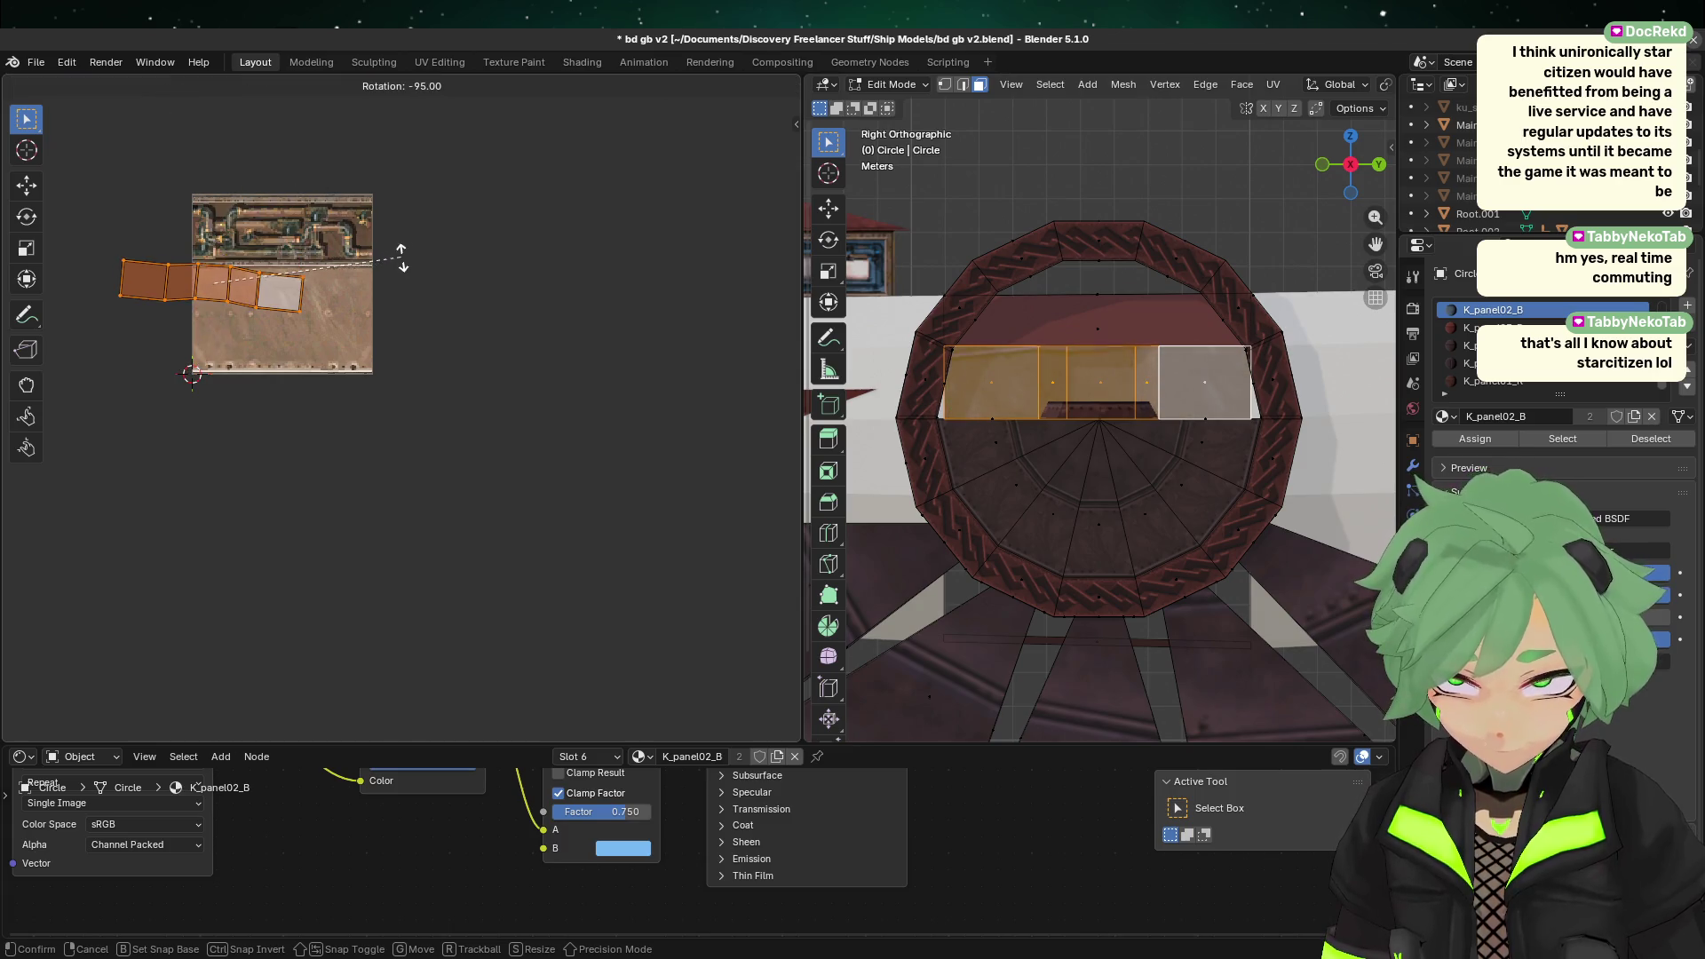
pyautogui.click(418, 244)
pyautogui.press('g')
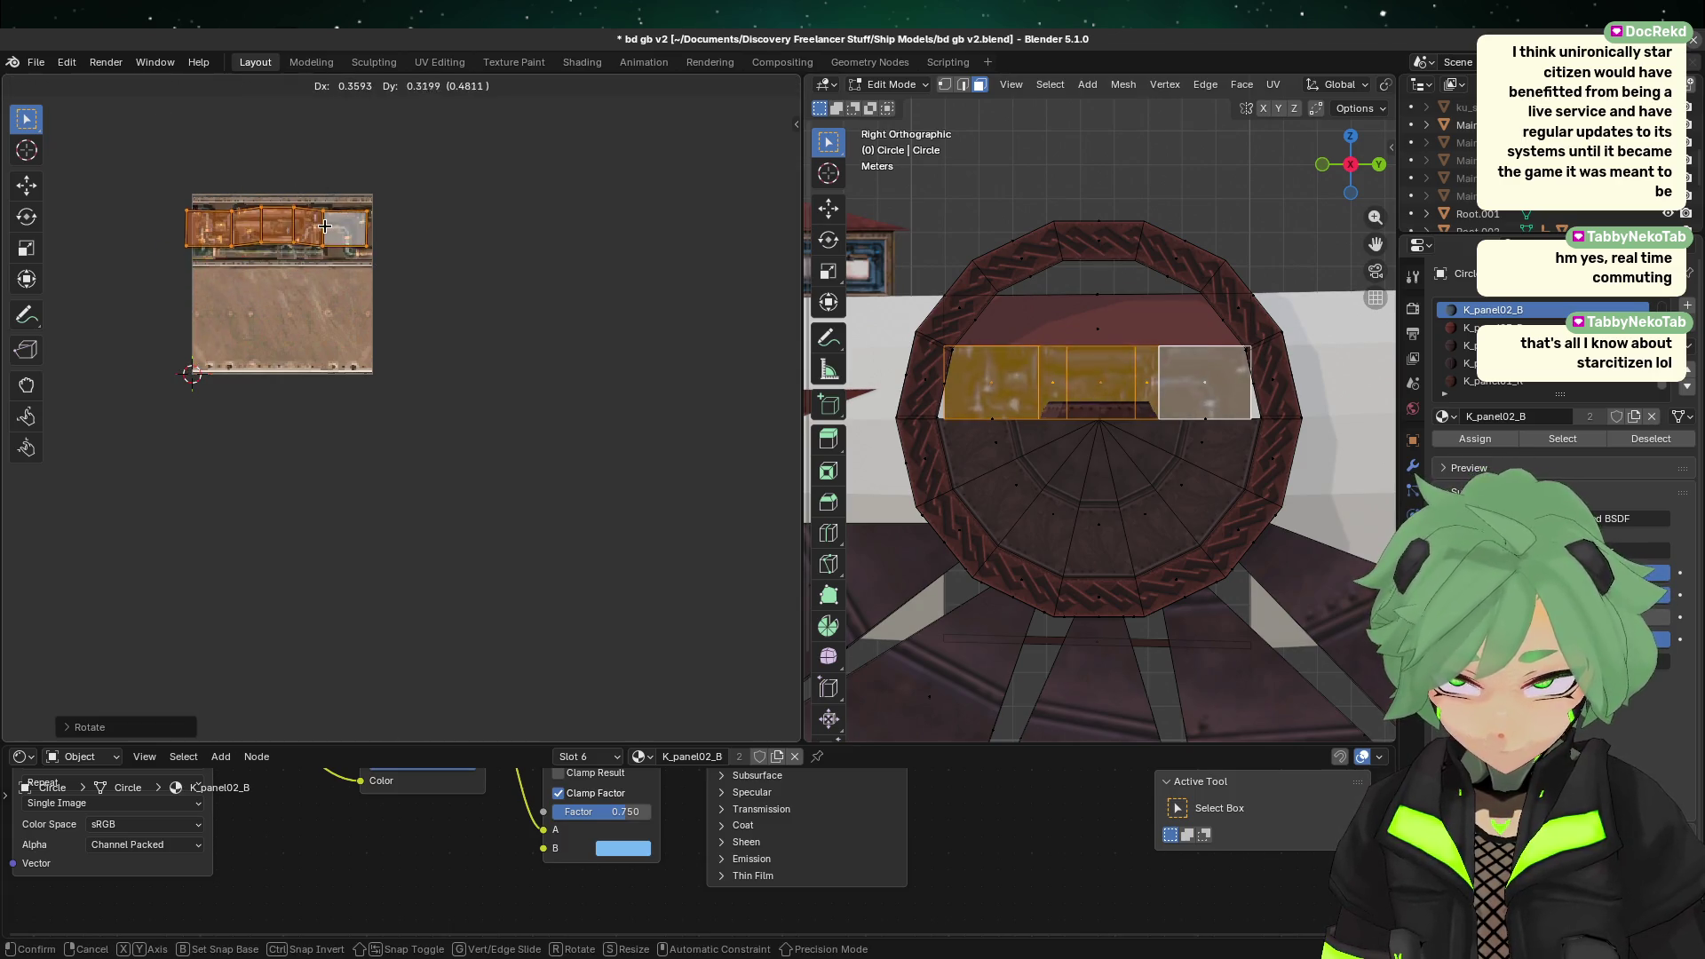
pyautogui.click(325, 241)
# Step: Move the middle UV face down into line with the strip, then select the strip's top edge
pyautogui.scroll(3, 324, 241)
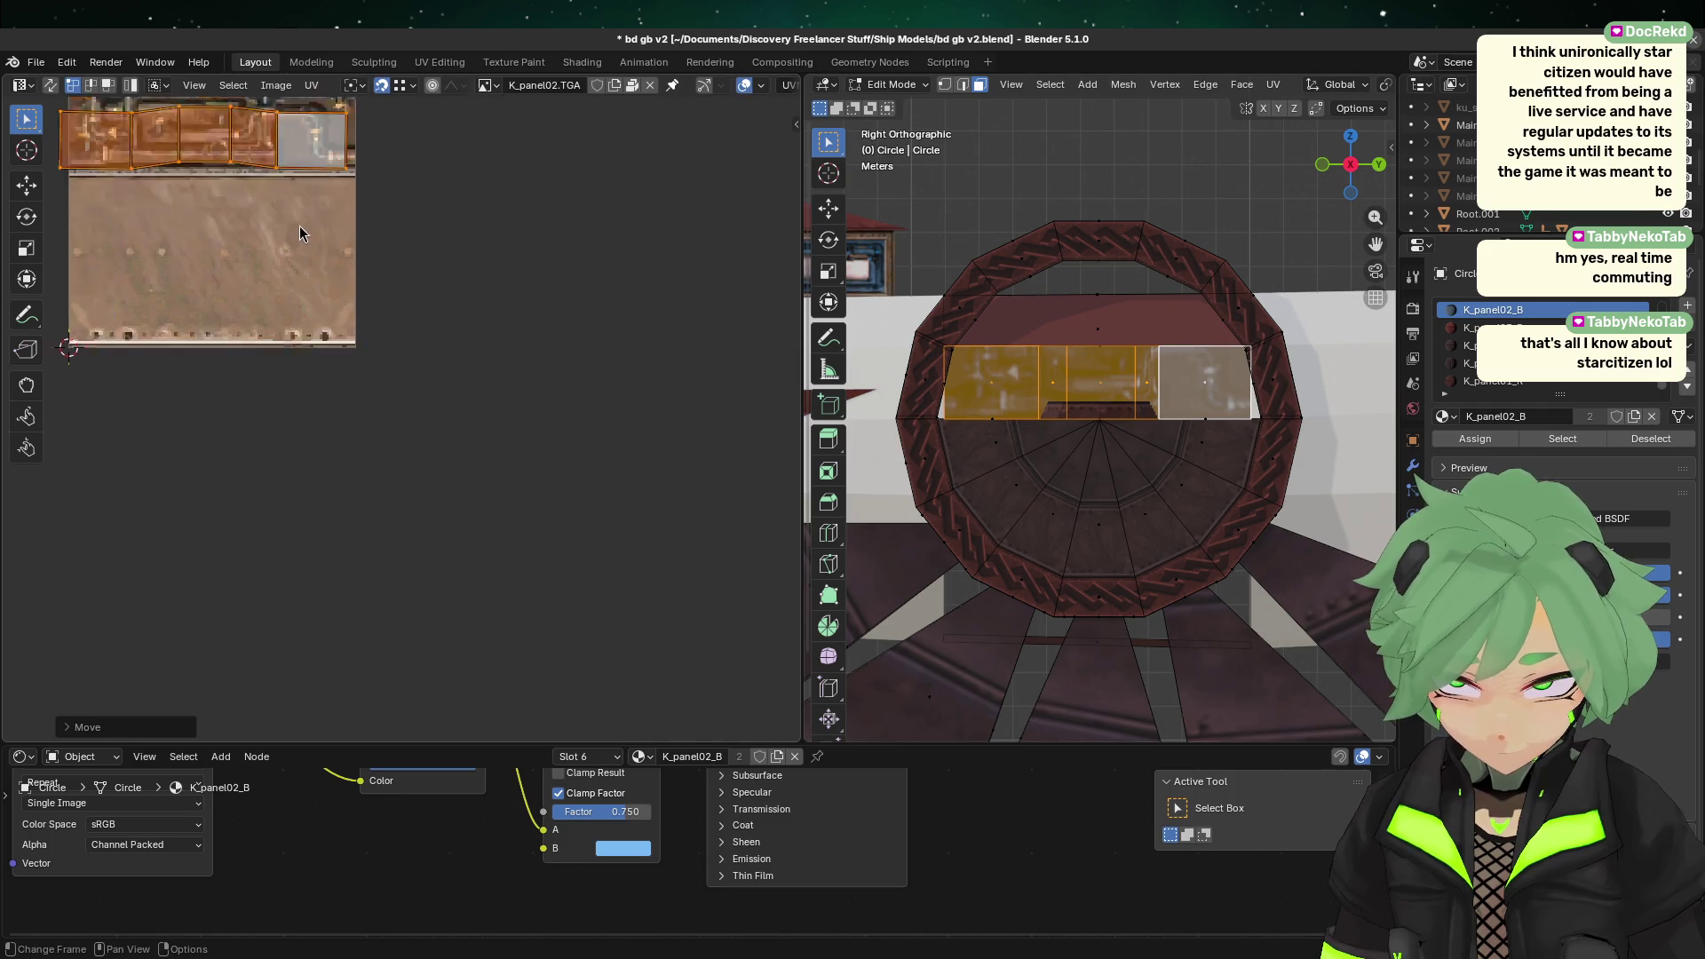
pyautogui.moveTo(240, 302); pyautogui.dragTo(460, 657, button='middle')
pyautogui.click(459, 657)
pyautogui.scroll(2, 370, 600)
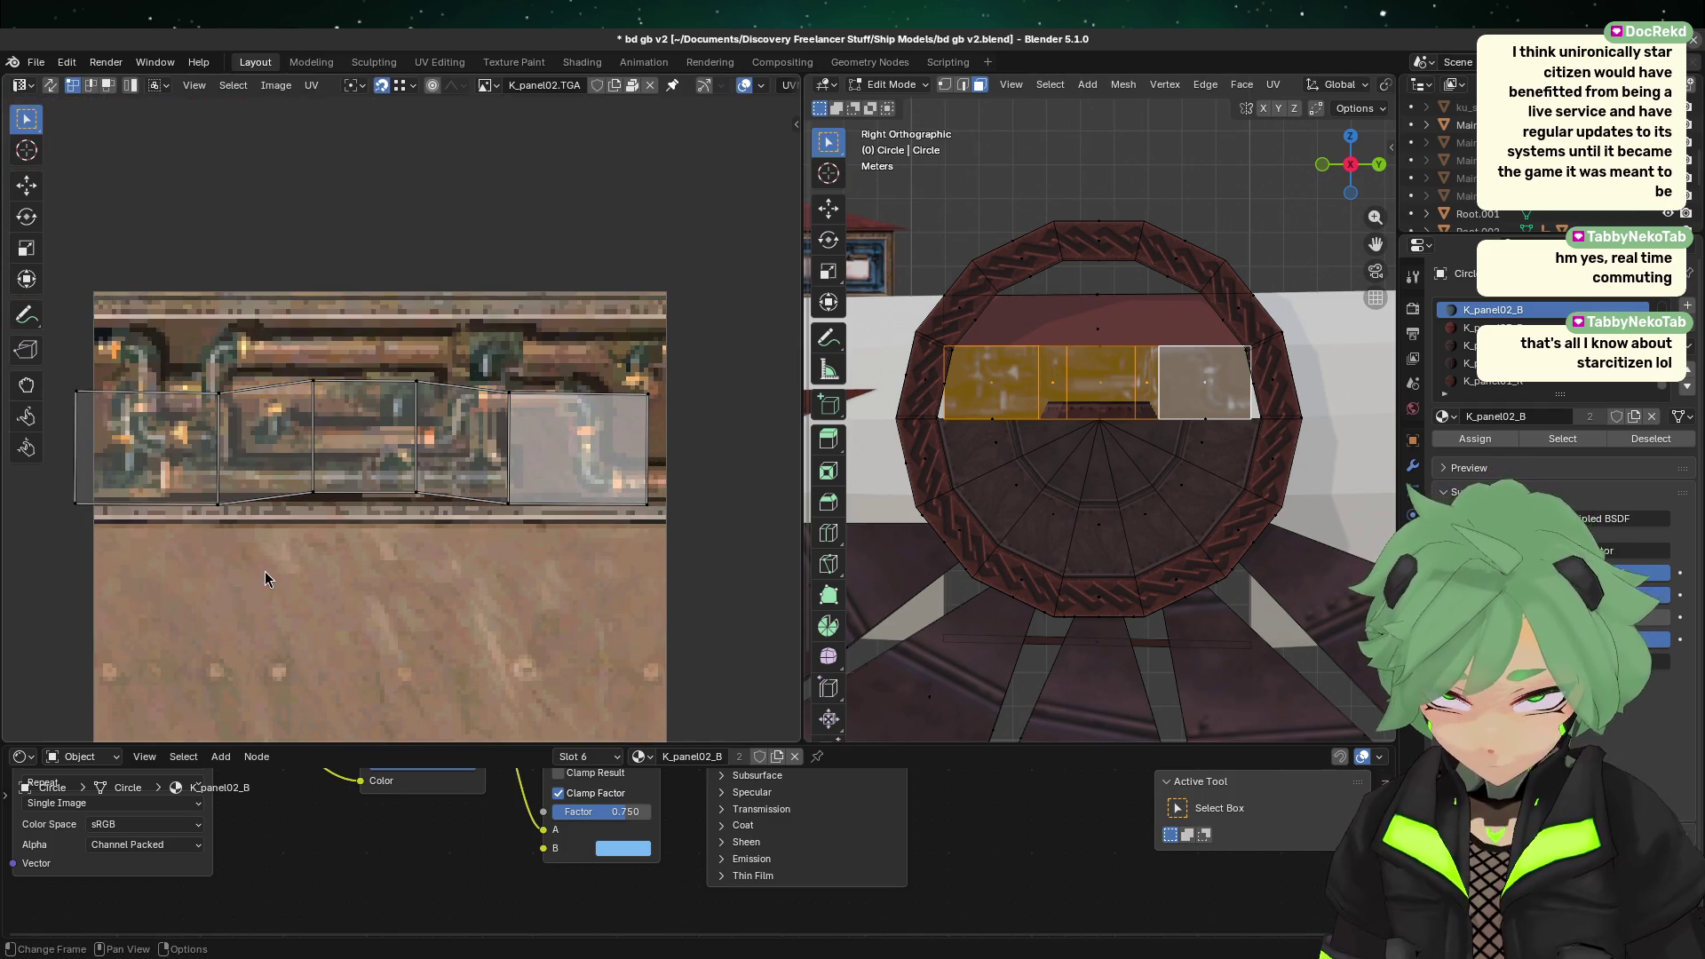
pyautogui.click(407, 498)
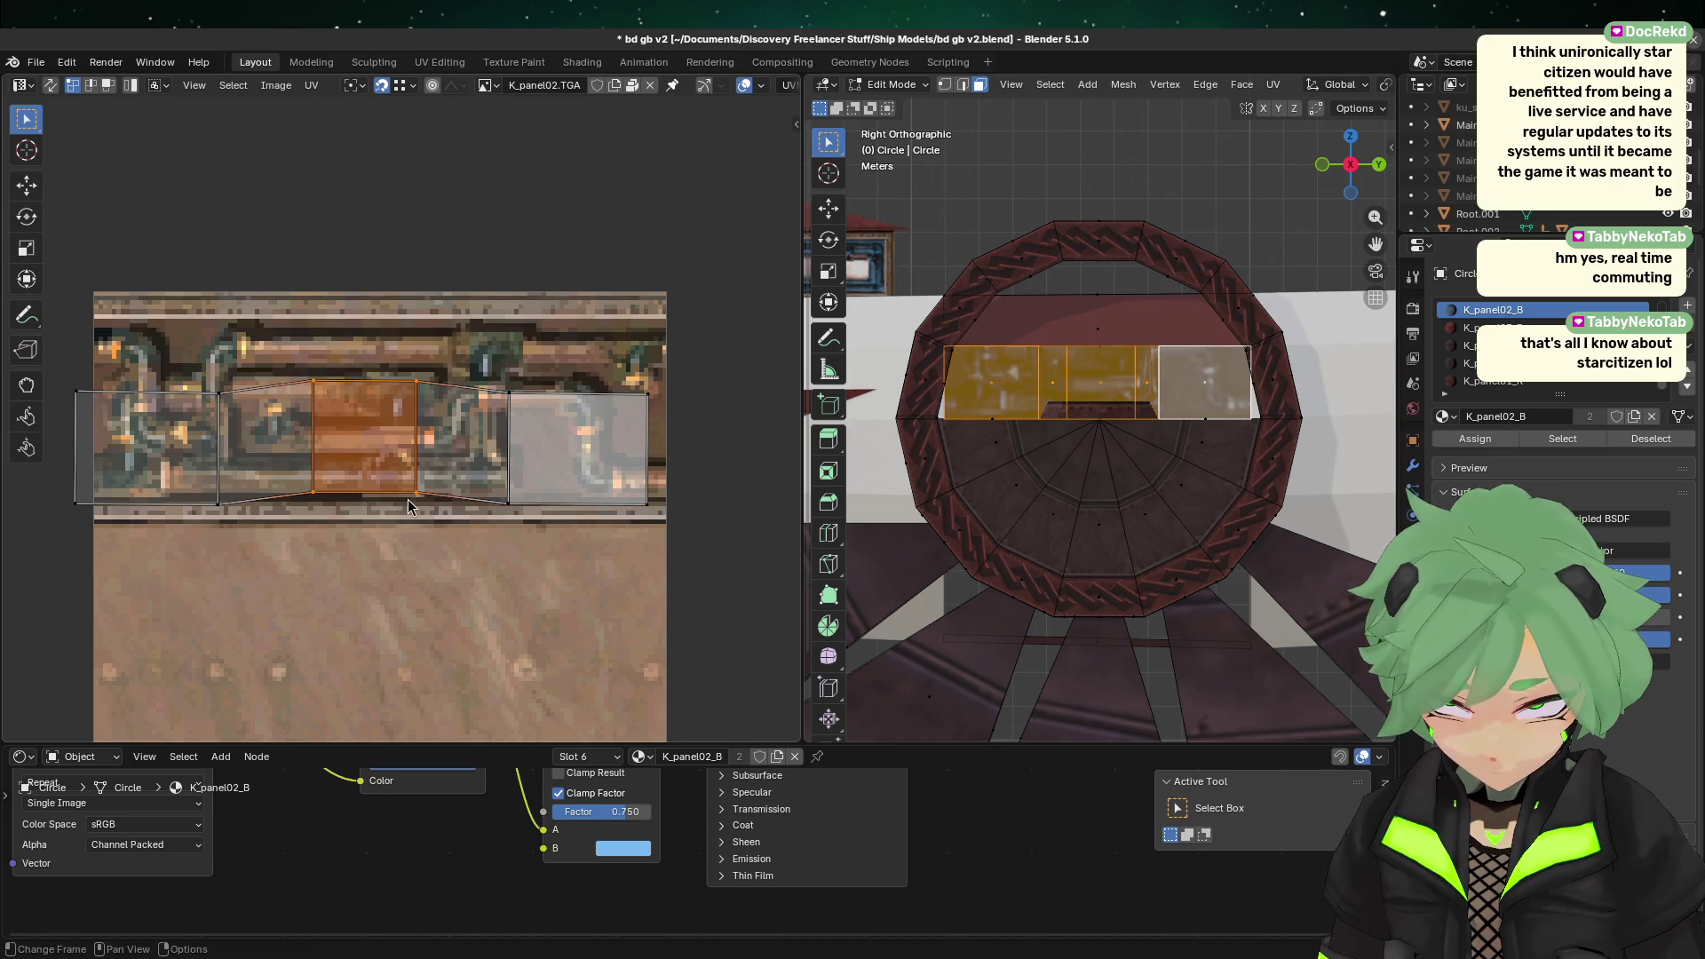
pyautogui.press('g')
pyautogui.click(497, 503)
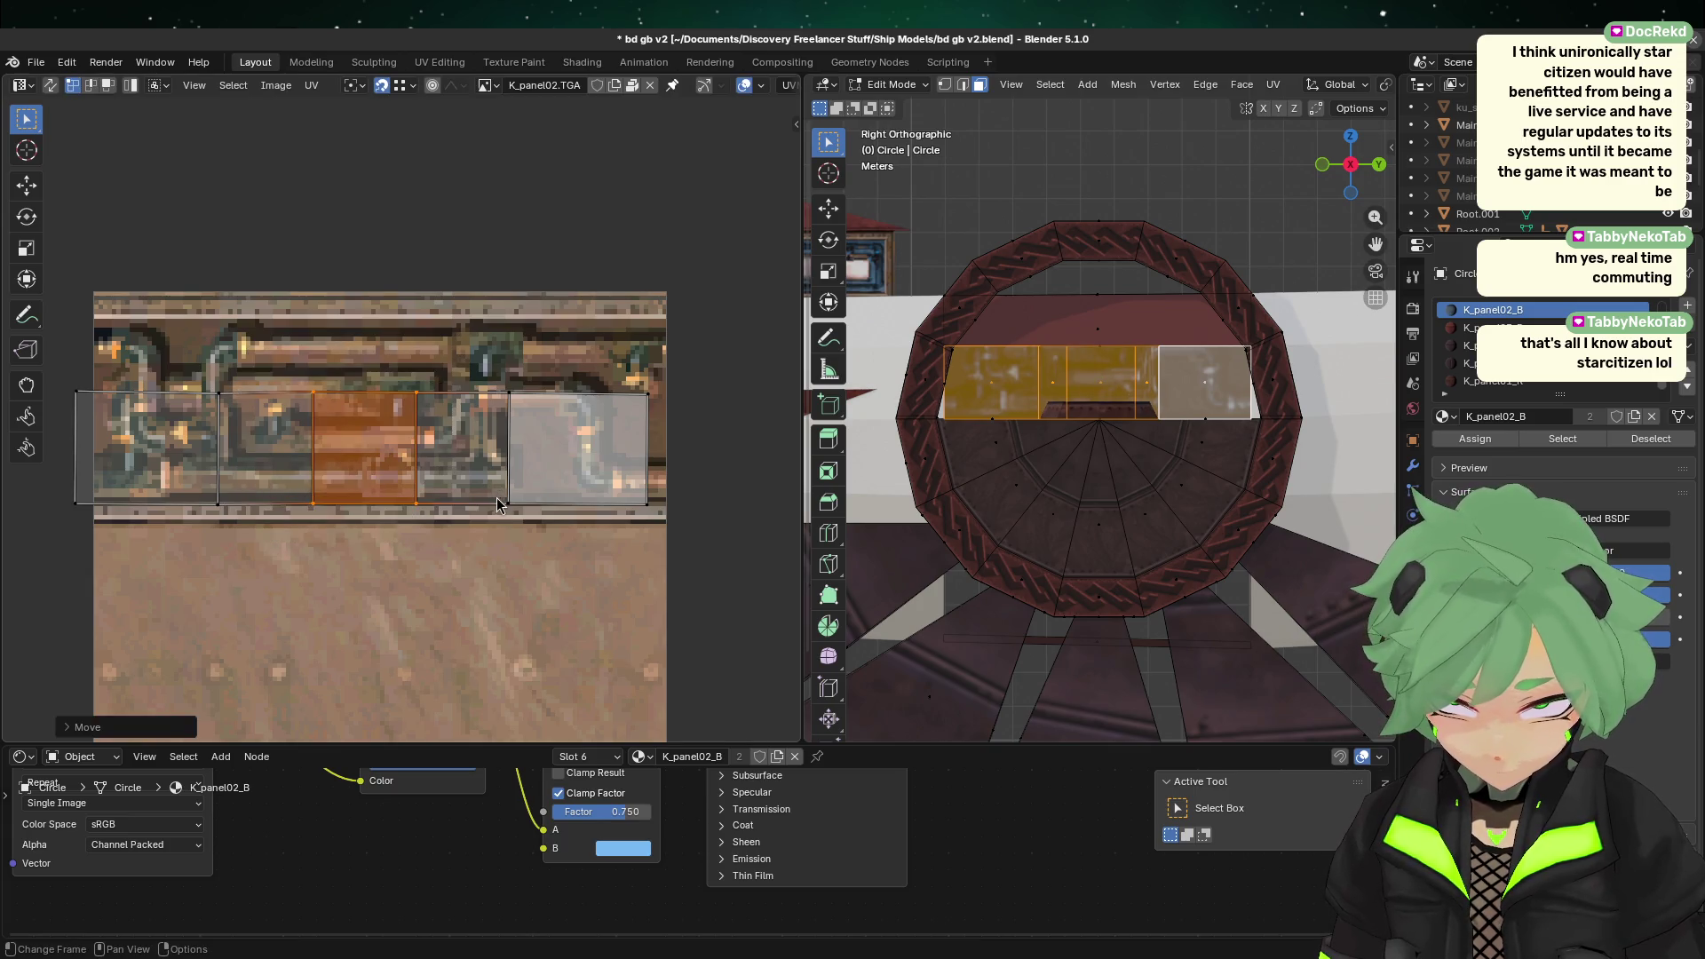
pyautogui.scroll(-2, 491, 535)
pyautogui.moveTo(114, 514); pyautogui.dragTo(586, 346)
pyautogui.hotkey('alt', 'a')
pyautogui.moveTo(129, 360); pyautogui.dragTo(676, 415)
# Step: Try scaling the strip's top and bottom UV edges vertically, then cancel the scaling
pyautogui.press('s')
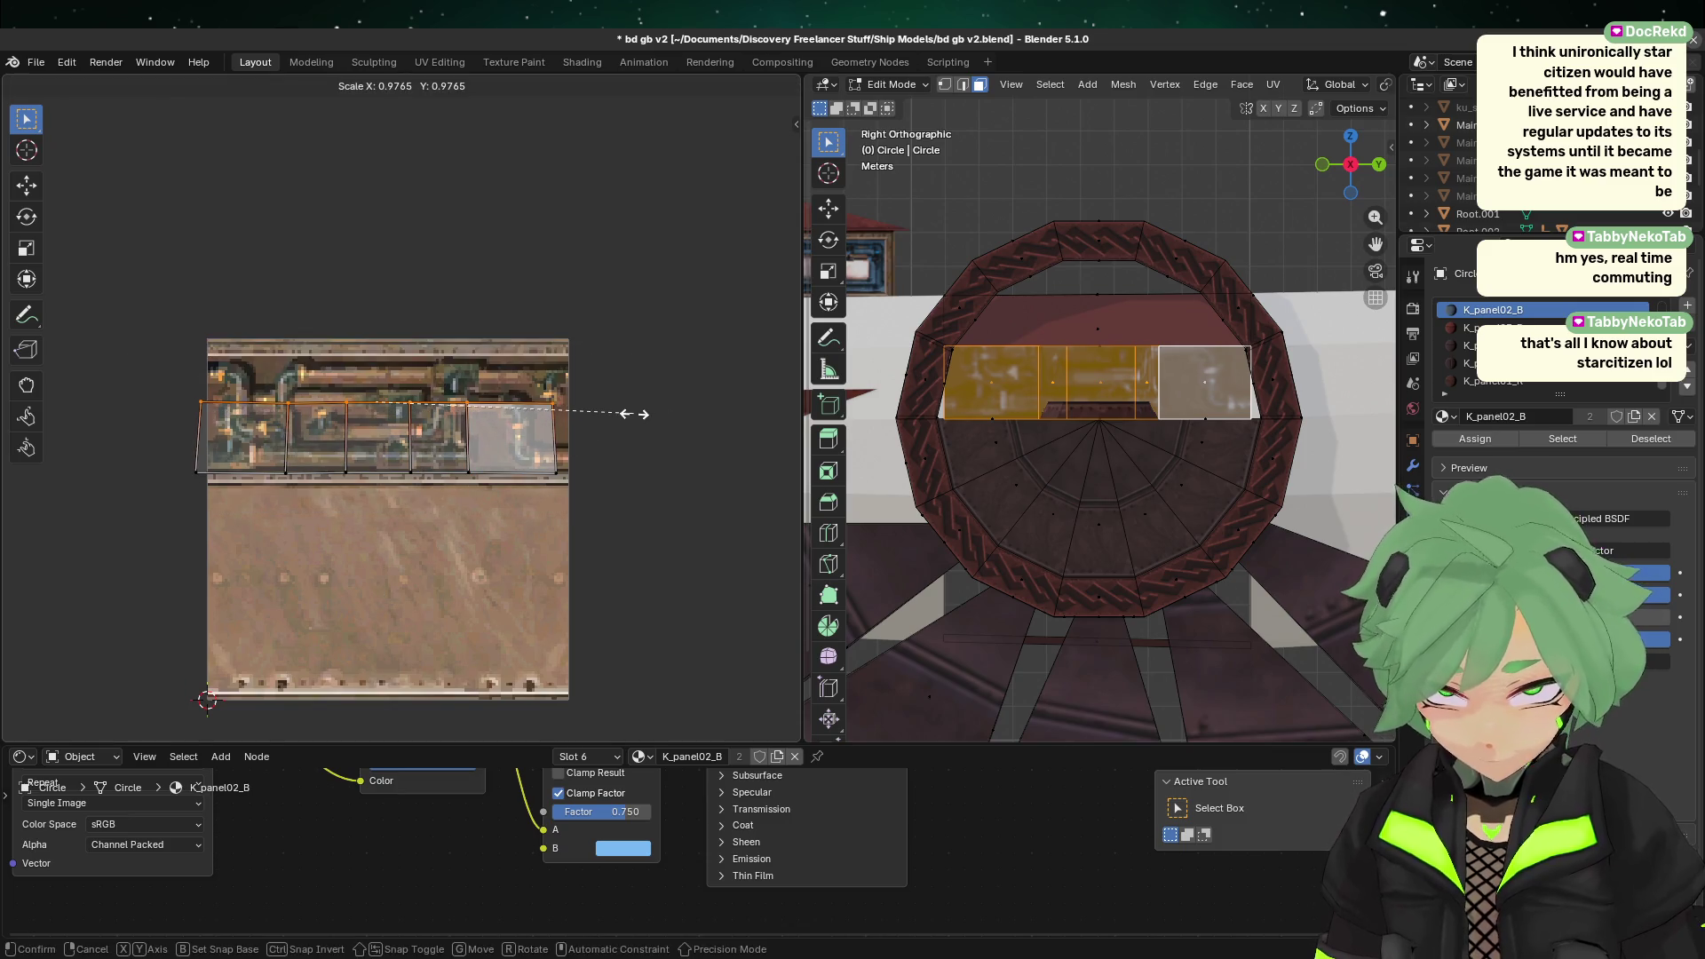
pyautogui.press('y')
pyautogui.moveTo(71, 553); pyautogui.dragTo(689, 459)
pyautogui.press('s')
pyautogui.press('y')
pyautogui.press('Escape')
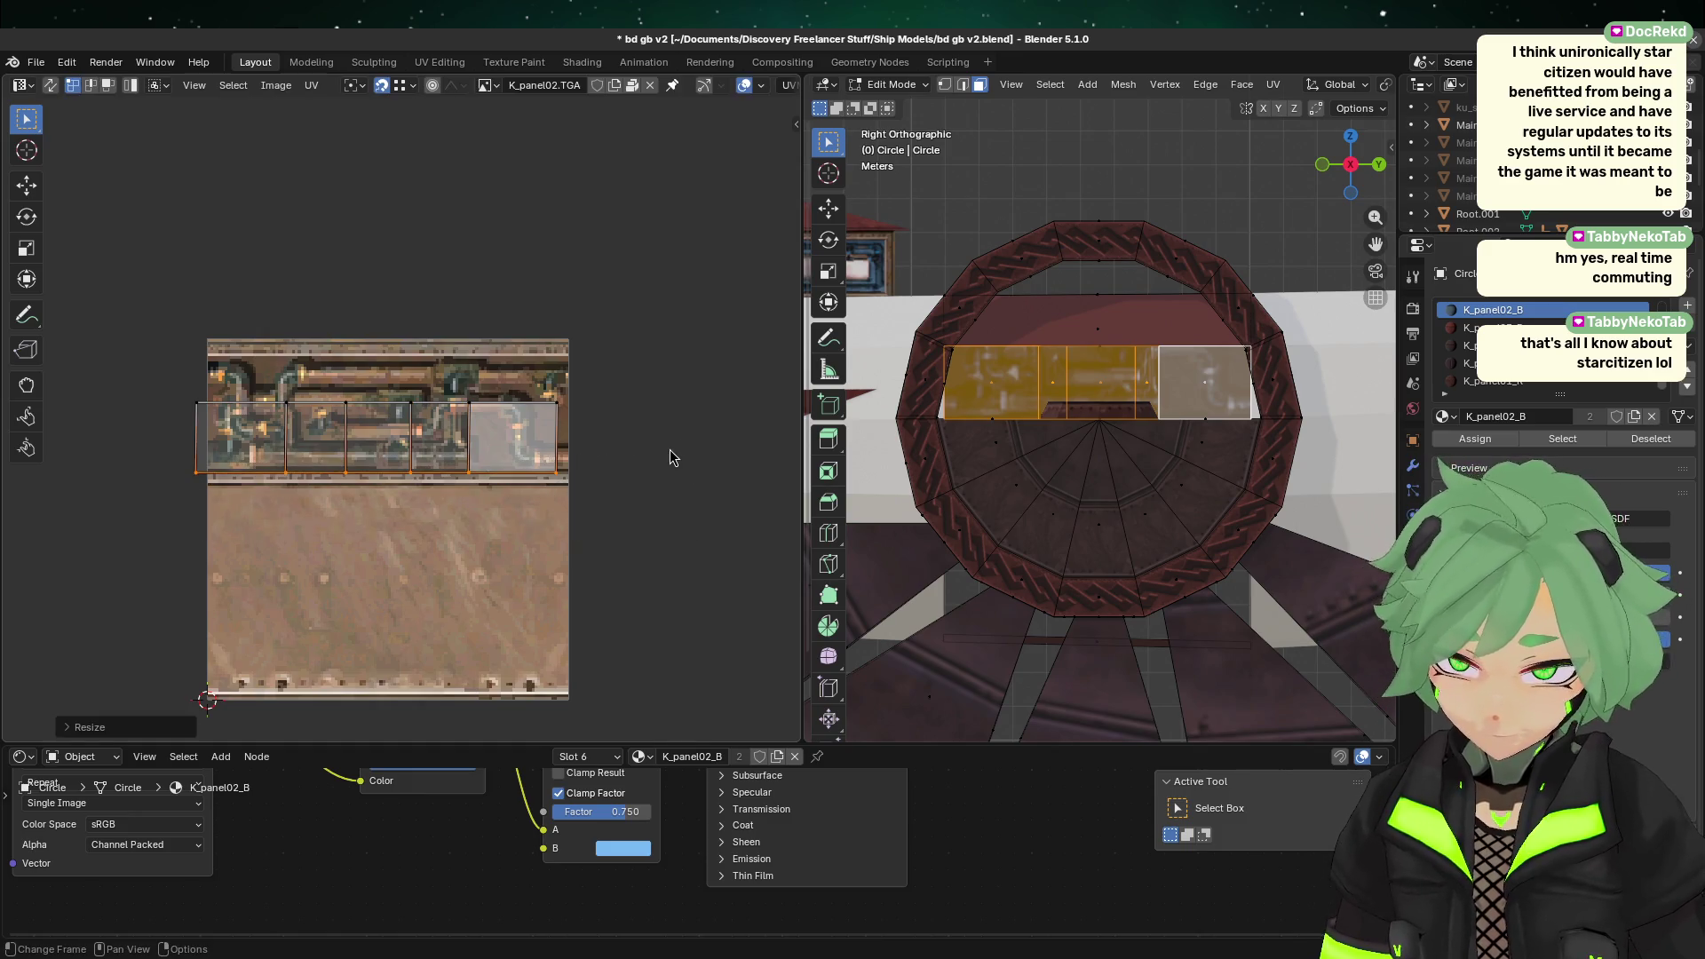
# Step: Move the whole UV strip up and enlarge it about 1.79× over the pipe band
pyautogui.moveTo(93, 582)
pyautogui.mouseDown()
pyautogui.moveTo(243, 454)
pyautogui.moveTo(685, 389)
pyautogui.mouseUp()
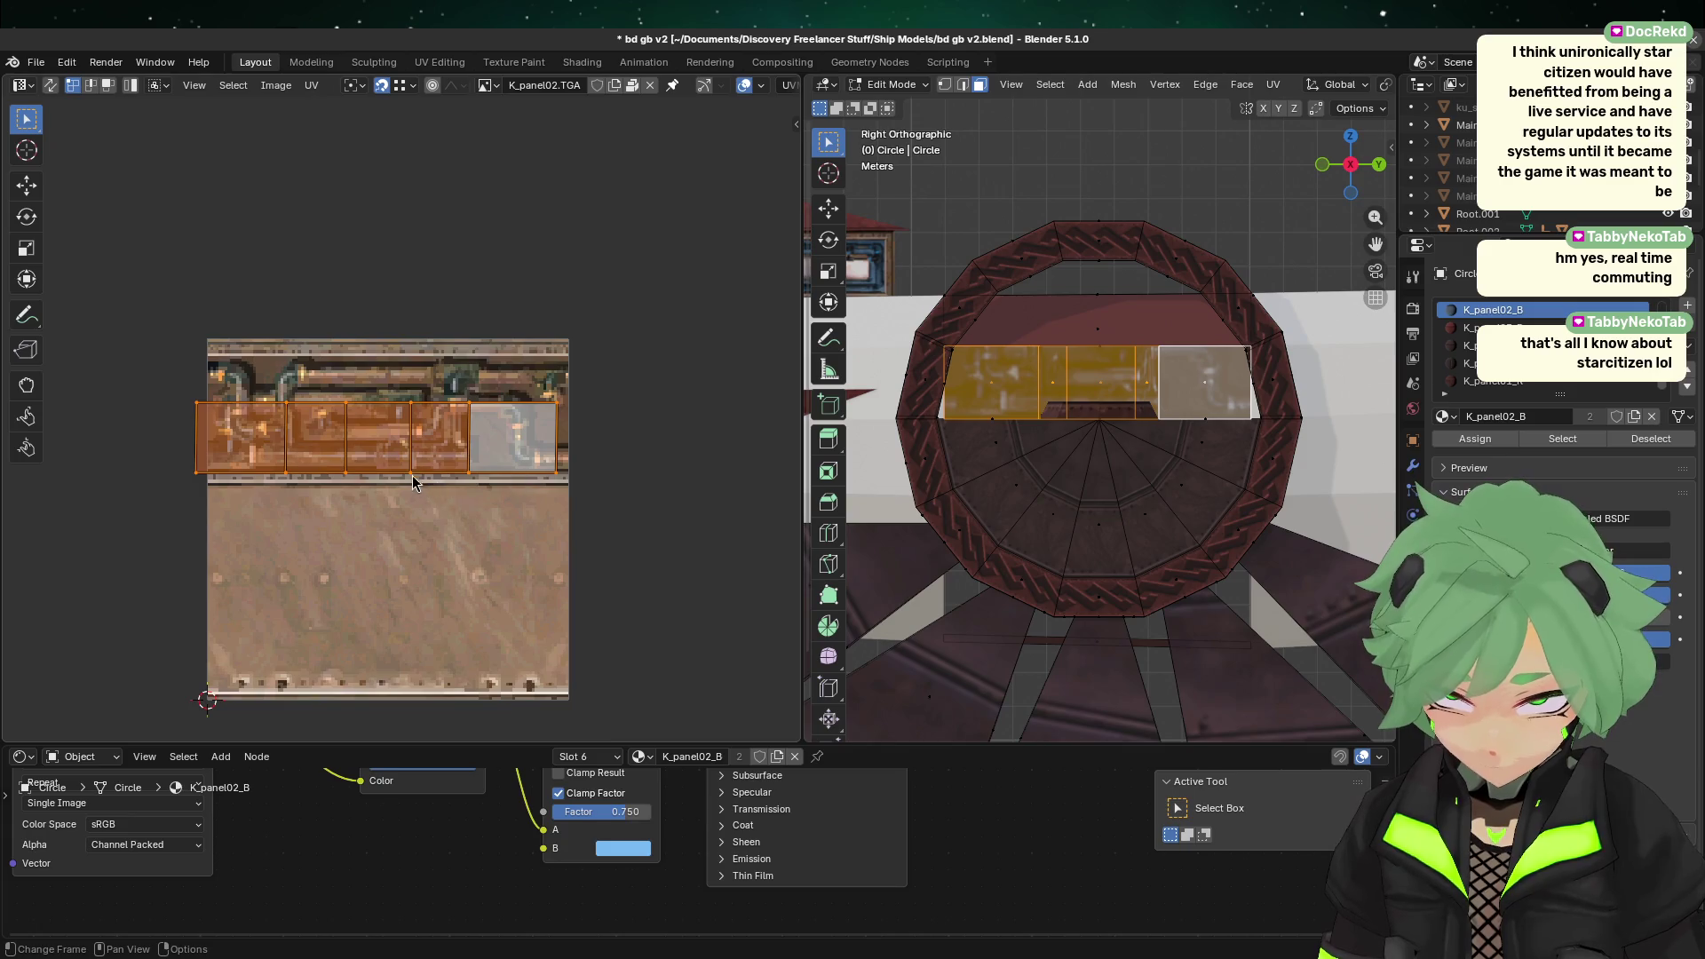
pyautogui.press('g')
pyautogui.press('y')
pyautogui.click(436, 435)
pyautogui.press('s')
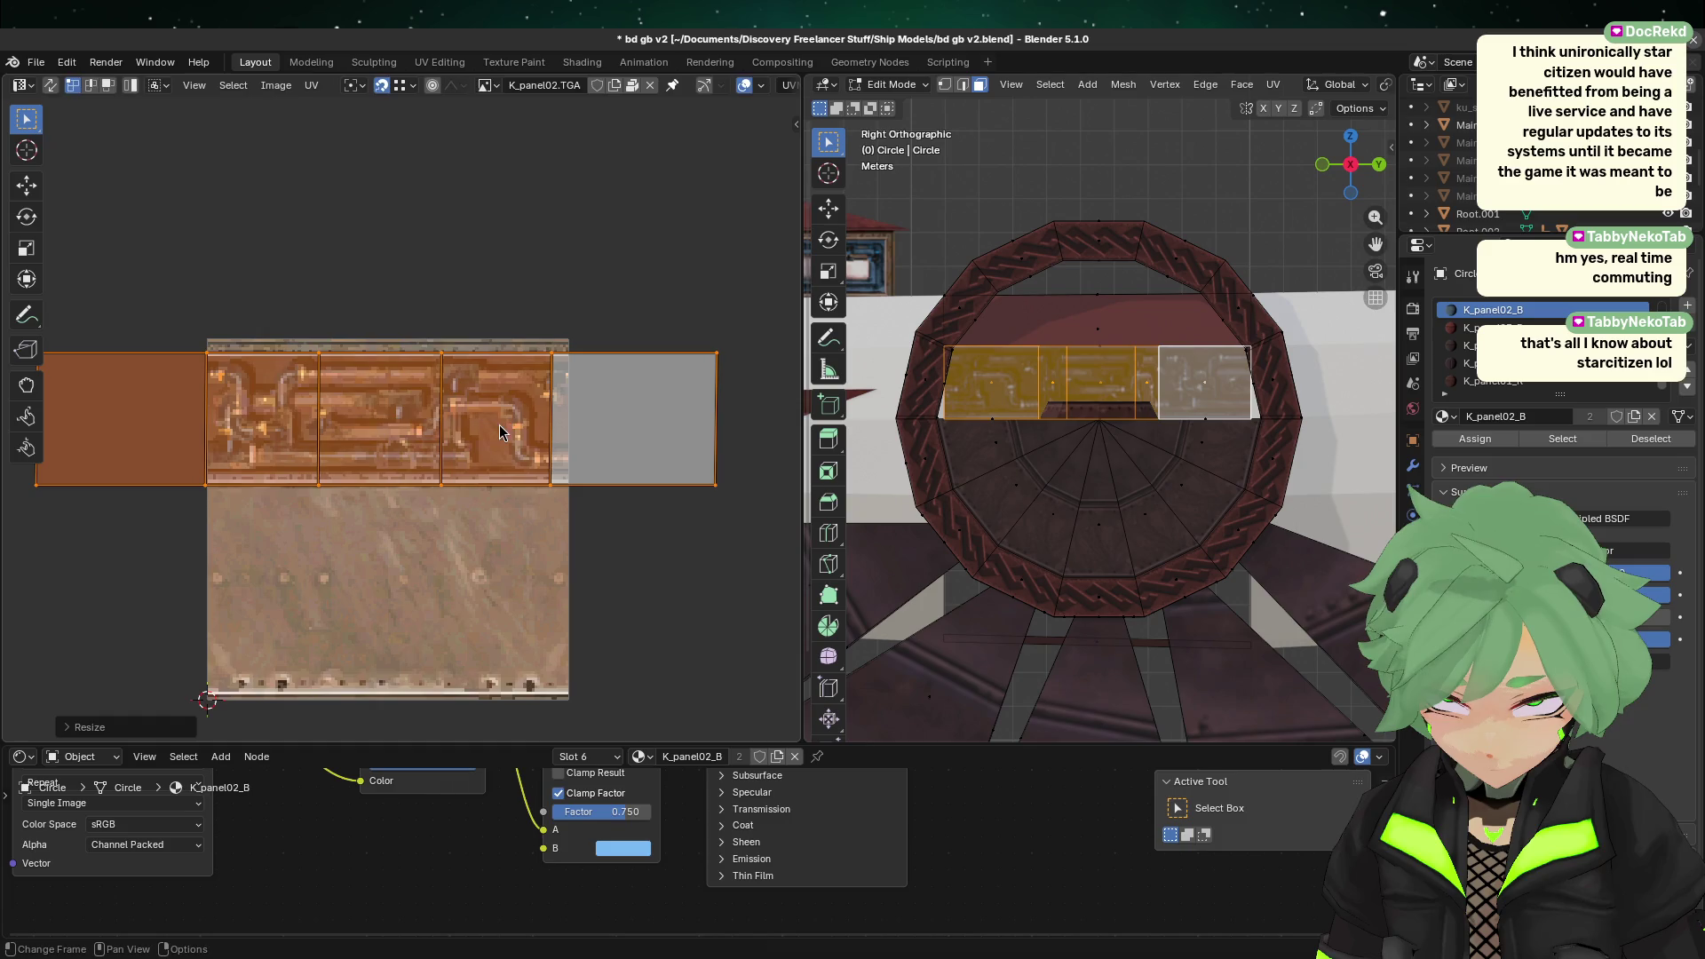
pyautogui.click(496, 427)
# Step: Nudge the strip vertically into its final place on the pipe band and return to Object Mode
pyautogui.press('g')
pyautogui.press('y')
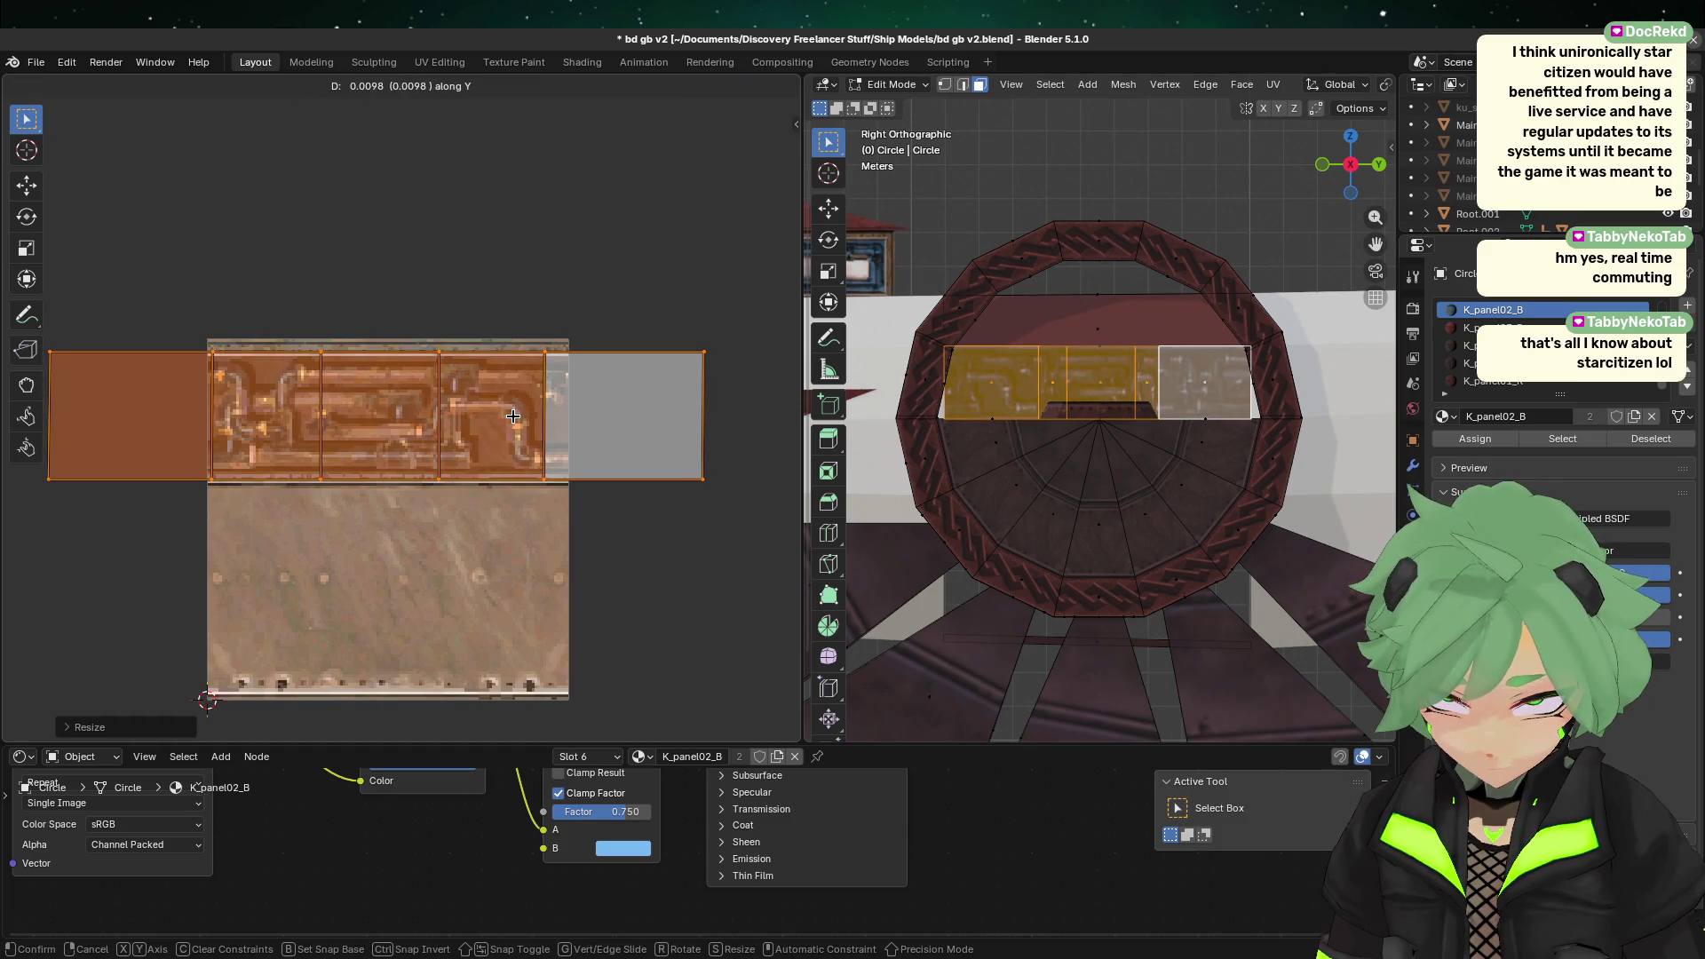
pyautogui.click(511, 416)
pyautogui.scroll(2, 565, 459)
pyautogui.press('g')
pyautogui.press('y')
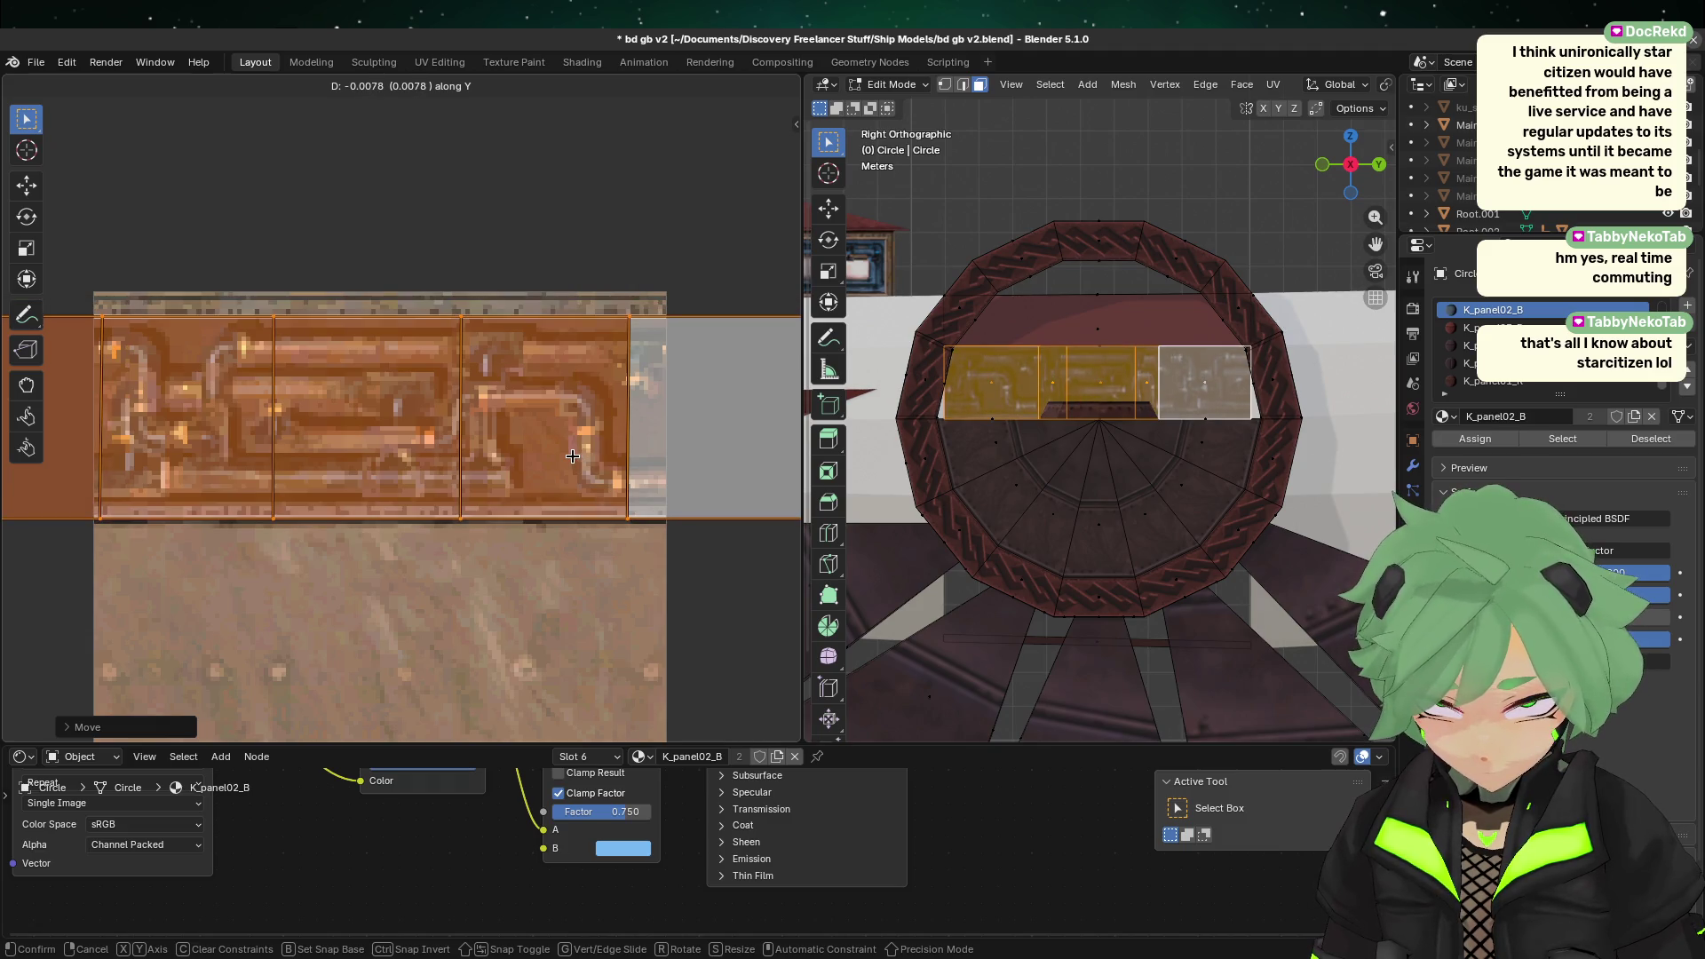
pyautogui.click(573, 457)
pyautogui.press('Tab')
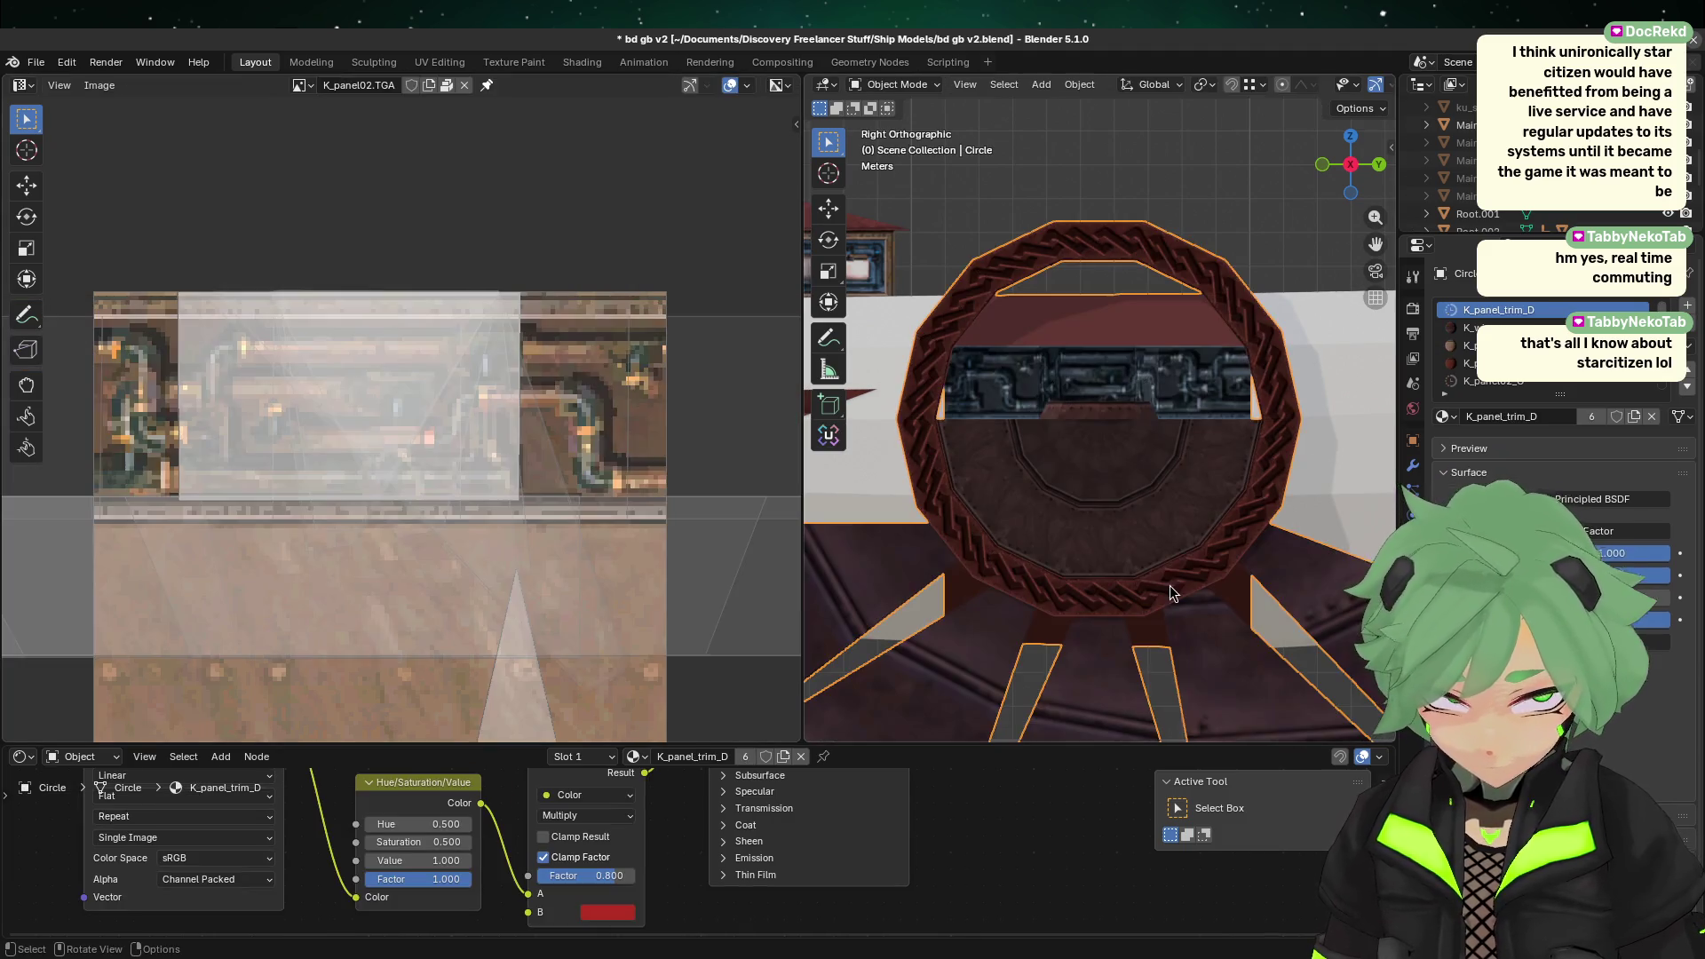
# Step: In Edit Mode, select the inner pipe panel faces and their UV strip
pyautogui.press('Tab')
pyautogui.moveTo(1252, 536); pyautogui.dragTo(1252, 575, button='middle')
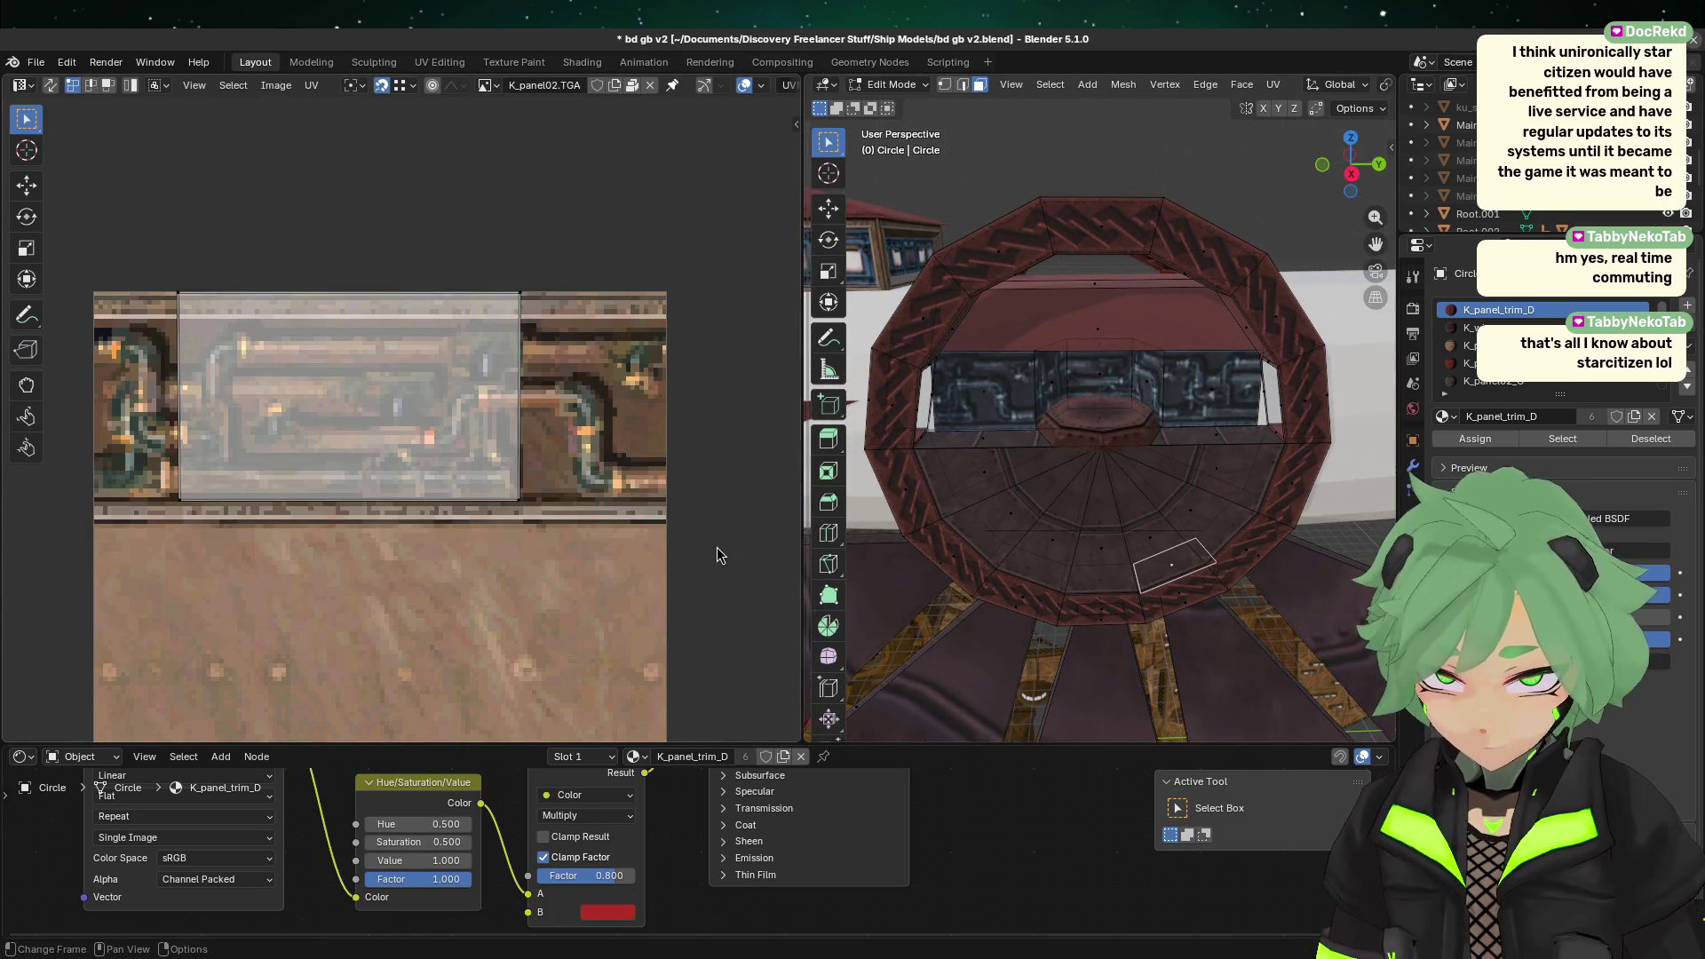
pyautogui.press('a')
pyautogui.click(1140, 399)
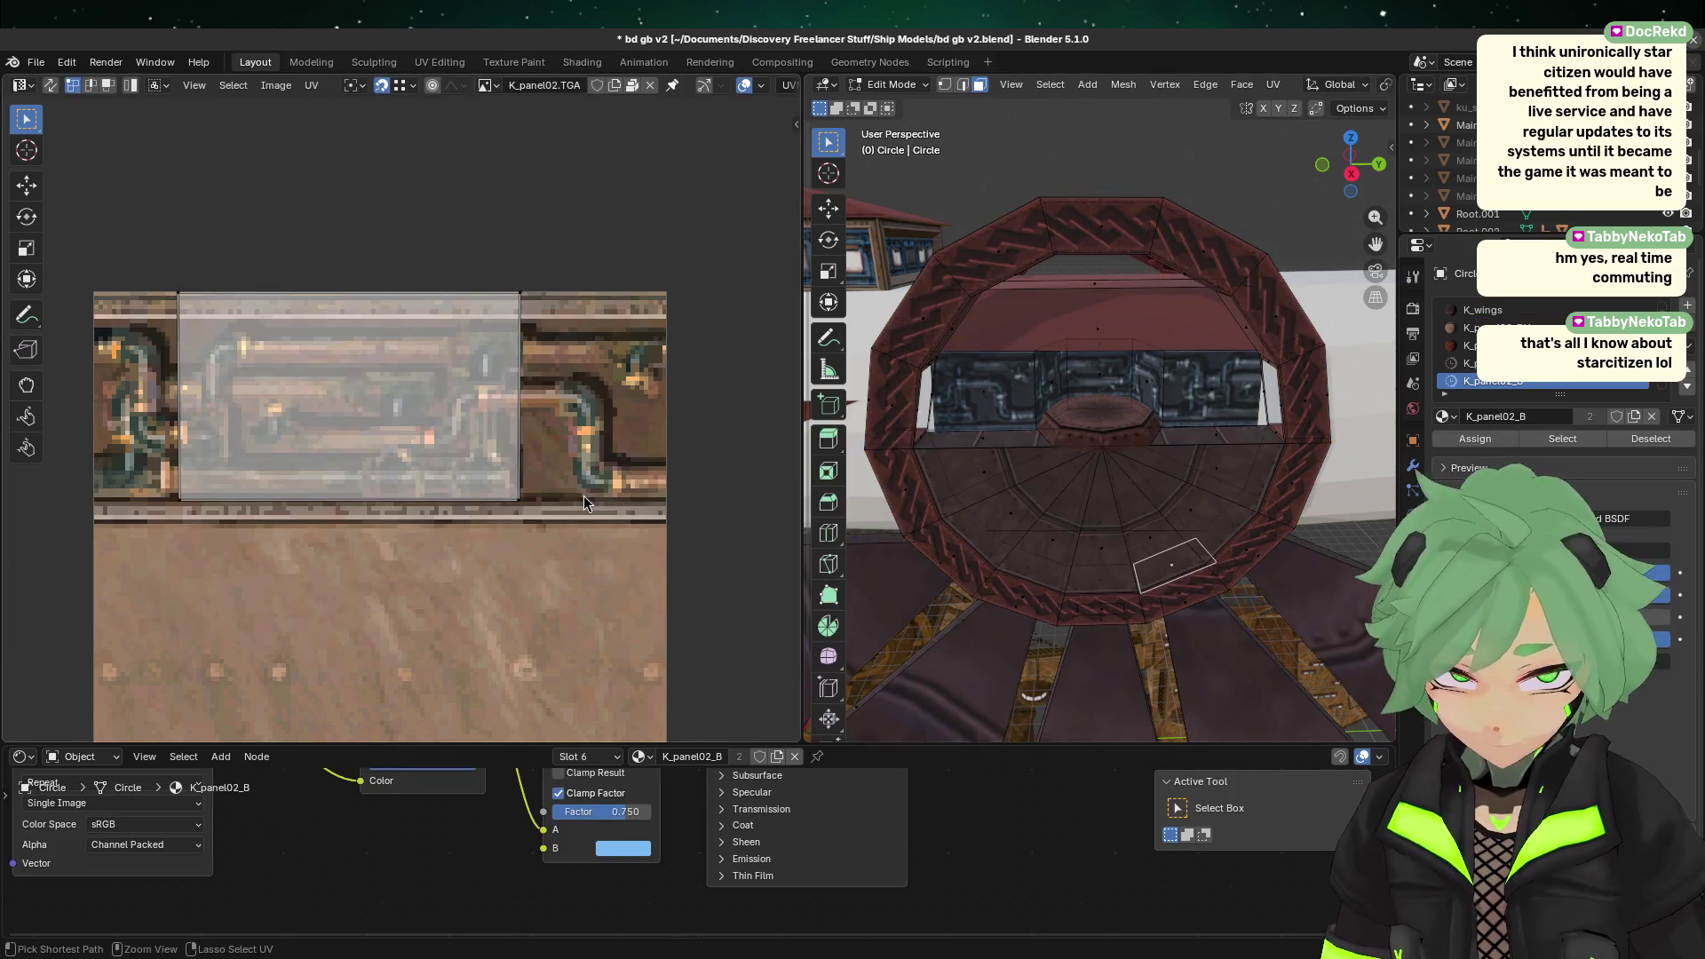
pyautogui.scroll(-2, 586, 510)
pyautogui.hotkey('ctrl', 'l')
pyautogui.scroll(-2, 516, 480)
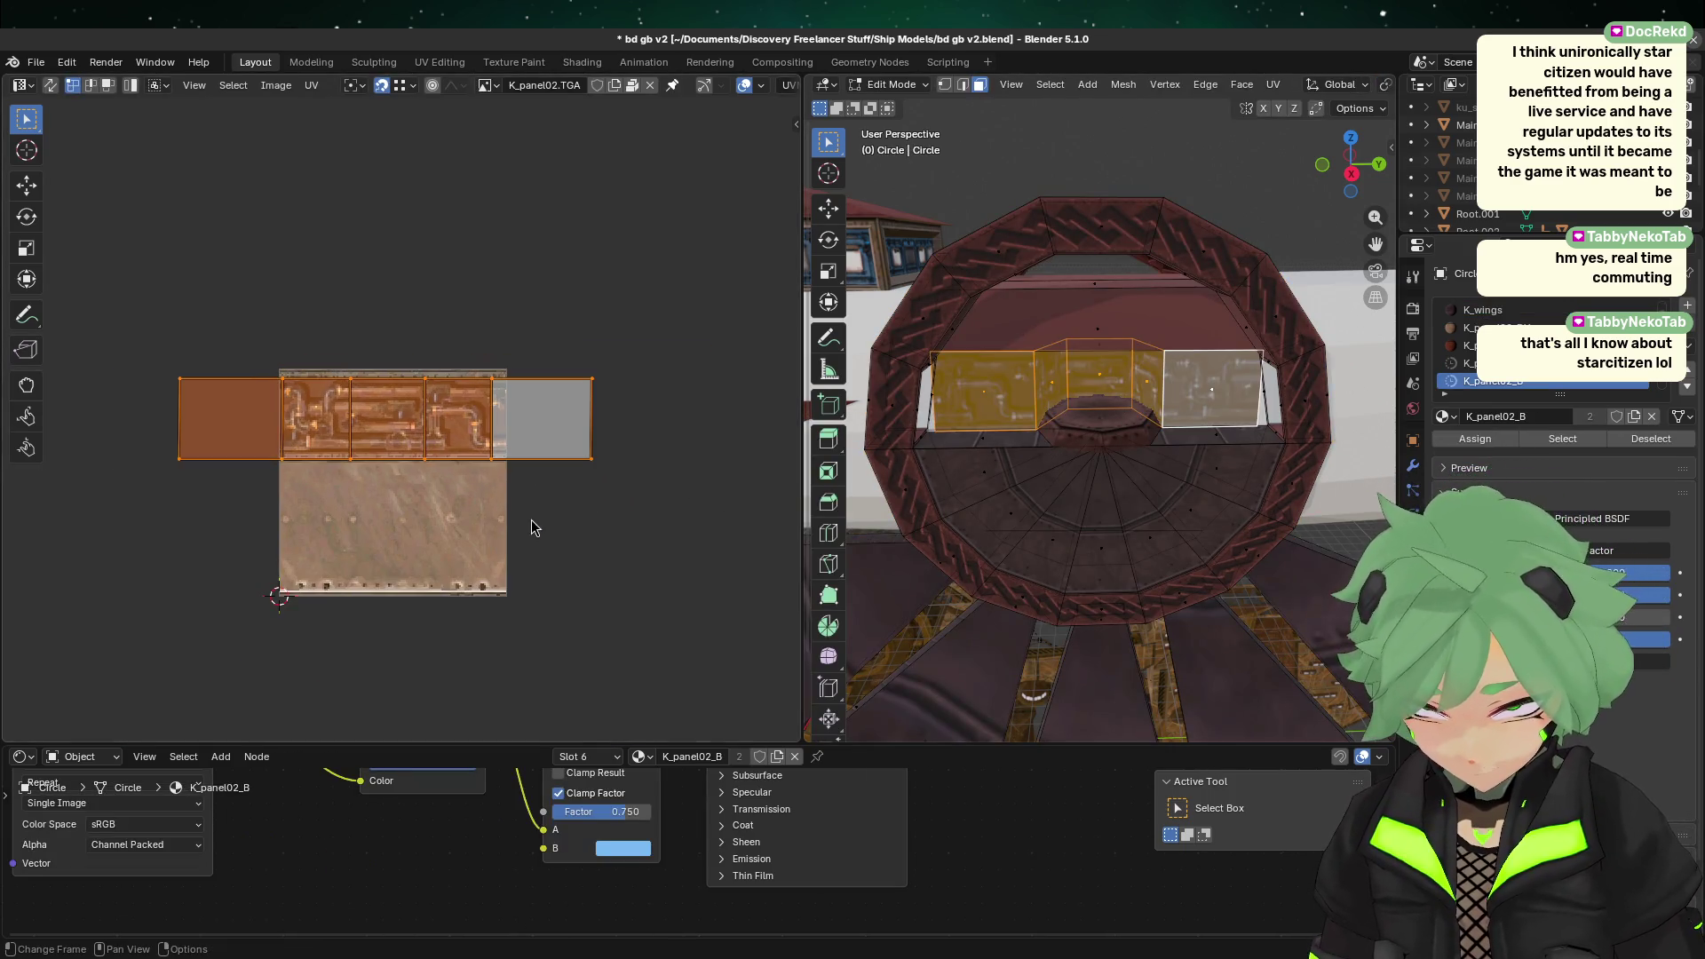
pyautogui.moveTo(685, 478); pyautogui.dragTo(6, 206)
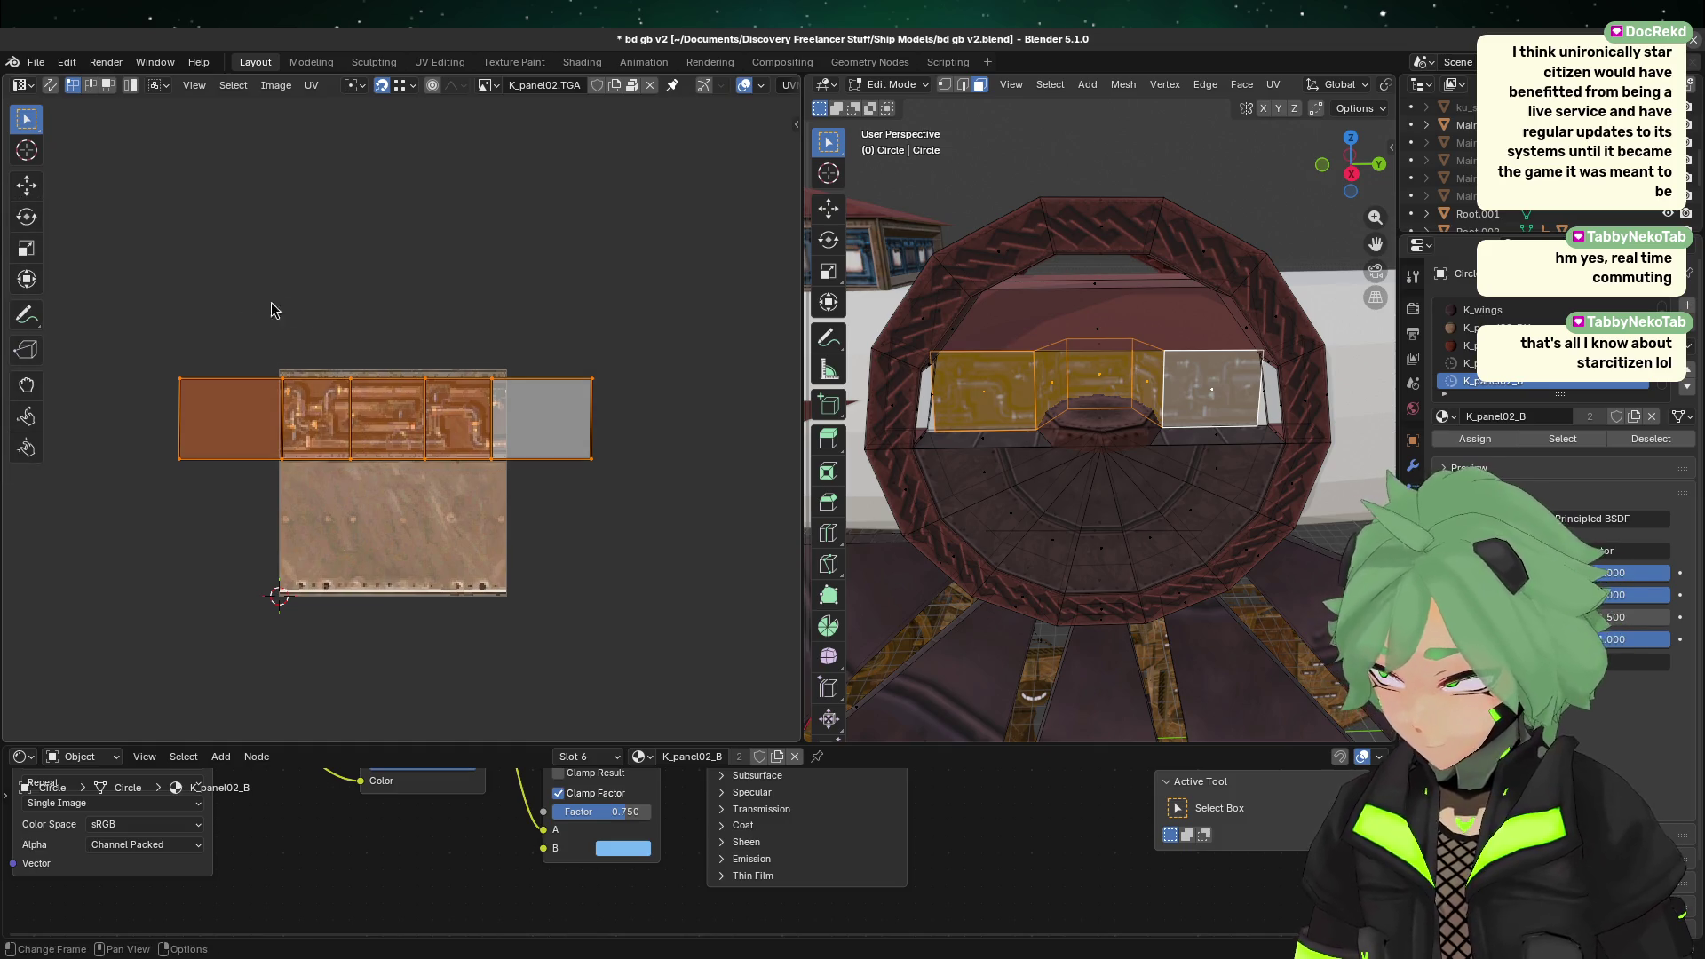
pyautogui.scroll(2, 355, 464)
pyautogui.scroll(3, 354, 464)
# Step: Lower the panel's UV strip slightly in two vertical moves and rescale it
pyautogui.press('g')
pyautogui.press('y')
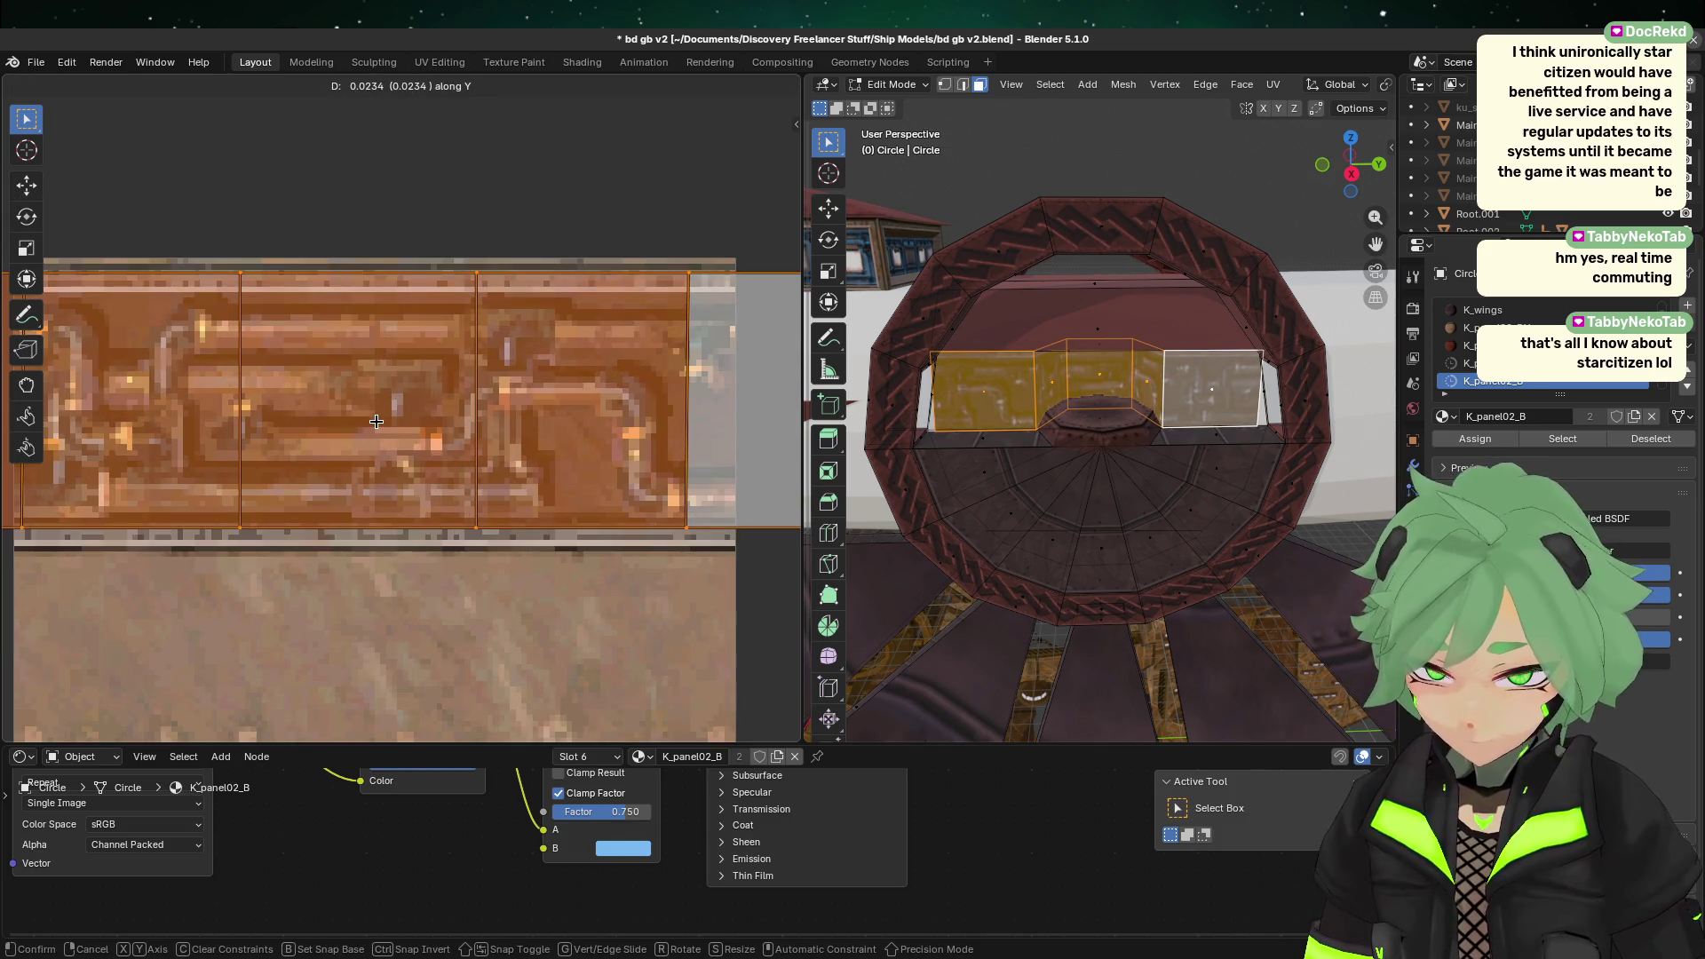
pyautogui.click(391, 424)
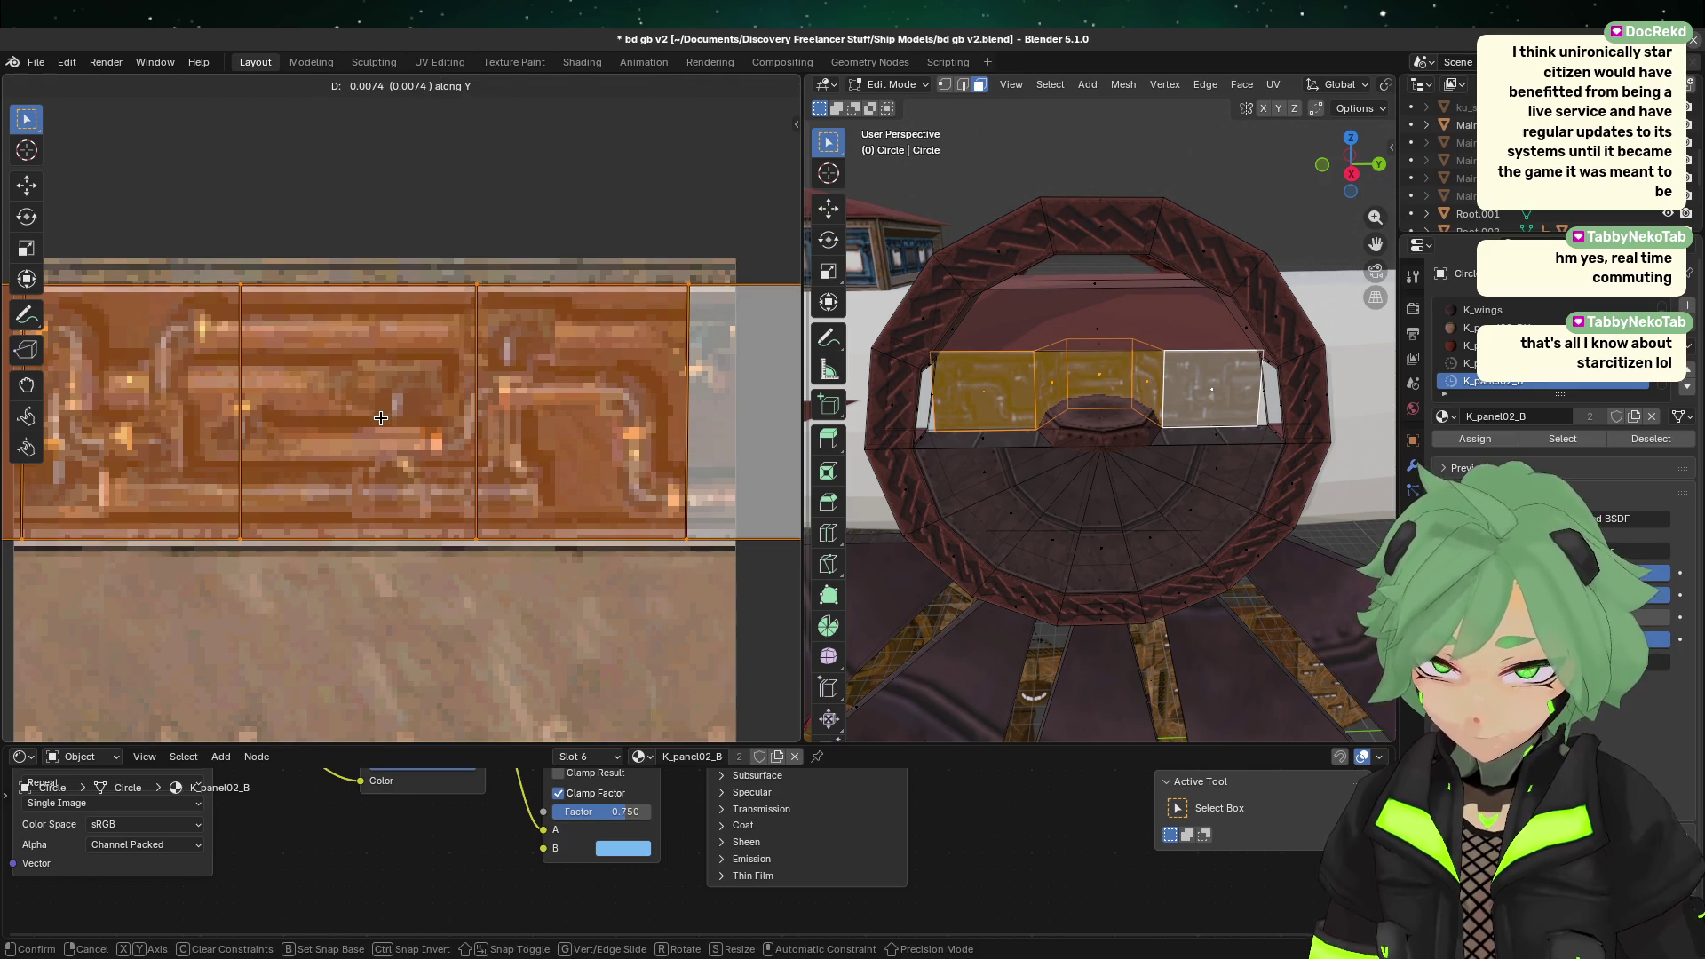
pyautogui.press('g')
pyautogui.press('y')
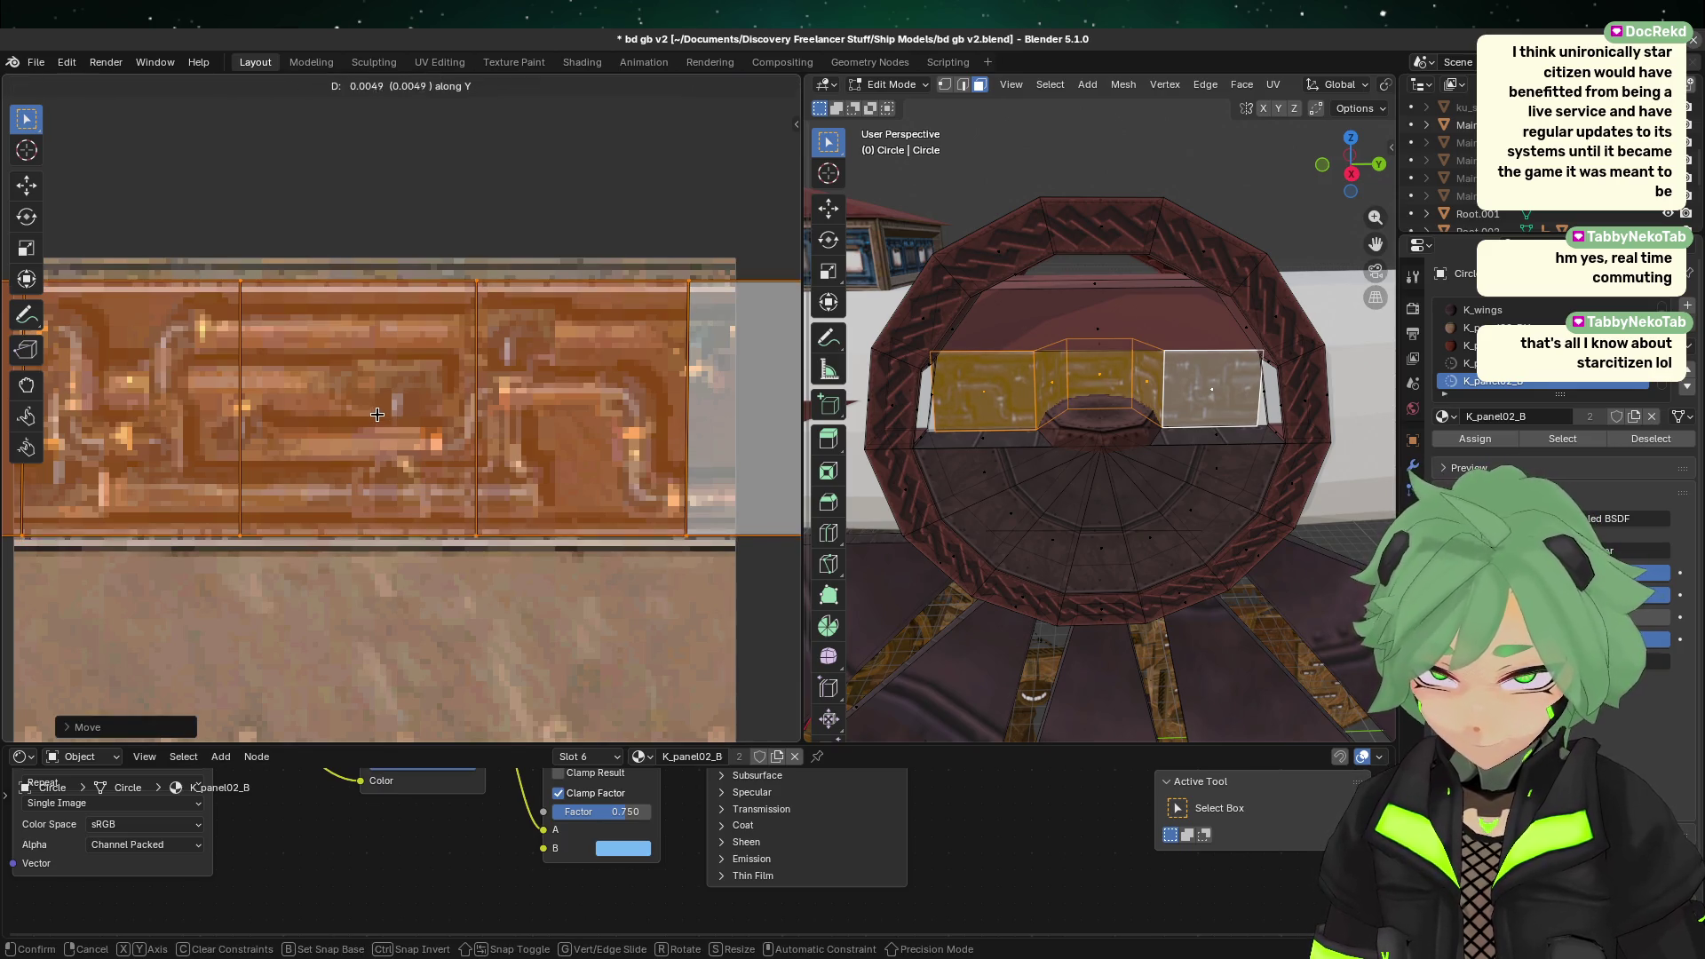
pyautogui.click(395, 411)
pyautogui.scroll(-4, 391, 408)
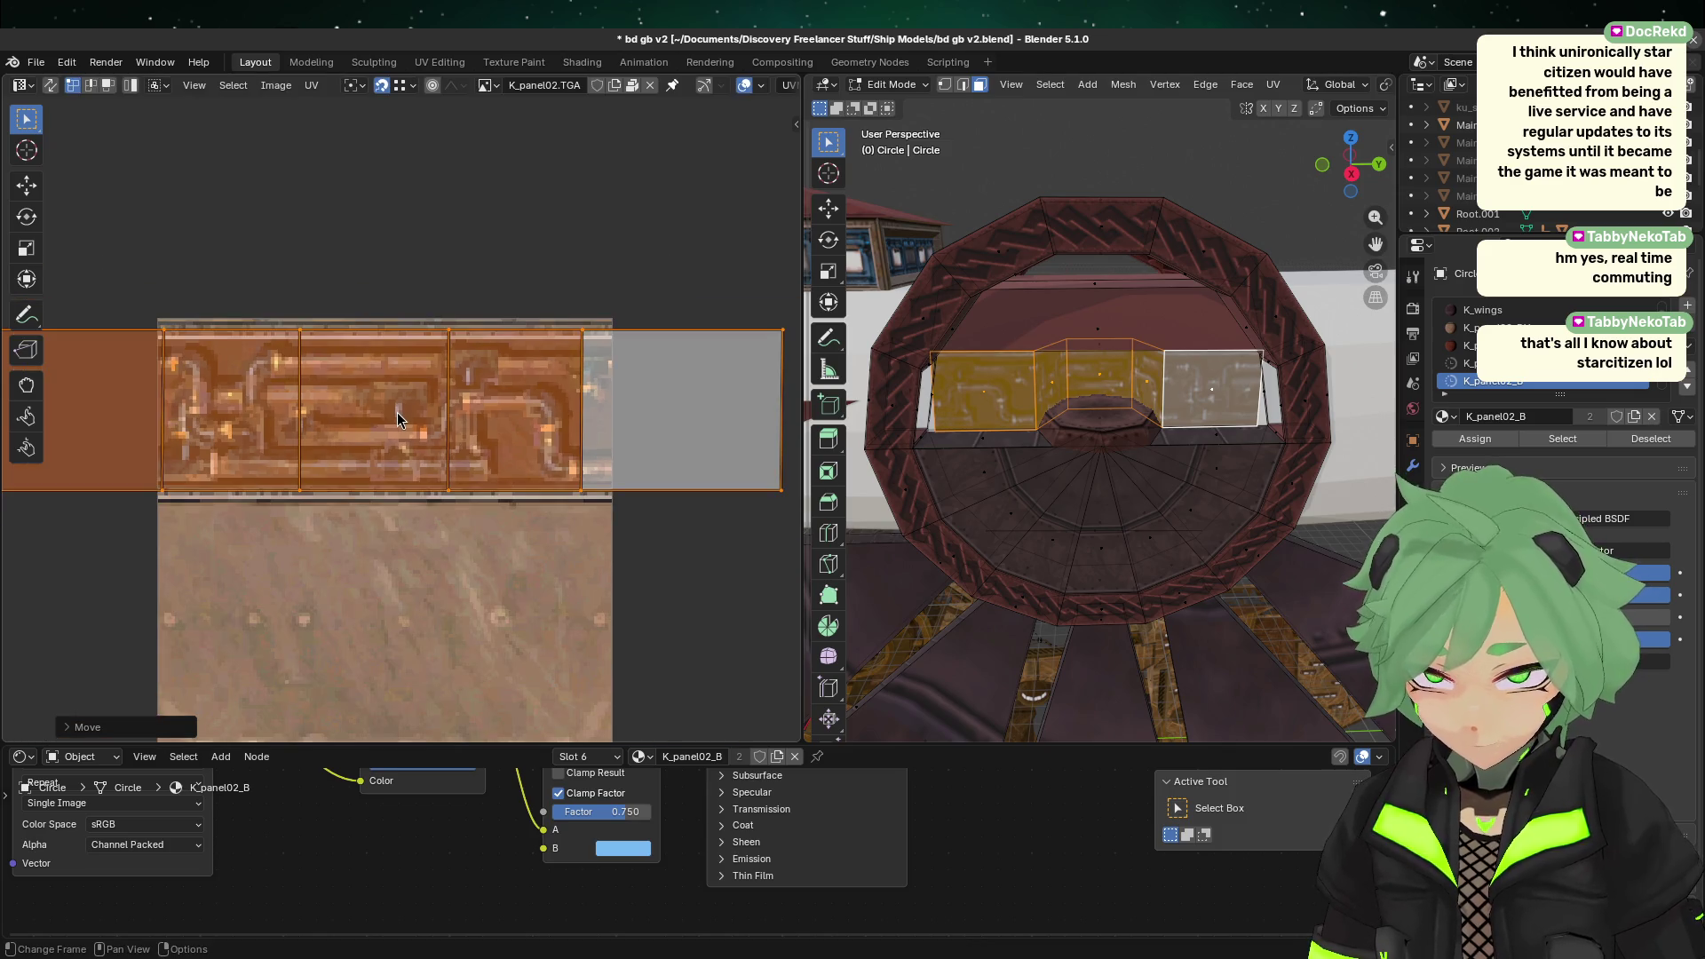
pyautogui.press('s')
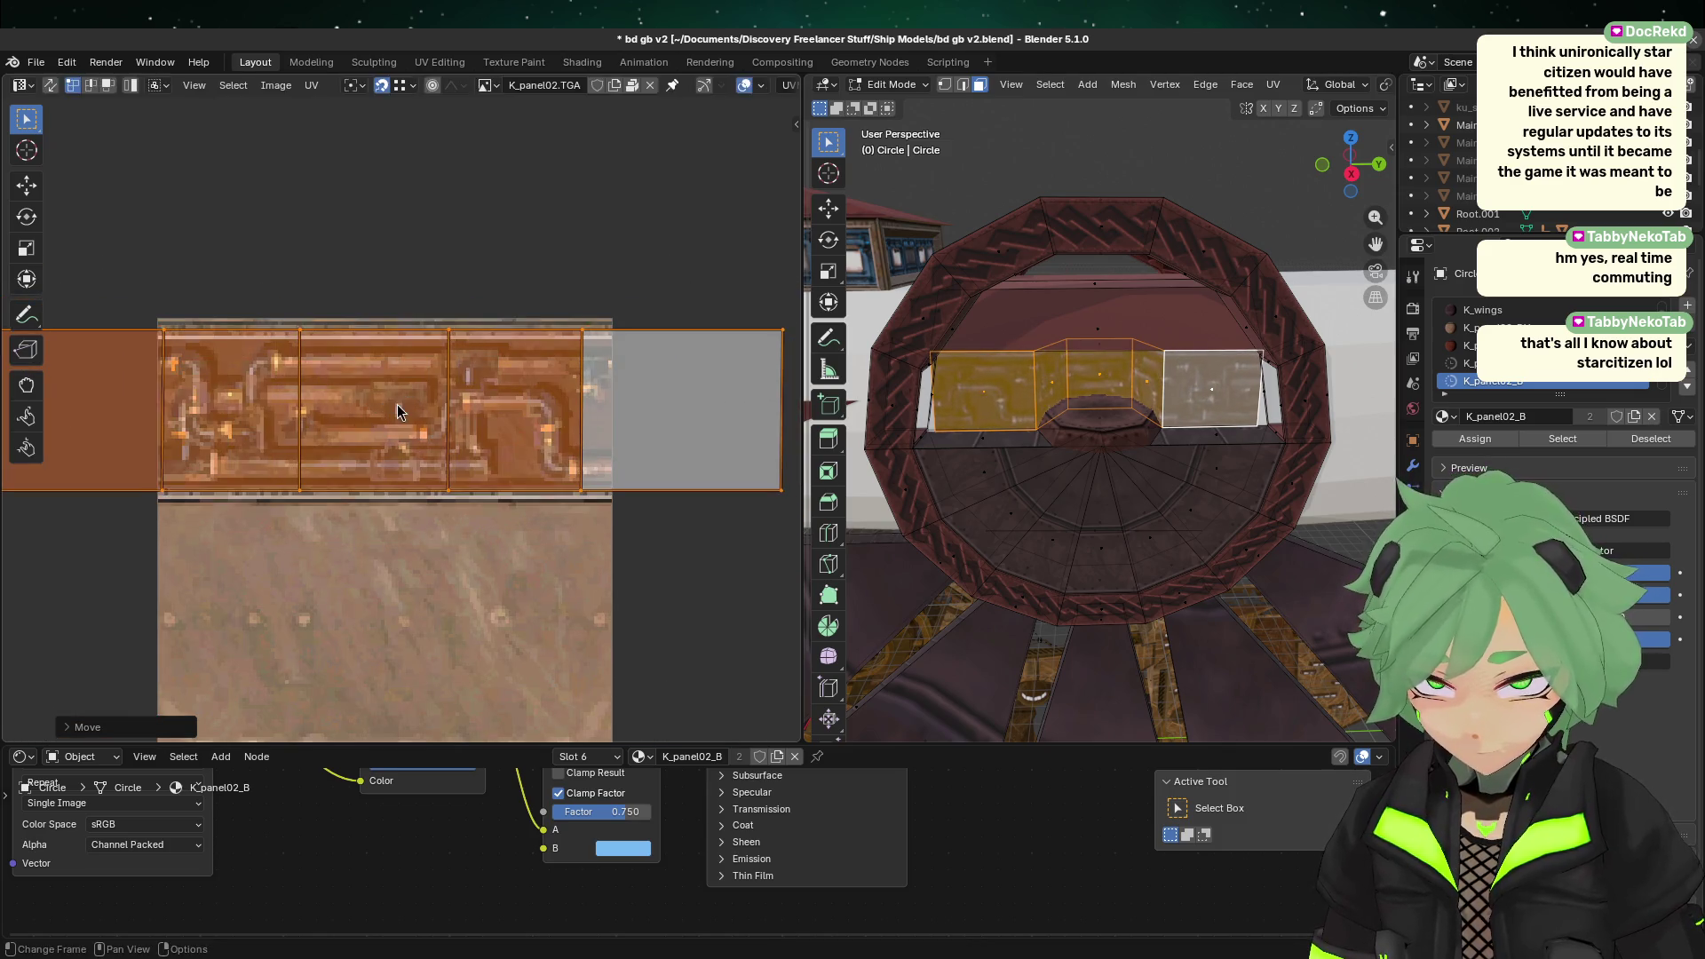
pyautogui.click(395, 404)
# Step: Redo the strip's vertical move to settle its final position, then deselect it
pyautogui.press('g')
pyautogui.press('y')
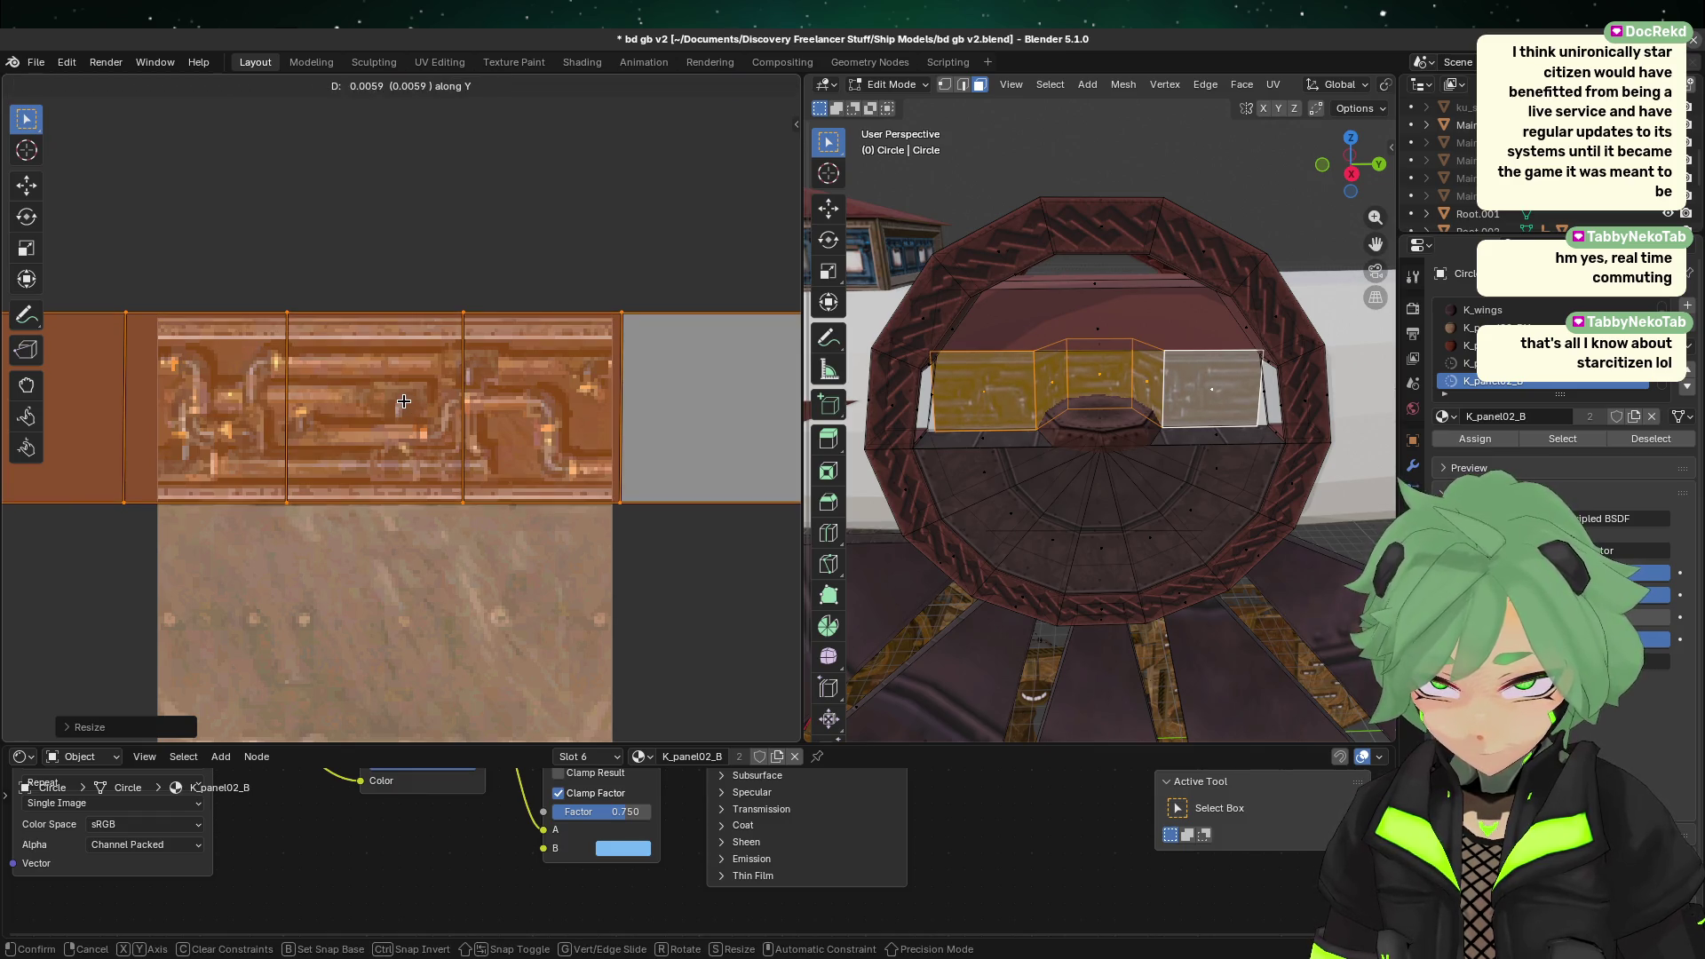
pyautogui.click(434, 432)
pyautogui.scroll(2, 435, 433)
pyautogui.scroll(1, 435, 434)
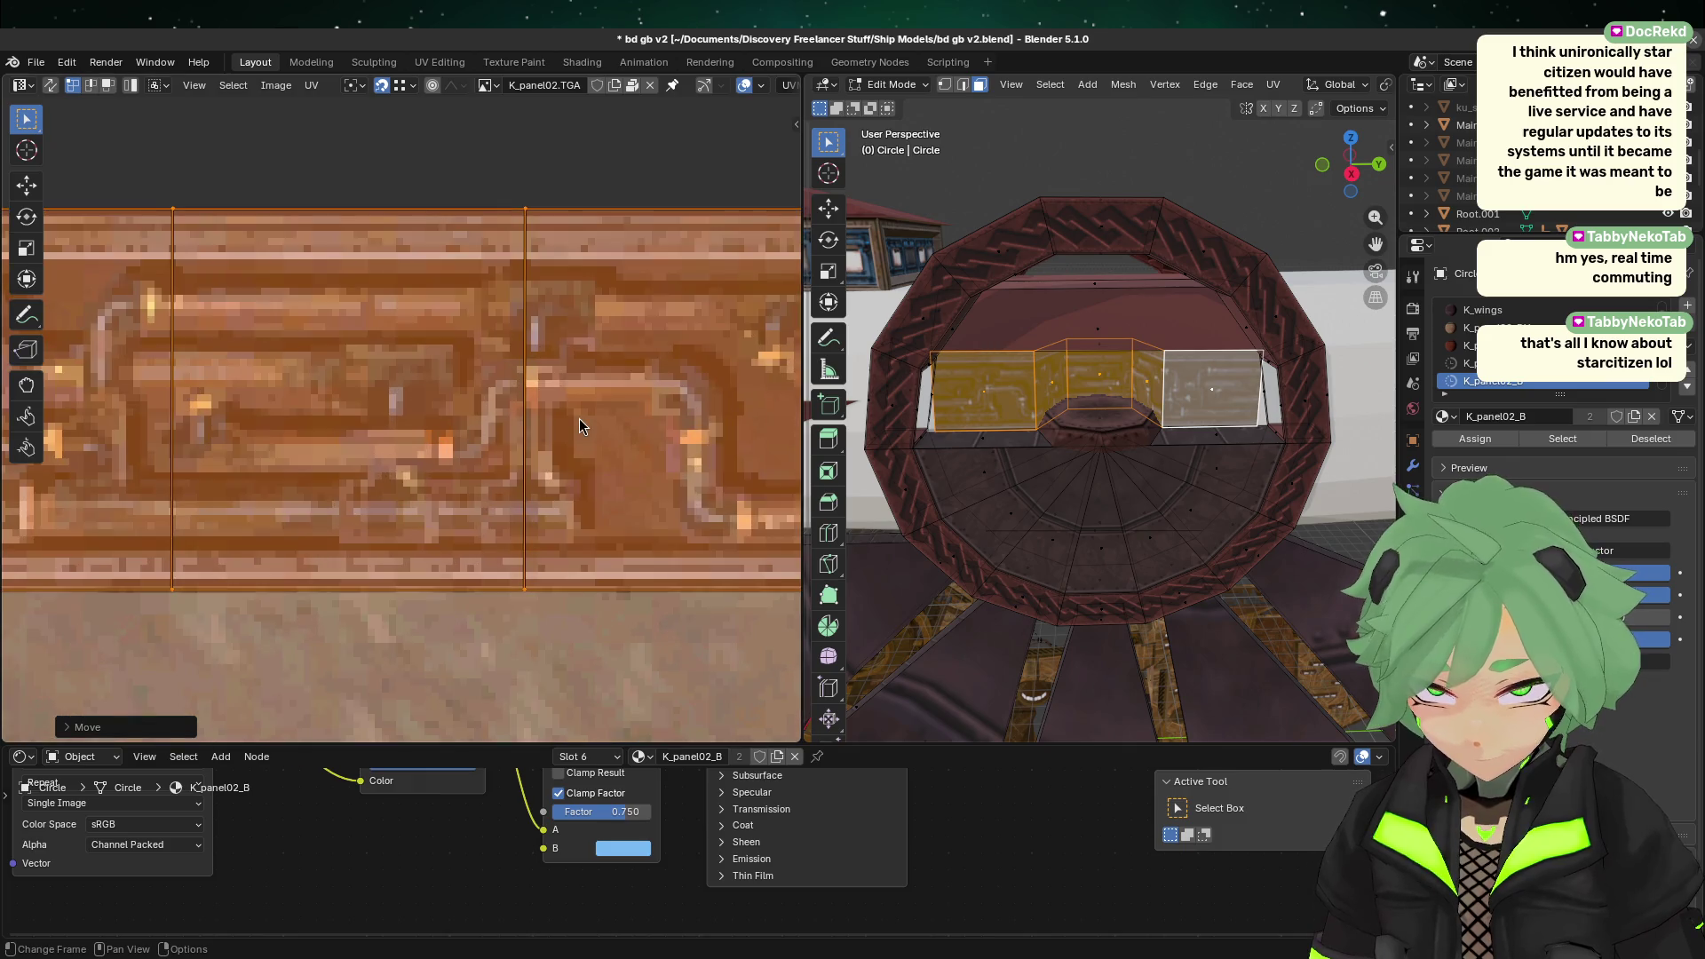
pyautogui.hotkey('ctrl', 'z')
pyautogui.press('g')
pyautogui.press('y')
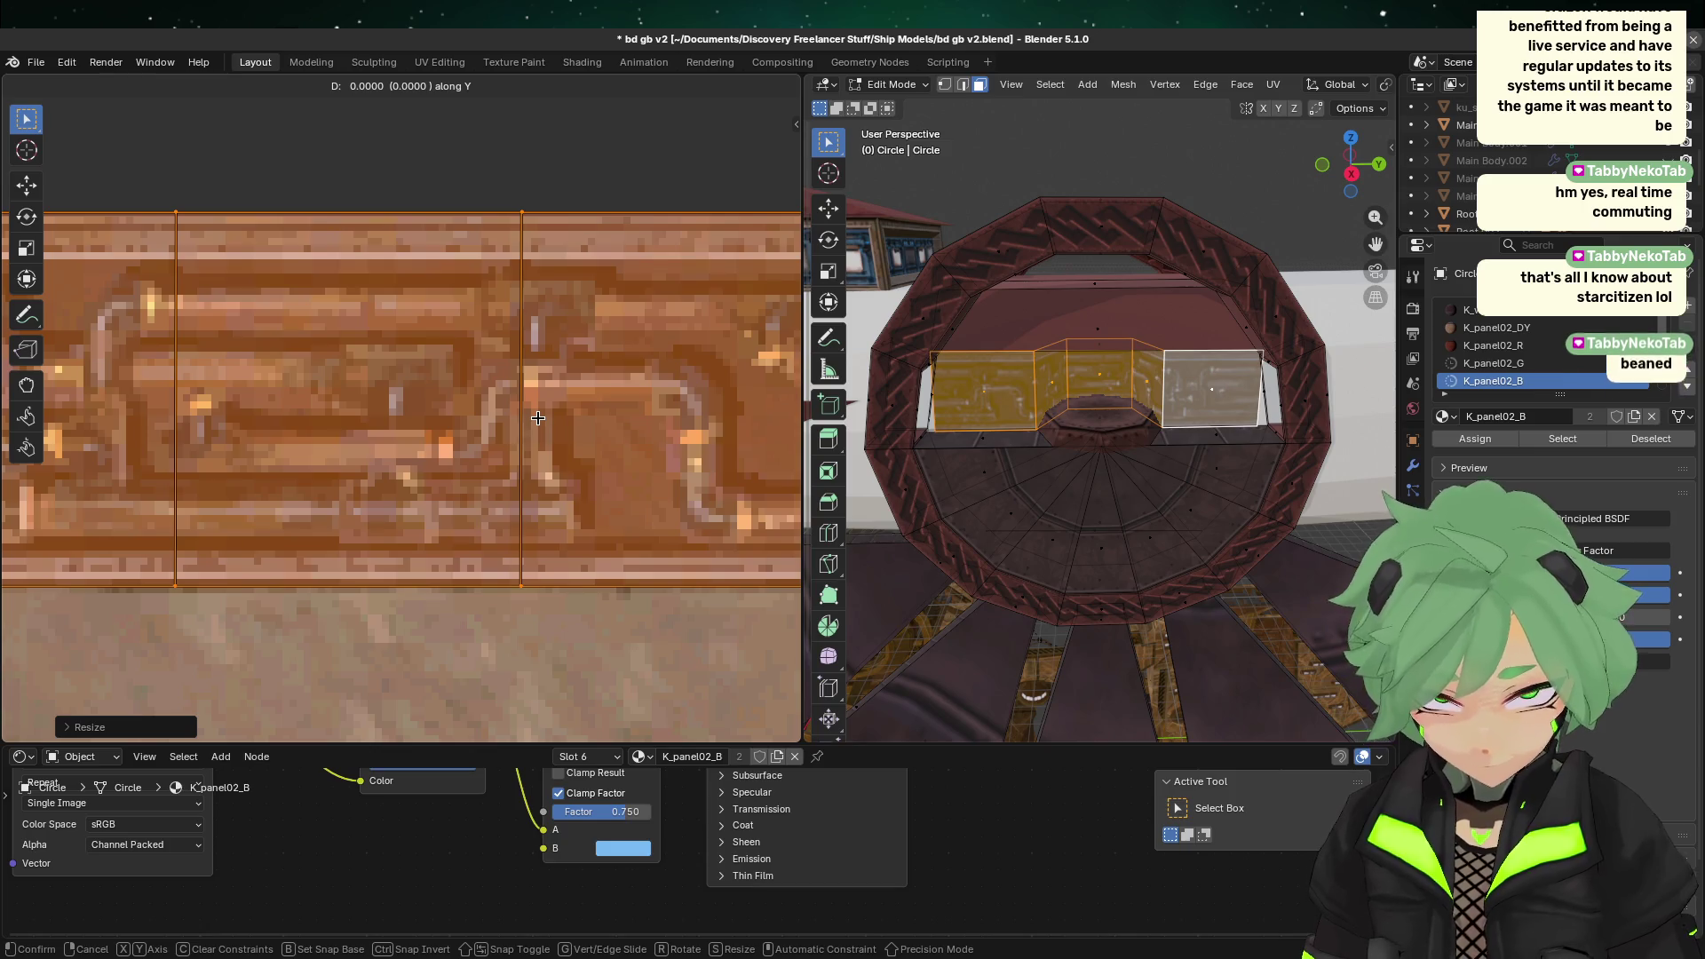
pyautogui.click(538, 418)
pyautogui.click(552, 665)
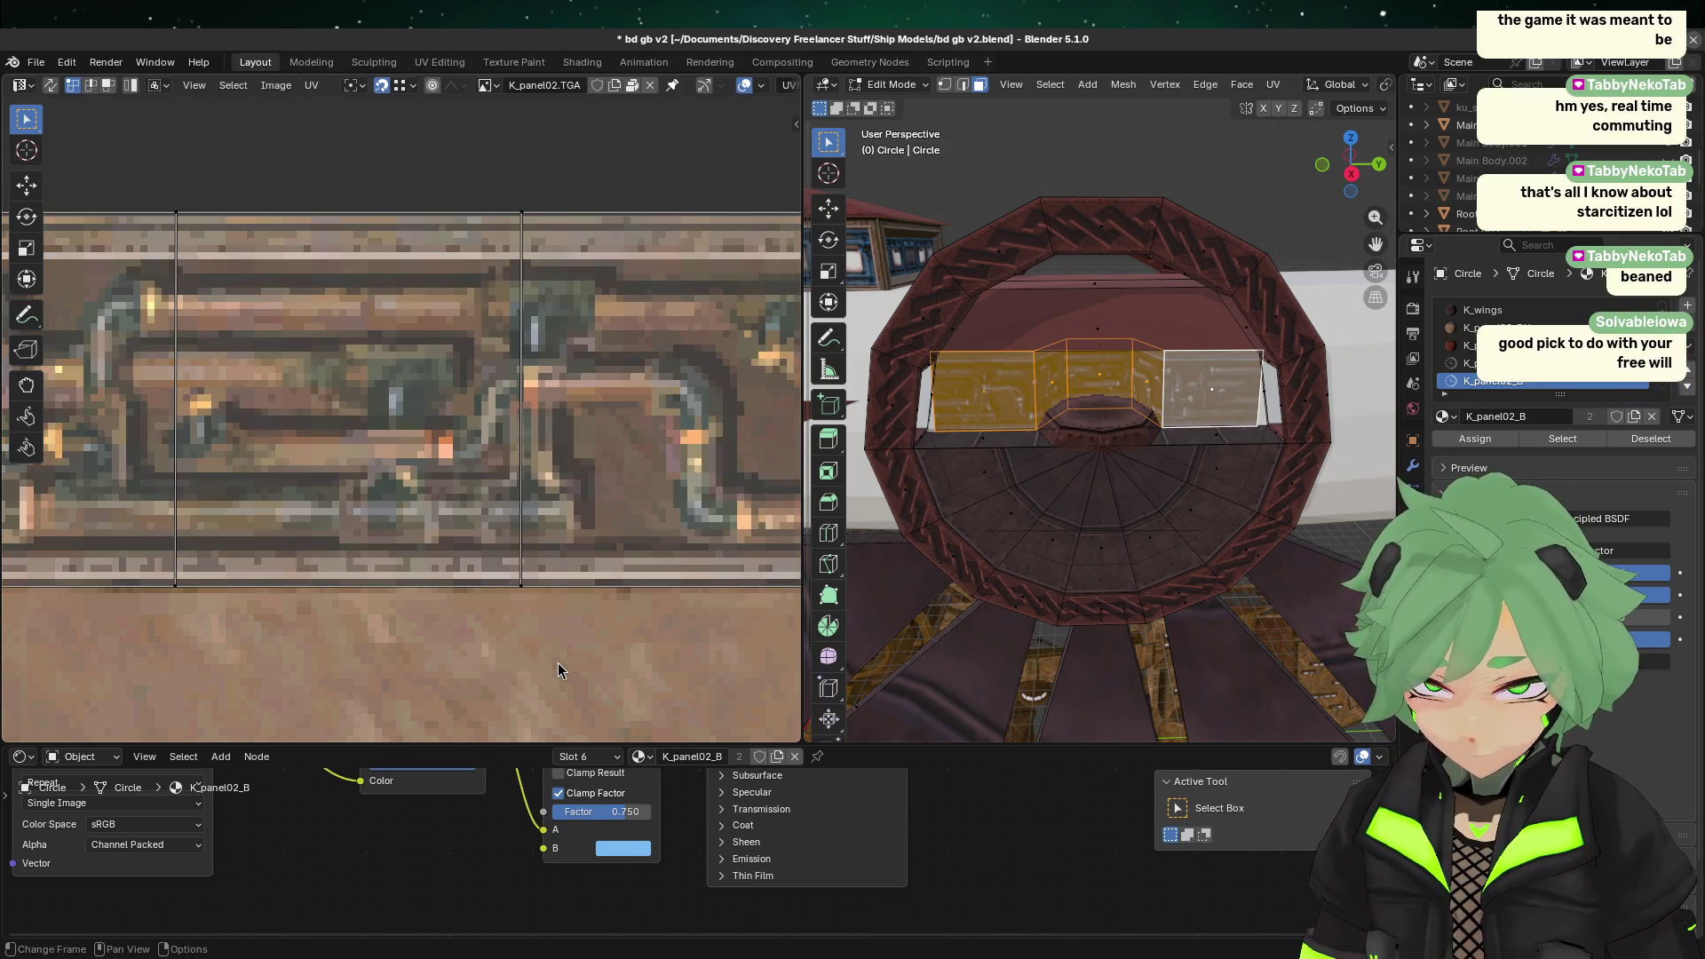
pyautogui.scroll(-4, 564, 662)
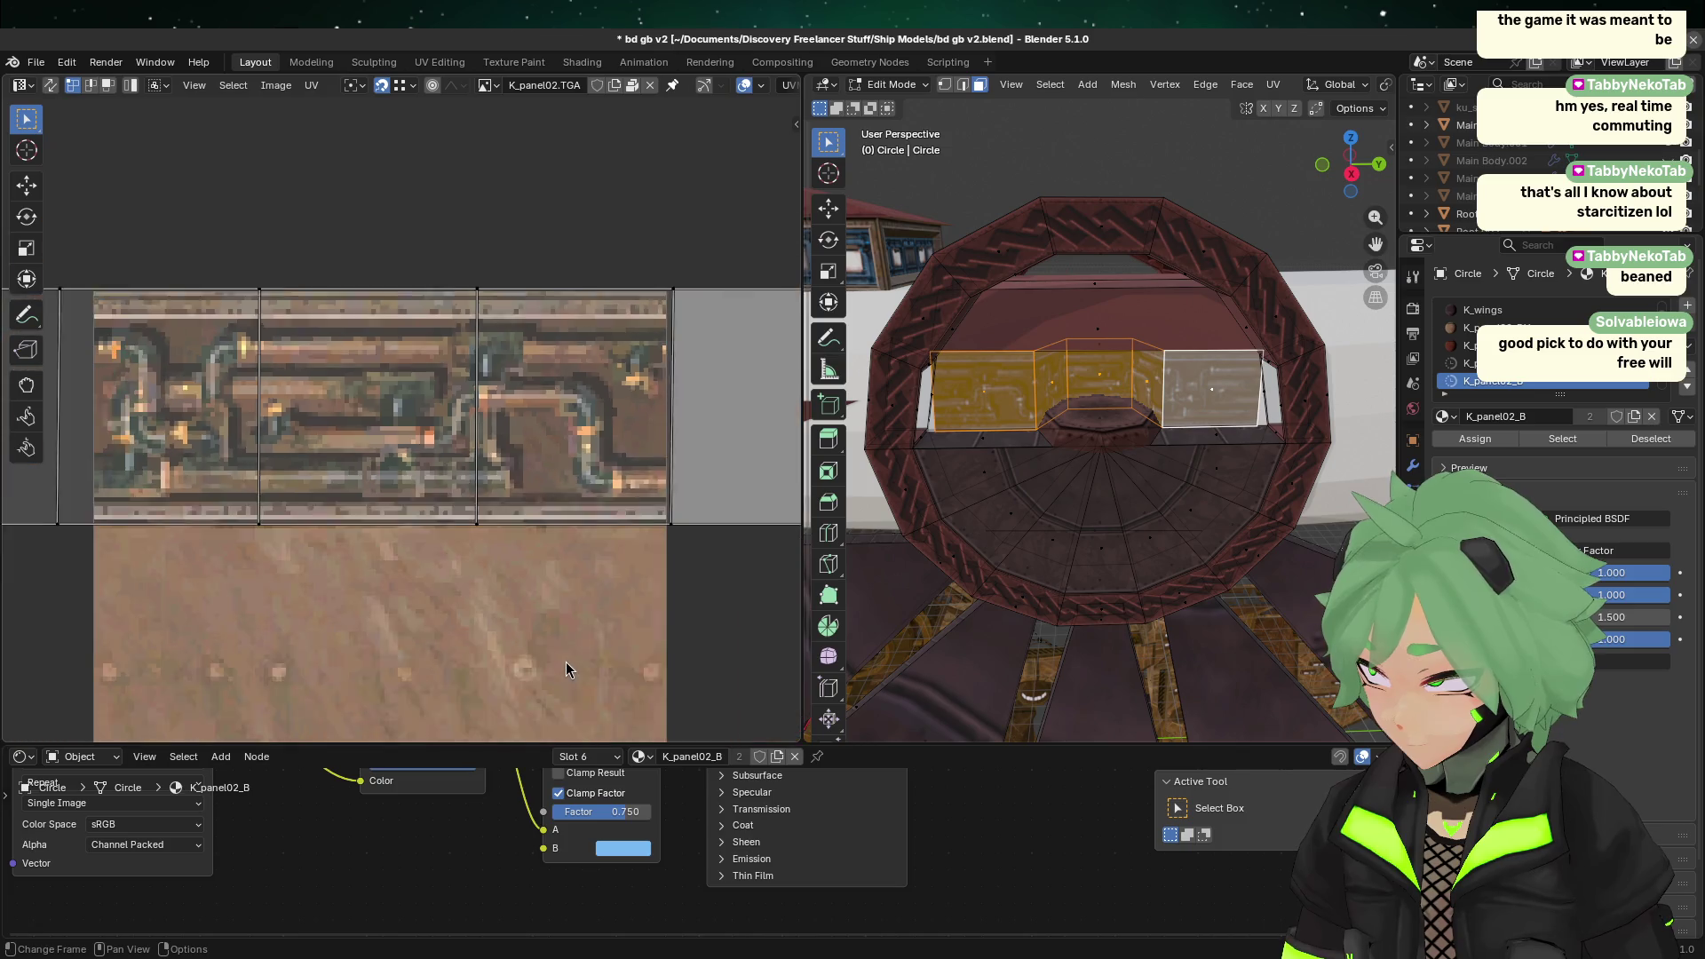
# Step: Check the texture in Object Mode, then reselect and clear the top UV strip
pyautogui.press('Tab')
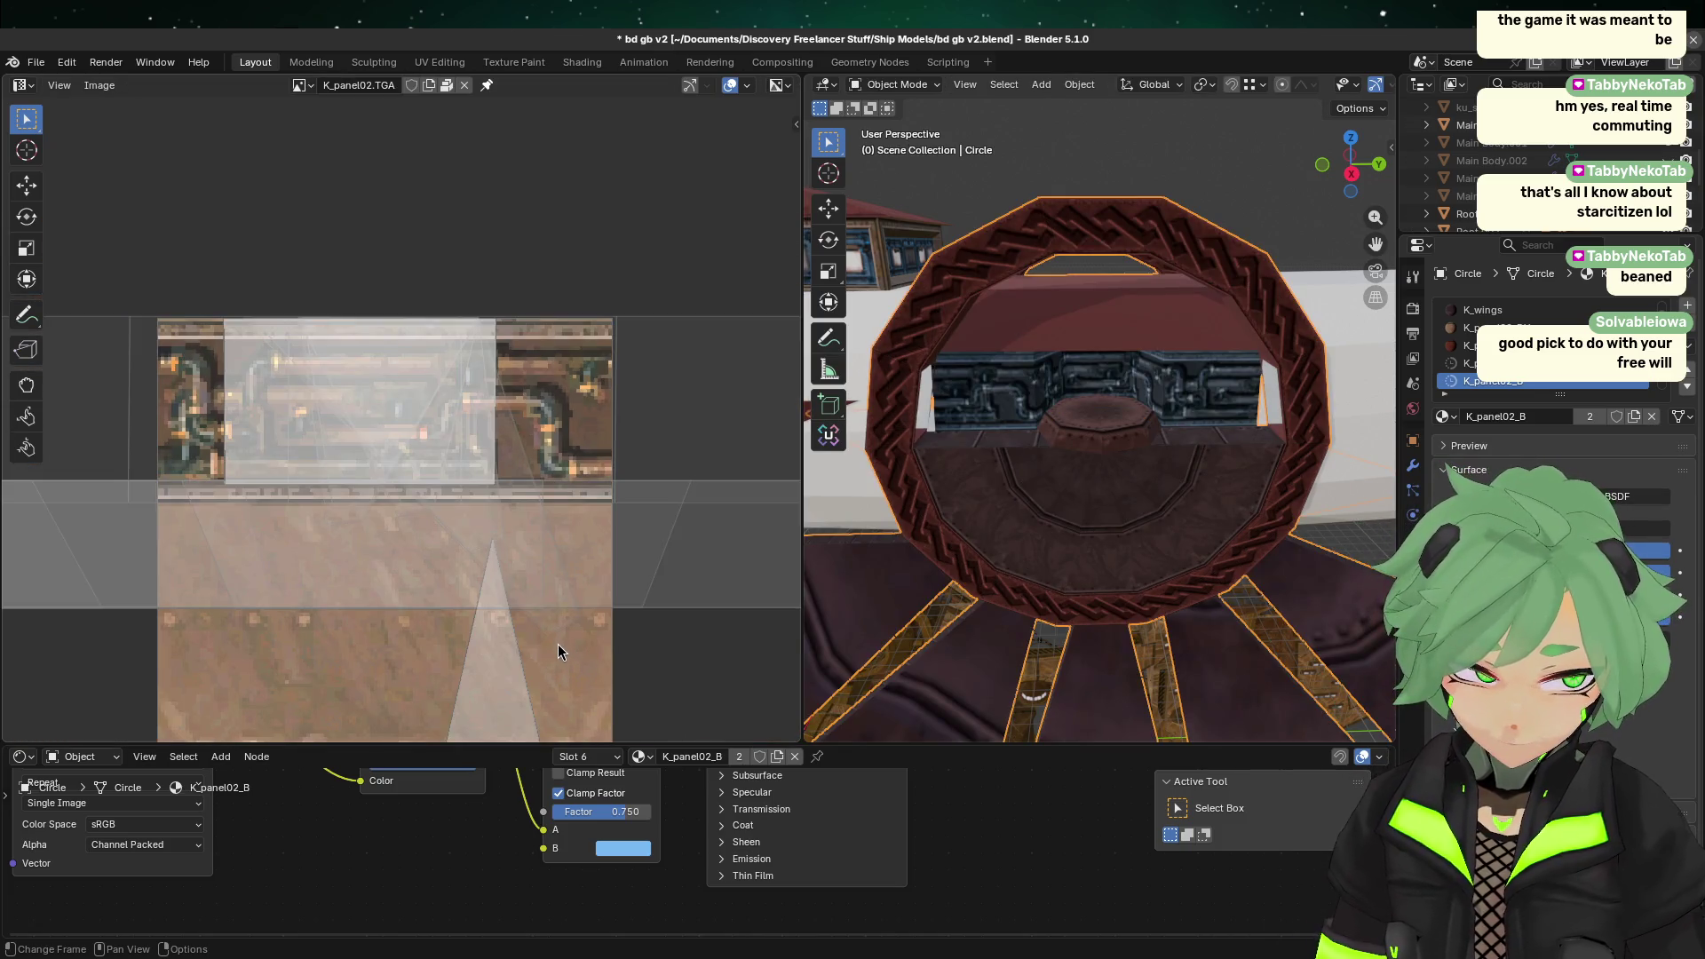
pyautogui.press('Tab')
pyautogui.scroll(-3, 431, 585)
pyautogui.moveTo(735, 514)
pyautogui.mouseDown()
pyautogui.moveTo(532, 353)
pyautogui.moveTo(61, 222)
pyautogui.moveTo(71, 207)
pyautogui.mouseUp()
pyautogui.scroll(3, 452, 502)
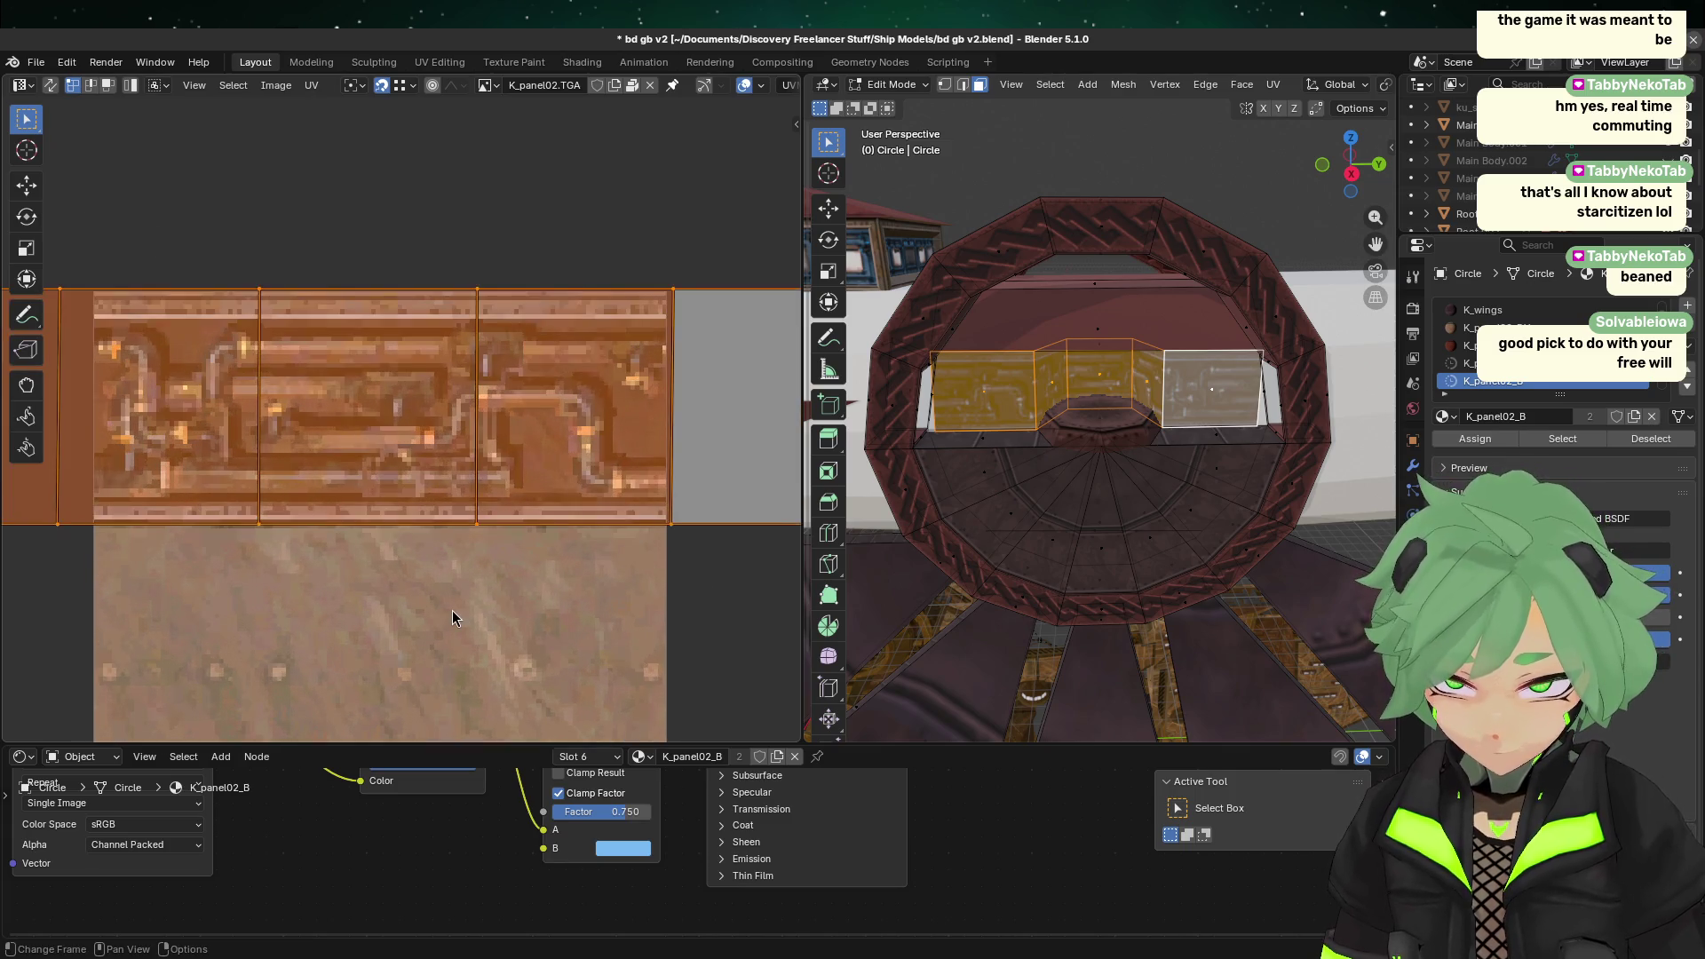
pyautogui.click(449, 605)
pyautogui.press('Tab')
pyautogui.press('Tab')
pyautogui.scroll(-2, 502, 238)
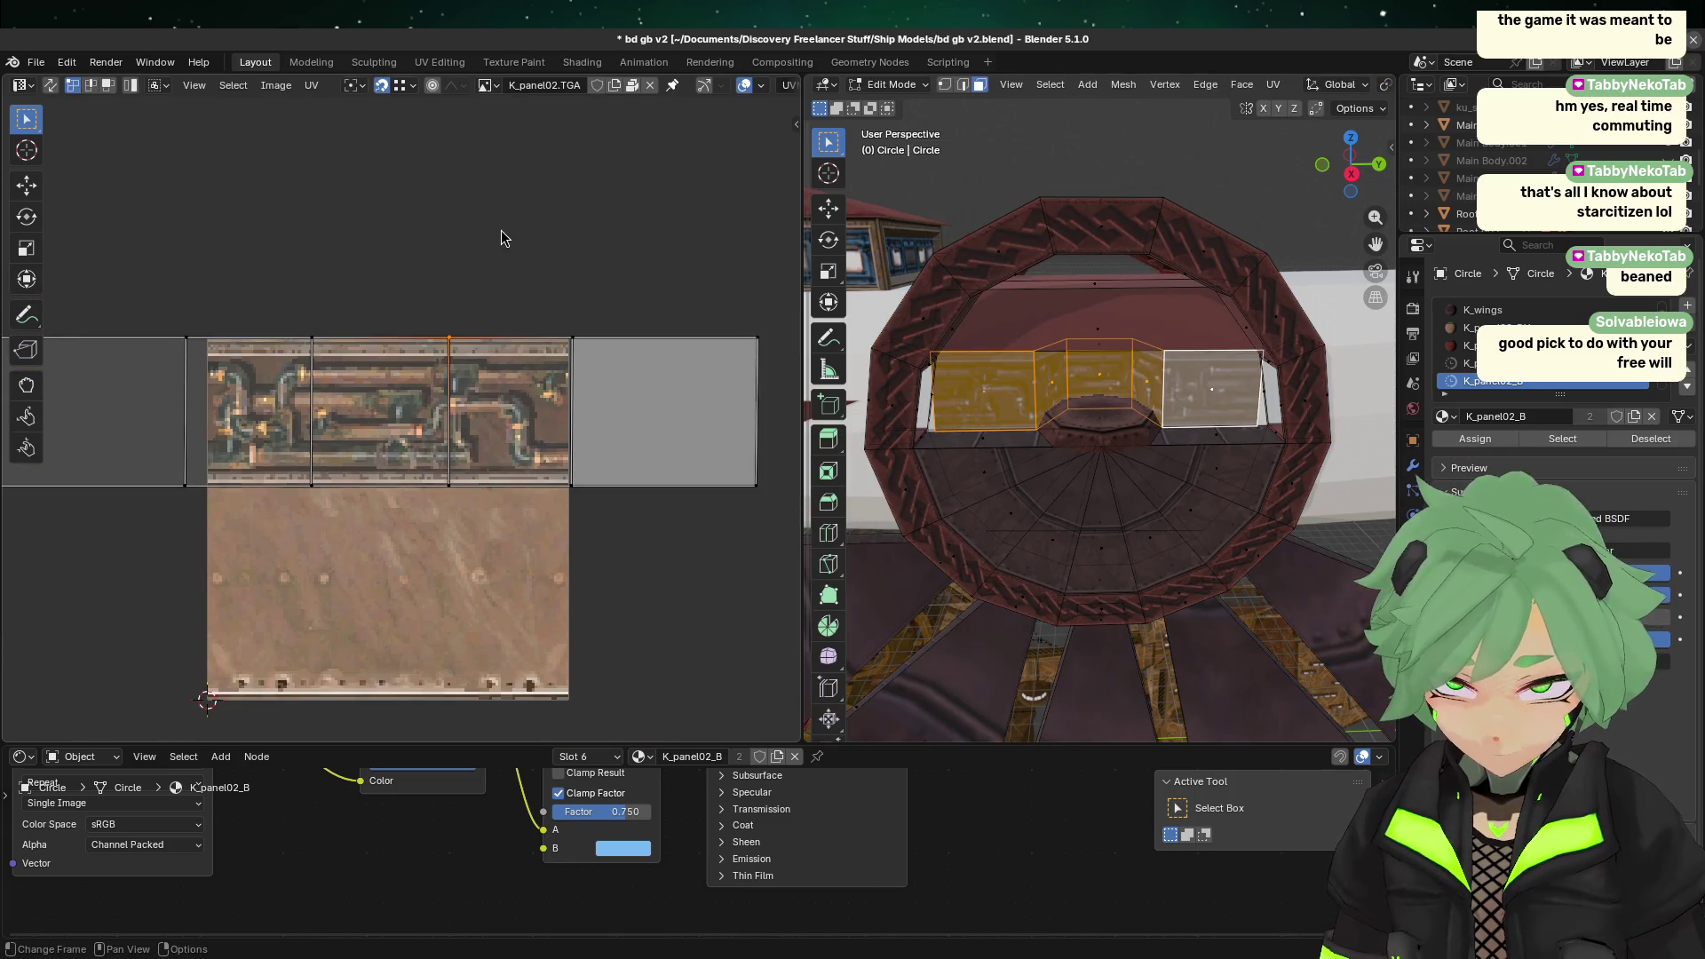
# Step: Save bd gb v2.blend, widen the 3D view, and save again in Object Mode
pyautogui.hotkey('ctrl', 's')
pyautogui.click(780, 810)
pyautogui.hotkey('alt', 'a')
pyautogui.scroll(-1, 982, 711)
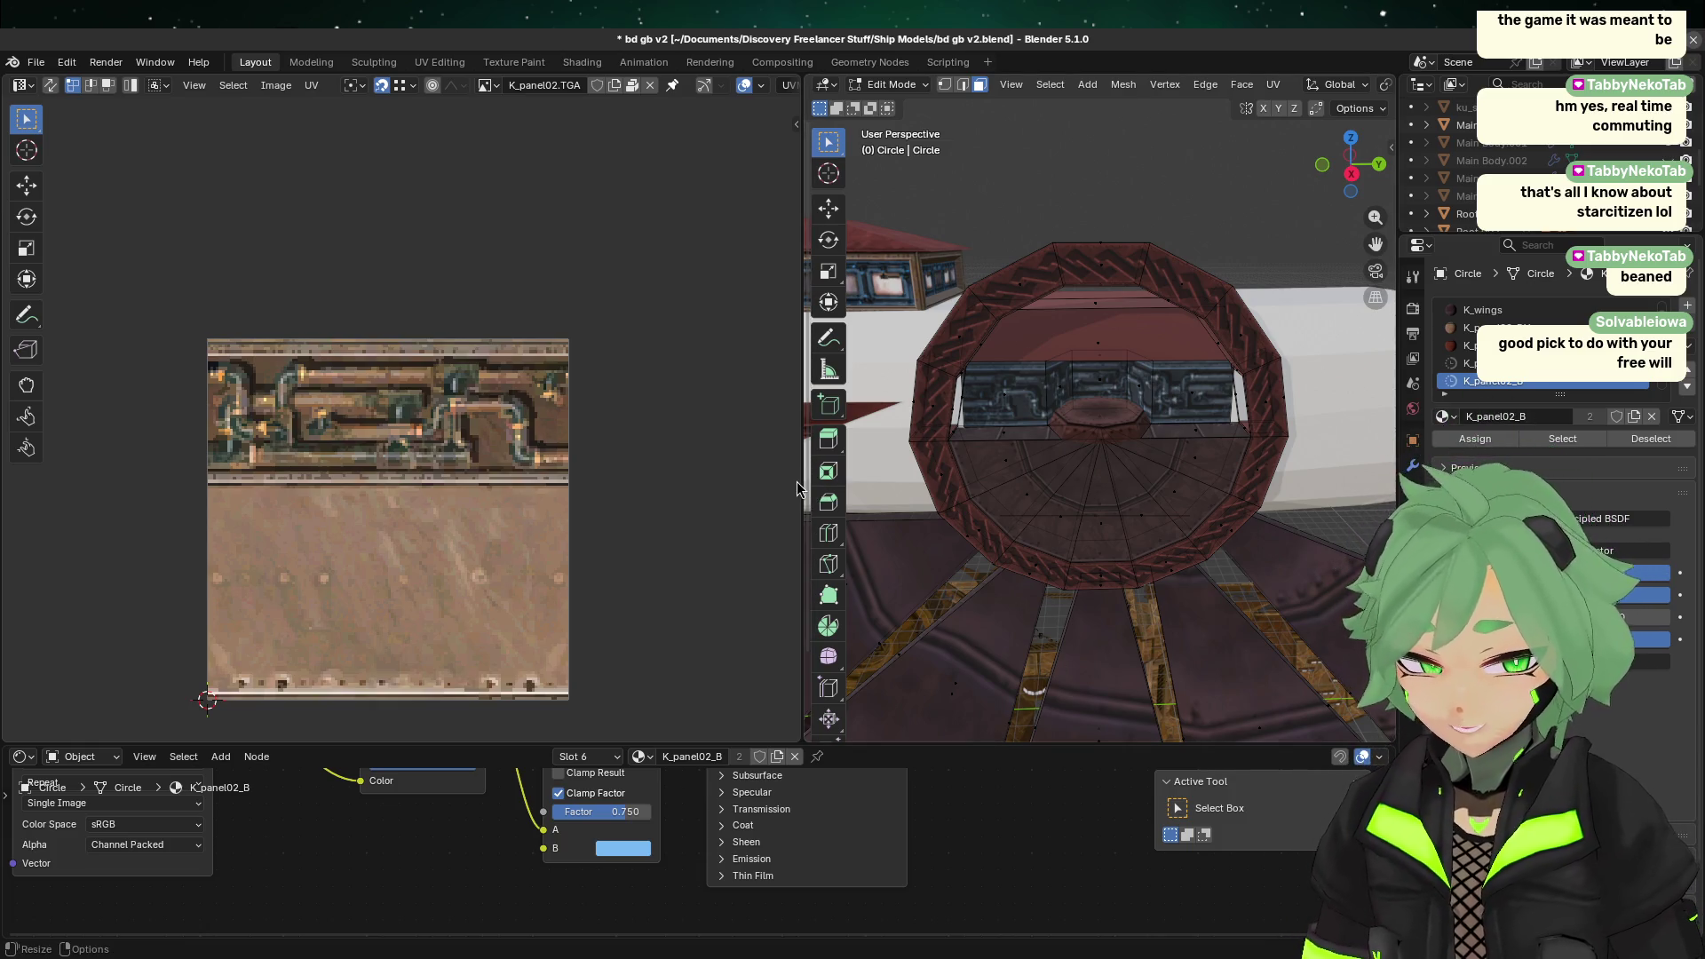
pyautogui.moveTo(805, 475); pyautogui.dragTo(449, 401)
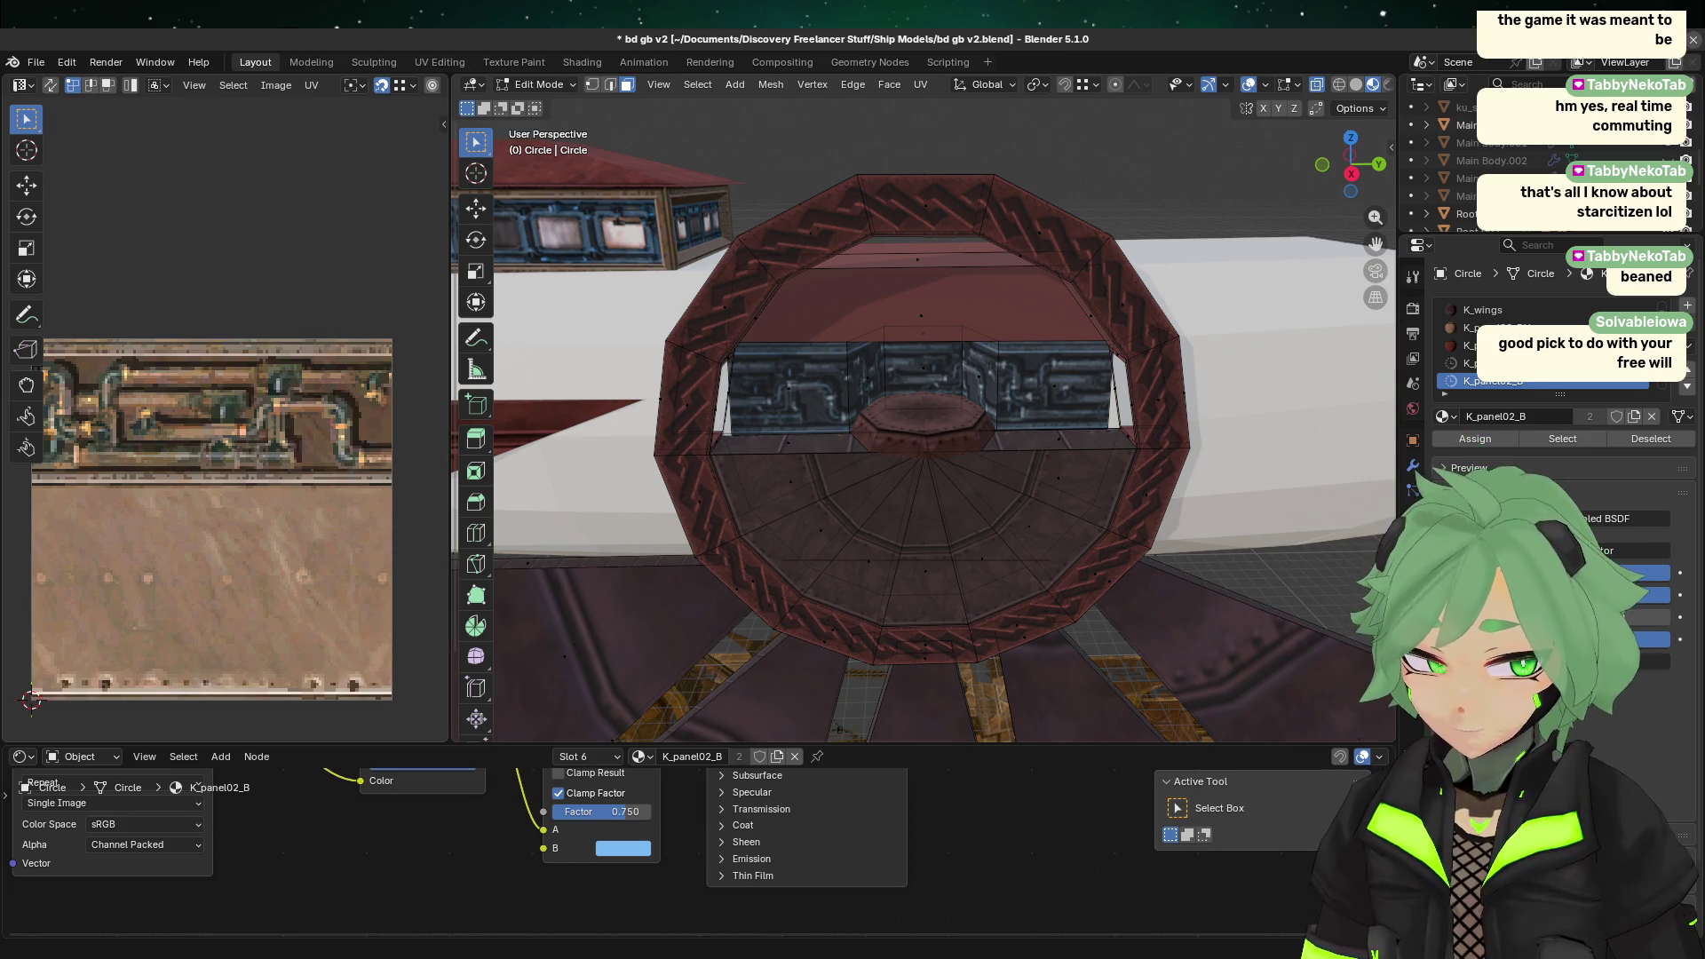
pyautogui.moveTo(803, 391)
pyautogui.mouseDown(button='middle')
pyautogui.moveTo(1023, 501)
pyautogui.moveTo(1092, 429)
pyautogui.mouseUp(button='middle')
pyautogui.press('Tab')
pyautogui.hotkey('ctrl', 's')
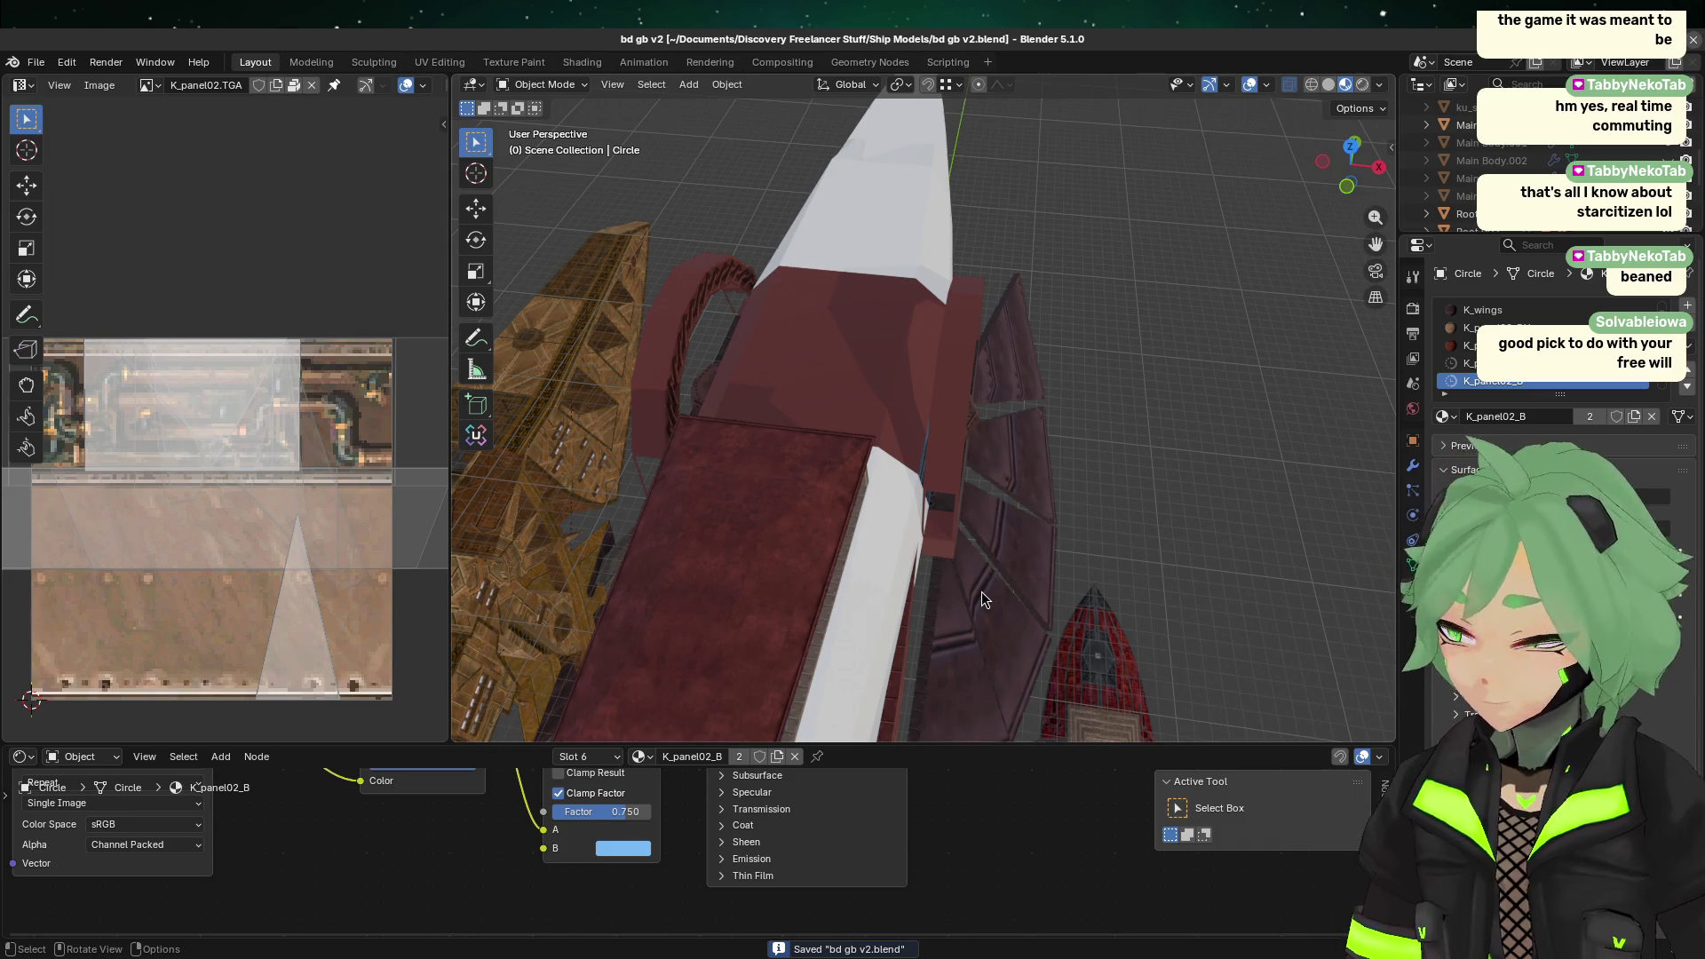
# Step: Orbit around the whole ship to review the textured ring, then select the ring object
pyautogui.moveTo(983, 592)
pyautogui.mouseDown(button='middle')
pyautogui.moveTo(972, 427)
pyautogui.moveTo(1098, 405)
pyautogui.moveTo(944, 304)
pyautogui.moveTo(911, 449)
pyautogui.mouseUp(button='middle')
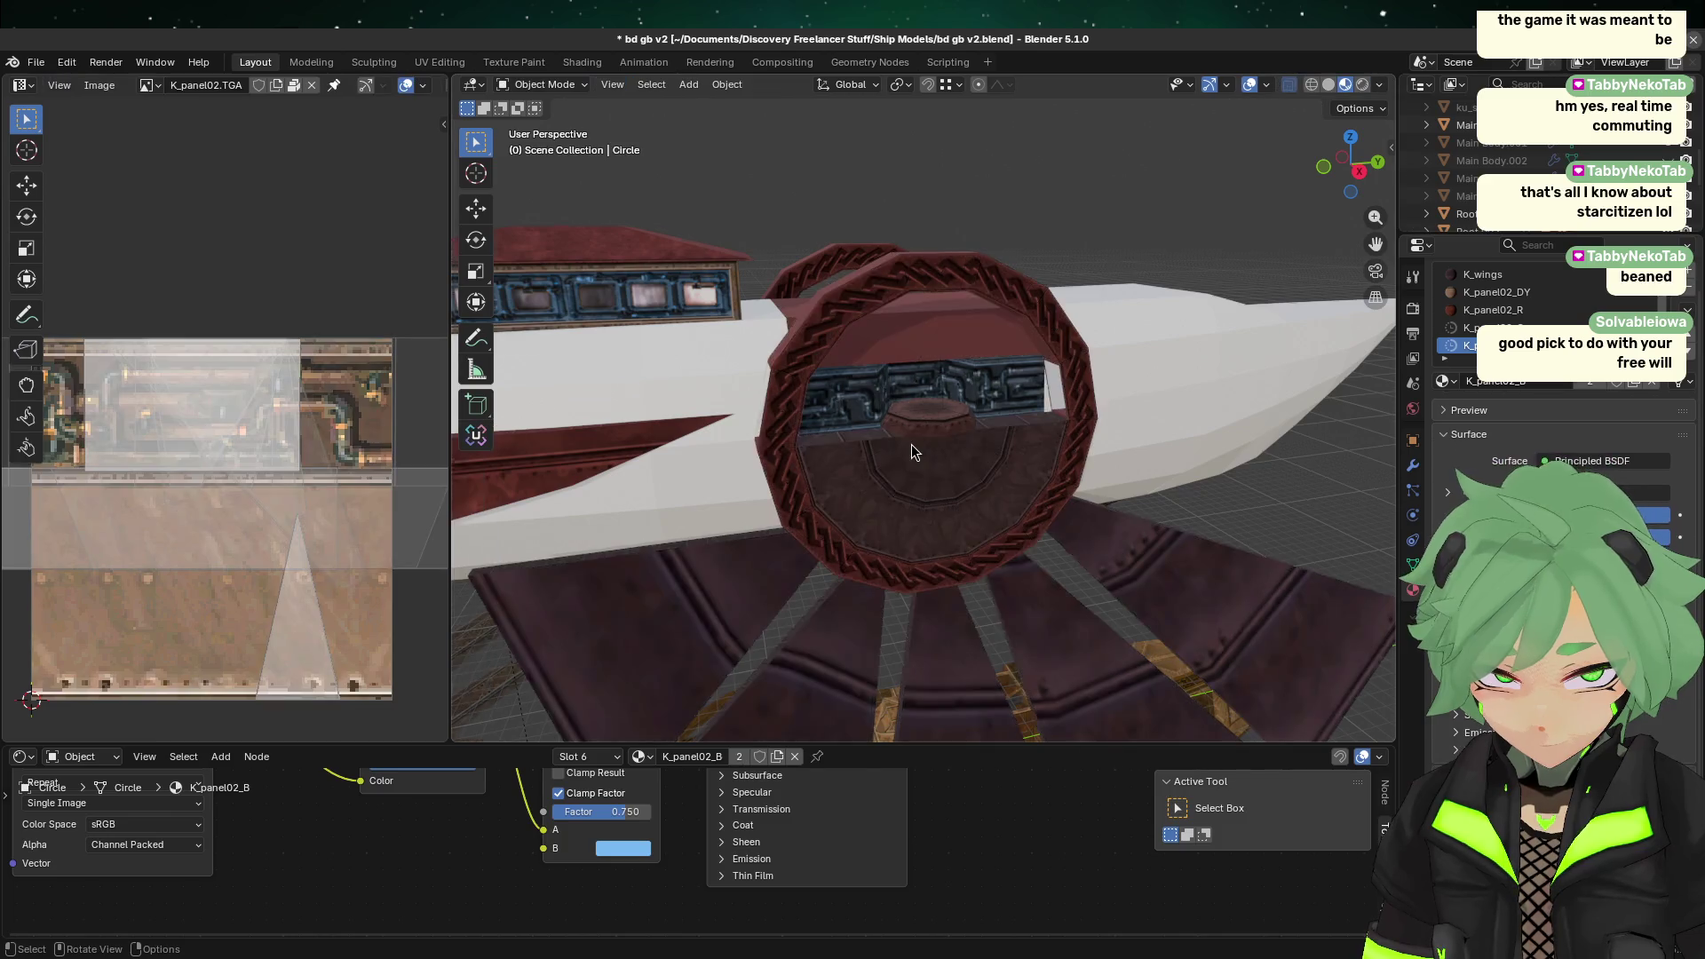
pyautogui.scroll(-5, 912, 444)
pyautogui.moveTo(972, 398)
pyautogui.mouseDown(button='middle')
pyautogui.moveTo(974, 573)
pyautogui.moveTo(1010, 518)
pyautogui.mouseUp(button='middle')
pyautogui.scroll(6, 1010, 518)
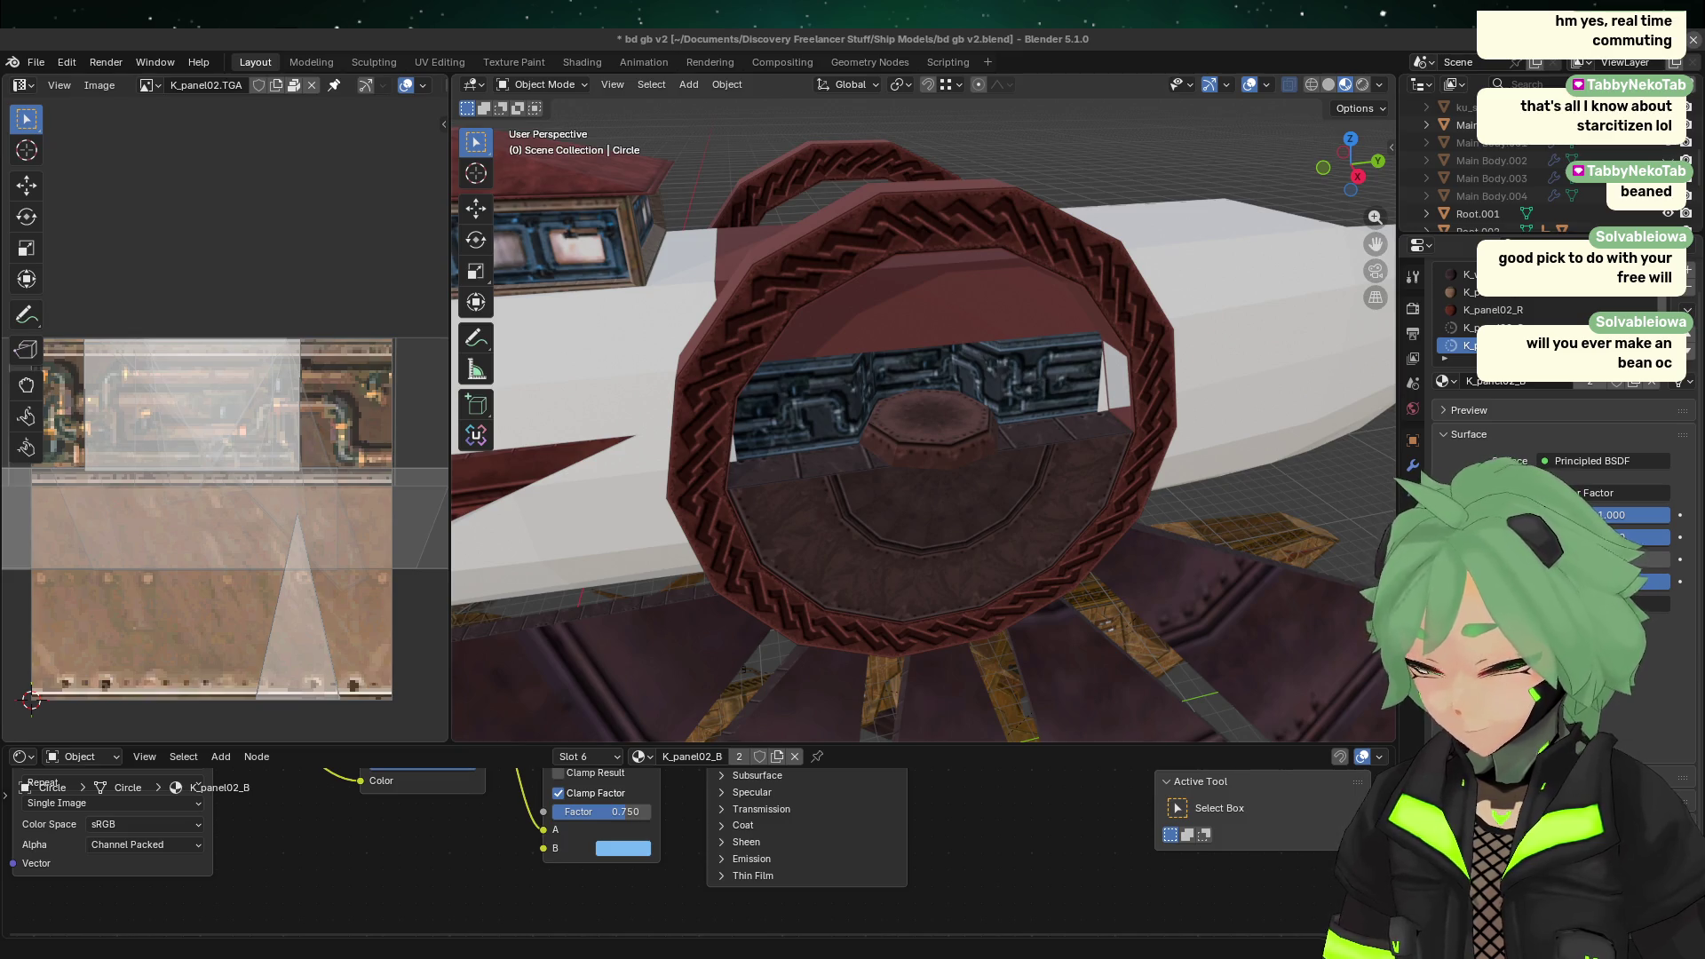
pyautogui.click(755, 558)
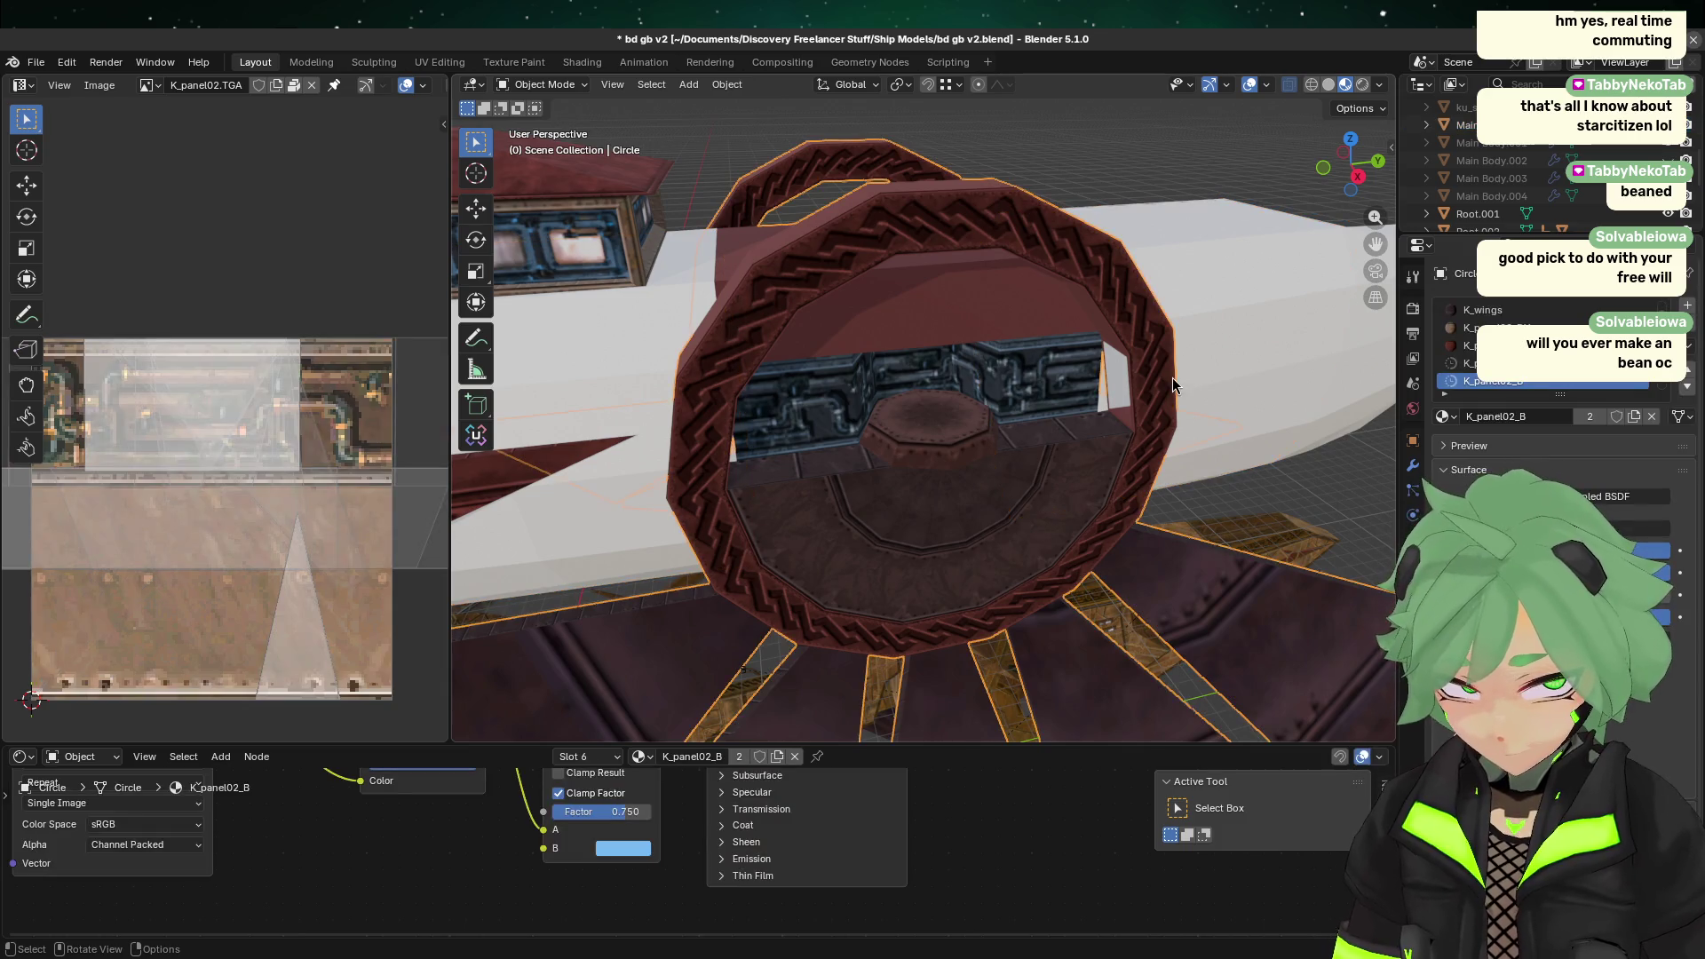
# Step: Inspect the inner dome and ring from a side angle, then save the file
pyautogui.click(980, 437)
pyautogui.click(1100, 416)
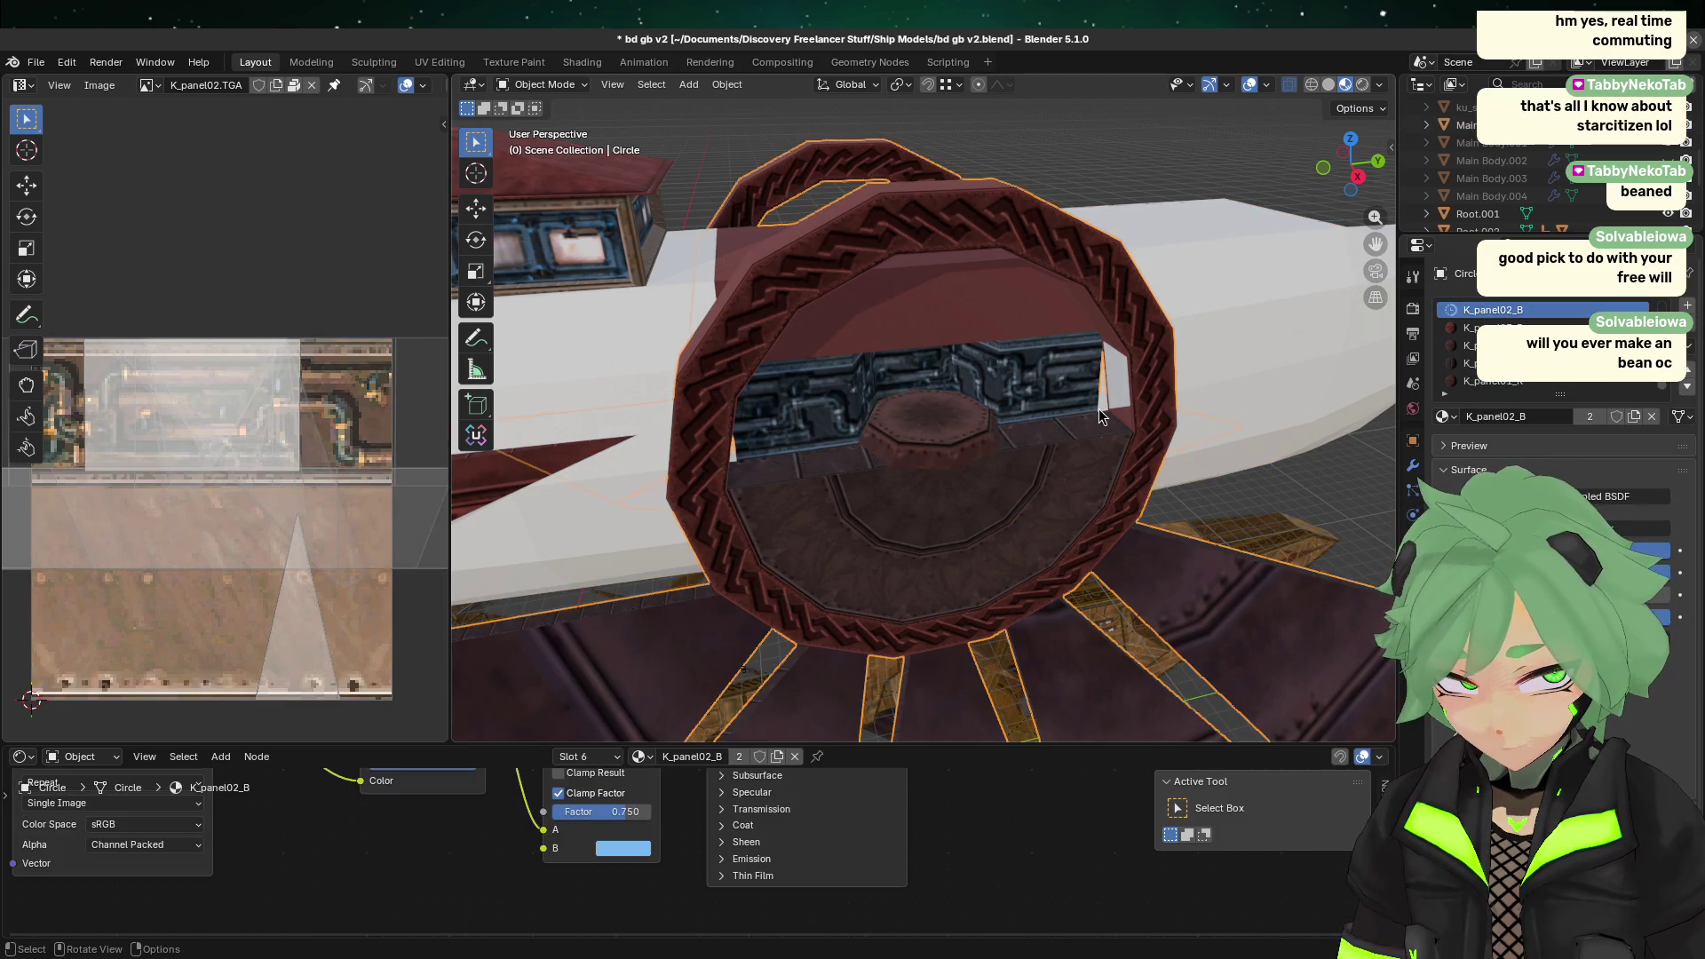
pyautogui.scroll(4, 1104, 434)
pyautogui.moveTo(1104, 435)
pyautogui.mouseDown(button='middle')
pyautogui.moveTo(1004, 448)
pyautogui.moveTo(1108, 426)
pyautogui.moveTo(1093, 440)
pyautogui.moveTo(1134, 514)
pyautogui.moveTo(1025, 454)
pyautogui.moveTo(1026, 425)
pyautogui.mouseUp(button='middle')
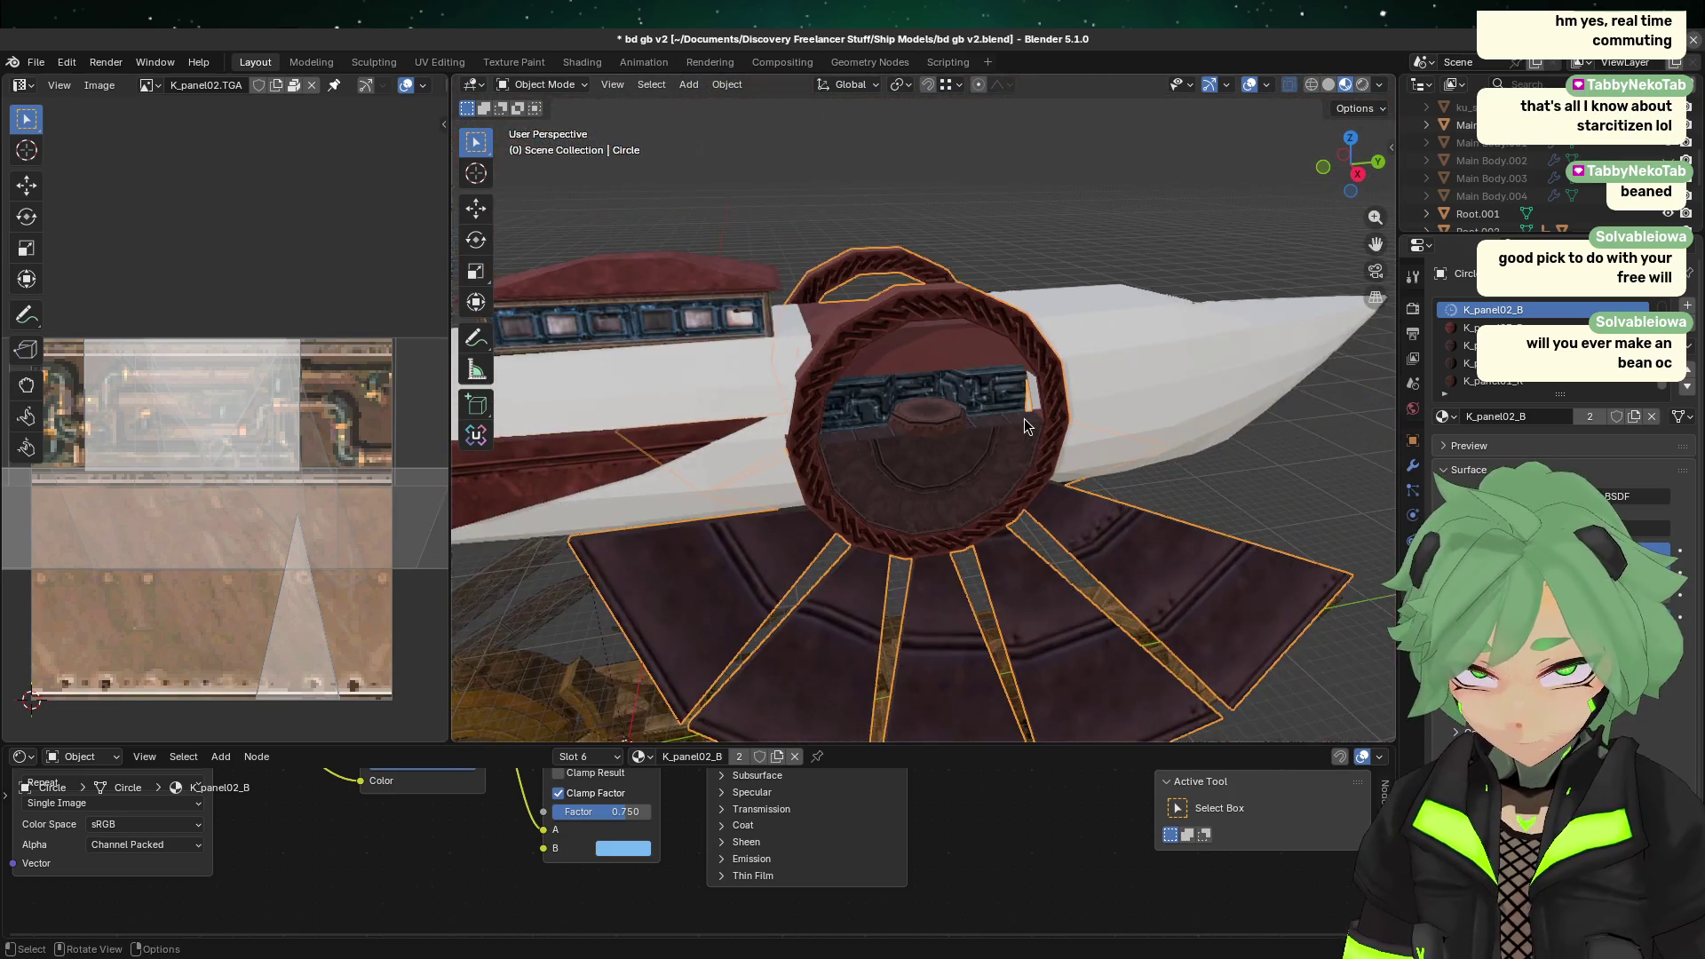
pyautogui.hotkey('ctrl', 's')
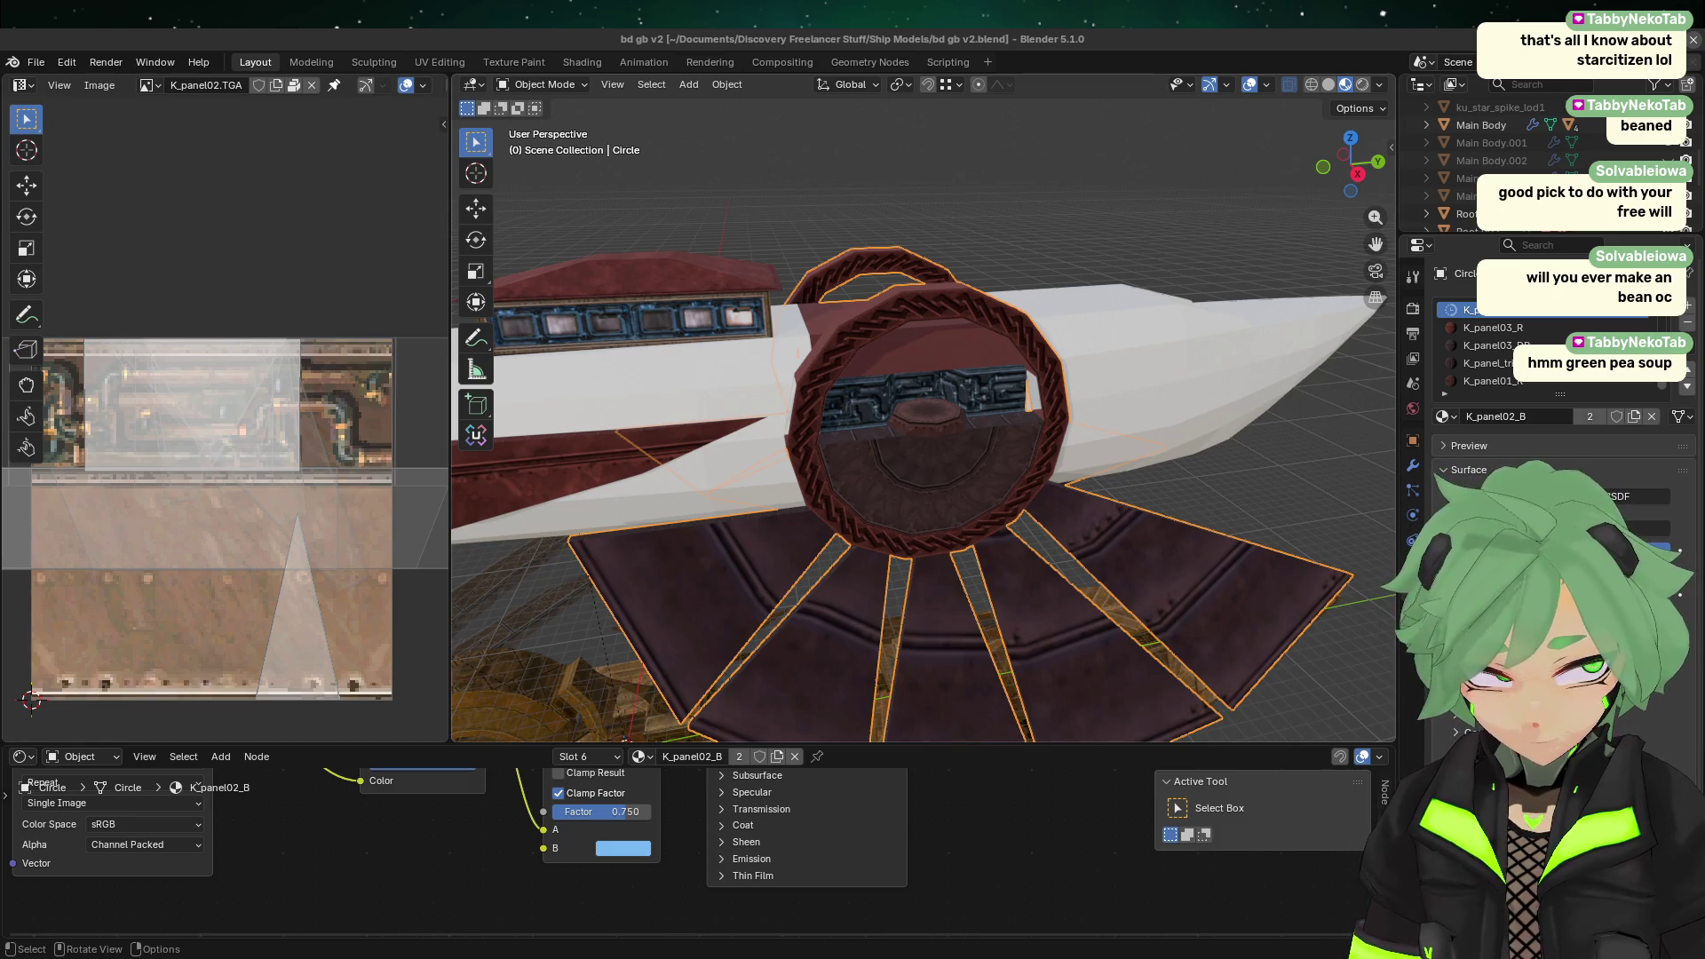
# Step: Compare the centre disc's and ring's materials by selecting each in turn
pyautogui.click(959, 470)
pyautogui.click(968, 595)
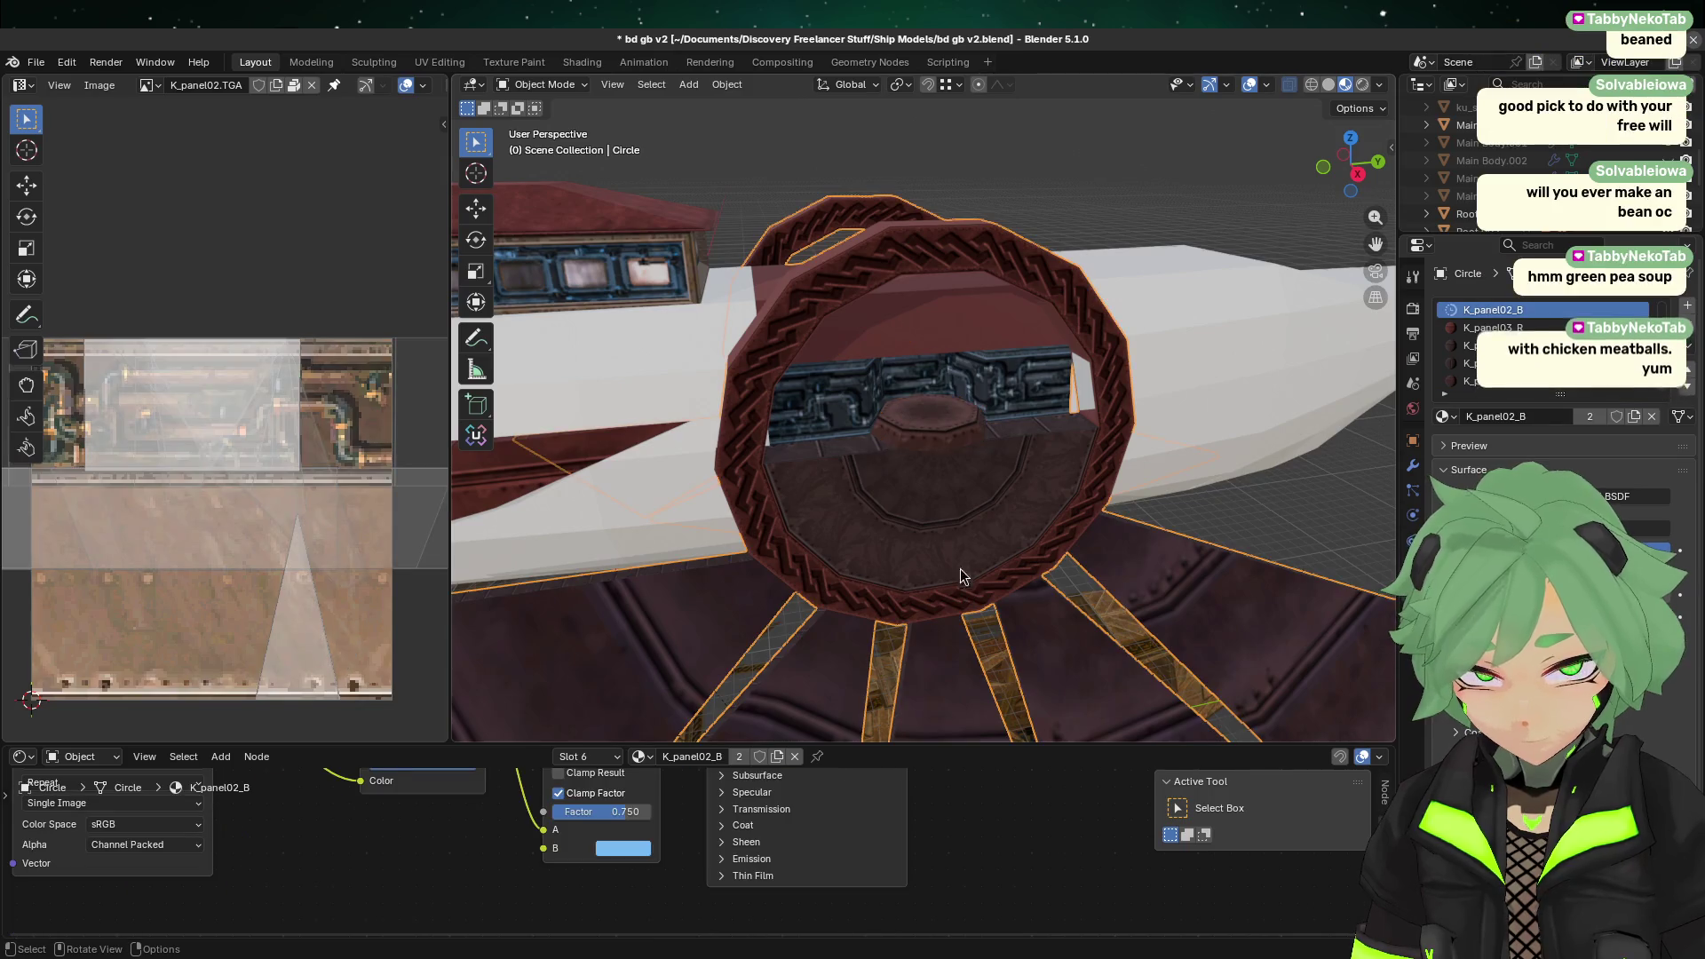
pyautogui.scroll(2, 955, 558)
pyautogui.scroll(-2, 919, 552)
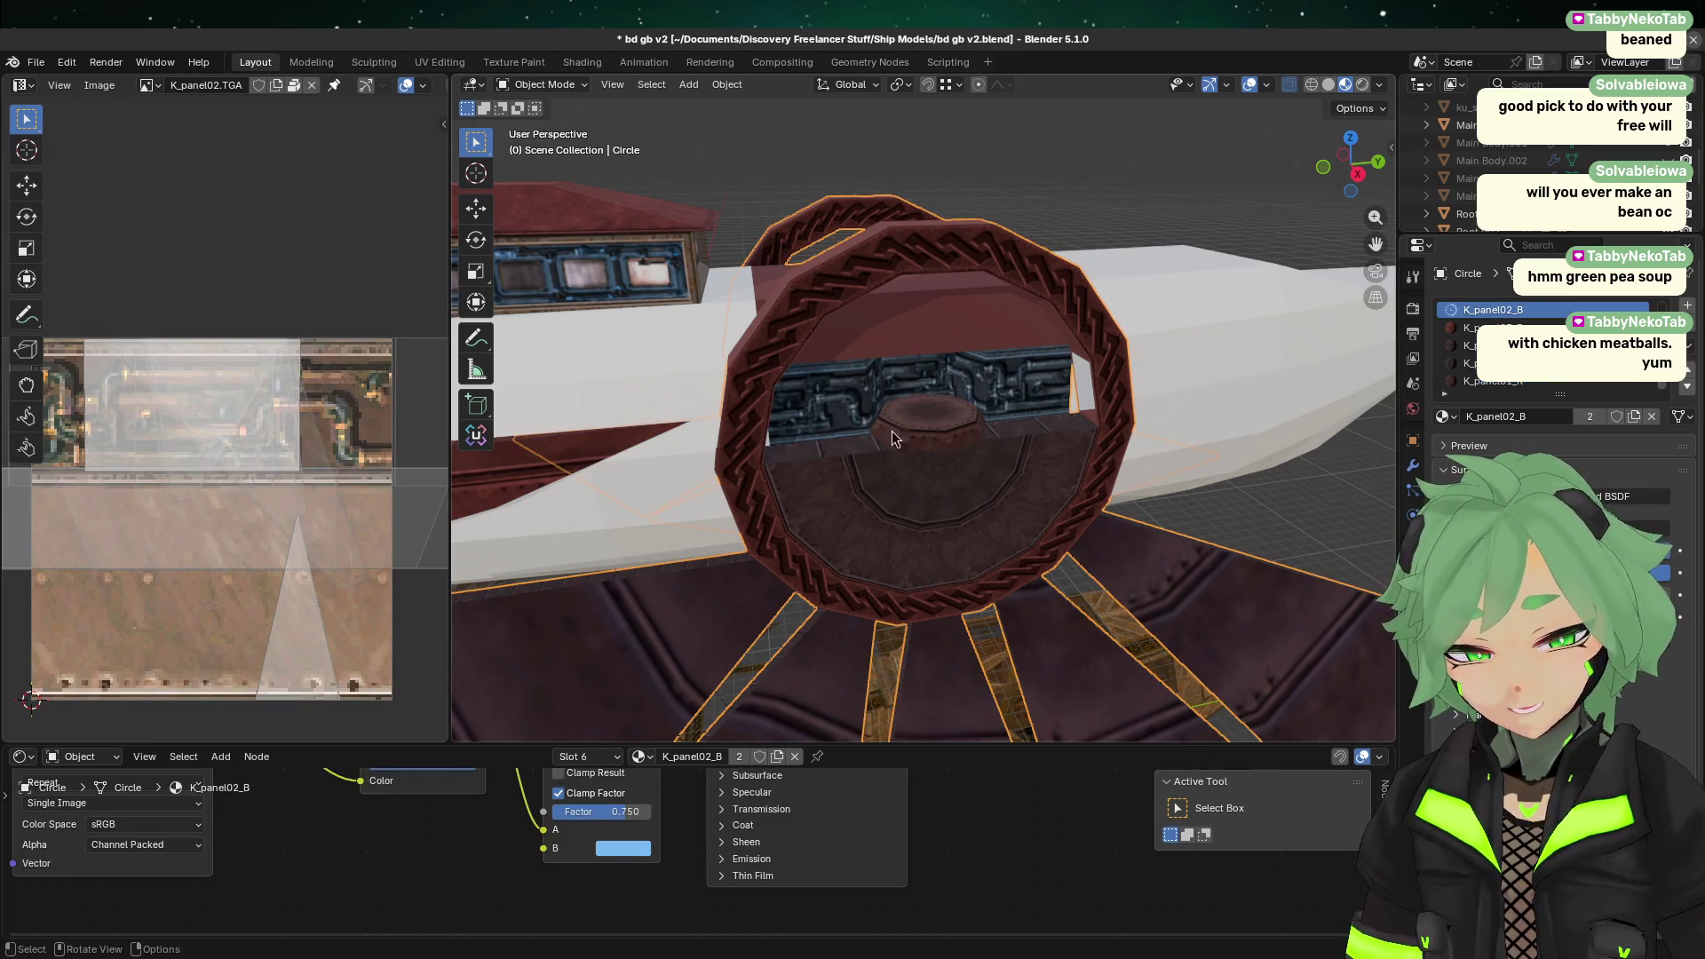
pyautogui.click(948, 435)
pyautogui.click(858, 537)
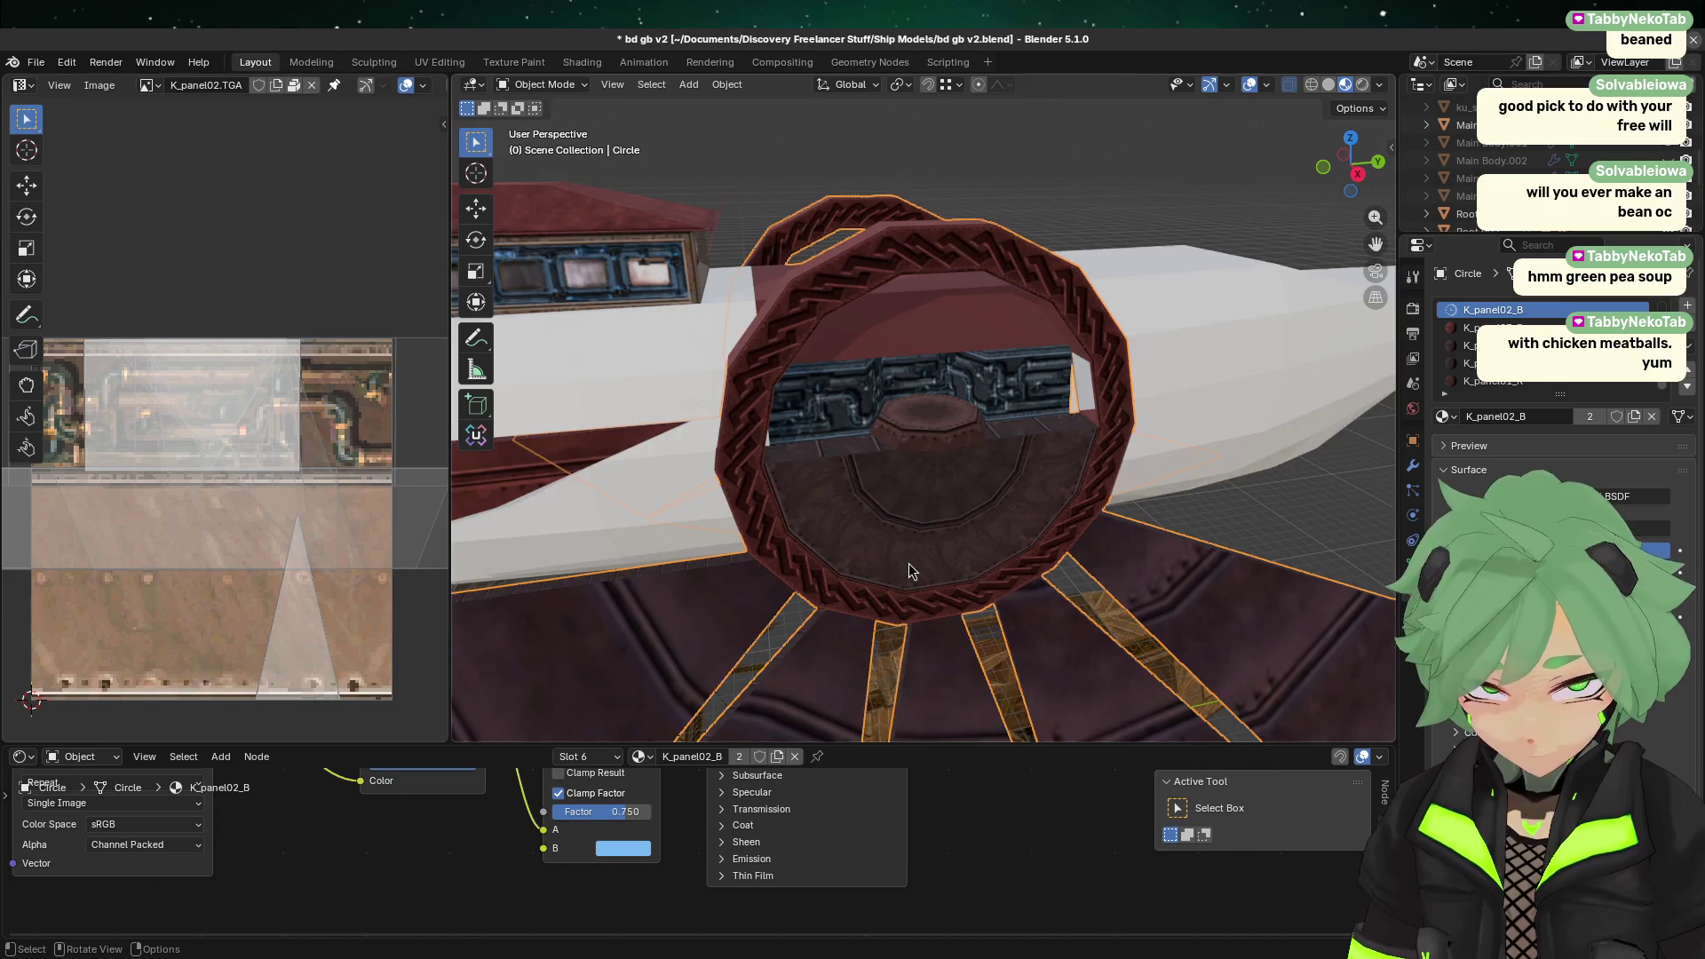
pyautogui.scroll(3, 879, 626)
pyautogui.click(947, 450)
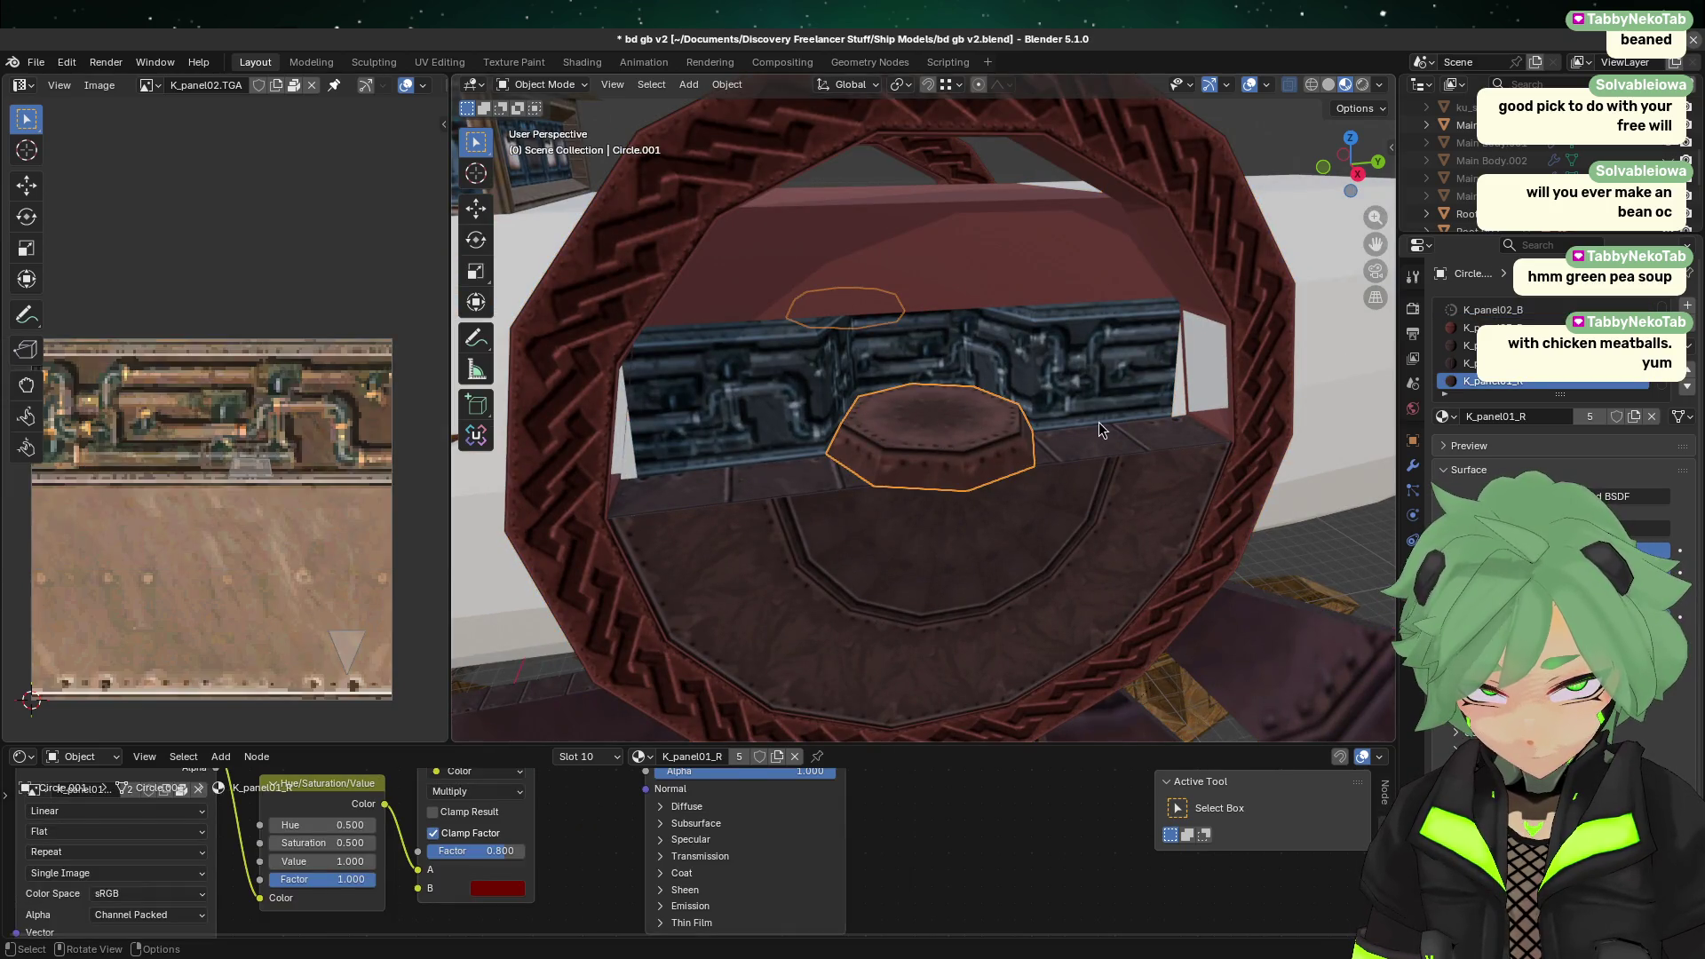
pyautogui.click(1100, 430)
pyautogui.click(1008, 439)
pyautogui.moveTo(1008, 438); pyautogui.dragTo(984, 545, button='middle')
pyautogui.scroll(-6, 984, 544)
pyautogui.click(912, 474)
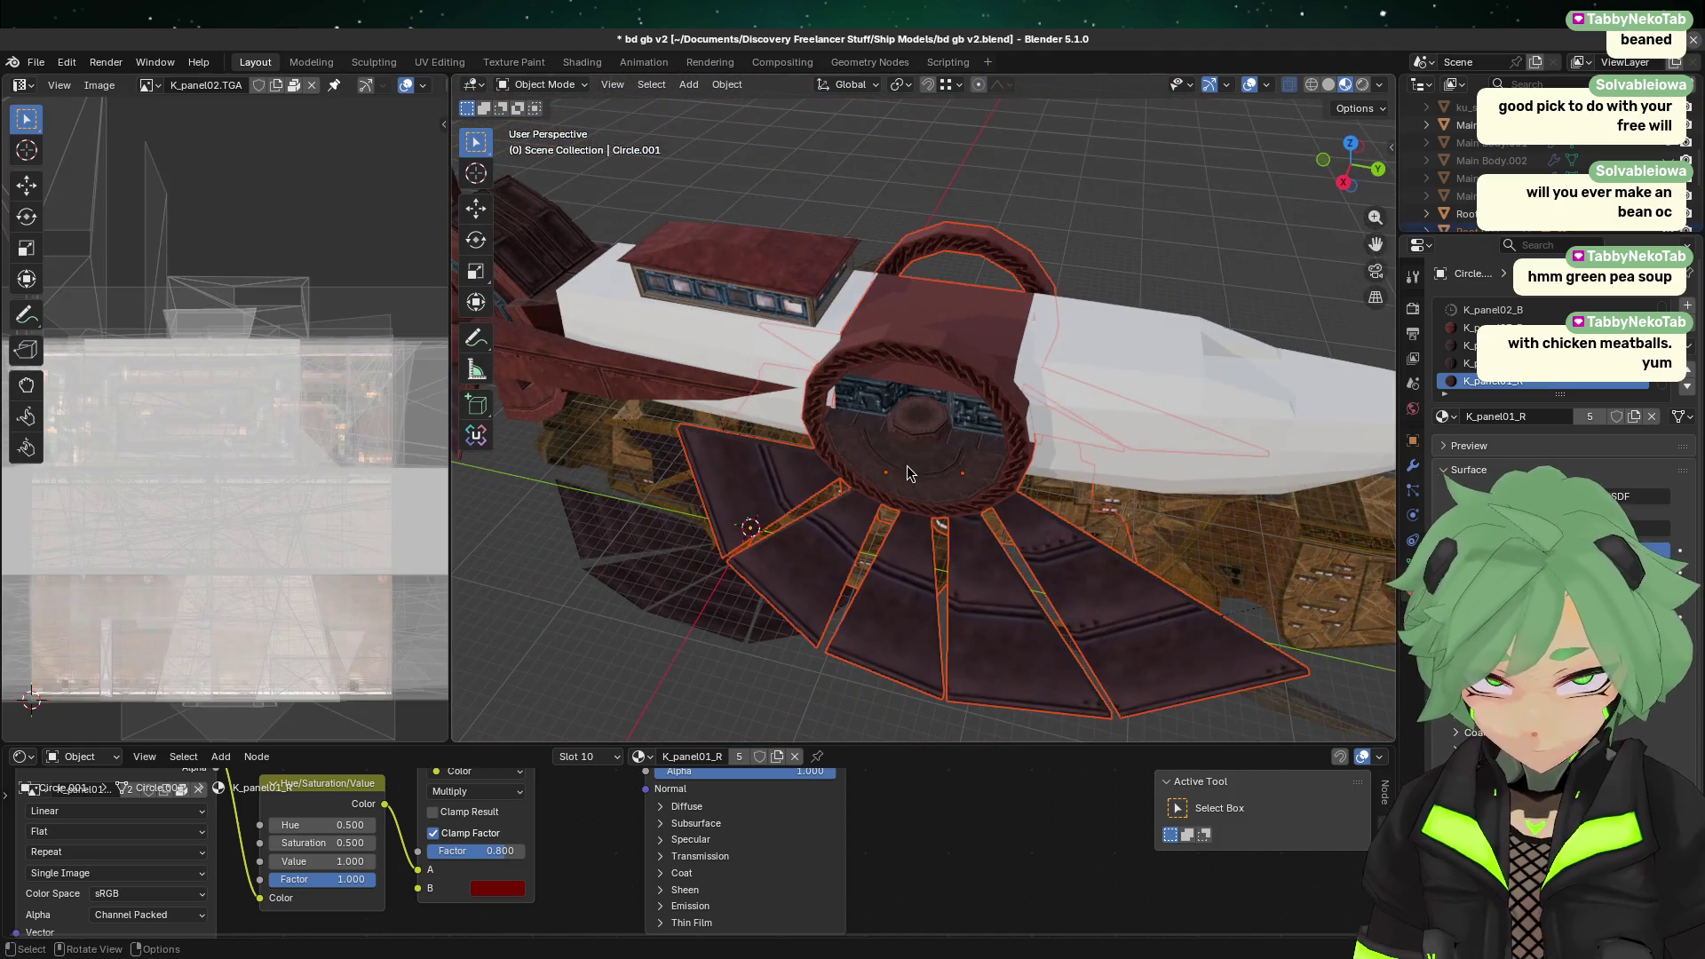
pyautogui.moveTo(993, 636)
pyautogui.mouseDown(button='middle')
pyautogui.moveTo(873, 447)
pyautogui.moveTo(1133, 525)
pyautogui.moveTo(1055, 690)
pyautogui.moveTo(1100, 639)
pyautogui.moveTo(962, 576)
pyautogui.mouseUp(button='middle')
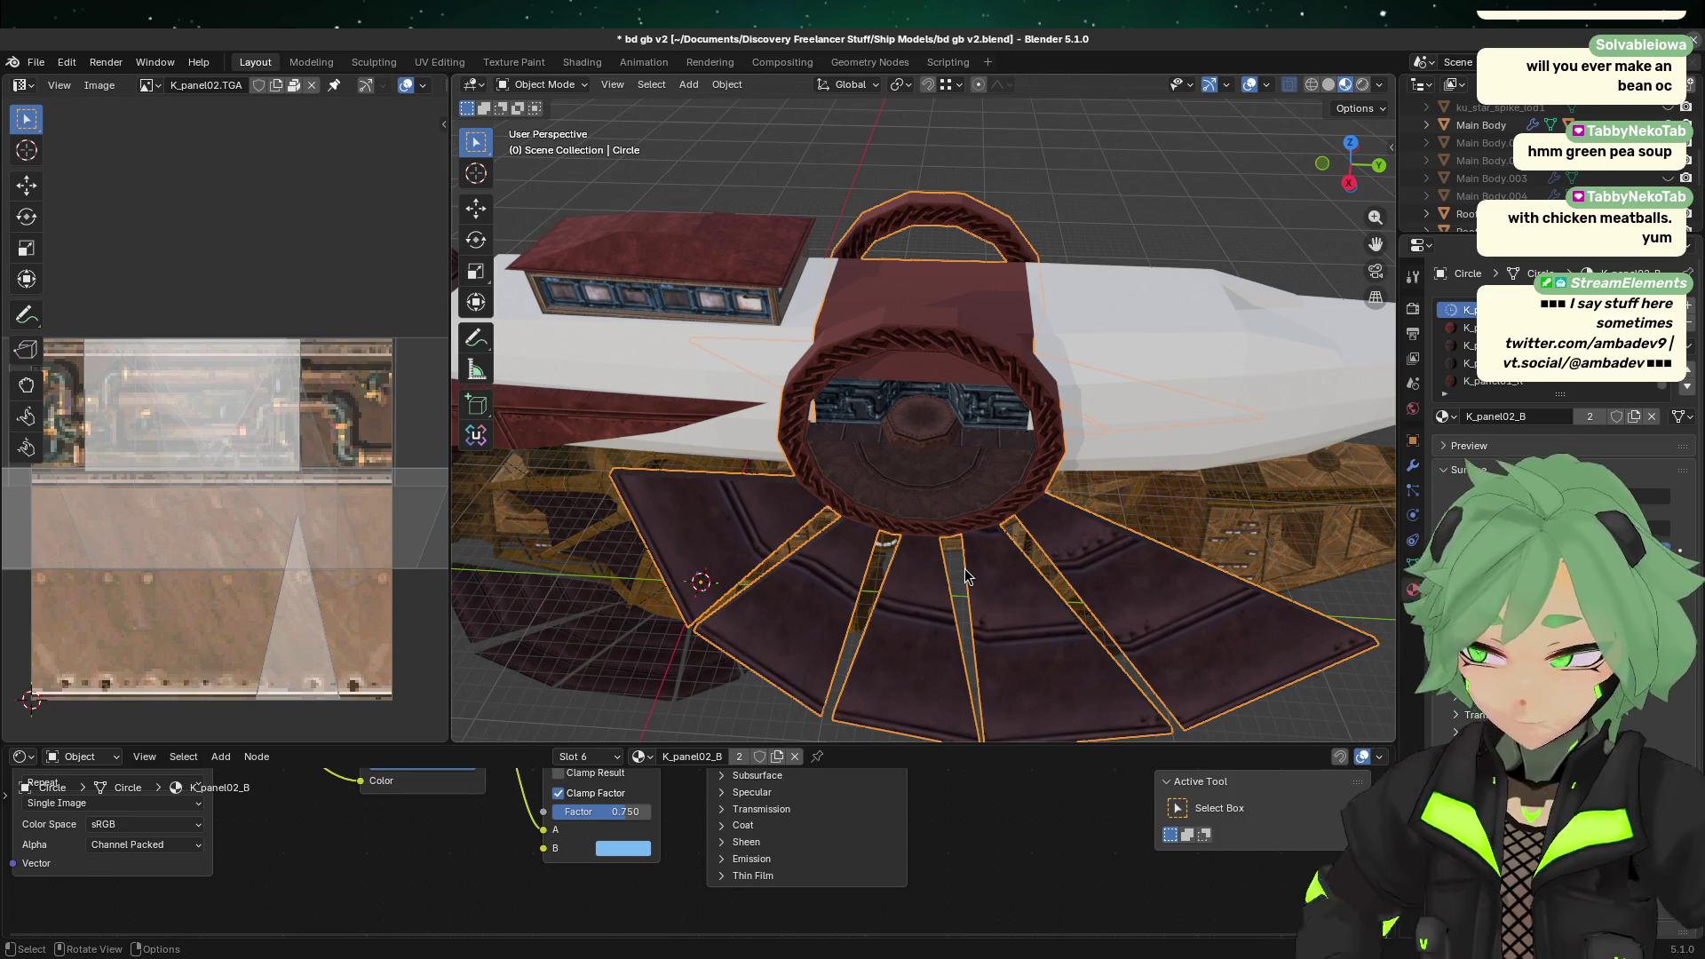
pyautogui.scroll(3, 868, 471)
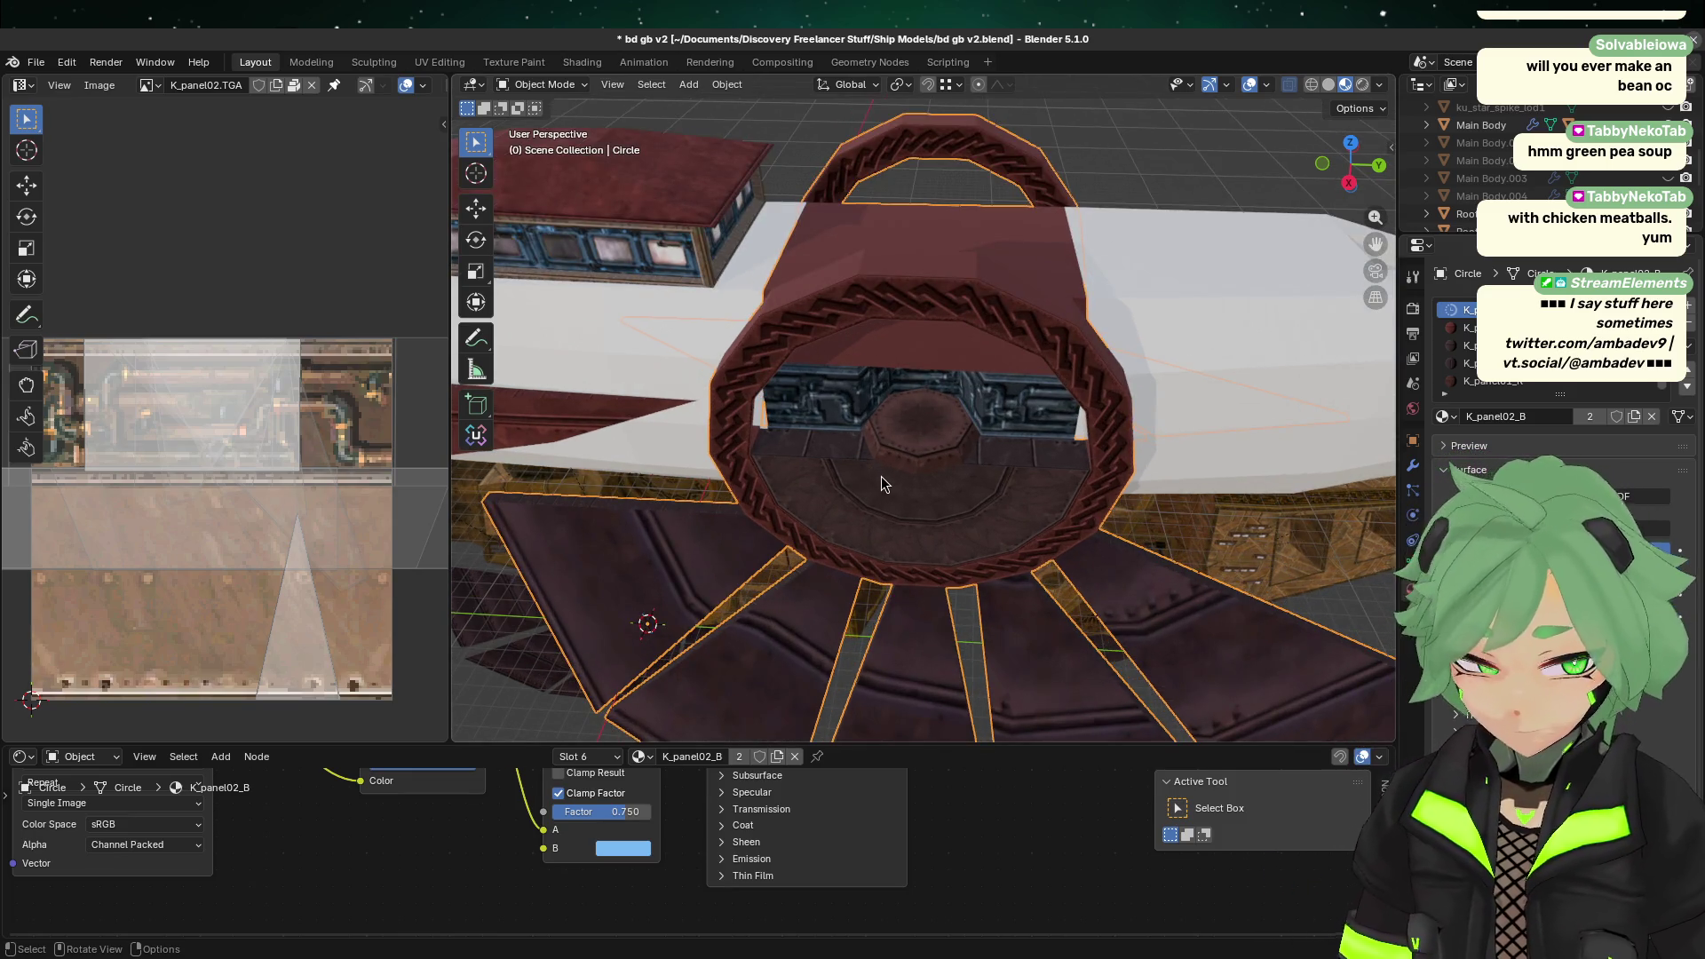
pyautogui.moveTo(882, 484); pyautogui.dragTo(993, 412, button='middle')
pyautogui.click(964, 425)
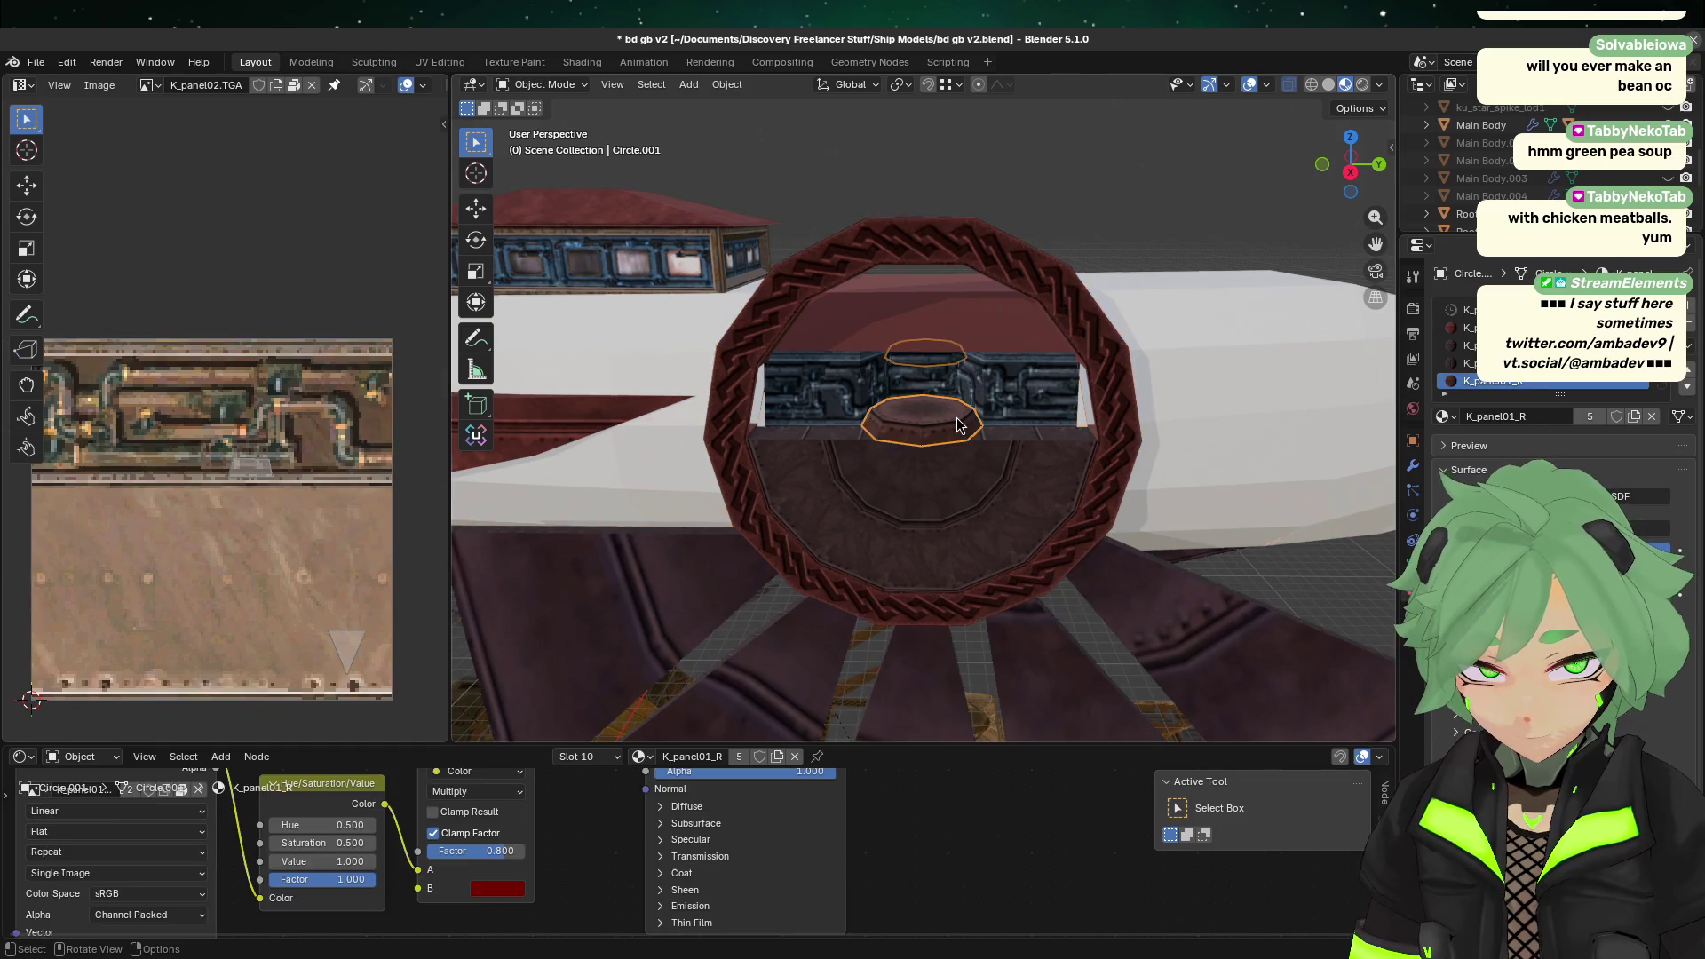
pyautogui.click(1135, 532)
pyautogui.click(885, 432)
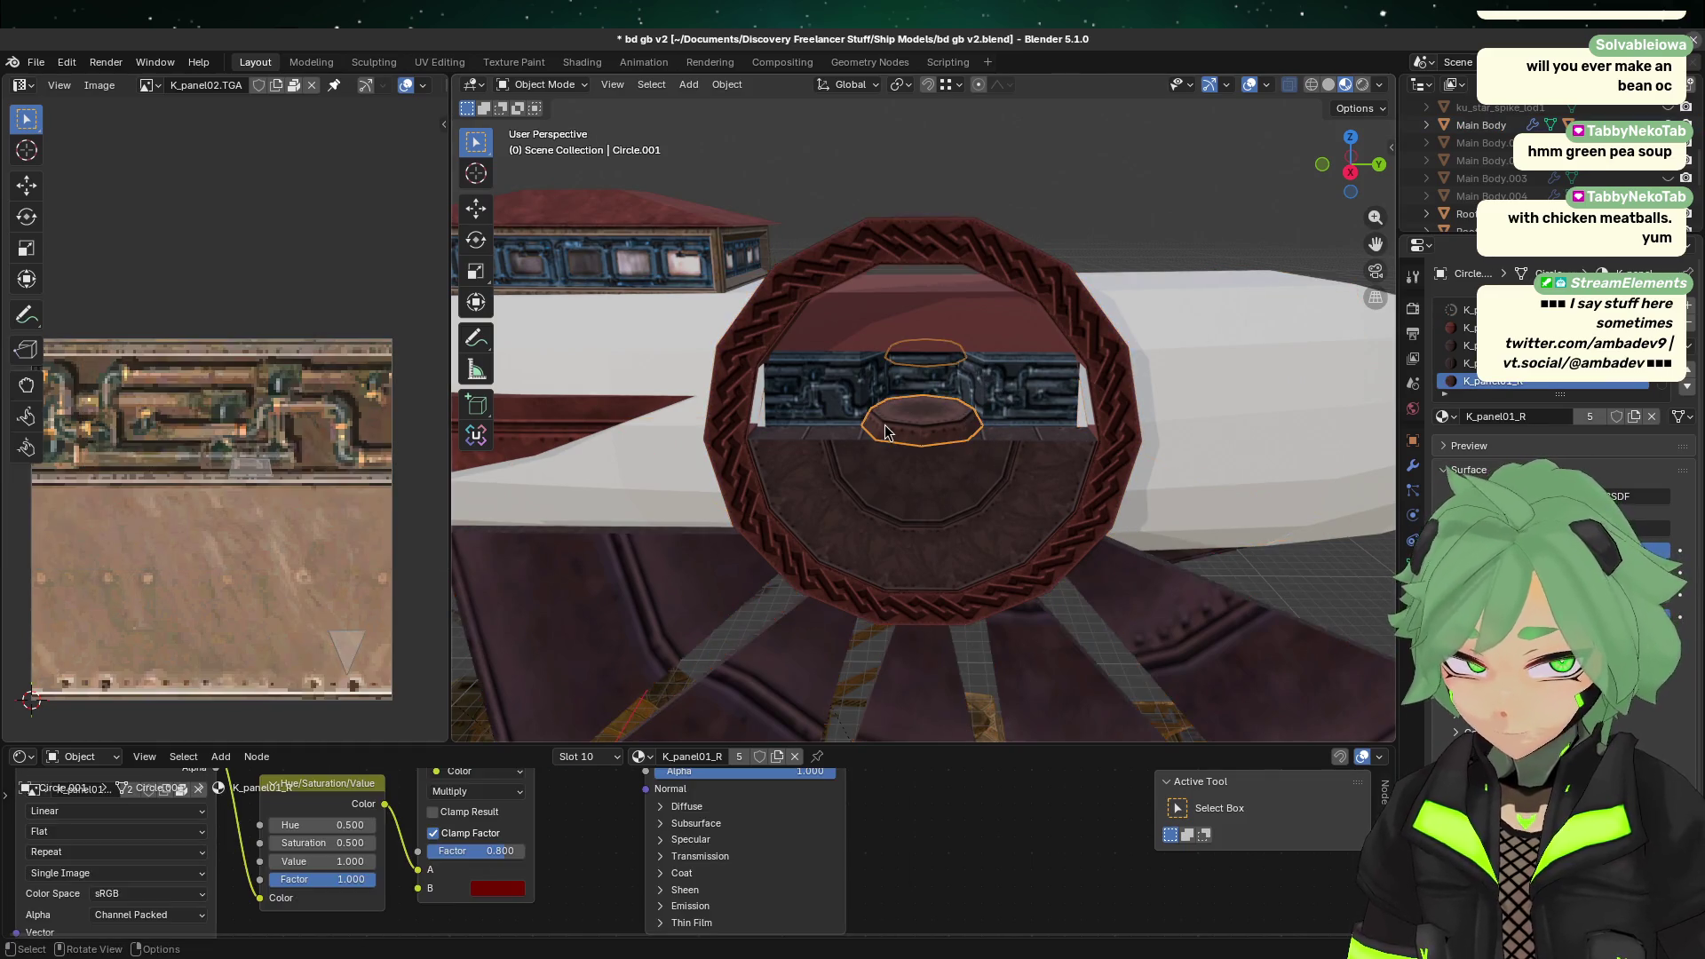
pyautogui.scroll(5, 862, 462)
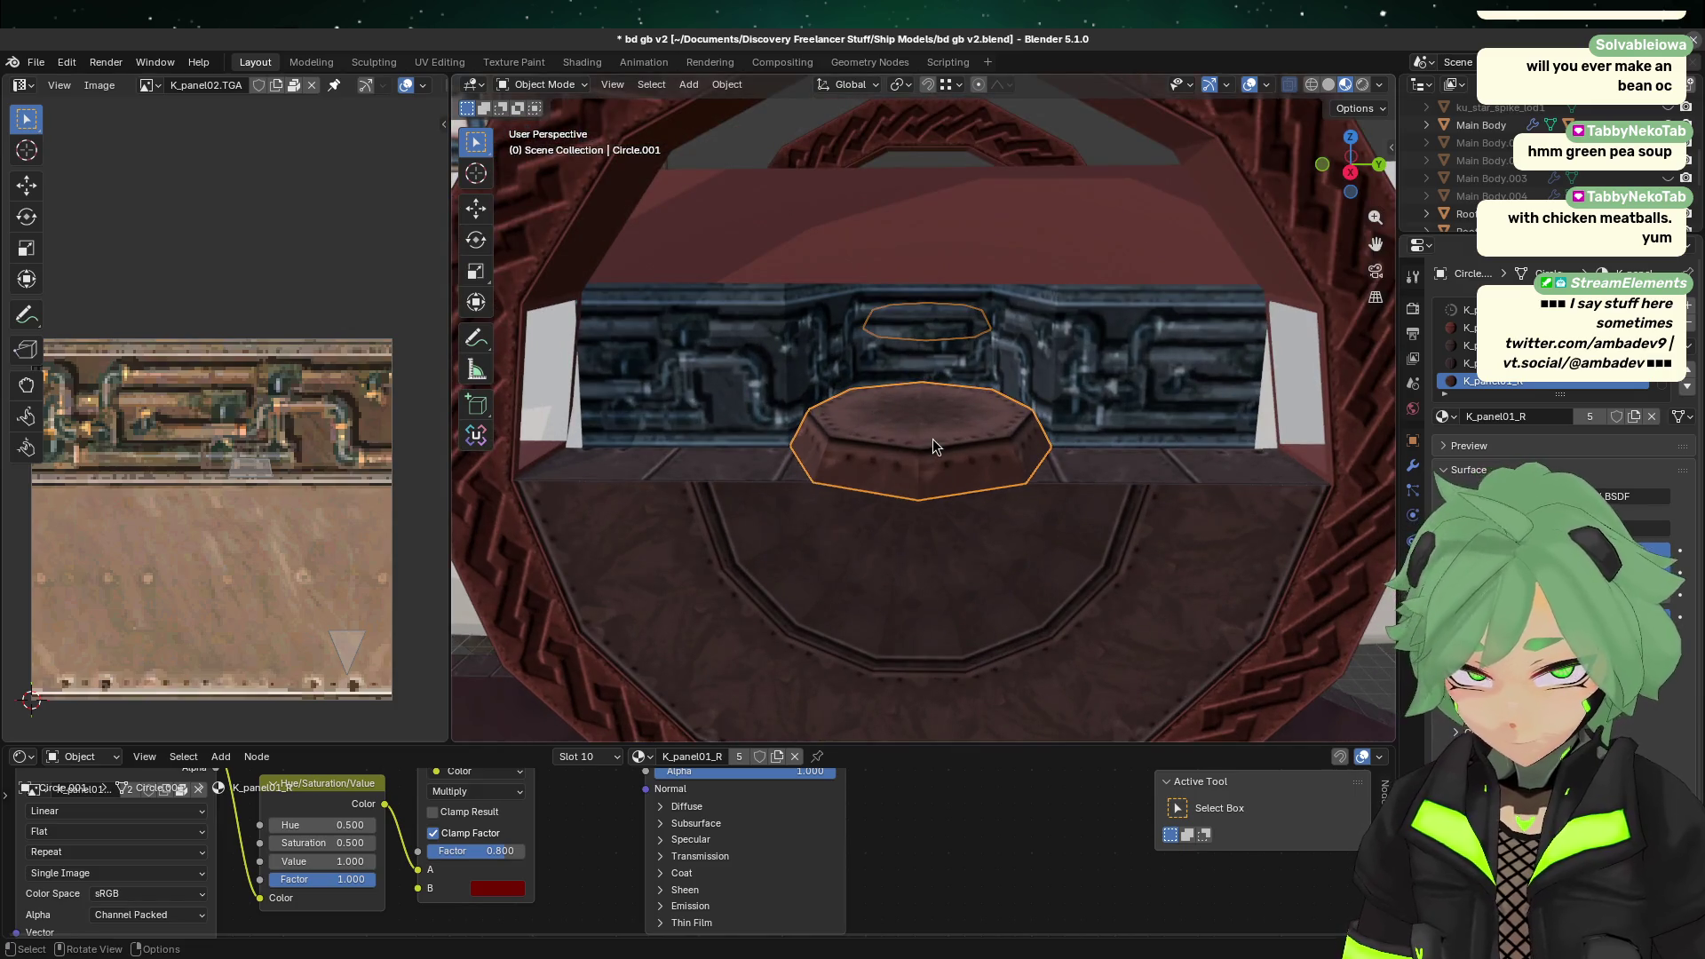
pyautogui.click(769, 683)
pyautogui.moveTo(733, 450)
pyautogui.mouseDown(button='middle')
pyautogui.moveTo(984, 517)
pyautogui.moveTo(927, 589)
pyautogui.moveTo(1047, 609)
pyautogui.moveTo(1170, 599)
pyautogui.moveTo(1111, 606)
pyautogui.moveTo(884, 419)
pyautogui.moveTo(1048, 526)
pyautogui.moveTo(978, 525)
pyautogui.moveTo(789, 350)
pyautogui.moveTo(738, 498)
pyautogui.mouseUp(button='middle')
pyautogui.click(927, 588)
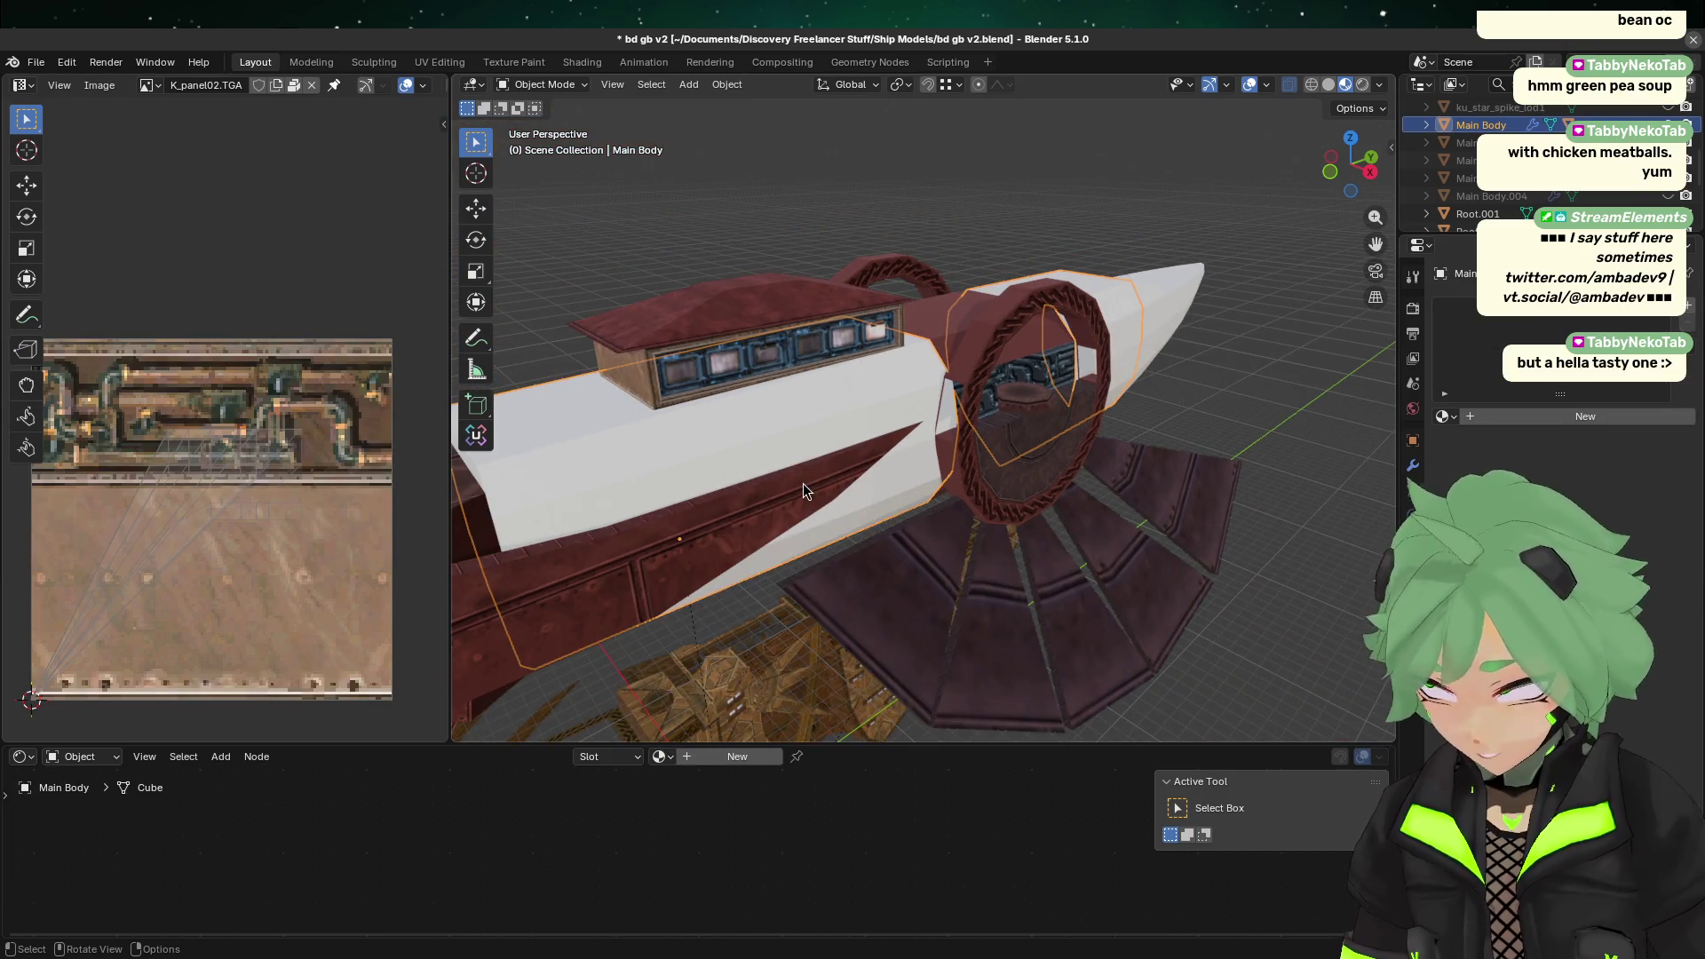
pyautogui.scroll(3, 943, 530)
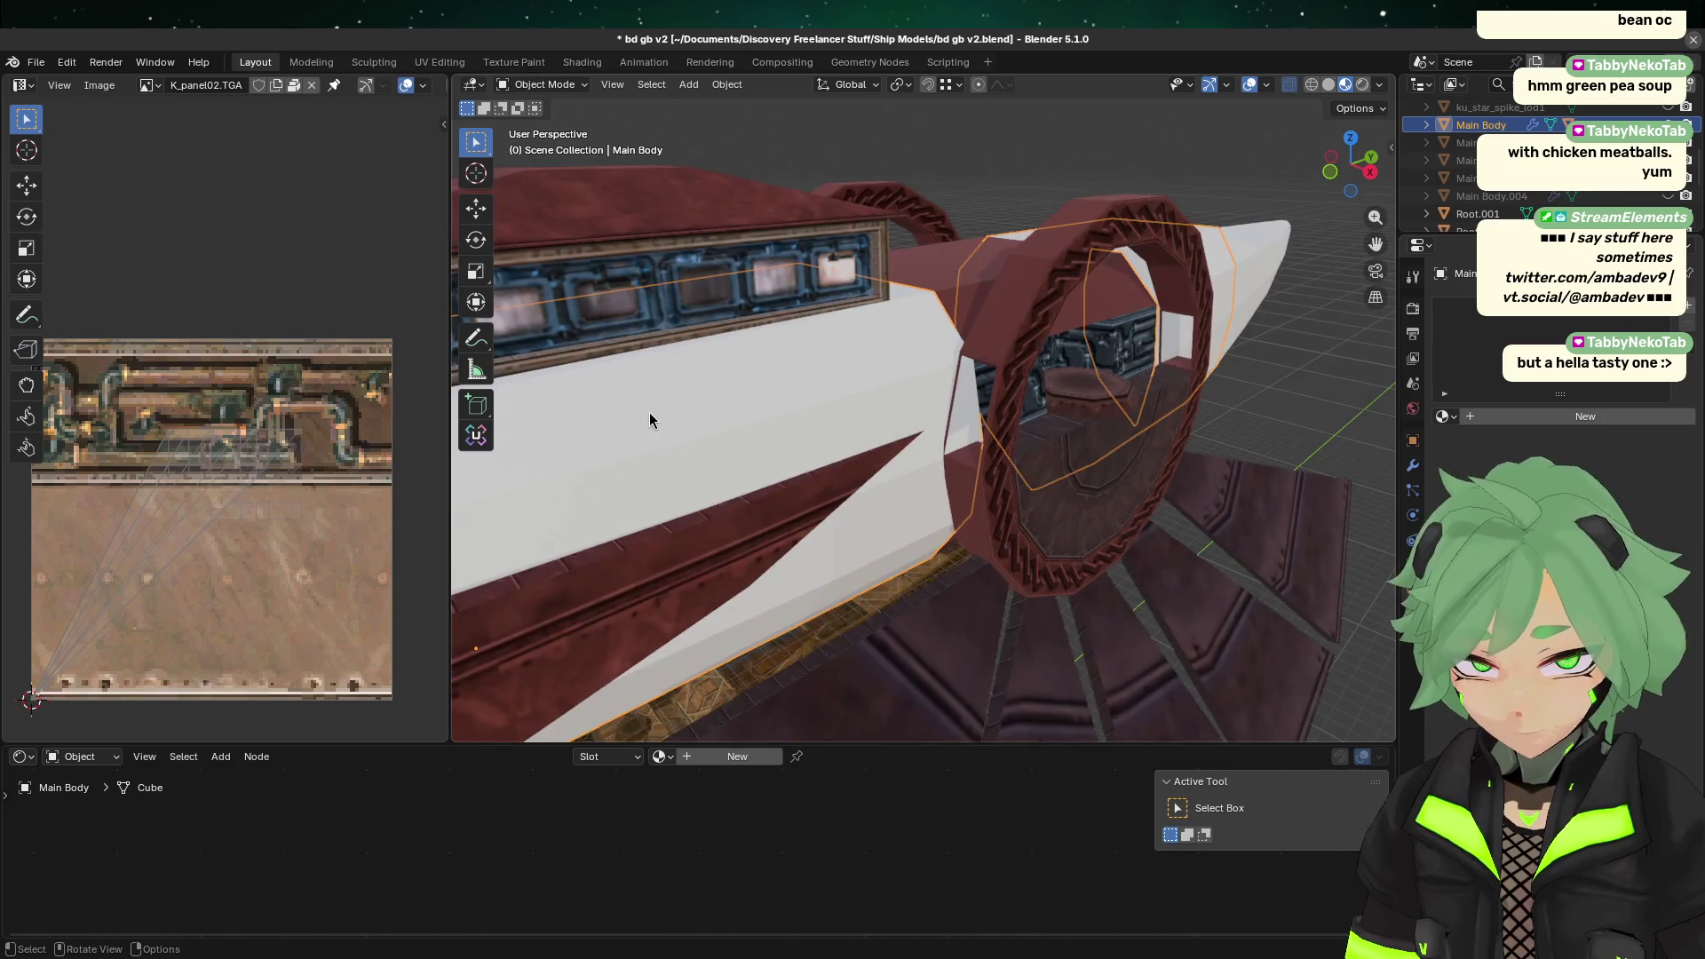
pyautogui.click(919, 450)
pyautogui.scroll(-4, 919, 451)
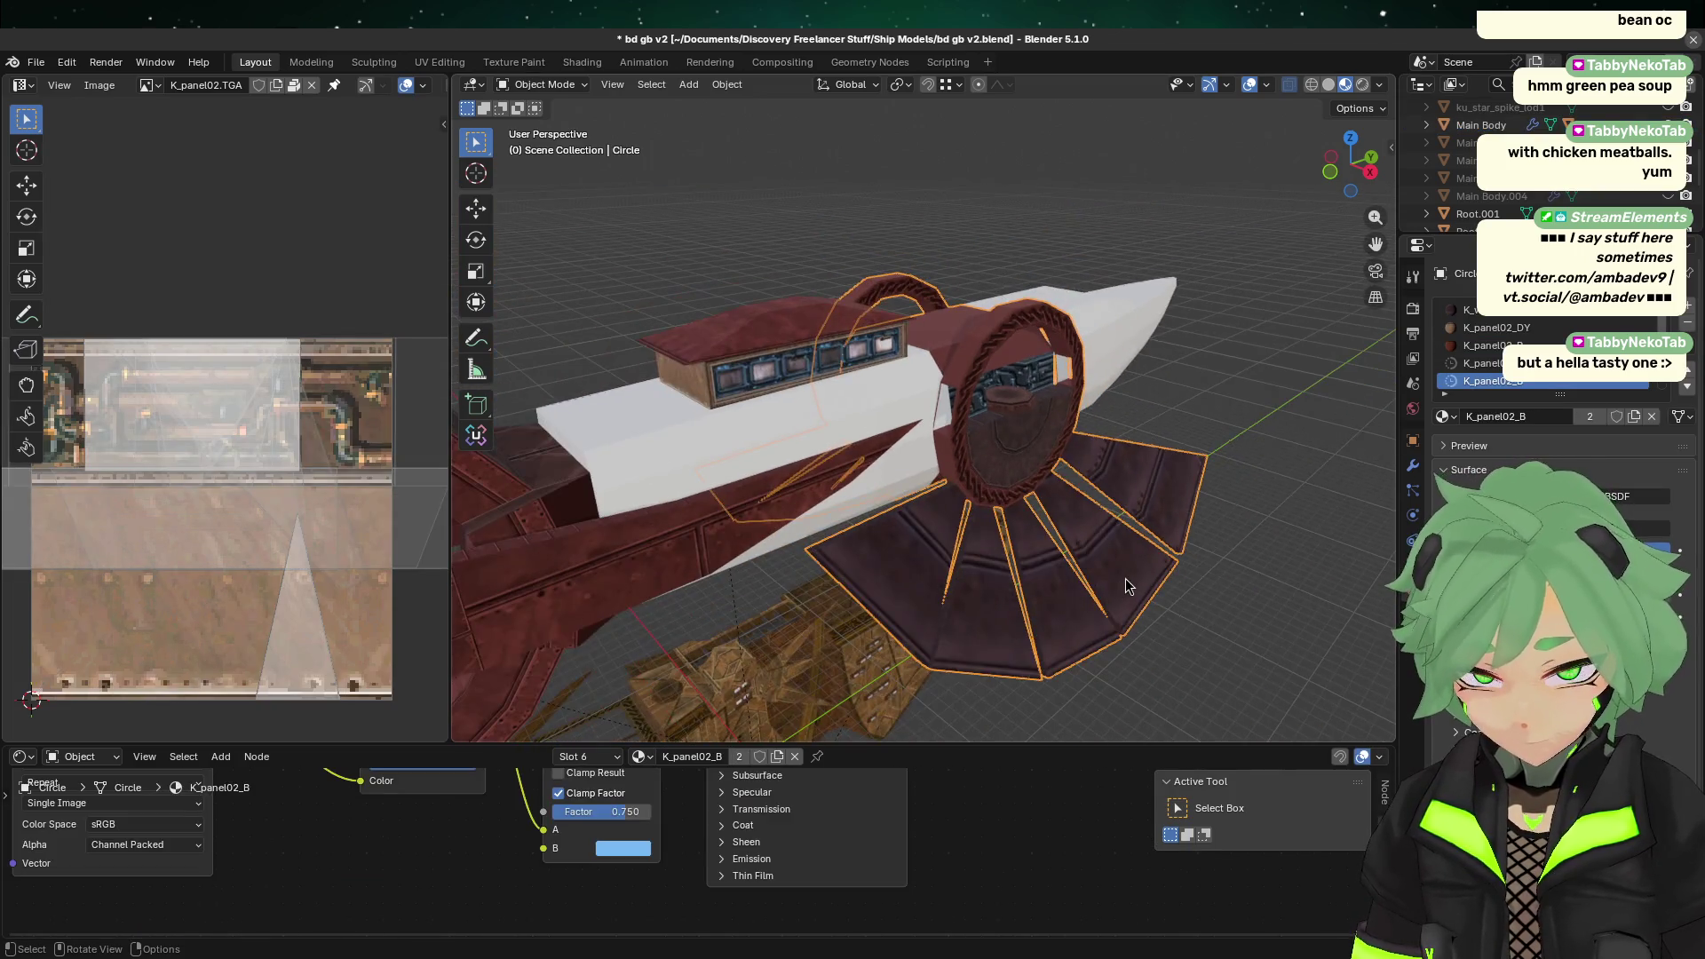
pyautogui.click(1234, 483)
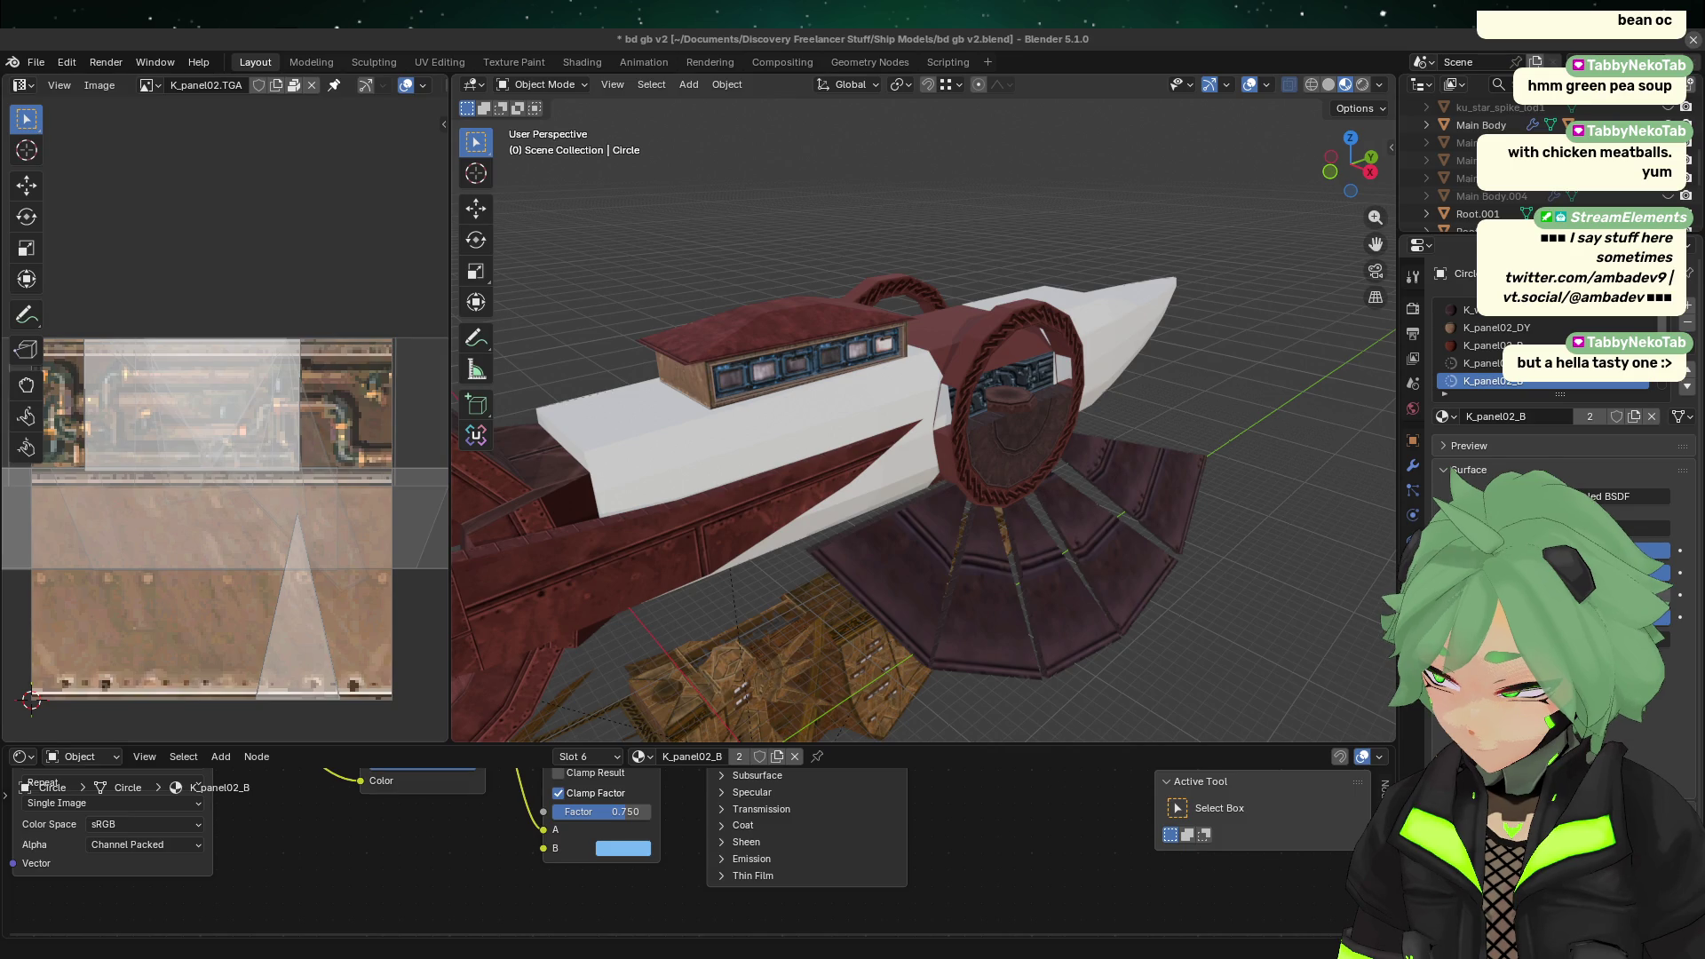
pyautogui.moveTo(1221, 697); pyautogui.dragTo(1220, 640, button='middle')
pyautogui.scroll(3, 1220, 639)
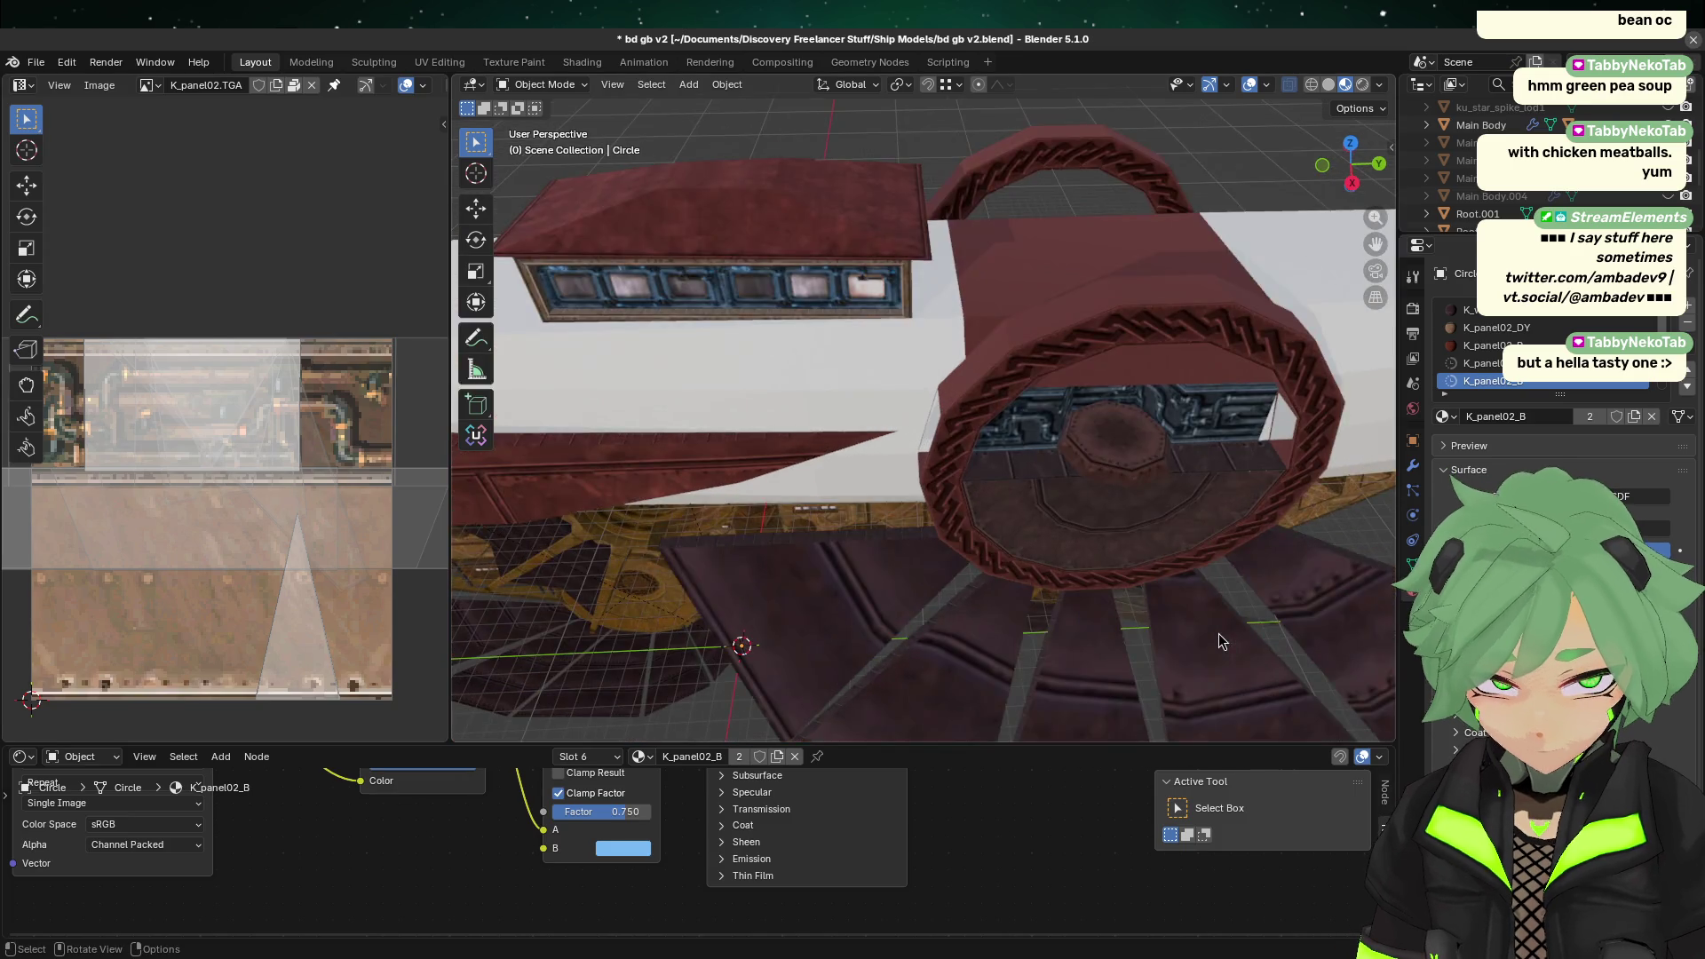
pyautogui.scroll(-5, 1052, 551)
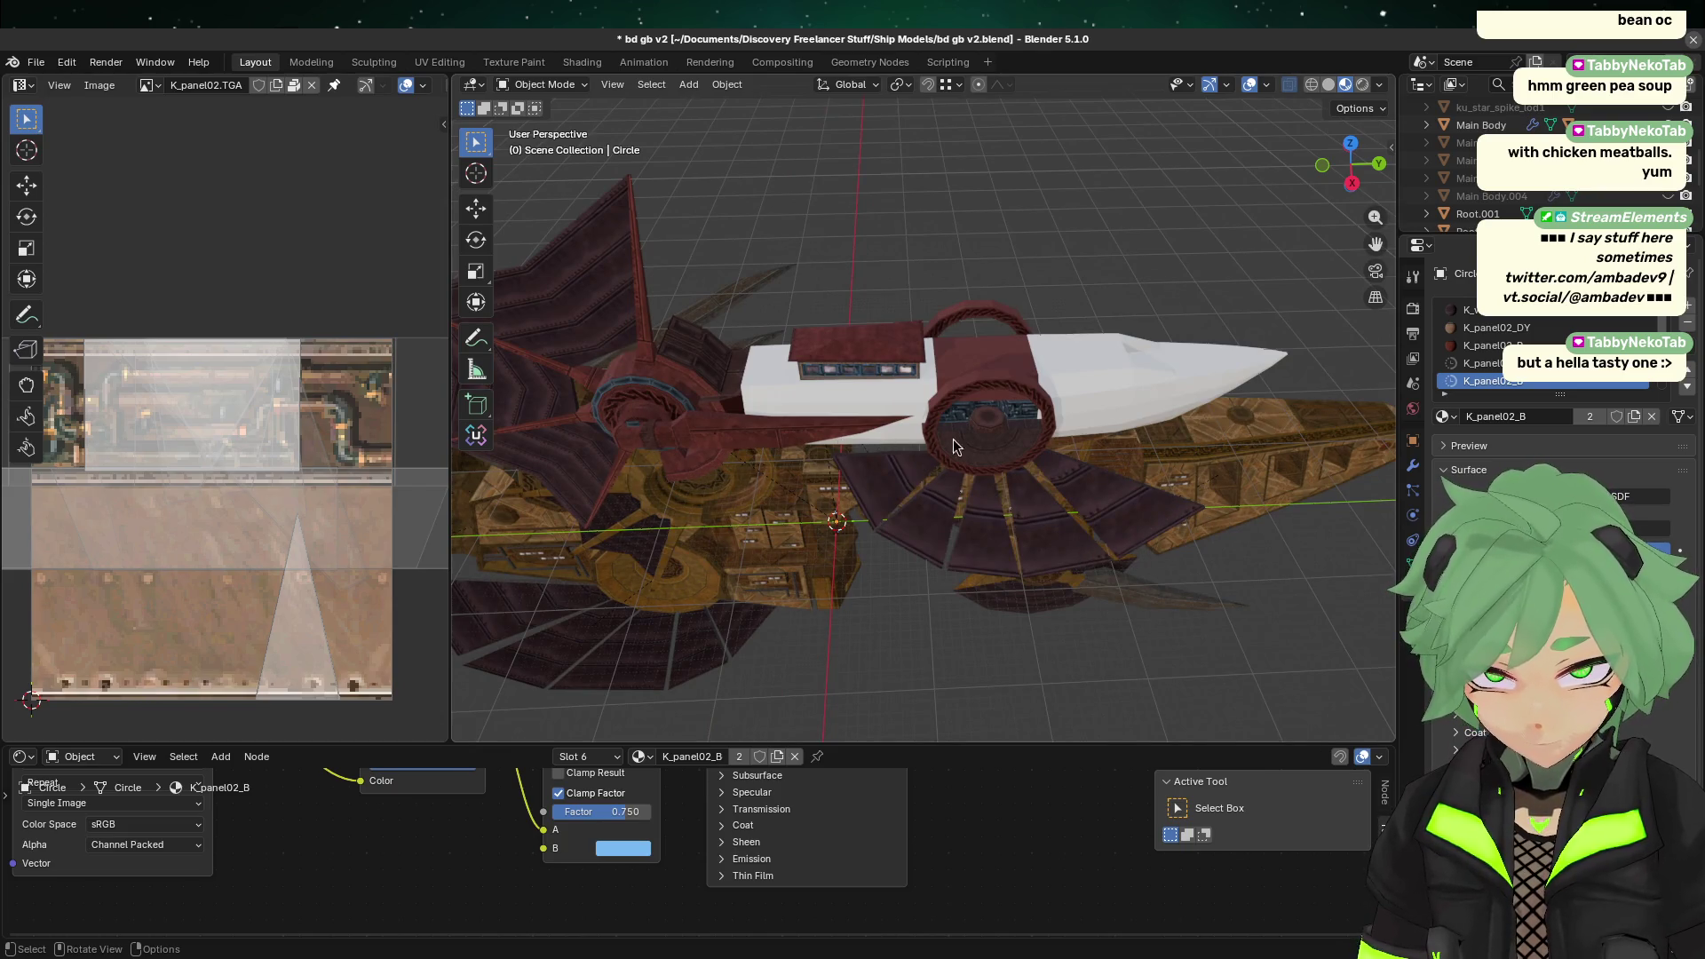
pyautogui.click(1355, 185)
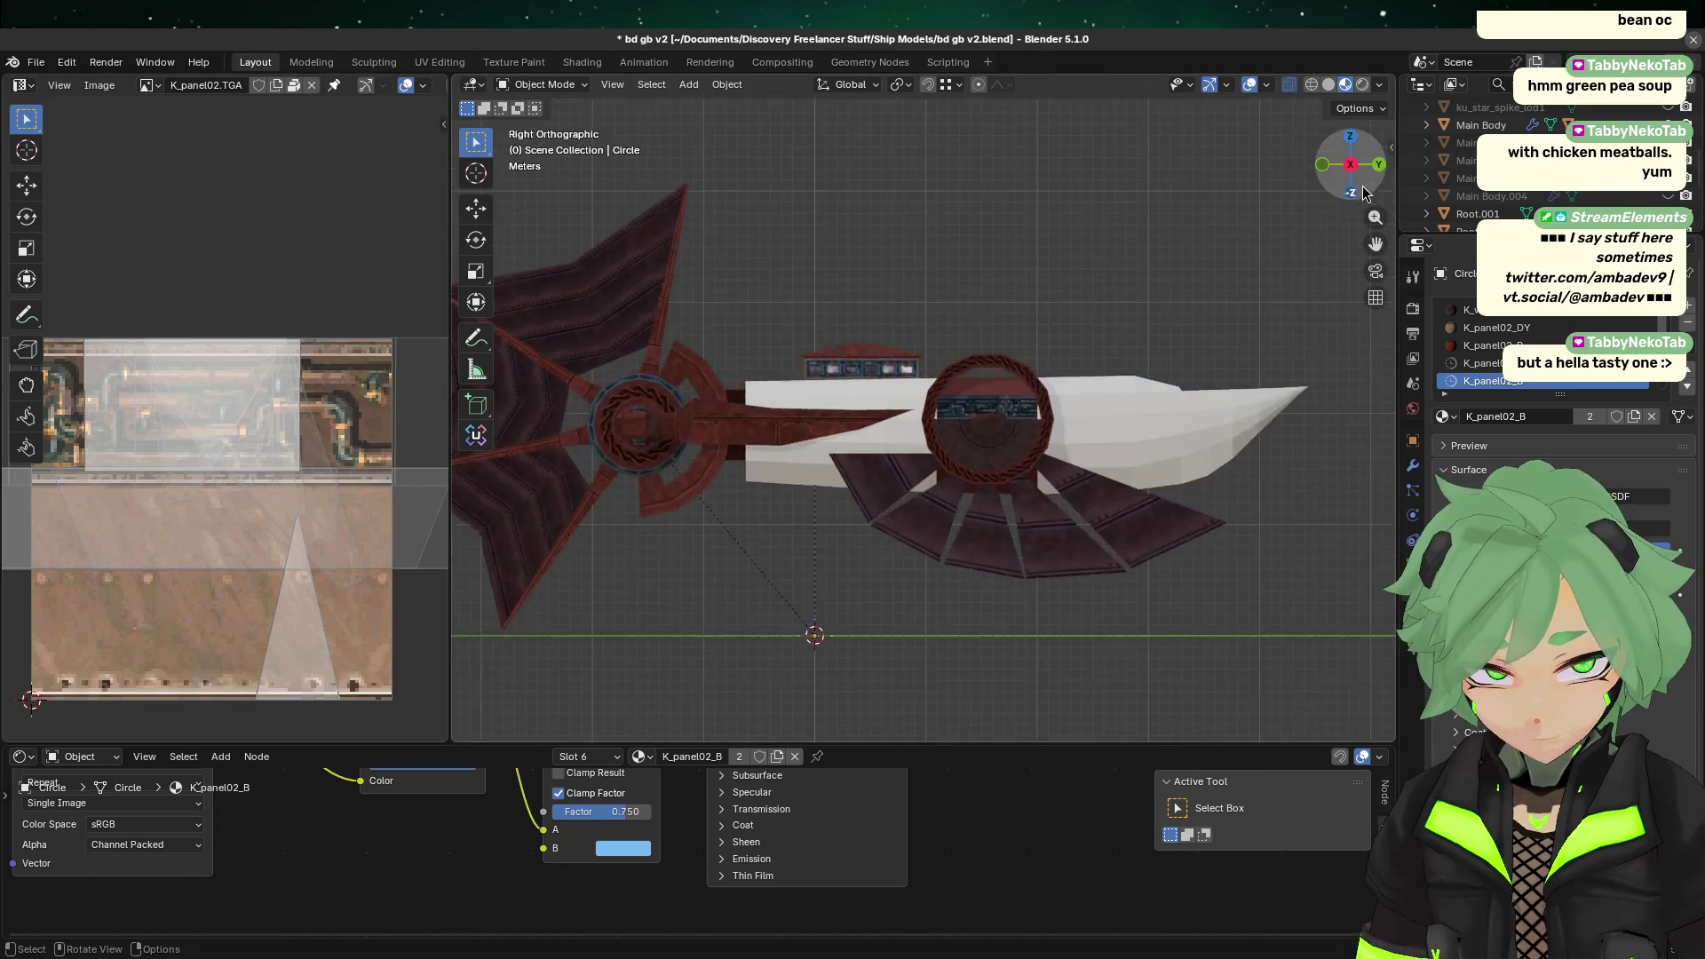
pyautogui.scroll(6, 951, 407)
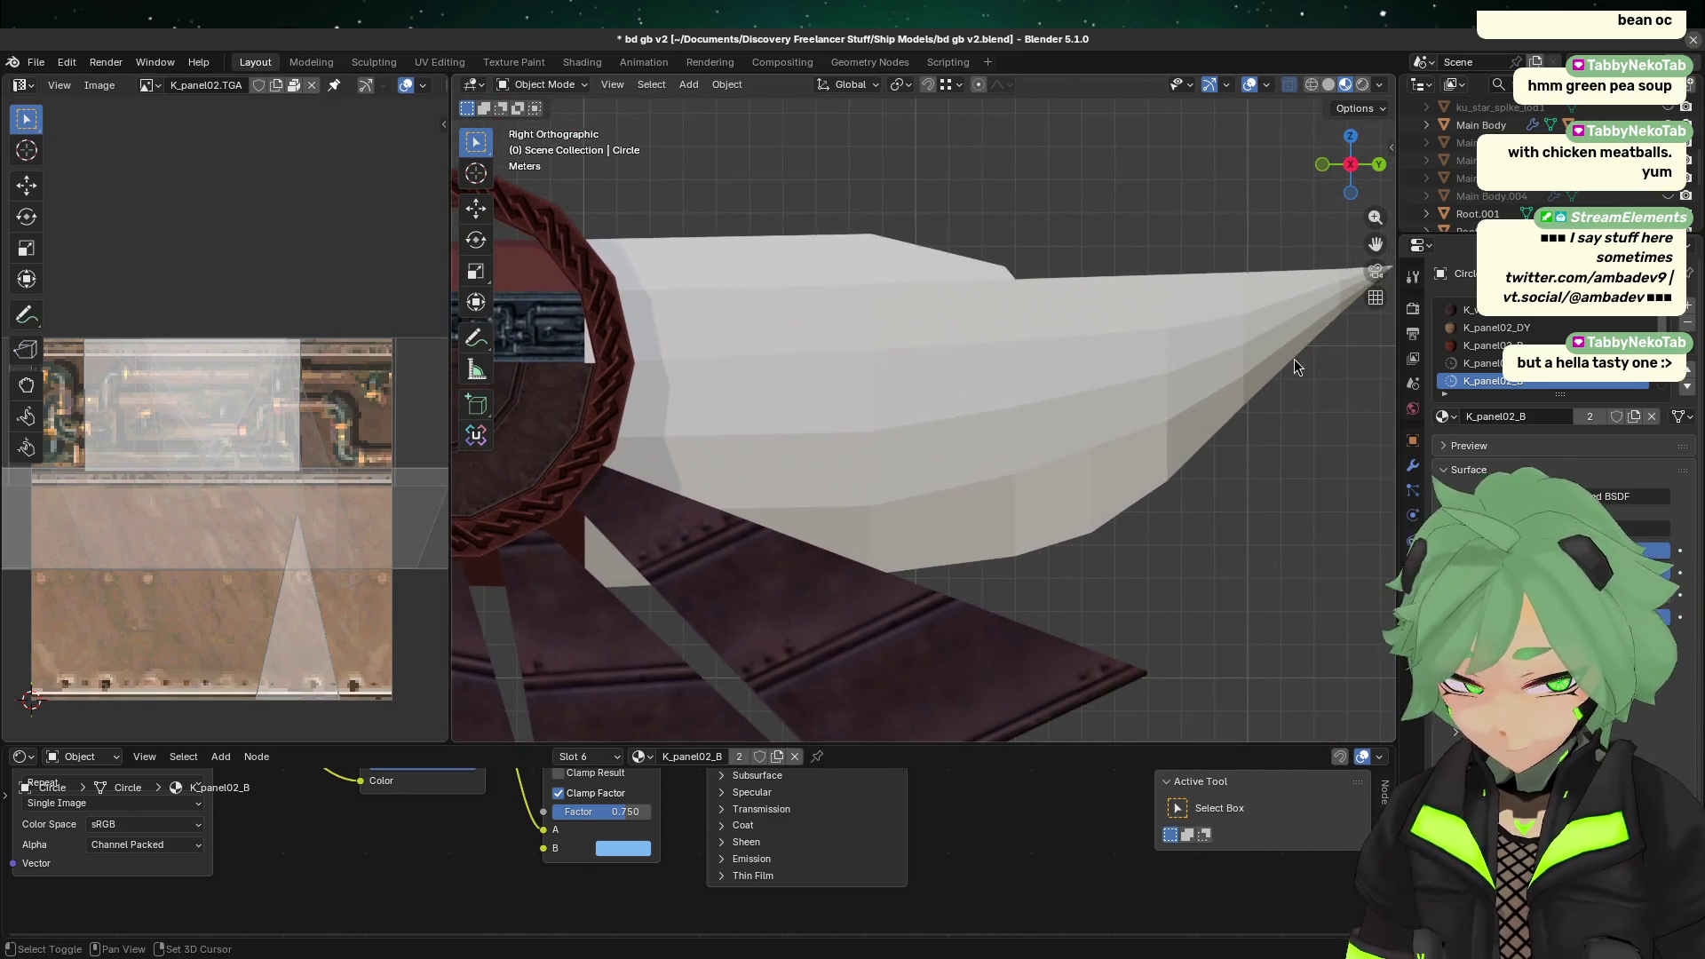
pyautogui.scroll(-5, 1096, 472)
pyautogui.click(1161, 411)
pyautogui.moveTo(1305, 489)
pyautogui.mouseDown(button='middle')
pyautogui.moveTo(1219, 510)
pyautogui.moveTo(1176, 456)
pyautogui.moveTo(968, 514)
pyautogui.moveTo(1069, 621)
pyautogui.moveTo(1090, 553)
pyautogui.moveTo(1058, 684)
pyautogui.moveTo(982, 289)
pyautogui.mouseUp(button='middle')
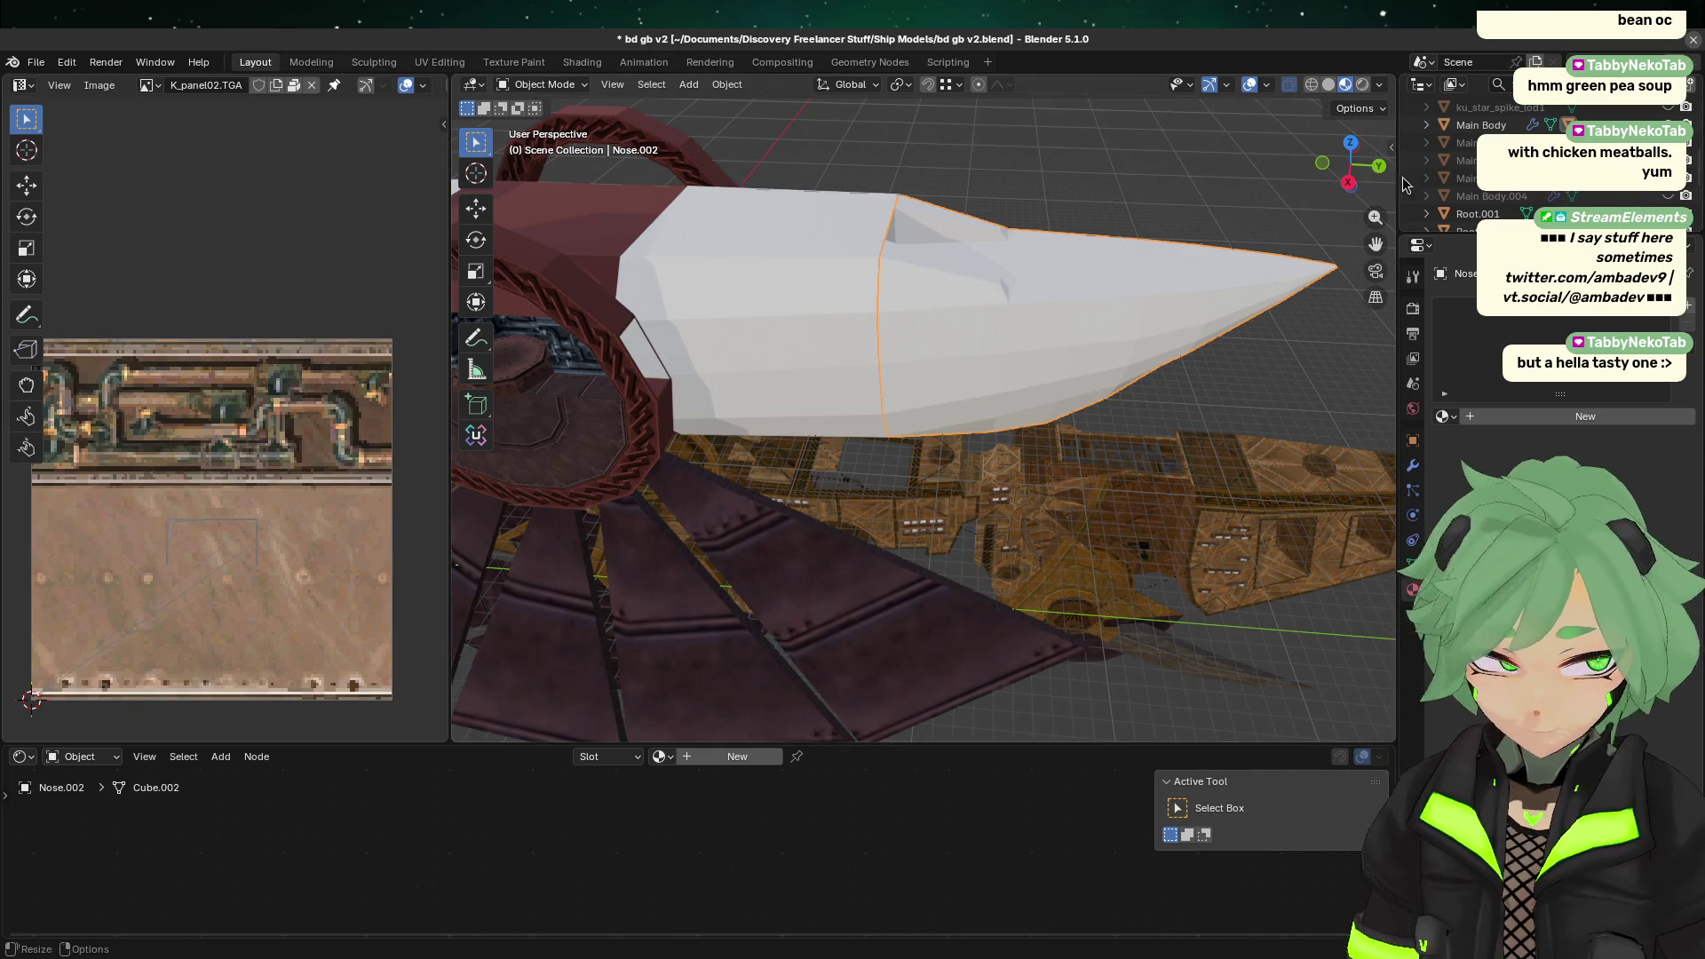
# Step: View the white nose from the right side and orbit around it
pyautogui.click(1348, 182)
pyautogui.moveTo(1037, 228)
pyautogui.keyDown('shift'); pyautogui.mouseDown(button='middle')
pyautogui.moveTo(712, 289)
pyautogui.moveTo(796, 337)
pyautogui.mouseUp(button='middle'); pyautogui.keyUp('shift')
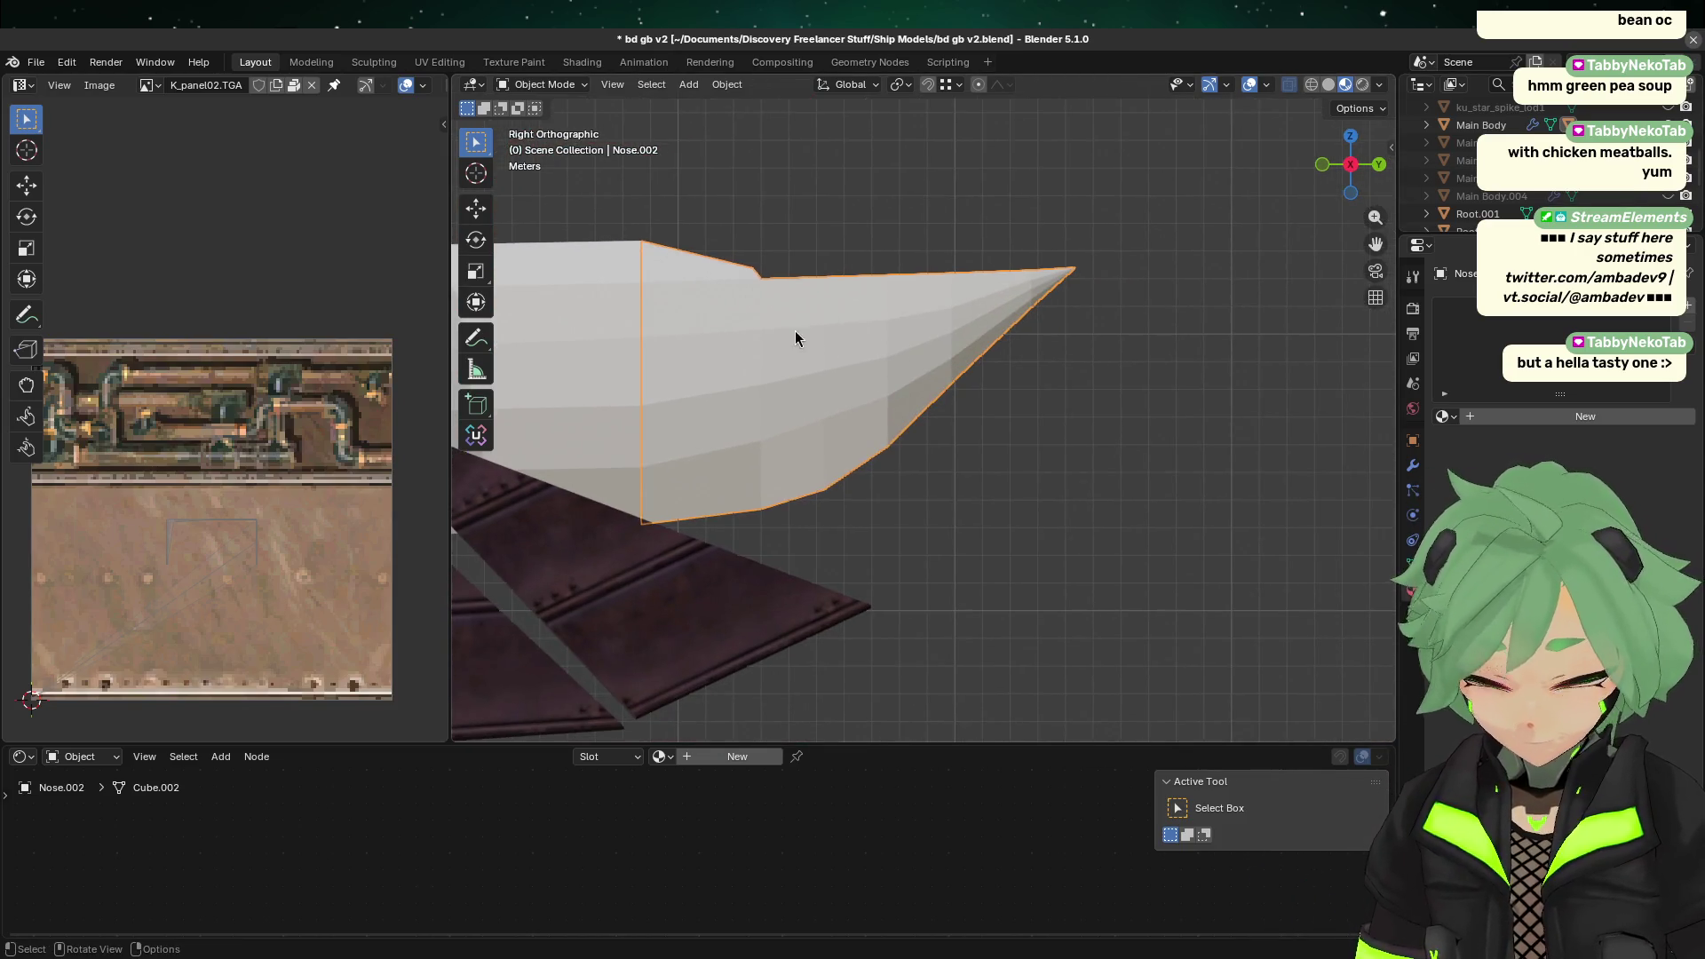
pyautogui.moveTo(1110, 460)
pyautogui.mouseDown(button='middle')
pyautogui.moveTo(993, 506)
pyautogui.moveTo(1263, 249)
pyautogui.mouseUp(button='middle')
pyautogui.moveTo(1378, 168)
pyautogui.mouseDown()
pyautogui.moveTo(1370, 156)
pyautogui.moveTo(1137, 326)
pyautogui.mouseUp()
pyautogui.moveTo(1025, 297)
pyautogui.mouseDown(button='middle')
pyautogui.moveTo(826, 391)
pyautogui.moveTo(1010, 483)
pyautogui.moveTo(1088, 494)
pyautogui.mouseUp(button='middle')
pyautogui.scroll(3, 966, 349)
pyautogui.scroll(3, 967, 465)
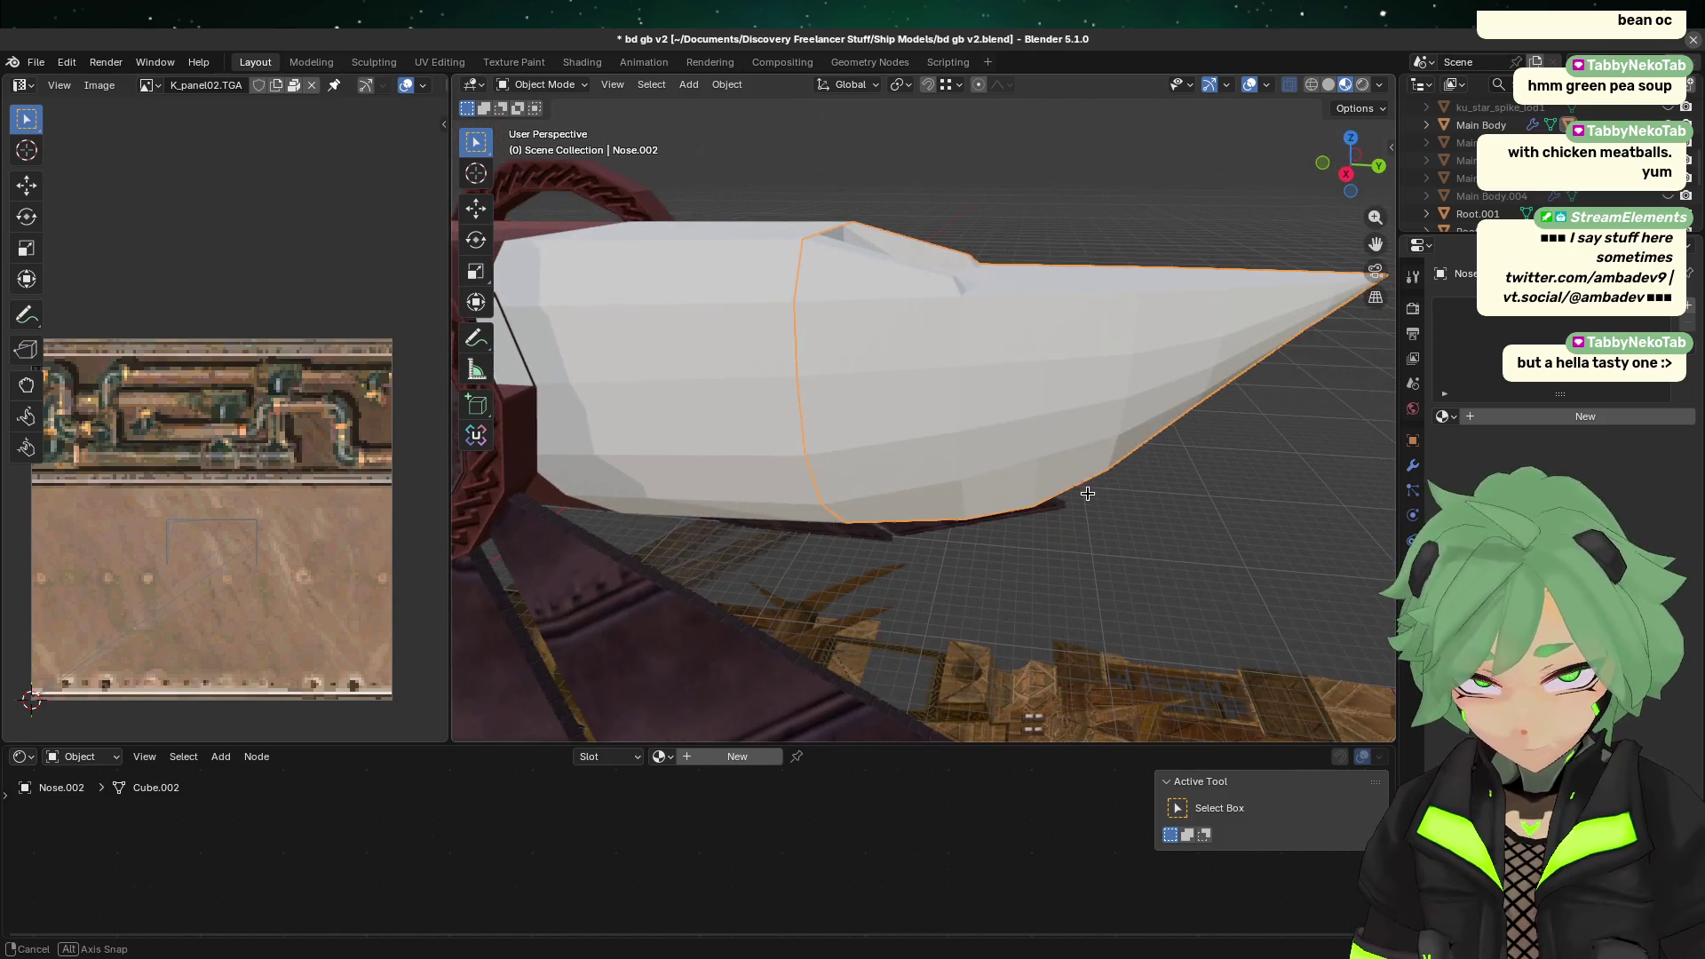
pyautogui.click(1347, 173)
pyautogui.scroll(-2, 1105, 363)
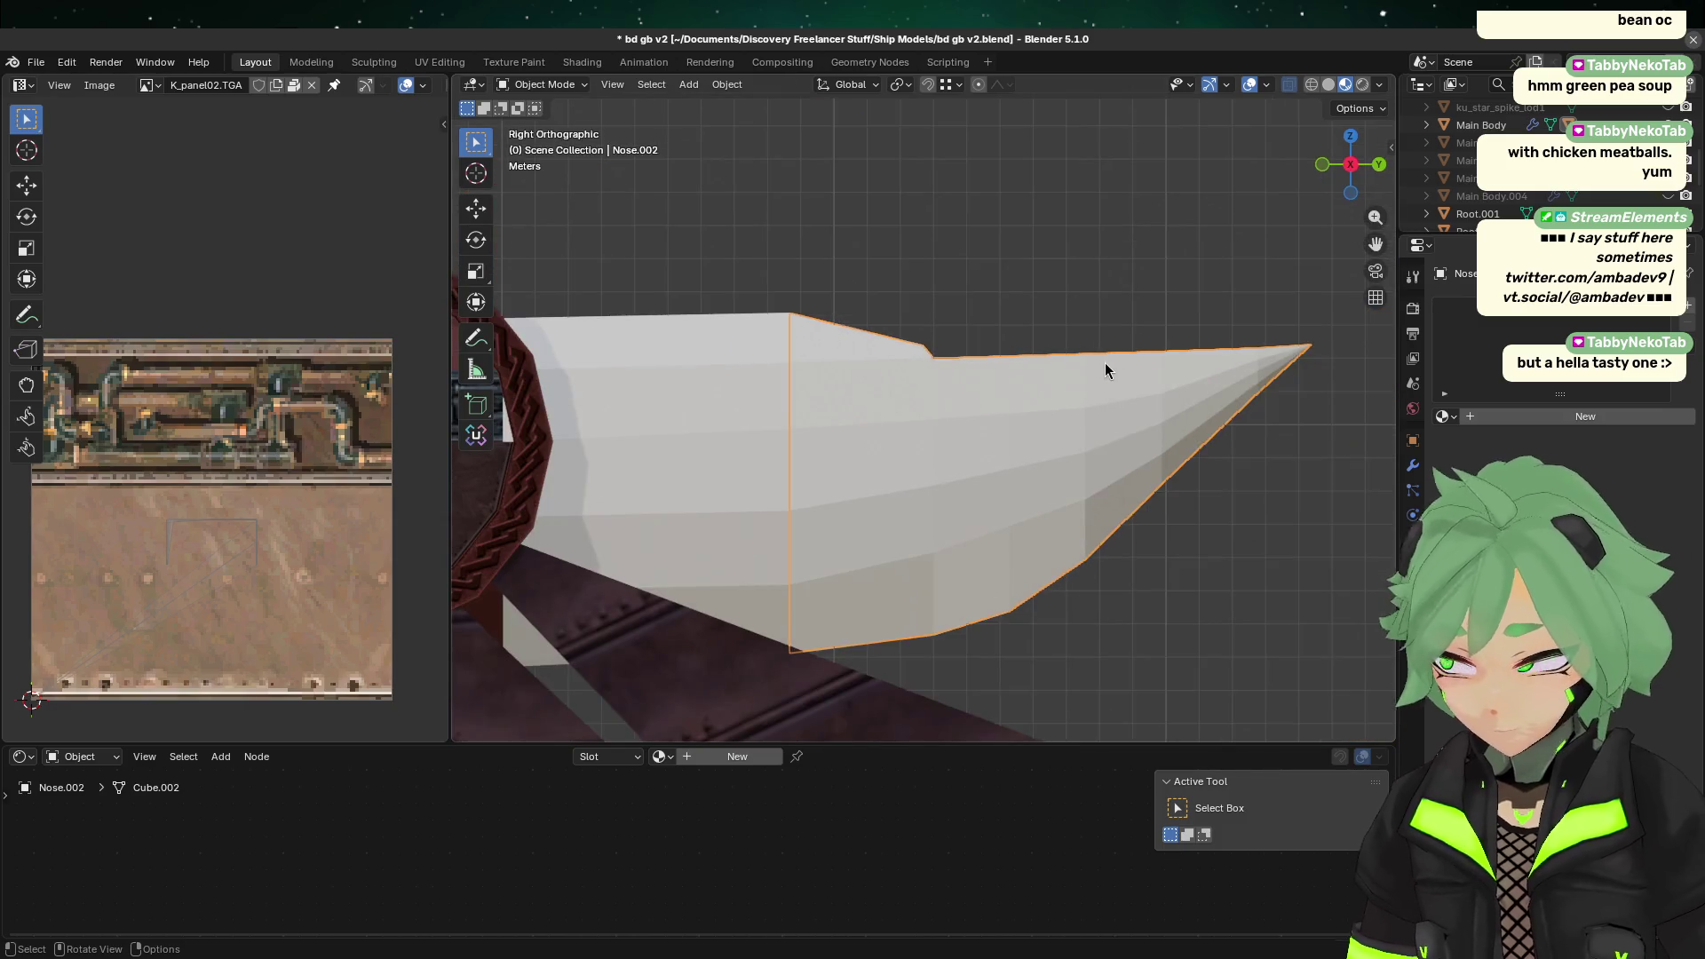
pyautogui.moveTo(998, 334)
pyautogui.mouseDown(button='middle')
pyautogui.moveTo(1083, 426)
pyautogui.moveTo(1030, 382)
pyautogui.mouseUp(button='middle')
# Step: Compare the nose with the red Main Body hull, reselect the nose parts, and save
pyautogui.click(1066, 302)
pyautogui.click(1077, 436)
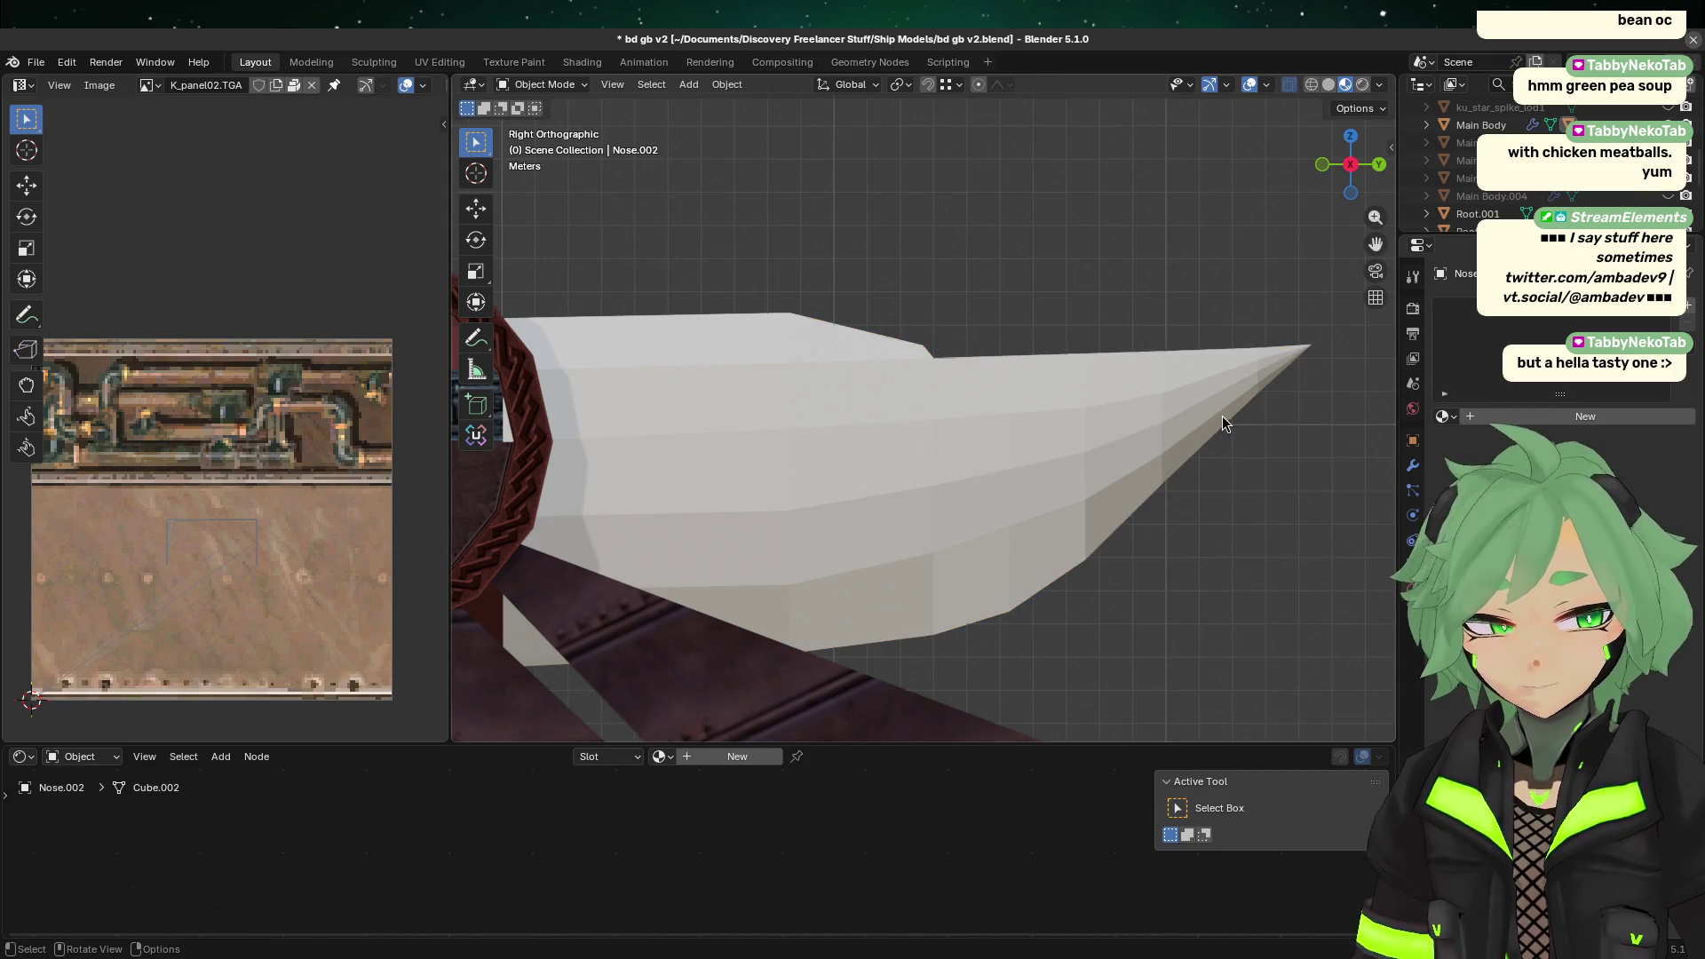
pyautogui.moveTo(1282, 456)
pyautogui.mouseDown(button='middle')
pyautogui.moveTo(1169, 438)
pyautogui.moveTo(1307, 470)
pyautogui.moveTo(872, 392)
pyautogui.moveTo(970, 359)
pyautogui.mouseUp(button='middle')
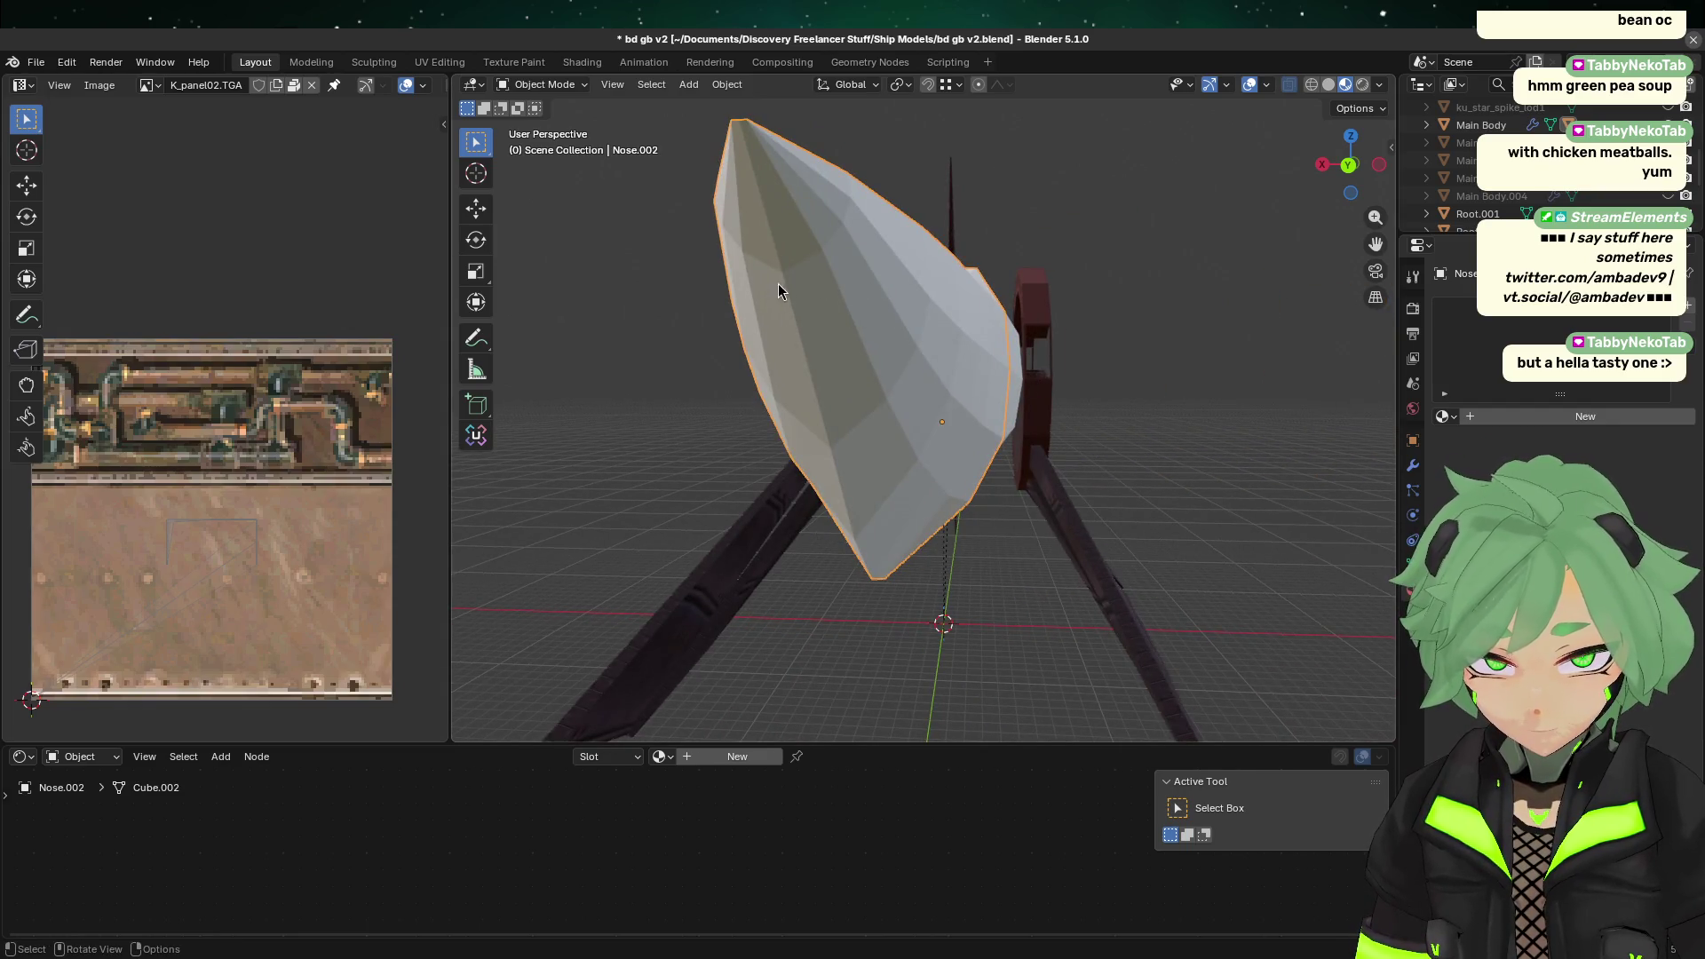
pyautogui.moveTo(764, 456)
pyautogui.mouseDown(button='middle')
pyautogui.moveTo(1157, 506)
pyautogui.moveTo(1111, 477)
pyautogui.mouseUp(button='middle')
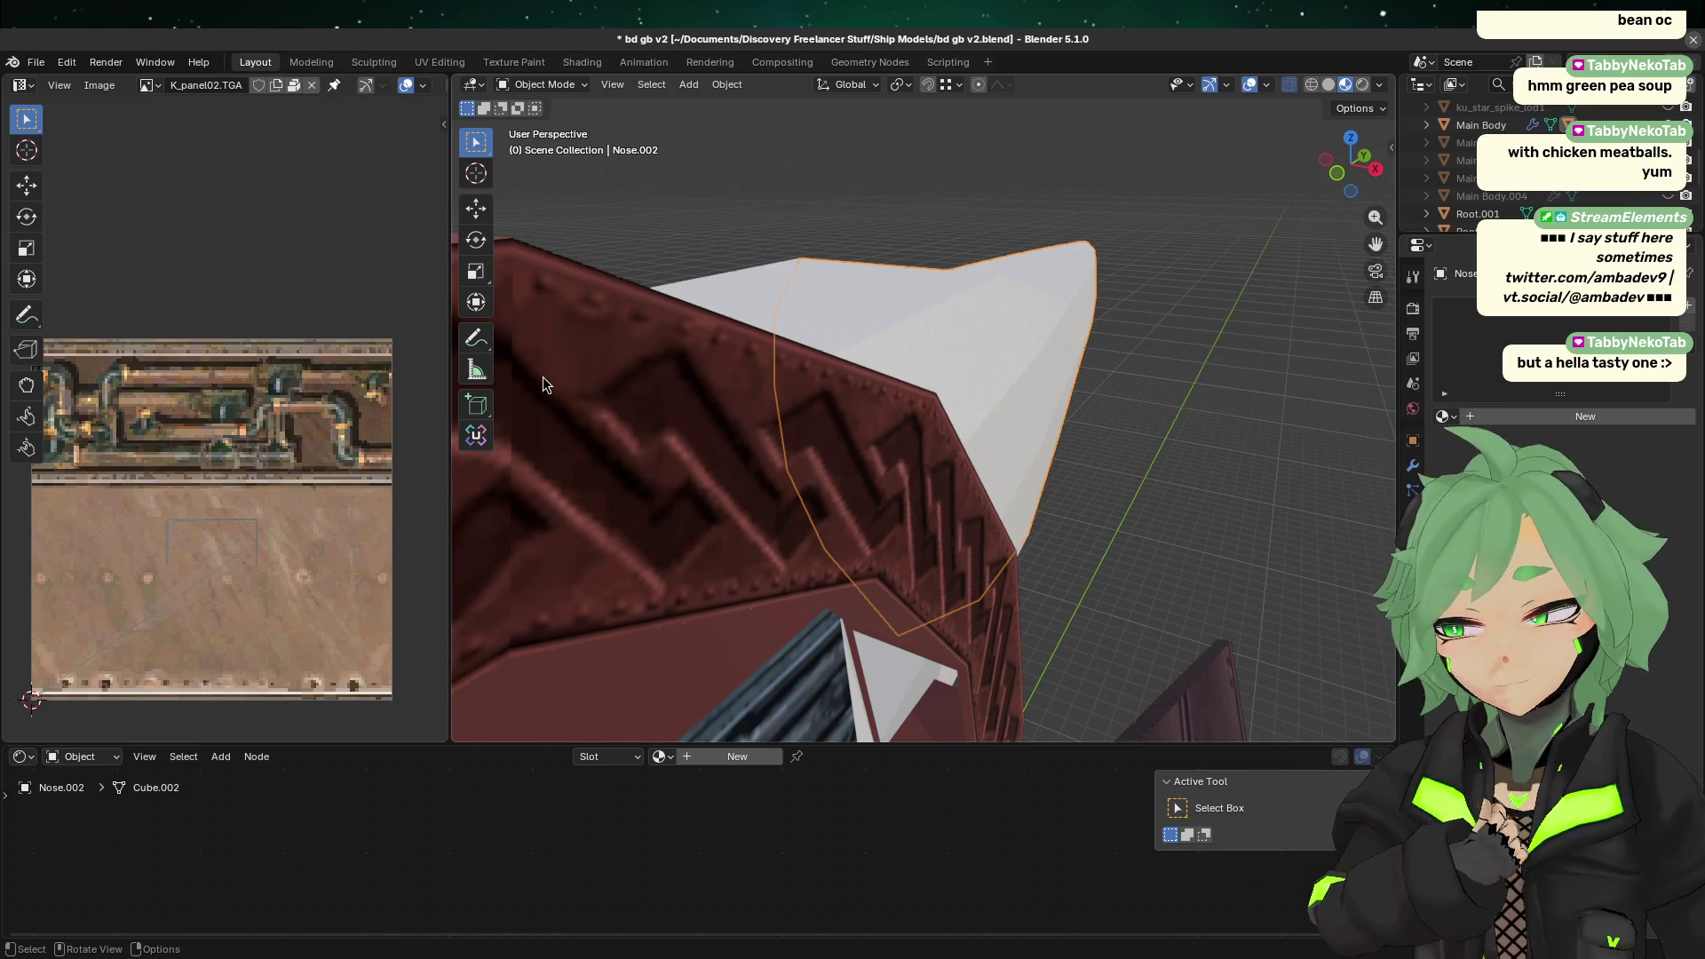
pyautogui.click(694, 370)
pyautogui.click(1298, 276)
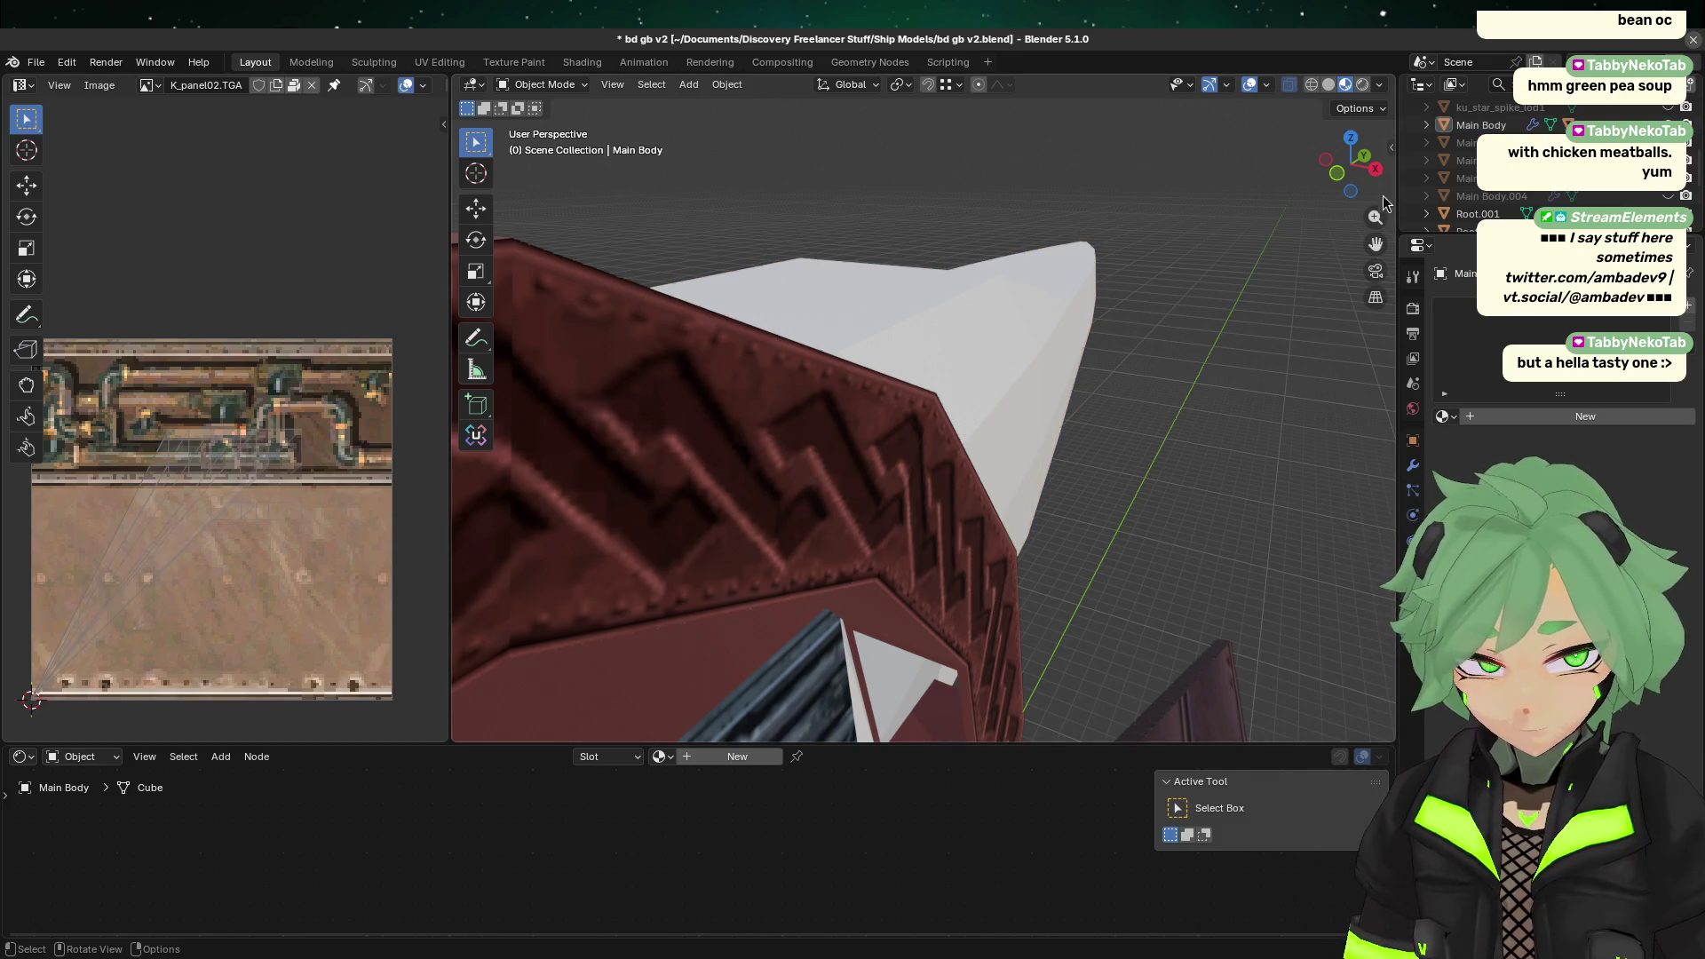
pyautogui.click(1375, 168)
pyautogui.click(1128, 344)
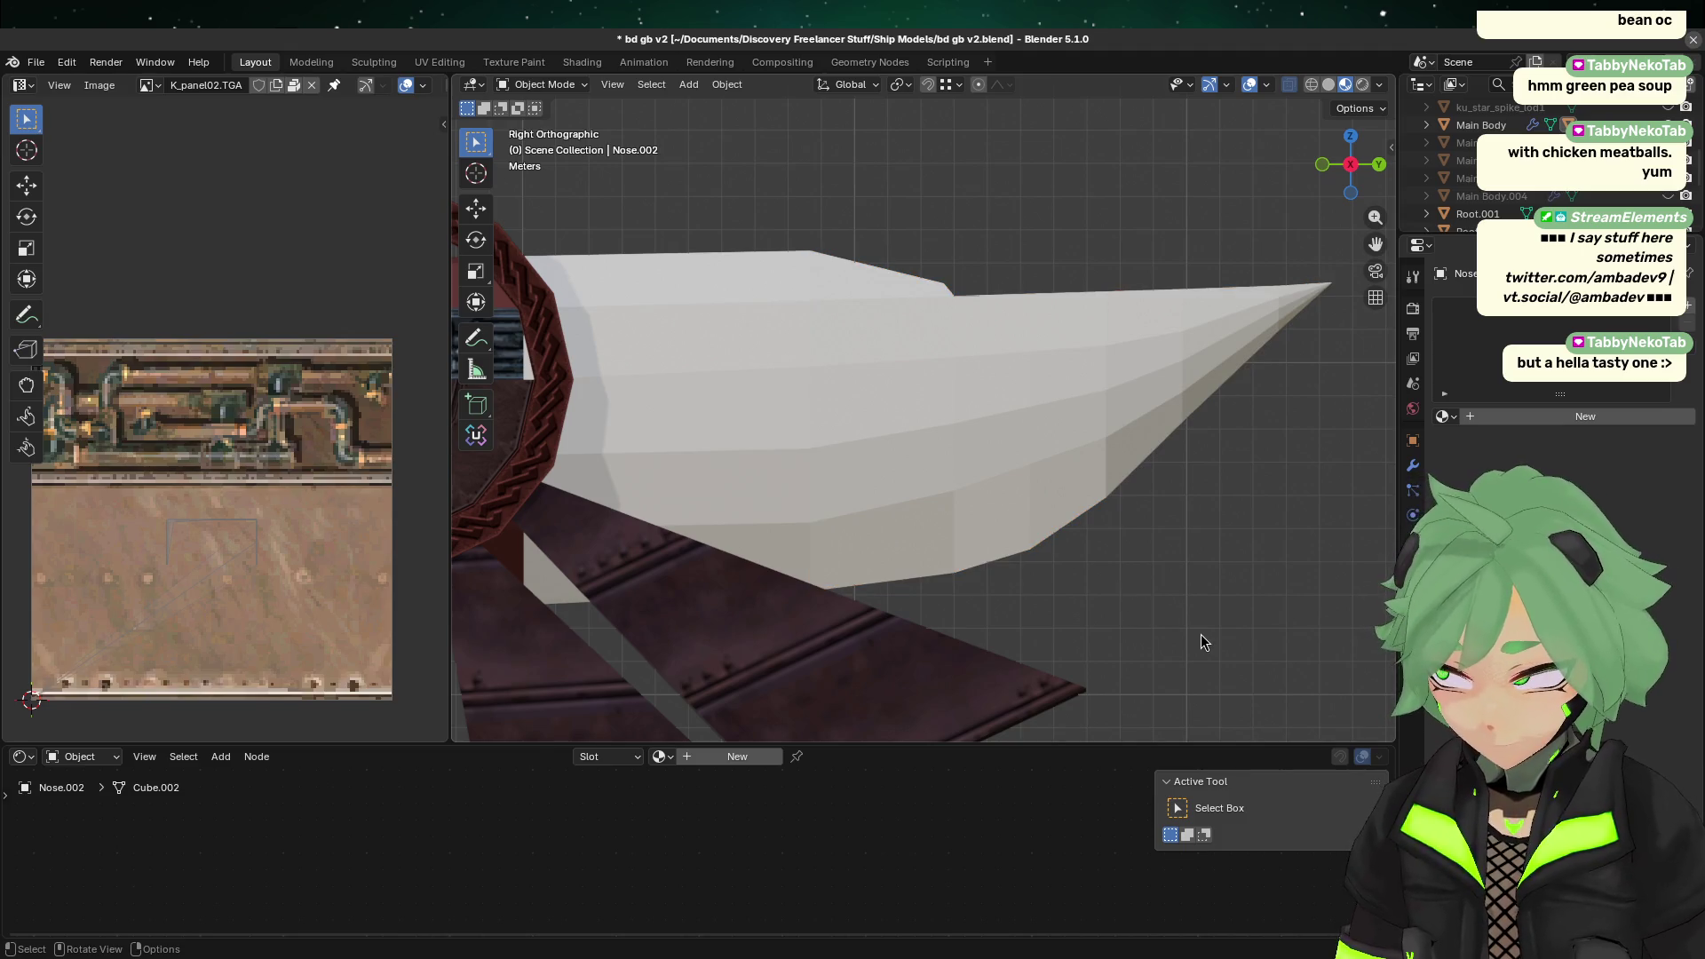
pyautogui.moveTo(1075, 458); pyautogui.dragTo(1104, 370)
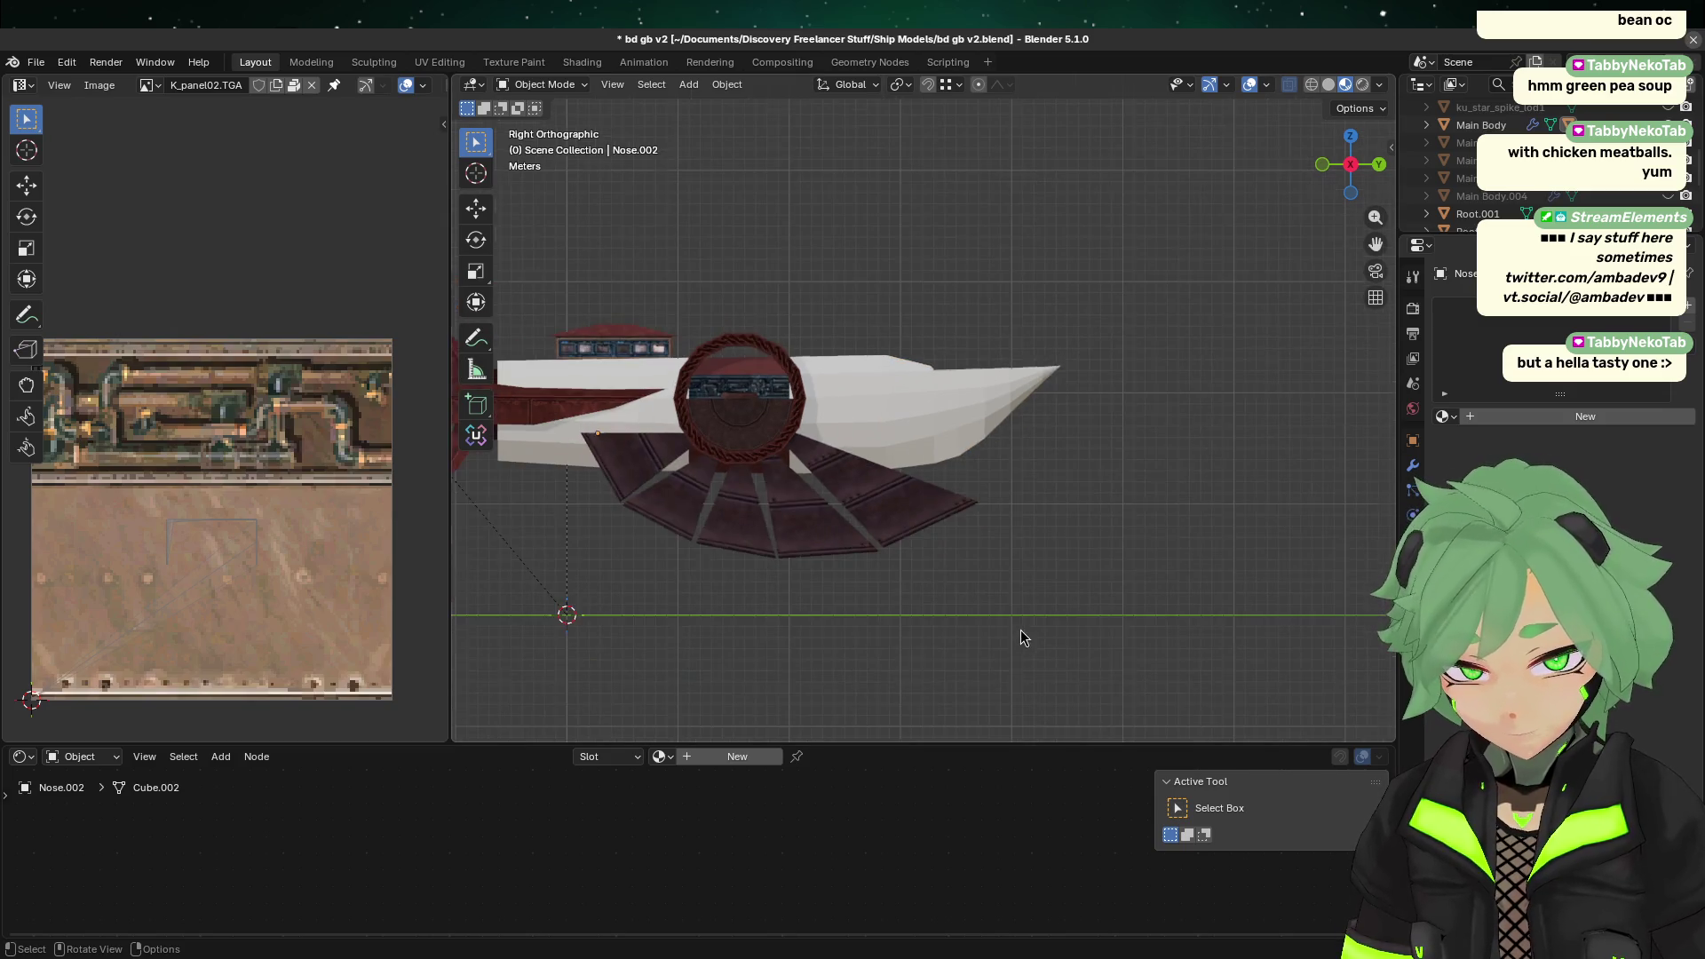
pyautogui.hotkey('ctrl', 's')
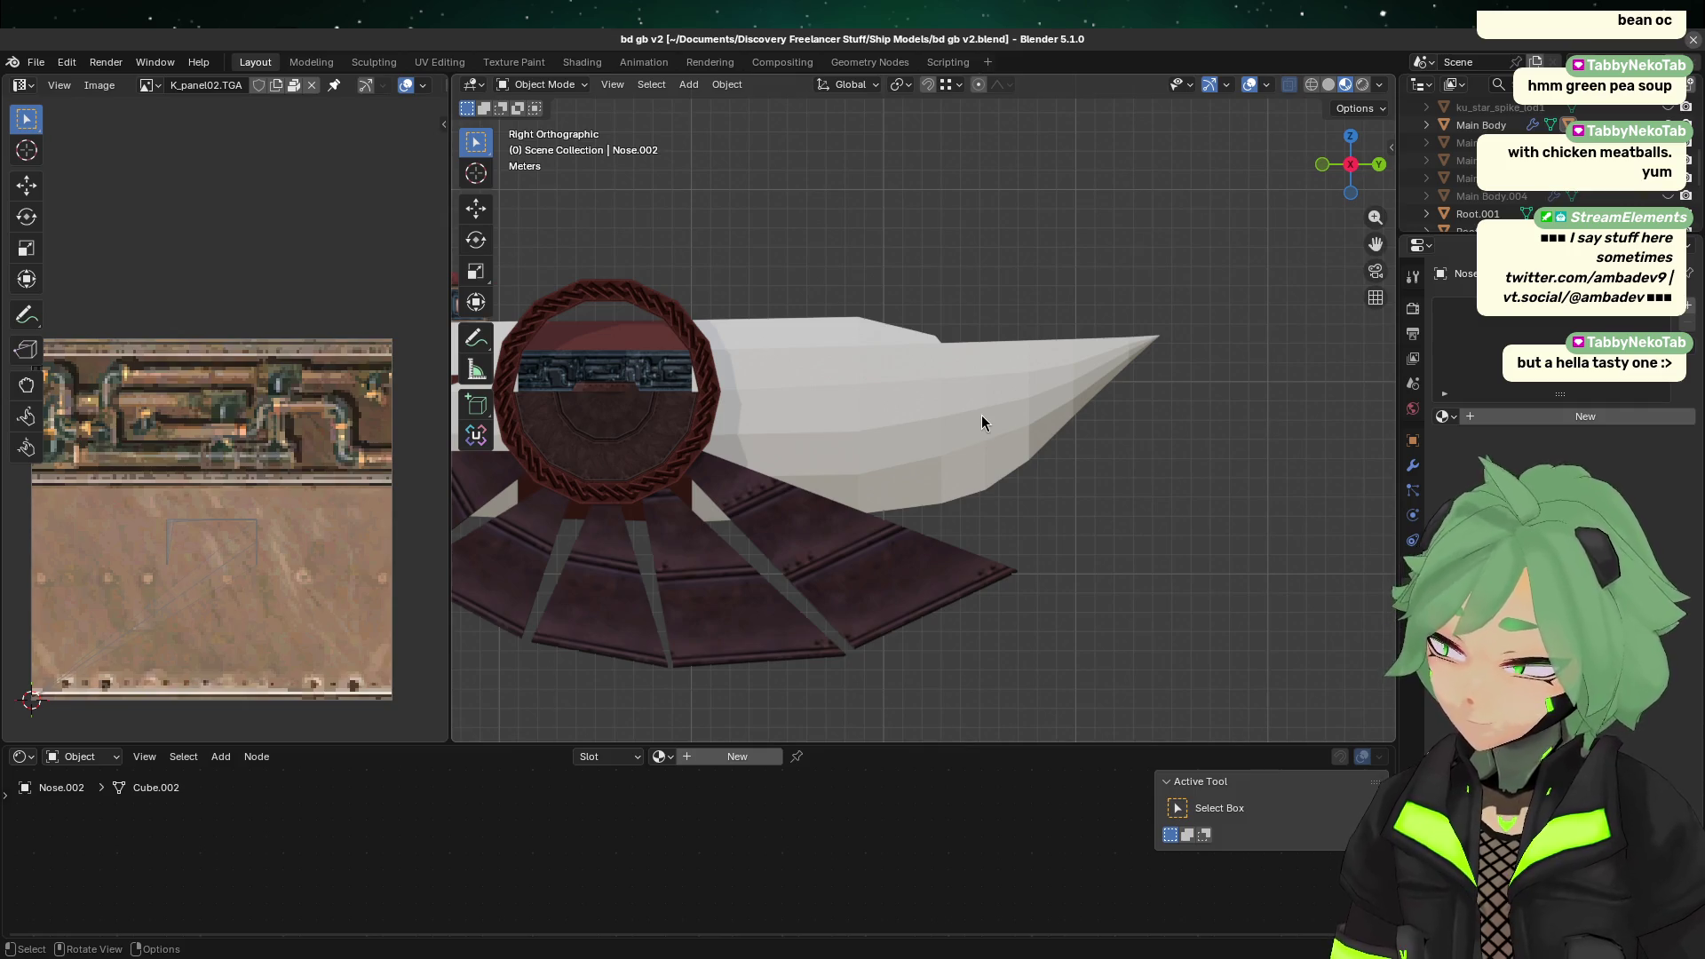
# Step: Select the nose mesh and leave local view to show the other ship models
pyautogui.click(977, 413)
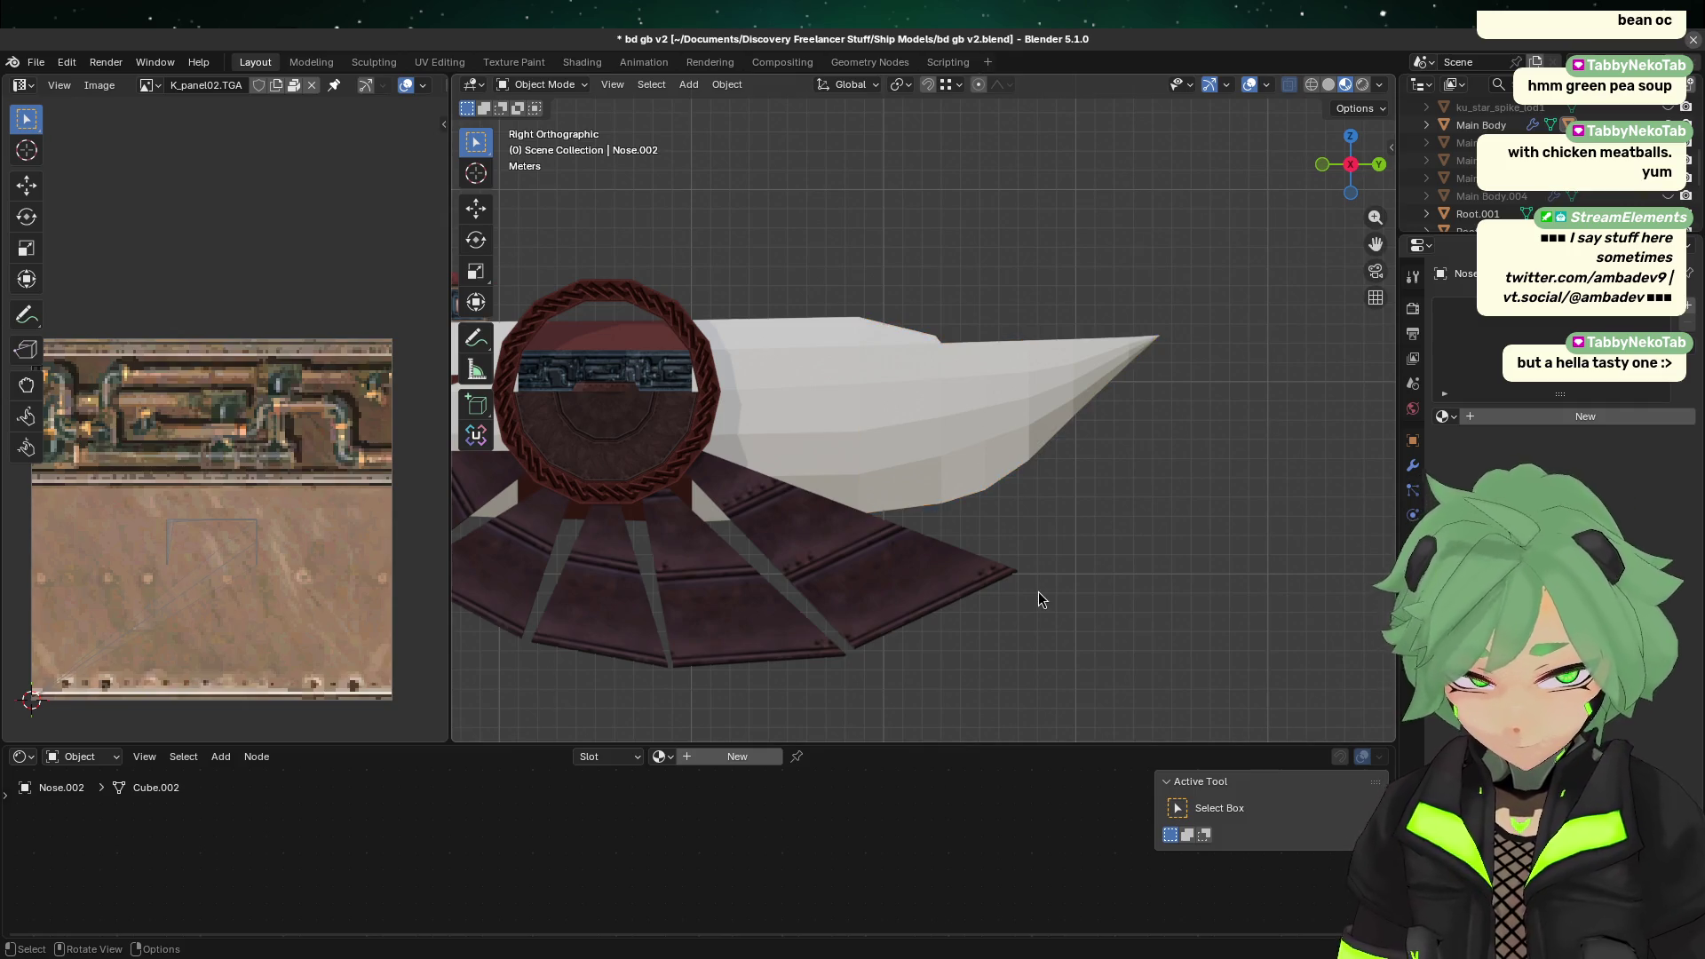
pyautogui.scroll(-3, 961, 584)
pyautogui.scroll(3, 861, 536)
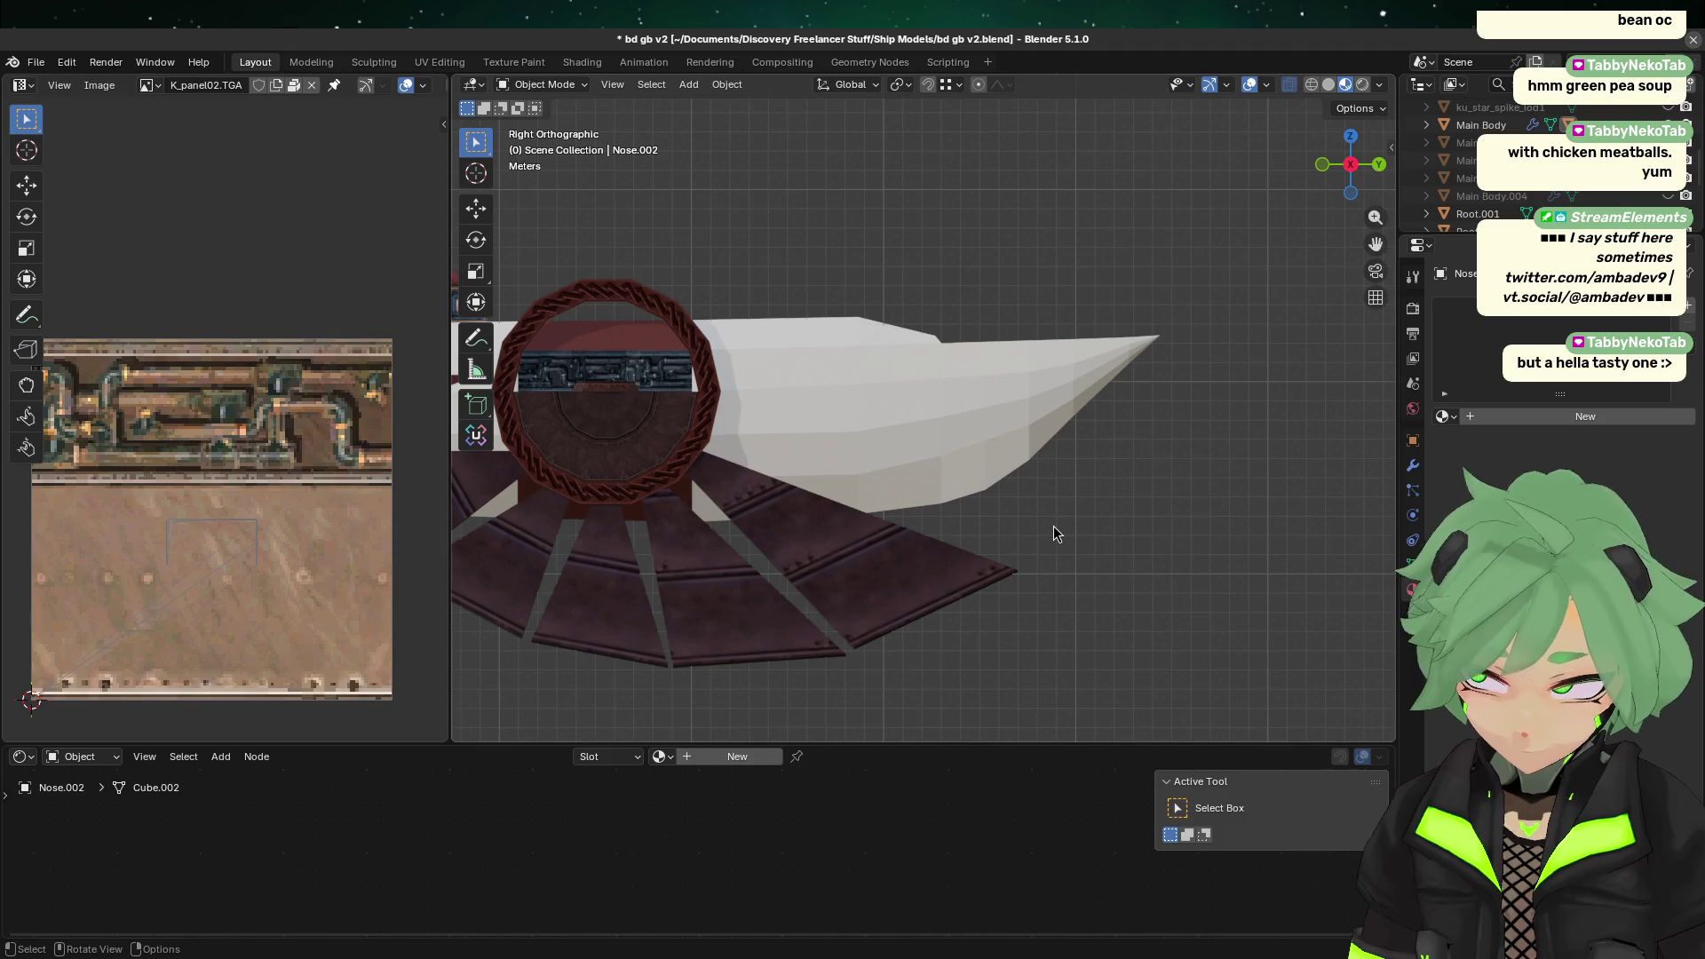
pyautogui.scroll(-6, 1026, 524)
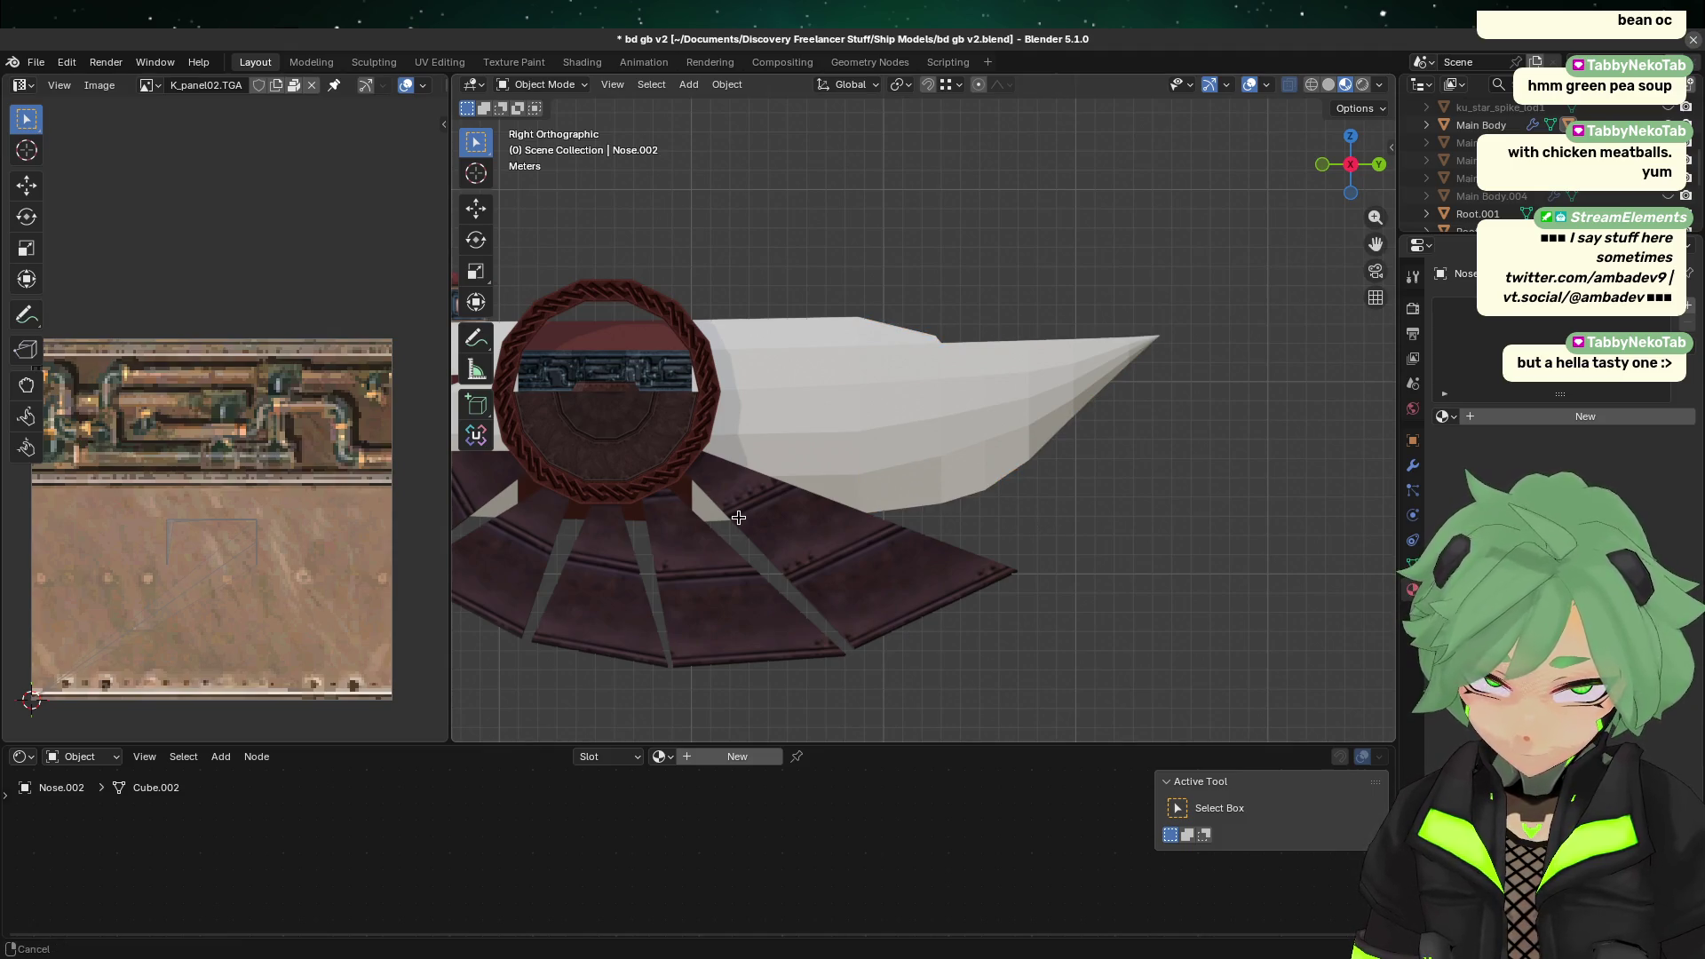
pyautogui.press('KP_Divide')
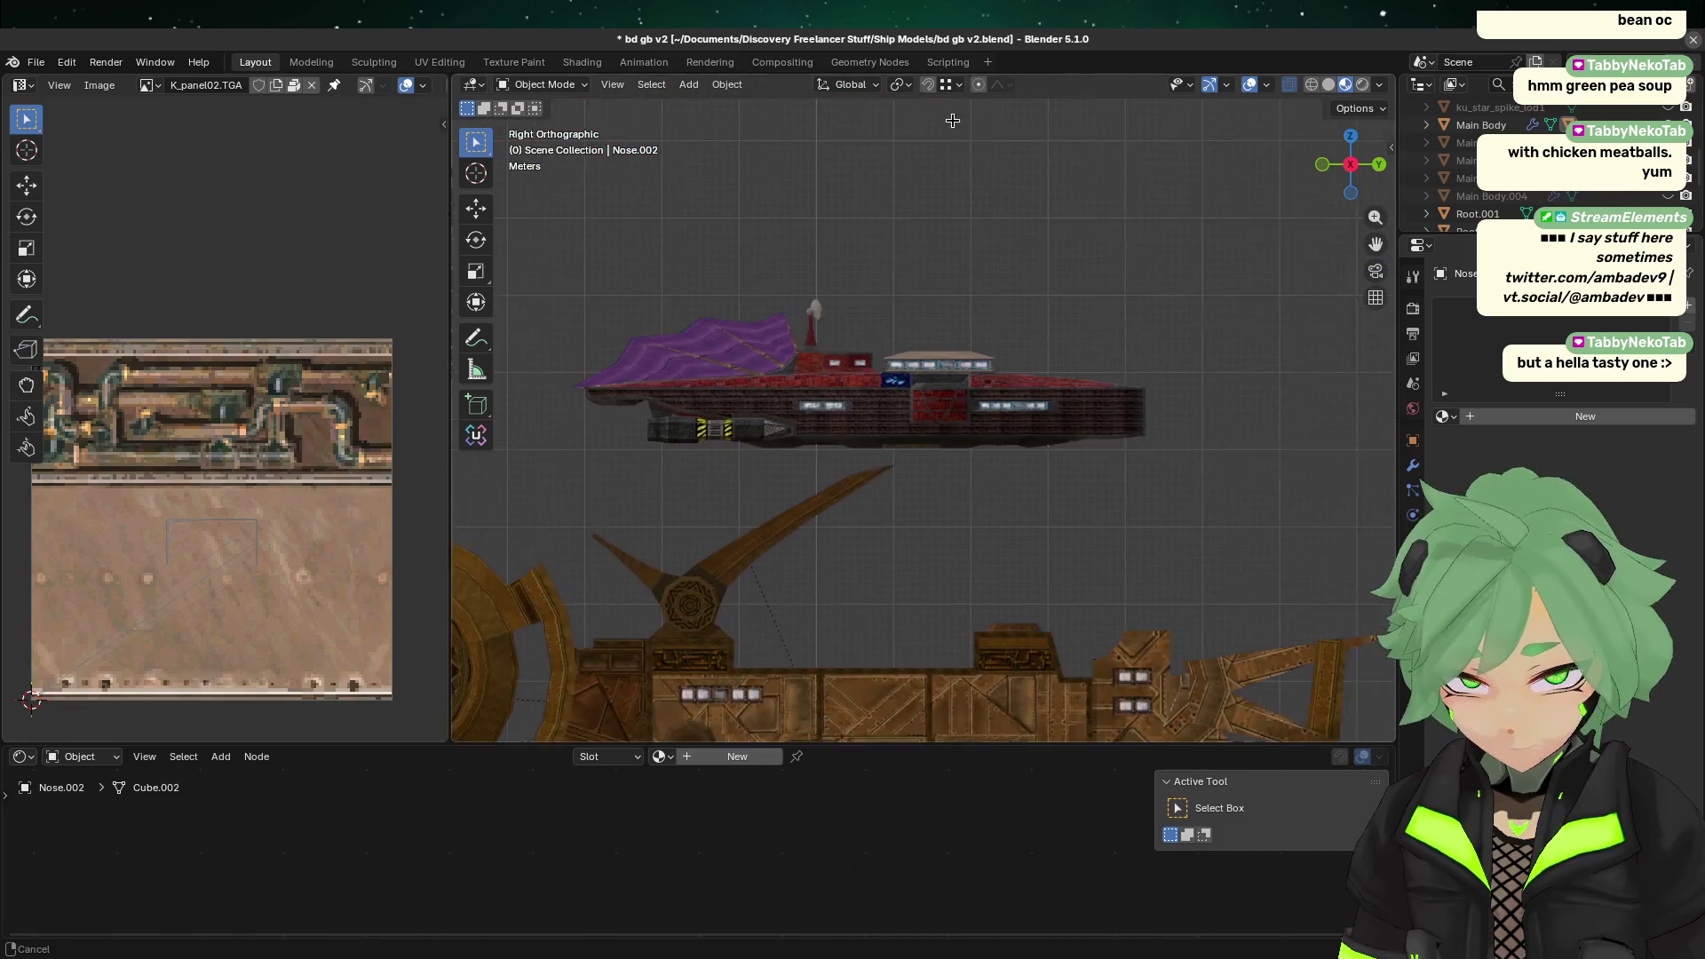
pyautogui.moveTo(981, 498)
pyautogui.keyDown('shift'); pyautogui.mouseDown(button='middle')
pyautogui.moveTo(995, 500)
pyautogui.moveTo(994, 124)
pyautogui.mouseUp(button='middle'); pyautogui.keyUp('shift')
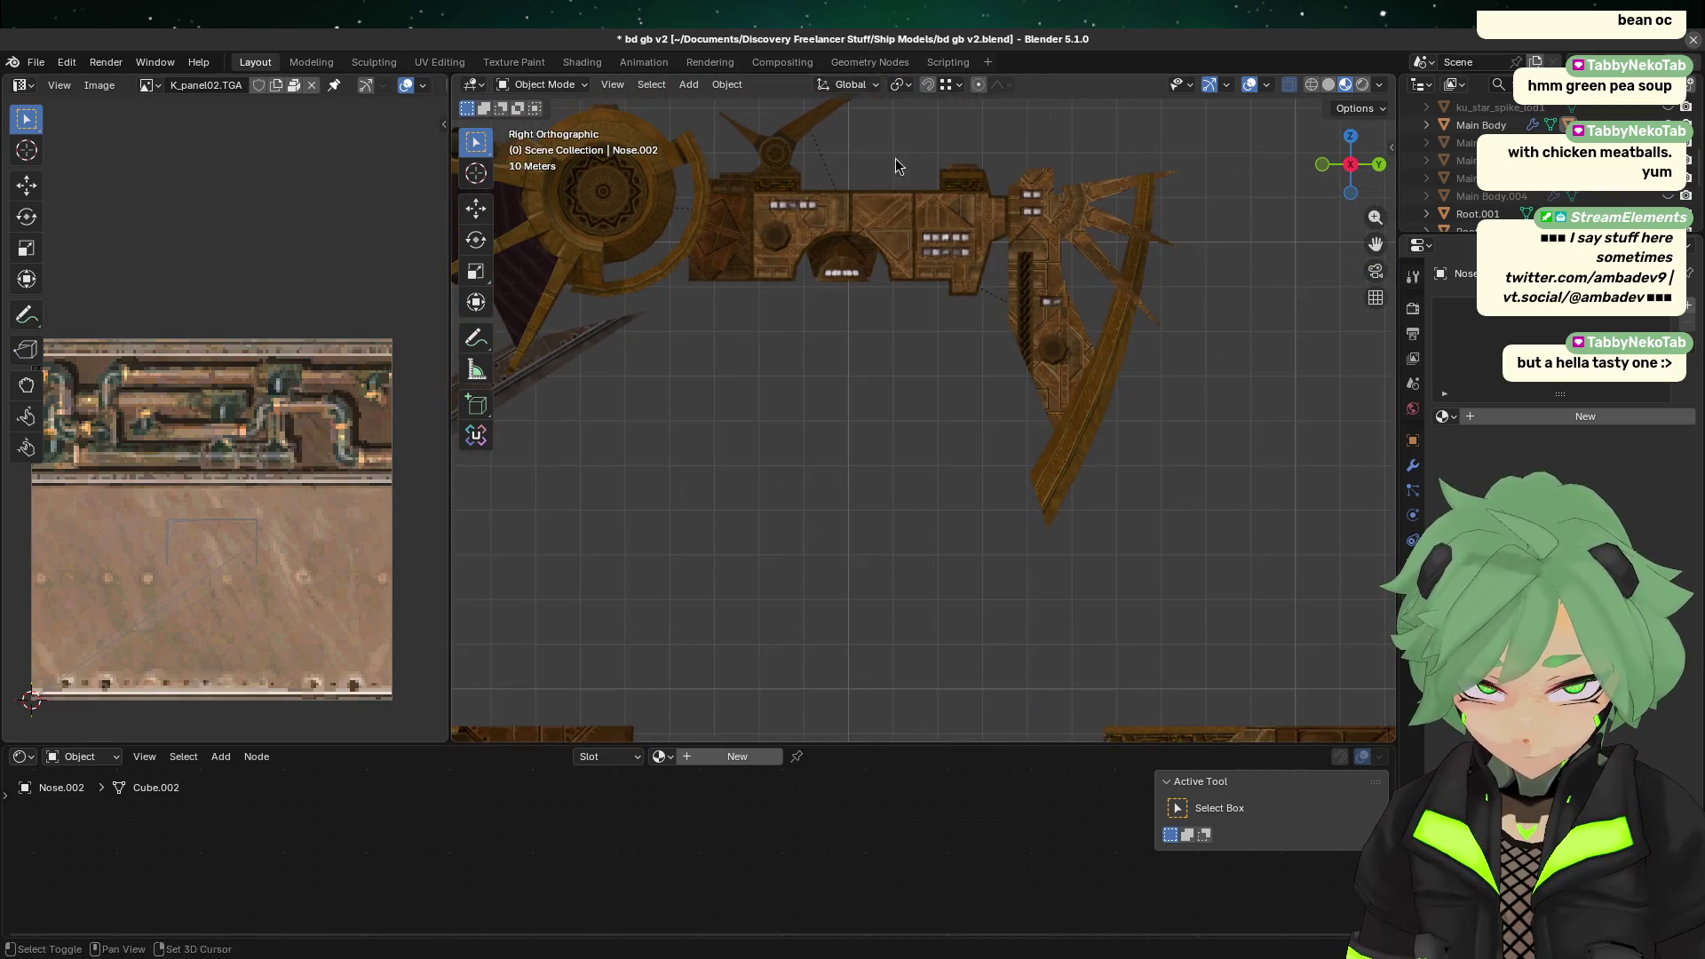
pyautogui.scroll(-8, 959, 334)
pyautogui.moveTo(931, 482)
pyautogui.keyDown('shift'); pyautogui.mouseDown(button='middle')
pyautogui.moveTo(978, 601)
pyautogui.moveTo(910, 444)
pyautogui.mouseUp(button='middle'); pyautogui.keyUp('shift')
pyautogui.scroll(4, 968, 631)
pyautogui.scroll(6, 910, 444)
pyautogui.moveTo(895, 365)
pyautogui.keyDown('shift'); pyautogui.mouseDown(button='middle')
pyautogui.moveTo(962, 354)
pyautogui.moveTo(966, 396)
pyautogui.mouseUp(button='middle'); pyautogui.keyUp('shift')
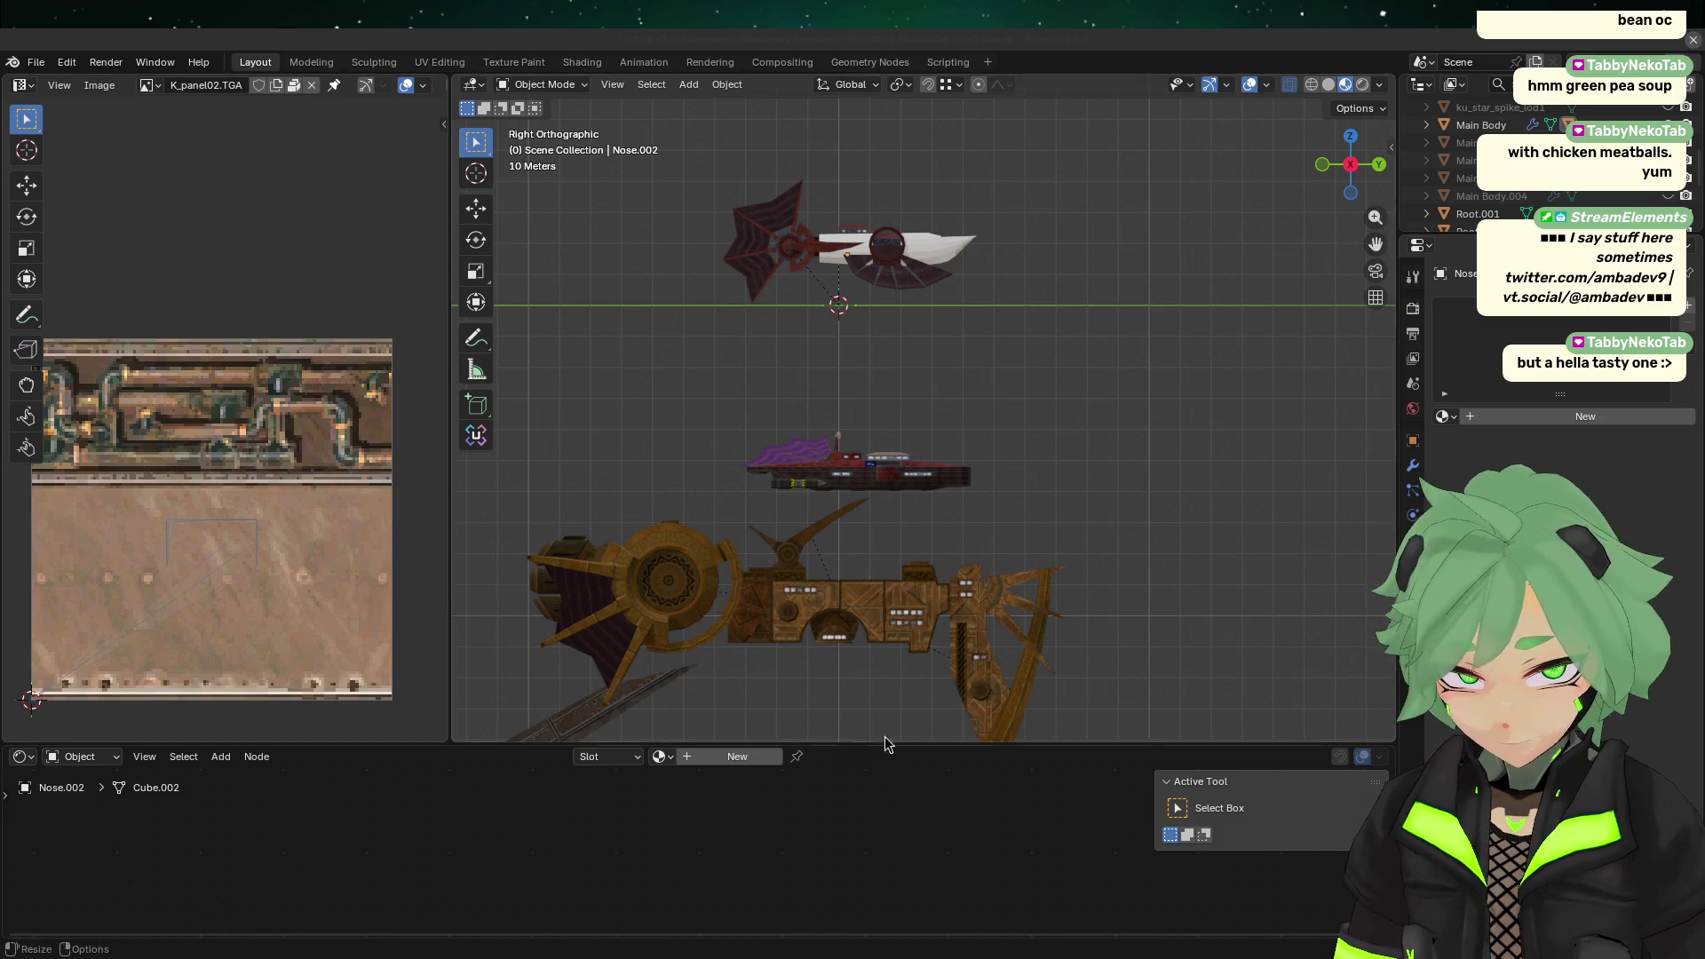
pyautogui.click(697, 588)
pyautogui.moveTo(1229, 657)
pyautogui.mouseDown()
pyautogui.moveTo(1100, 613)
pyautogui.moveTo(599, 531)
pyautogui.mouseUp()
pyautogui.keyDown('shift'); pyautogui.moveTo(1060, 693); pyautogui.dragTo(1206, 511, button='middle'); pyautogui.keyUp('shift')
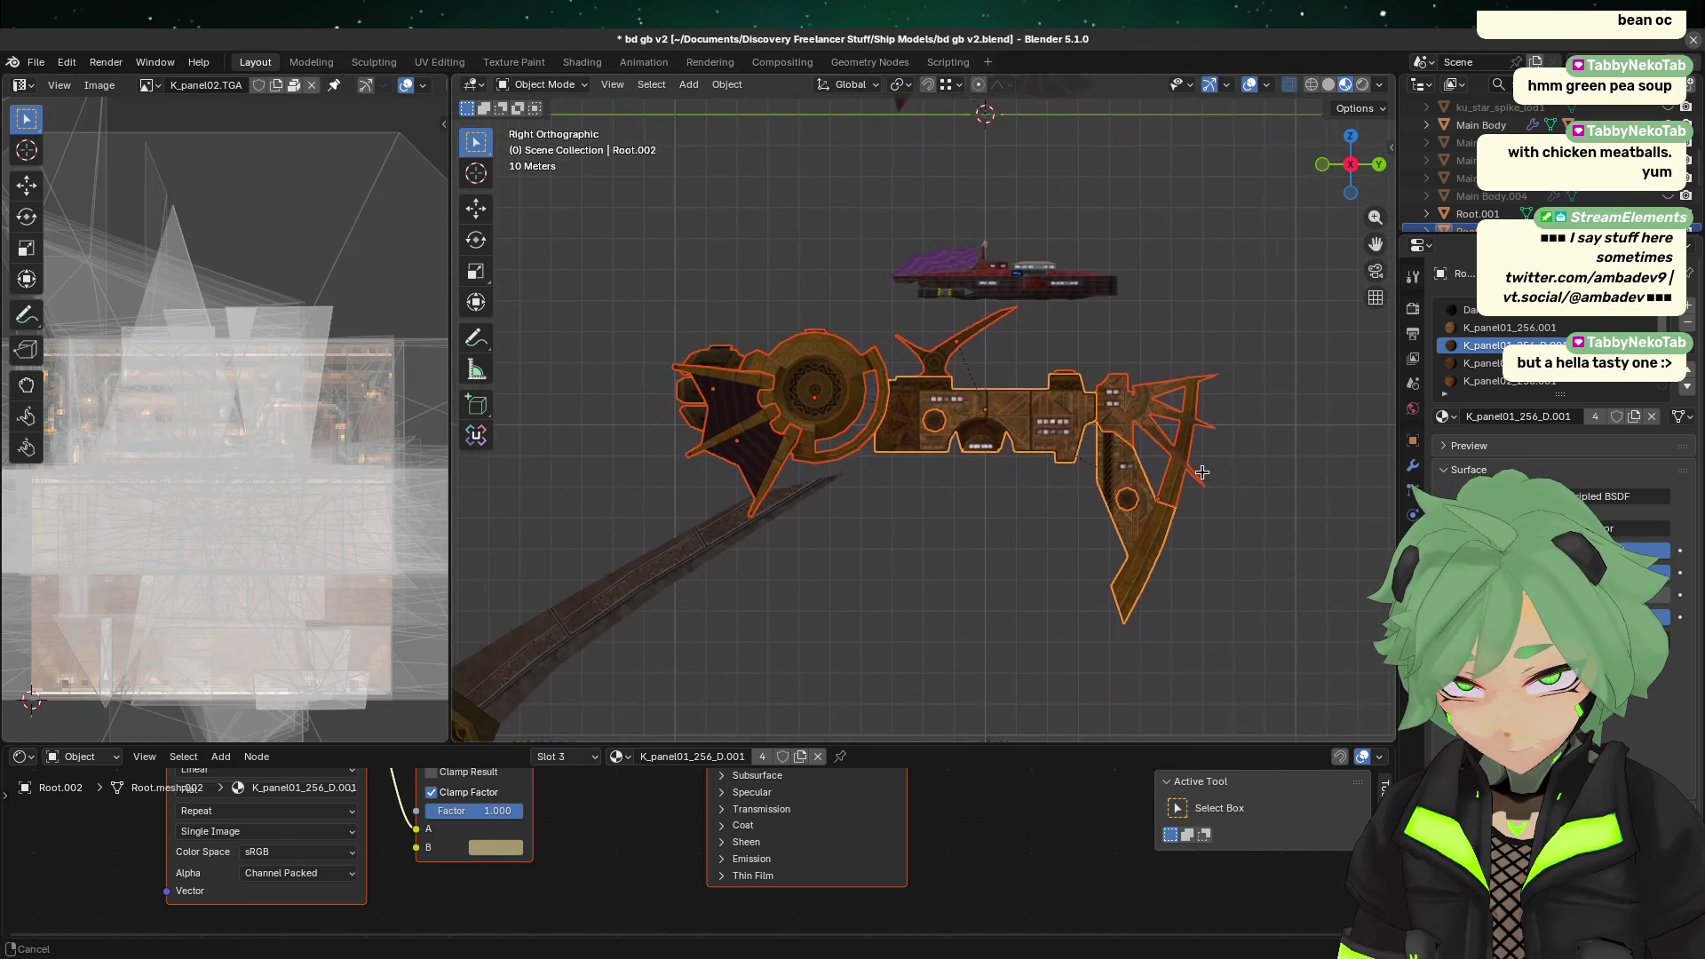
pyautogui.click(952, 564)
pyautogui.moveTo(625, 397); pyautogui.dragTo(1384, 478)
pyautogui.keyDown('shift'); pyautogui.moveTo(1128, 431); pyautogui.dragTo(1085, 545, button='middle'); pyautogui.keyUp('shift')
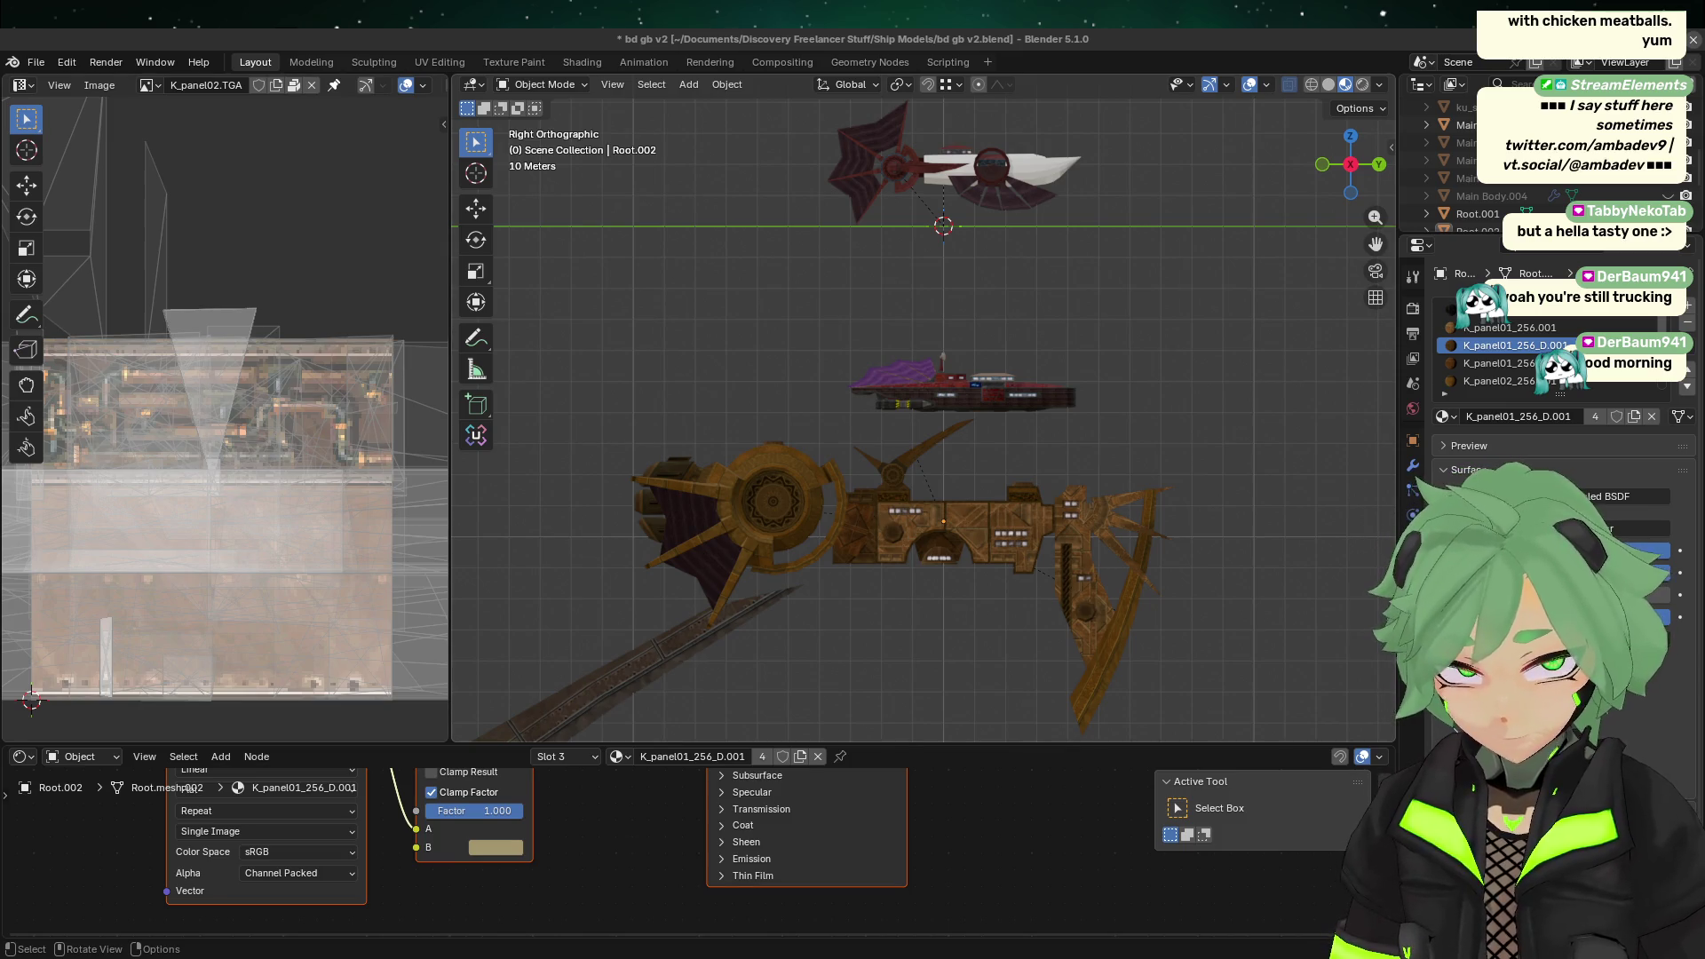
pyautogui.scroll(-6, 904, 582)
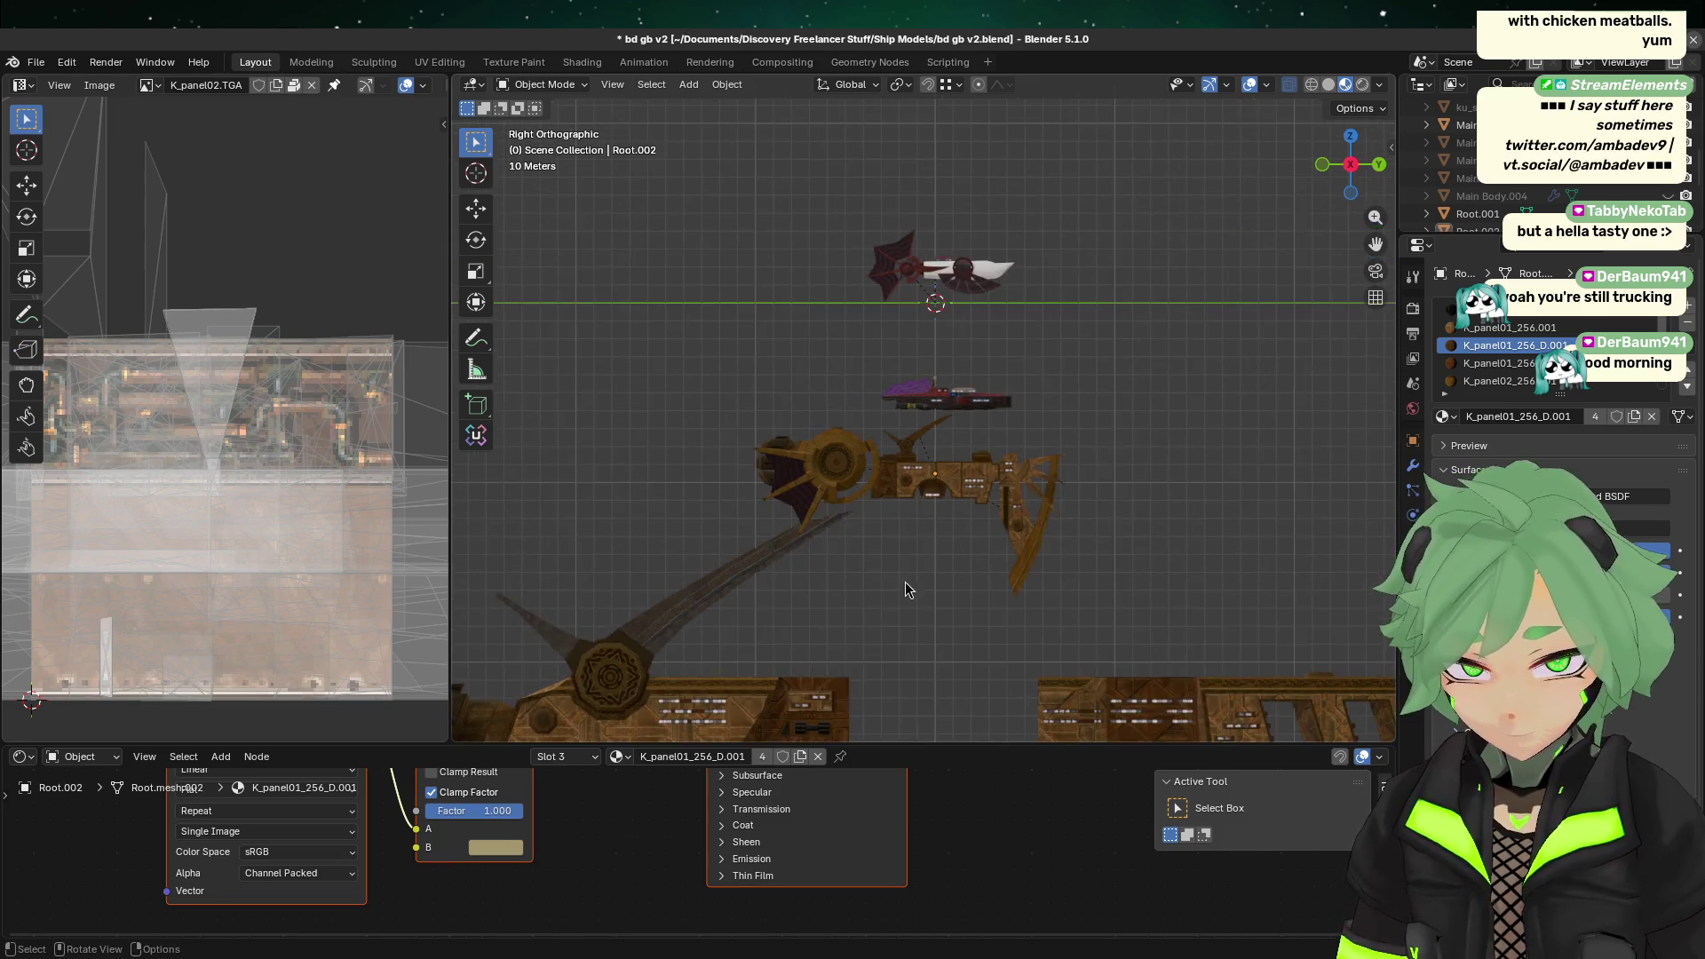
# Step: Paste the copied reference ship and move it beside the brown ship (214.58 m Y, -104.33 m Z)
pyautogui.scroll(6, 1030, 533)
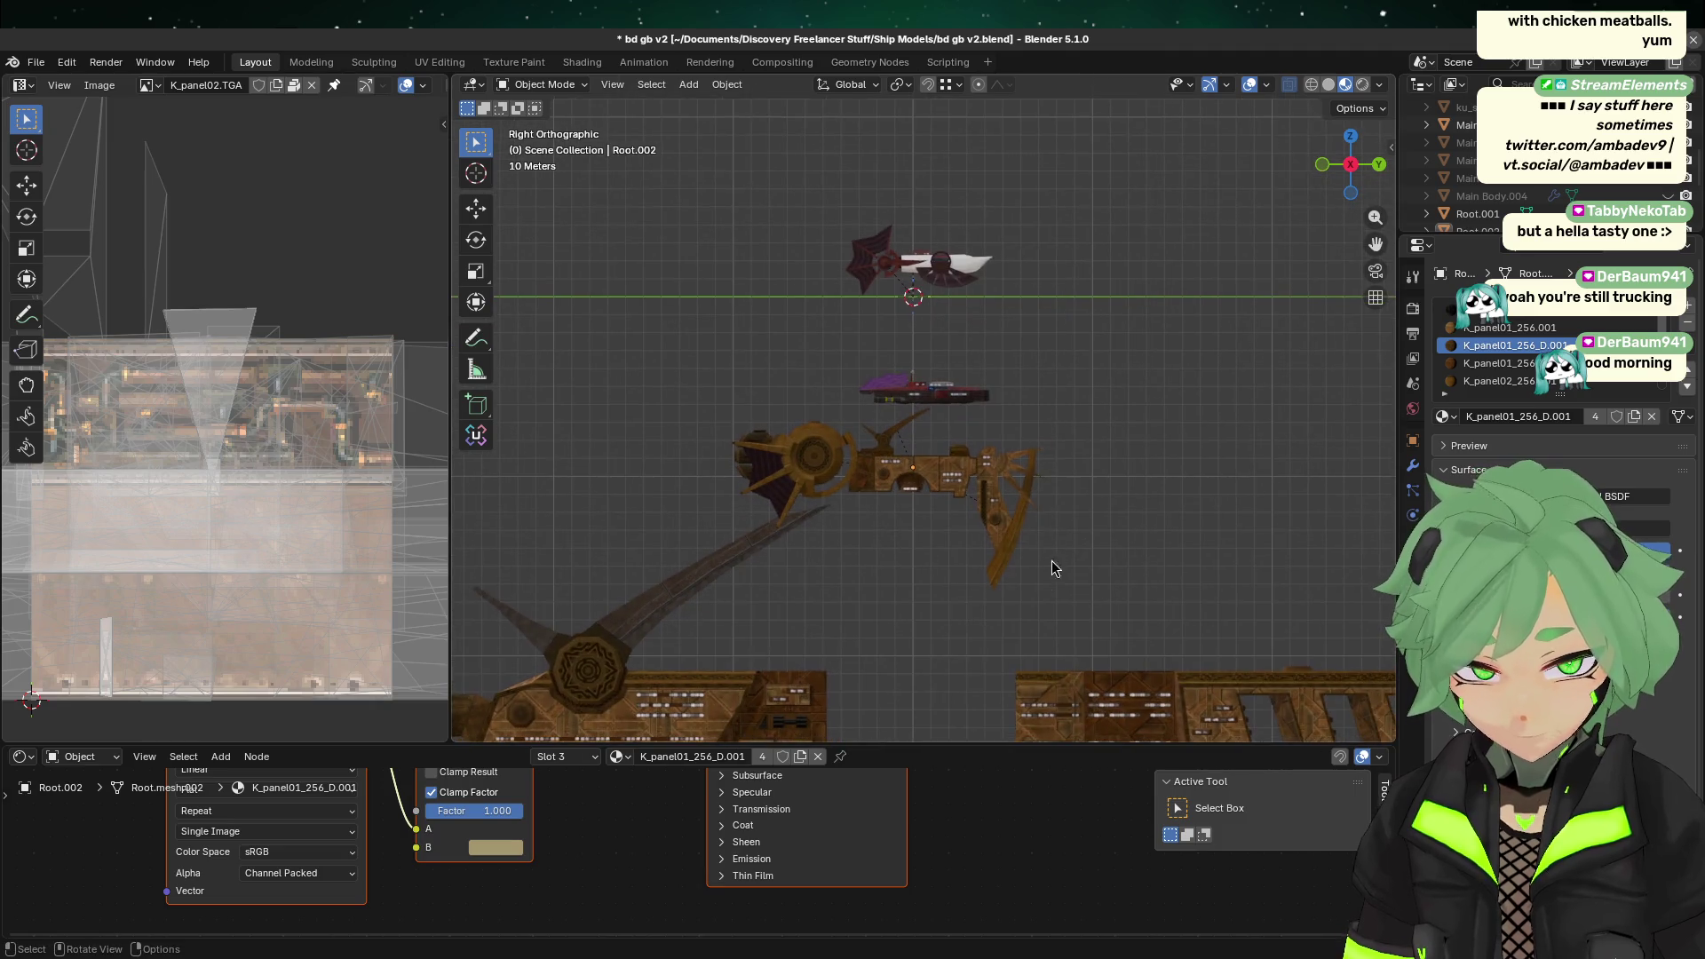
pyautogui.hotkey('ctrl', 'v')
pyautogui.scroll(-3, 925, 346)
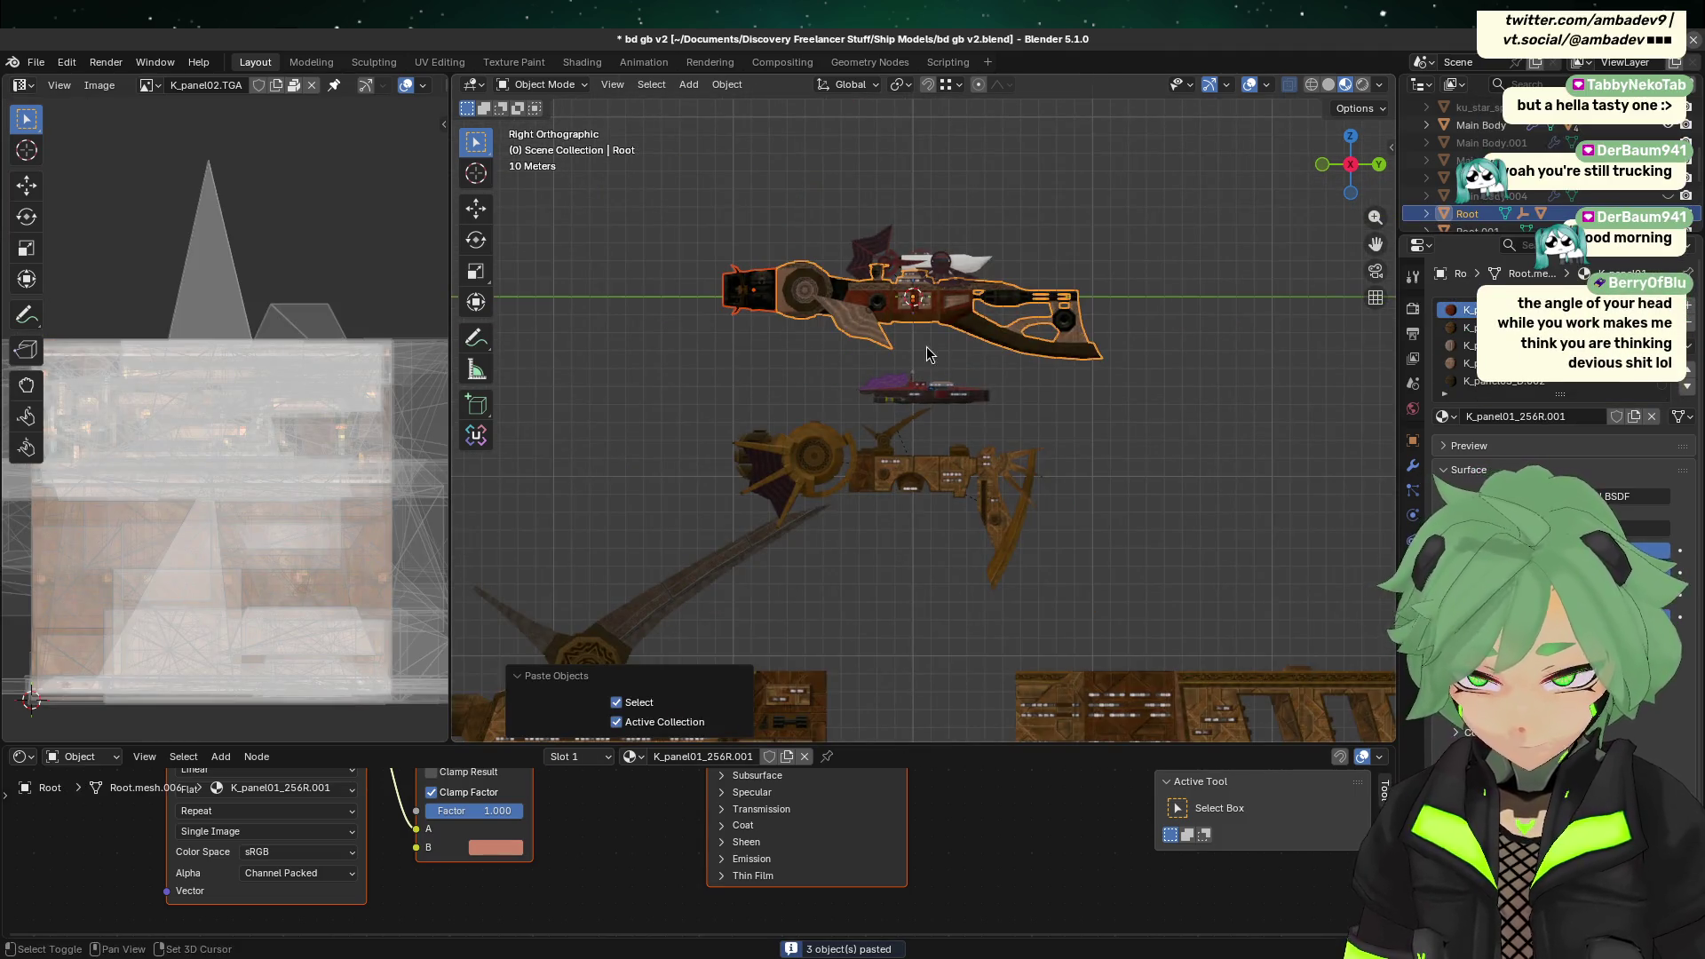
pyautogui.scroll(-2, 675, 336)
pyautogui.moveTo(580, 344); pyautogui.dragTo(963, 528)
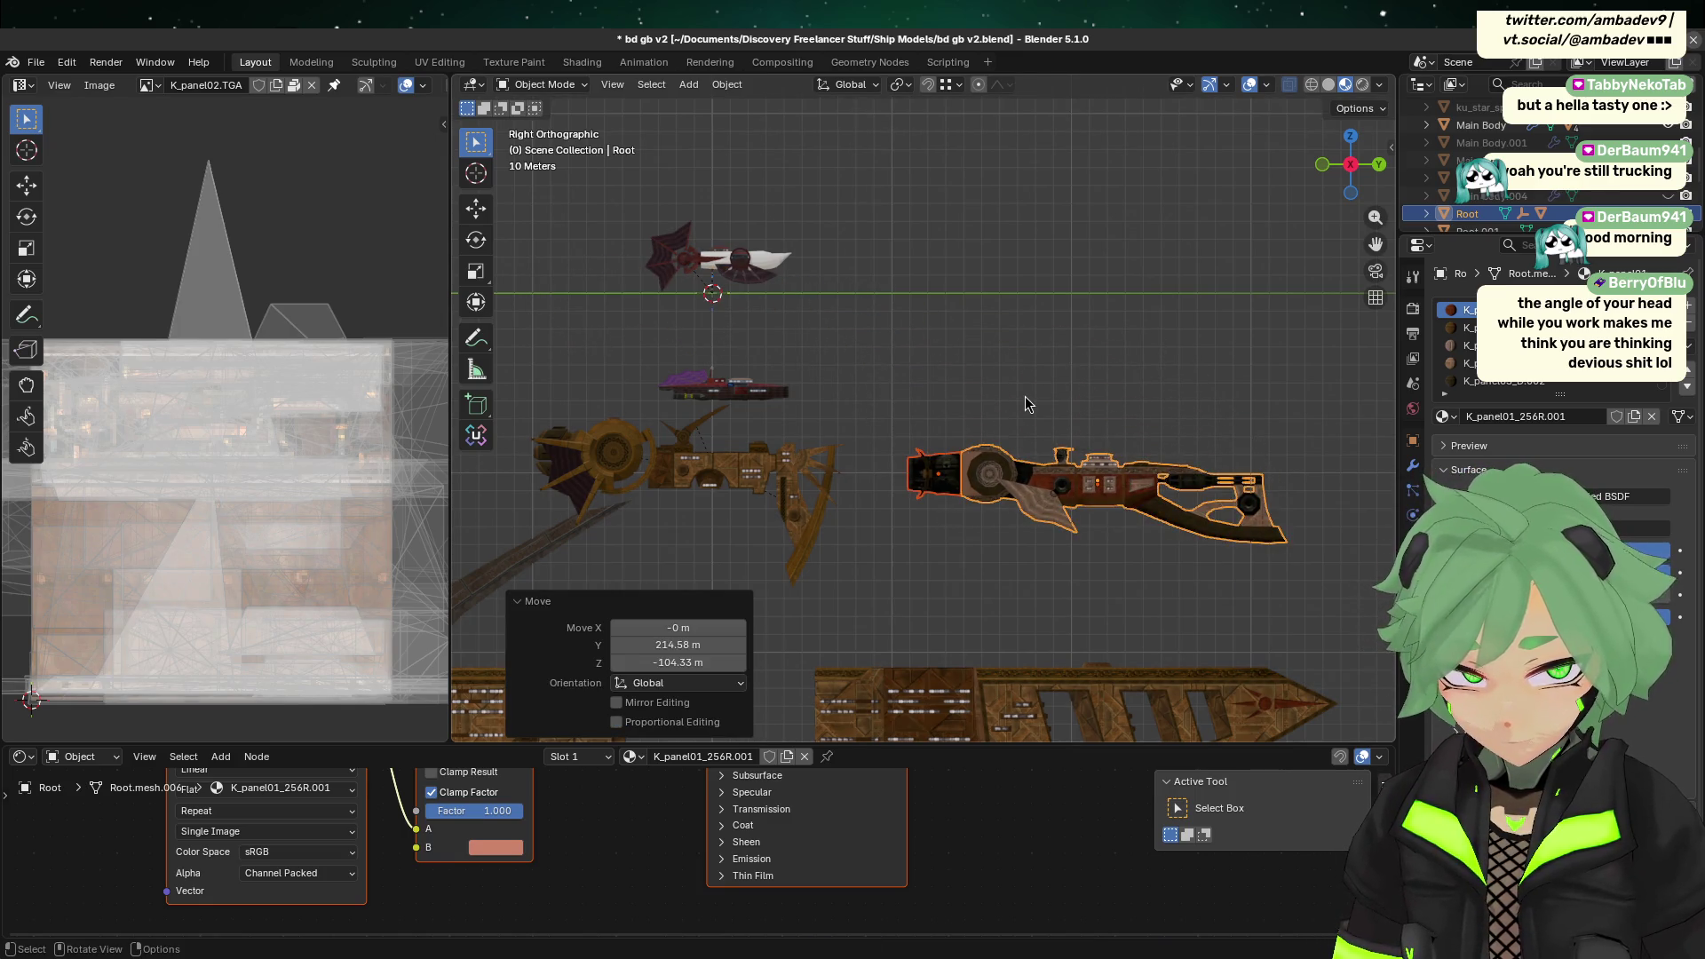
pyautogui.scroll(6, 1025, 396)
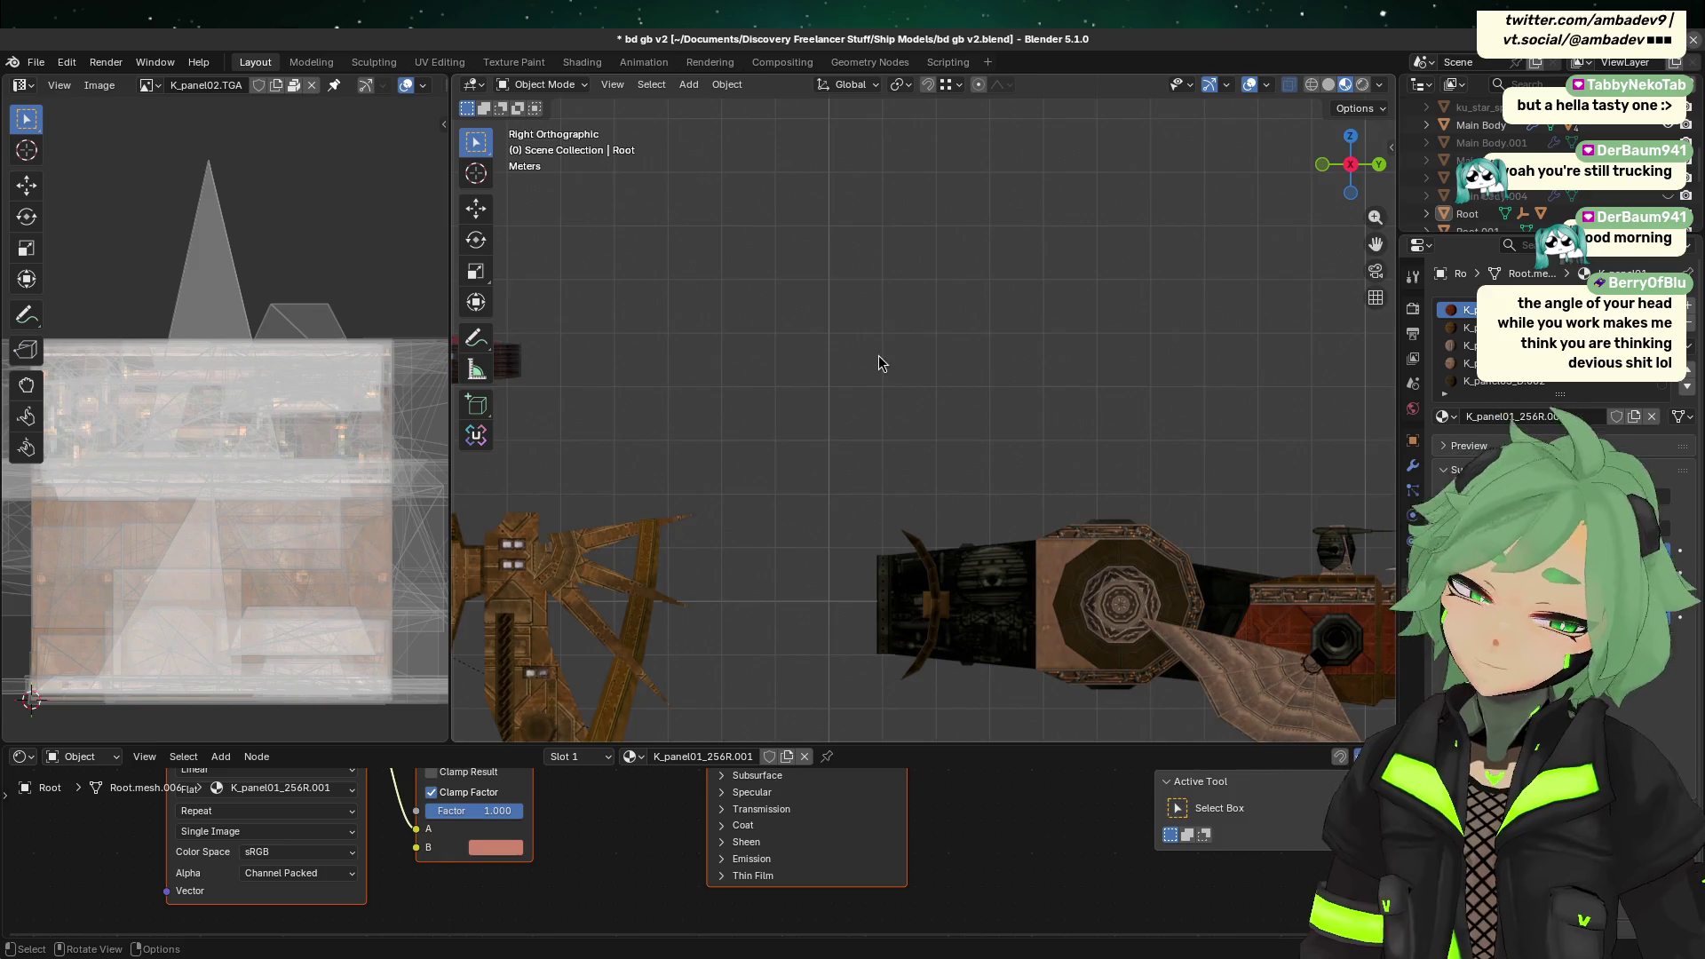
# Step: Bring the pasted gun-shaped ship into view and widen the 3D Viewport at the Image Editor's expense
pyautogui.scroll(-1, 879, 361)
pyautogui.keyDown('shift'); pyautogui.moveTo(1128, 435); pyautogui.dragTo(1050, 367, button='middle'); pyautogui.keyUp('shift')
pyautogui.scroll(1, 1005, 568)
pyautogui.click(1046, 439)
pyautogui.click(1048, 441)
pyautogui.moveTo(1046, 440)
pyautogui.mouseDown(button='middle')
pyautogui.moveTo(788, 411)
pyautogui.moveTo(920, 434)
pyautogui.mouseUp(button='middle')
pyautogui.moveTo(449, 504); pyautogui.dragTo(238, 503)
pyautogui.moveTo(770, 582)
pyautogui.keyDown('ctrl'); pyautogui.mouseDown(button='middle')
pyautogui.moveTo(886, 341)
pyautogui.moveTo(862, 323)
pyautogui.moveTo(786, 484)
pyautogui.moveTo(961, 450)
pyautogui.moveTo(991, 467)
pyautogui.moveTo(1099, 317)
pyautogui.moveTo(933, 430)
pyautogui.moveTo(998, 601)
pyautogui.mouseUp(button='middle'); pyautogui.keyUp('ctrl')
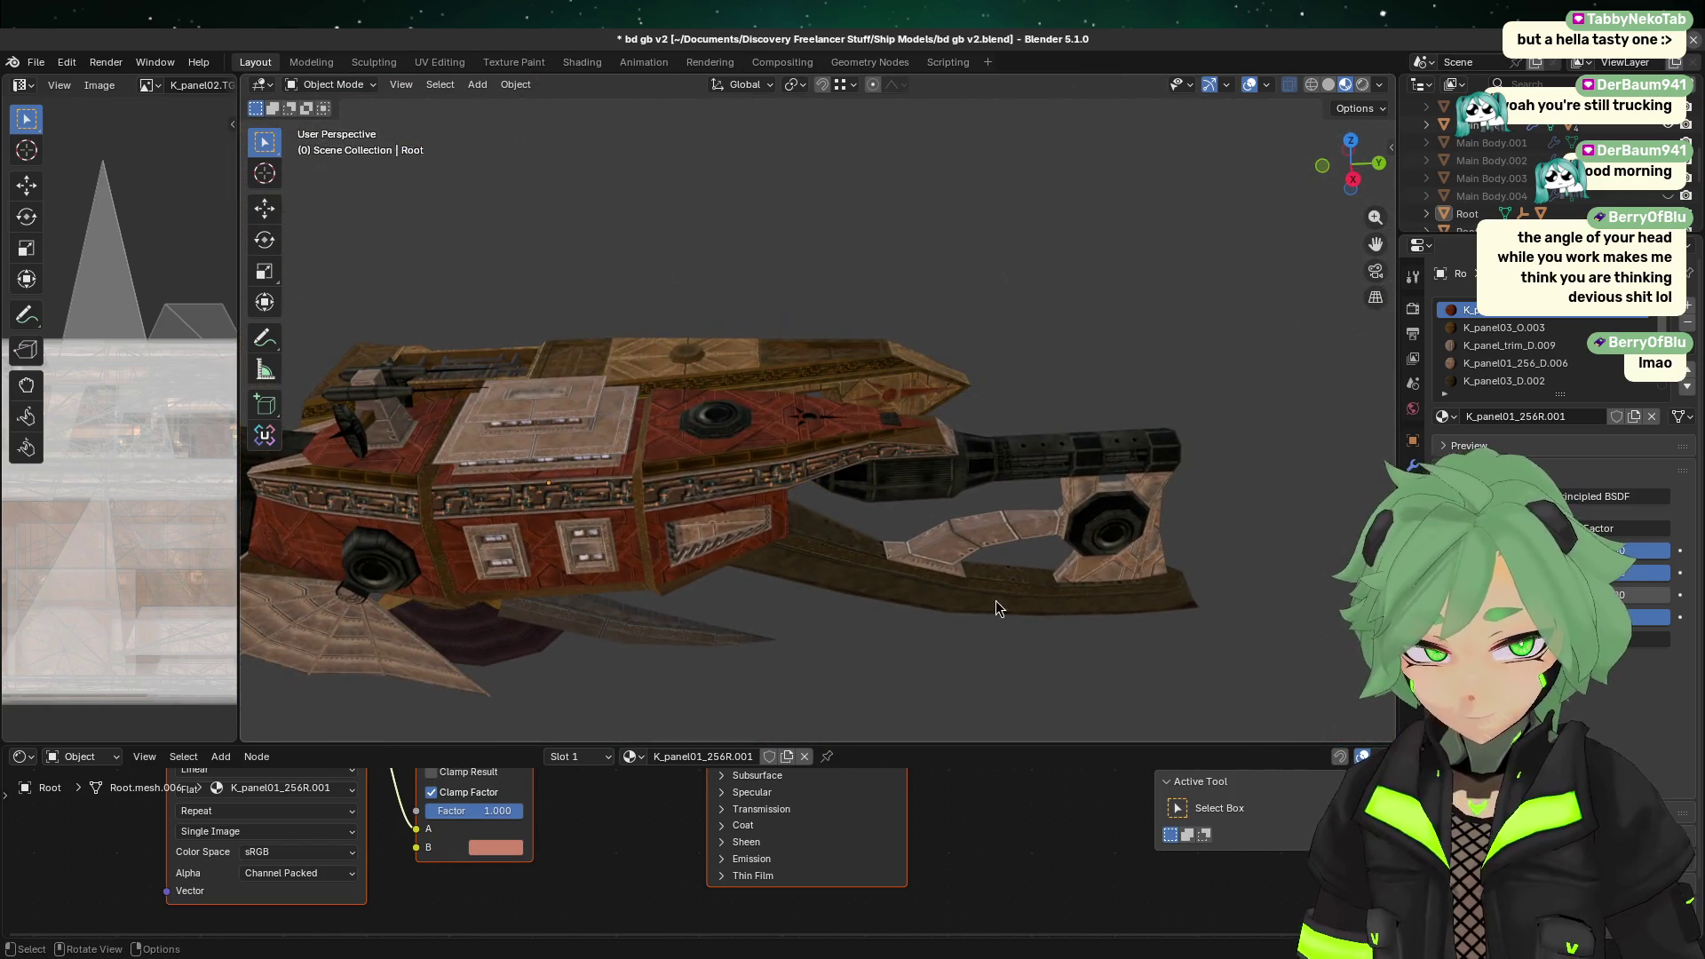
# Step: Orbit to inspect the ship's underside and other side, then snap to the Right view
pyautogui.moveTo(1191, 631)
pyautogui.keyDown('ctrl'); pyautogui.mouseDown(button='middle')
pyautogui.moveTo(1164, 563)
pyautogui.moveTo(943, 544)
pyautogui.mouseUp(button='middle'); pyautogui.keyUp('ctrl')
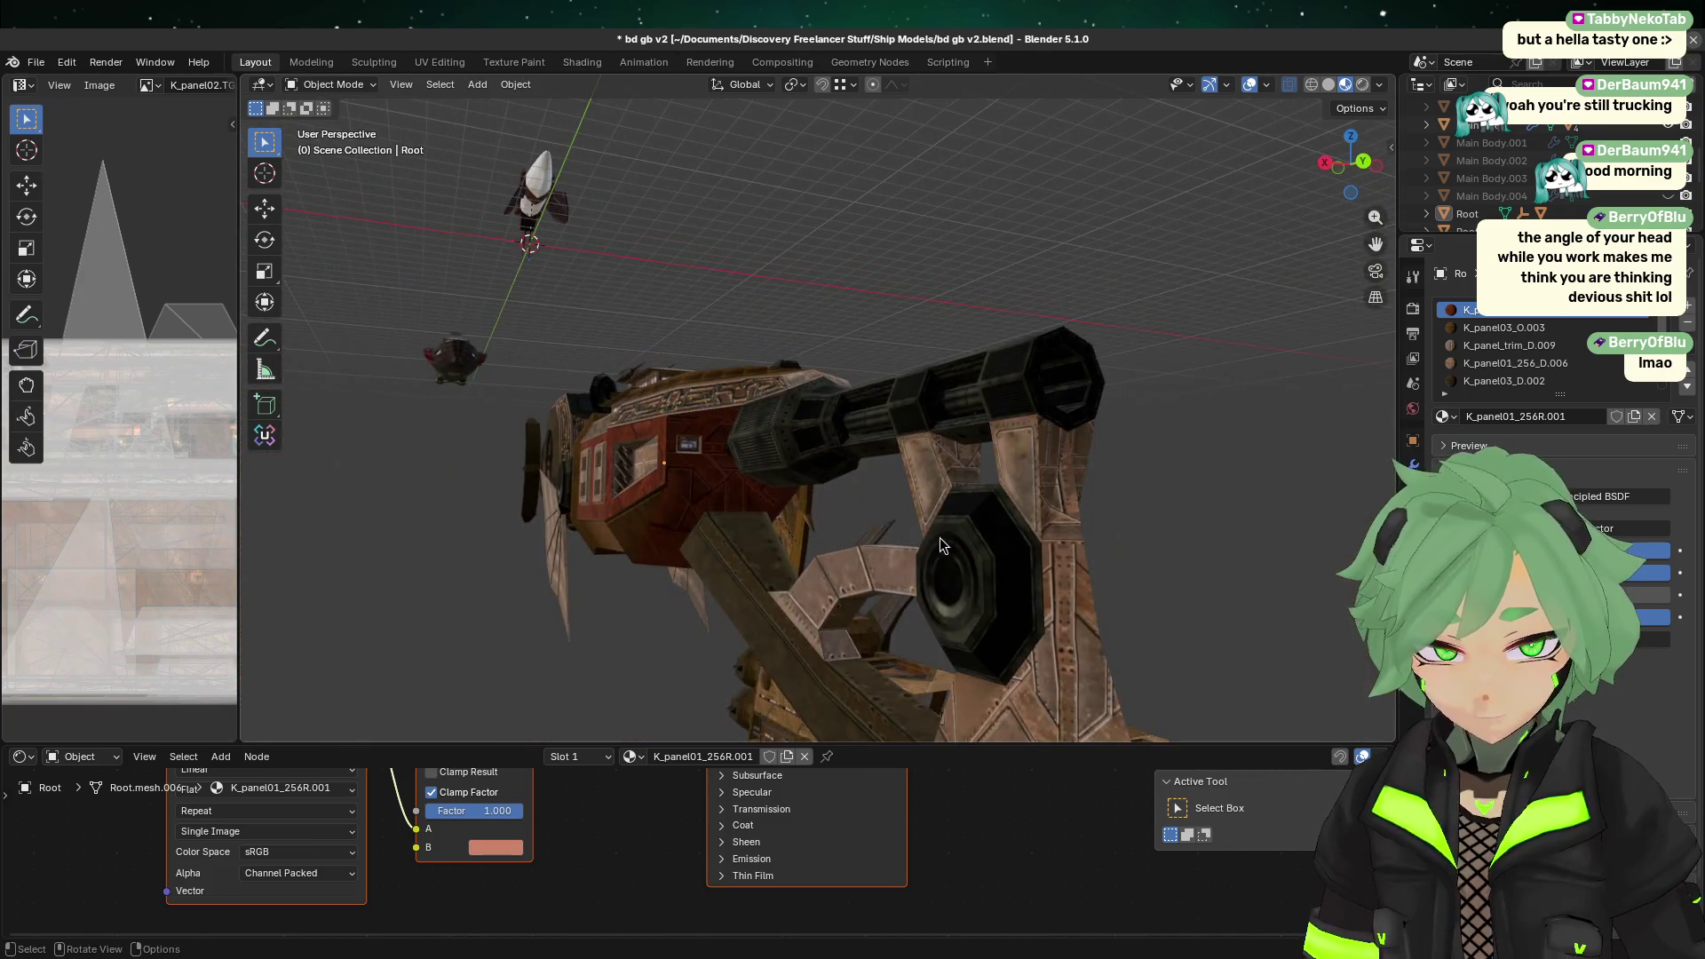
pyautogui.moveTo(861, 462)
pyautogui.mouseDown(button='middle')
pyautogui.moveTo(729, 522)
pyautogui.moveTo(772, 497)
pyautogui.moveTo(761, 533)
pyautogui.moveTo(678, 517)
pyautogui.moveTo(693, 444)
pyautogui.moveTo(918, 455)
pyautogui.mouseUp(button='middle')
pyautogui.moveTo(791, 354); pyautogui.dragTo(855, 210, button='middle')
pyautogui.scroll(1, 957, 385)
pyautogui.scroll(1, 957, 386)
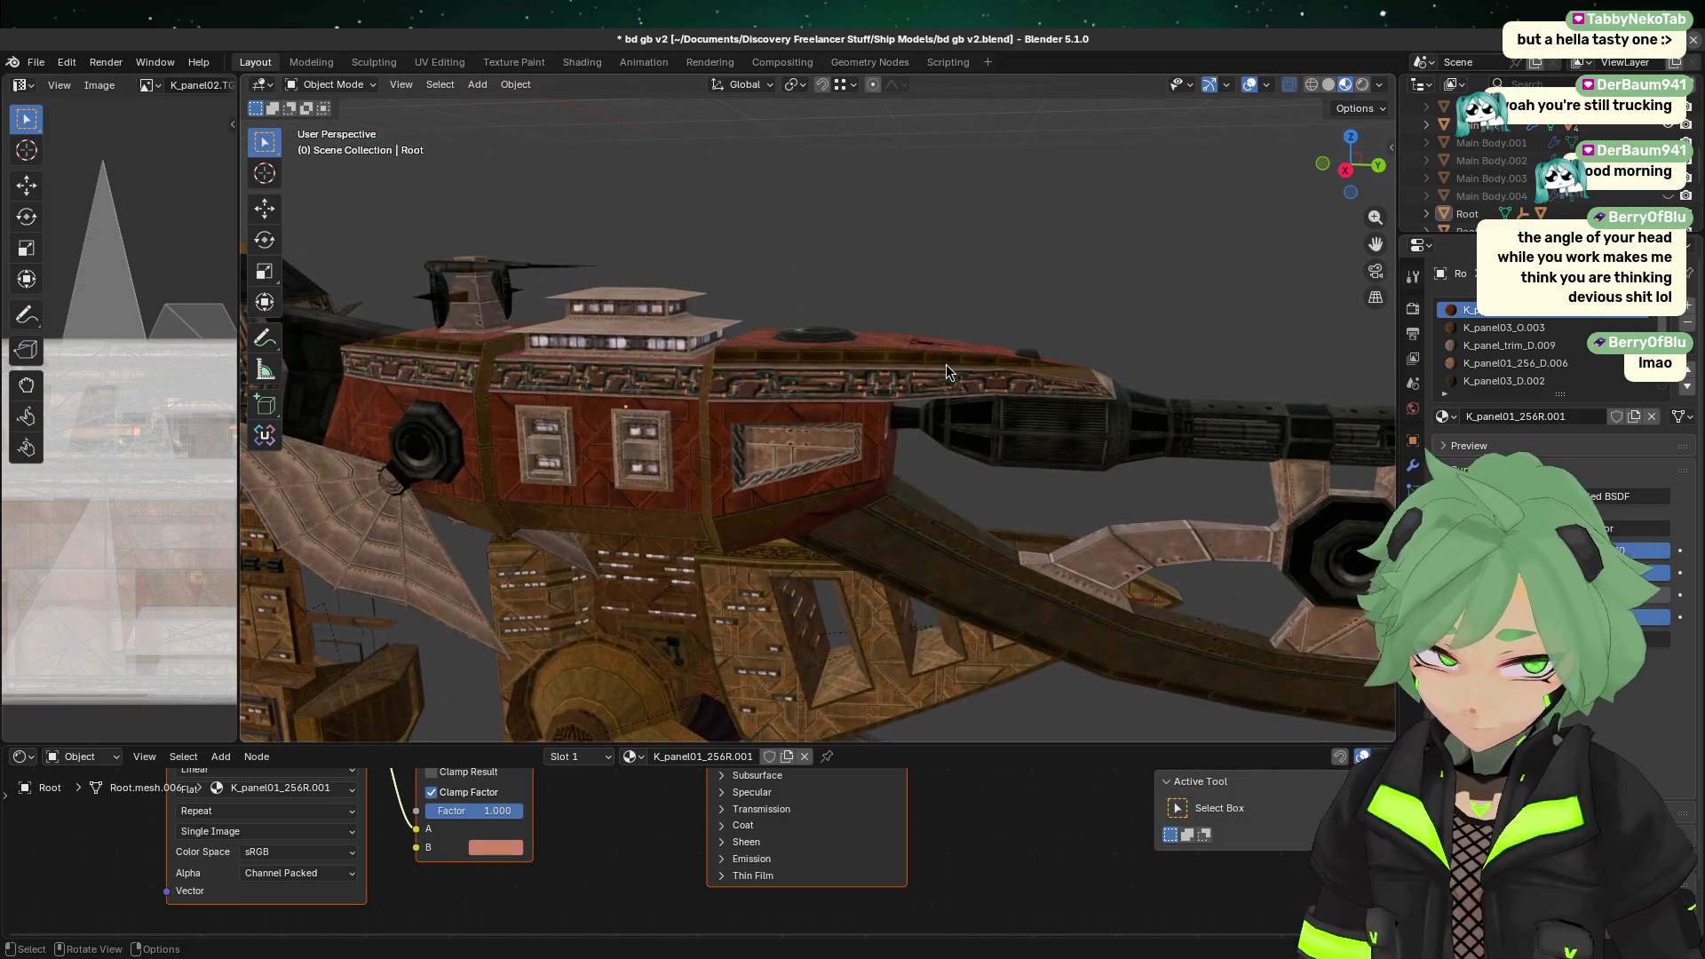
pyautogui.scroll(1, 945, 397)
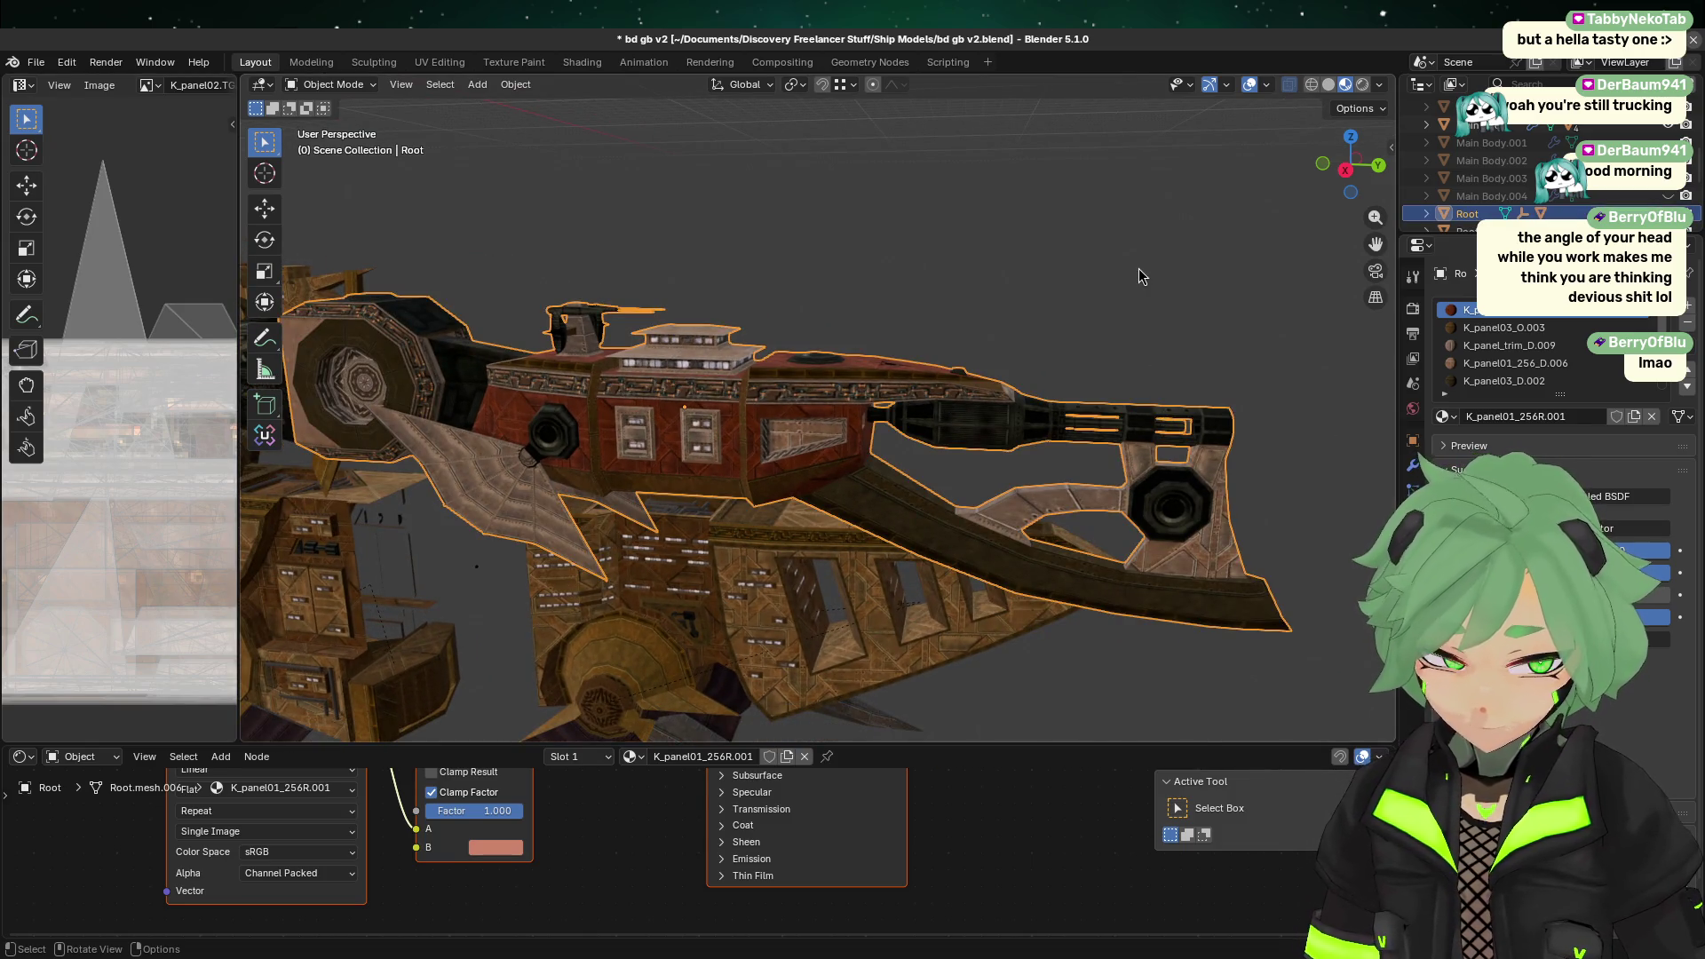
pyautogui.click(1346, 170)
# Step: Pan toward the ship's front and frame the ship to fill the view
pyautogui.scroll(1, 905, 379)
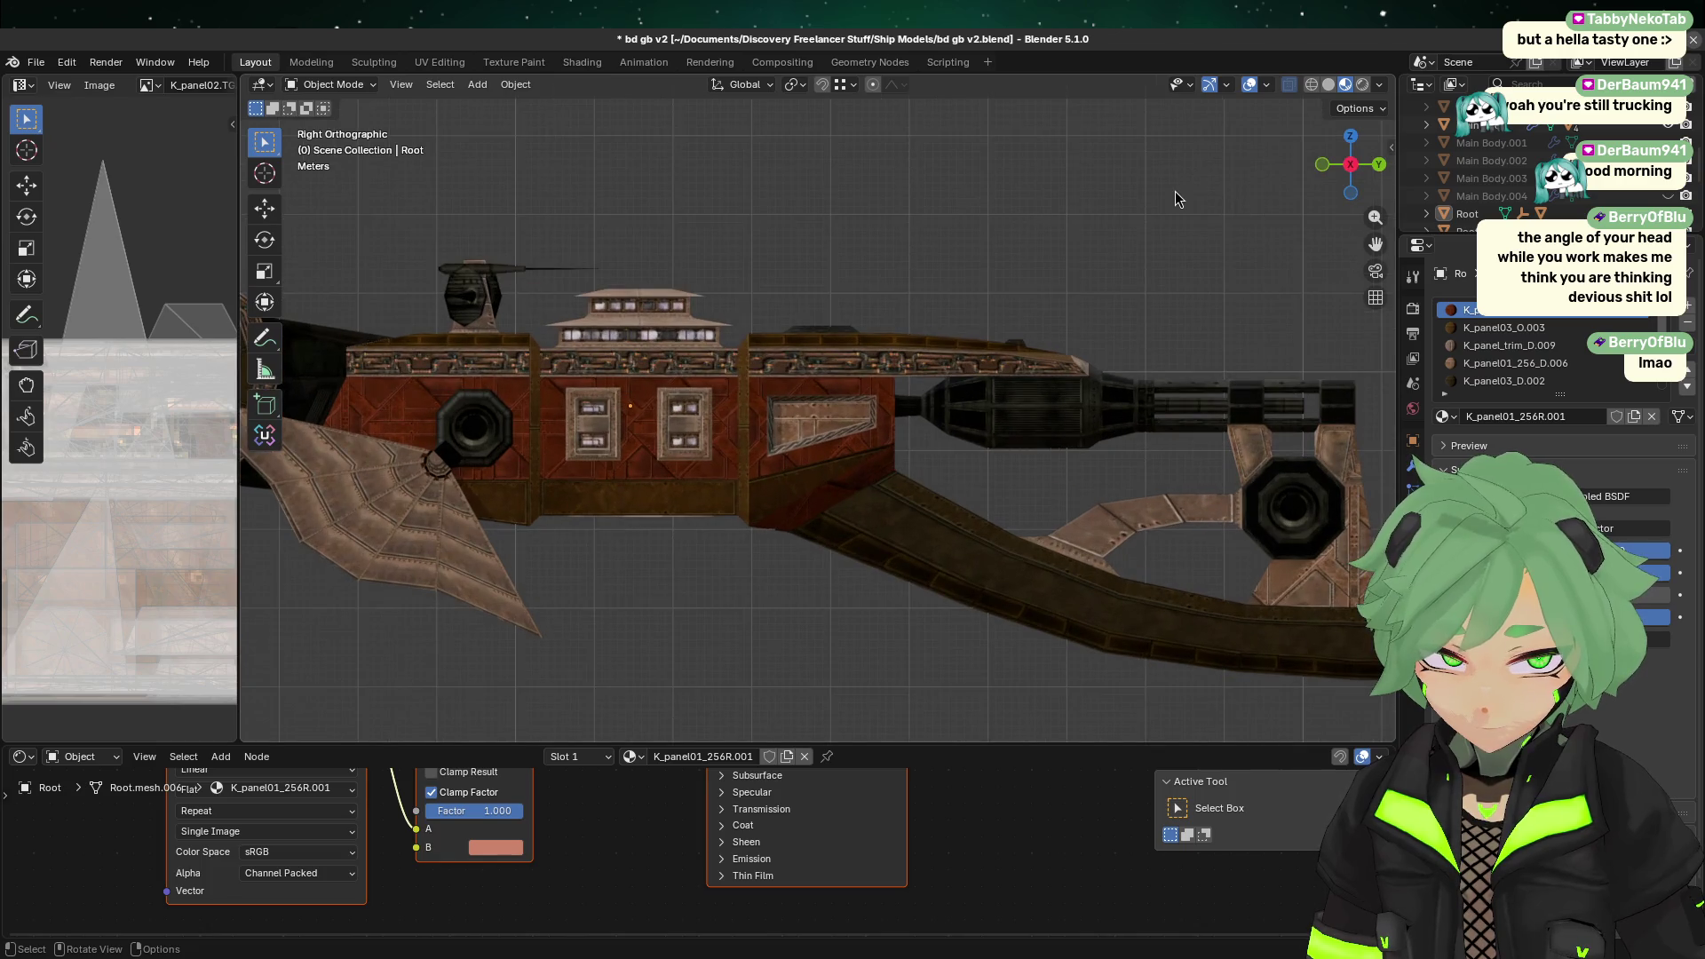
pyautogui.scroll(-1, 904, 378)
pyautogui.click(1039, 436)
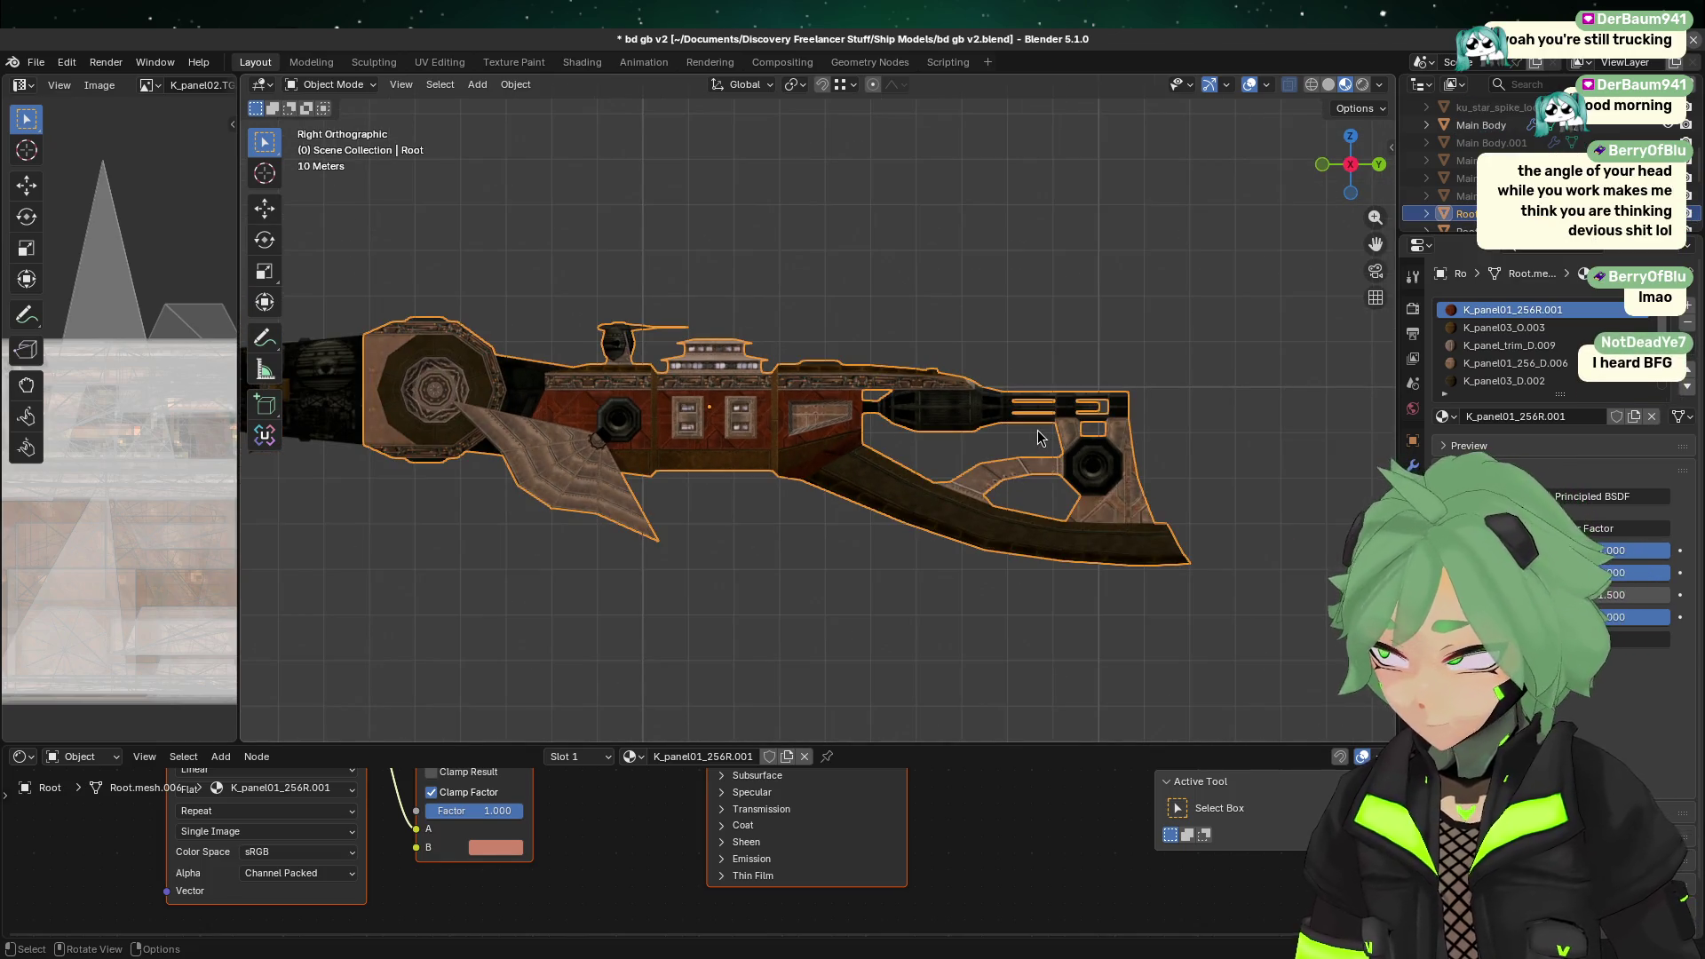
pyautogui.click(961, 257)
pyautogui.scroll(2, 1182, 404)
pyautogui.keyDown('shift'); pyautogui.moveTo(1181, 404); pyautogui.dragTo(892, 360, button='middle'); pyautogui.keyUp('shift')
pyautogui.click(618, 338)
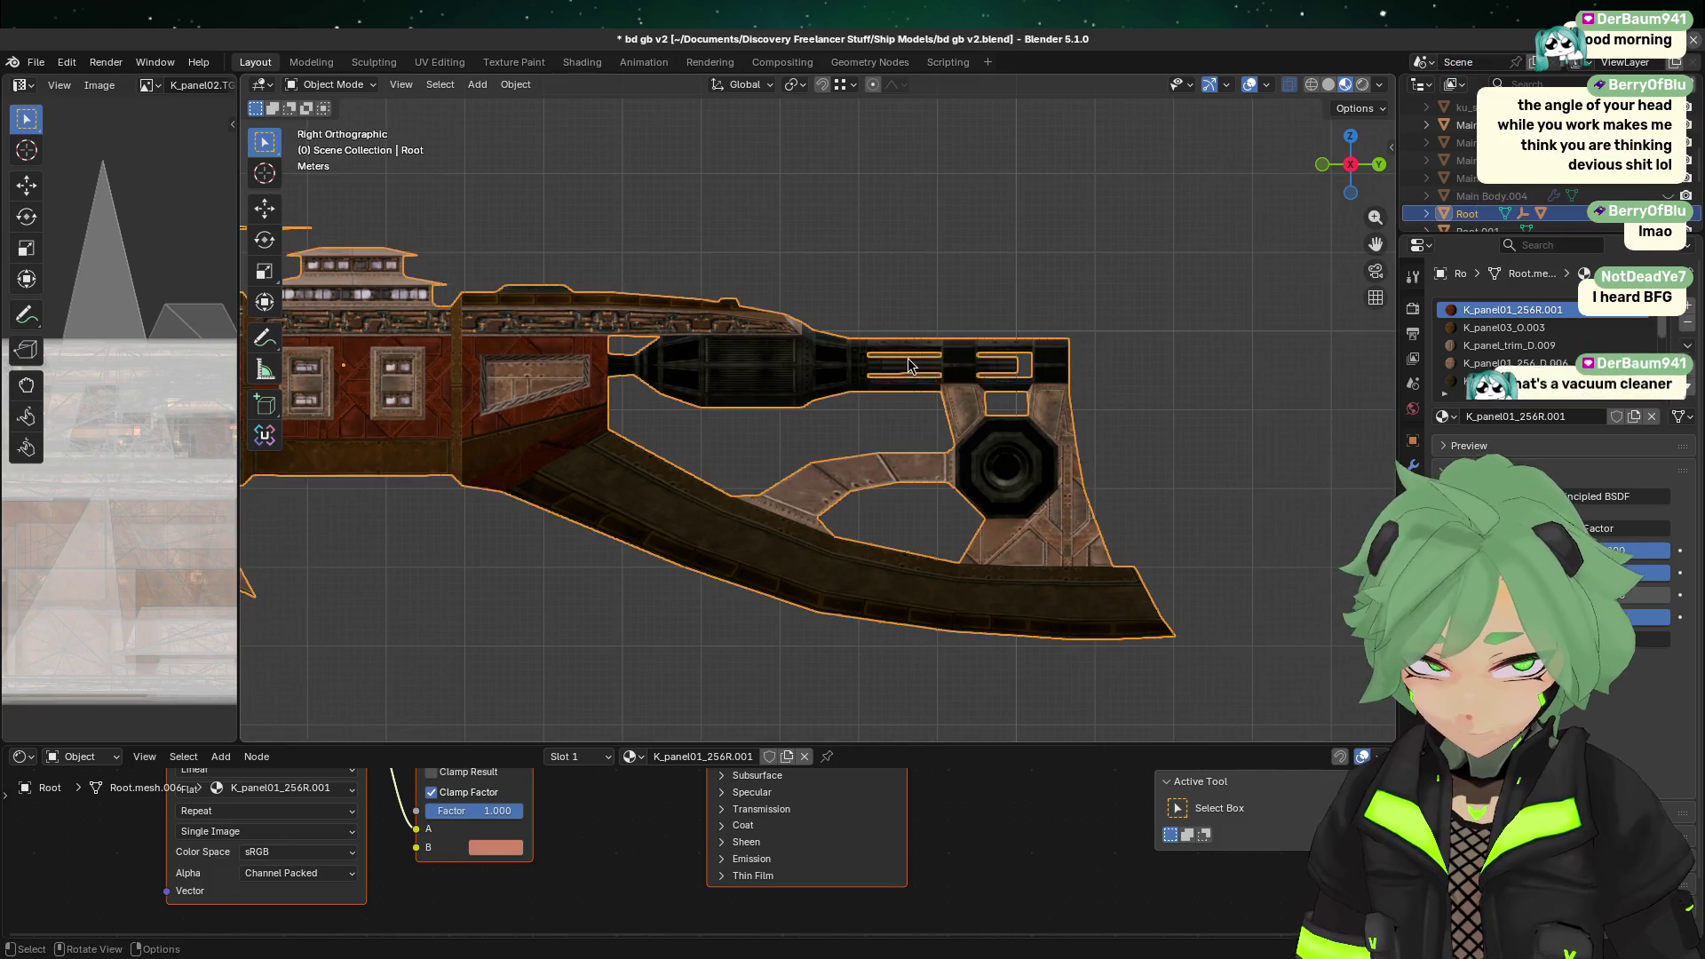
pyautogui.click(903, 257)
pyautogui.scroll(-2, 903, 263)
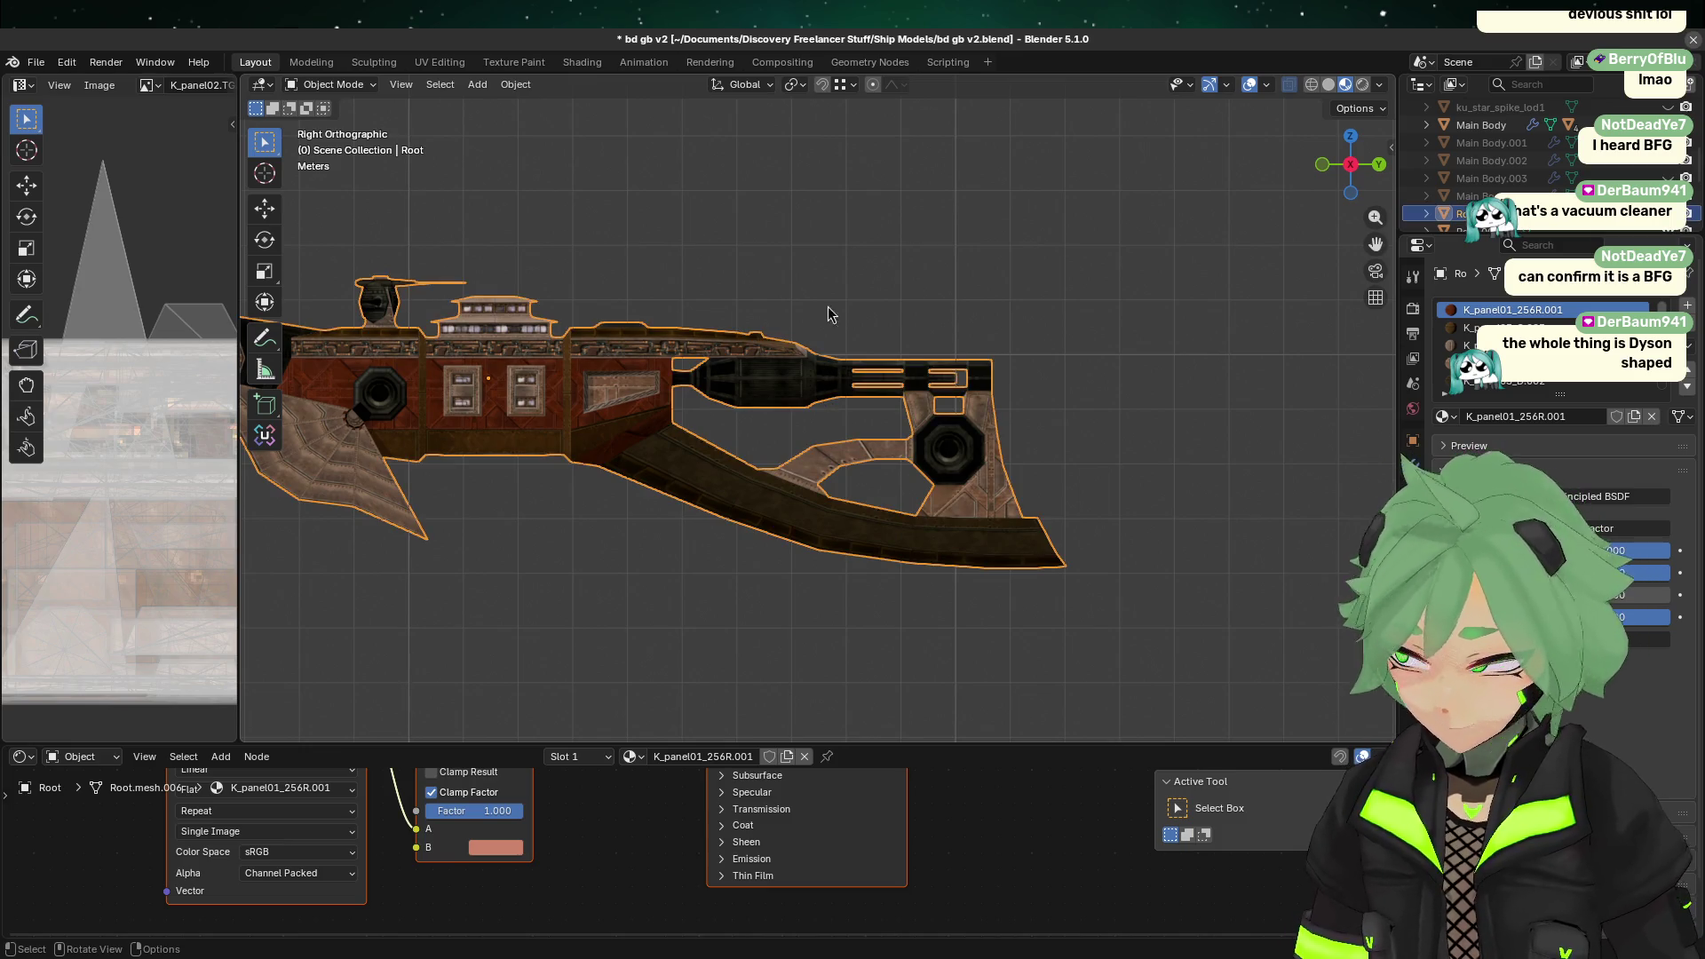
pyautogui.hotkey('shift', 'c')
pyautogui.keyDown('shift'); pyautogui.moveTo(692, 493); pyautogui.dragTo(659, 436, button='middle'); pyautogui.keyUp('shift')
pyautogui.click(599, 382)
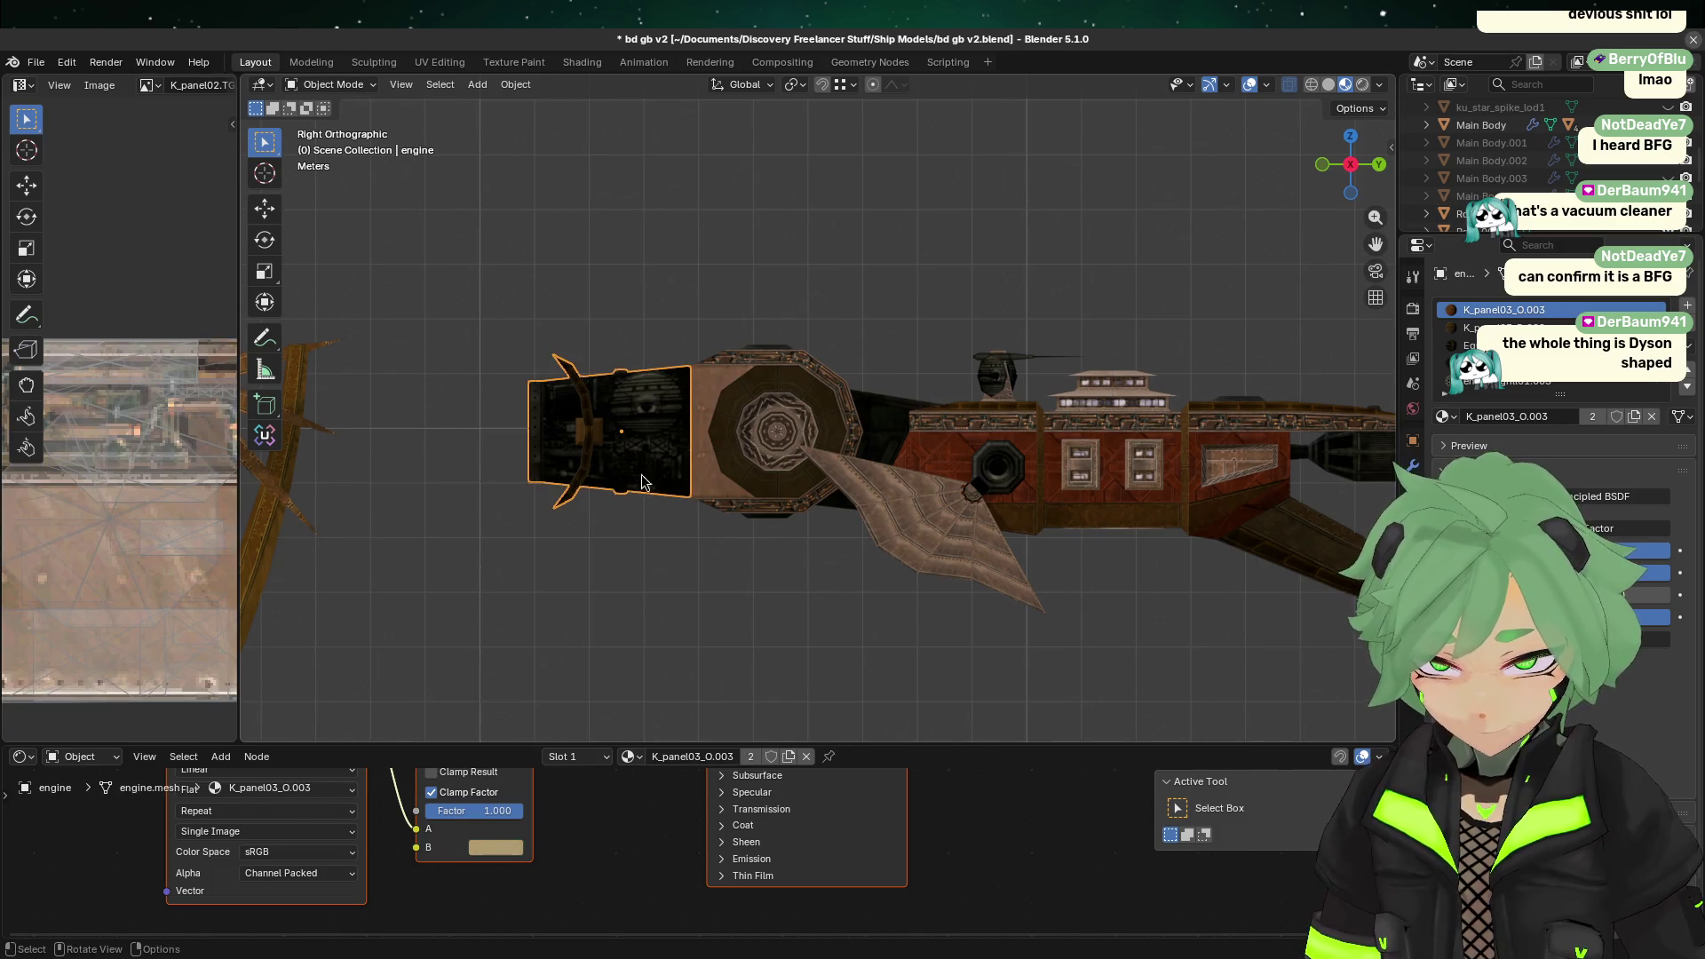
pyautogui.moveTo(756, 498)
pyautogui.keyDown('shift'); pyautogui.mouseDown(button='middle')
pyautogui.moveTo(399, 453)
pyautogui.moveTo(930, 384)
pyautogui.mouseUp(button='middle'); pyautogui.keyUp('shift')
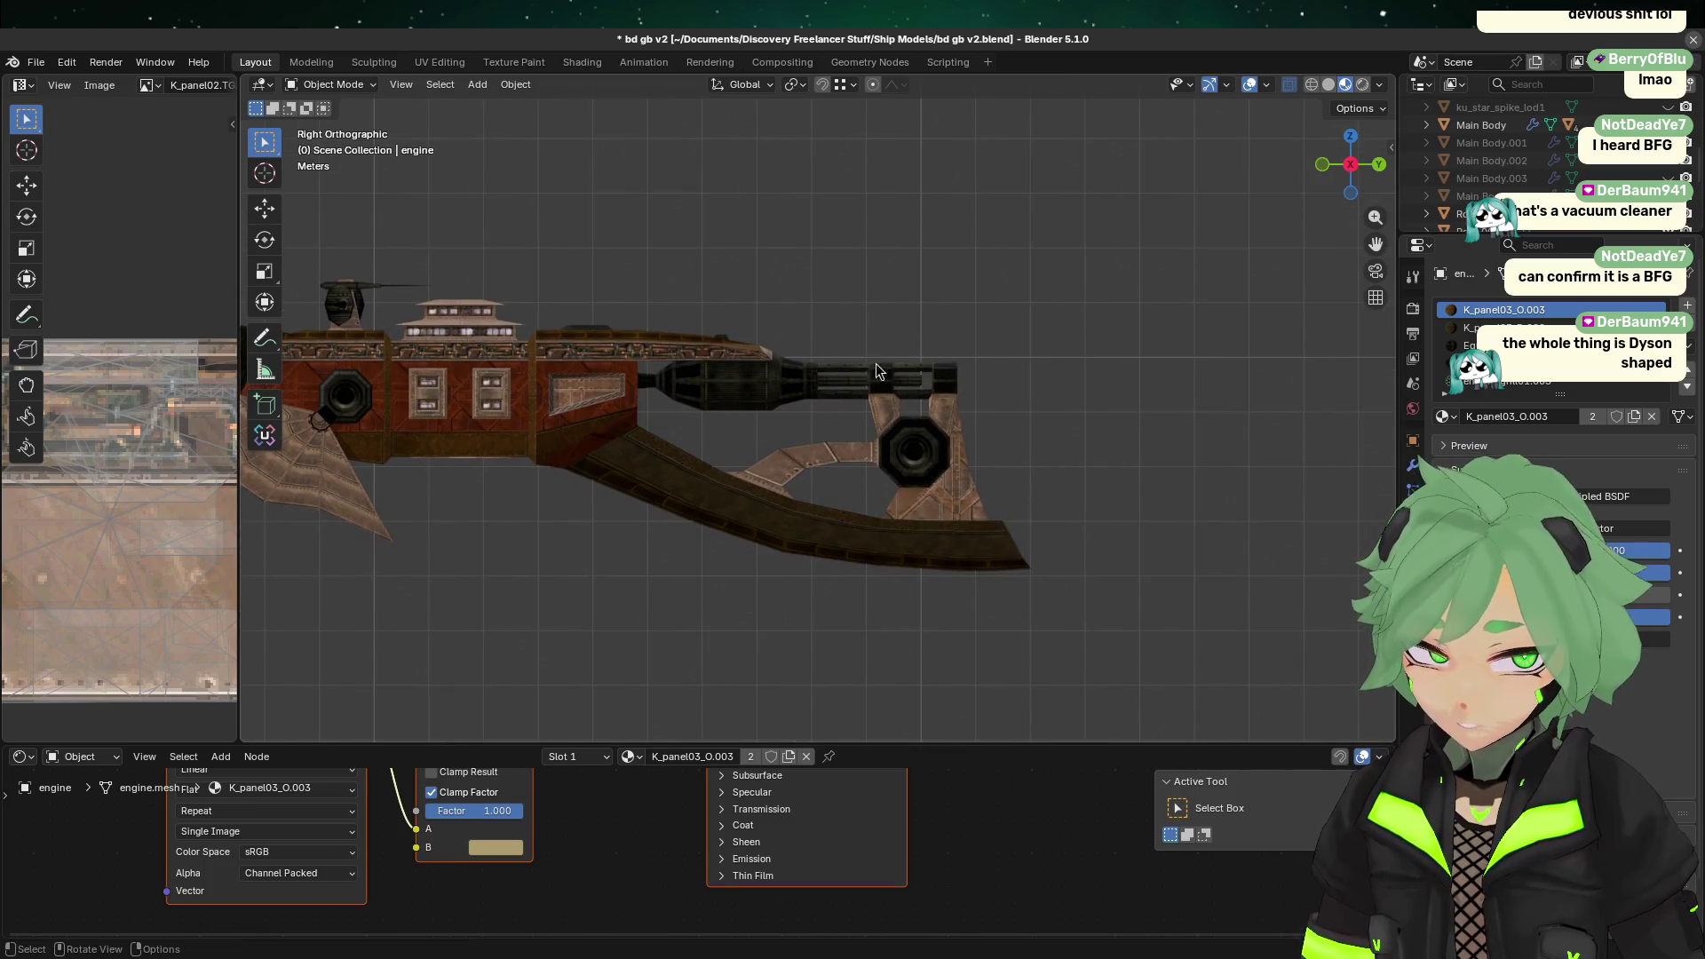
pyautogui.moveTo(999, 433)
pyautogui.mouseDown(button='middle')
pyautogui.moveTo(977, 462)
pyautogui.moveTo(612, 495)
pyautogui.moveTo(919, 479)
pyautogui.mouseUp(button='middle')
pyautogui.click(1368, 163)
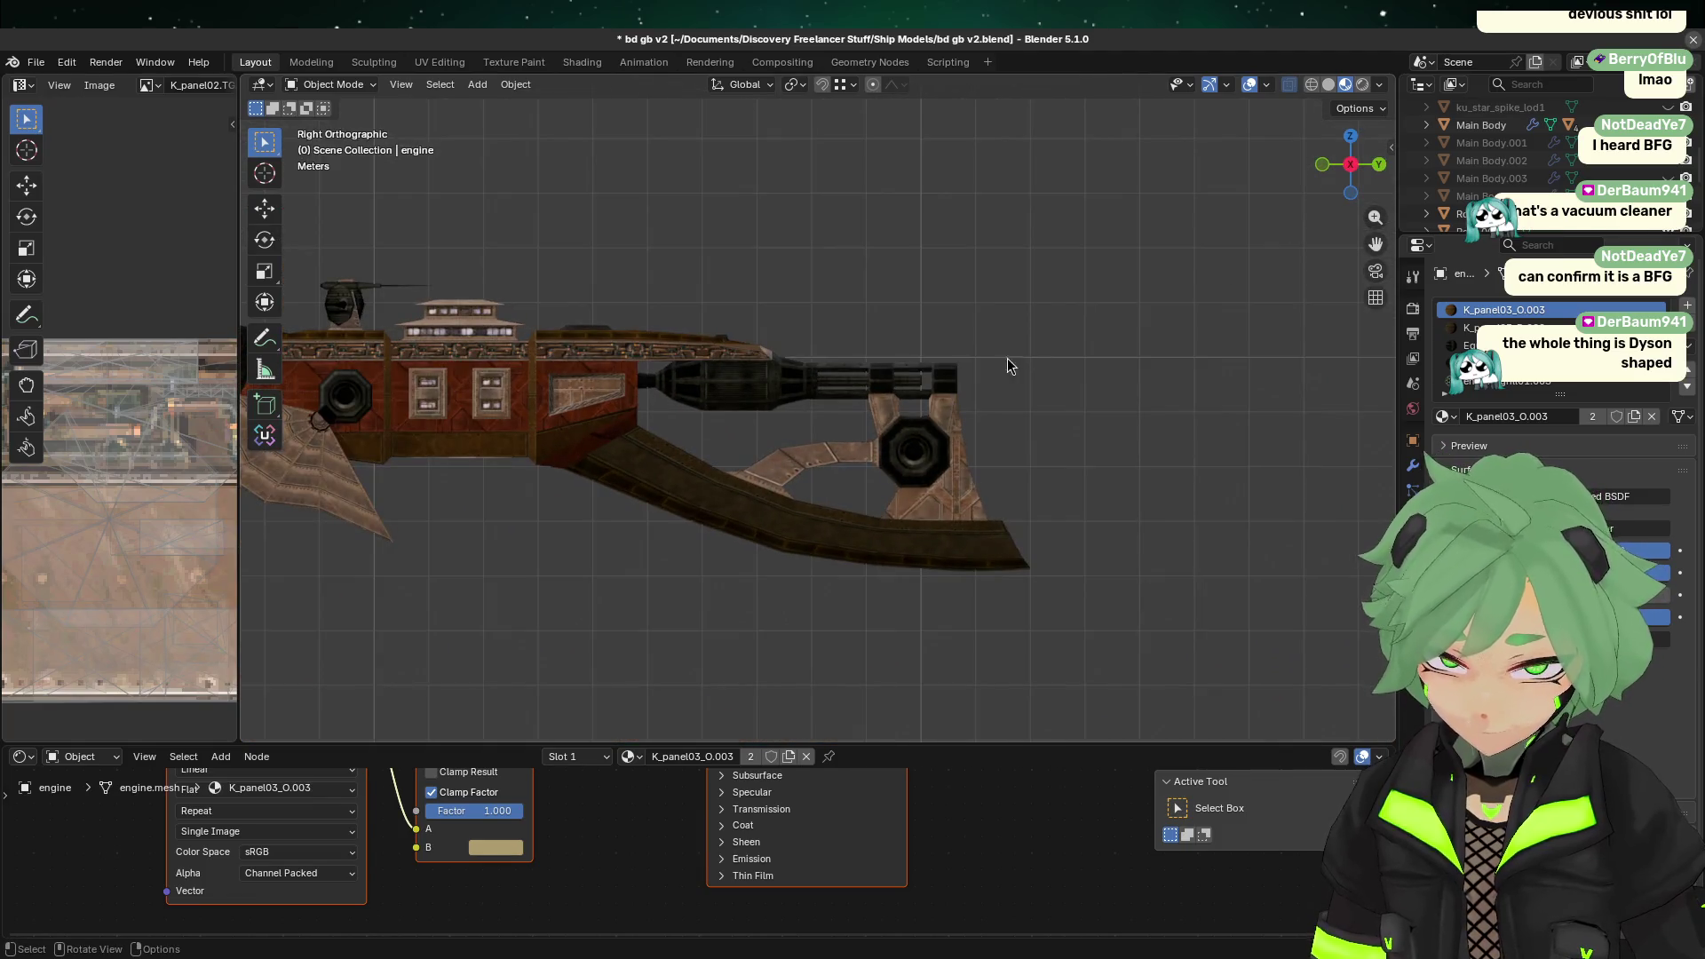
pyautogui.rightClick(1007, 360)
pyautogui.press('KP_5')
pyautogui.click(718, 476)
pyautogui.click(712, 597)
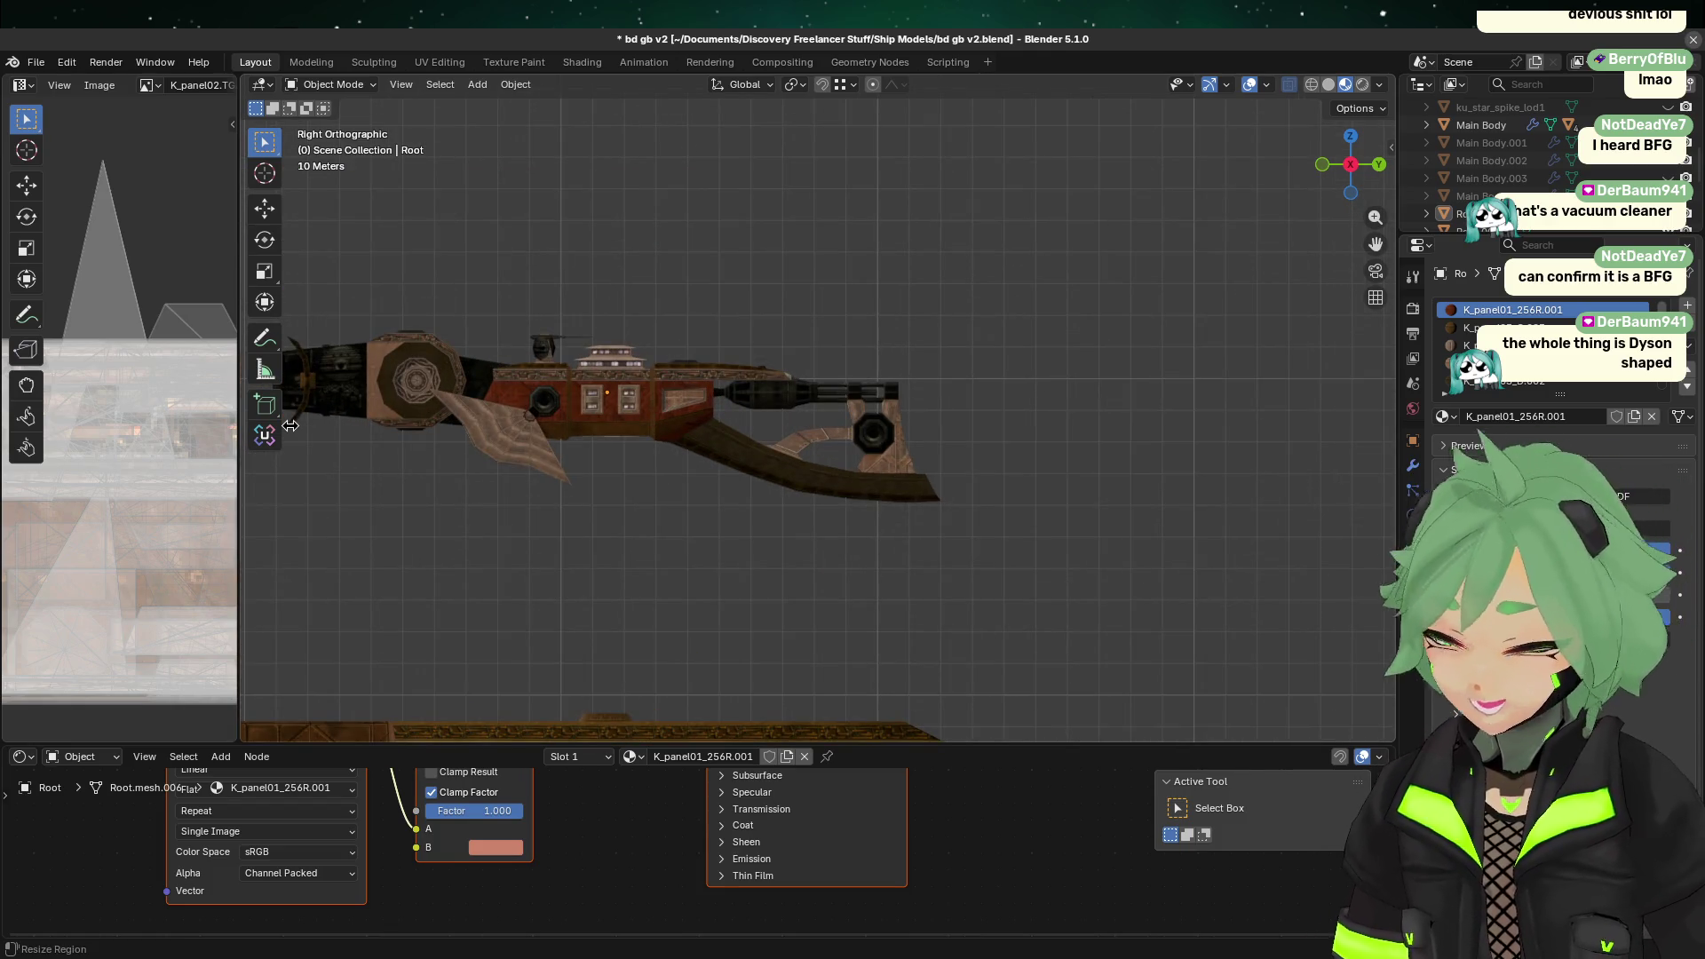
pyautogui.scroll(-3, 746, 533)
pyautogui.scroll(3, 488, 484)
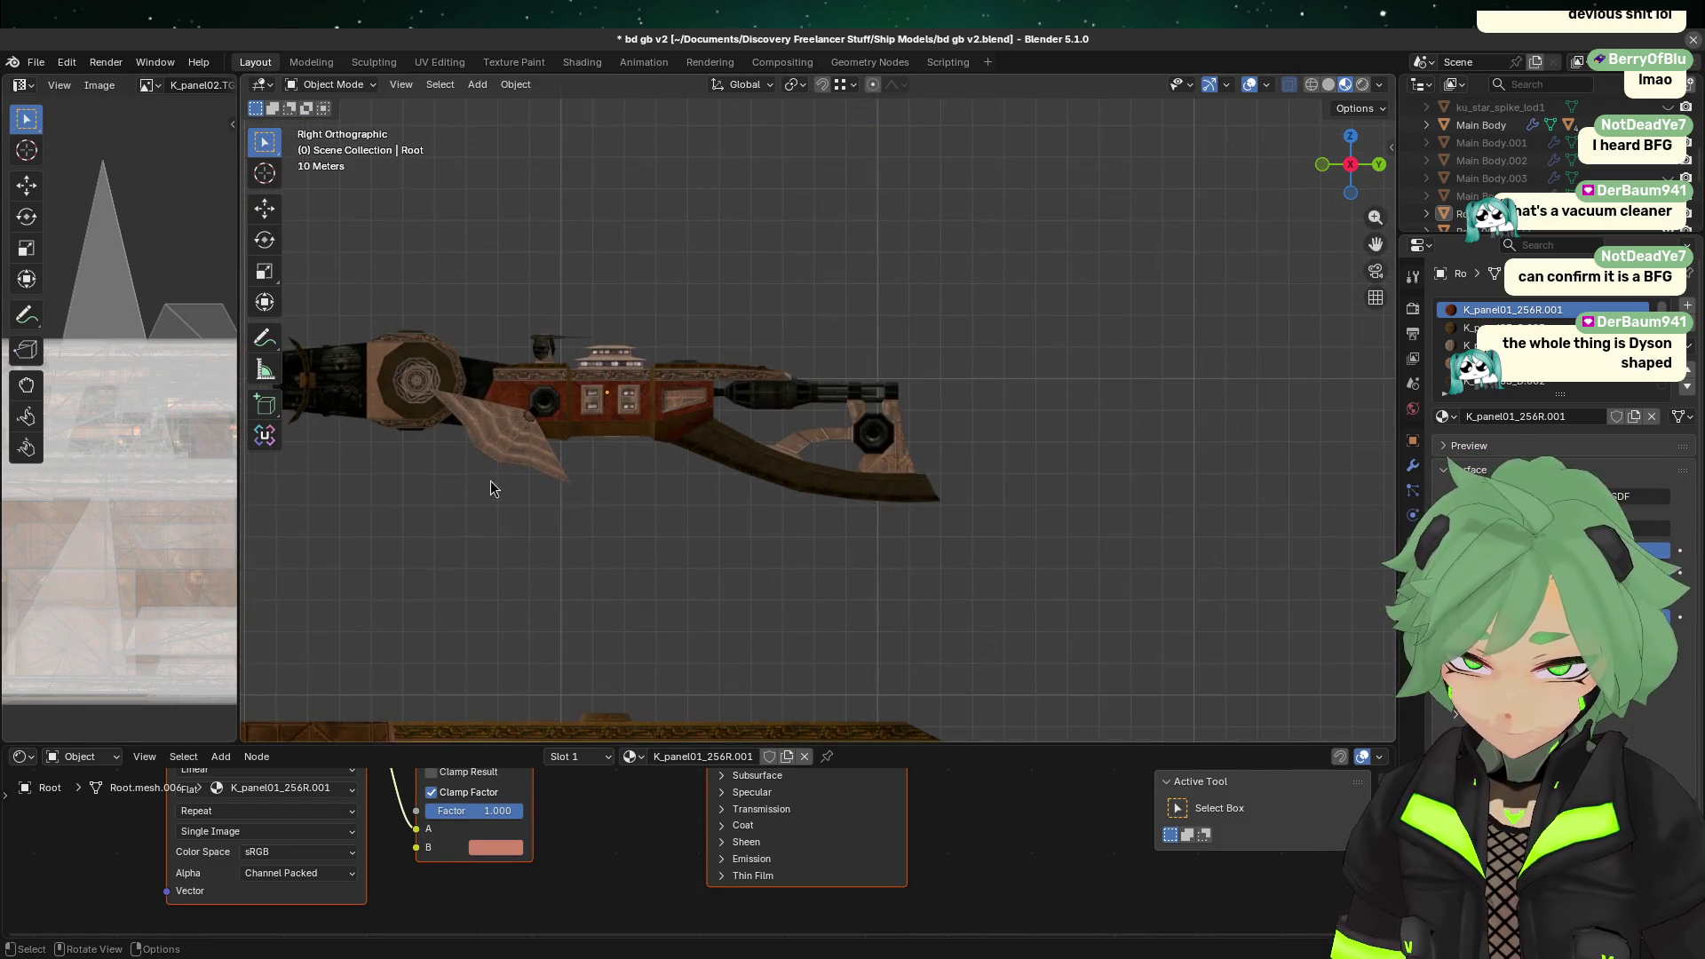
pyautogui.scroll(-2, 473, 515)
pyautogui.keyDown('shift'); pyautogui.moveTo(473, 515); pyautogui.dragTo(691, 518, button='middle'); pyautogui.keyUp('shift')
pyautogui.scroll(1, 691, 518)
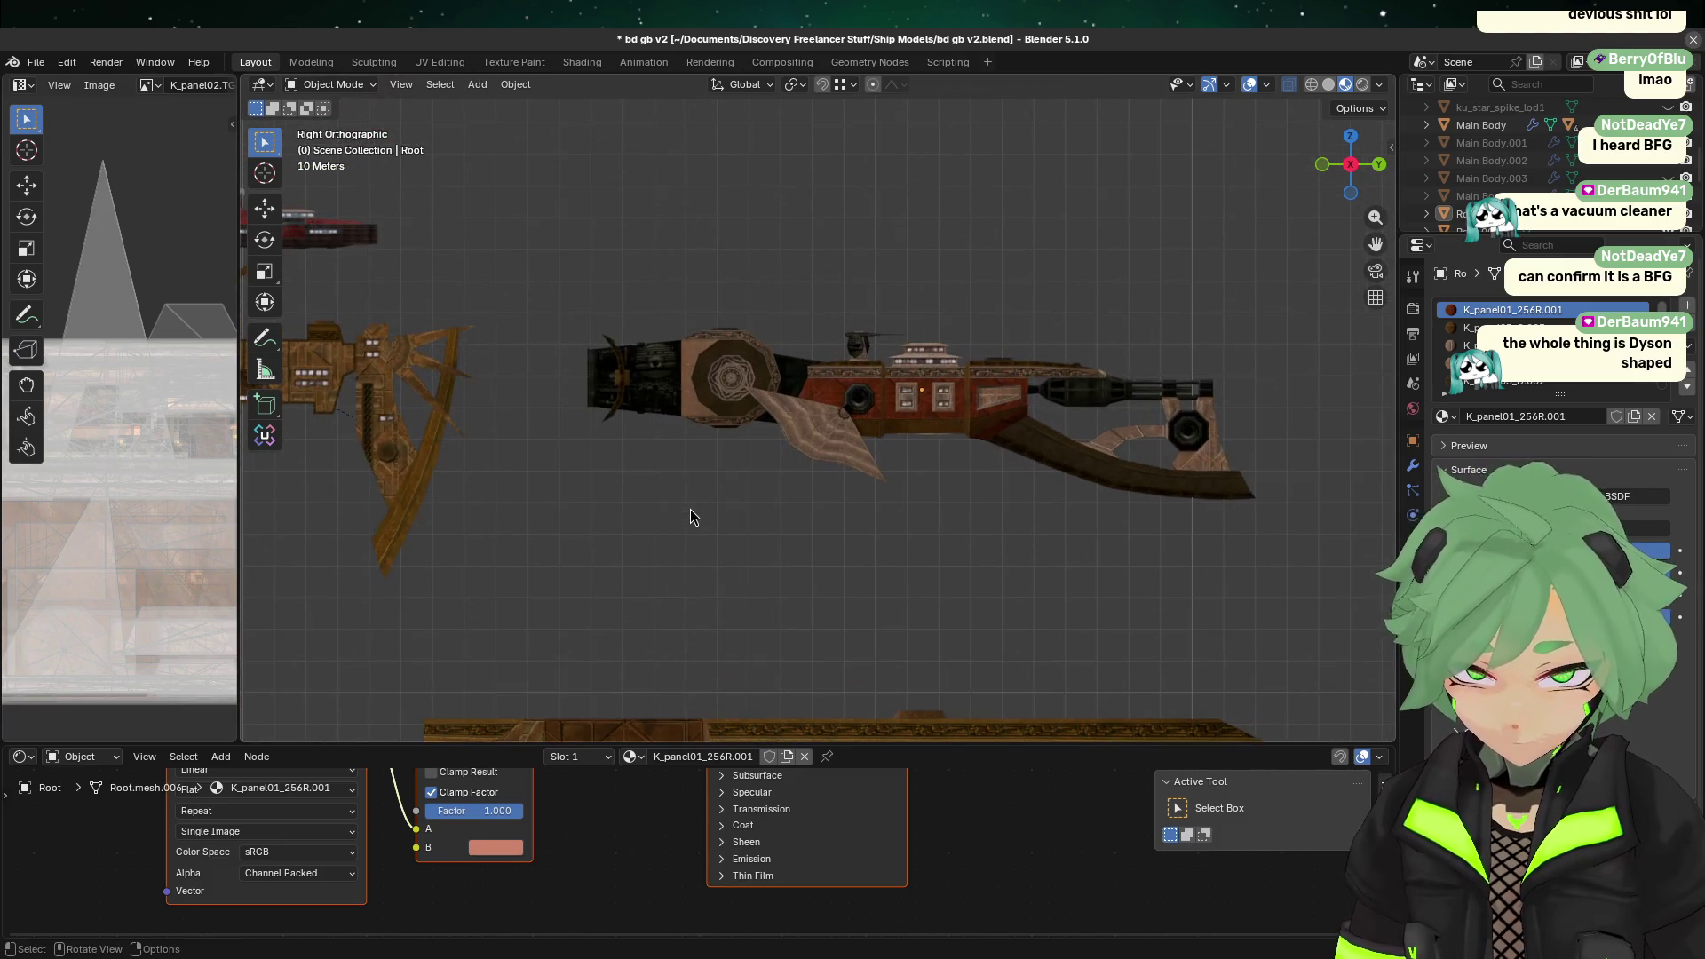
pyautogui.moveTo(660, 461)
pyautogui.mouseDown()
pyautogui.moveTo(1127, 334)
pyautogui.moveTo(1132, 311)
pyautogui.mouseUp()
pyautogui.click(818, 508)
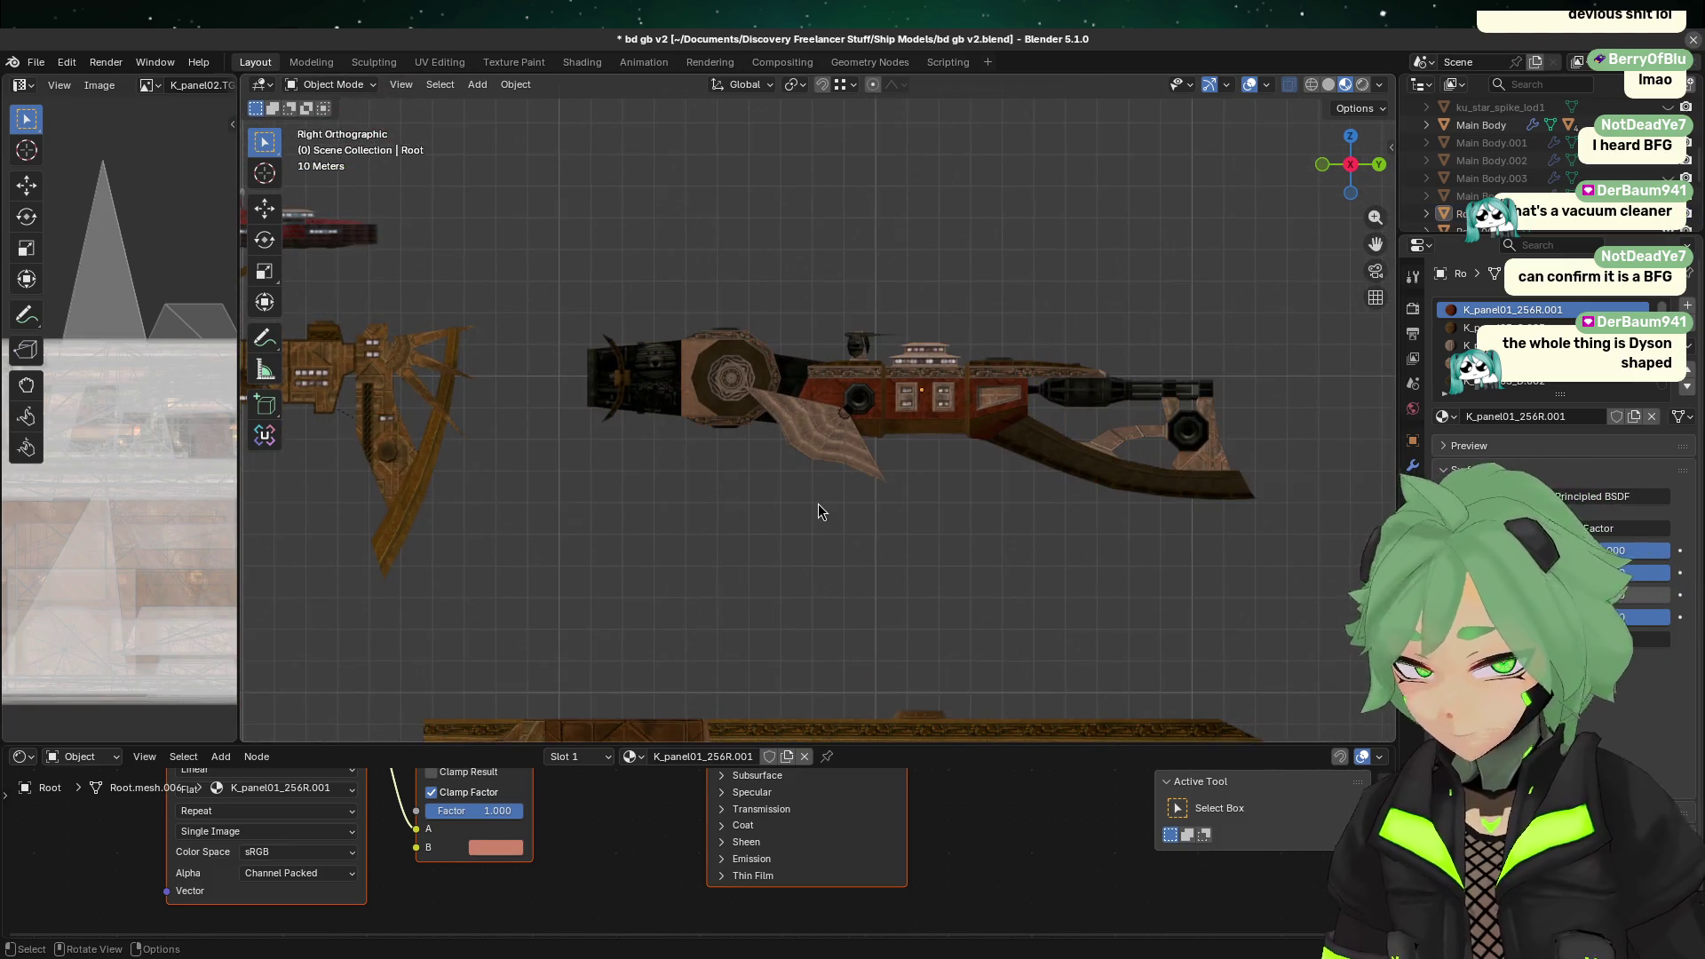
pyautogui.scroll(-2, 883, 568)
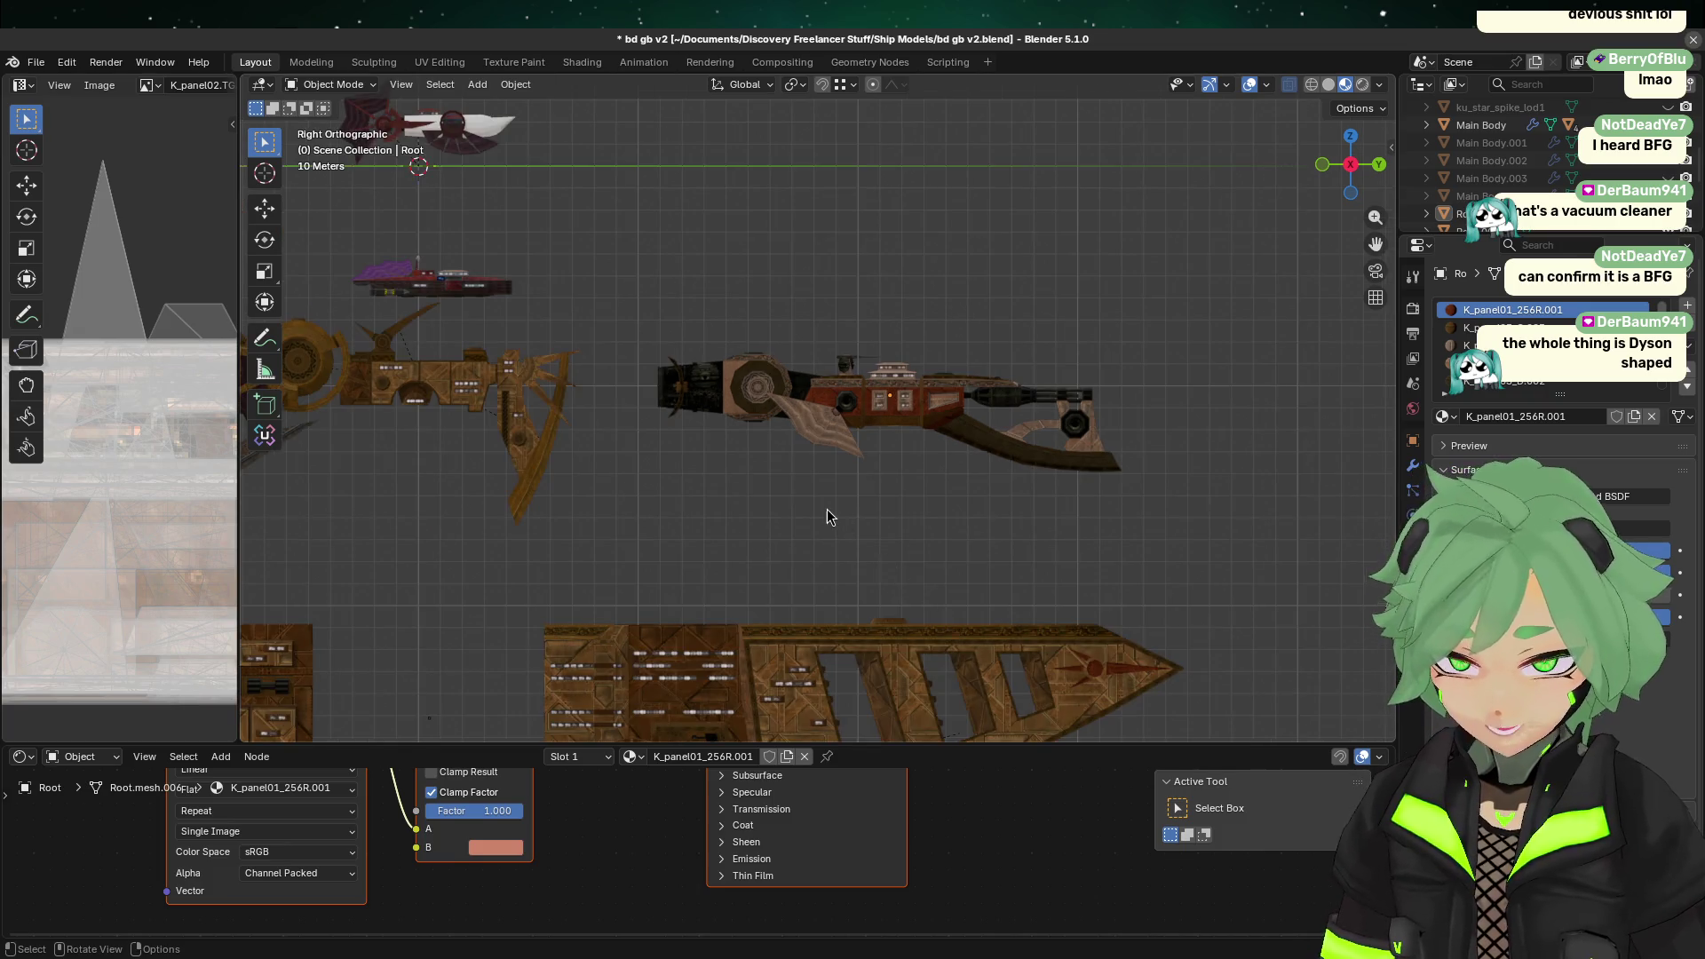
pyautogui.scroll(3, 828, 517)
pyautogui.moveTo(644, 524); pyautogui.dragTo(1230, 315)
pyautogui.click(716, 525)
pyautogui.moveTo(466, 533); pyautogui.dragTo(1036, 325)
pyautogui.moveTo(631, 602); pyautogui.dragTo(1081, 246)
pyautogui.moveTo(666, 562); pyautogui.dragTo(1181, 264)
pyautogui.moveTo(455, 481); pyautogui.dragTo(1137, 267)
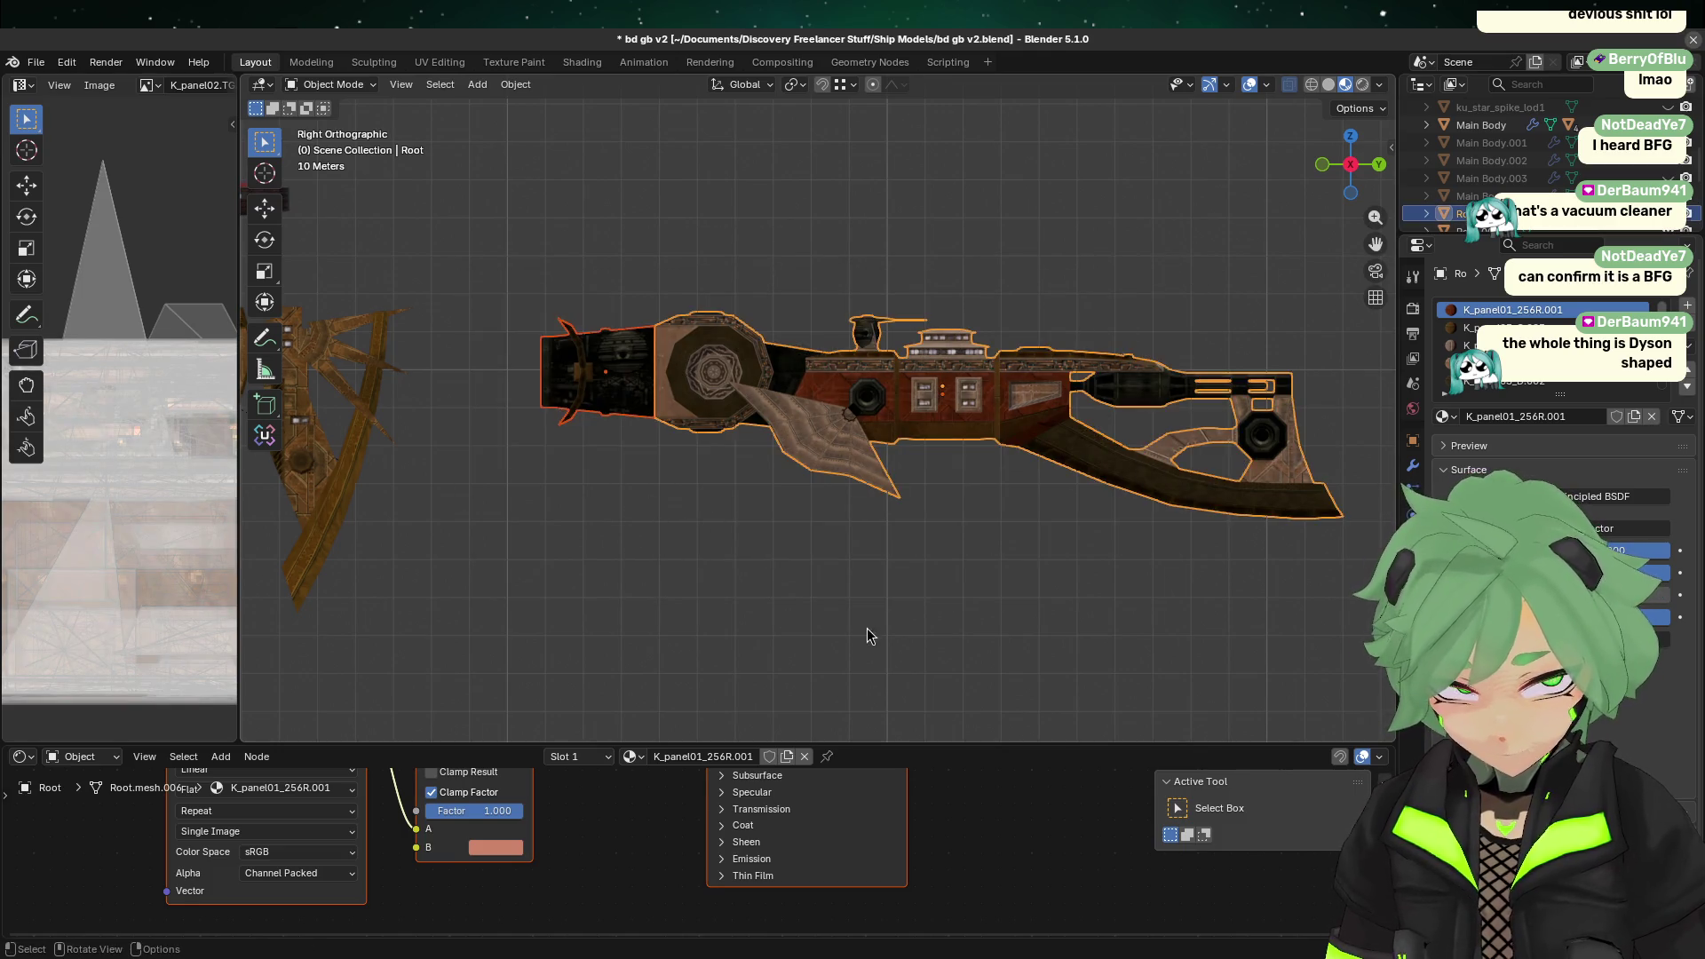
pyautogui.click(853, 622)
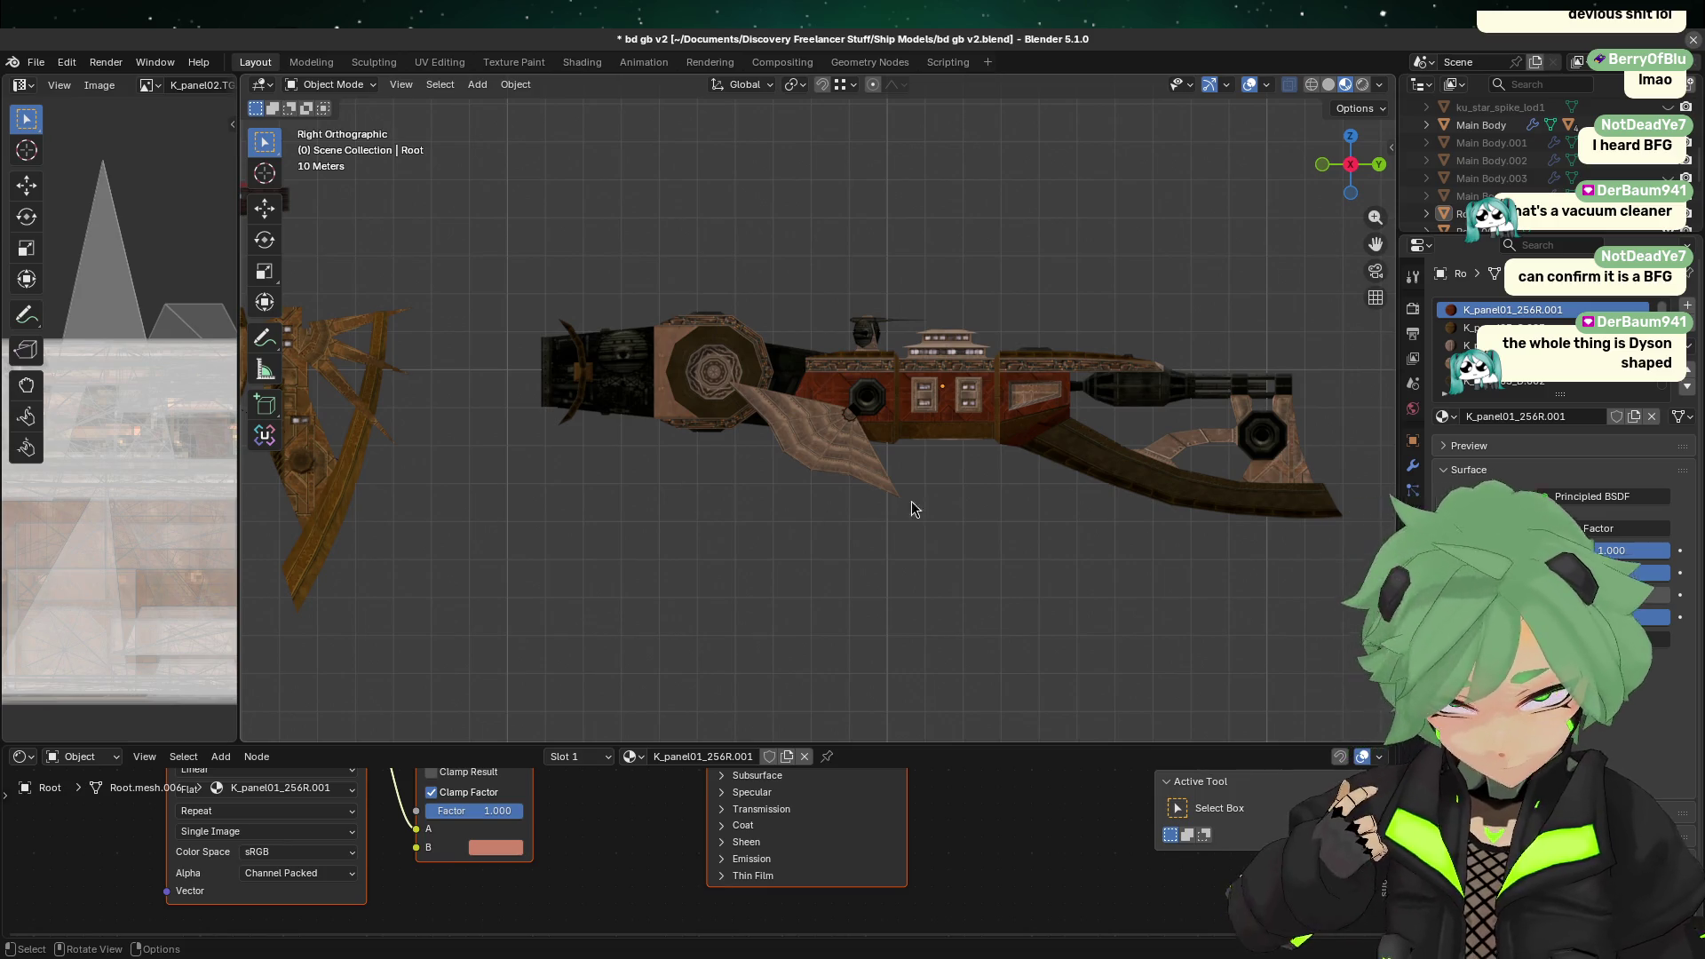
pyautogui.scroll(3, 1050, 453)
pyautogui.click(1050, 453)
pyautogui.hotkey('alt', 'a')
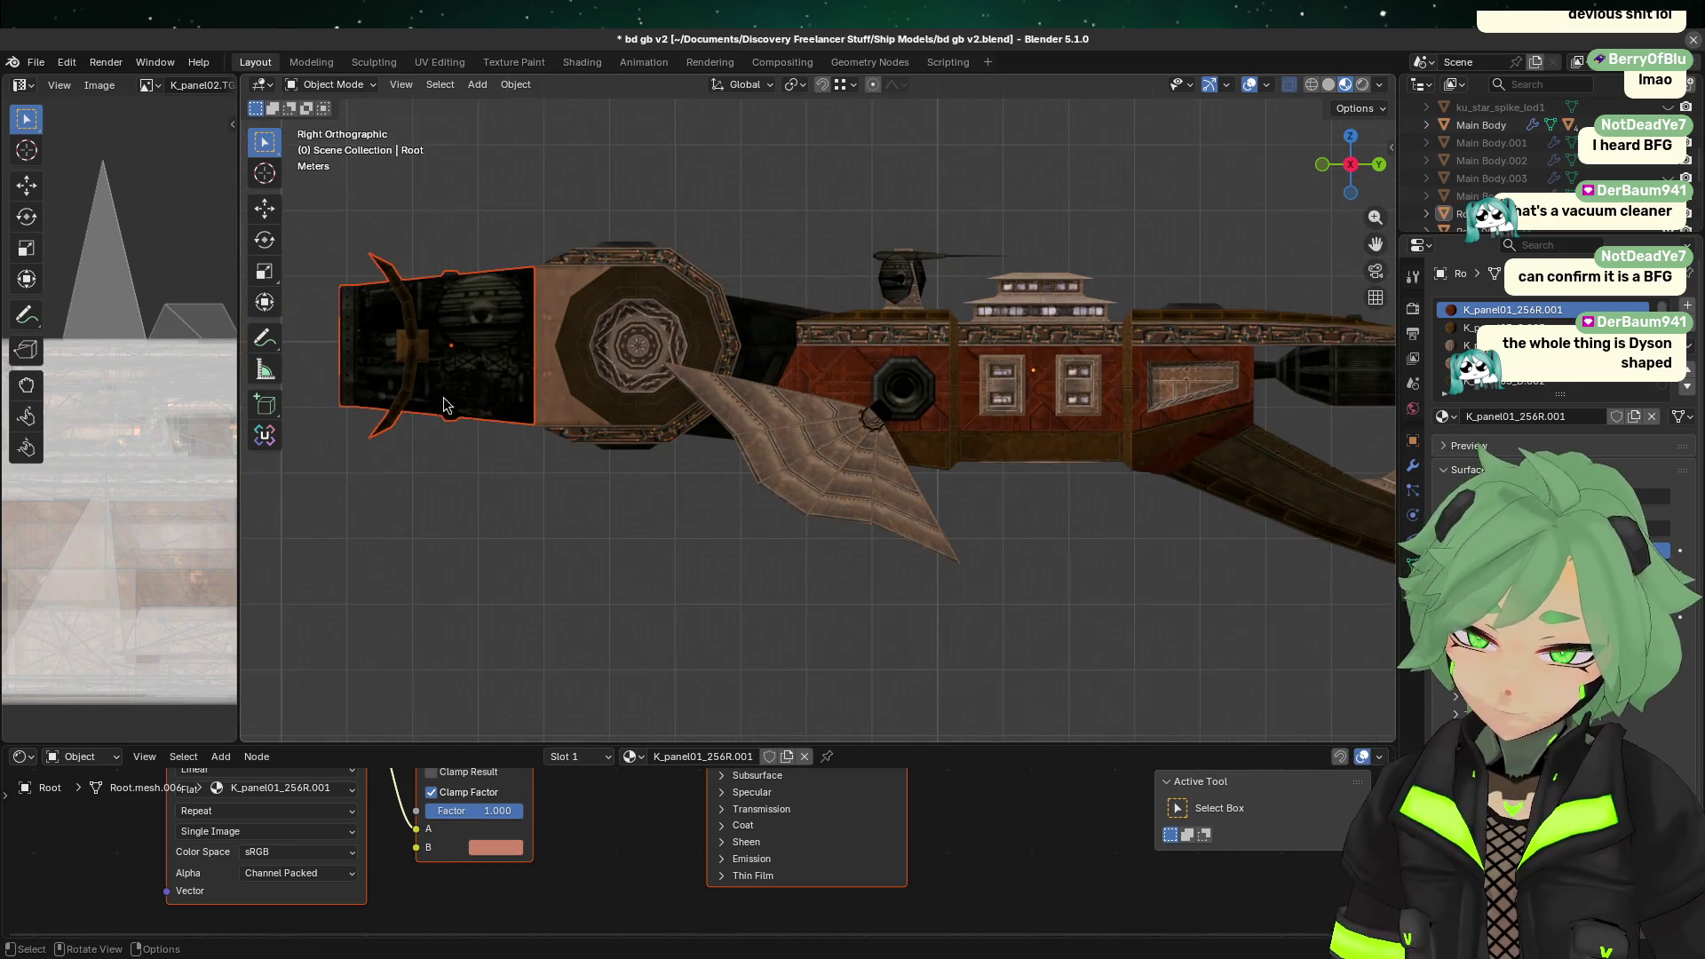
# Step: Hide the long diagonal spike
pyautogui.scroll(-4, 468, 582)
pyautogui.moveTo(1271, 401)
pyautogui.keyDown('shift'); pyautogui.mouseDown(button='middle')
pyautogui.moveTo(1039, 320)
pyautogui.moveTo(1131, 457)
pyautogui.mouseUp(button='middle'); pyautogui.keyUp('shift')
pyautogui.click(755, 435)
pyautogui.click(494, 445)
pyautogui.click(494, 445)
pyautogui.click(493, 445)
pyautogui.scroll(-2, 727, 631)
pyautogui.click(451, 555)
pyautogui.press('h')
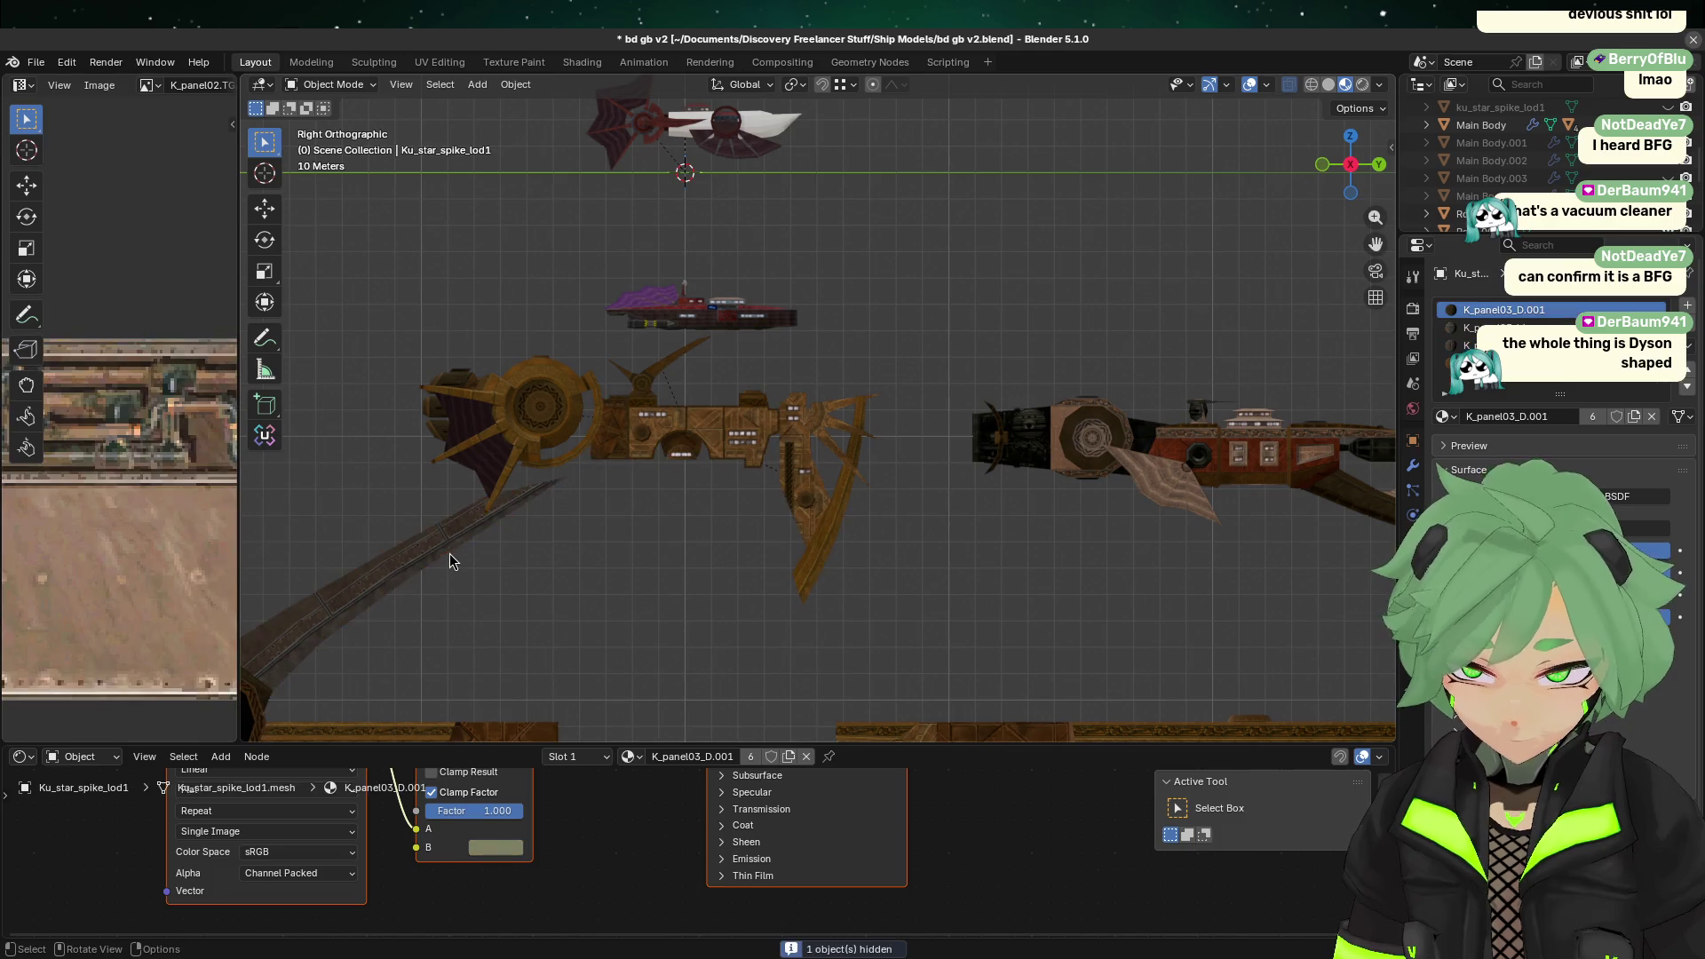
# Step: Move the gold gear-shaped ship -27.274 m along Z and clear the selection
pyautogui.moveTo(434, 528)
pyautogui.mouseDown()
pyautogui.moveTo(944, 389)
pyautogui.moveTo(943, 355)
pyautogui.mouseUp()
pyautogui.press('g')
pyautogui.press('z')
pyautogui.click(831, 415)
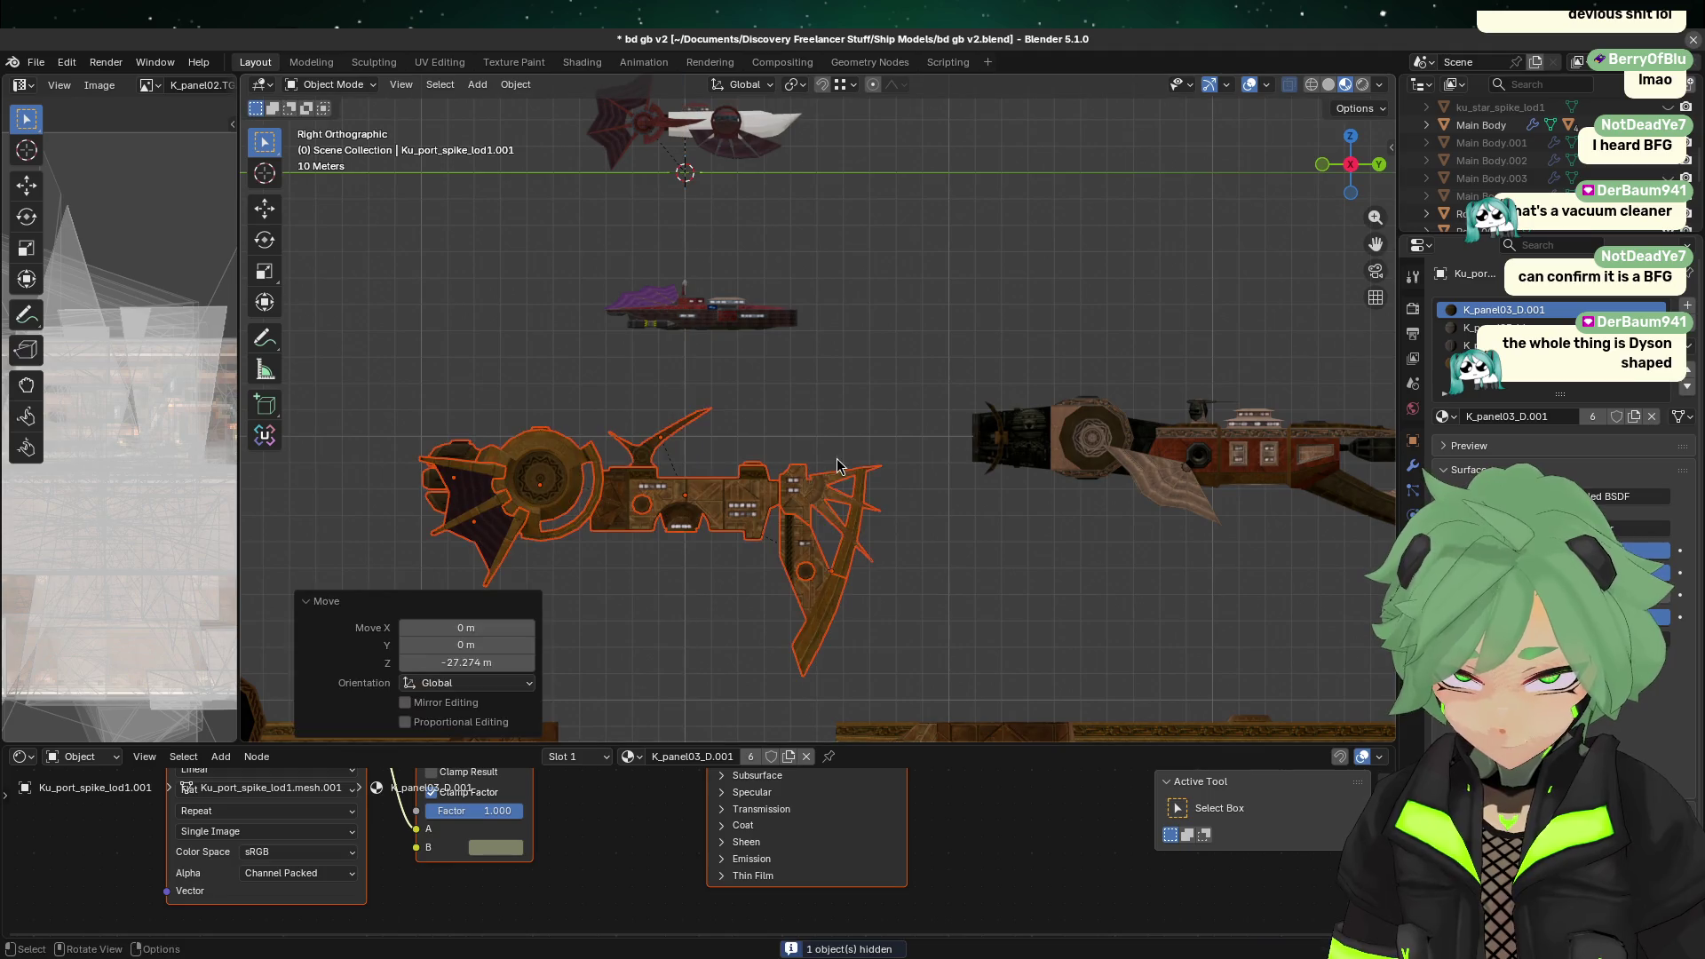
pyautogui.hotkey('alt', 'a')
# Step: Zoom into the boxed hull panel region to inspect the repositioned ships
pyautogui.scroll(4, 638, 509)
pyautogui.keyDown('shift'); pyautogui.moveTo(1005, 394); pyautogui.dragTo(949, 264, button='middle'); pyautogui.keyUp('shift')
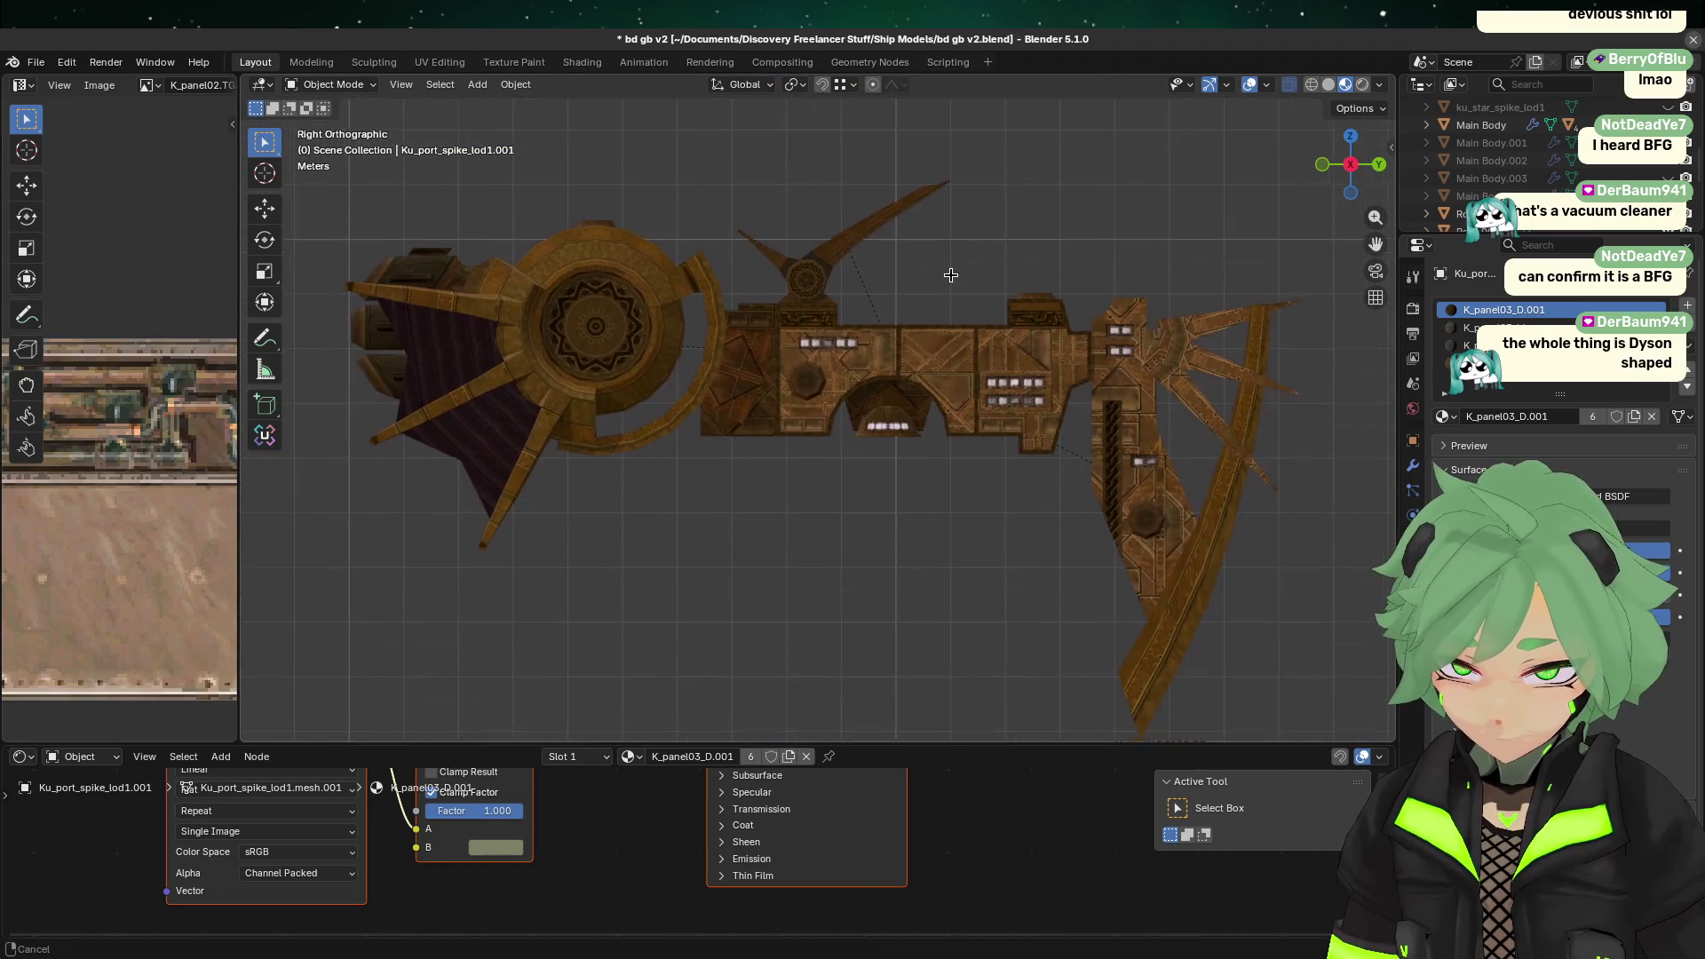
pyautogui.scroll(-1, 1026, 487)
pyautogui.moveTo(1046, 520); pyautogui.dragTo(1000, 542, button='middle')
pyautogui.hotkey('shift', 'b')
pyautogui.moveTo(879, 305)
pyautogui.mouseDown()
pyautogui.moveTo(1090, 401)
pyautogui.moveTo(1121, 387)
pyautogui.mouseUp()
pyautogui.moveTo(1121, 387)
pyautogui.mouseDown(button='middle')
pyautogui.moveTo(828, 469)
pyautogui.moveTo(616, 369)
pyautogui.moveTo(878, 429)
pyautogui.moveTo(903, 469)
pyautogui.moveTo(1117, 542)
pyautogui.moveTo(928, 615)
pyautogui.moveTo(959, 391)
pyautogui.moveTo(897, 565)
pyautogui.mouseUp(button='middle')
pyautogui.scroll(-1, 828, 469)
pyautogui.moveTo(1030, 543)
pyautogui.mouseDown(button='middle')
pyautogui.moveTo(1008, 595)
pyautogui.moveTo(856, 364)
pyautogui.mouseUp(button='middle')
# Step: Orbit around the Root.002 ship part, then return to the Right Ortho view
pyautogui.click(920, 547)
pyautogui.moveTo(888, 478)
pyautogui.mouseDown(button='middle')
pyautogui.moveTo(876, 510)
pyautogui.moveTo(1146, 590)
pyautogui.moveTo(1063, 438)
pyautogui.mouseUp(button='middle')
pyautogui.scroll(3, 1064, 437)
pyautogui.moveTo(909, 435); pyautogui.dragTo(1321, 158, button='middle')
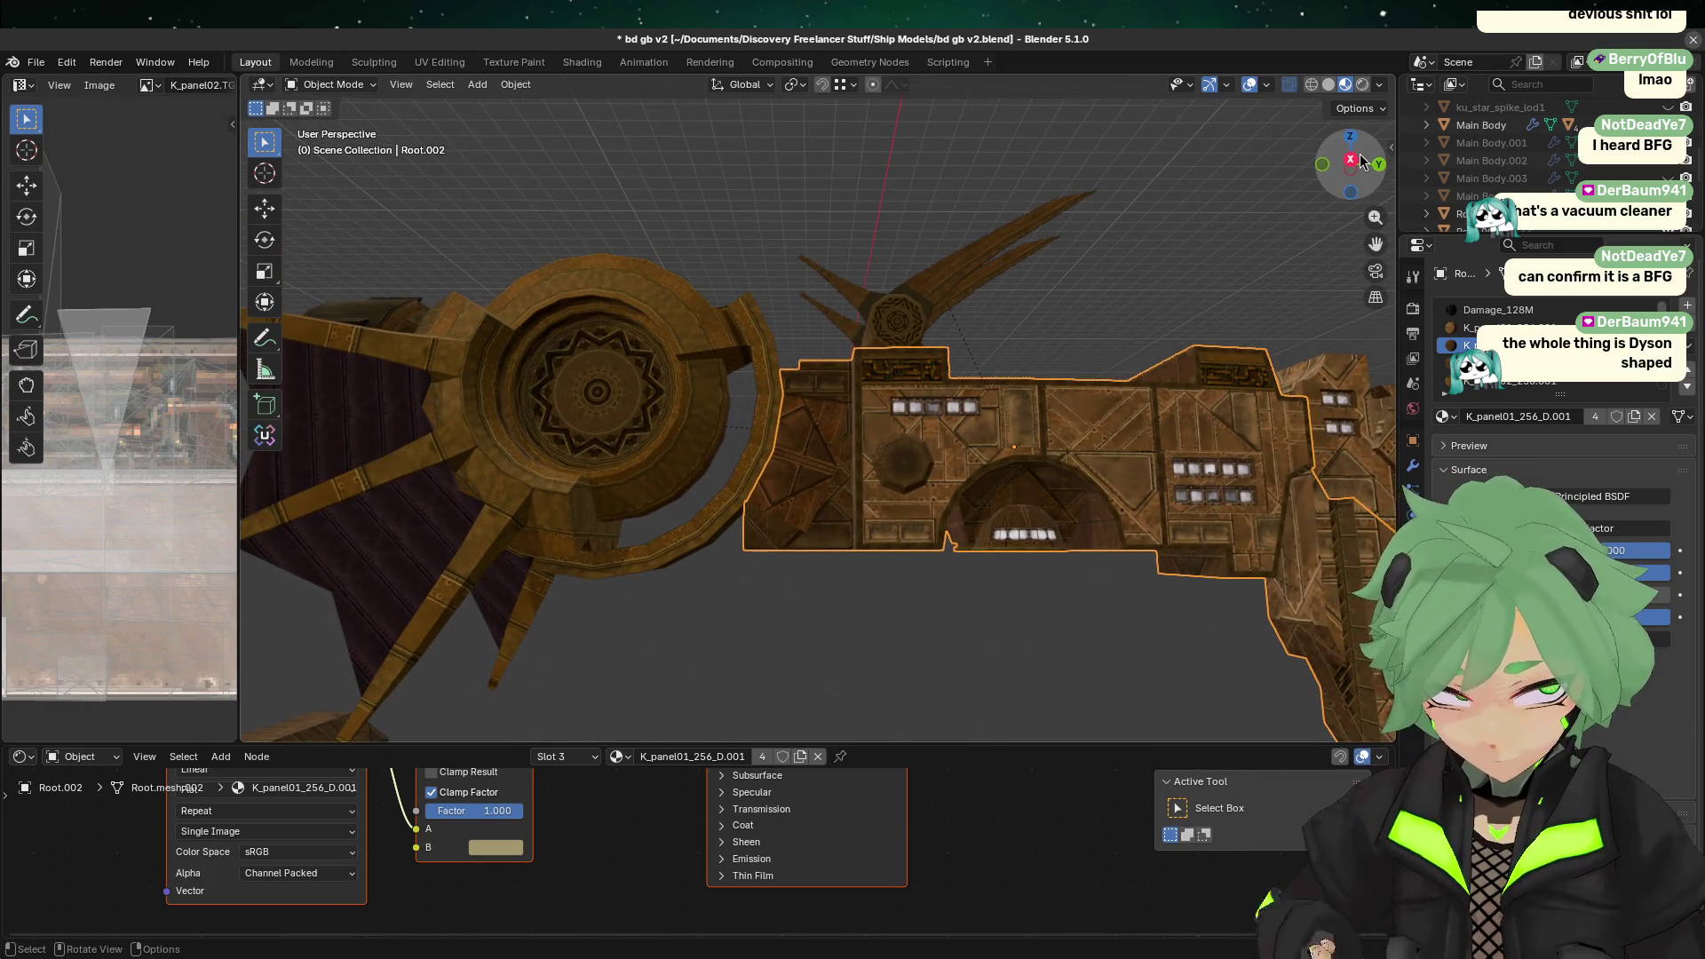
pyautogui.scroll(-2, 1016, 296)
pyautogui.scroll(-2, 1028, 423)
pyautogui.click(1130, 255)
pyautogui.moveTo(1130, 255)
pyautogui.mouseDown(button='middle')
pyautogui.moveTo(1107, 331)
pyautogui.moveTo(372, 490)
pyautogui.mouseUp(button='middle')
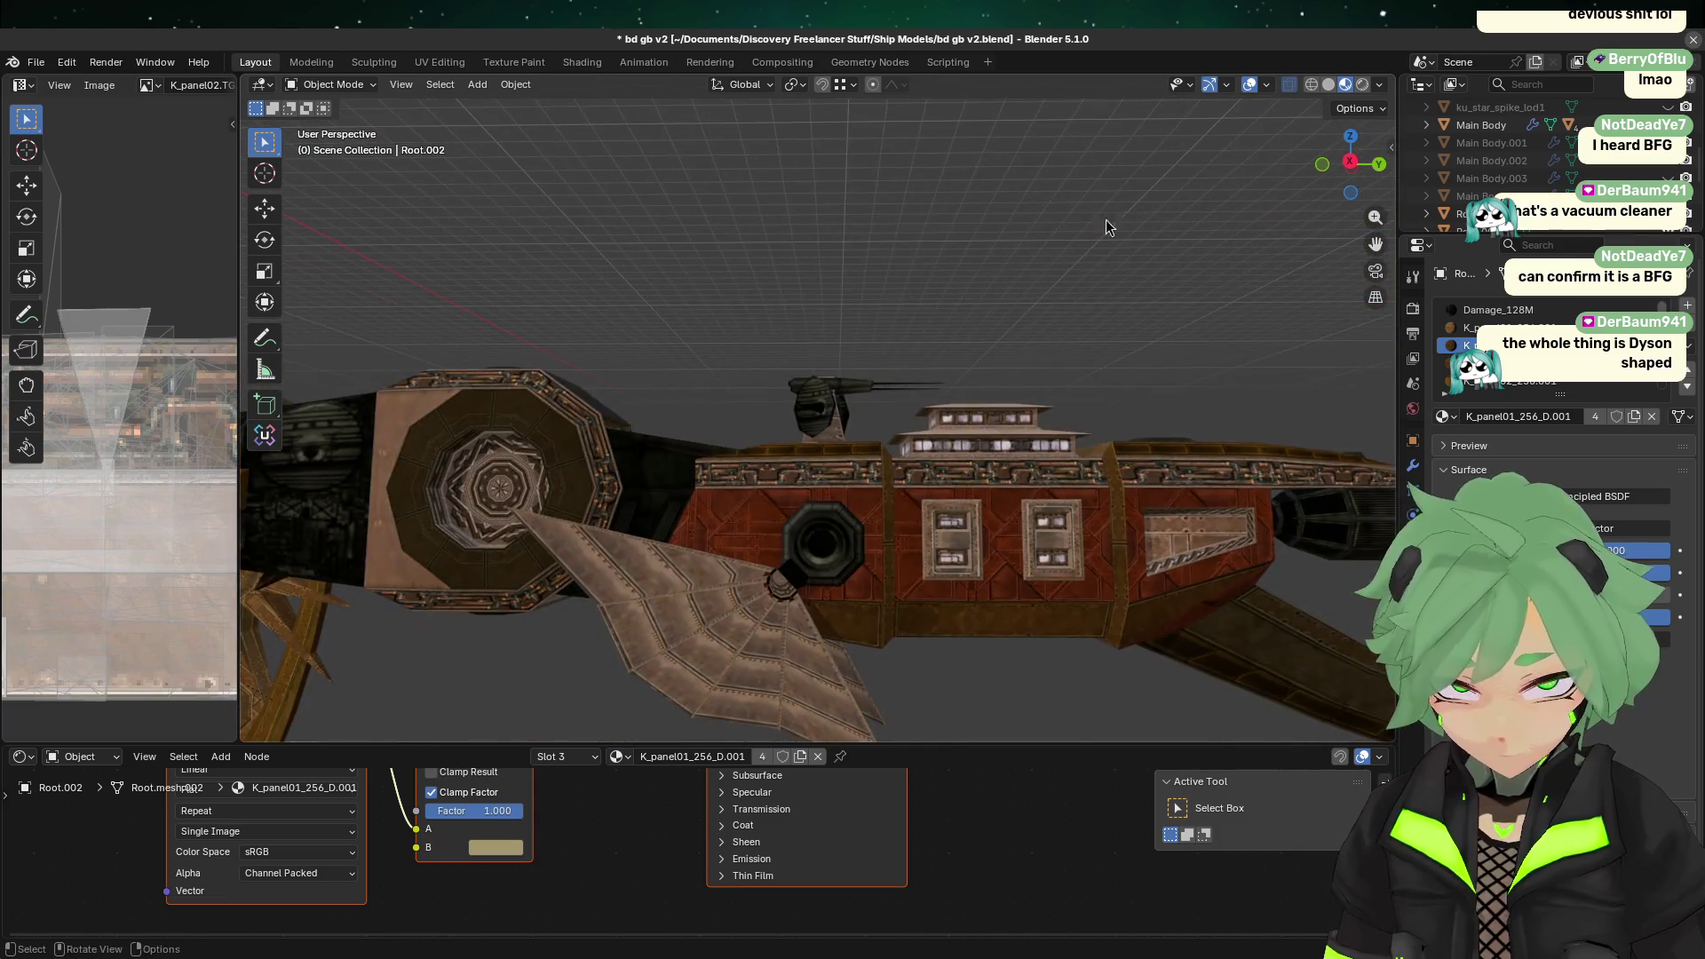
pyautogui.click(1350, 164)
pyautogui.scroll(2, 945, 452)
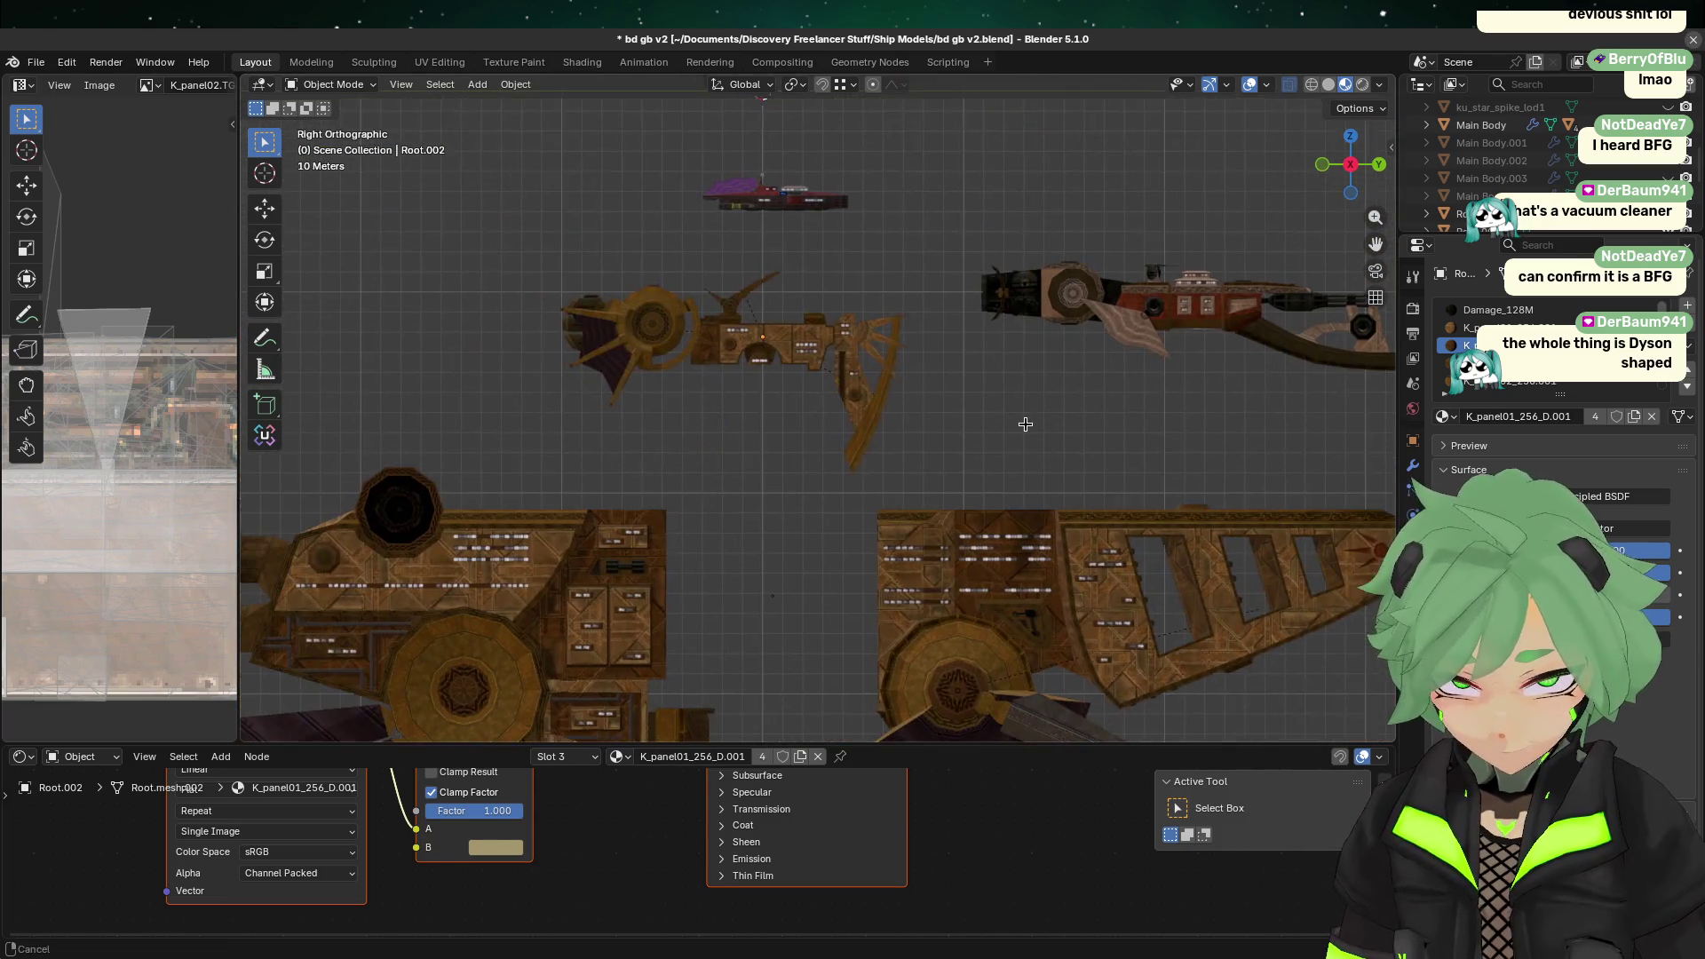
pyautogui.keyDown('shift'); pyautogui.moveTo(882, 447); pyautogui.dragTo(692, 483, button='middle'); pyautogui.keyUp('shift')
pyautogui.scroll(3, 699, 441)
pyautogui.scroll(2, 699, 442)
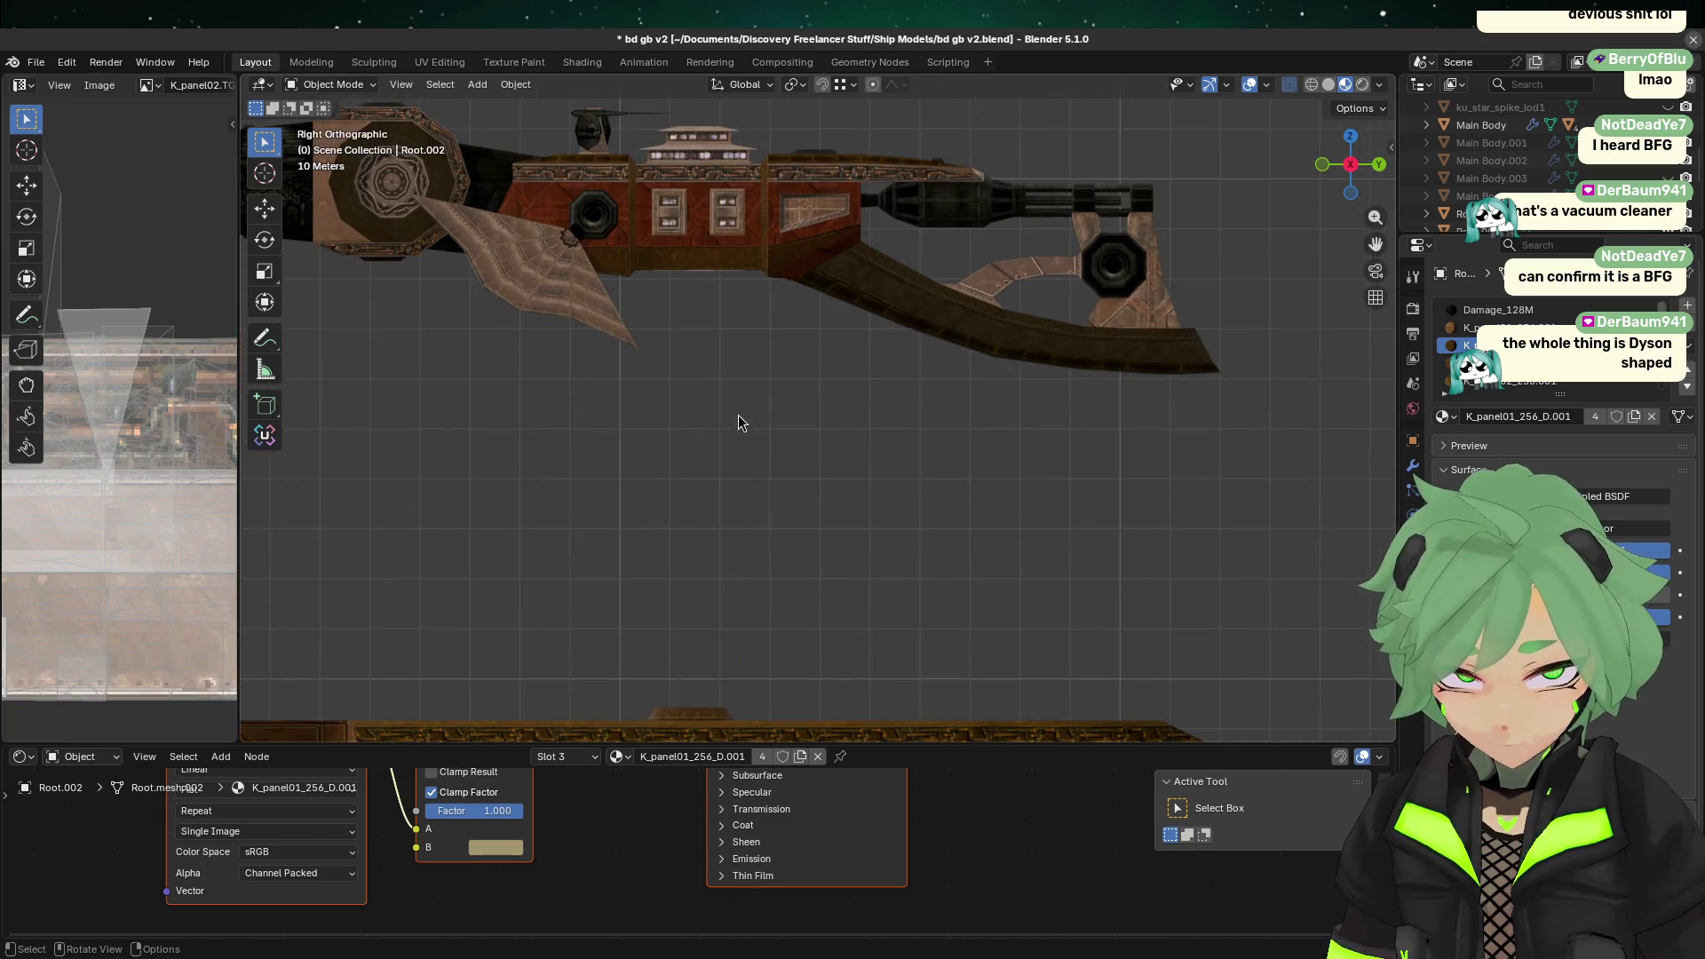
pyautogui.keyDown('shift'); pyautogui.moveTo(742, 418); pyautogui.dragTo(773, 563, button='middle'); pyautogui.keyUp('shift')
pyautogui.scroll(1, 716, 571)
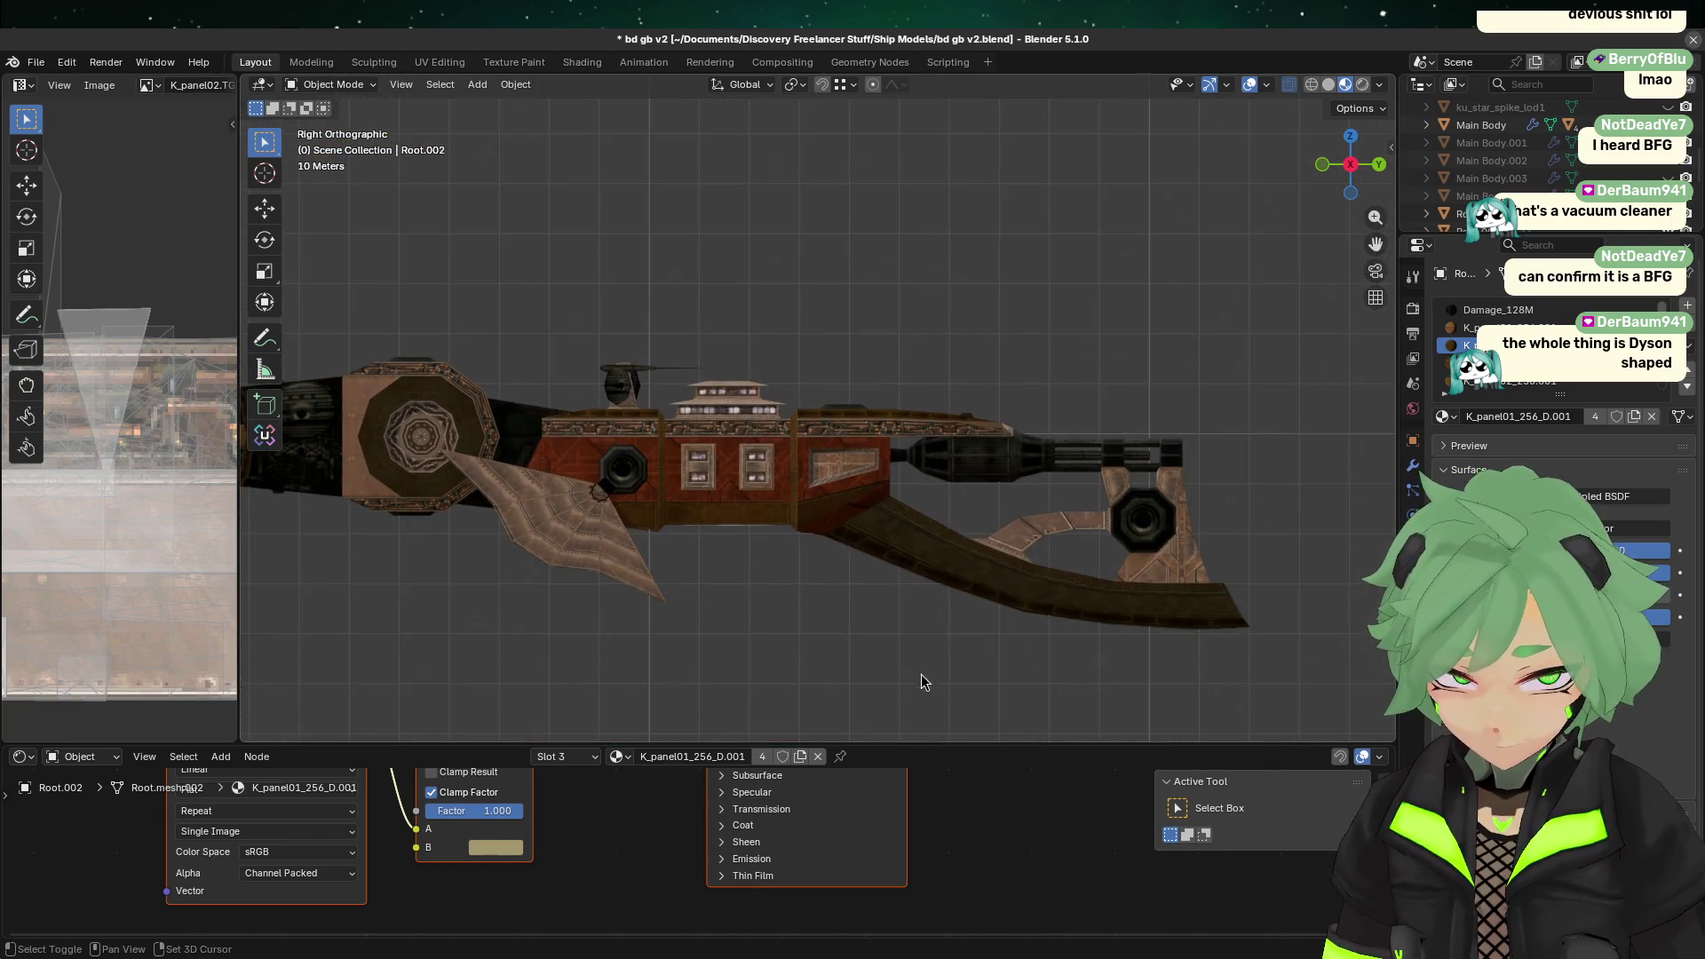
pyautogui.click(979, 469)
pyautogui.click(806, 607)
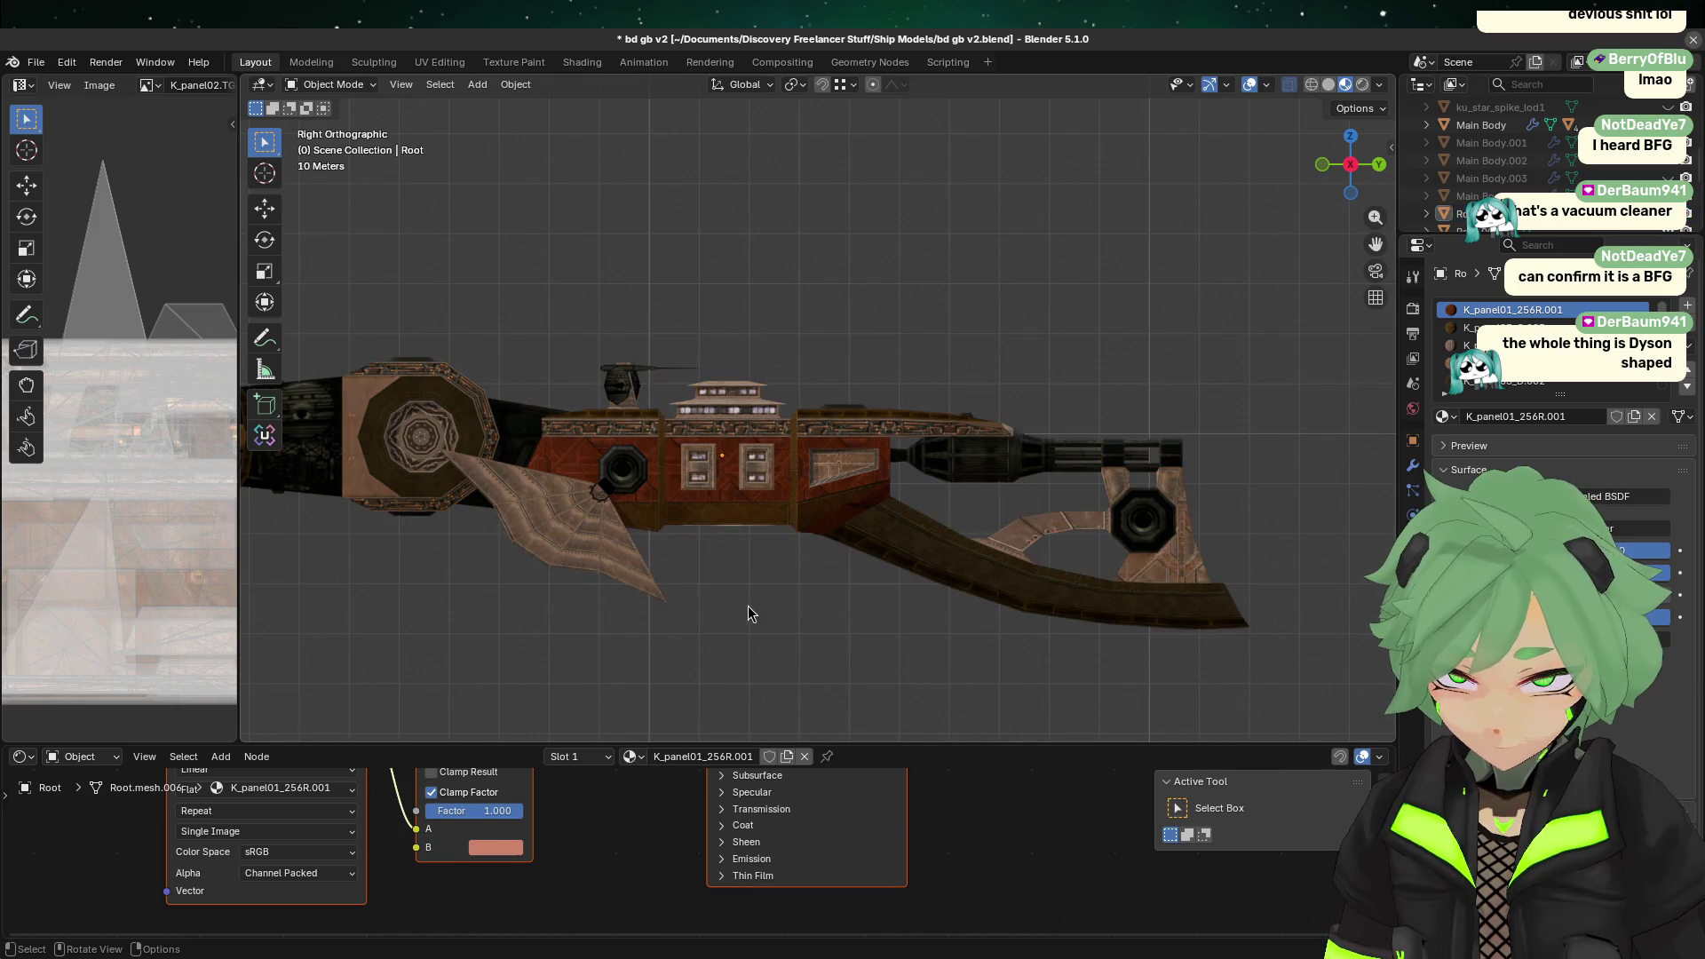
pyautogui.keyDown('shift'); pyautogui.moveTo(685, 621); pyautogui.dragTo(720, 586, button='middle'); pyautogui.keyUp('shift')
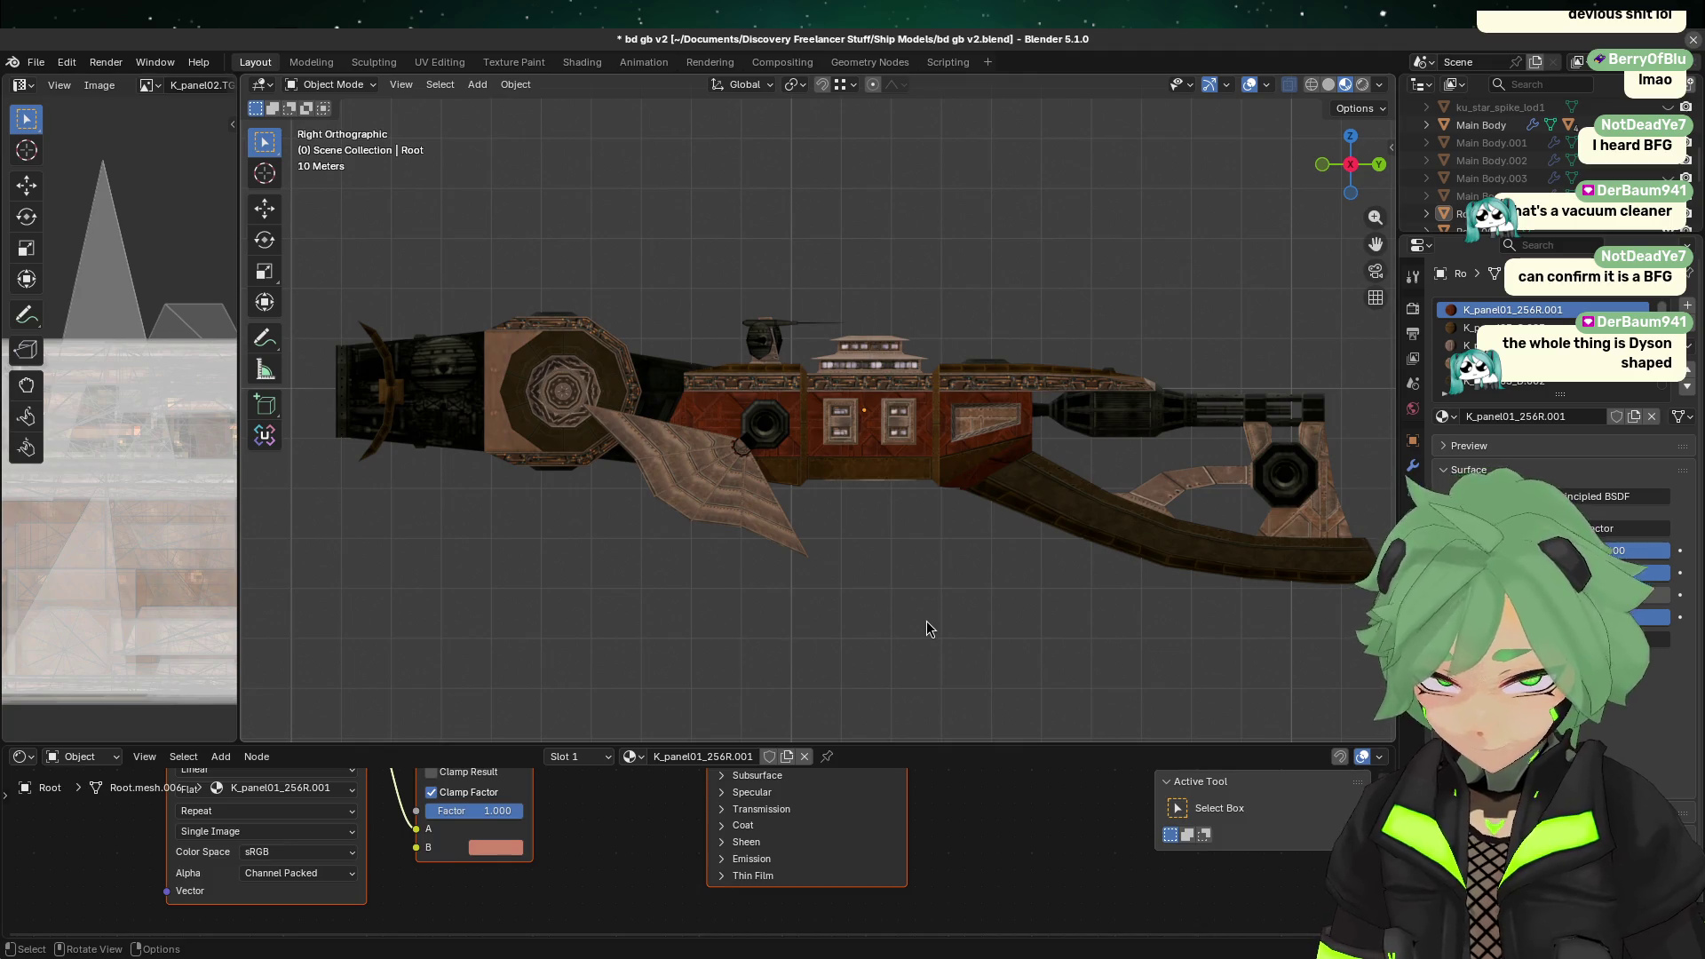
pyautogui.click(1230, 489)
pyautogui.click(956, 606)
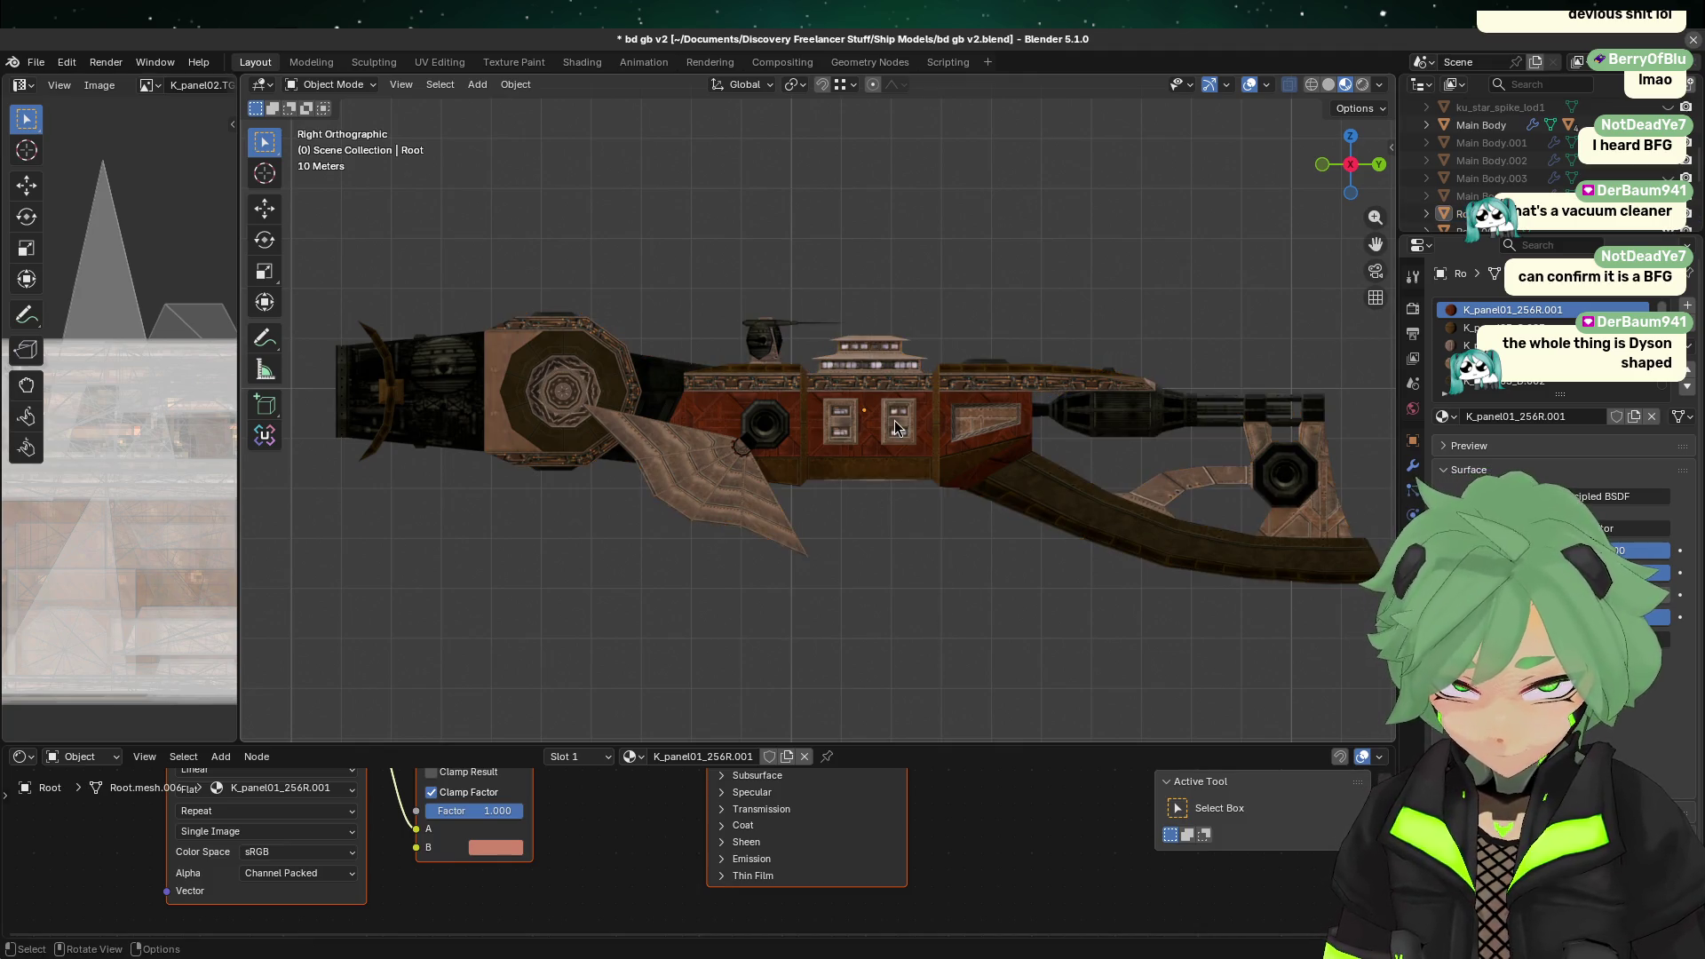
pyautogui.click(896, 428)
pyautogui.click(977, 577)
pyautogui.click(1092, 497)
pyautogui.click(915, 573)
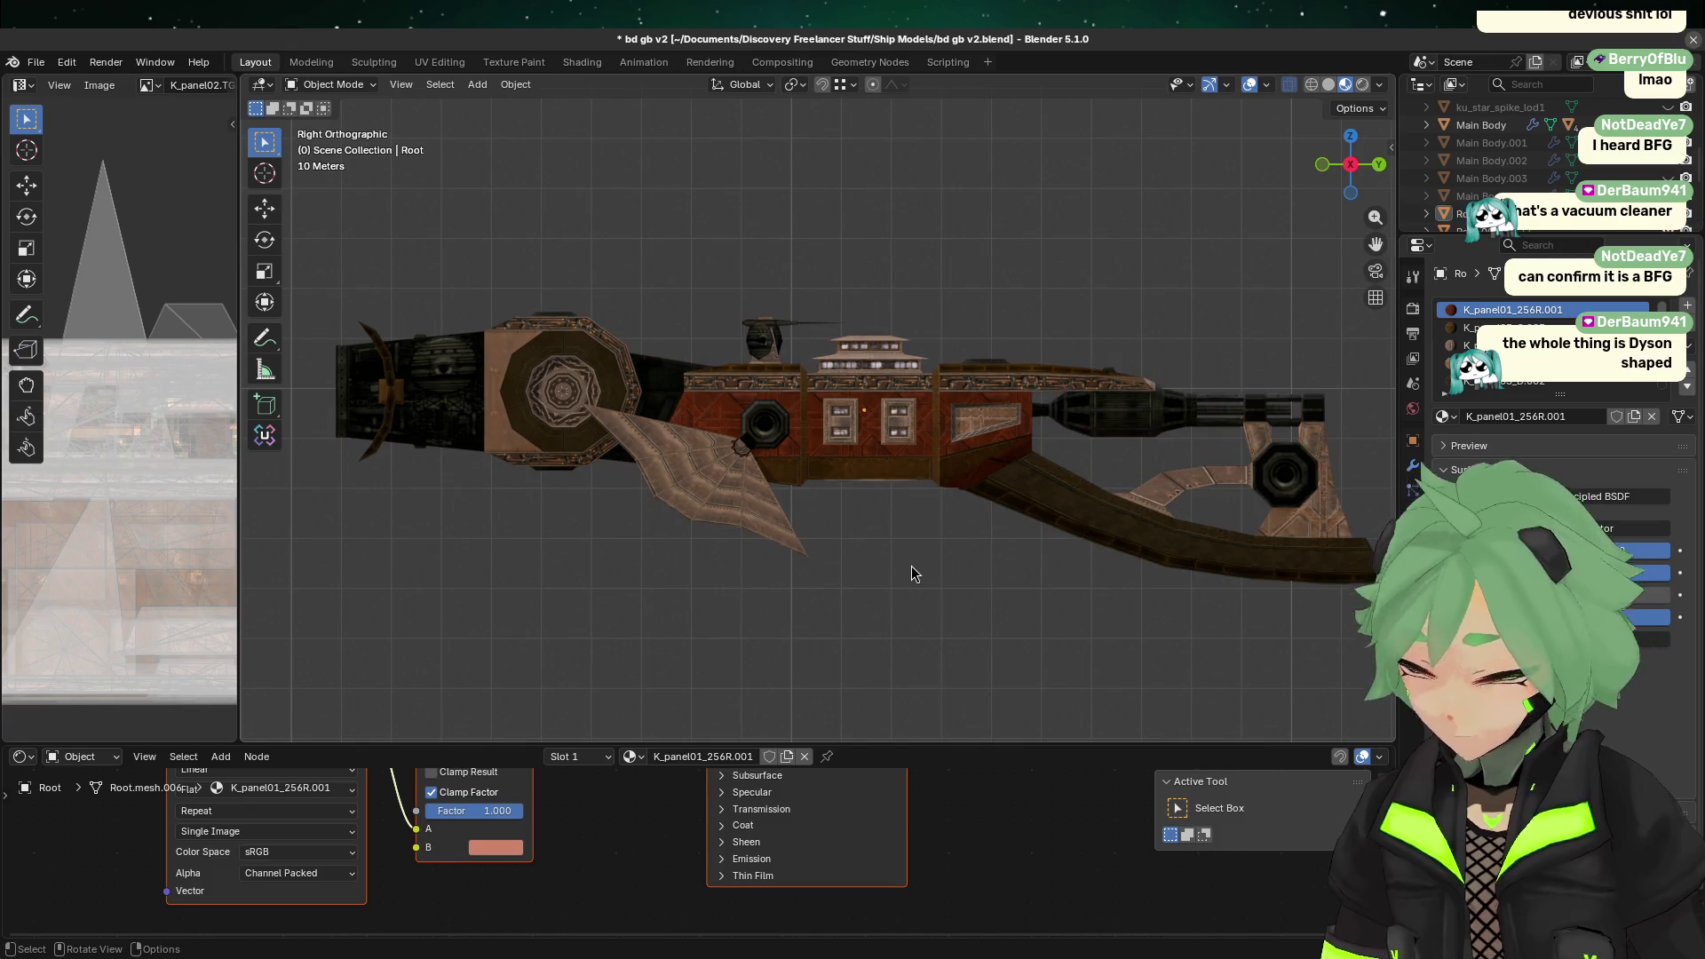
pyautogui.click(684, 628)
pyautogui.click(680, 644)
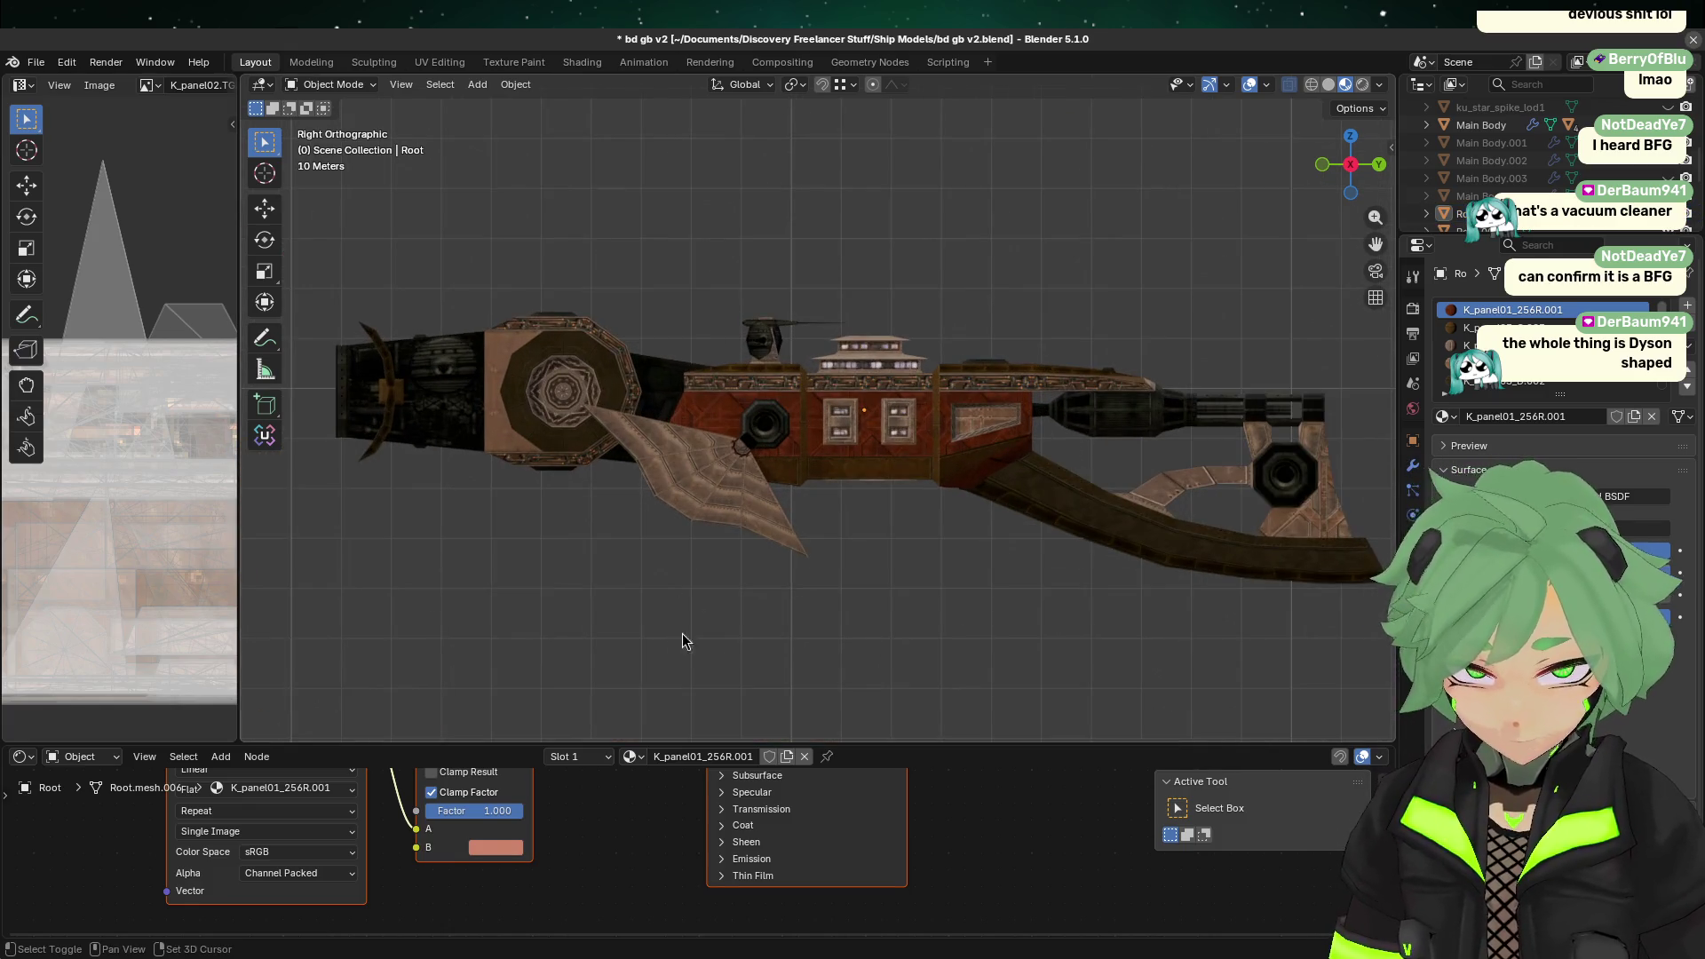
pyautogui.scroll(-2, 682, 640)
pyautogui.keyDown('shift'); pyautogui.click(648, 526); pyautogui.keyUp('shift')
pyautogui.keyDown('shift'); pyautogui.moveTo(636, 533); pyautogui.dragTo(1228, 409, button='middle'); pyautogui.keyUp('shift')
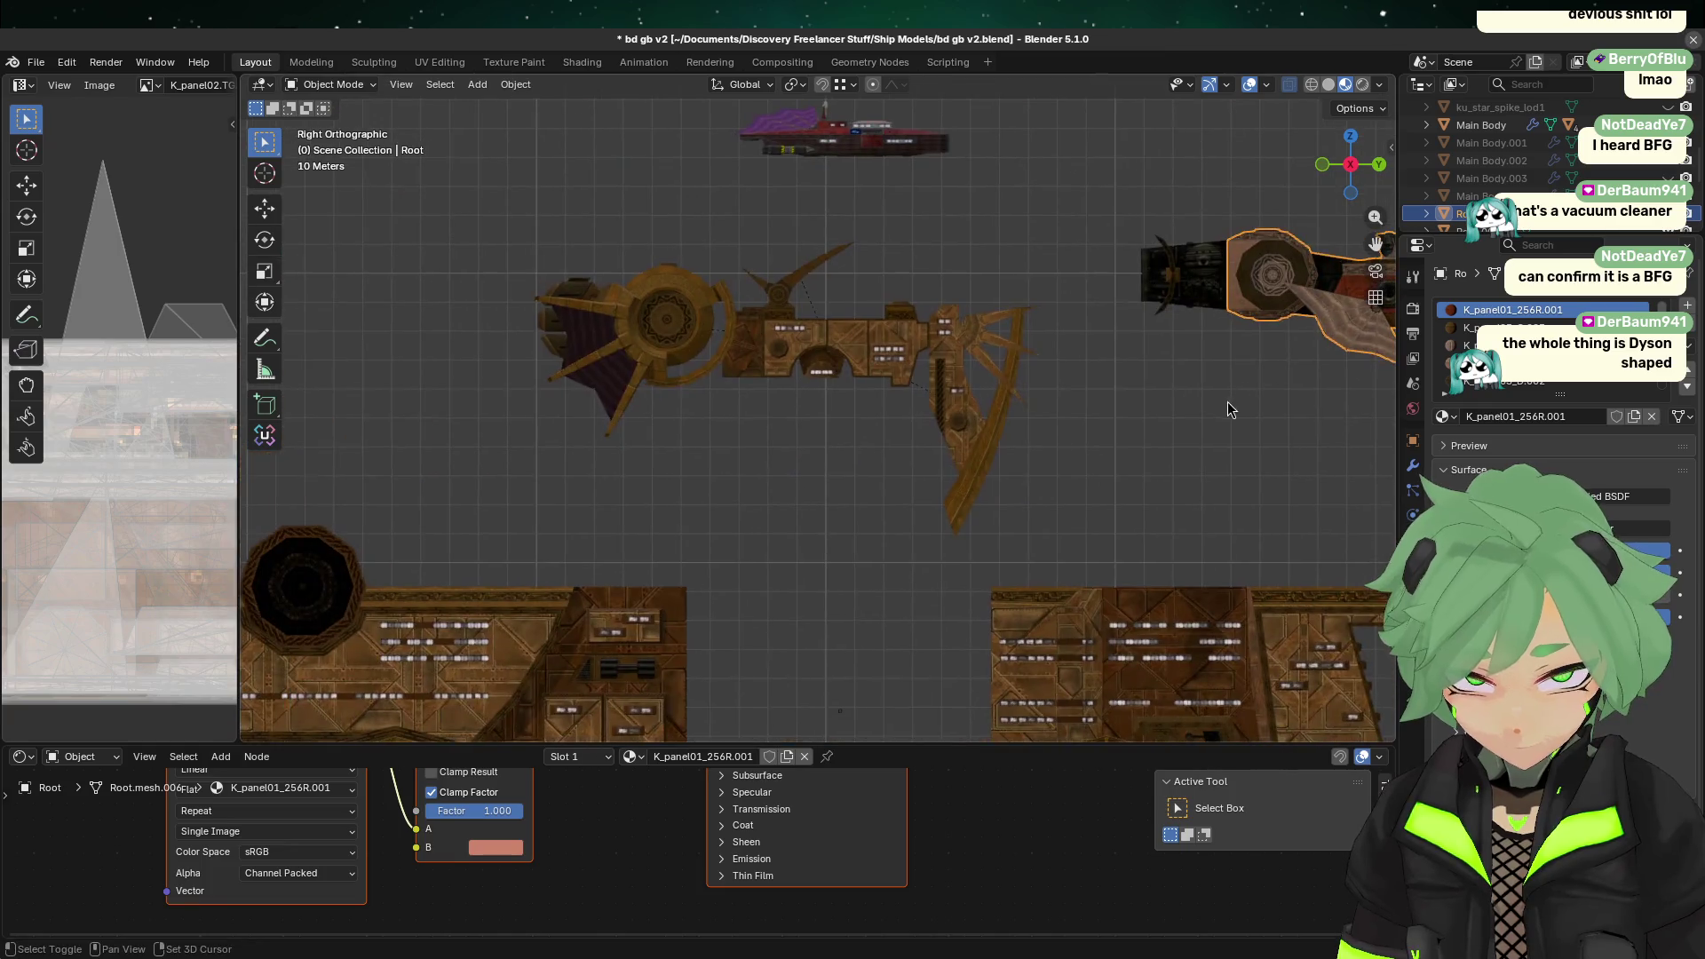
pyautogui.scroll(-2, 1229, 409)
pyautogui.press('g')
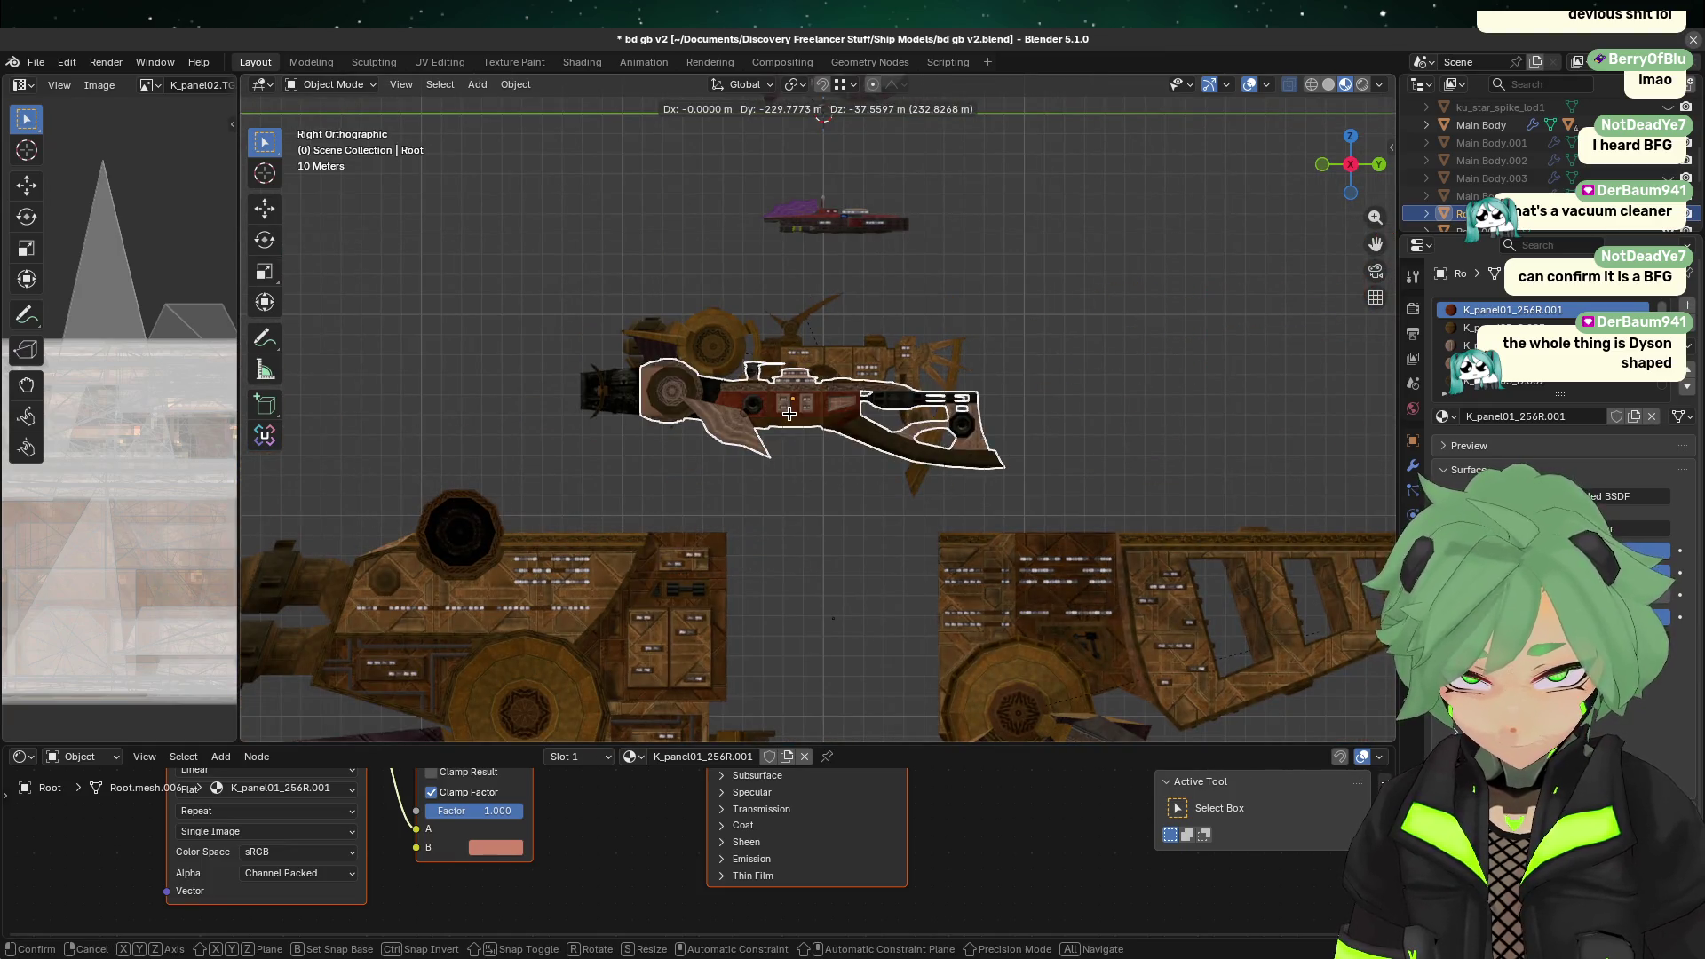
pyautogui.rightClick(1105, 403)
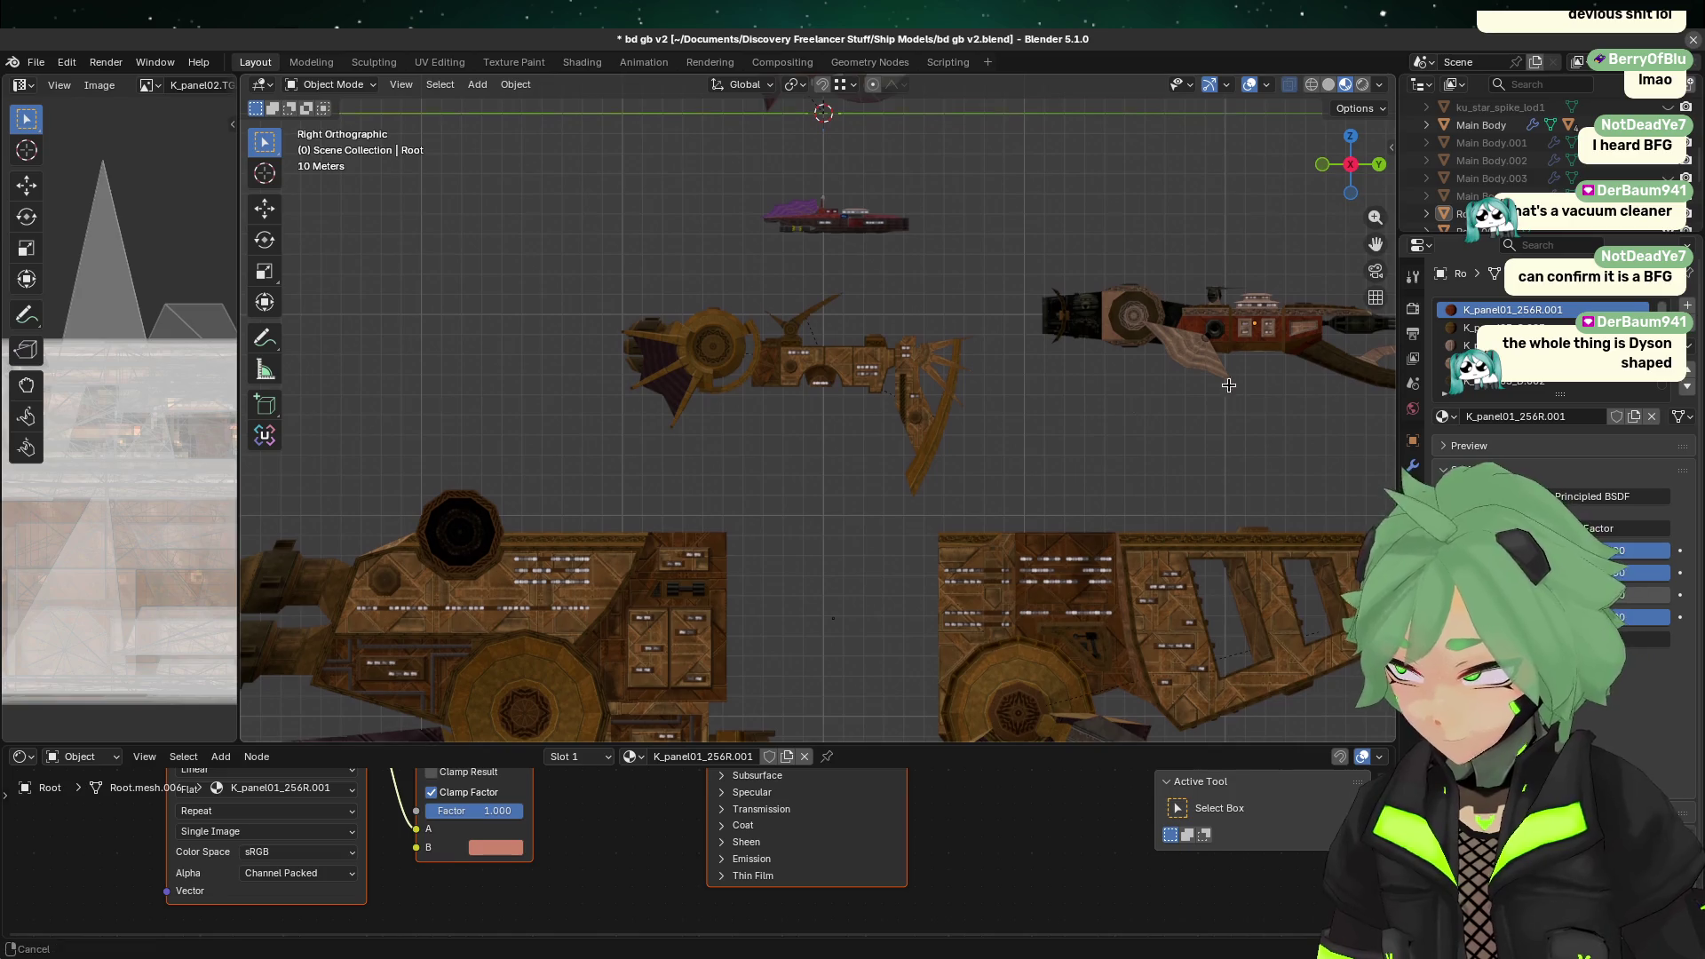
pyautogui.keyDown('shift'); pyautogui.moveTo(1228, 384); pyautogui.dragTo(903, 476, button='middle'); pyautogui.keyUp('shift')
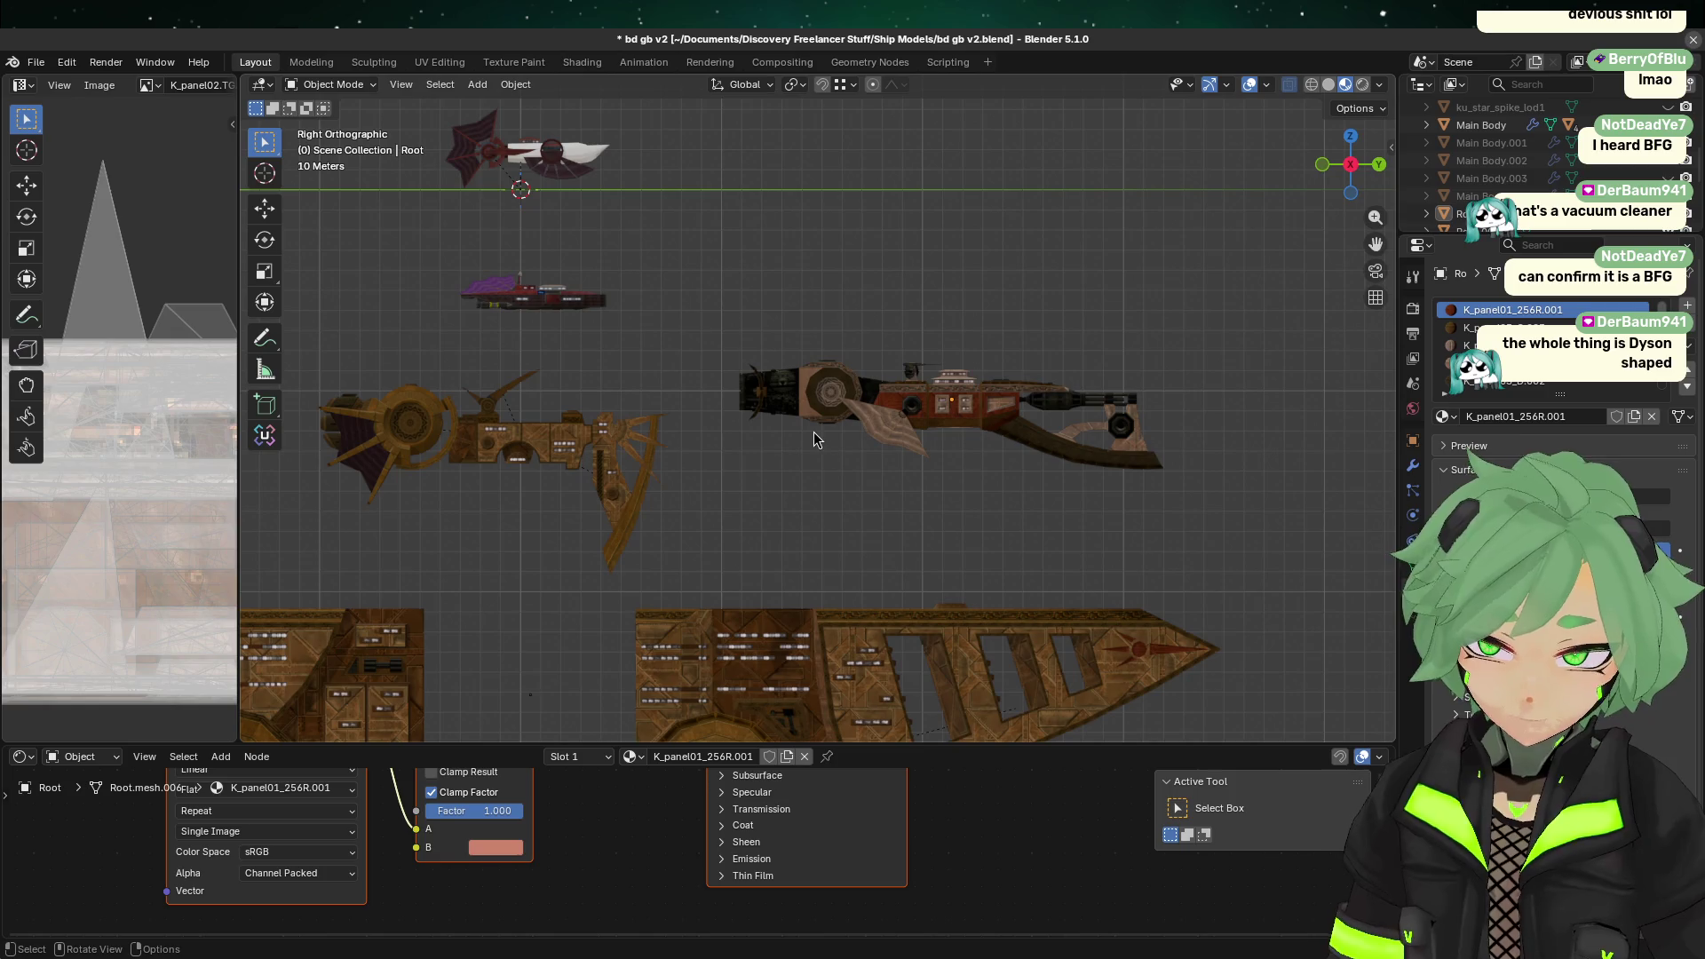
pyautogui.scroll(2, 718, 302)
pyautogui.moveTo(761, 248)
pyautogui.keyDown('shift'); pyautogui.mouseDown(button='middle')
pyautogui.moveTo(818, 289)
pyautogui.moveTo(895, 609)
pyautogui.moveTo(1063, 617)
pyautogui.moveTo(998, 498)
pyautogui.moveTo(893, 206)
pyautogui.mouseUp(button='middle'); pyautogui.keyUp('shift')
pyautogui.hotkey('ctrl', 's')
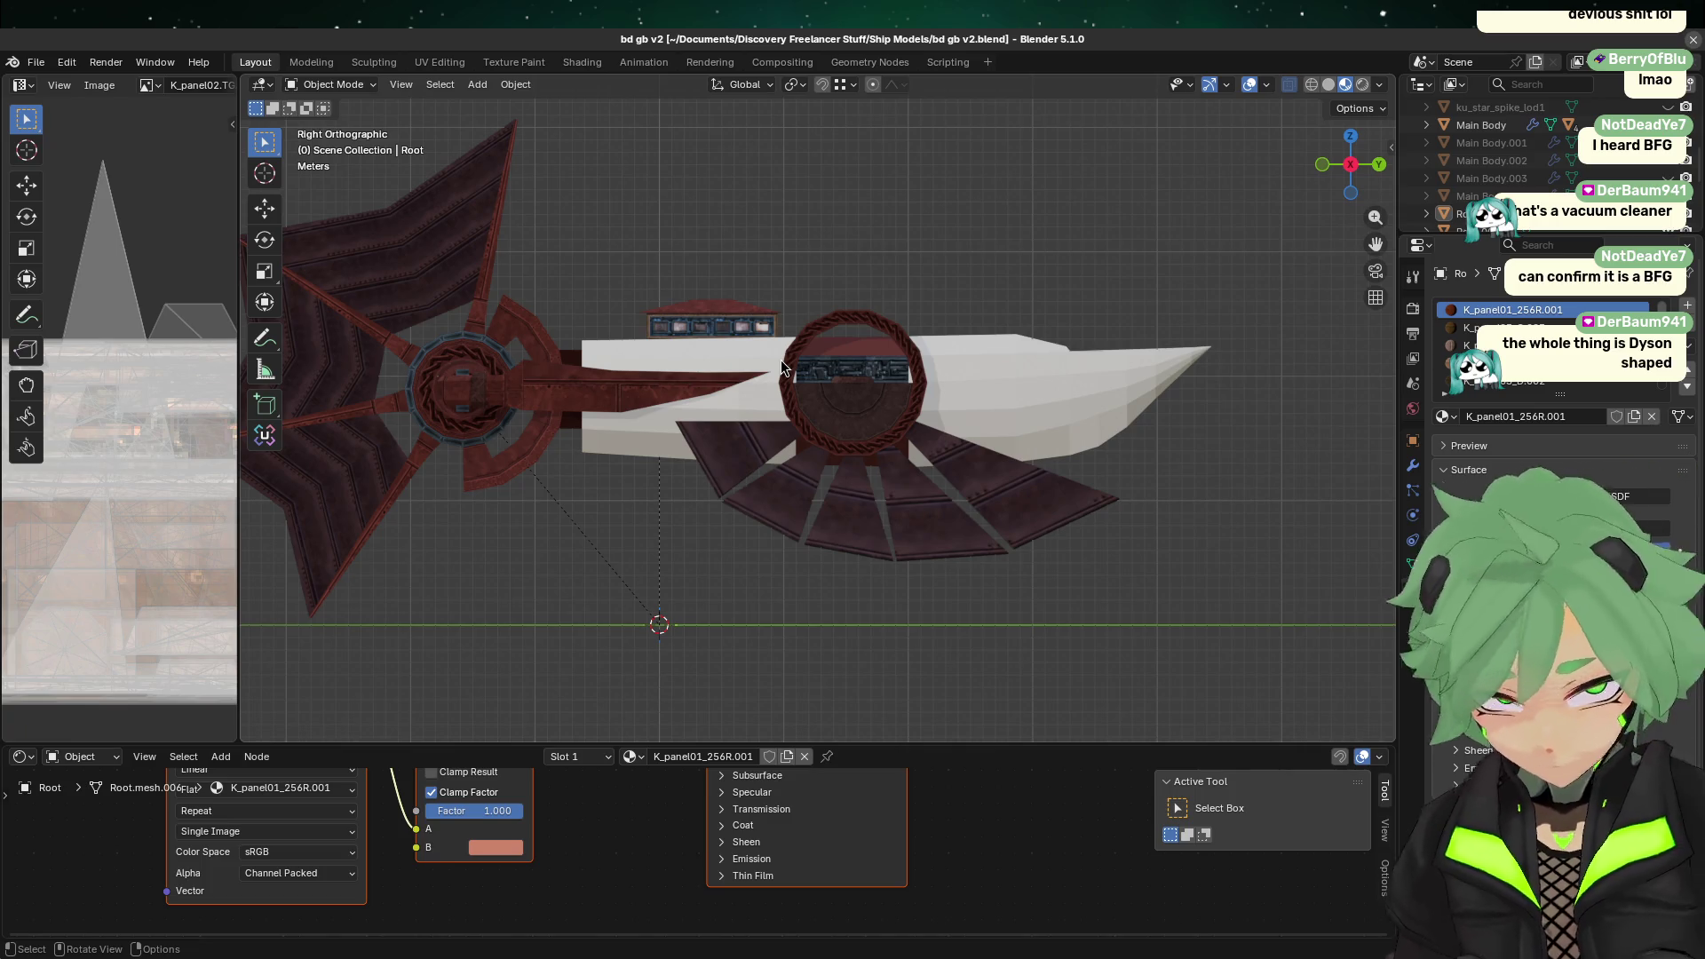
# Step: Play back the animation and select the ring-and-fin Circle object
pyautogui.press('space')
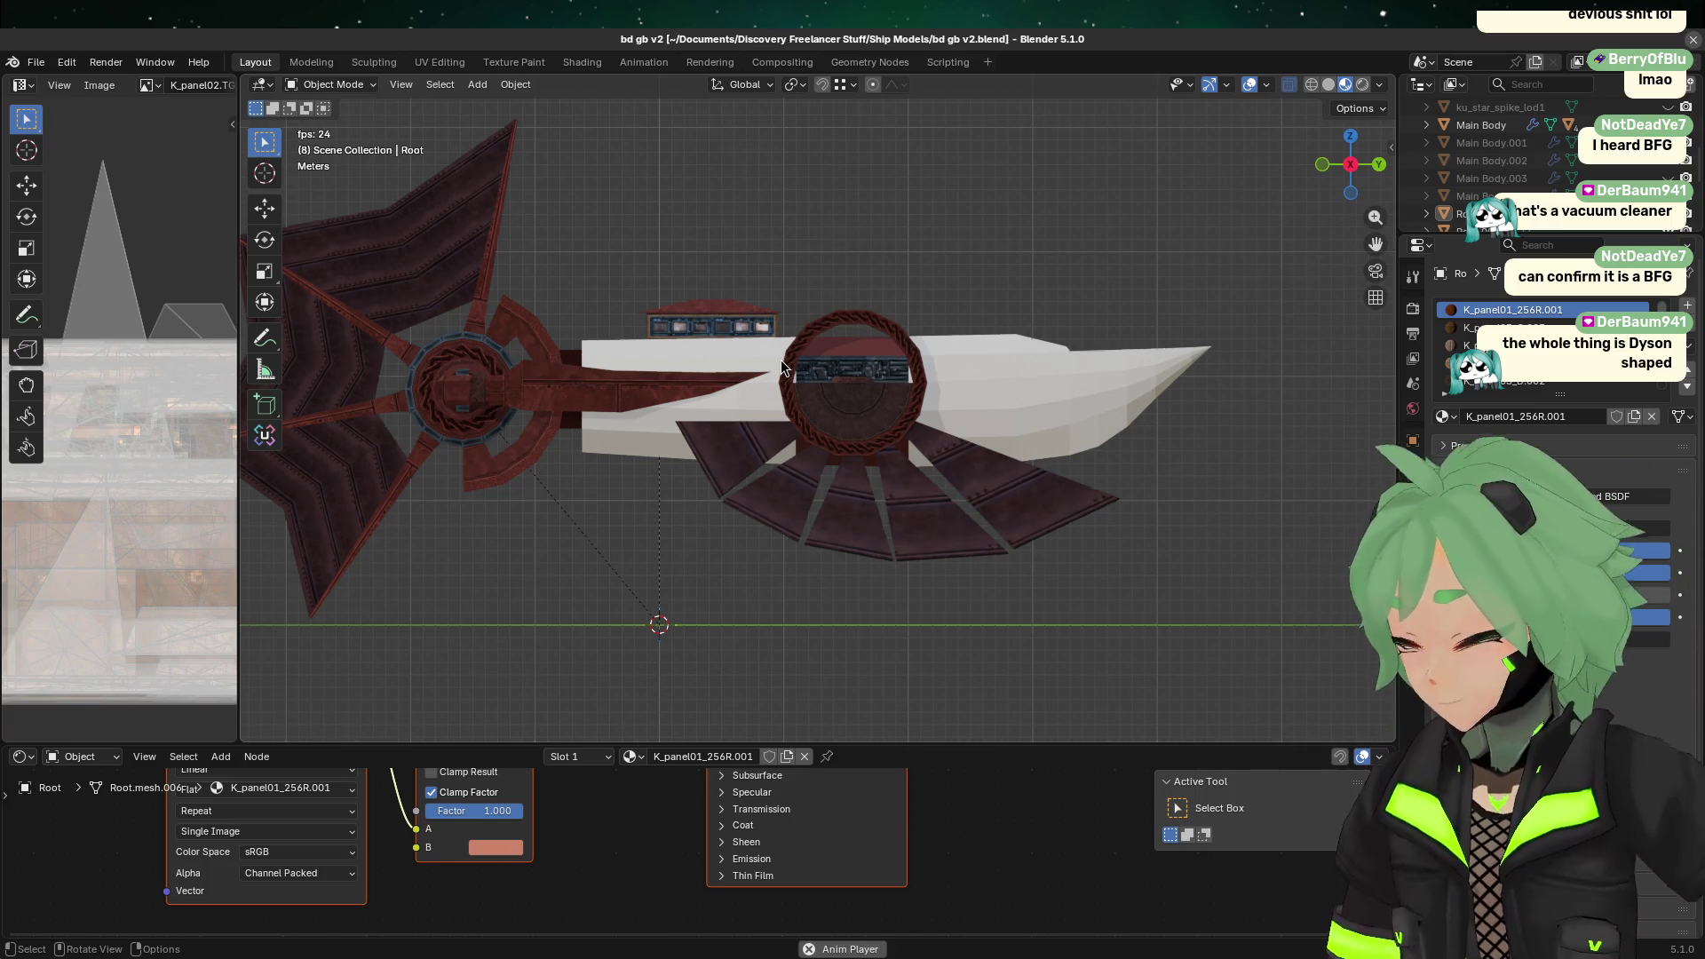
pyautogui.click(798, 362)
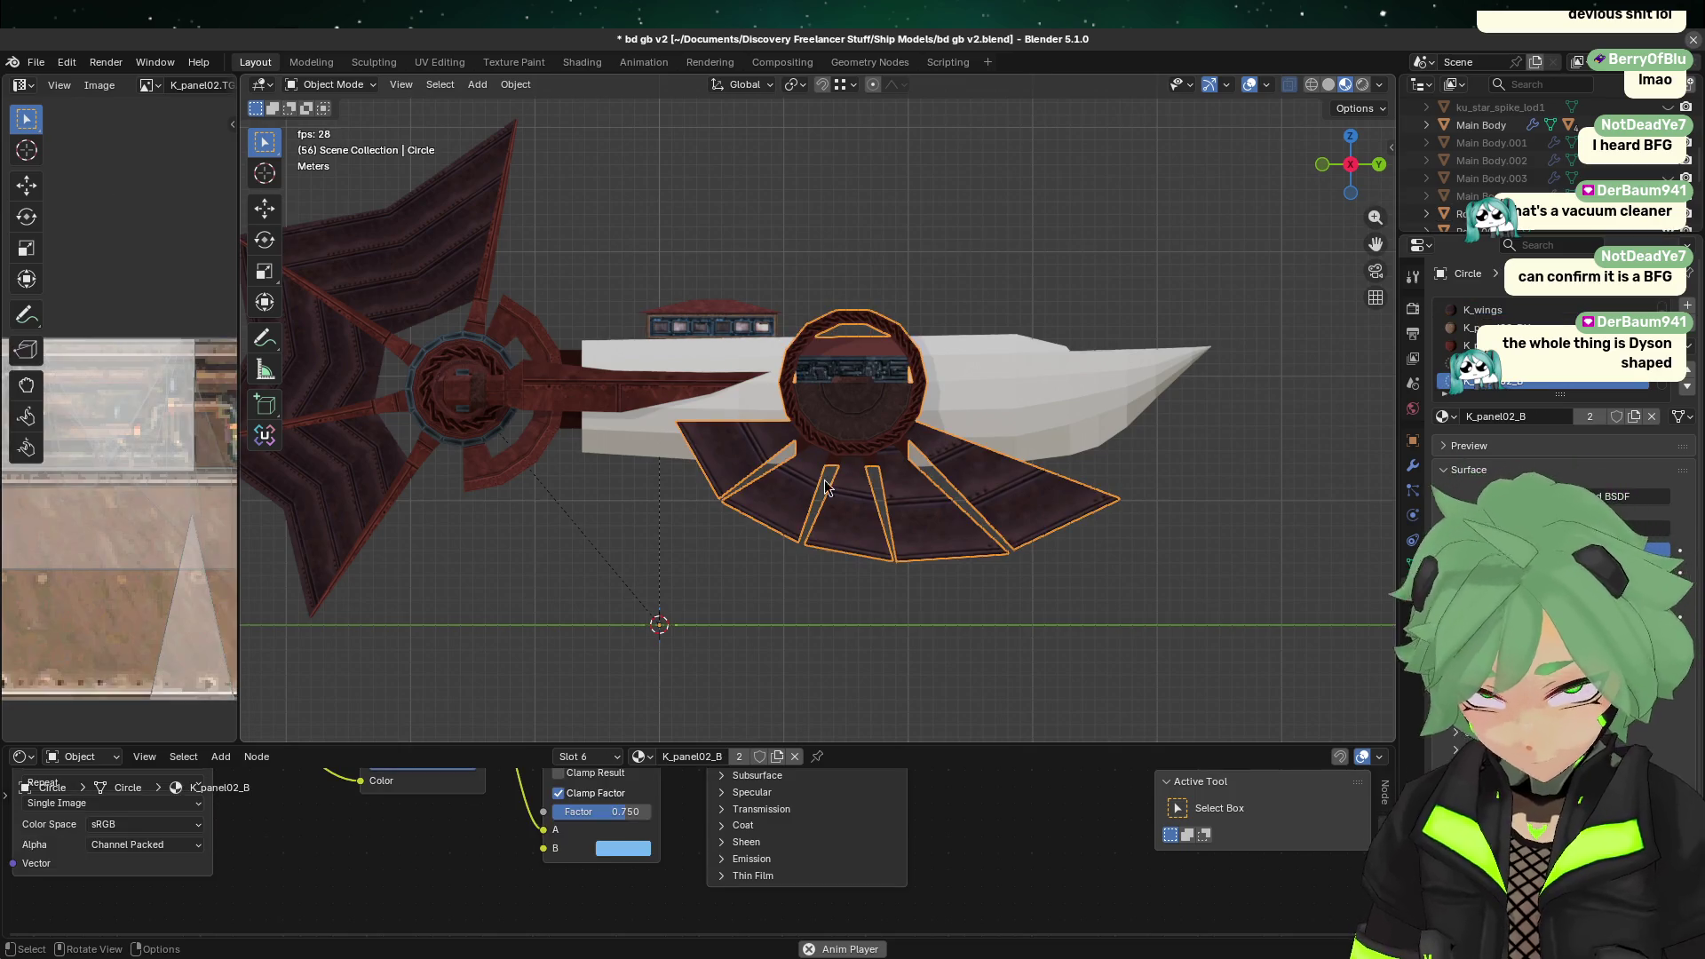
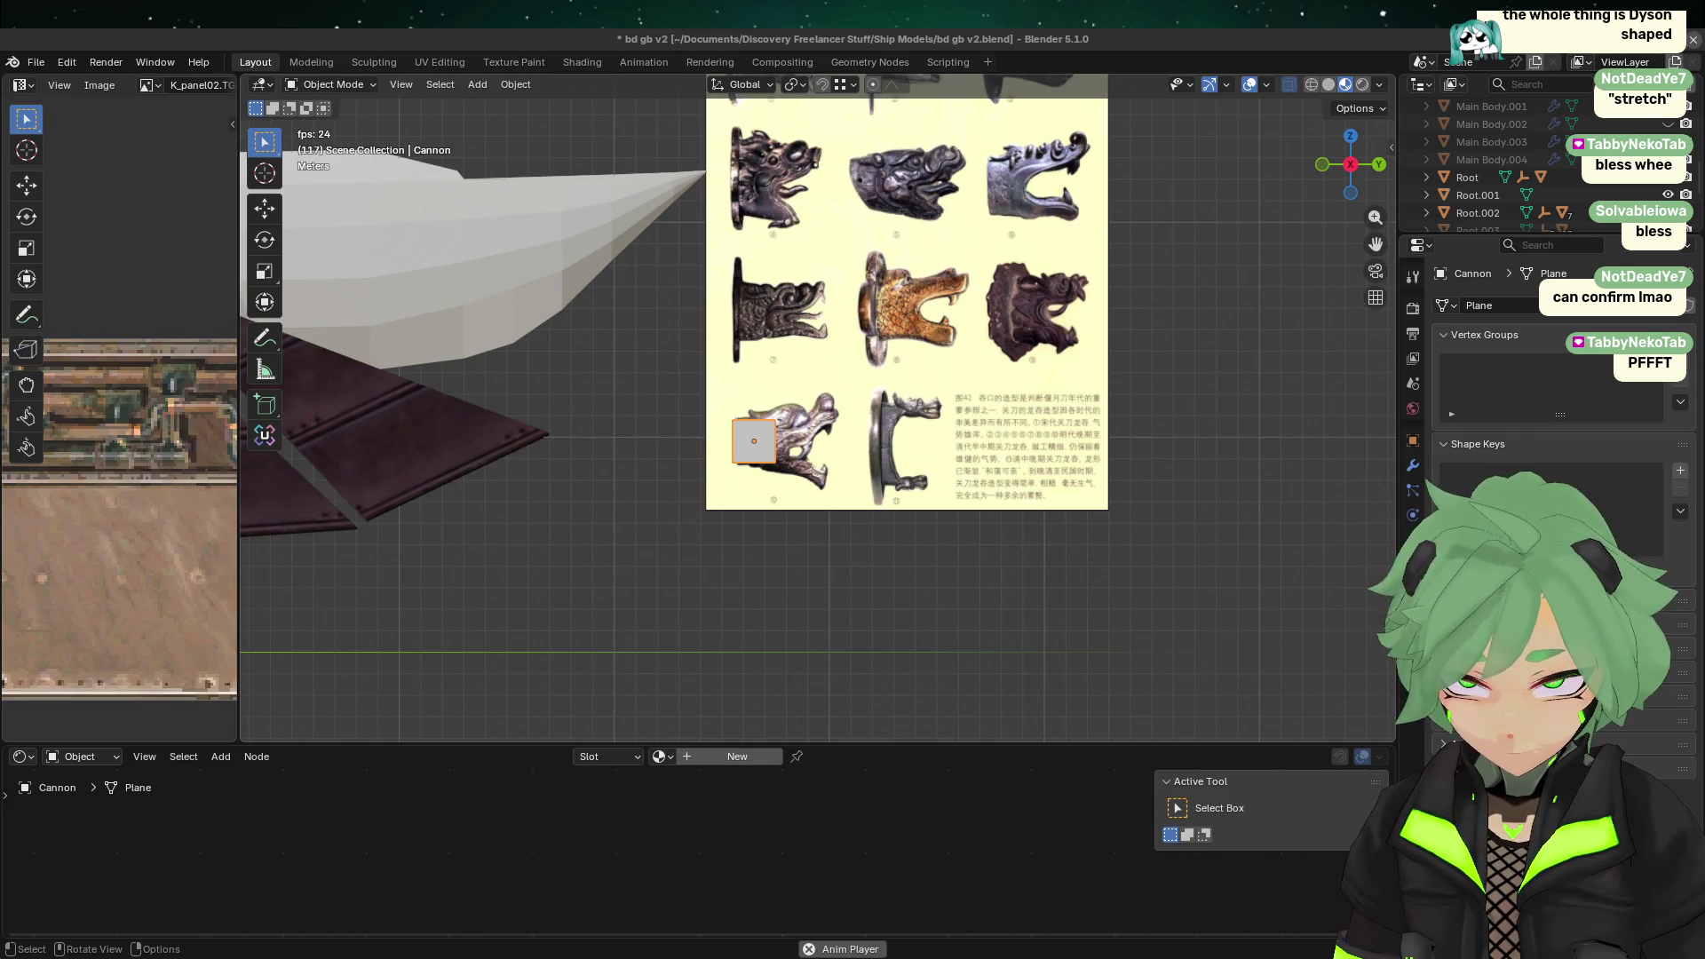
# Step: Deselect the plane's face in Edit Mode and return to Object Mode
pyautogui.scroll(6, 728, 565)
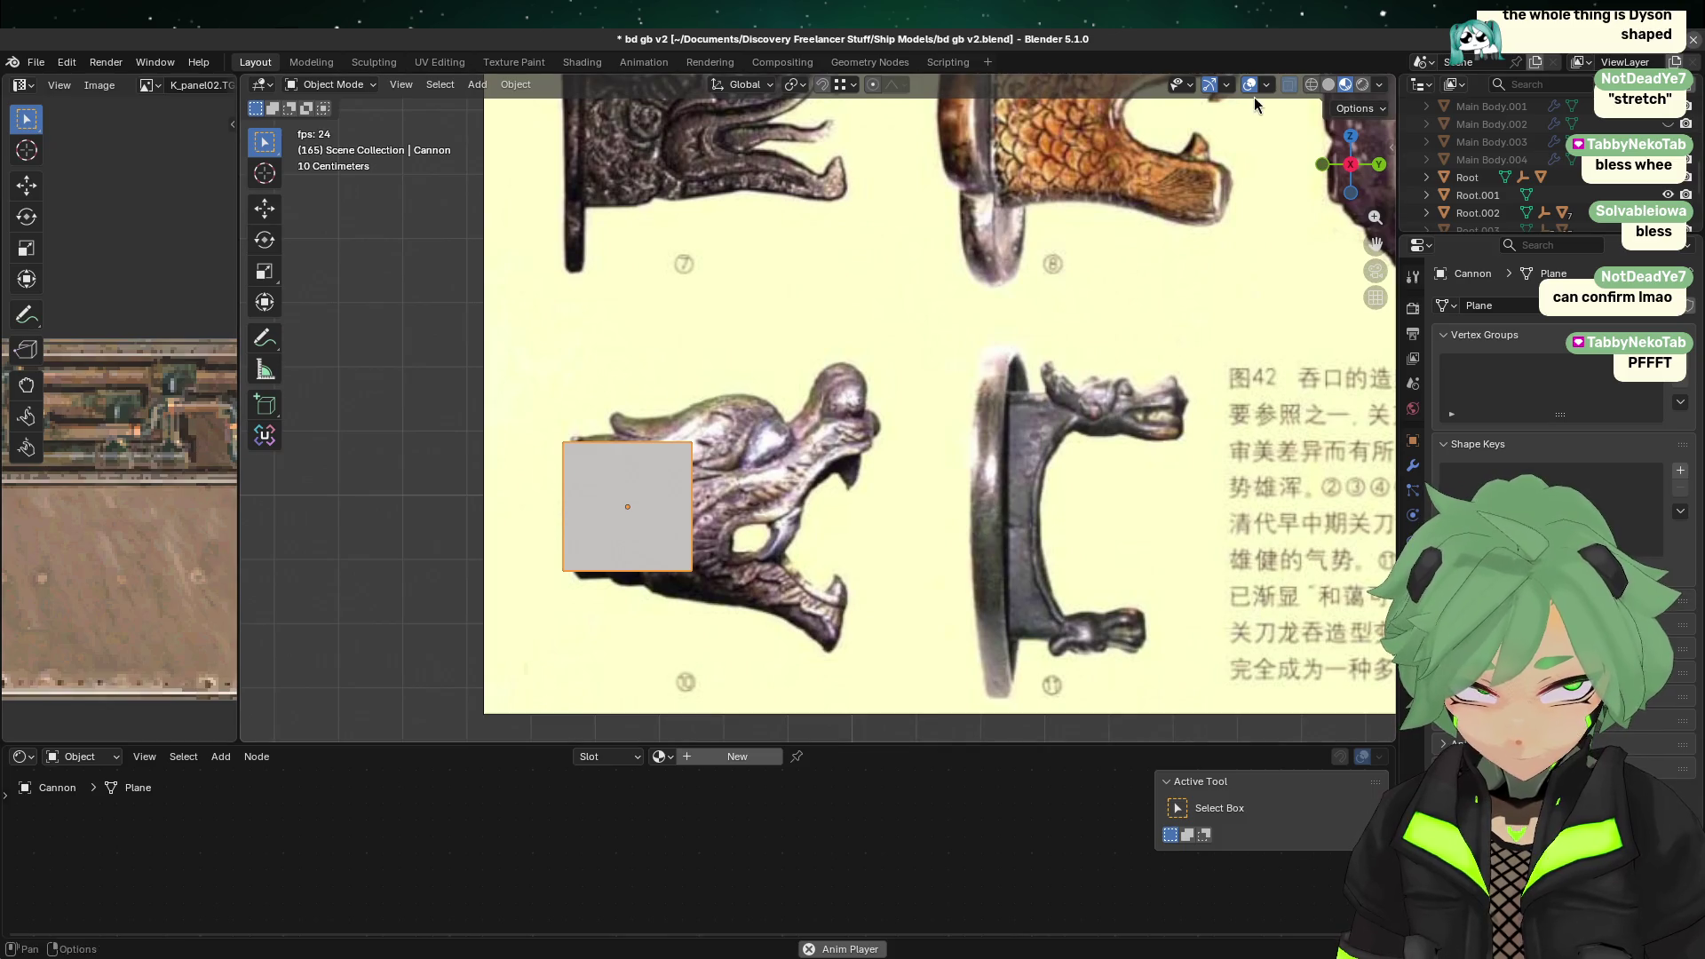
pyautogui.press('Tab')
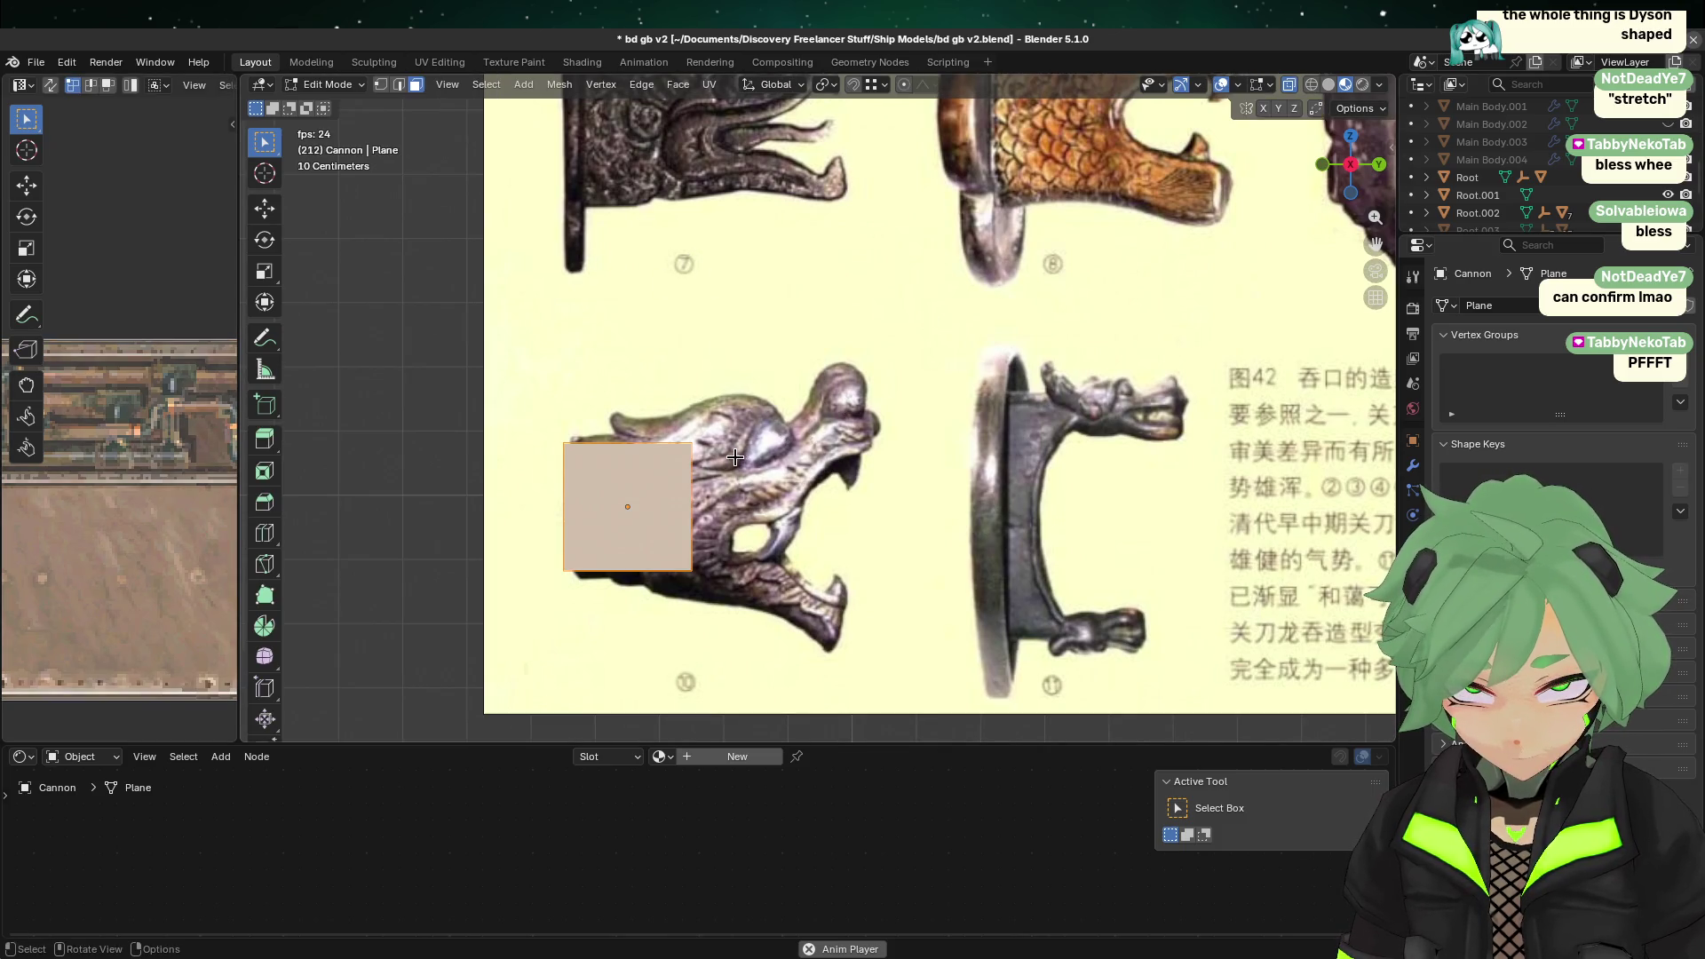
pyautogui.scroll(1, 734, 456)
pyautogui.moveTo(866, 647); pyautogui.dragTo(543, 377)
pyautogui.press('Tab')
# Step: Select the dragon reference image Empty.001 and compare its Front, Back and Default depth options
pyautogui.click(1032, 376)
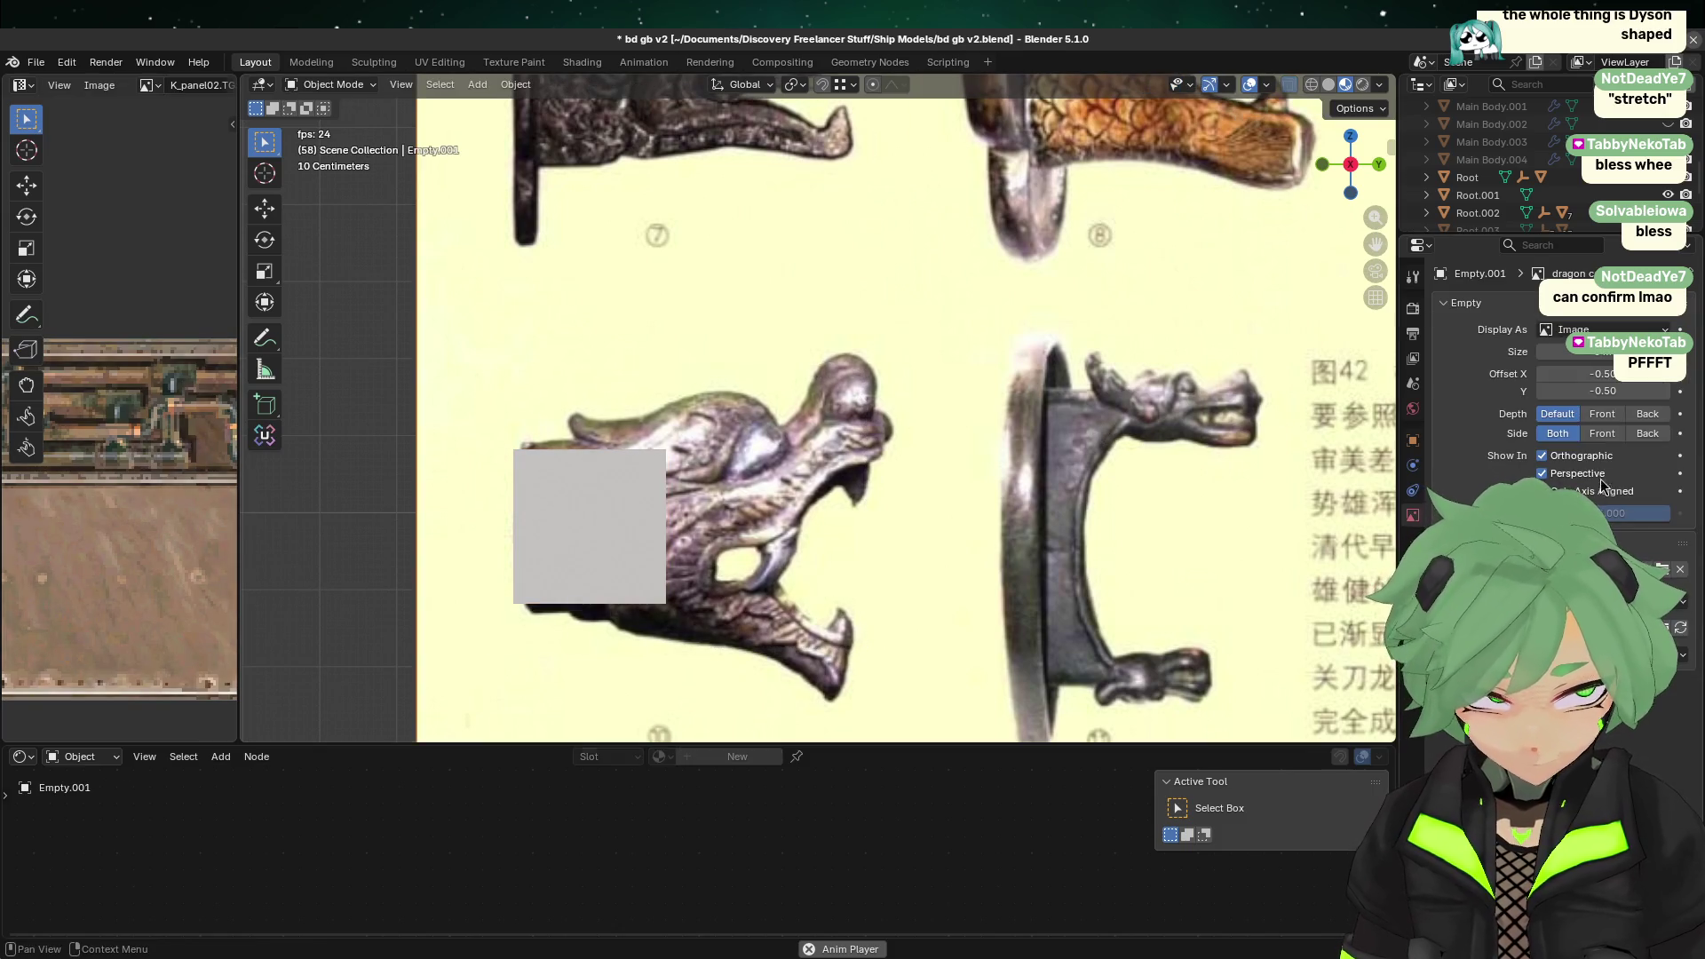
pyautogui.click(1600, 416)
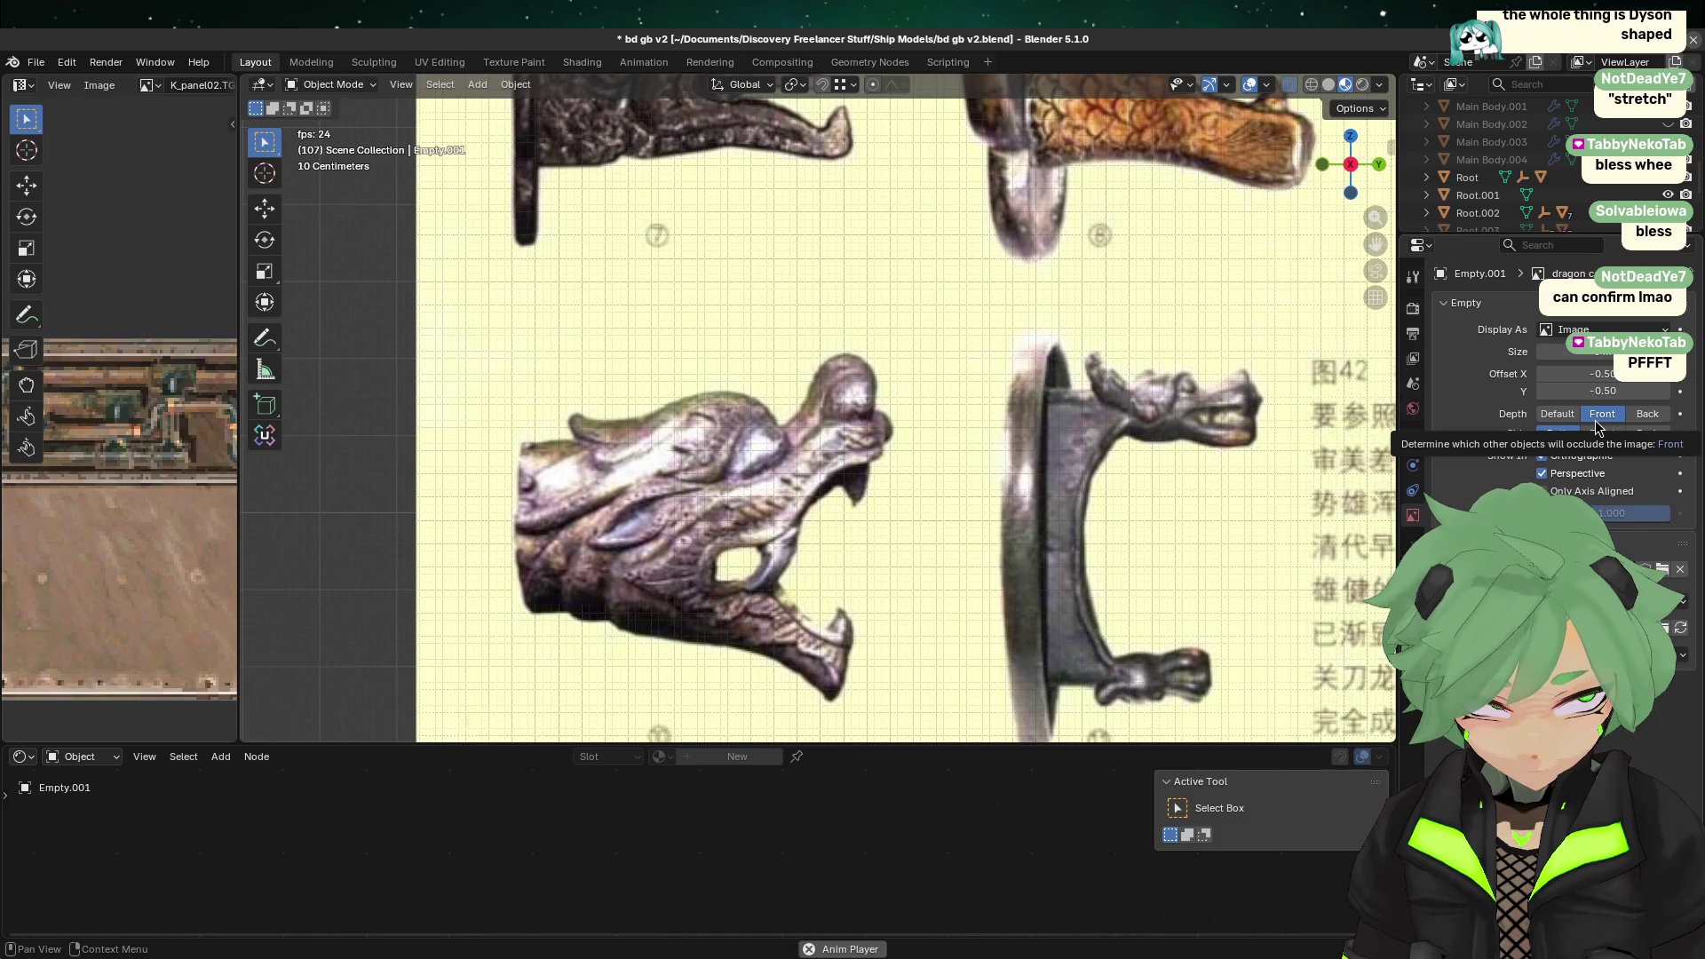
pyautogui.click(1648, 414)
pyautogui.click(1602, 414)
pyautogui.click(1557, 414)
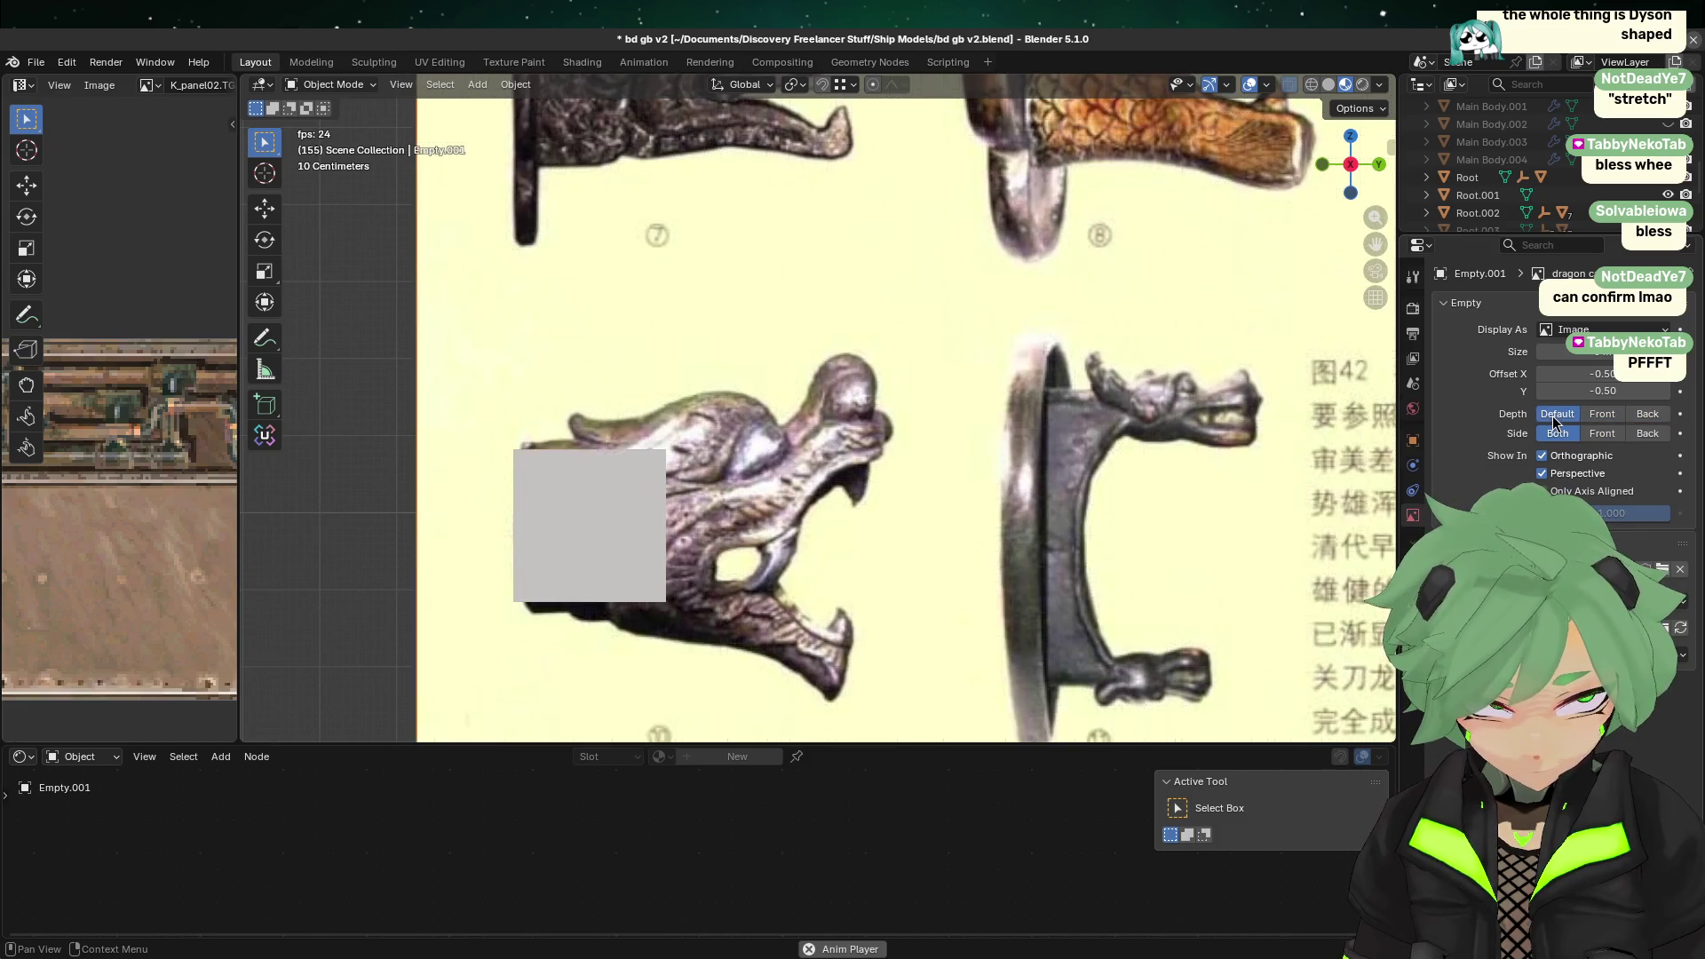
# Step: Try the image's Front, Back and Both side options, then set its depth to Front
pyautogui.click(1614, 437)
pyautogui.click(1648, 435)
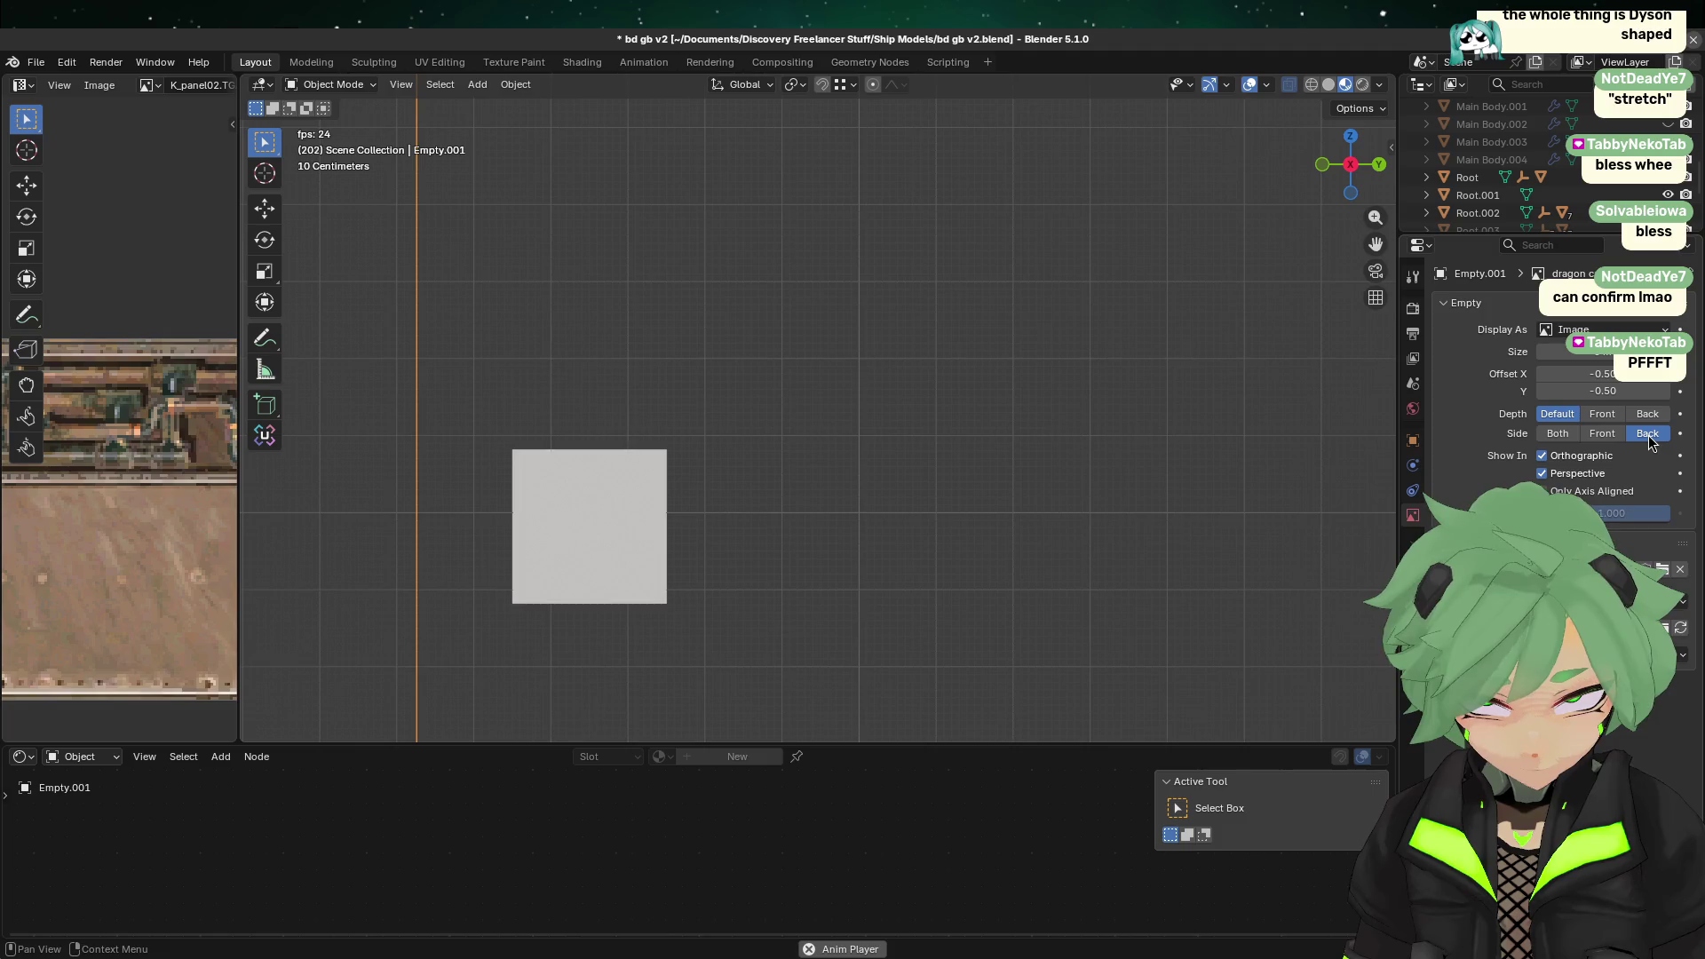
pyautogui.click(1590, 434)
pyautogui.click(1557, 434)
pyautogui.click(1602, 414)
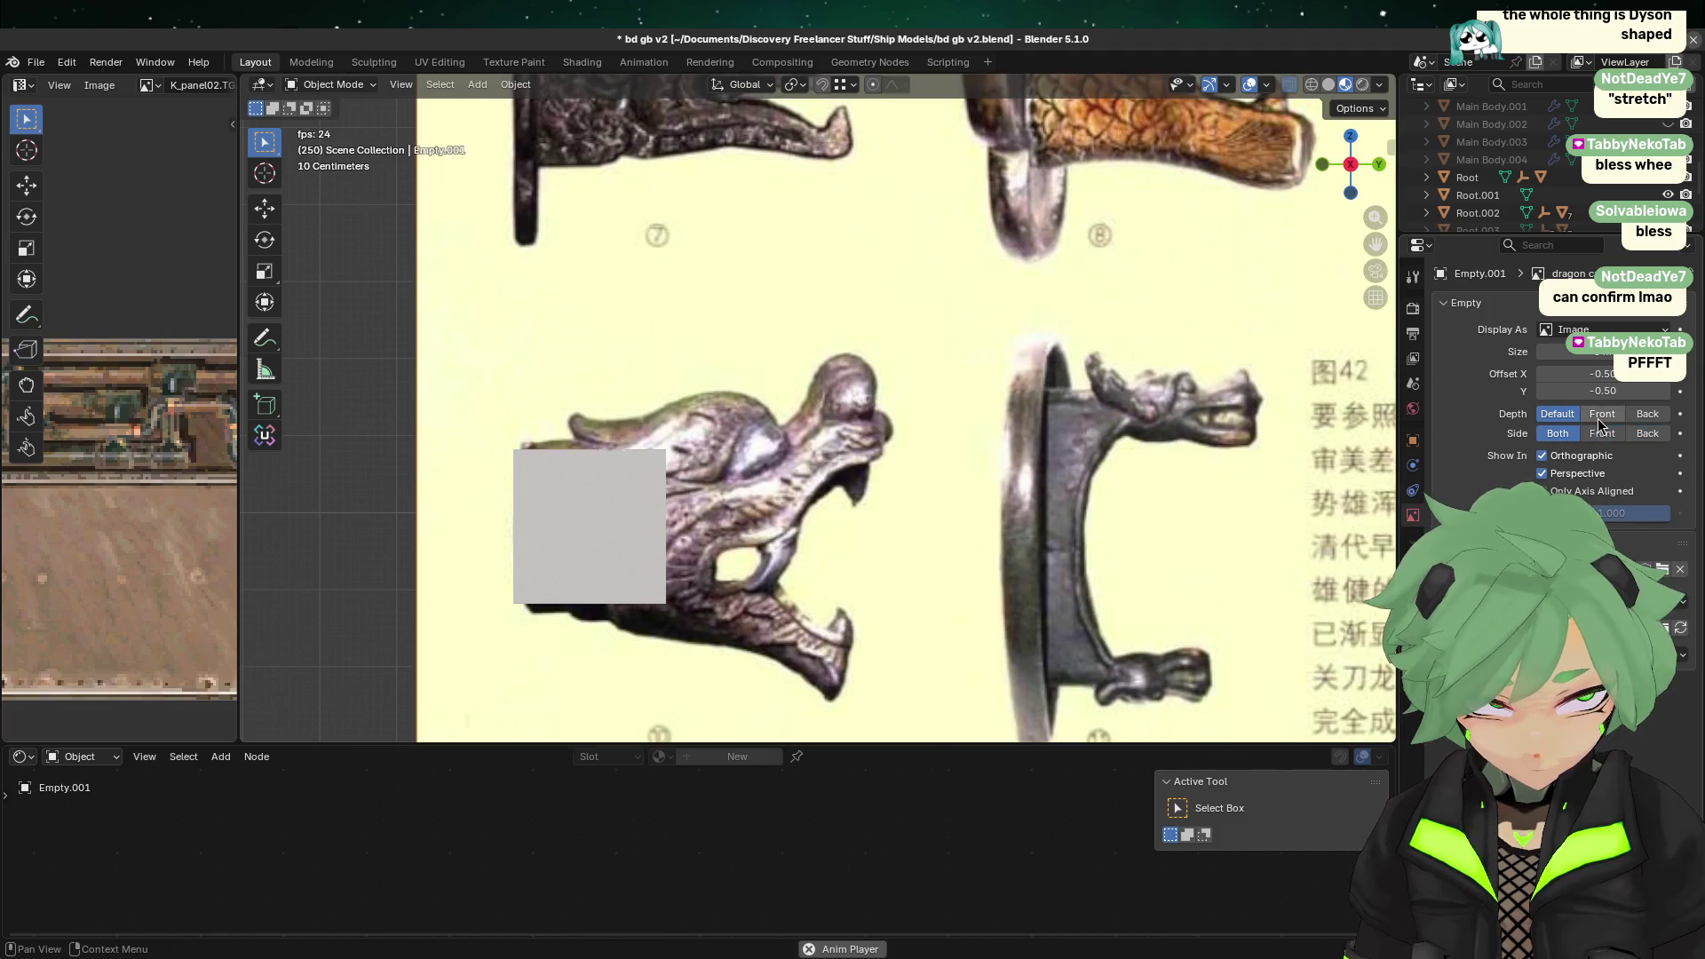
# Step: Set the reference image's depth to Back and switch the viewport to Solid shading
pyautogui.scroll(-2, 818, 536)
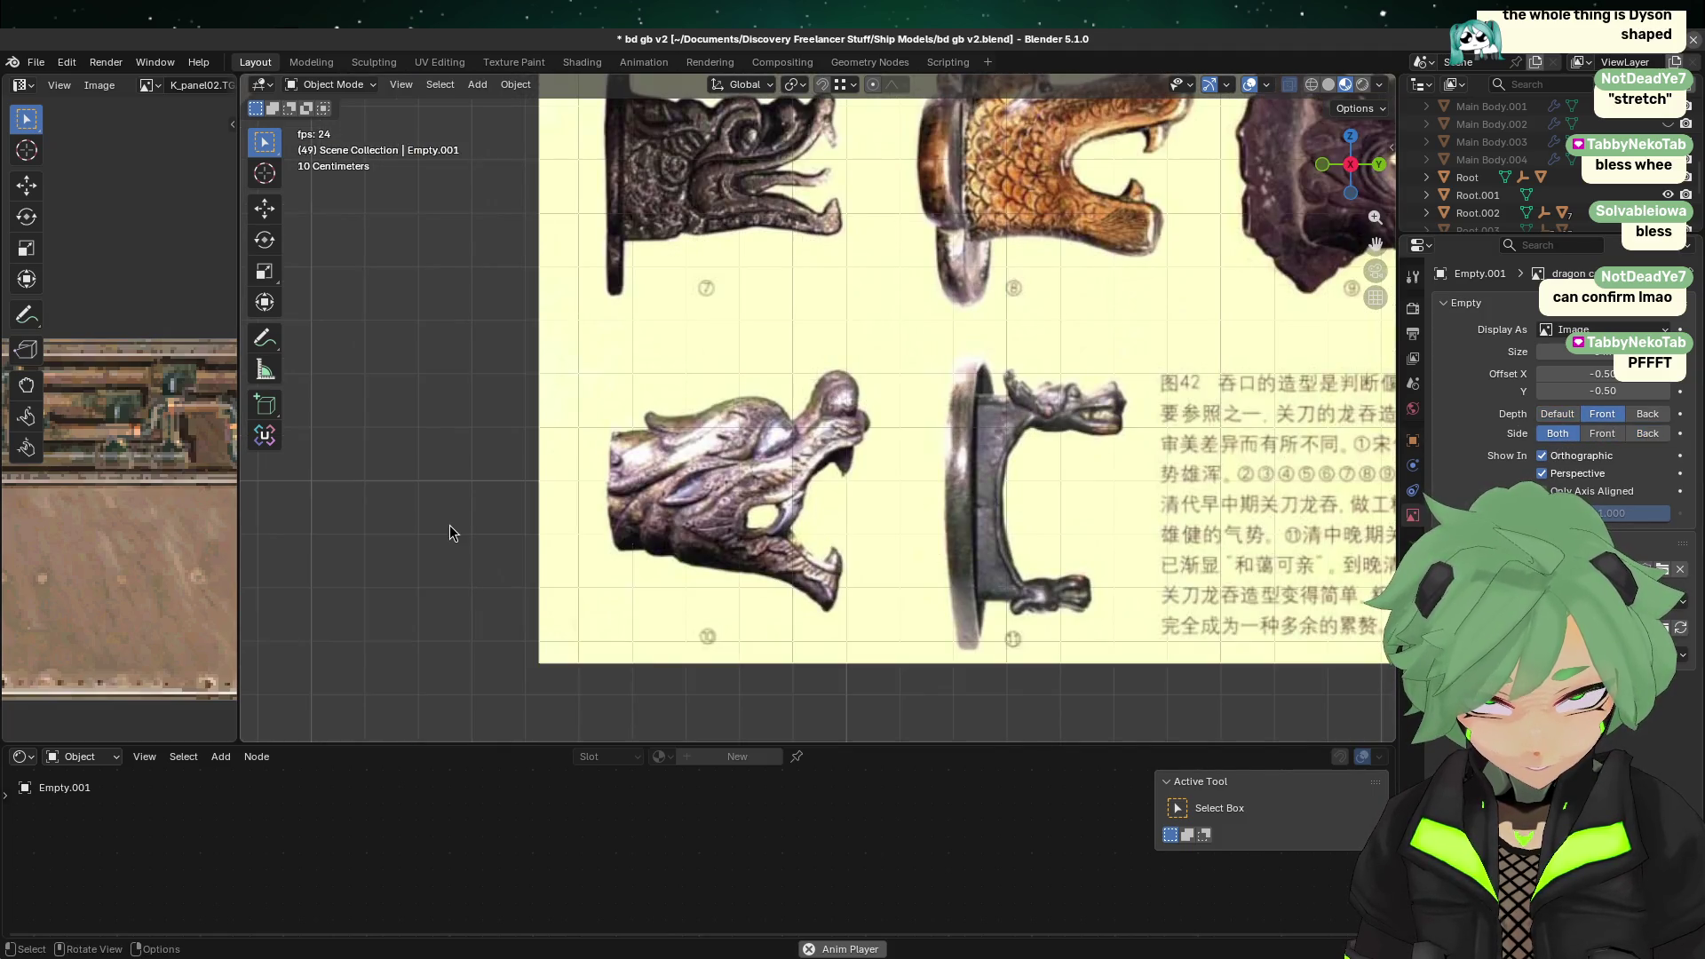
pyautogui.moveTo(431, 565); pyautogui.dragTo(551, 341)
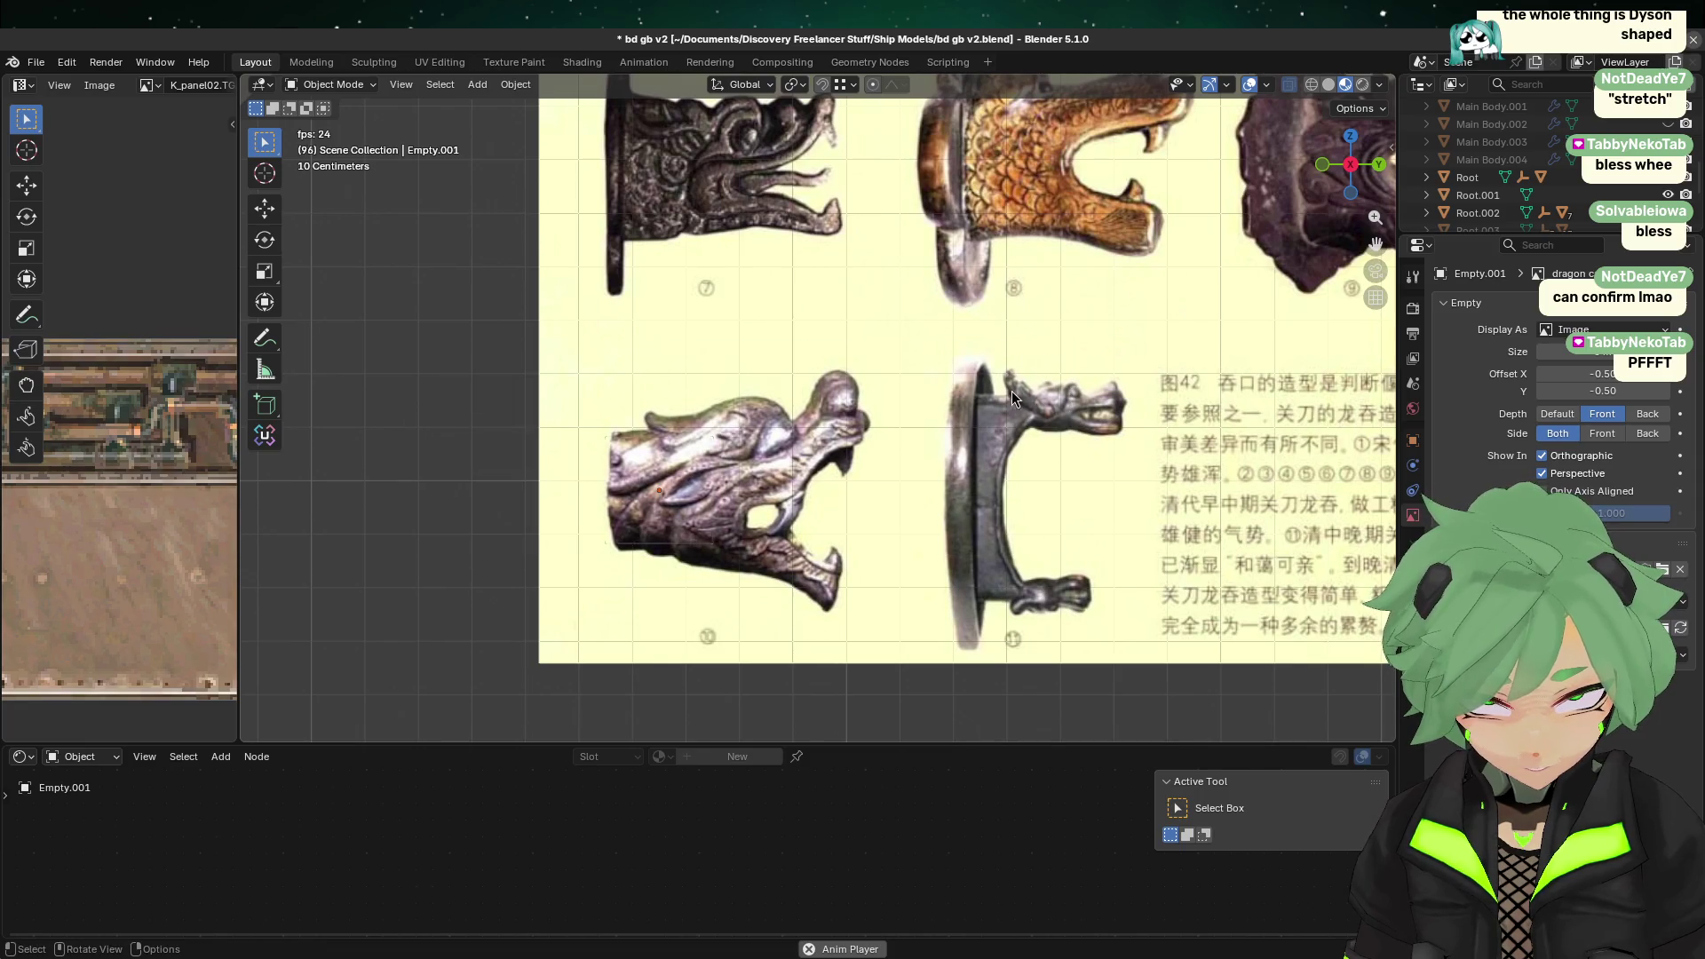
pyautogui.click(1648, 414)
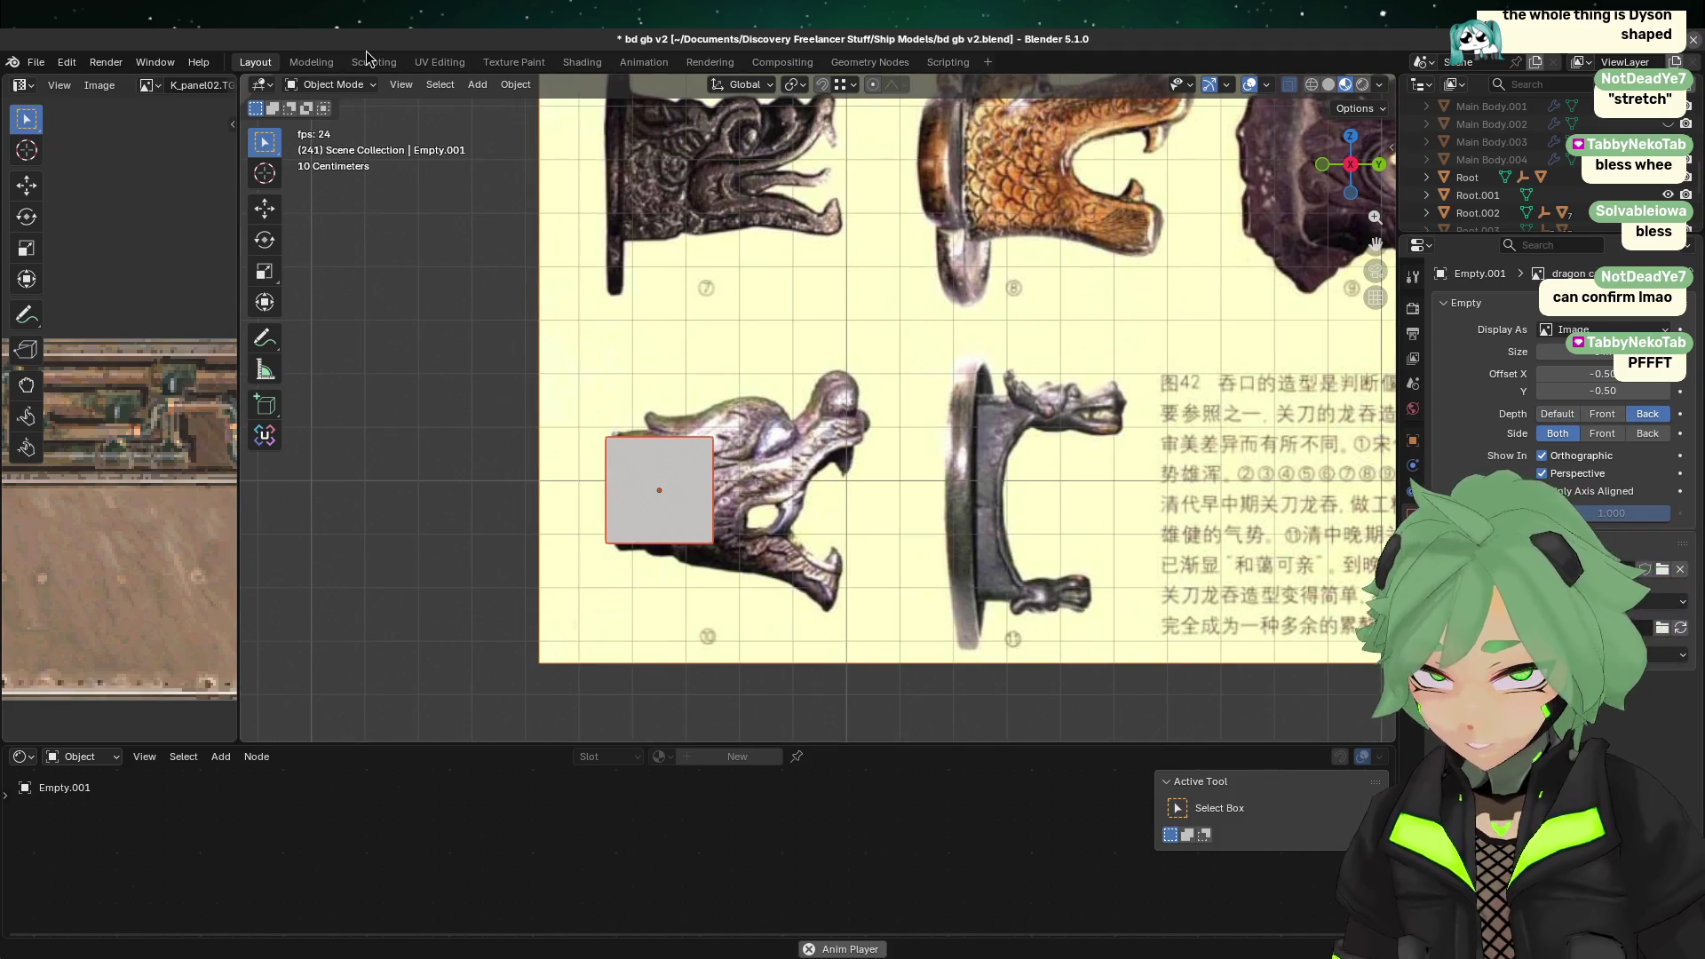
pyautogui.click(1330, 85)
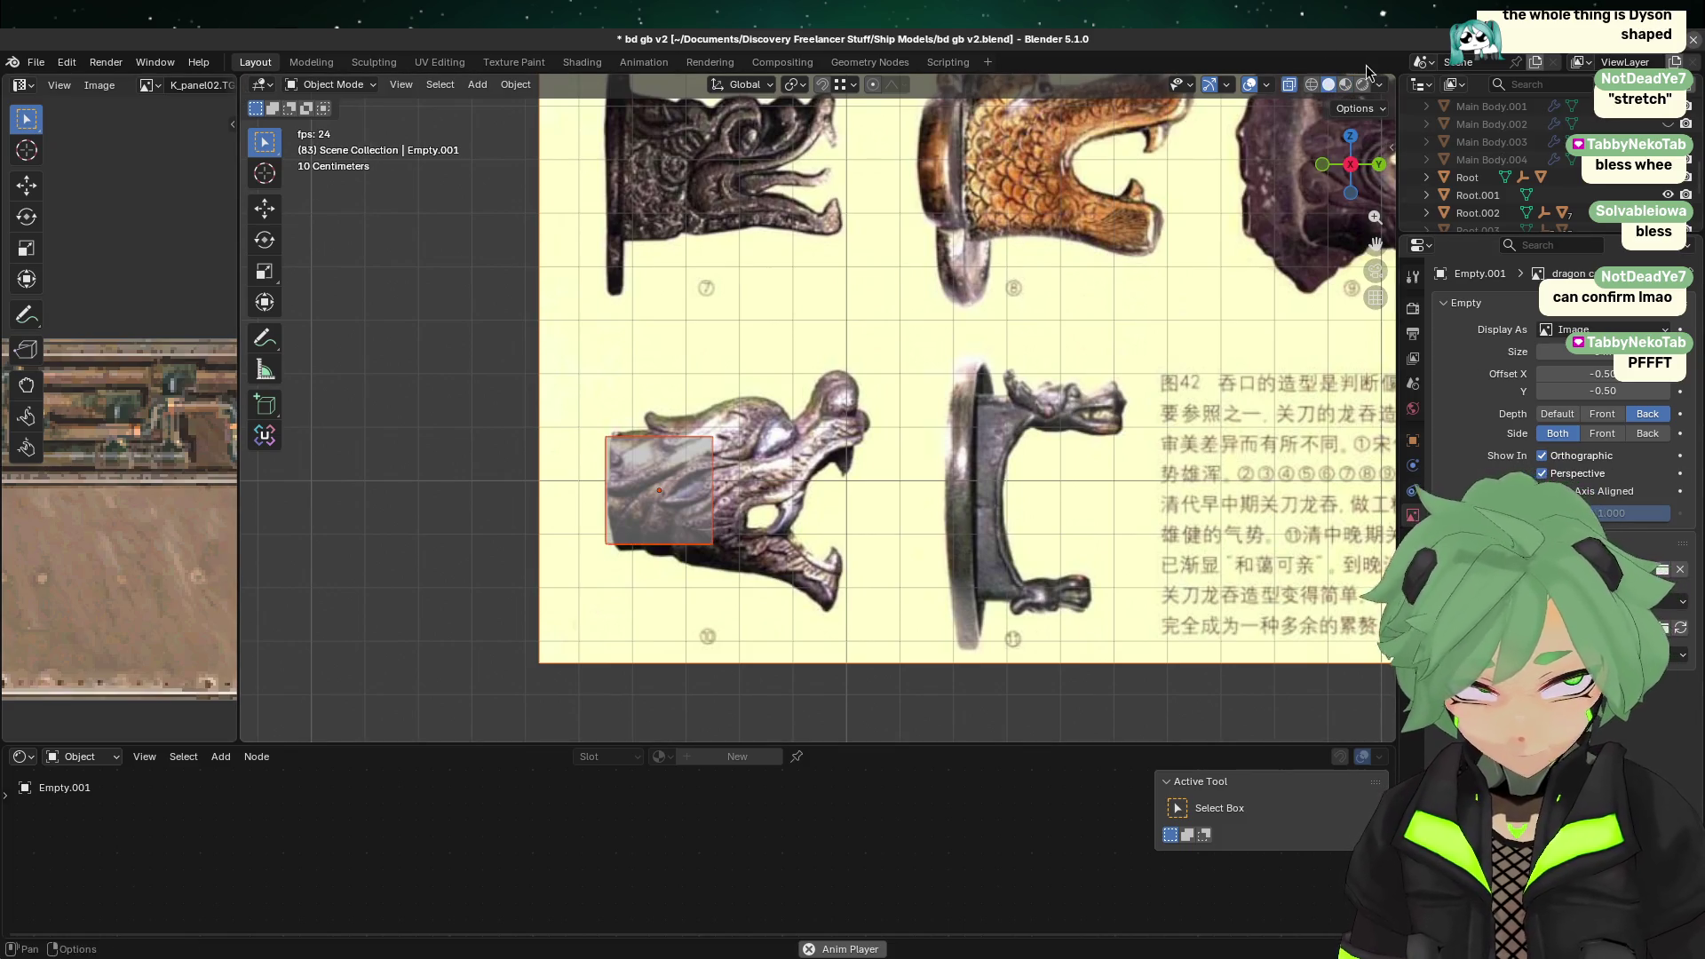
pyautogui.scroll(4, 605, 360)
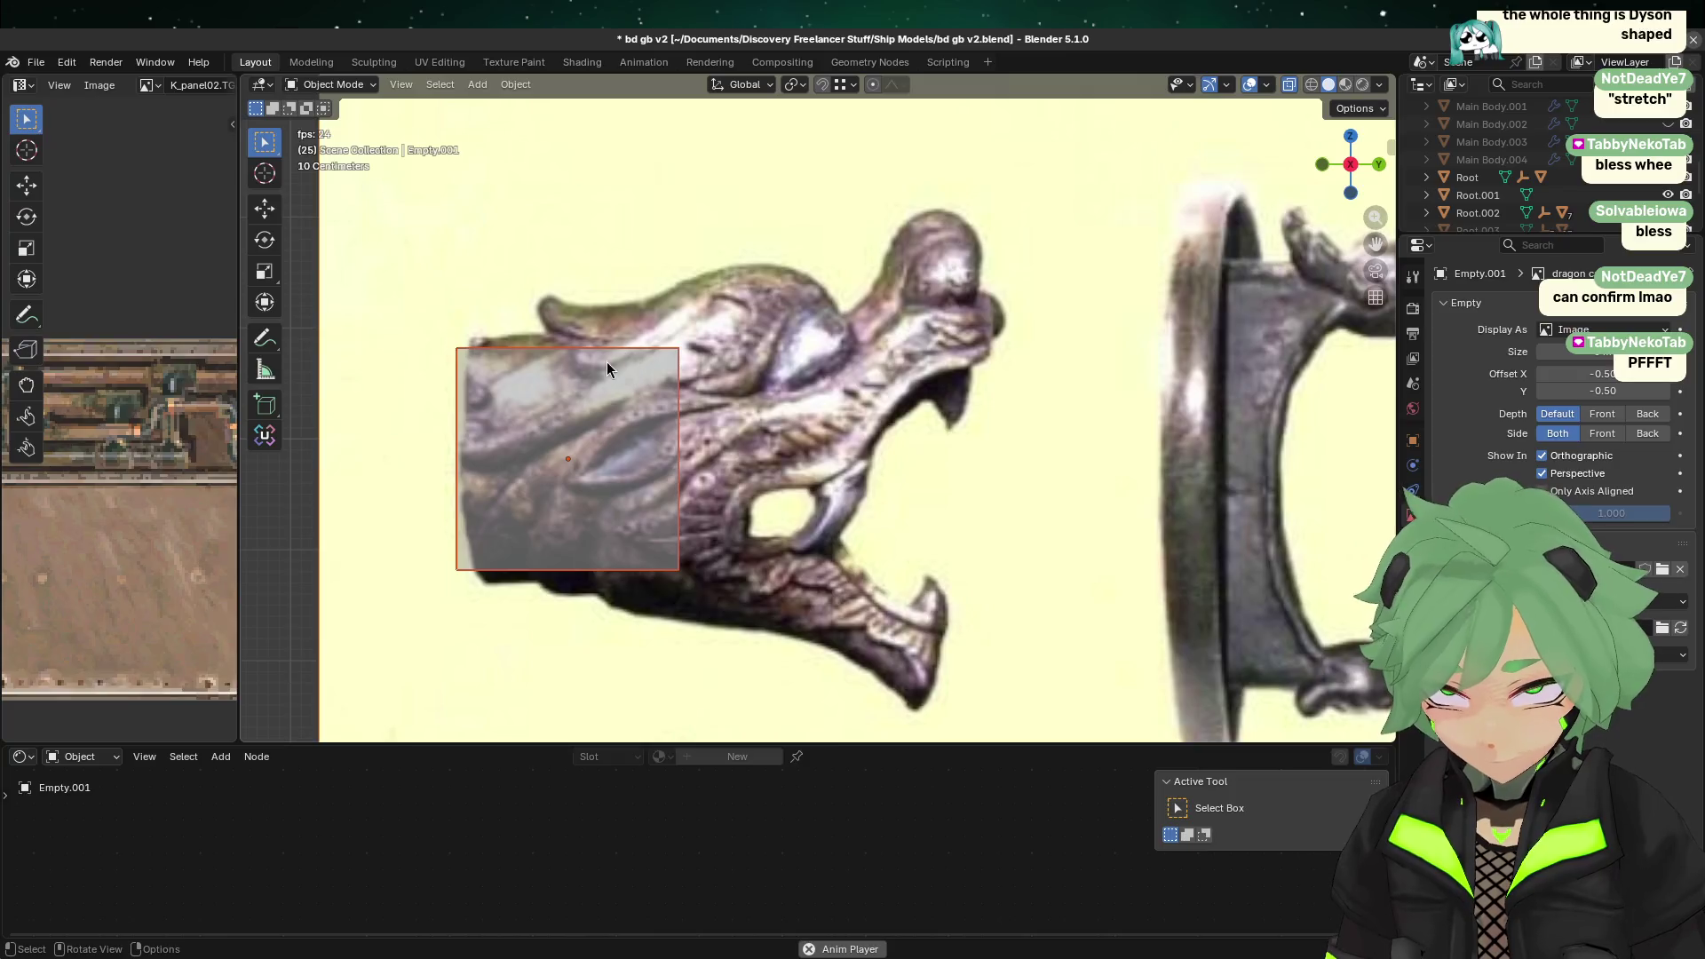
# Step: Move the whole cannon plane along Y over the dragon head
pyautogui.click(636, 485)
pyautogui.press('Tab')
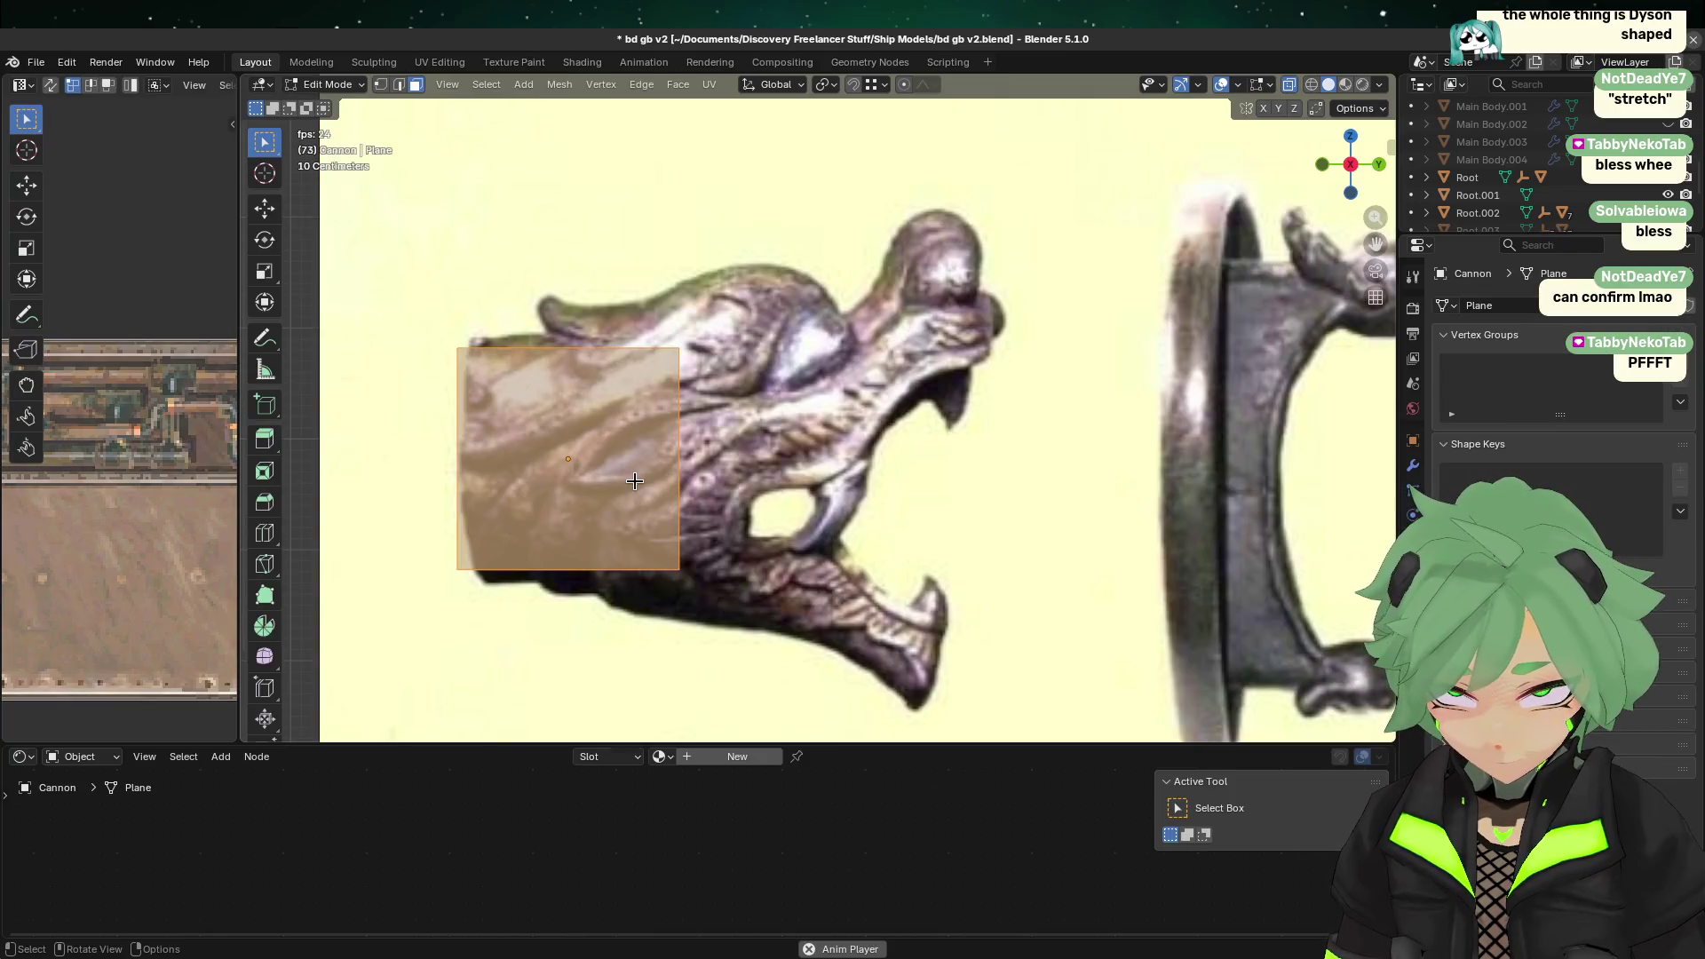
pyautogui.hotkey('alt', 'a')
pyautogui.press('a')
pyautogui.press('g')
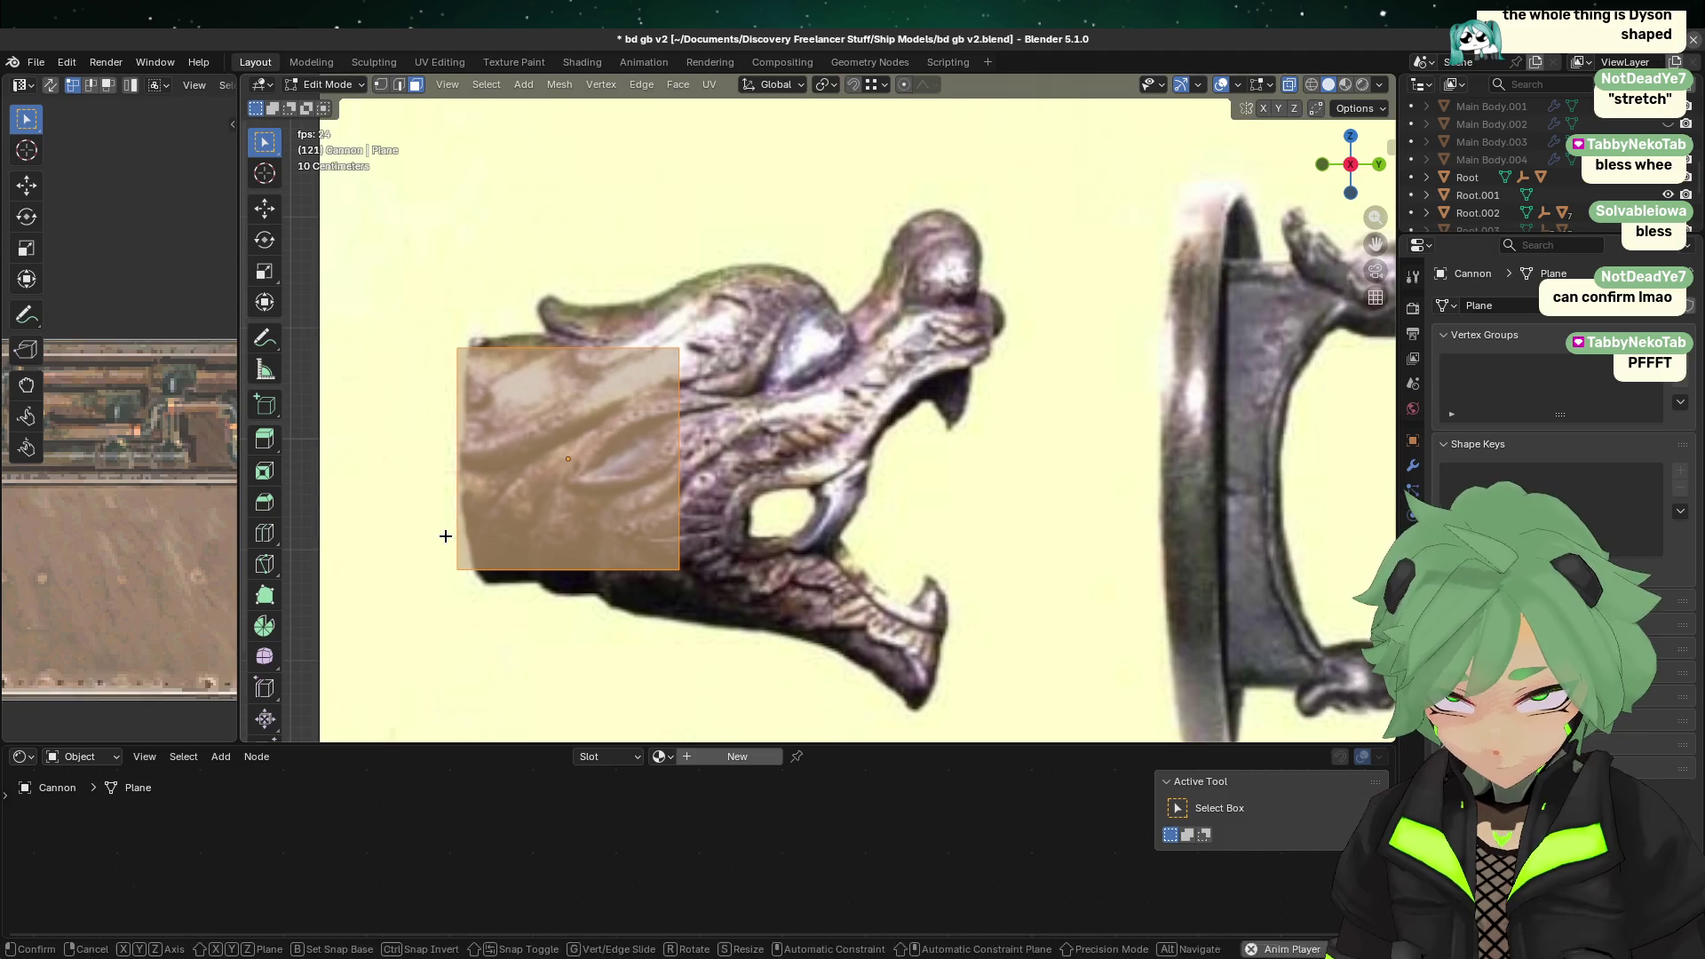
pyautogui.press('x')
pyautogui.press('y')
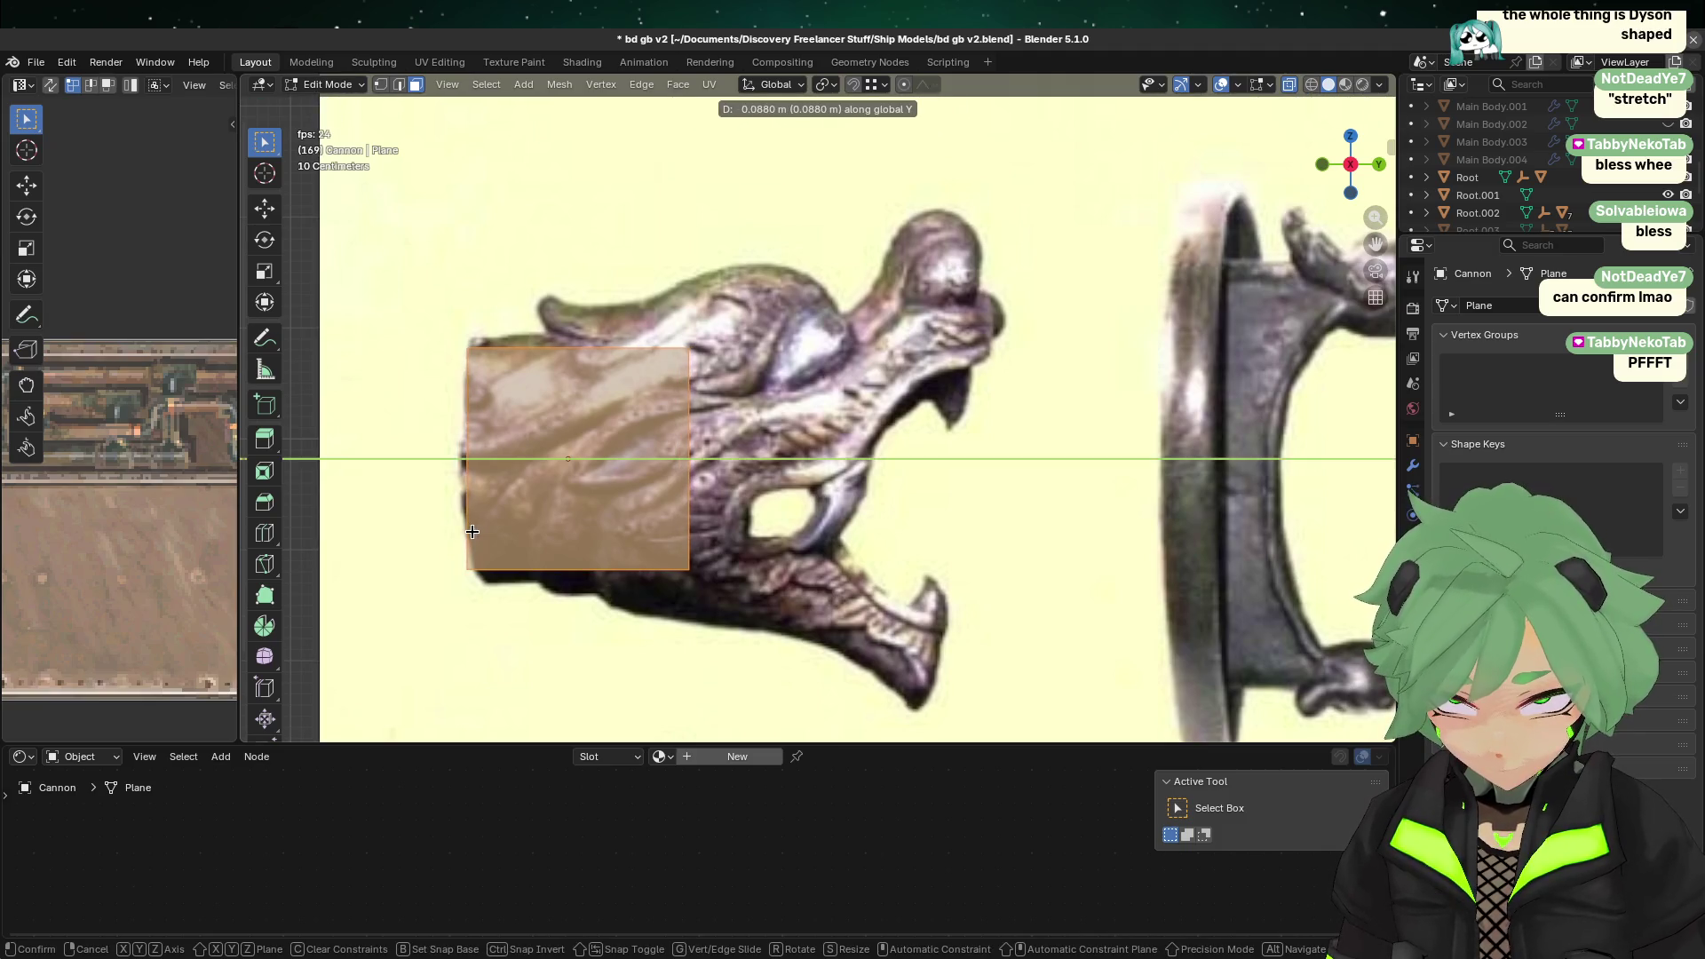
pyautogui.click(471, 528)
# Step: Scale the plane vertically along Z to match the head's height
pyautogui.moveTo(381, 289); pyautogui.dragTo(720, 499)
pyautogui.press('s')
pyautogui.press('y')
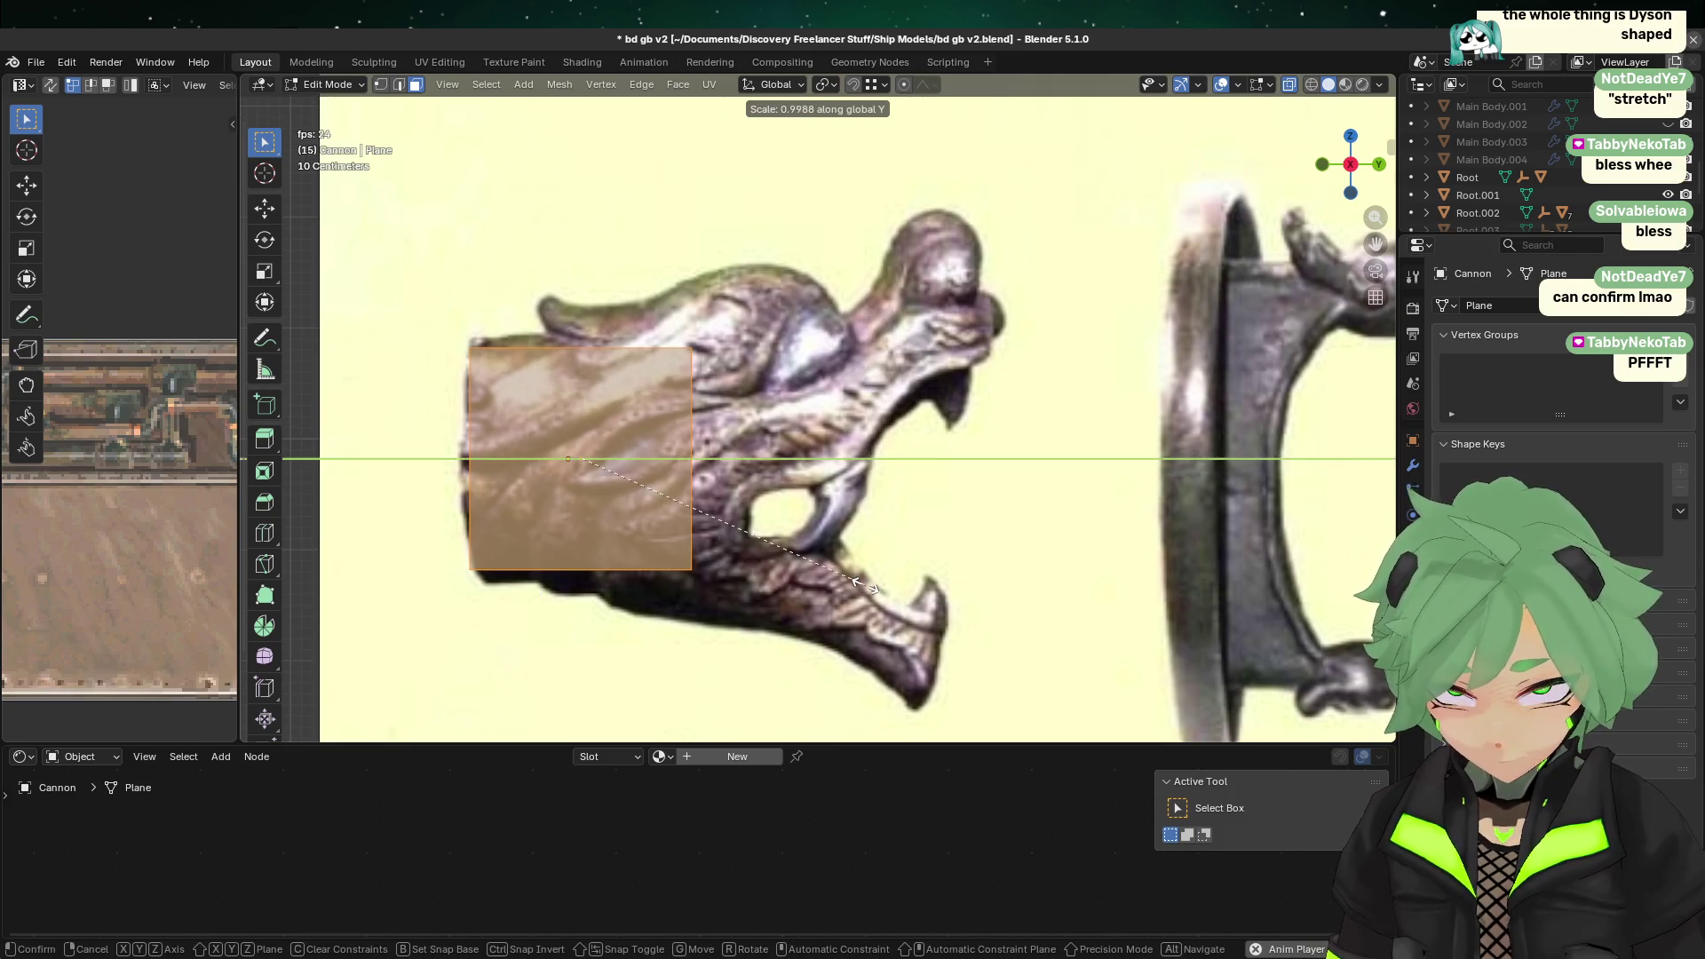
pyautogui.press('z')
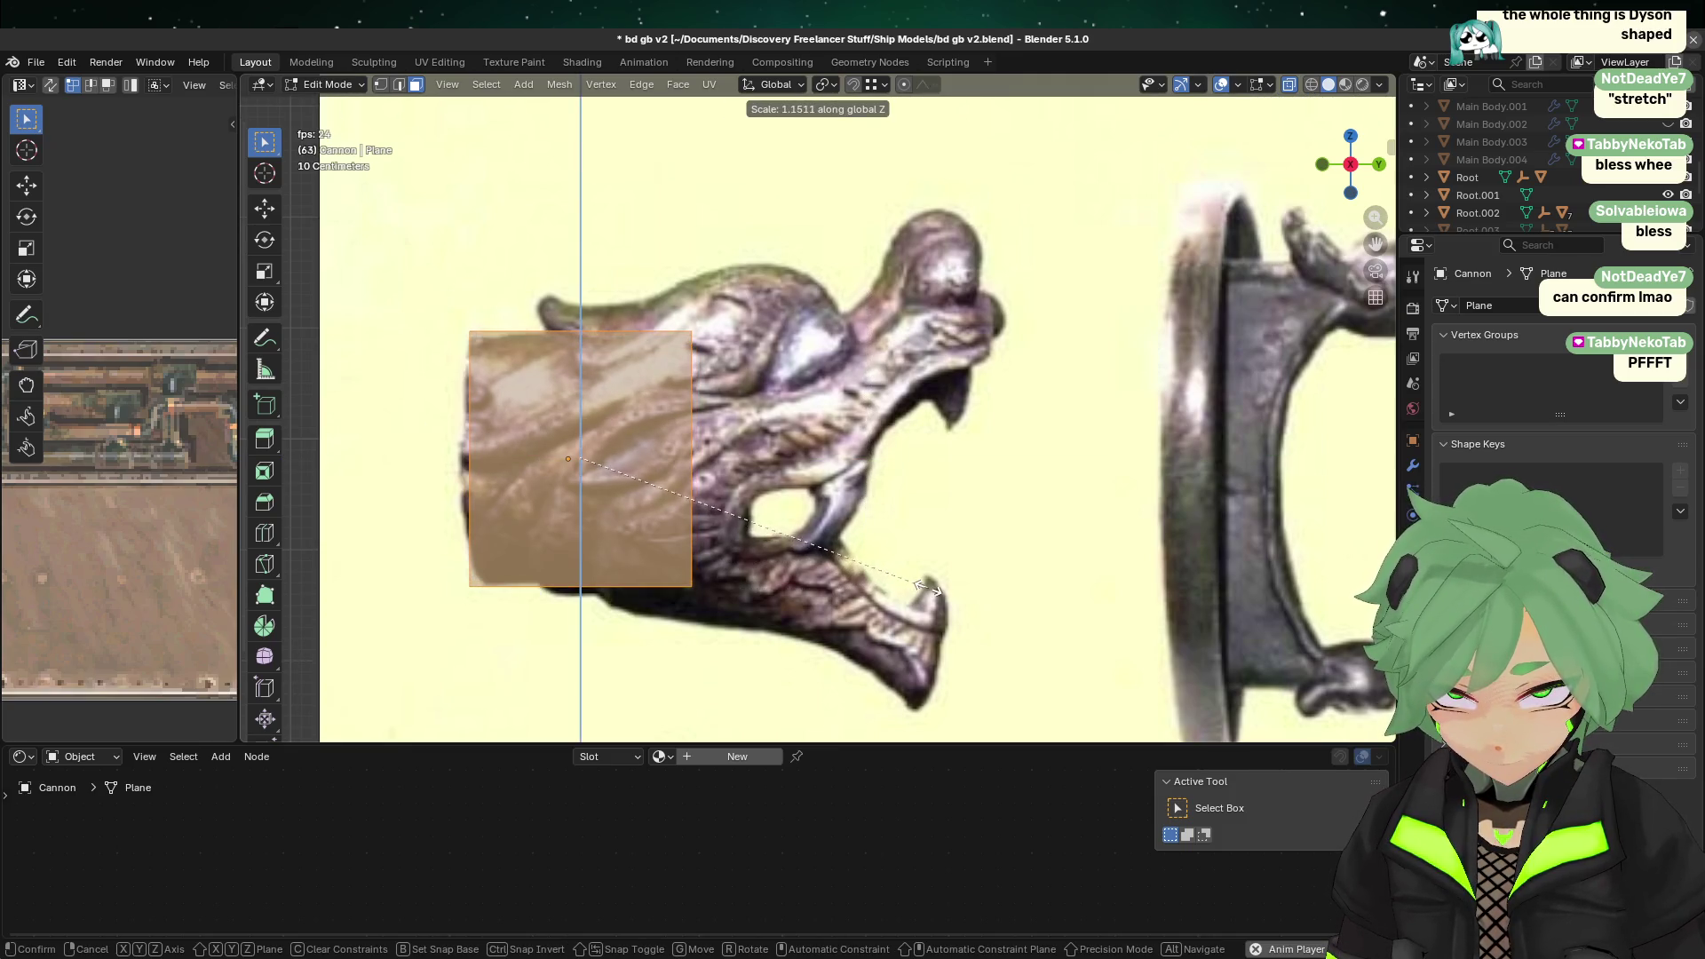
pyautogui.click(918, 587)
pyautogui.click(914, 590)
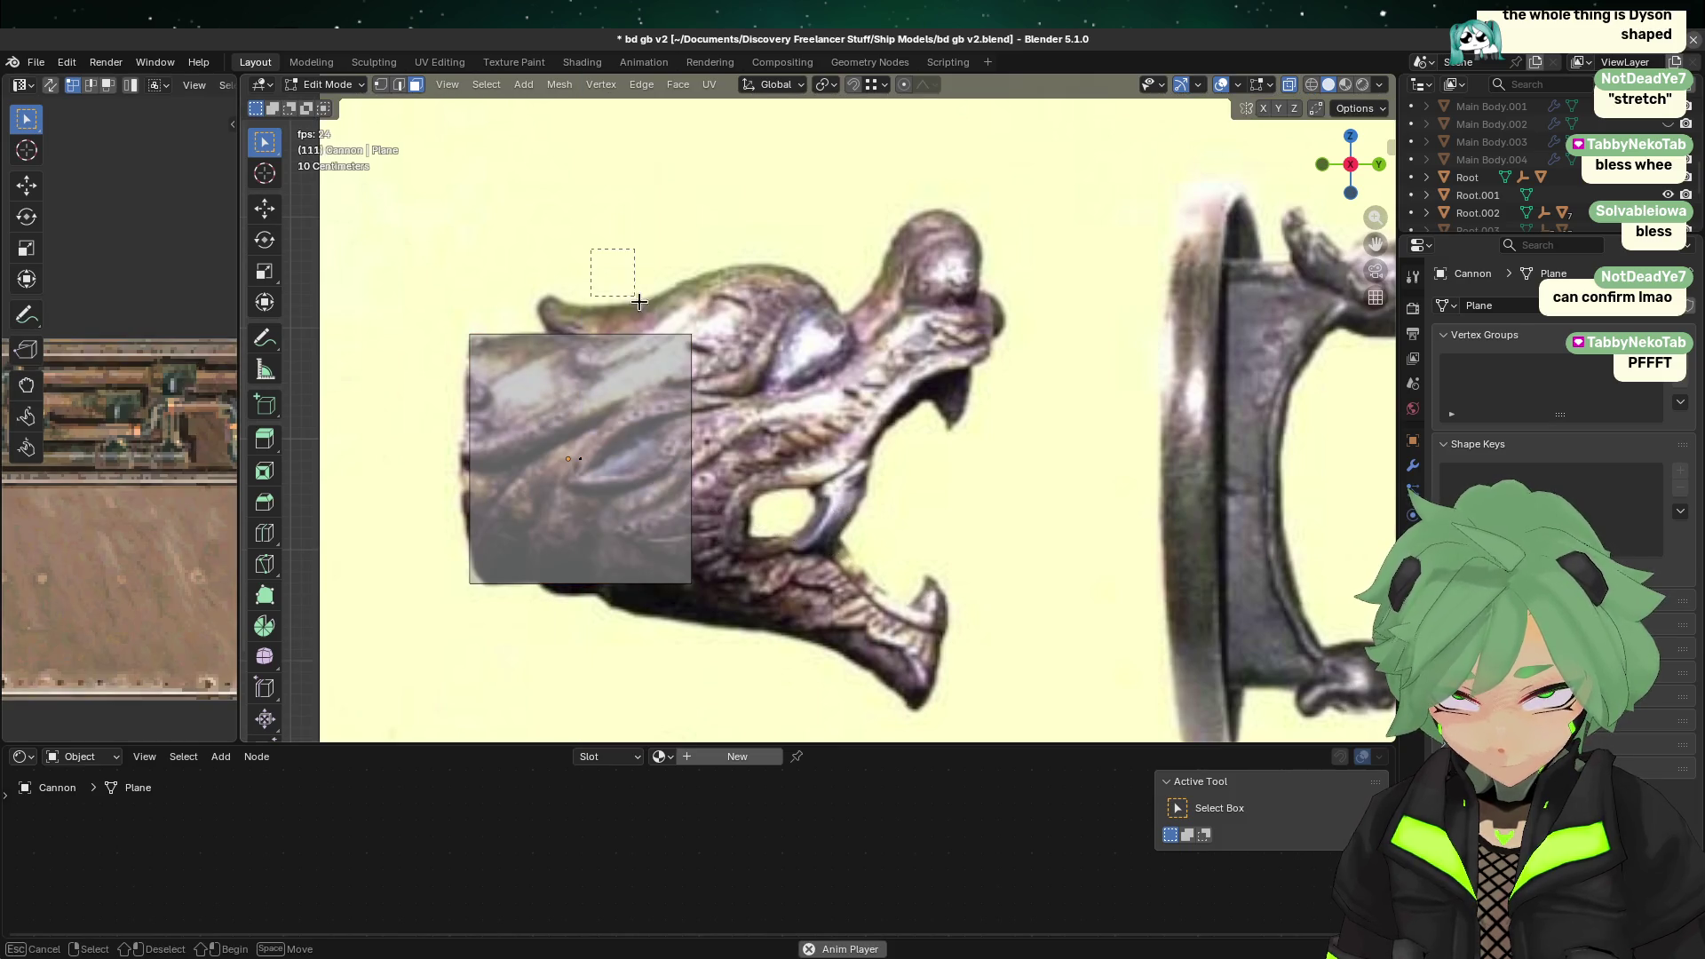
# Step: Move the plane's right-edge vertices along Y toward the dragon snout
pyautogui.click(381, 87)
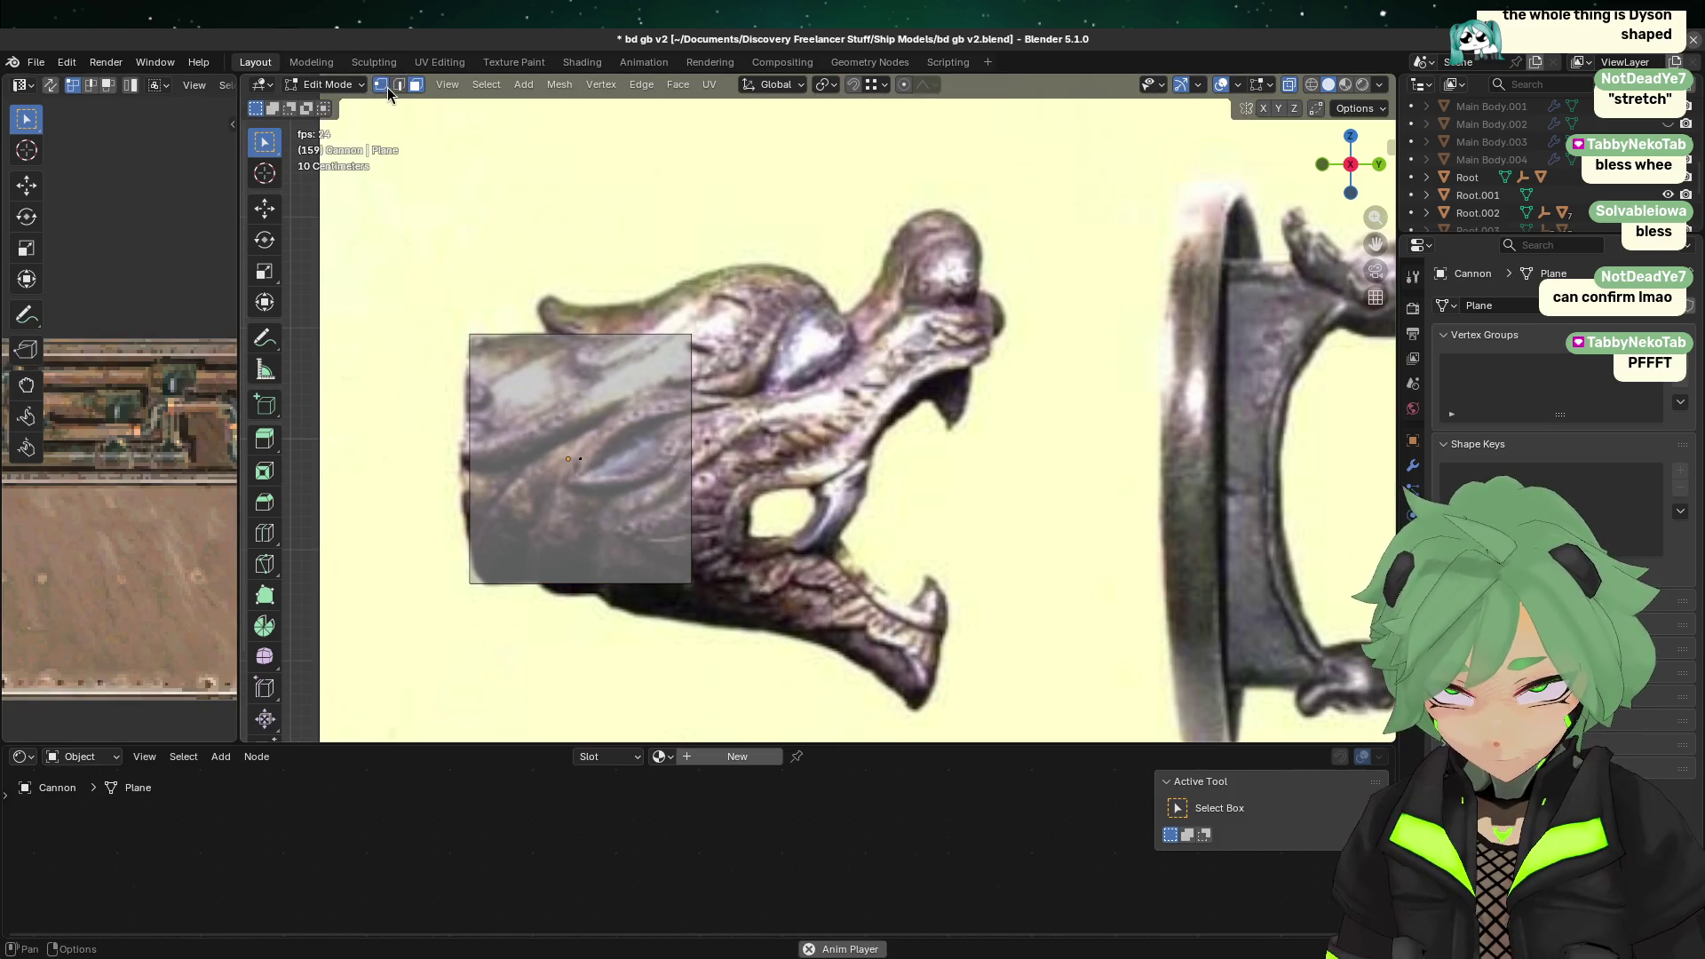
pyautogui.moveTo(855, 655); pyautogui.dragTo(573, 351)
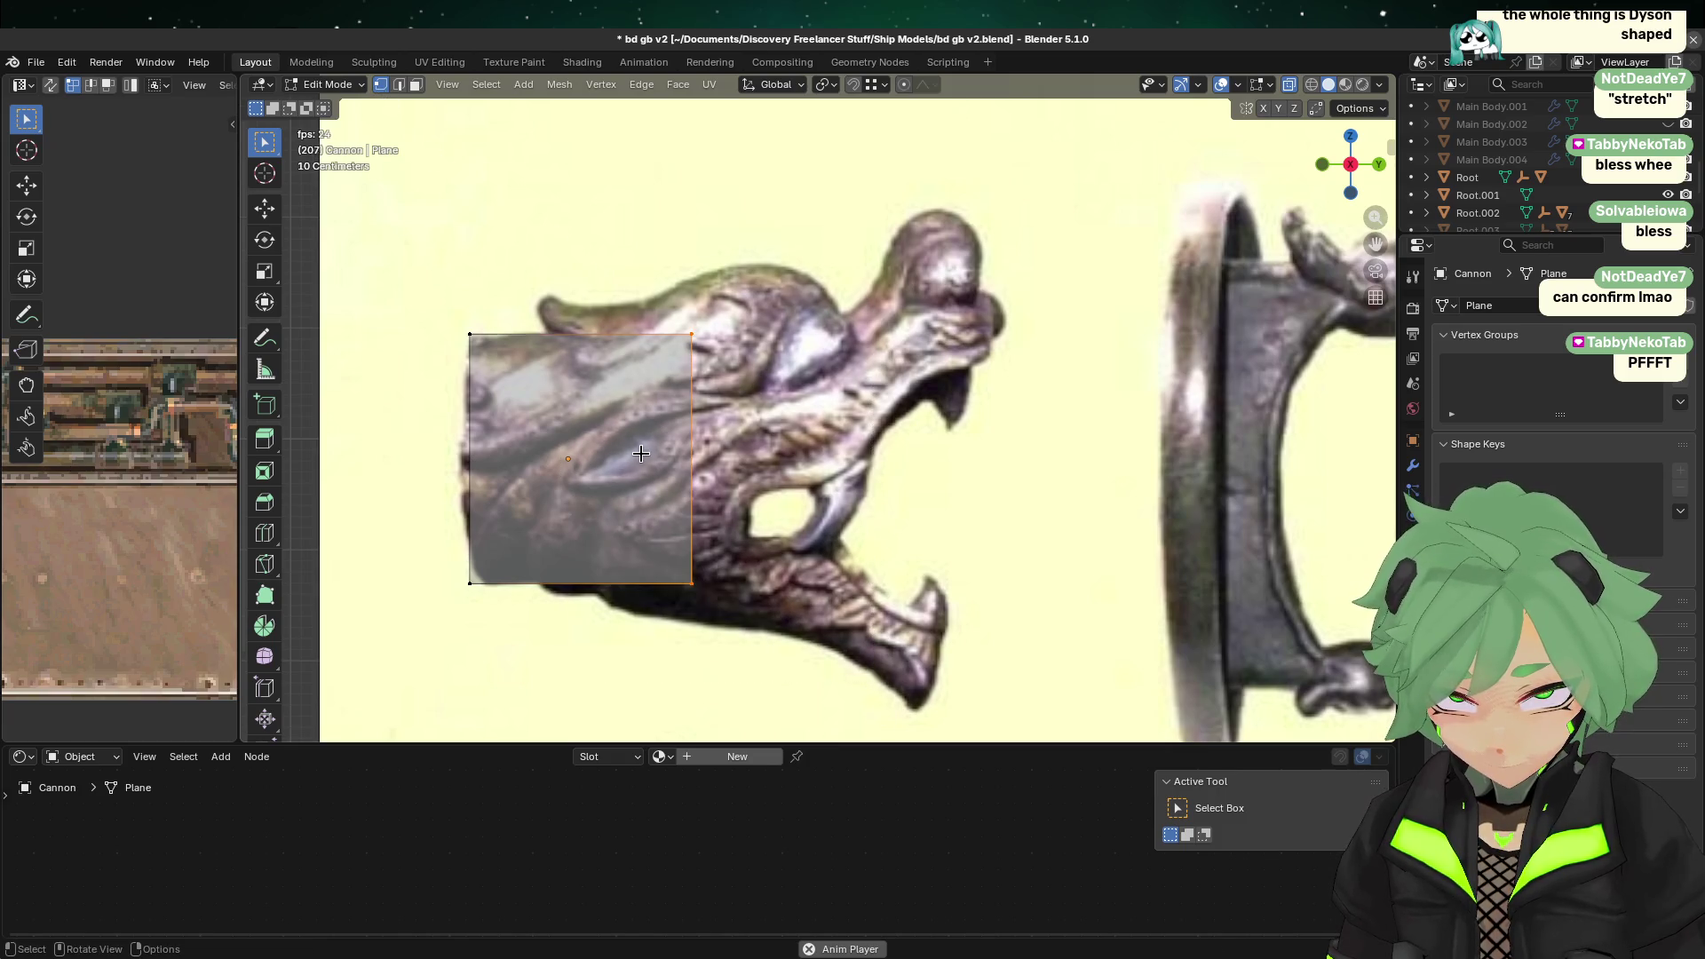
pyautogui.press('g')
pyautogui.press('y')
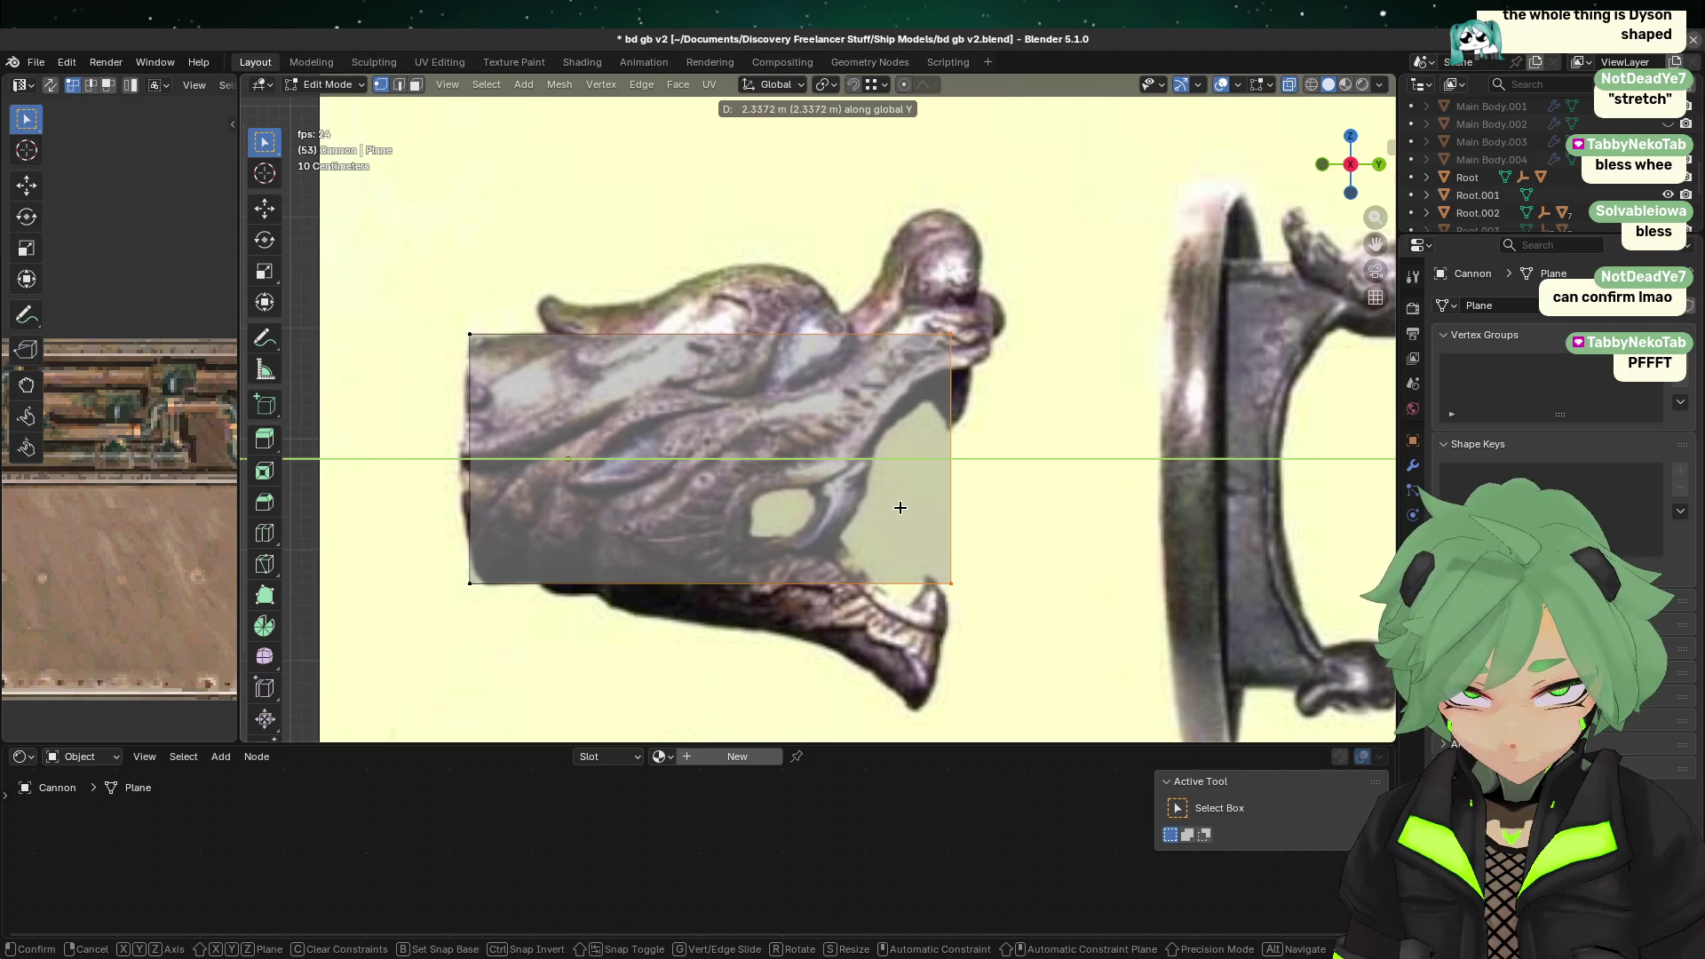
pyautogui.click(870, 517)
# Step: Scale the right-edge vertices along Z by 2.02 to flare the snout end
pyautogui.press('s')
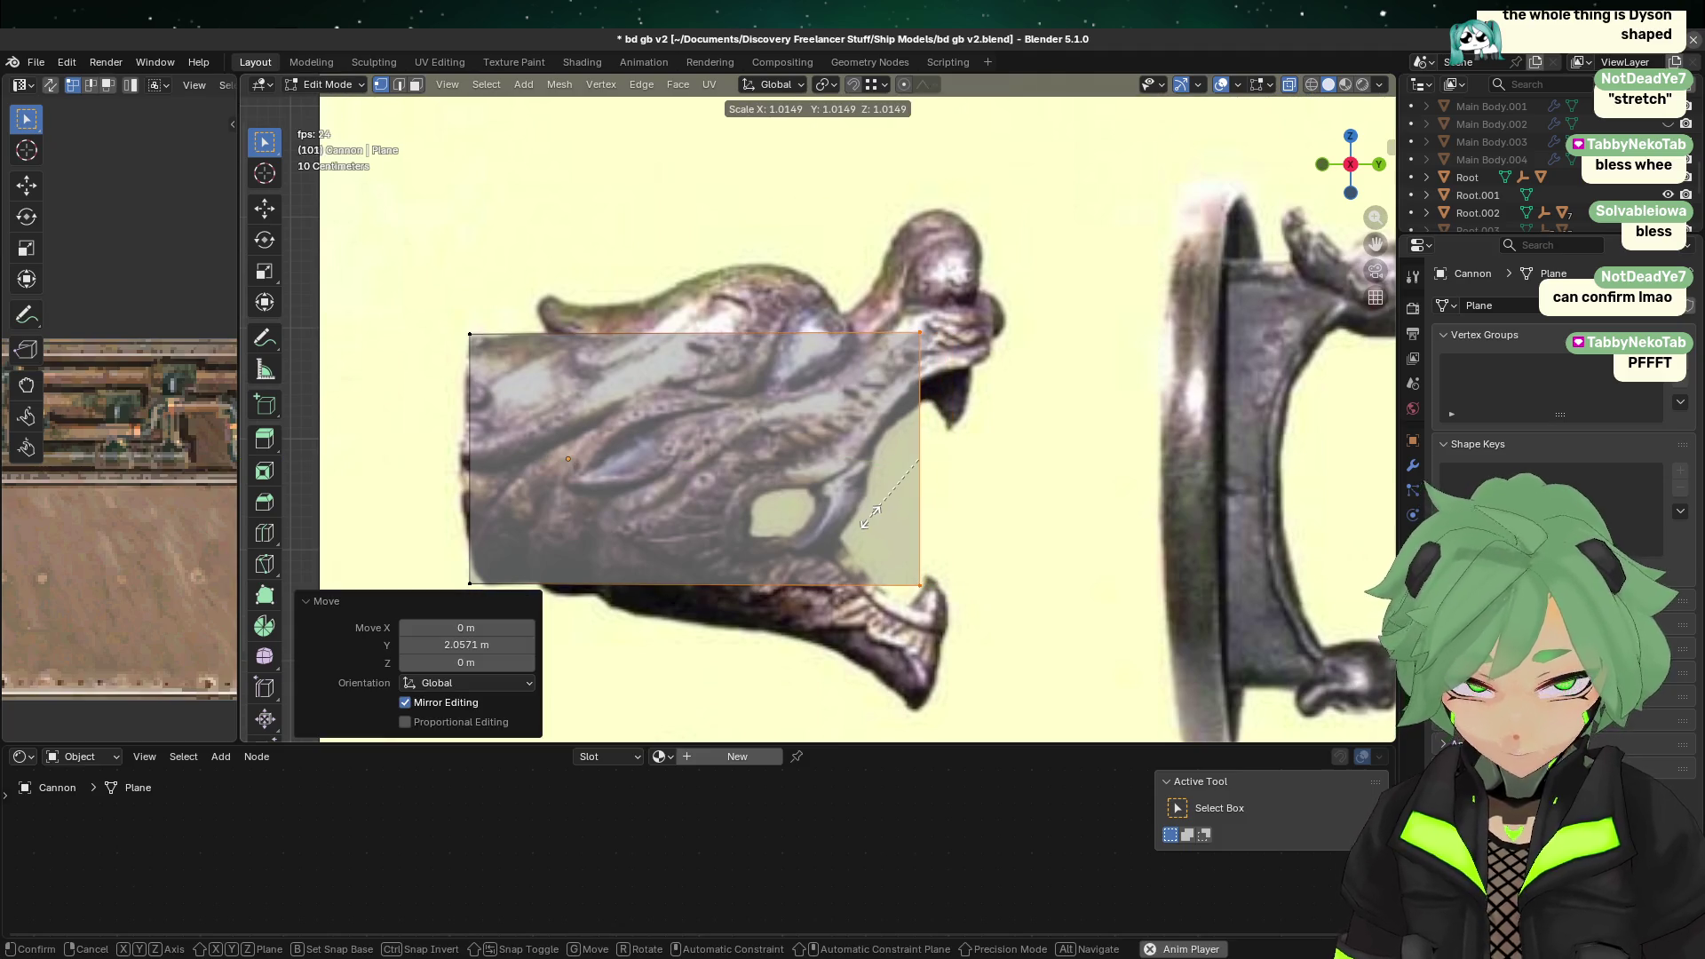
pyautogui.press('z')
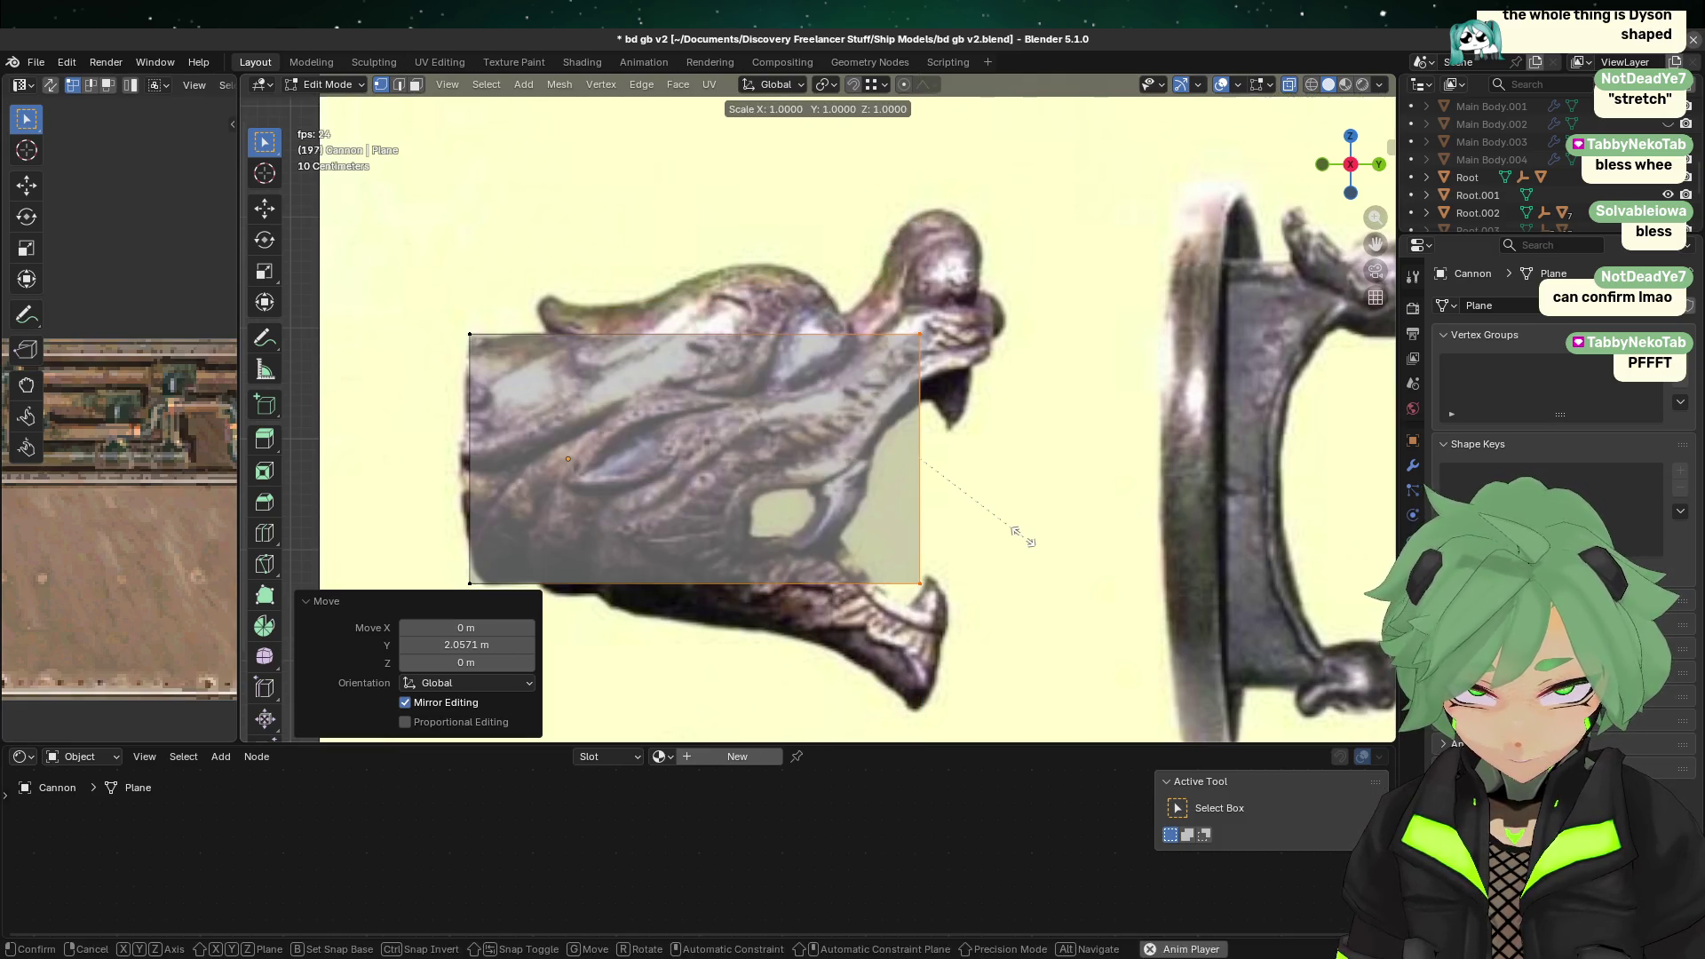
pyautogui.click(1166, 545)
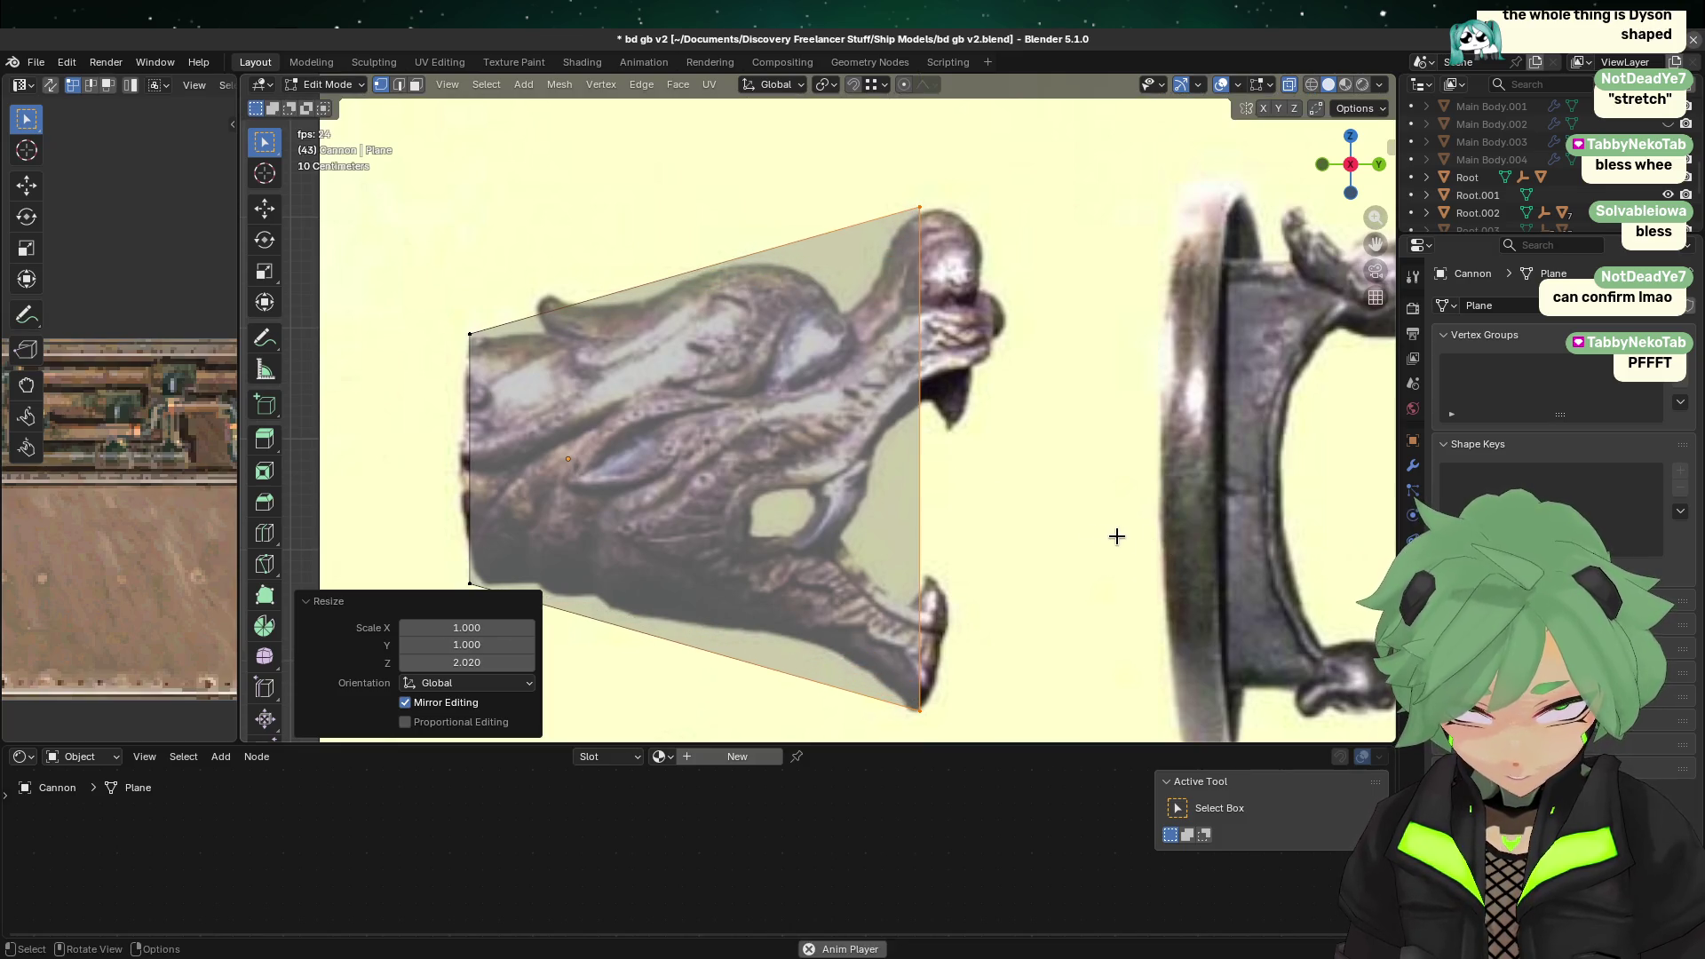
pyautogui.press('s')
pyautogui.press('z')
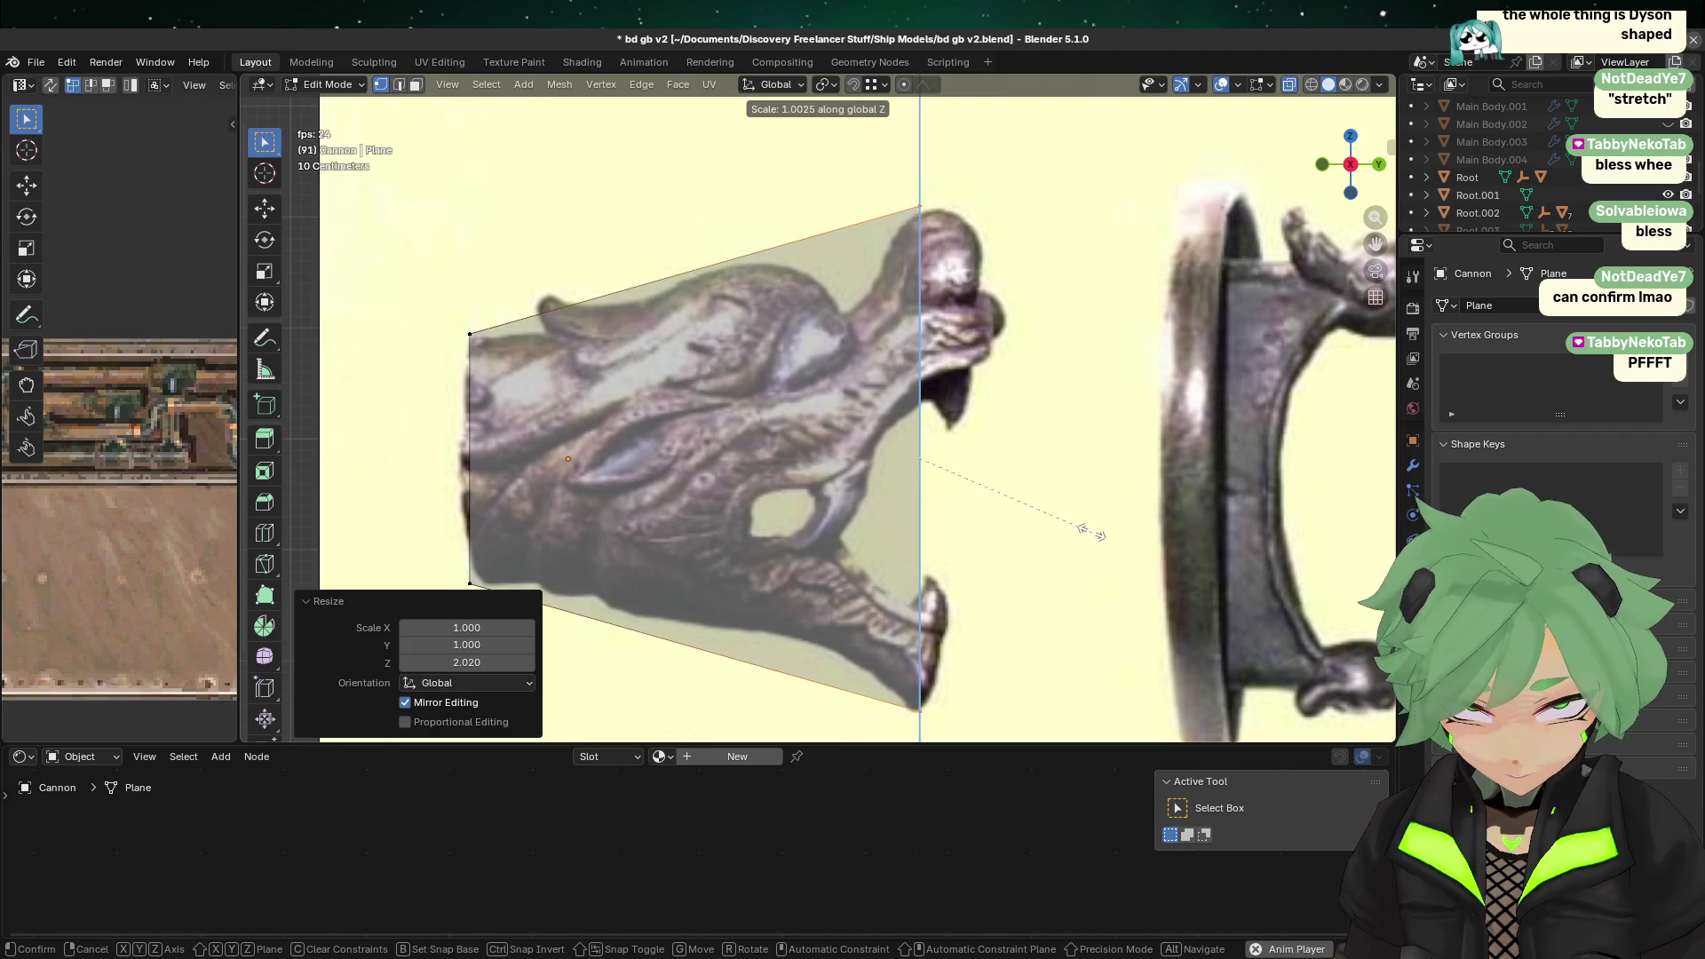
pyautogui.click(1025, 535)
pyautogui.click(1084, 495)
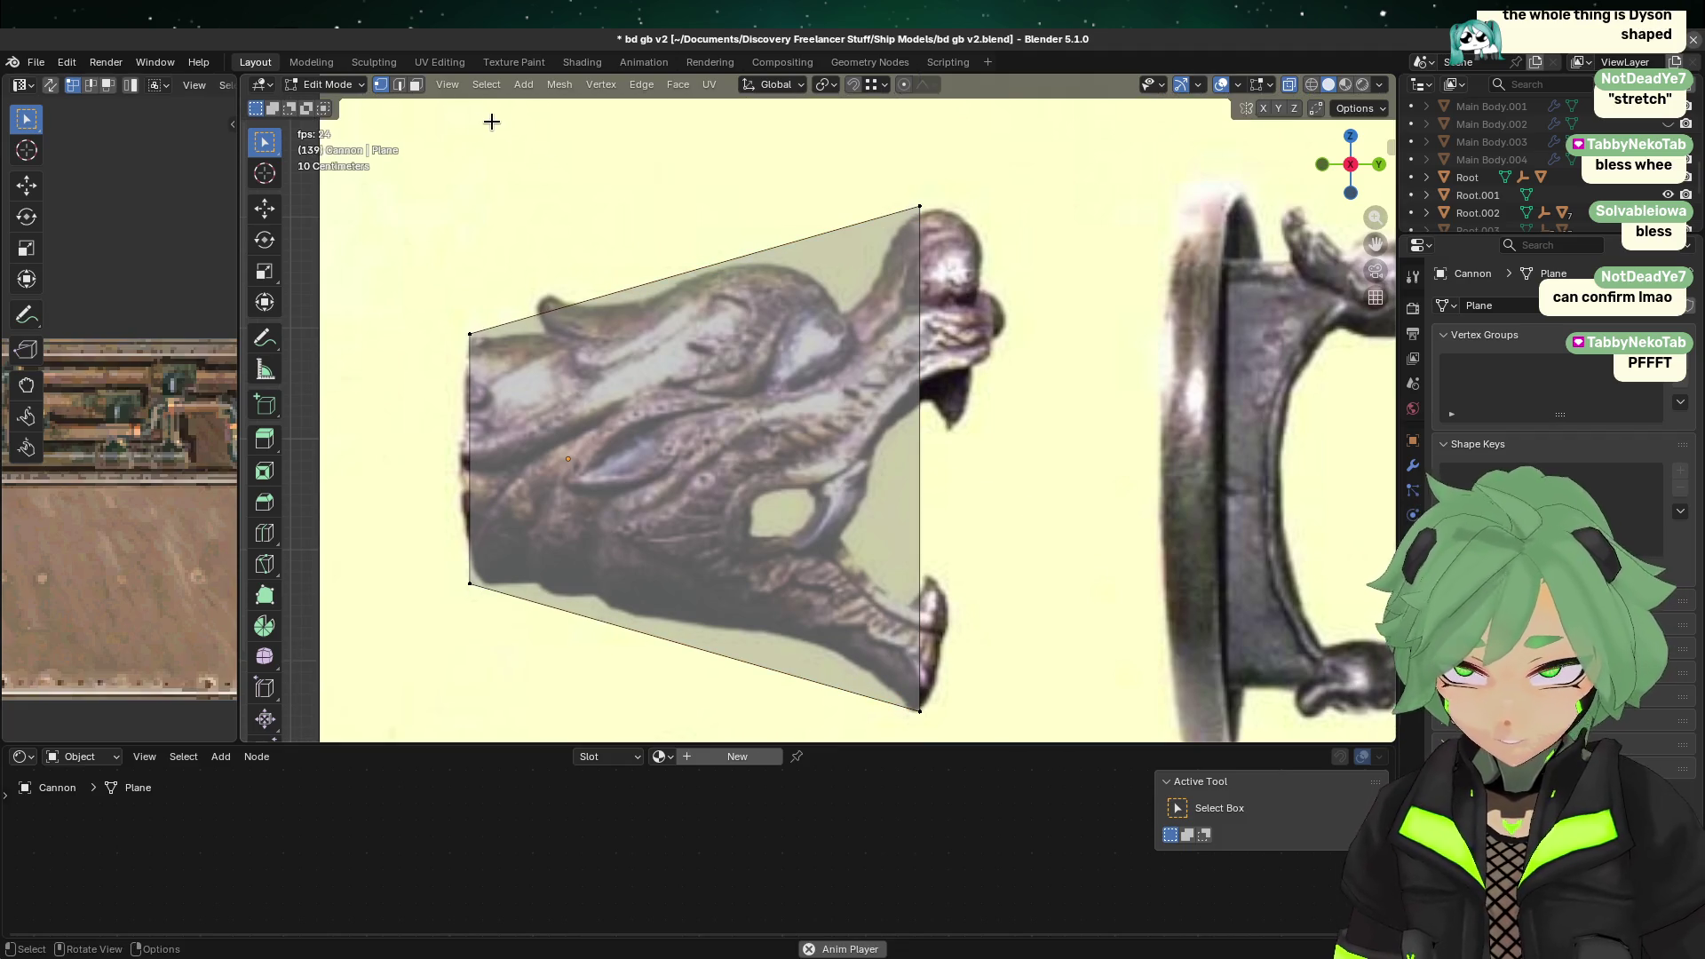
# Step: Extrude the plane's front edge 0.808 m along Y over the snout
pyautogui.click(399, 84)
pyautogui.click(920, 471)
pyautogui.press('e')
pyautogui.press('y')
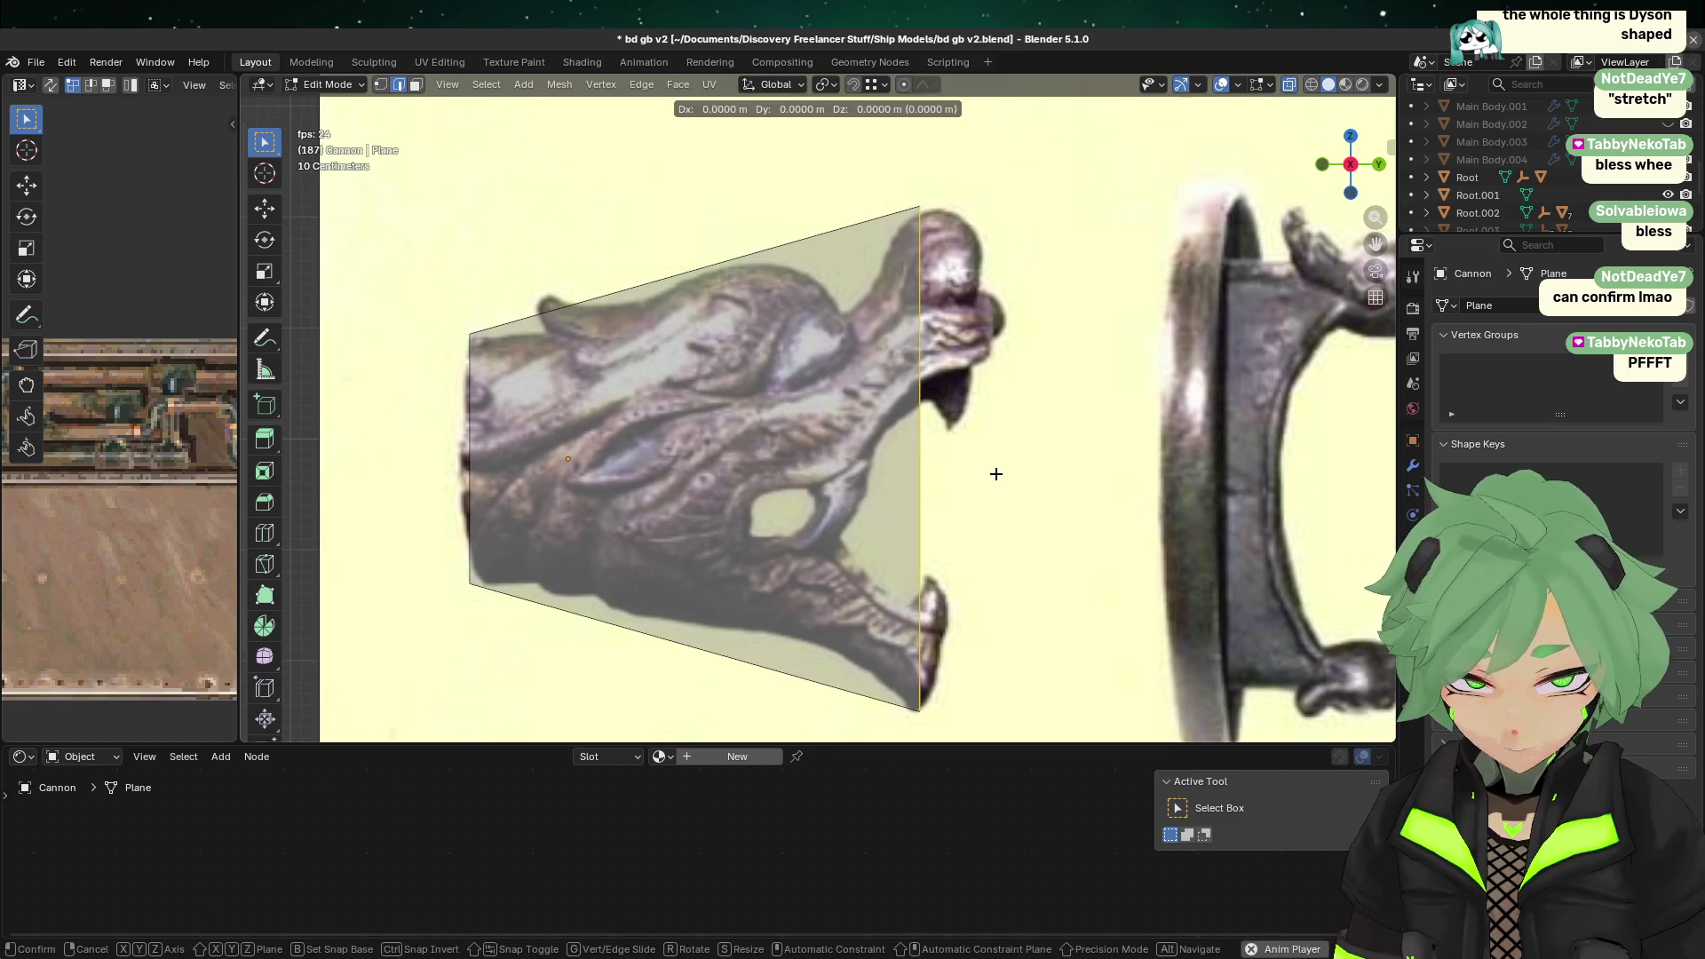
pyautogui.click(1084, 471)
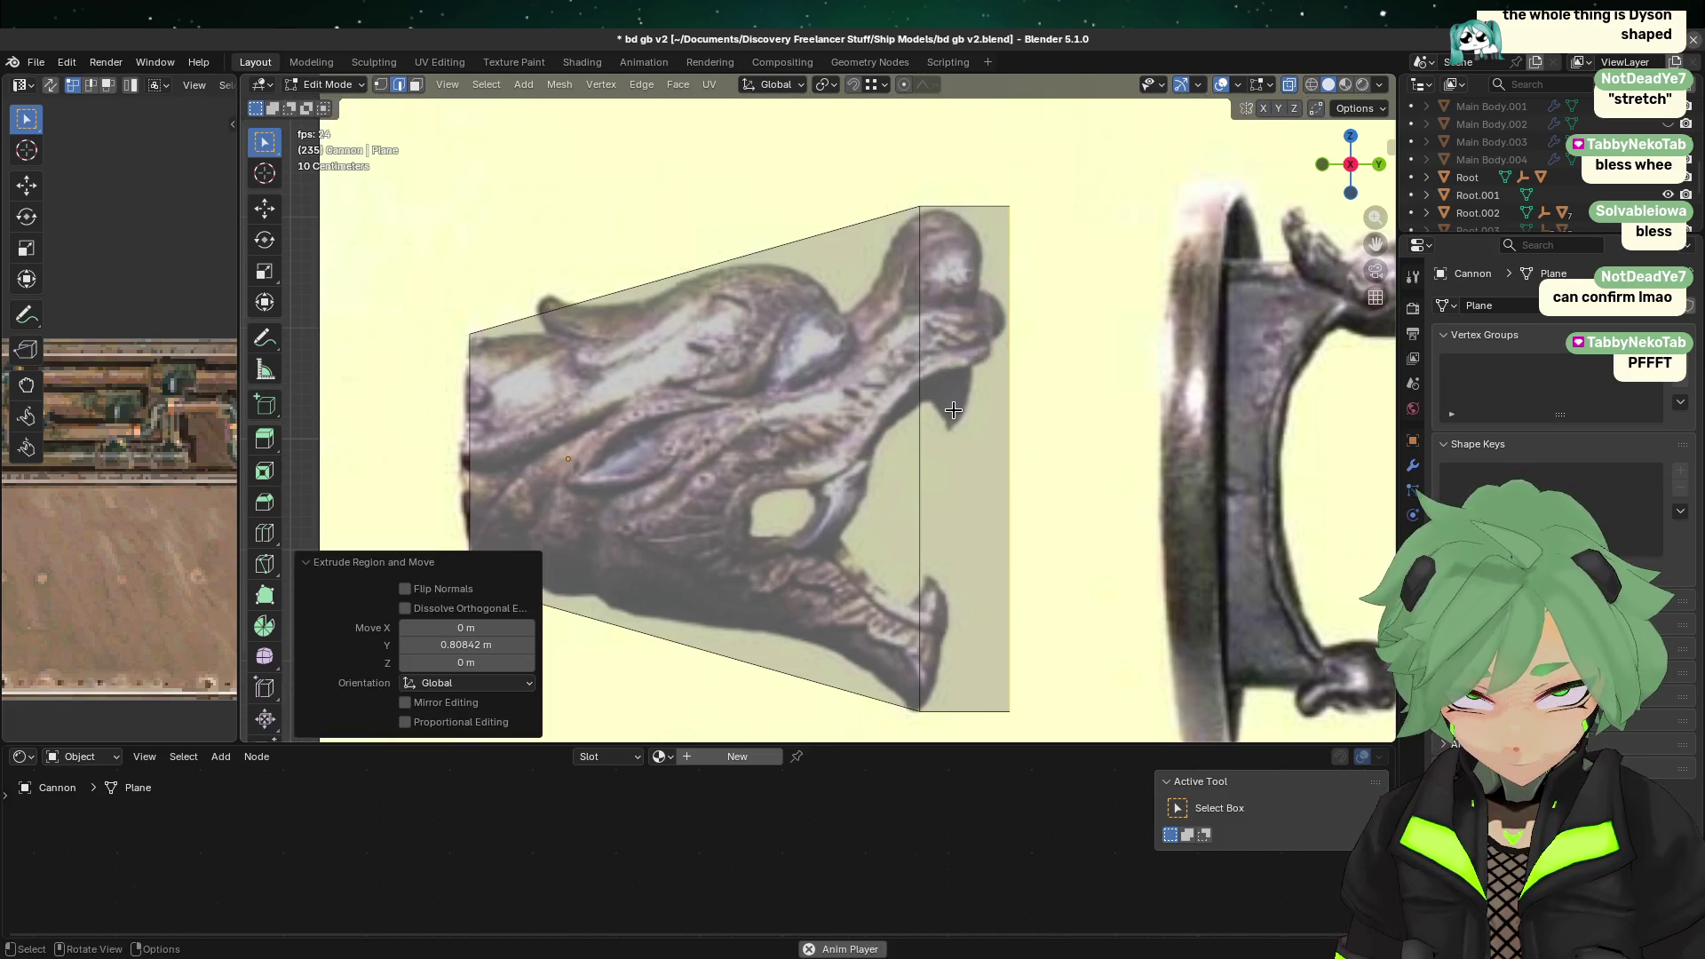
# Step: Subdivide the plane's horizontal edges and slide the new middle edge into place
pyautogui.click(802, 675)
pyautogui.rightClick(739, 201)
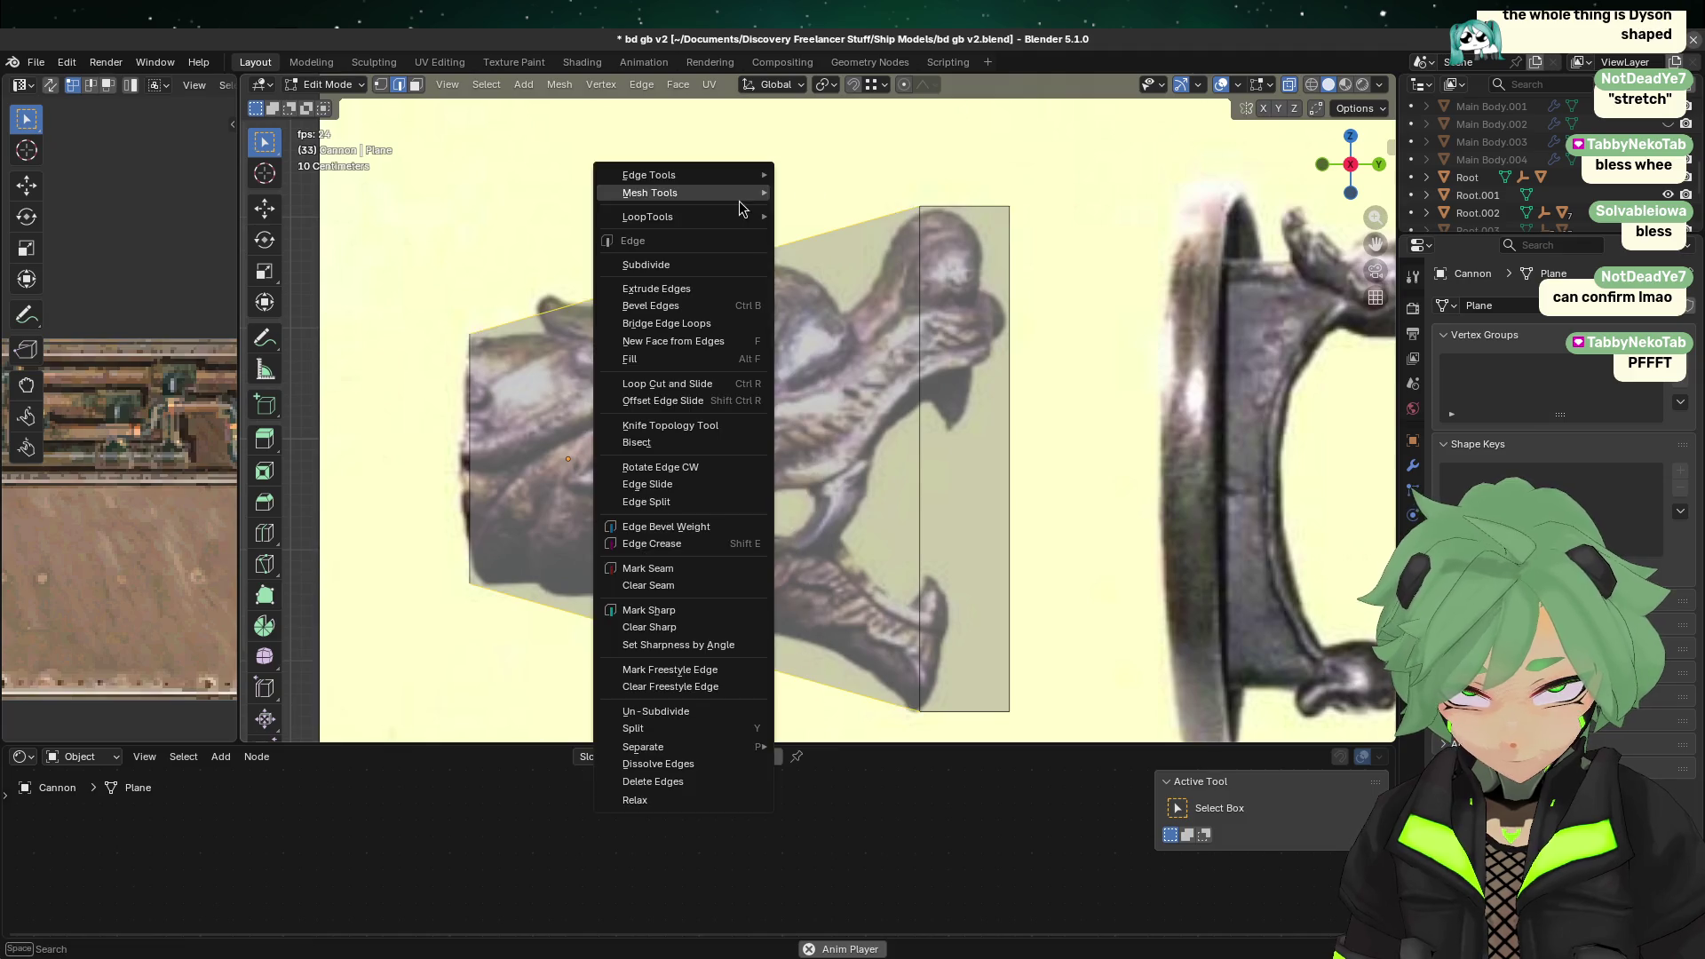
pyautogui.click(700, 266)
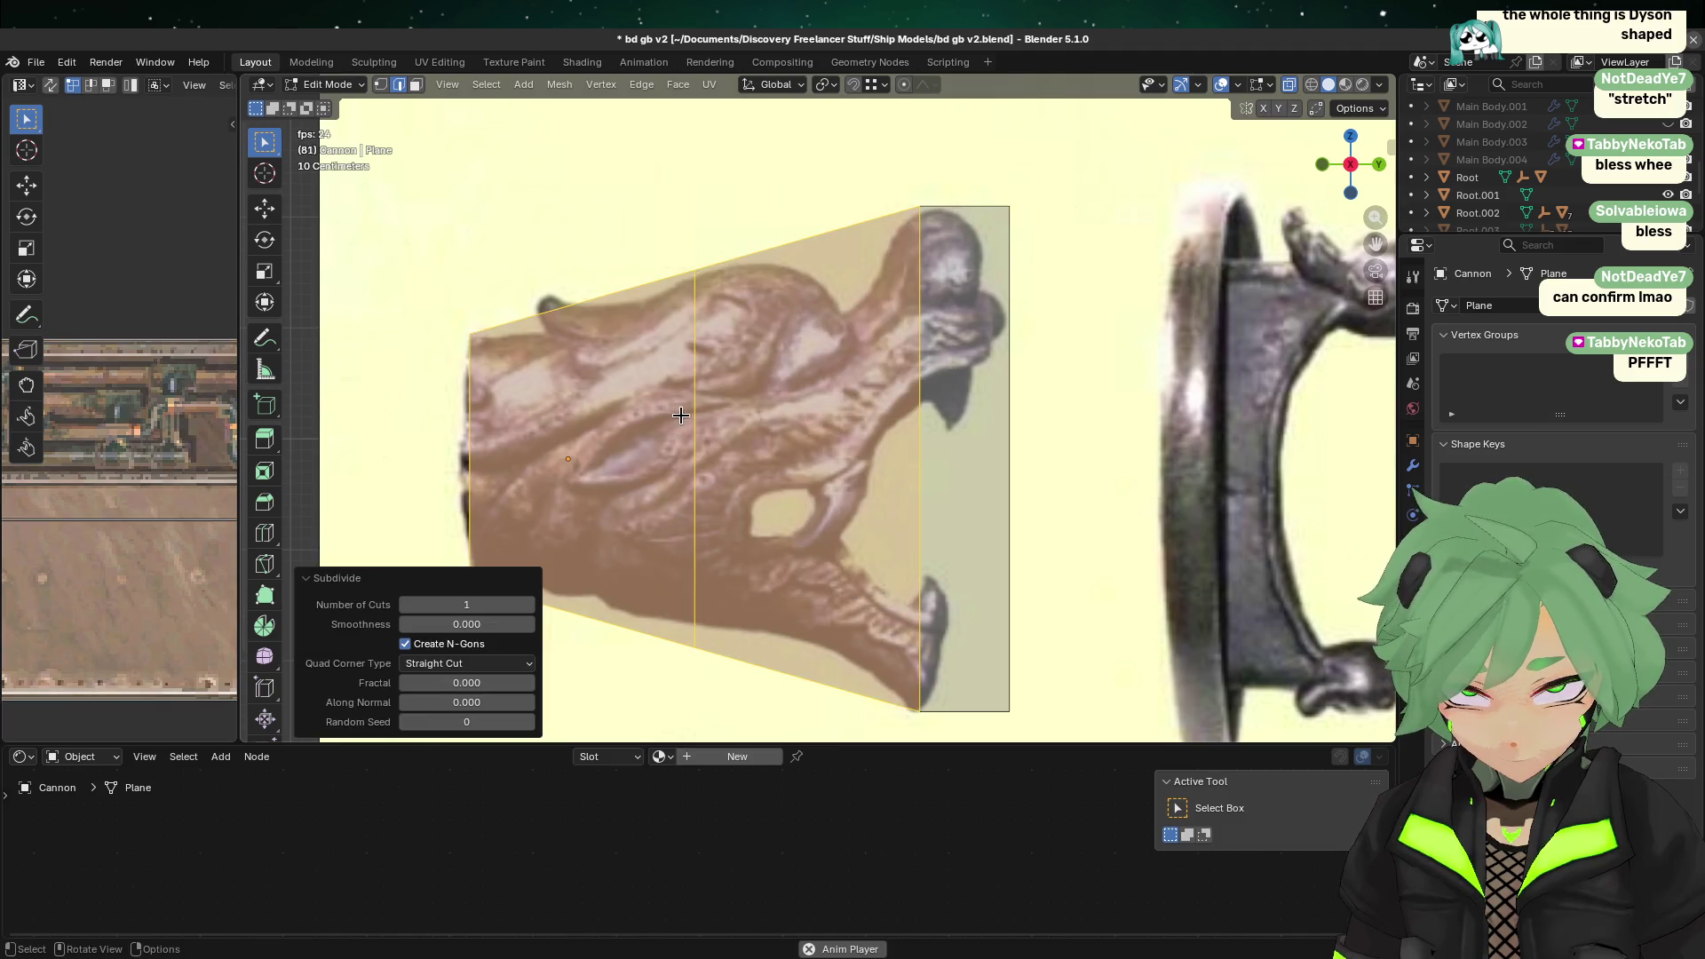
pyautogui.press('g')
pyautogui.press('g')
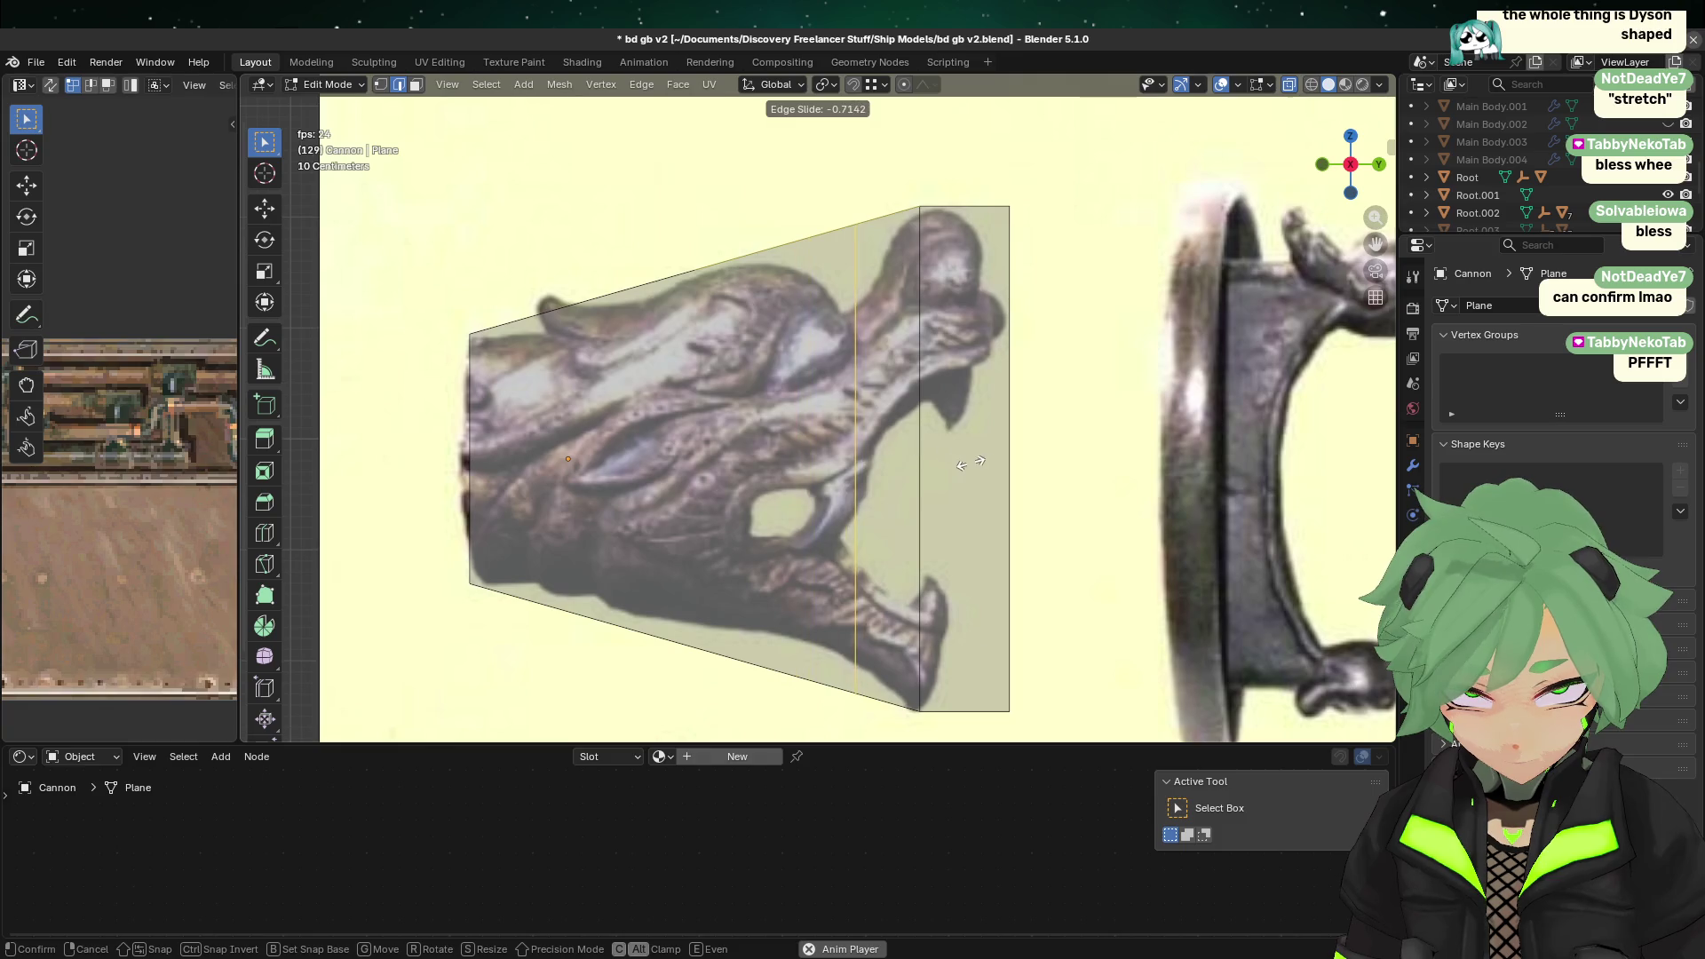
pyautogui.click(959, 463)
pyautogui.moveTo(789, 202); pyautogui.dragTo(868, 294)
pyautogui.press('g')
pyautogui.press('z')
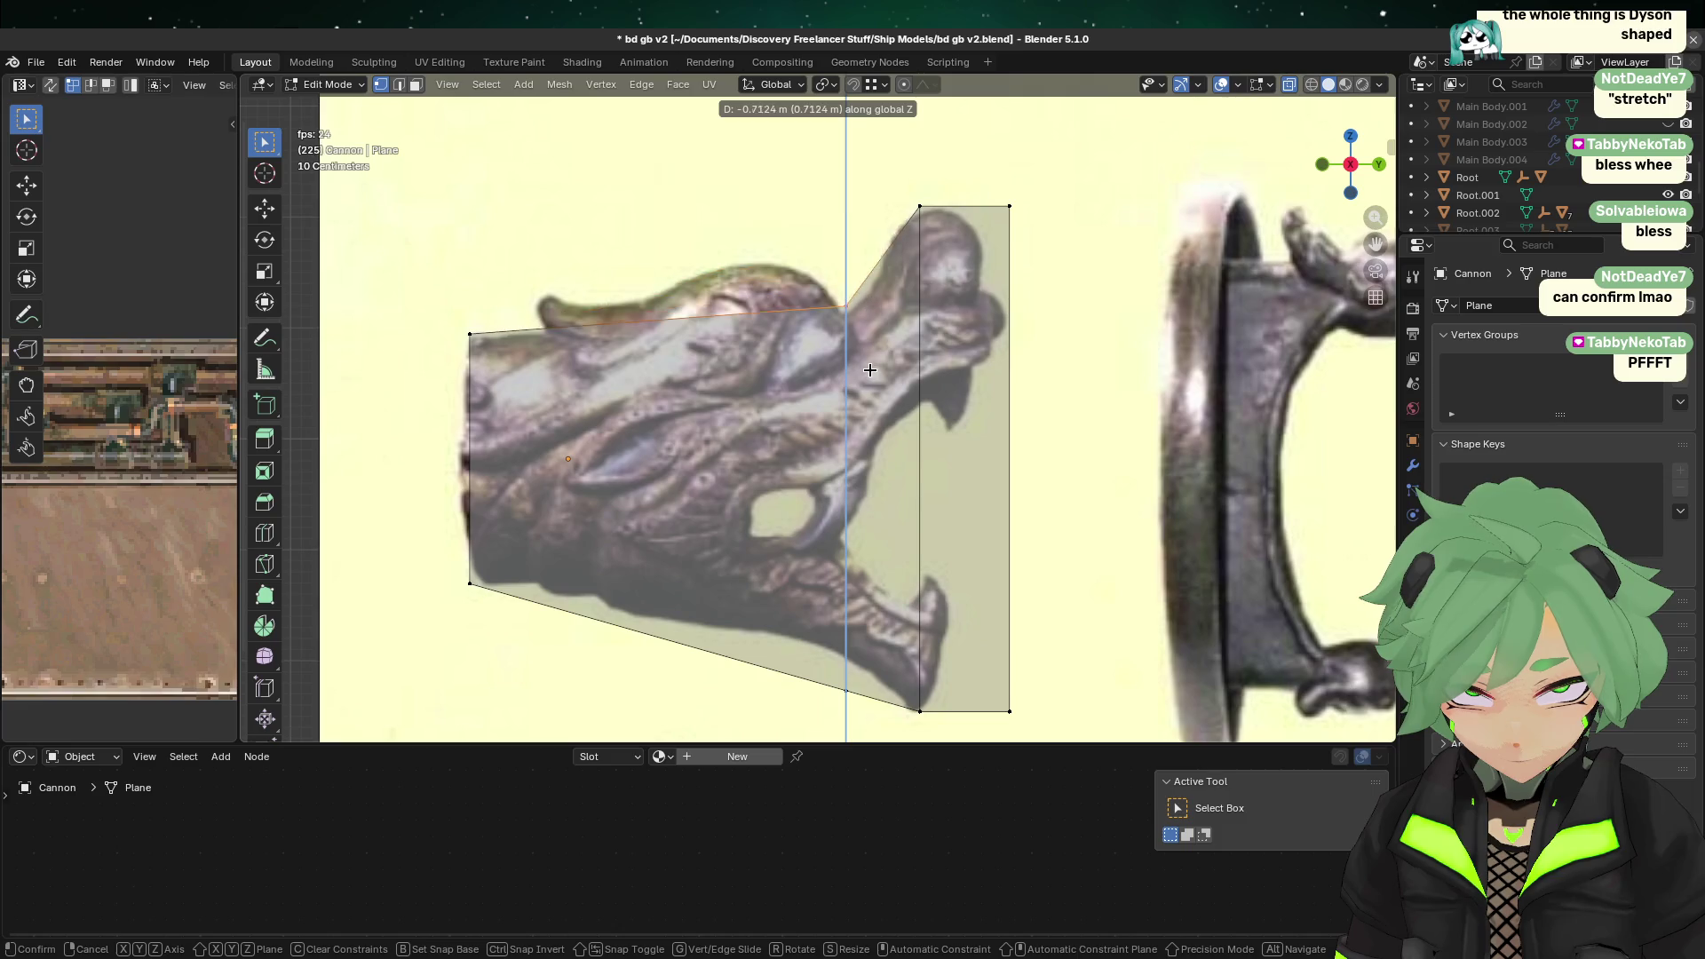
pyautogui.press('Escape')
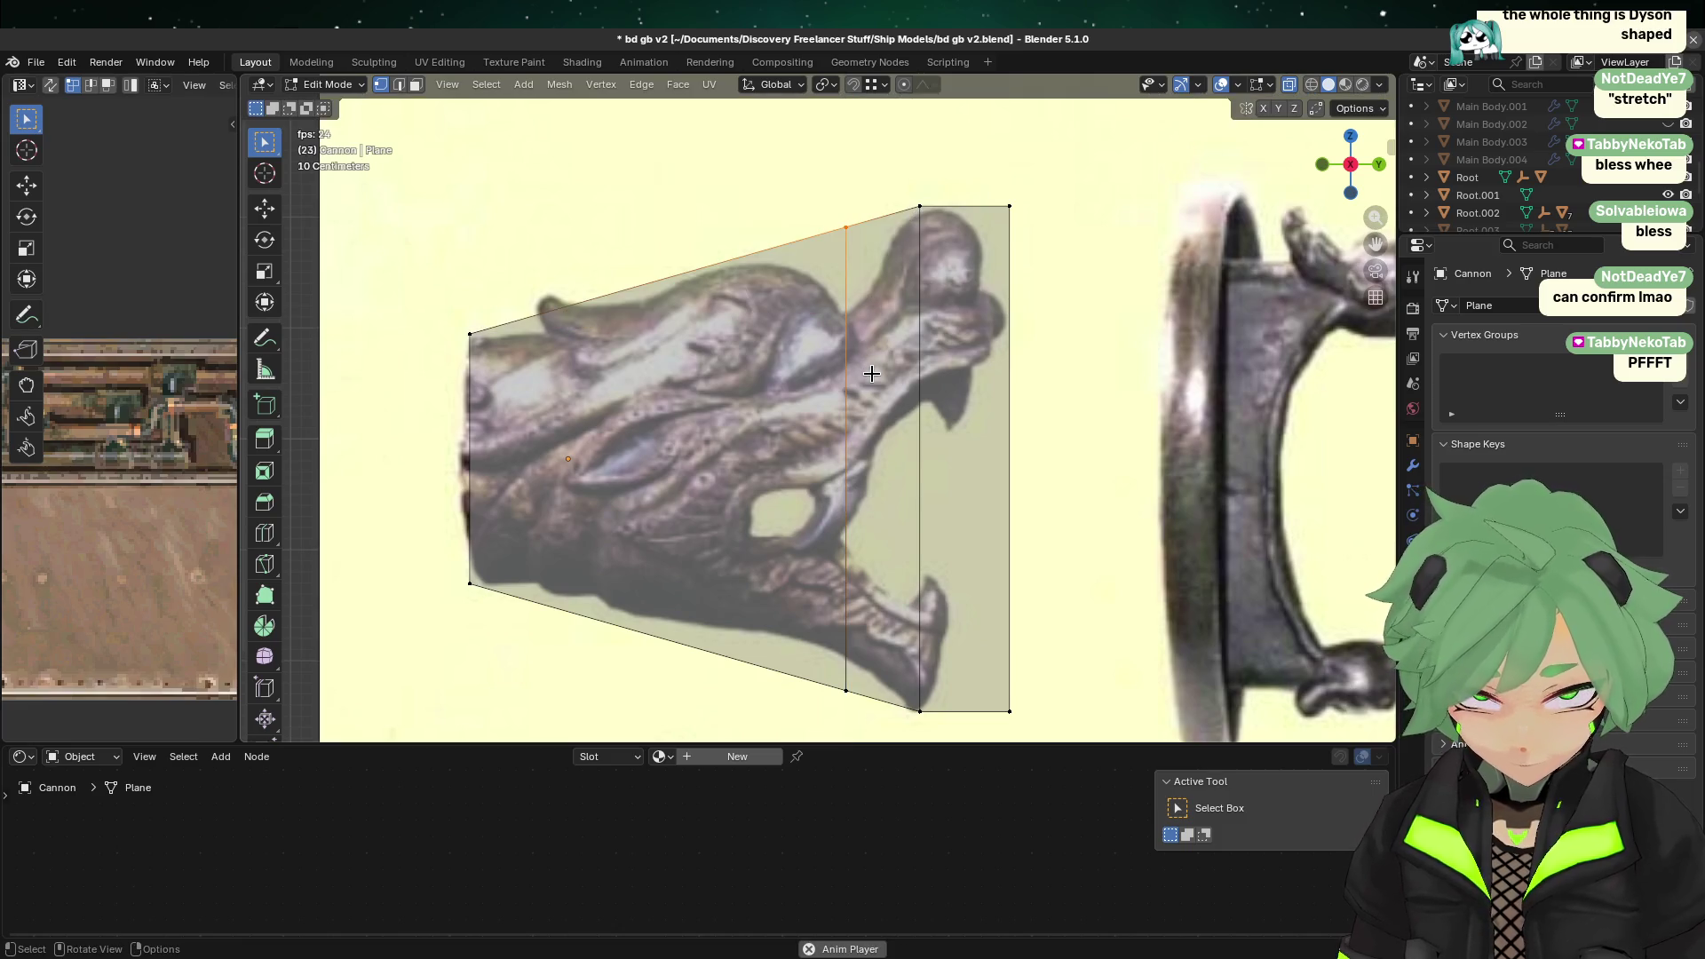
# Step: Subdivide the left section with a new vertical edge and slide it and its top vertex into place
pyautogui.click(399, 84)
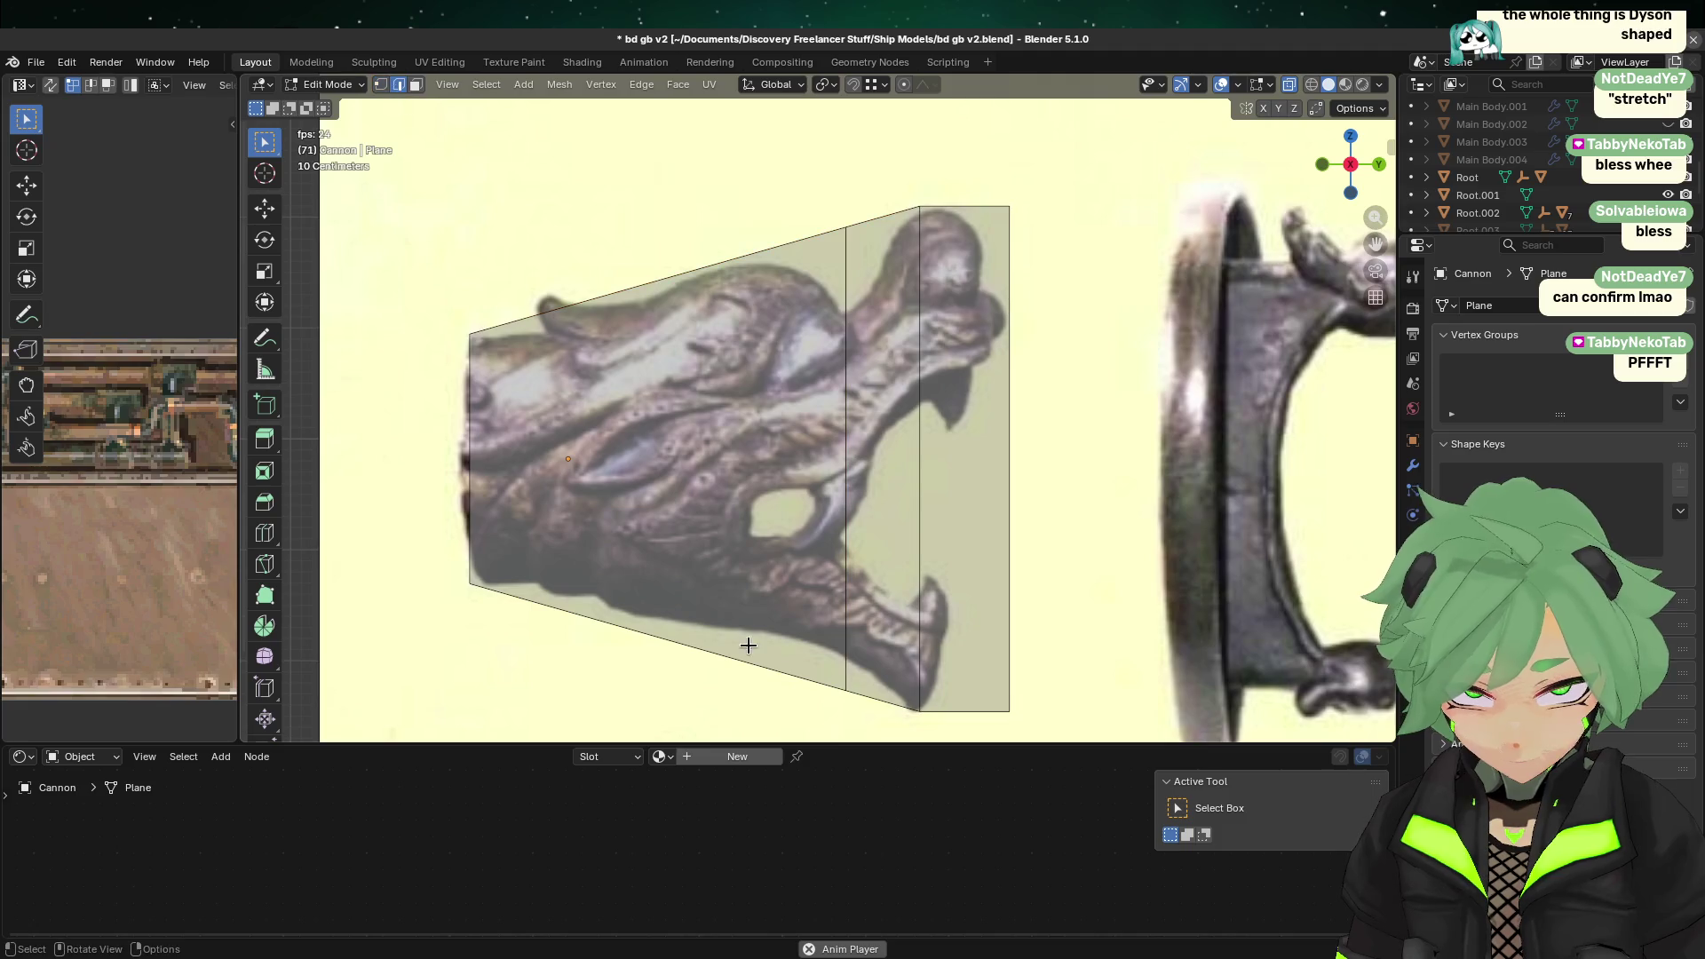
pyautogui.keyDown('ctrl'); pyautogui.keyDown('alt'); pyautogui.click(754, 254); pyautogui.keyUp('alt'); pyautogui.keyUp('ctrl')
pyautogui.rightClick(701, 210)
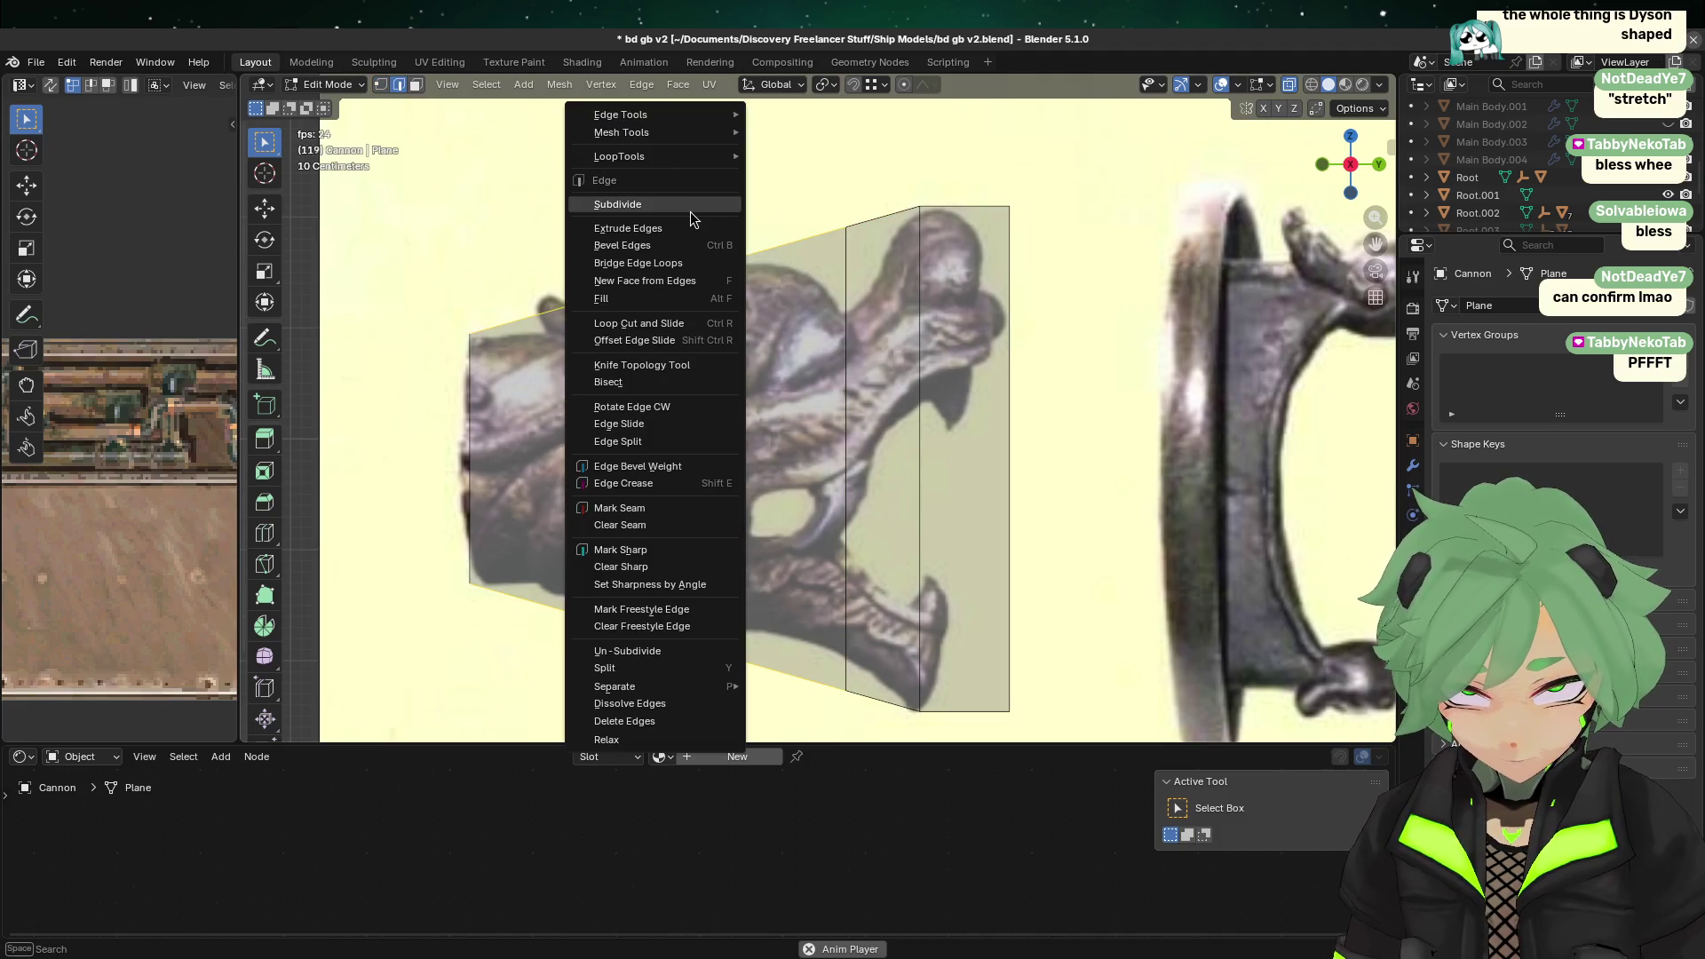
pyautogui.click(690, 212)
pyautogui.press('g')
pyautogui.press('g')
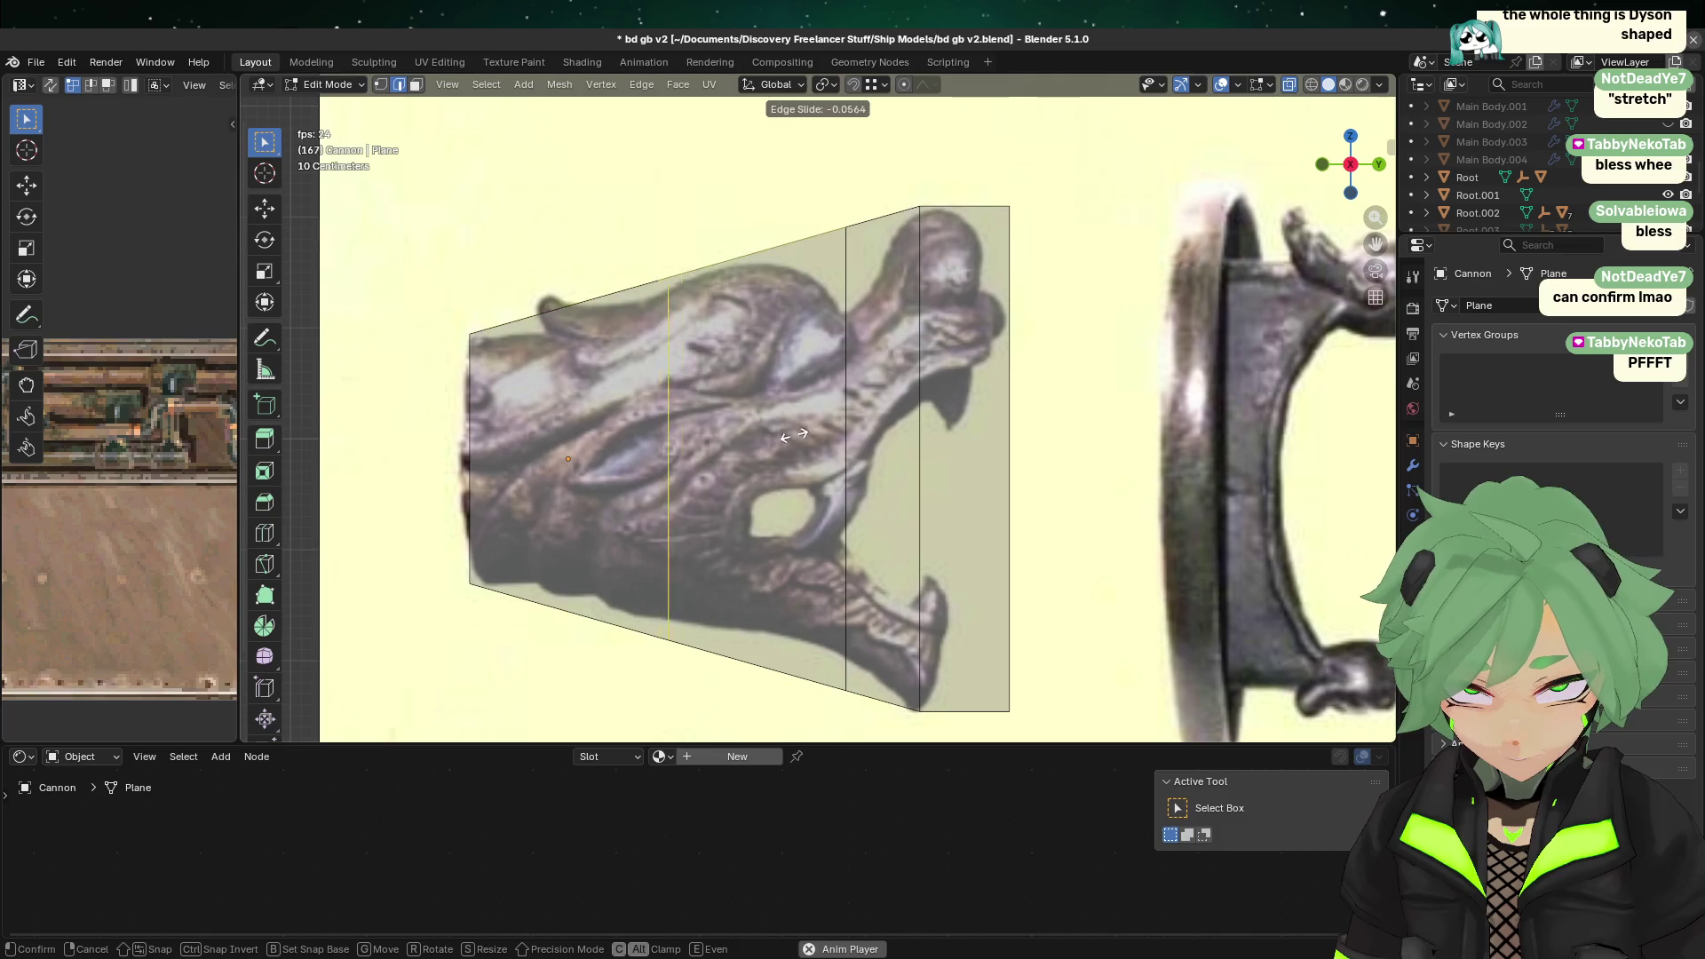
pyautogui.click(899, 428)
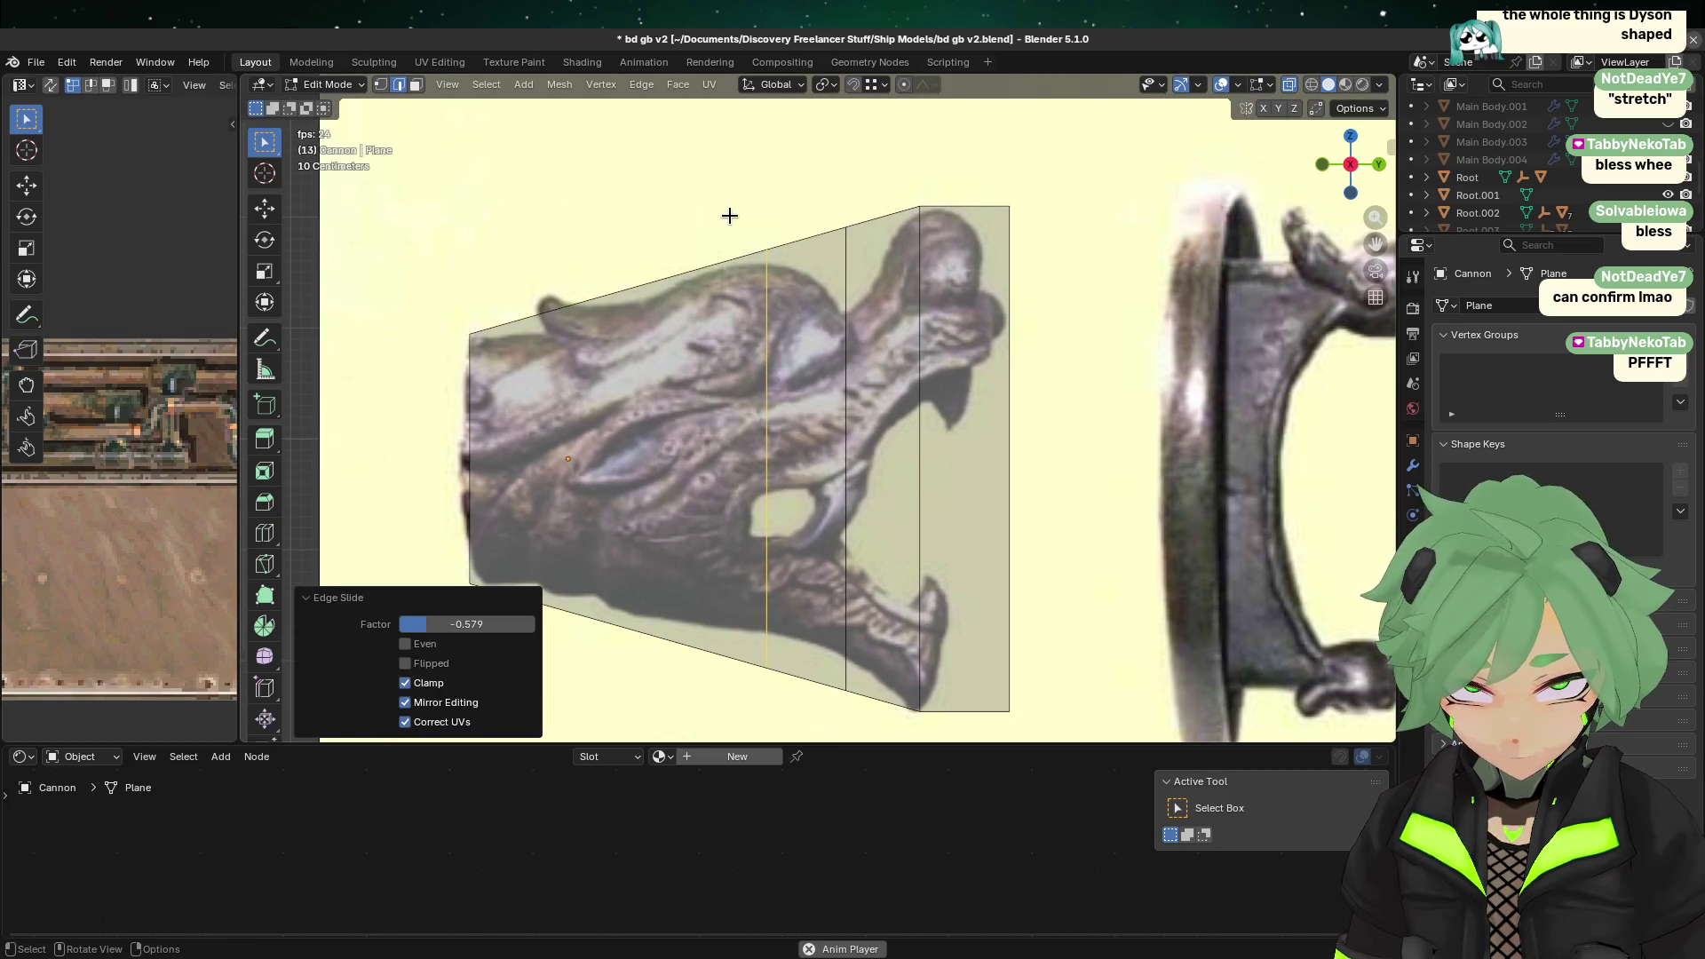
pyautogui.keyDown('shift'); pyautogui.click(751, 245); pyautogui.keyUp('shift')
pyautogui.click(380, 84)
pyautogui.moveTo(817, 198); pyautogui.dragTo(852, 256)
pyautogui.hotkey('shift', 'v')
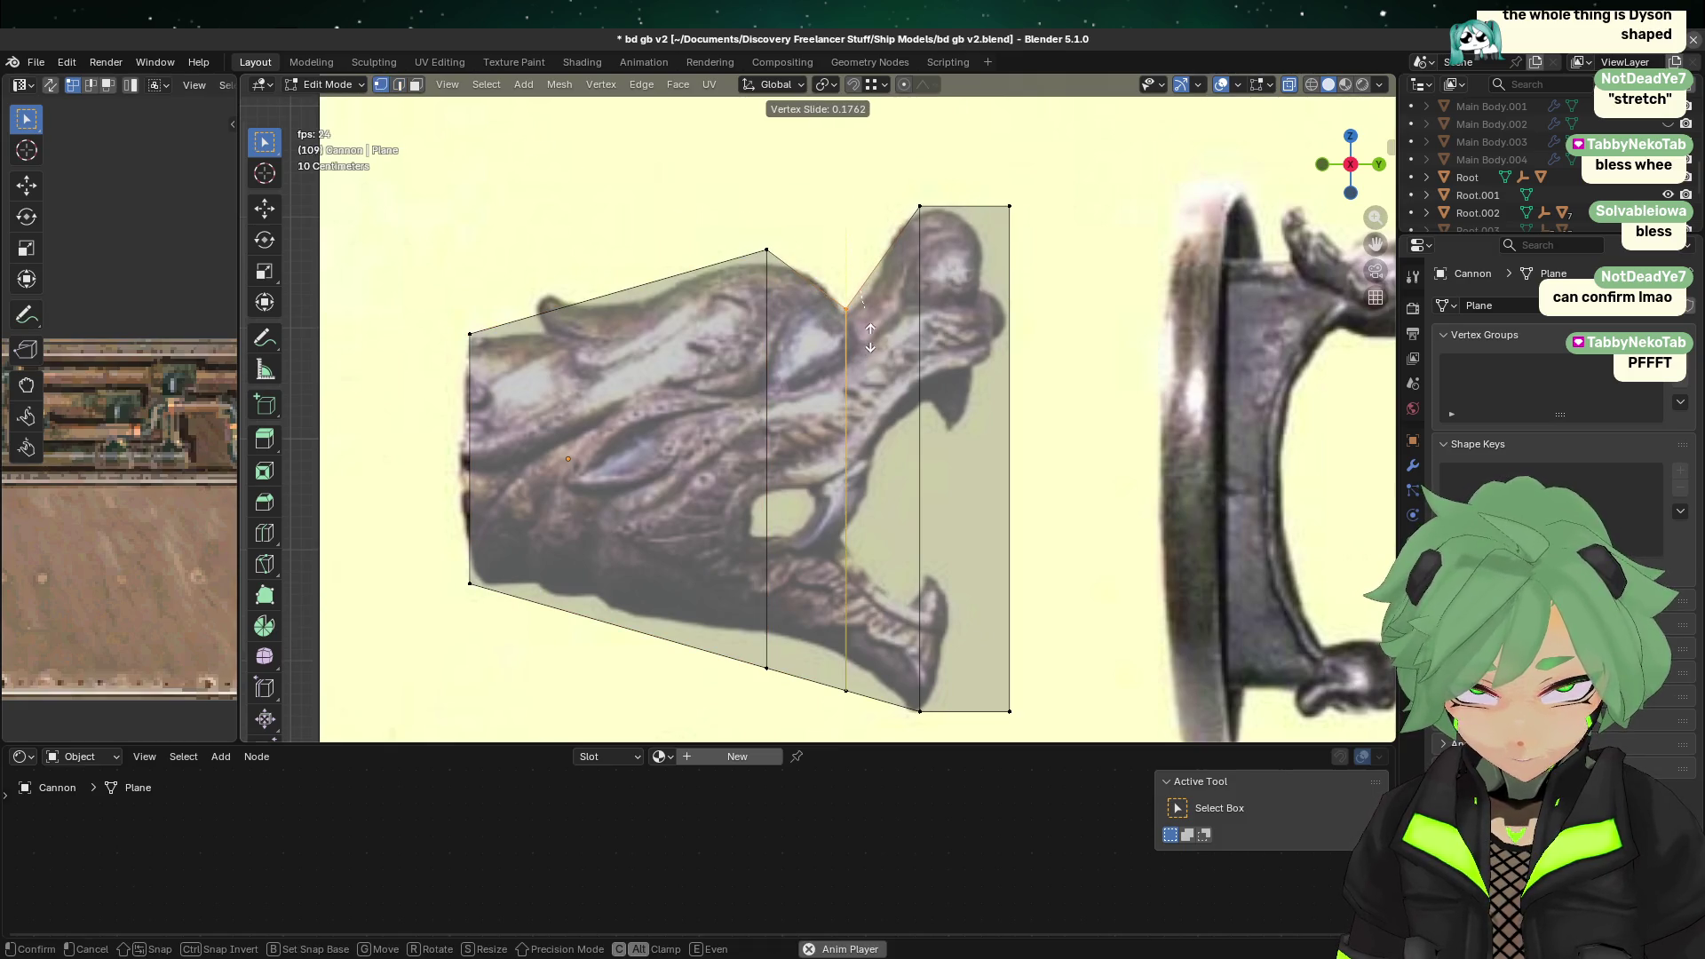
pyautogui.click(871, 334)
# Step: Shift the new vertical edge along Y and lower its top vertex onto the brow line
pyautogui.moveTo(712, 211); pyautogui.dragTo(780, 282)
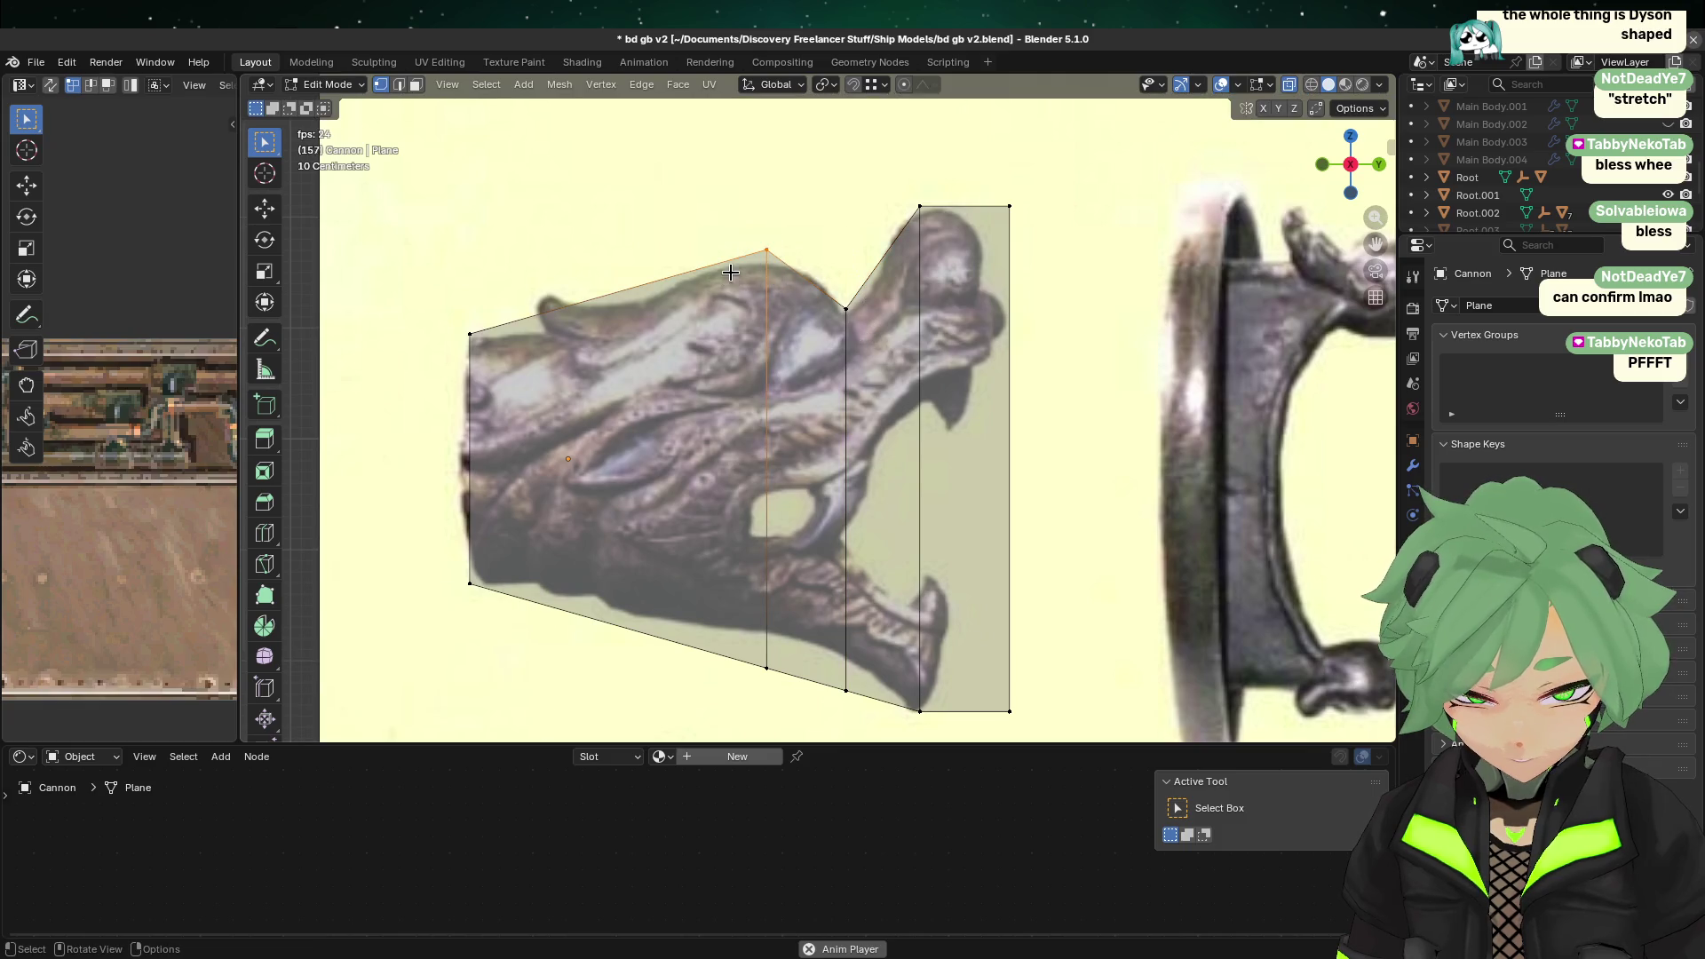
pyautogui.moveTo(669, 727)
pyautogui.mouseDown()
pyautogui.moveTo(799, 586)
pyautogui.moveTo(799, 190)
pyautogui.mouseUp()
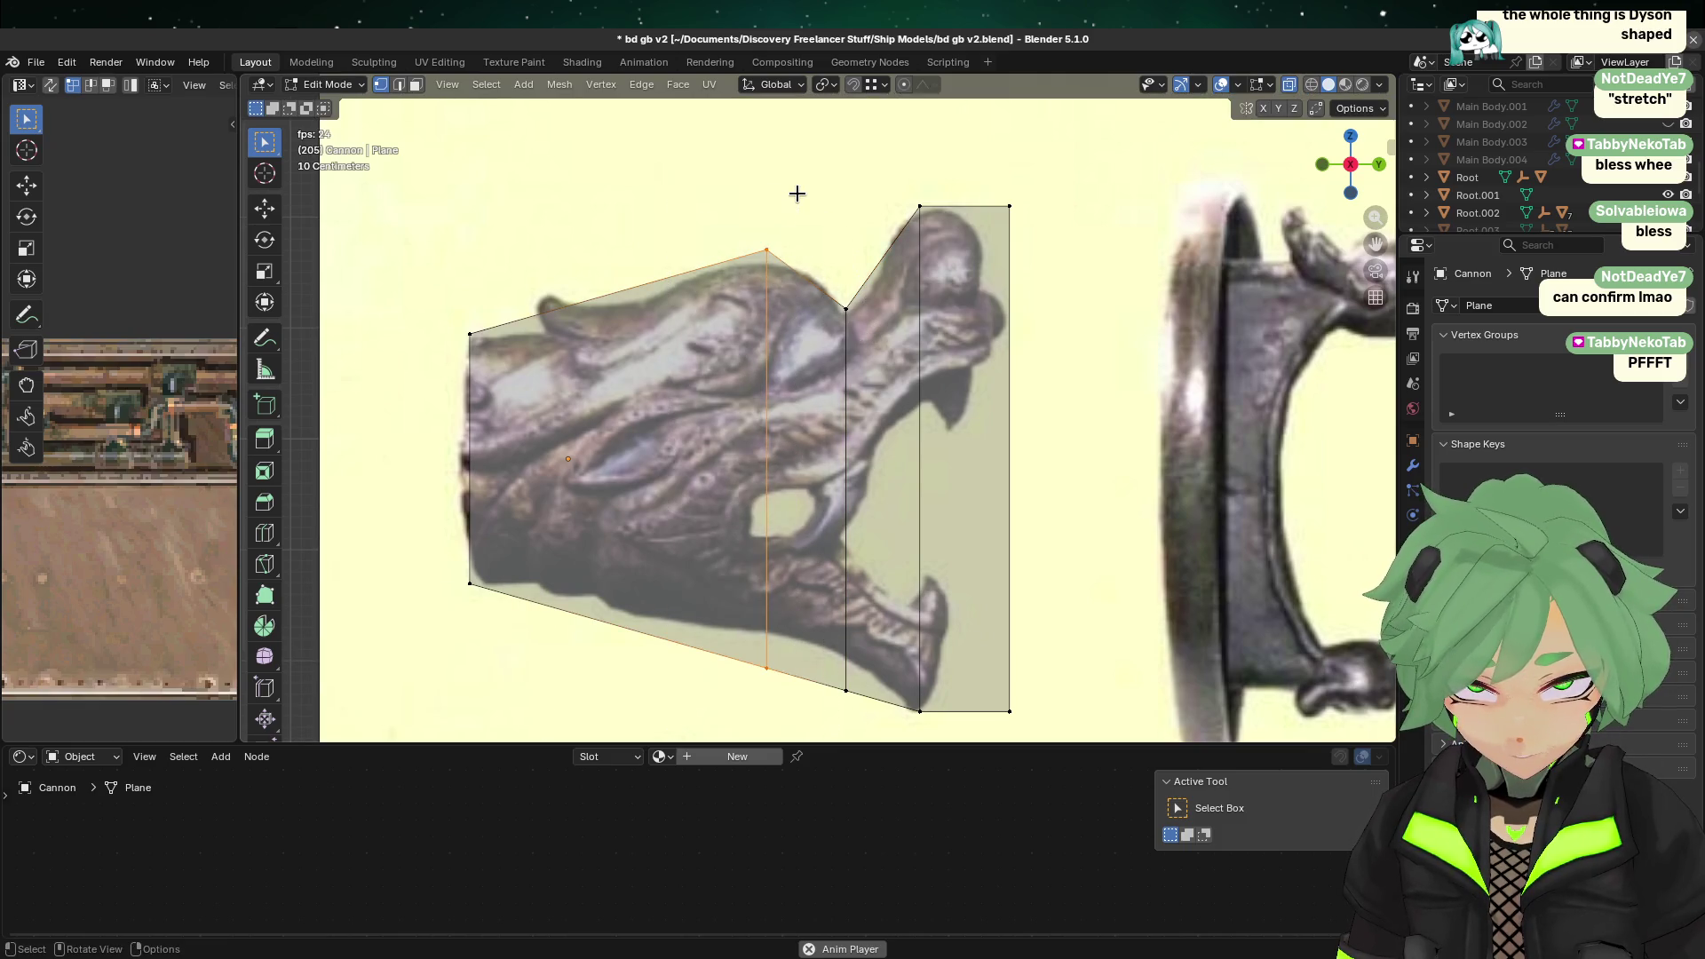
pyautogui.press('g')
pyautogui.press('x')
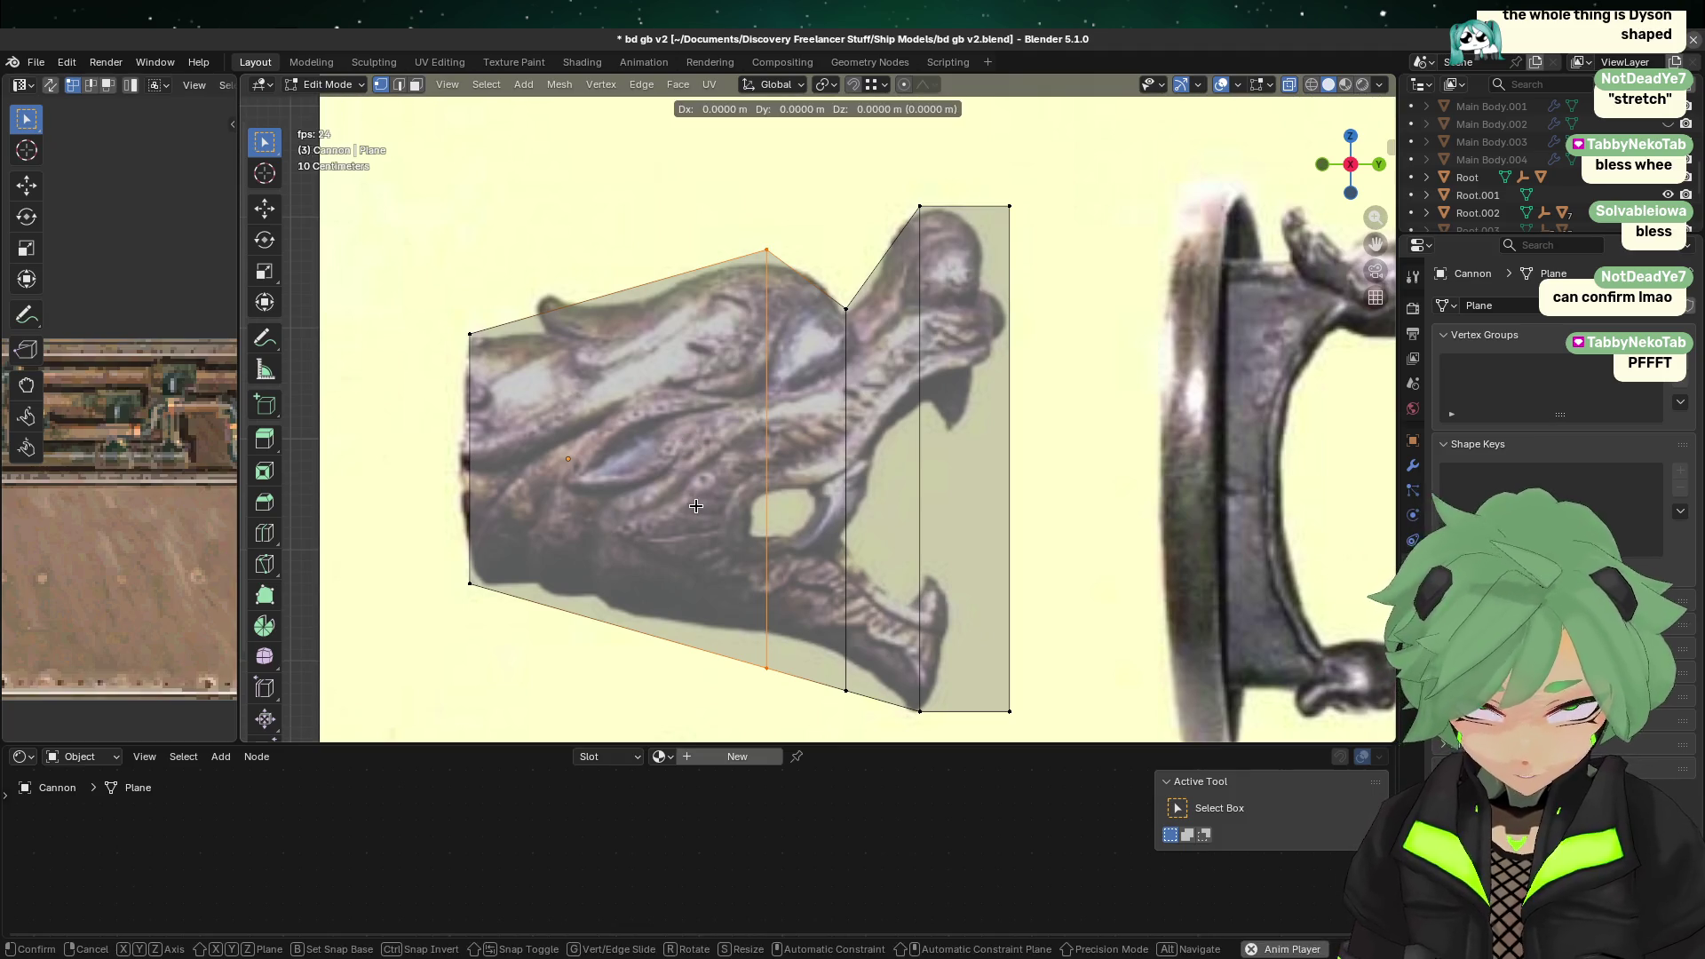
pyautogui.press('y')
pyautogui.click(736, 501)
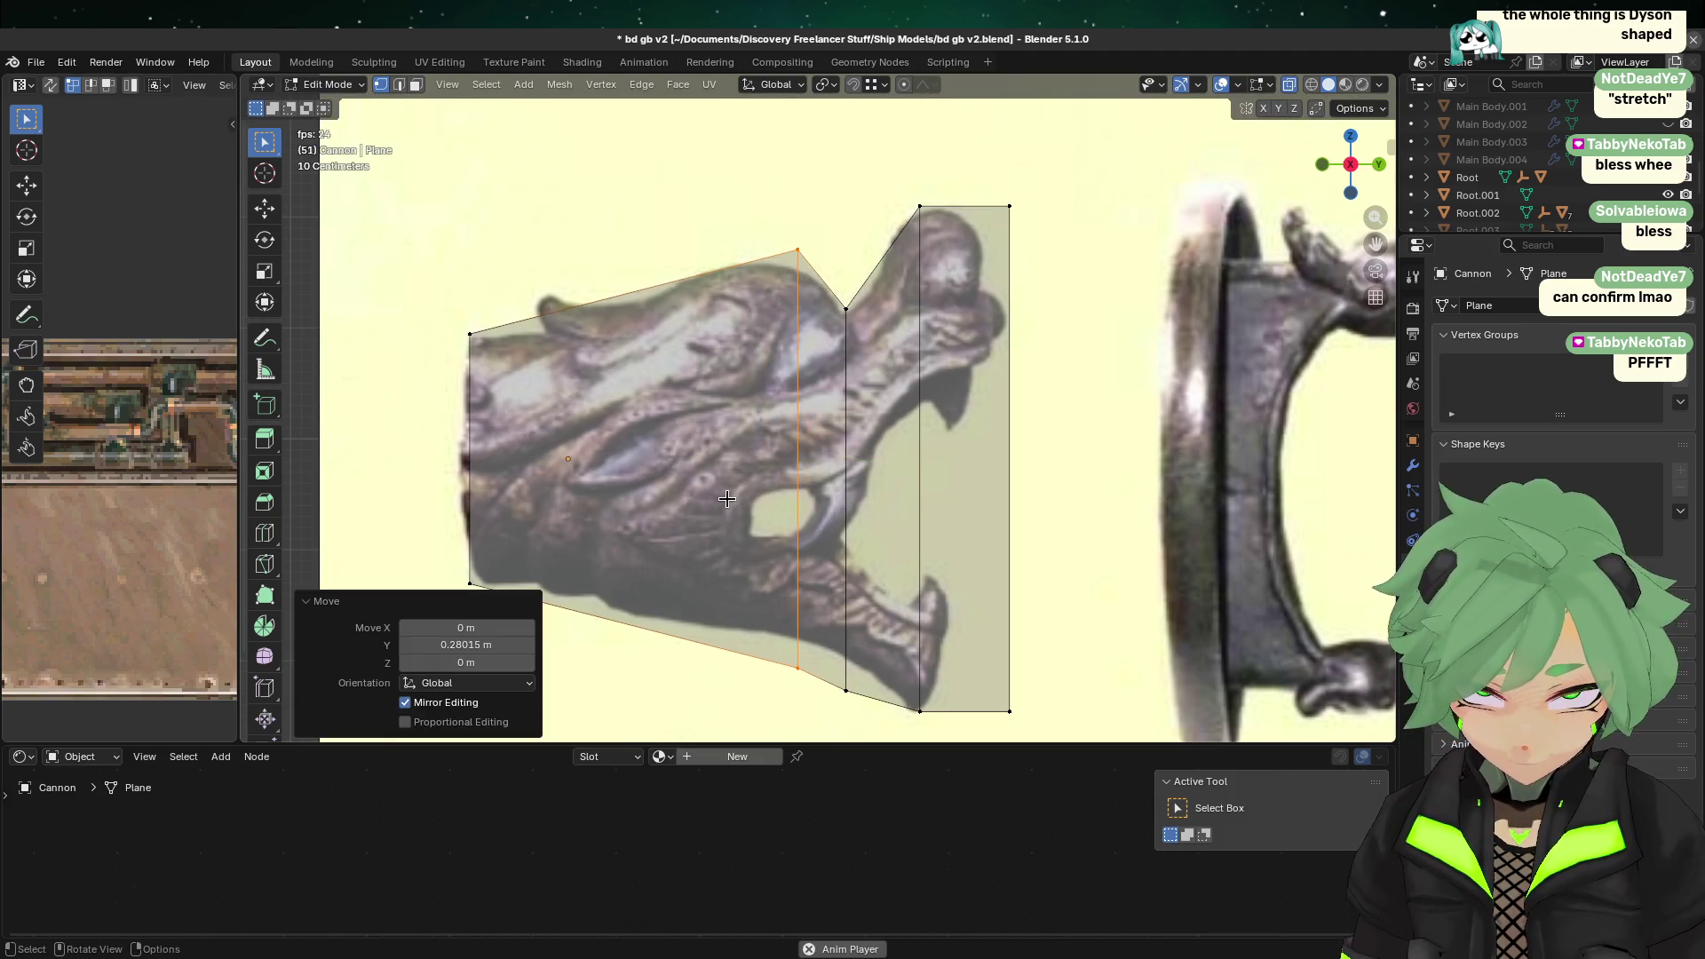
pyautogui.moveTo(742, 220); pyautogui.dragTo(840, 258)
pyautogui.press('g')
pyautogui.press('z')
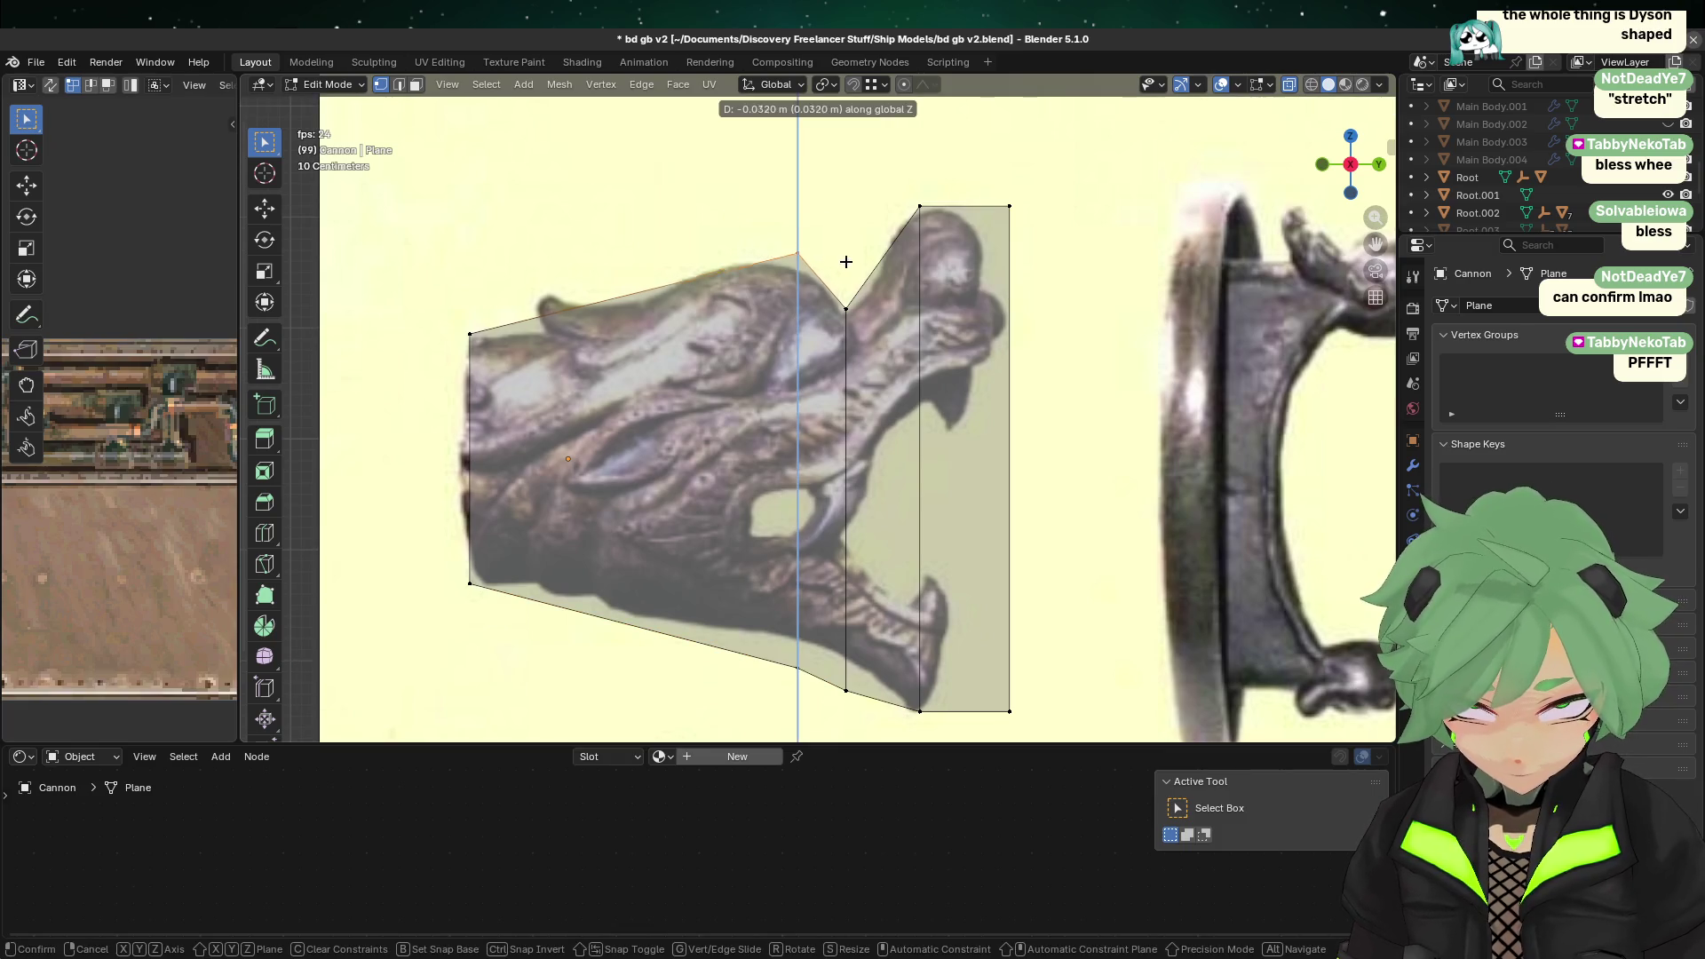
pyautogui.click(853, 278)
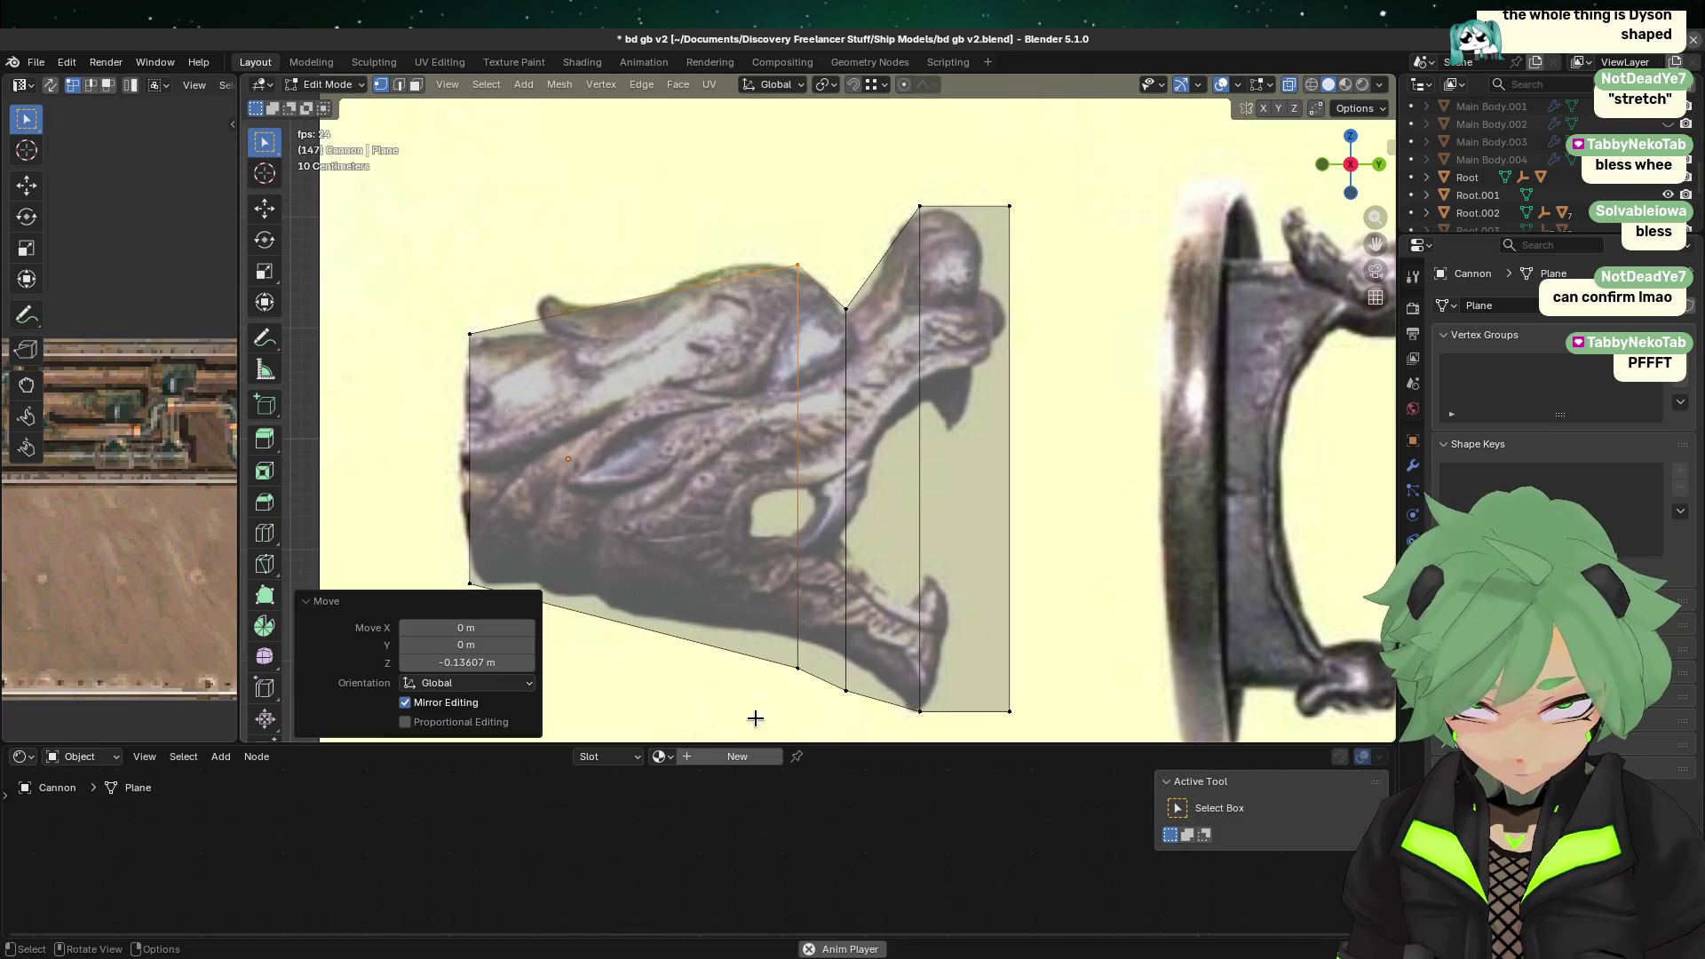
# Step: Shift the snout-side vertical edge slightly left along Y
pyautogui.moveTo(909, 726); pyautogui.dragTo(973, 285)
pyautogui.press('g')
pyautogui.press('y')
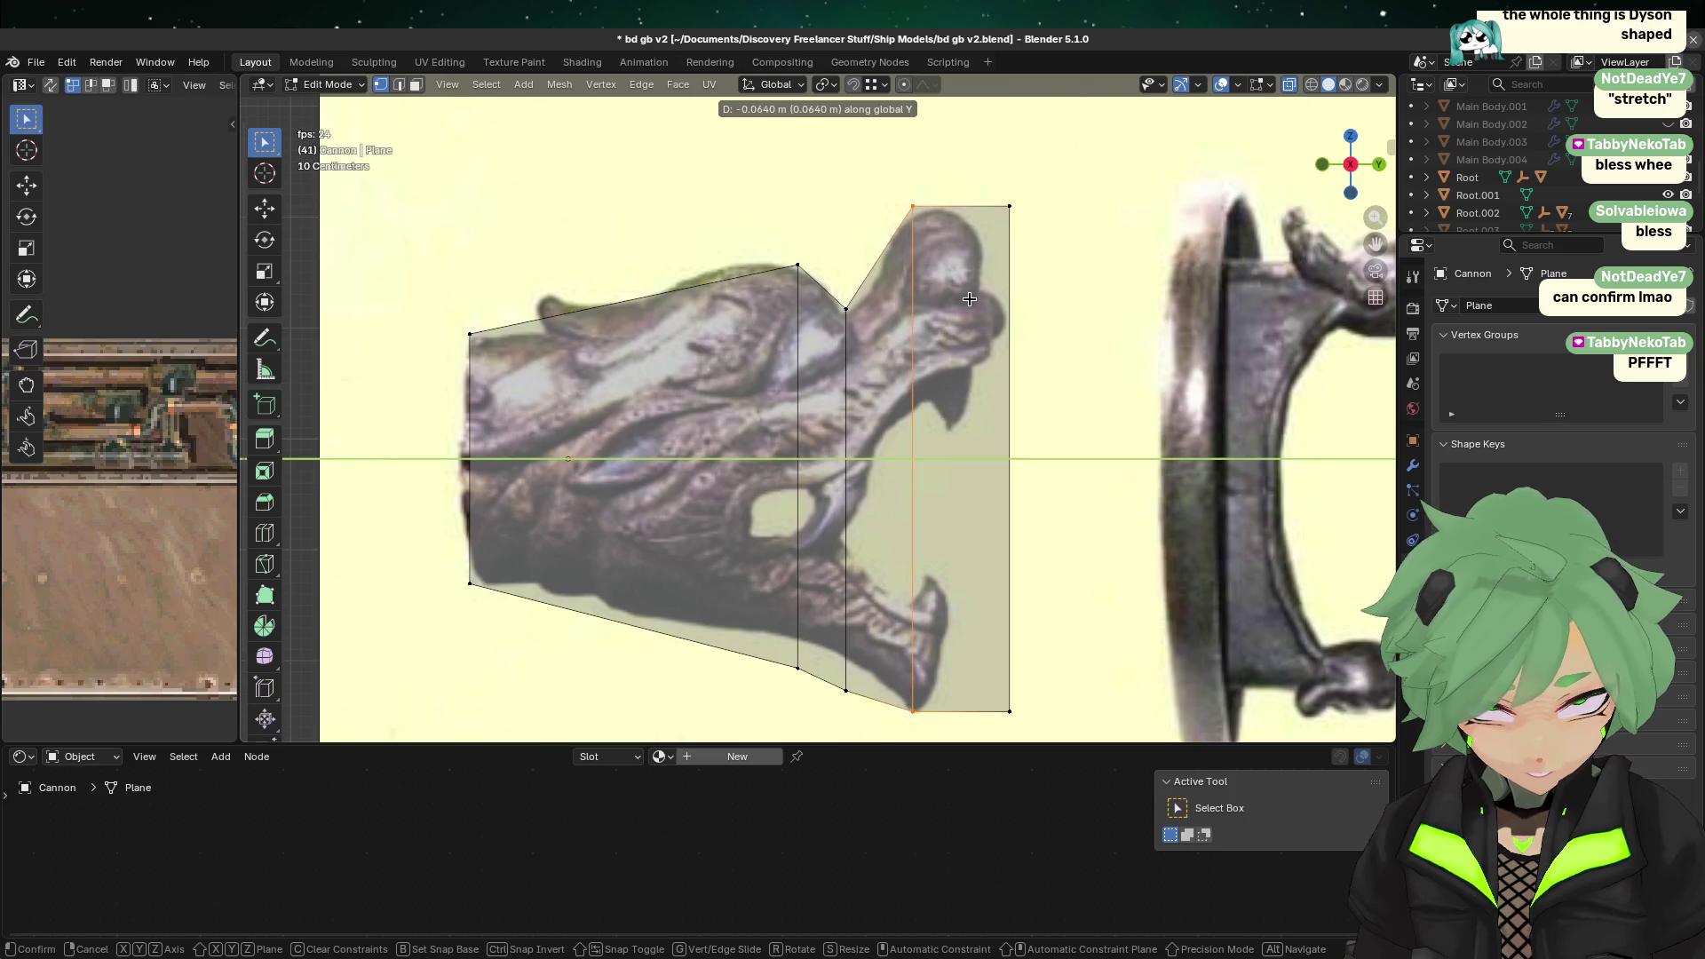
pyautogui.click(971, 298)
pyautogui.click(940, 241)
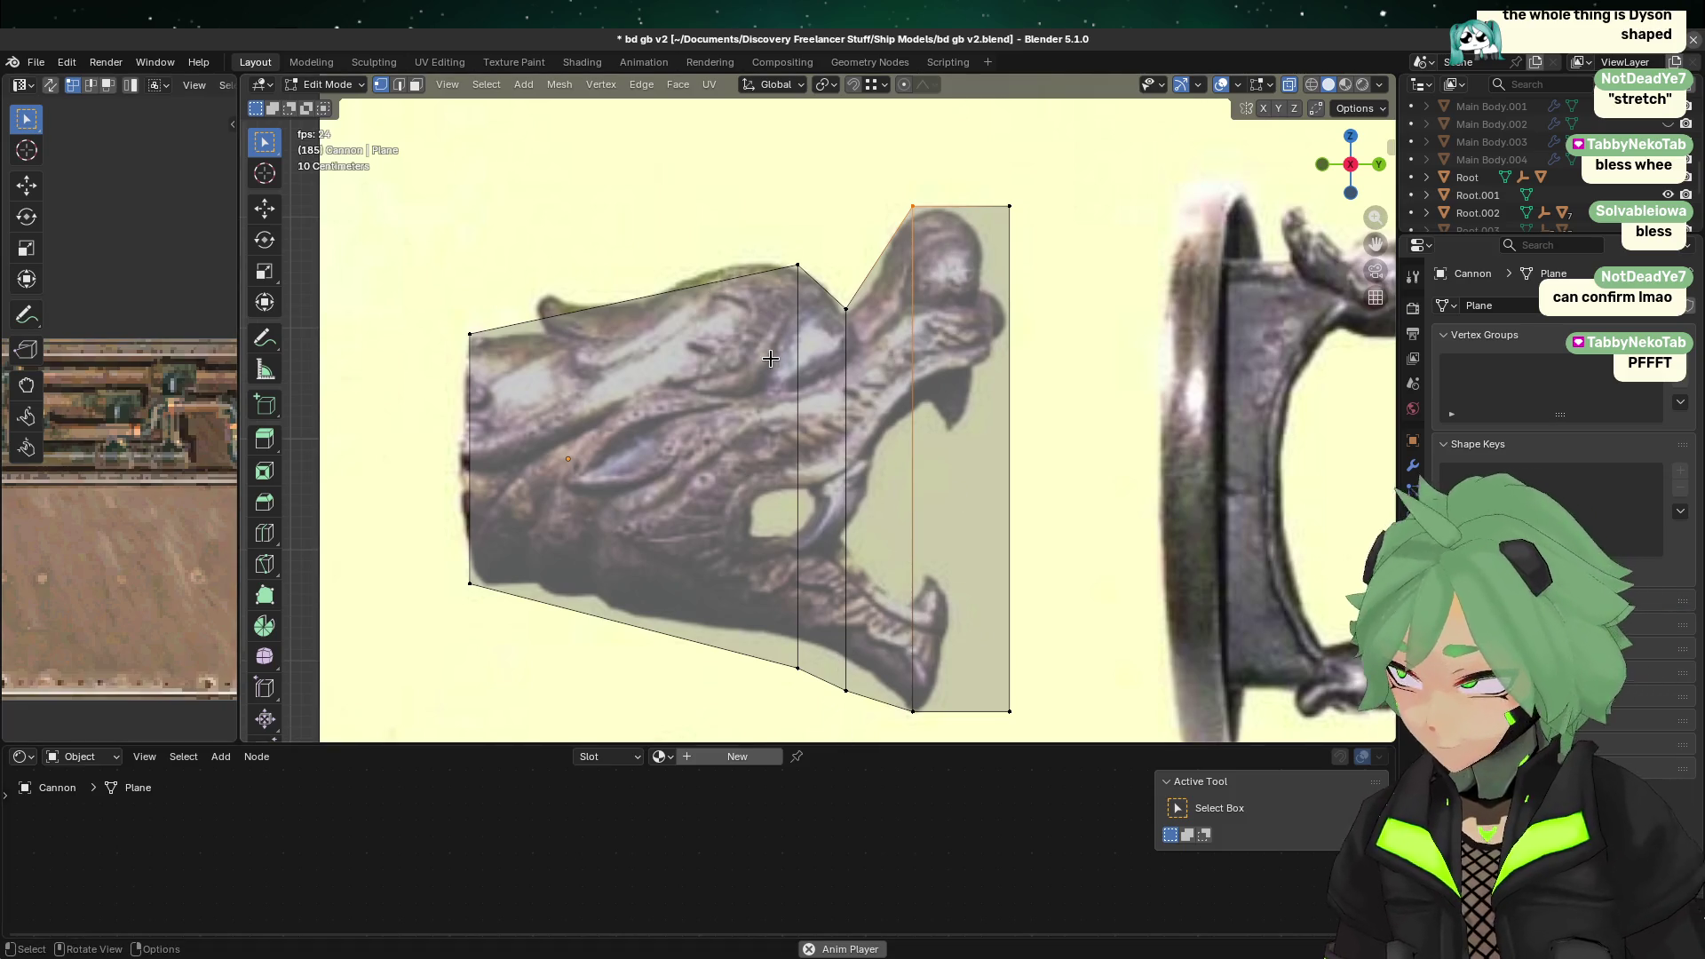
# Step: Raise the two middle bottom vertices along Z onto the jaw line
pyautogui.moveTo(744, 720)
pyautogui.mouseDown()
pyautogui.moveTo(780, 707)
pyautogui.moveTo(819, 638)
pyautogui.mouseUp()
pyautogui.press('g')
pyautogui.press('z')
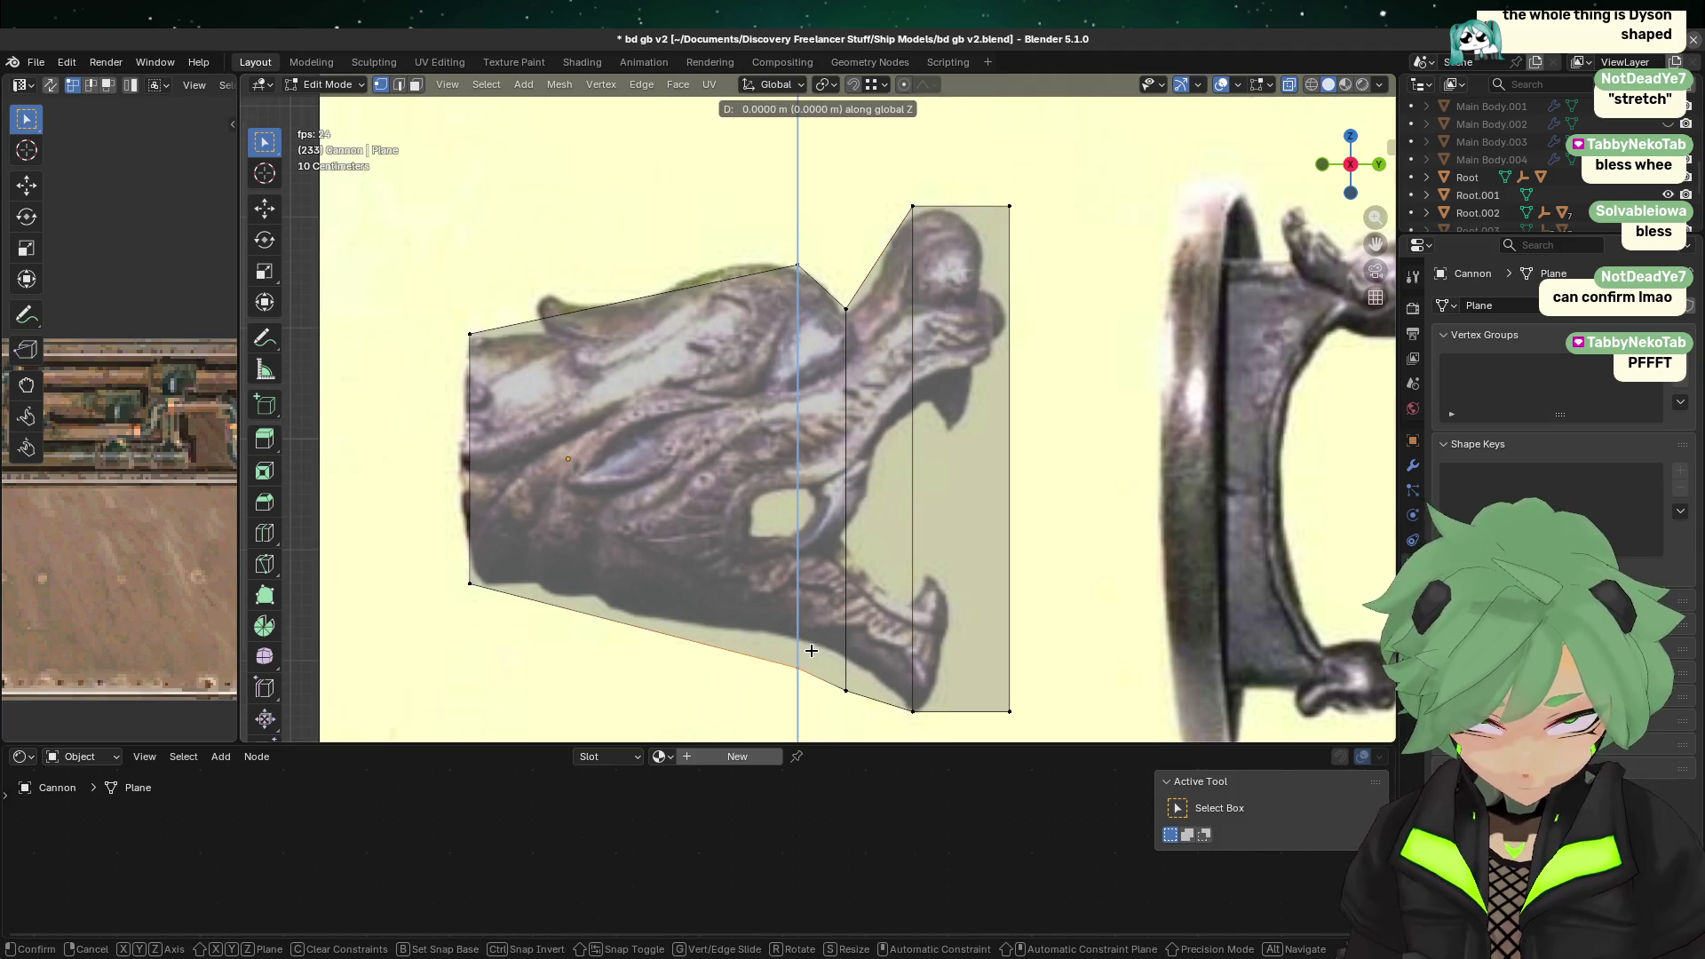
pyautogui.click(826, 624)
pyautogui.click(826, 723)
pyautogui.press('g')
pyautogui.press('z')
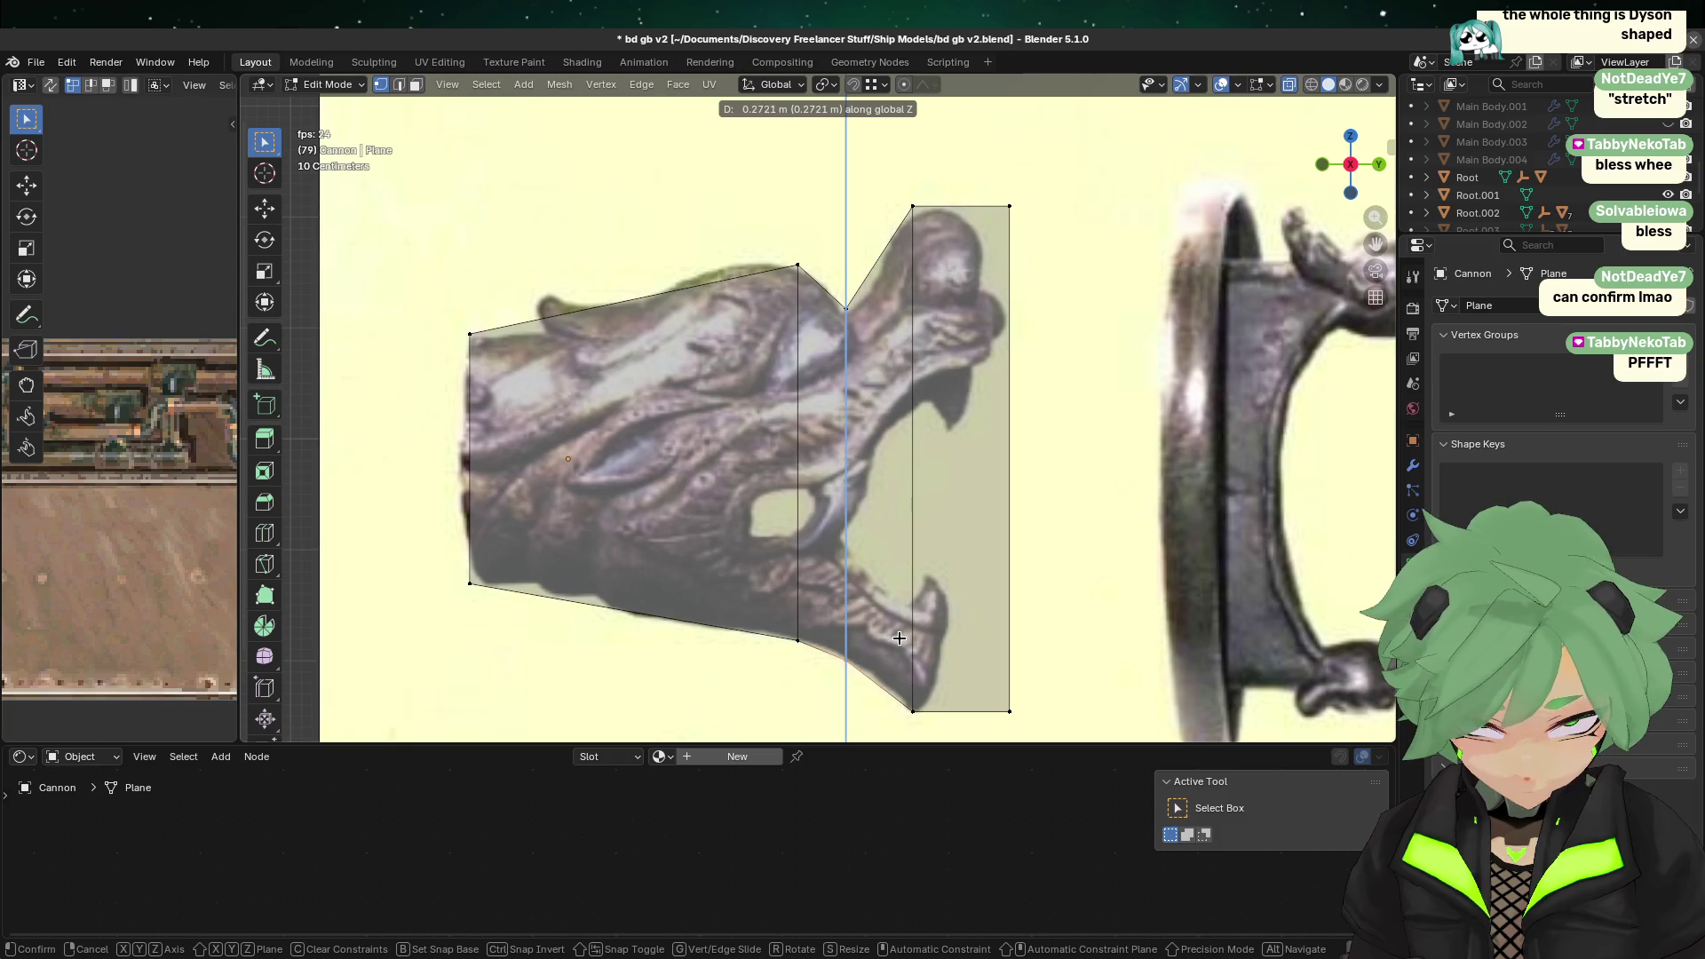
pyautogui.click(899, 640)
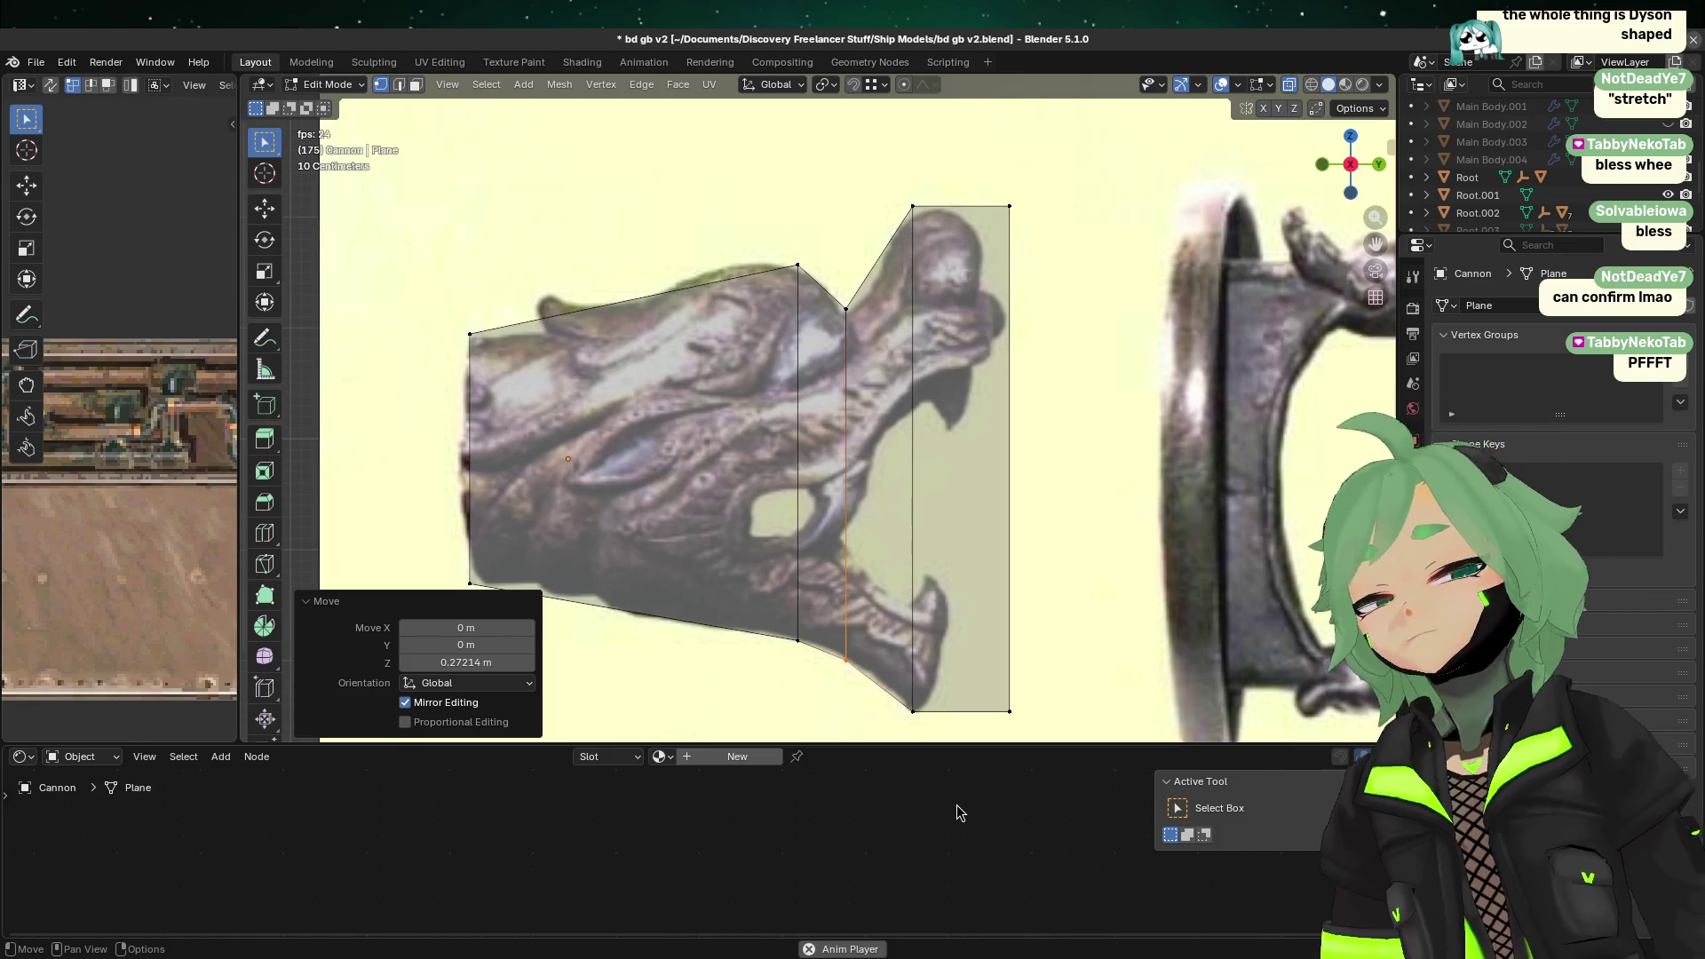
pyautogui.scroll(-2, 897, 484)
pyautogui.scroll(1, 896, 507)
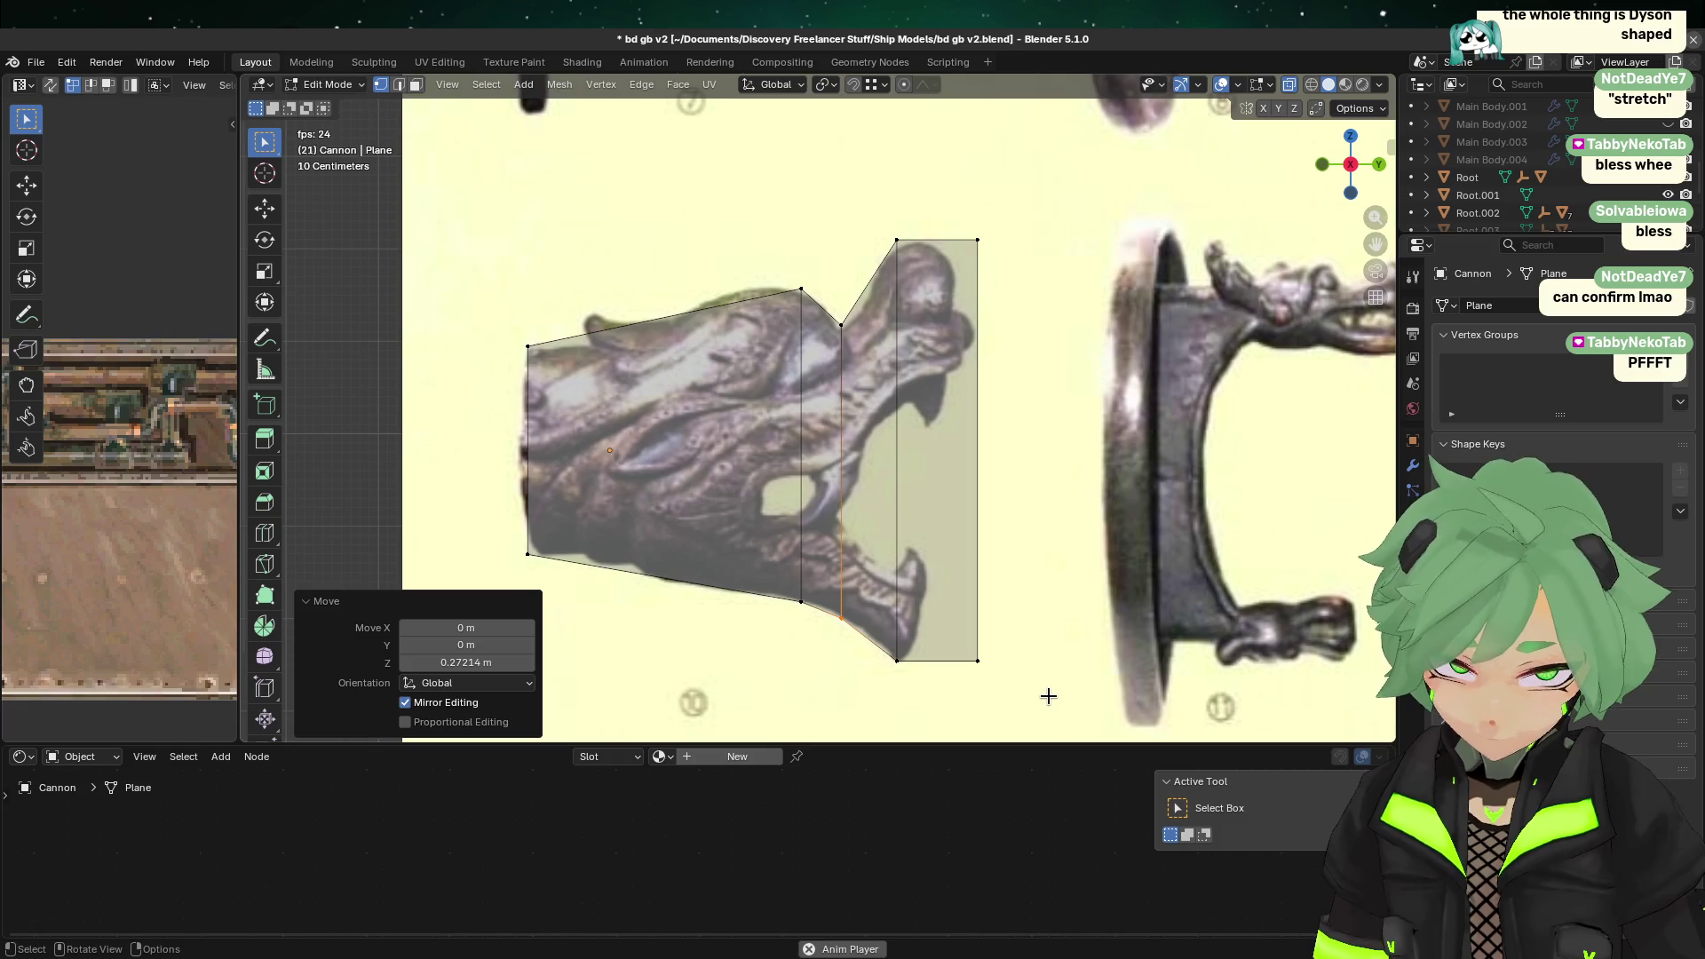
# Step: Select the rightmost section's edges in Edge select mode
pyautogui.moveTo(1048, 700)
pyautogui.mouseDown()
pyautogui.moveTo(1054, 278)
pyautogui.moveTo(1069, 541)
pyautogui.mouseUp()
pyautogui.moveTo(952, 200); pyautogui.dragTo(1048, 325)
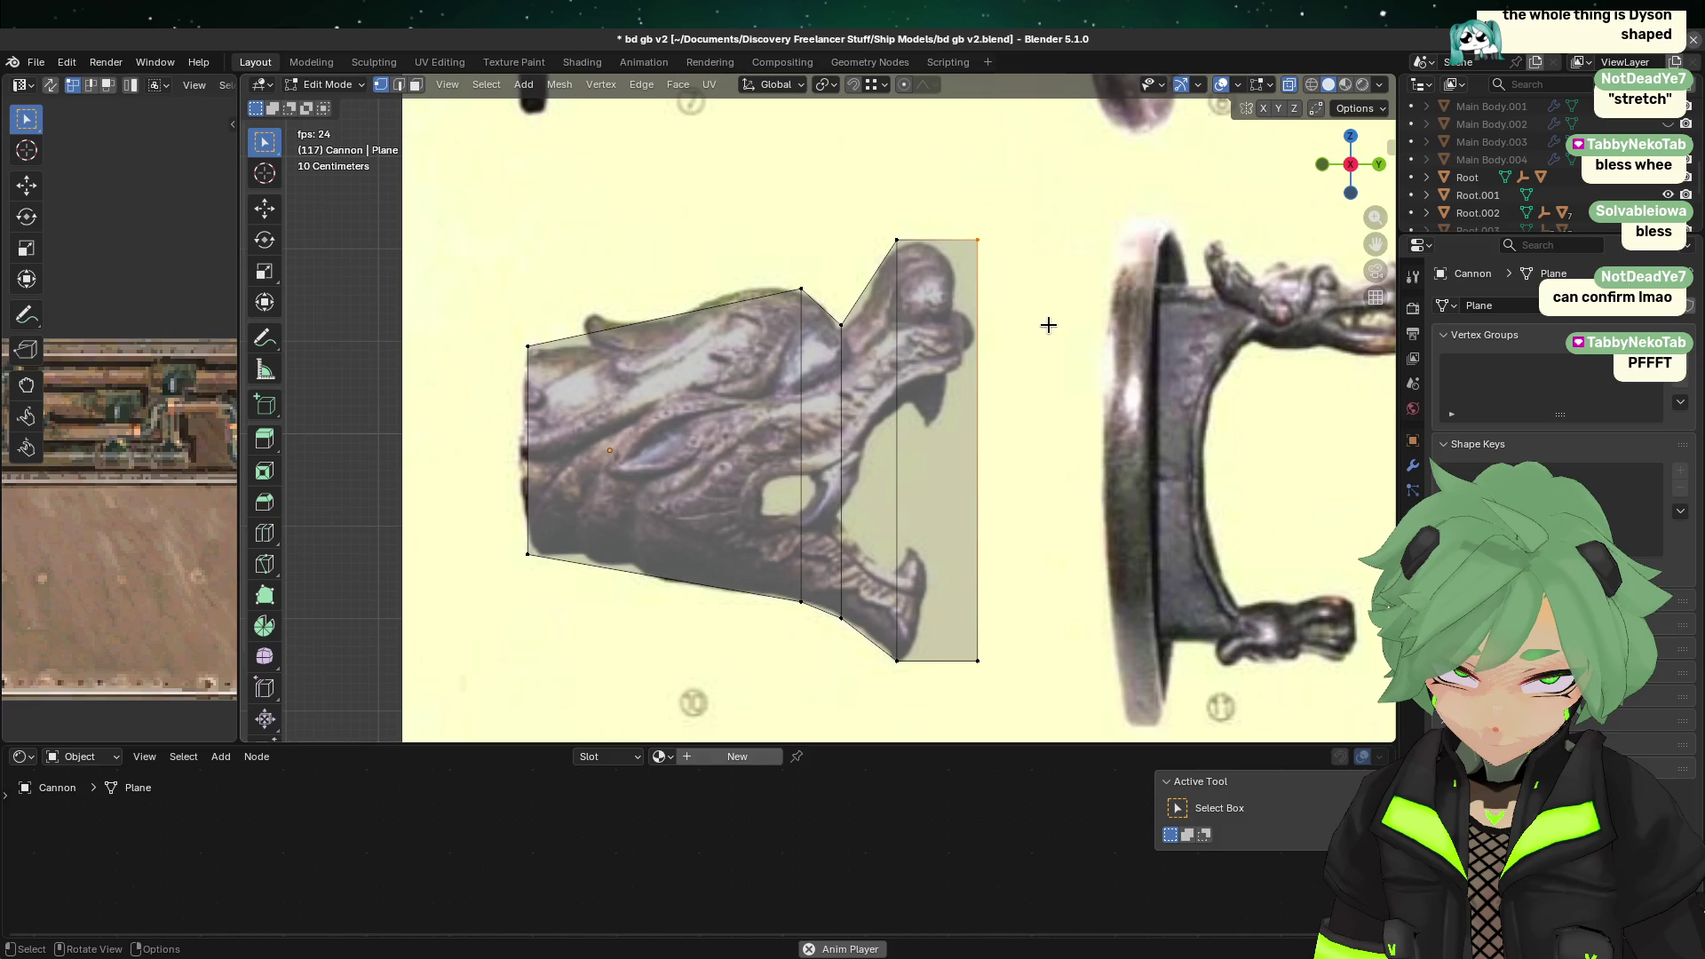
pyautogui.moveTo(1064, 719)
pyautogui.mouseDown()
pyautogui.moveTo(989, 133)
pyautogui.moveTo(952, 133)
pyautogui.mouseUp()
pyautogui.click(877, 307)
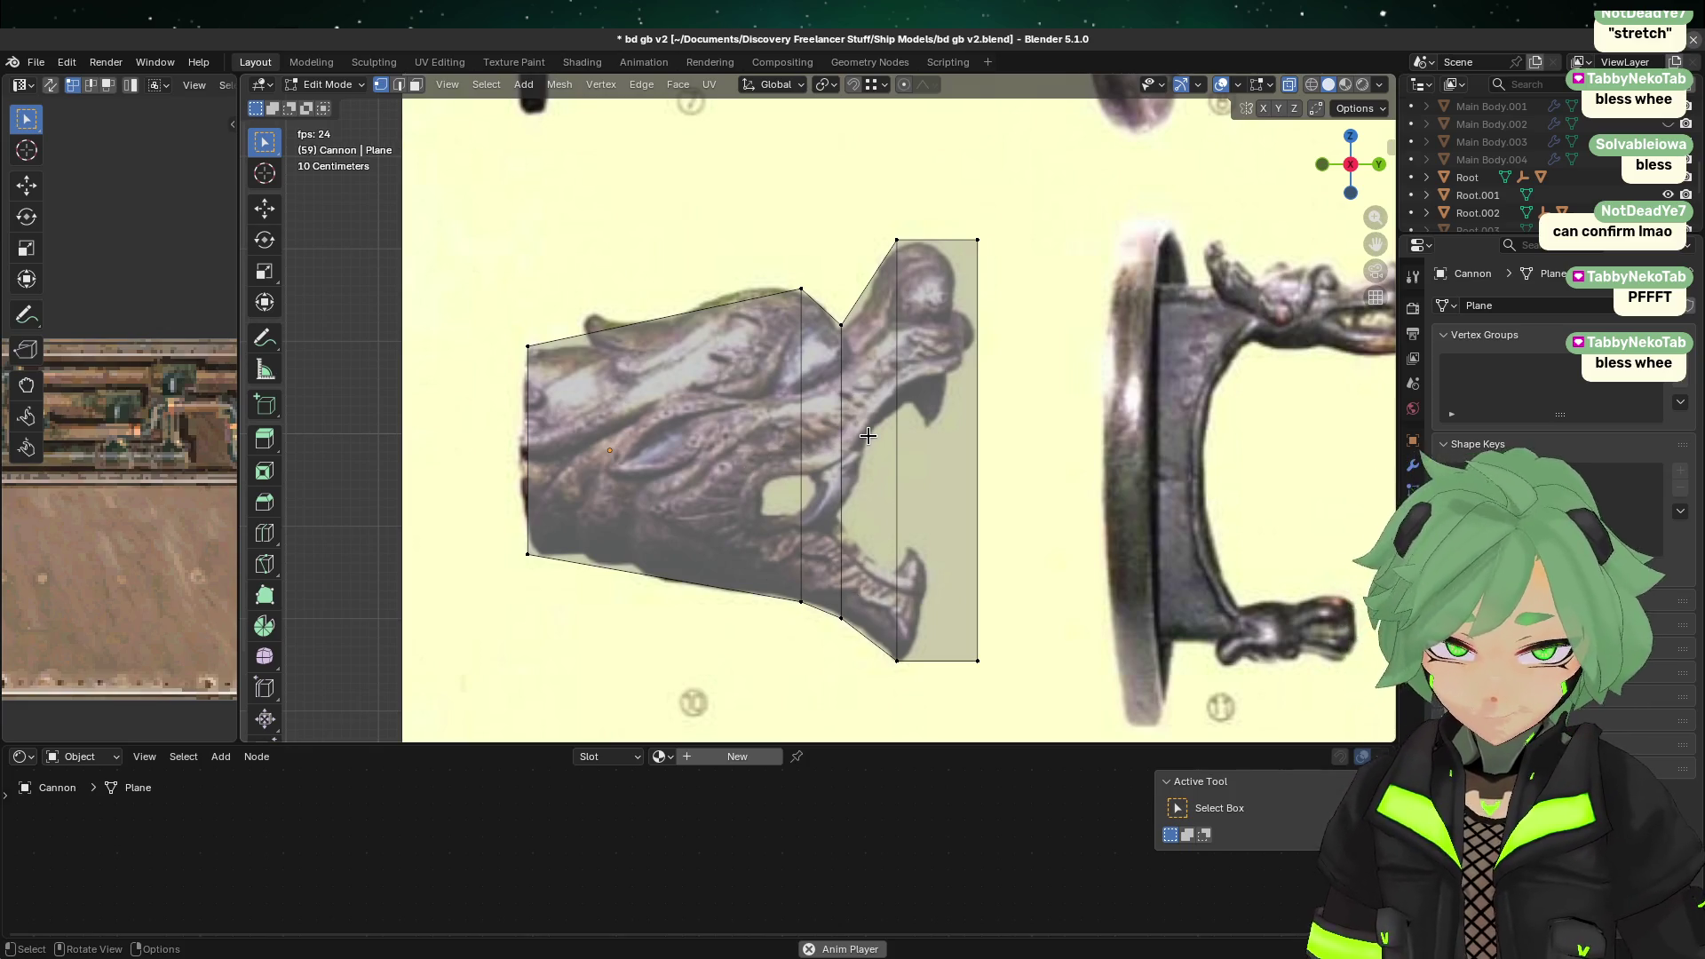
pyautogui.click(399, 85)
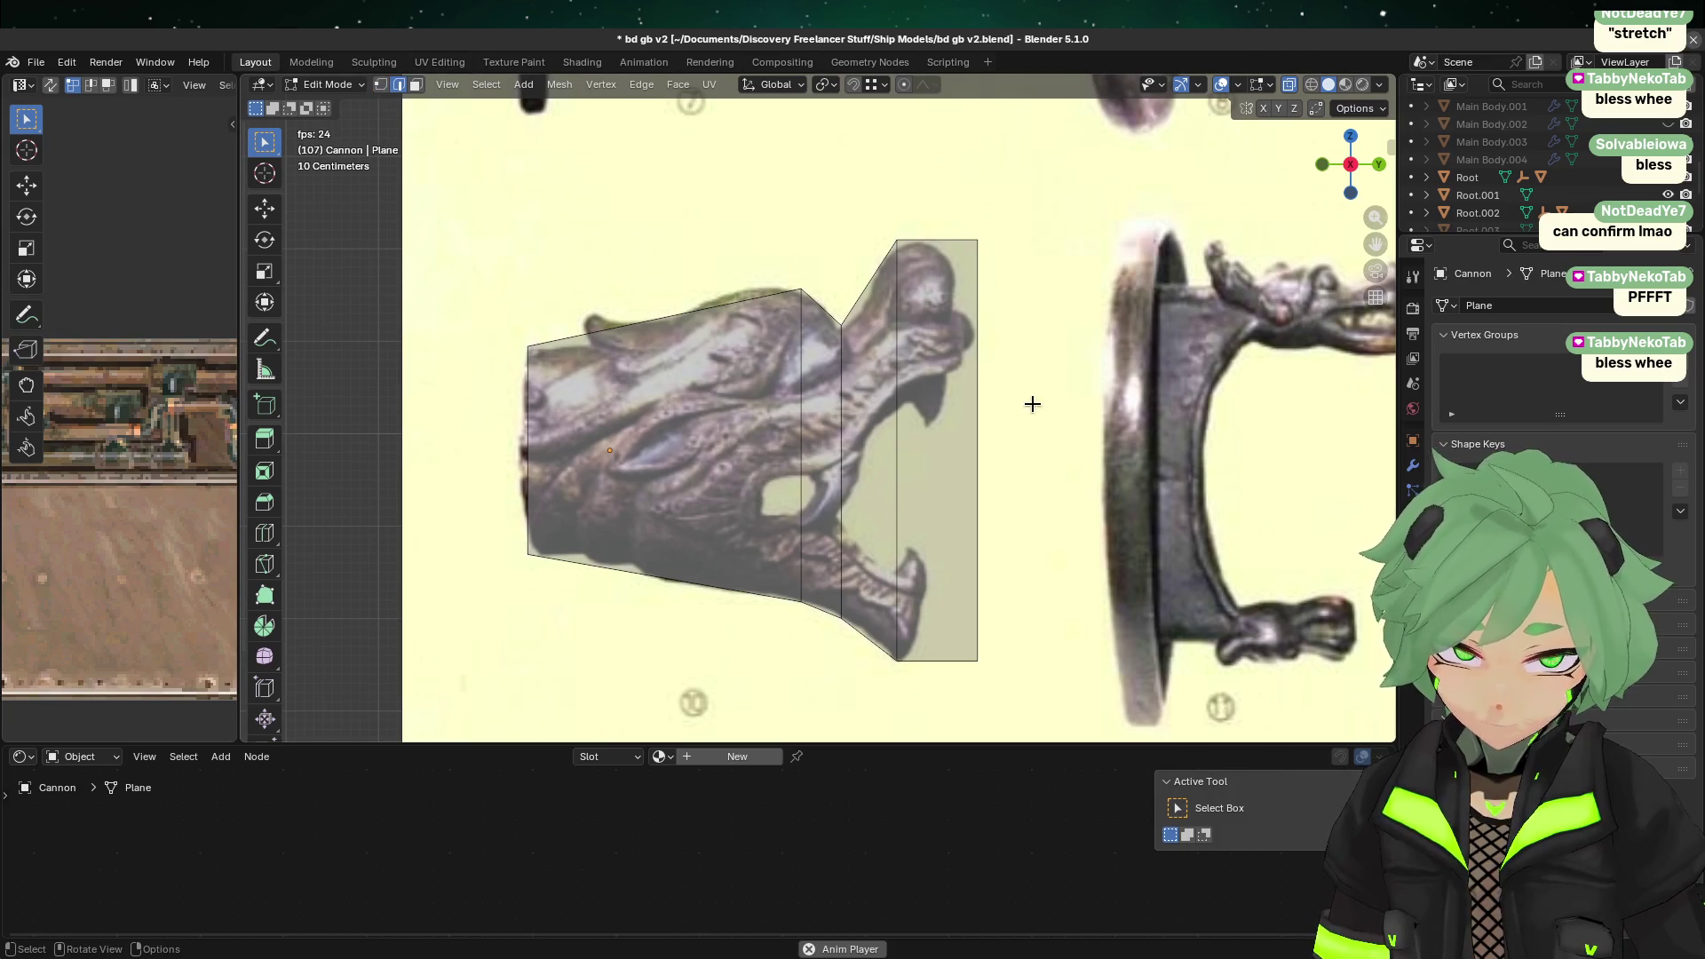
pyautogui.moveTo(1082, 543); pyautogui.dragTo(893, 381)
# Step: Subdivide the rightmost section with two cuts and move its middle face along Z
pyautogui.rightClick(898, 410)
pyautogui.click(897, 410)
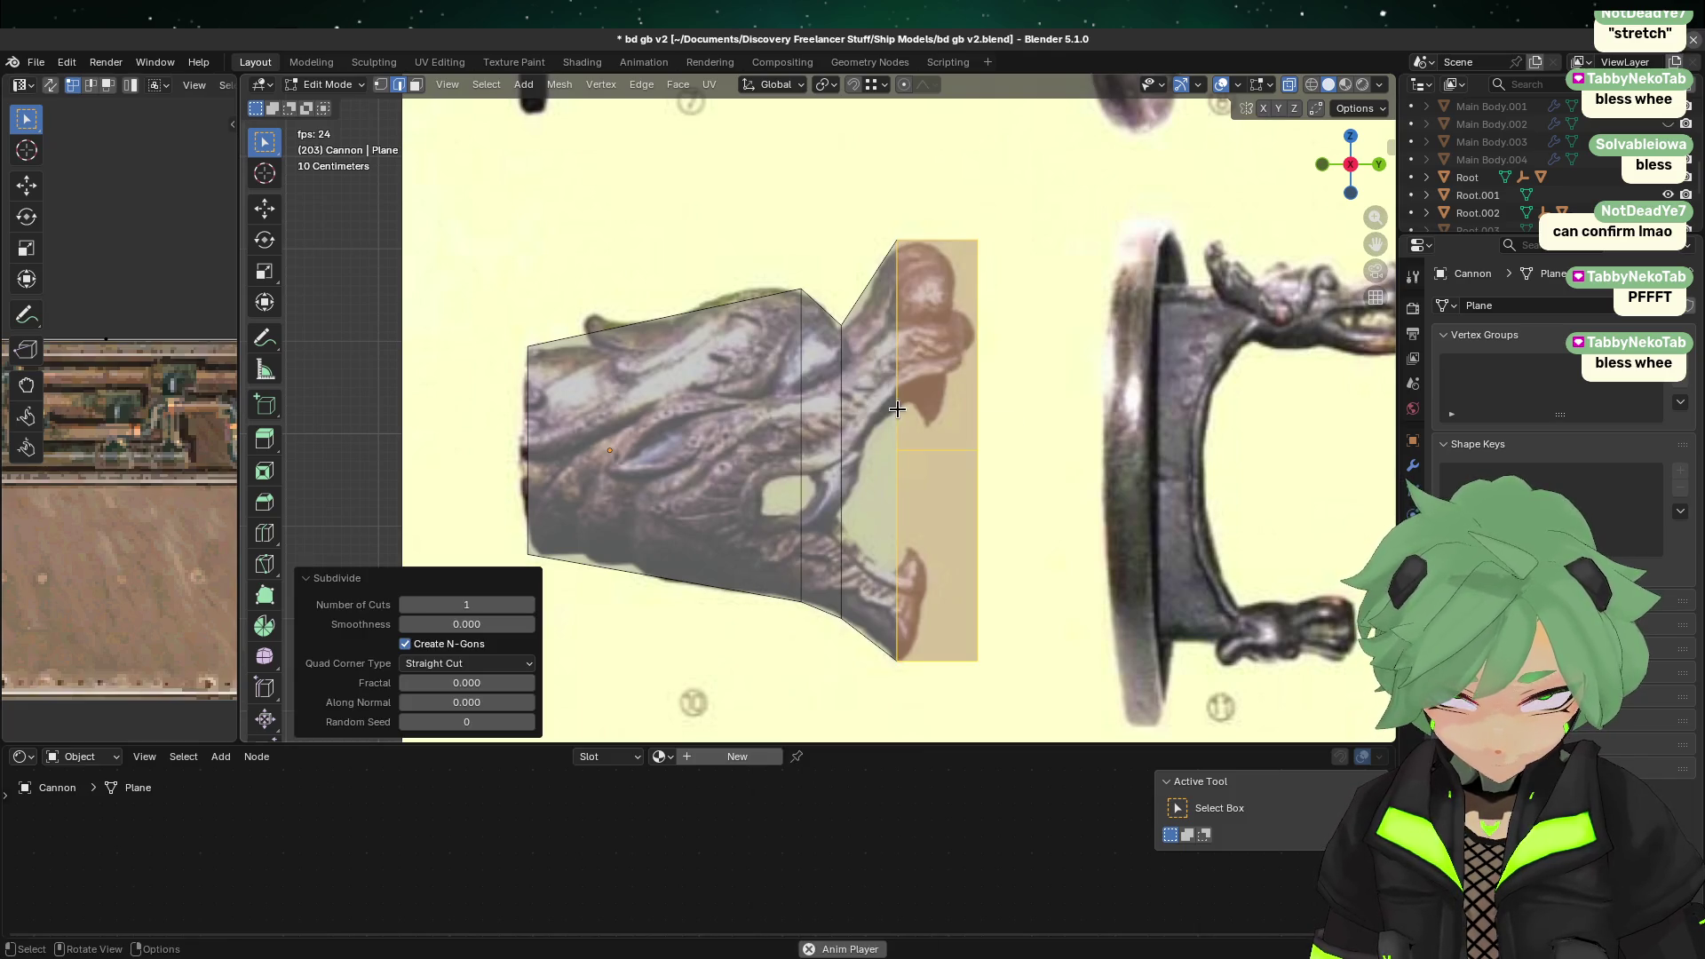
pyautogui.click(529, 605)
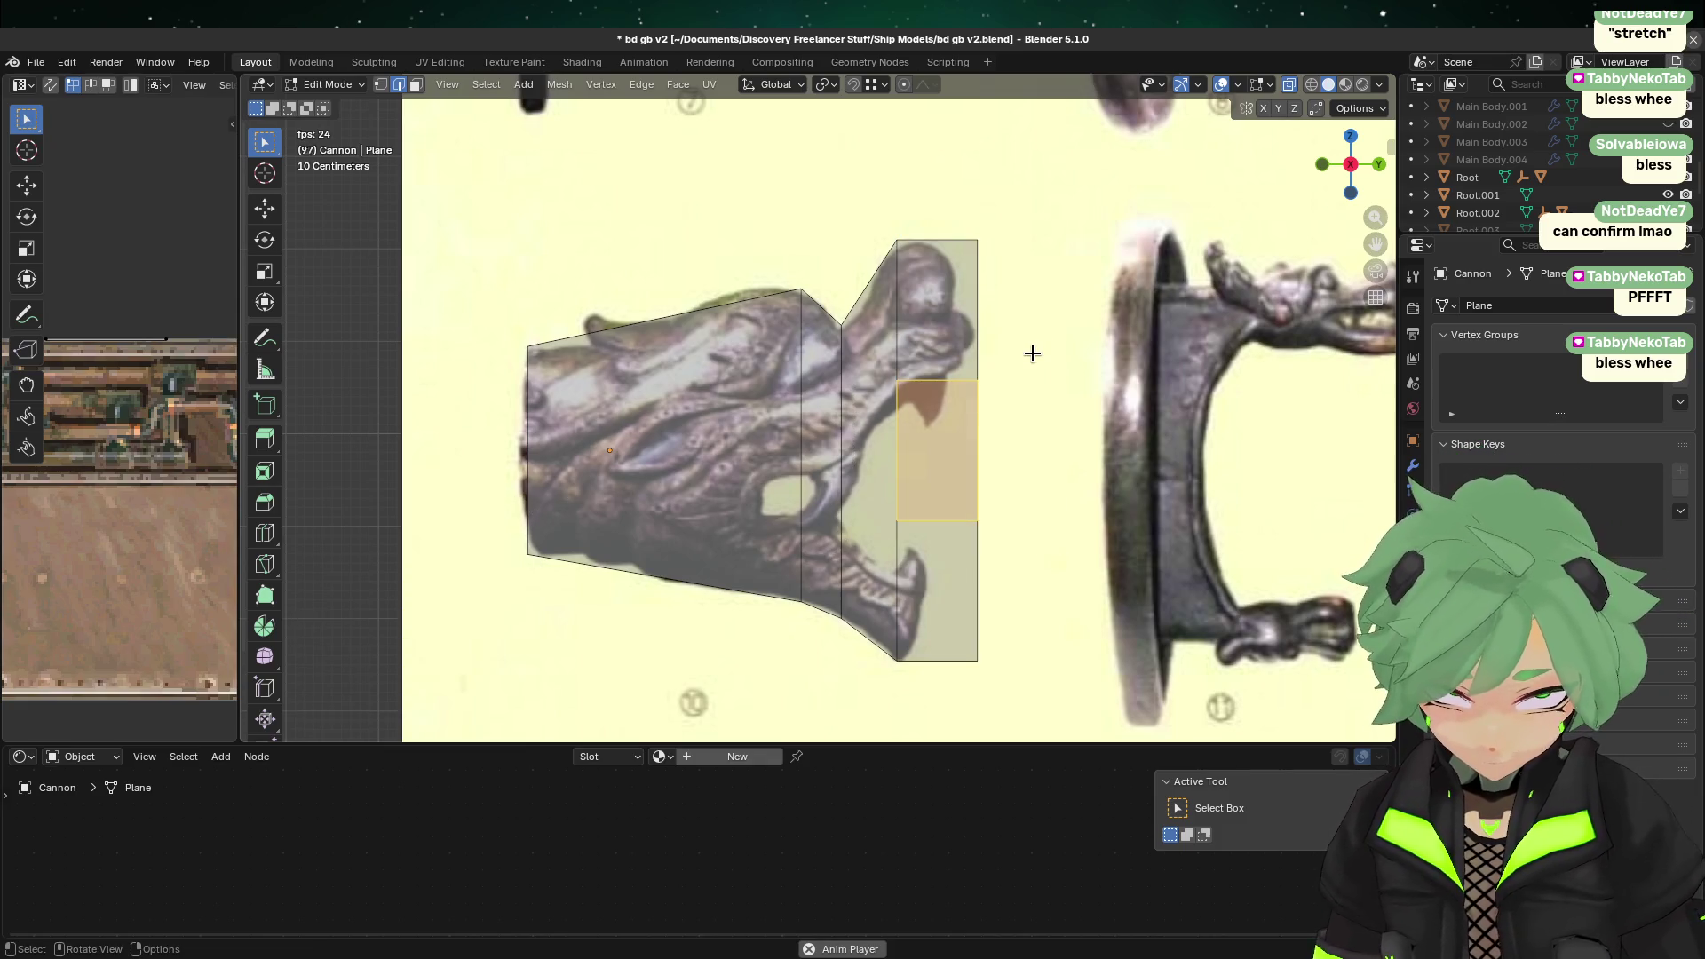
pyautogui.press('ctrl+KP_Subtract')
pyautogui.press('g')
pyautogui.press('z')
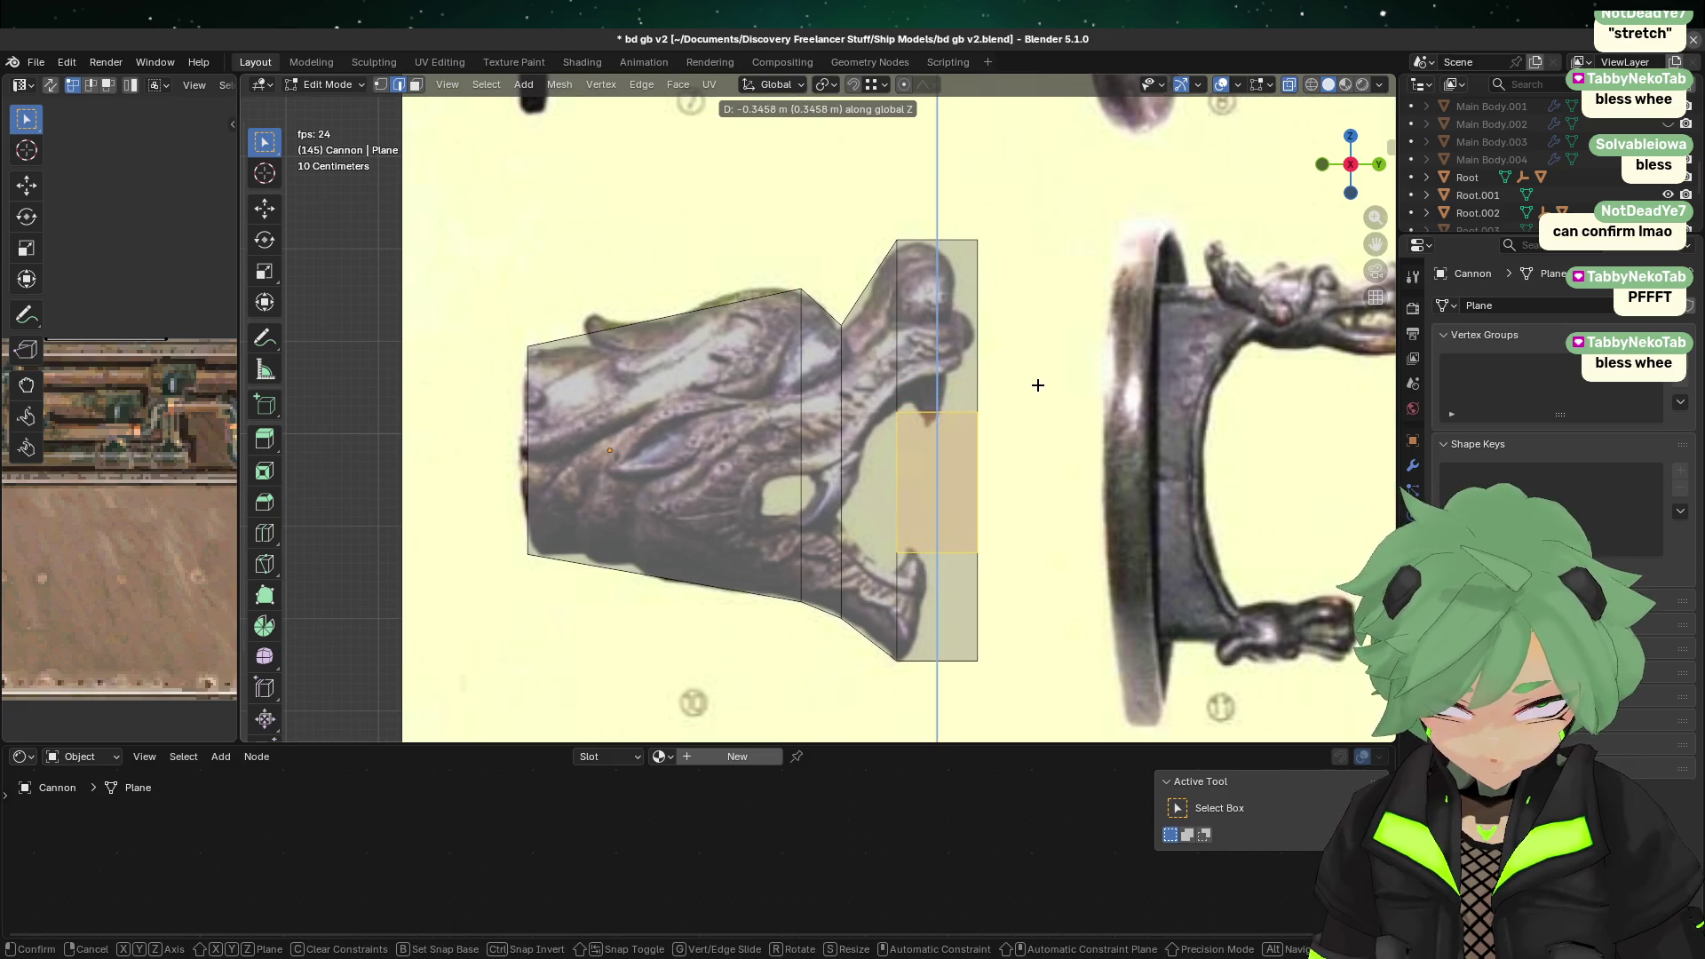
pyautogui.click(1041, 388)
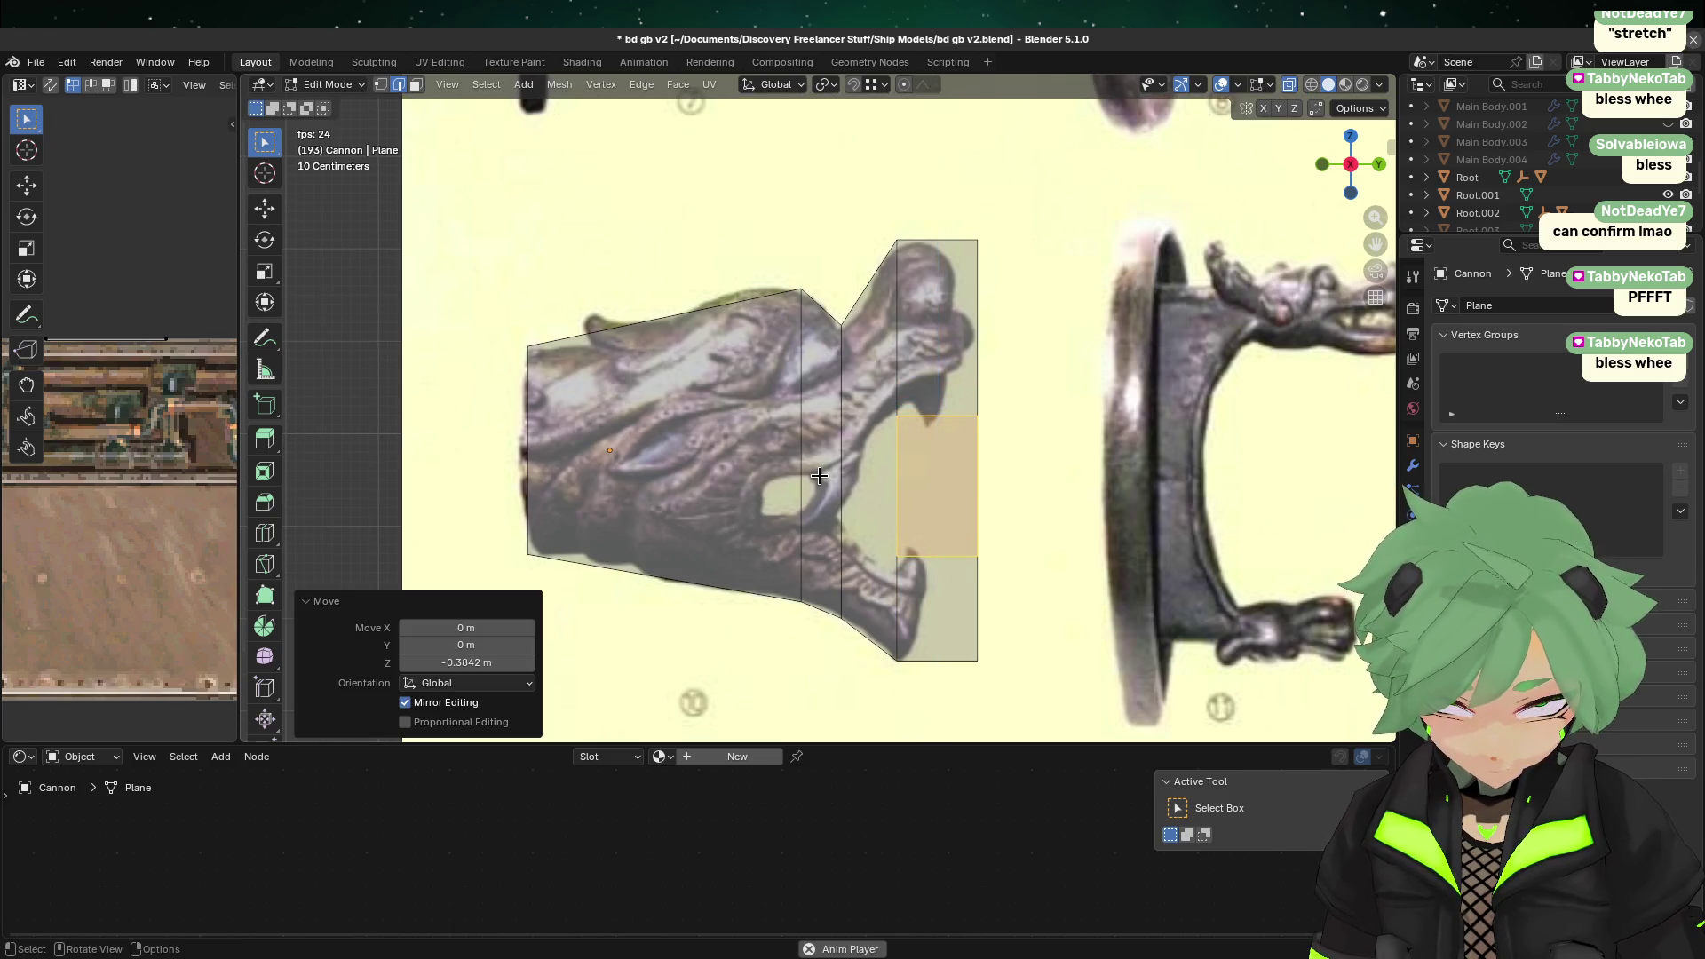
# Step: Subdivide the vertical edge beside the jaw to add a mouth-corner vertex
pyautogui.click(839, 417)
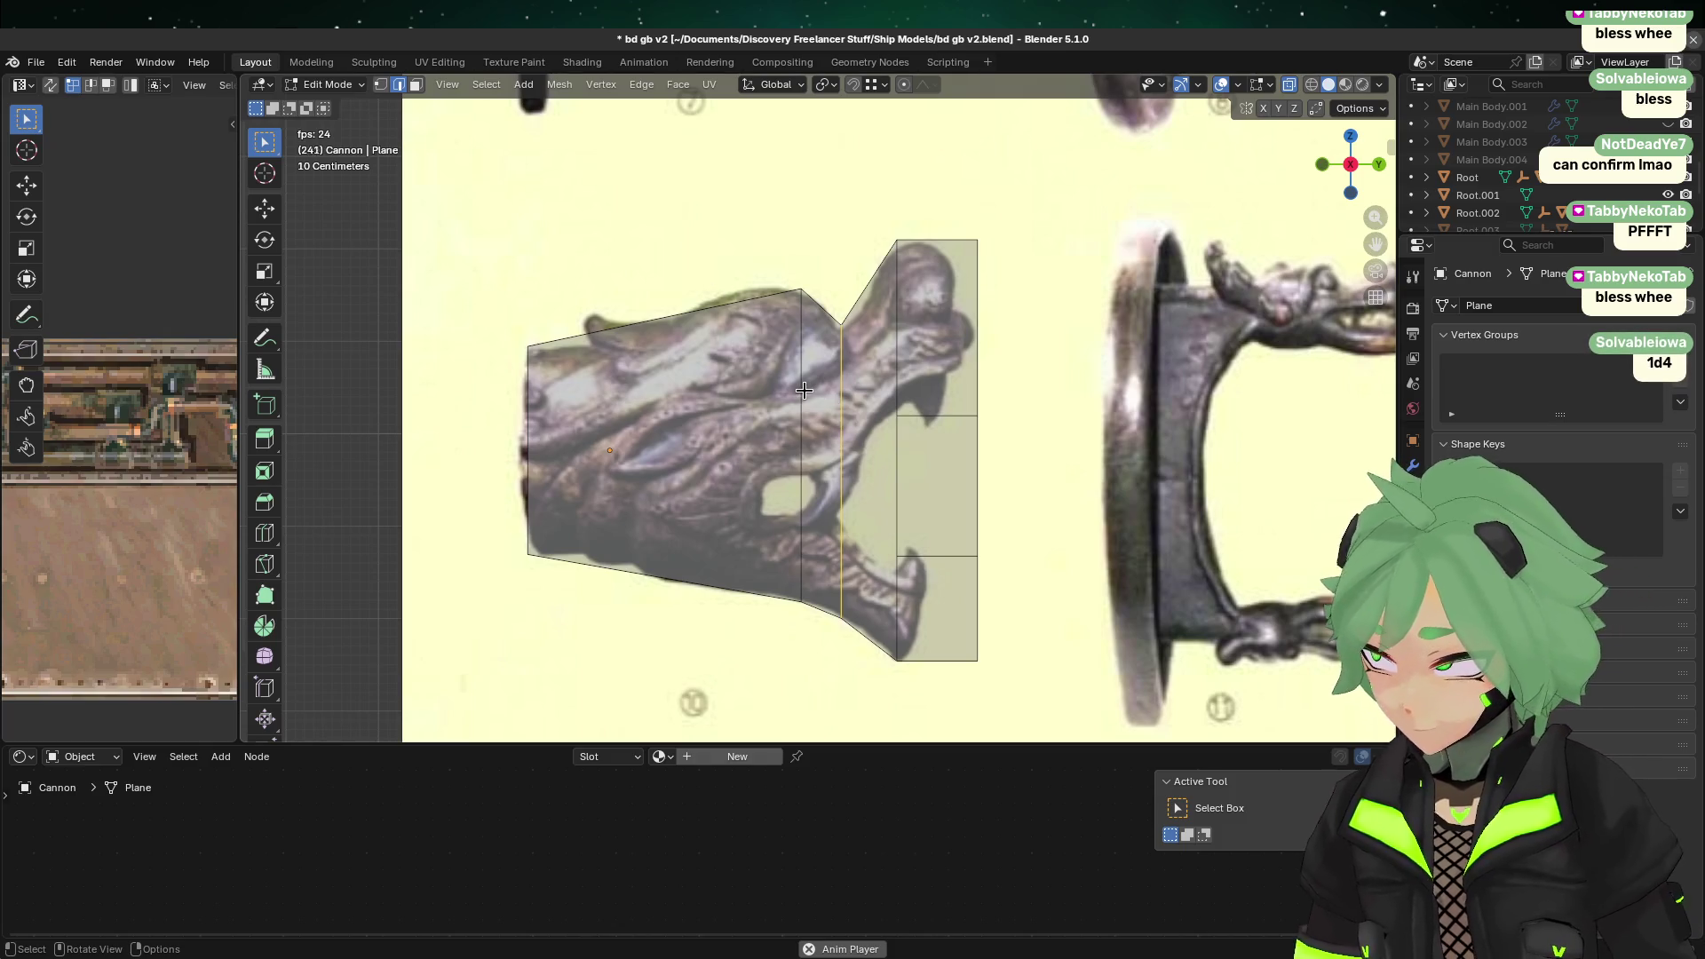
pyautogui.rightClick(804, 385)
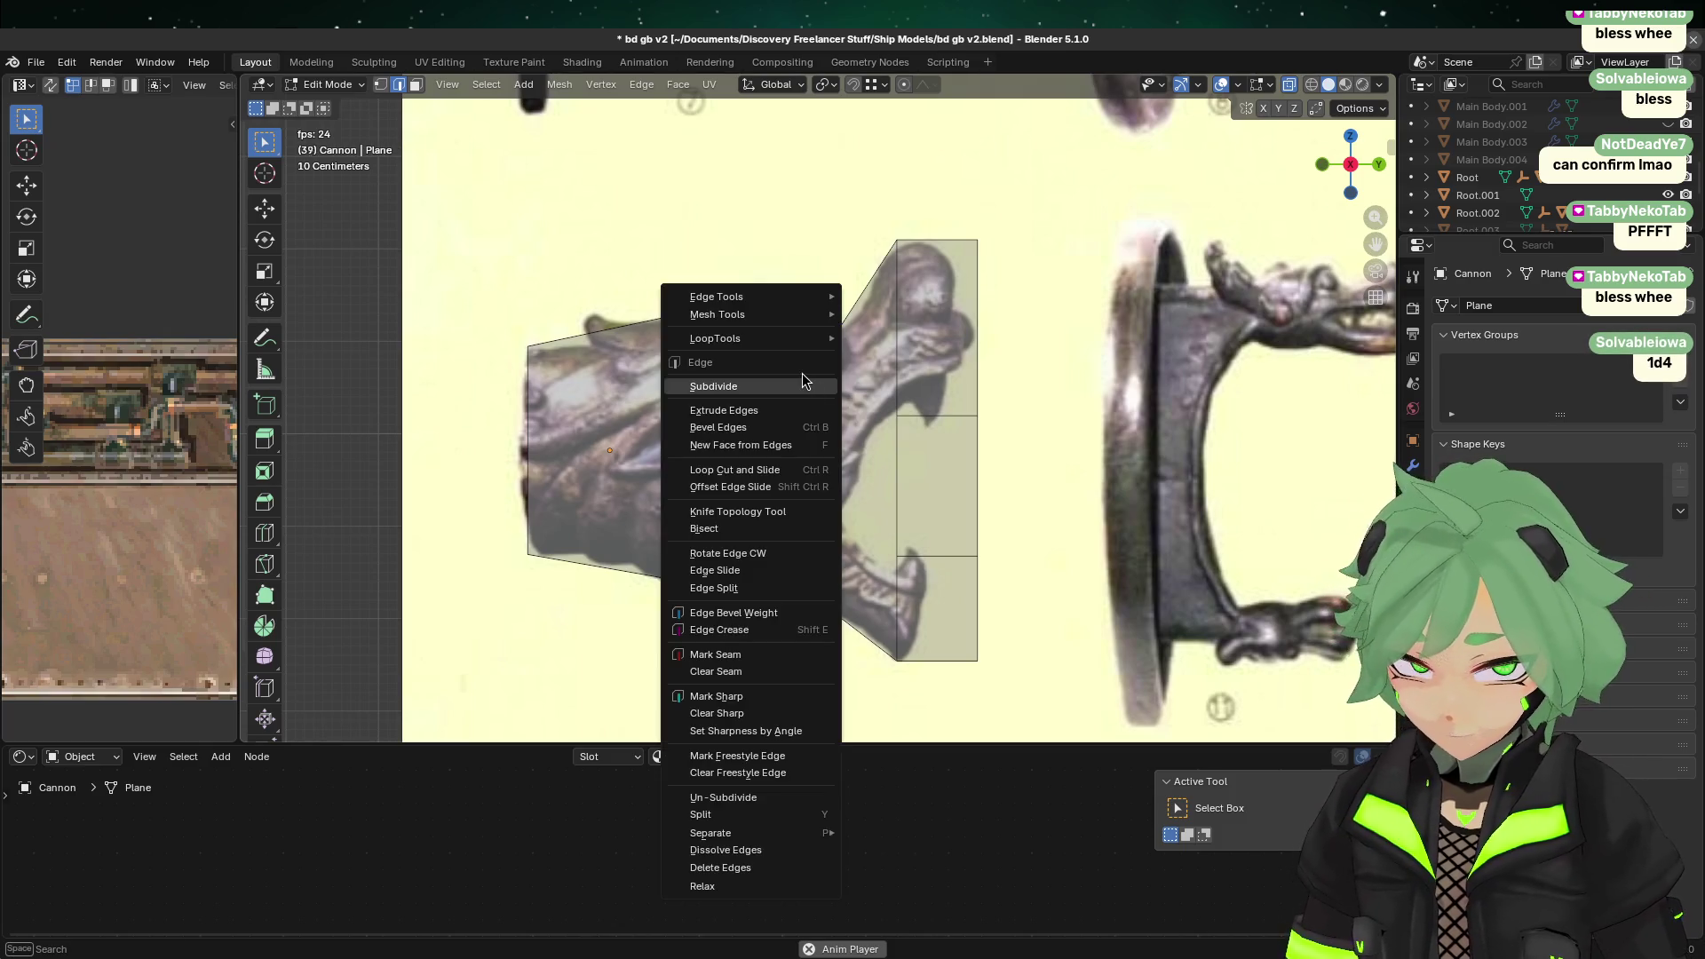
pyautogui.click(802, 376)
pyautogui.press('1')
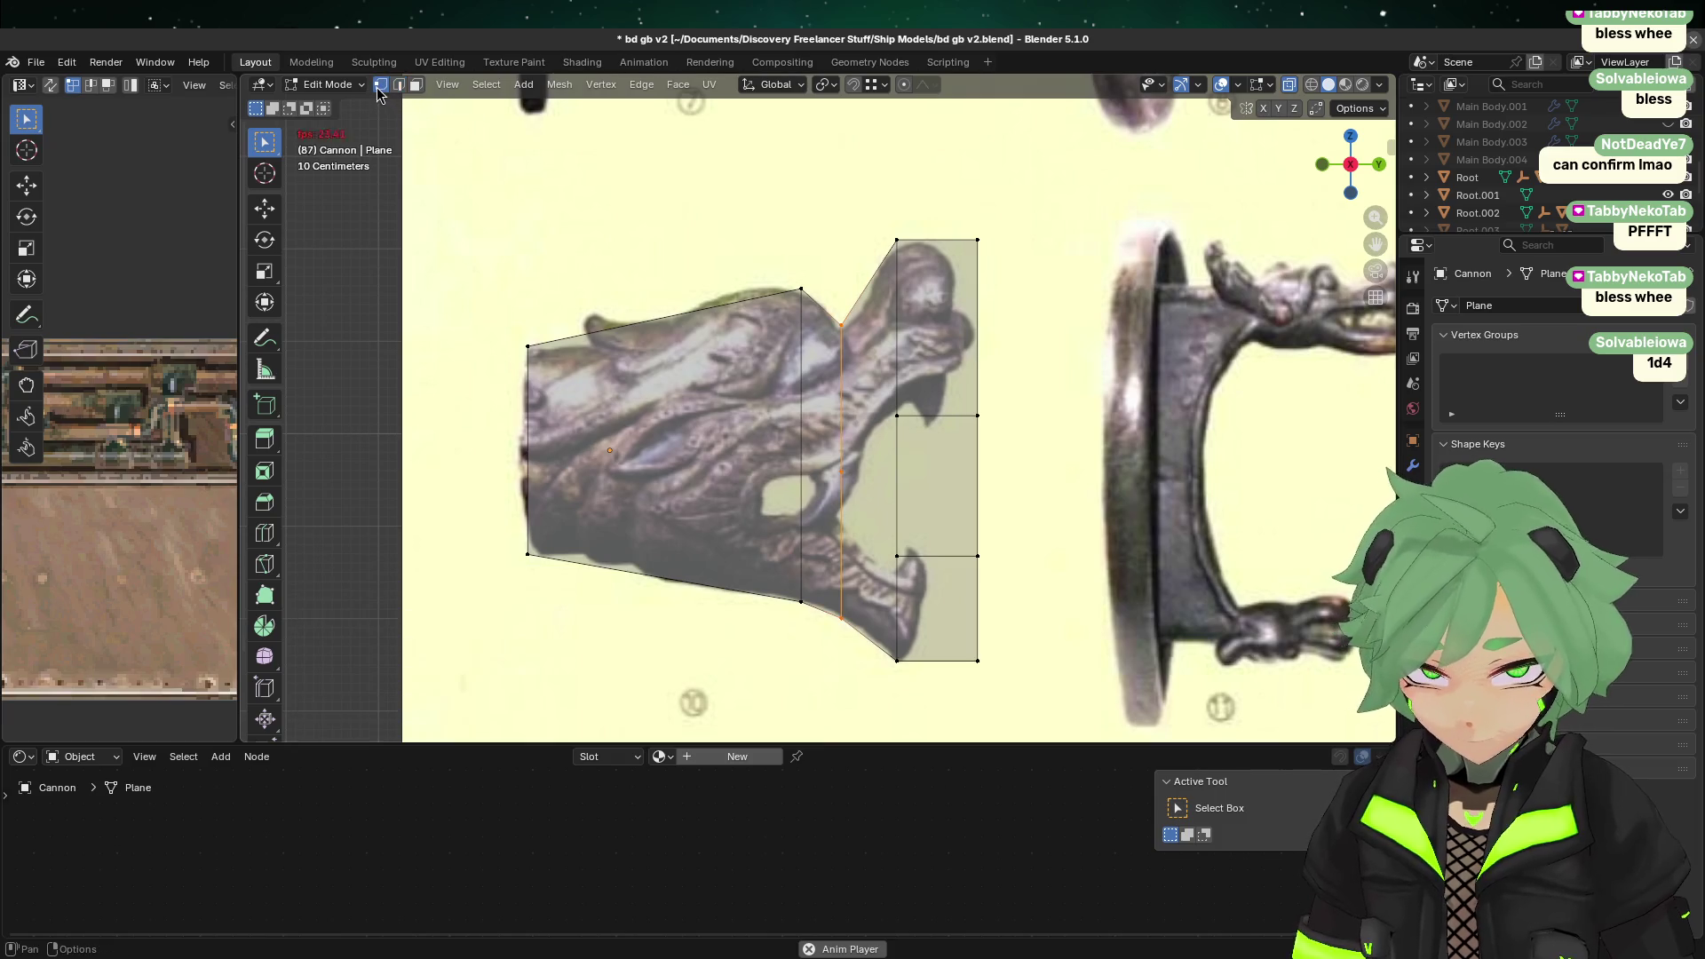
pyautogui.click(1183, 579)
pyautogui.scroll(2, 1182, 573)
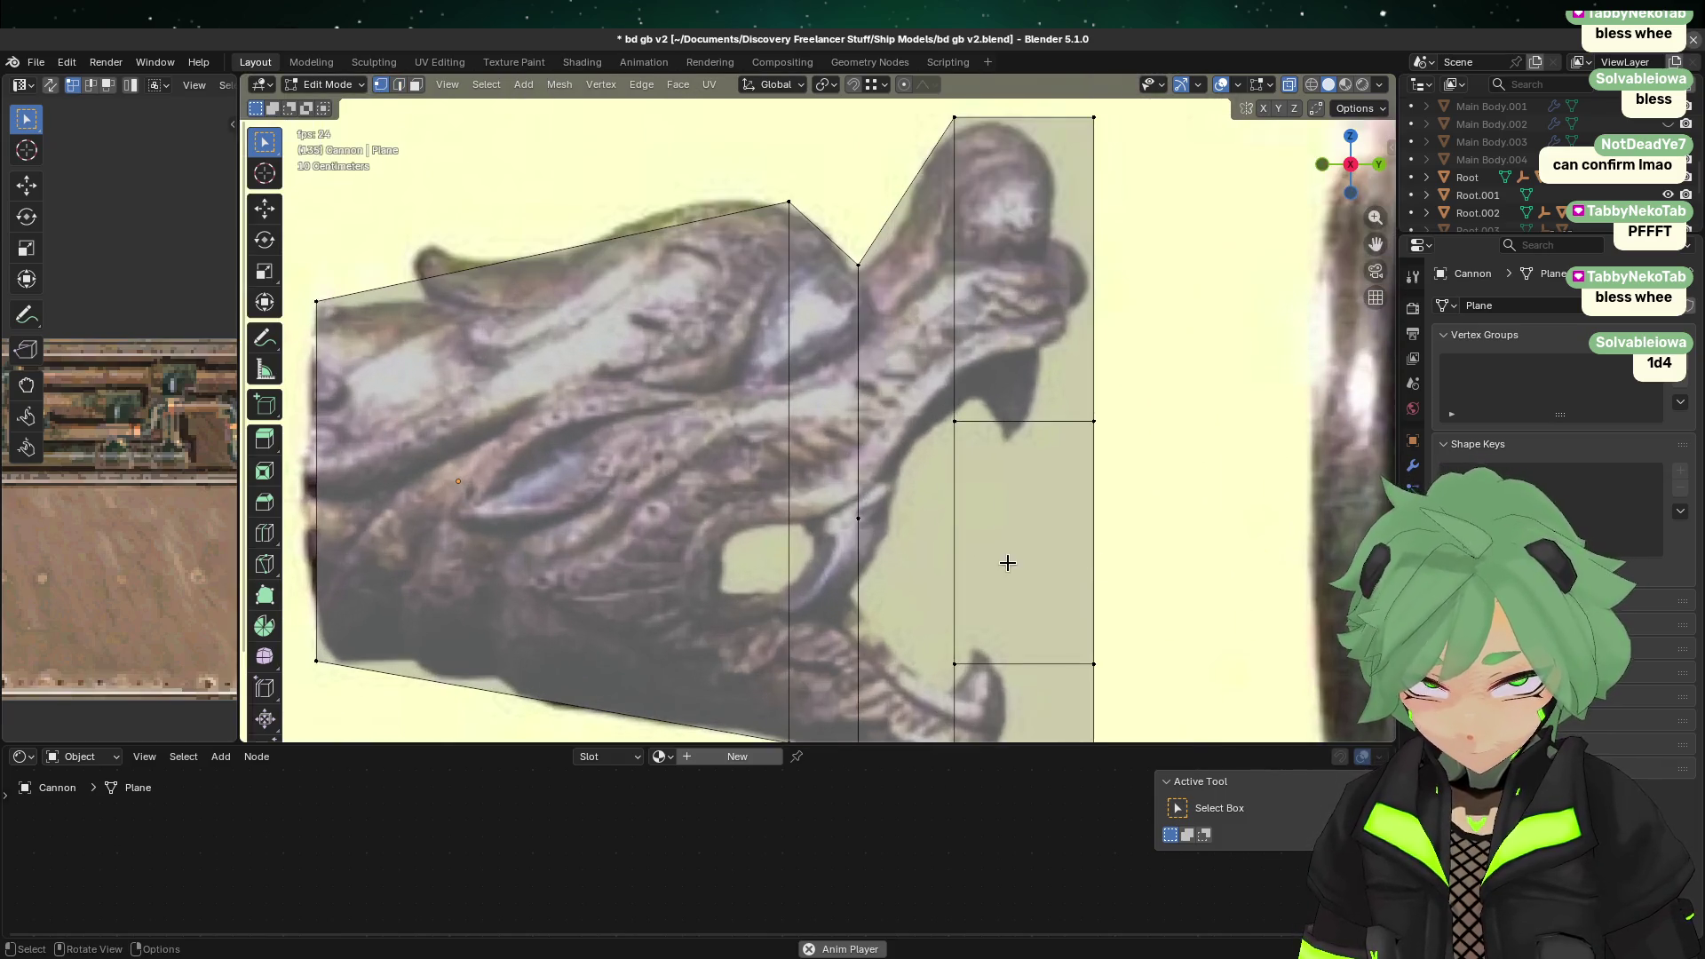
pyautogui.scroll(-1, 986, 613)
# Step: Knife-cut a V from the mouth corner to the upper and lower jaw edges
pyautogui.press('k')
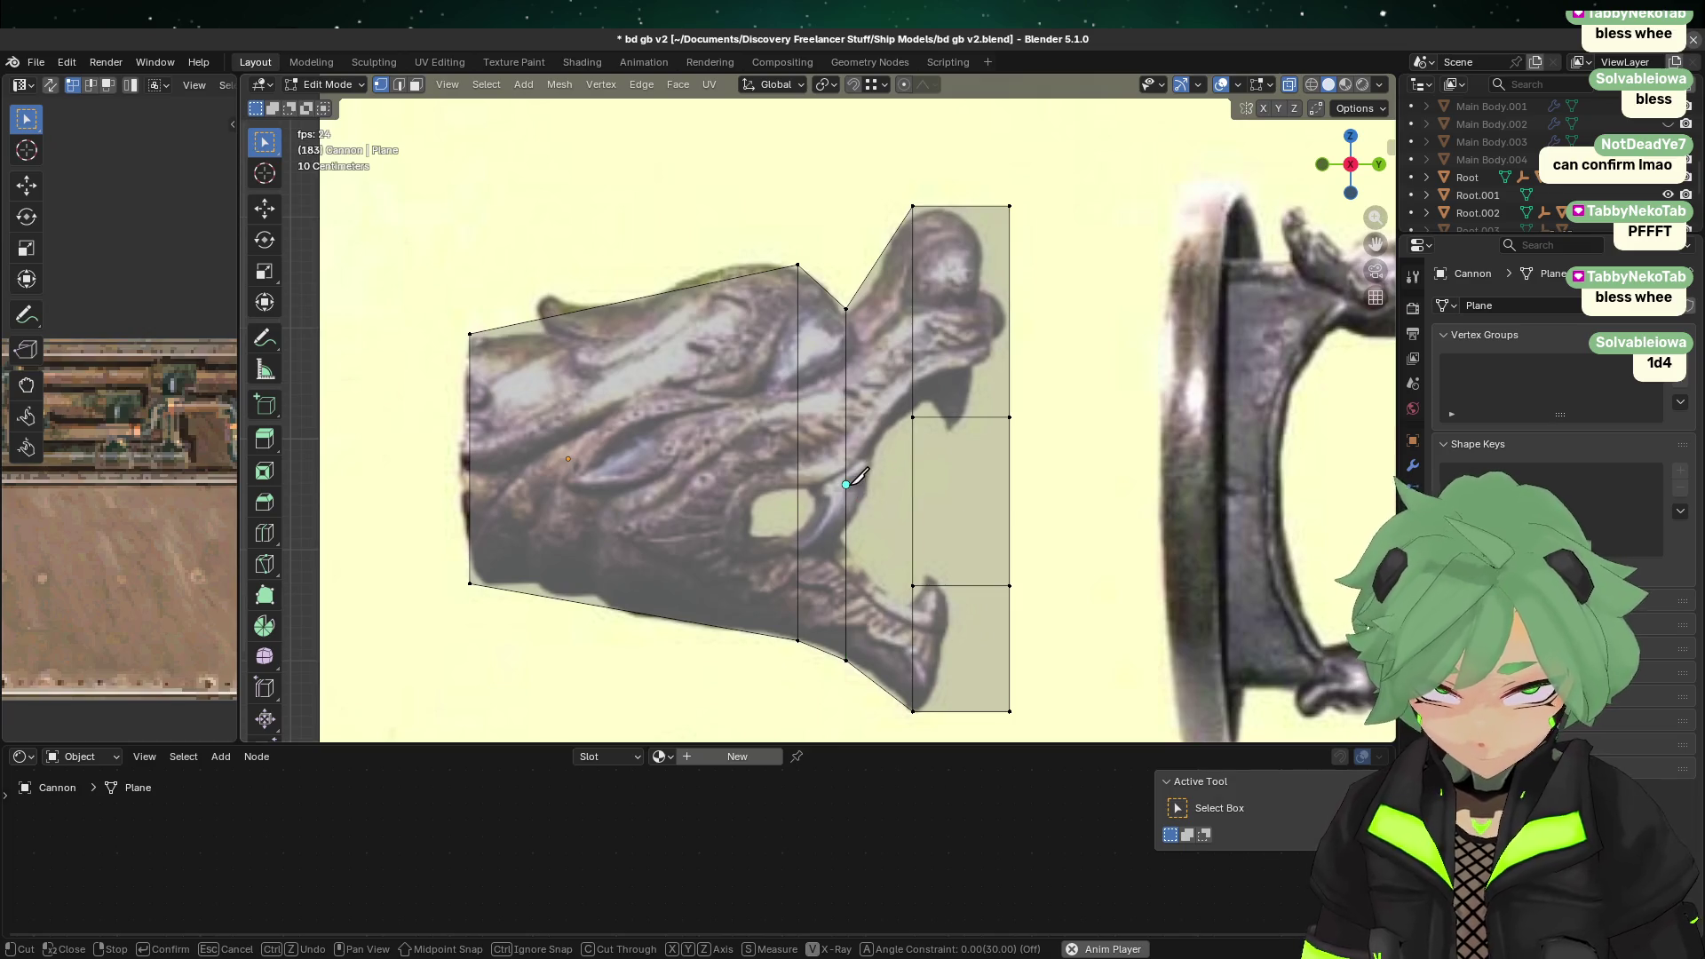
pyautogui.click(845, 485)
pyautogui.click(914, 416)
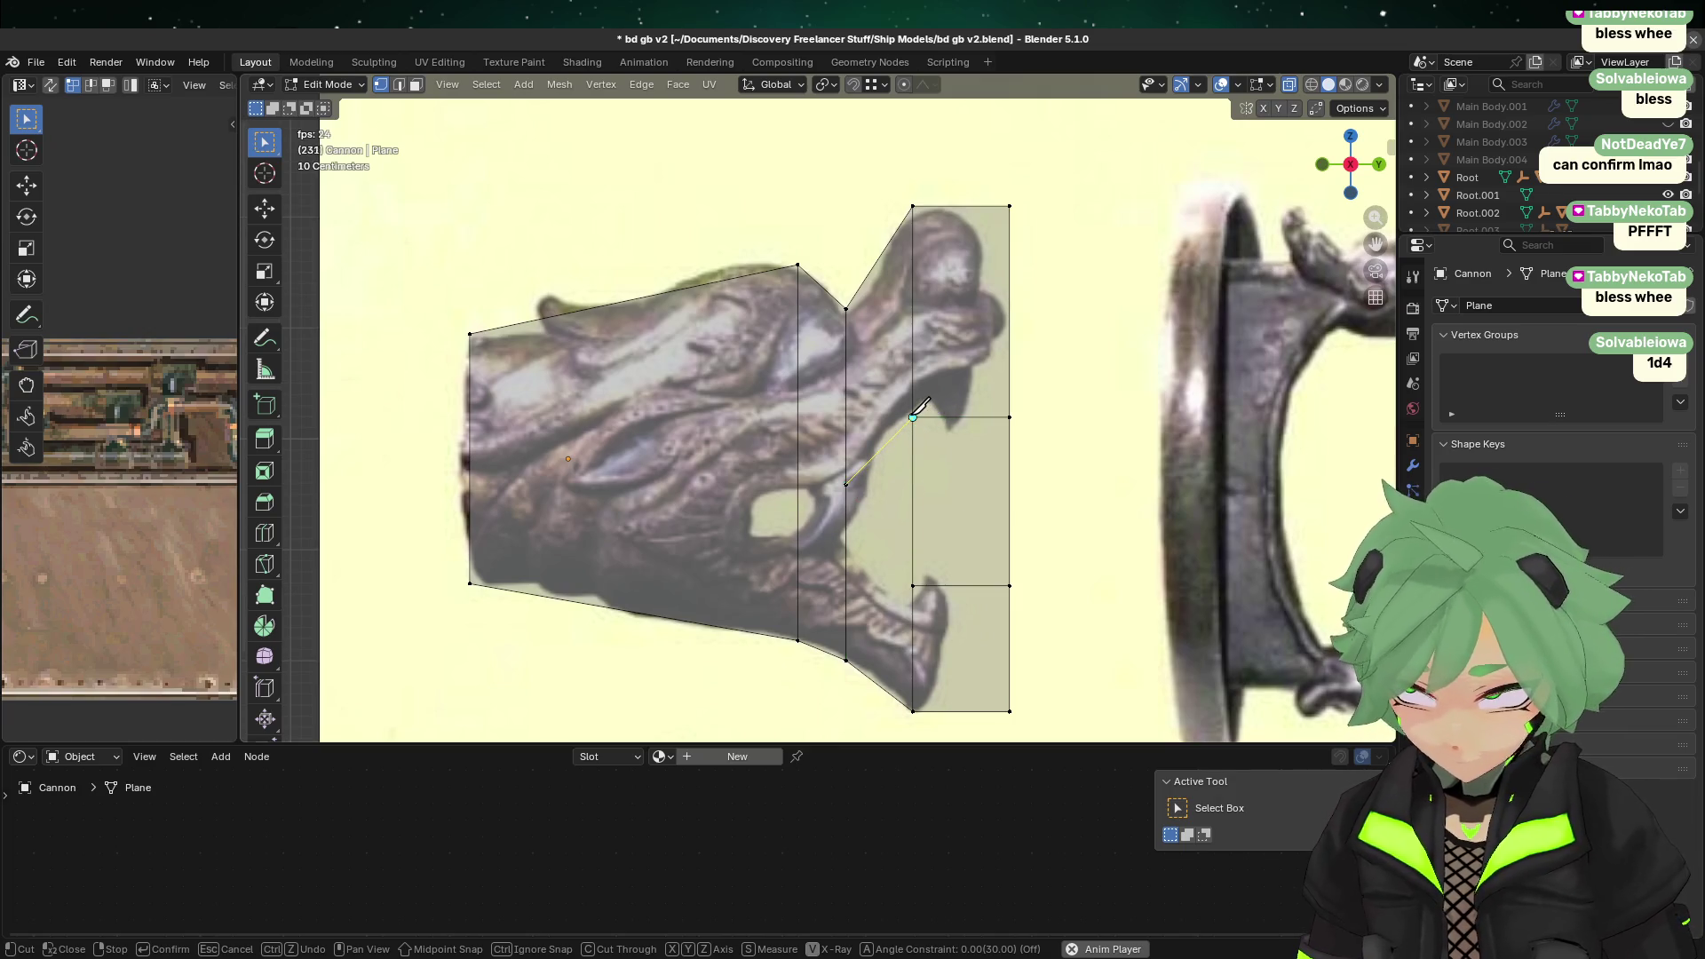
pyautogui.click(846, 485)
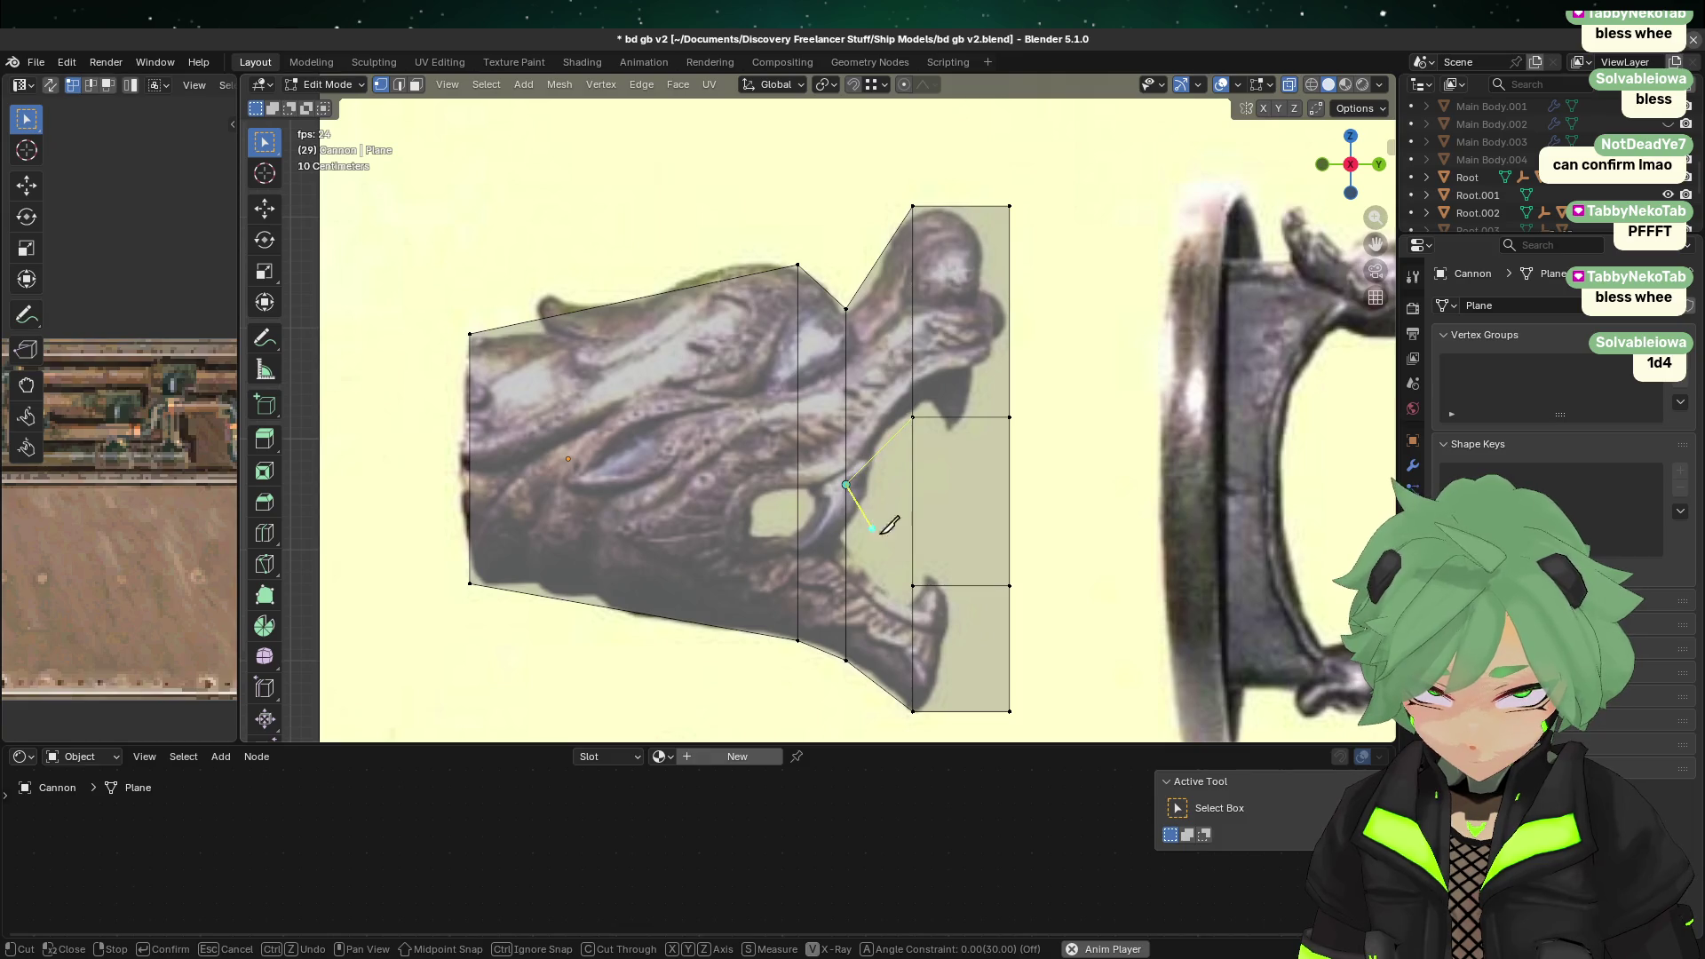
pyautogui.click(914, 586)
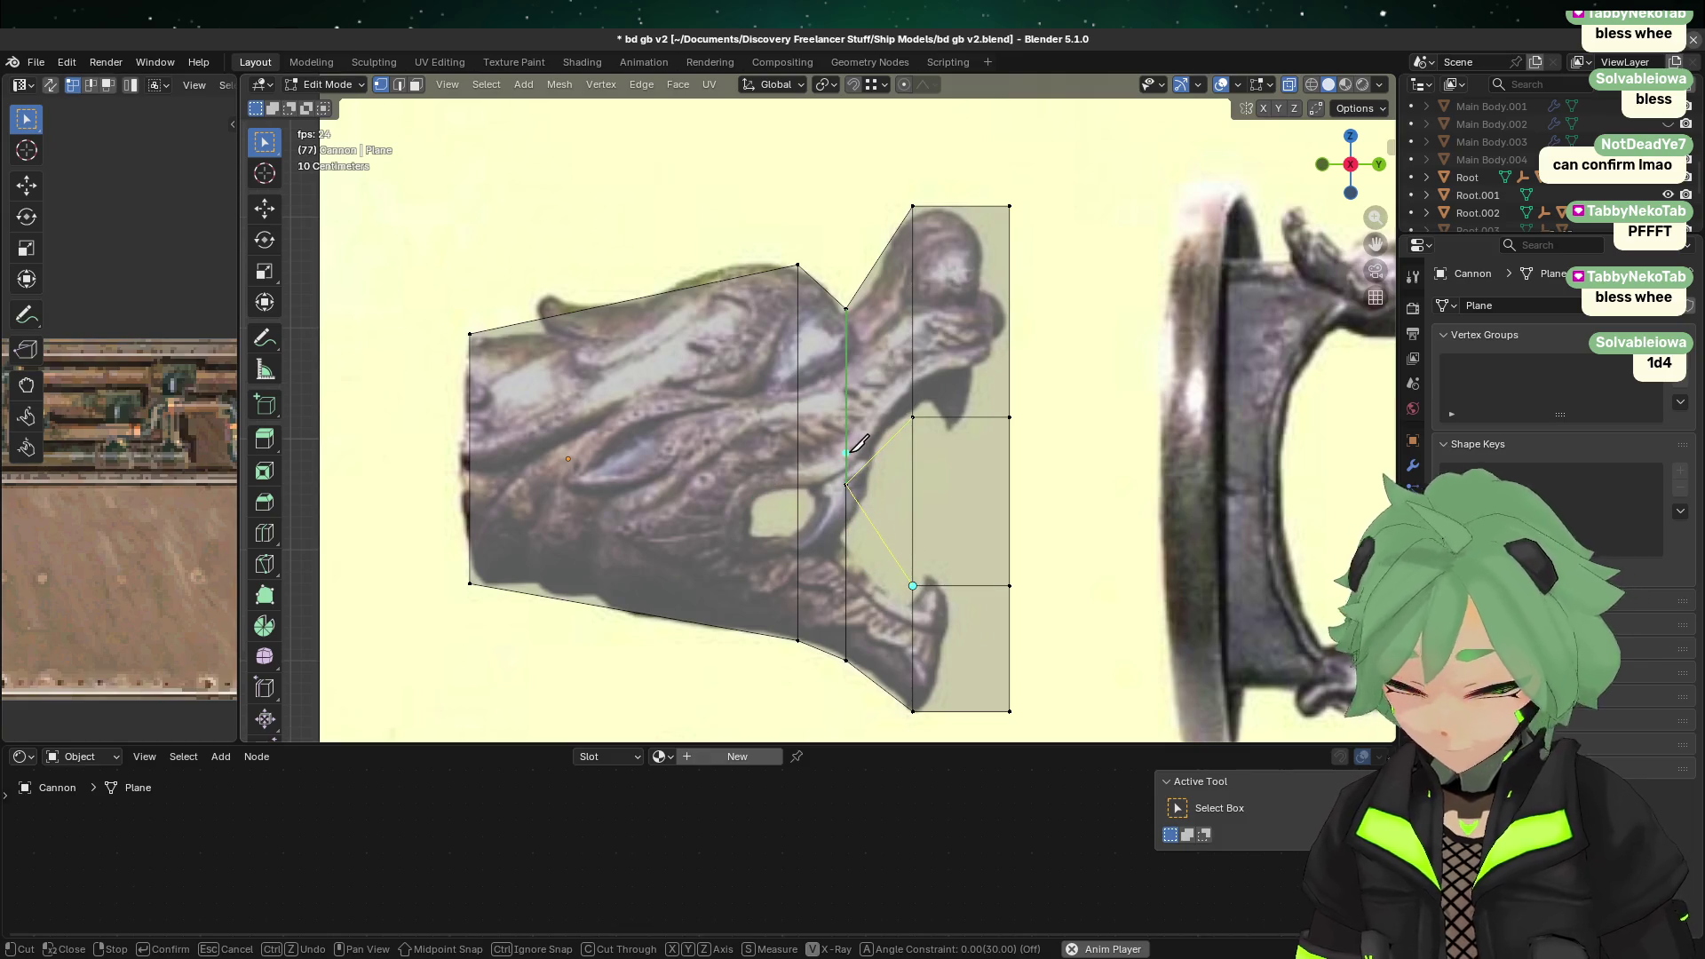
pyautogui.press('Return')
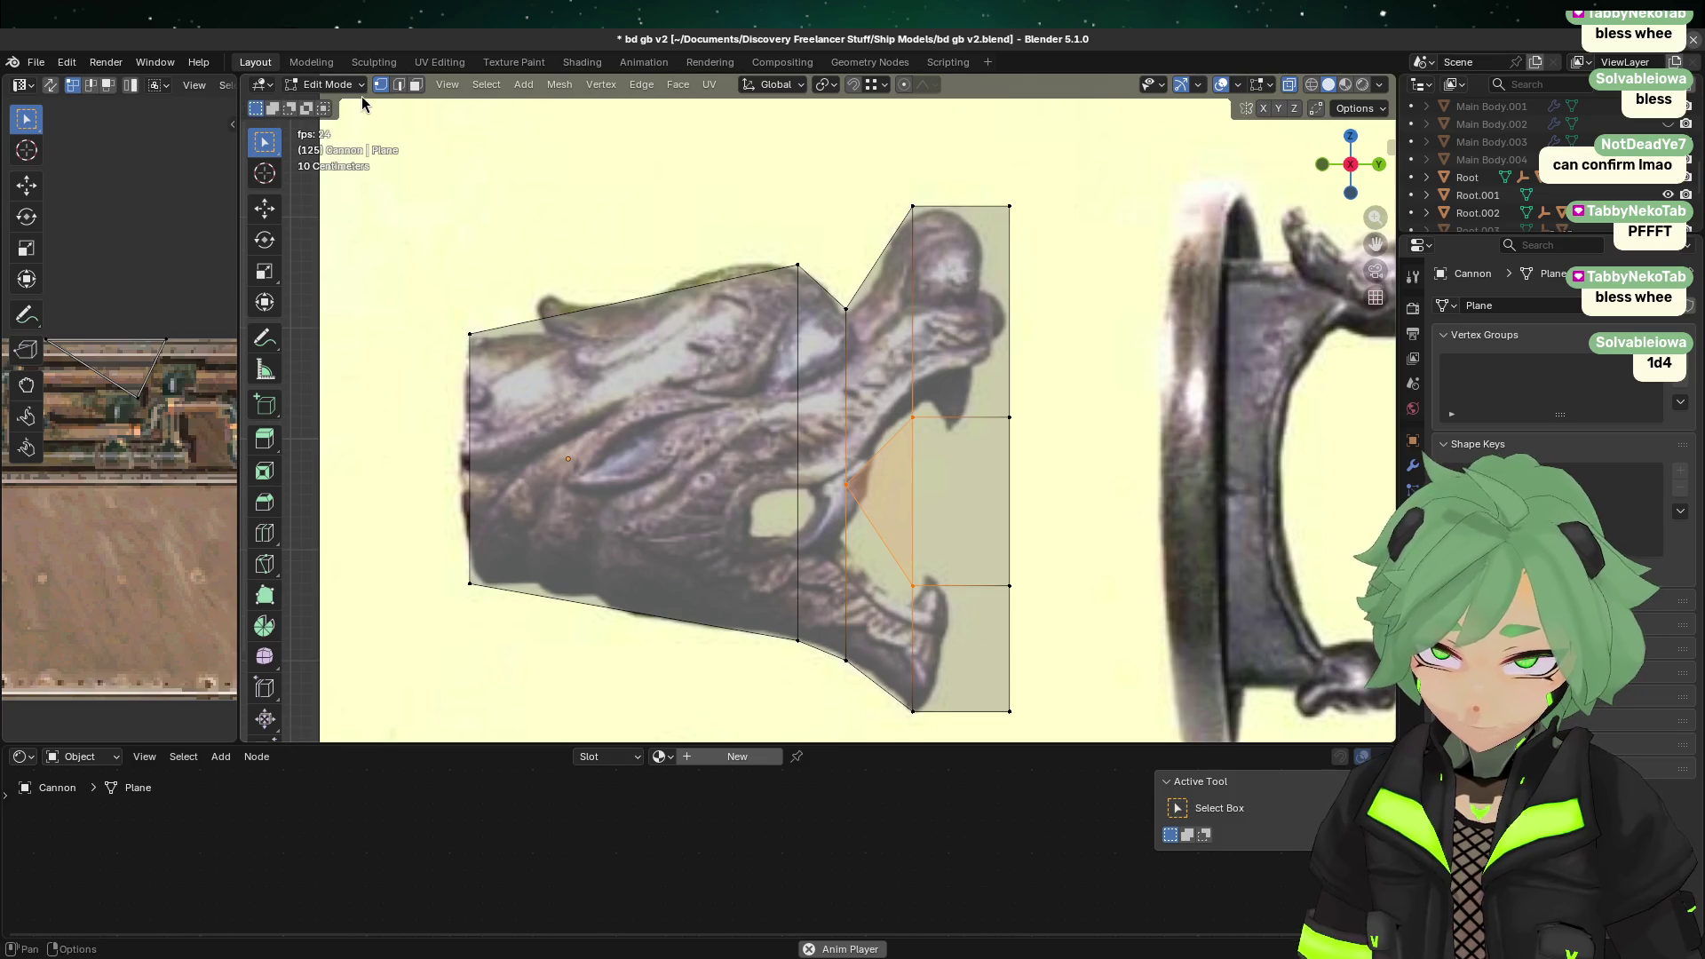
# Step: Delete the middle face between the jaws to open the mouth
pyautogui.click(799, 437)
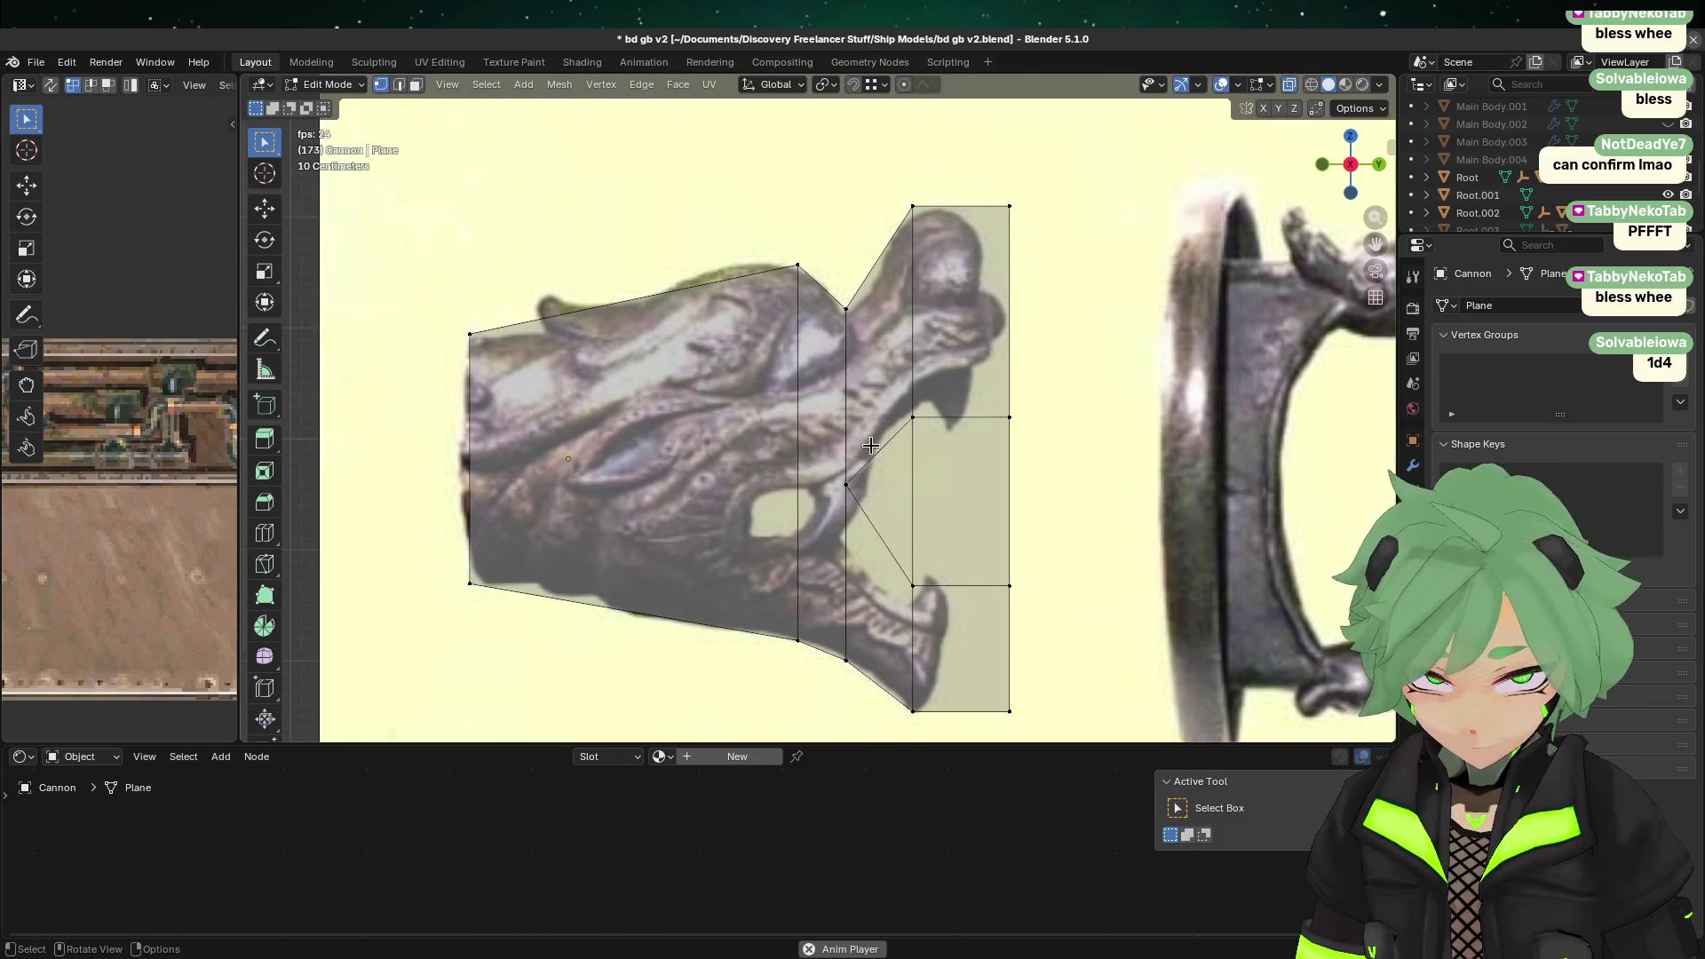
pyautogui.click(414, 89)
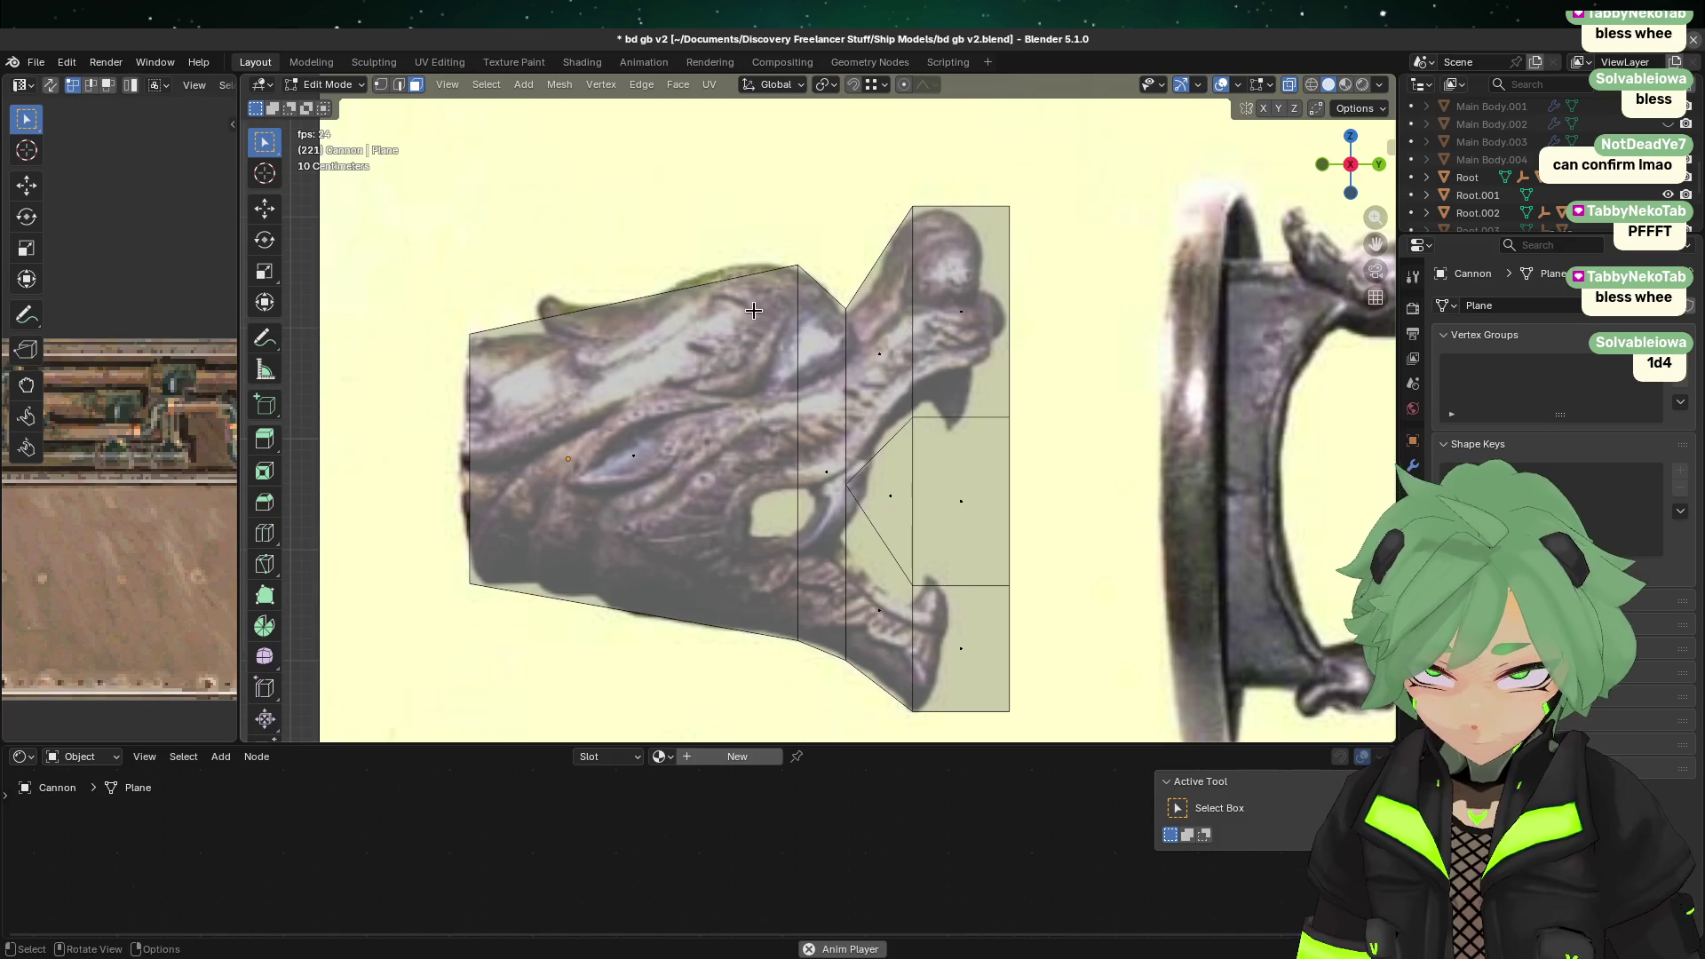
pyautogui.click(883, 481)
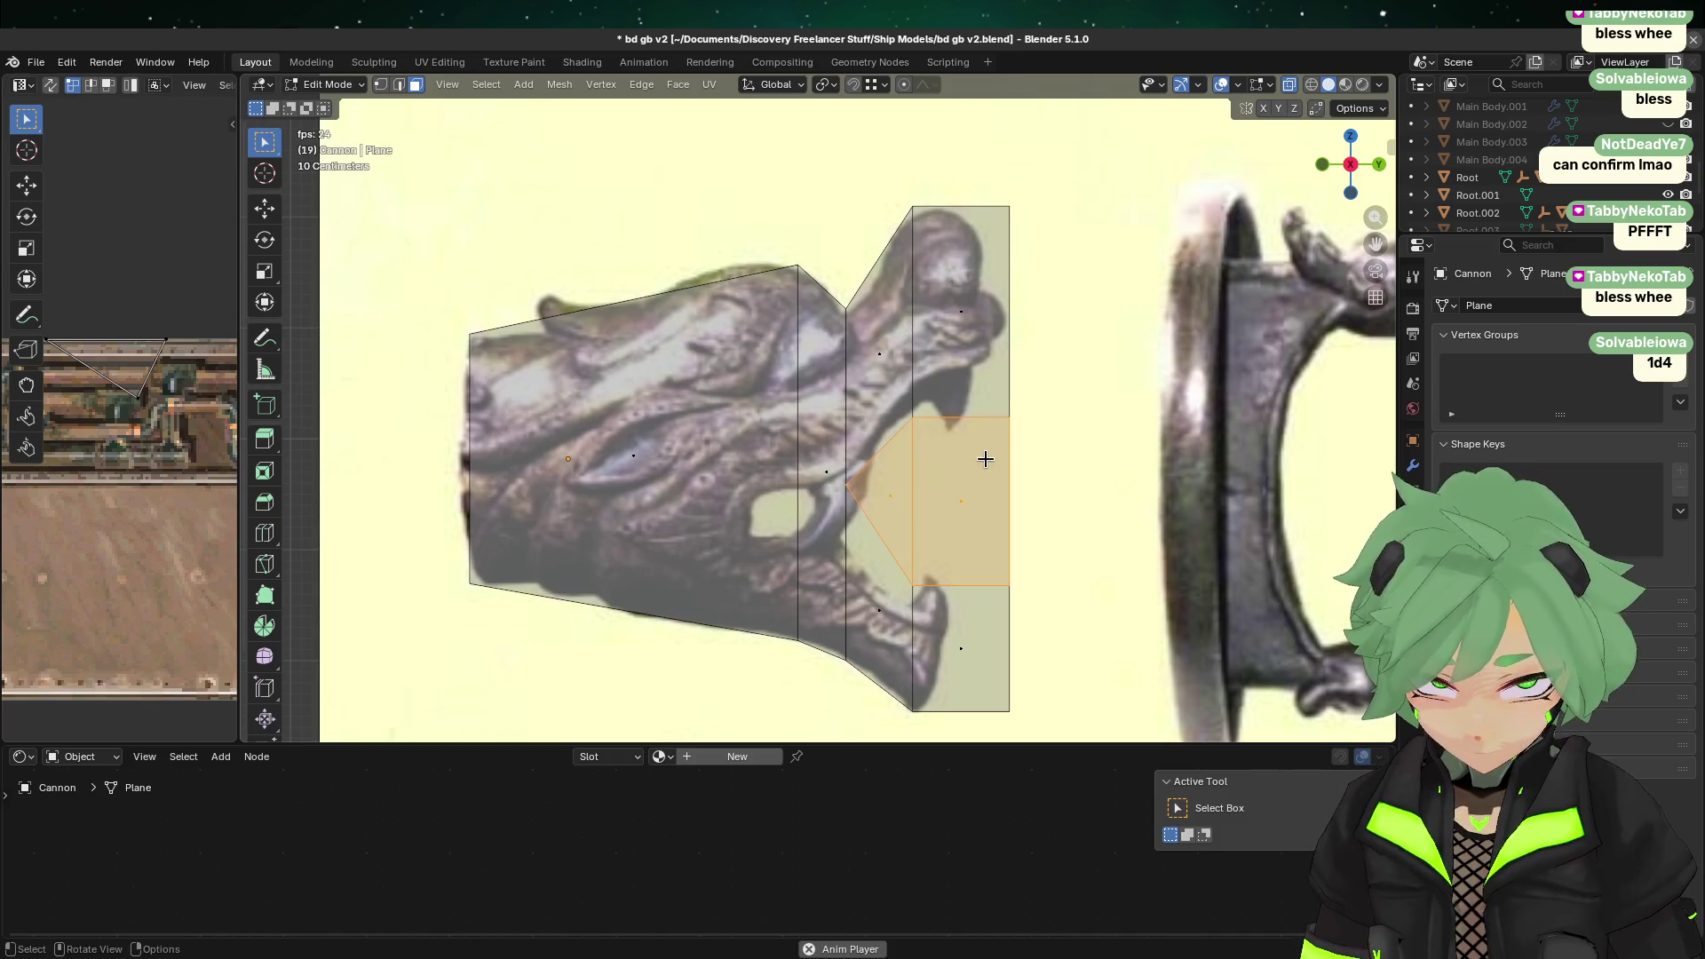
pyautogui.press('x')
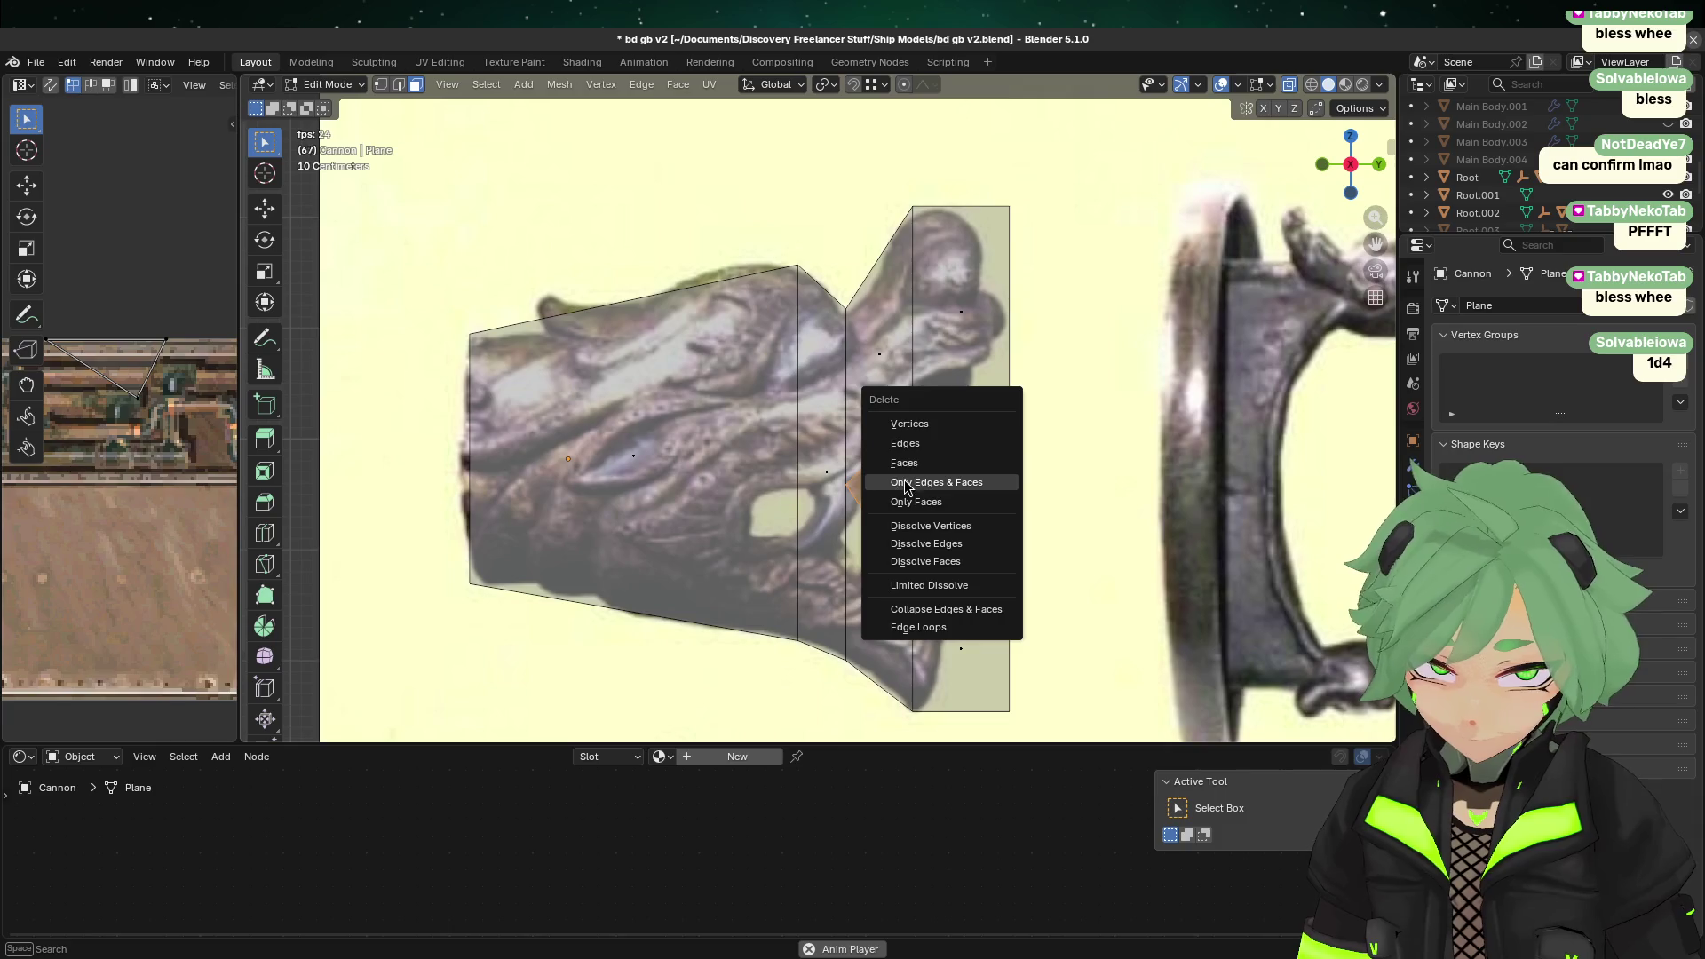
pyautogui.click(930, 466)
# Step: Raise the lower jaw's top edge and lower the upper jaw's bottom edge along Z
pyautogui.keyDown('shift'); pyautogui.moveTo(996, 451); pyautogui.dragTo(970, 297, button='middle'); pyautogui.keyUp('shift')
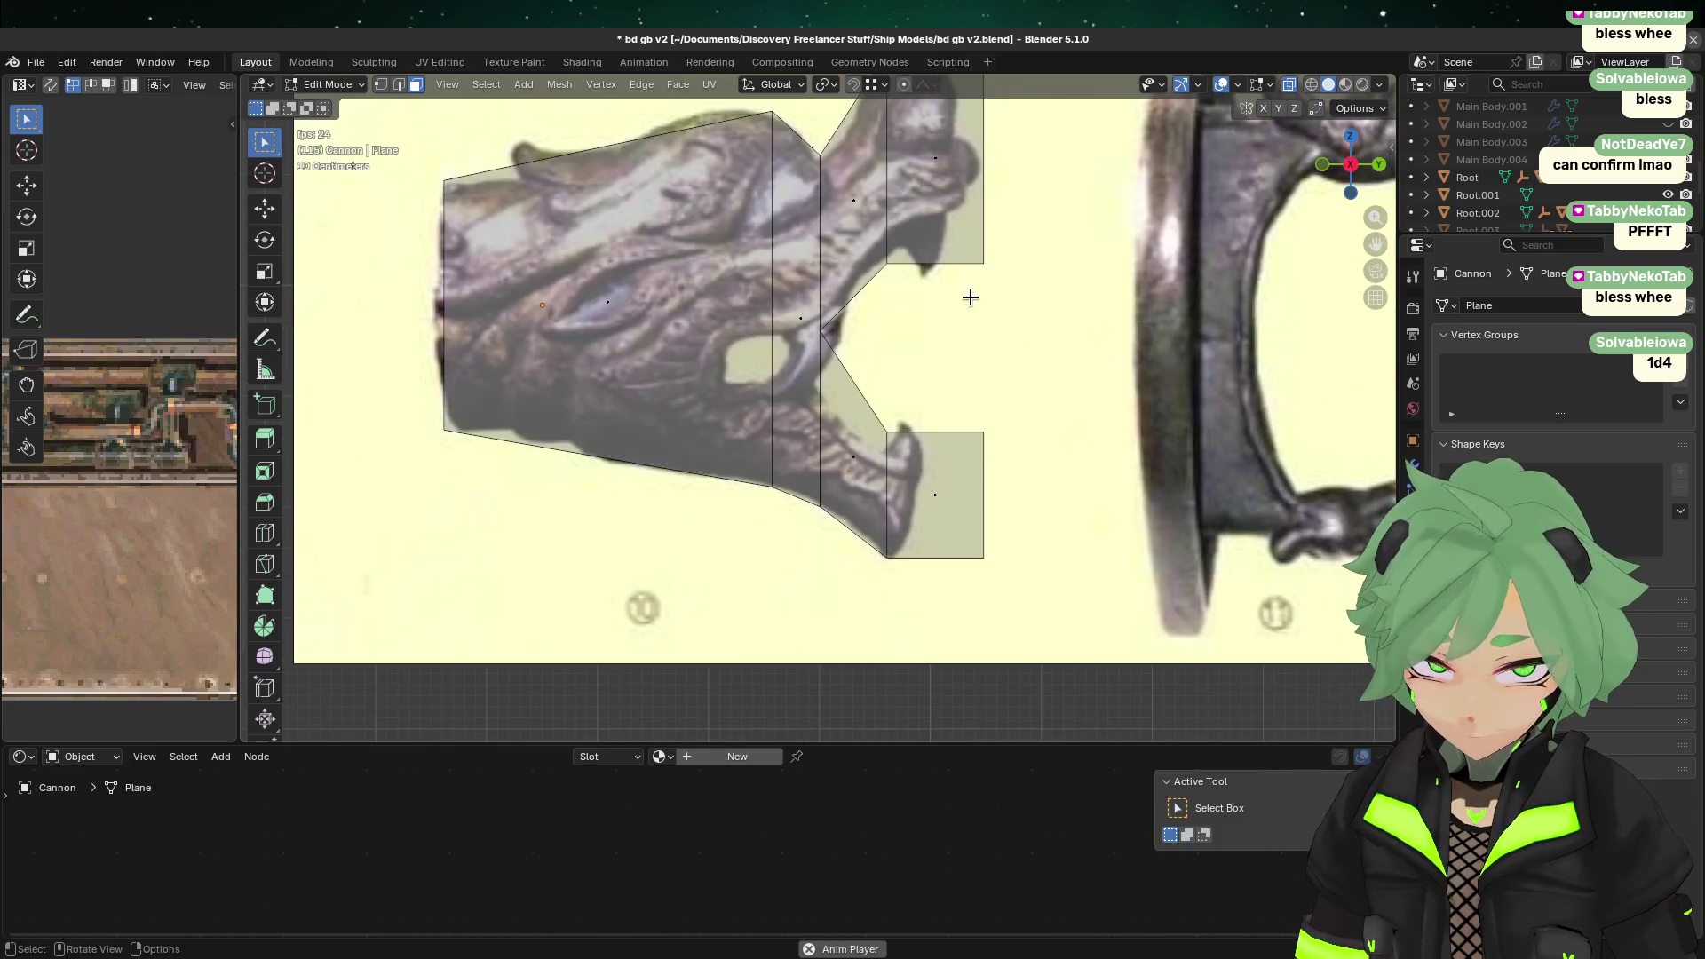
pyautogui.click(380, 85)
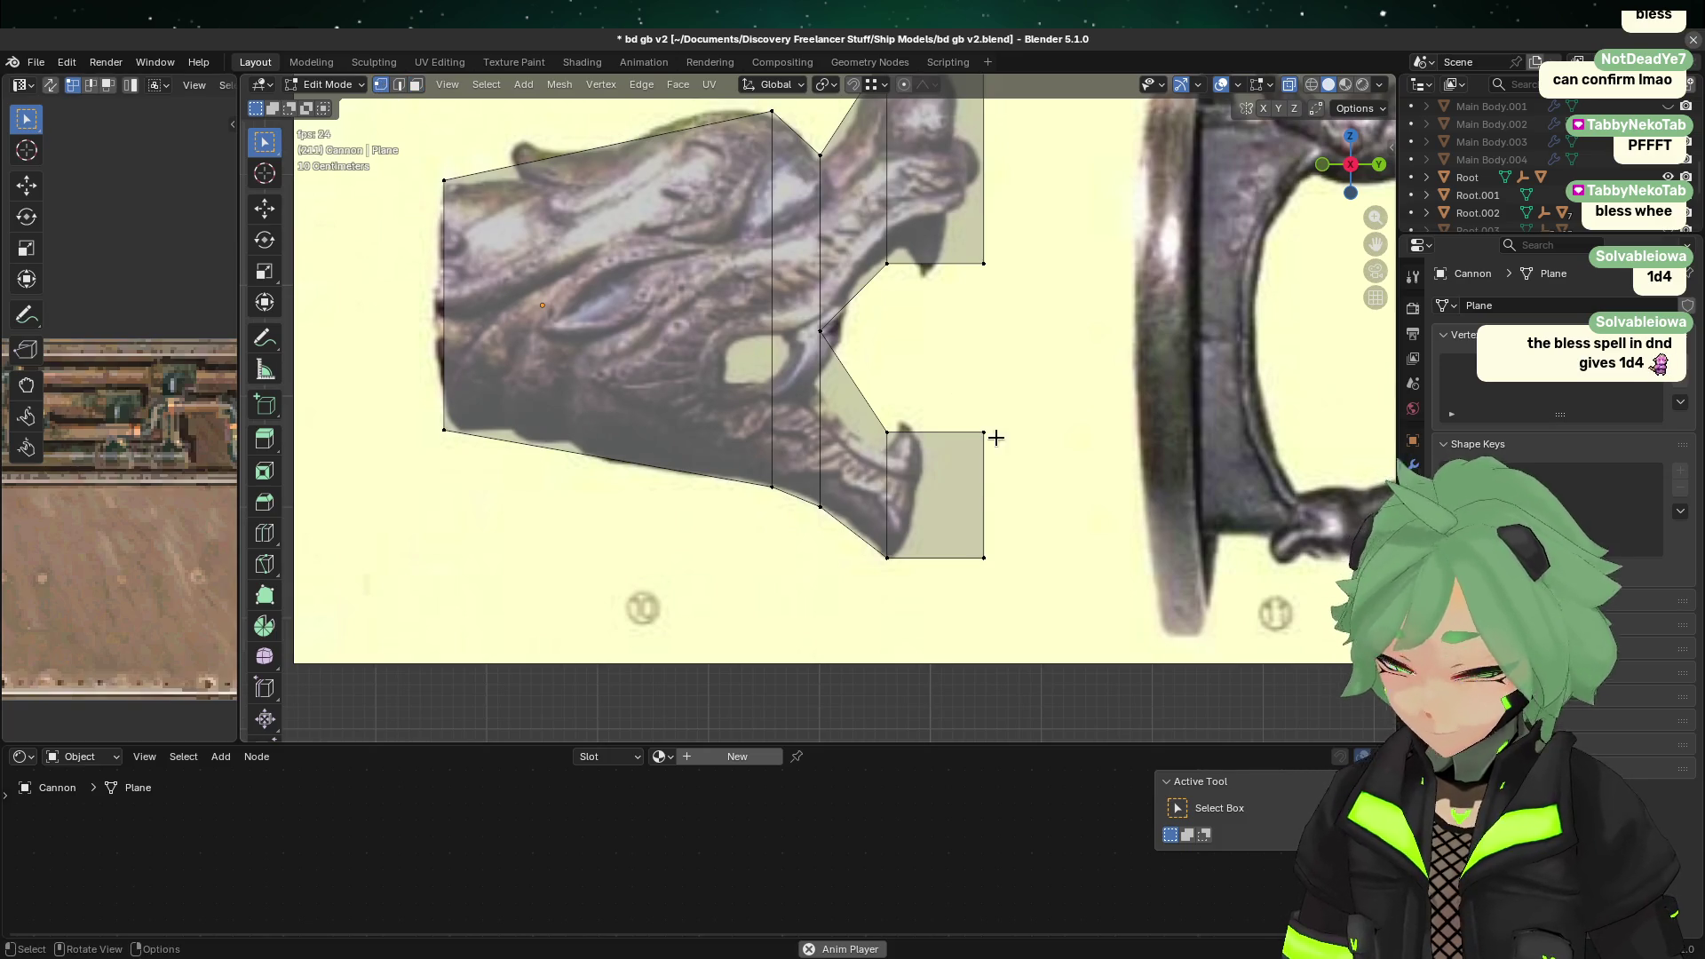
pyautogui.moveTo(977, 461)
pyautogui.mouseDown()
pyautogui.moveTo(1092, 445)
pyautogui.moveTo(1097, 406)
pyautogui.mouseUp()
pyautogui.press('g')
pyautogui.press('z')
pyautogui.click(1089, 391)
pyautogui.moveTo(856, 314); pyautogui.dragTo(1062, 248)
pyautogui.press('g')
pyautogui.press('z')
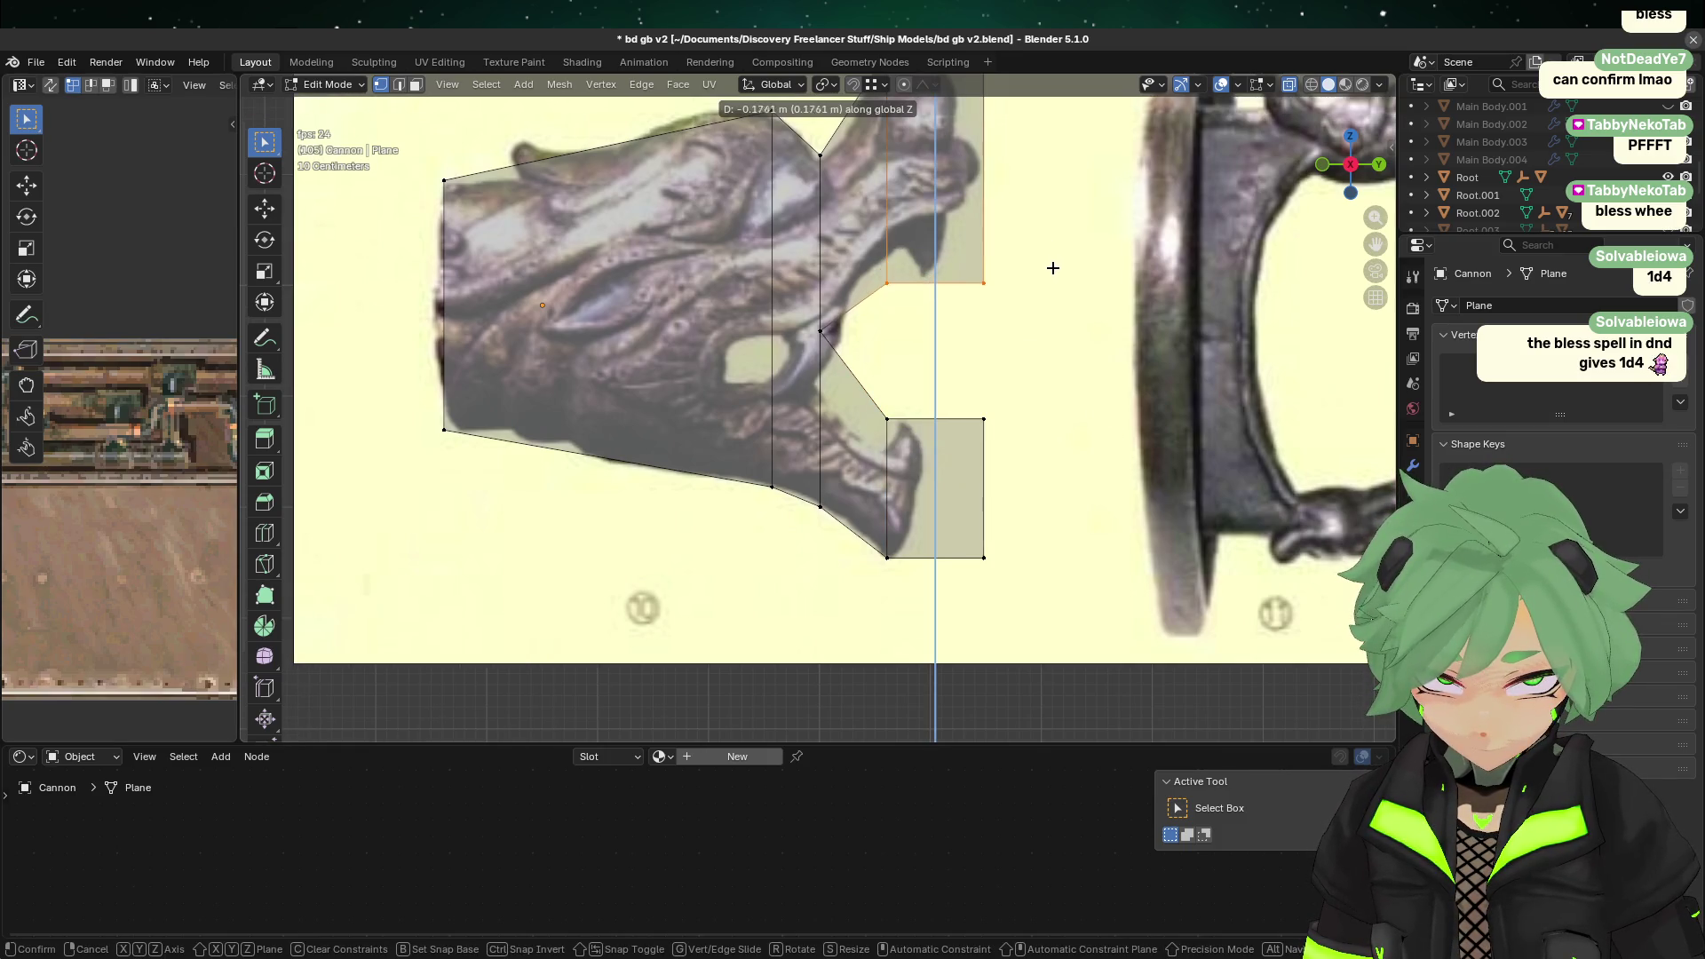
pyautogui.click(1048, 265)
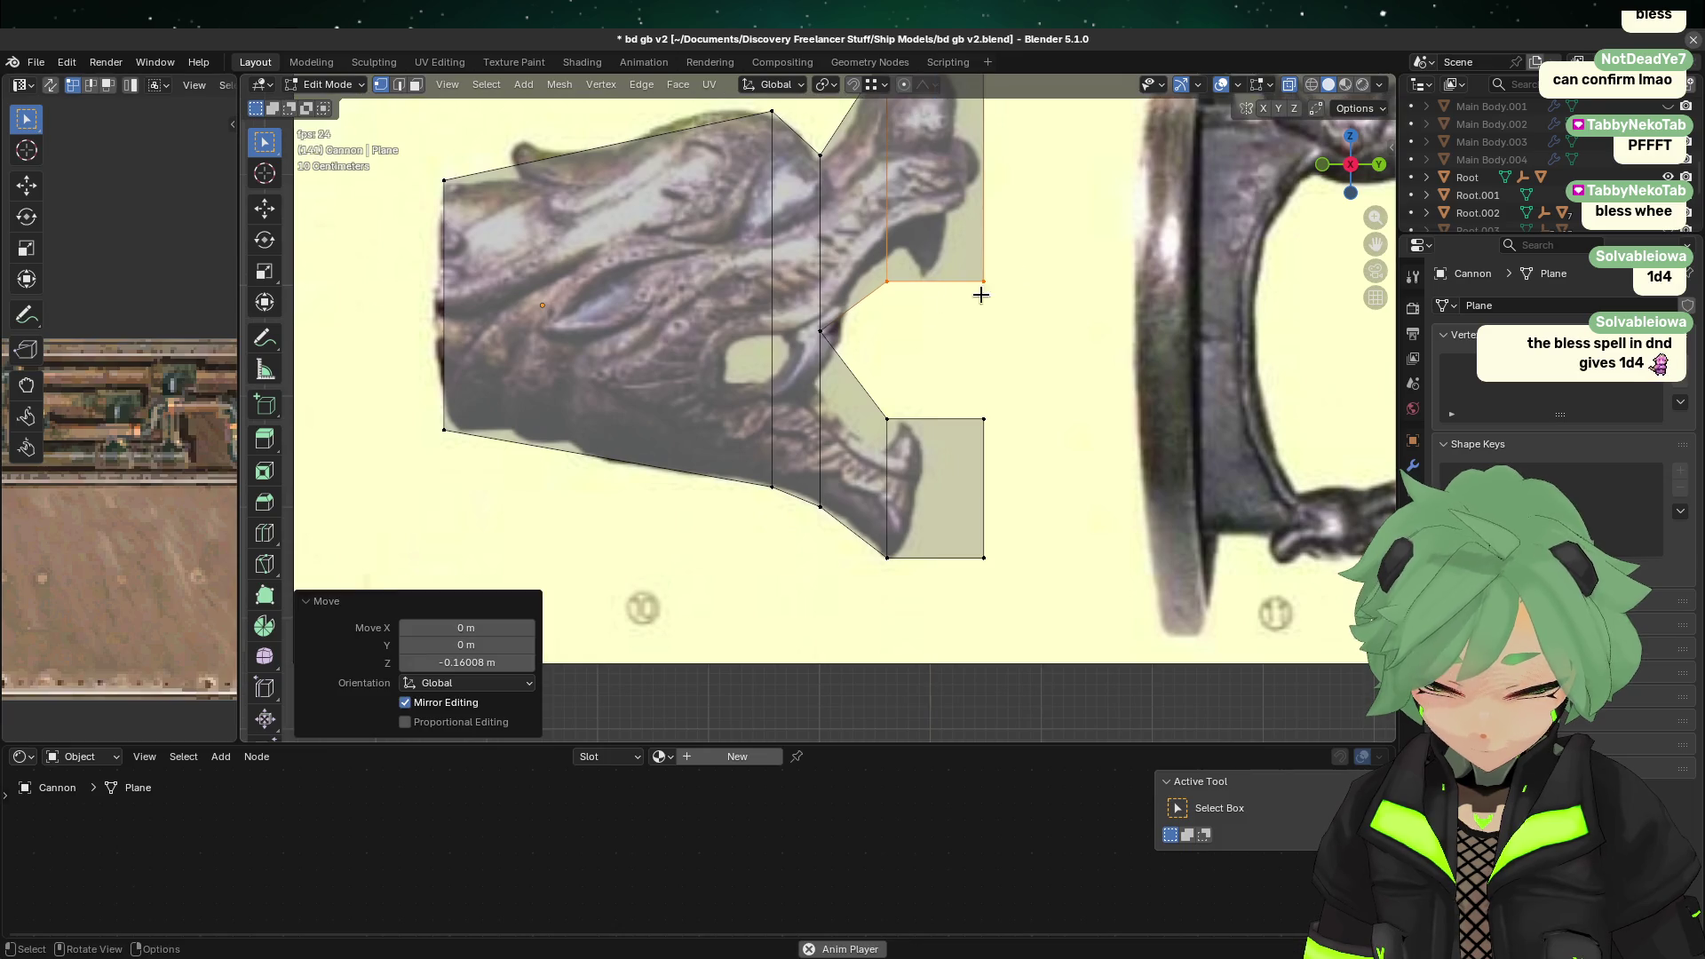
# Step: Select the mouth-corner vertices and stretch them vertically along Z
pyautogui.click(934, 365)
pyautogui.moveTo(878, 293); pyautogui.dragTo(935, 234)
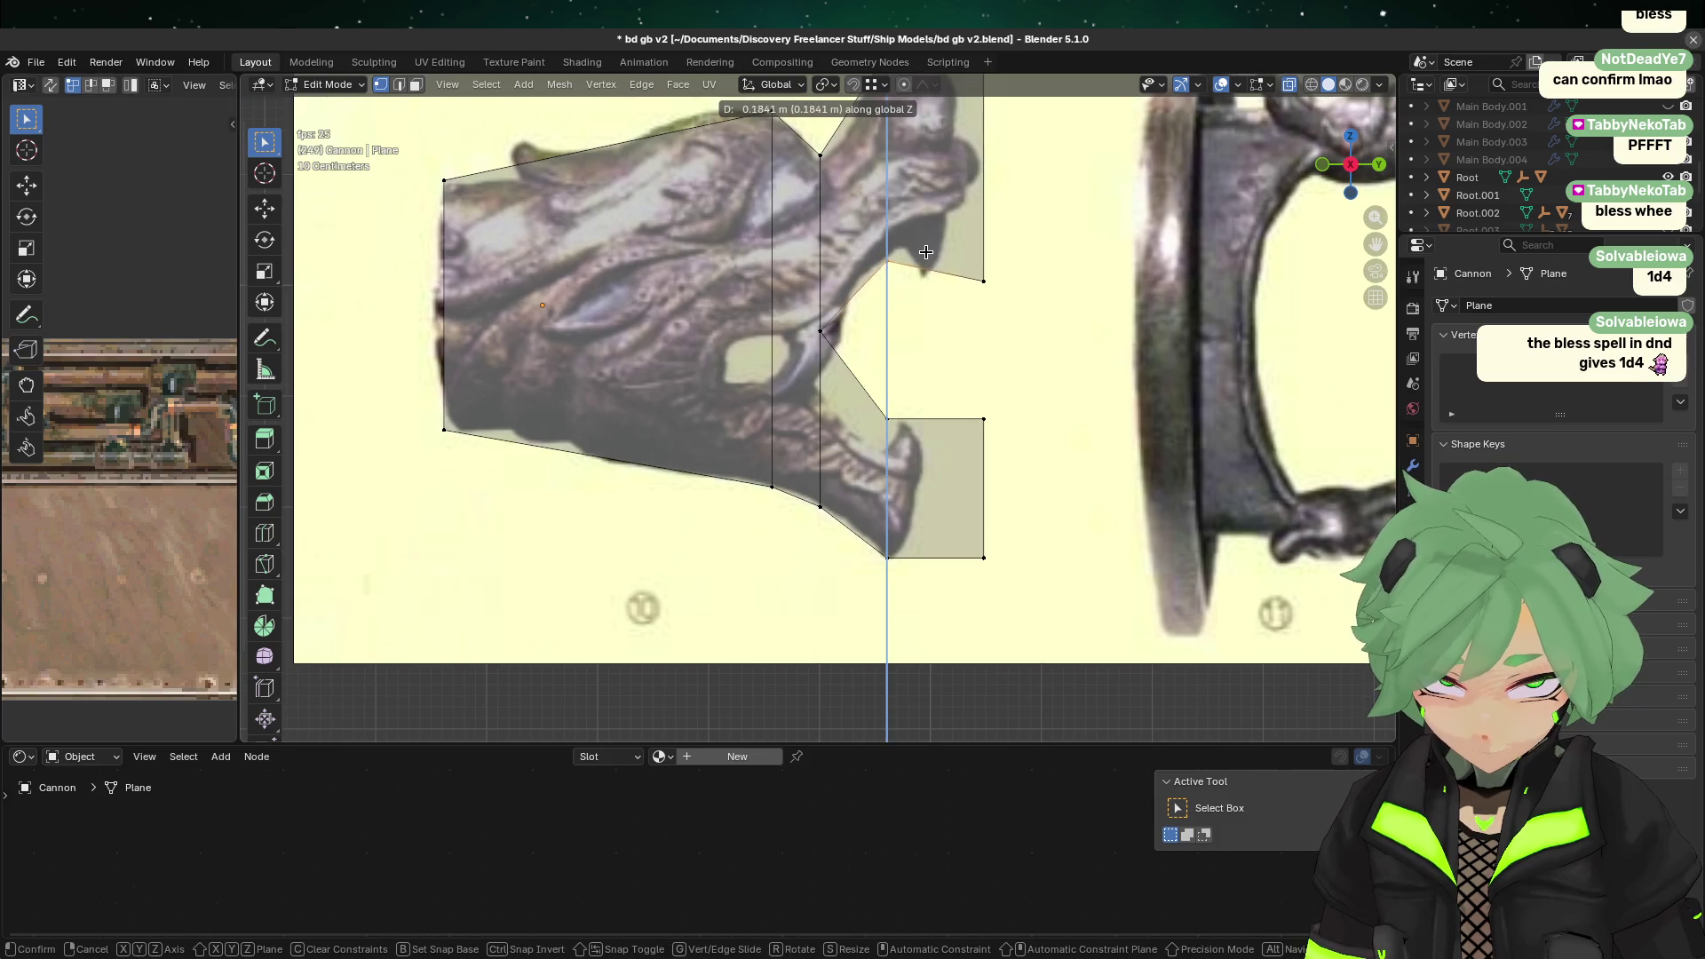
pyautogui.click(986, 389)
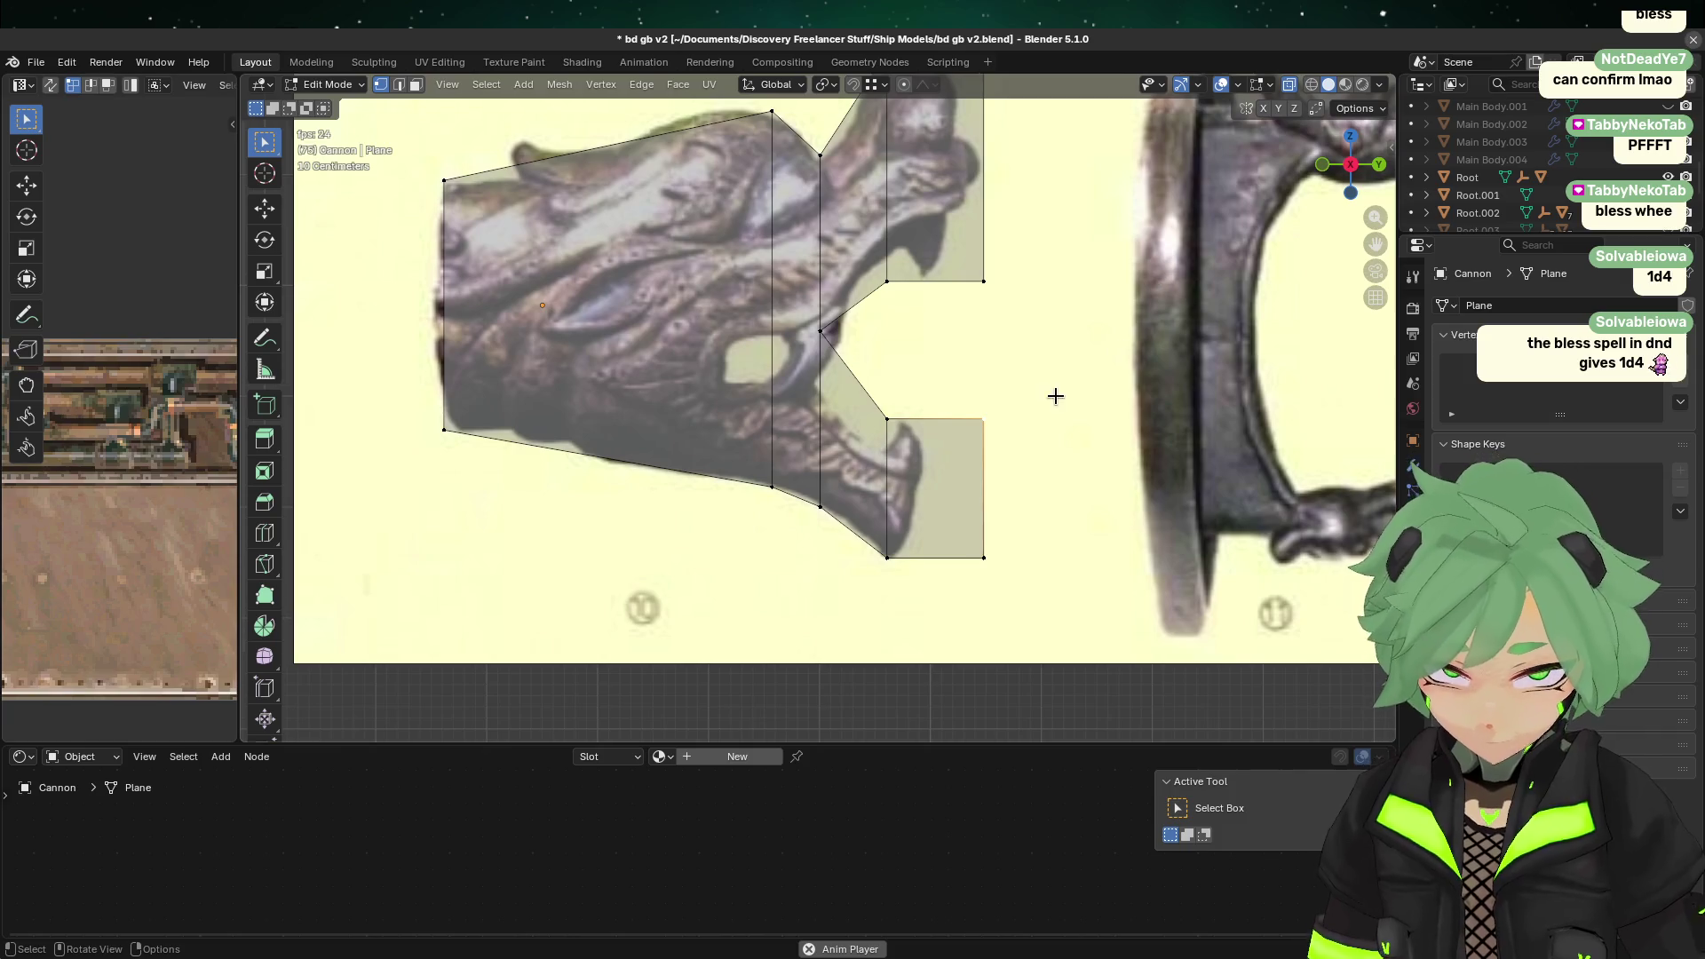
pyautogui.keyDown('alt'); pyautogui.click(822, 335); pyautogui.keyUp('alt')
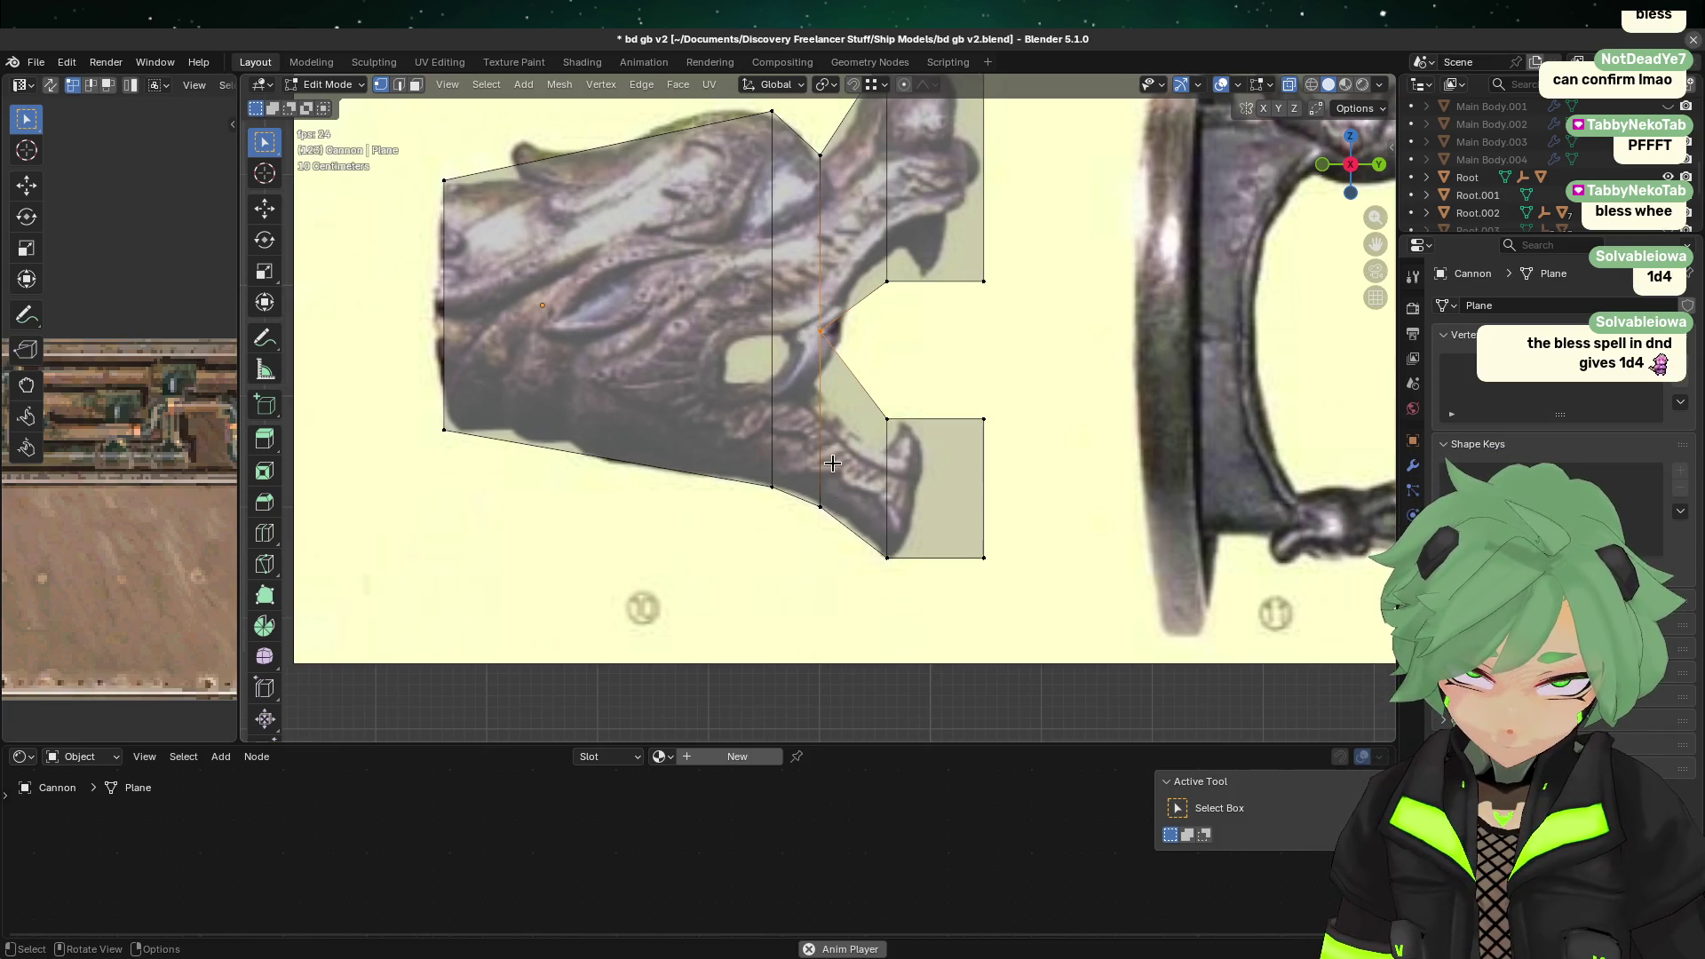
pyautogui.moveTo(788, 482)
pyautogui.mouseDown()
pyautogui.moveTo(947, 346)
pyautogui.moveTo(925, 286)
pyautogui.moveTo(914, 418)
pyautogui.moveTo(918, 277)
pyautogui.mouseUp()
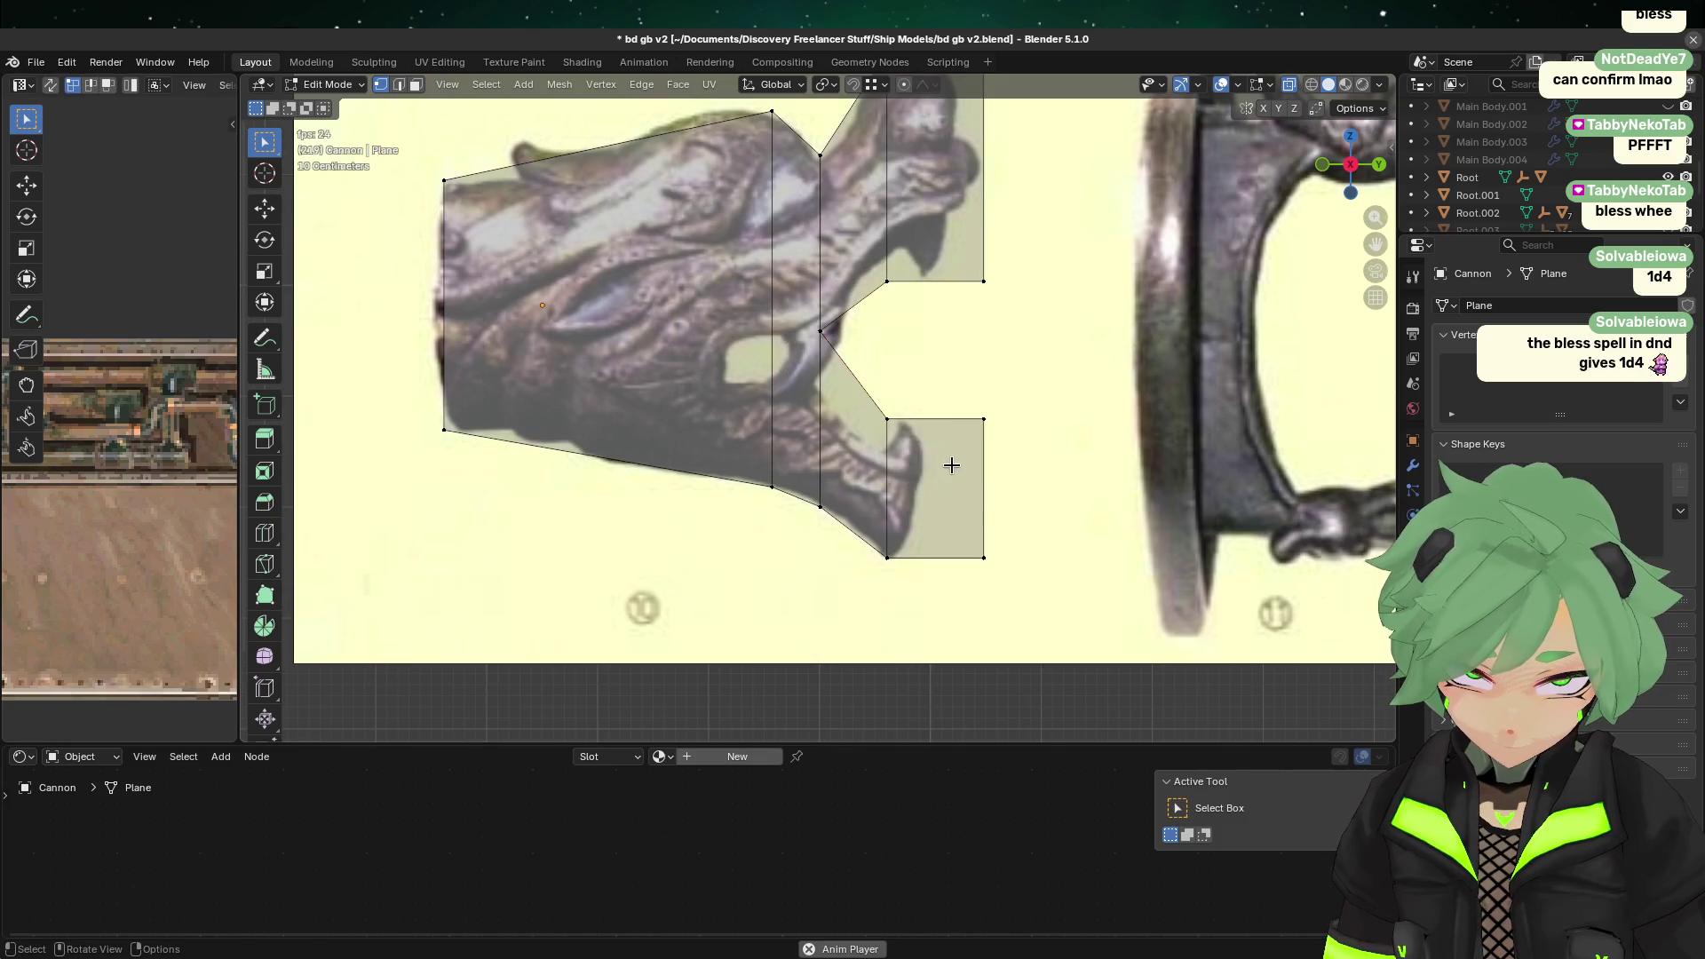
pyautogui.press('s')
pyautogui.press('z')
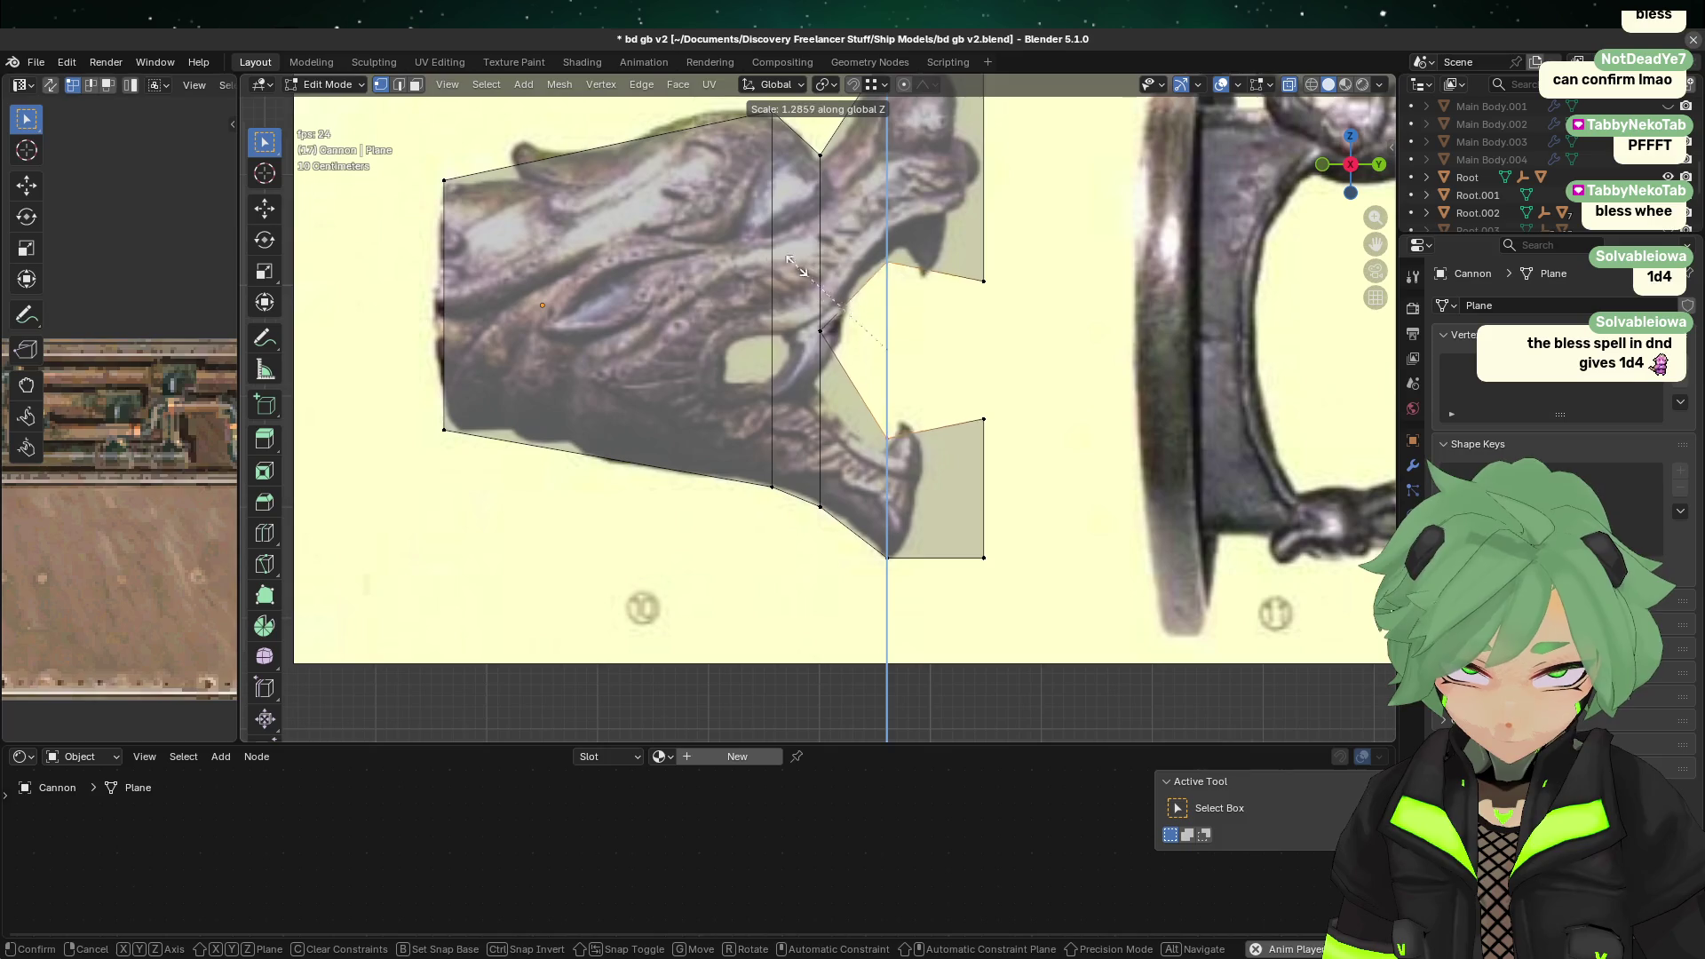
pyautogui.click(786, 270)
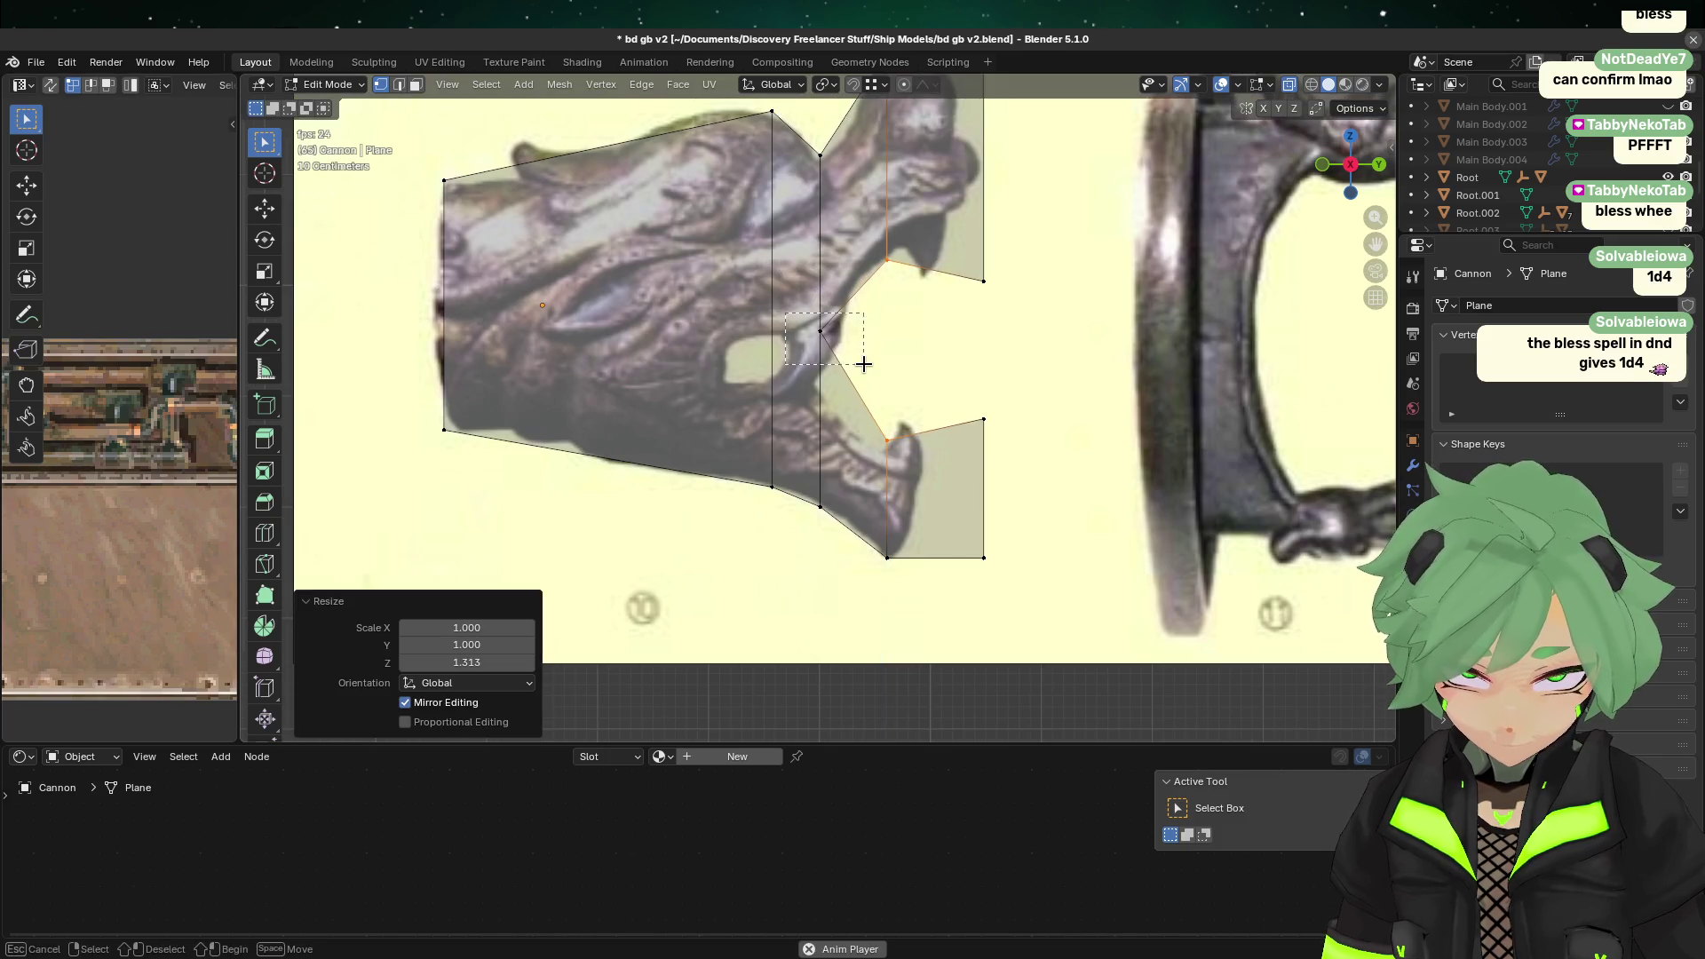
# Step: Move the mouth-corner vertices down along Z to settle the mouth corner
pyautogui.press('g')
pyautogui.press('z')
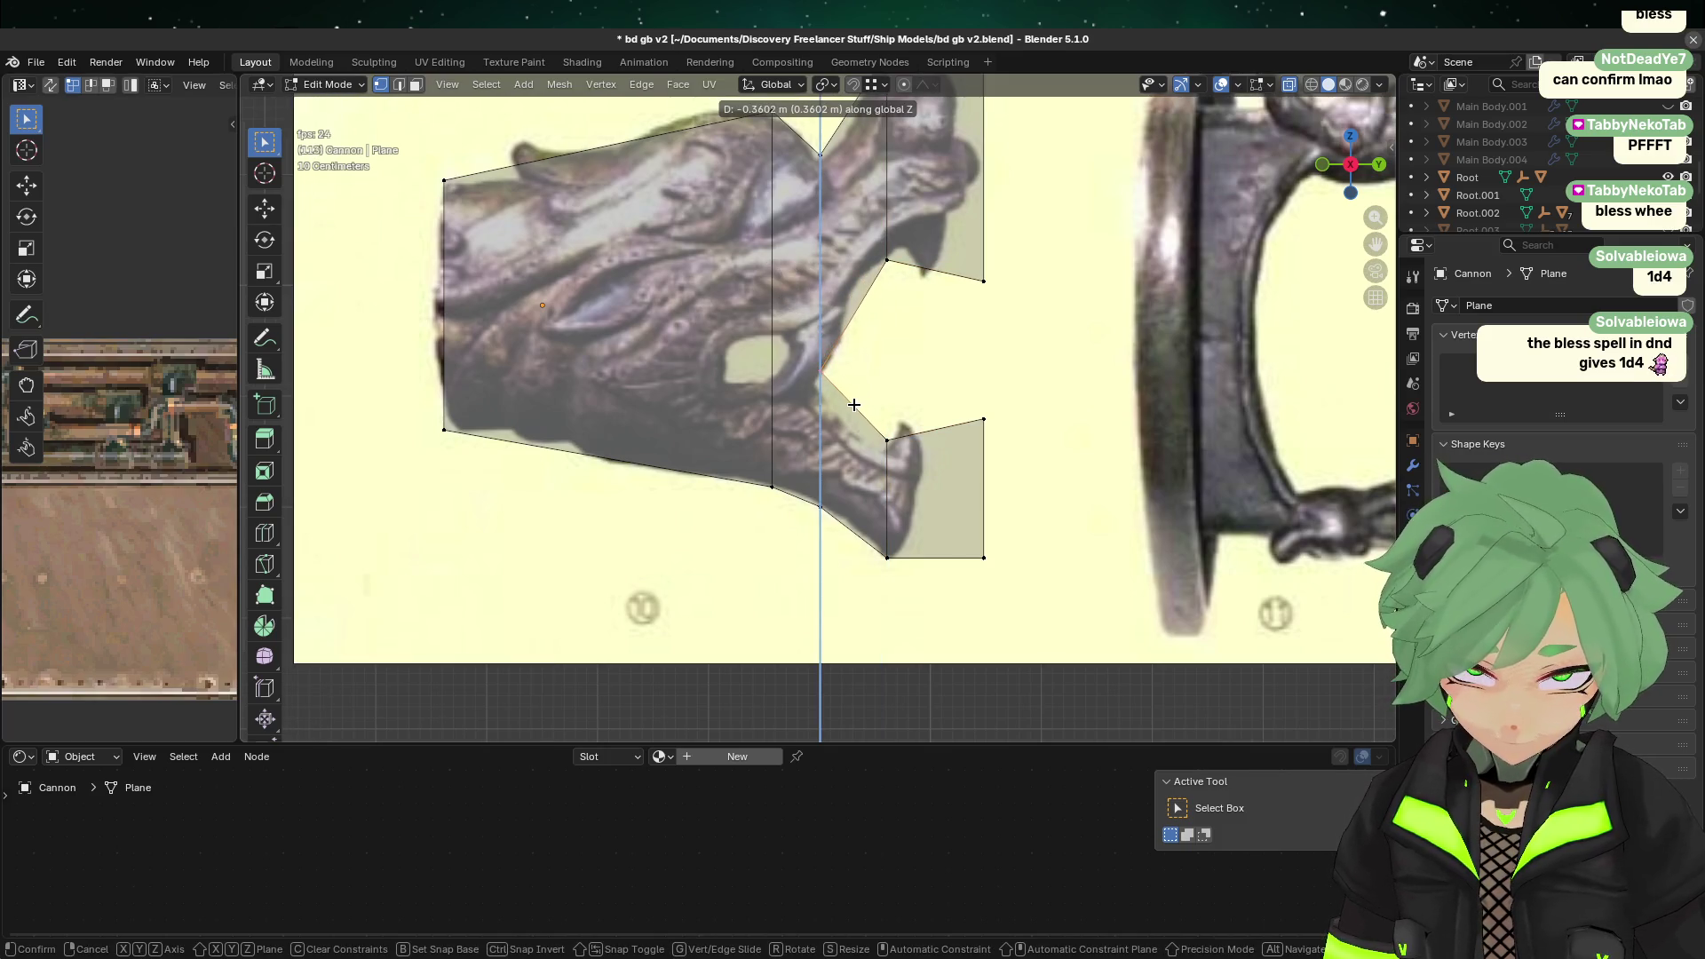
pyautogui.click(827, 387)
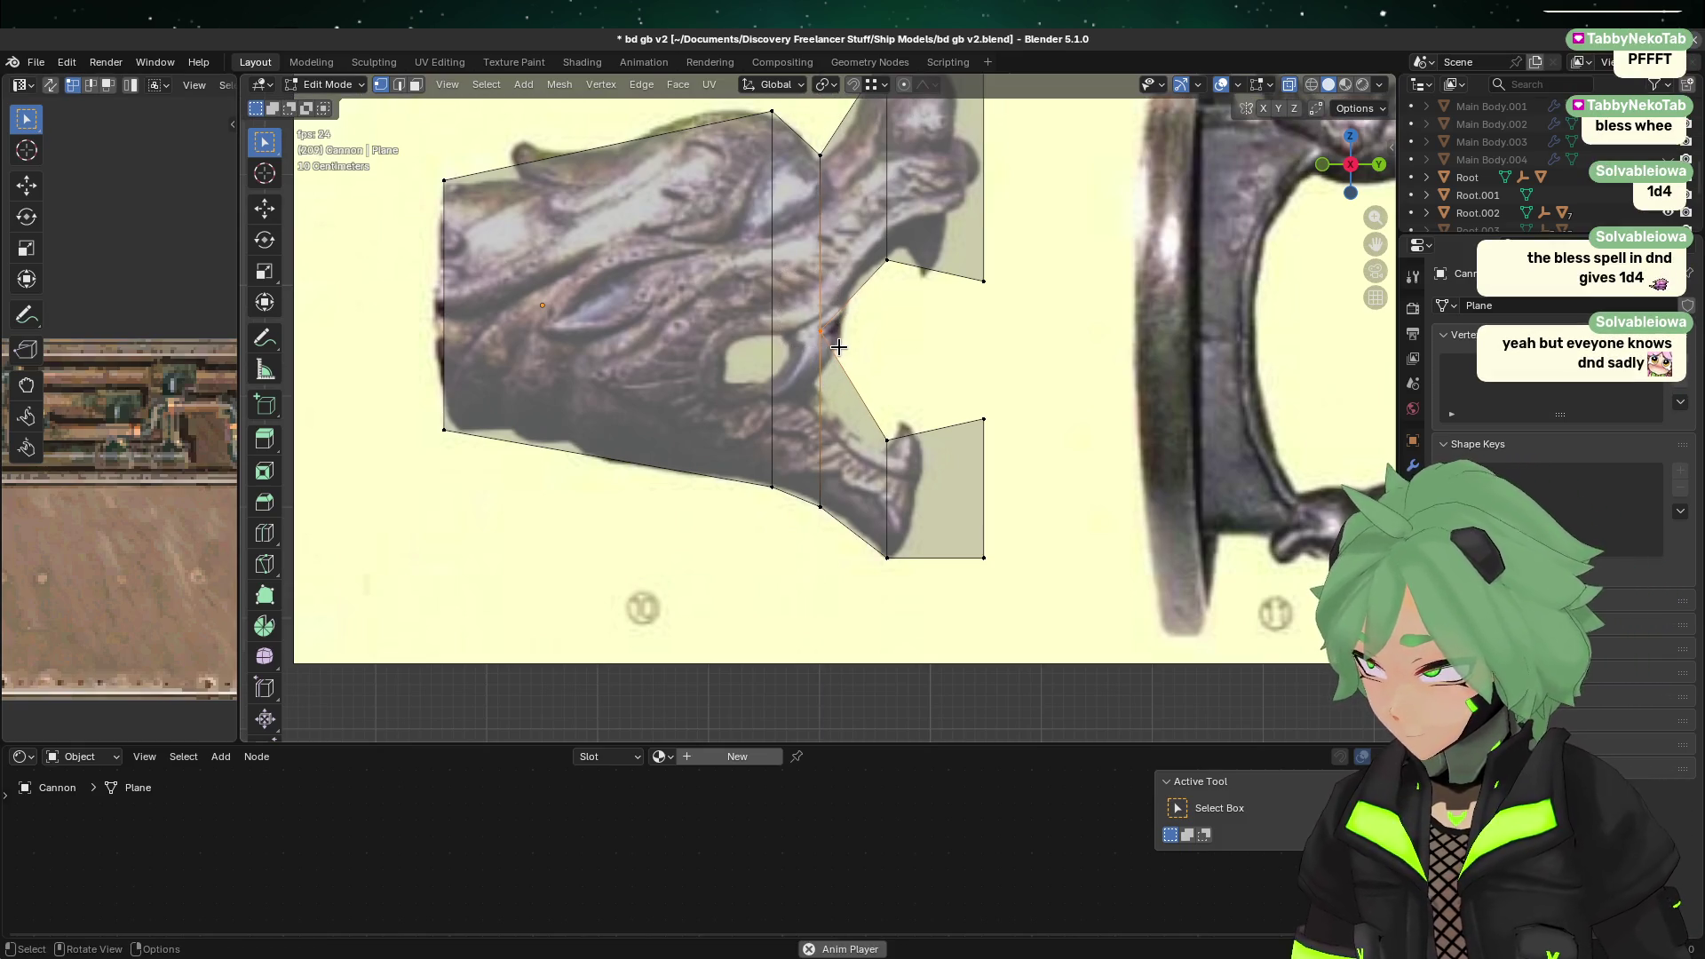
pyautogui.press('g')
pyautogui.press('z')
pyautogui.click(833, 375)
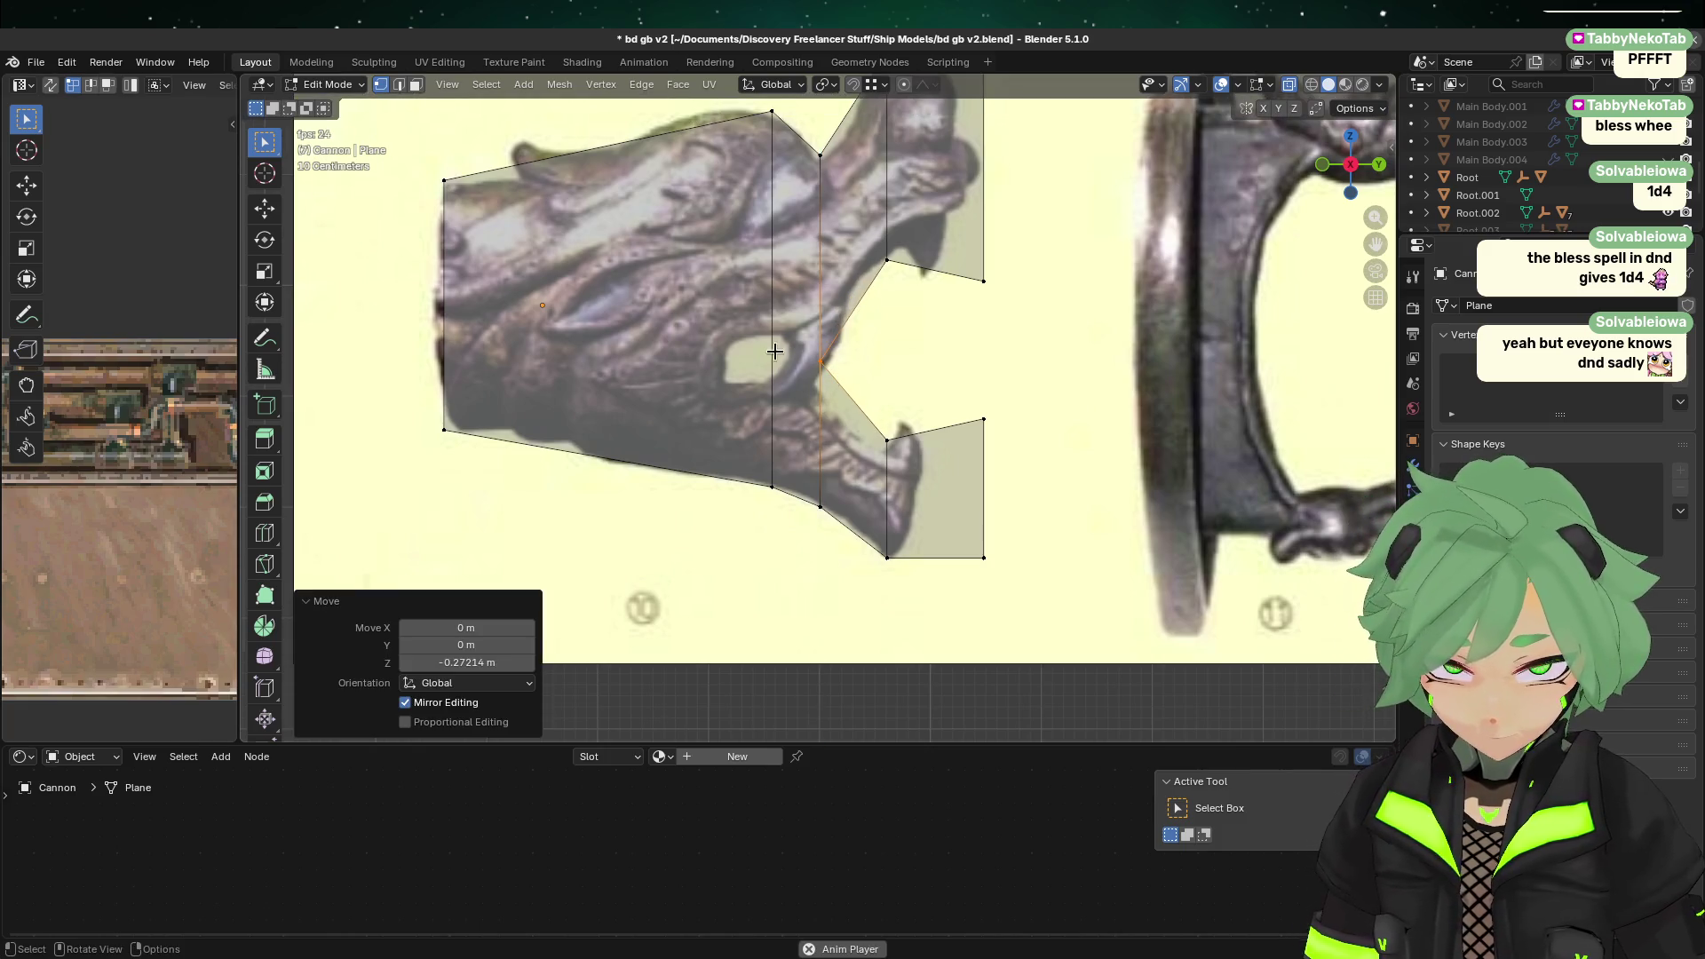
pyautogui.click(1090, 405)
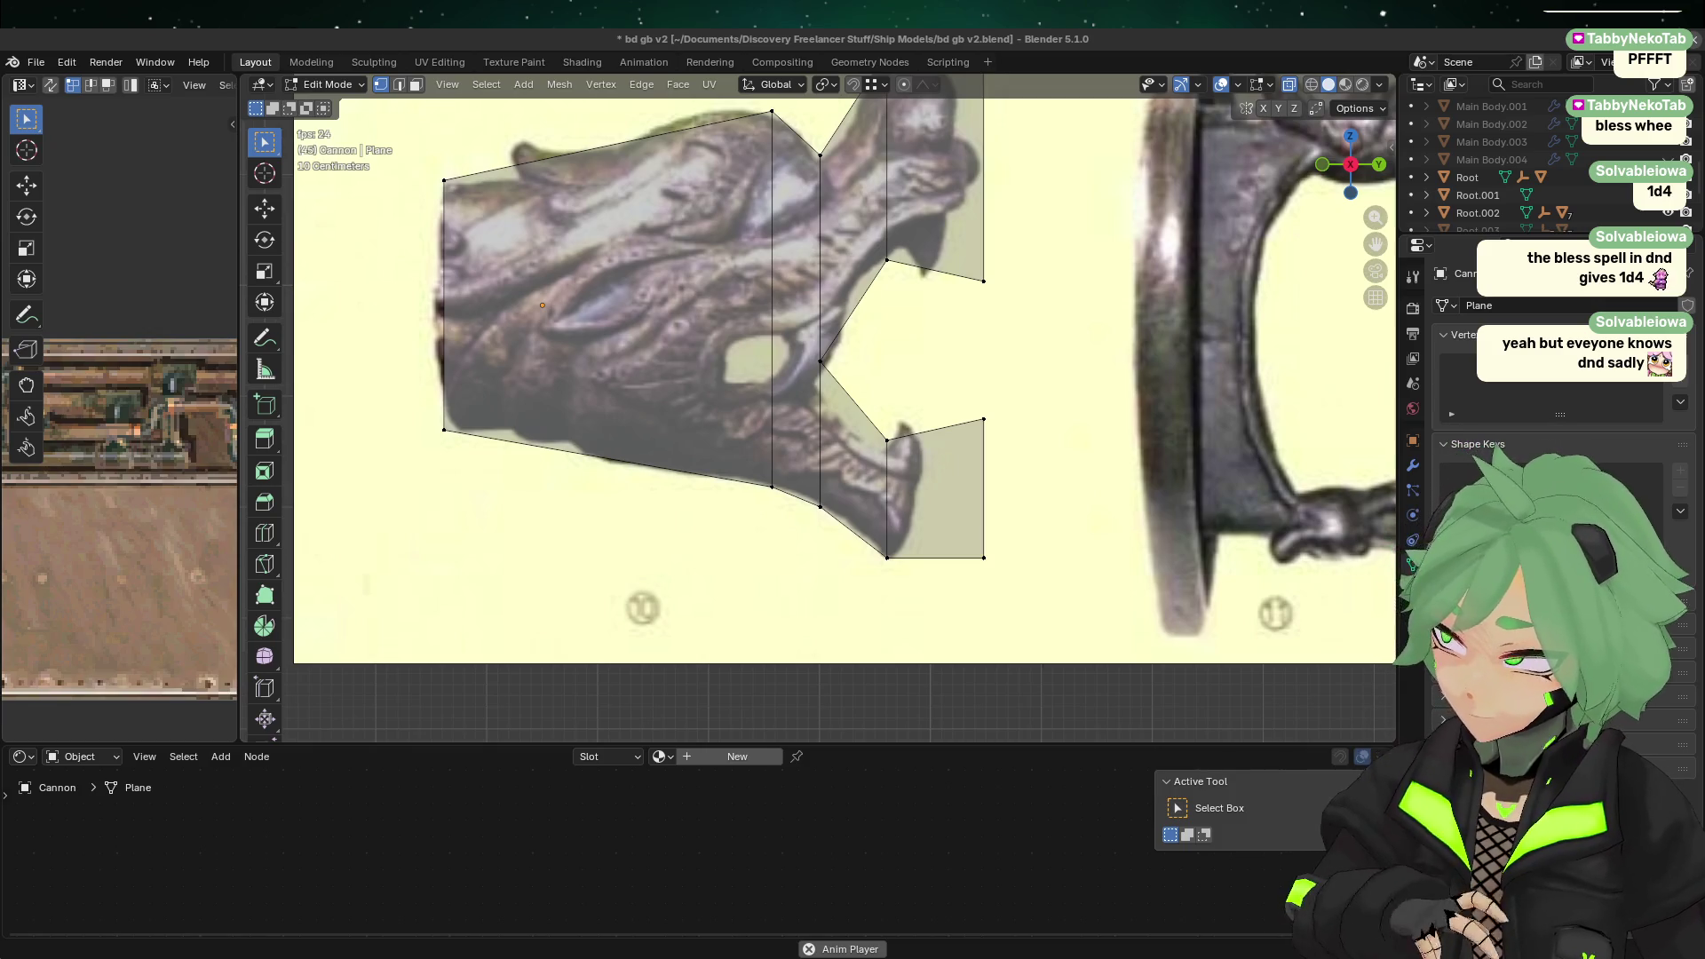
pyautogui.click(400, 84)
# Step: Subdivide the vertical head edge and slide the new vertex down along it
pyautogui.click(737, 351)
pyautogui.rightClick(740, 353)
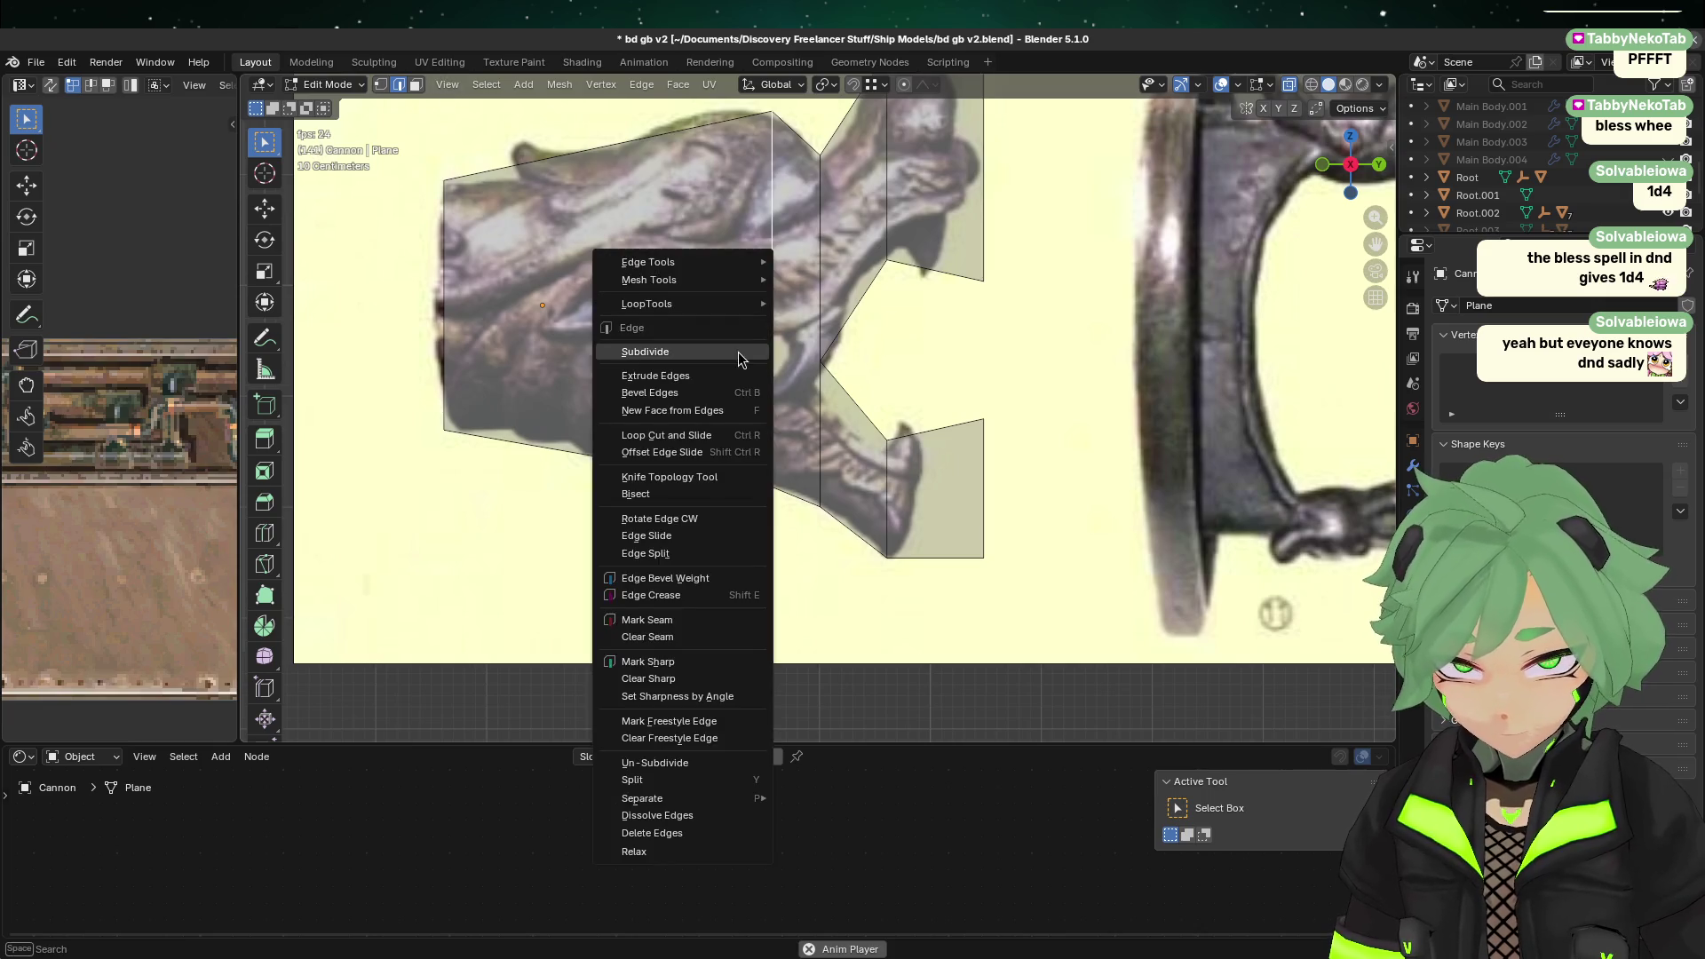
pyautogui.click(734, 351)
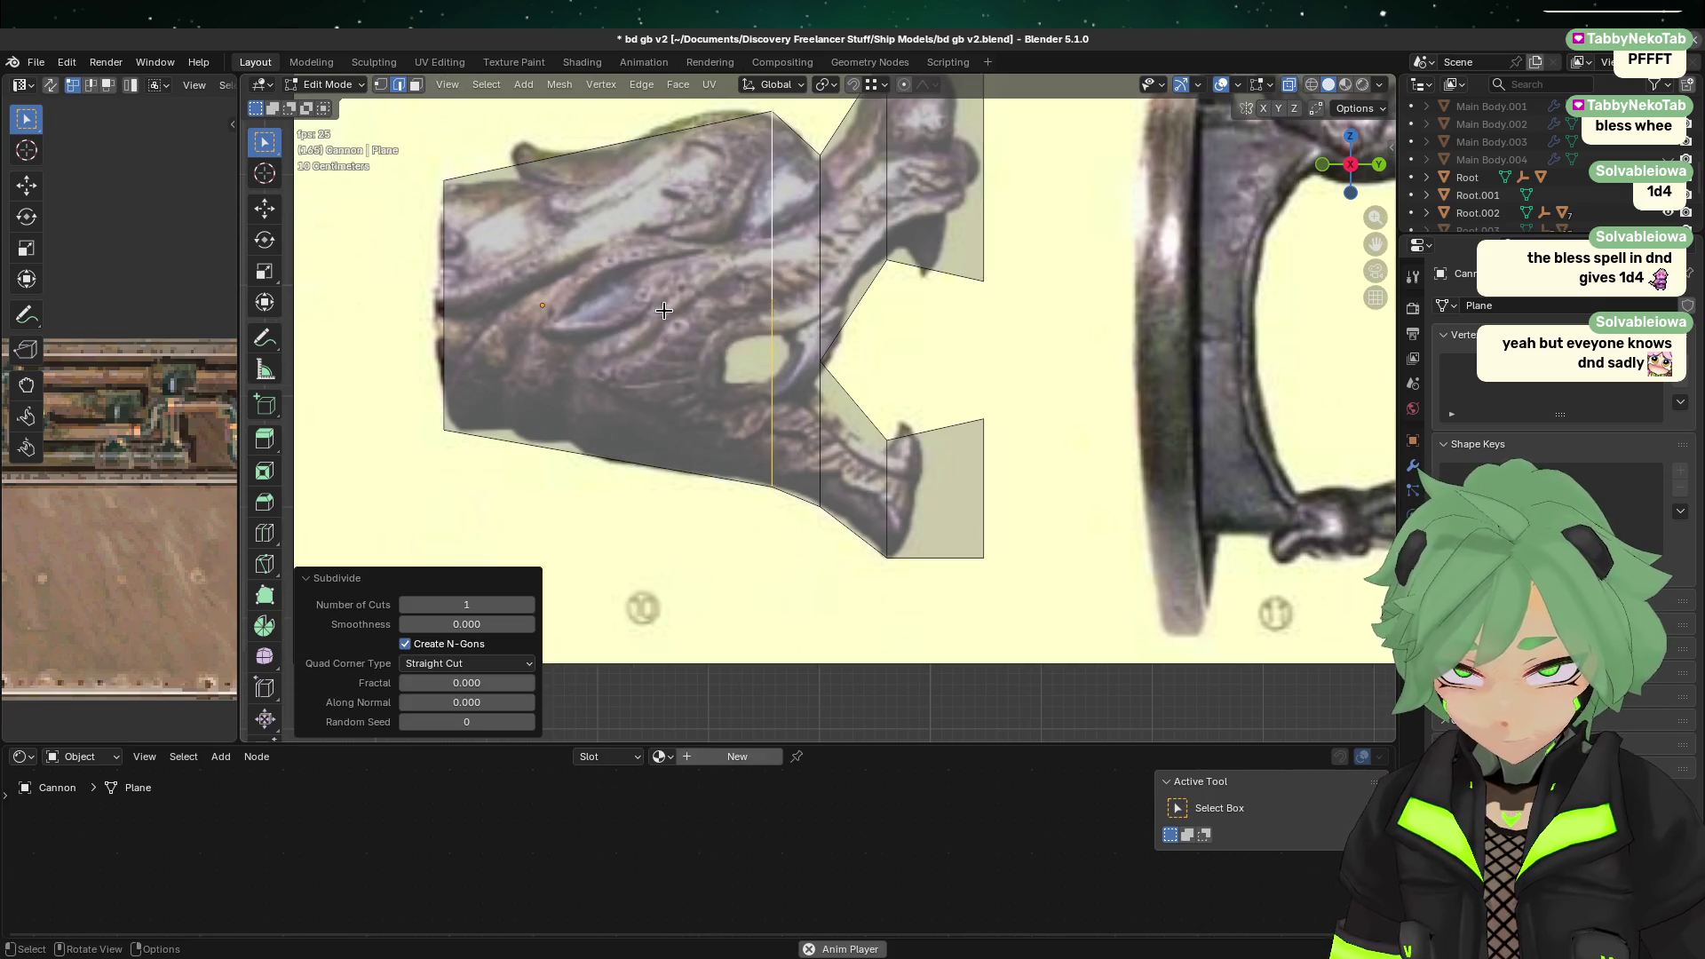
pyautogui.click(380, 84)
pyautogui.click(822, 379)
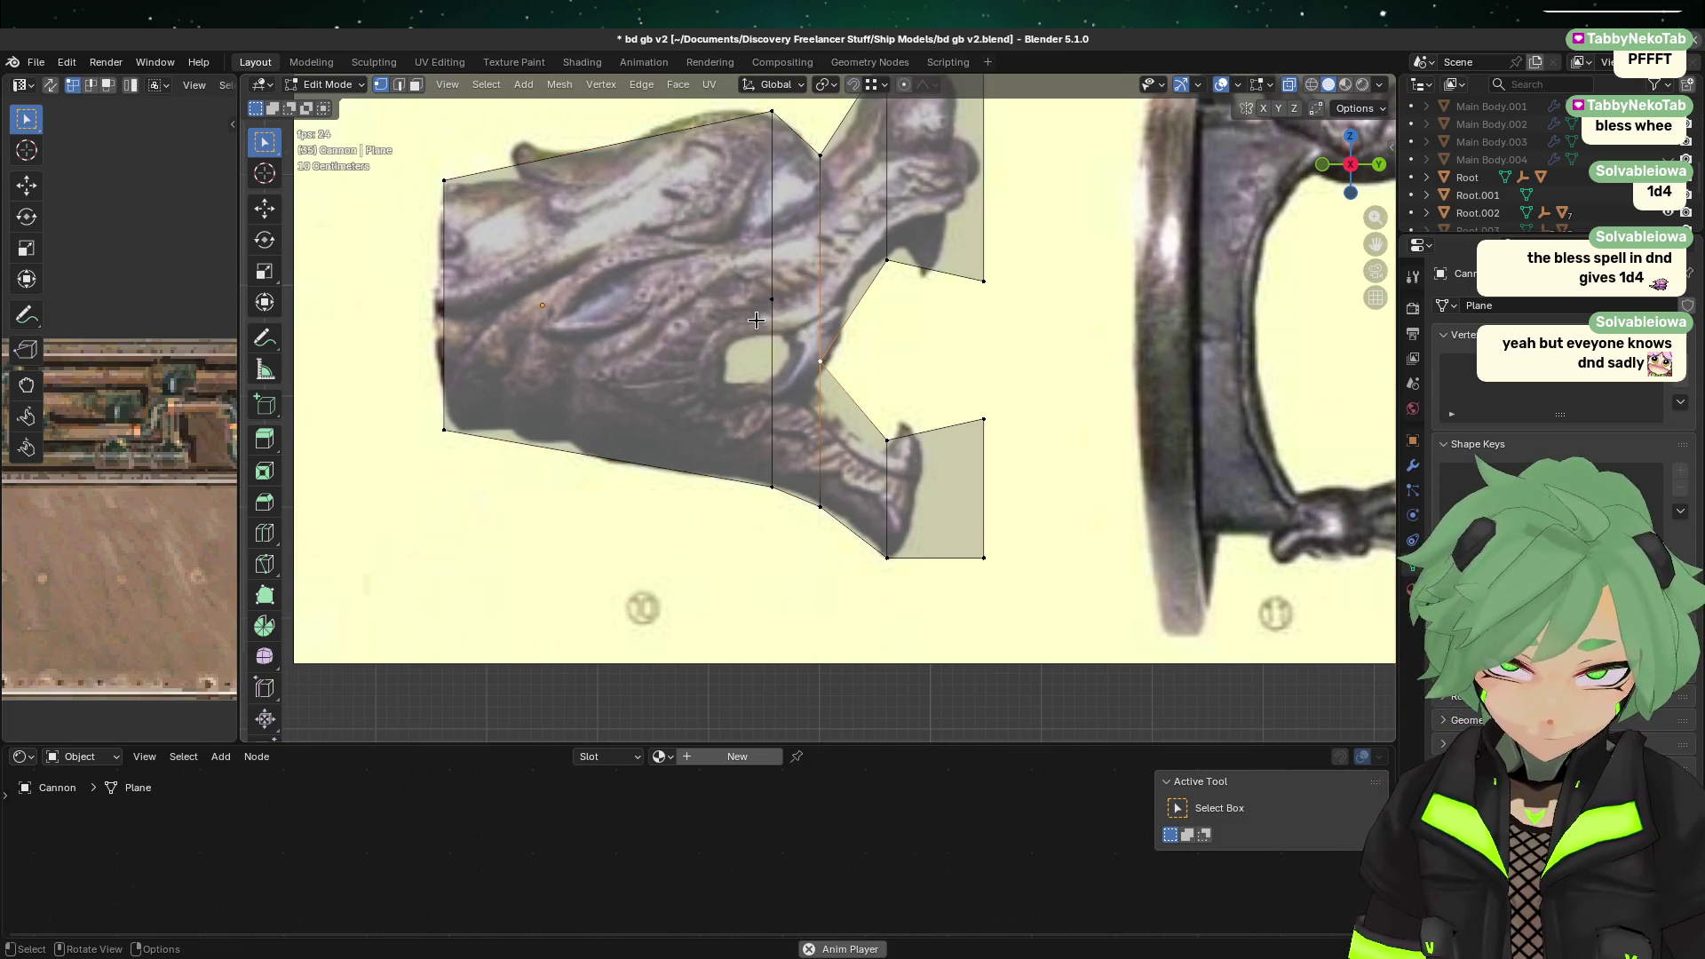
pyautogui.click(720, 327)
pyautogui.click(758, 306)
pyautogui.hotkey('shift', 'v')
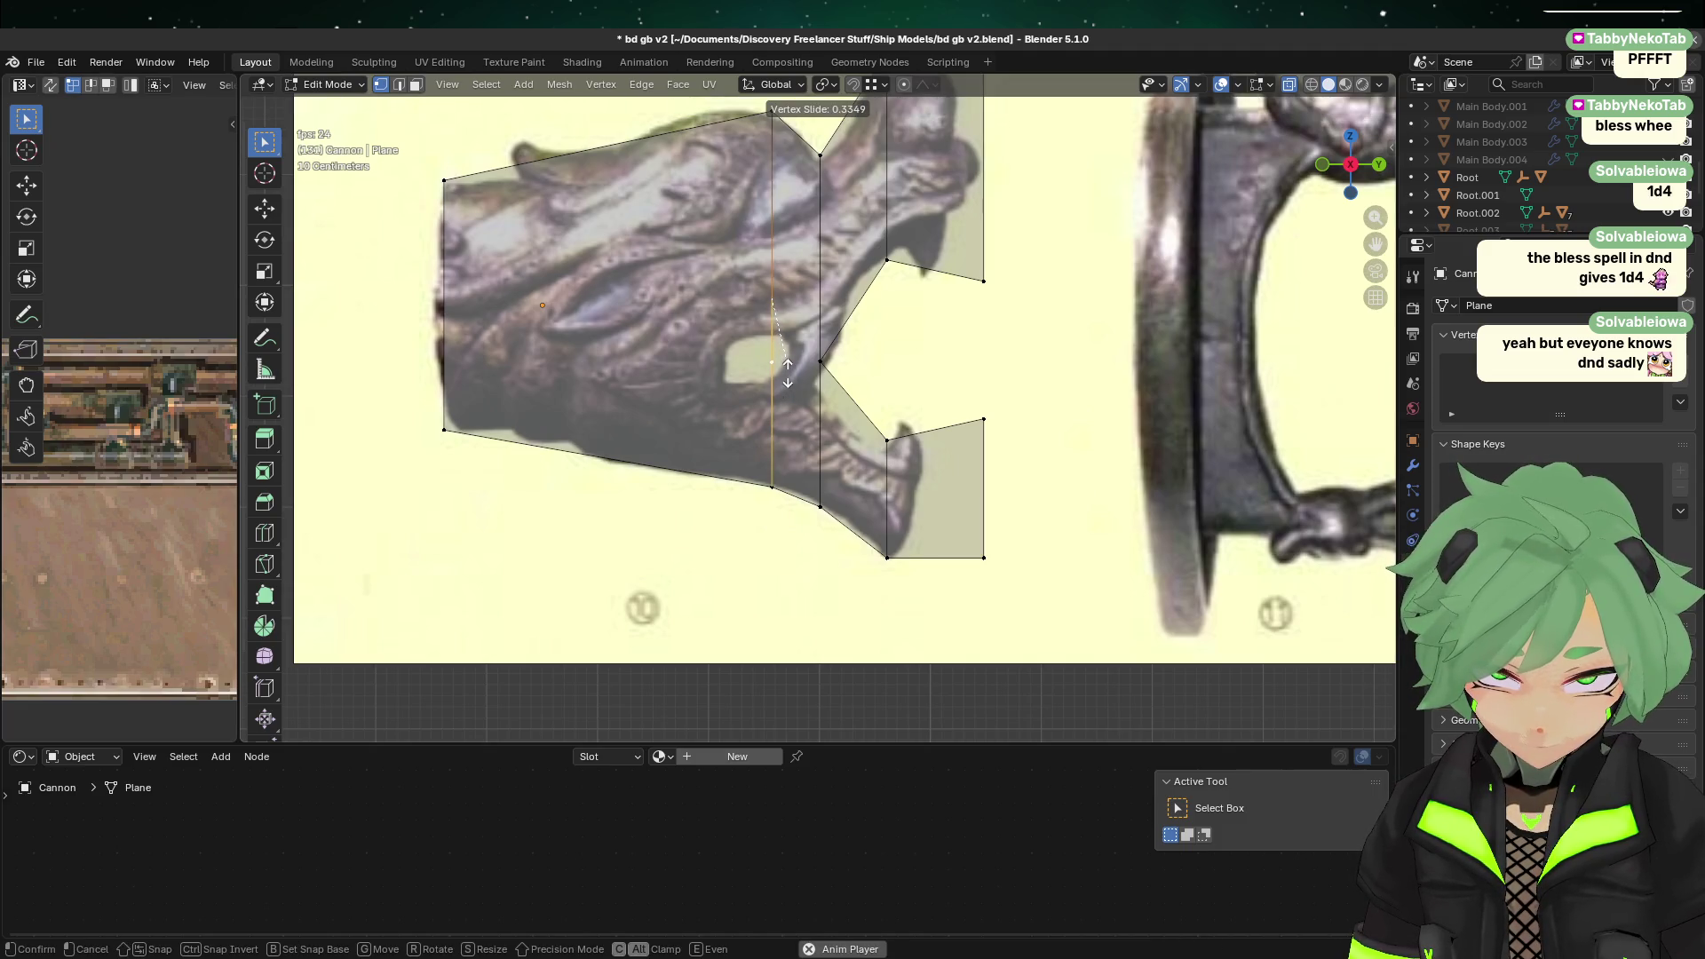
pyautogui.click(788, 373)
# Step: Undo the subdivide and slide, then dissolve the stray vertex inside the mouth
pyautogui.press('2')
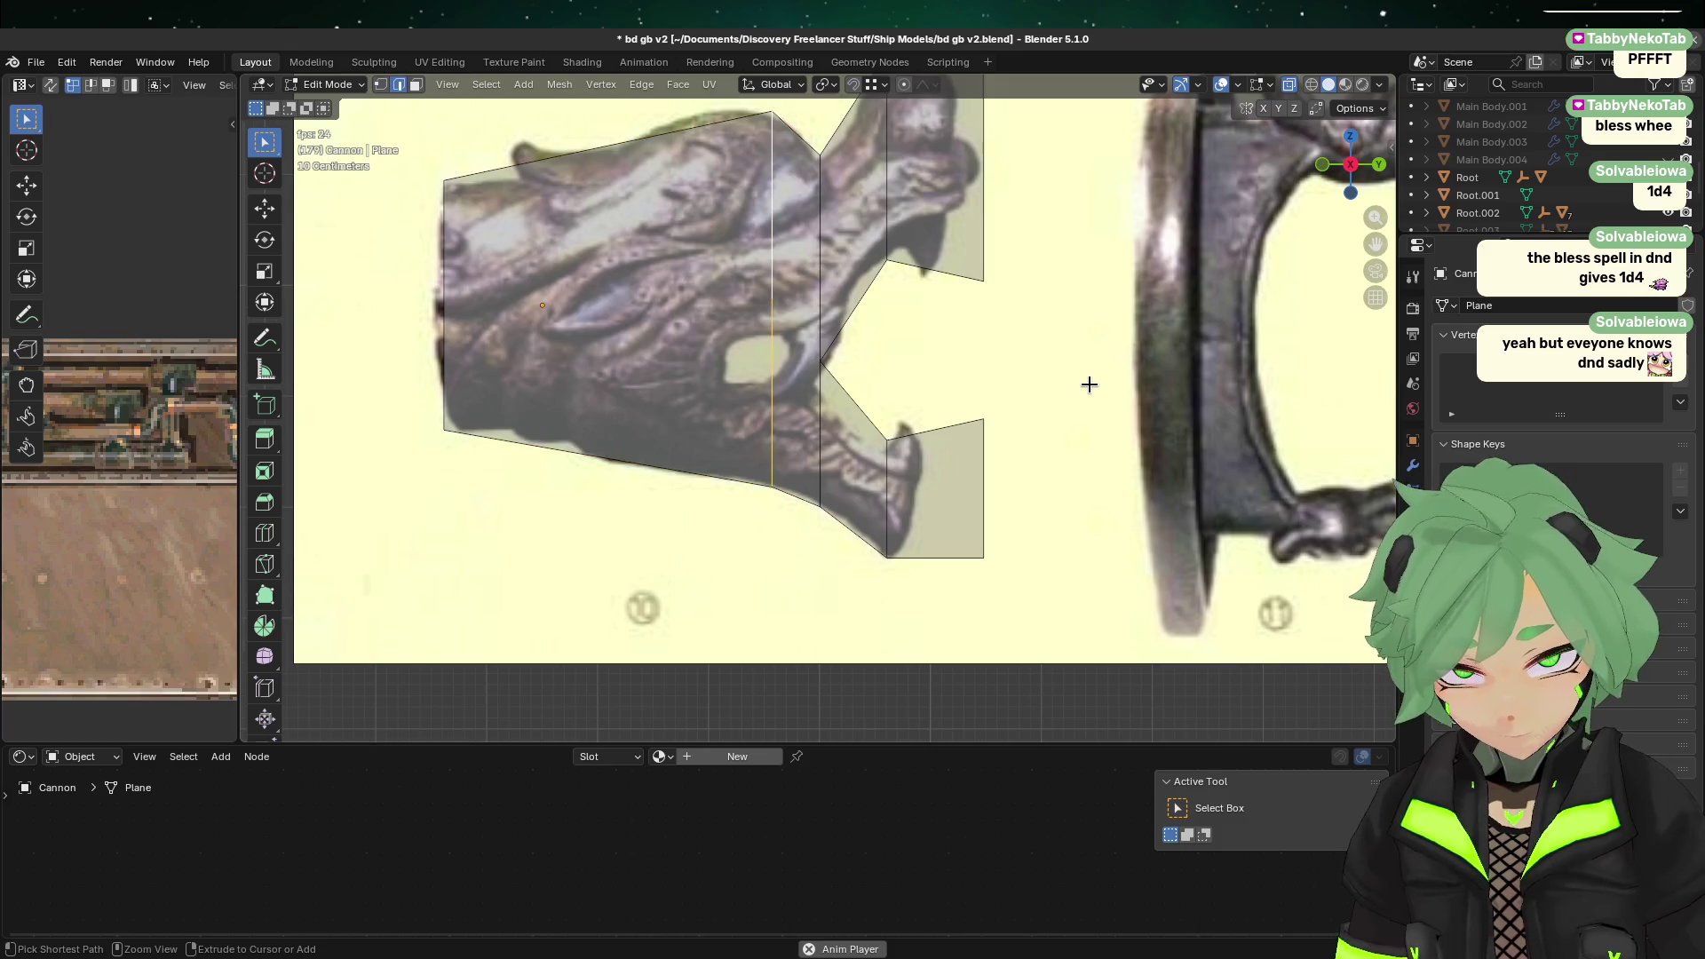
pyautogui.hotkey('ctrl', 'z')
pyautogui.hotkey('ctrl', 'z')
pyautogui.hotkey('ctrl', 'z')
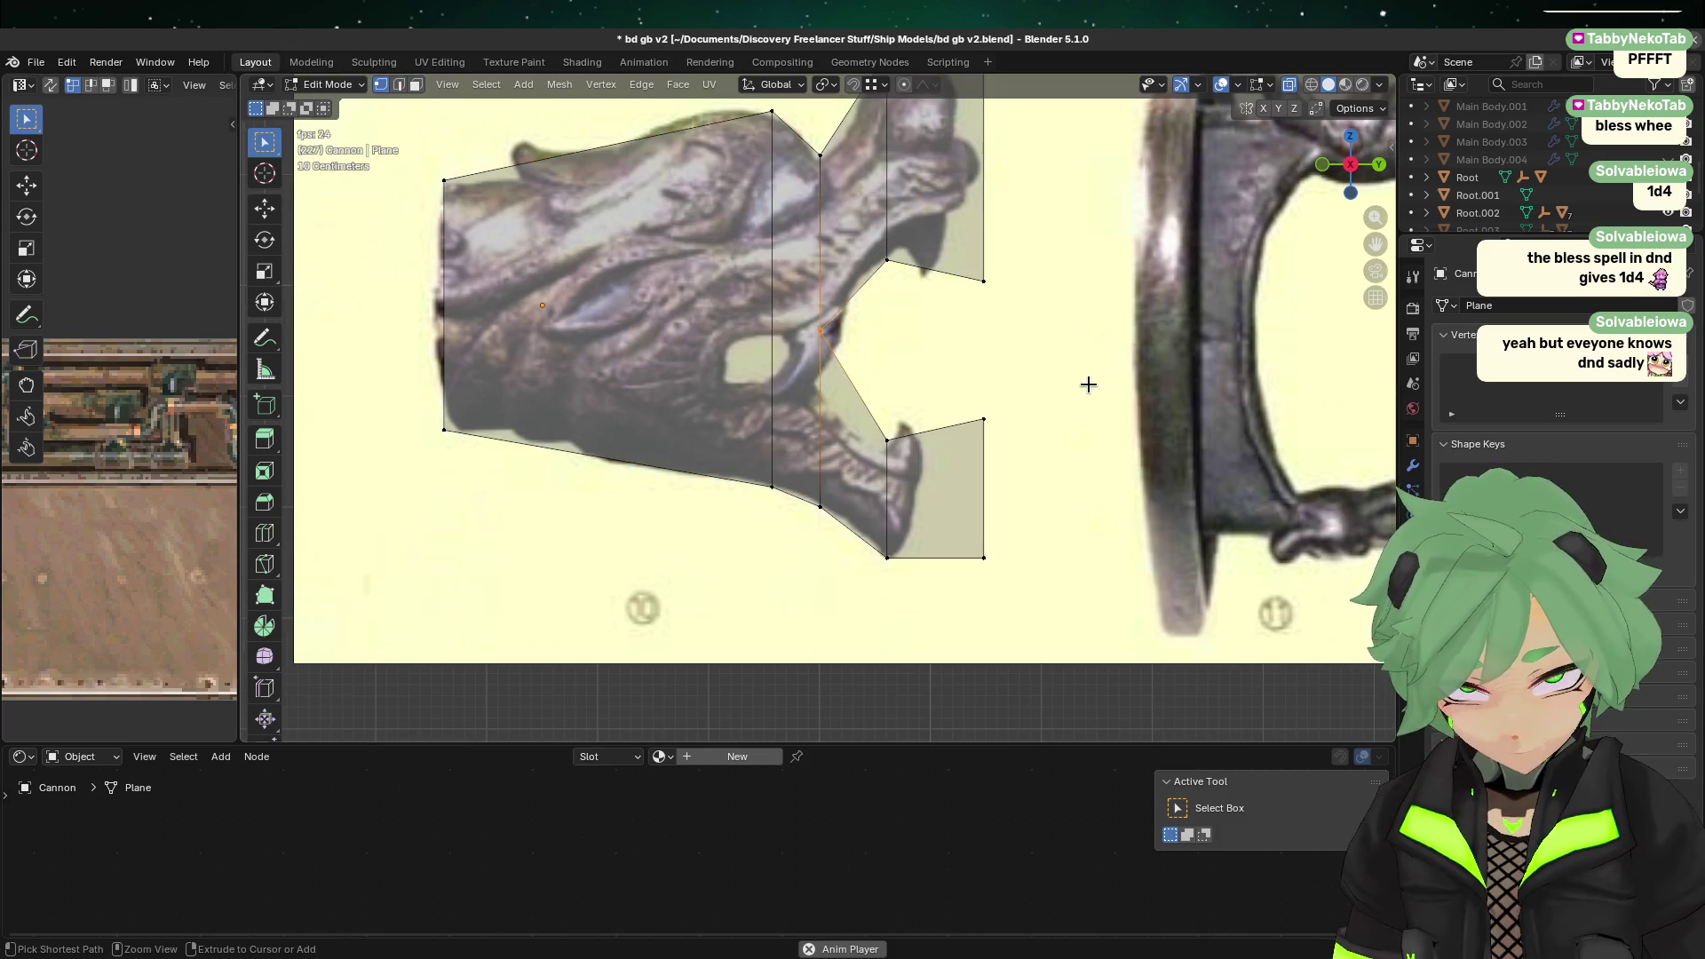
pyautogui.hotkey('ctrl', 'z')
pyautogui.hotkey('ctrl', 'z')
pyautogui.hotkey('ctrl', 'z')
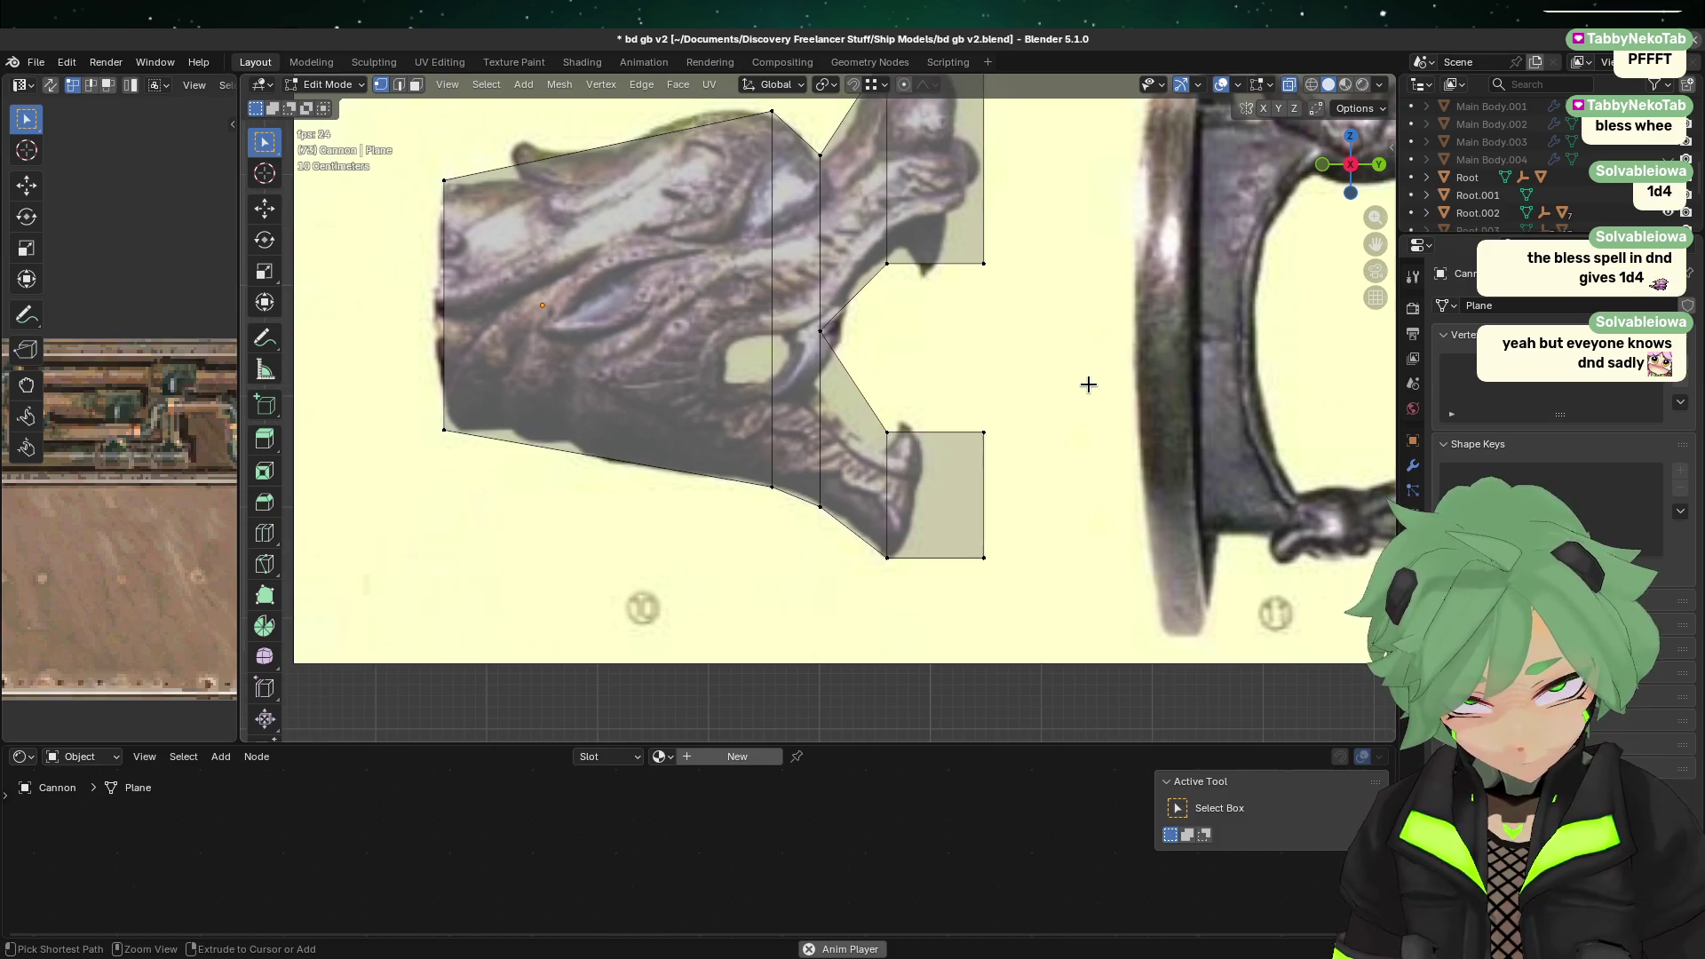
pyautogui.press('3')
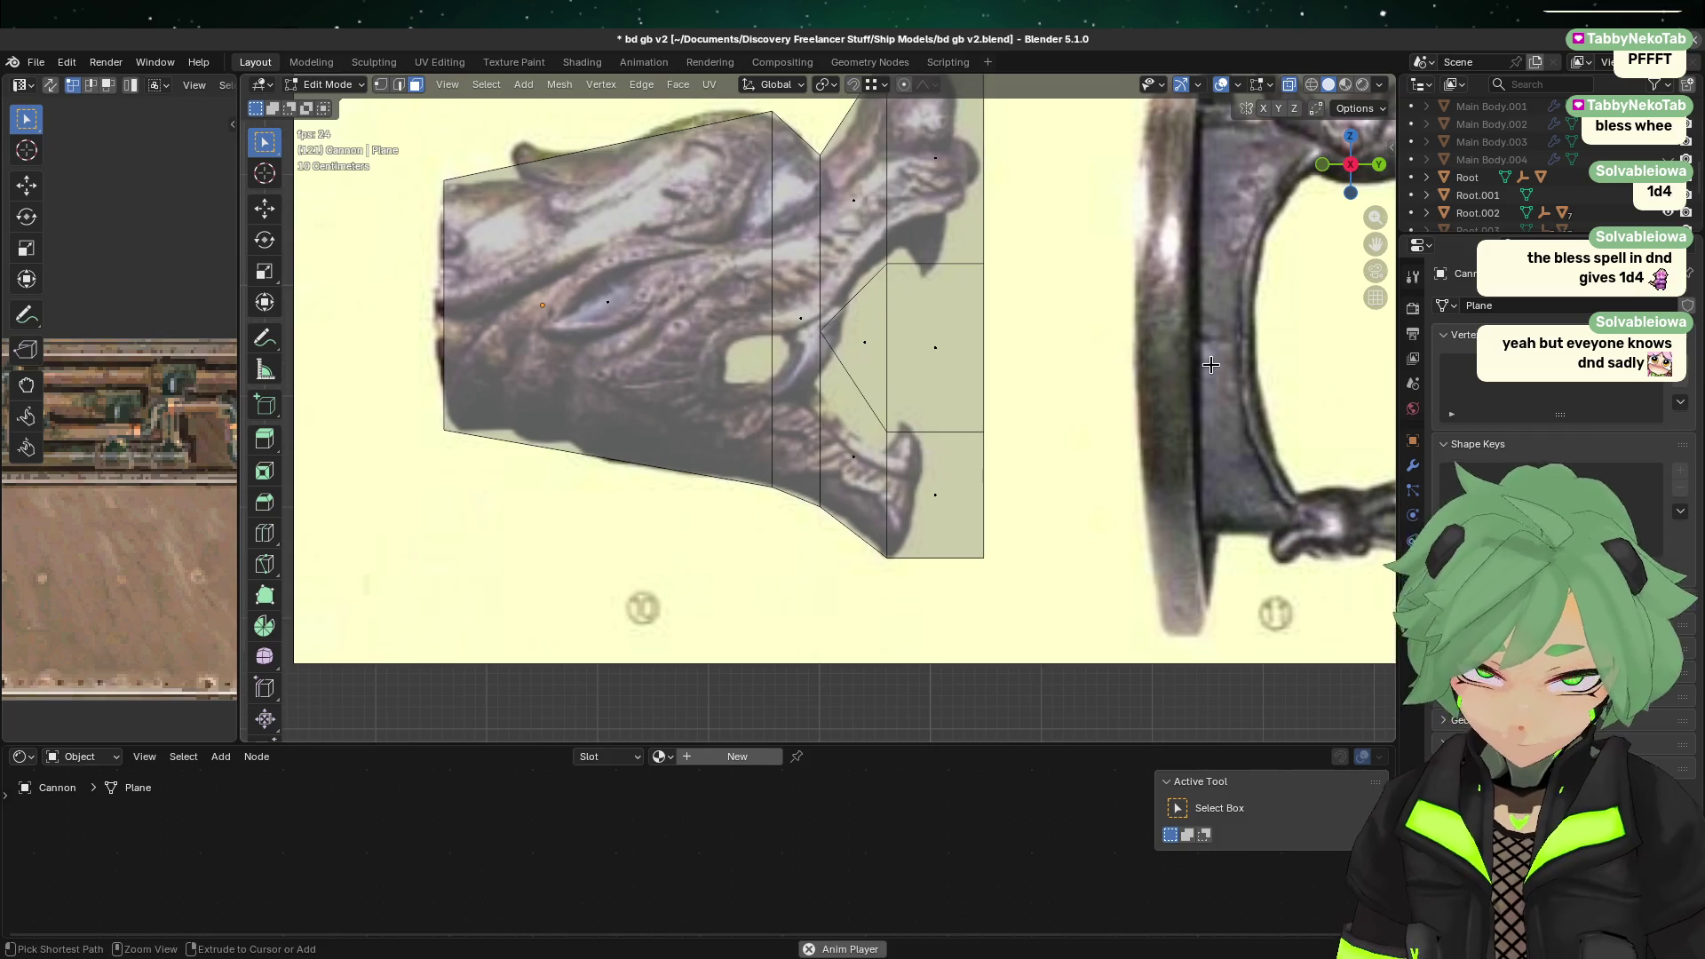
pyautogui.press('1')
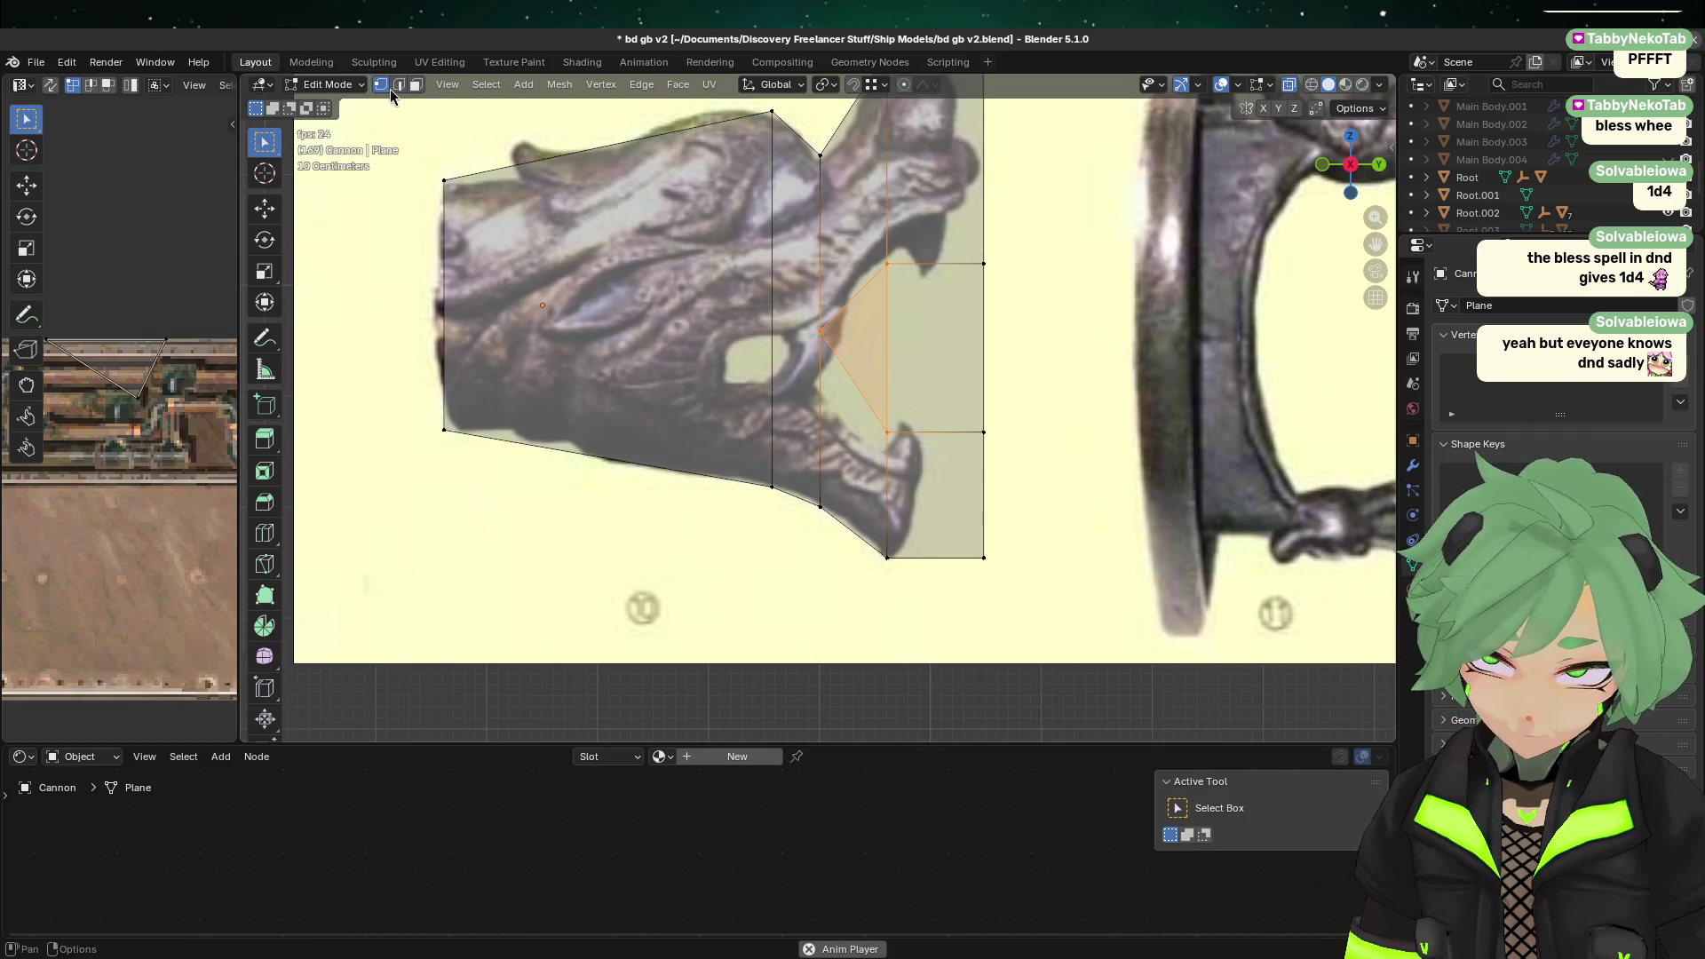
pyautogui.click(786, 410)
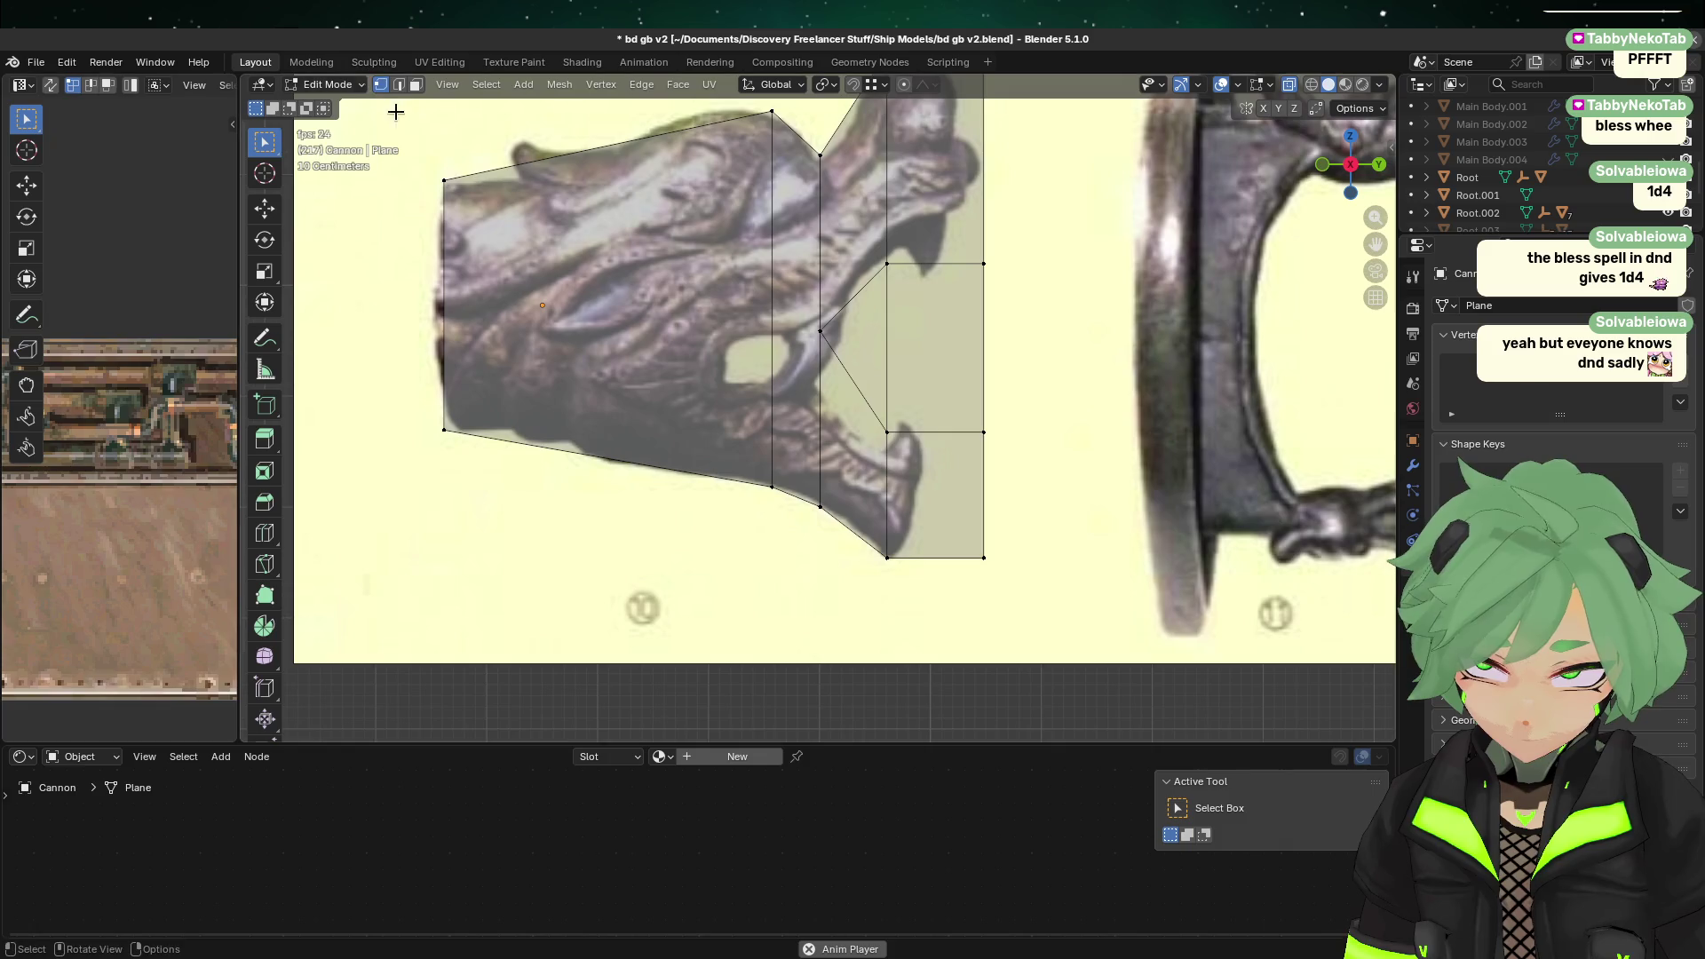
pyautogui.click(819, 331)
pyautogui.rightClick(838, 350)
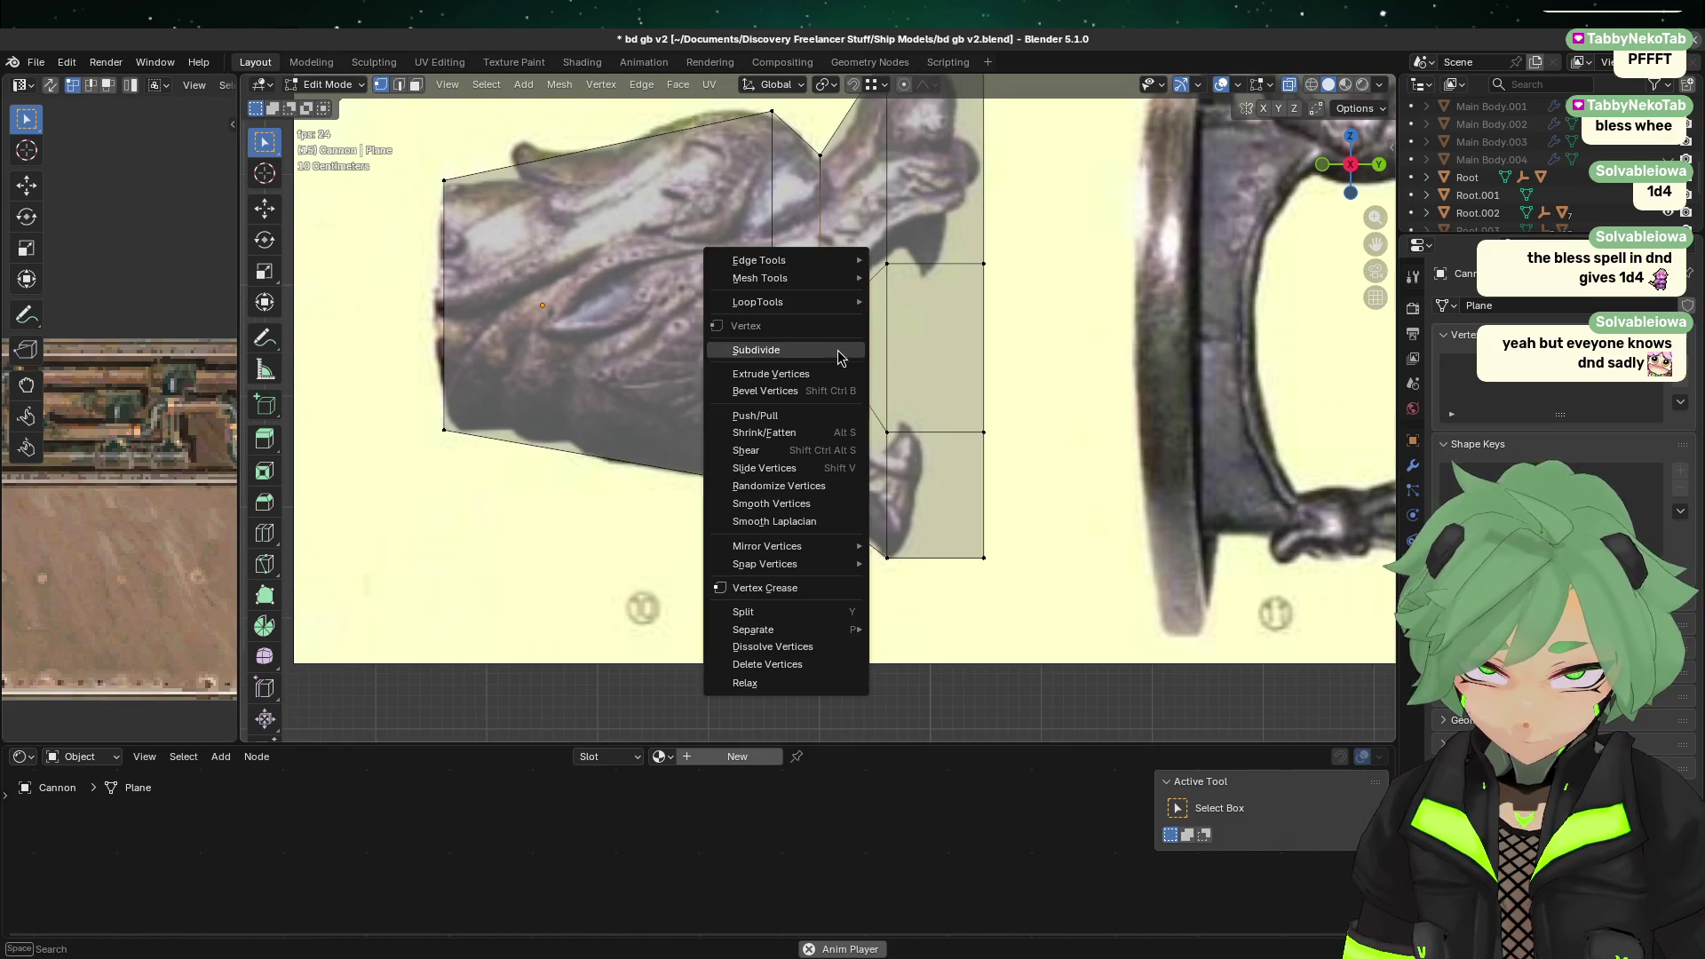
pyautogui.click(840, 648)
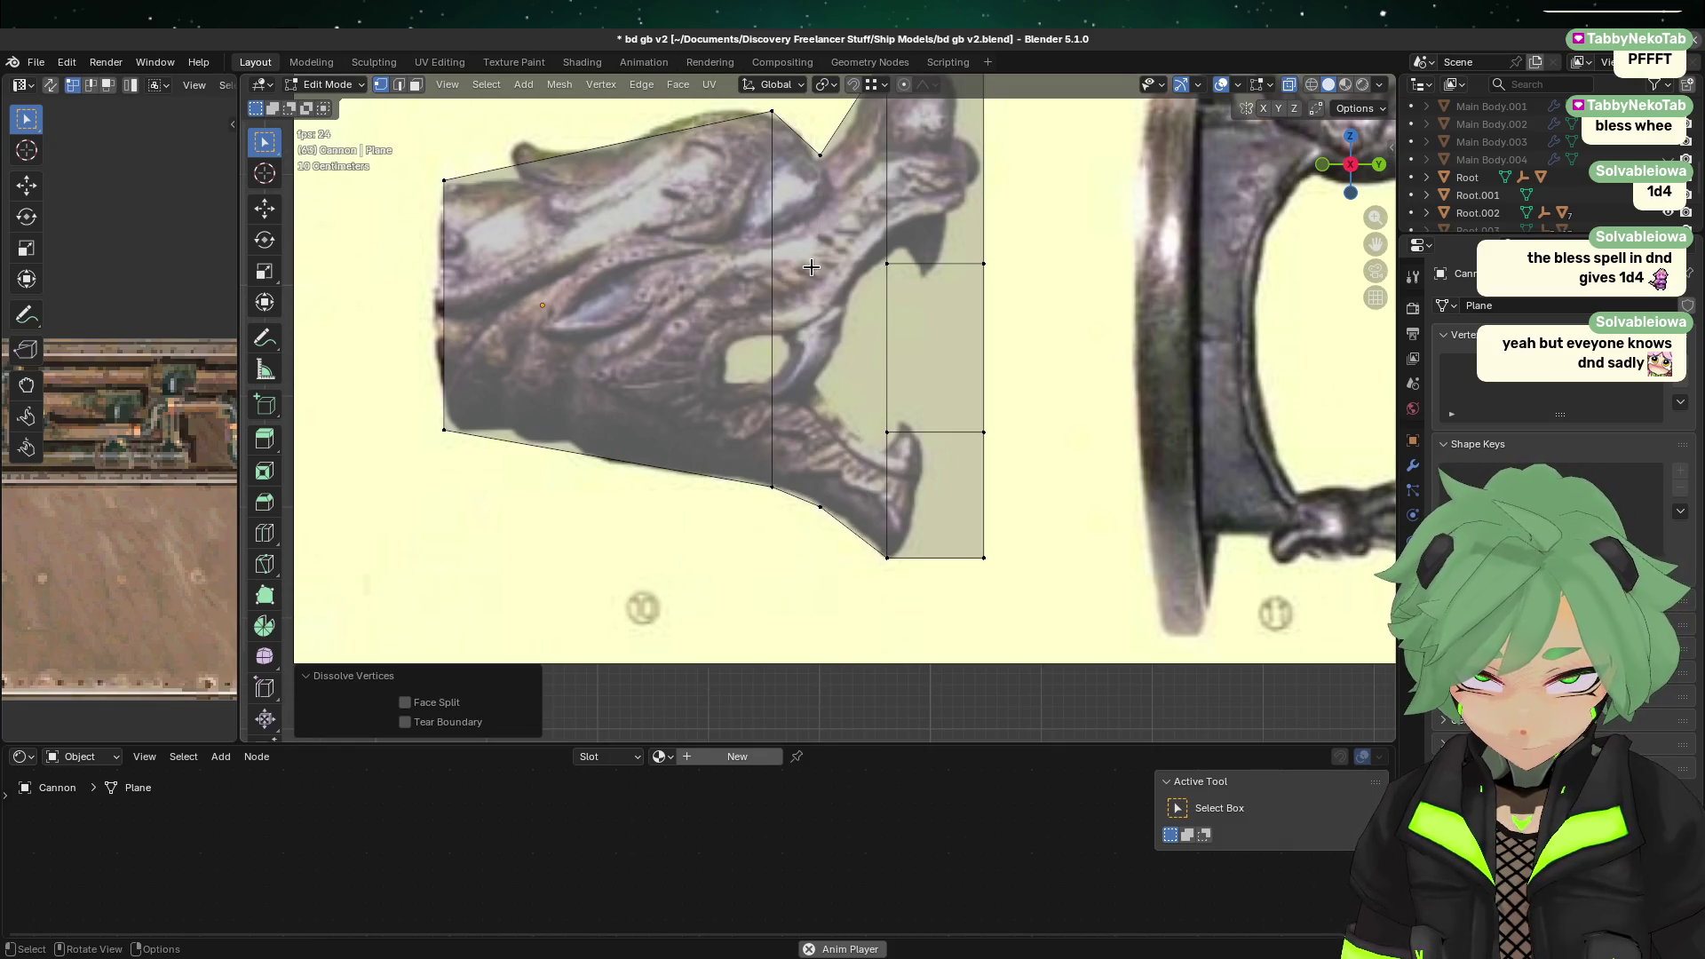
# Step: Knife a vertical cut from the jaw edge up to the top of the snout
pyautogui.click(777, 506)
pyautogui.press('k')
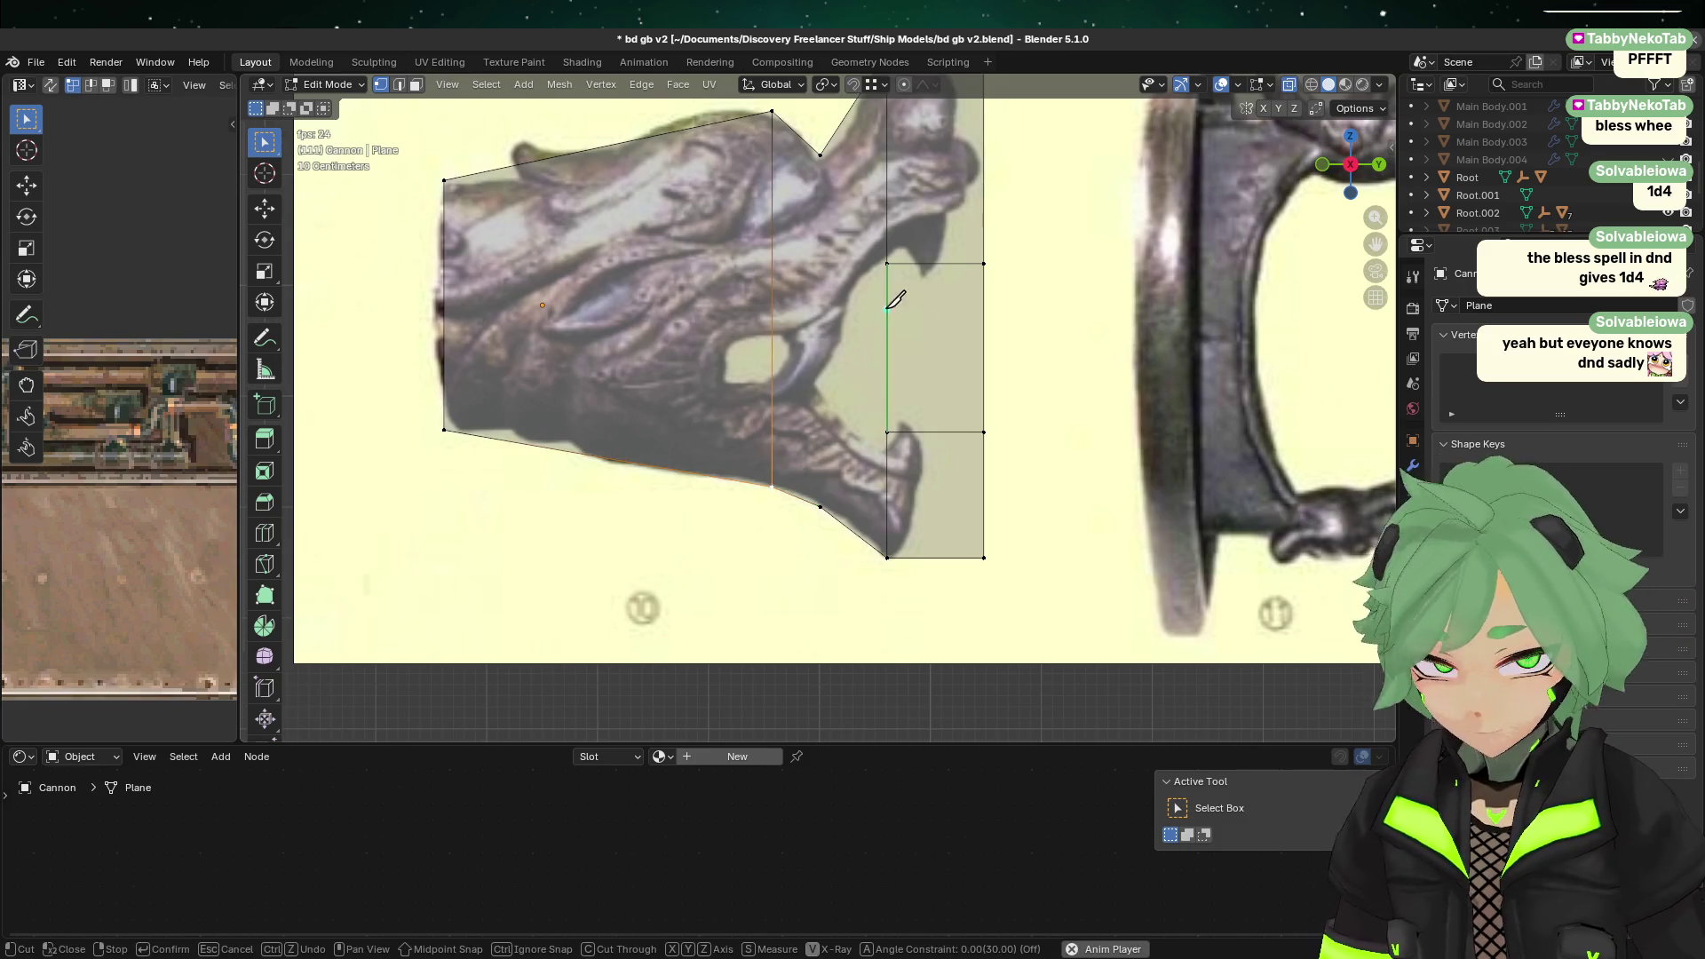
pyautogui.click(820, 155)
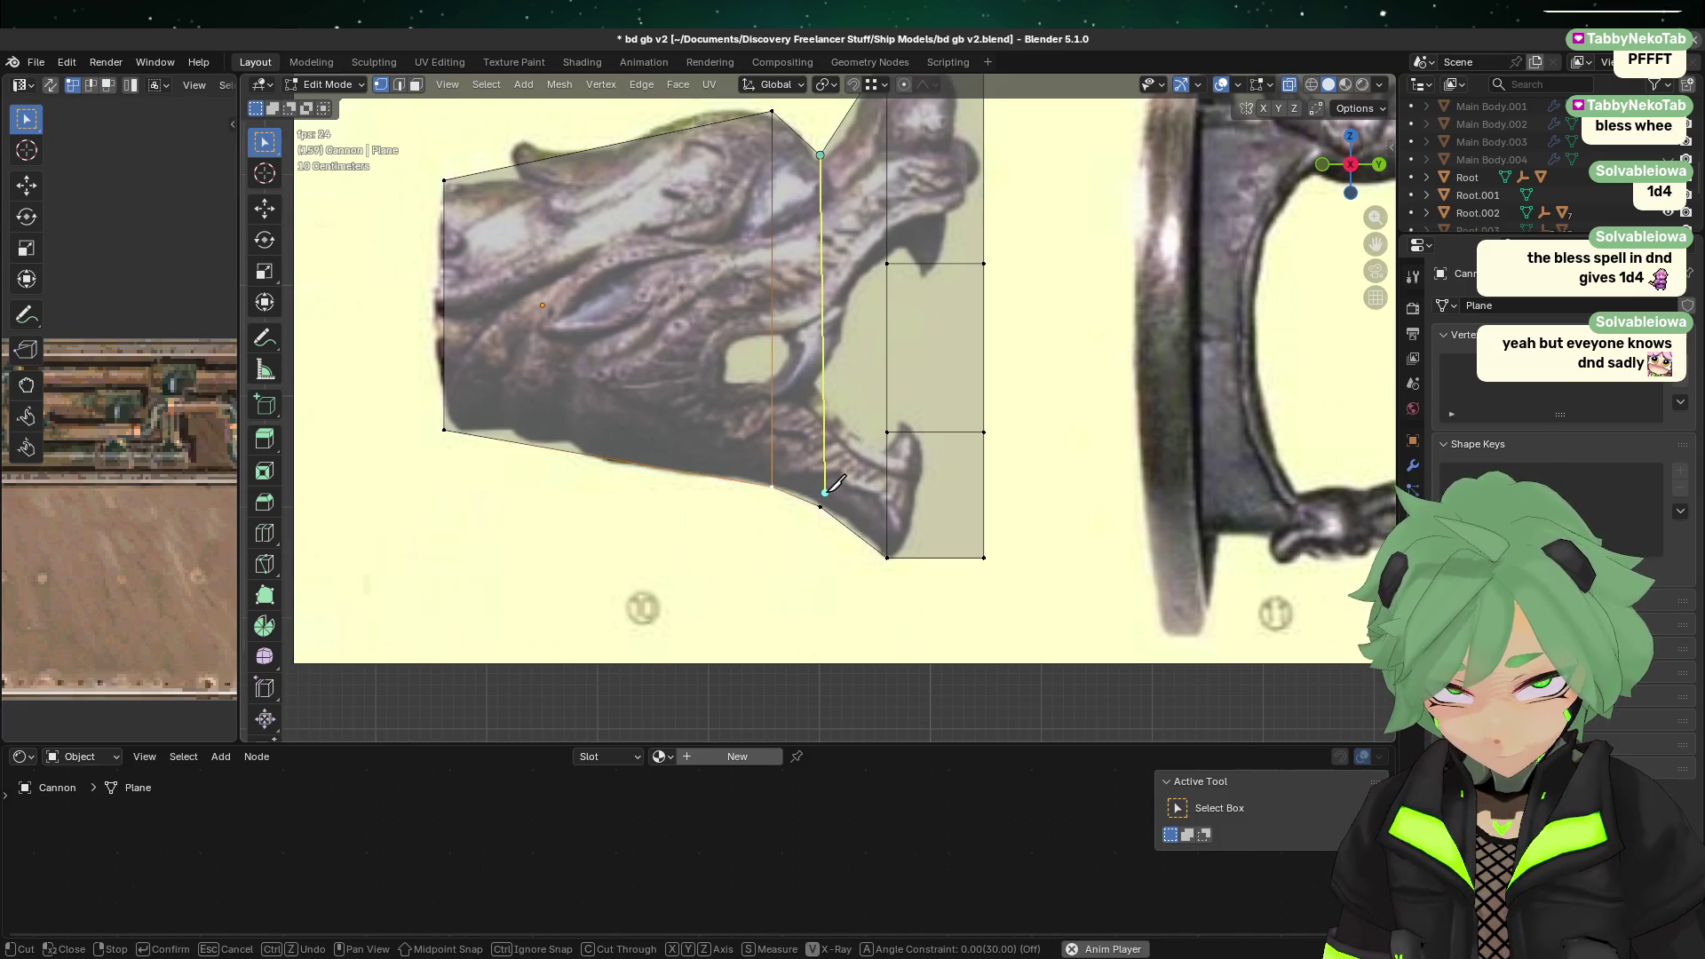
pyautogui.press('Return')
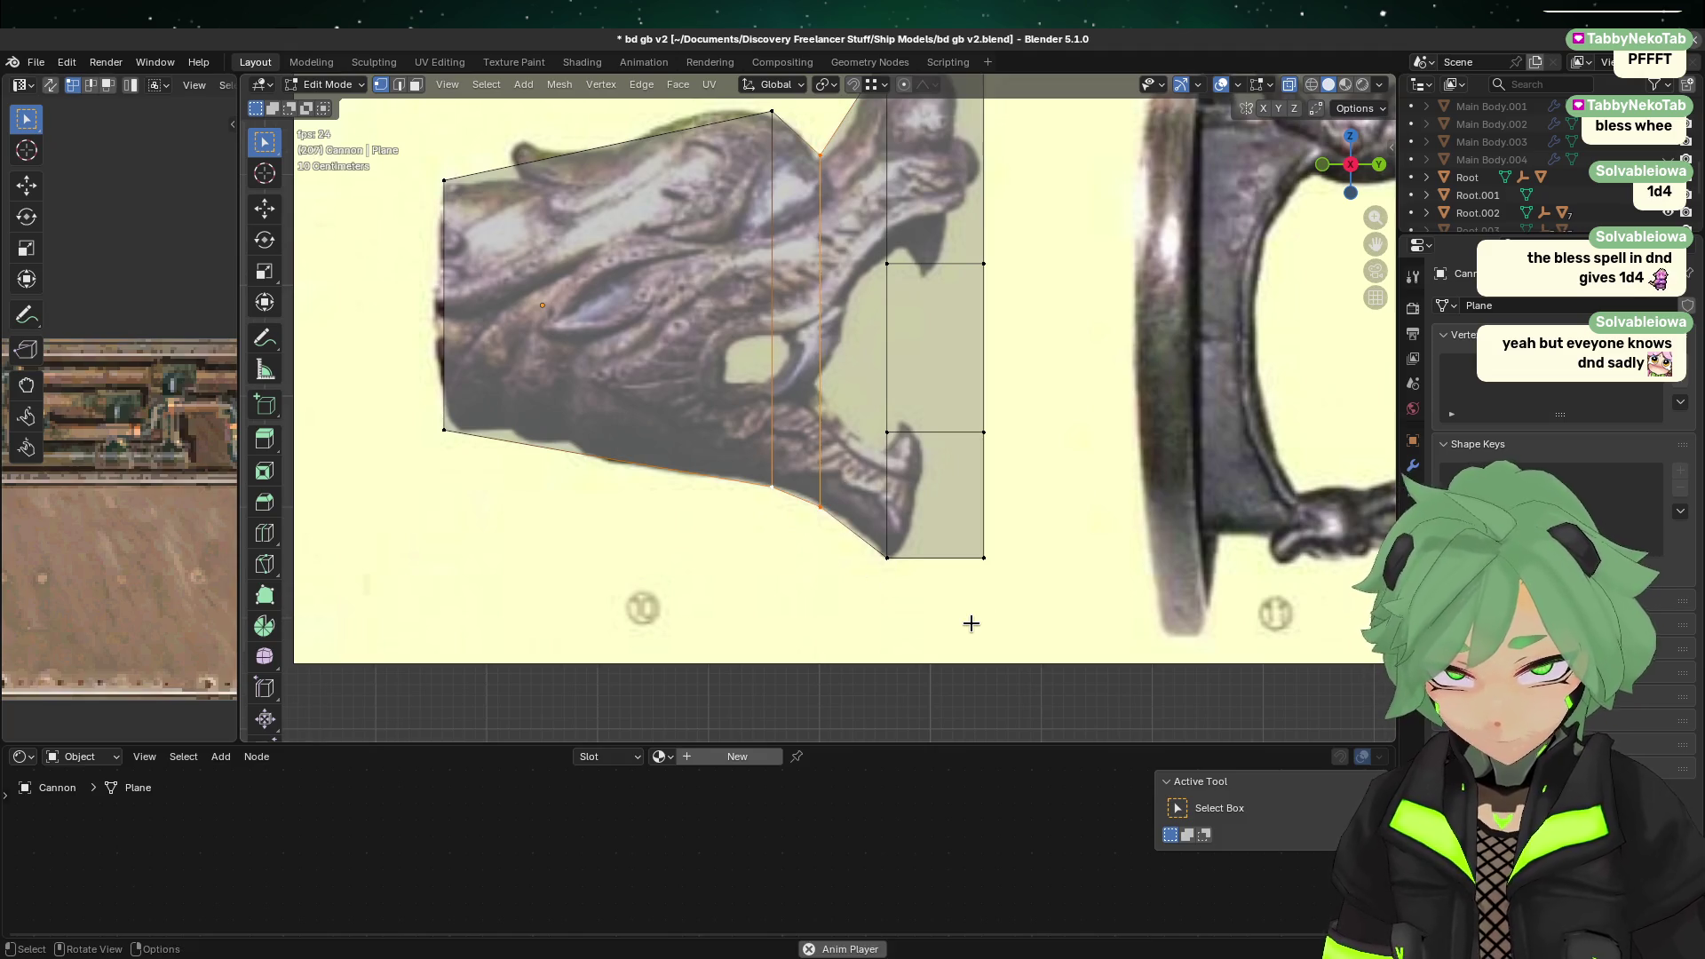
pyautogui.click(593, 571)
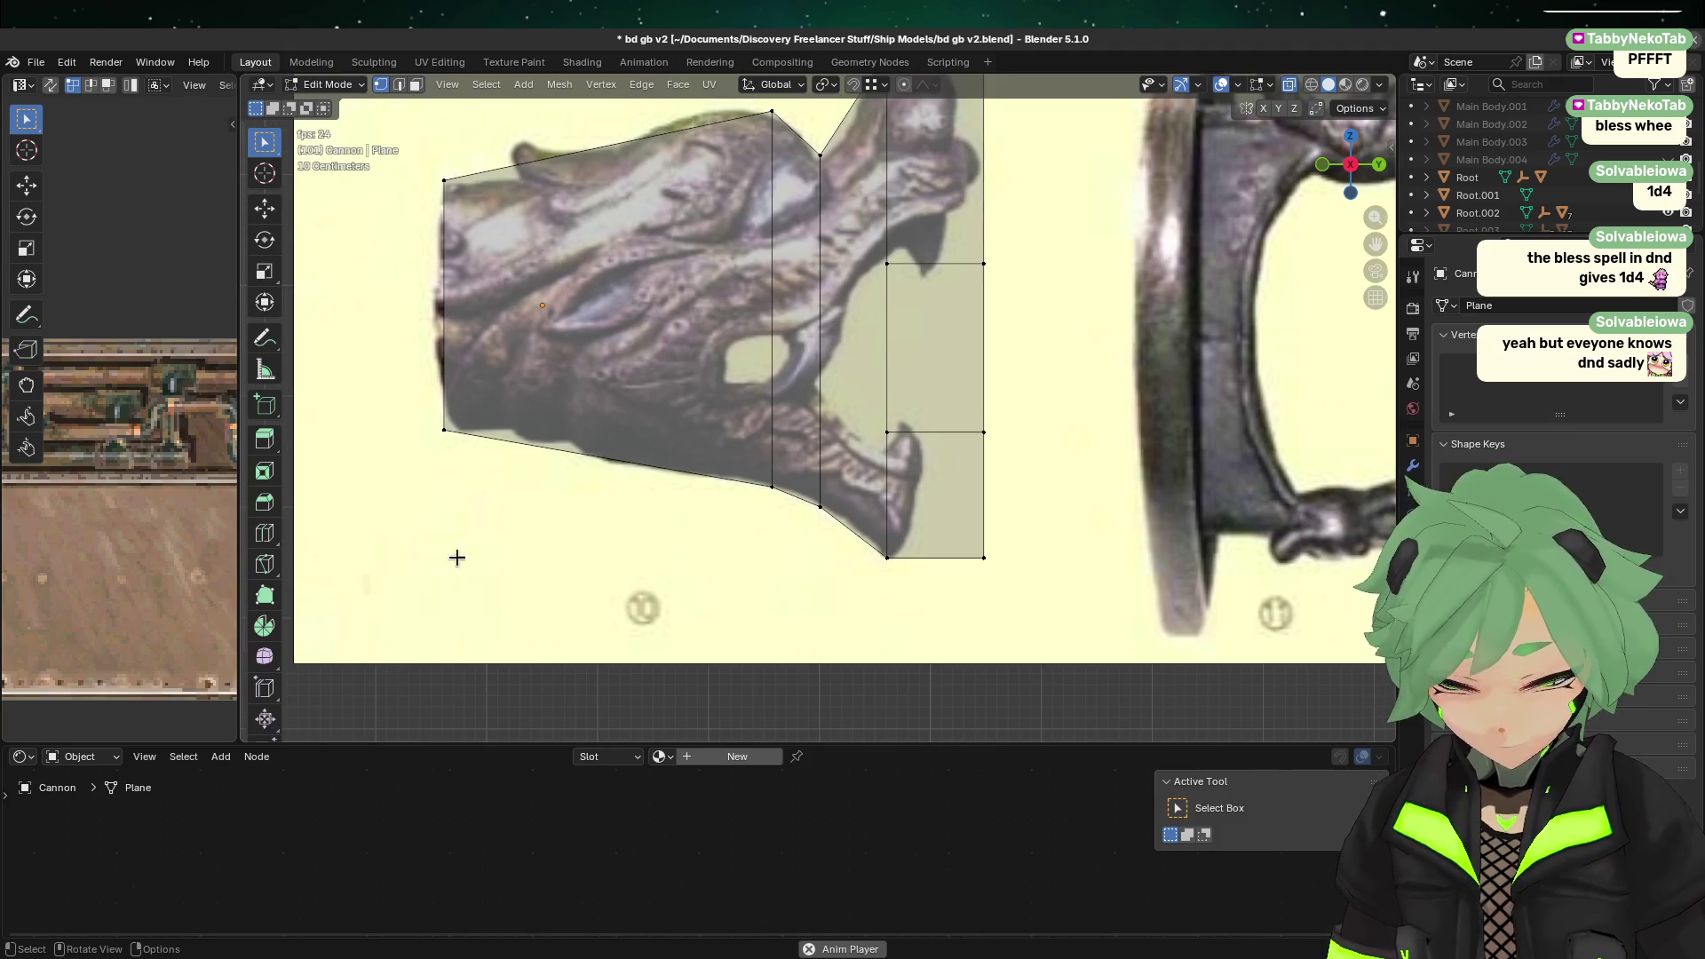
# Step: Knife the mouth outline from the upper jaw corner through the mouth back to the lower jaw
pyautogui.press('k')
pyautogui.click(887, 264)
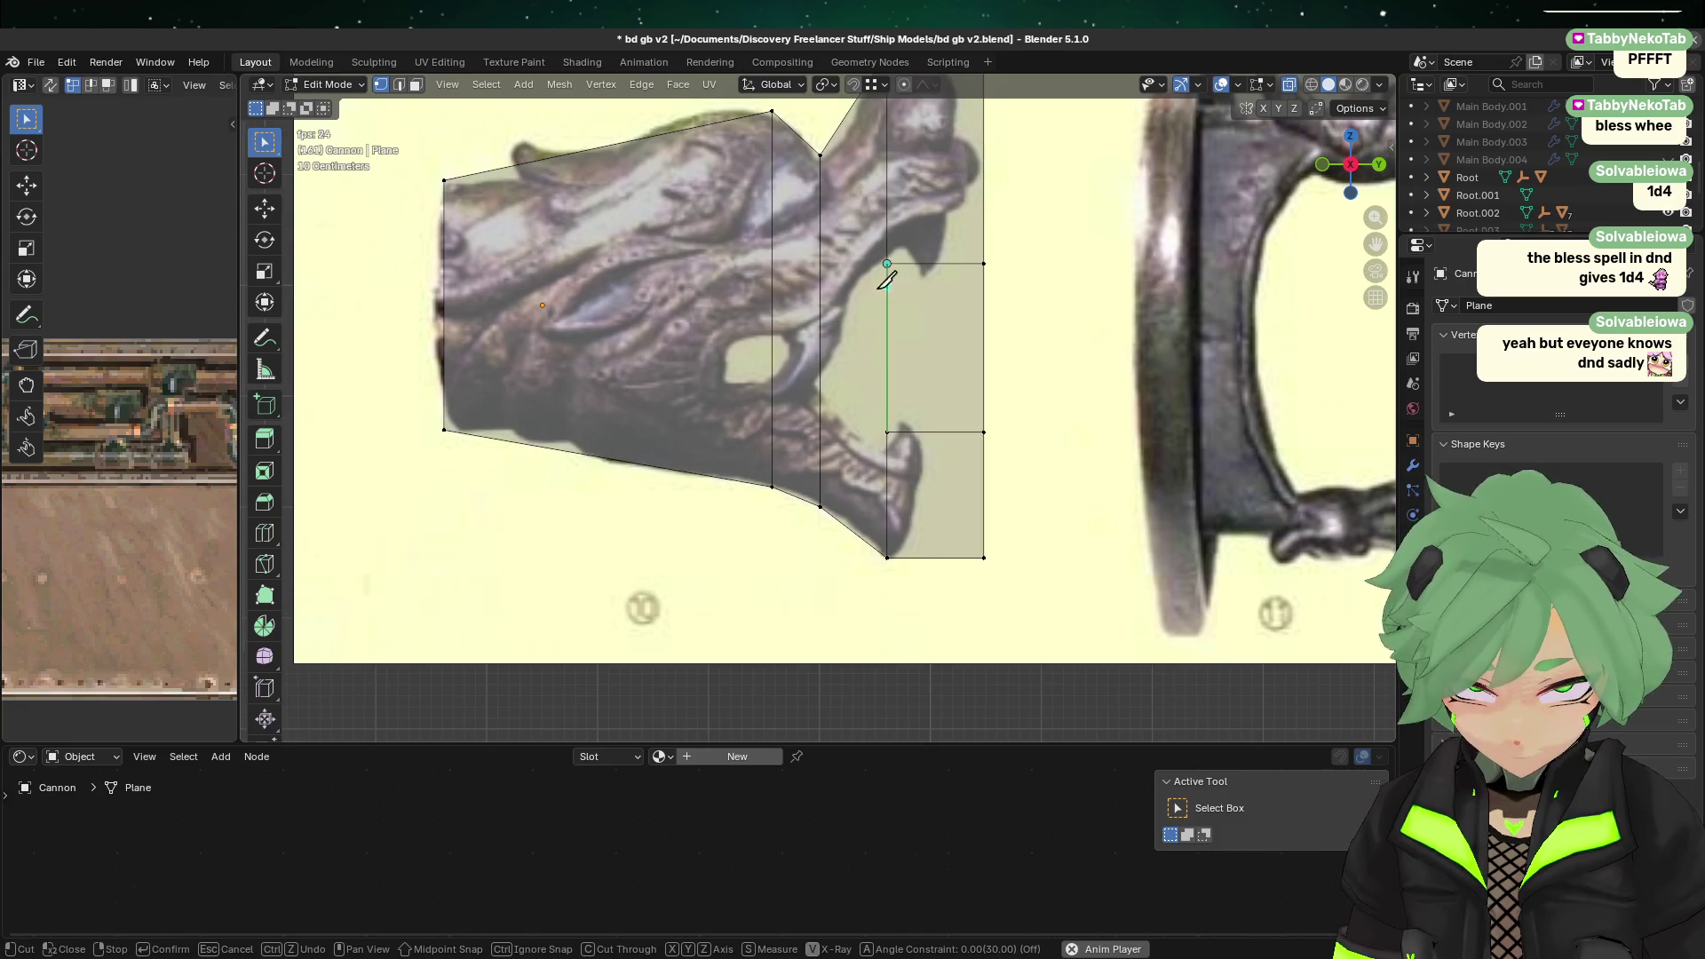
pyautogui.click(773, 337)
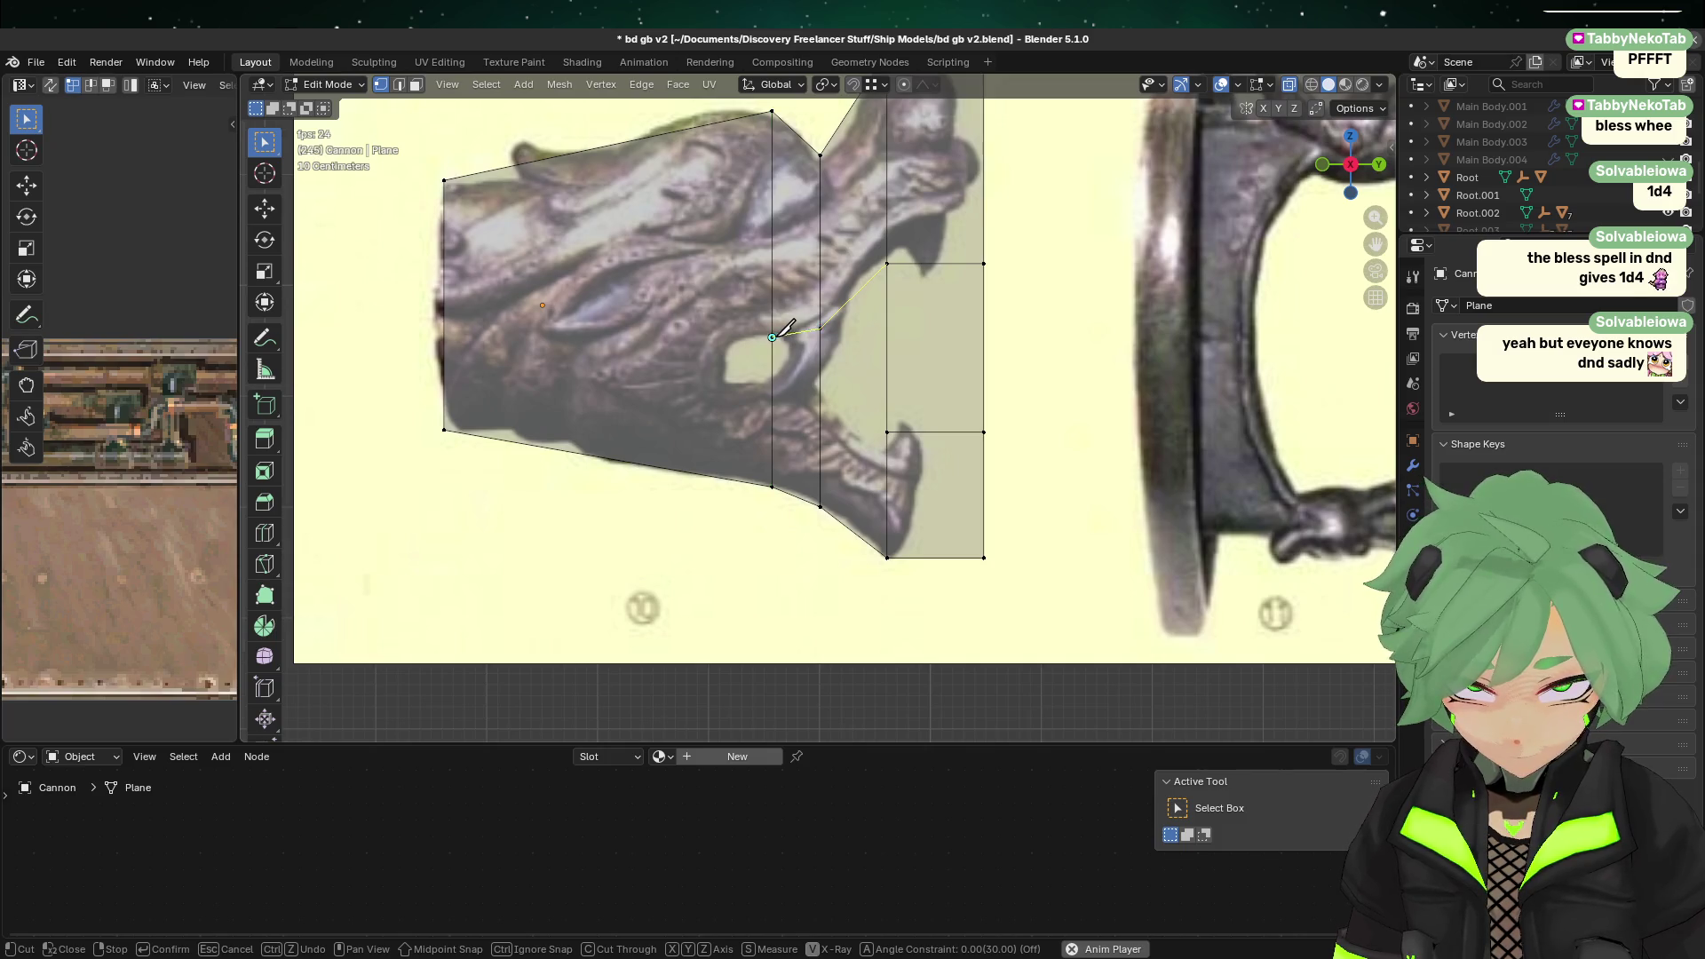
pyautogui.click(887, 432)
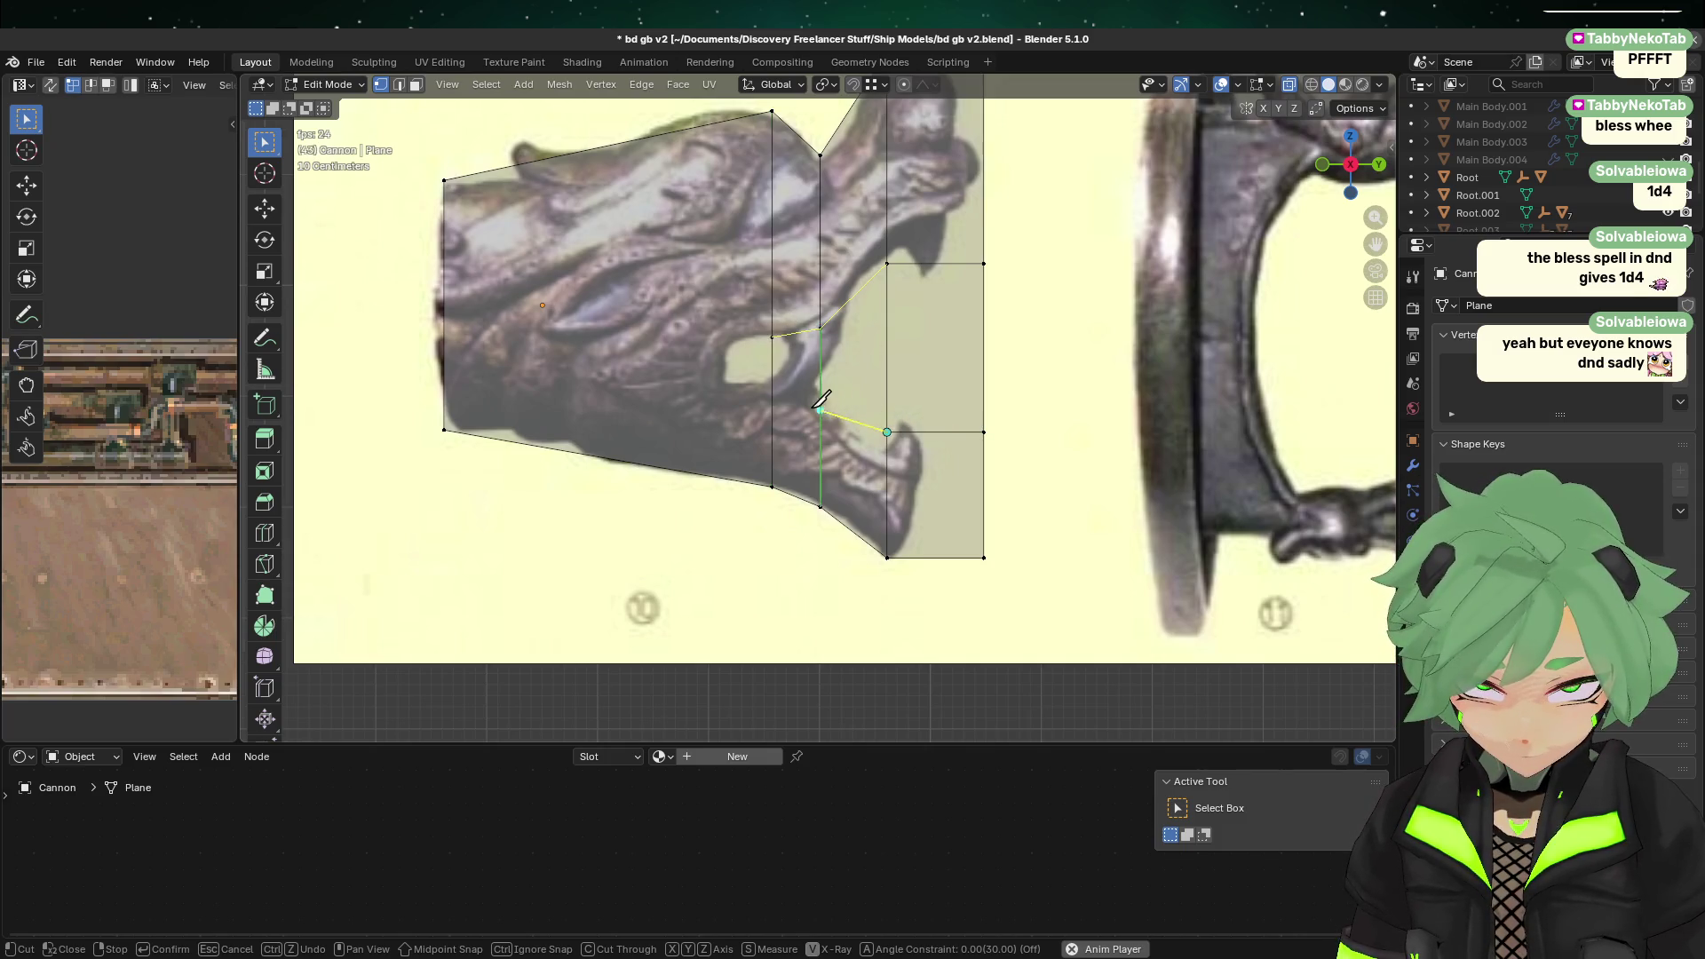
pyautogui.click(772, 386)
pyautogui.press('Return')
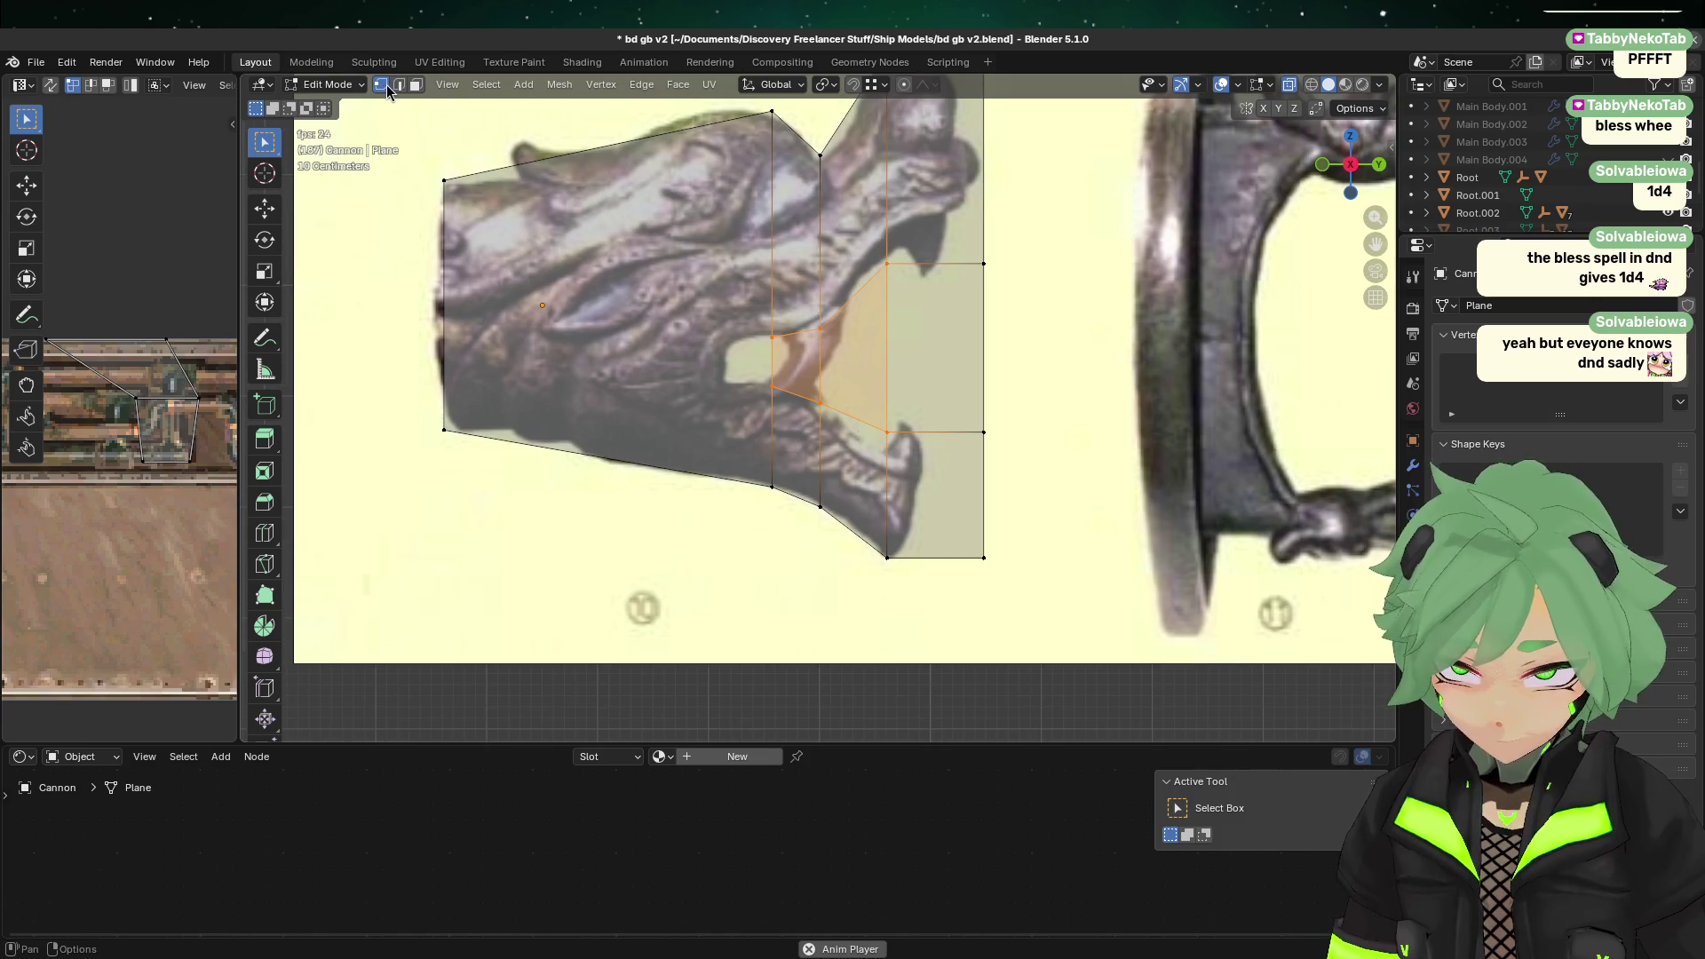
# Step: Push the back-of-mouth vertex deeper along Y and squeeze those vertices along Y and Z
pyautogui.click(773, 387)
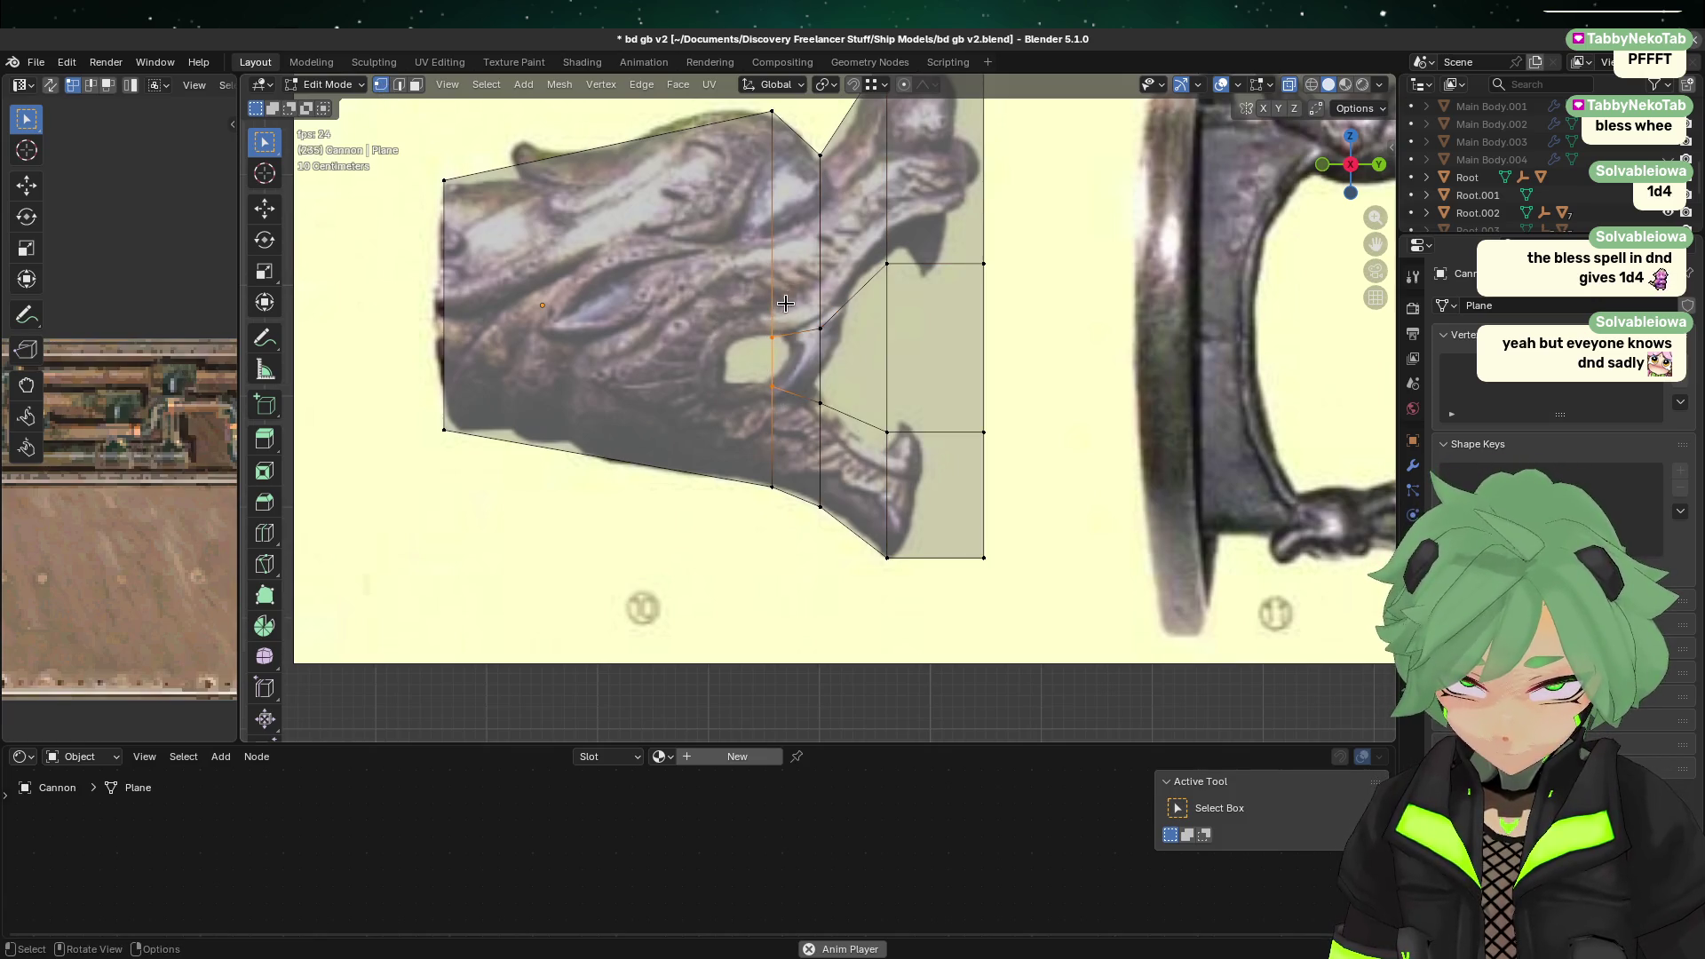
pyautogui.press('g')
pyautogui.press('x')
pyautogui.press('y')
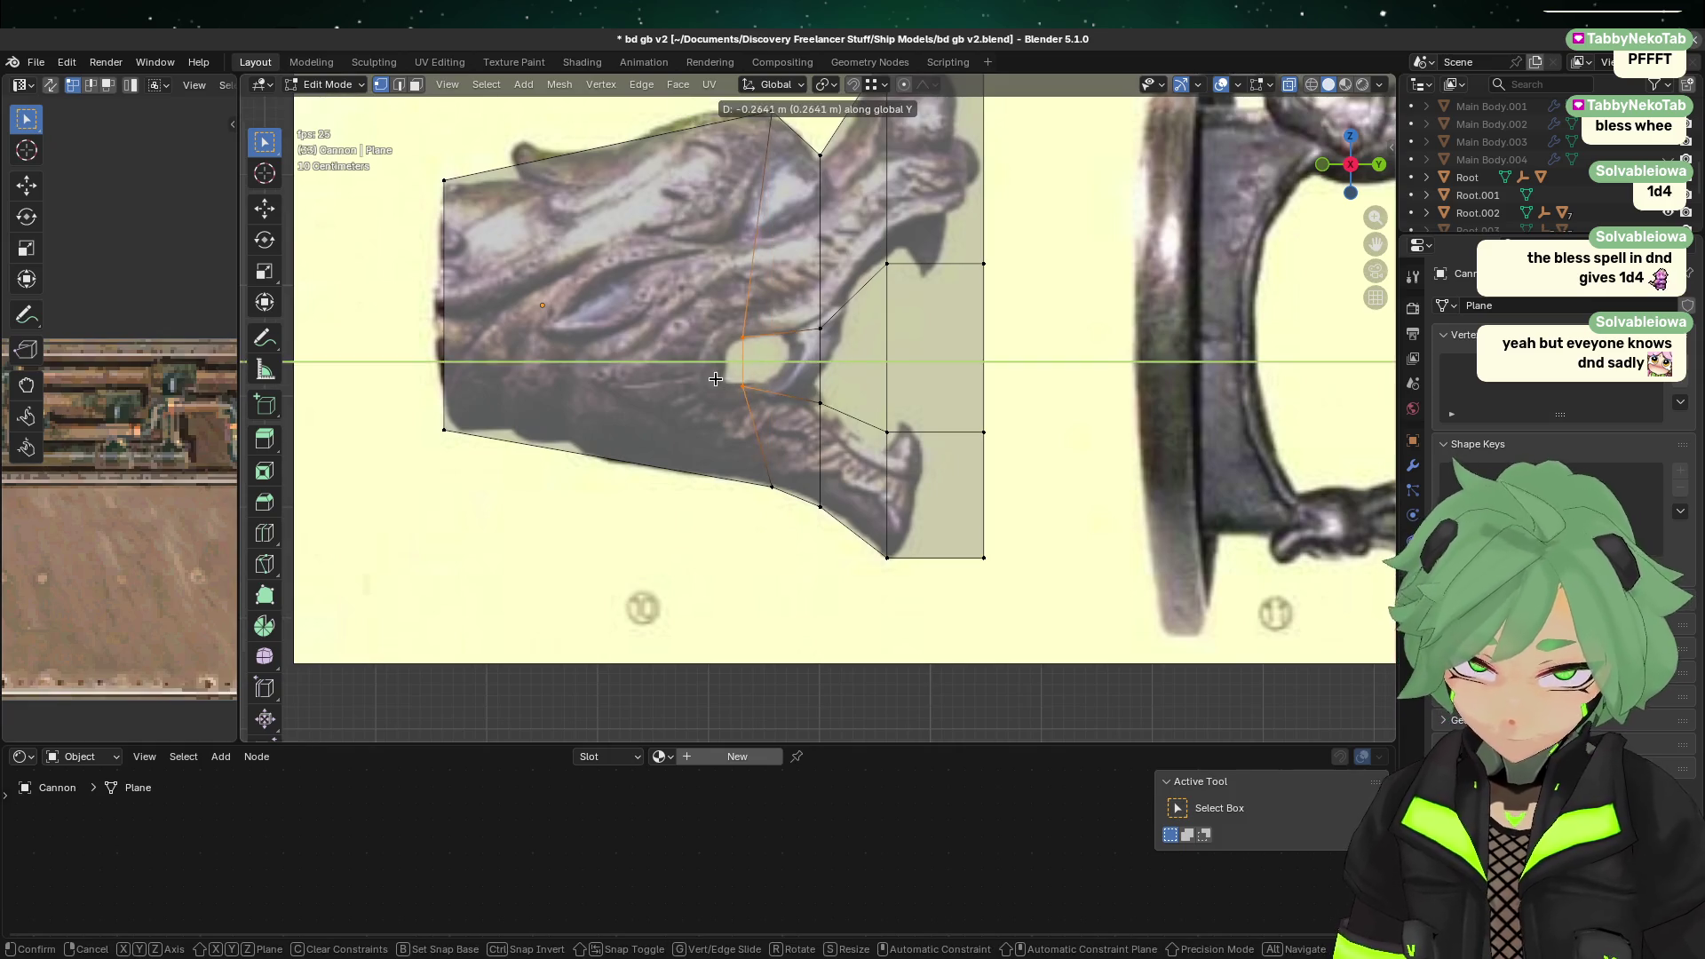
pyautogui.click(703, 378)
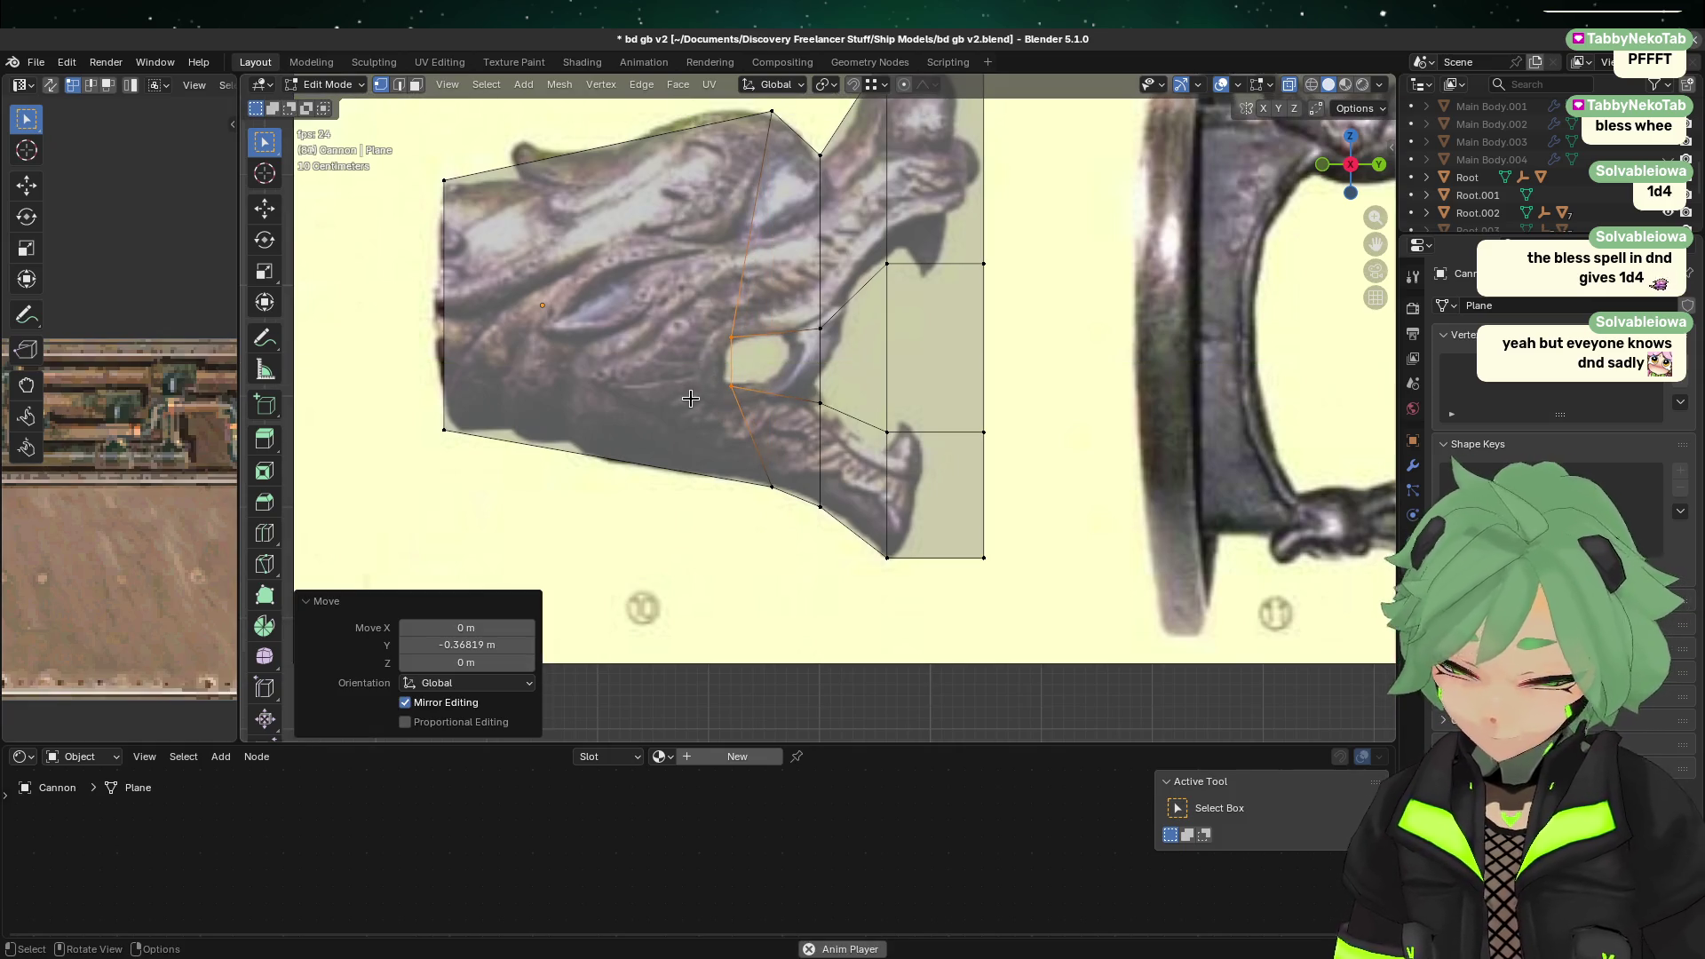
pyautogui.moveTo(710, 402); pyautogui.dragTo(769, 308)
pyautogui.press('y')
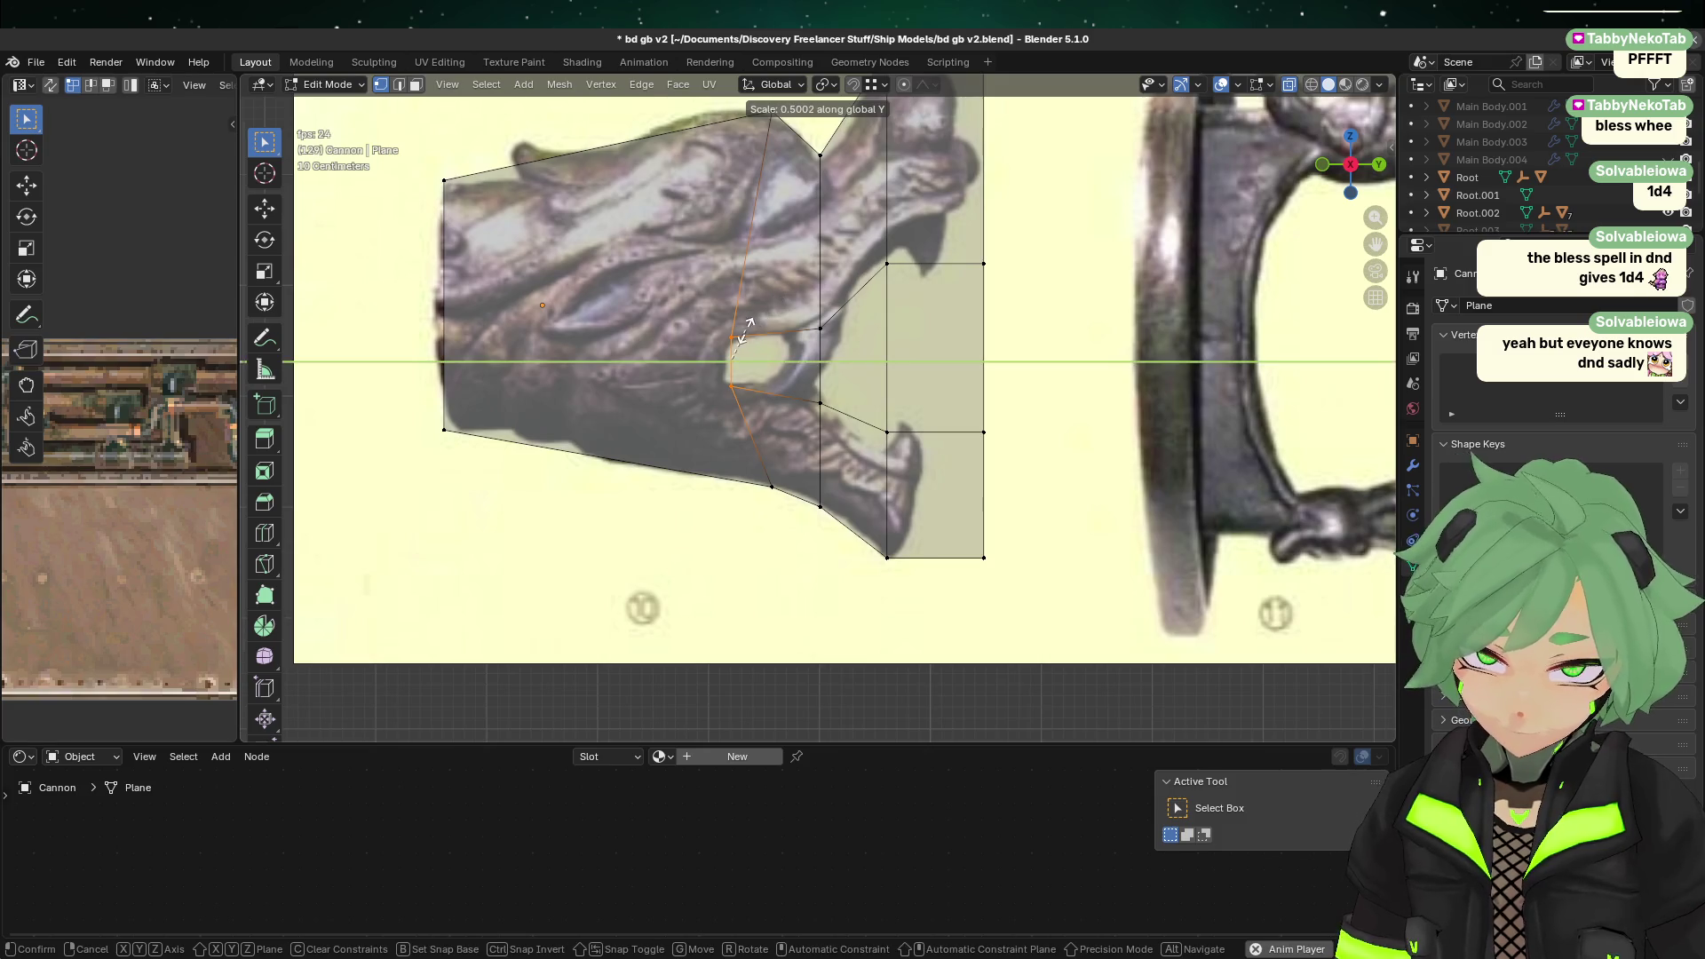
pyautogui.click(826, 336)
pyautogui.press('s')
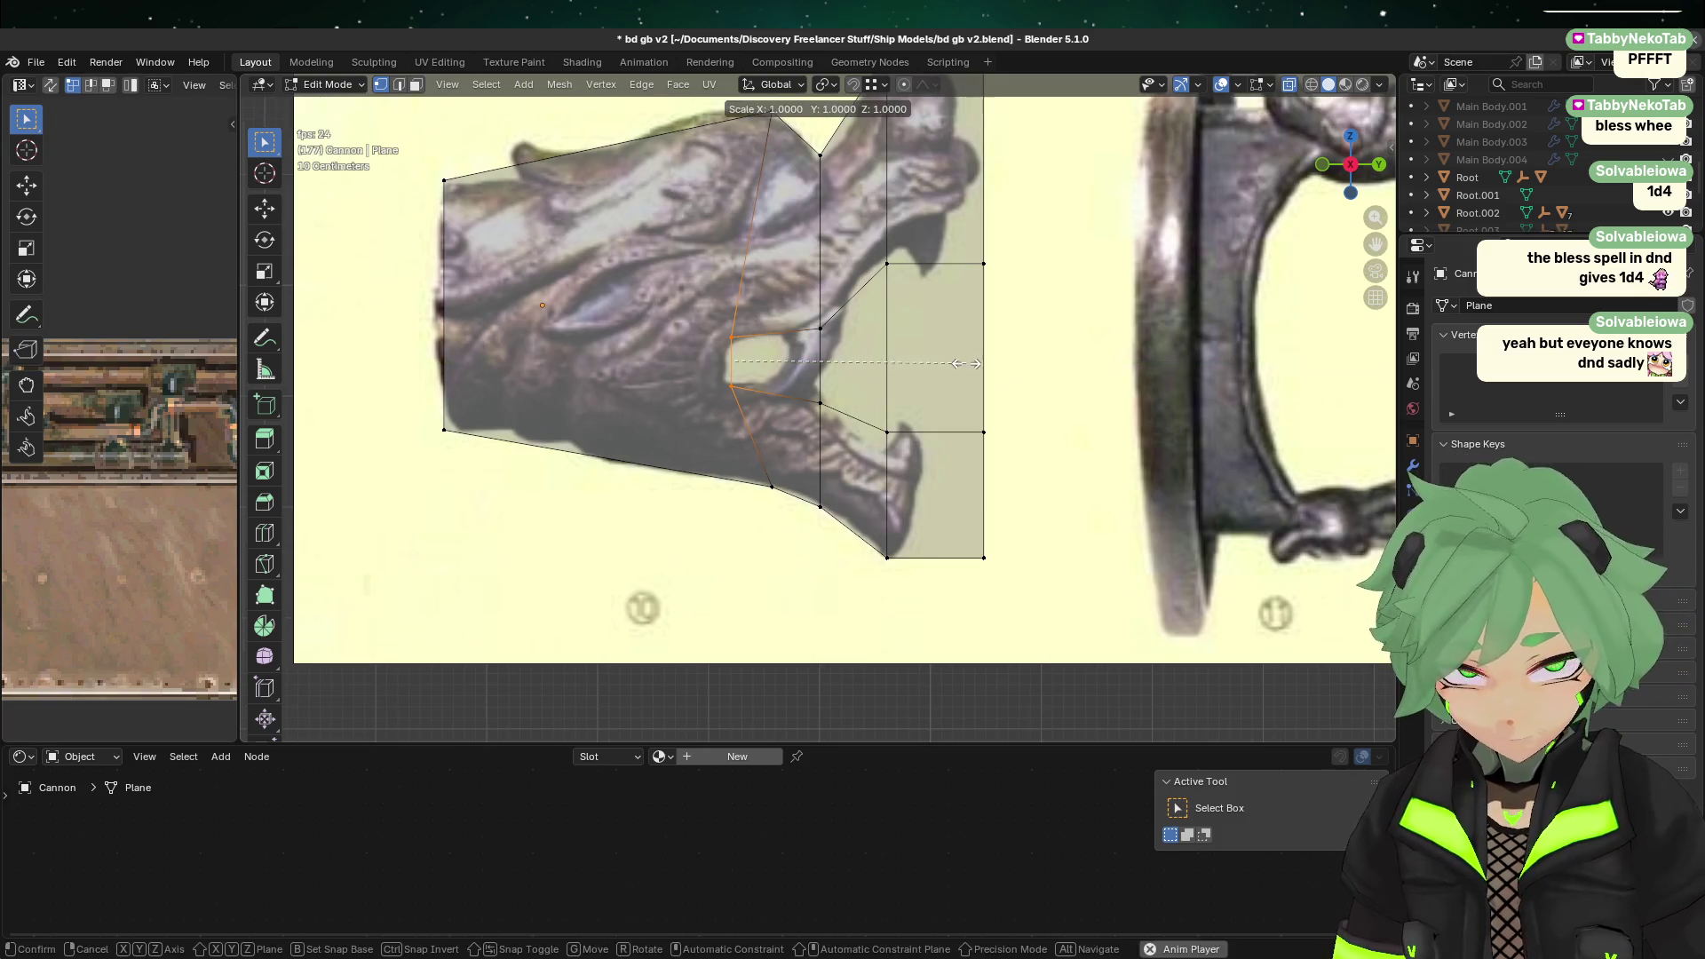
pyautogui.press('z')
pyautogui.click(816, 361)
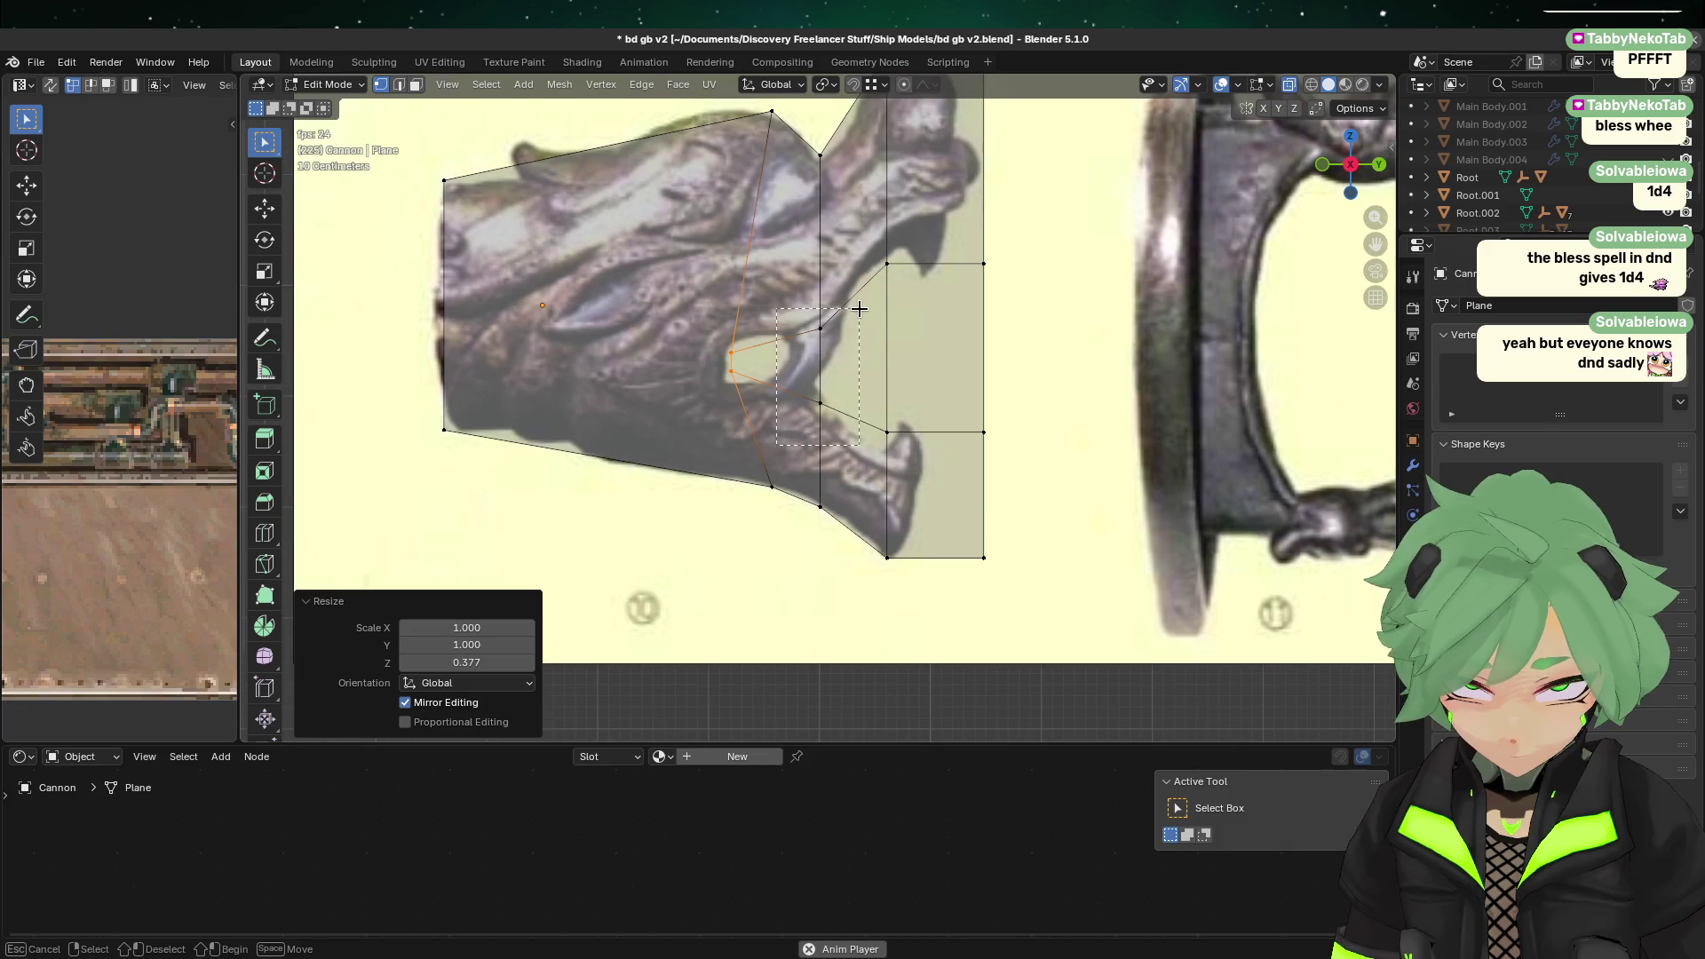
# Step: Stretch the middle and front vertex columns taller along Z
pyautogui.keyDown('alt'); pyautogui.click(819, 391); pyautogui.keyUp('alt')
pyautogui.press('s')
pyautogui.press('y')
pyautogui.press('z')
pyautogui.click(1017, 356)
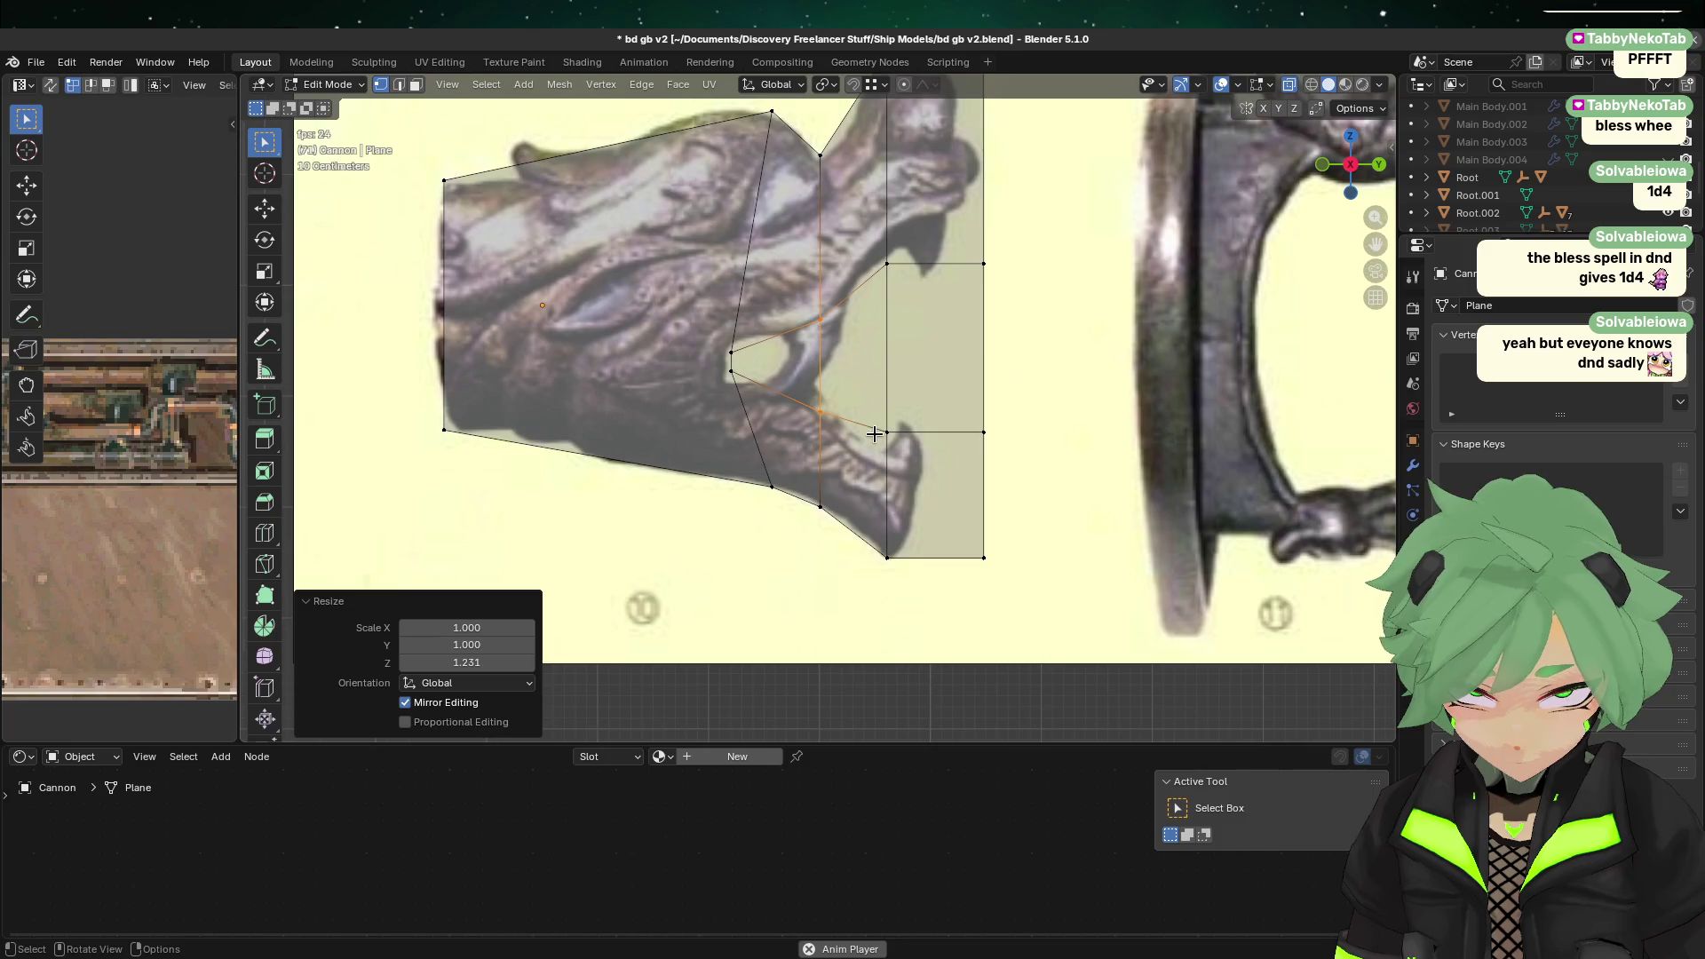
pyautogui.keyDown('alt'); pyautogui.click(911, 311); pyautogui.keyUp('alt')
pyautogui.press('s')
pyautogui.press('z')
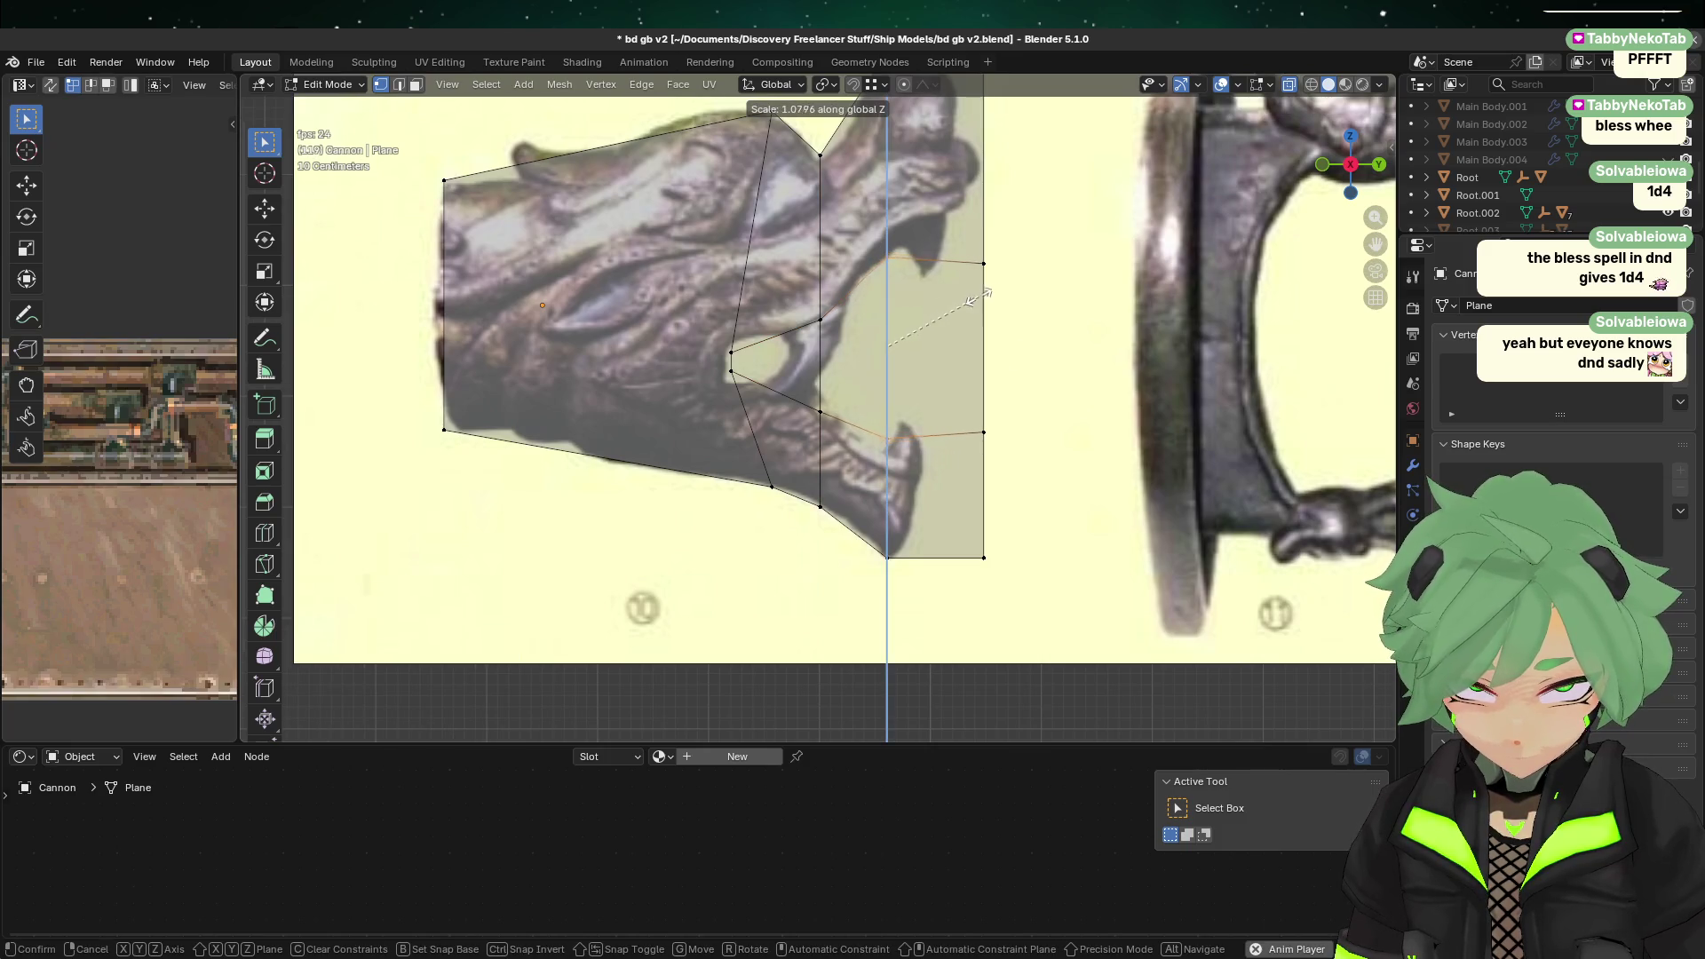
pyautogui.click(973, 303)
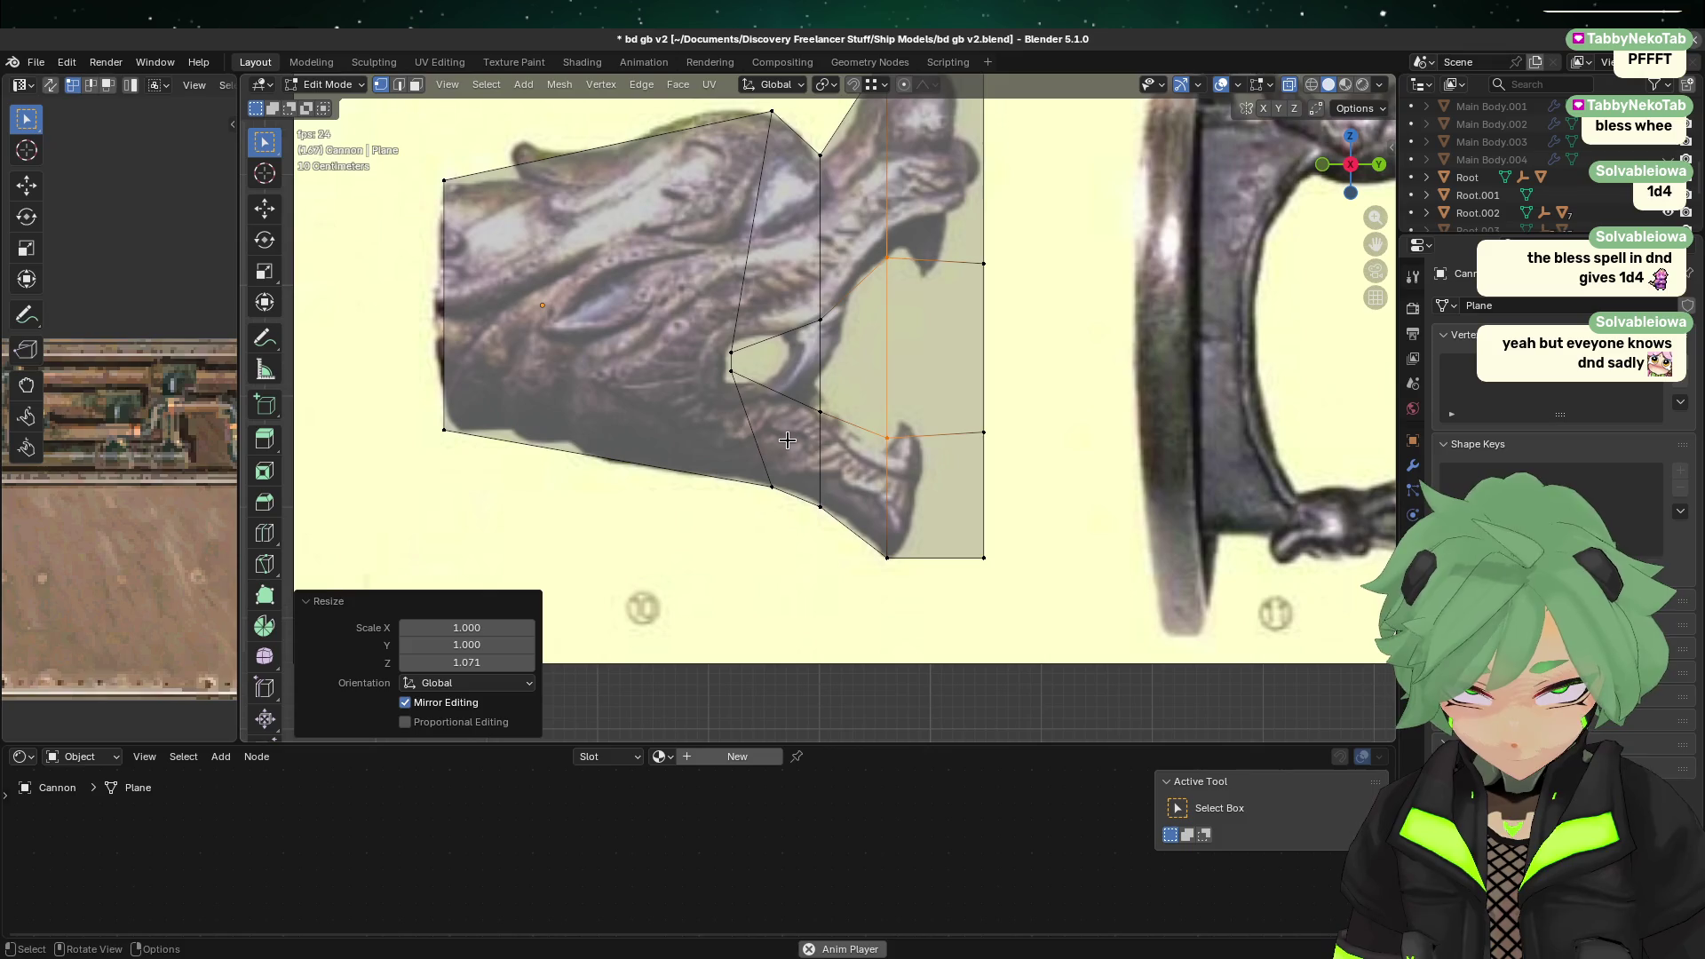
# Step: Raise the top front corner vertex along Z
pyautogui.hotkey('alt', 'a')
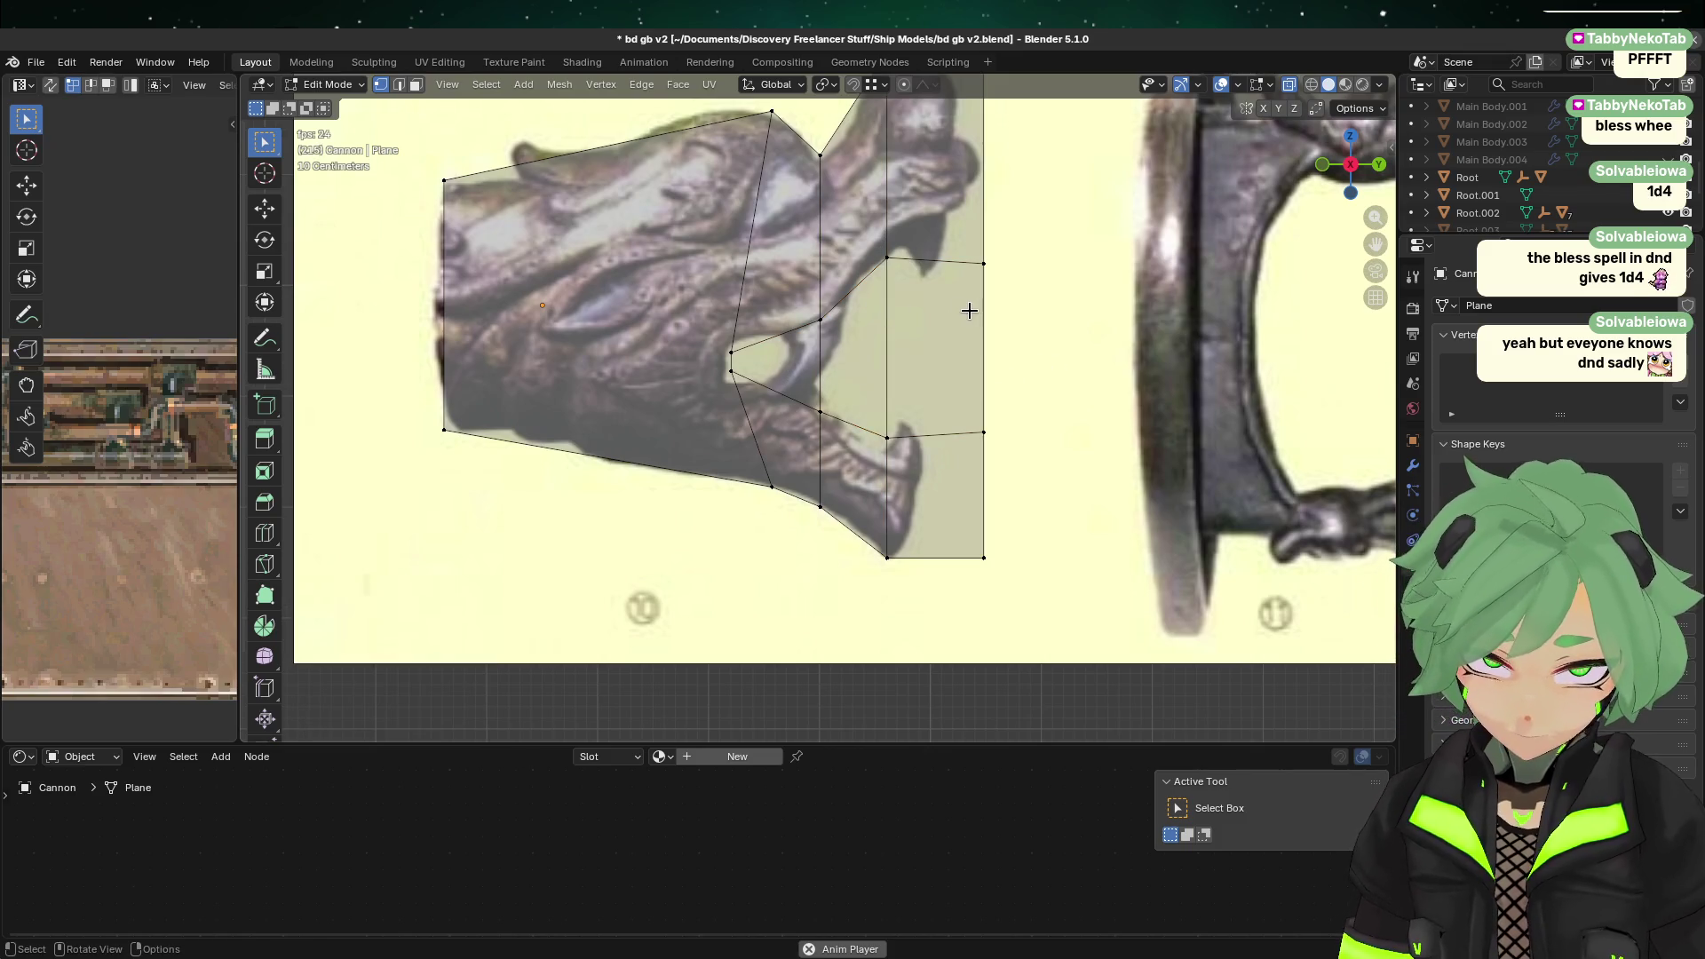
pyautogui.moveTo(1020, 251); pyautogui.dragTo(956, 301)
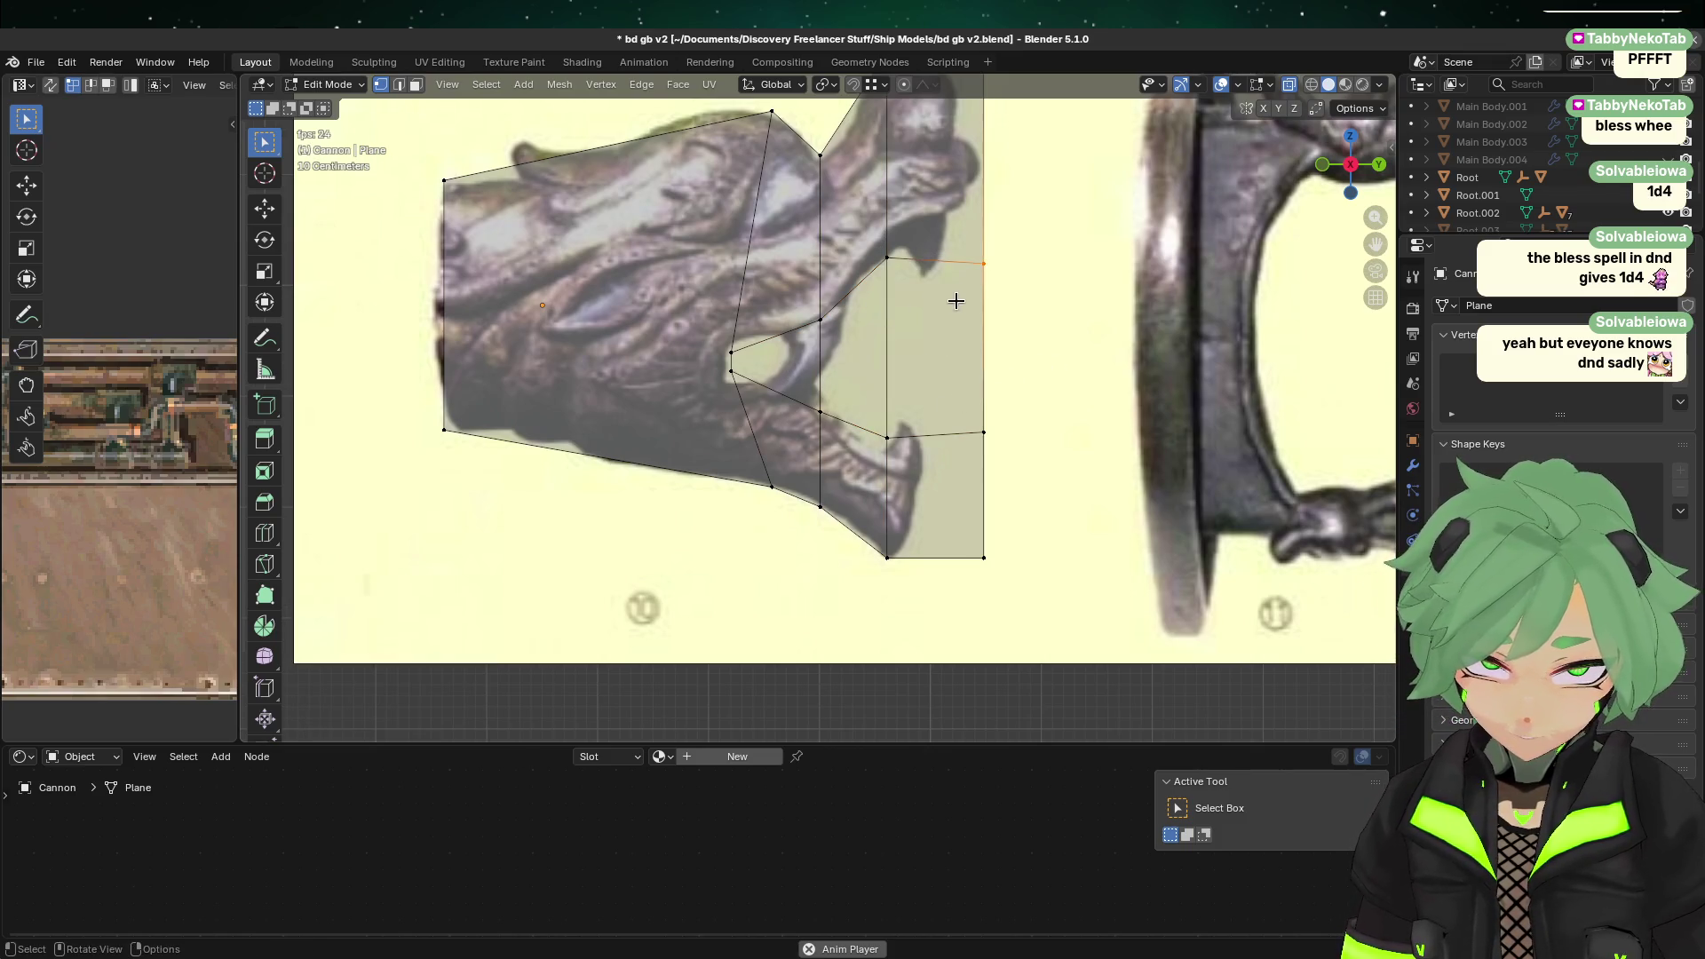
pyautogui.press('s')
pyautogui.press('z')
pyautogui.click(1029, 253)
pyautogui.rightClick(1031, 256)
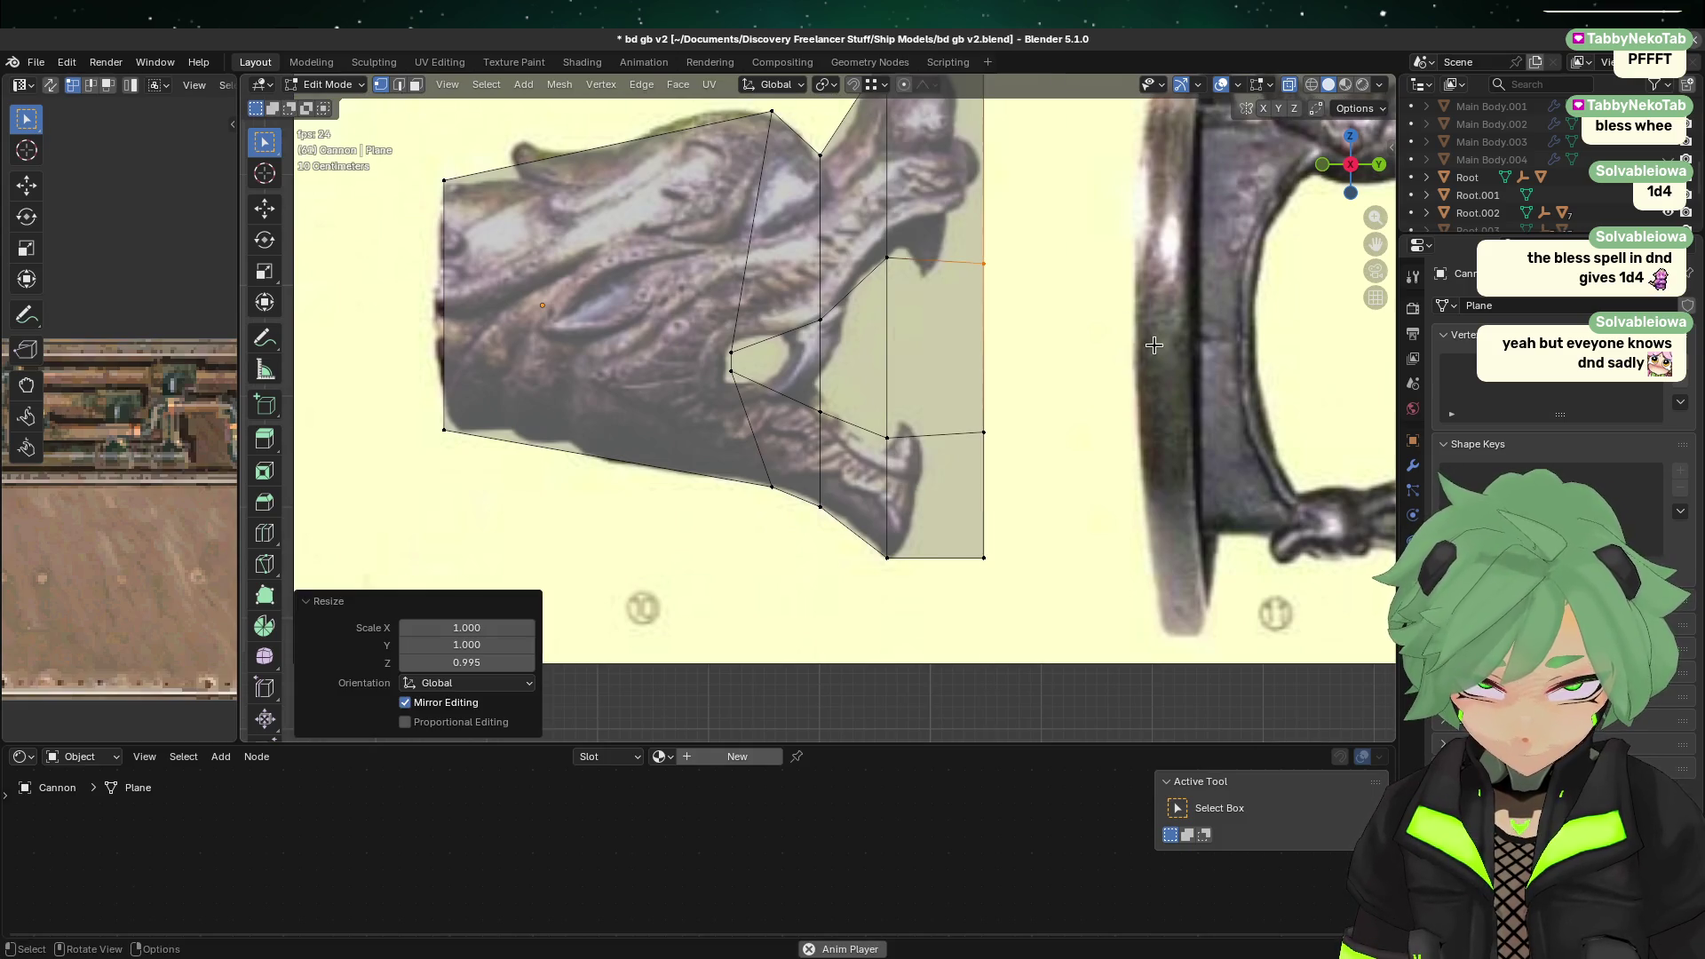
pyautogui.press('g')
pyautogui.press('z')
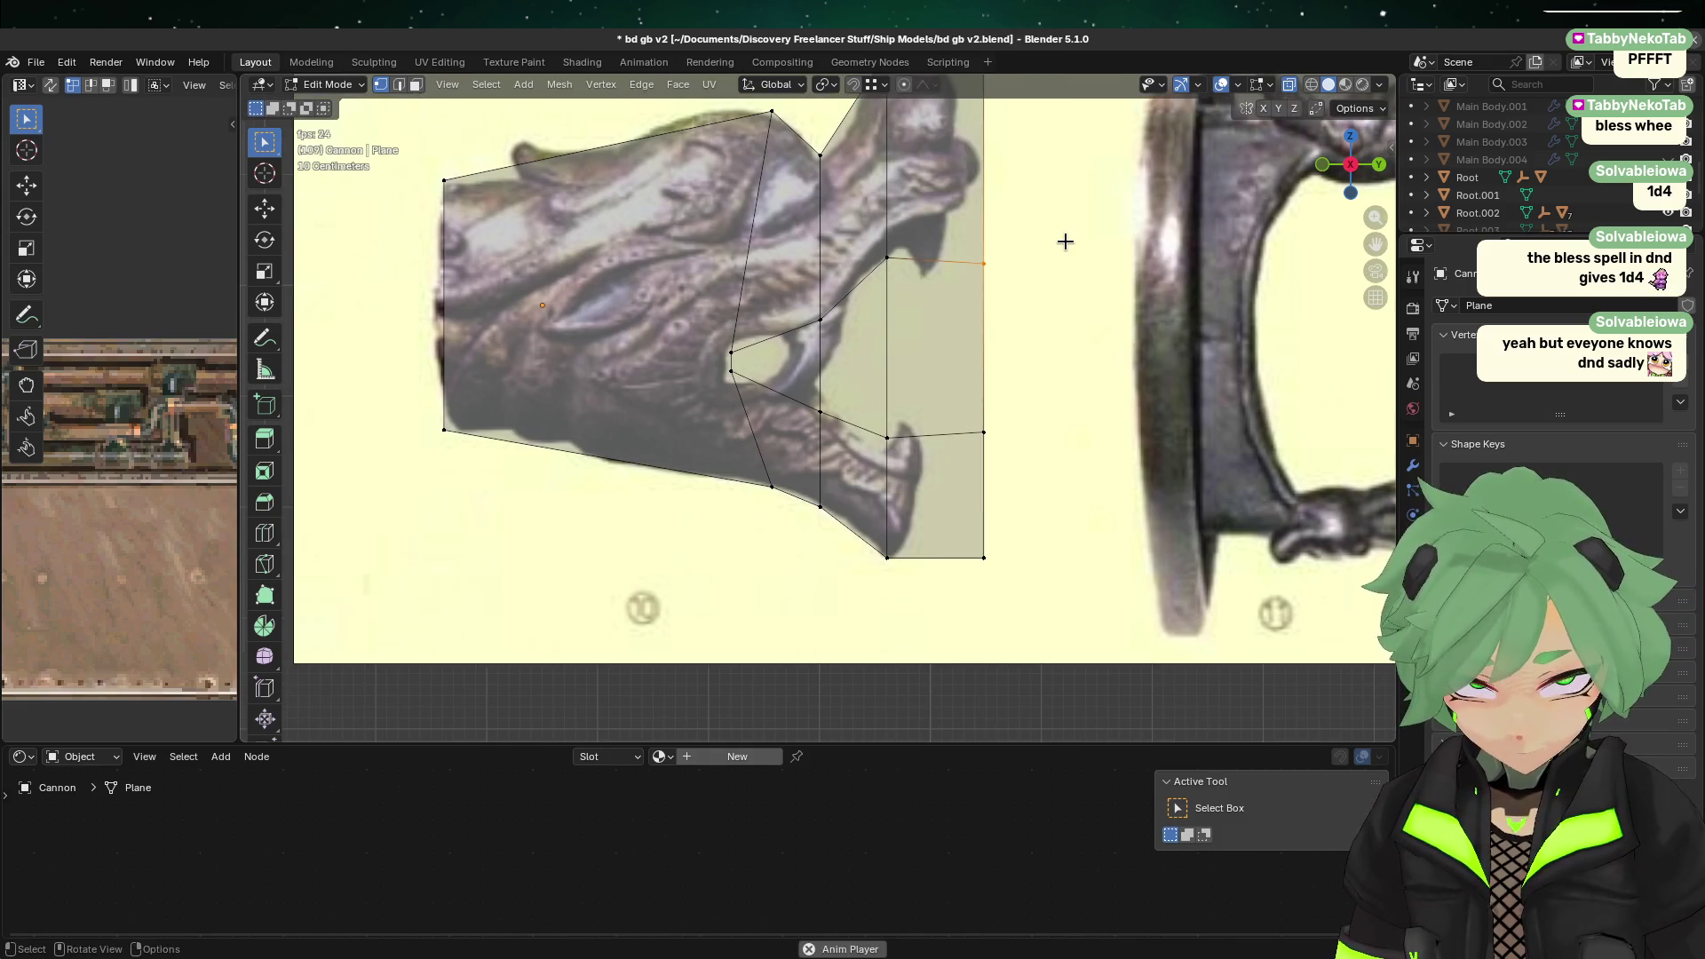
pyautogui.click(1017, 158)
pyautogui.press('g')
pyautogui.press('z')
pyautogui.click(1025, 172)
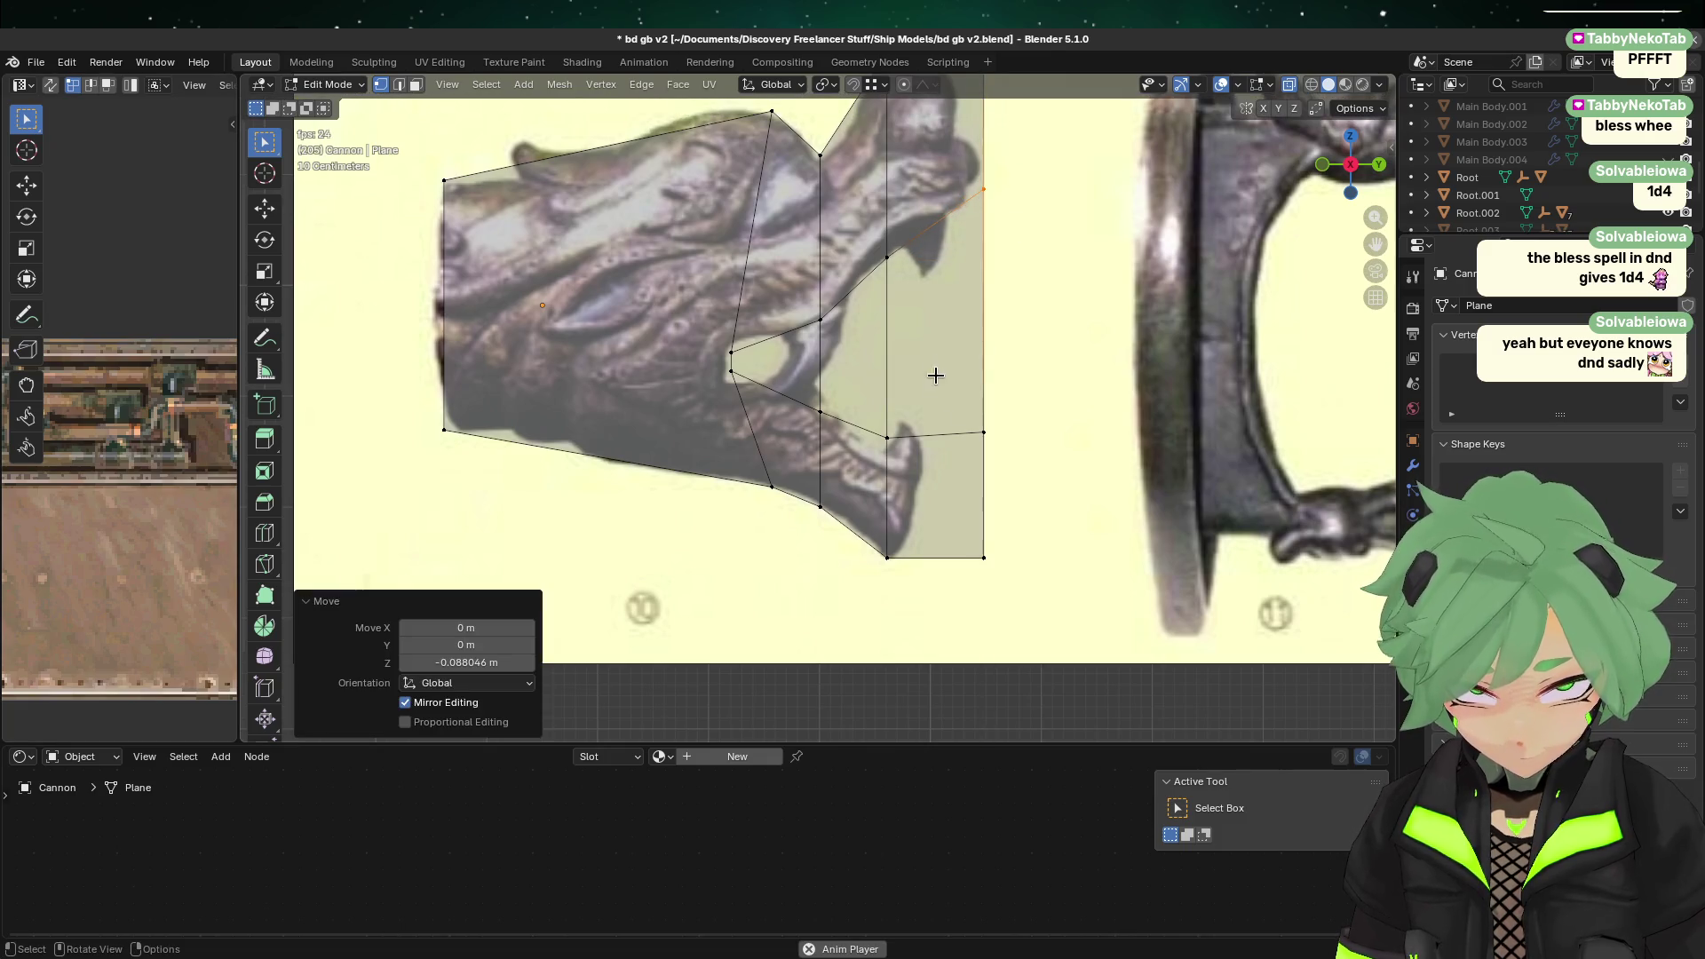
# Step: Lower the jaw's front vertex slightly and pull the lower jaw's front edge back to the chin along Y
pyautogui.click(885, 442)
pyautogui.press('g')
pyautogui.press('z')
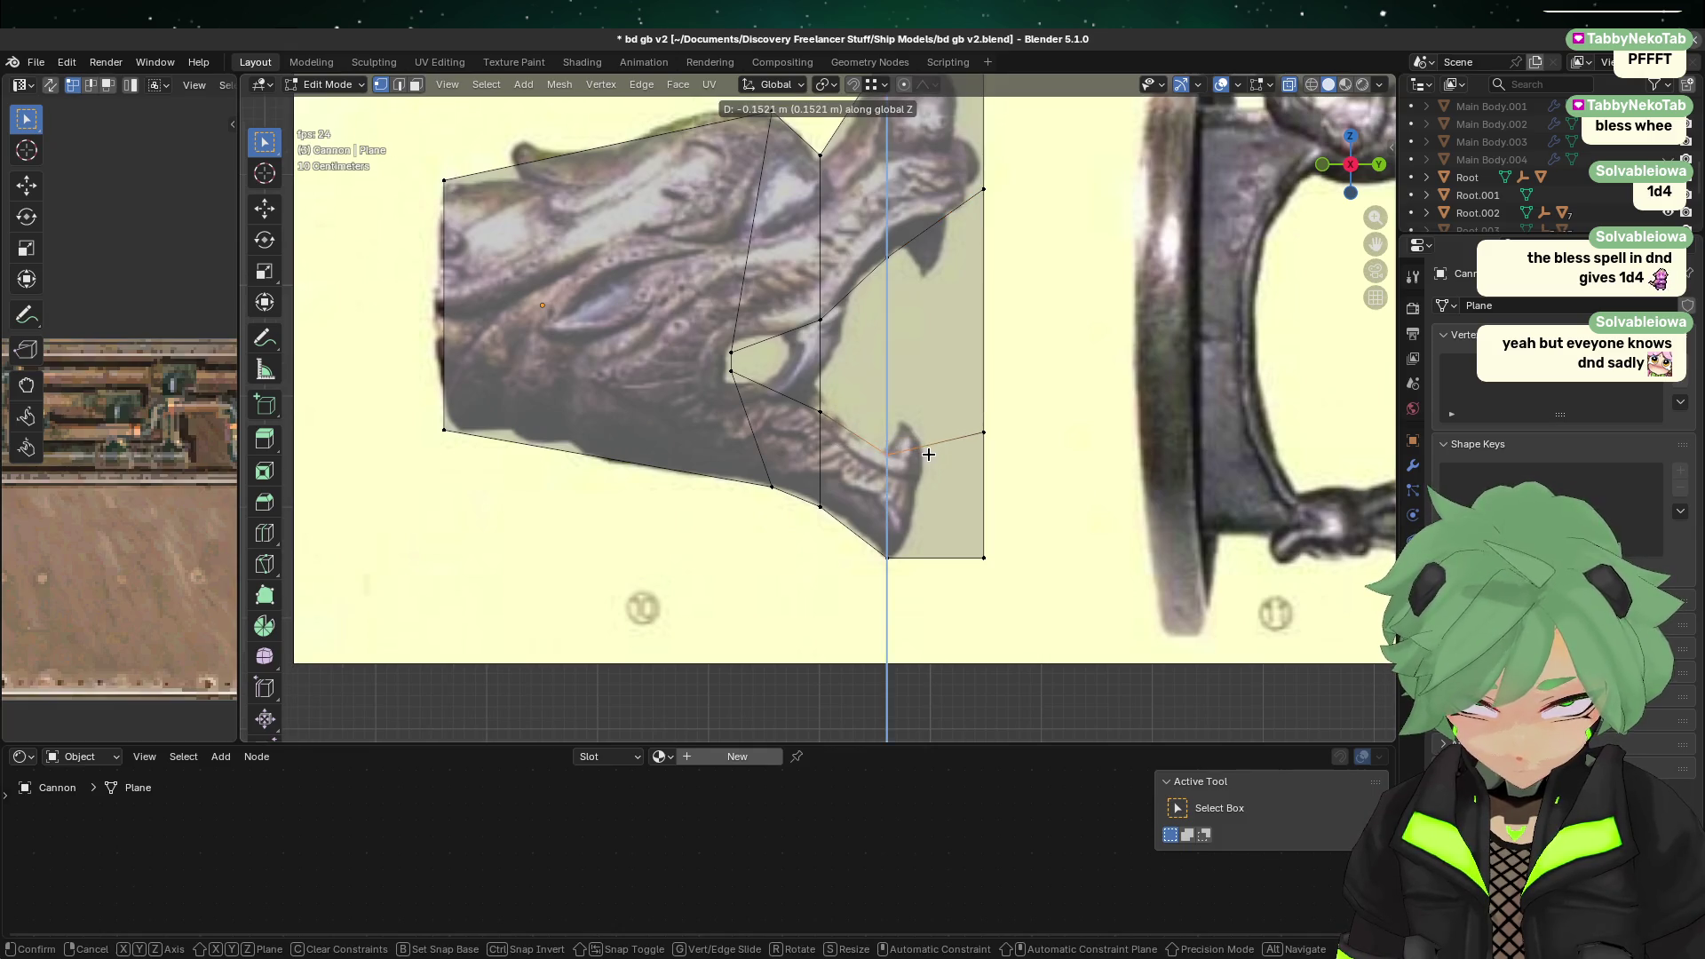
pyautogui.click(927, 444)
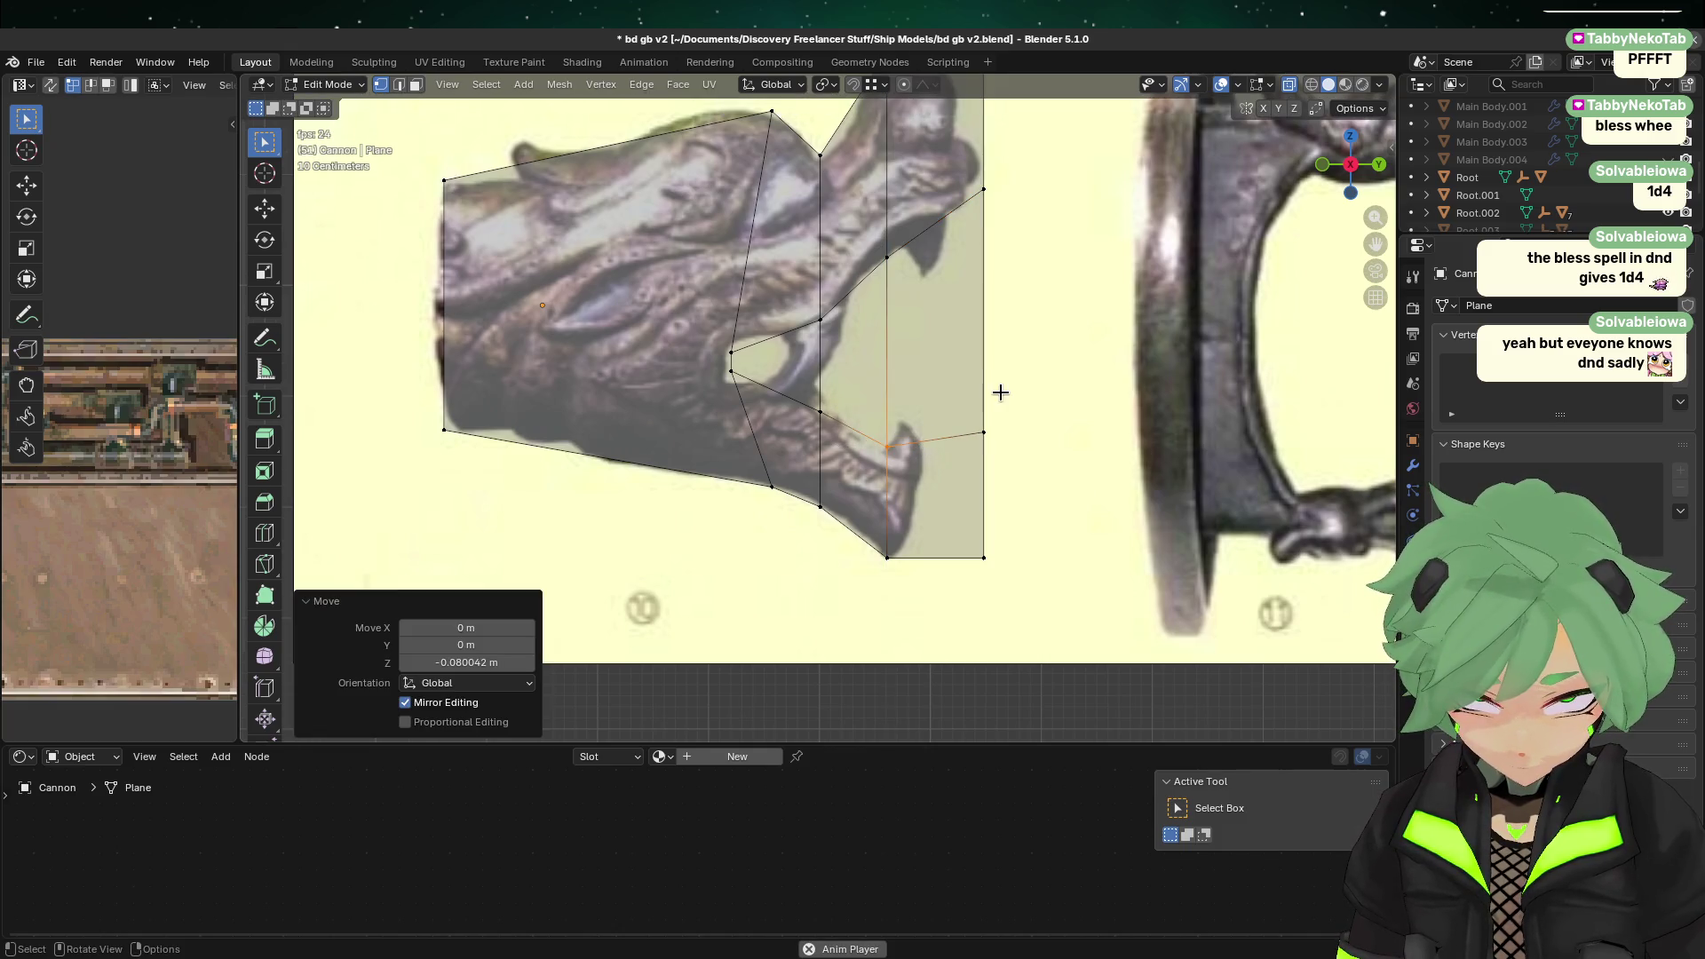
pyautogui.click(1013, 439)
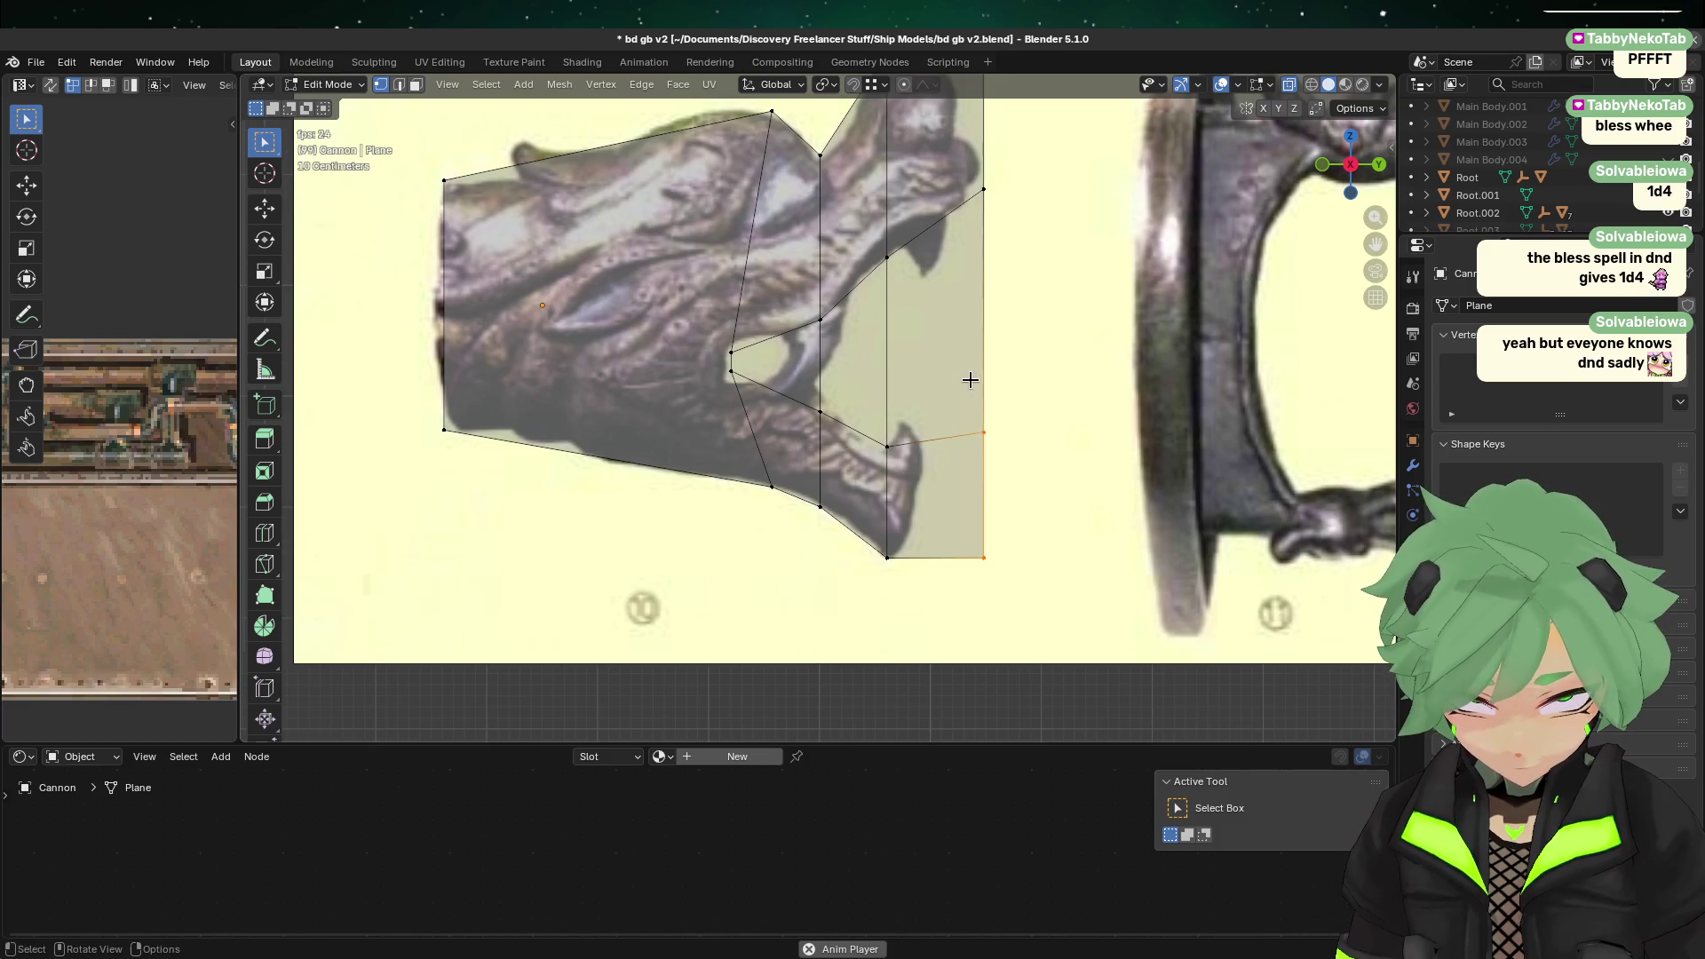
pyautogui.click(987, 480)
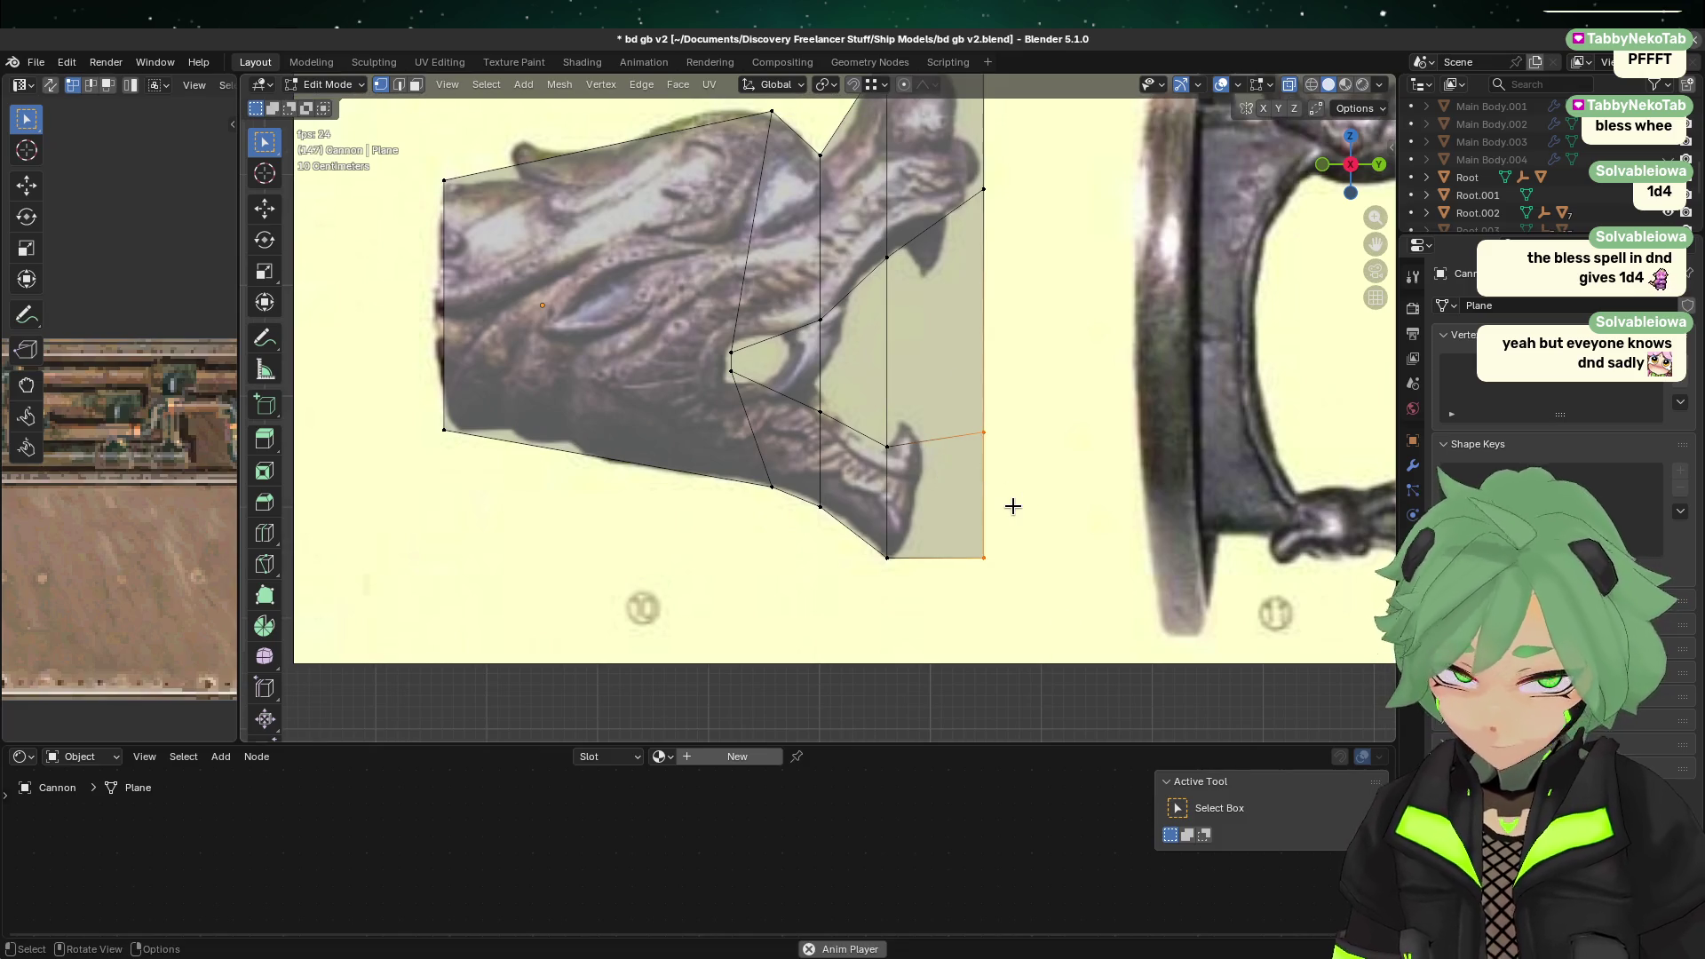
pyautogui.press('g')
pyautogui.press('y')
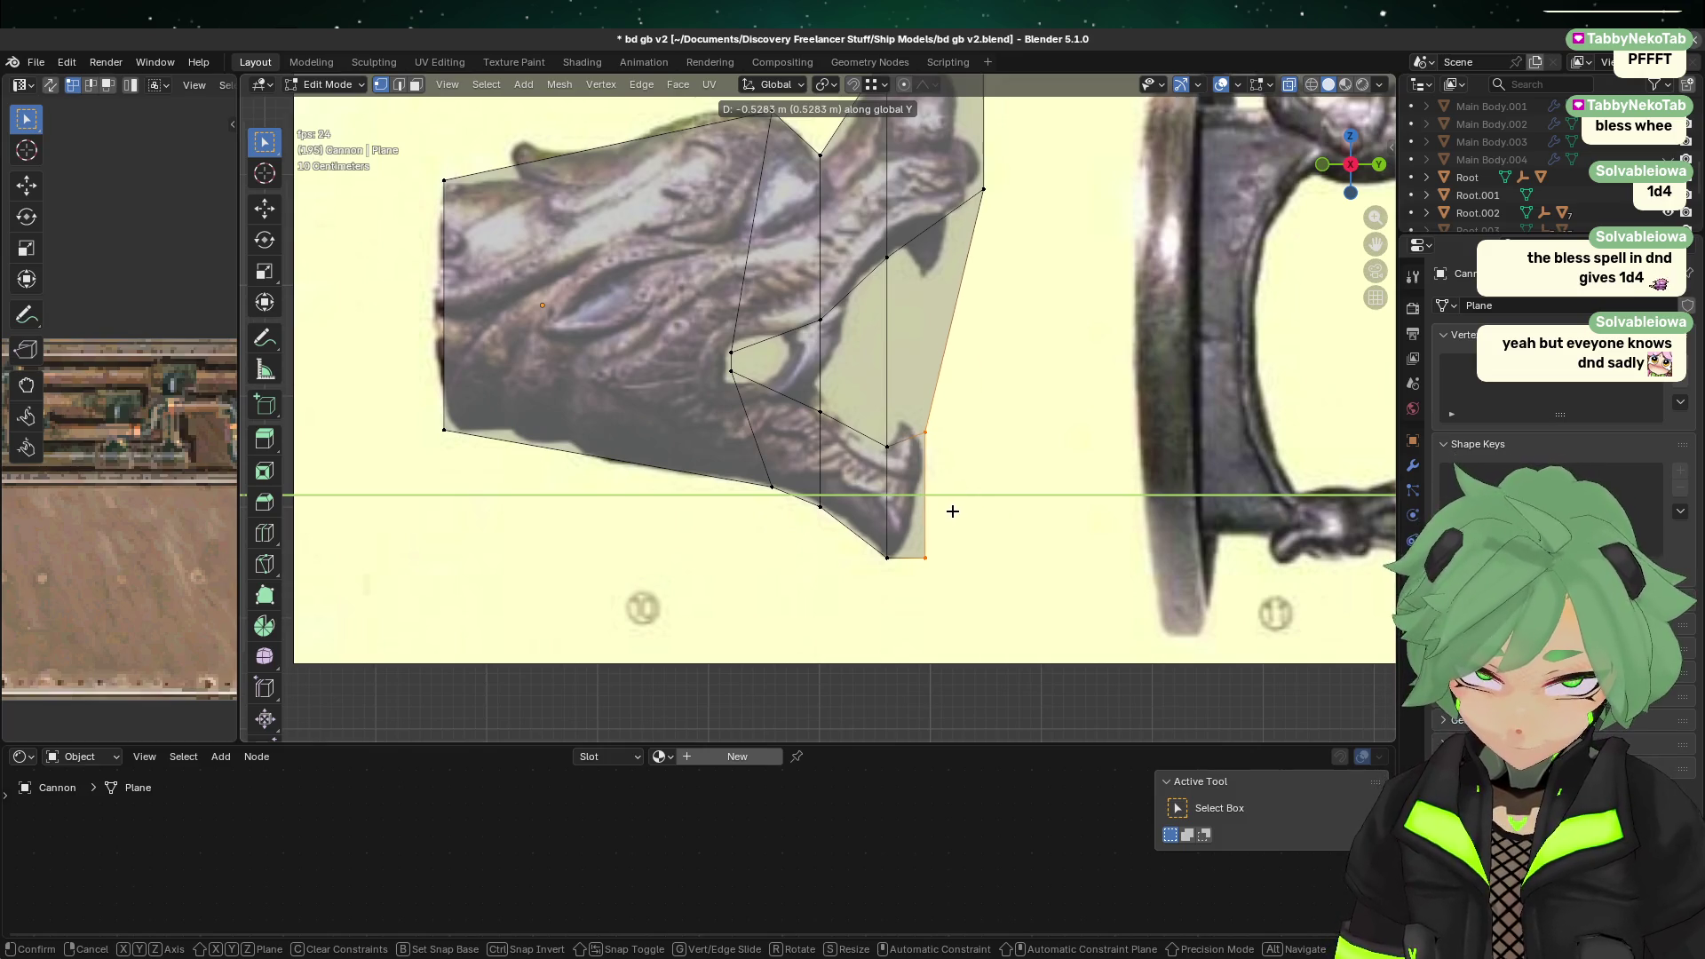
pyautogui.click(953, 512)
# Step: Slide the bottom jaw corner and upper-right jaw vertex inward along Y to narrow the tip
pyautogui.click(929, 548)
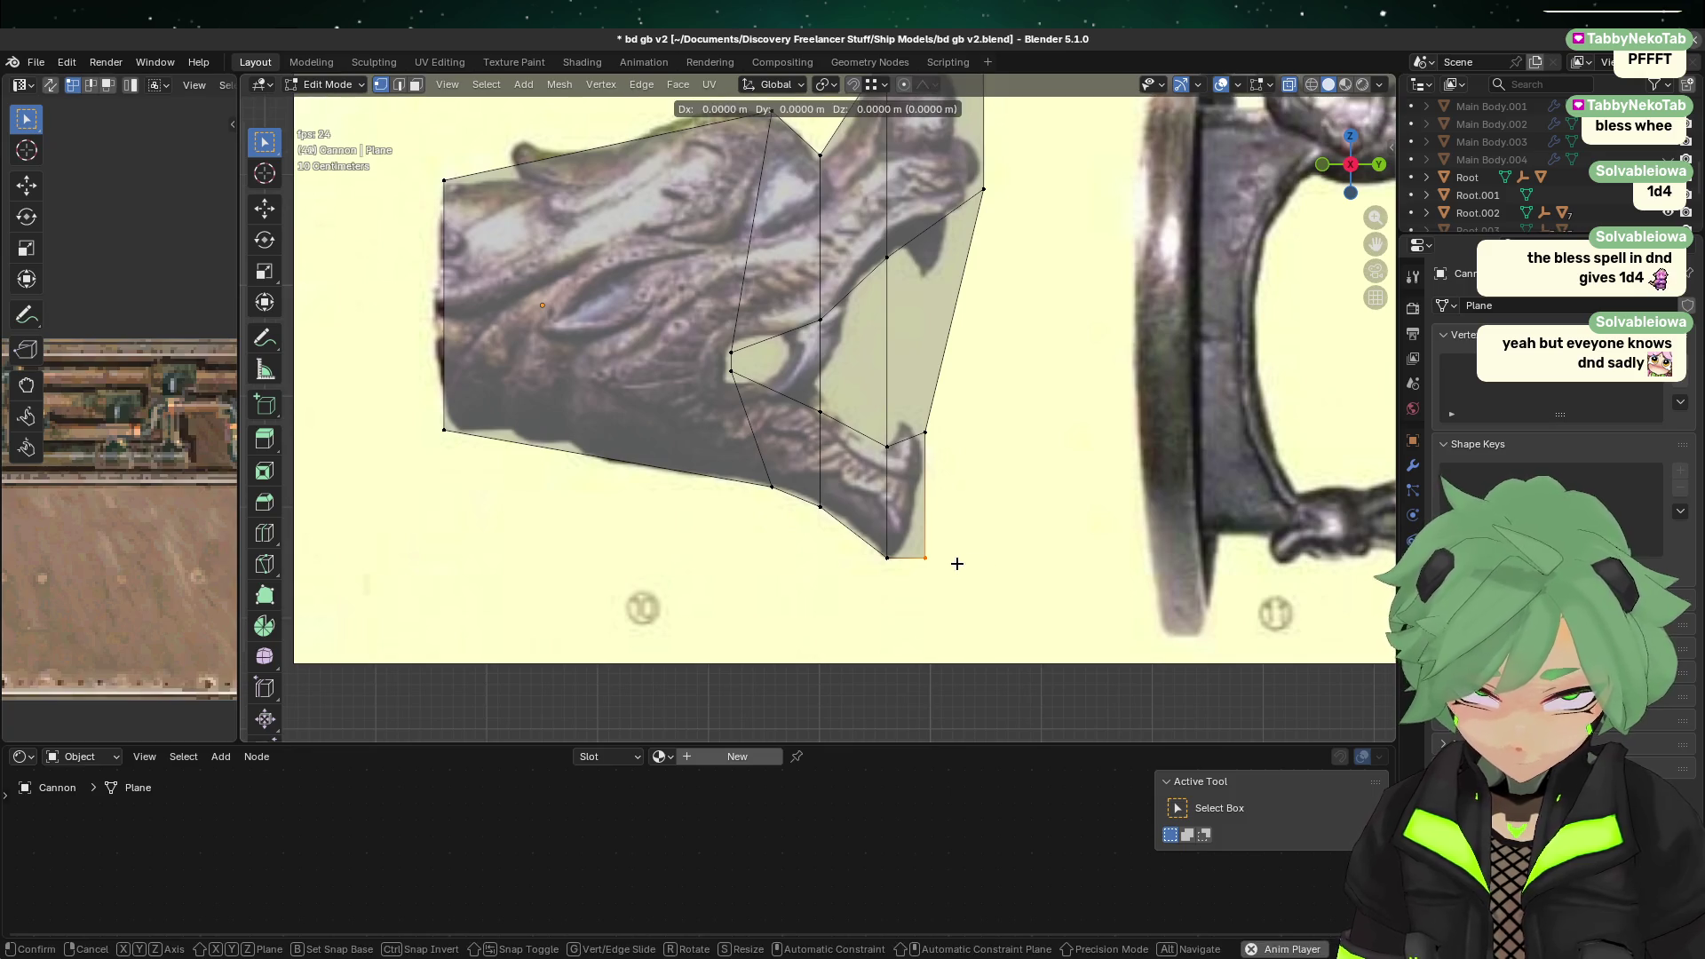
pyautogui.press('g')
pyautogui.press('y')
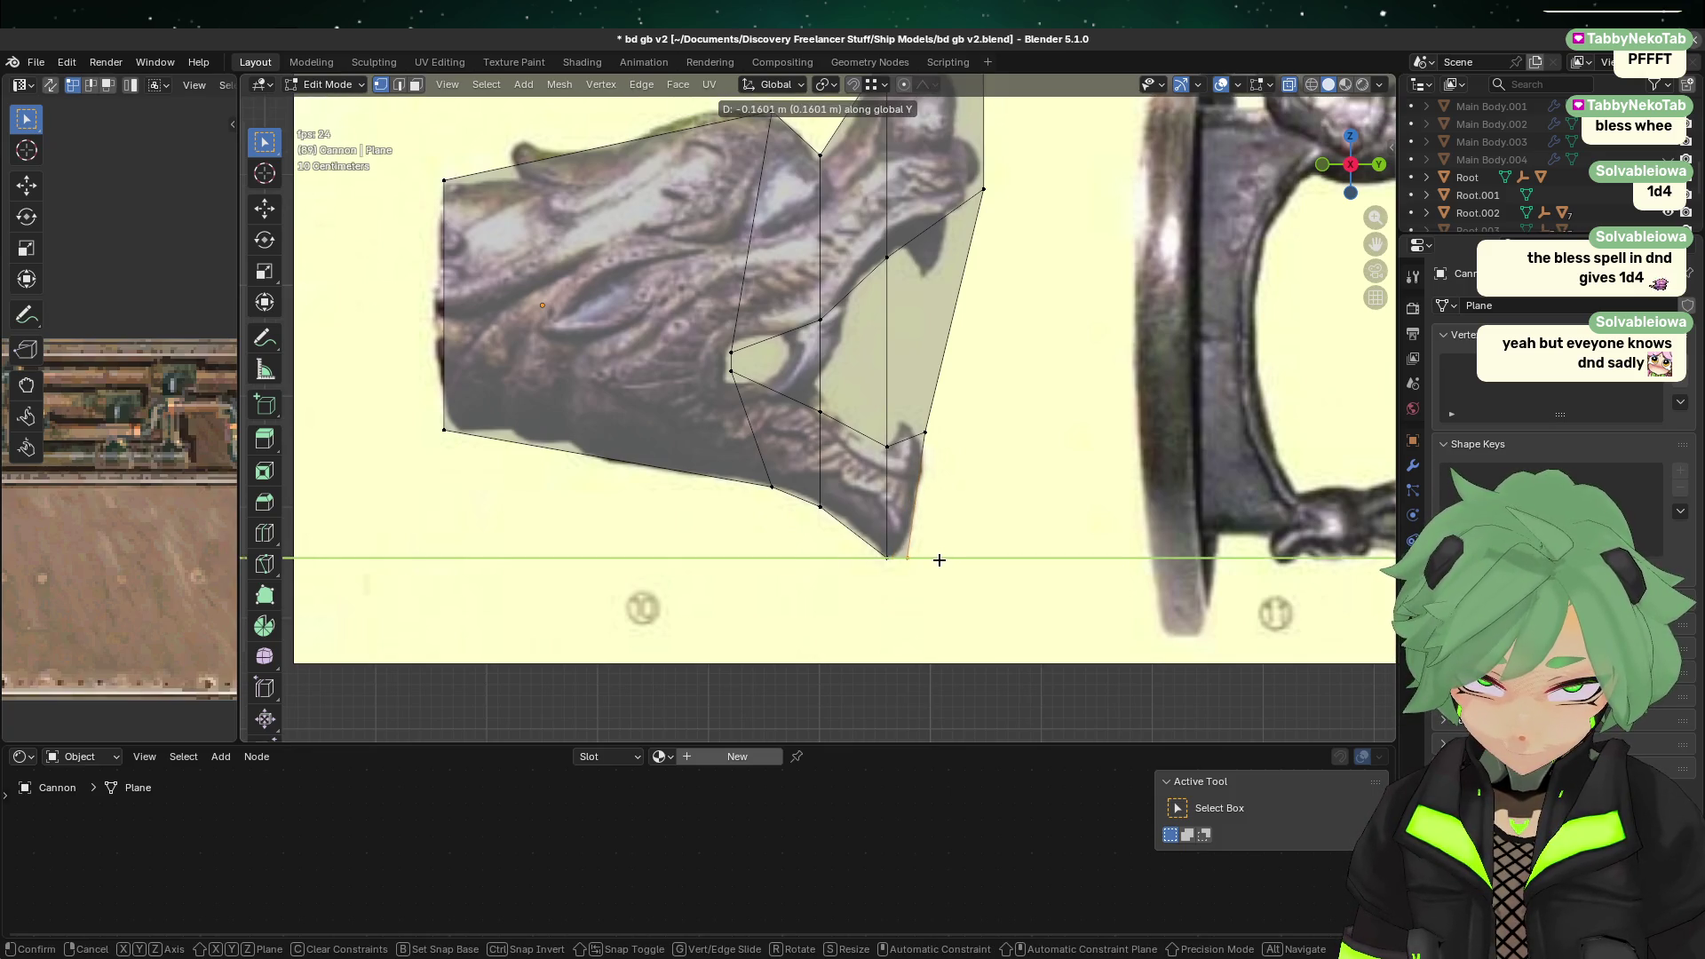
pyautogui.click(941, 560)
pyautogui.click(928, 435)
pyautogui.press('g')
pyautogui.press('y')
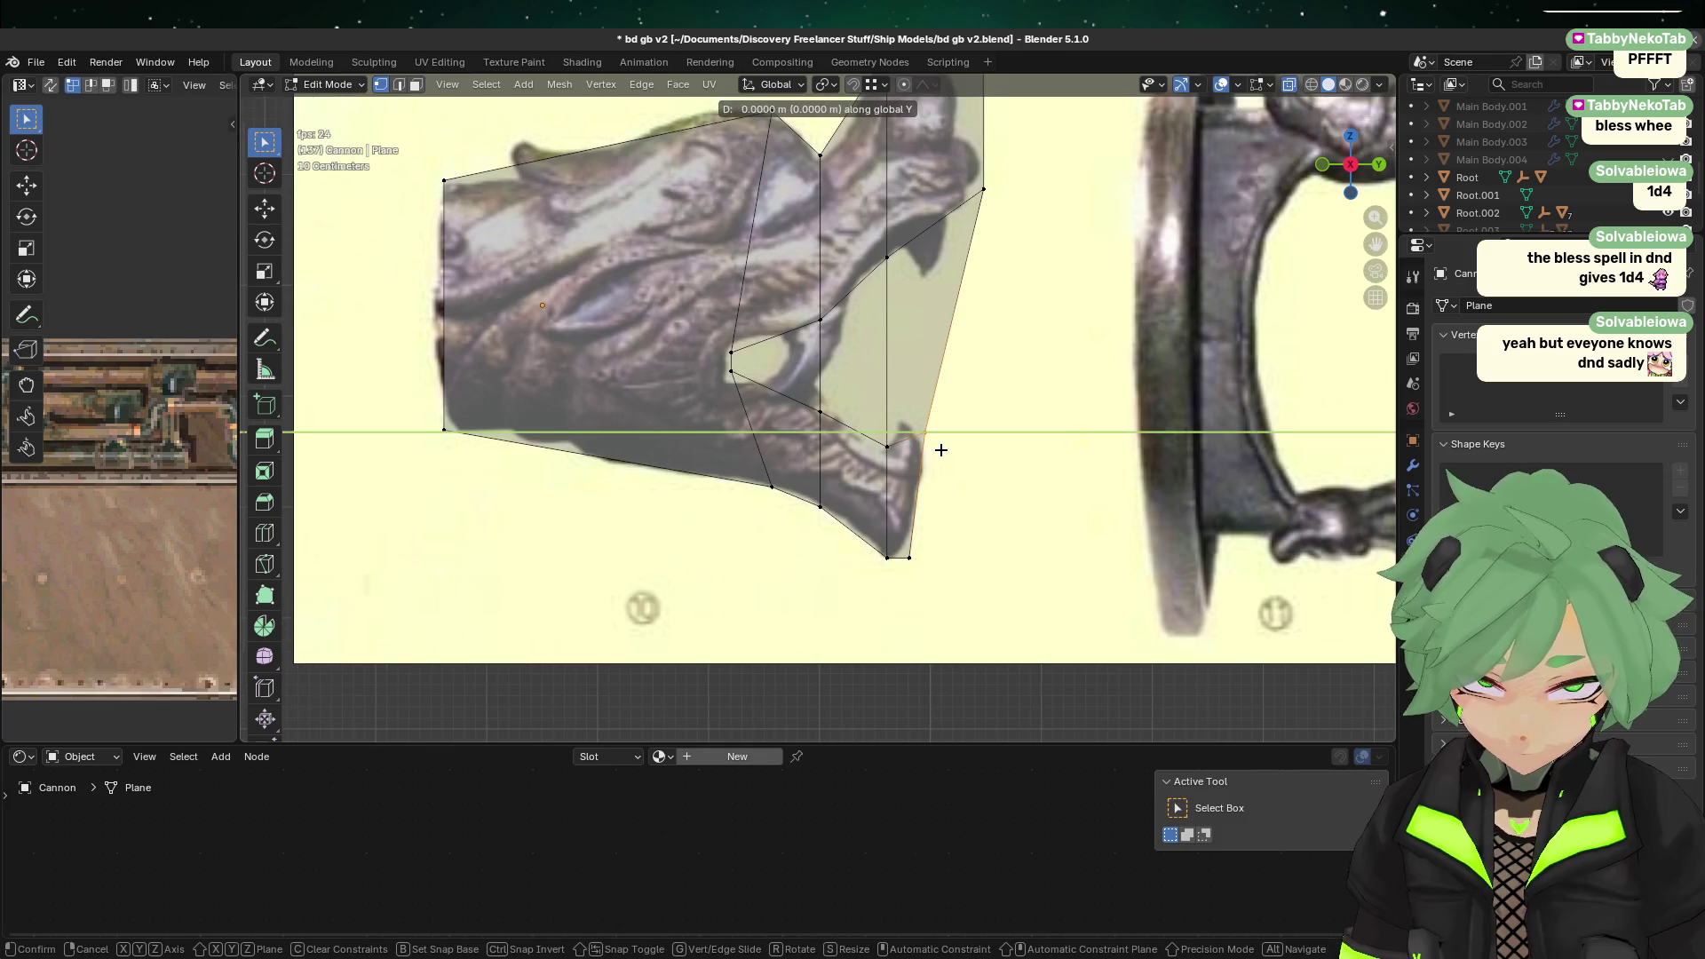
pyautogui.click(948, 452)
pyautogui.click(911, 258)
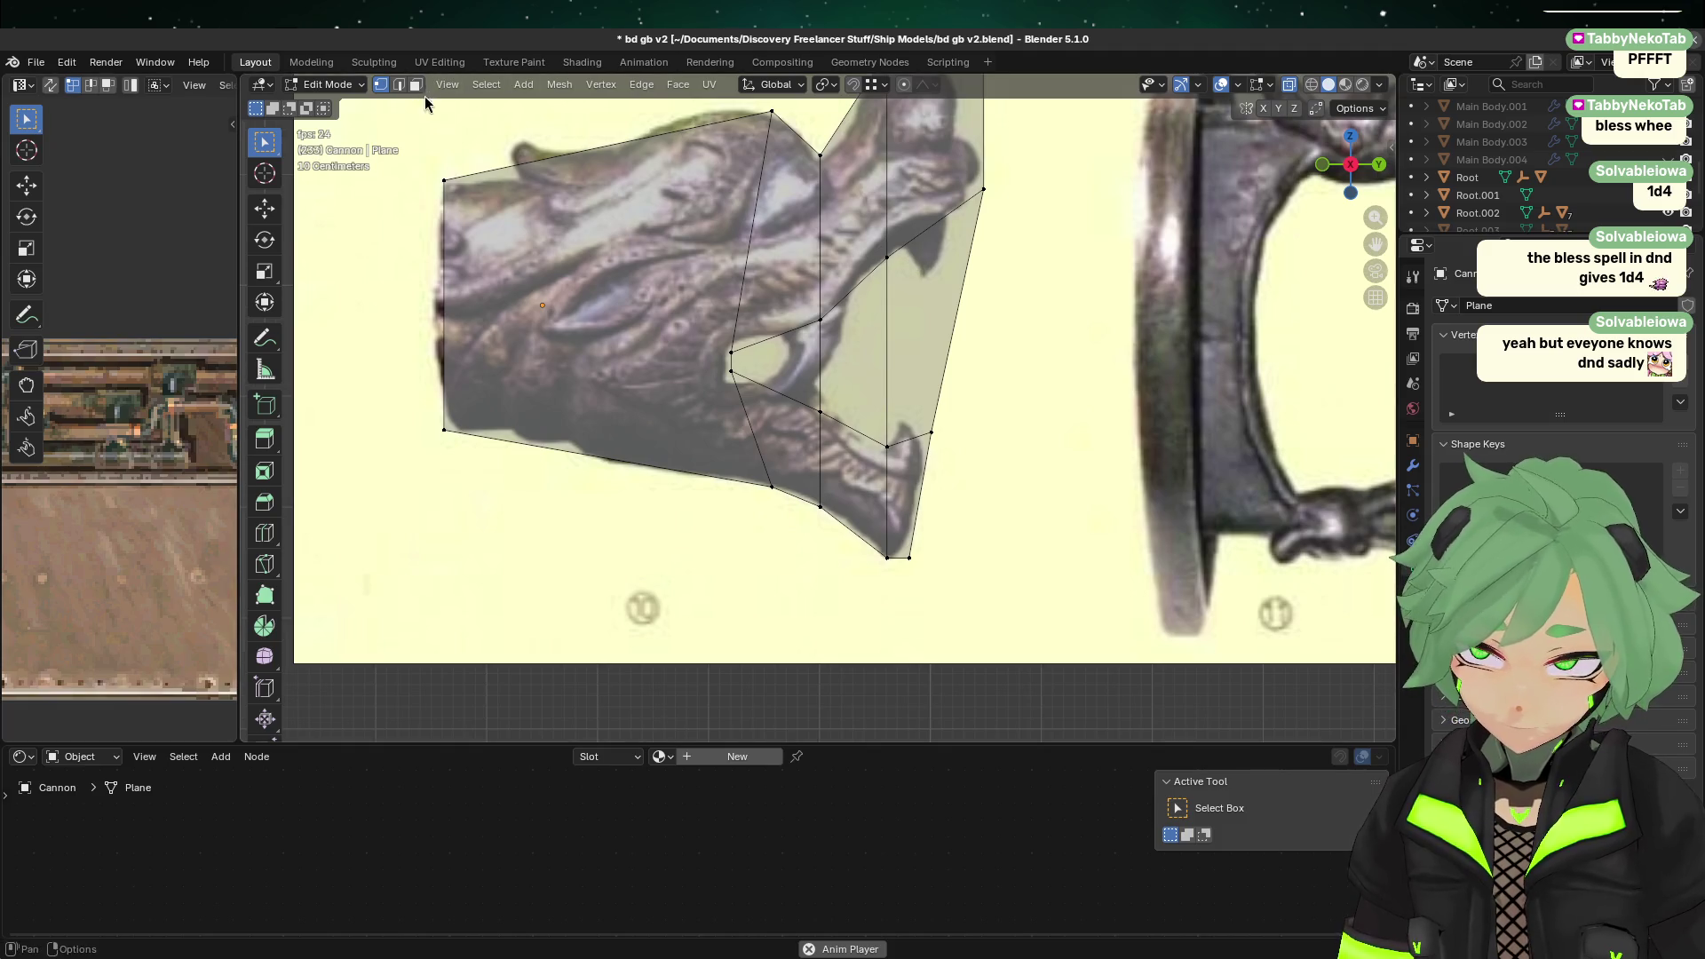
# Step: Delete the three mouth faces to open the gap between the jaws
pyautogui.press('3')
pyautogui.click(763, 354)
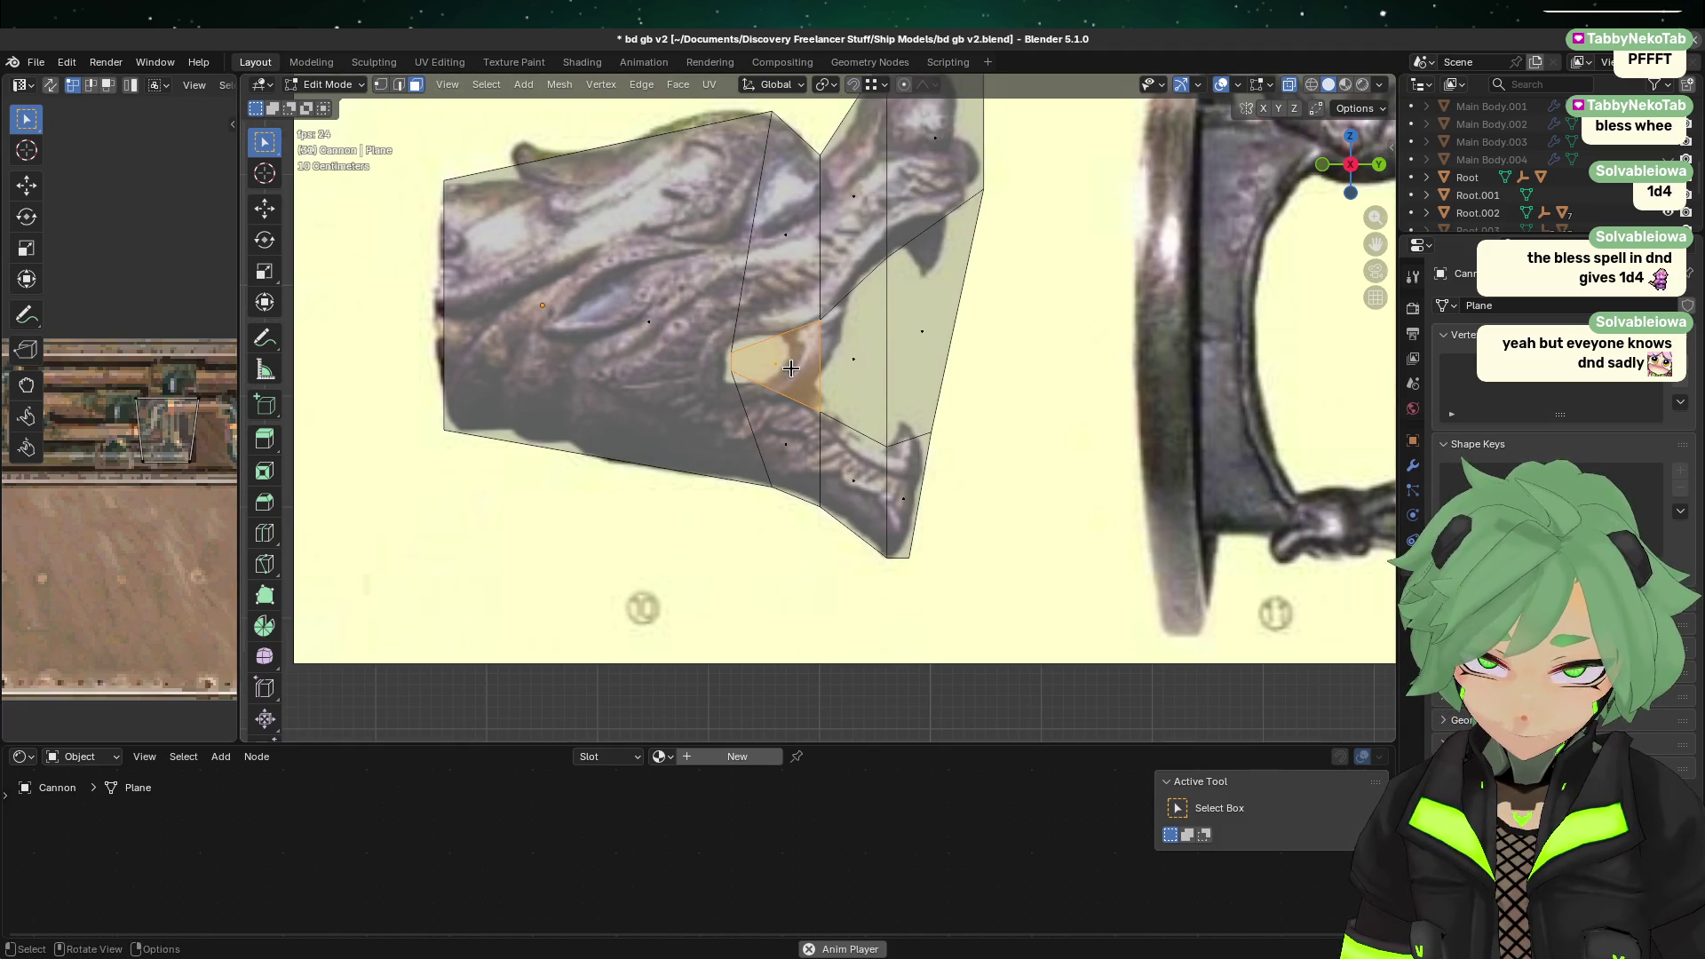
pyautogui.keyDown('shift'); pyautogui.click(852, 342); pyautogui.keyUp('shift')
pyautogui.keyDown('shift'); pyautogui.click(960, 349); pyautogui.keyUp('shift')
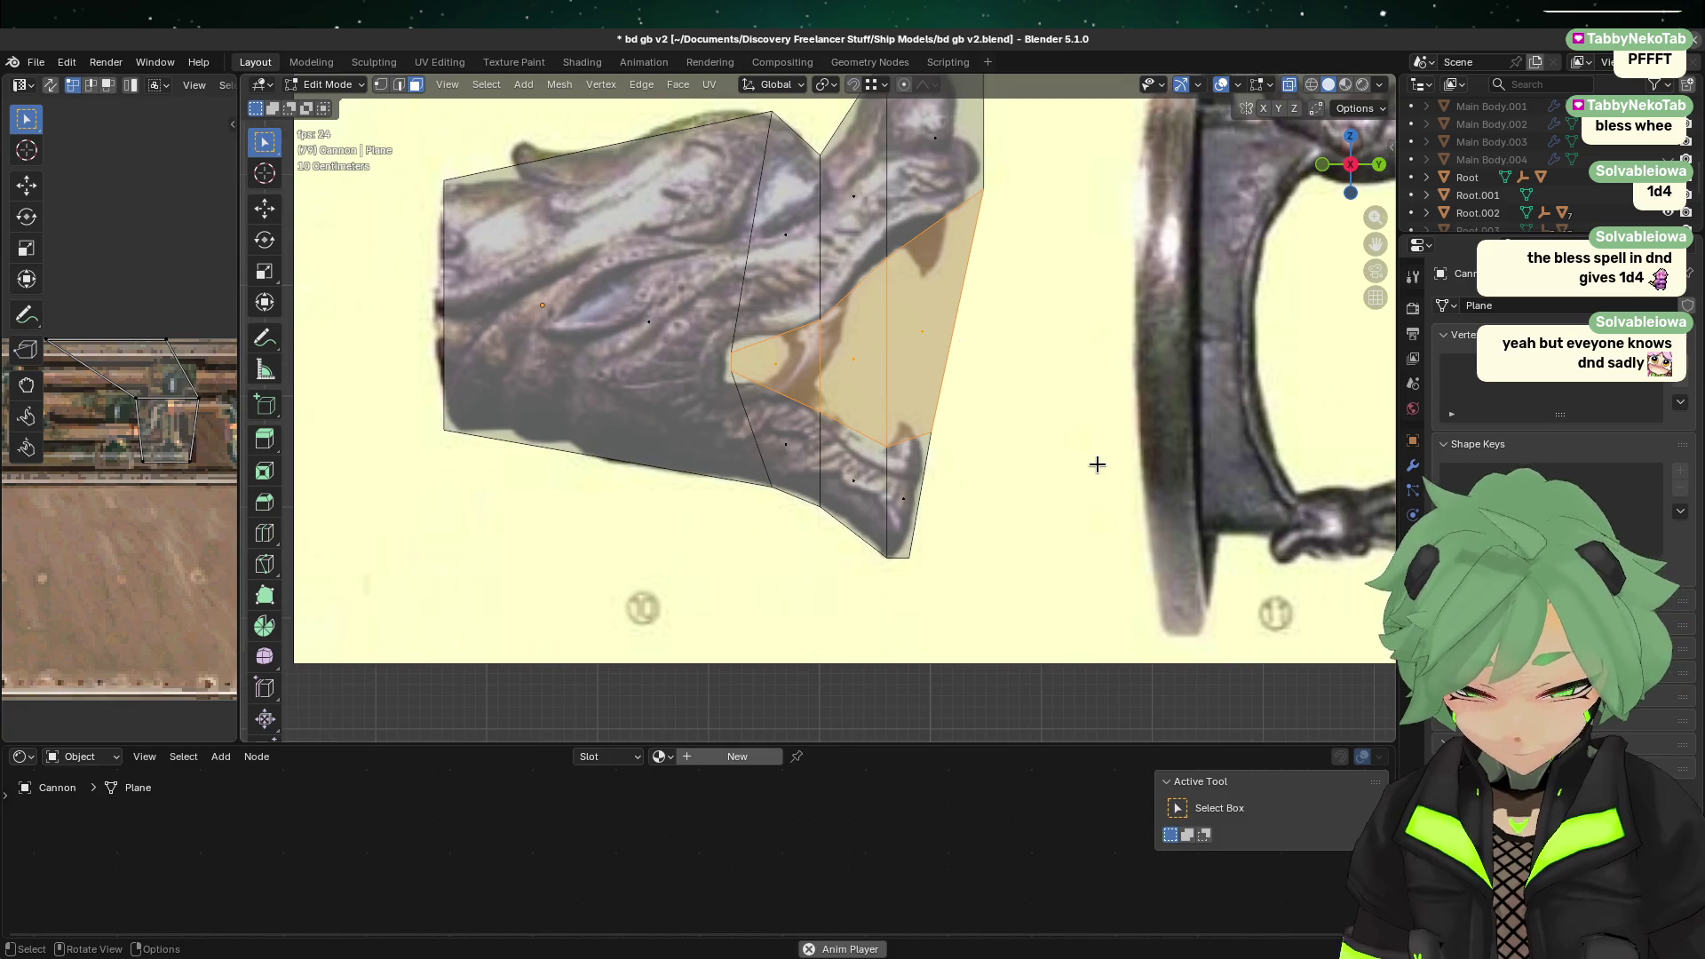
pyautogui.press('x')
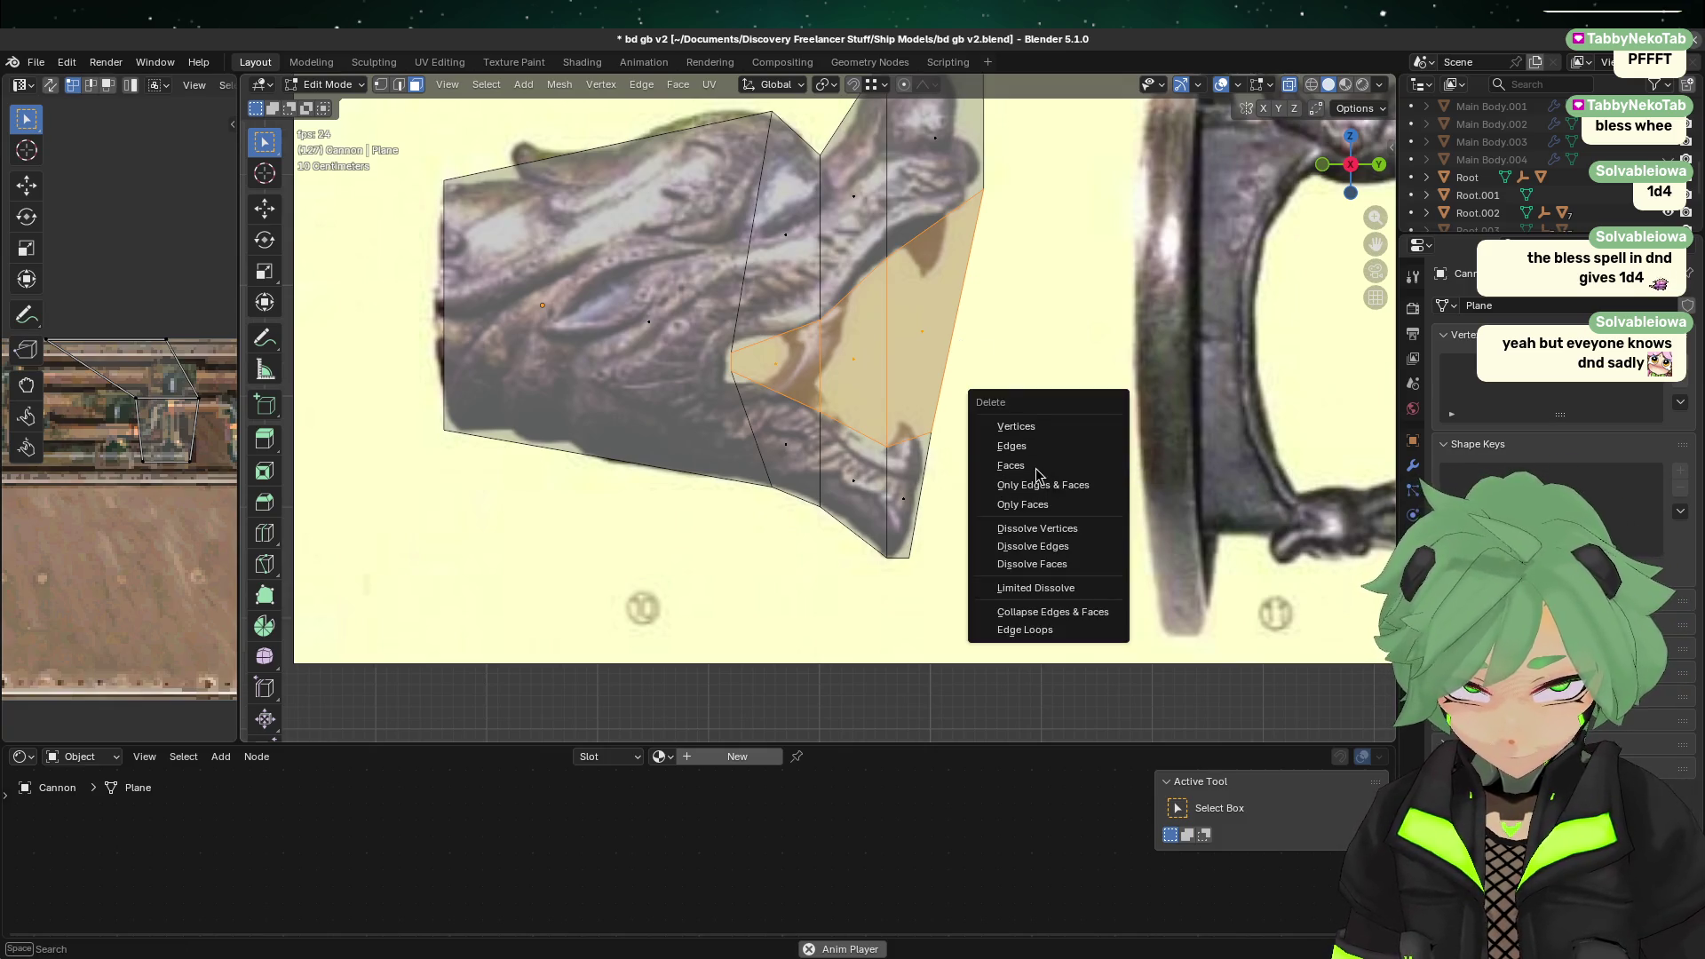
pyautogui.click(1034, 467)
pyautogui.press('Tab')
# Step: Reopen the cannon plane for editing, check a vertex move, cancel it and return to Object Mode
pyautogui.scroll(-3, 1044, 550)
pyautogui.click(1044, 551)
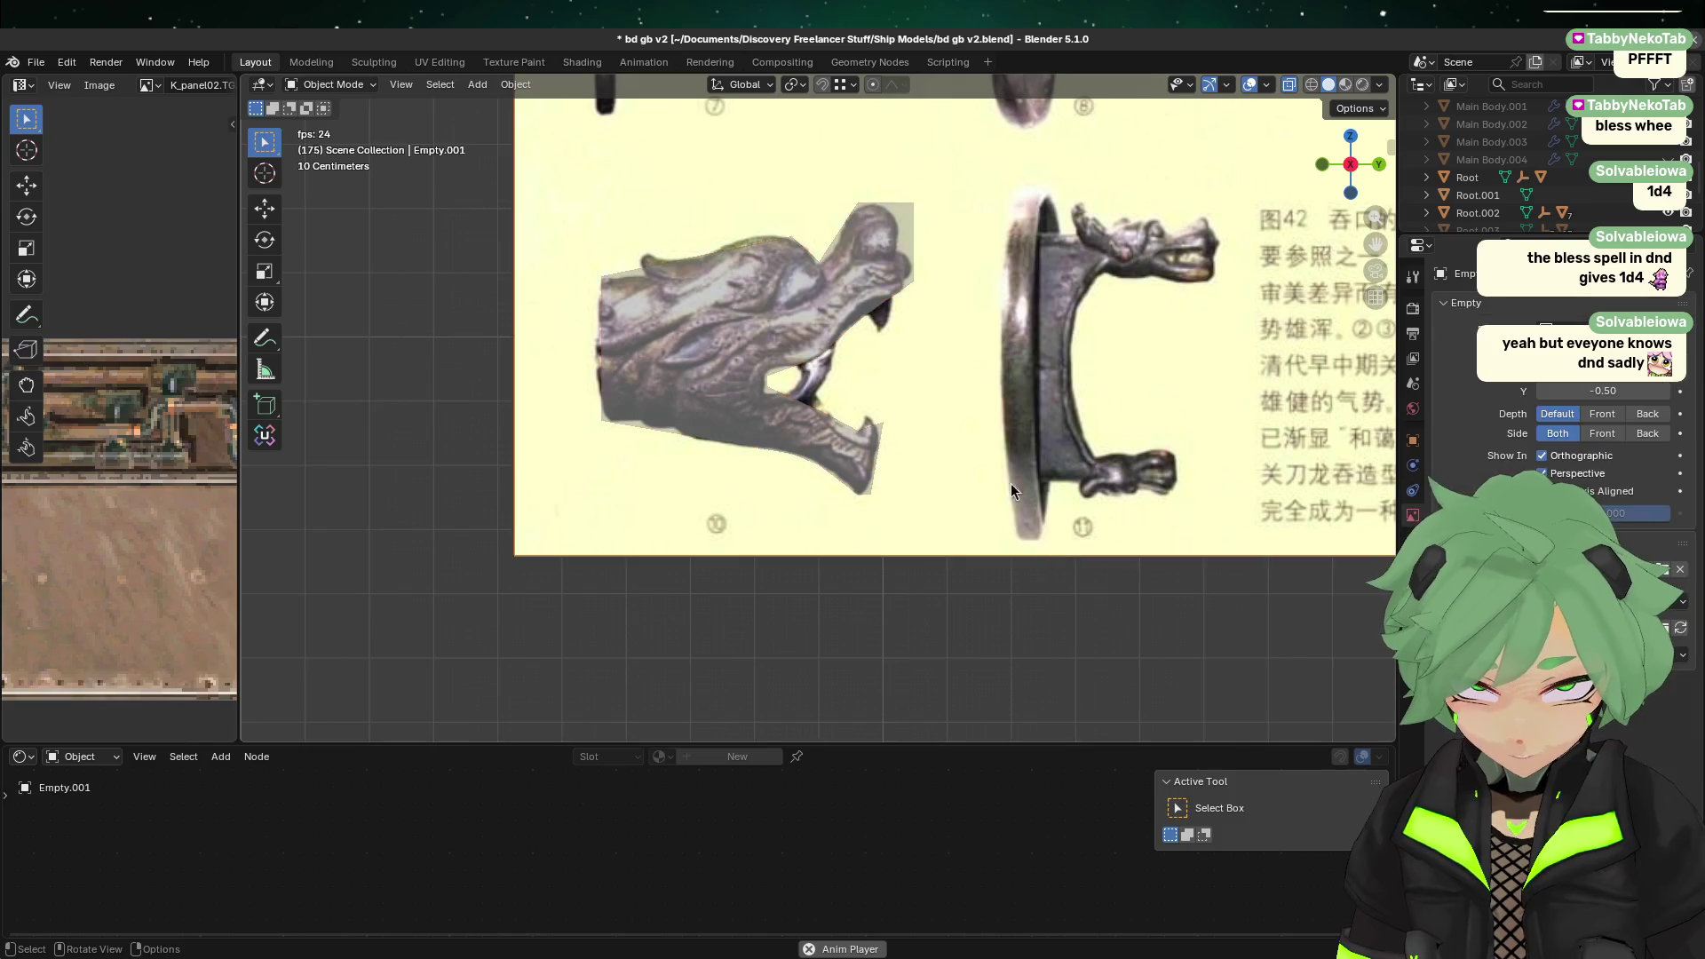
pyautogui.click(900, 202)
pyautogui.press('Tab')
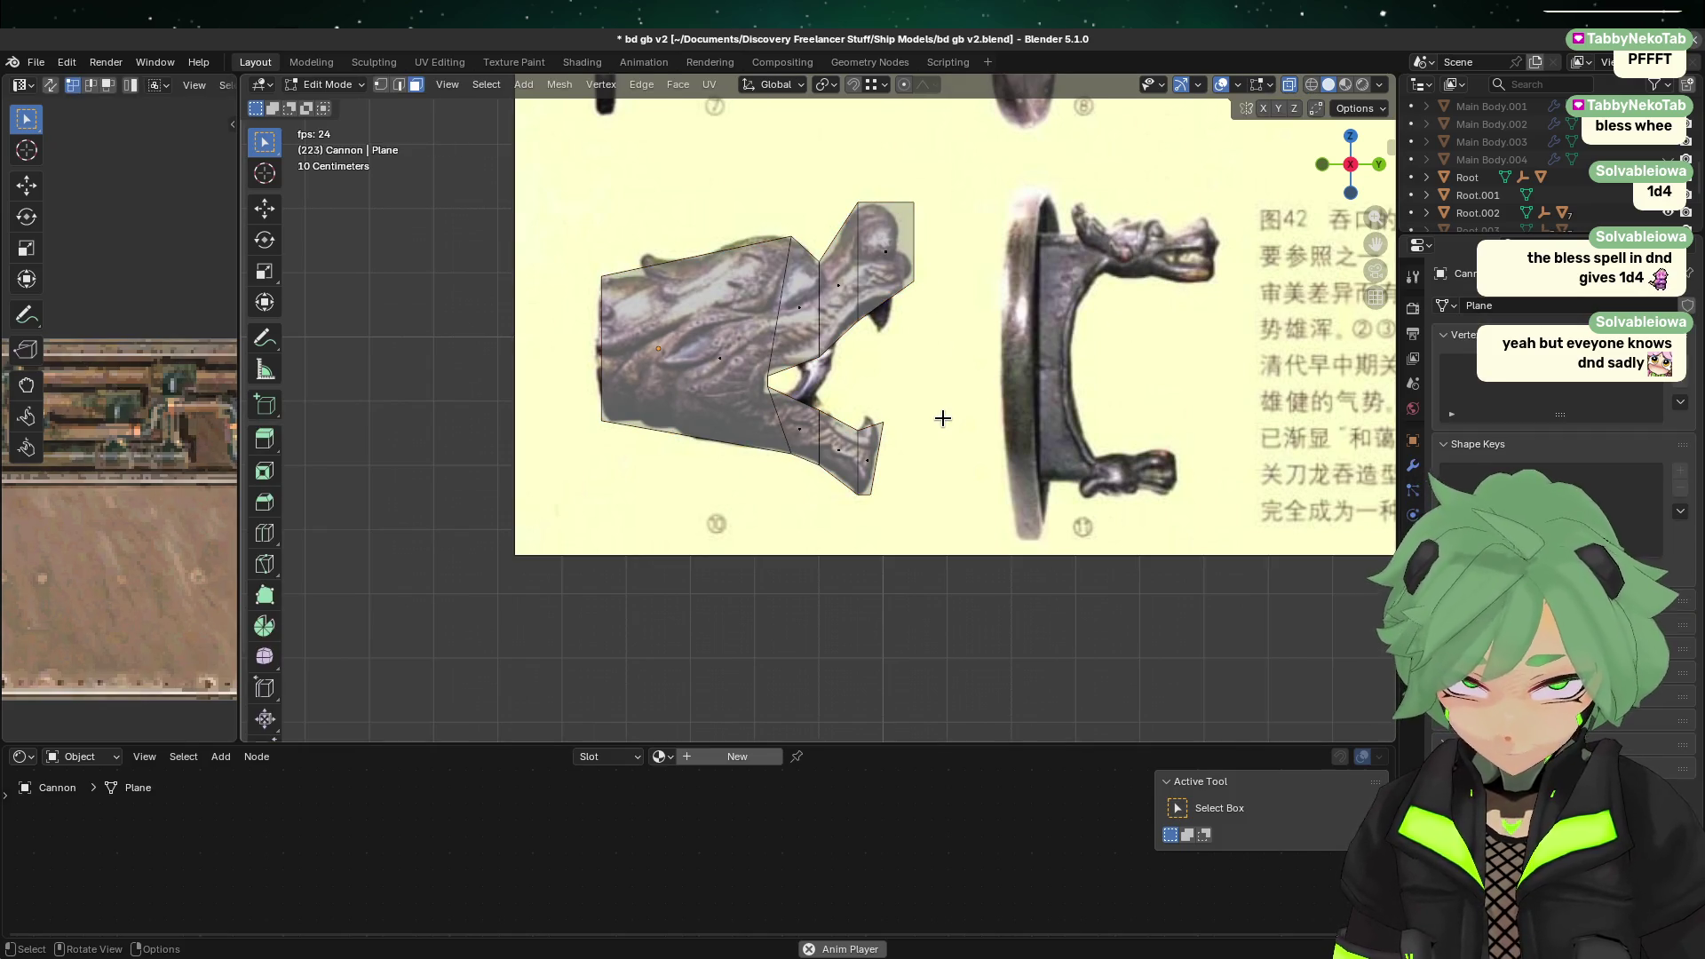
pyautogui.scroll(2, 943, 419)
pyautogui.keyDown('shift'); pyautogui.moveTo(1027, 388); pyautogui.dragTo(868, 441, button='middle'); pyautogui.keyUp('shift')
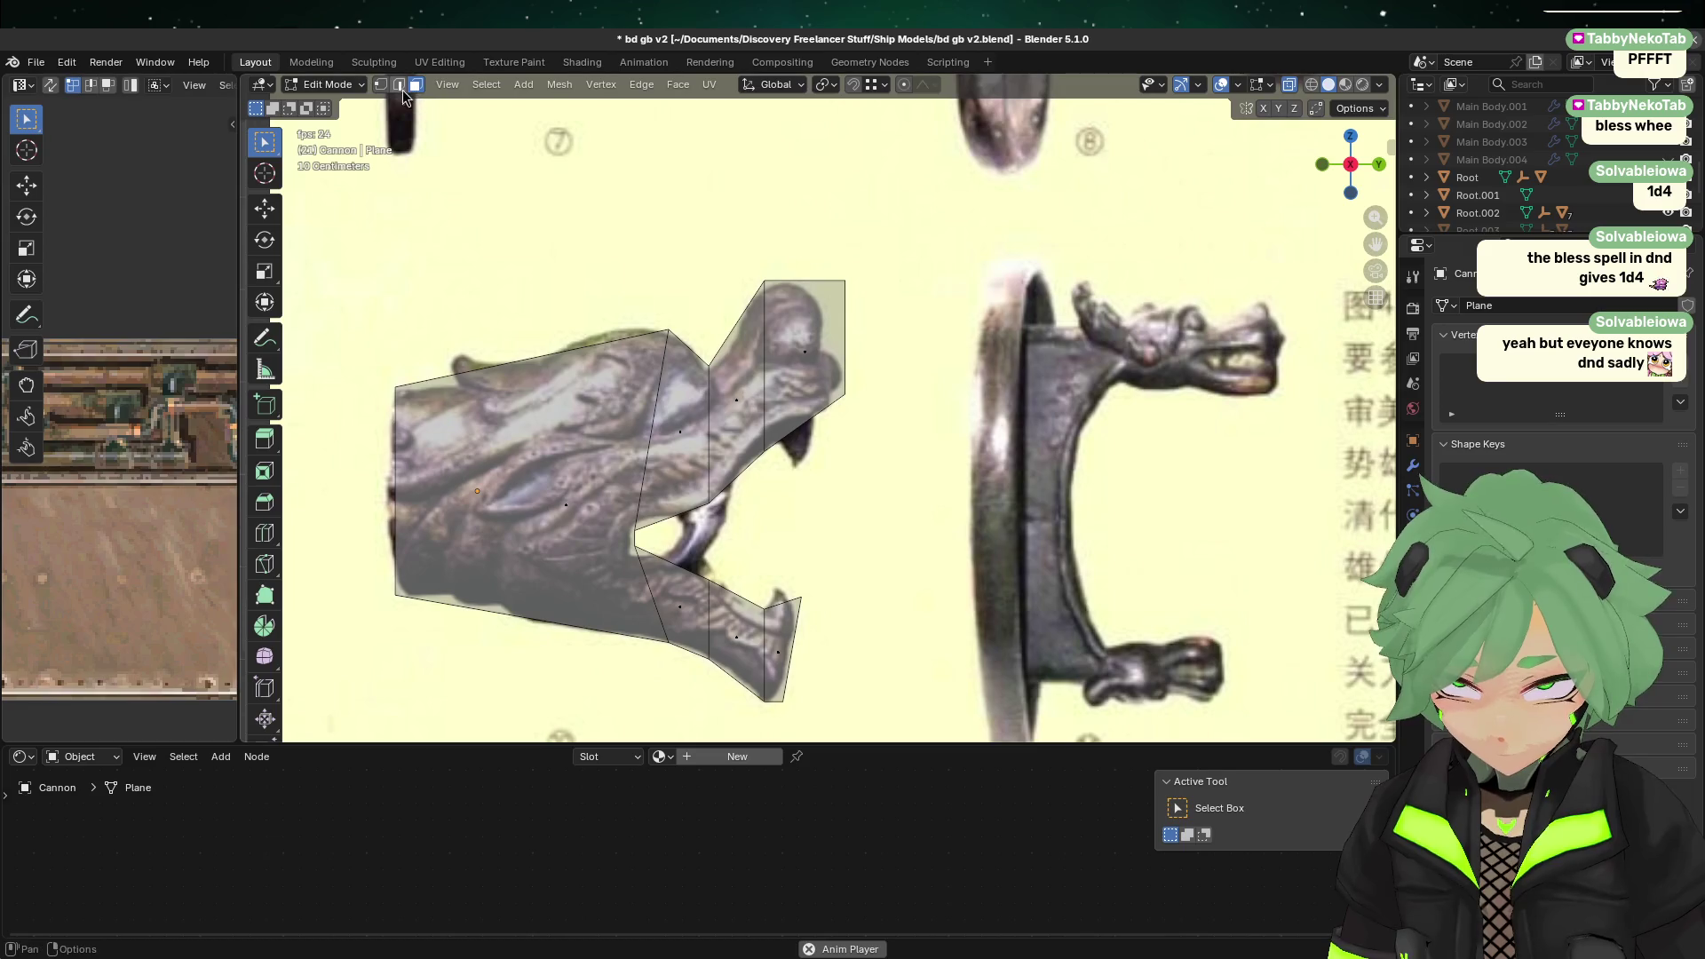
pyautogui.click(380, 84)
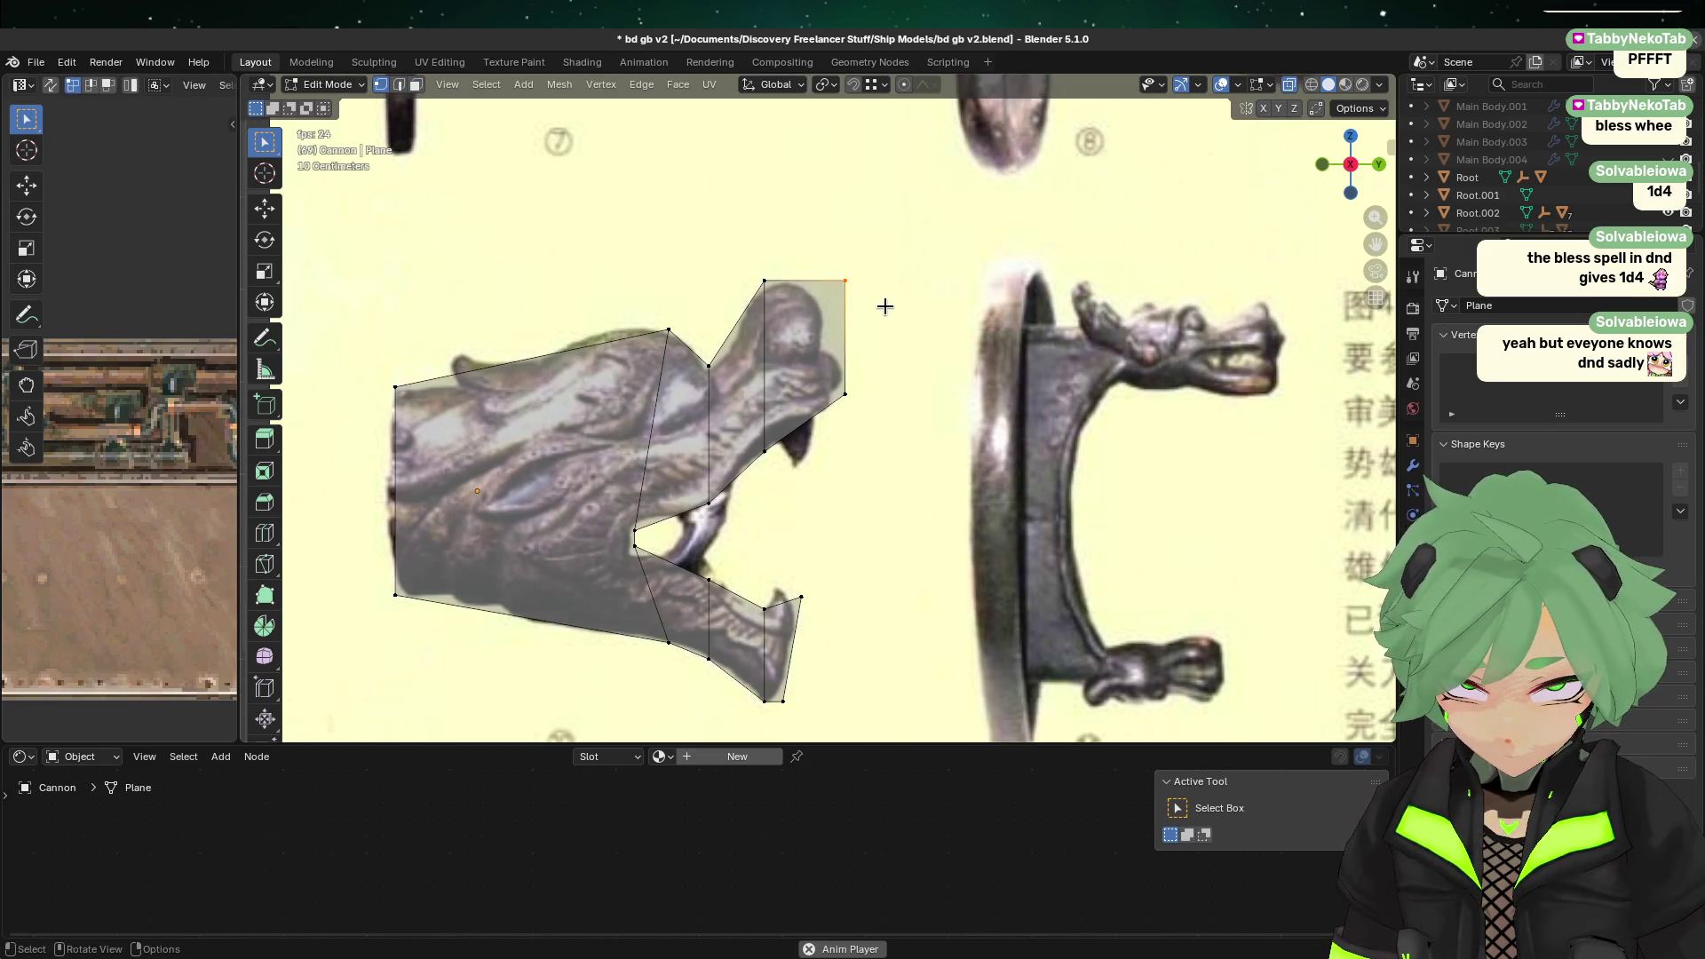
pyautogui.press('g')
pyautogui.press('Escape')
pyautogui.press('g')
pyautogui.press('Escape')
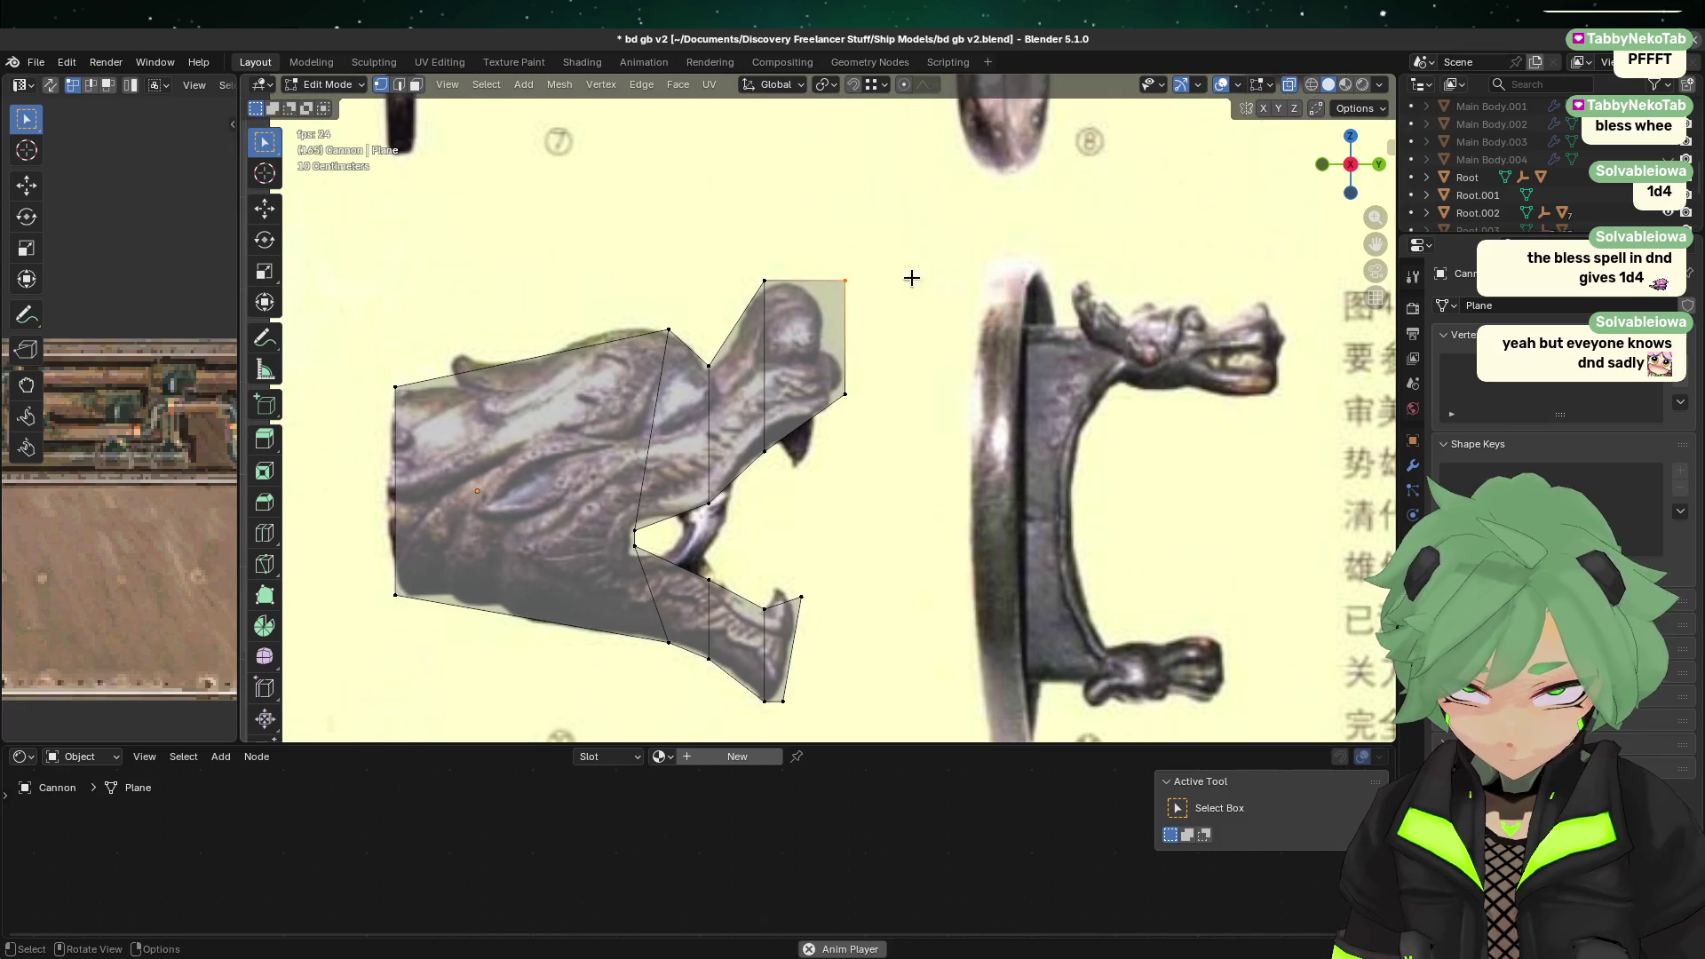
pyautogui.press('Tab')
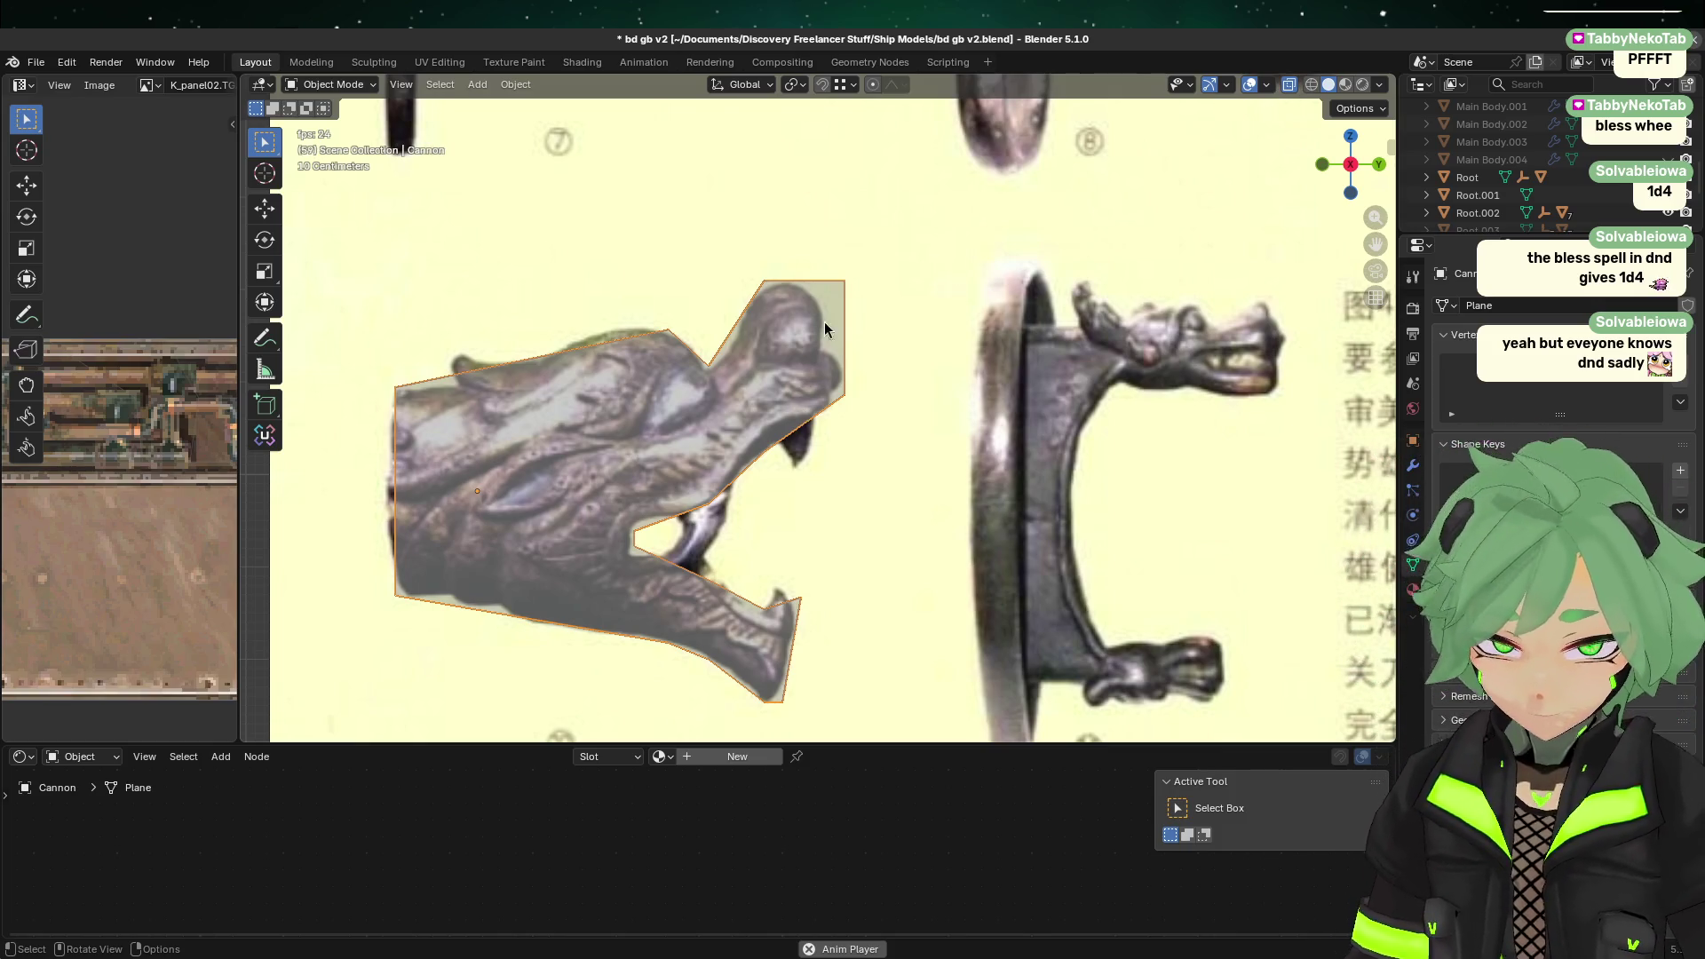
pyautogui.scroll(-3, 824, 321)
pyautogui.scroll(-1, 730, 590)
pyautogui.scroll(1, 753, 449)
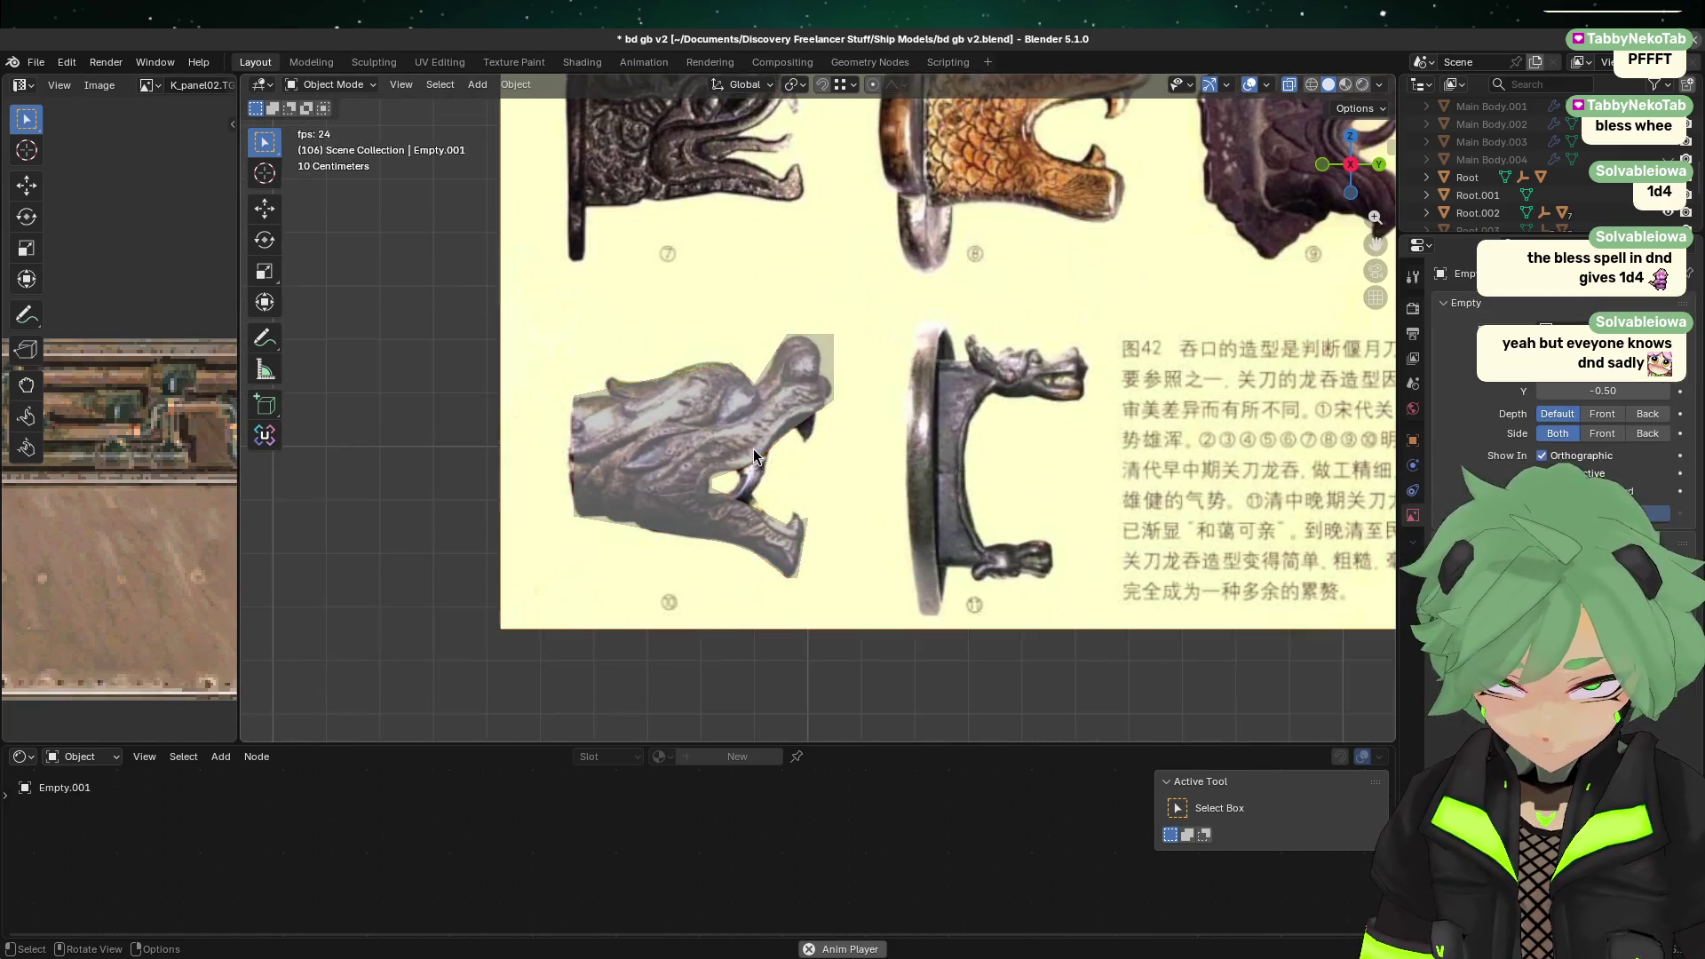
pyautogui.scroll(-3, 675, 436)
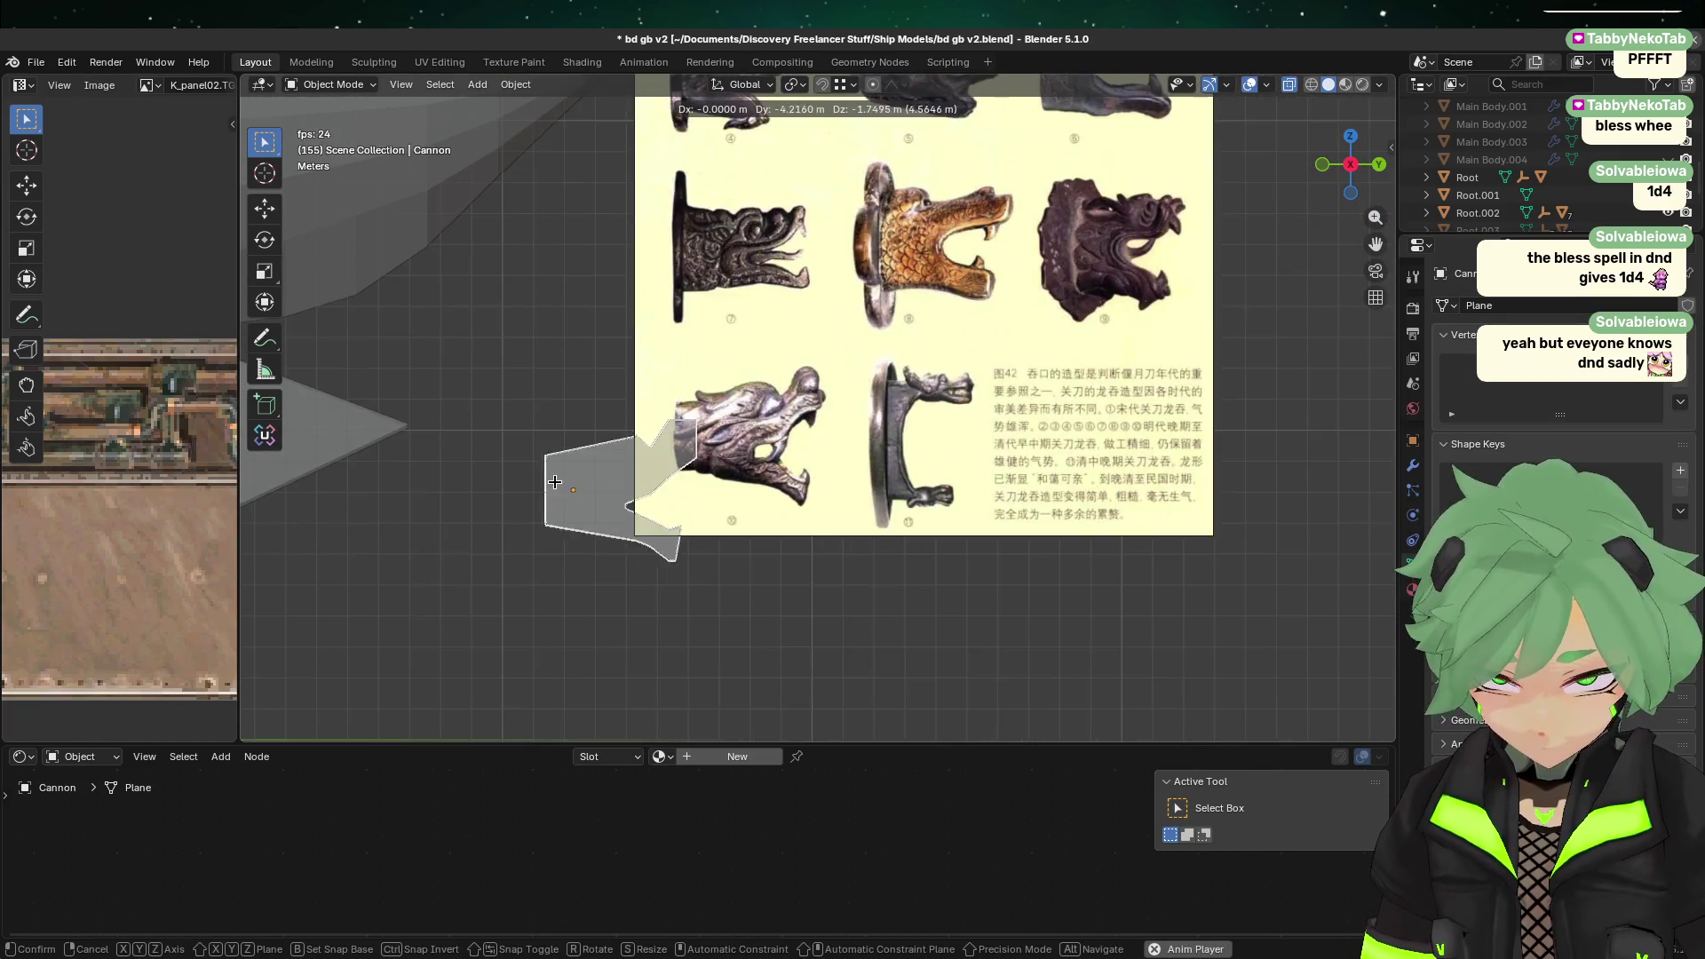
pyautogui.press('Tab')
pyautogui.press('Tab')
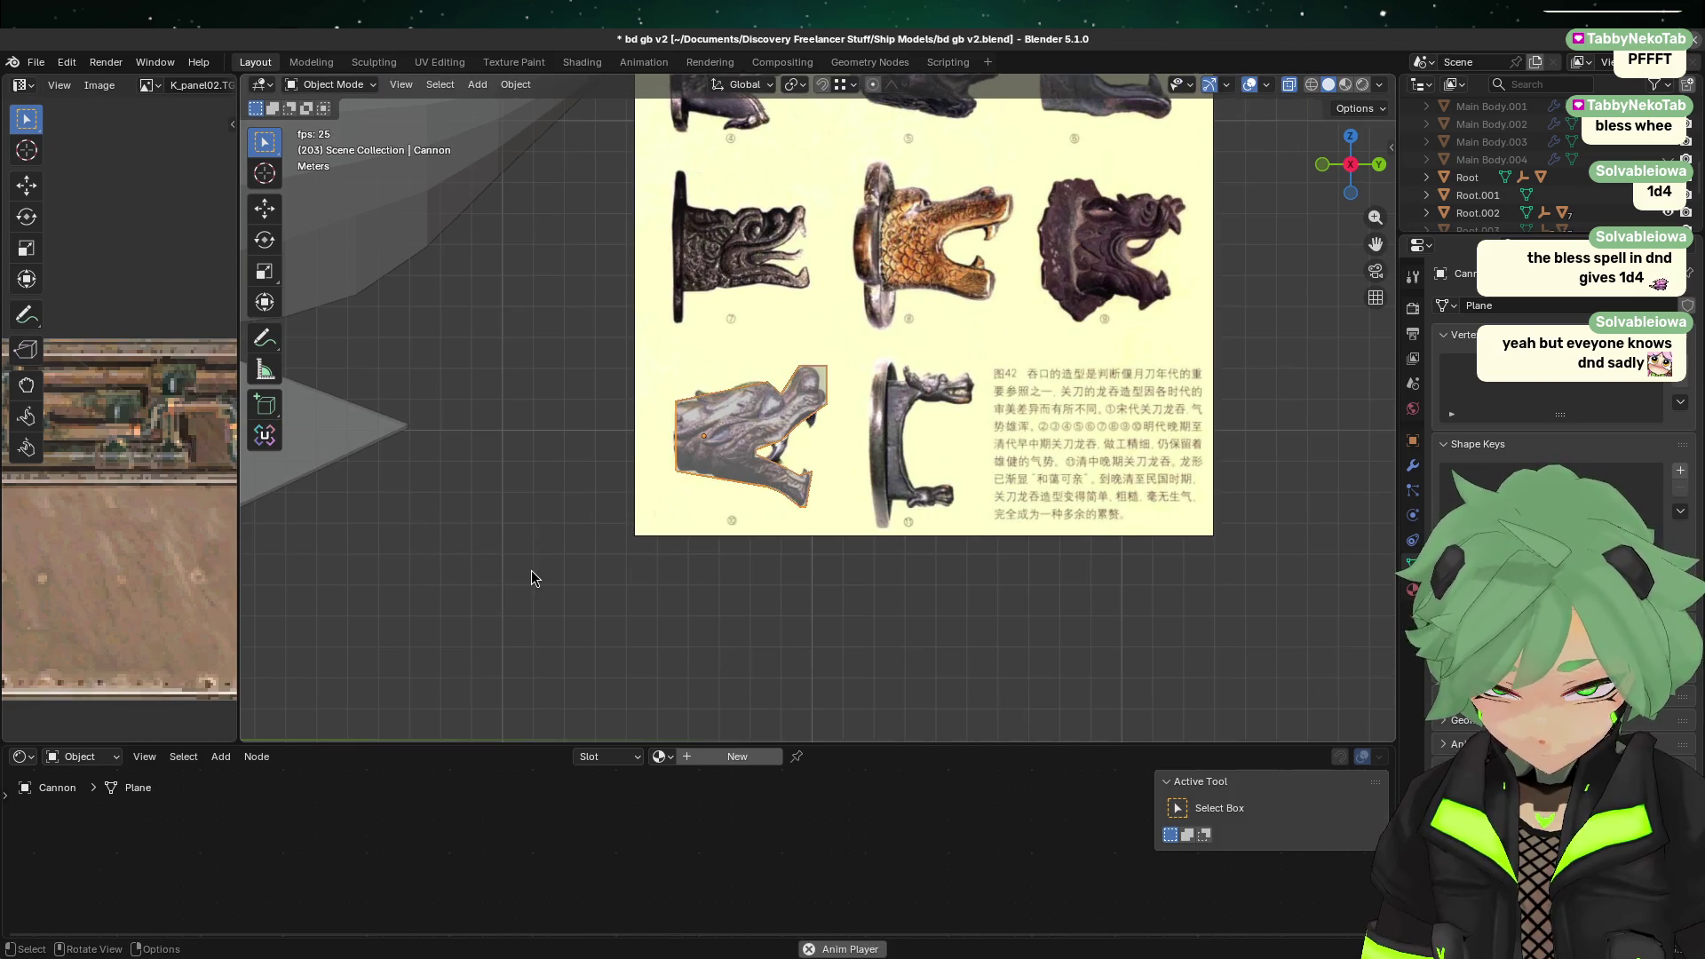
pyautogui.press('g')
pyautogui.click(302, 717)
pyautogui.click(814, 672)
pyautogui.press('Tab')
pyautogui.press('Tab')
pyautogui.click(510, 581)
pyautogui.press('Tab')
pyautogui.scroll(3, 850, 453)
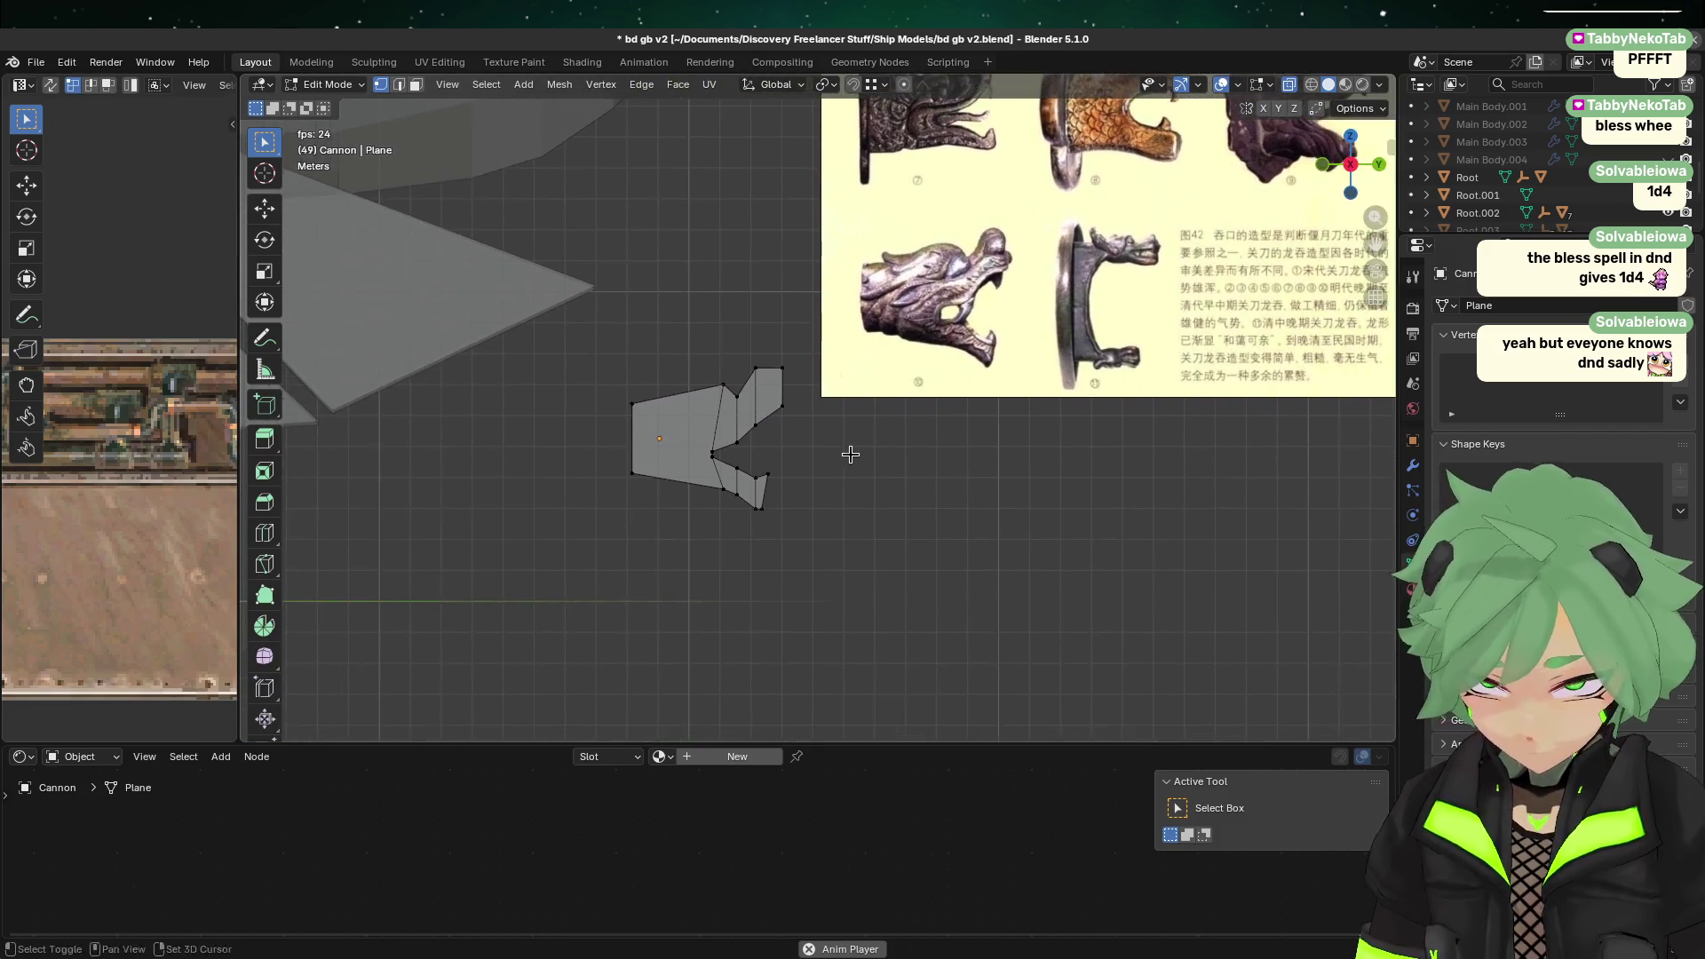
pyautogui.scroll(3, 708, 518)
pyautogui.keyDown('shift'); pyautogui.moveTo(702, 524); pyautogui.dragTo(904, 423, button='middle'); pyautogui.keyUp('shift')
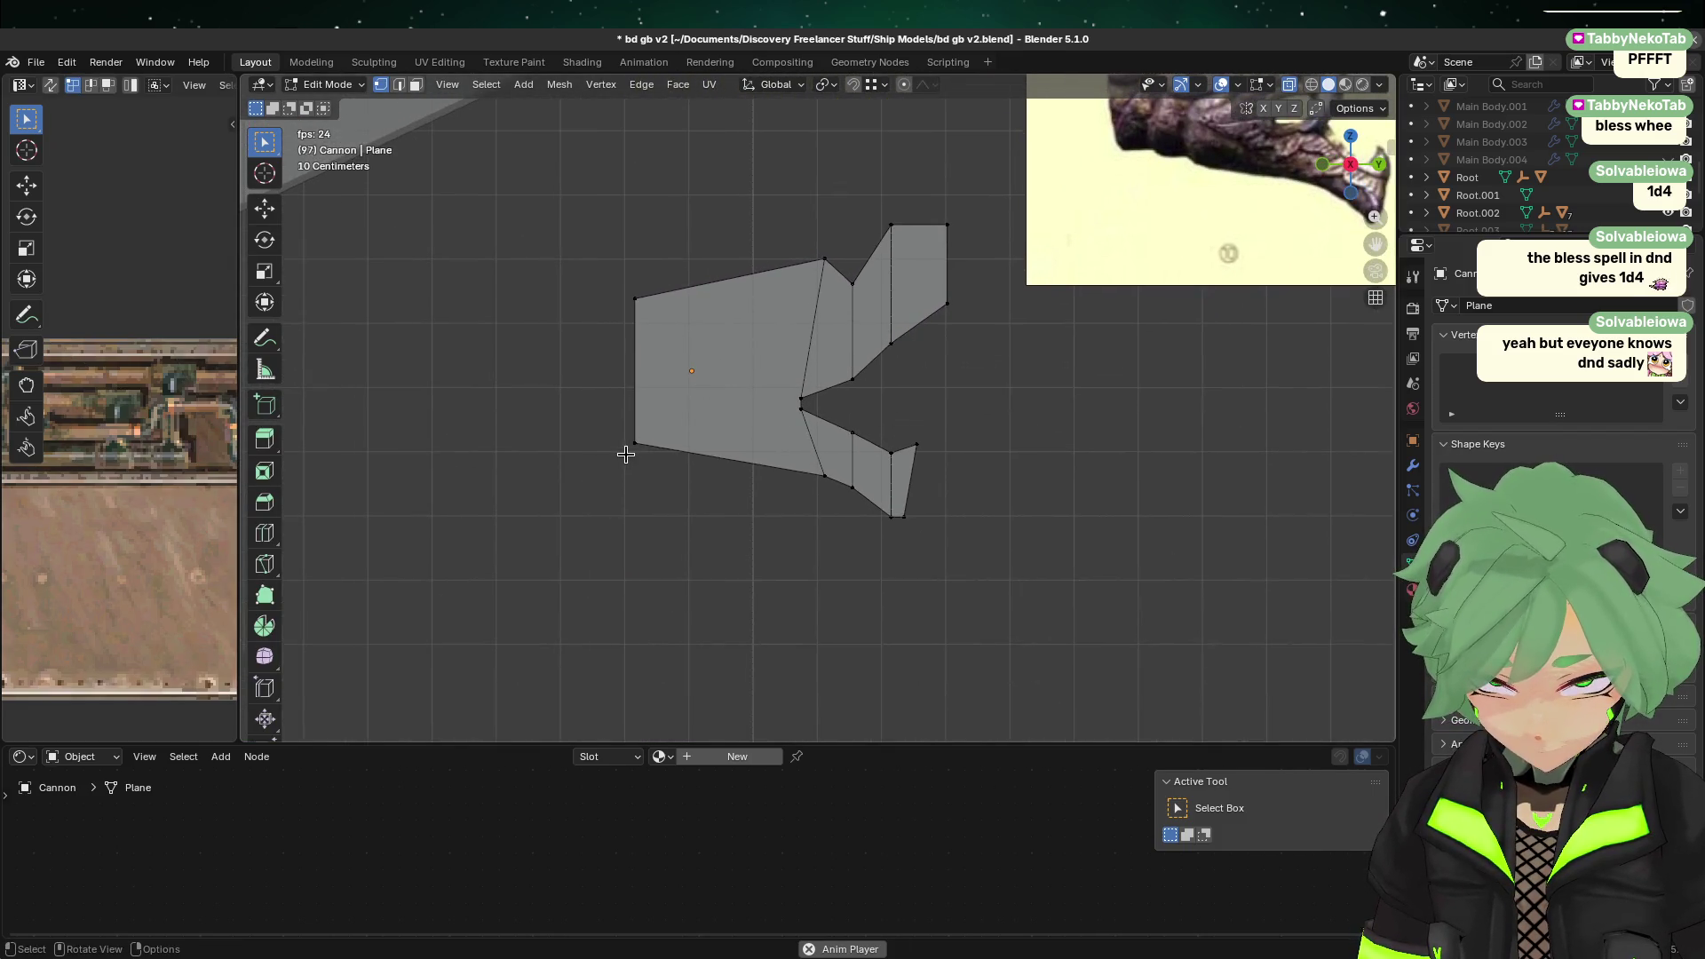
pyautogui.scroll(2, 857, 400)
pyautogui.scroll(-2, 799, 391)
pyautogui.press('Tab')
pyautogui.scroll(-2, 782, 431)
pyautogui.moveTo(895, 427); pyautogui.dragTo(894, 514, button='middle')
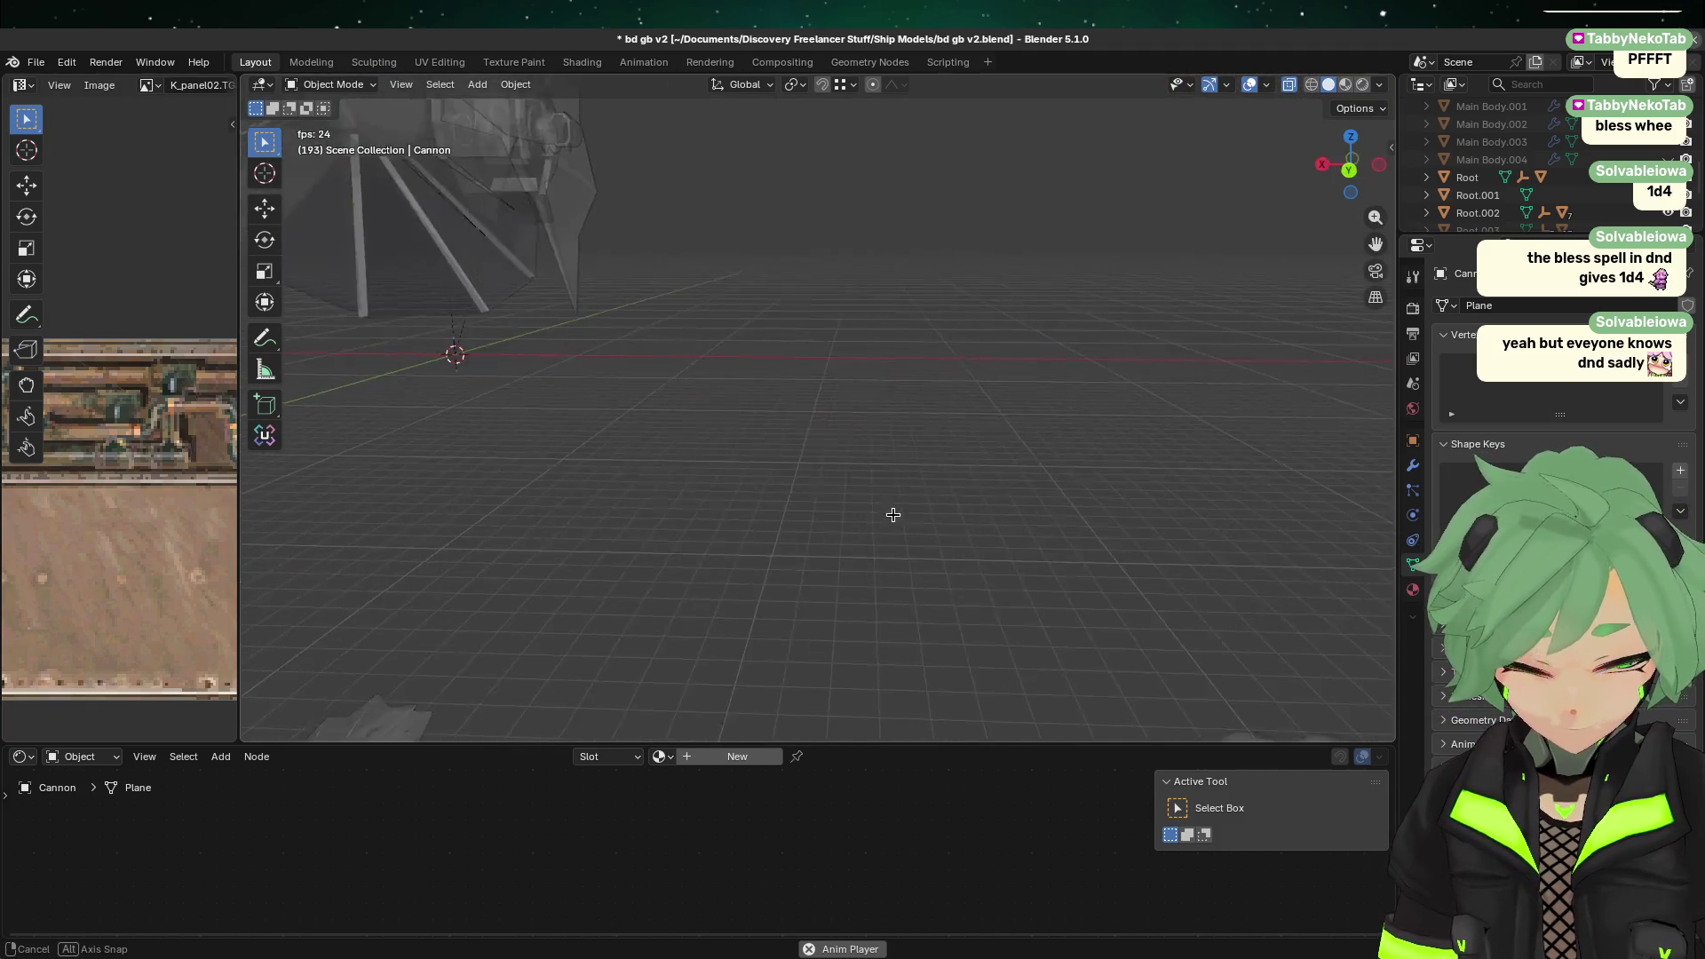
pyautogui.click(1338, 167)
pyautogui.press('Tab')
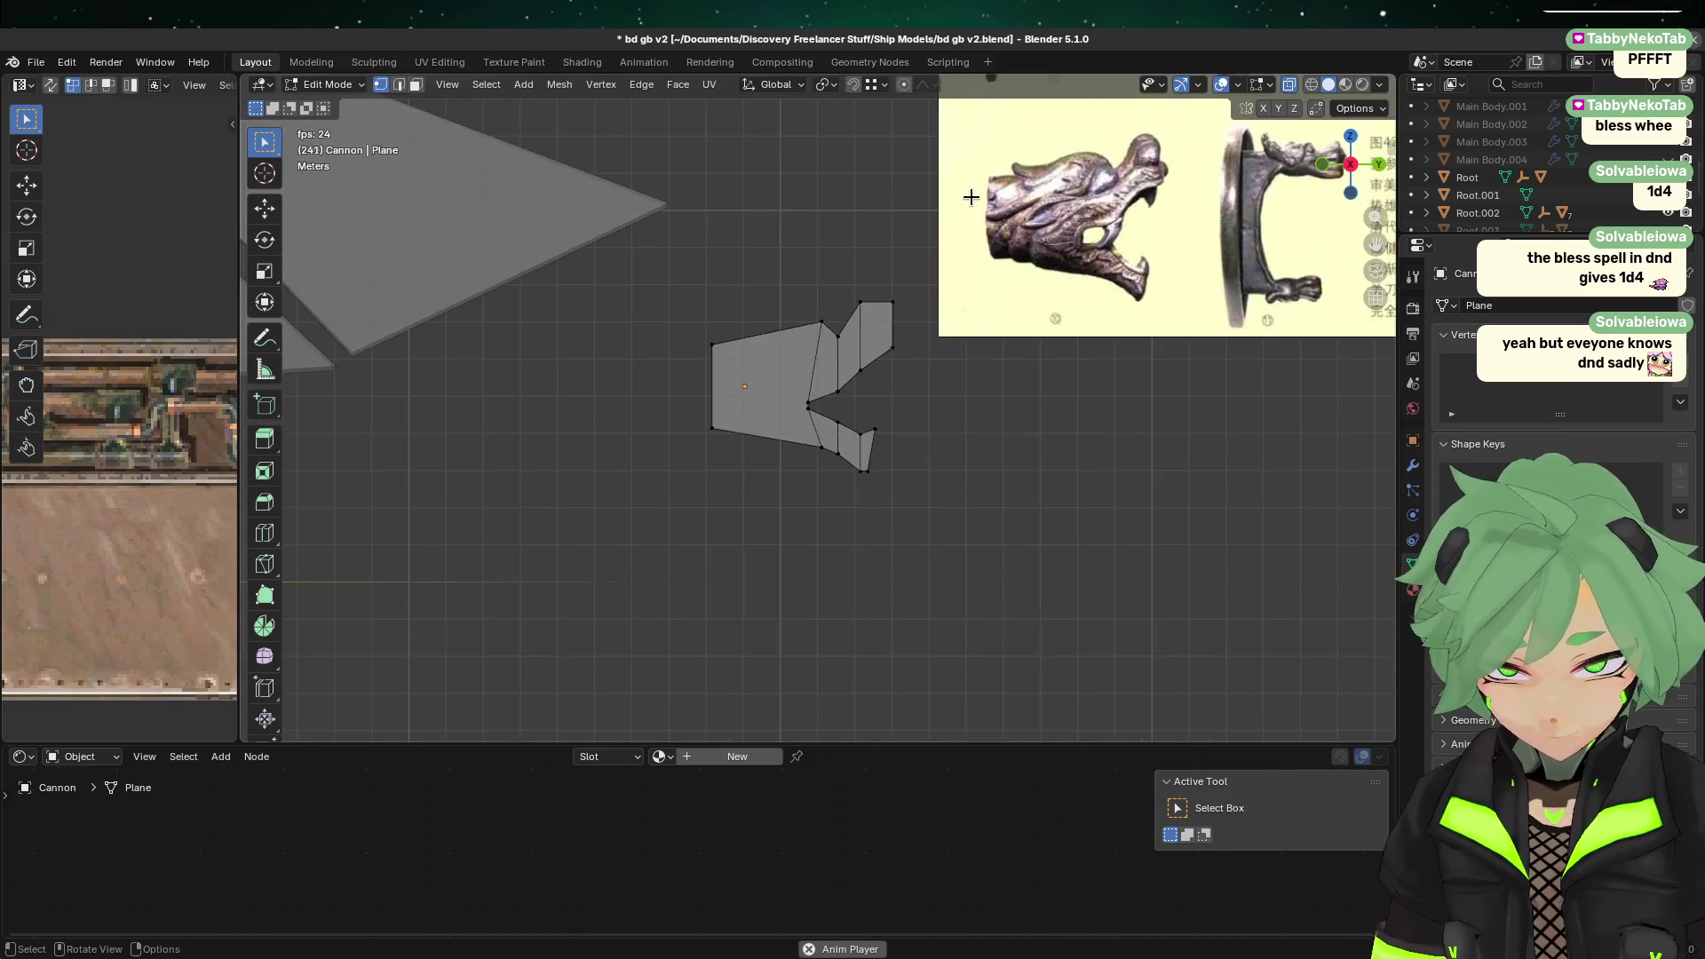
pyautogui.scroll(-3, 883, 373)
pyautogui.press('Tab')
pyautogui.scroll(6, 878, 364)
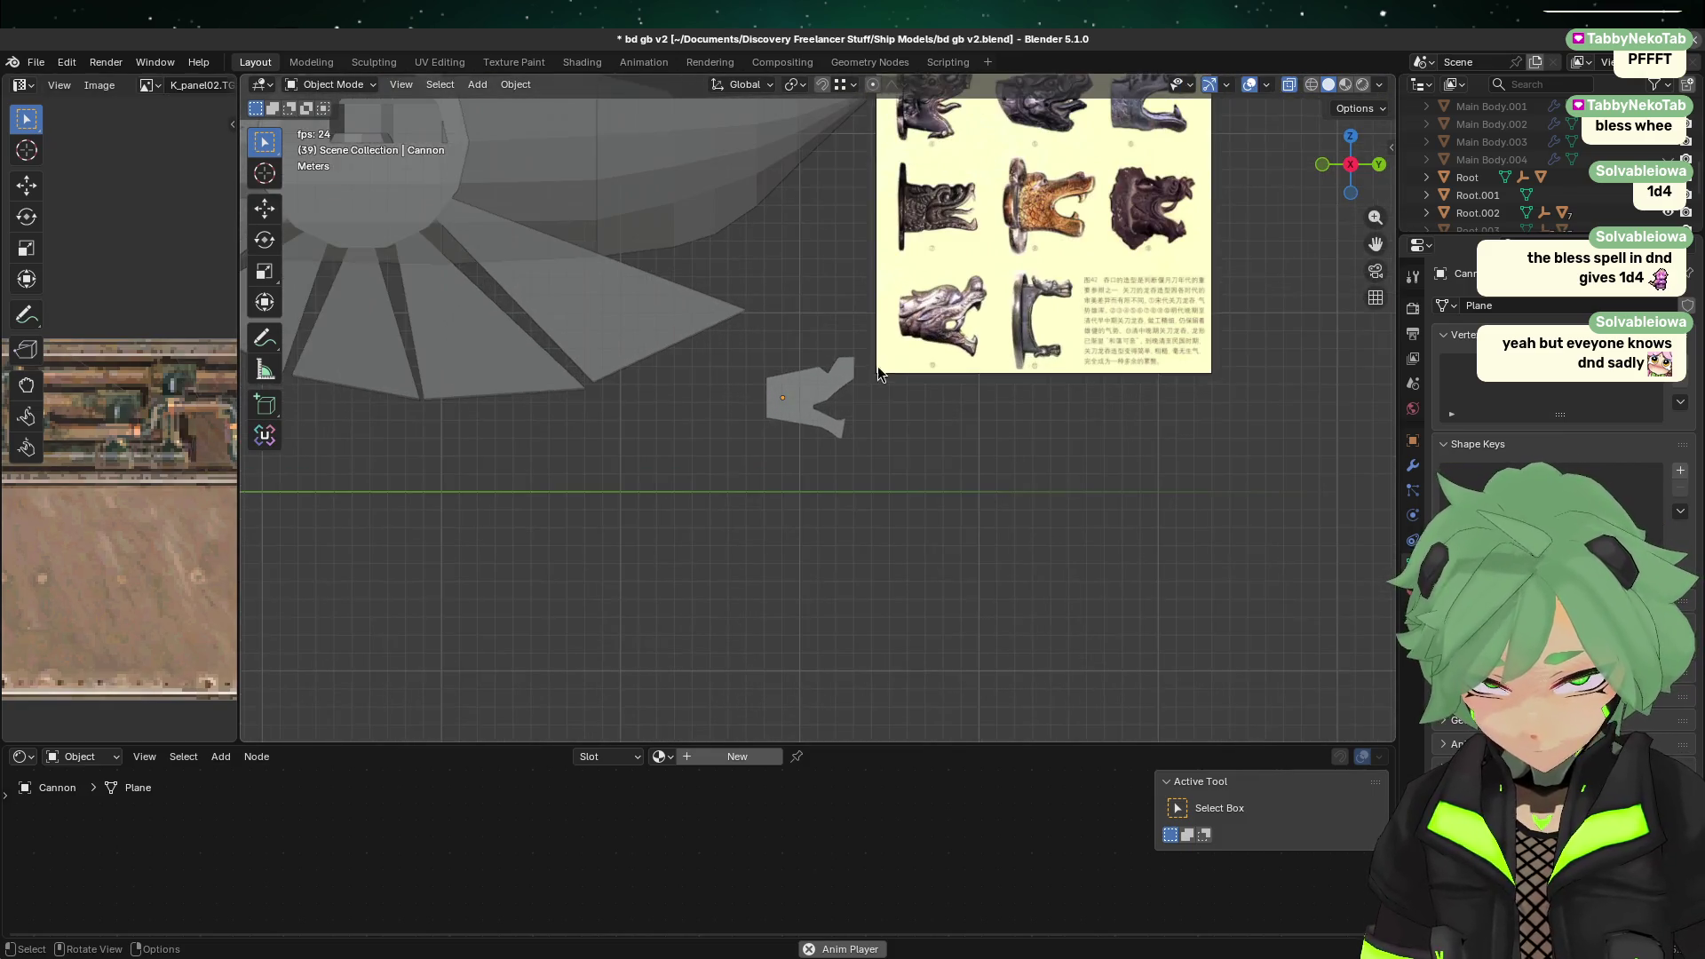
pyautogui.keyDown('shift'); pyautogui.moveTo(921, 355); pyautogui.dragTo(797, 347, button='middle'); pyautogui.keyUp('shift')
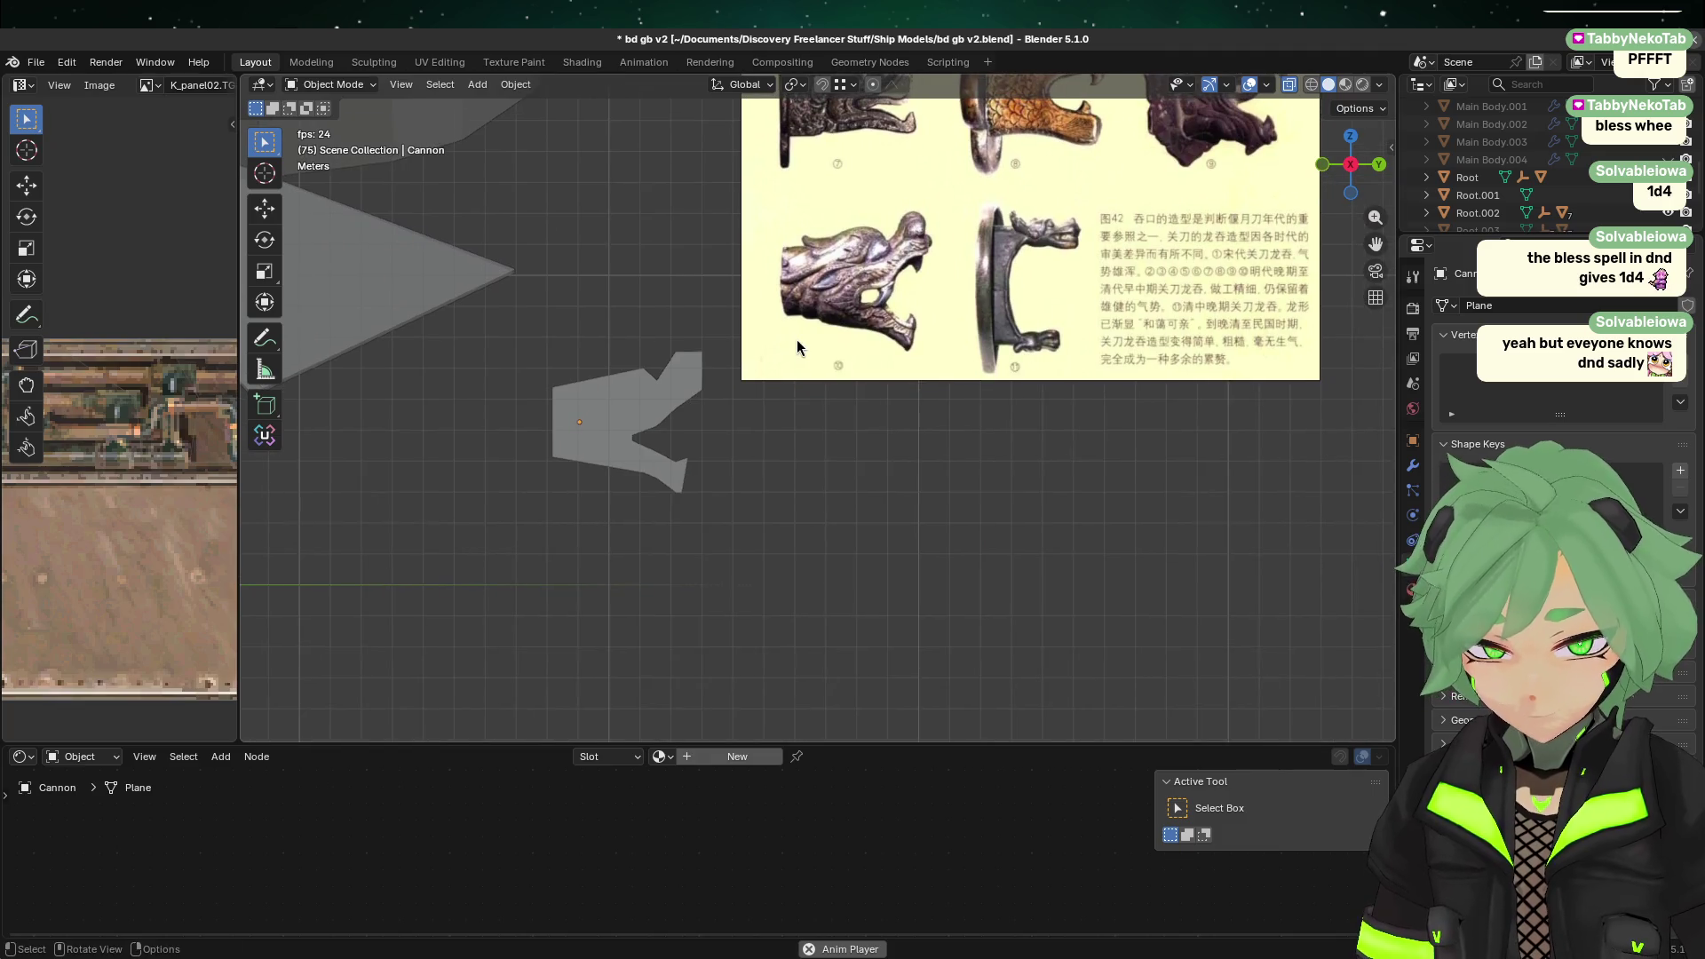
pyautogui.click(702, 377)
pyautogui.press('Escape')
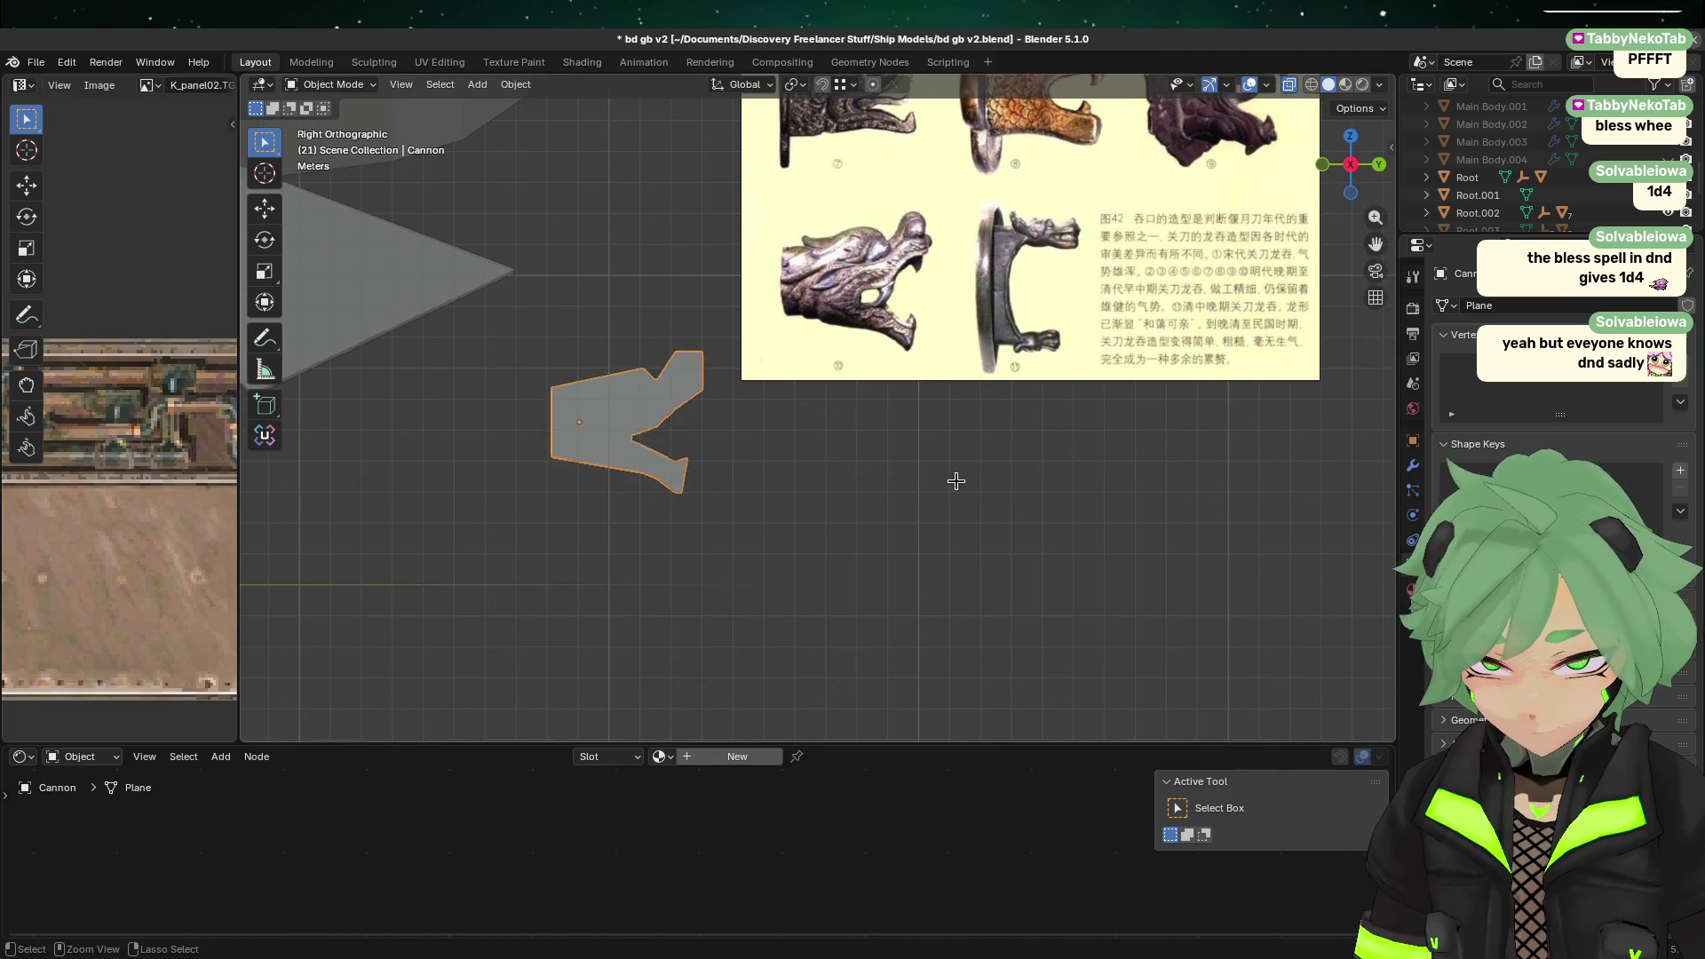
pyautogui.hotkey('ctrl', 'z')
pyautogui.hotkey('ctrl', 'z')
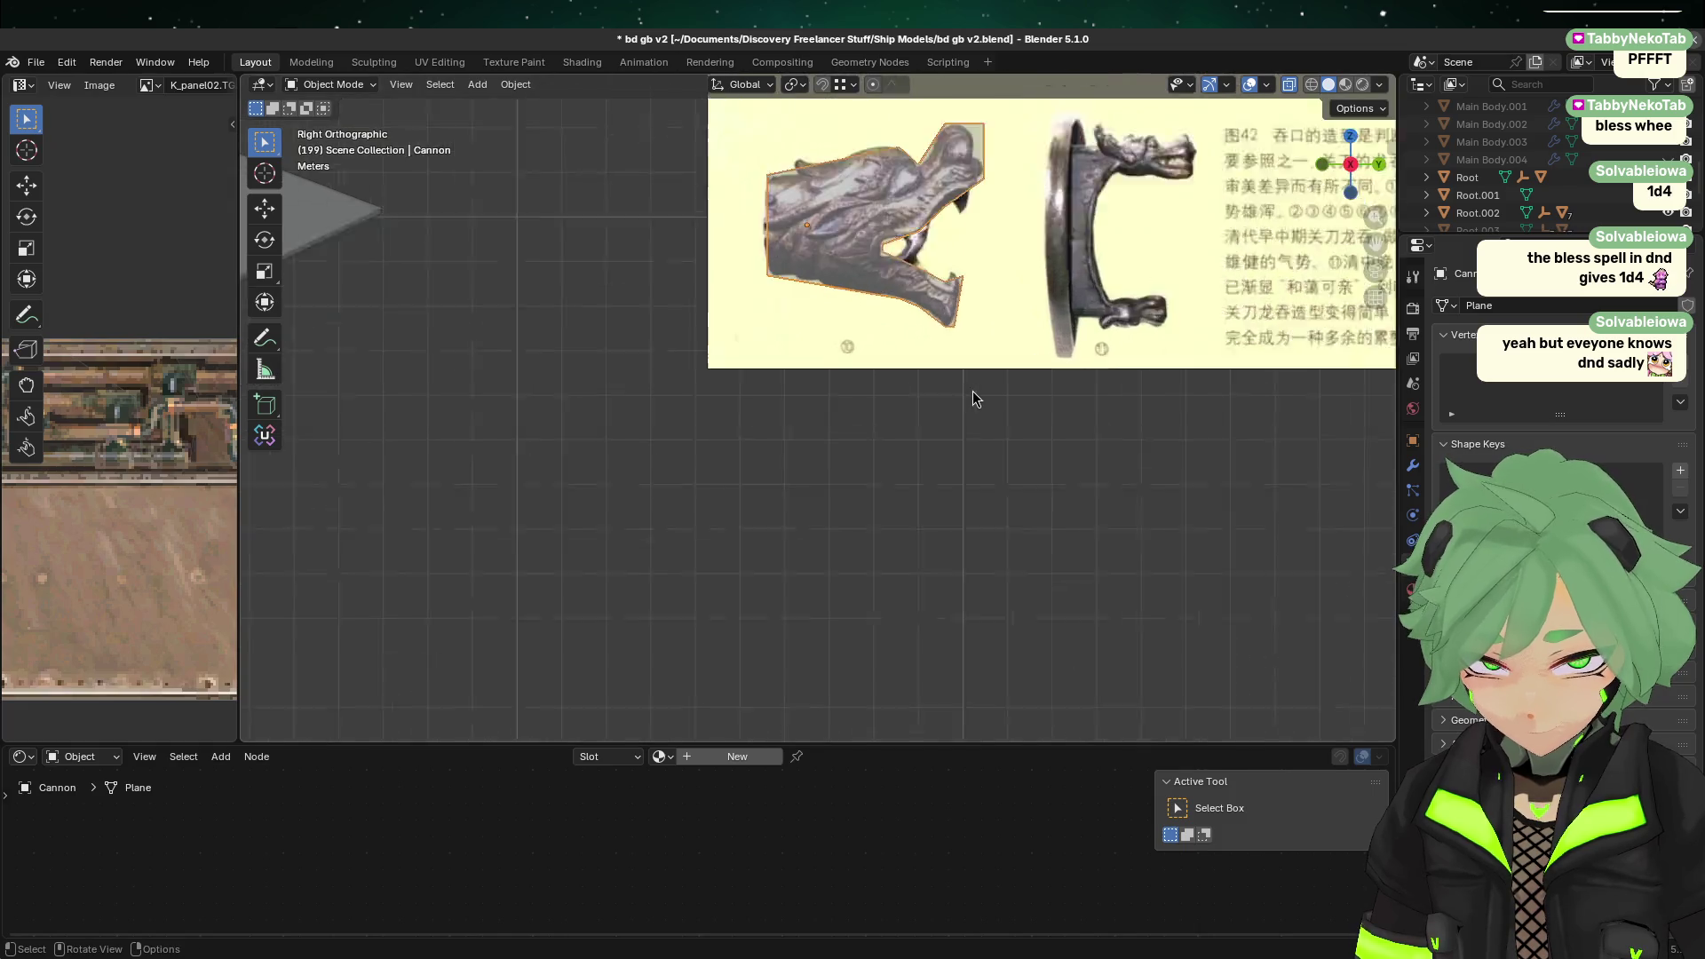
pyautogui.scroll(2, 972, 397)
pyautogui.keyDown('shift'); pyautogui.moveTo(1027, 305); pyautogui.dragTo(868, 515, button='middle'); pyautogui.keyUp('shift')
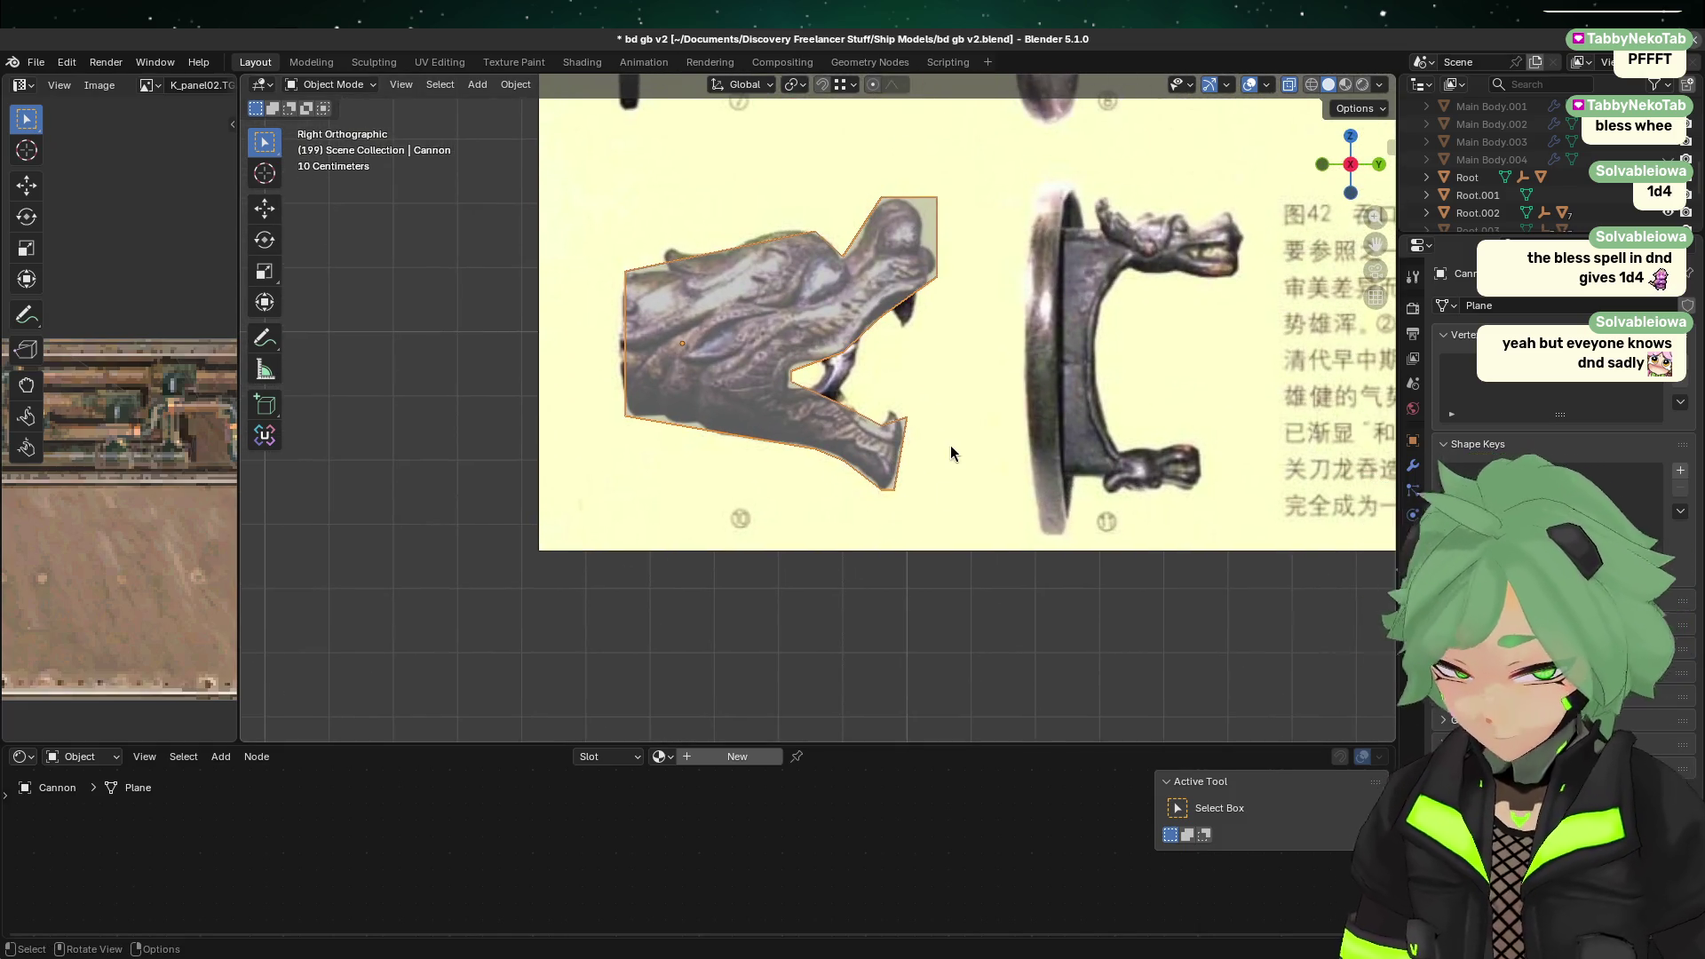
# Step: Enter Edit Mode on the cannon mesh and lower the jaw-tip vertex along Z onto the outline
pyautogui.scroll(3, 950, 445)
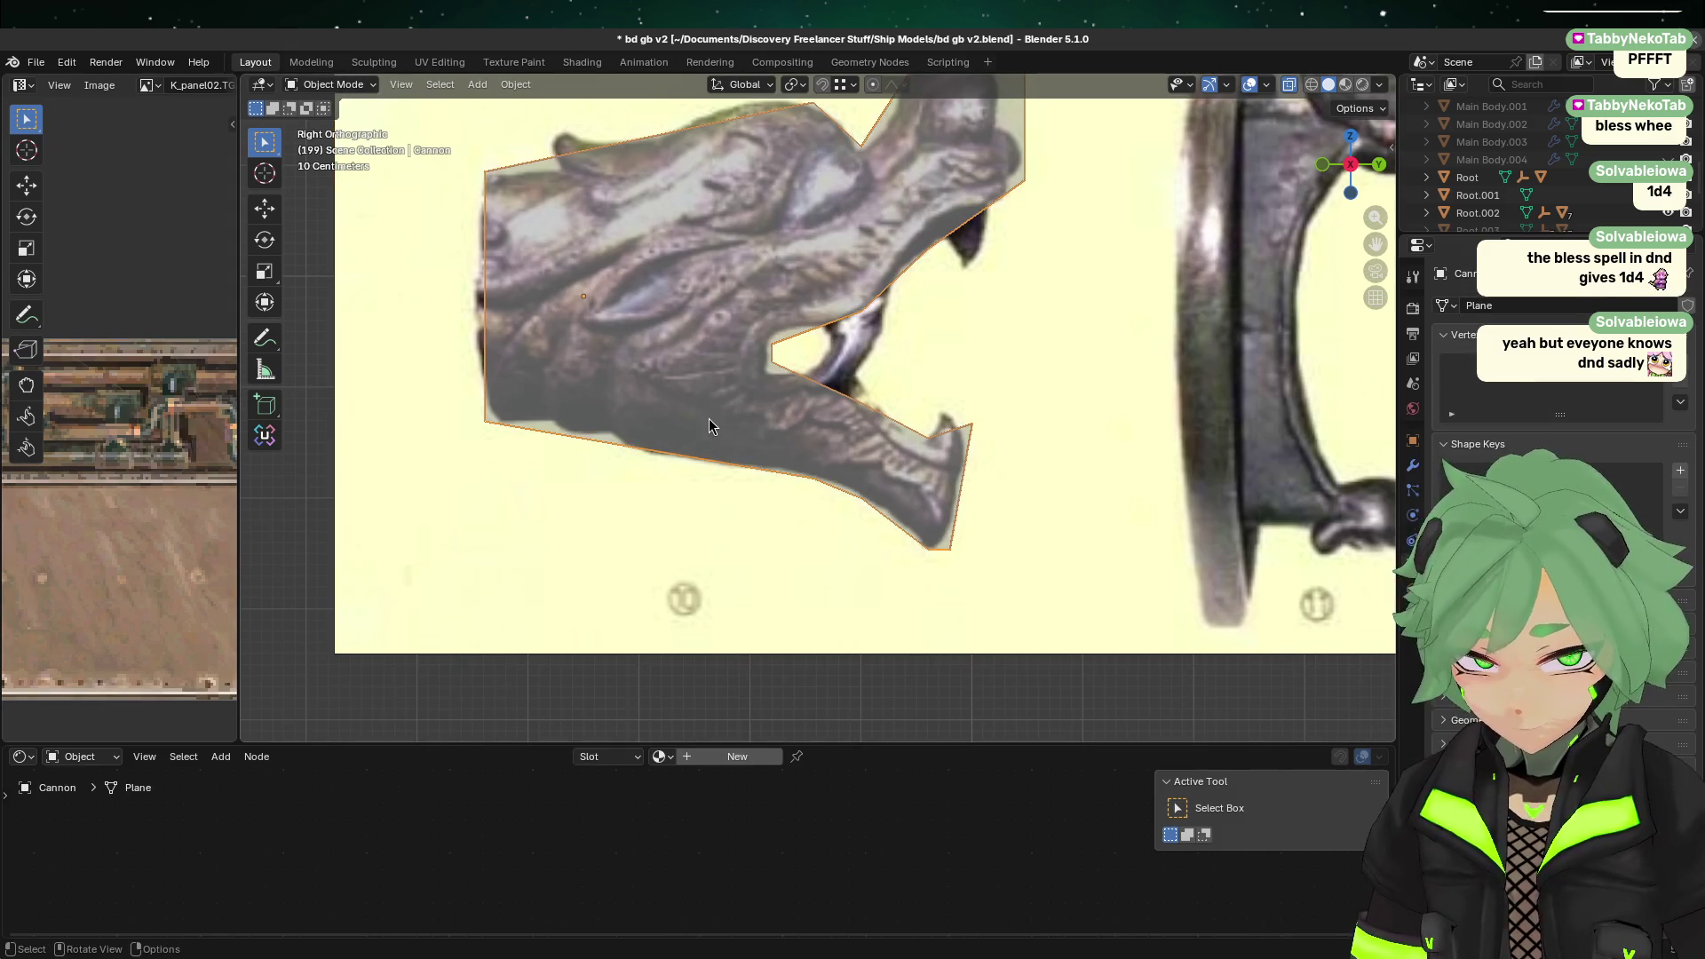
pyautogui.keyDown('shift'); pyautogui.moveTo(781, 248); pyautogui.dragTo(659, 369, button='middle'); pyautogui.keyUp('shift')
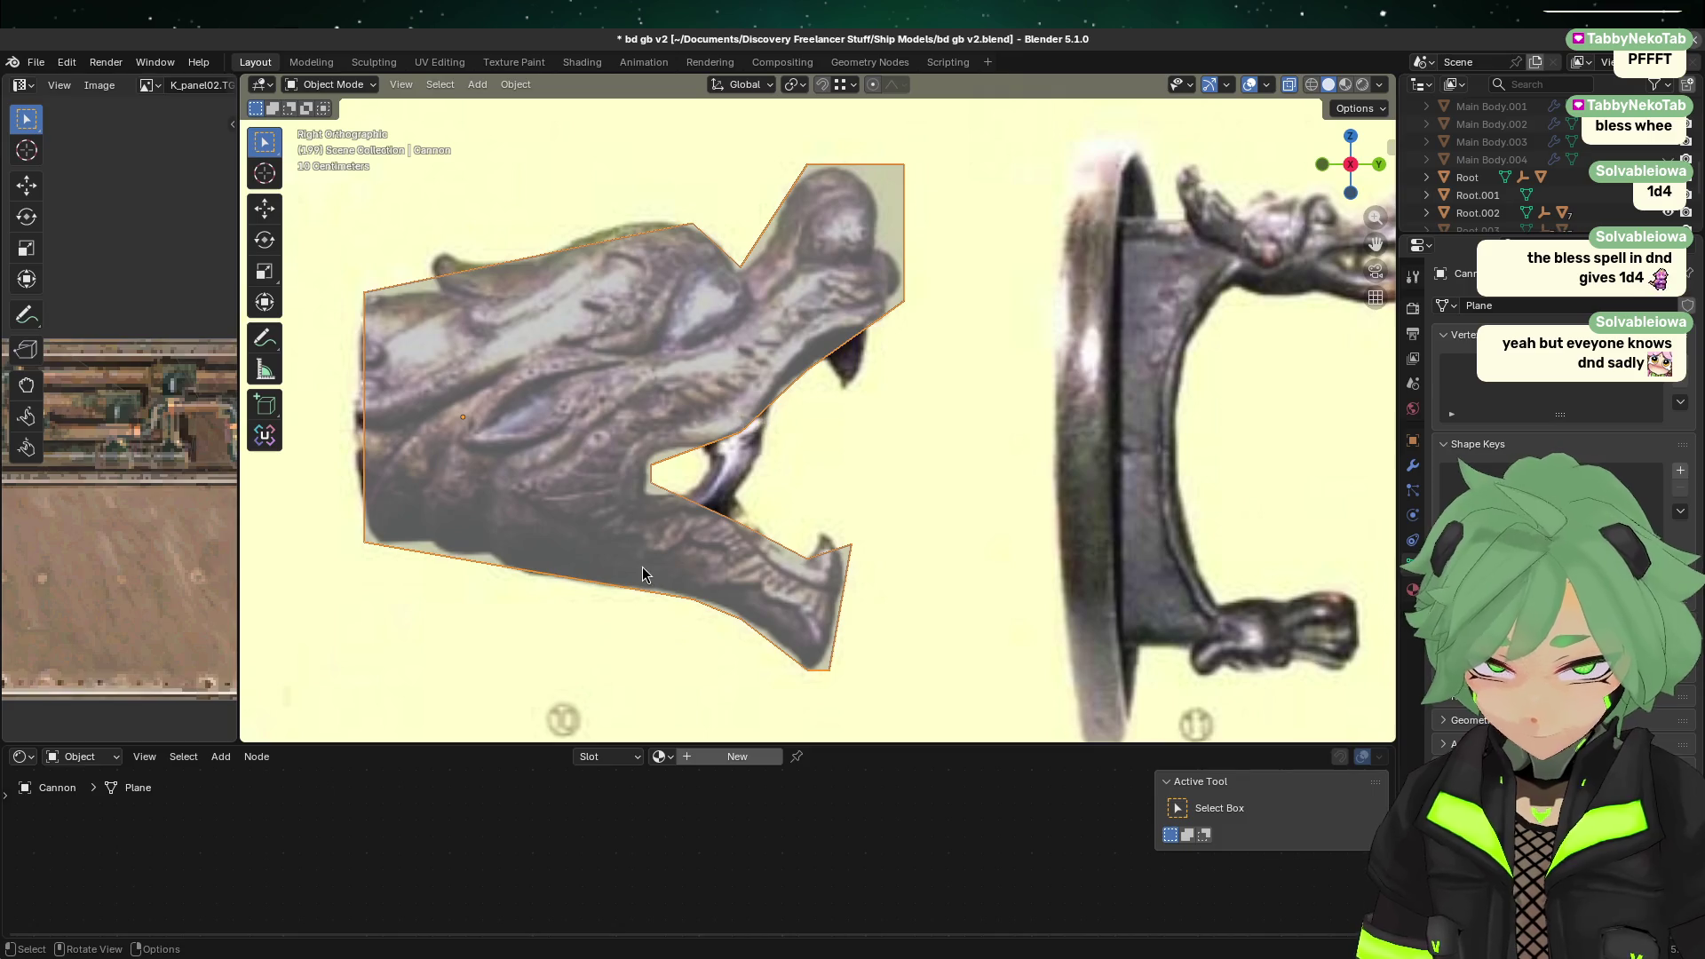
pyautogui.press('Tab')
pyautogui.click(854, 549)
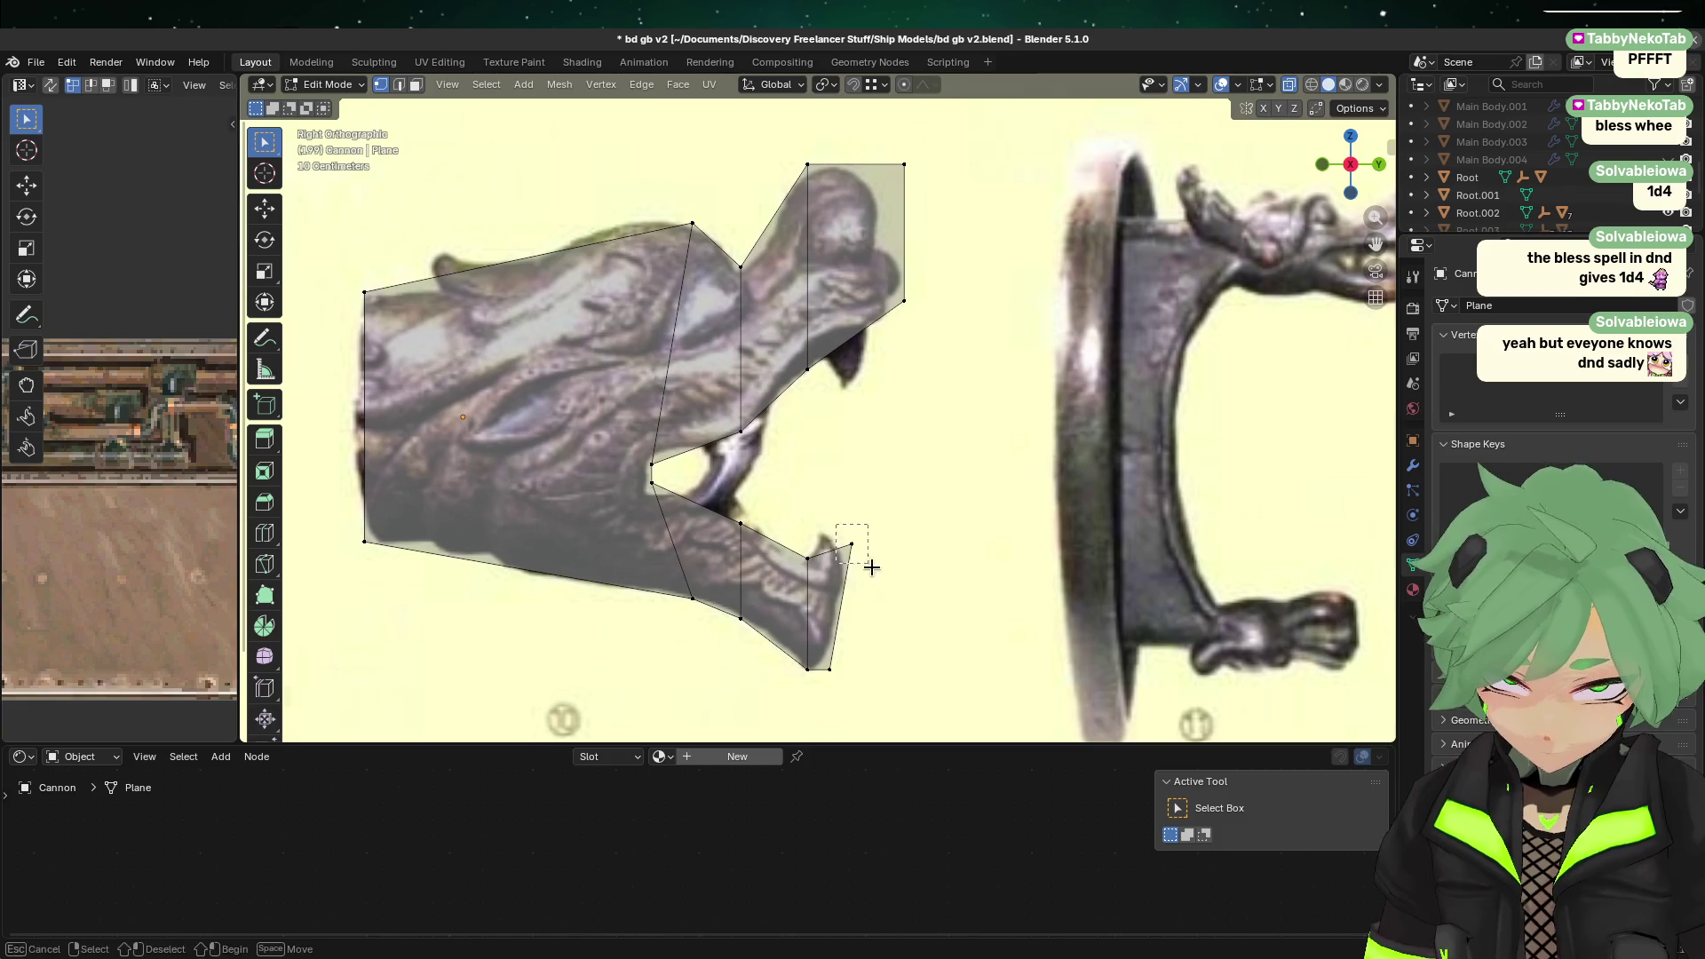
pyautogui.scroll(5, 967, 613)
pyautogui.scroll(-2, 746, 488)
pyautogui.press('g')
pyautogui.press('z')
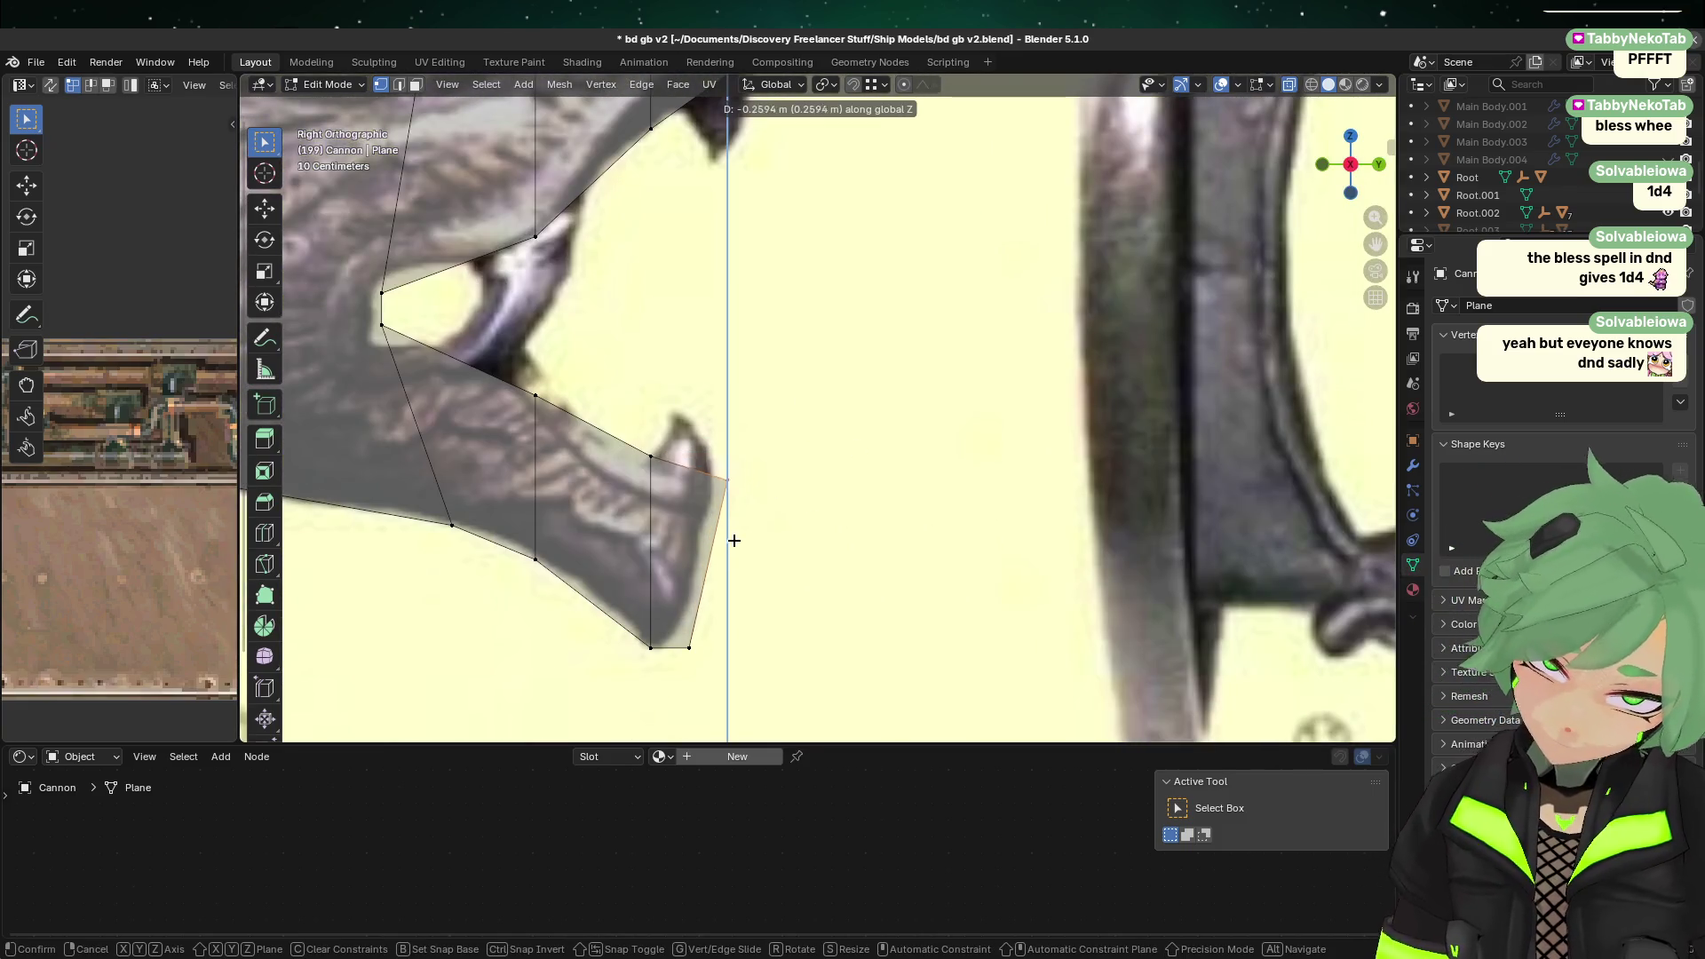
pyautogui.click(723, 554)
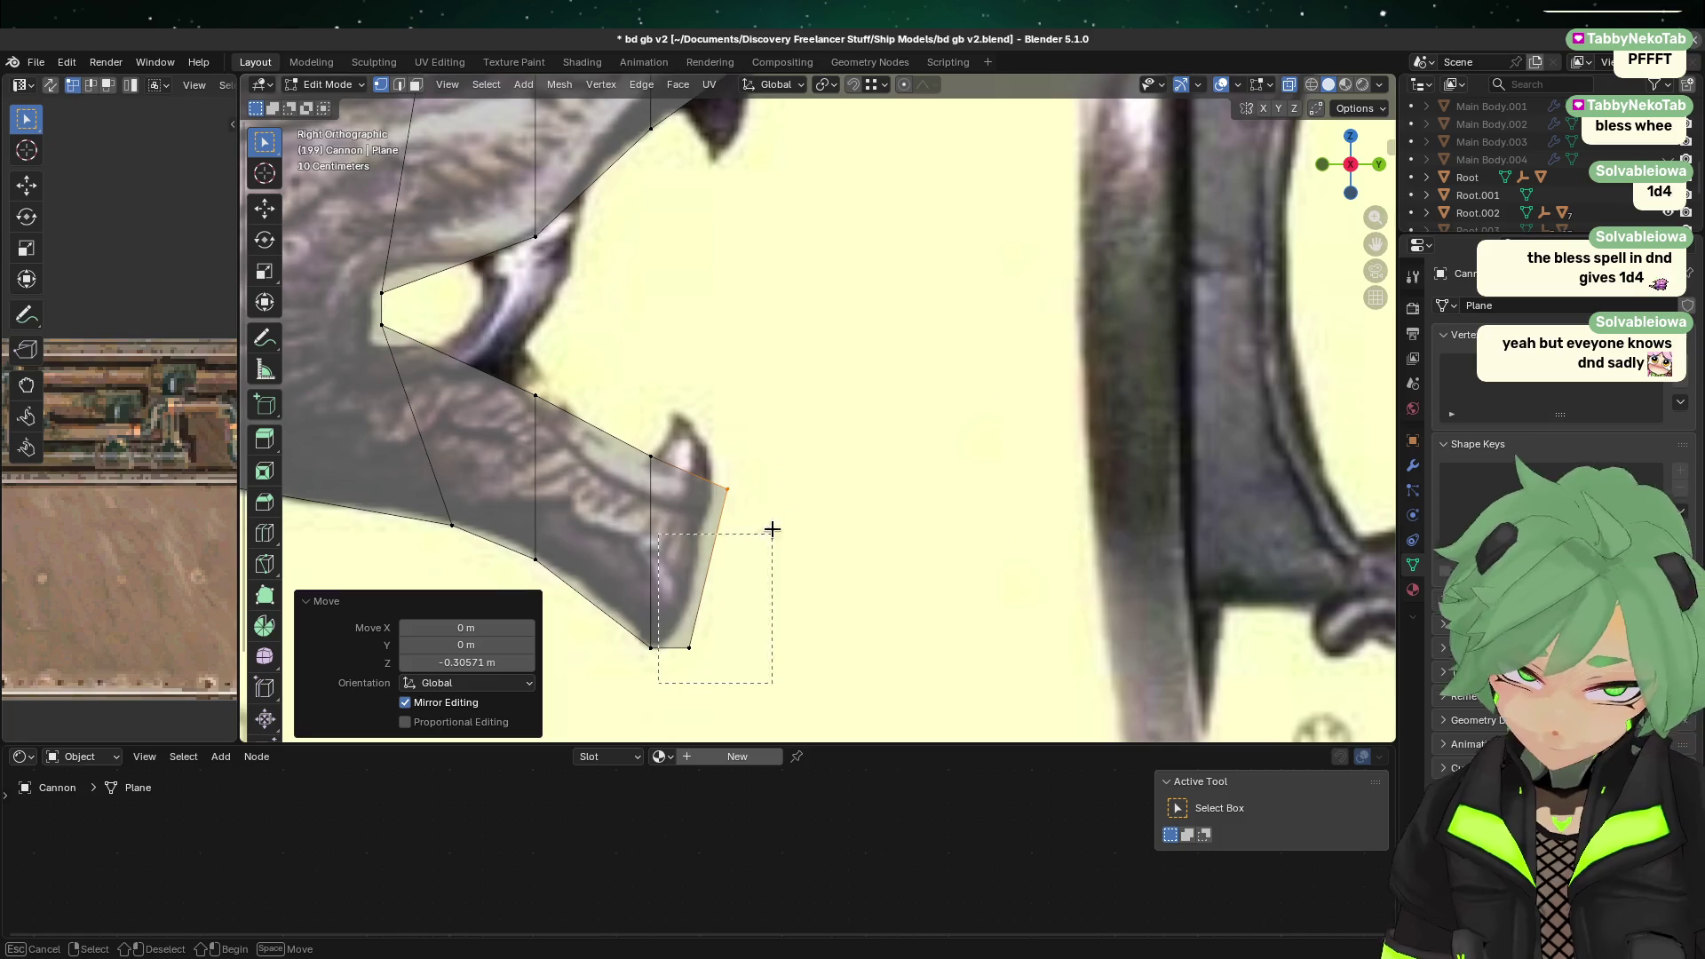
pyautogui.press('g')
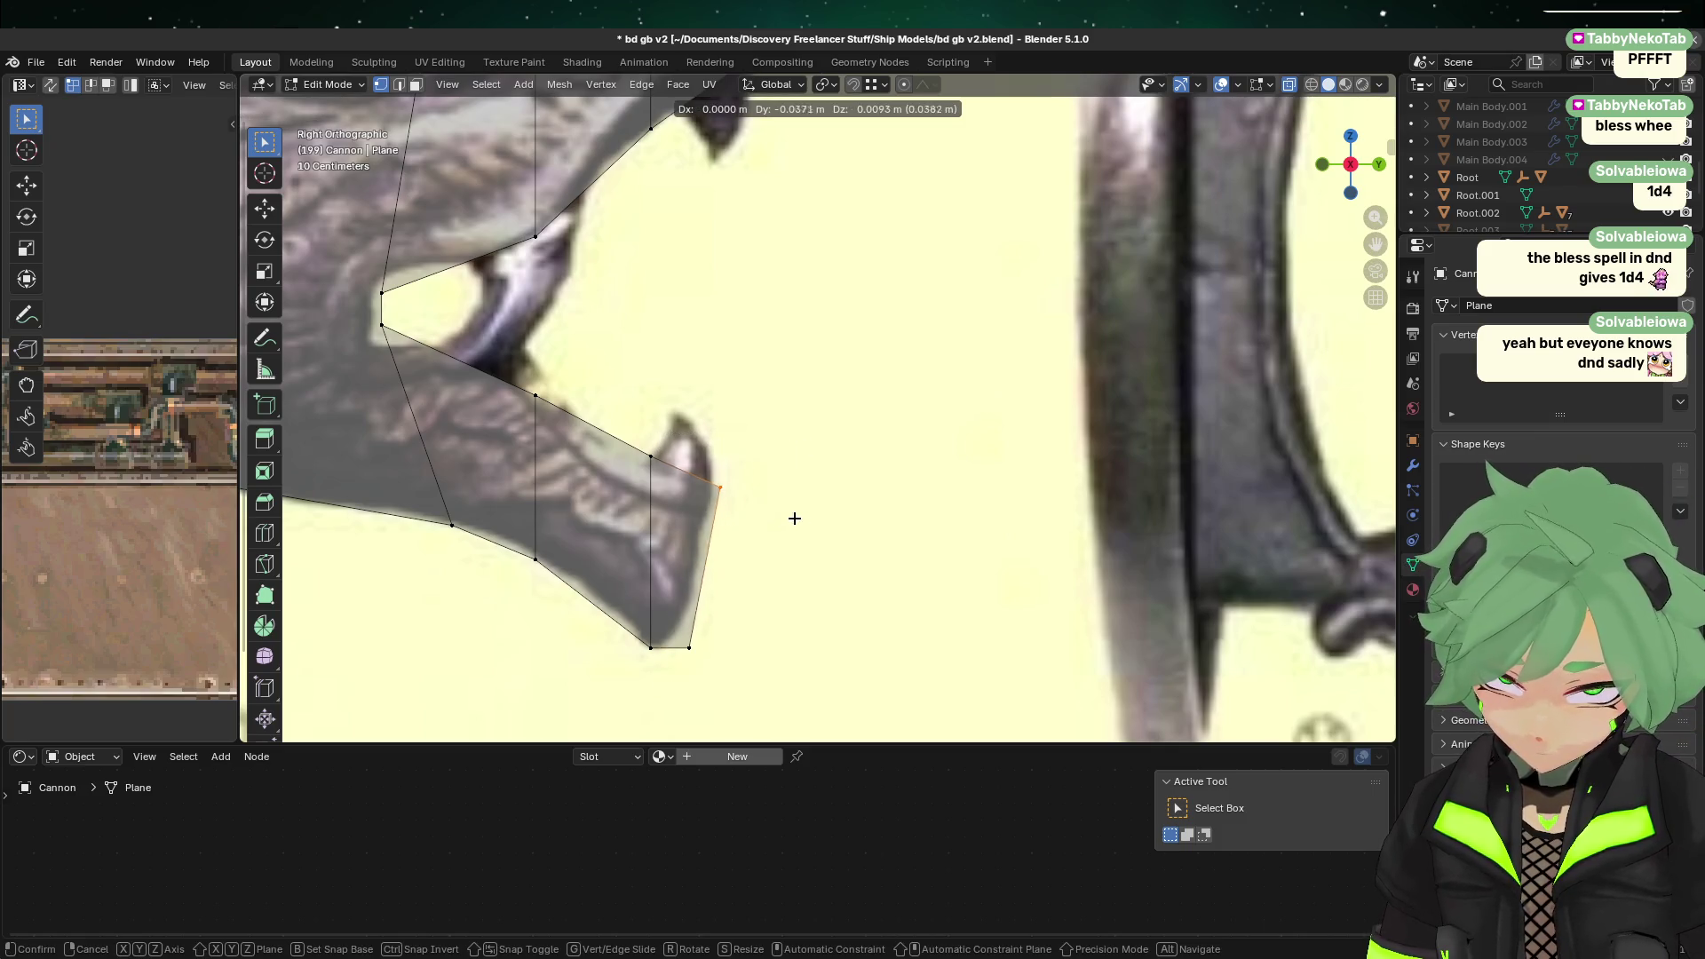
pyautogui.click(787, 514)
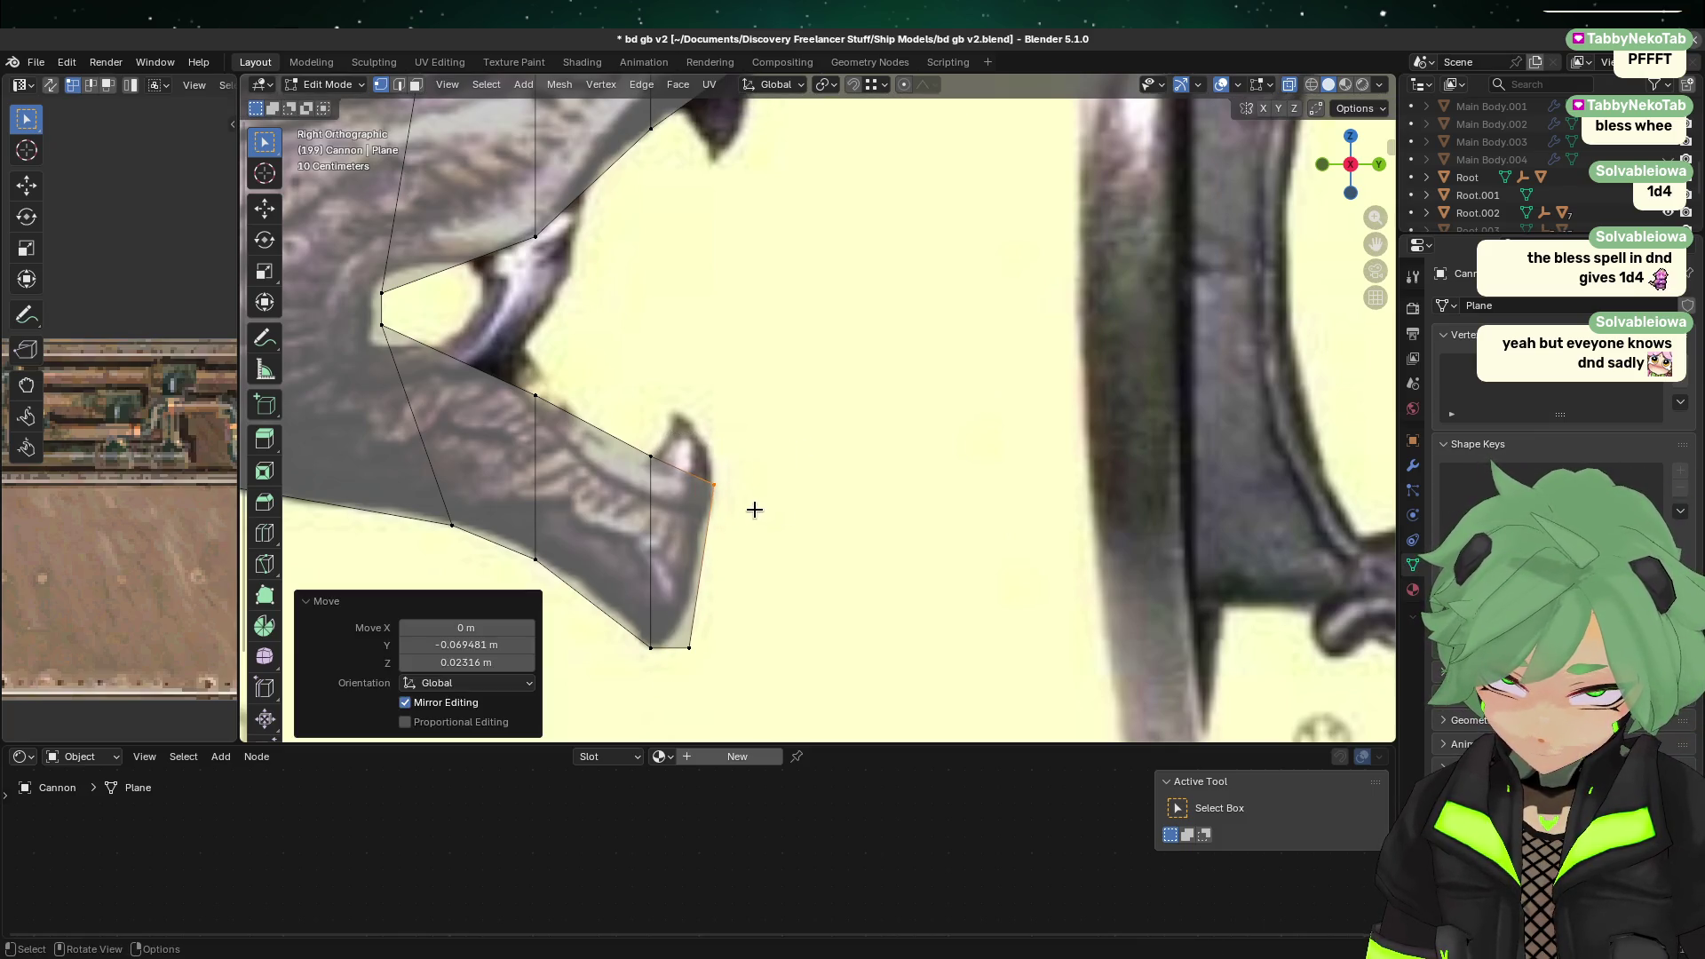
# Step: Box-select the jaw-tip vertices and nudge them up and left onto the reference outline
pyautogui.hotkey('alt', 'a')
pyautogui.press('b')
pyautogui.moveTo(688, 670); pyautogui.dragTo(742, 609)
pyautogui.press('g')
pyautogui.click(742, 609)
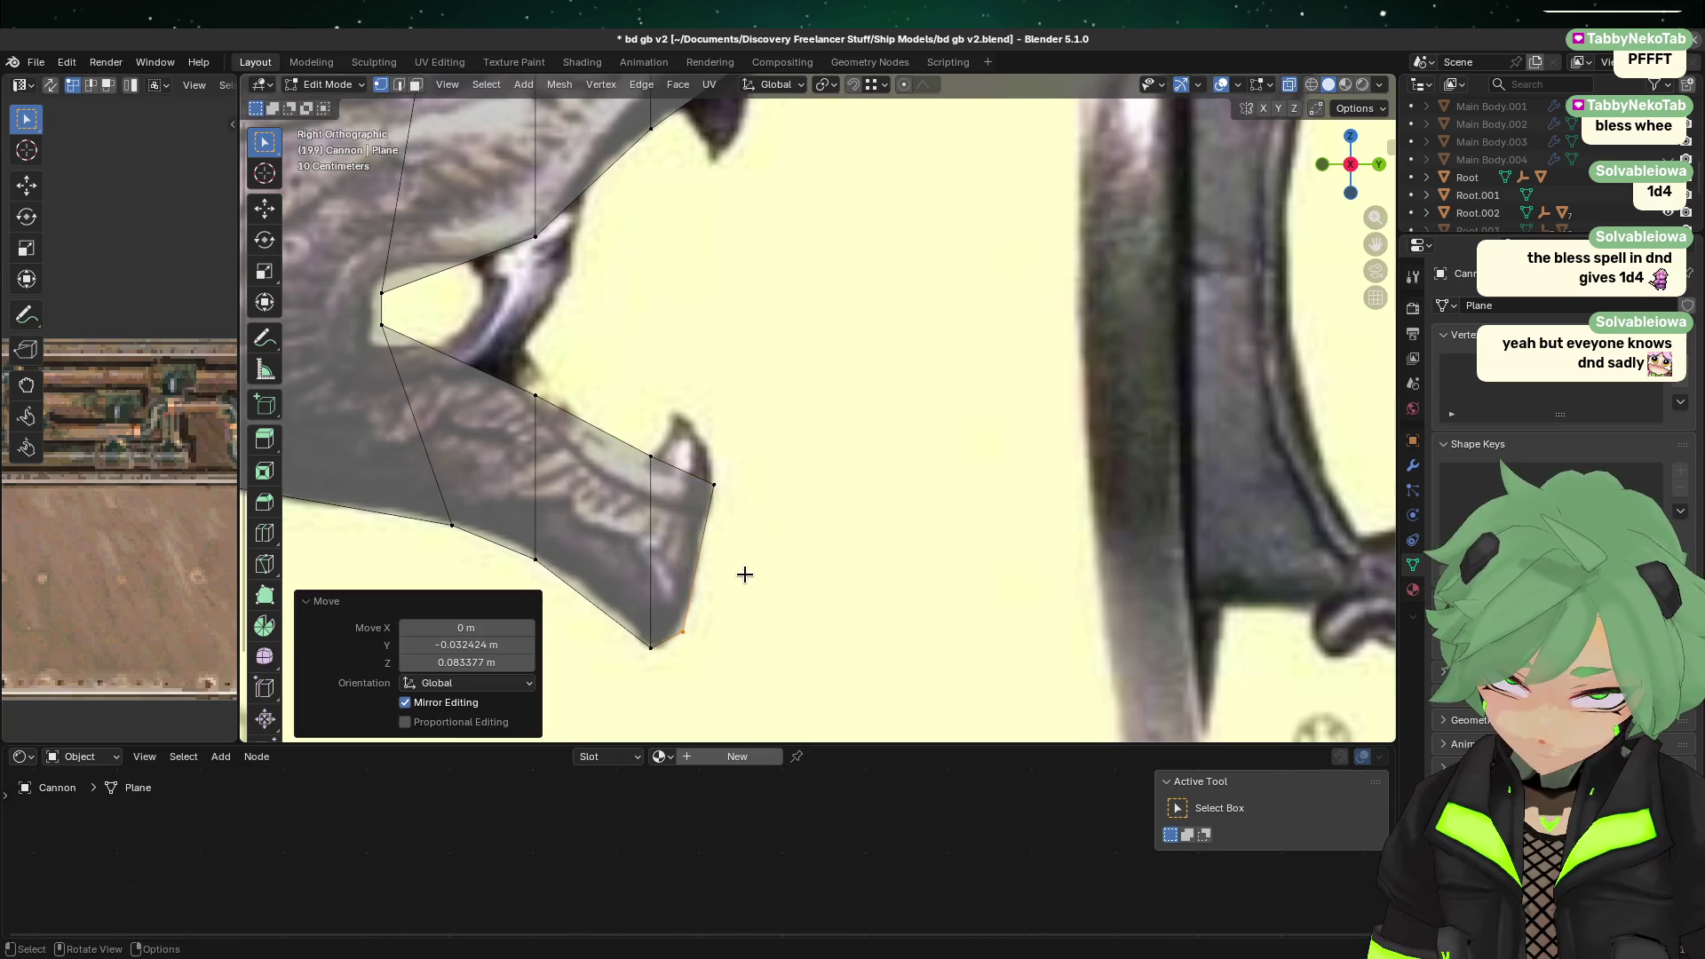
pyautogui.moveTo(643, 425); pyautogui.dragTo(773, 498)
pyautogui.press('g')
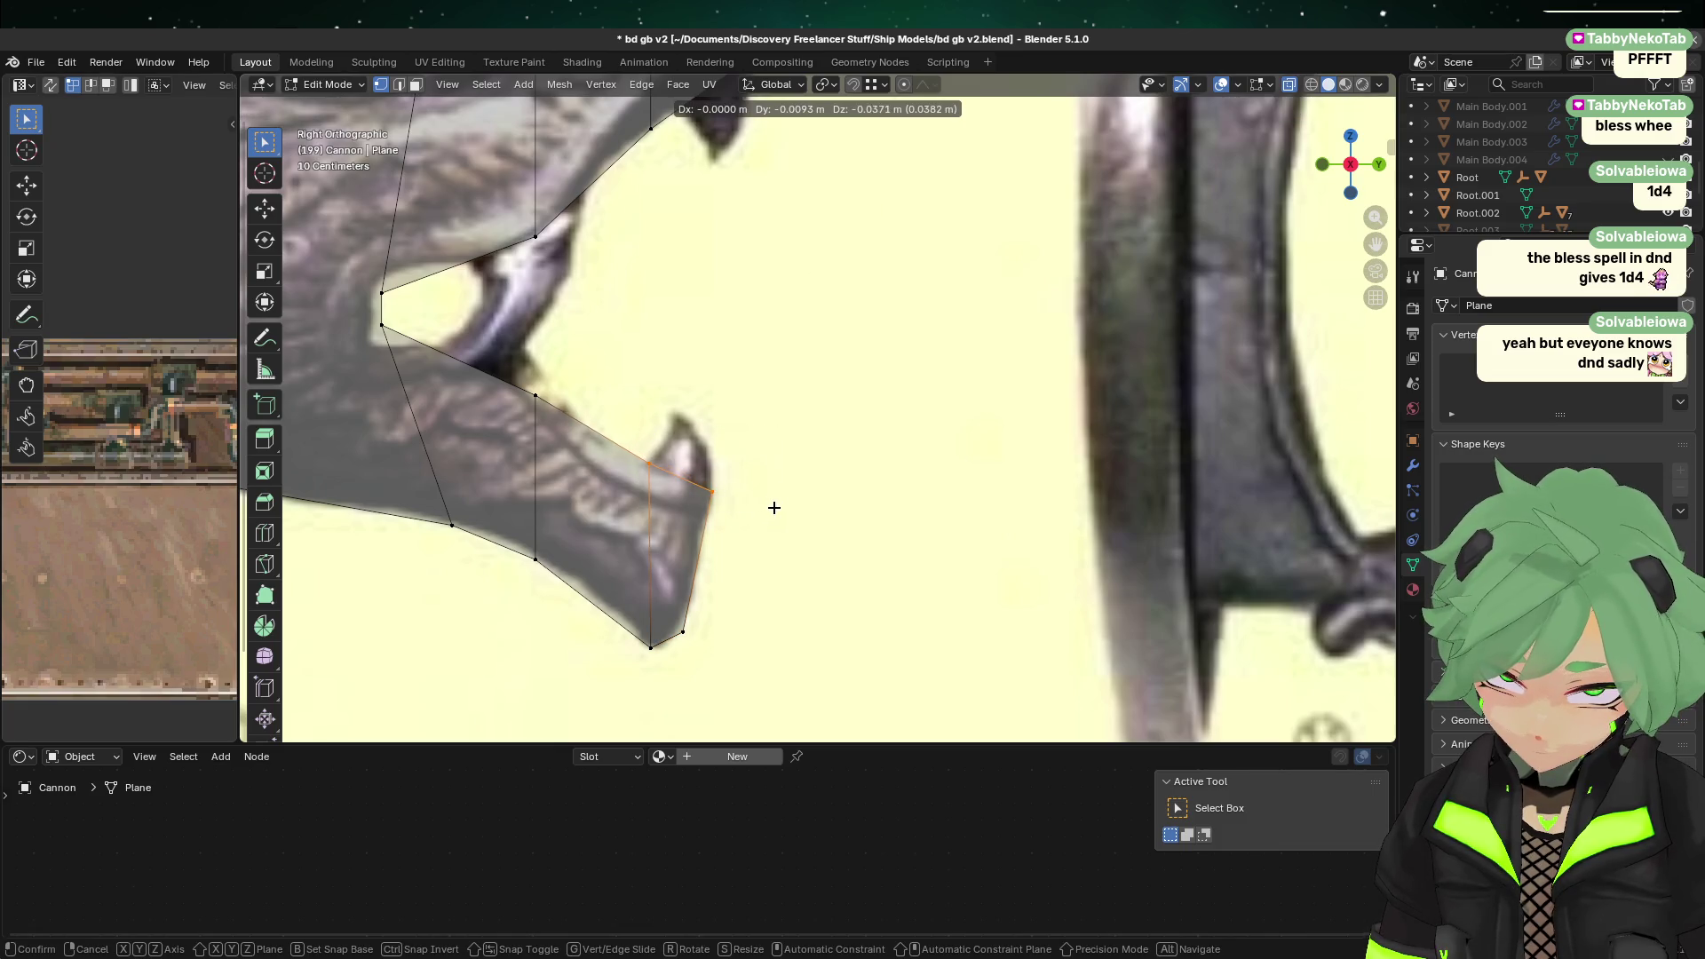
pyautogui.click(747, 505)
# Step: Move the lower snout vertex up-left and pull the snout tip back and down (Y −0.139 m, Z −0.125 m)
pyautogui.hotkey('alt', 'a')
pyautogui.keyDown('shift'); pyautogui.moveTo(787, 365); pyautogui.dragTo(720, 668, button='middle'); pyautogui.keyUp('shift')
pyautogui.press('b')
pyautogui.moveTo(528, 473); pyautogui.dragTo(617, 437)
pyautogui.press('g')
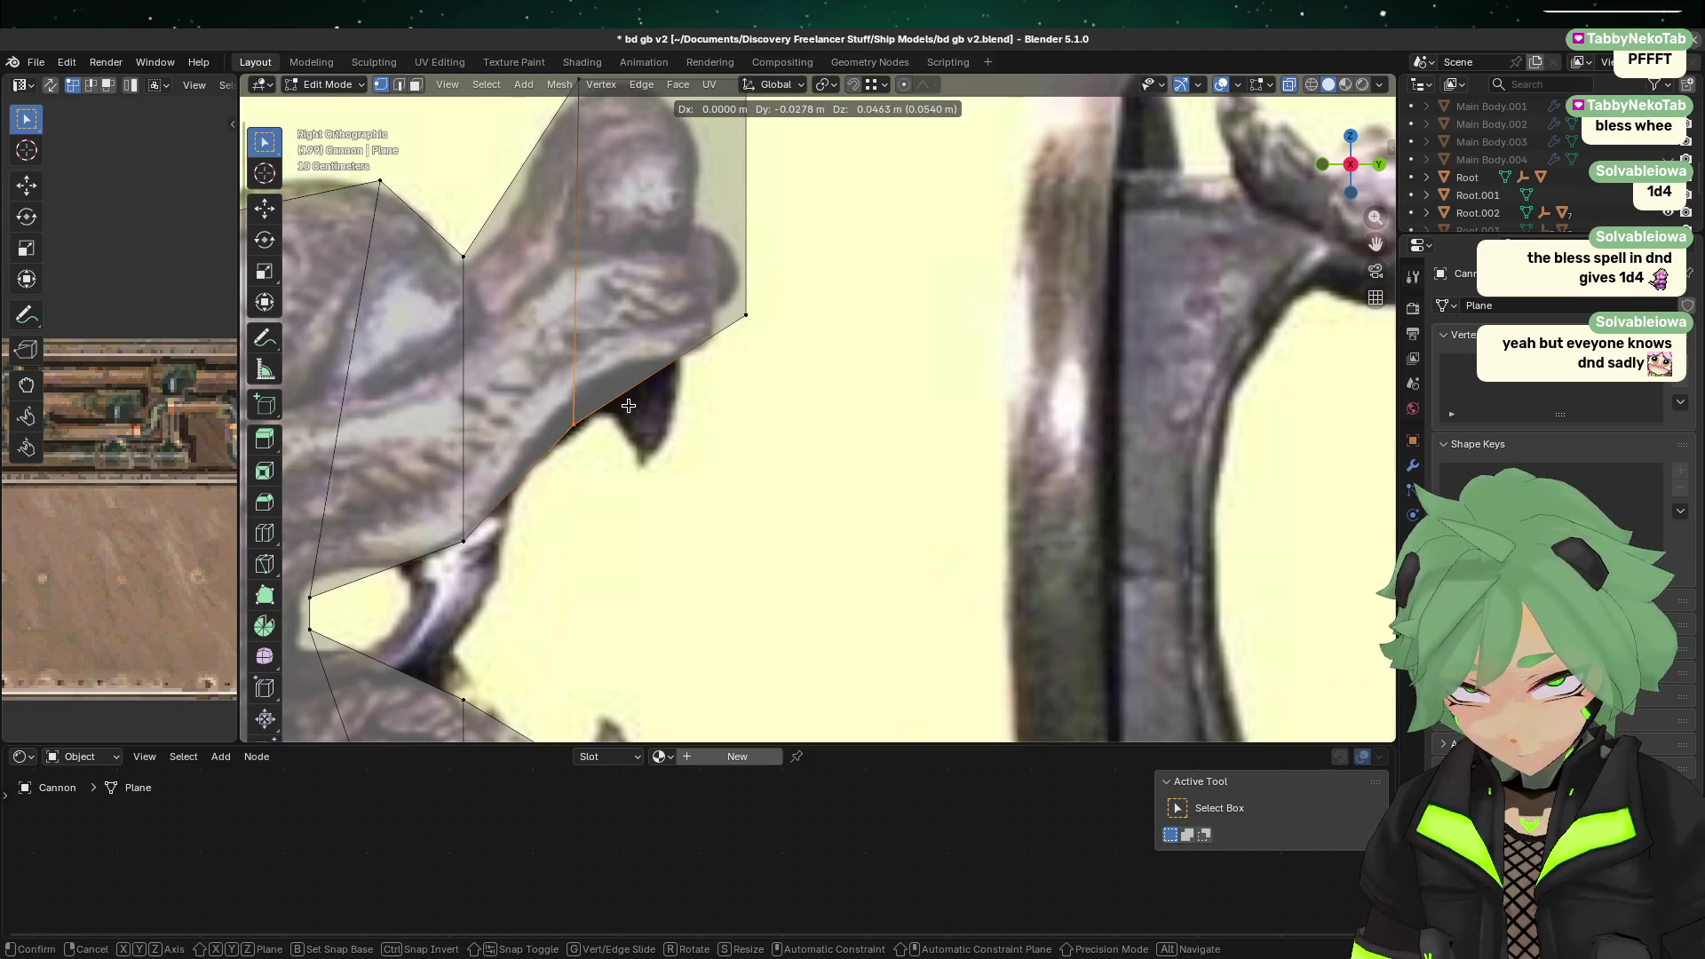
pyautogui.click(611, 427)
pyautogui.press('b')
pyautogui.moveTo(769, 307); pyautogui.dragTo(735, 323)
pyautogui.press('g')
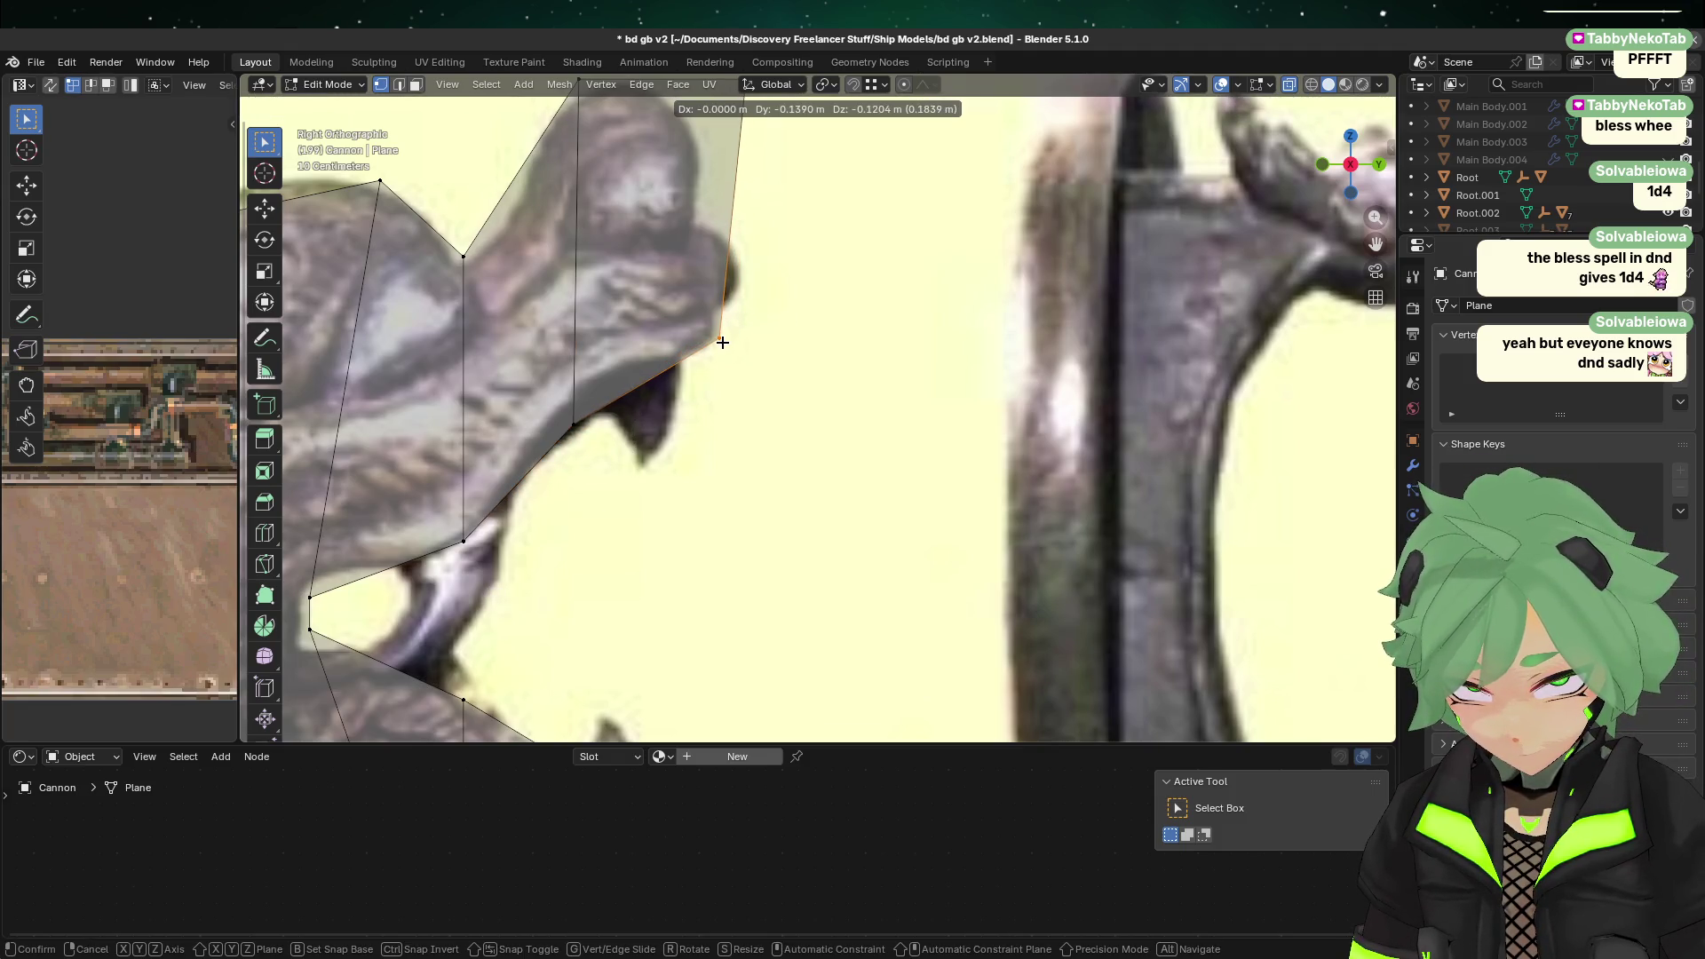
pyautogui.click(723, 335)
pyautogui.keyDown('shift'); pyautogui.moveTo(849, 291); pyautogui.dragTo(855, 294, button='middle'); pyautogui.keyUp('shift')
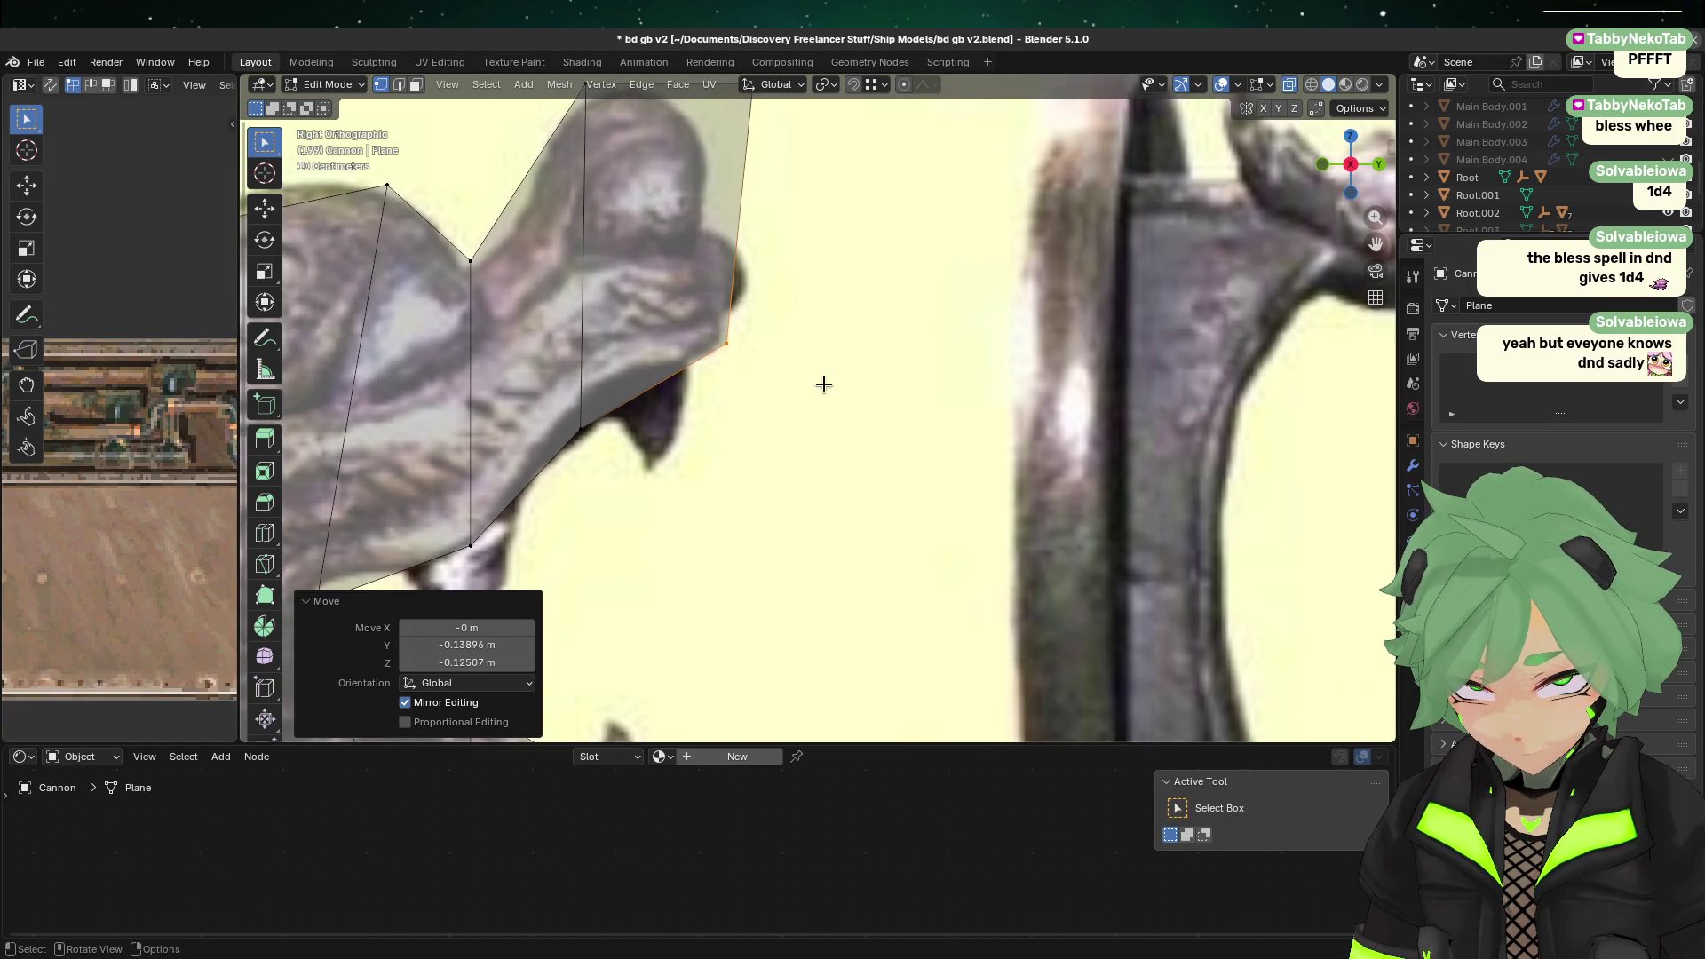
pyautogui.keyDown('shift'); pyautogui.moveTo(824, 384); pyautogui.dragTo(797, 496, button='middle'); pyautogui.keyUp('shift')
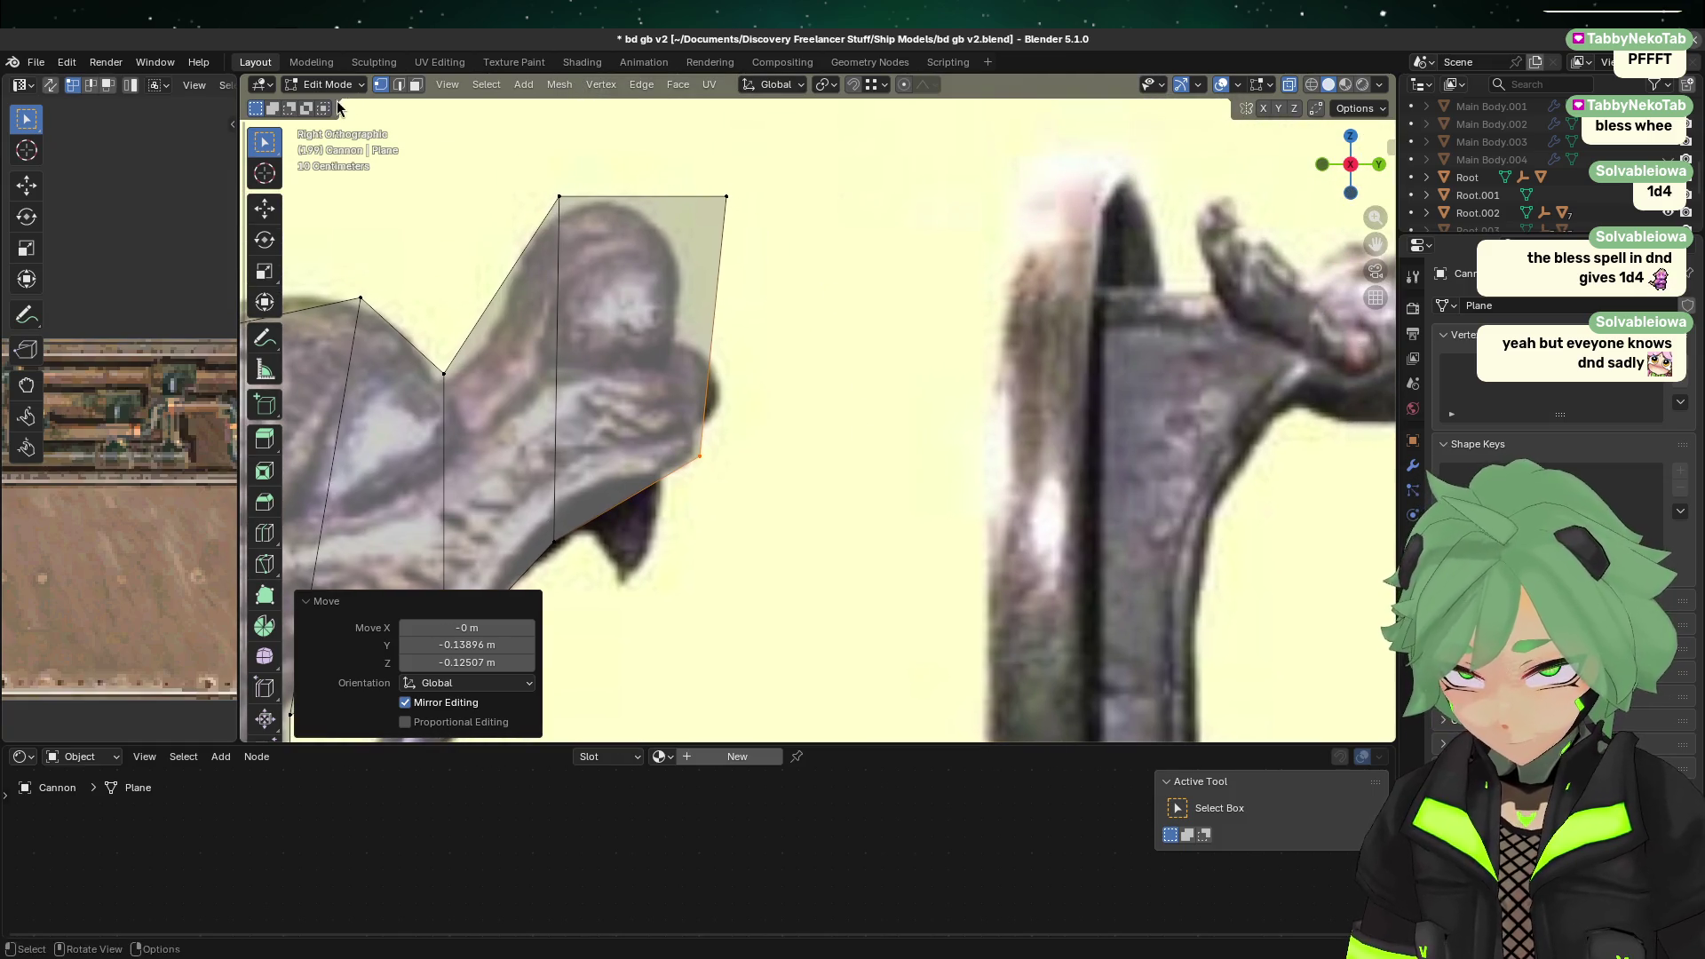
pyautogui.click(902, 338)
# Step: Knife-cut the snout's top edge and delete the extra top-right corner vertex
pyautogui.press('k')
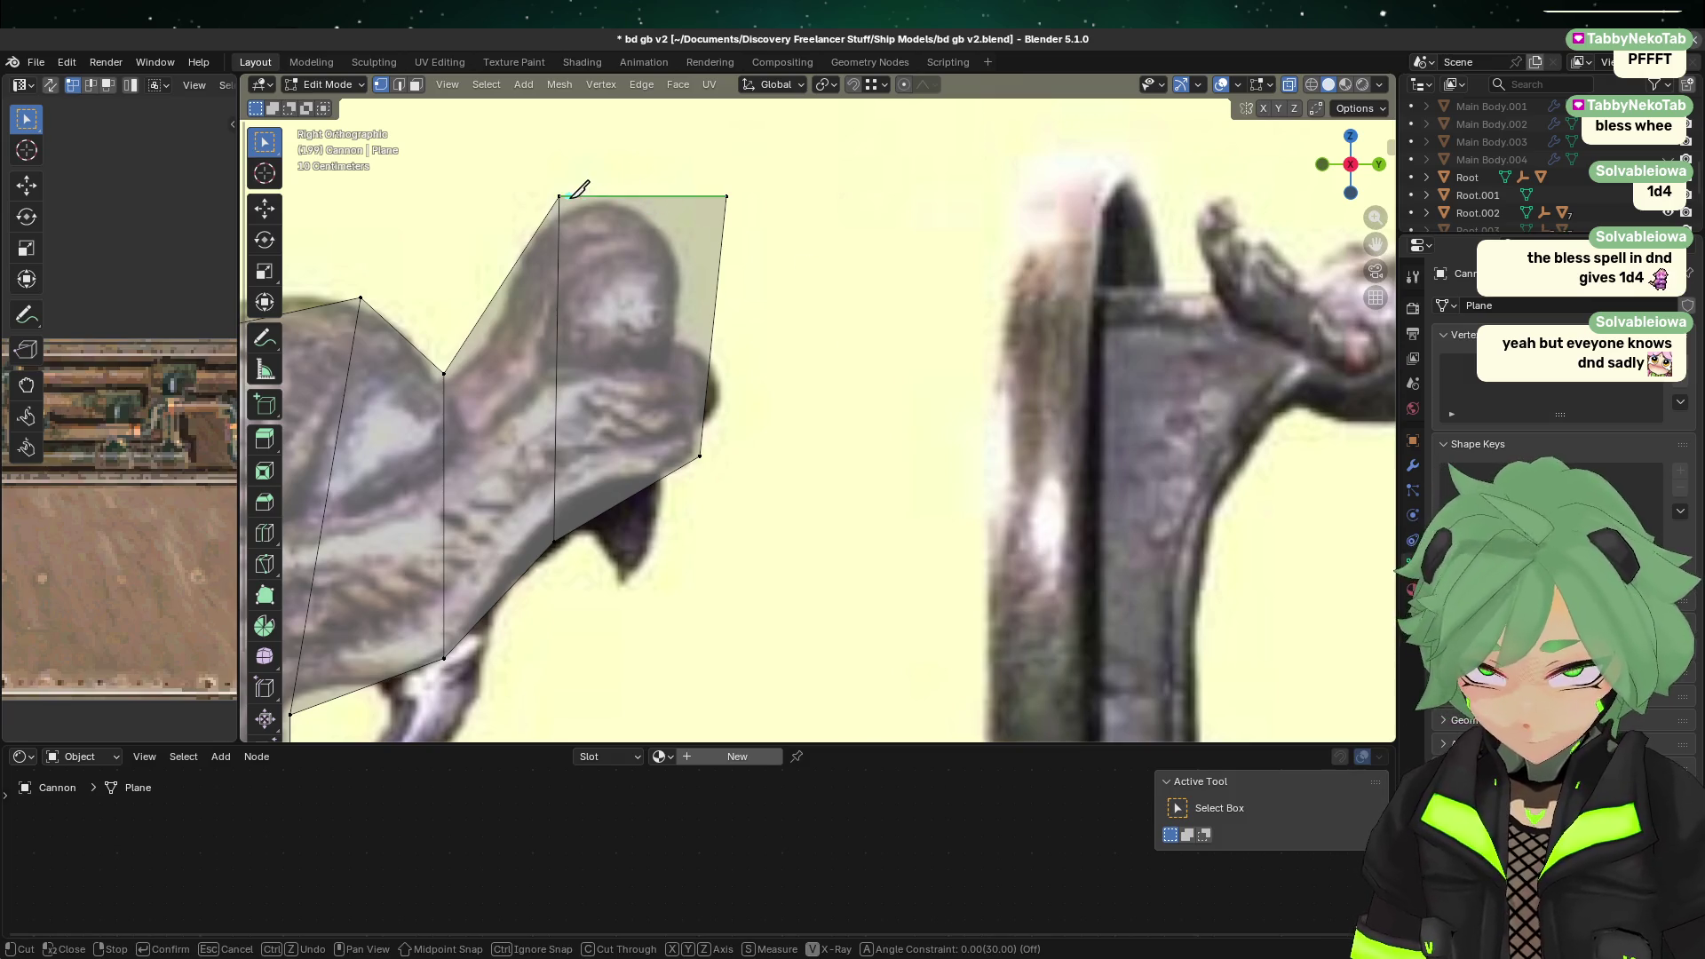
pyautogui.click(633, 195)
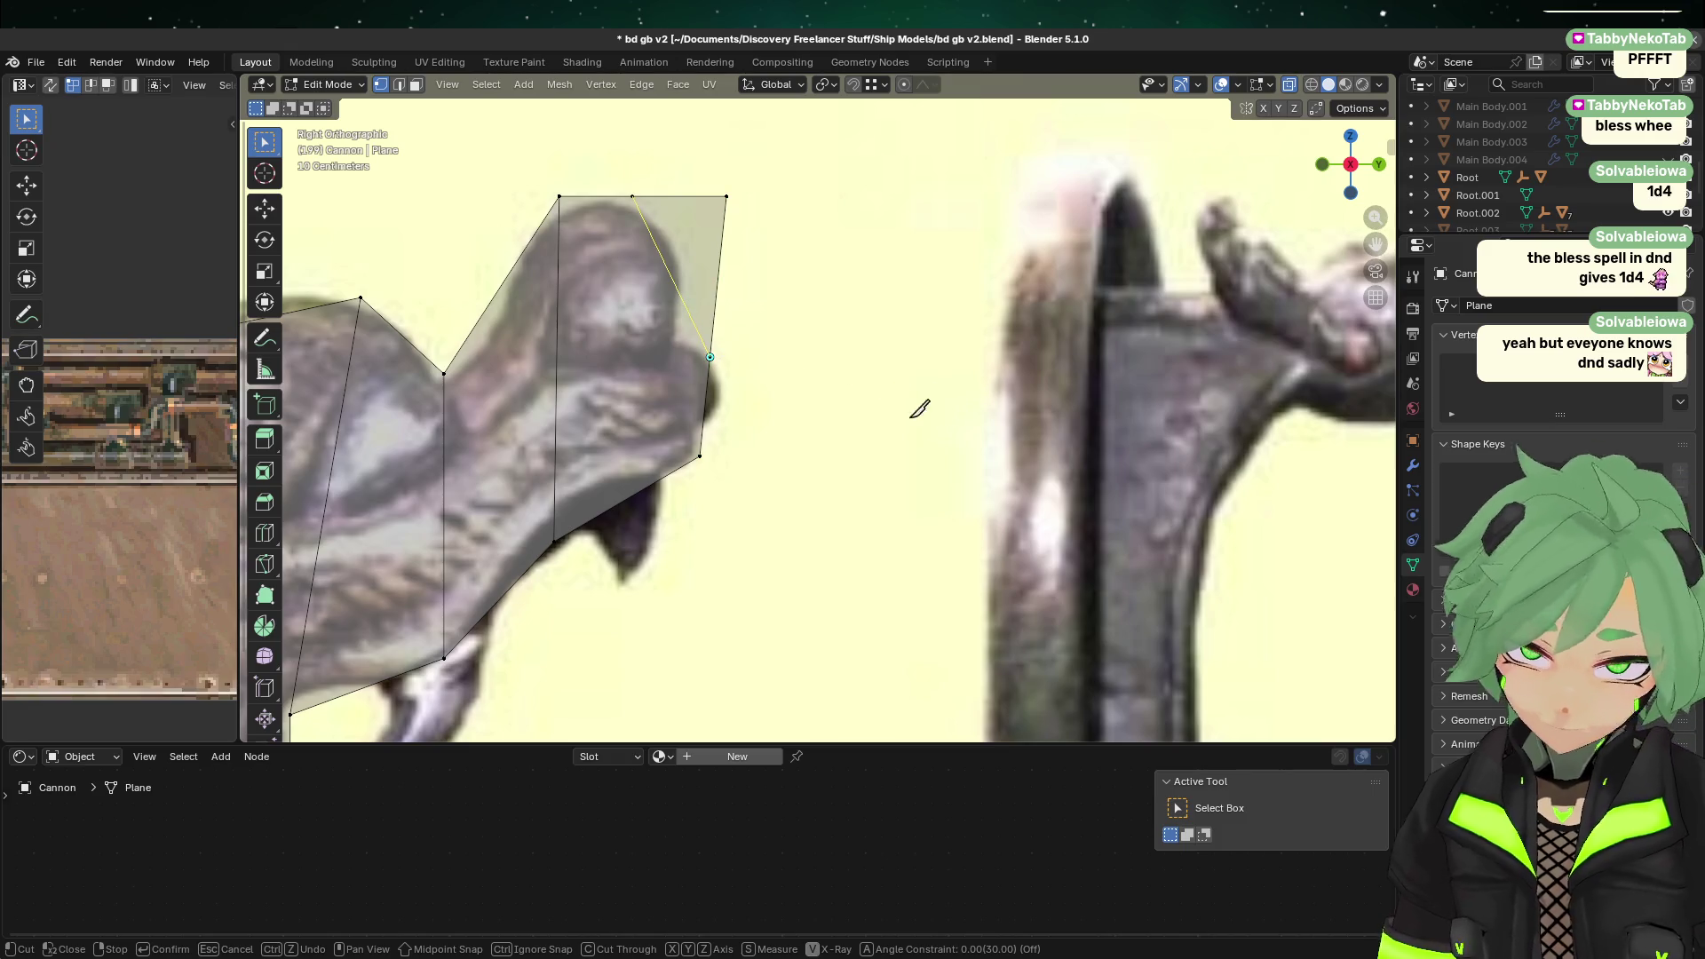
pyautogui.press('Return')
pyautogui.moveTo(702, 161); pyautogui.dragTo(764, 235)
pyautogui.press('x')
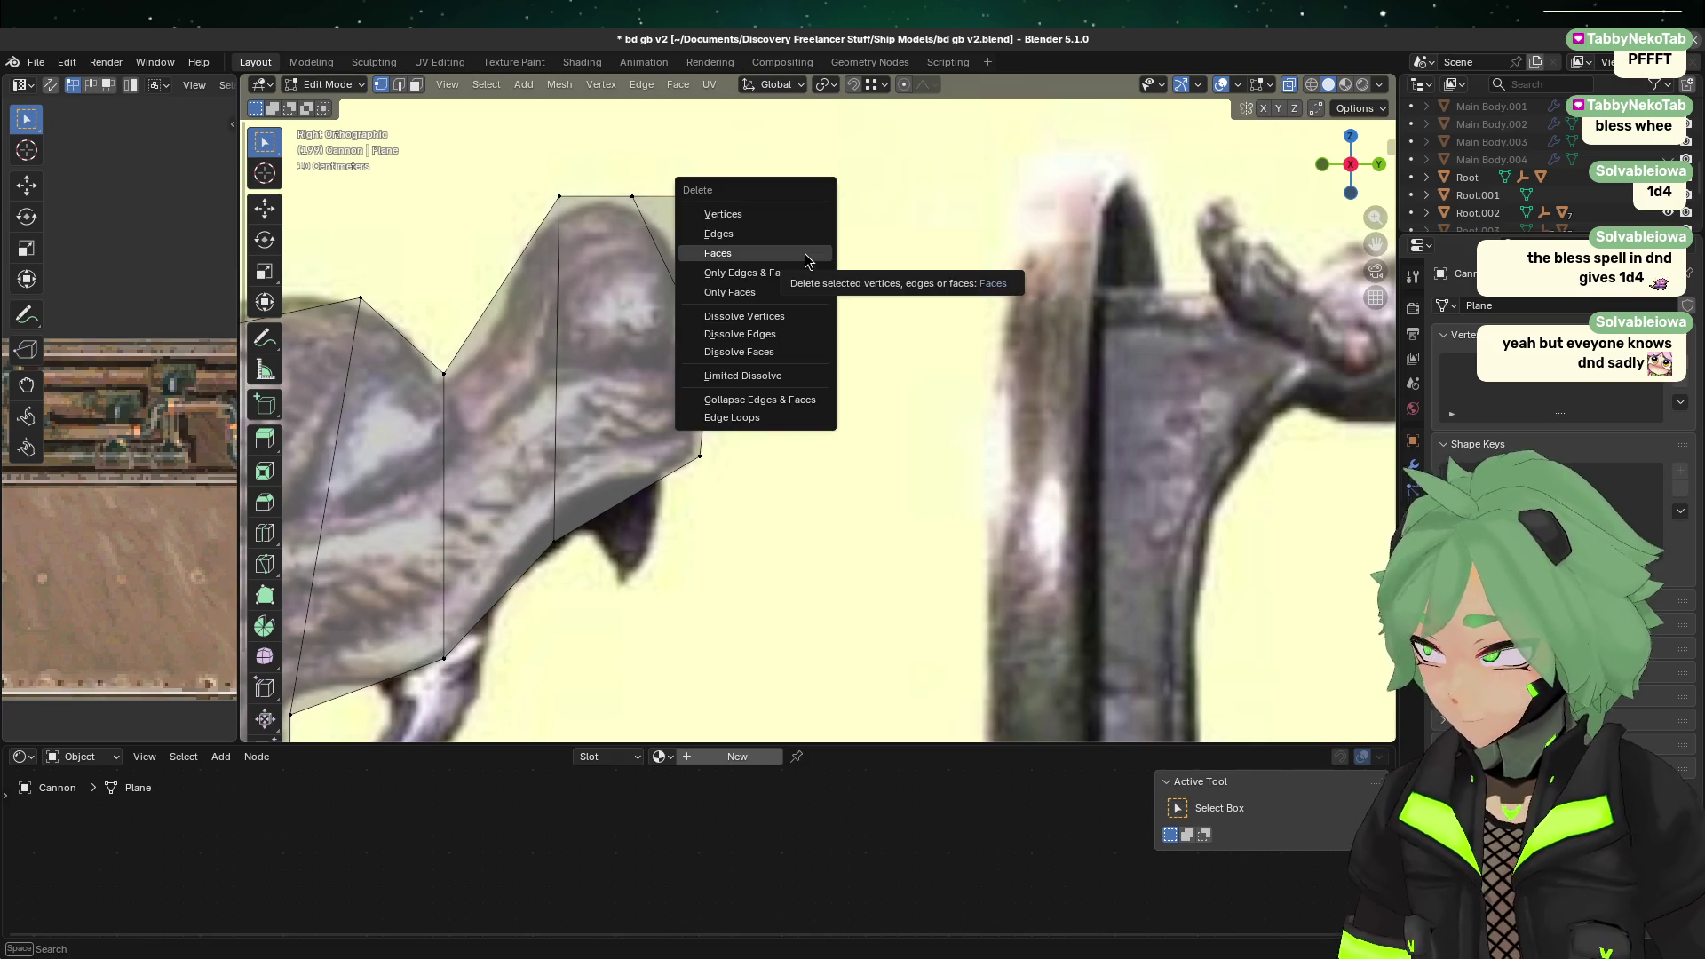
pyautogui.click(747, 211)
# Step: Extrude the lower jaw-tip edge upward into a new face (Y 0.053 m, Z 0.334 m) over the fang
pyautogui.scroll(-3, 779, 264)
pyautogui.press('Tab')
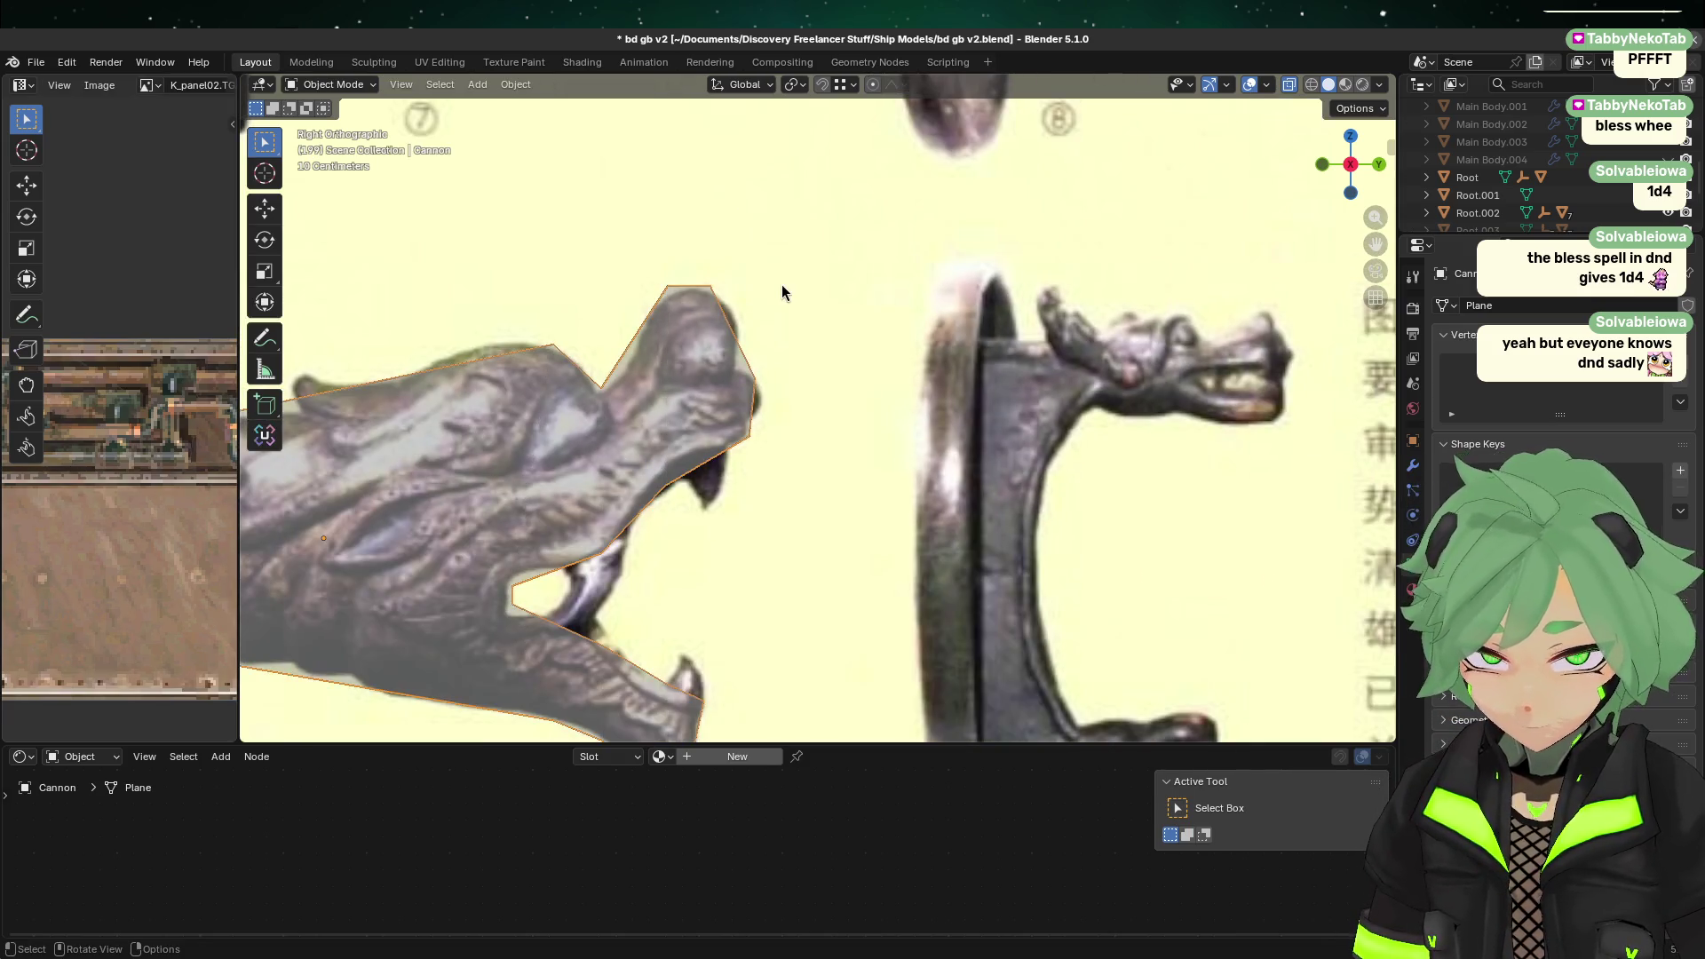
pyautogui.scroll(-2, 773, 301)
pyautogui.scroll(2, 764, 316)
pyautogui.scroll(1, 681, 482)
pyautogui.press('Tab')
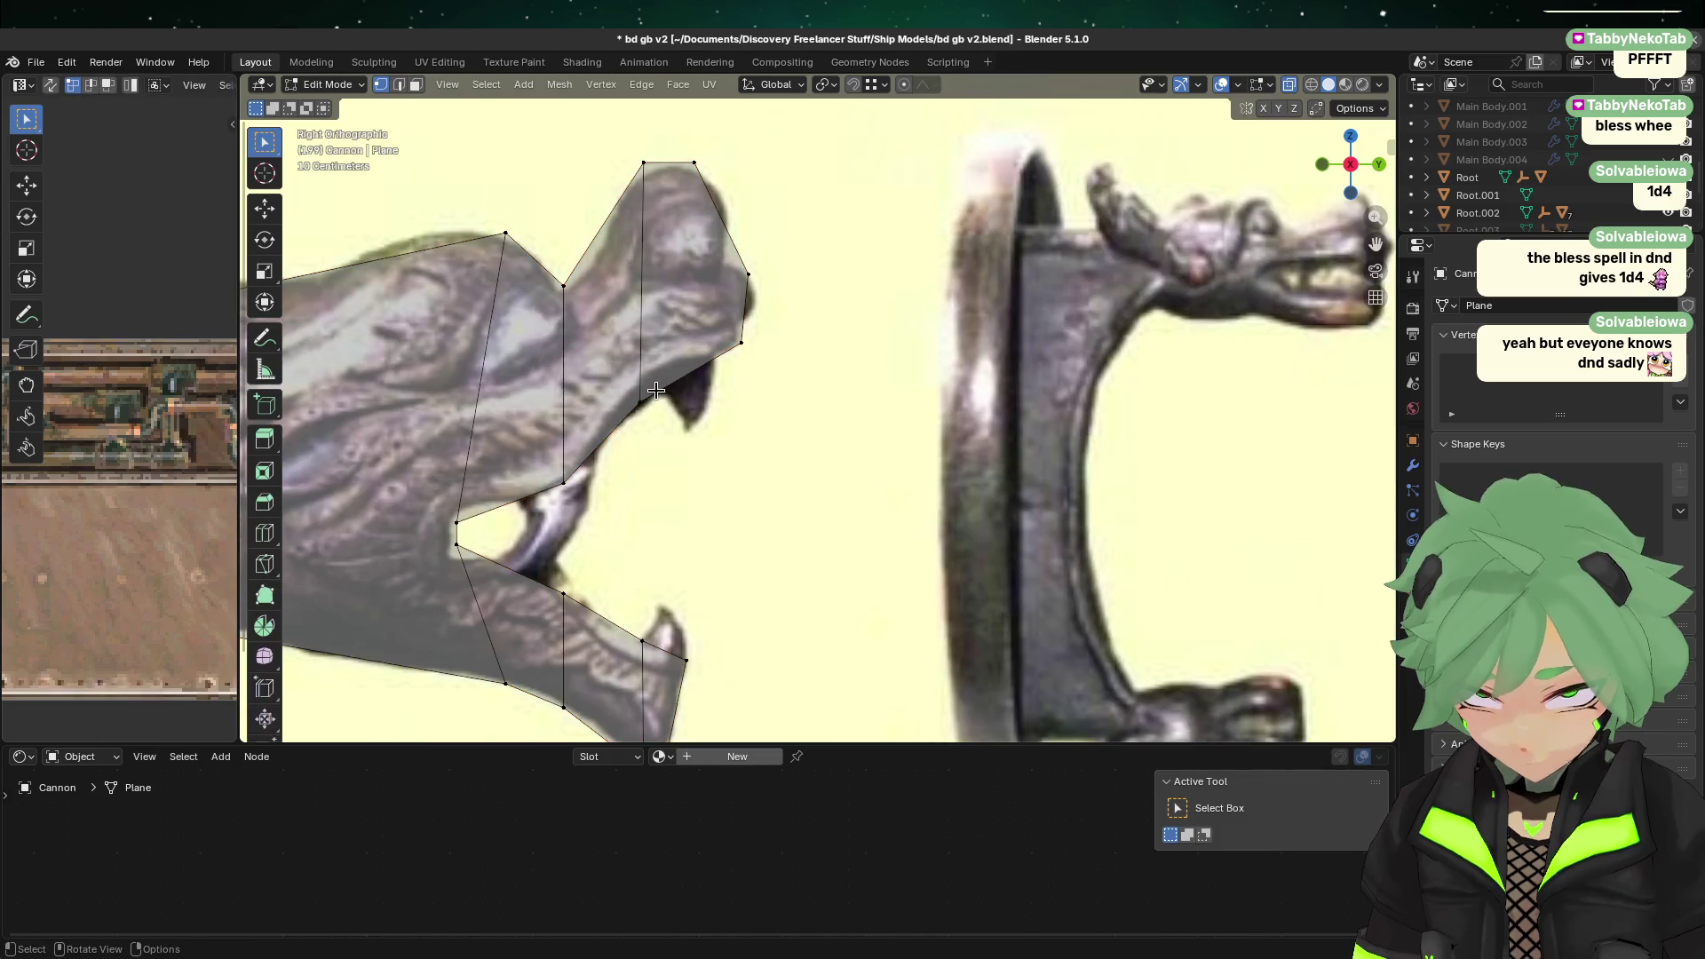
pyautogui.click(399, 84)
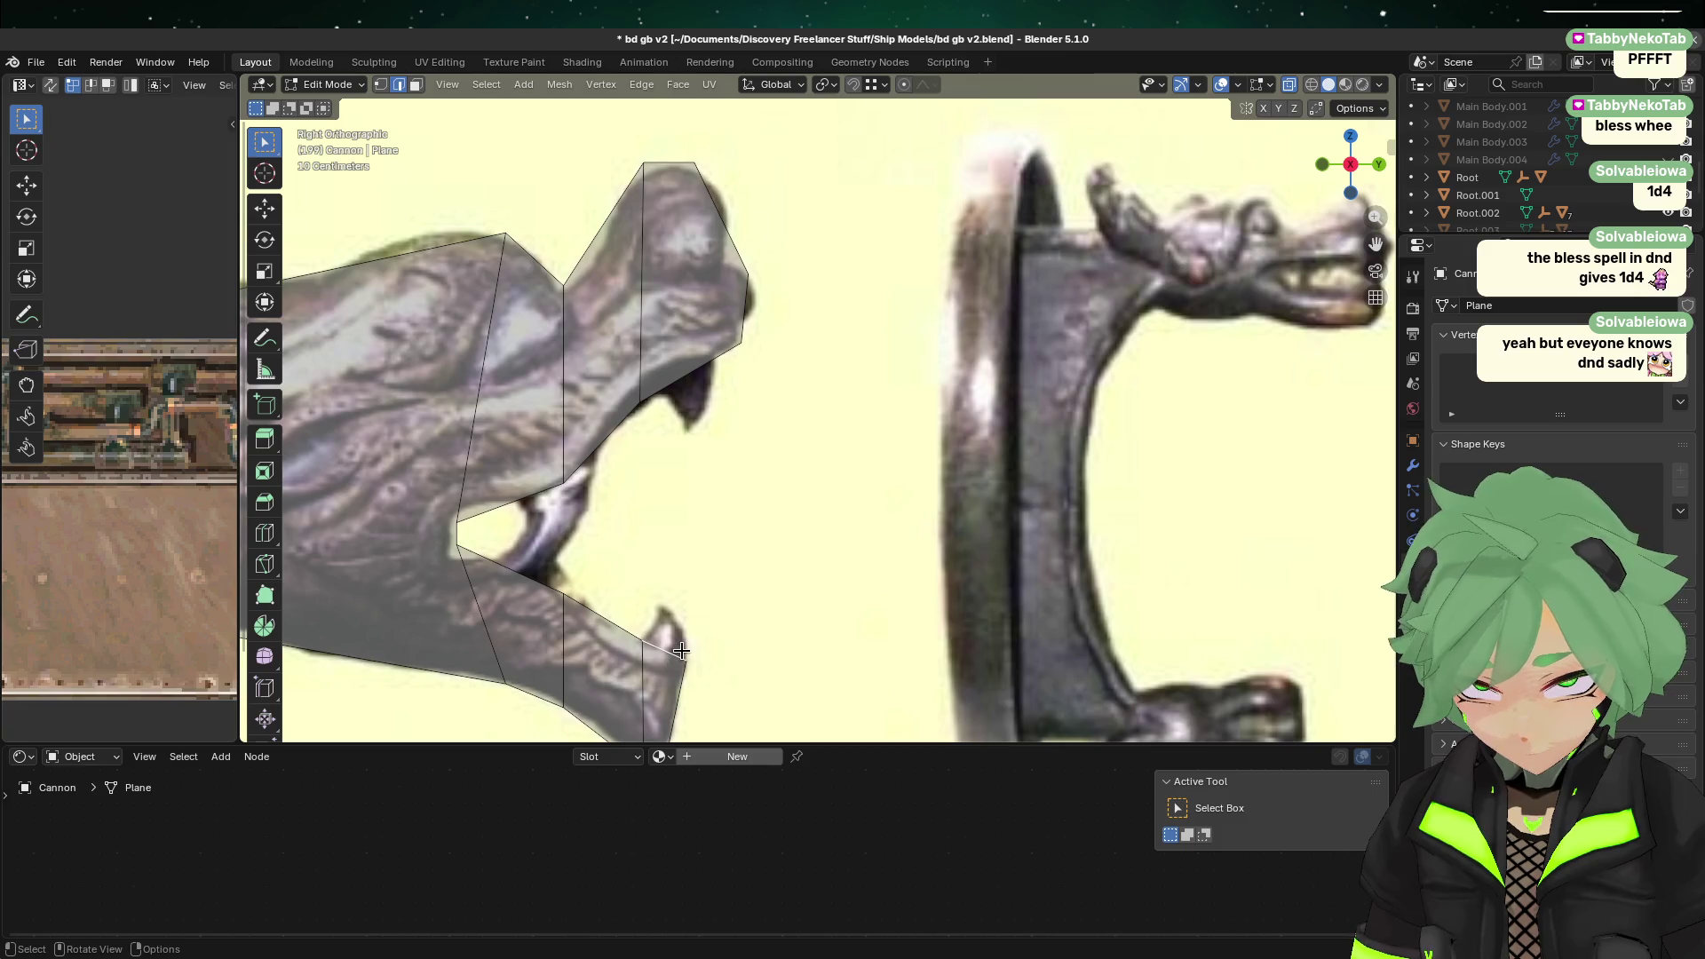
pyautogui.press('e')
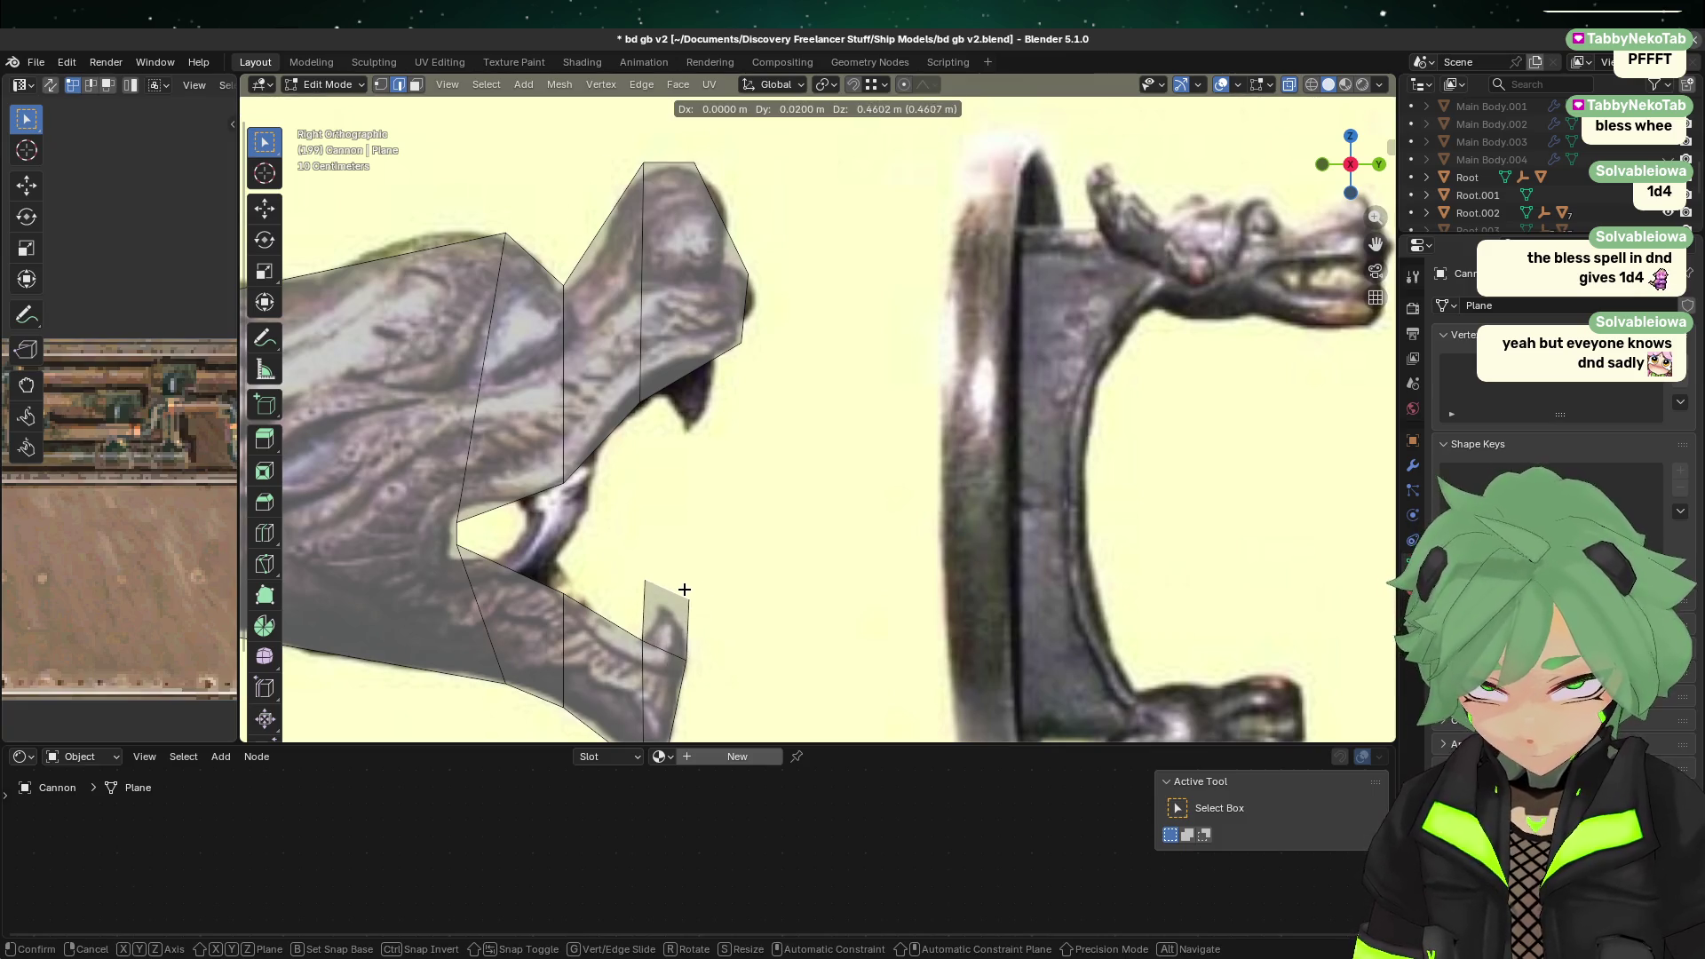
pyautogui.click(689, 607)
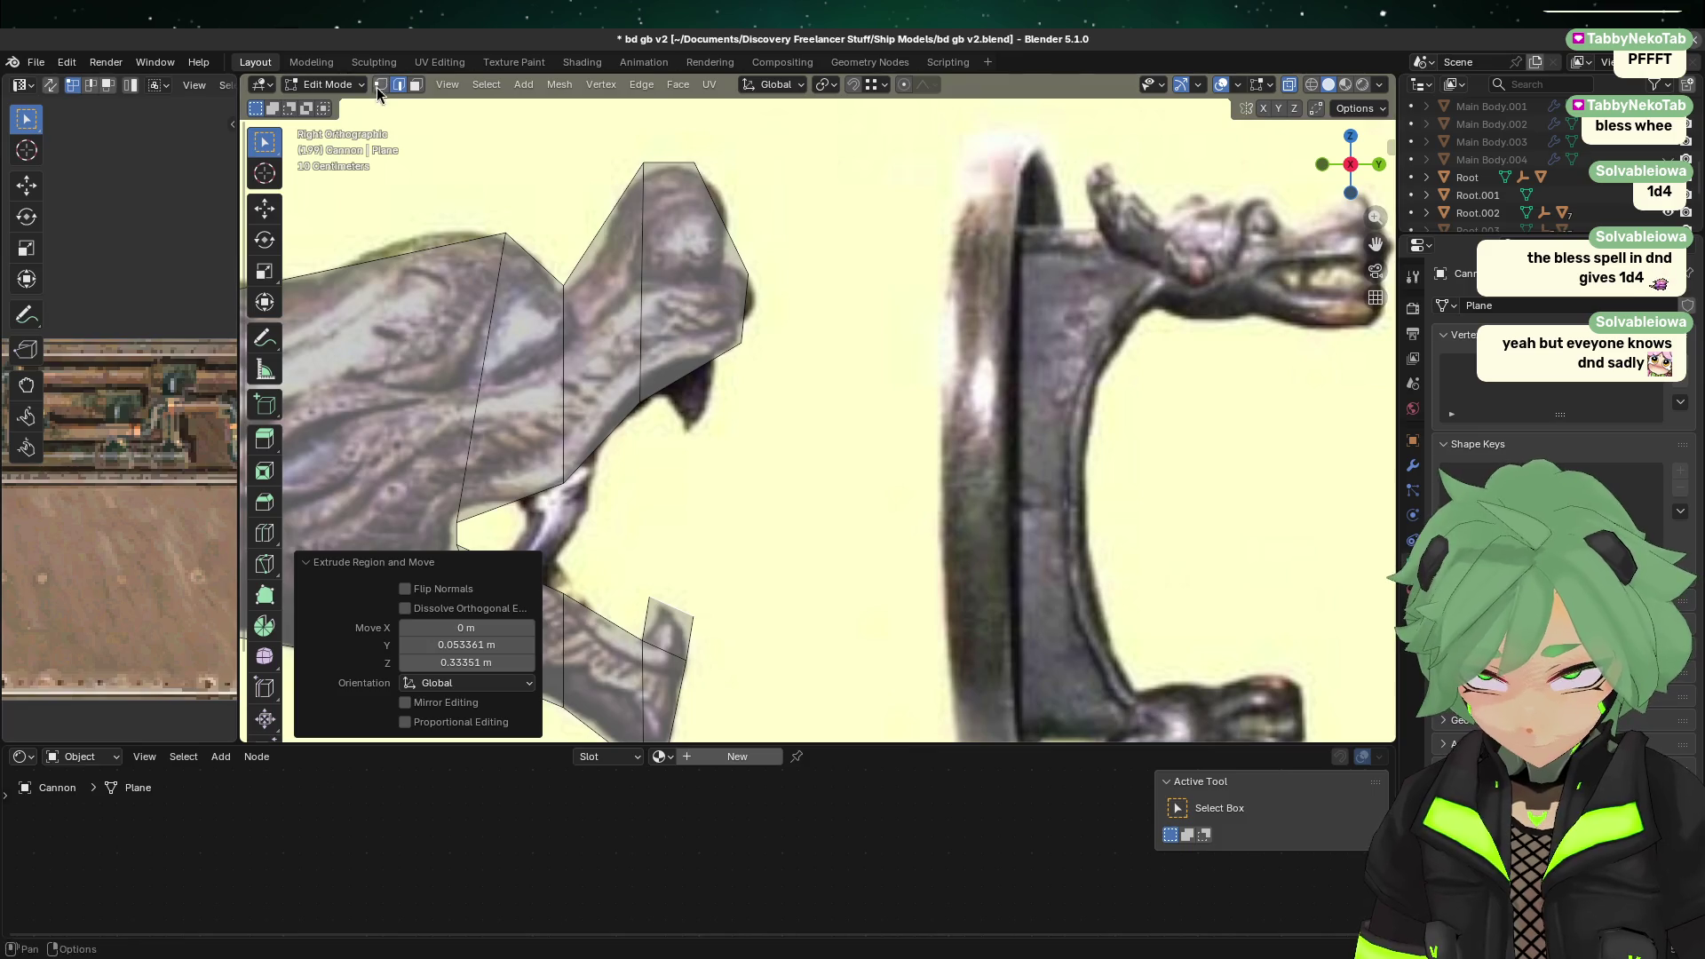
pyautogui.keyDown('shift'); pyautogui.scroll(-5, 728, 462); pyautogui.keyUp('shift')
# Step: Collapse the new face's top vertices into one and move it up to form the lower fang point
pyautogui.press('1')
pyautogui.moveTo(650, 389); pyautogui.dragTo(698, 427)
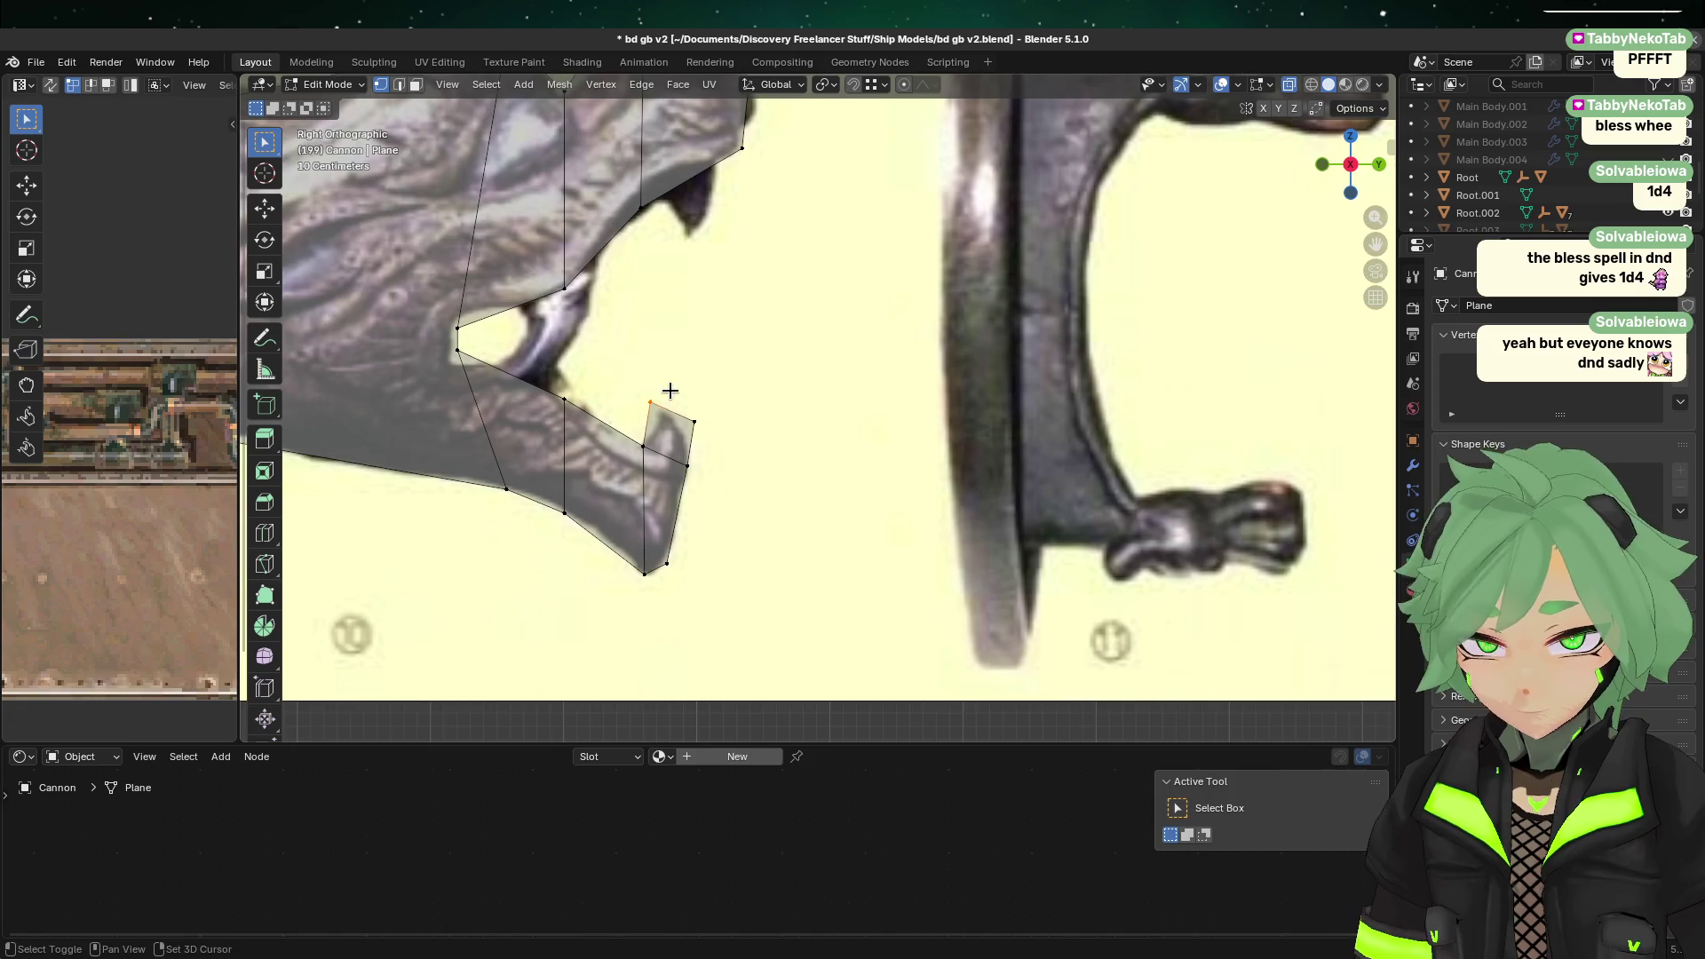
pyautogui.press('m')
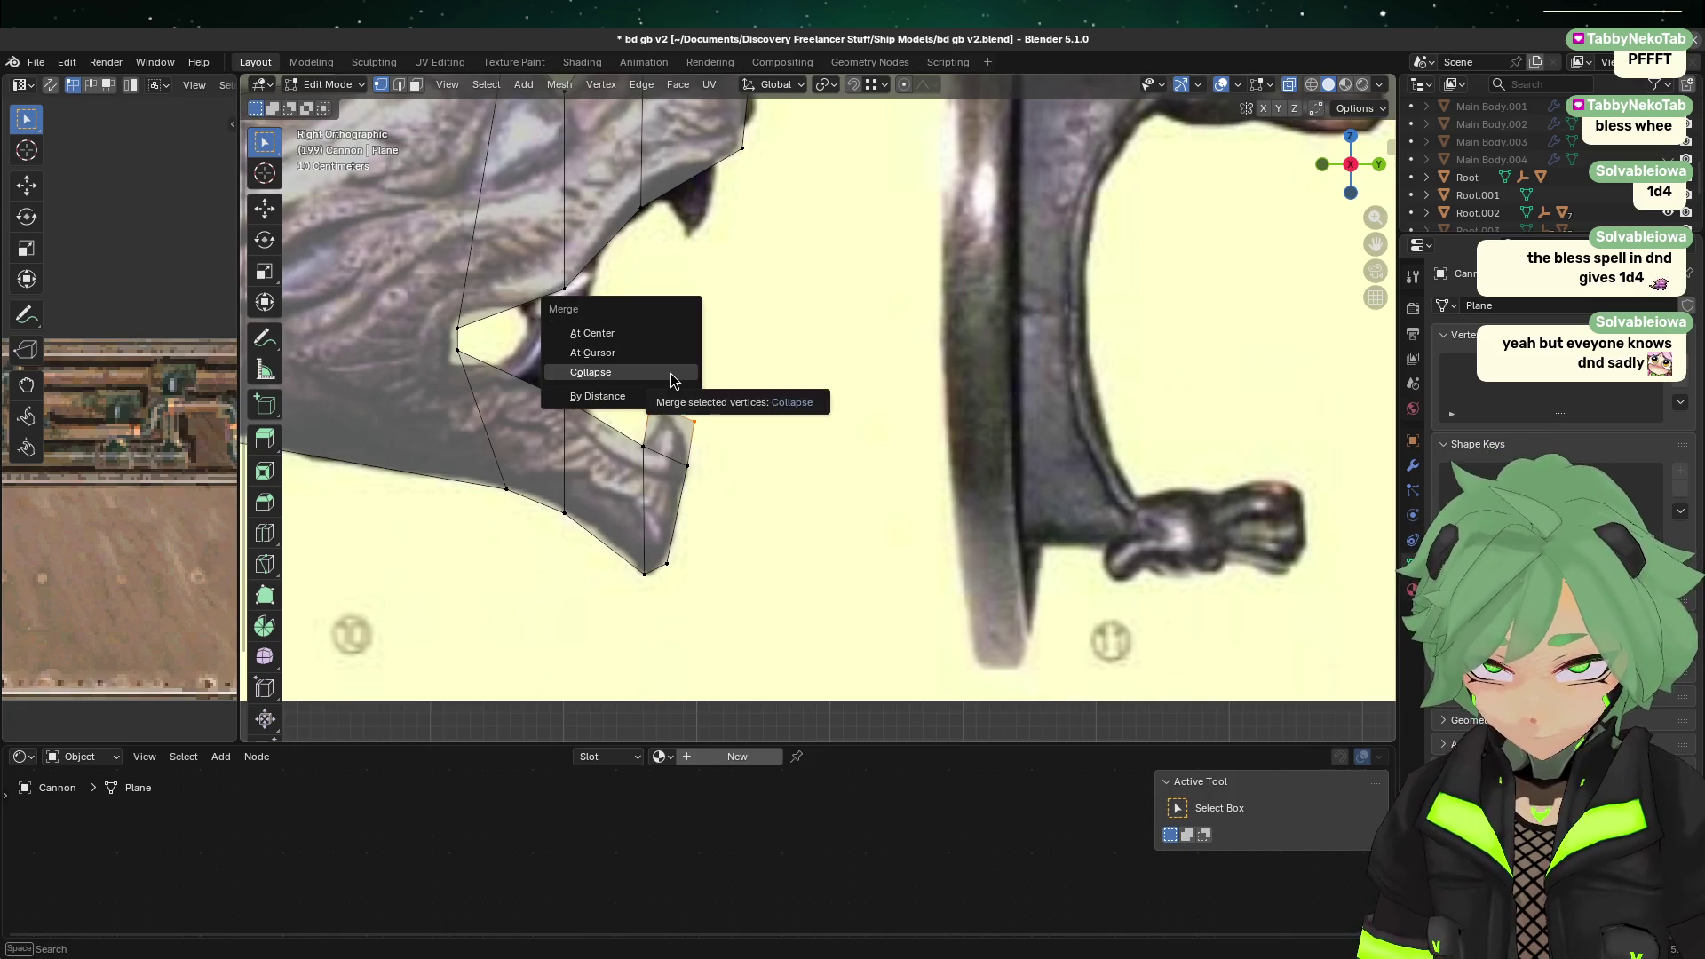
pyautogui.click(672, 380)
pyautogui.scroll(3, 707, 445)
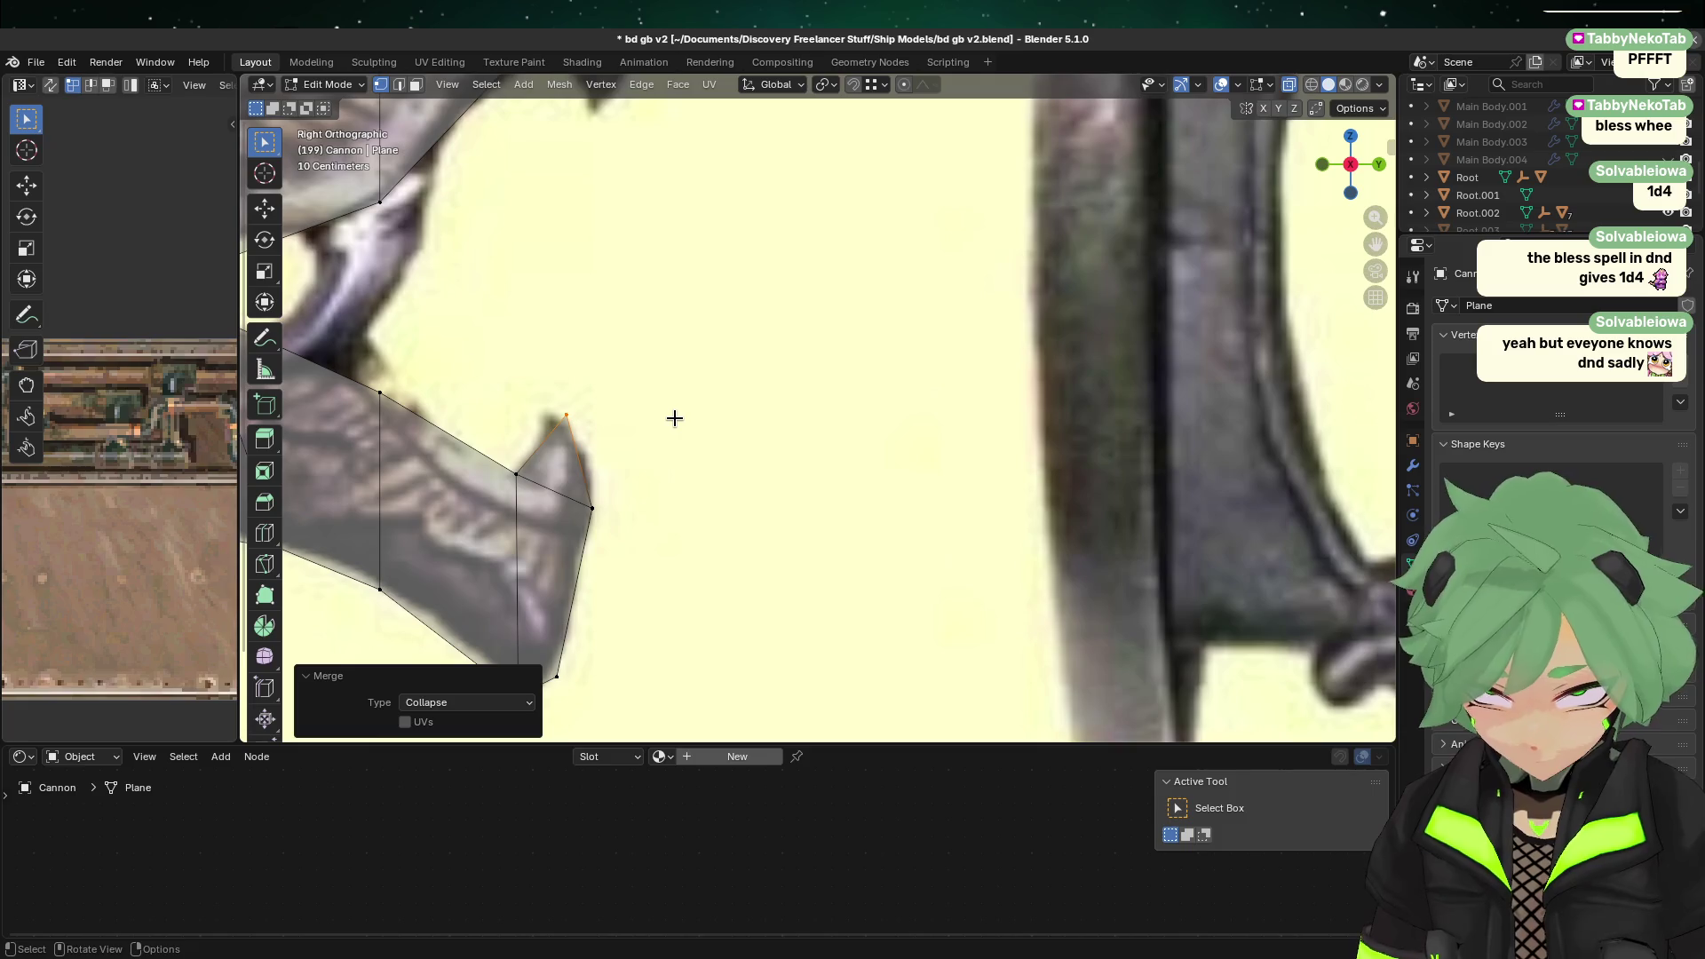
pyautogui.press('g')
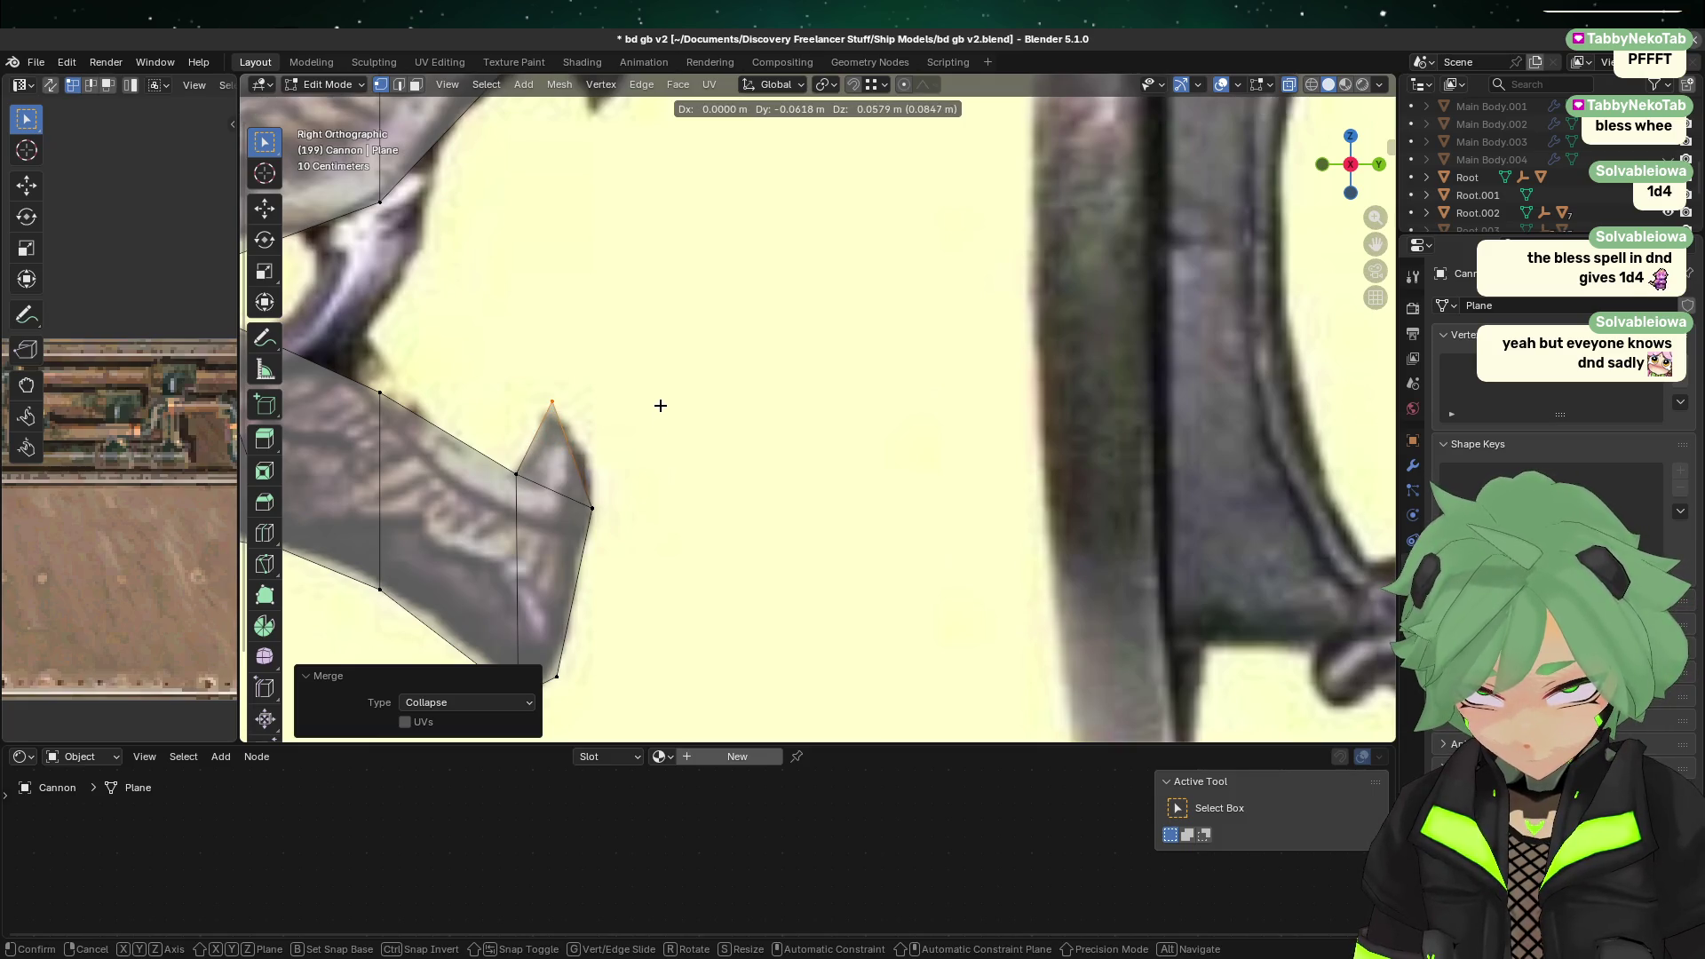
pyautogui.click(658, 407)
pyautogui.click(693, 296)
pyautogui.keyDown('shift'); pyautogui.moveTo(692, 297); pyautogui.dragTo(677, 533, button='middle'); pyautogui.keyUp('shift')
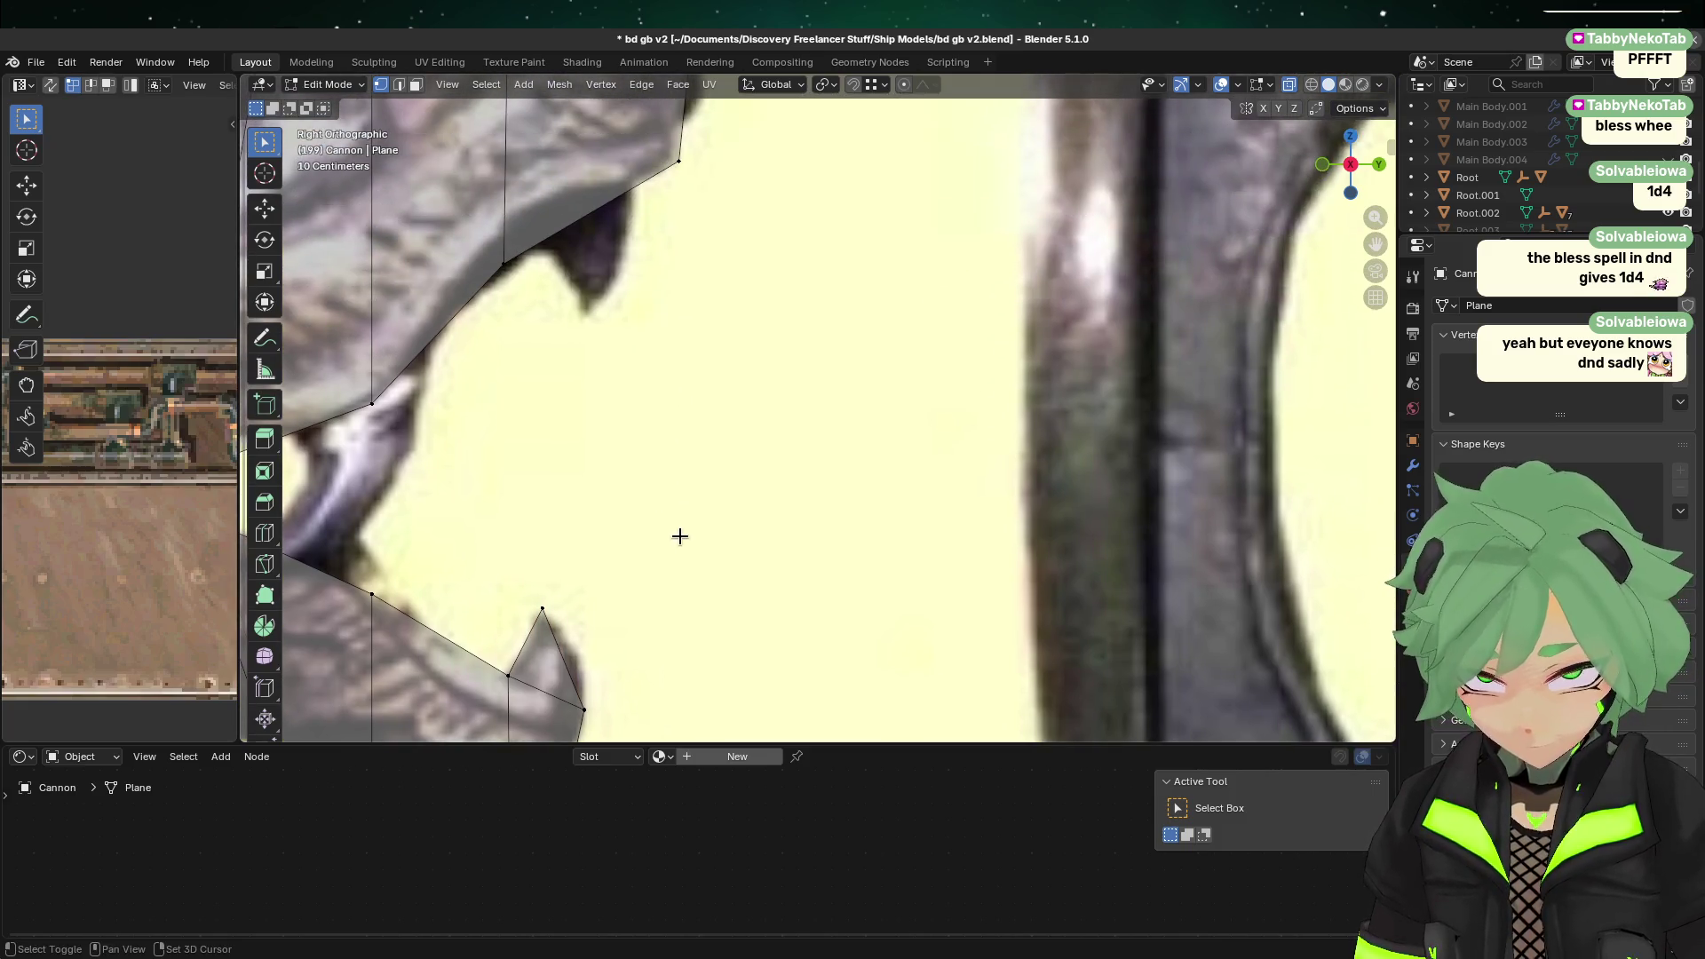
pyautogui.click(400, 86)
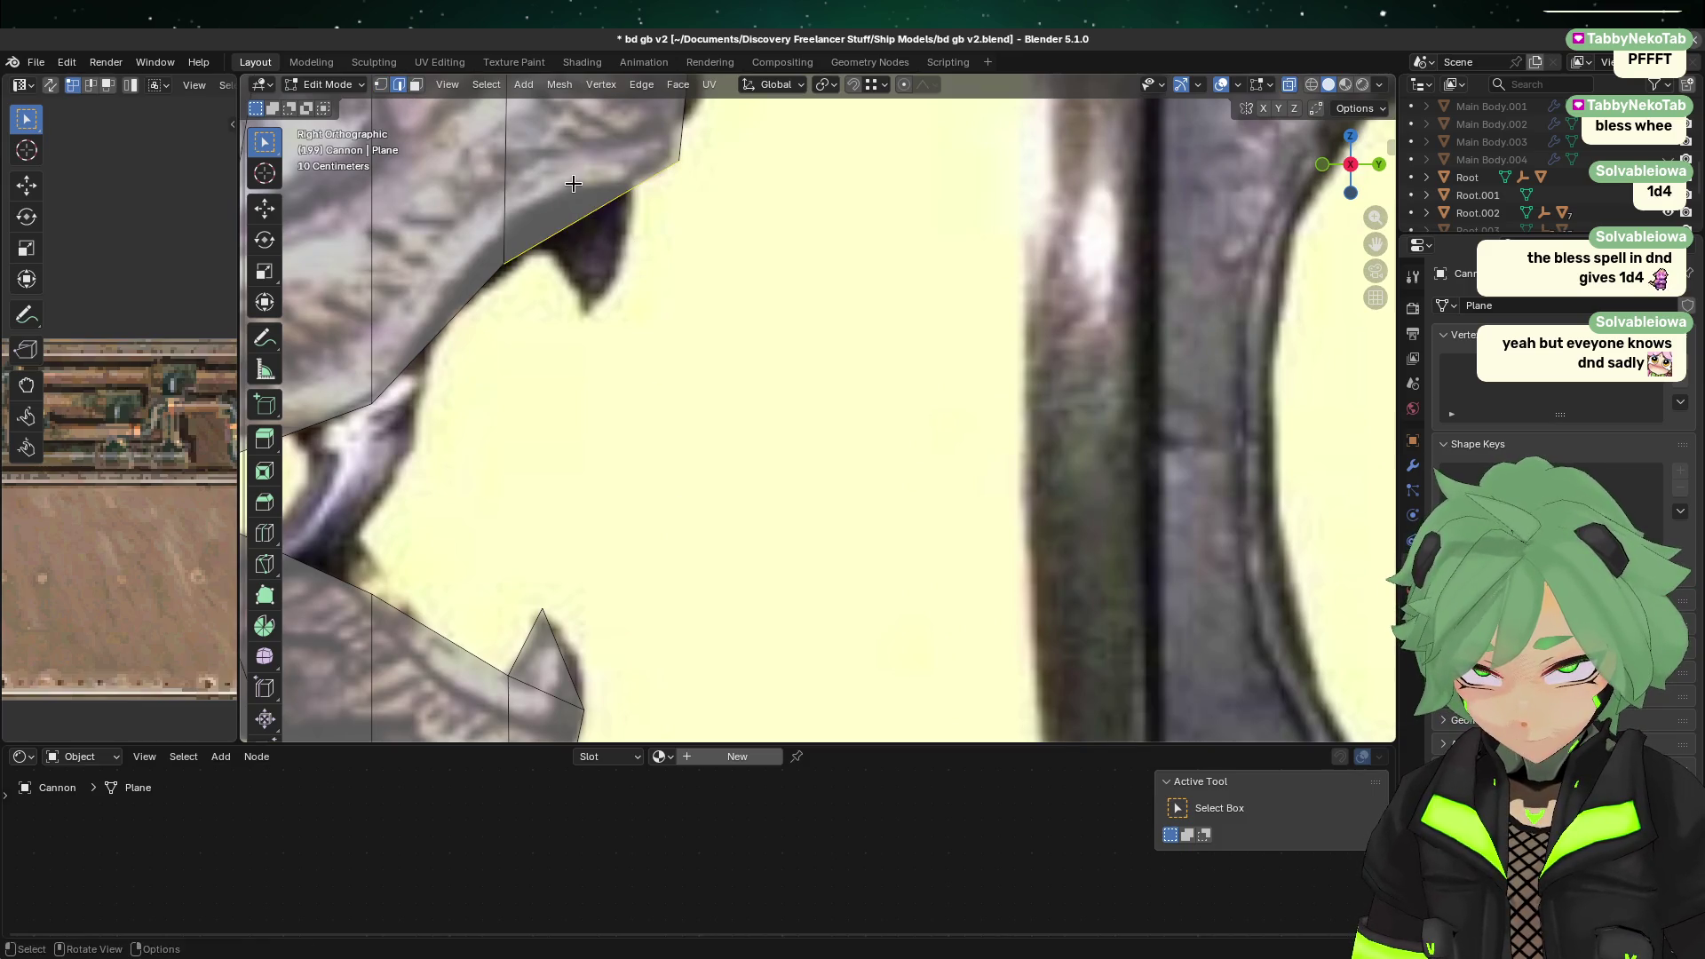
# Step: Subdivide the upper jaw edge, extrude it down into a tooth, and collapse the tooth tip to one vertex
pyautogui.rightClick(573, 182)
pyautogui.moveTo(575, 182)
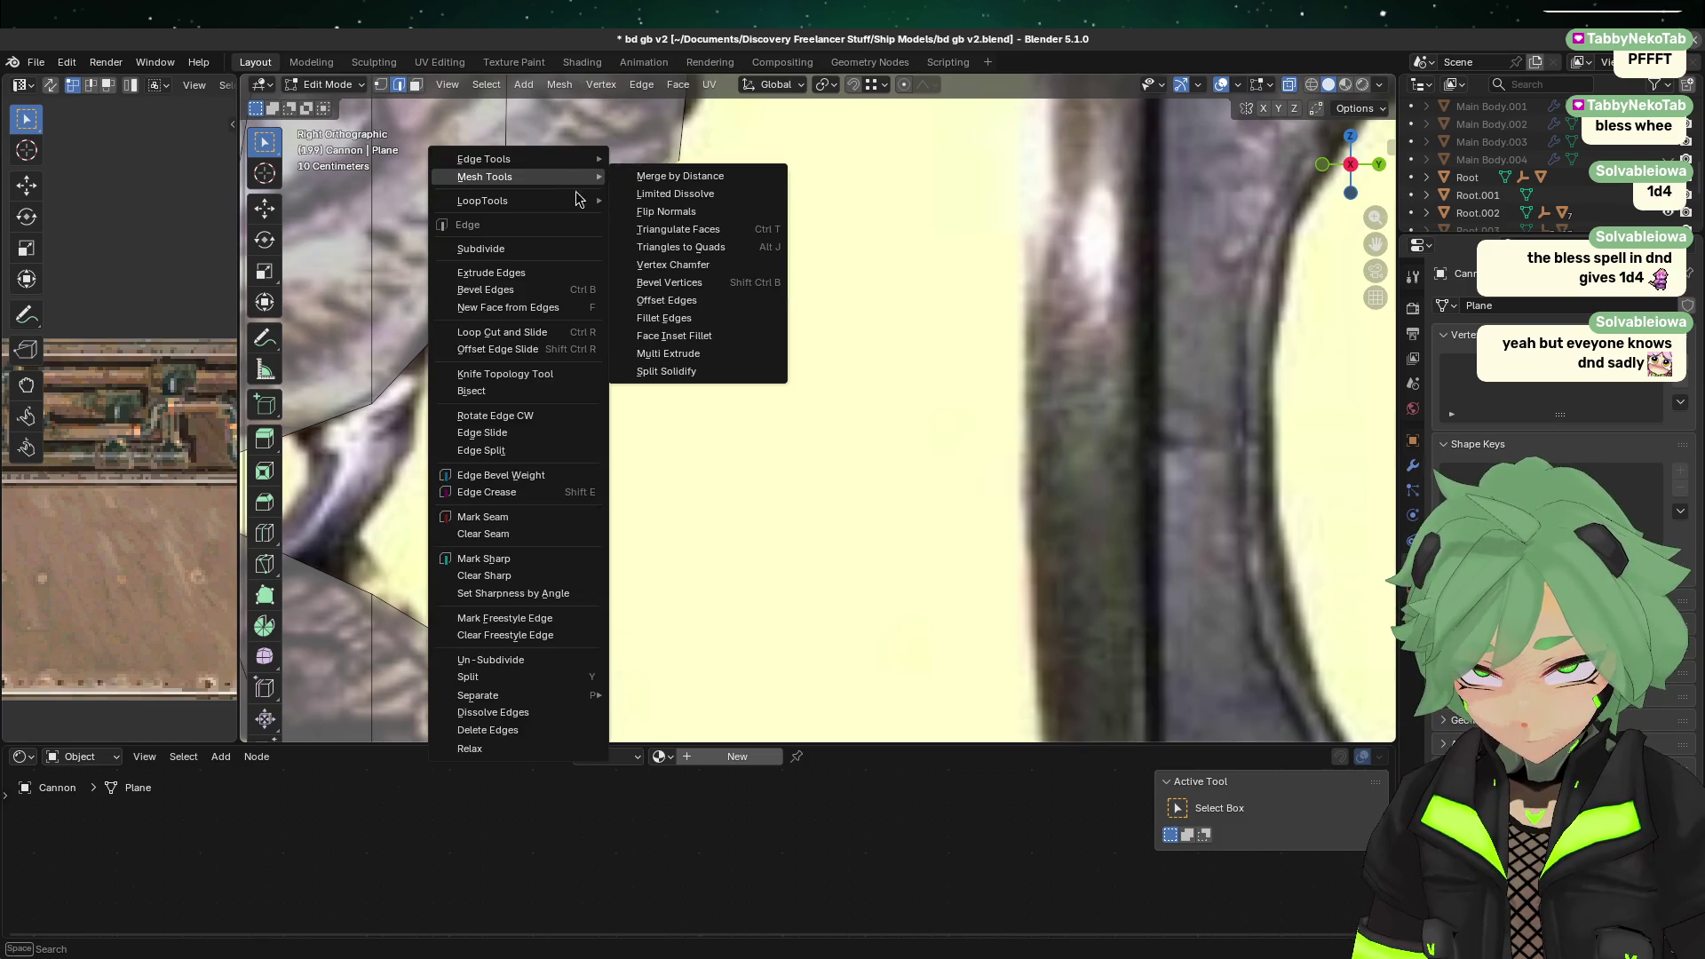
pyautogui.click(549, 252)
pyautogui.click(674, 470)
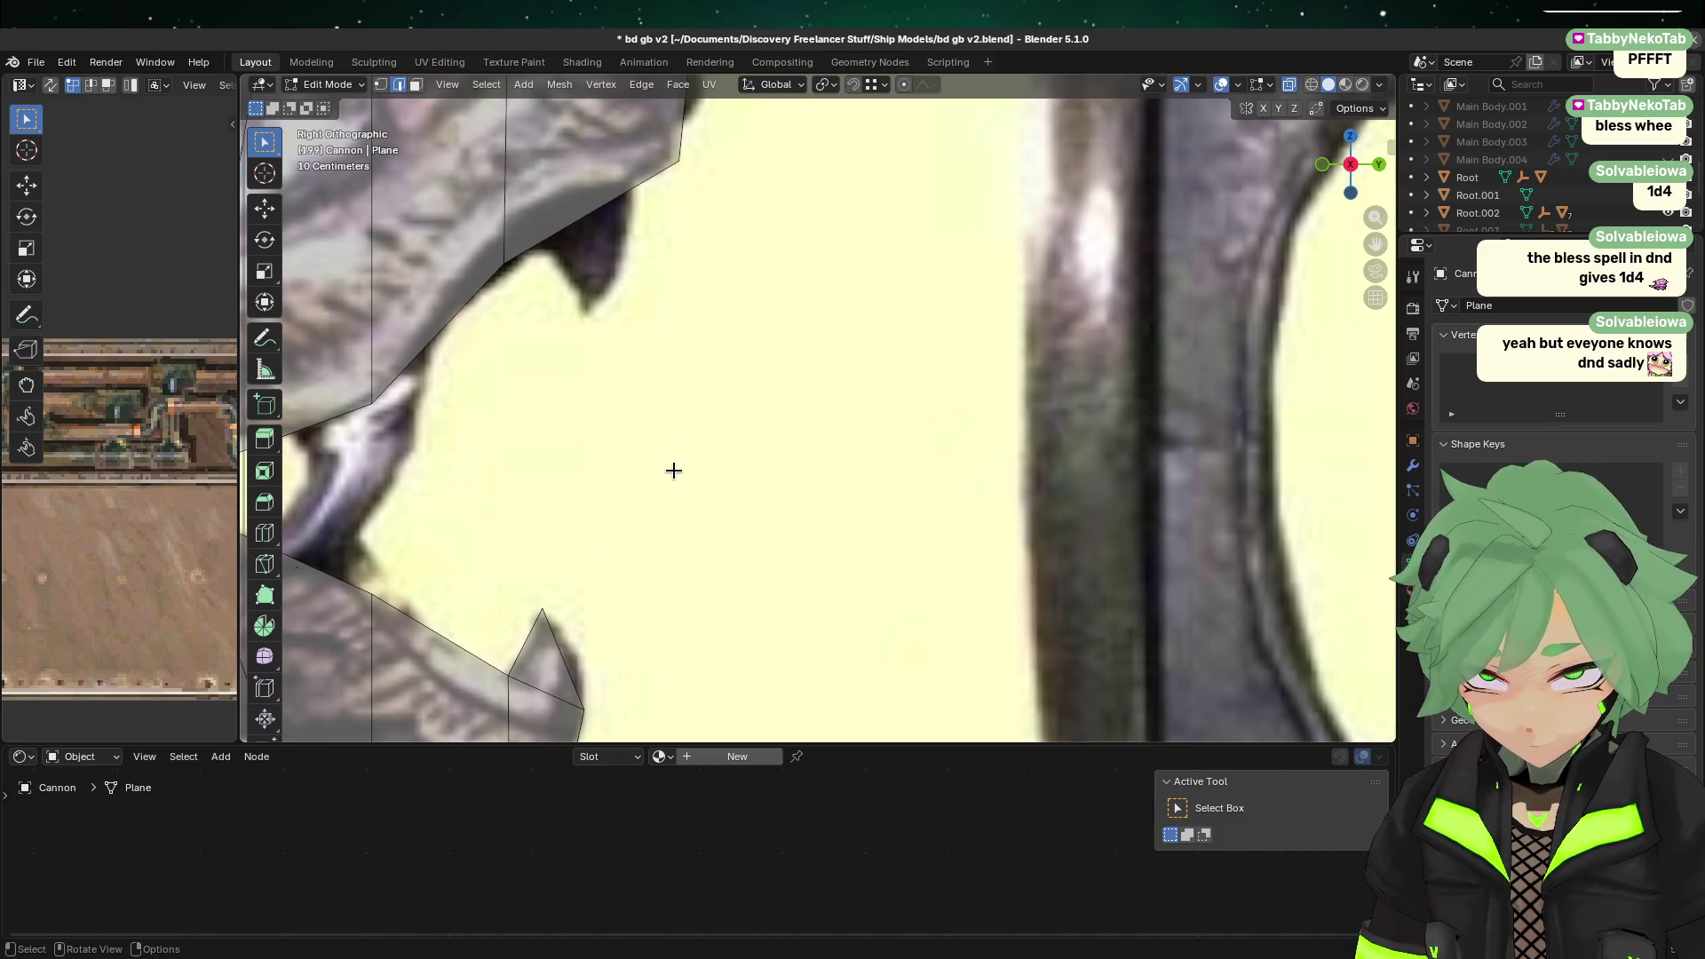
pyautogui.press('e')
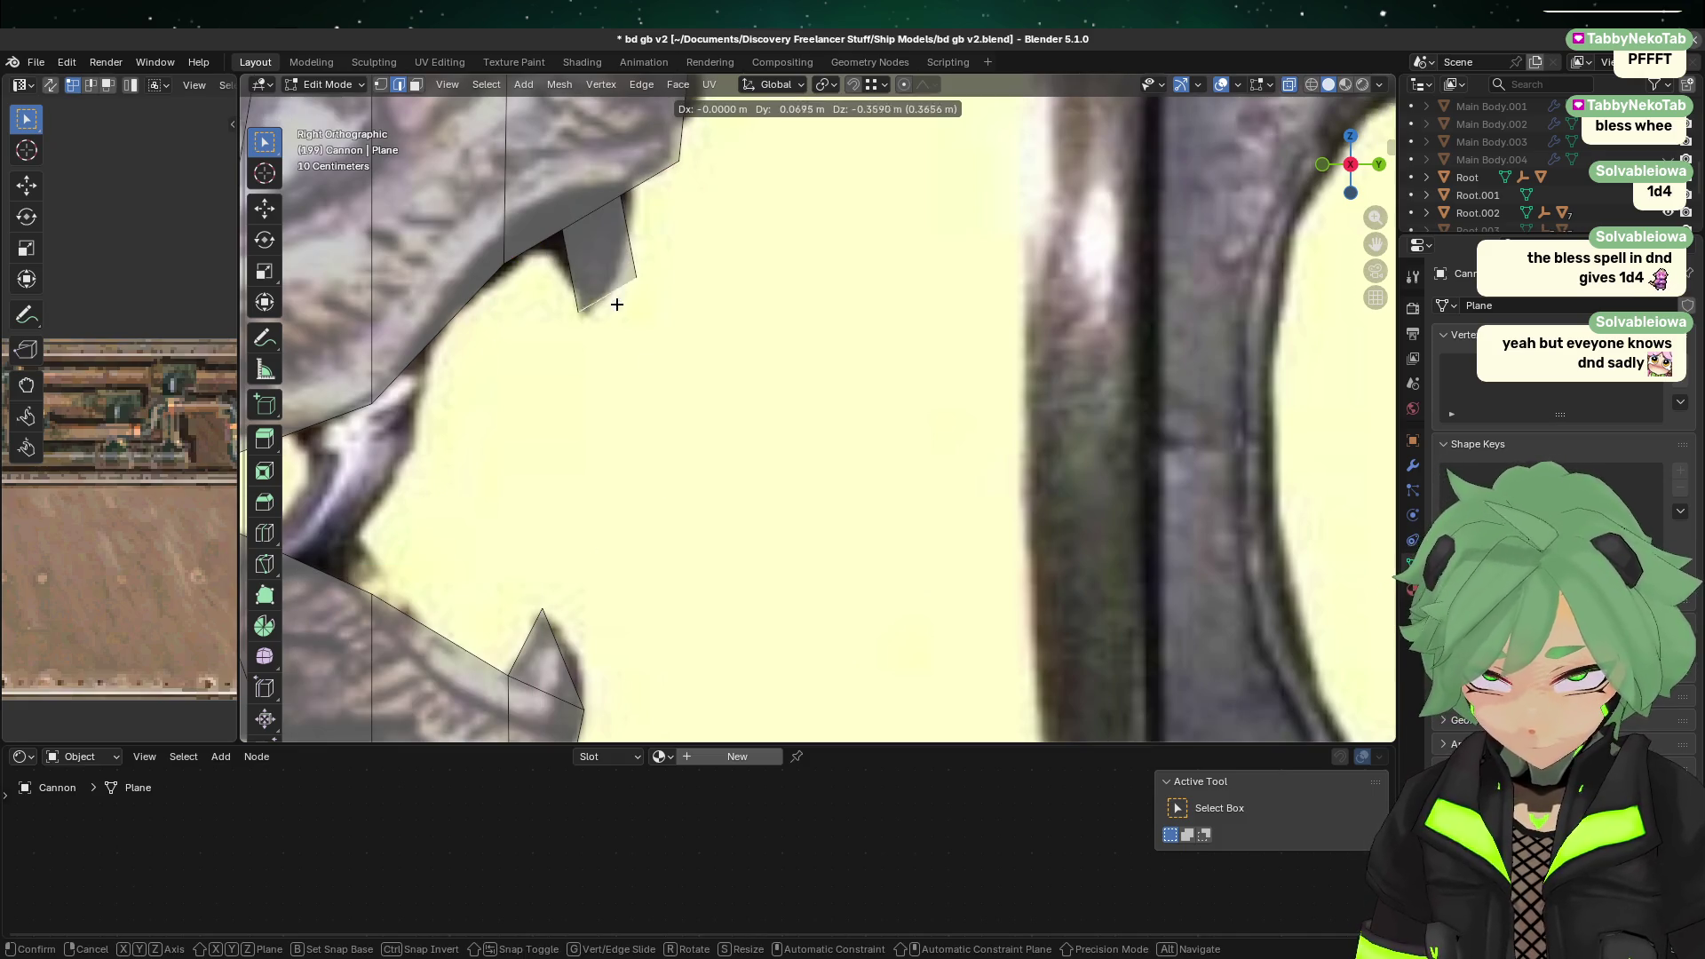
pyautogui.click(617, 320)
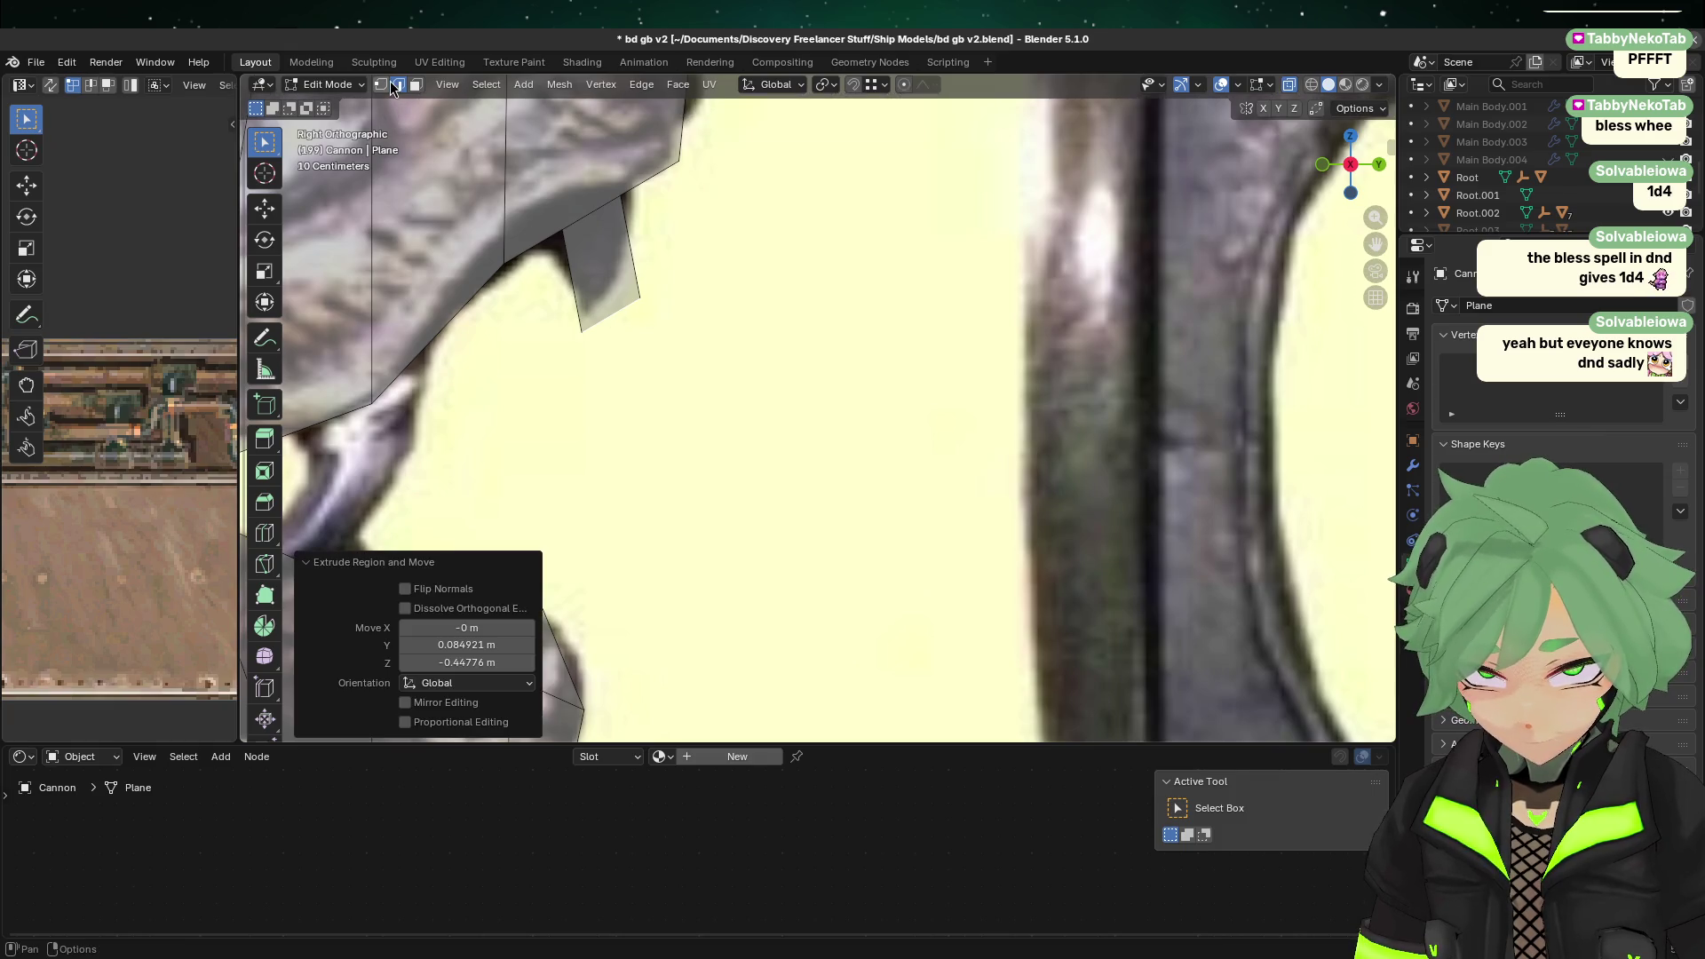
pyautogui.click(389, 85)
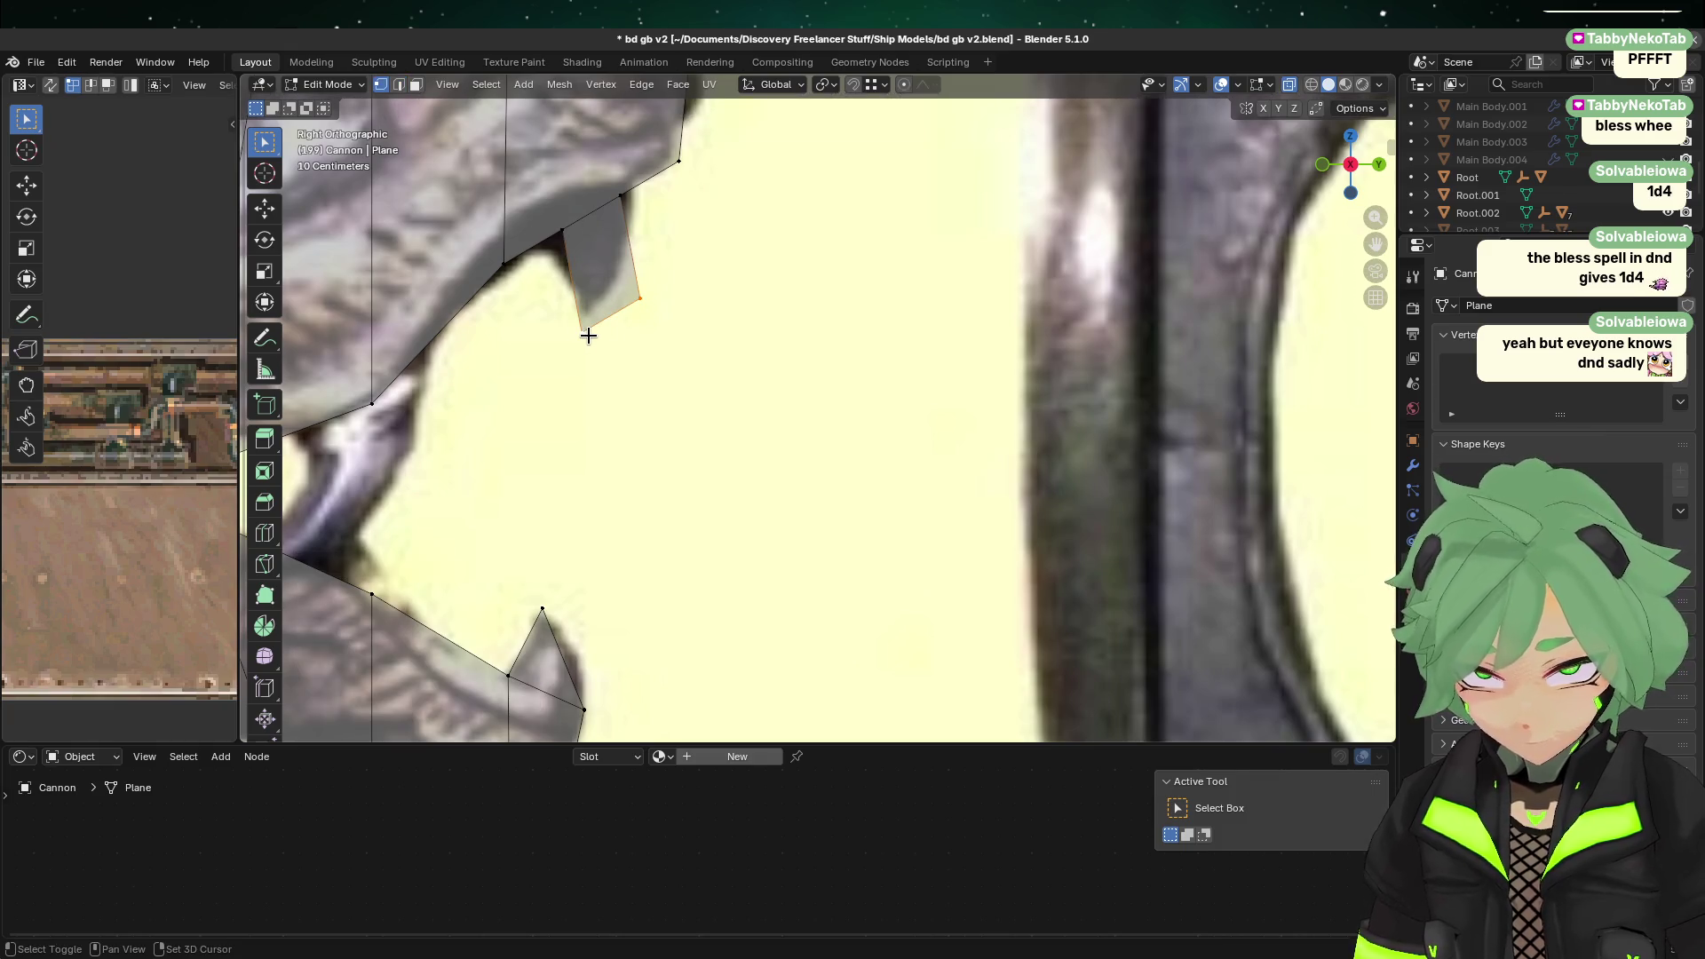
pyautogui.press('m')
pyautogui.click(543, 373)
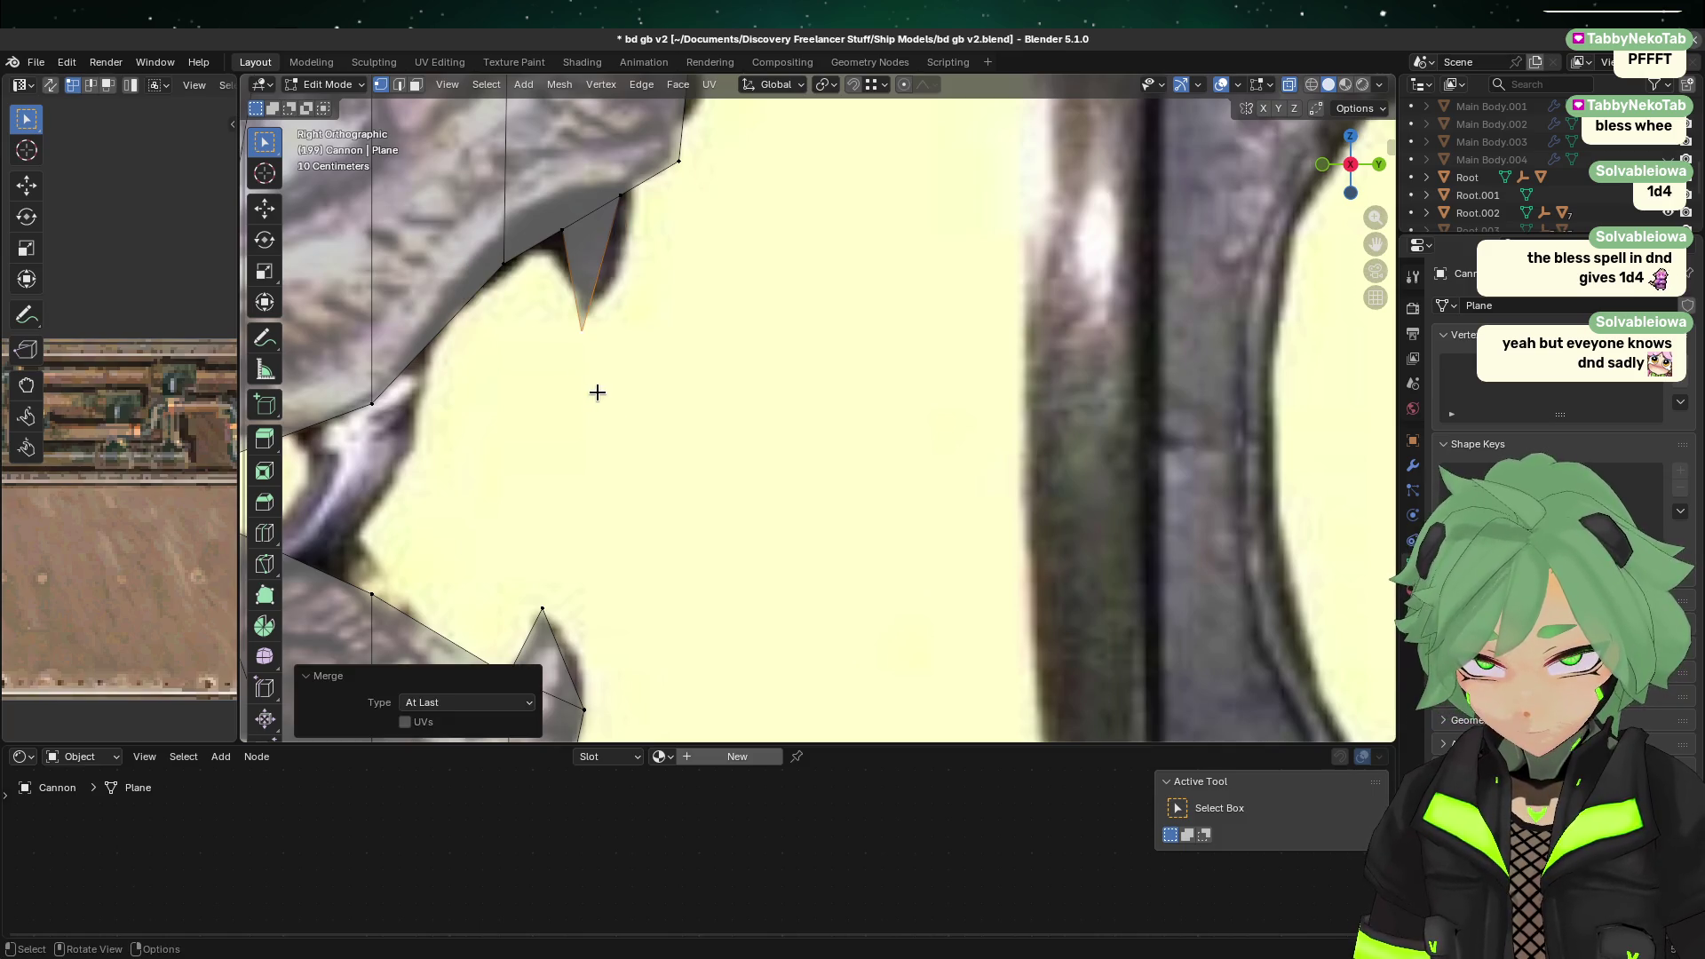
pyautogui.rightClick(533, 388)
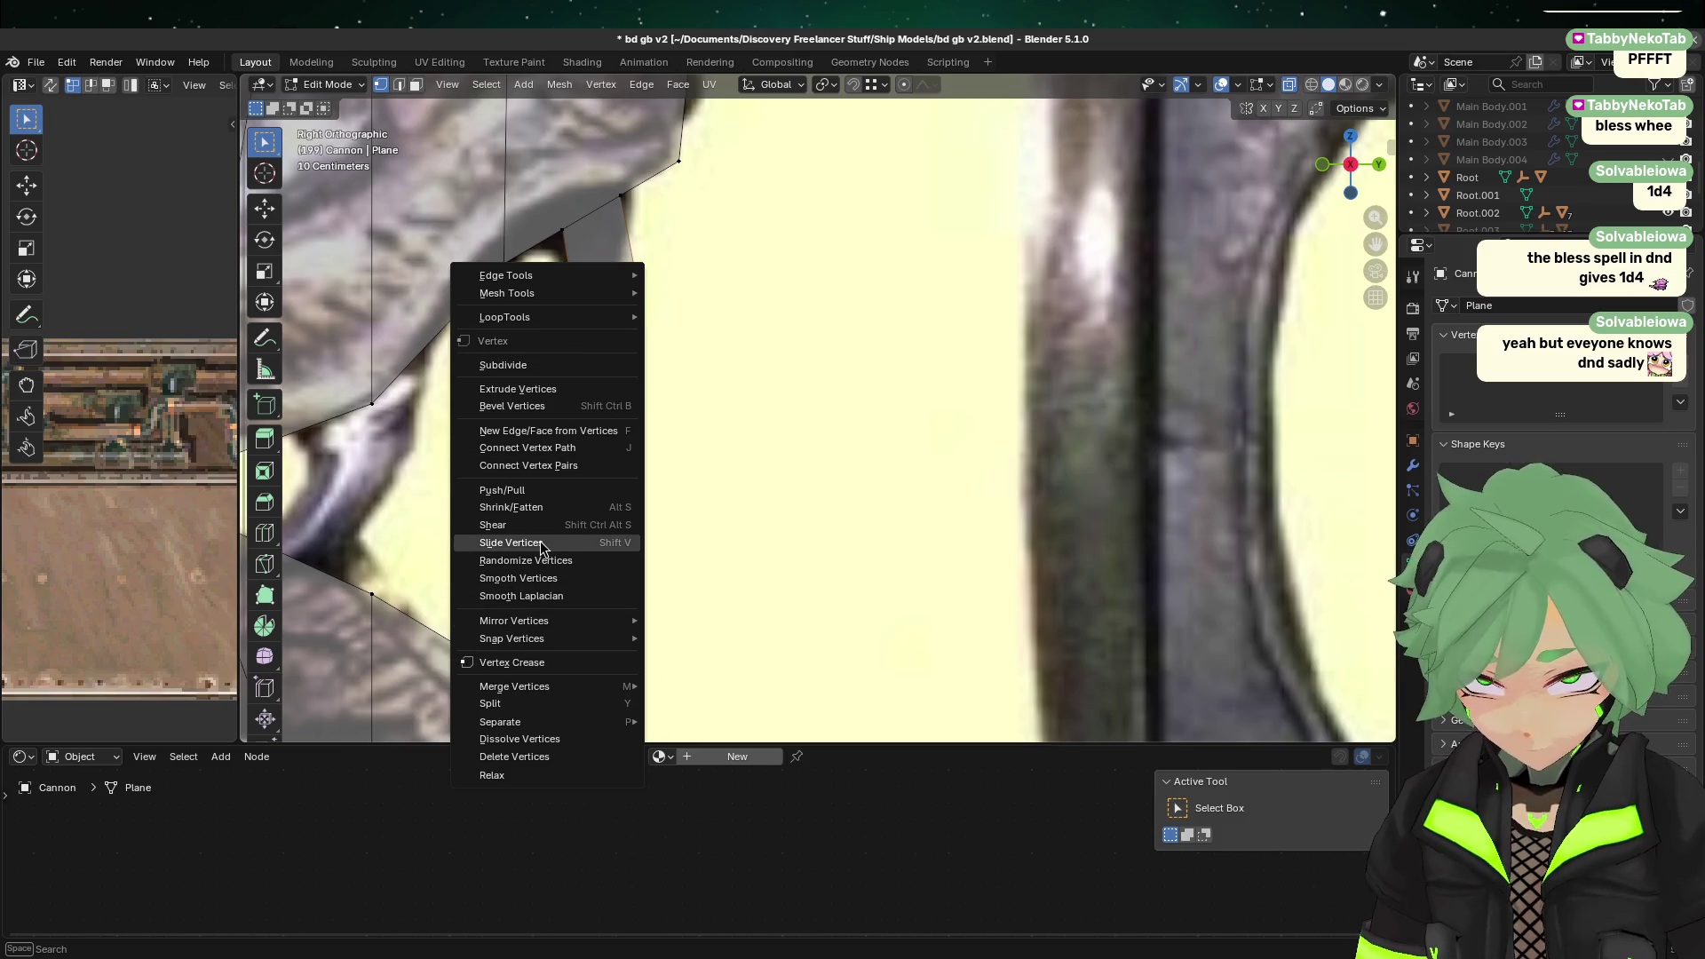
pyautogui.click(569, 365)
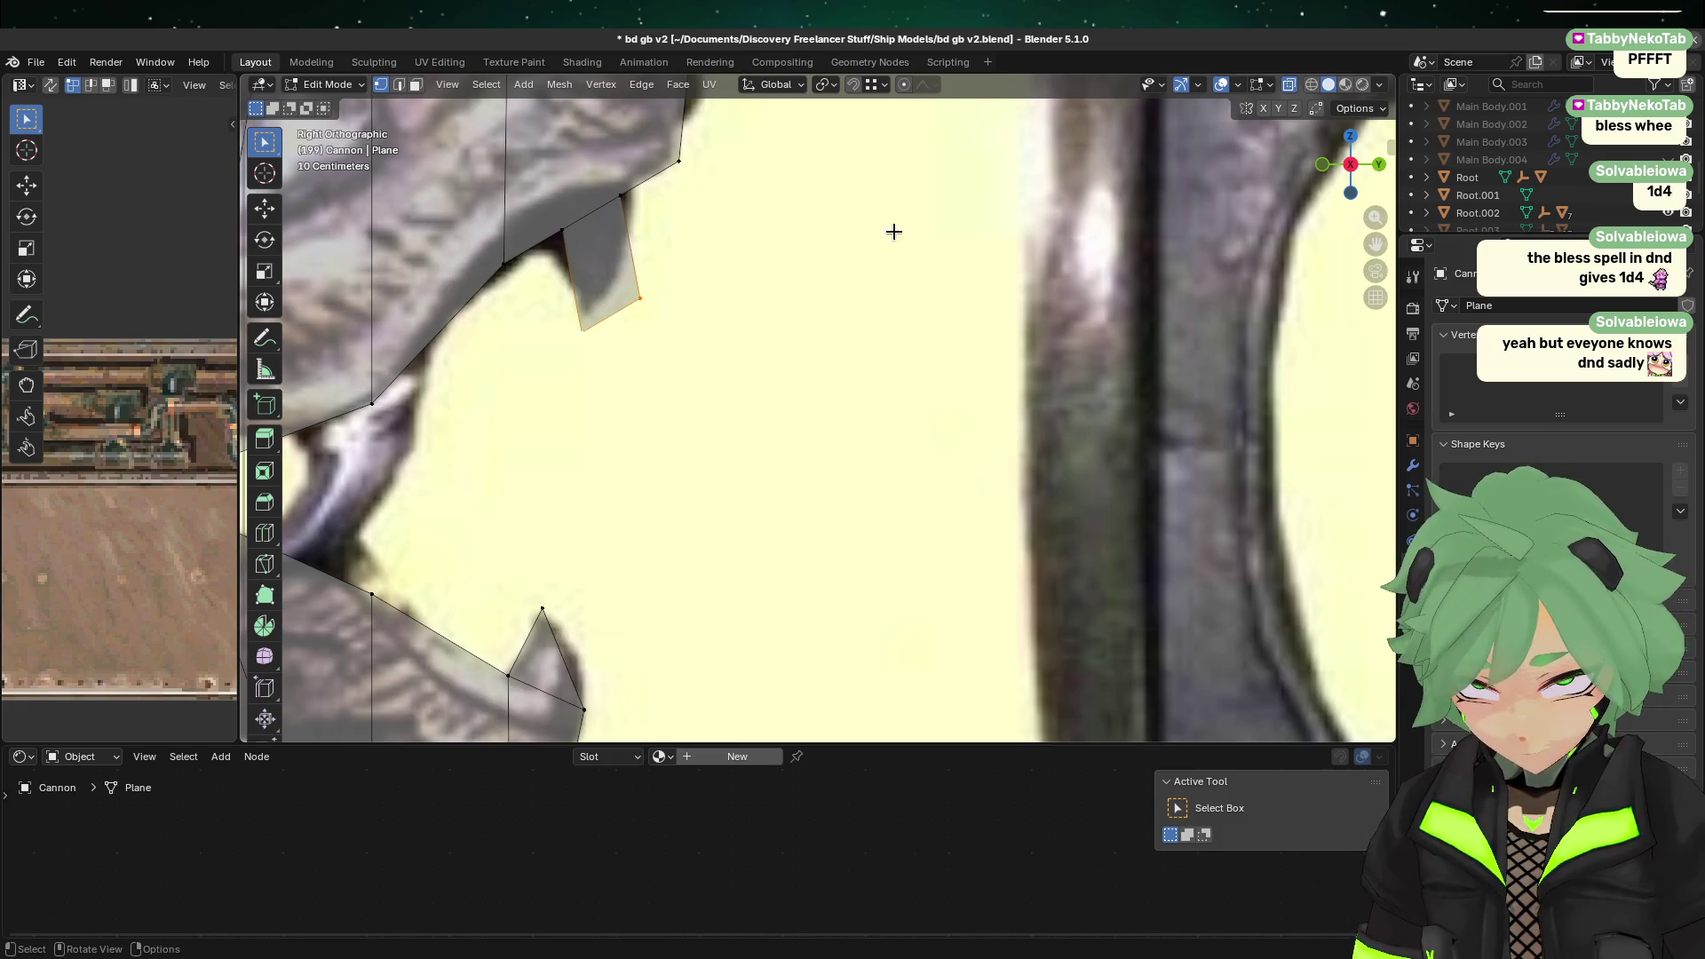
pyautogui.rightClick(605, 344)
pyautogui.press('m')
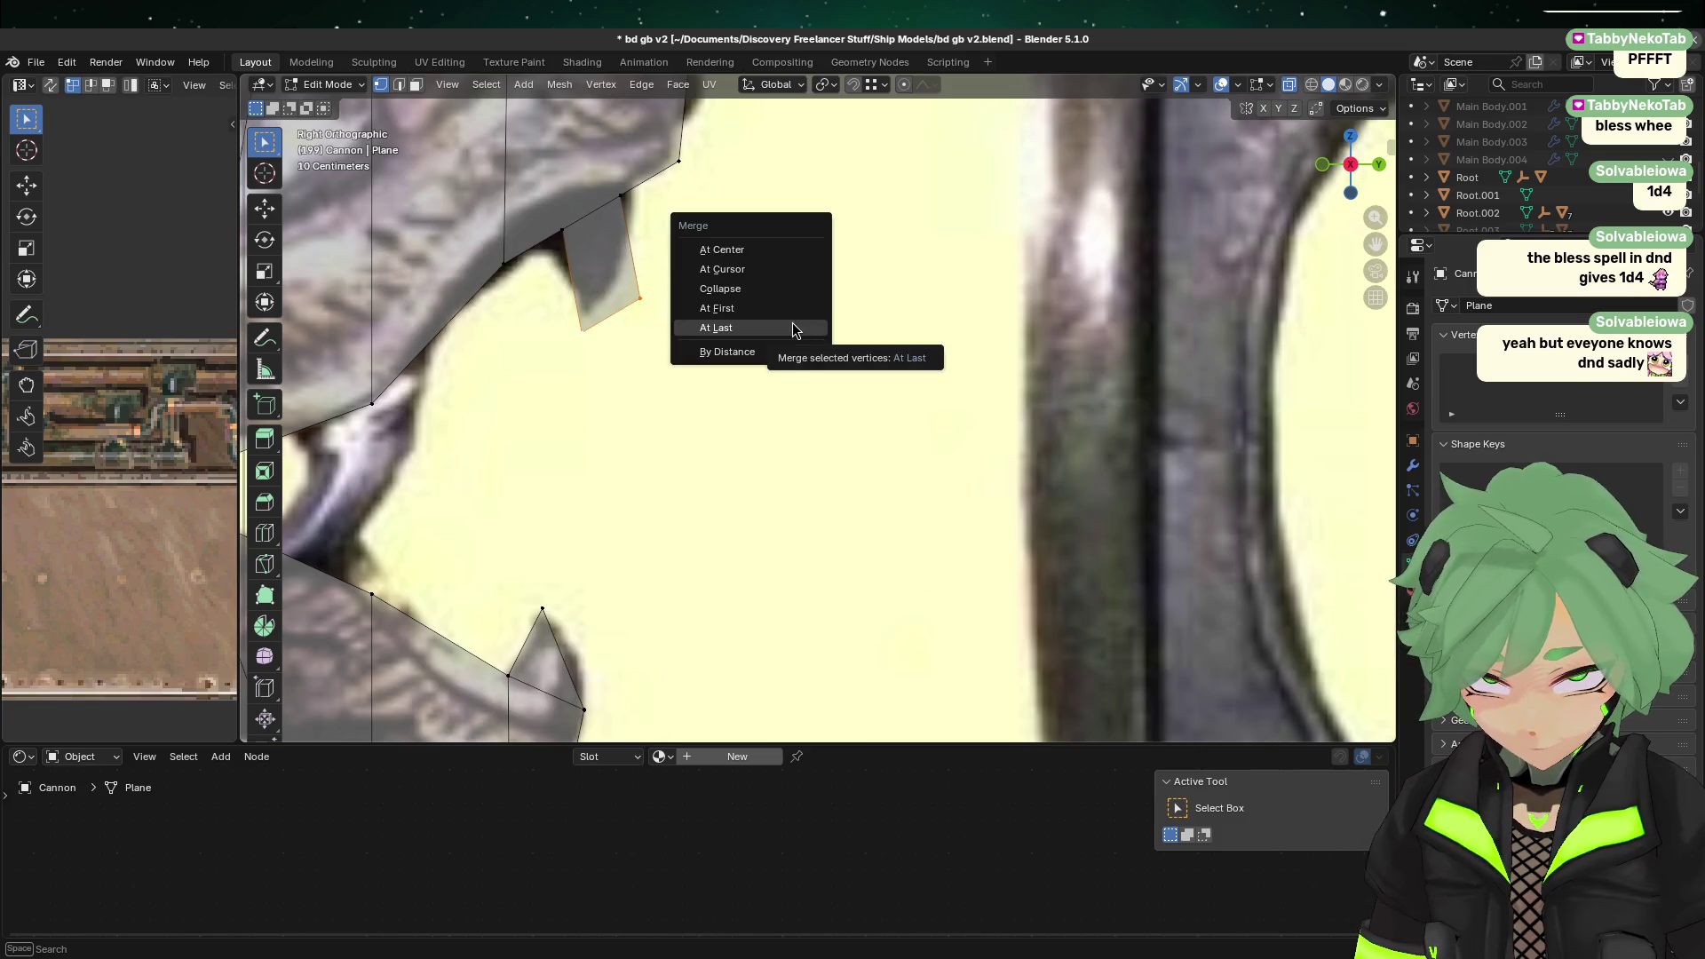
pyautogui.click(778, 284)
pyautogui.press('g')
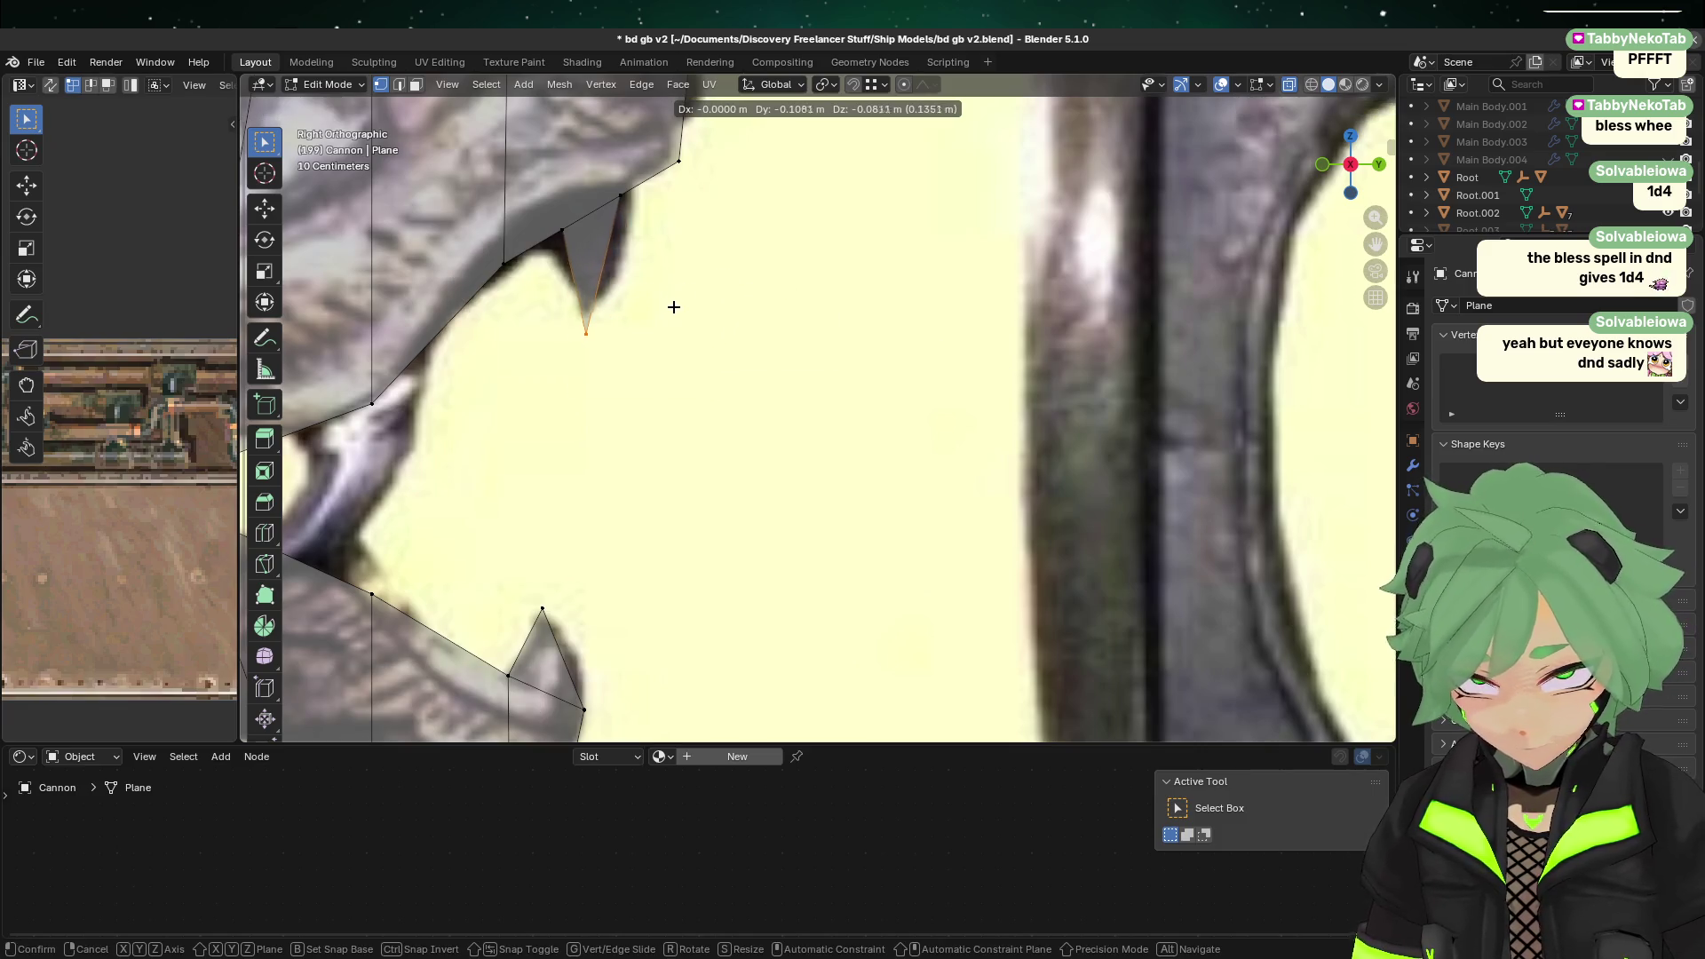
pyautogui.click(676, 308)
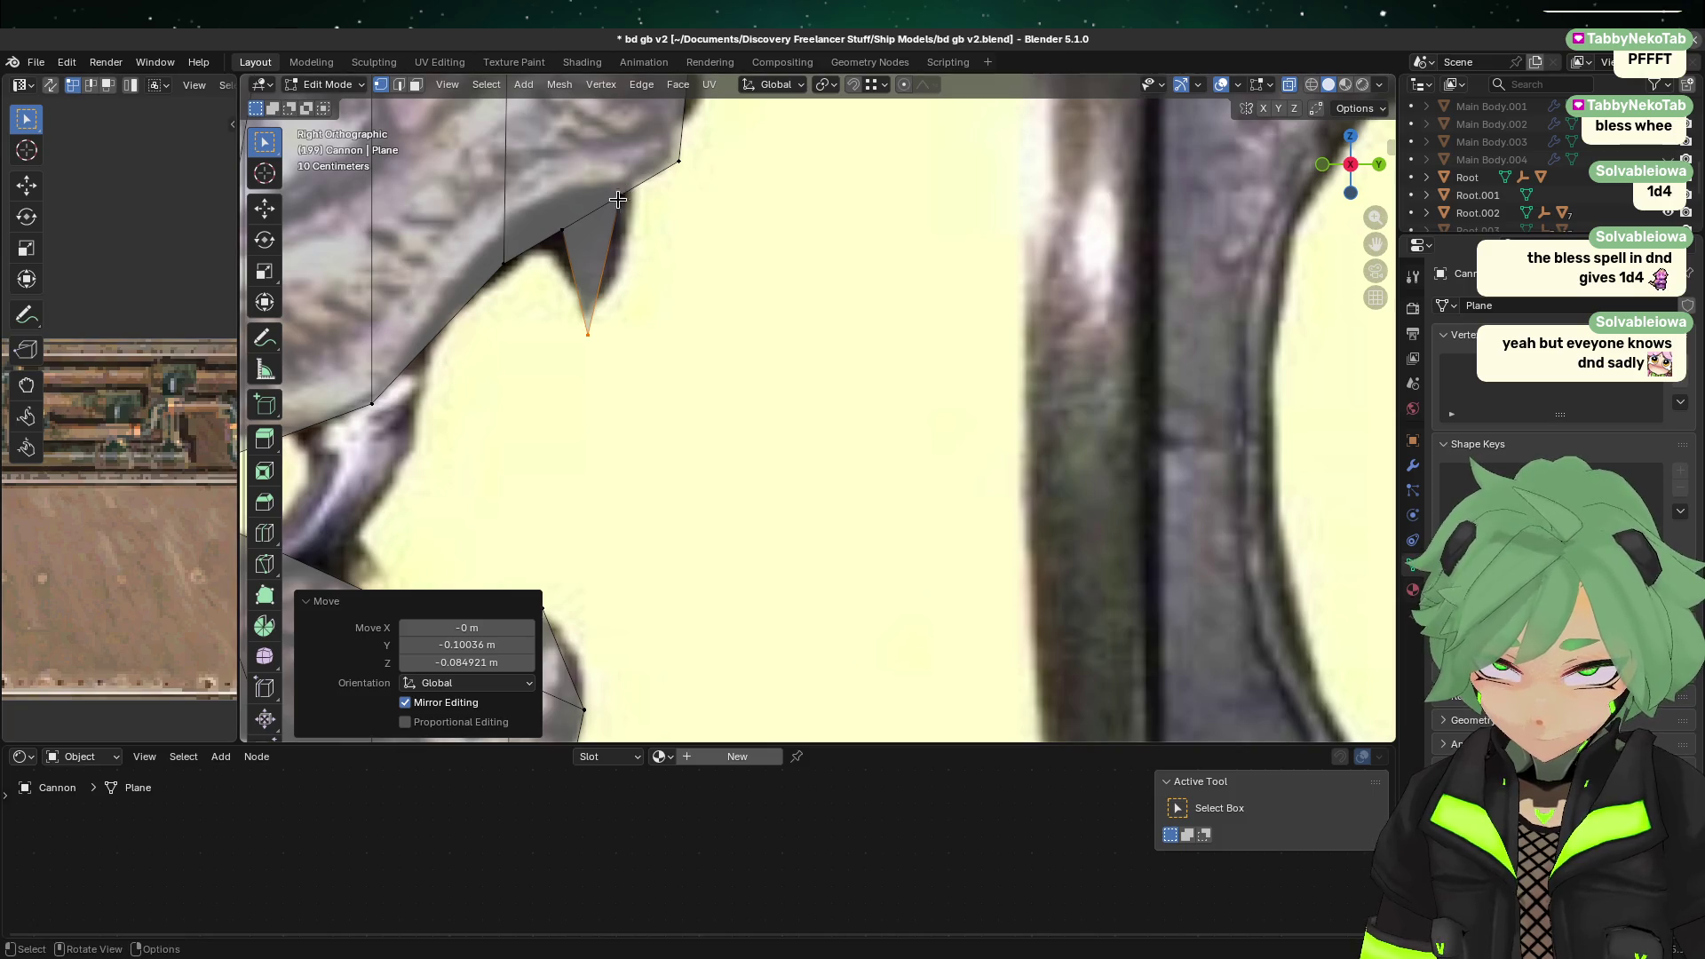
# Step: Move the tooth, jaw and lower tooth points onto the reference outline, then return to Object Mode
pyautogui.click(563, 233)
pyautogui.press('g')
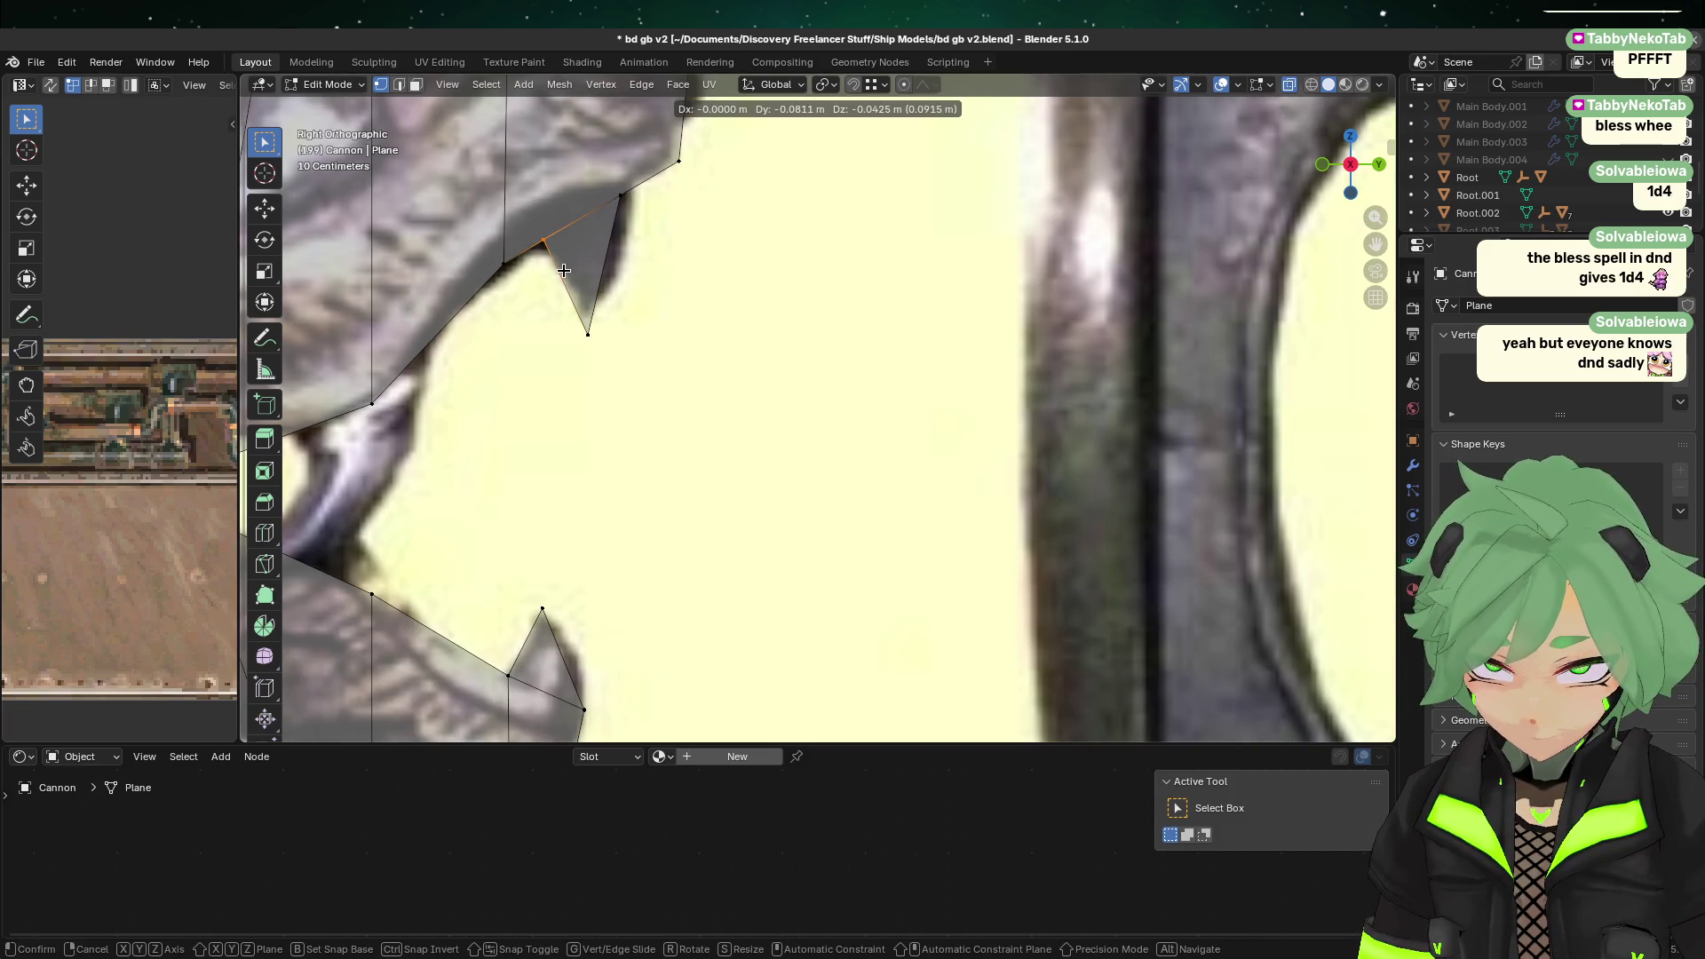
pyautogui.click(567, 275)
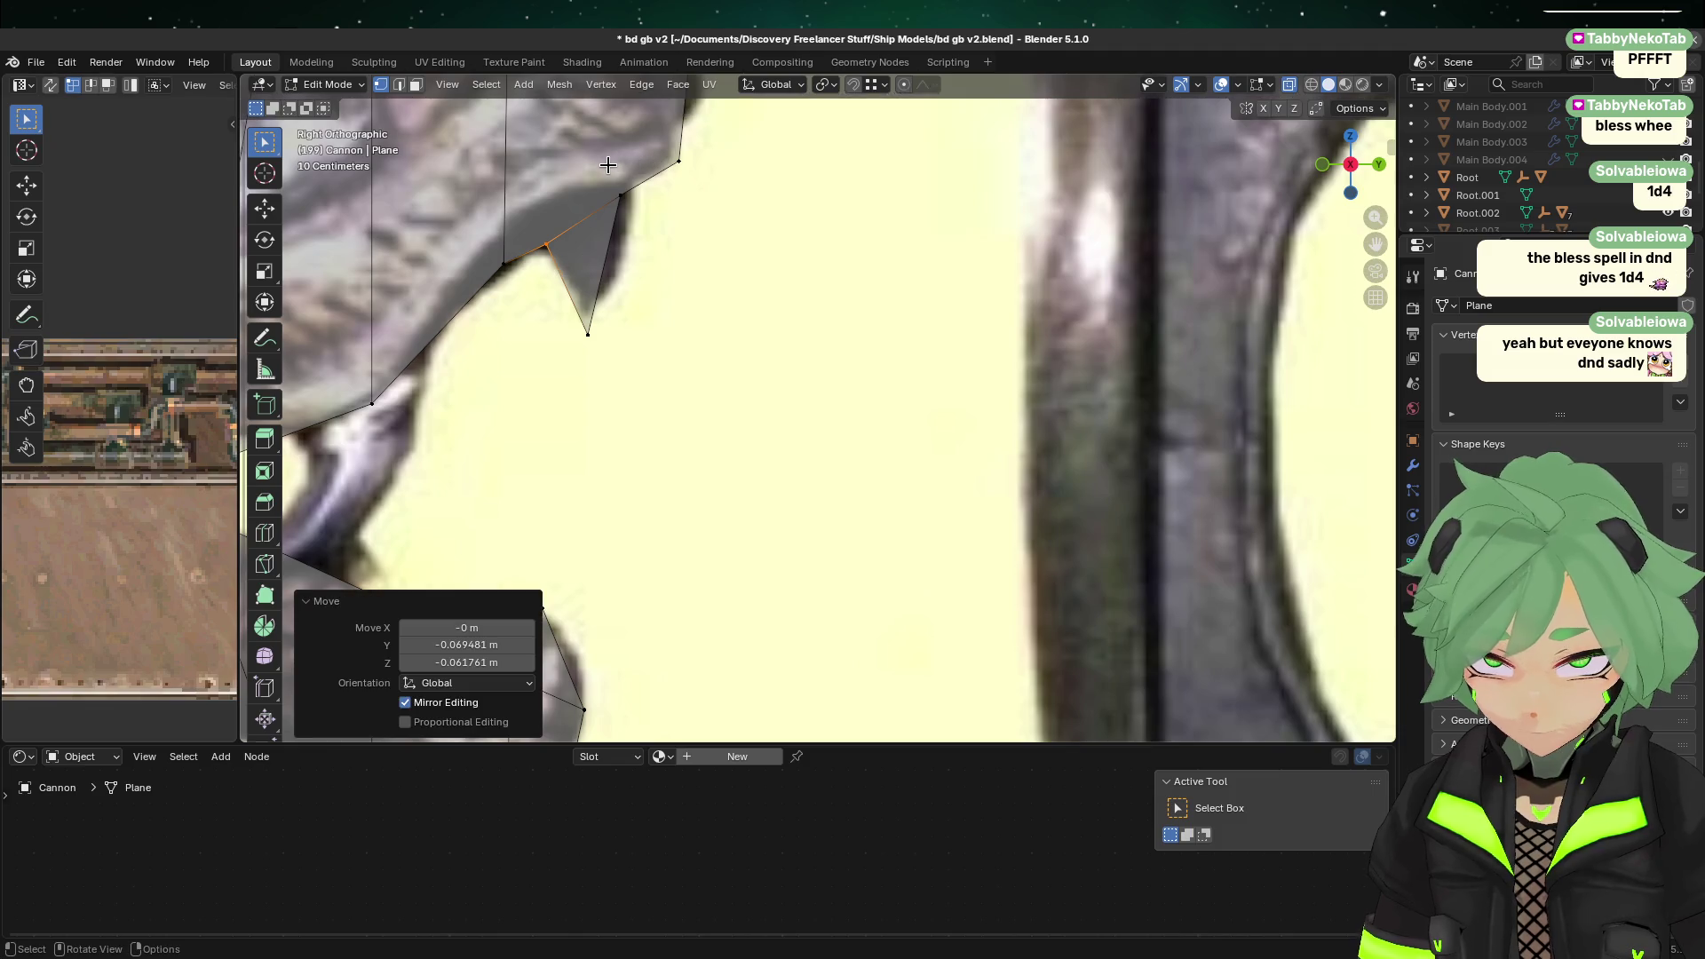
pyautogui.click(621, 194)
pyautogui.press('g')
pyautogui.click(651, 201)
pyautogui.moveTo(480, 390); pyautogui.dragTo(675, 300)
pyautogui.press('g')
pyautogui.scroll(-6, 689, 441)
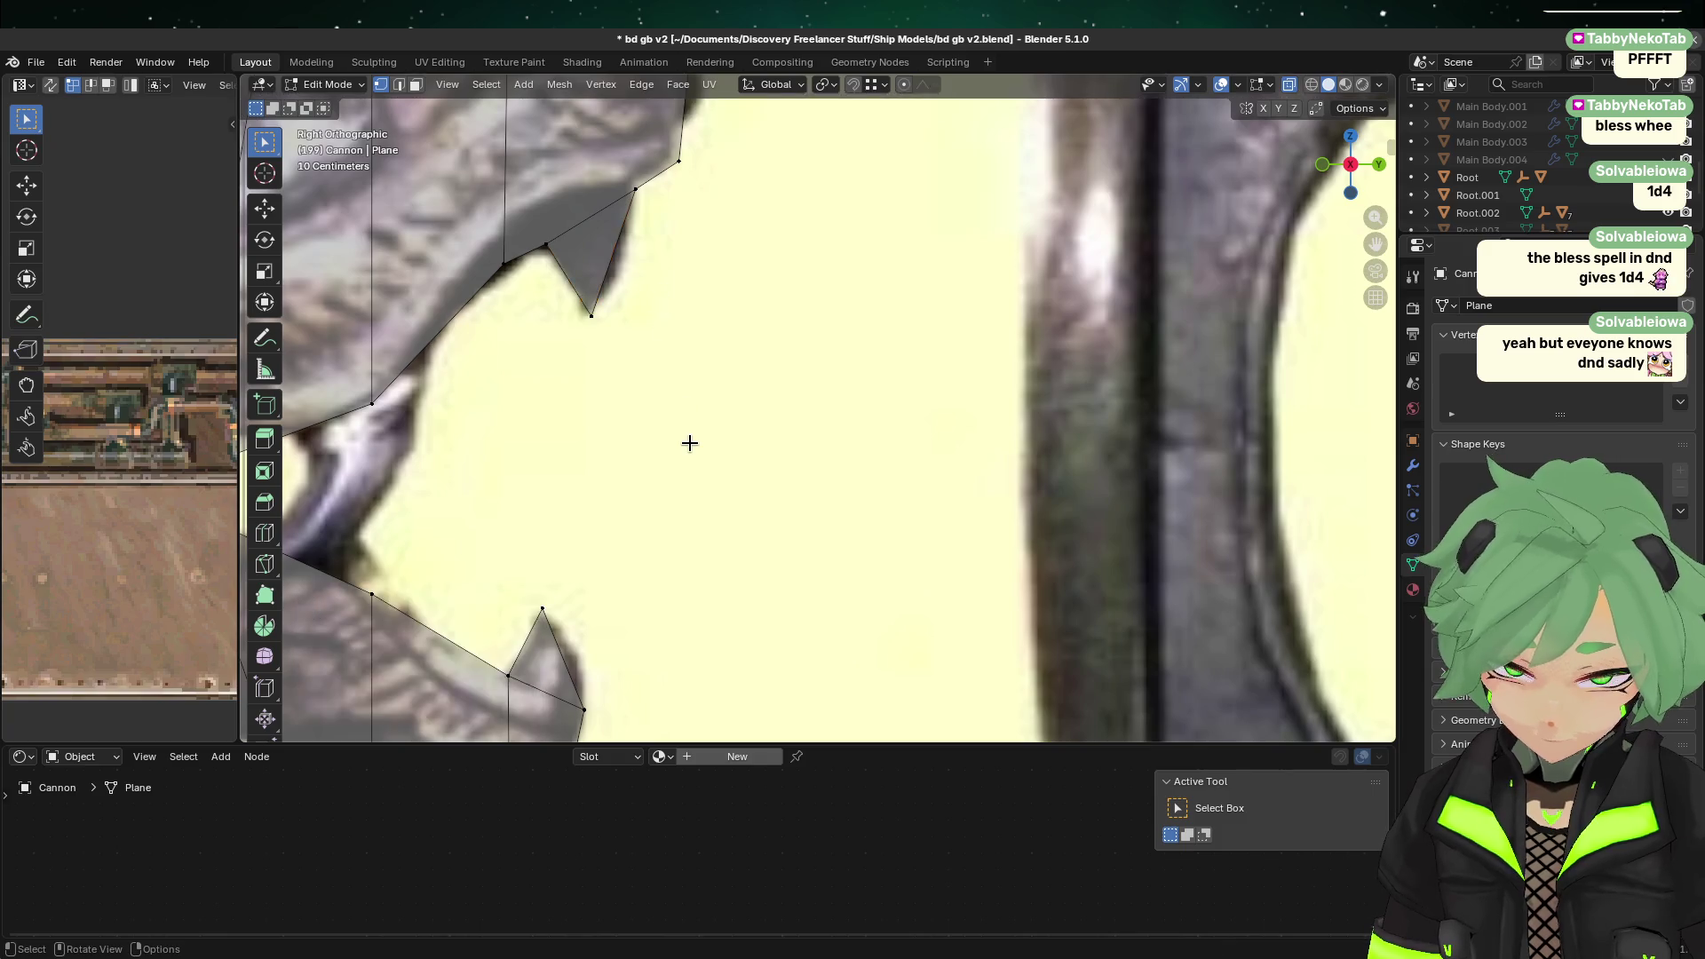
pyautogui.press('Tab')
pyautogui.keyDown('shift'); pyautogui.click(689, 442); pyautogui.keyUp('shift')
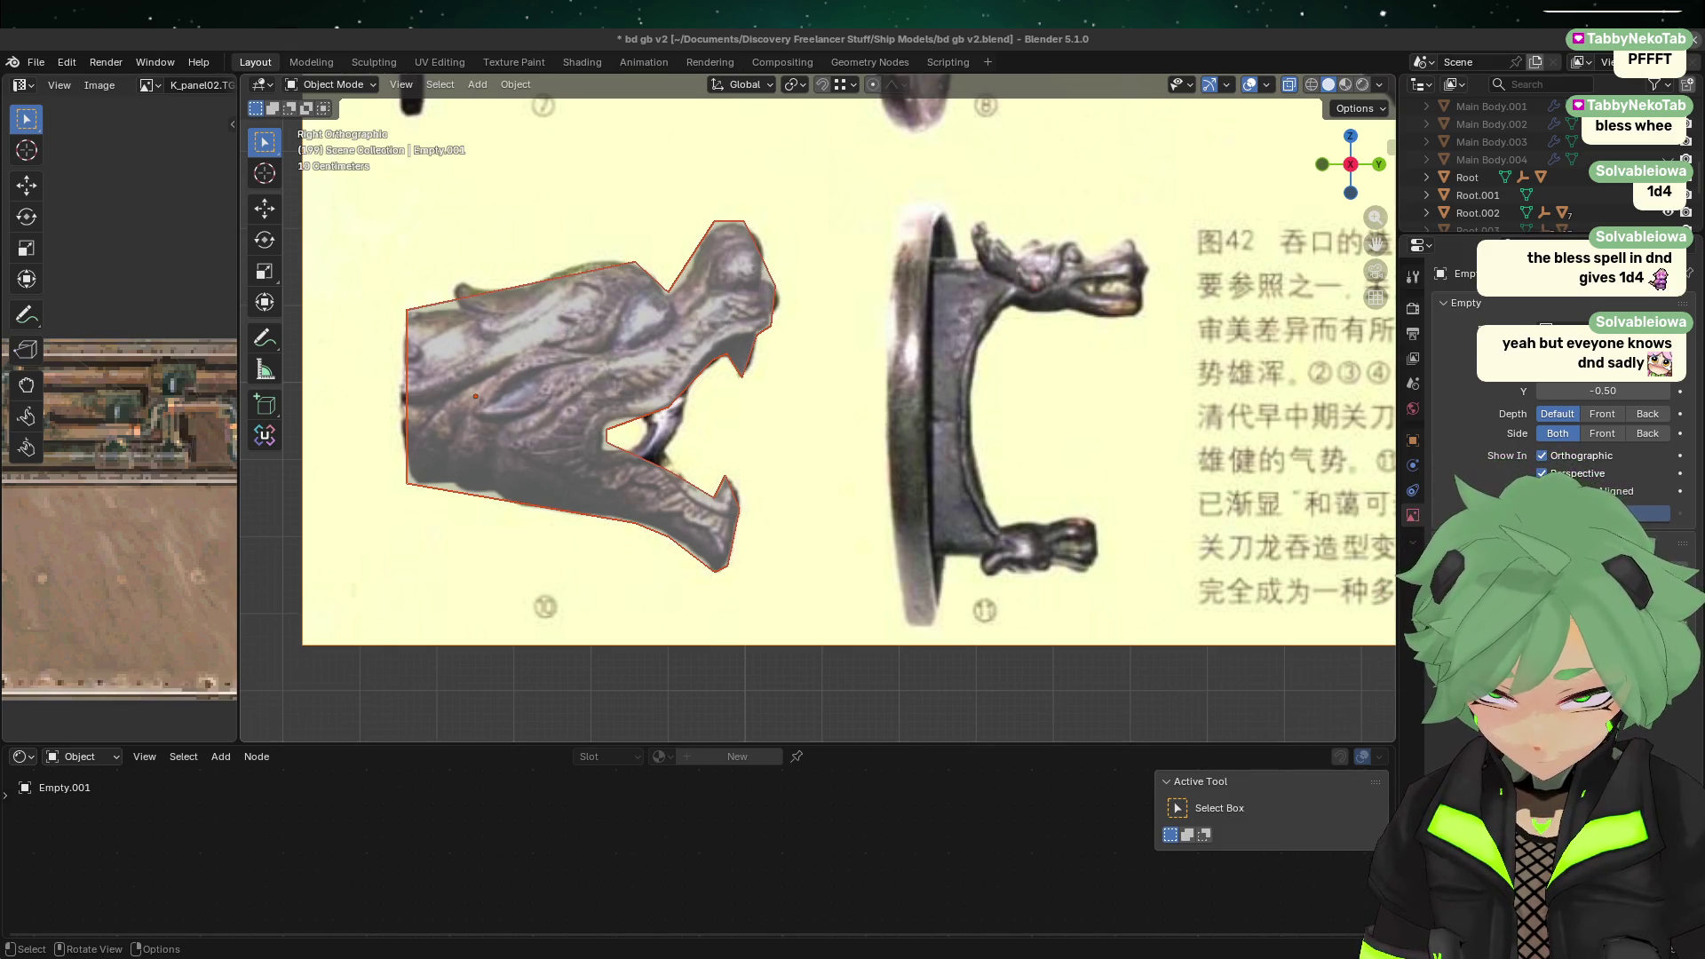
# Step: Set the Cannon plane back over the dragon head and subdivide its rear top and bottom edges with one cut
pyautogui.click(666, 510)
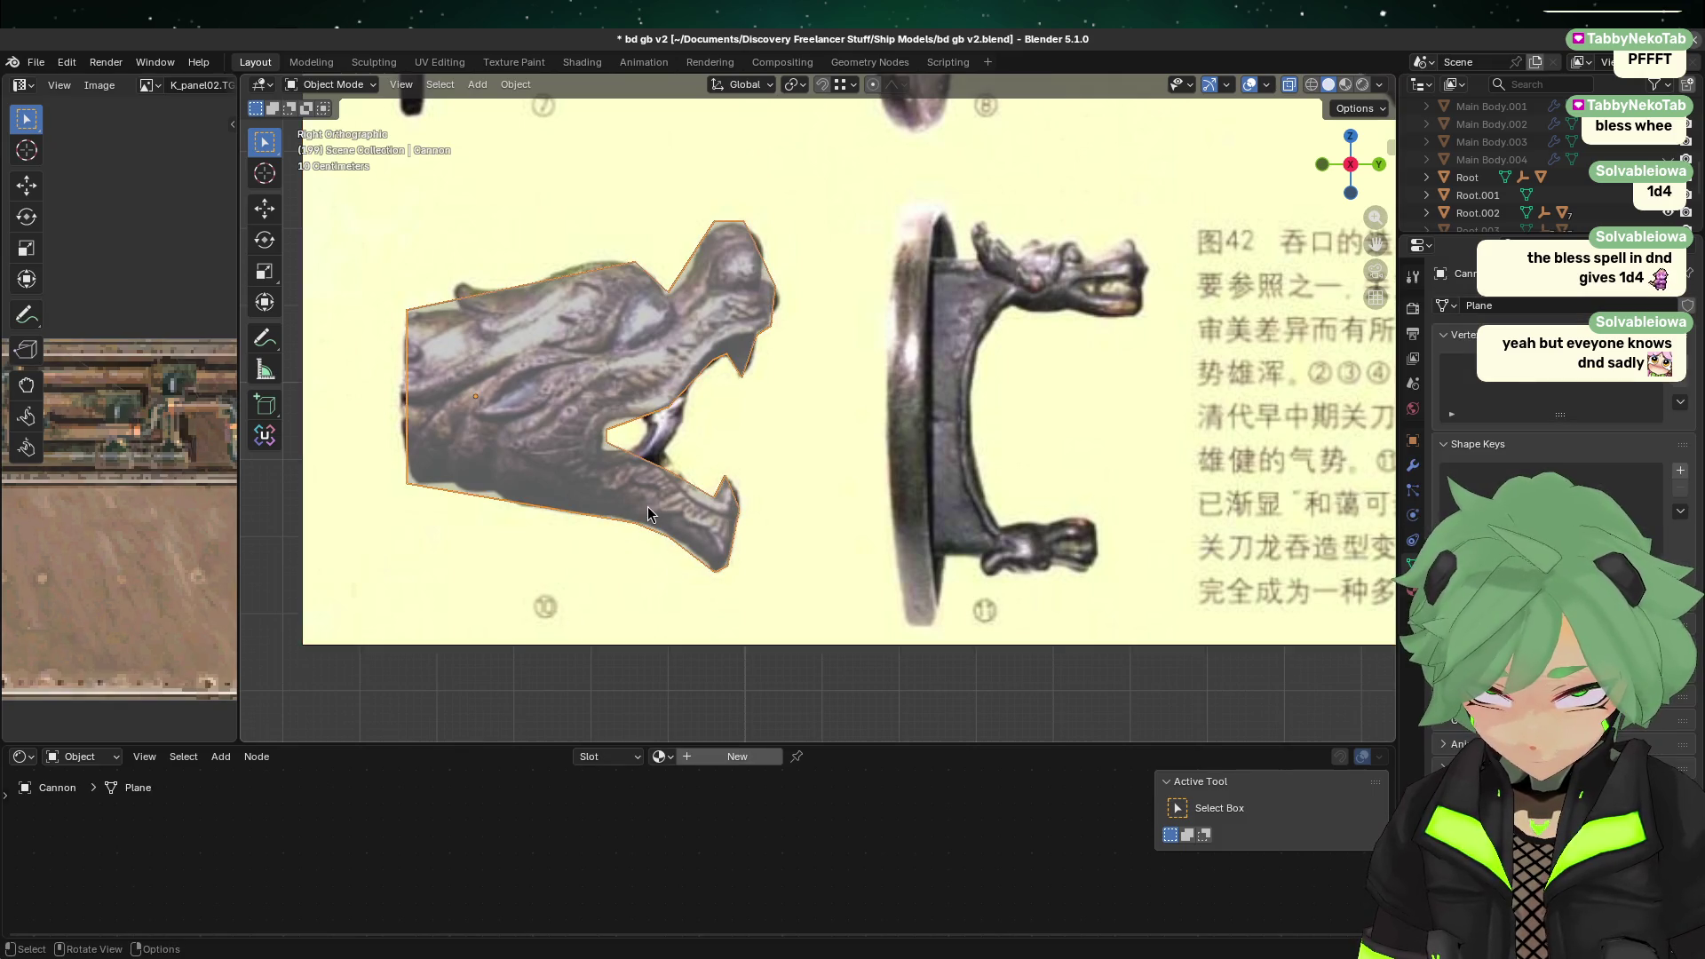
pyautogui.press('g')
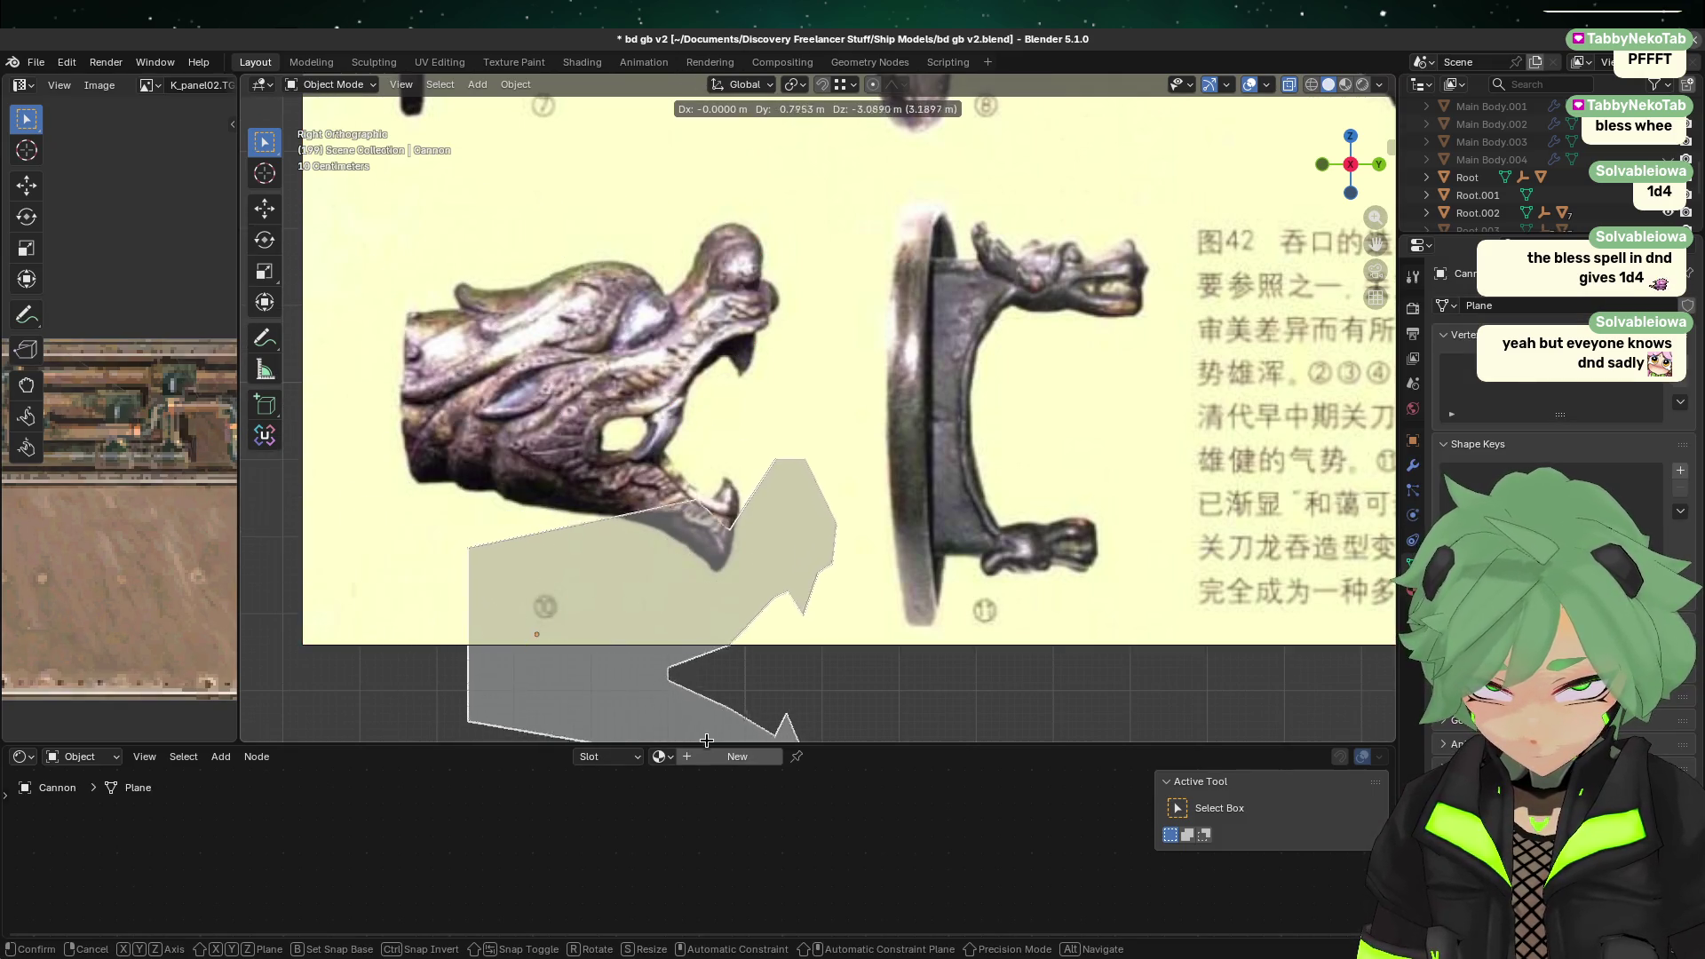
pyautogui.click(644, 500)
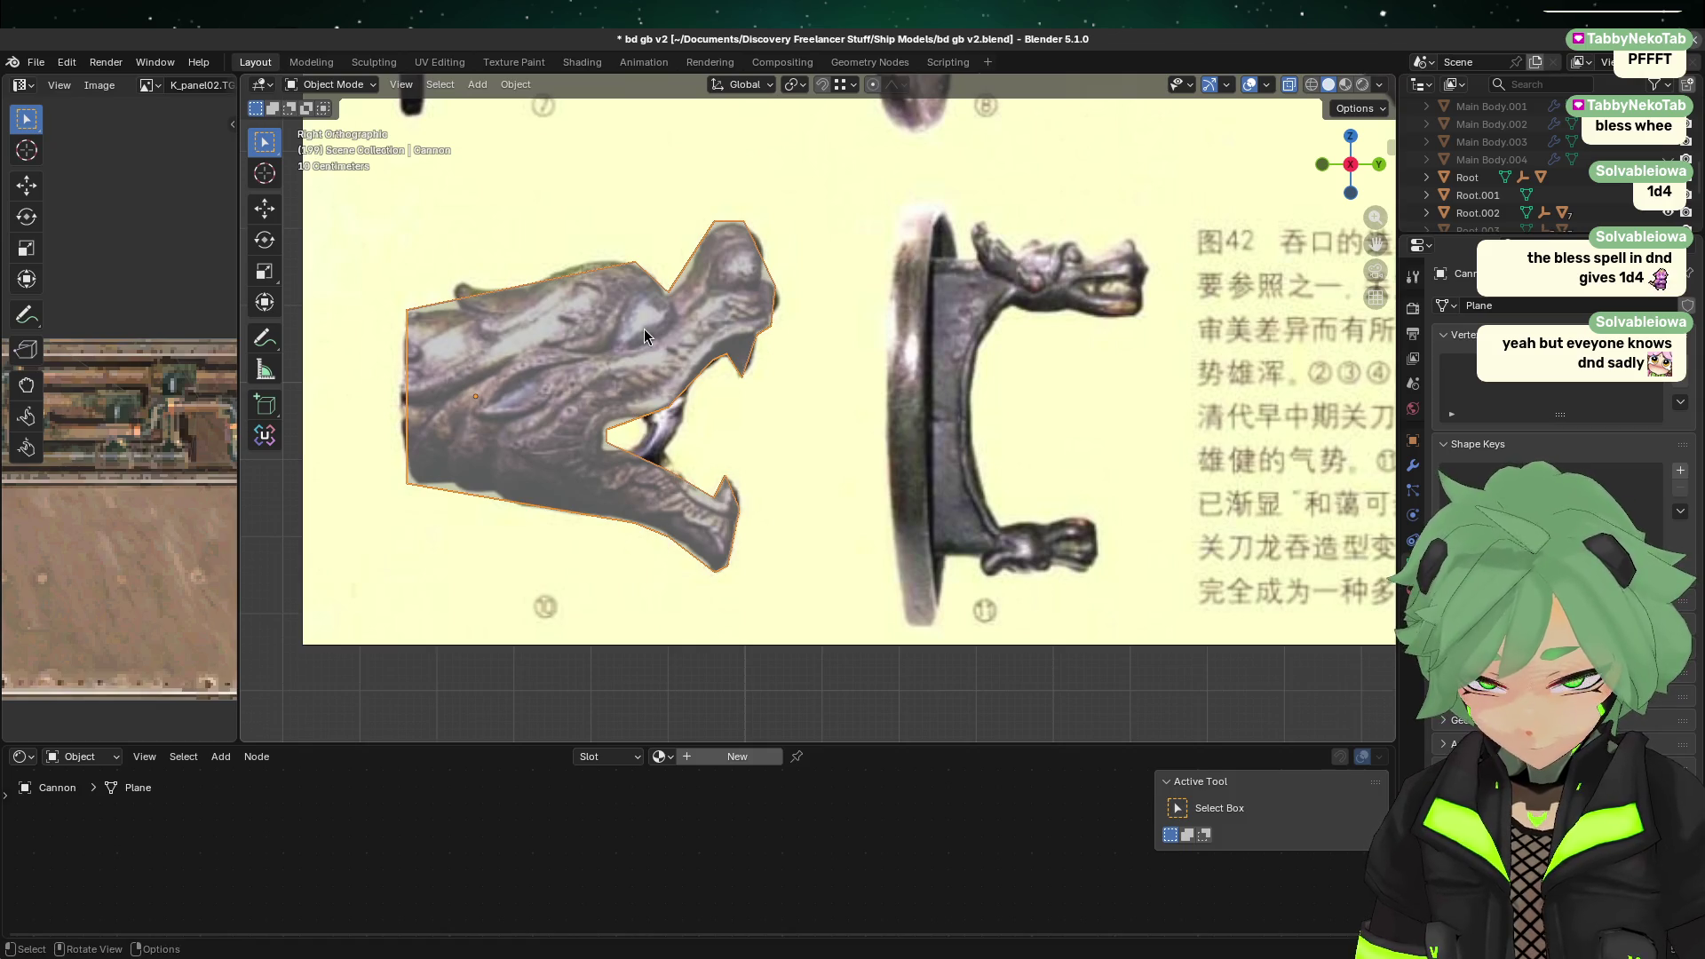
pyautogui.press('Tab')
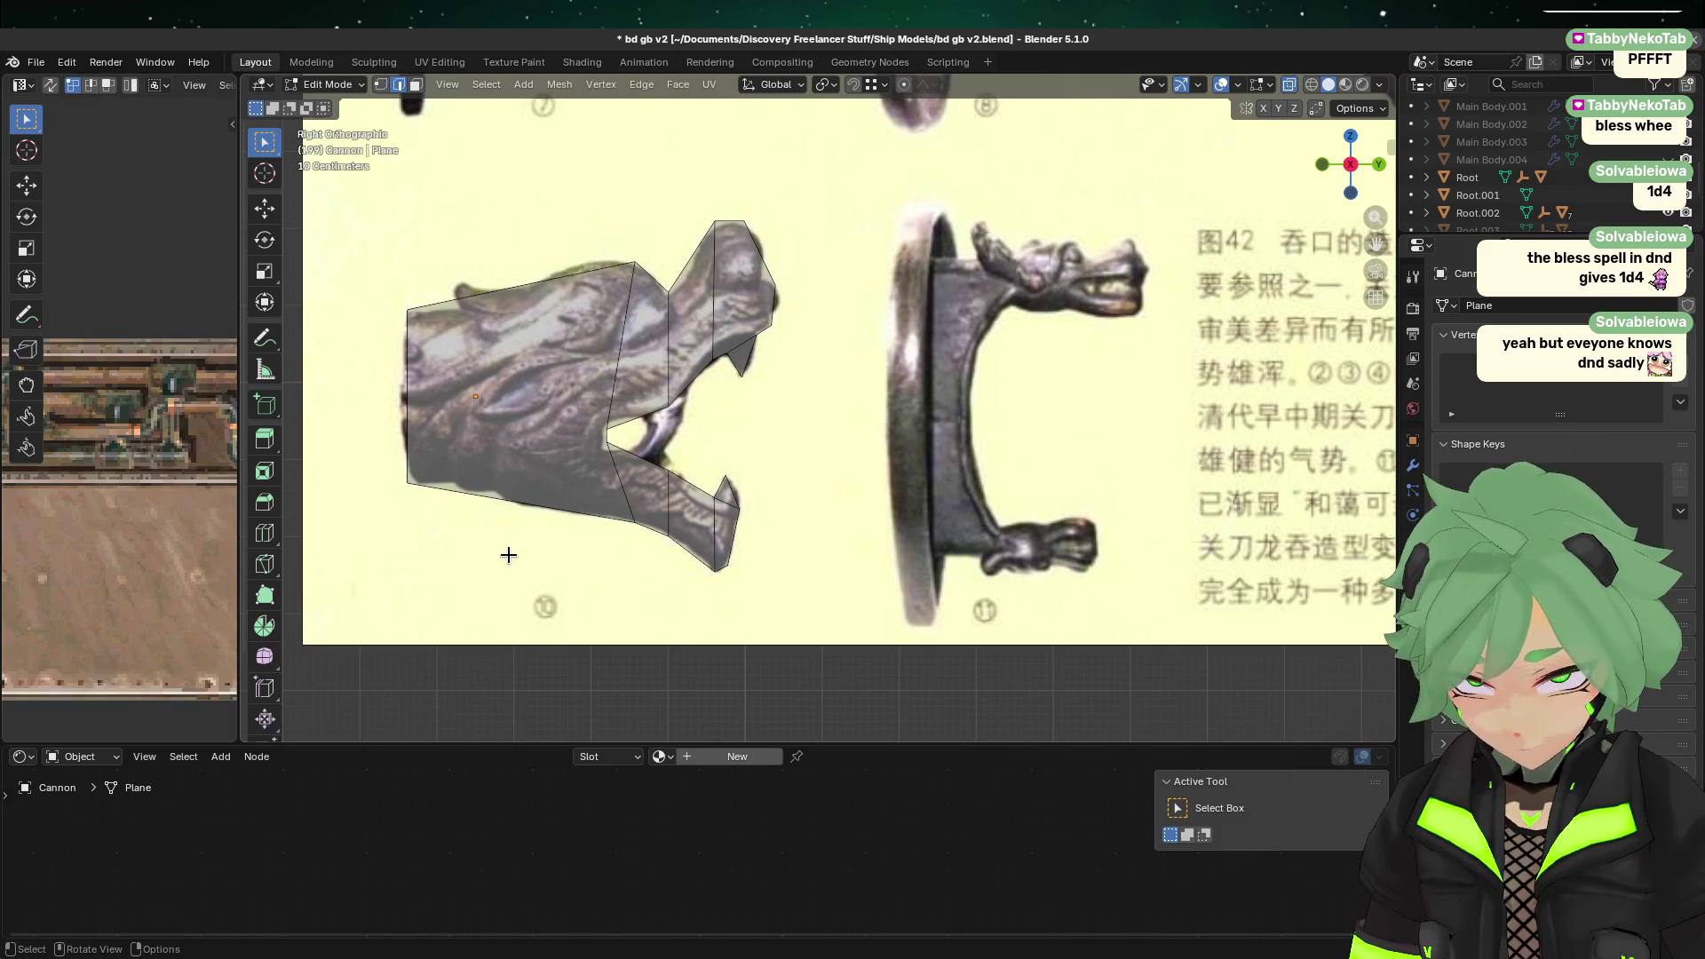
pyautogui.click(494, 523)
pyautogui.keyDown('shift'); pyautogui.click(533, 280); pyautogui.keyUp('shift')
pyautogui.rightClick(480, 180)
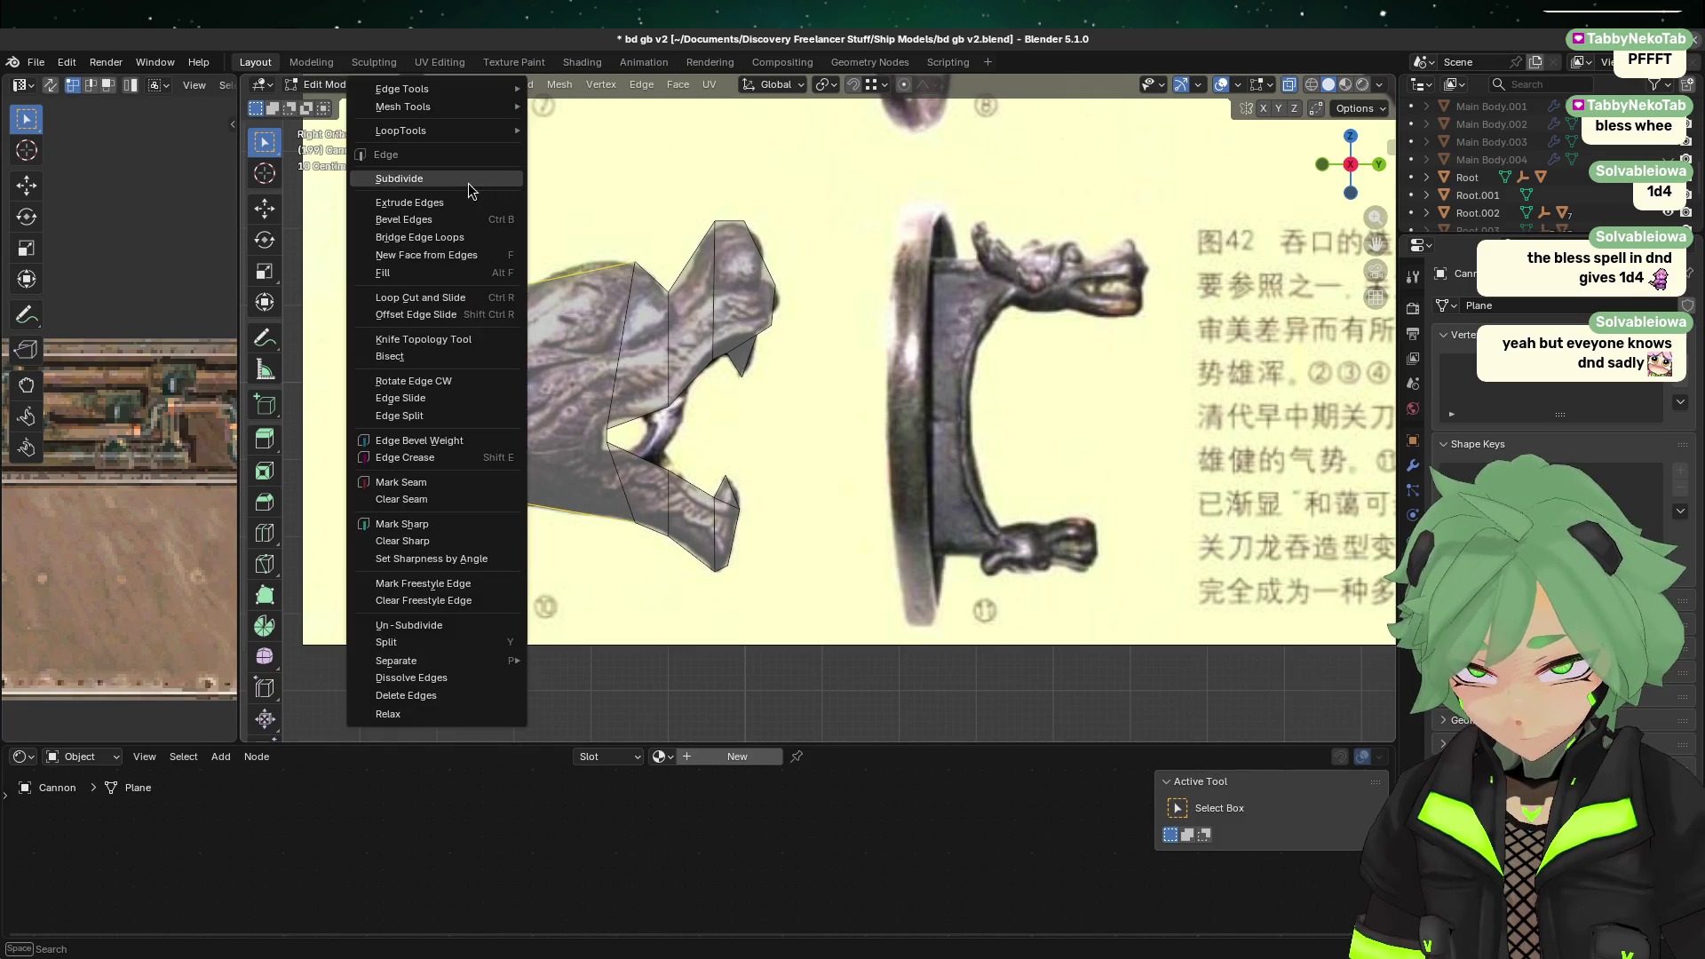
pyautogui.click(391, 100)
pyautogui.moveTo(466, 605); pyautogui.dragTo(484, 605)
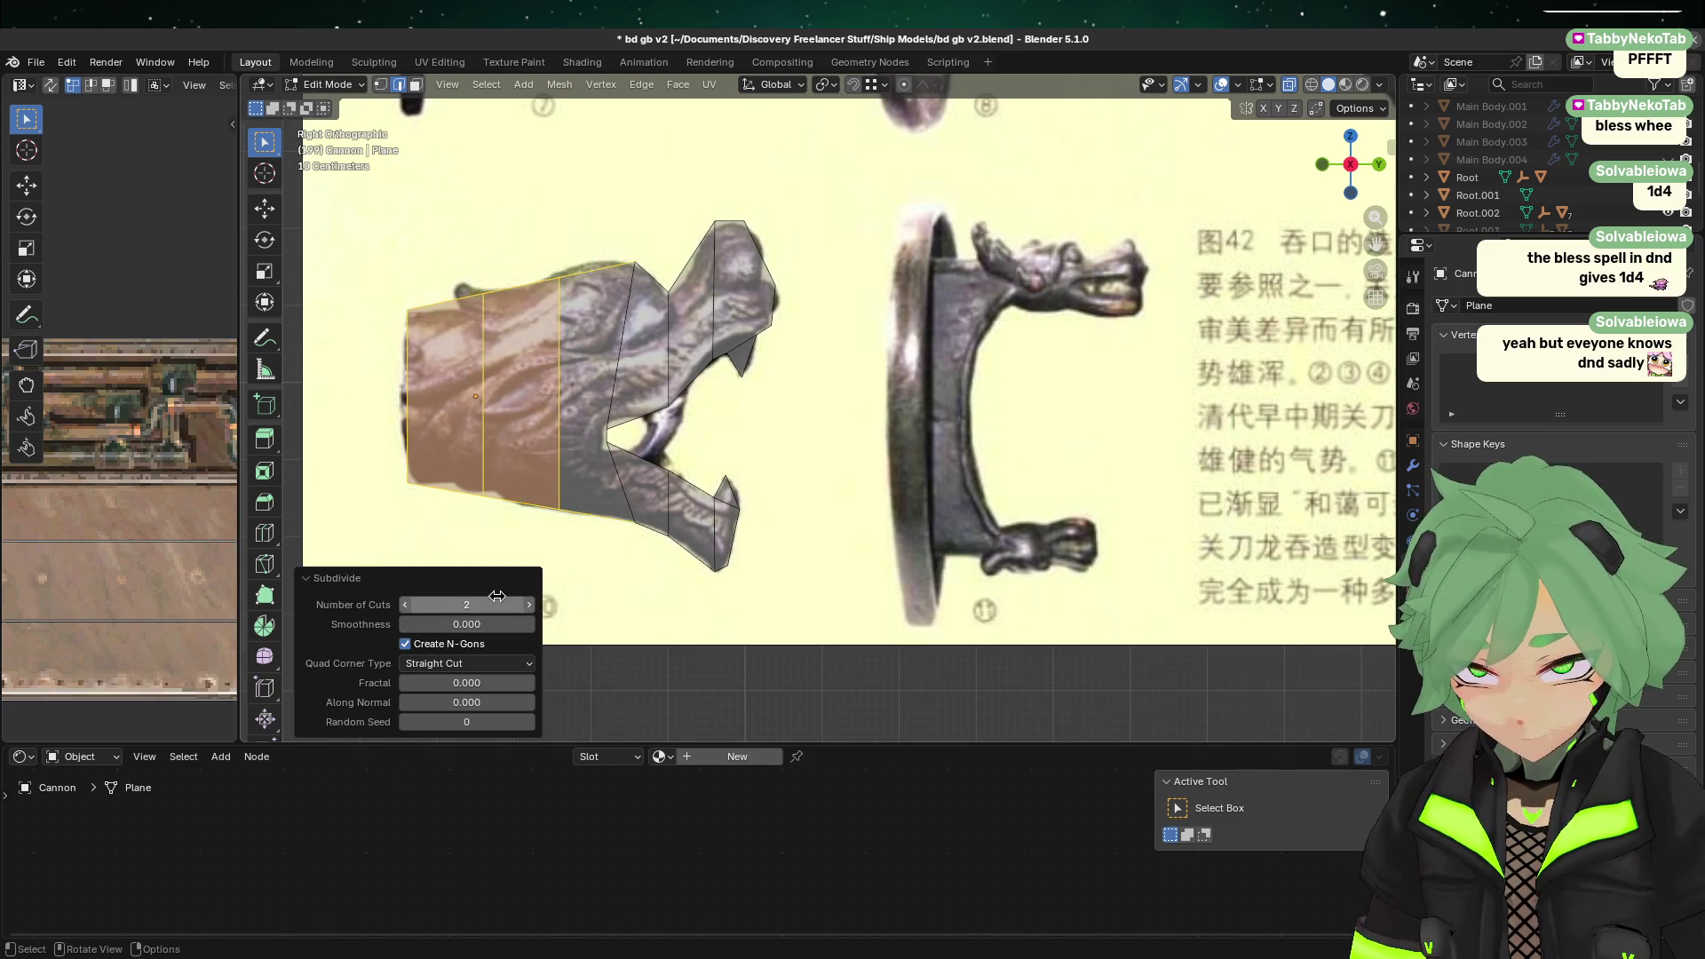
pyautogui.click(506, 559)
pyautogui.rightClick(542, 231)
pyautogui.click(542, 232)
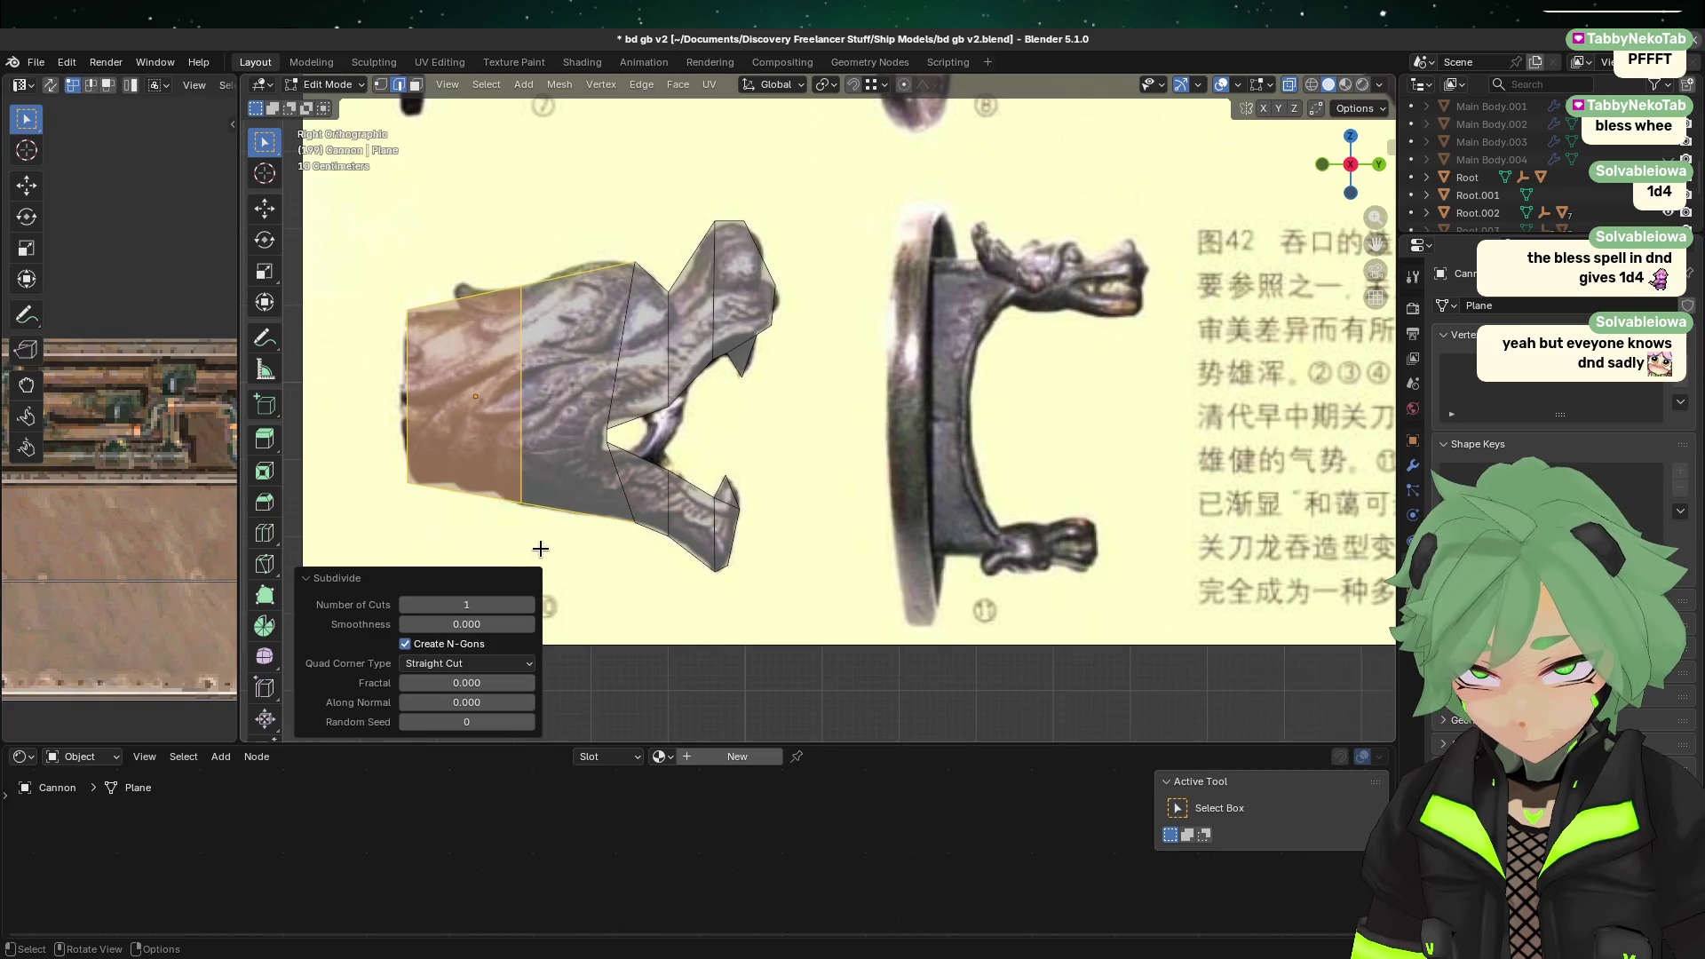
# Step: Slide the new vertical edge left, then slide its top and bottom points onto the reference
pyautogui.click(522, 479)
pyautogui.press('g')
pyautogui.press('g')
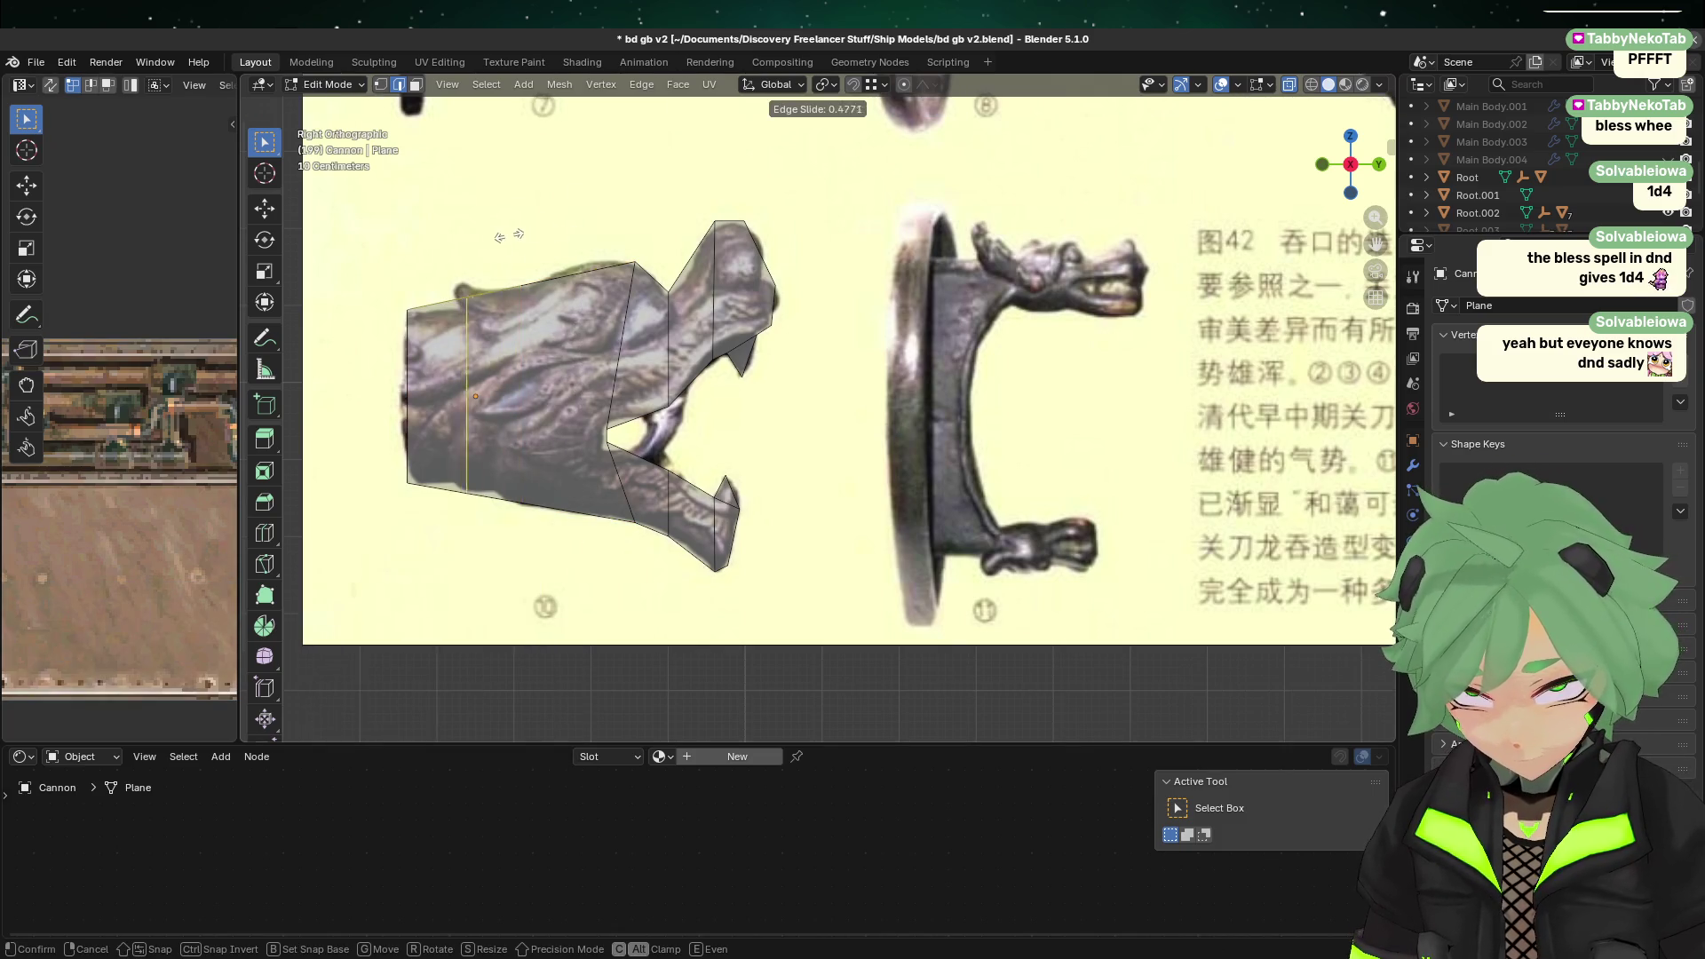
pyautogui.click(496, 363)
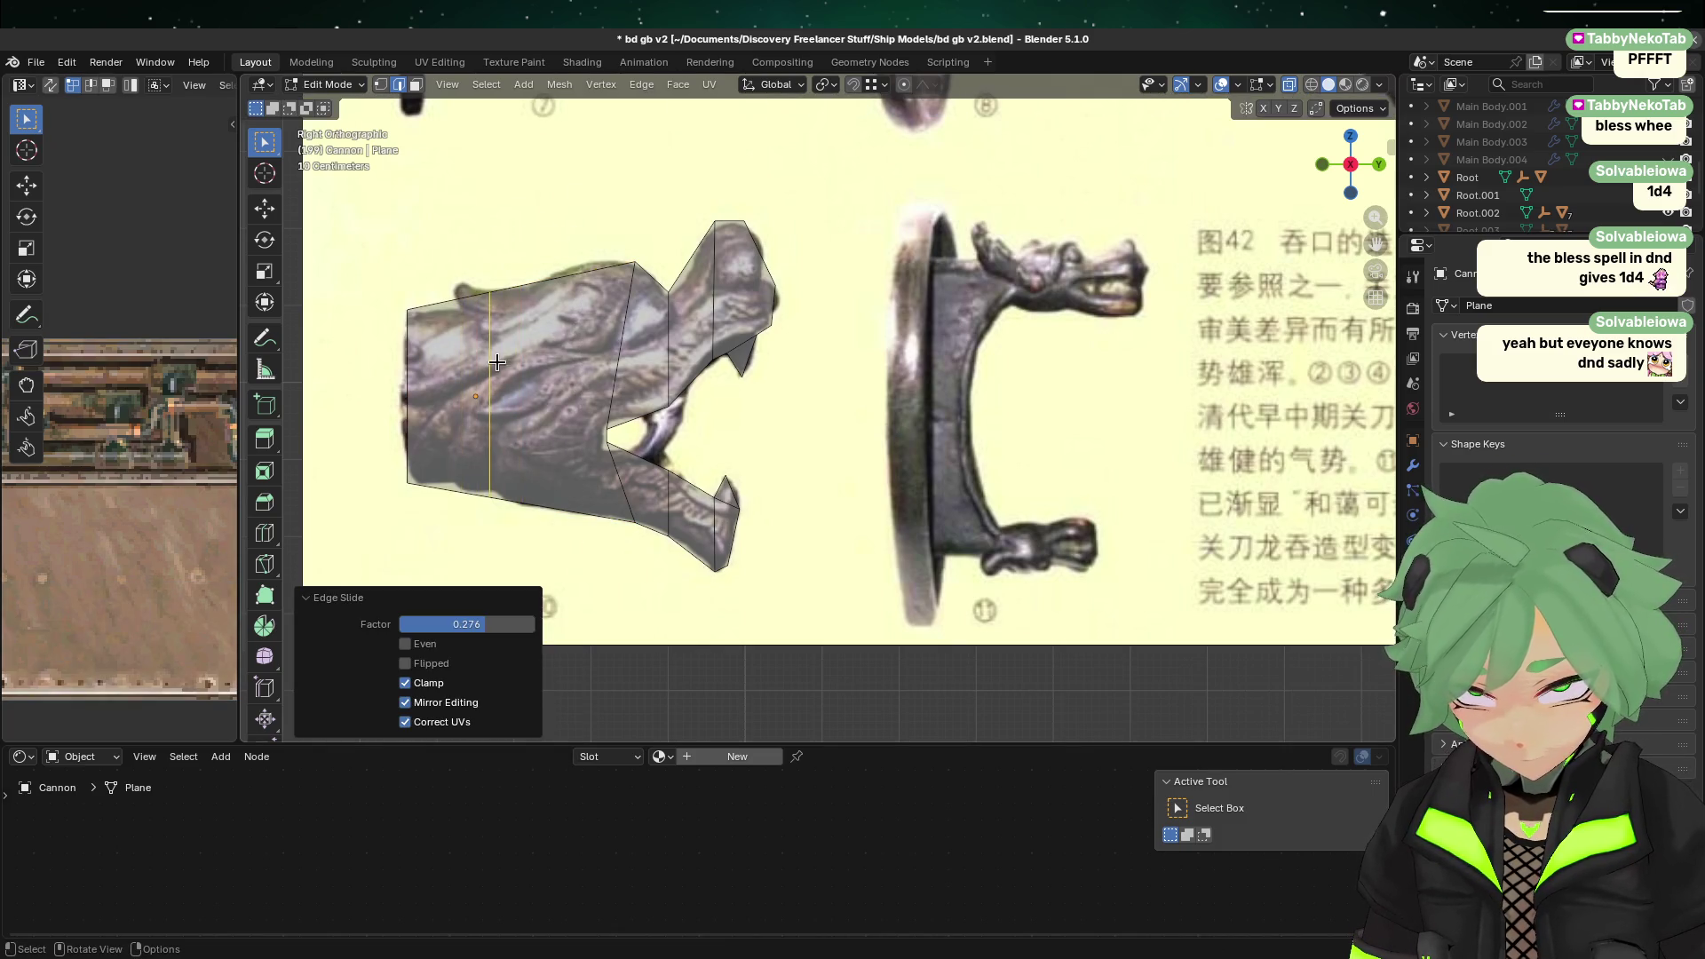
pyautogui.click(380, 84)
pyautogui.click(489, 495)
pyautogui.press('g')
pyautogui.press('g')
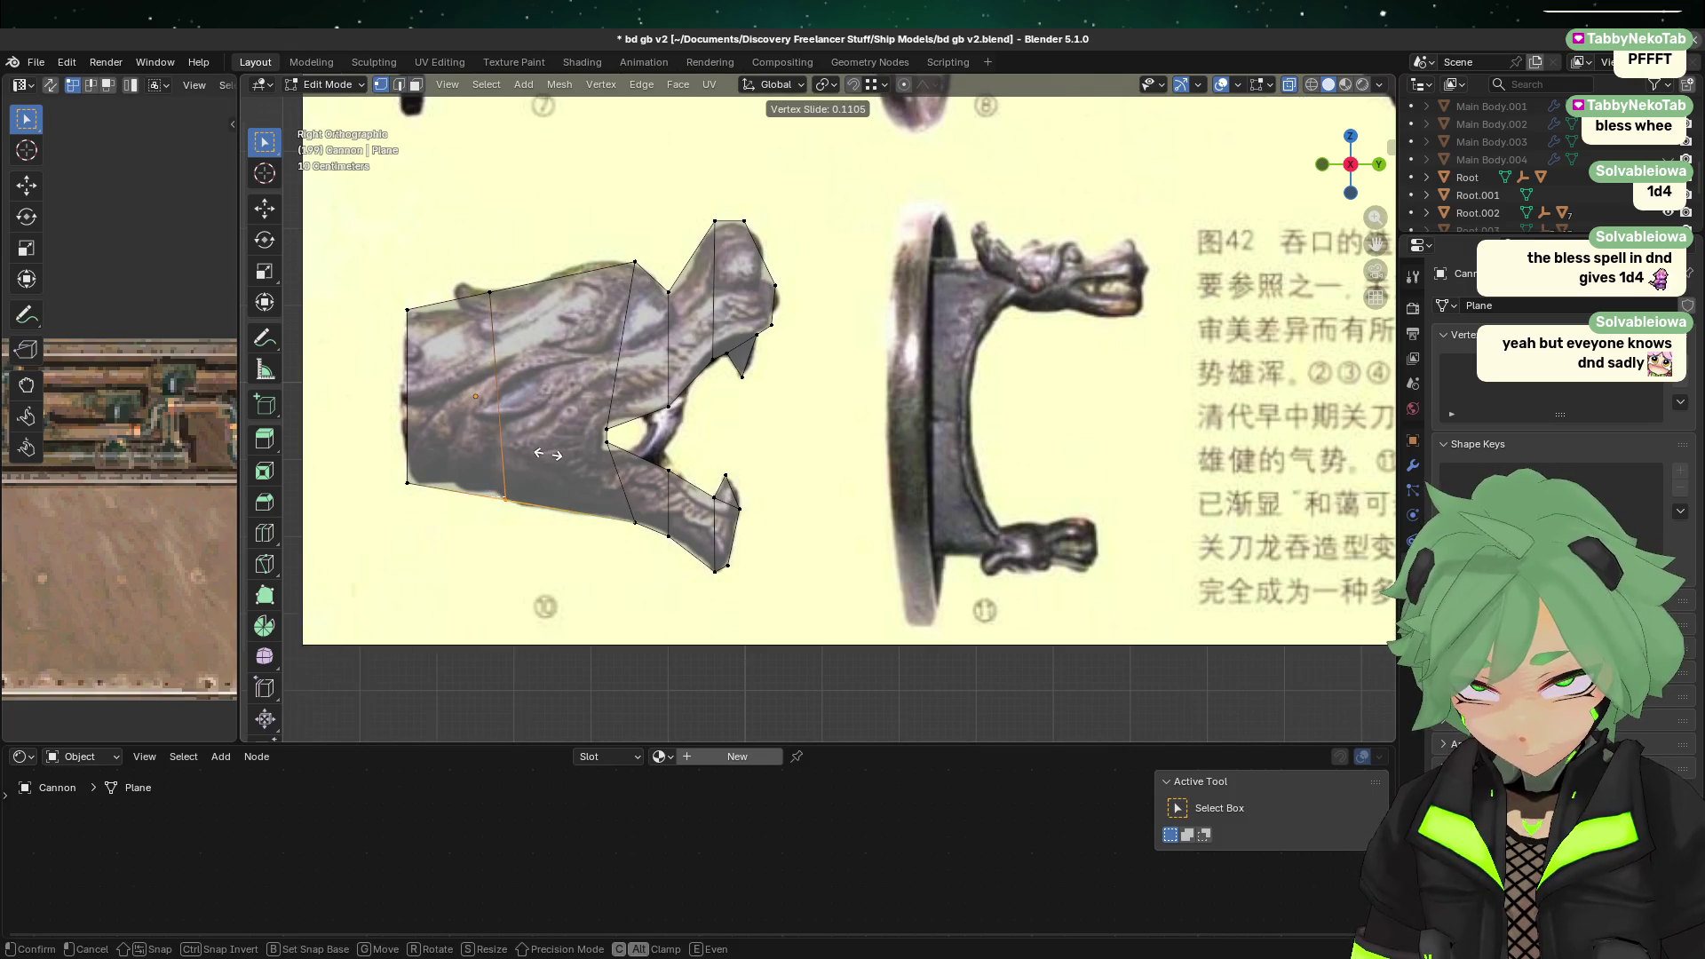
pyautogui.click(543, 452)
pyautogui.click(490, 292)
pyautogui.press('g')
pyautogui.press('g')
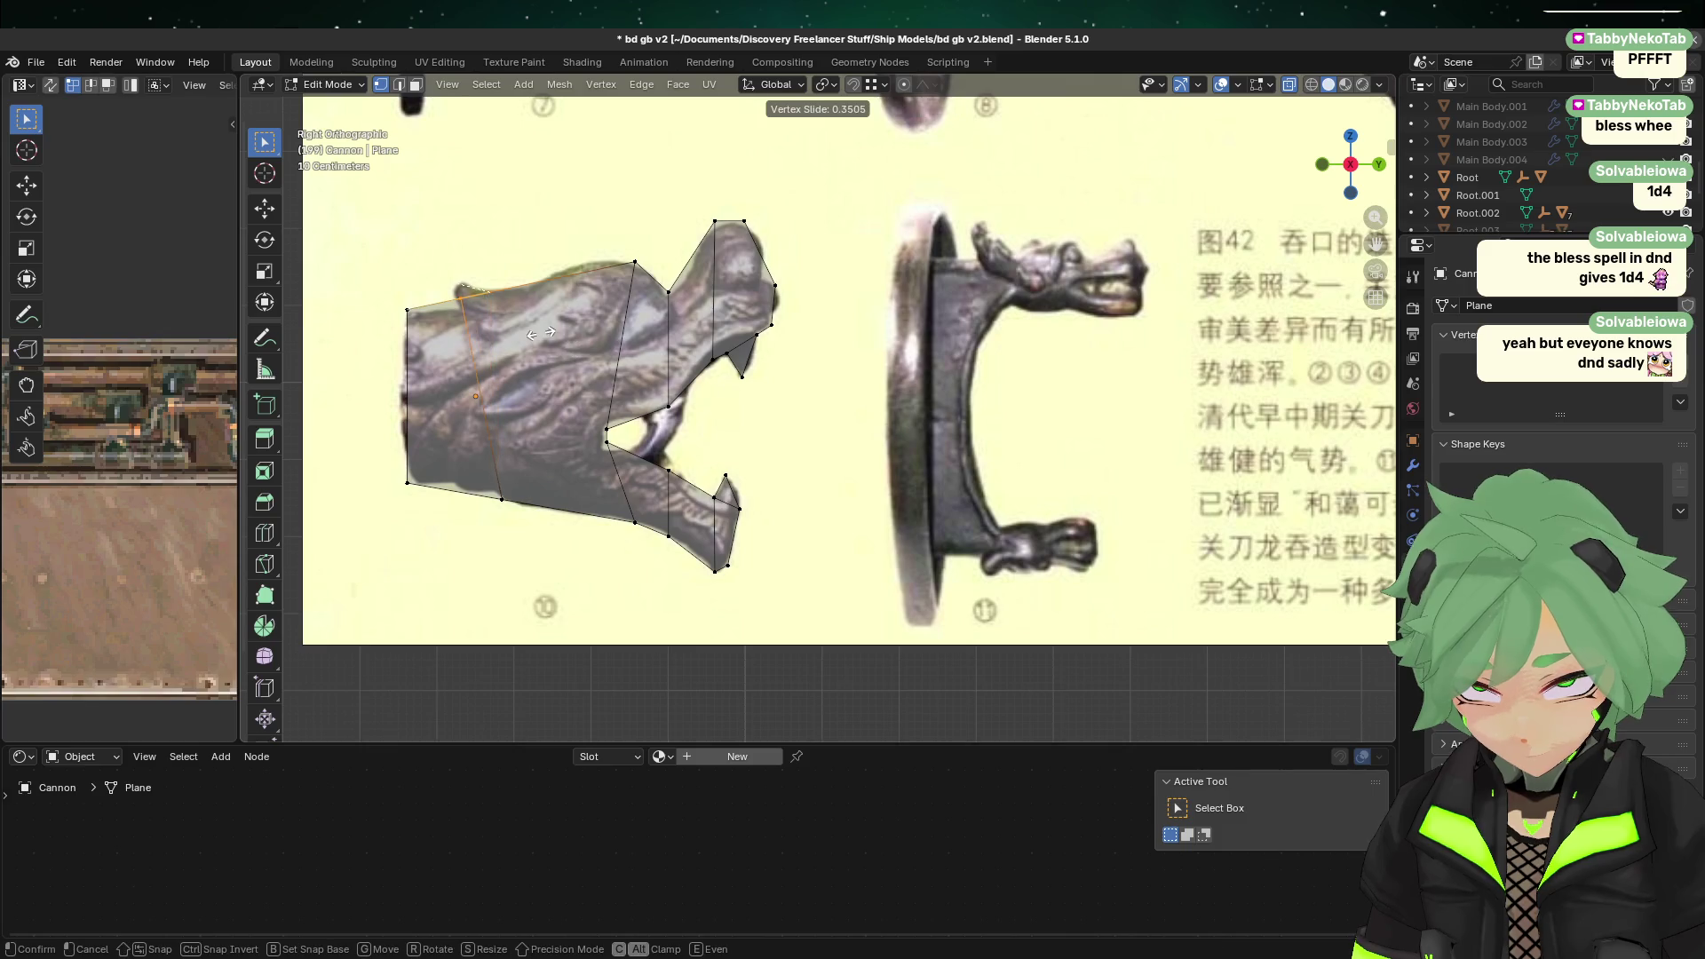
pyautogui.click(565, 328)
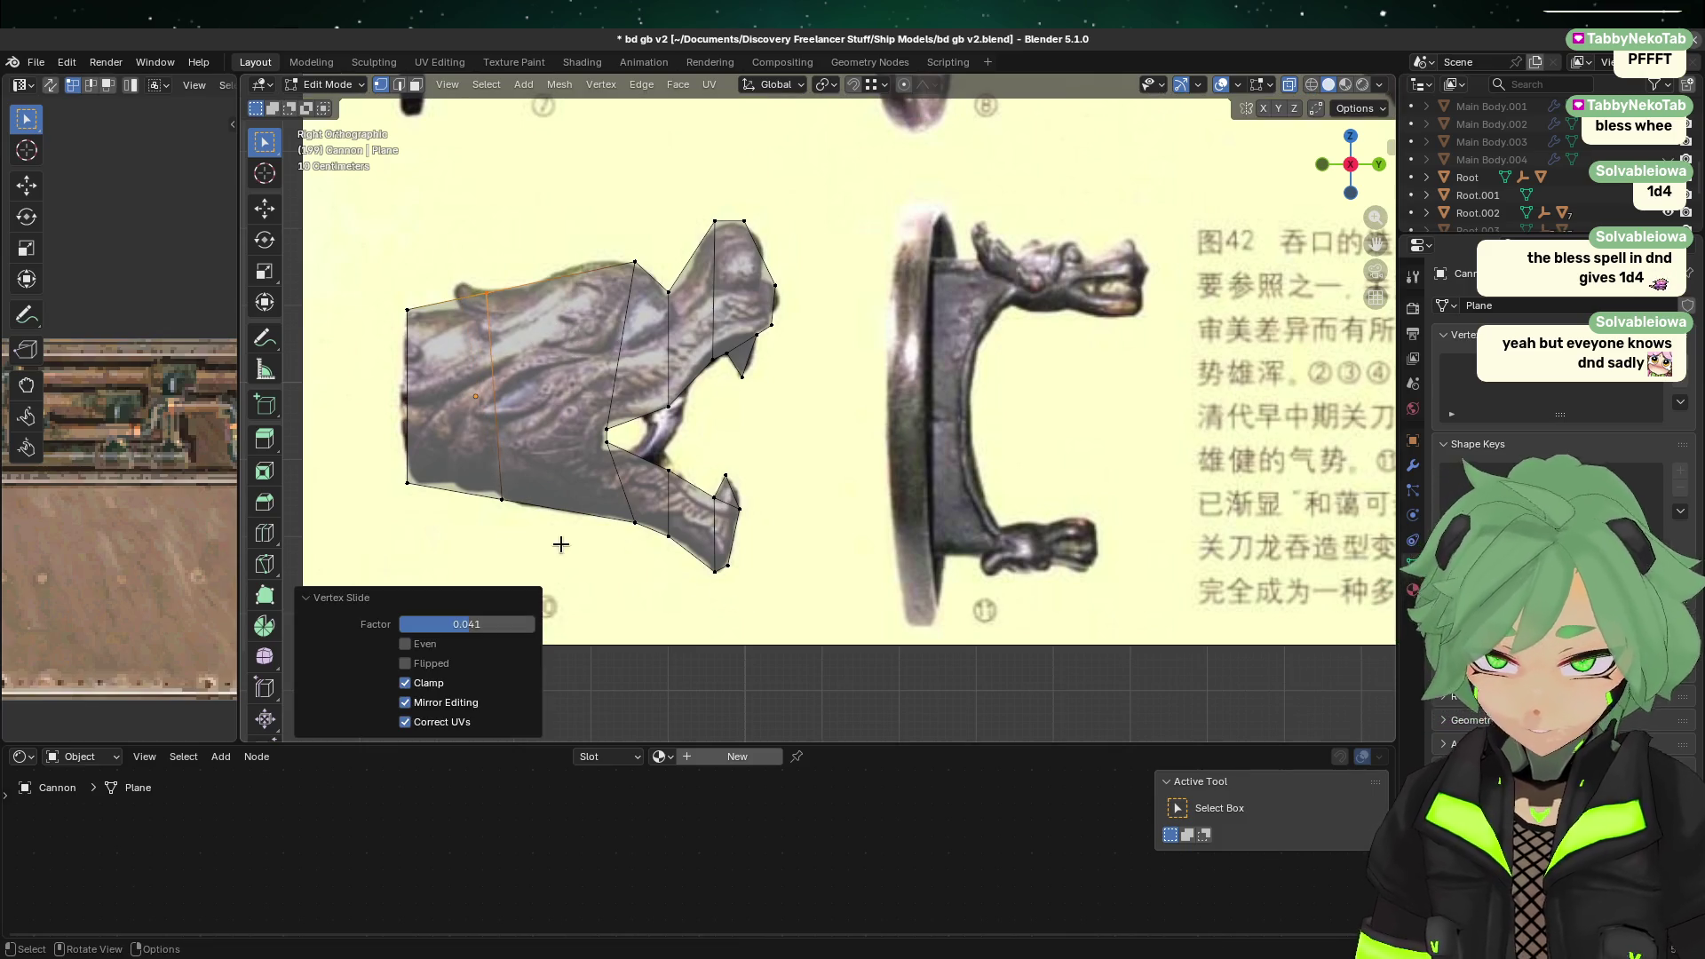
# Step: Try adjusting the rear face, cancel it, select the bottom rear corner point and exit Edit Mode
pyautogui.keyDown('ctrl'); pyautogui.click(373, 531); pyautogui.keyUp('ctrl')
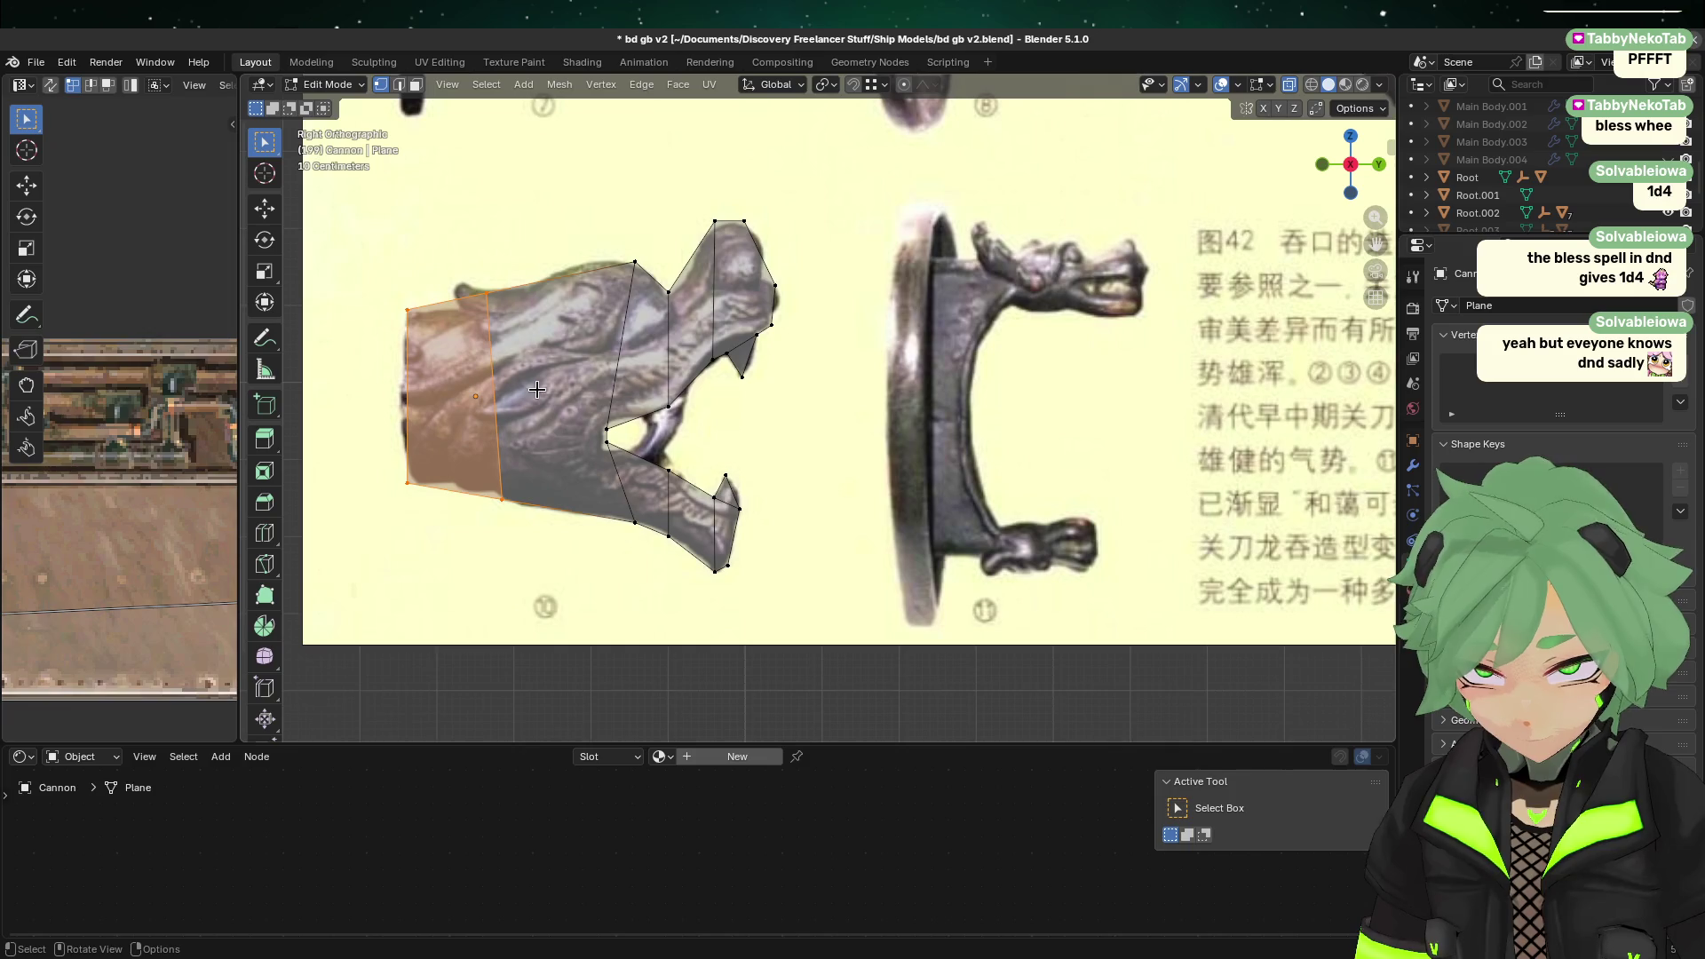
pyautogui.press('g')
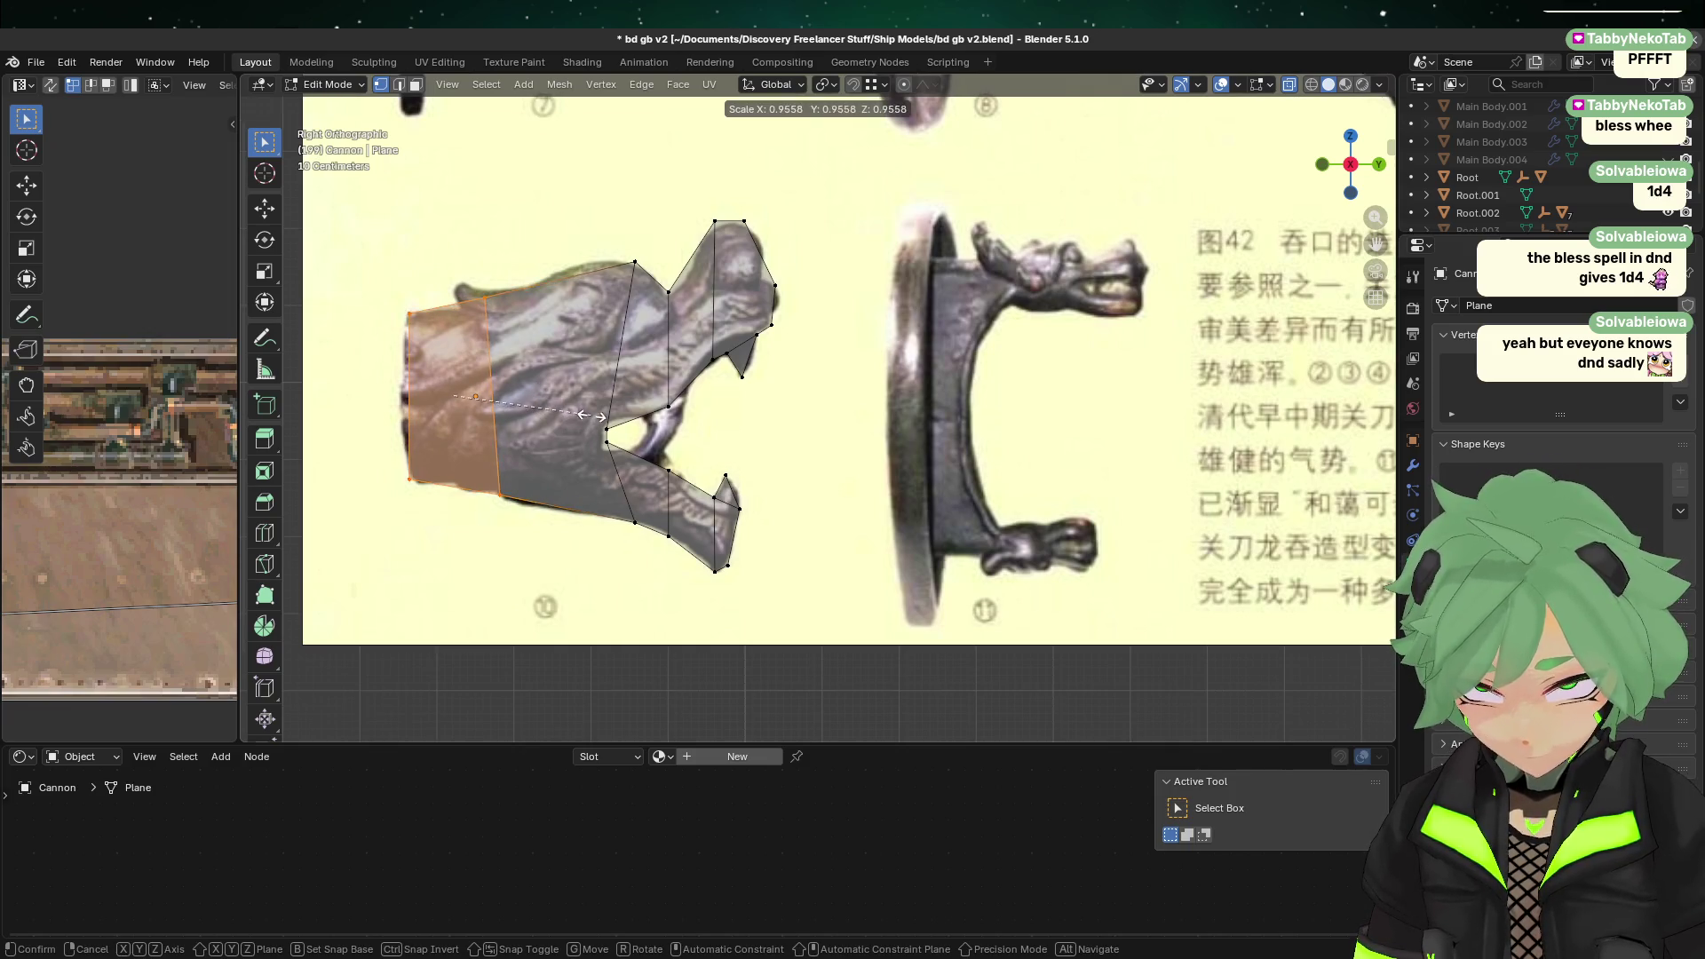
pyautogui.press('Escape')
pyautogui.click(867, 531)
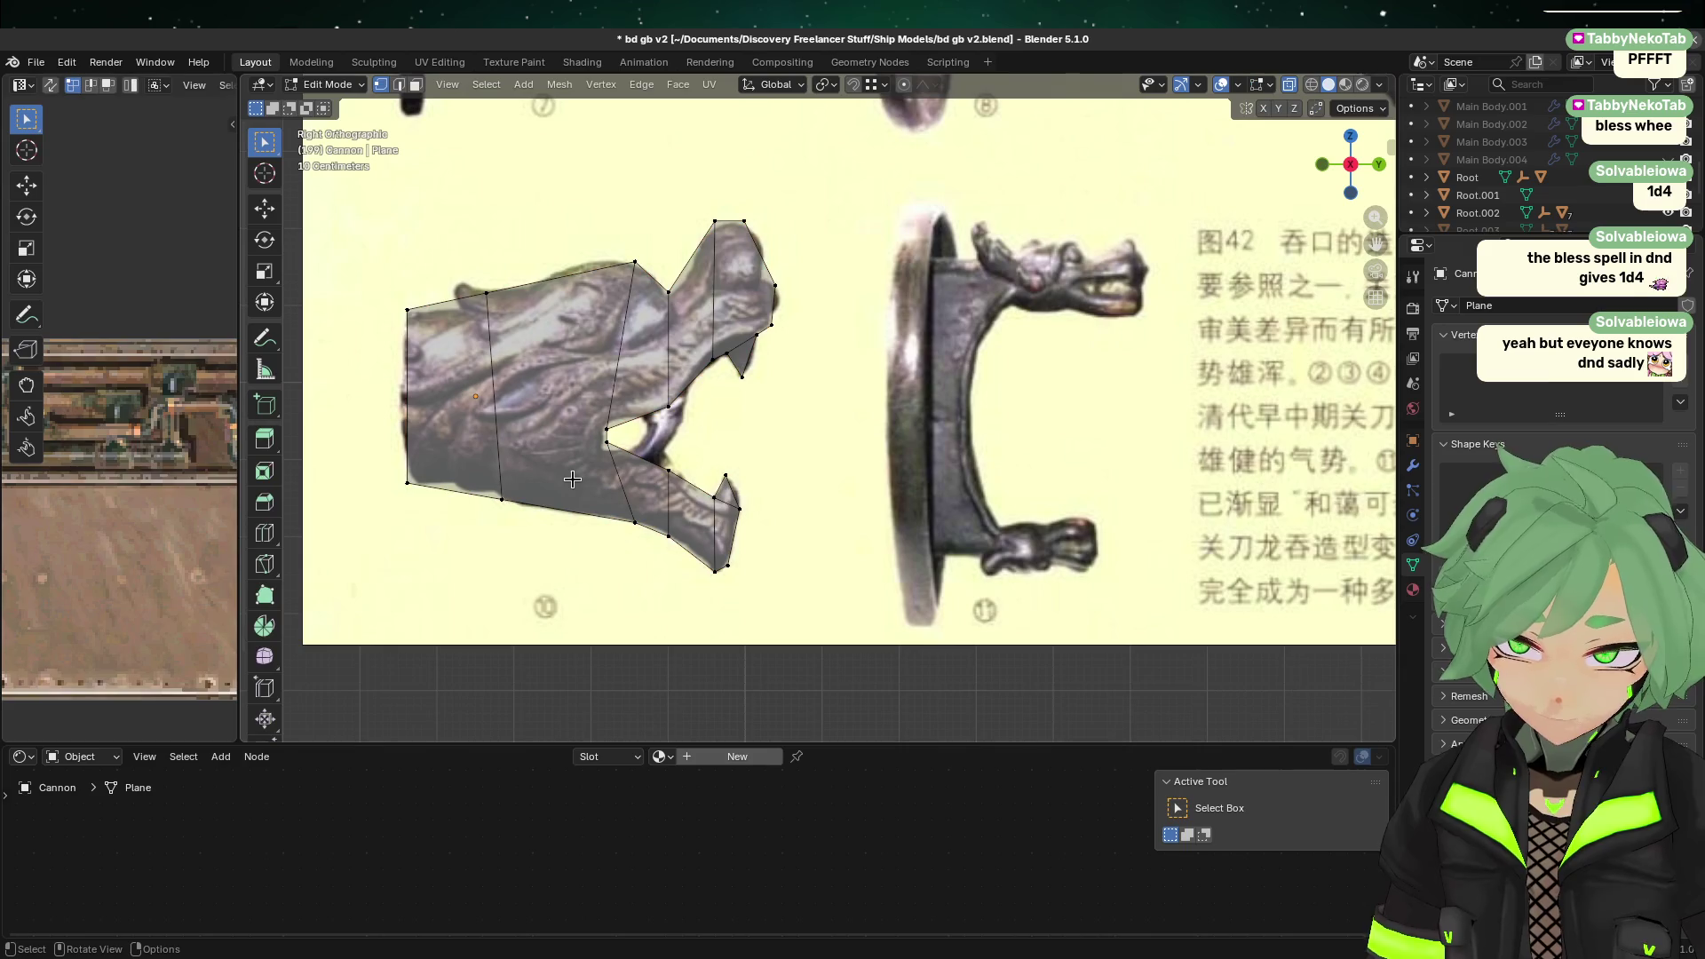
pyautogui.click(414, 541)
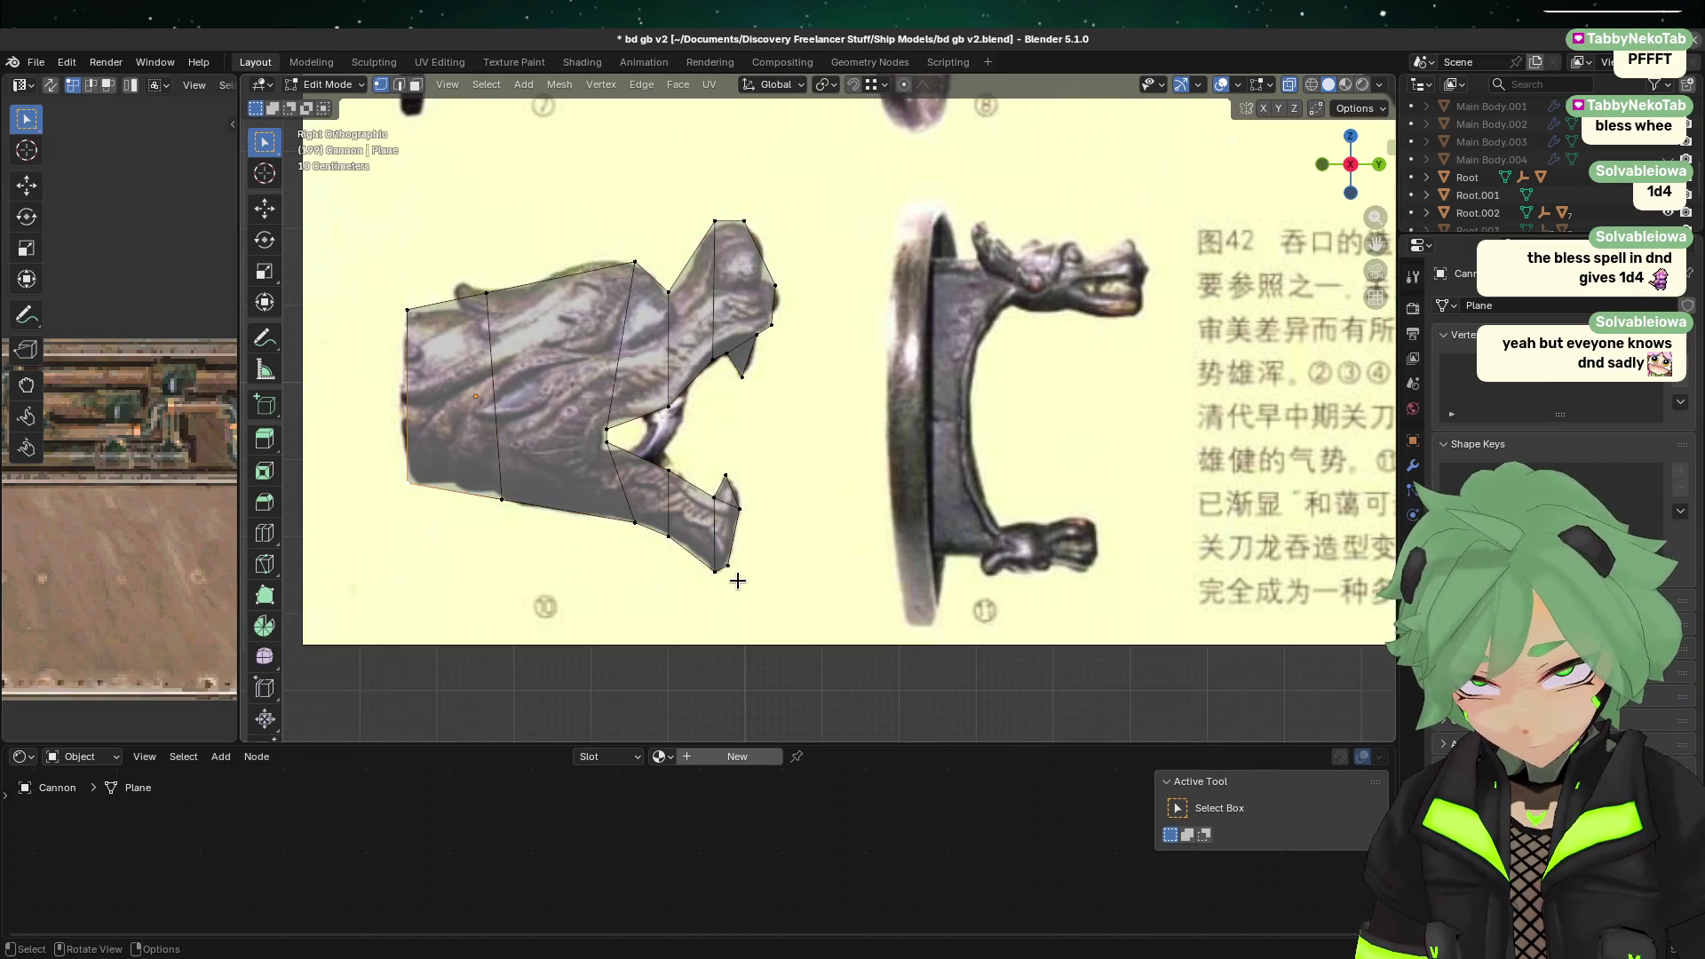
pyautogui.scroll(-2, 721, 621)
pyautogui.press('Tab')
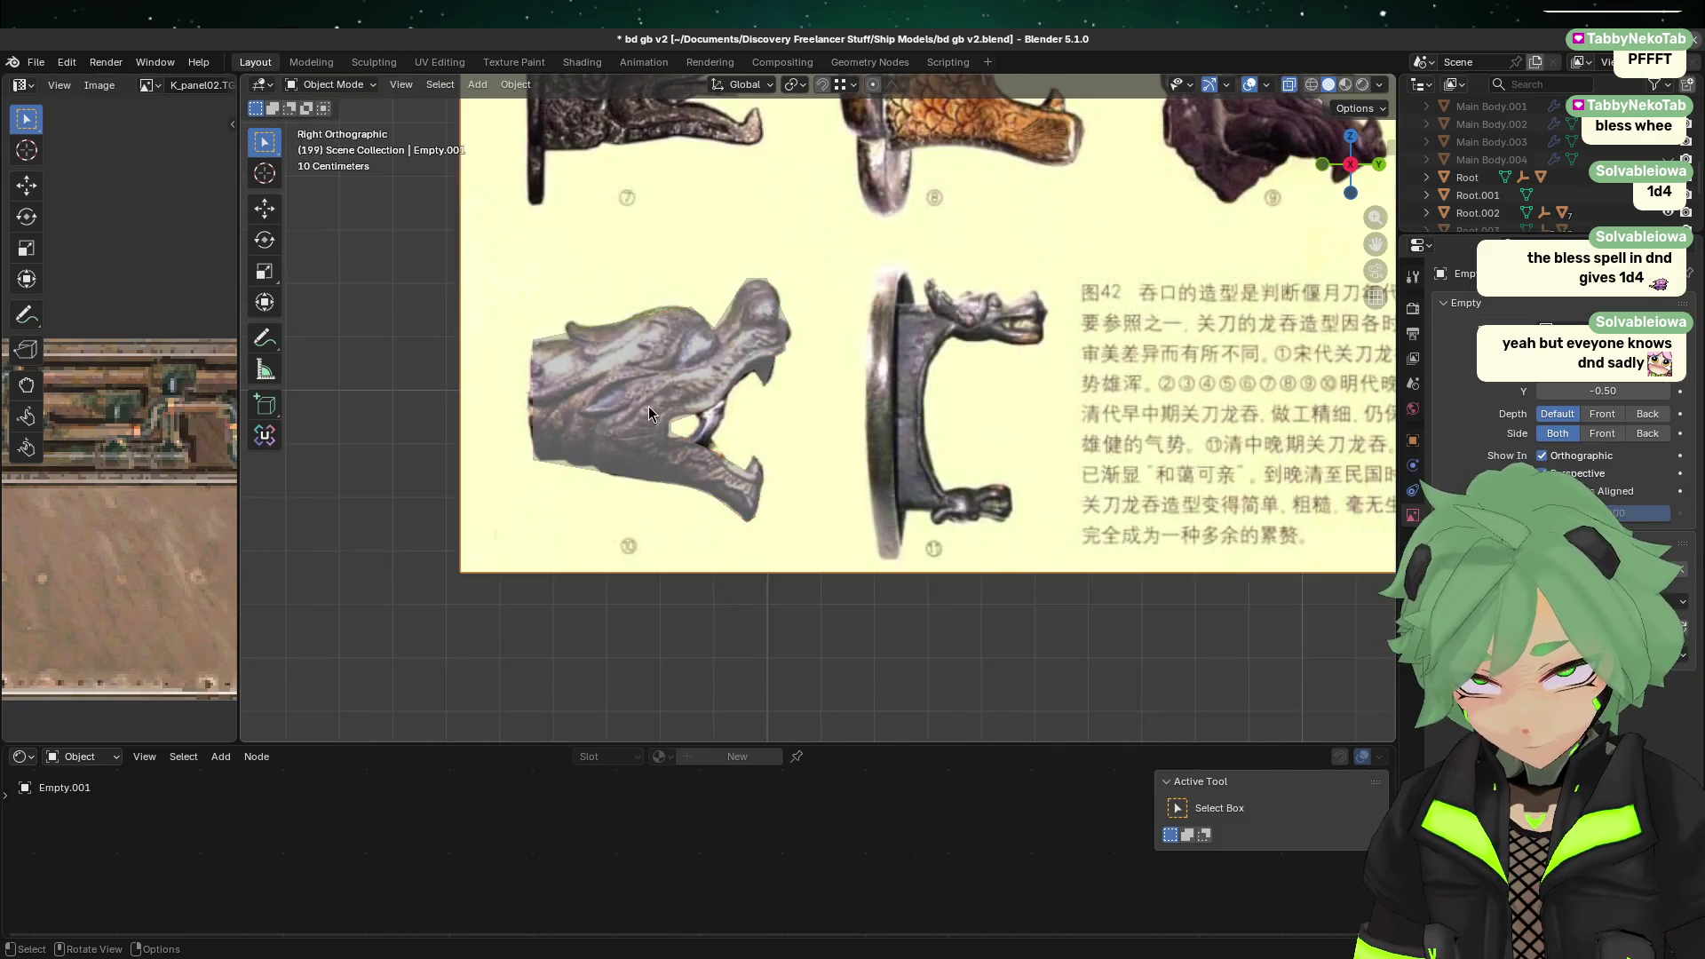
# Step: In Back view, move the Cannon plane sideways along X beside the ship's centre line
pyautogui.click(1376, 163)
pyautogui.scroll(-6, 773, 384)
pyautogui.scroll(3, 800, 408)
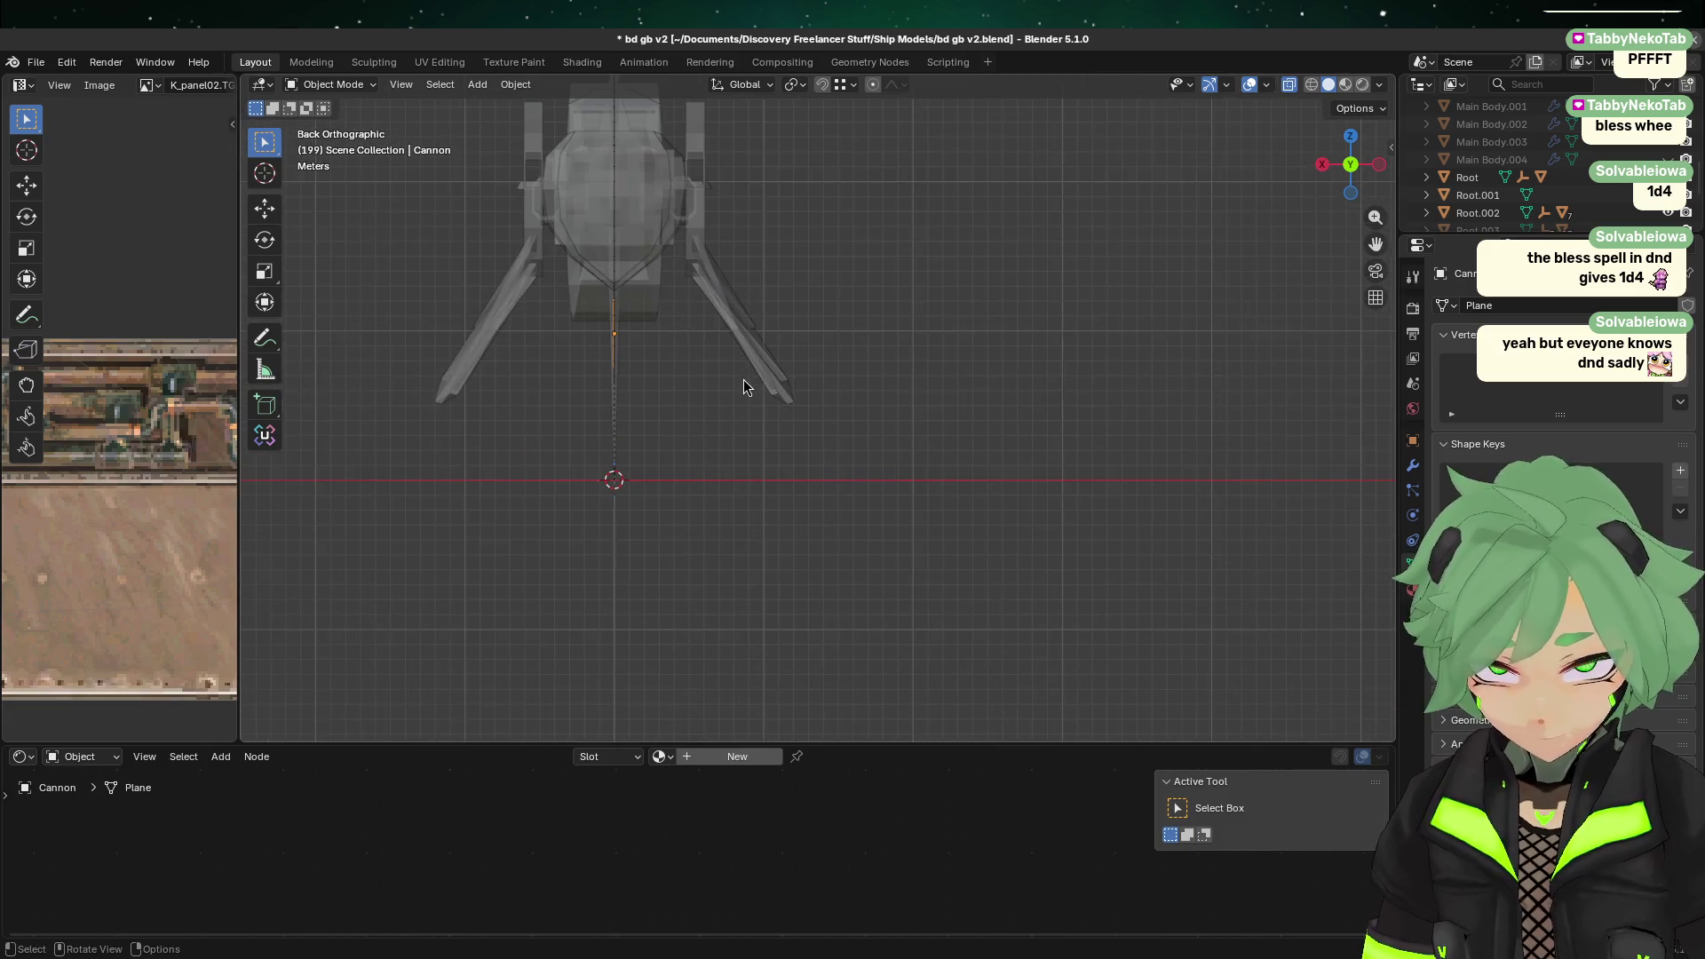
pyautogui.rightClick(751, 388)
pyautogui.press('g')
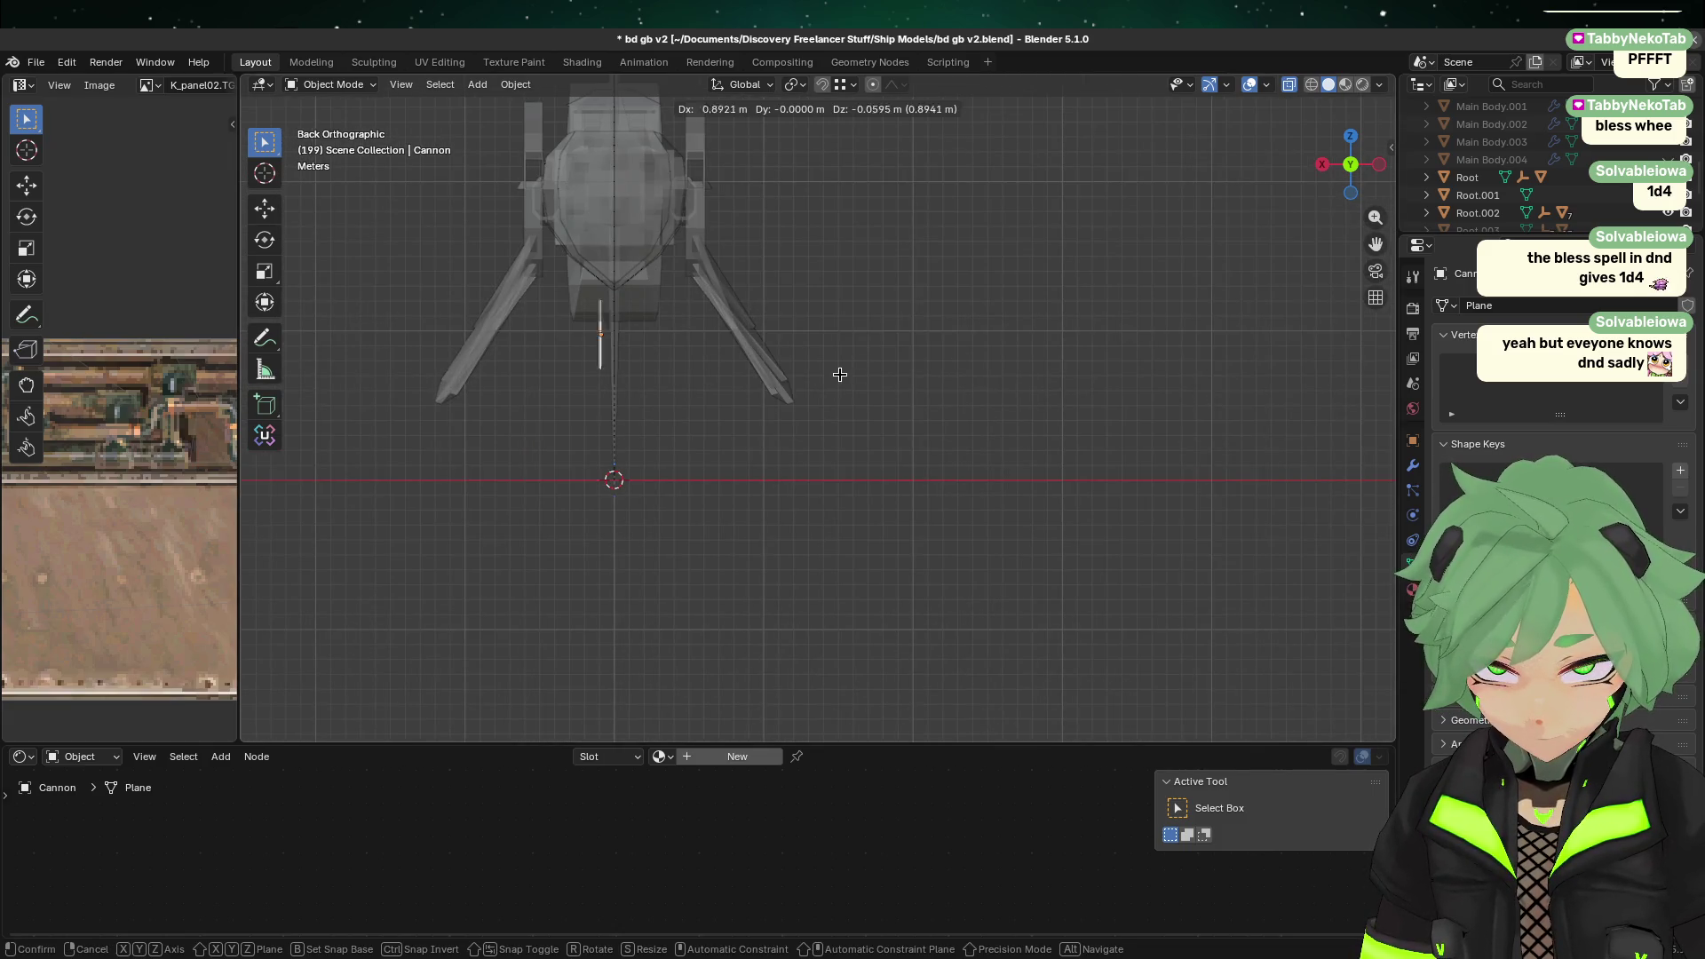
pyautogui.click(818, 375)
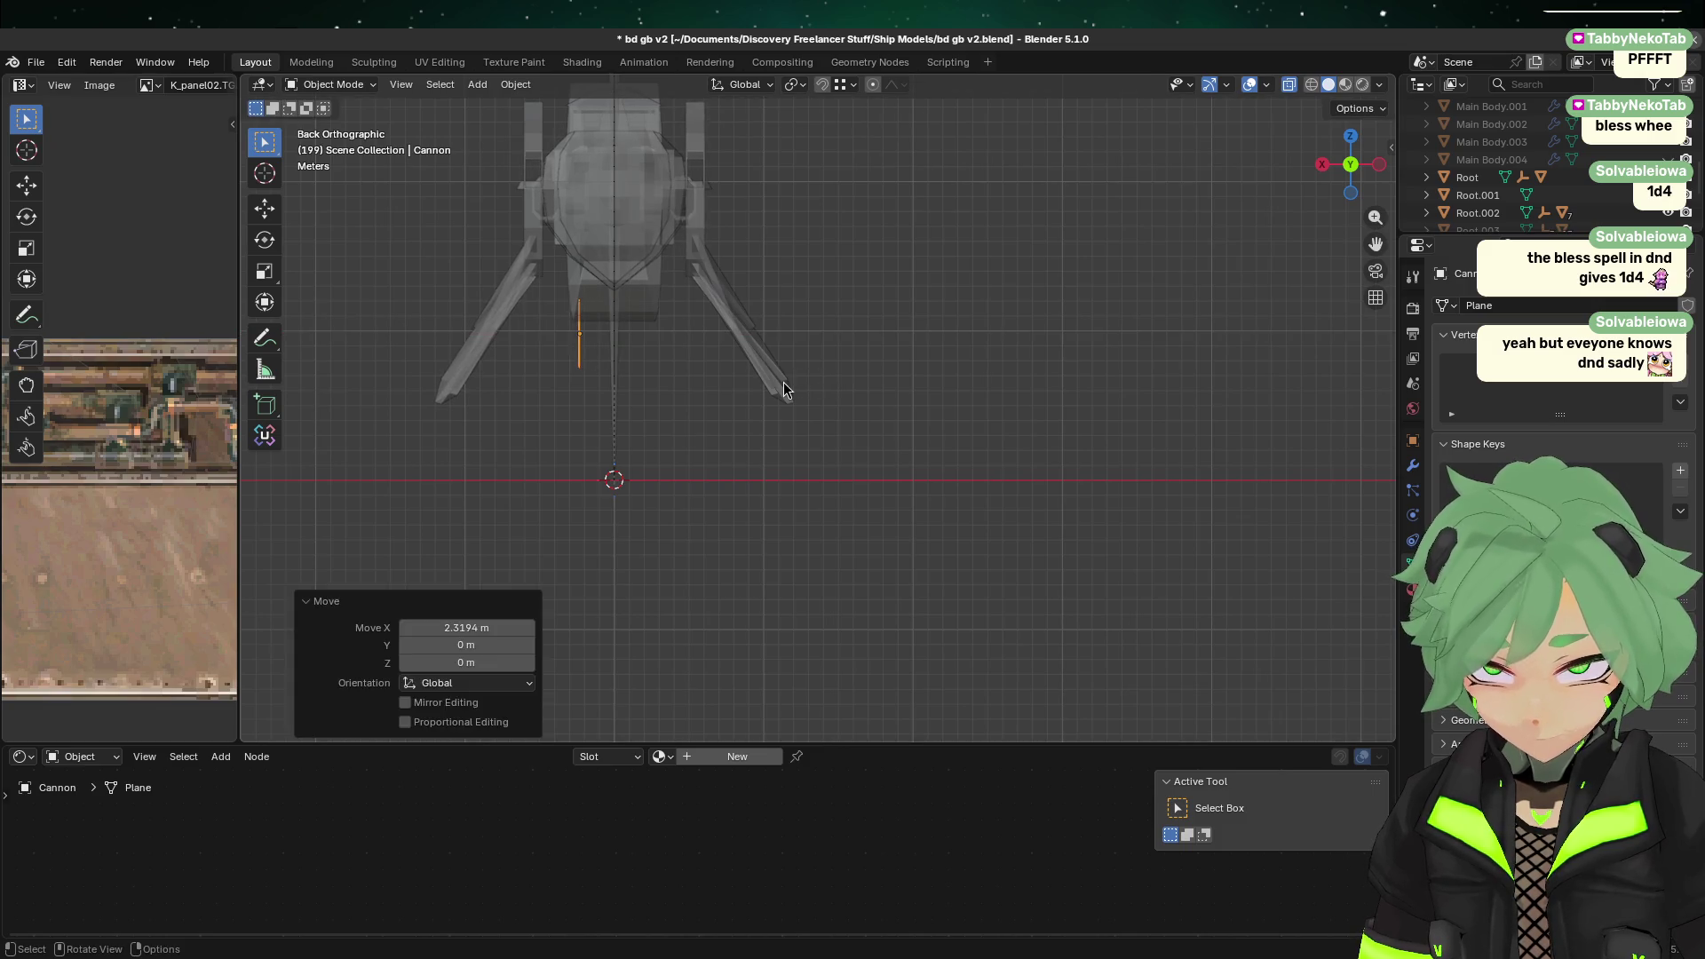
# Step: Extrude all of the plane's vertices −0.5 m along X to give it thickness
pyautogui.press('Tab')
pyautogui.moveTo(509, 430); pyautogui.dragTo(707, 274)
pyautogui.press('e')
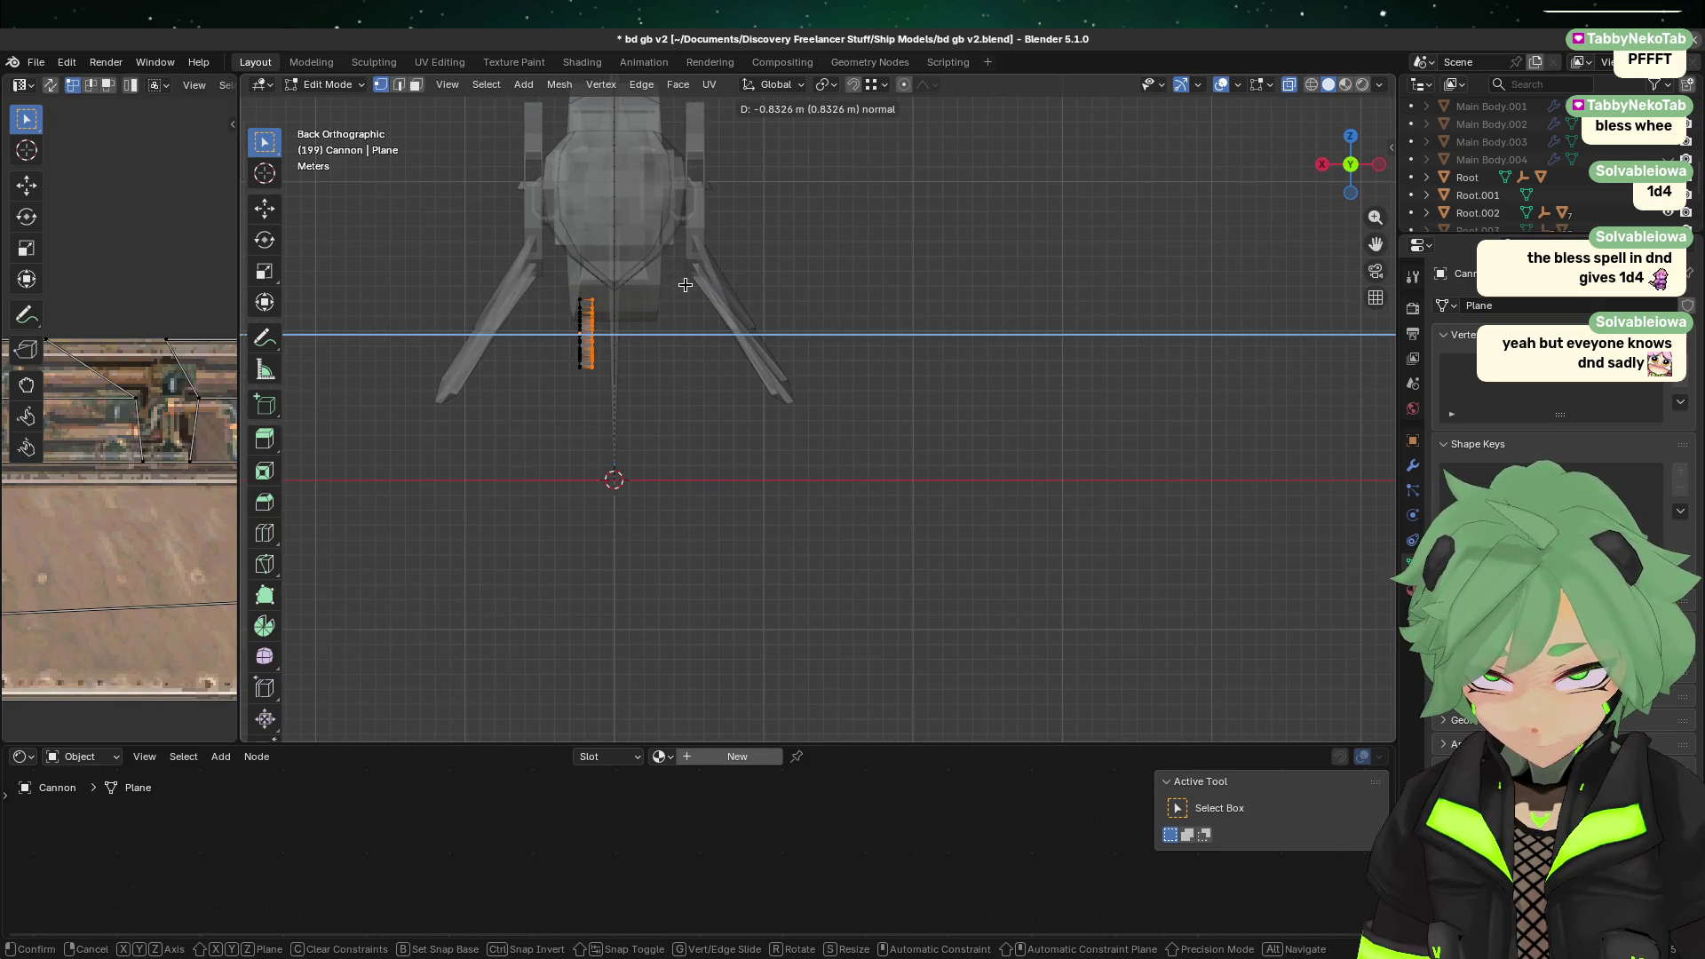
pyautogui.press('Escape')
pyautogui.press('g')
pyautogui.press('x')
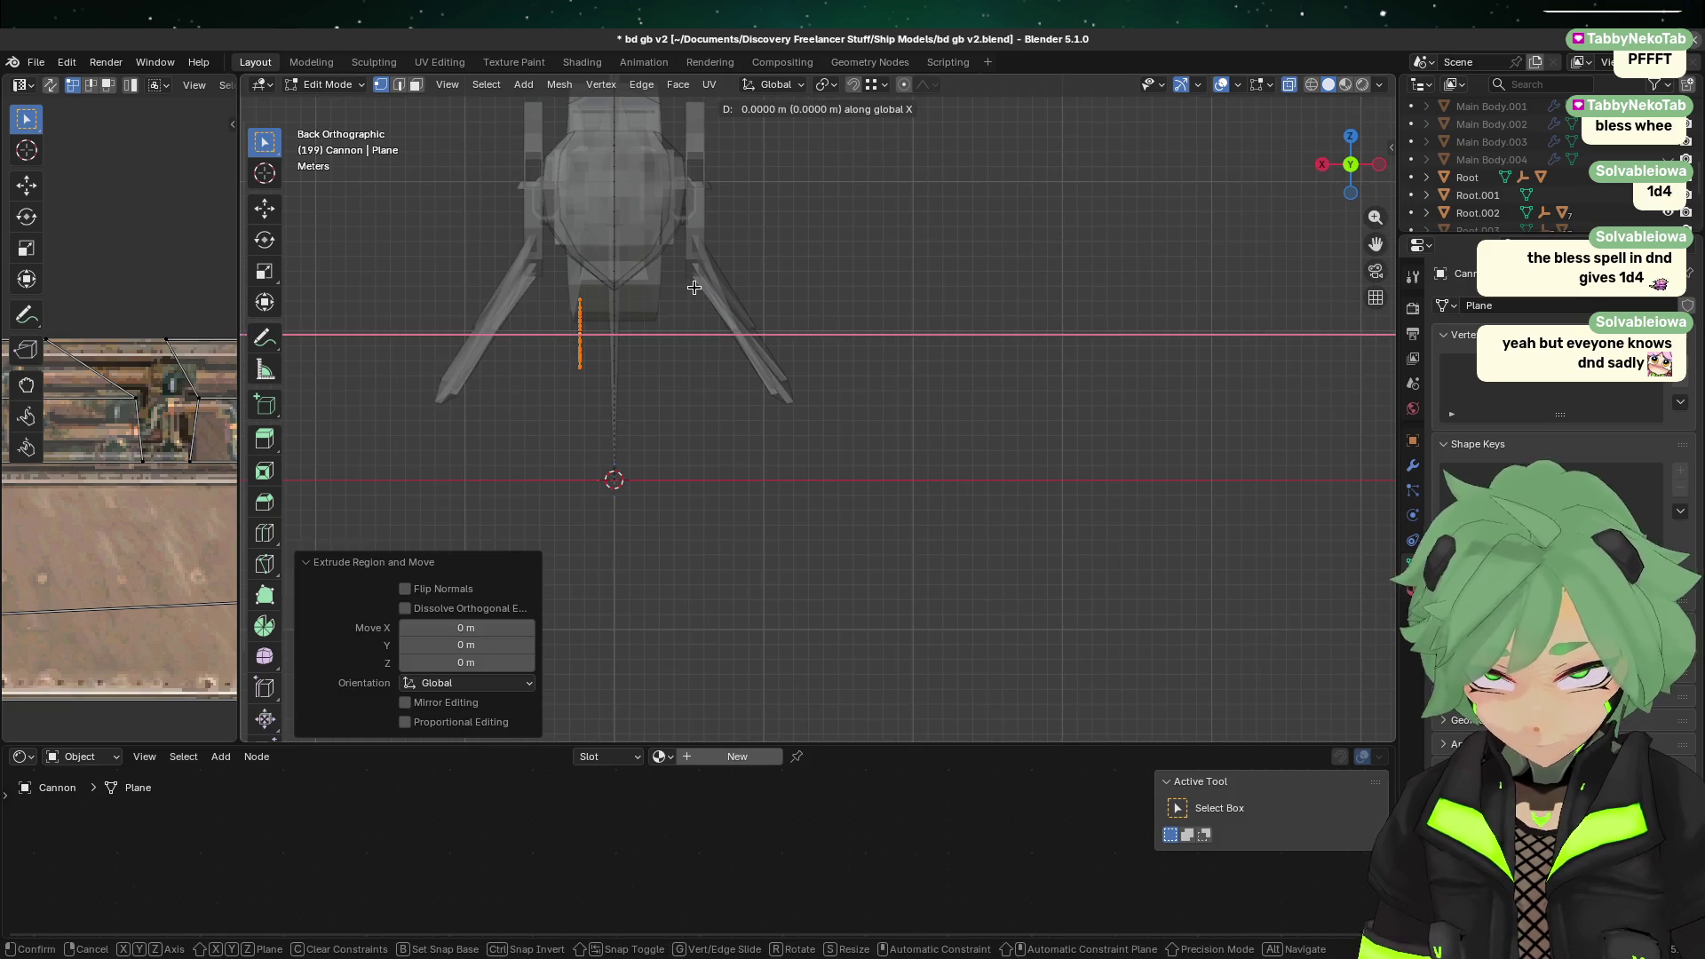
pyautogui.press('-')
pyautogui.write('-0.5')
pyautogui.press('Return')
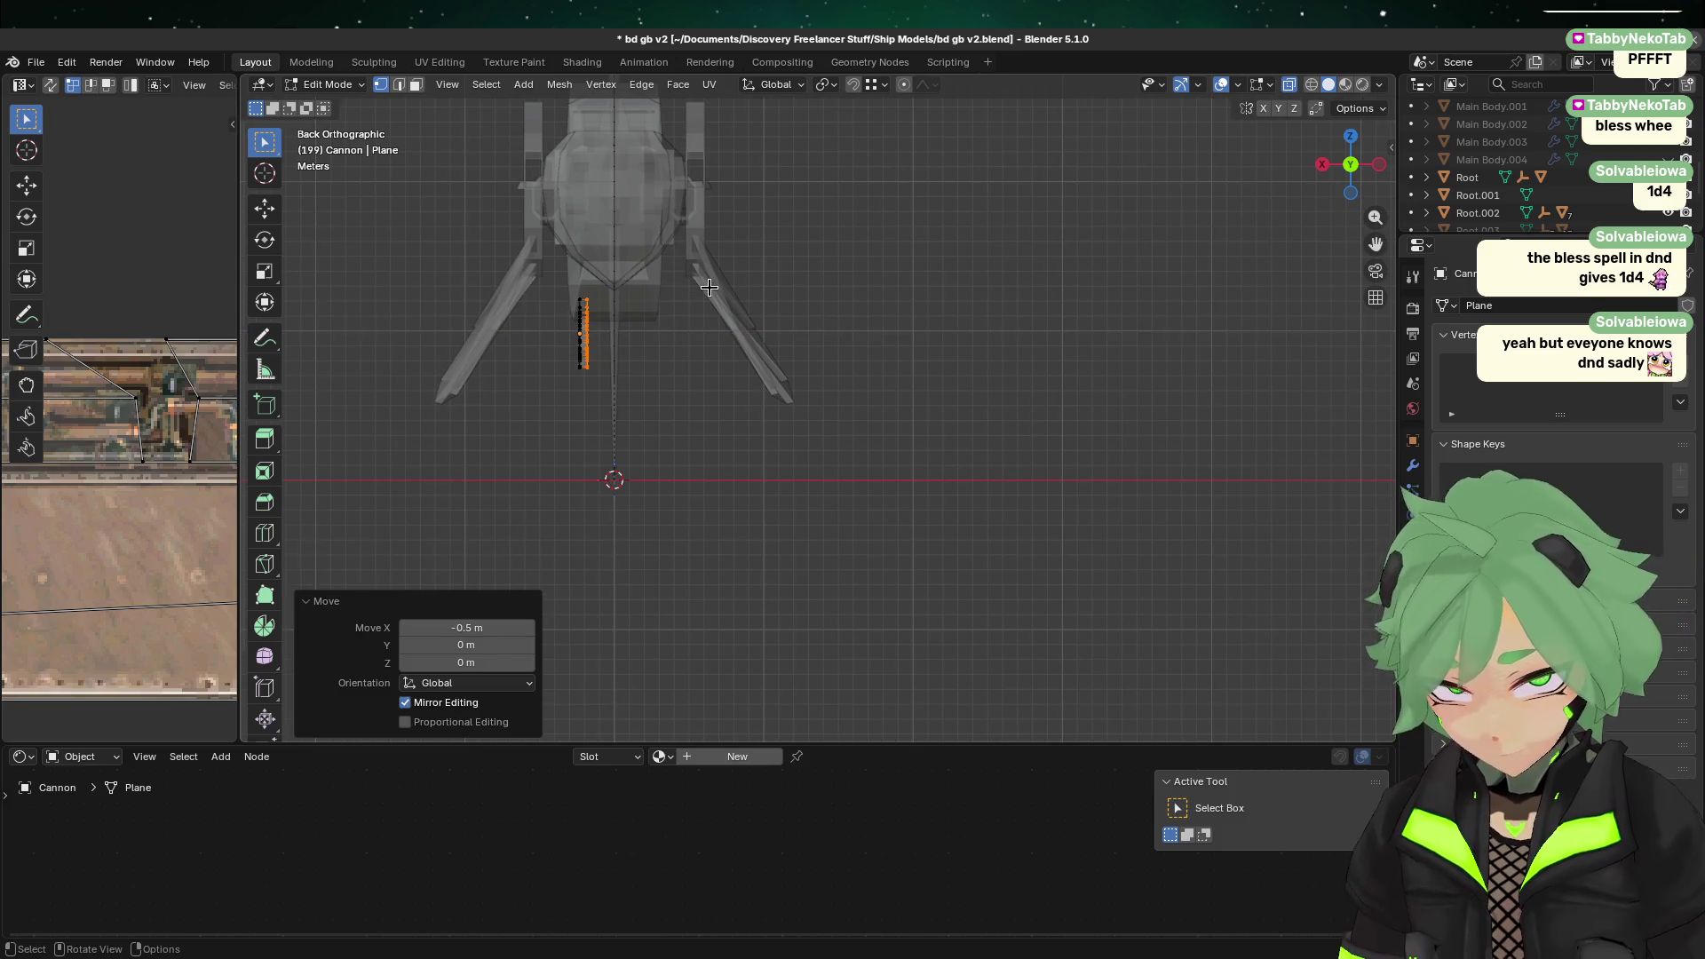
# Step: Move the thickened piece along X nearer the ship's centre line
pyautogui.press('g')
pyautogui.press('x')
pyautogui.press('Escape')
pyautogui.hotkey('ctrl', 'z')
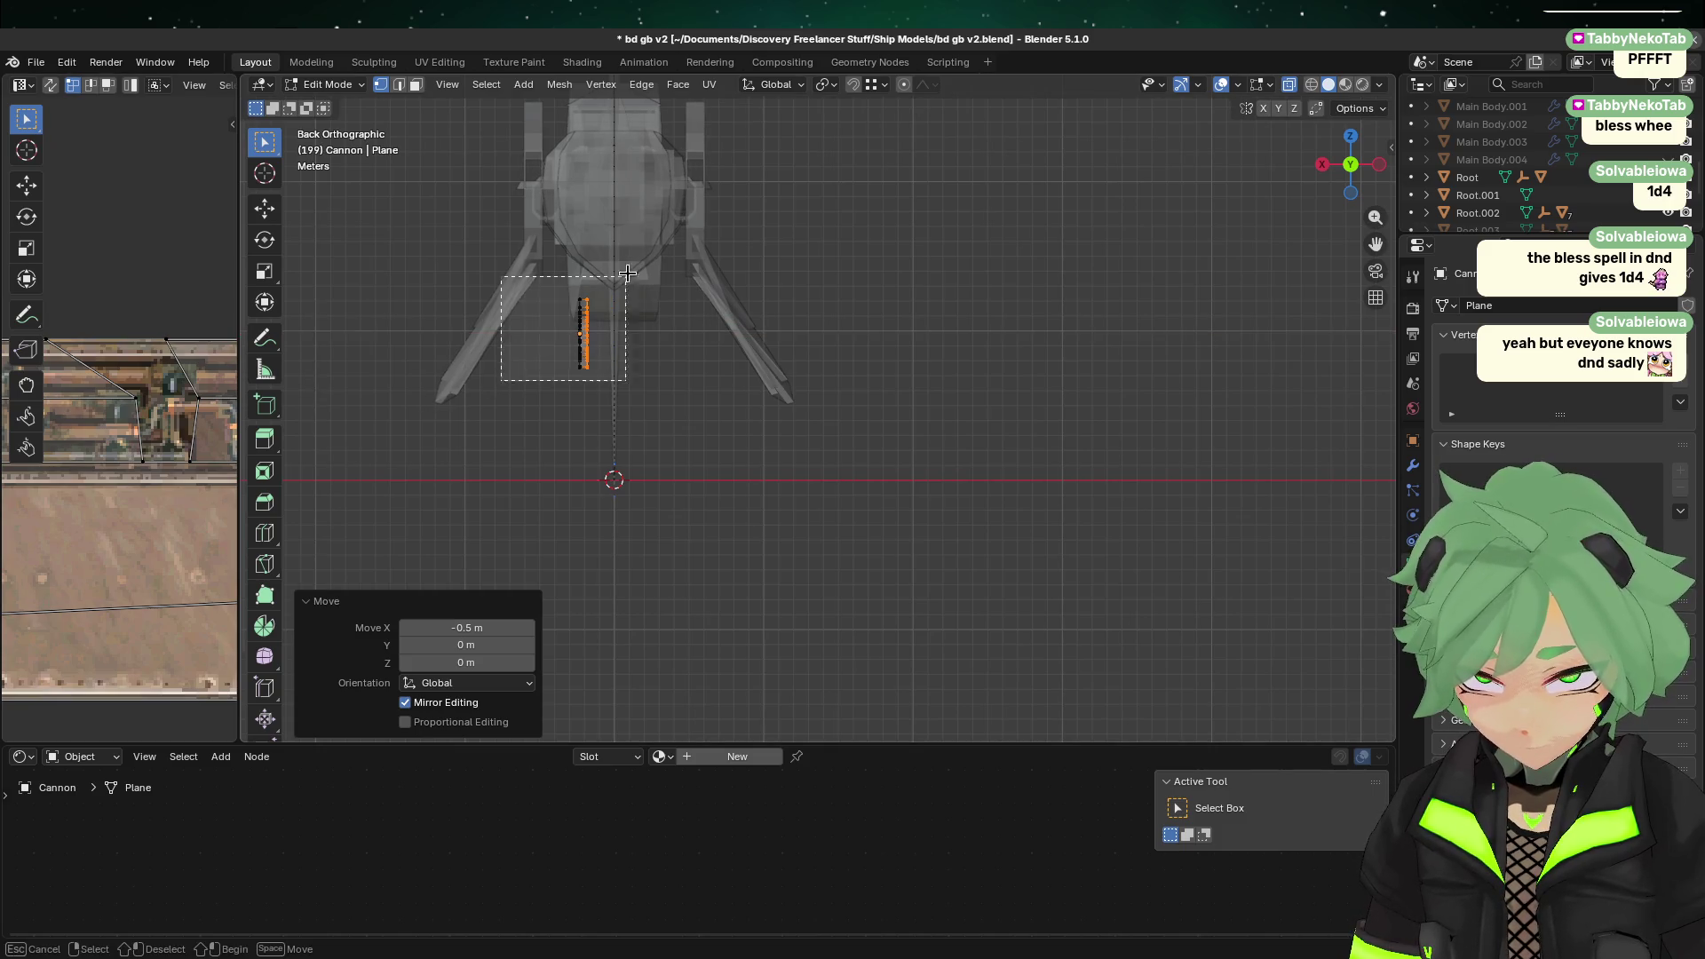
pyautogui.press('g')
pyautogui.press('x')
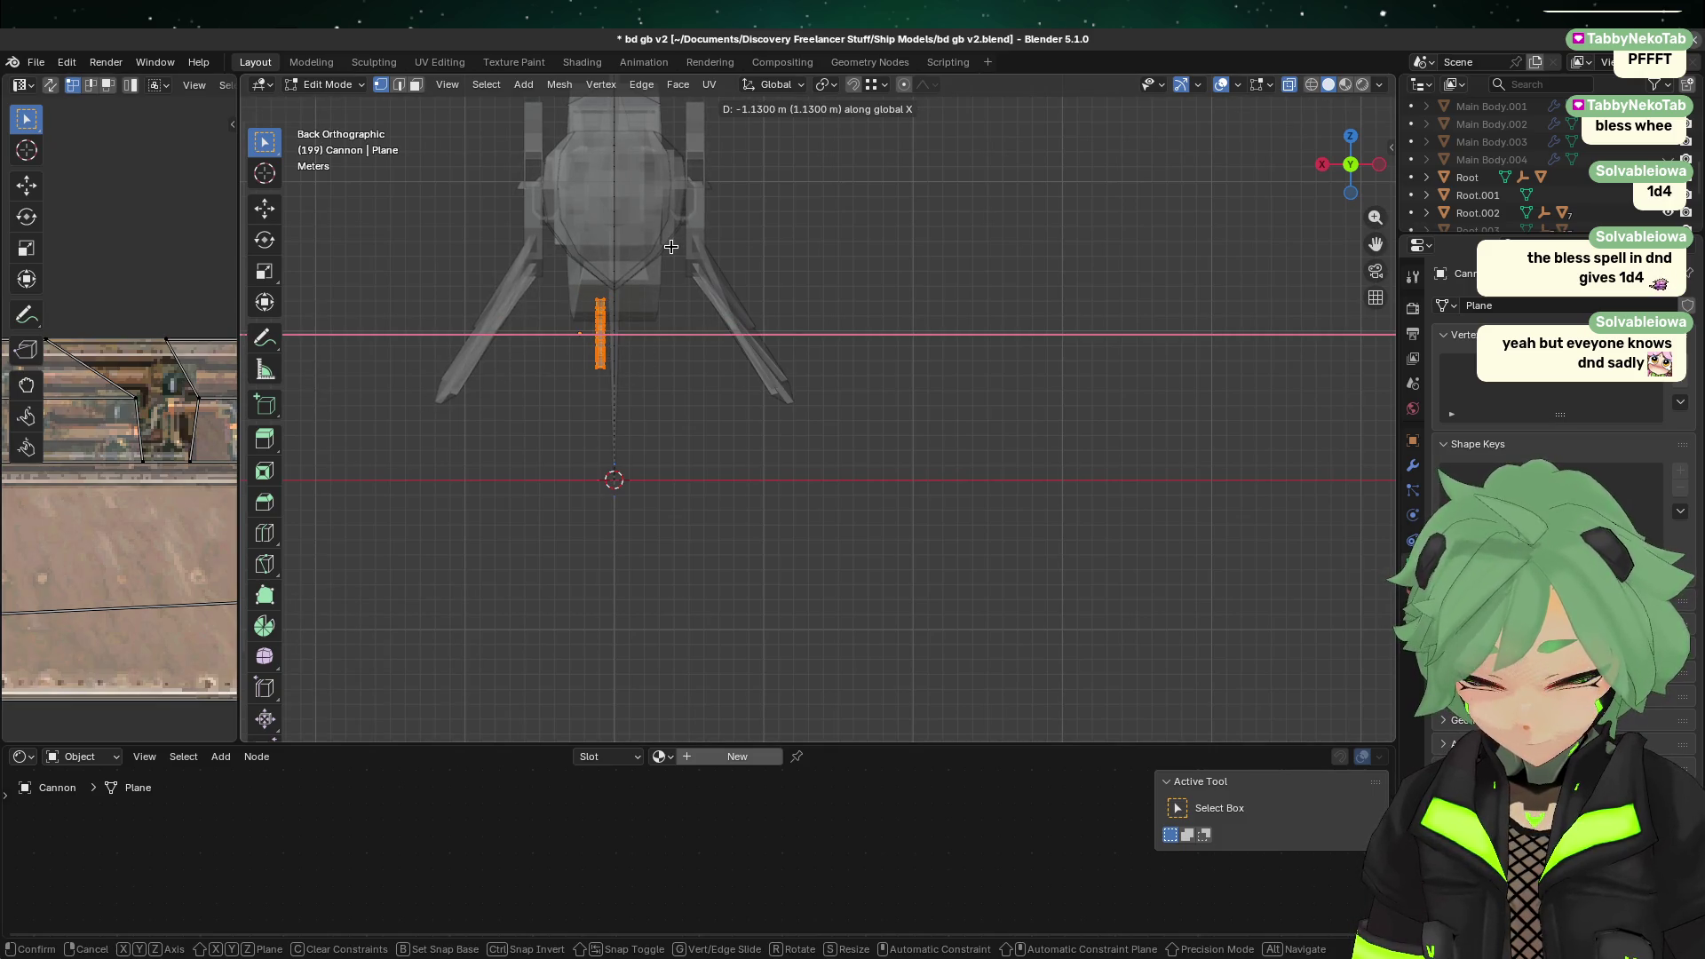
pyautogui.click(657, 257)
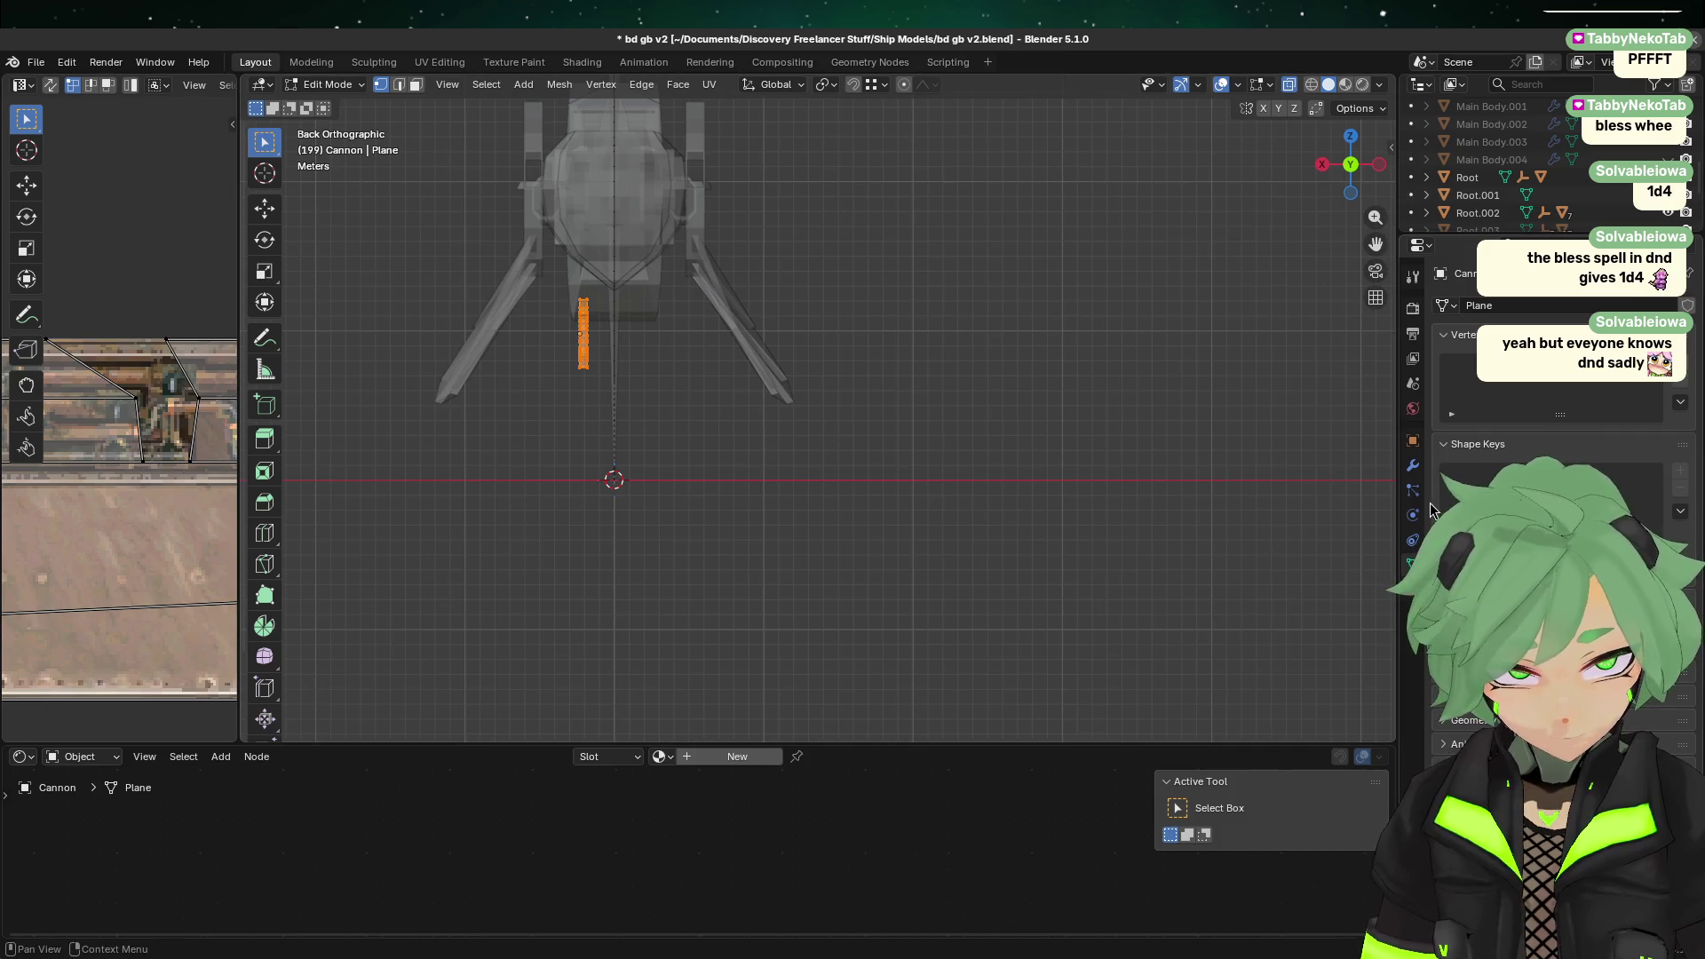
pyautogui.click(1413, 466)
# Step: Add a Mirror modifier to the Cannon strip, undoing an accidental Build modifier first
pyautogui.click(1590, 305)
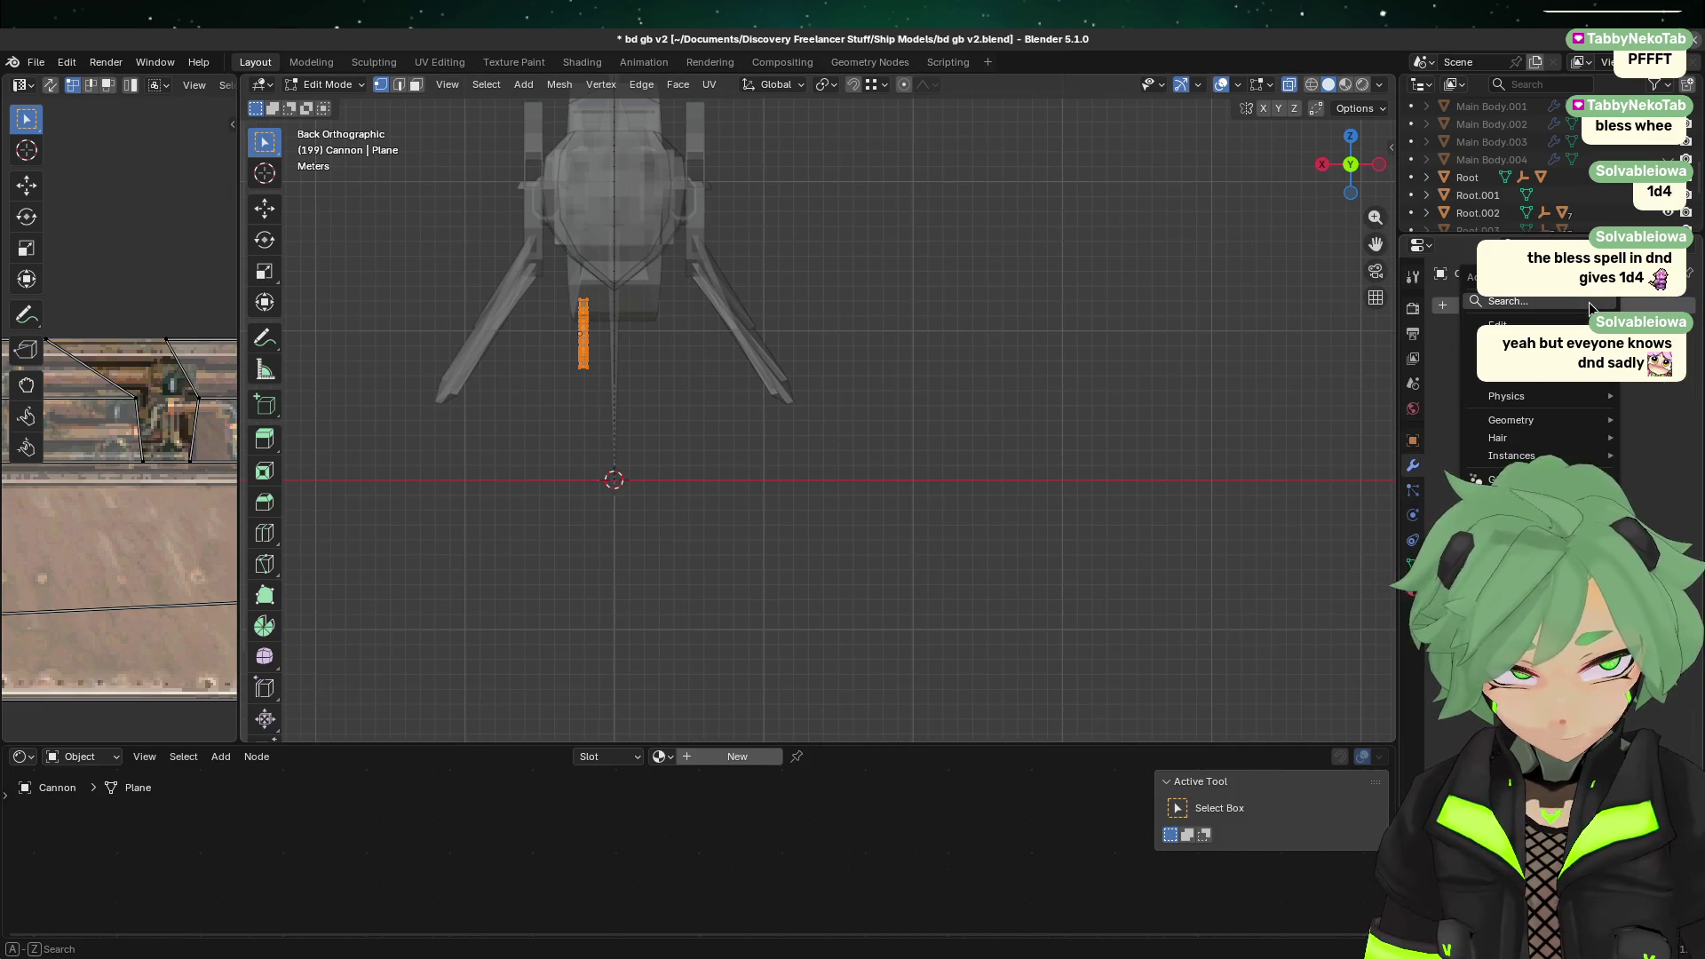
pyautogui.moveTo(1510, 342)
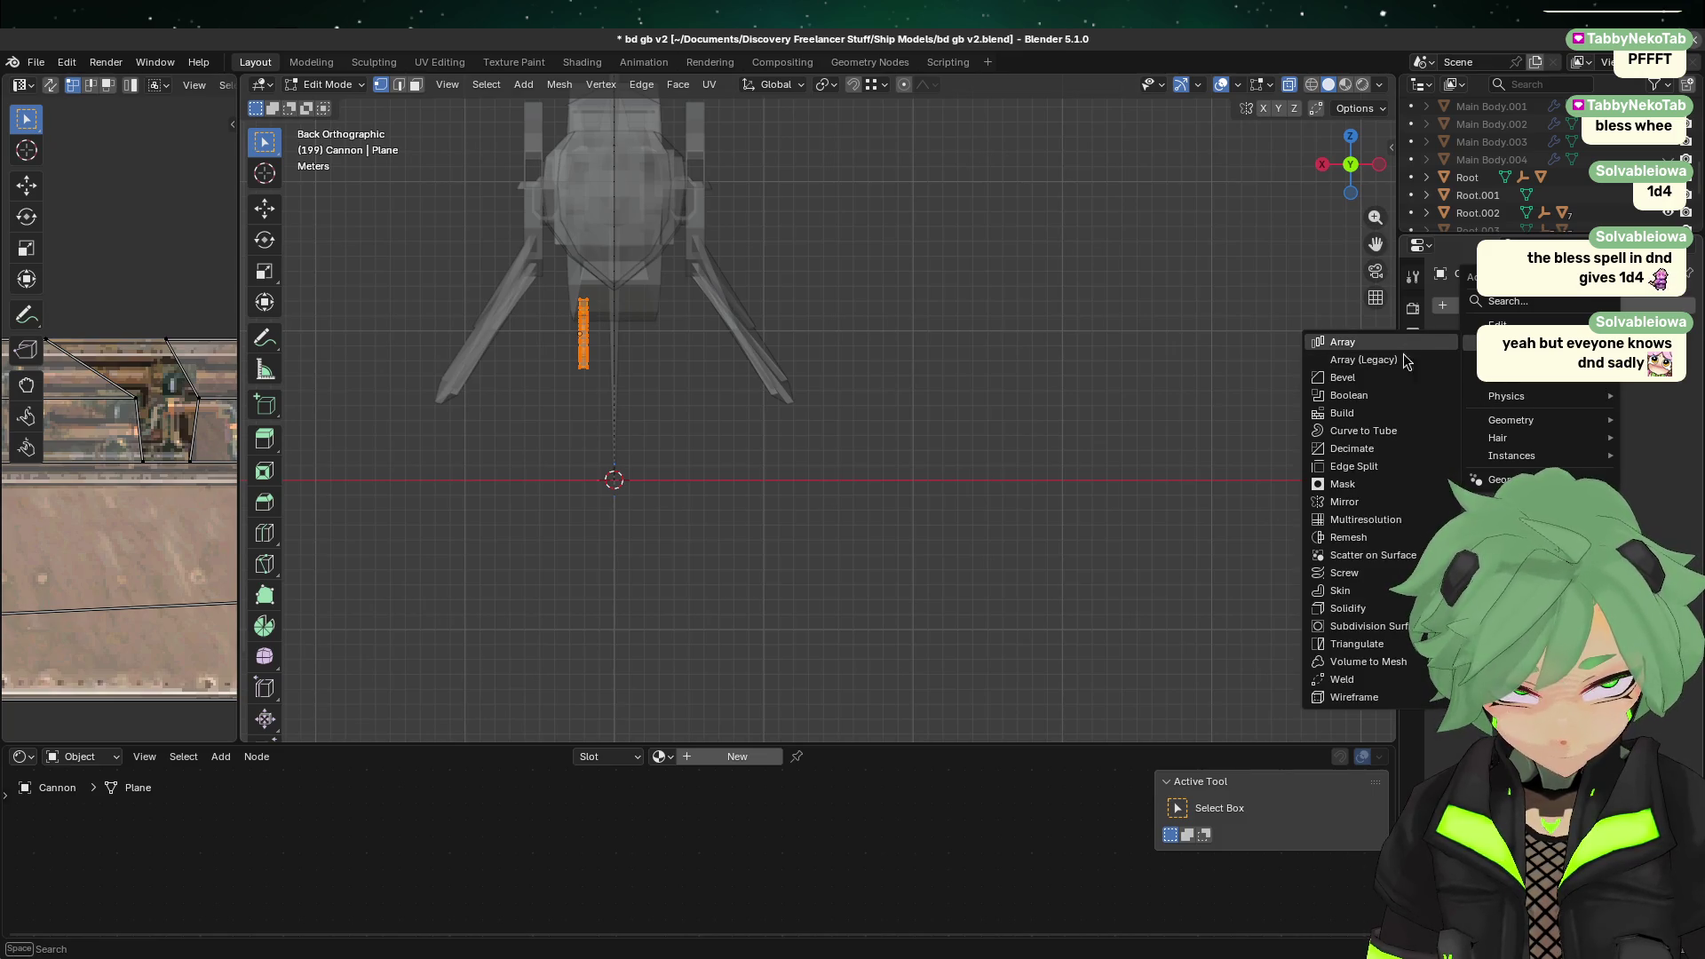
pyautogui.click(1382, 414)
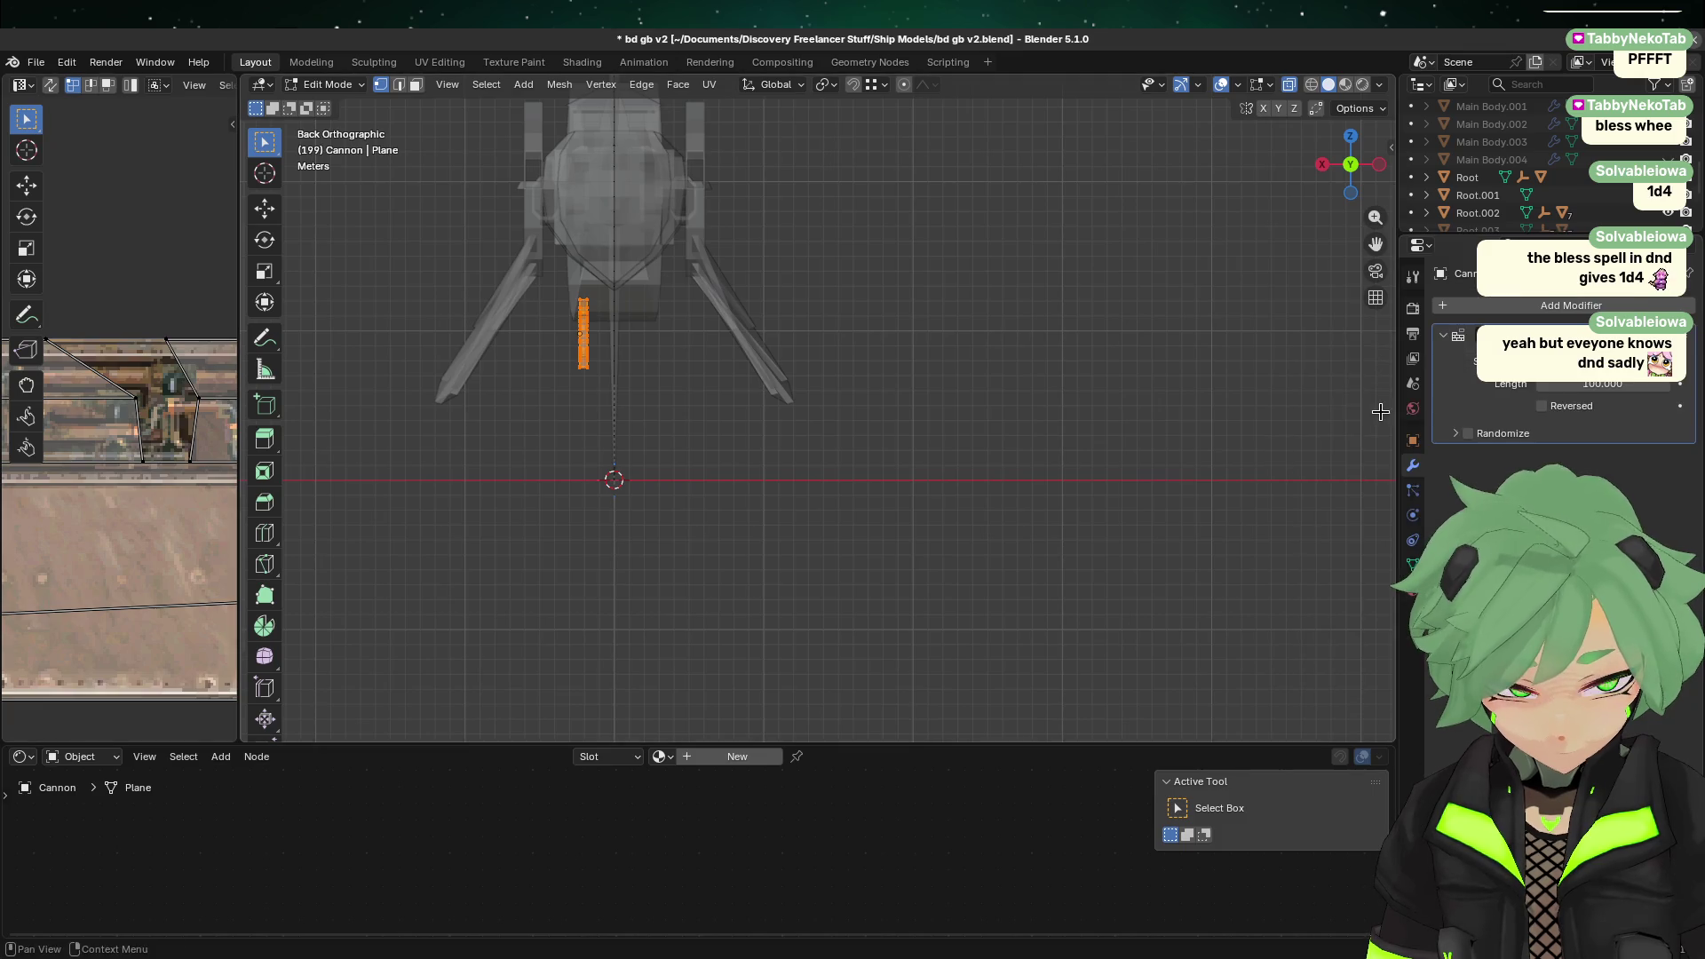
pyautogui.hotkey('ctrl', 'z')
pyautogui.click(1537, 306)
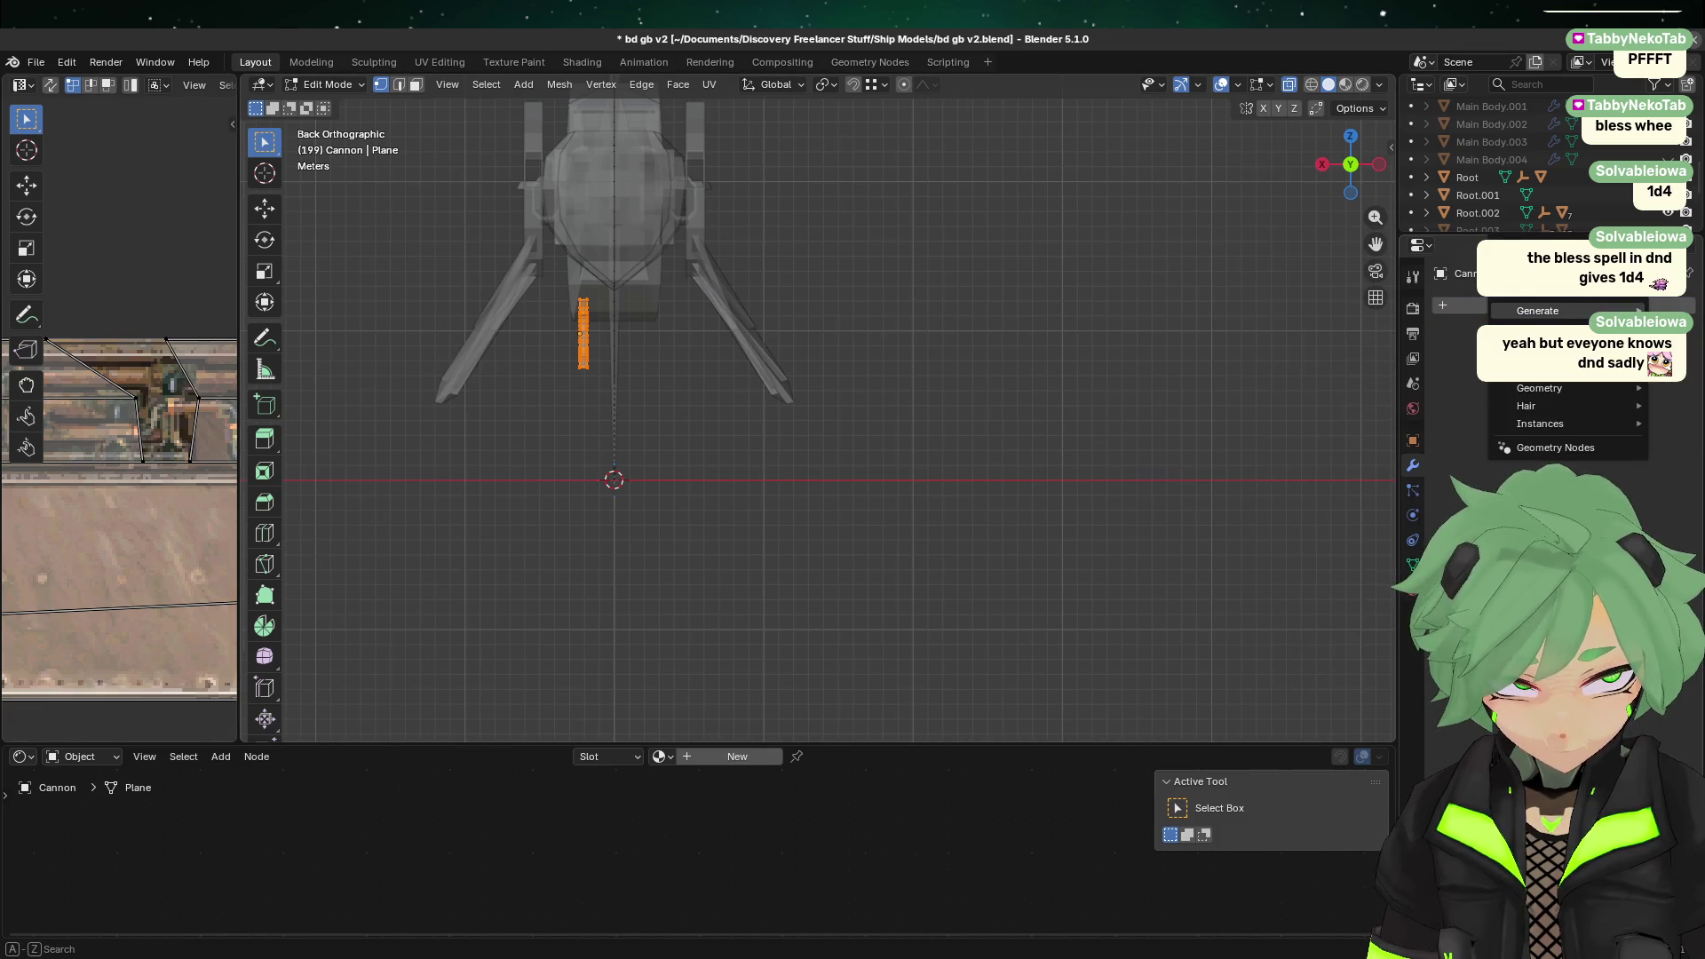
pyautogui.moveTo(1537, 311)
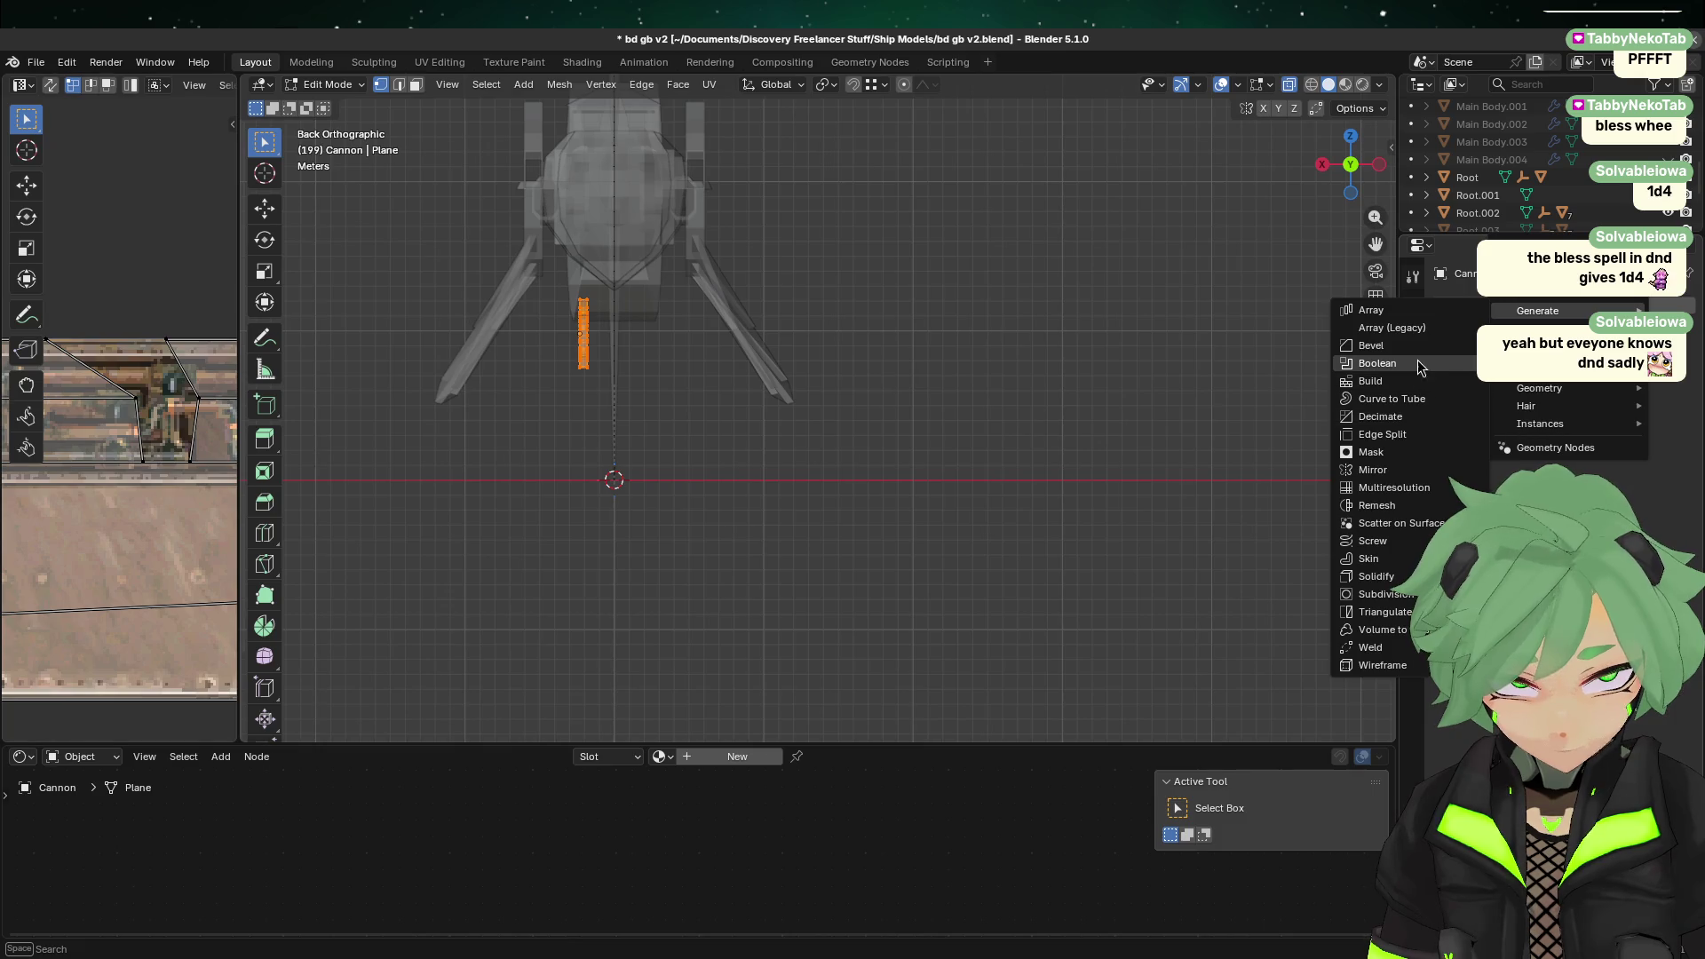
pyautogui.click(1372, 469)
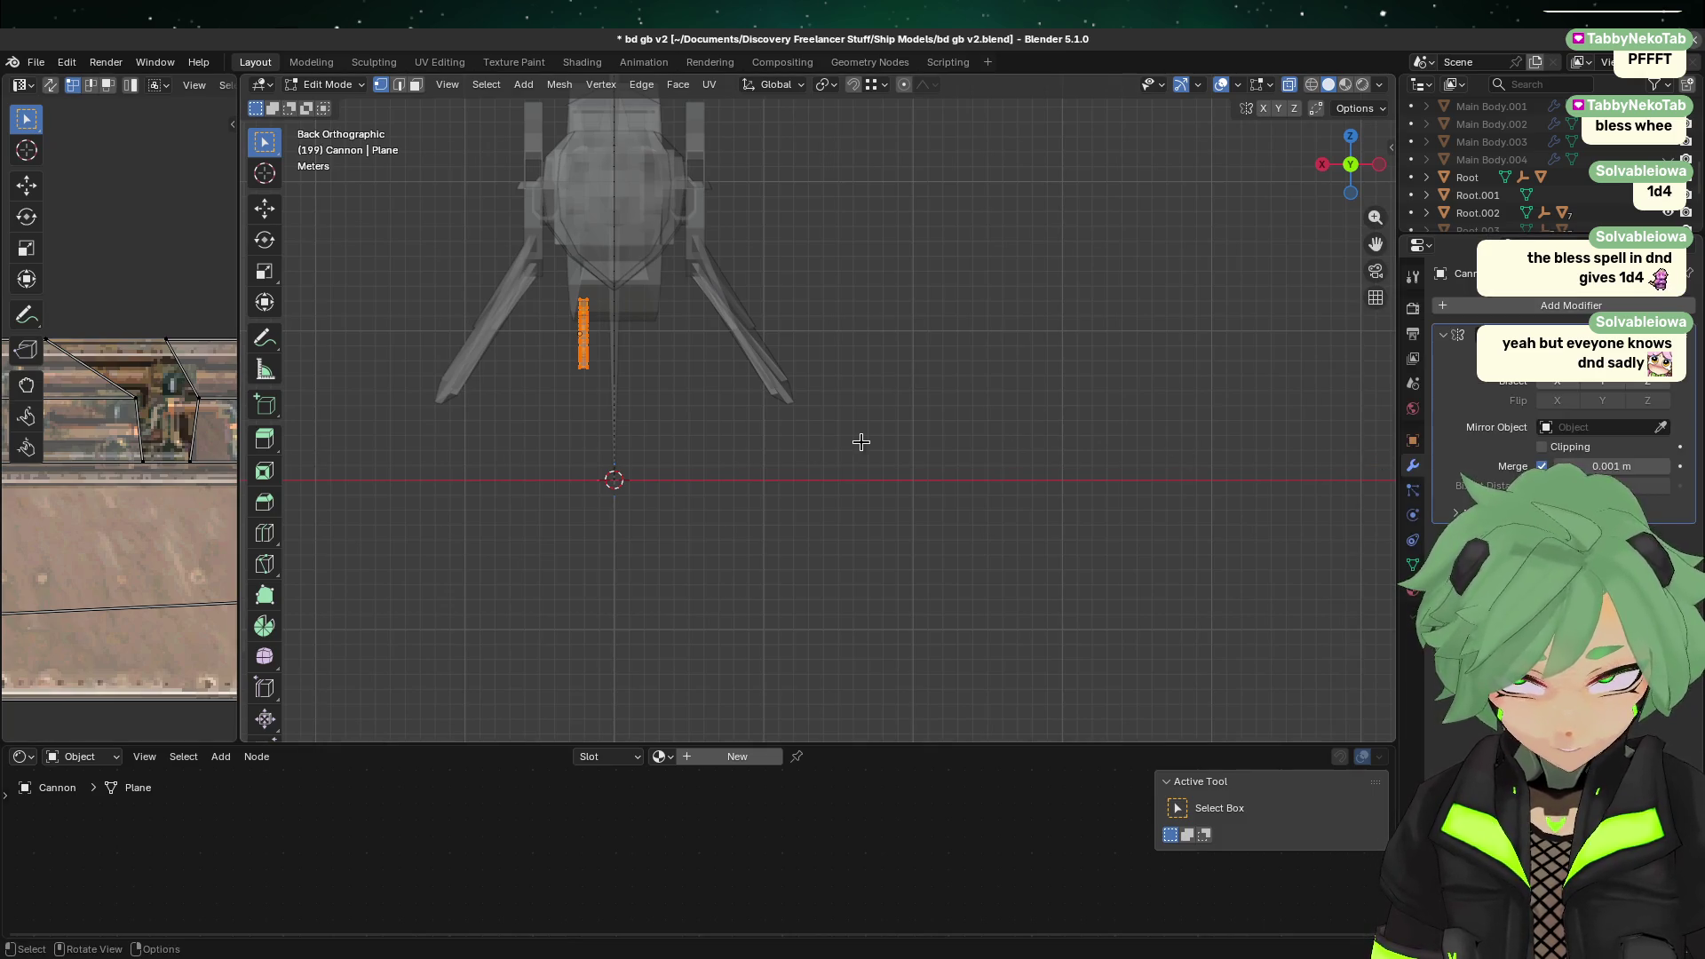
pyautogui.click(761, 407)
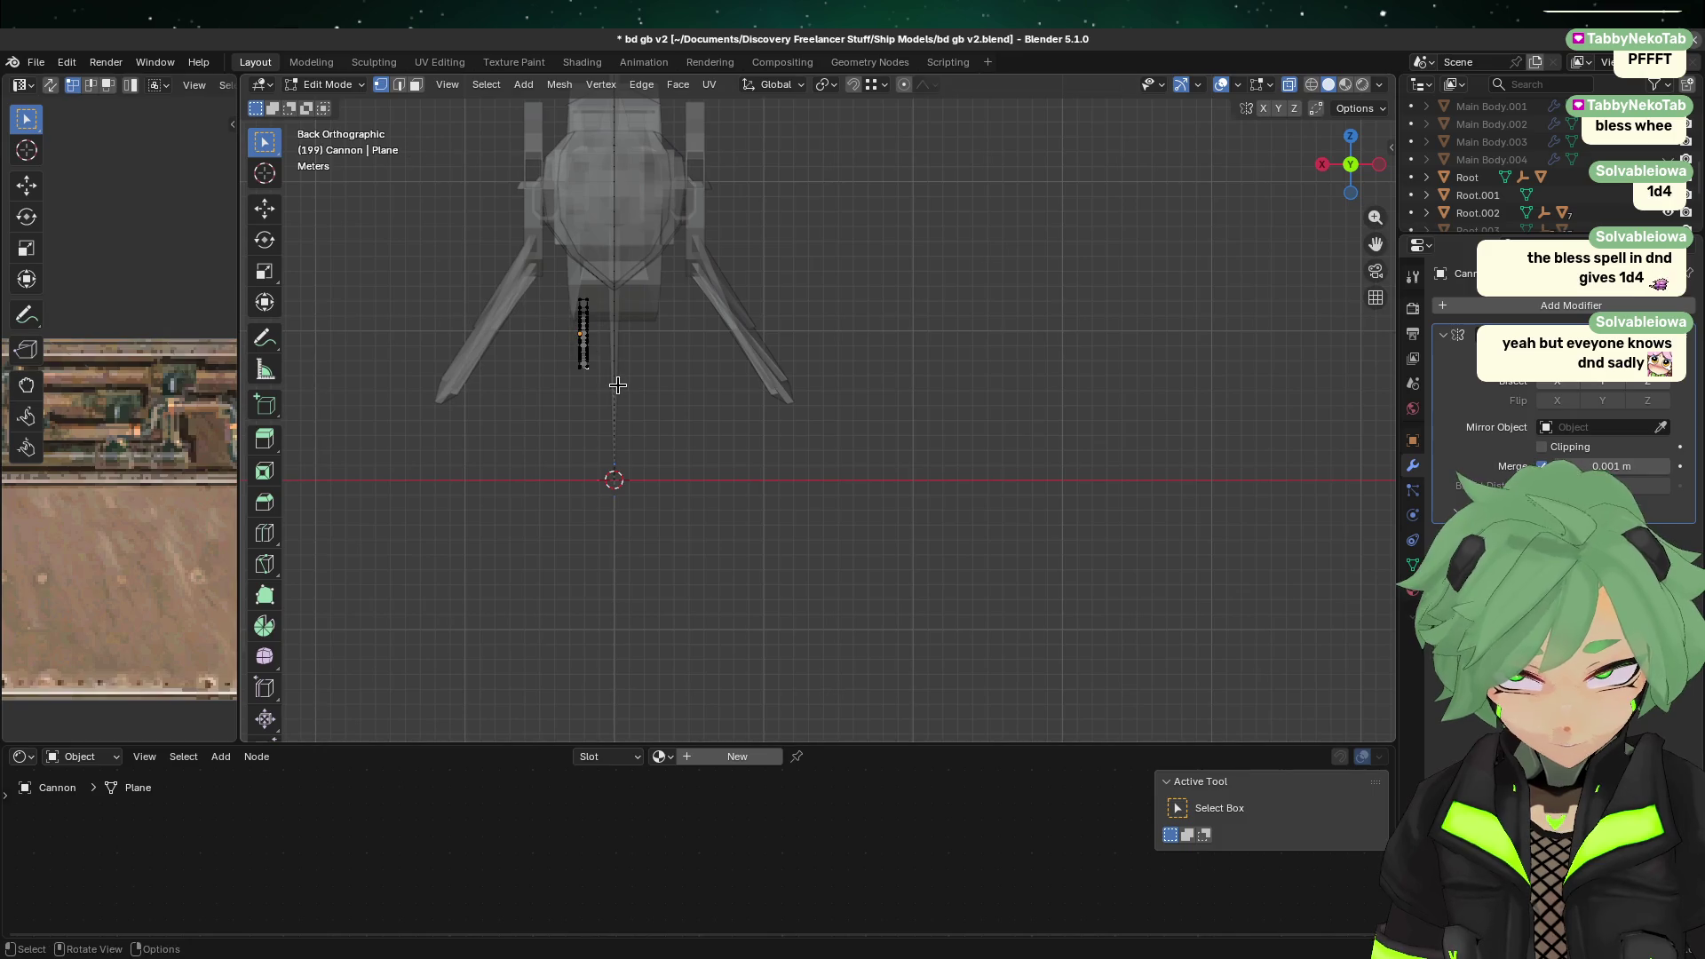
pyautogui.press('Tab')
pyautogui.press('Home')
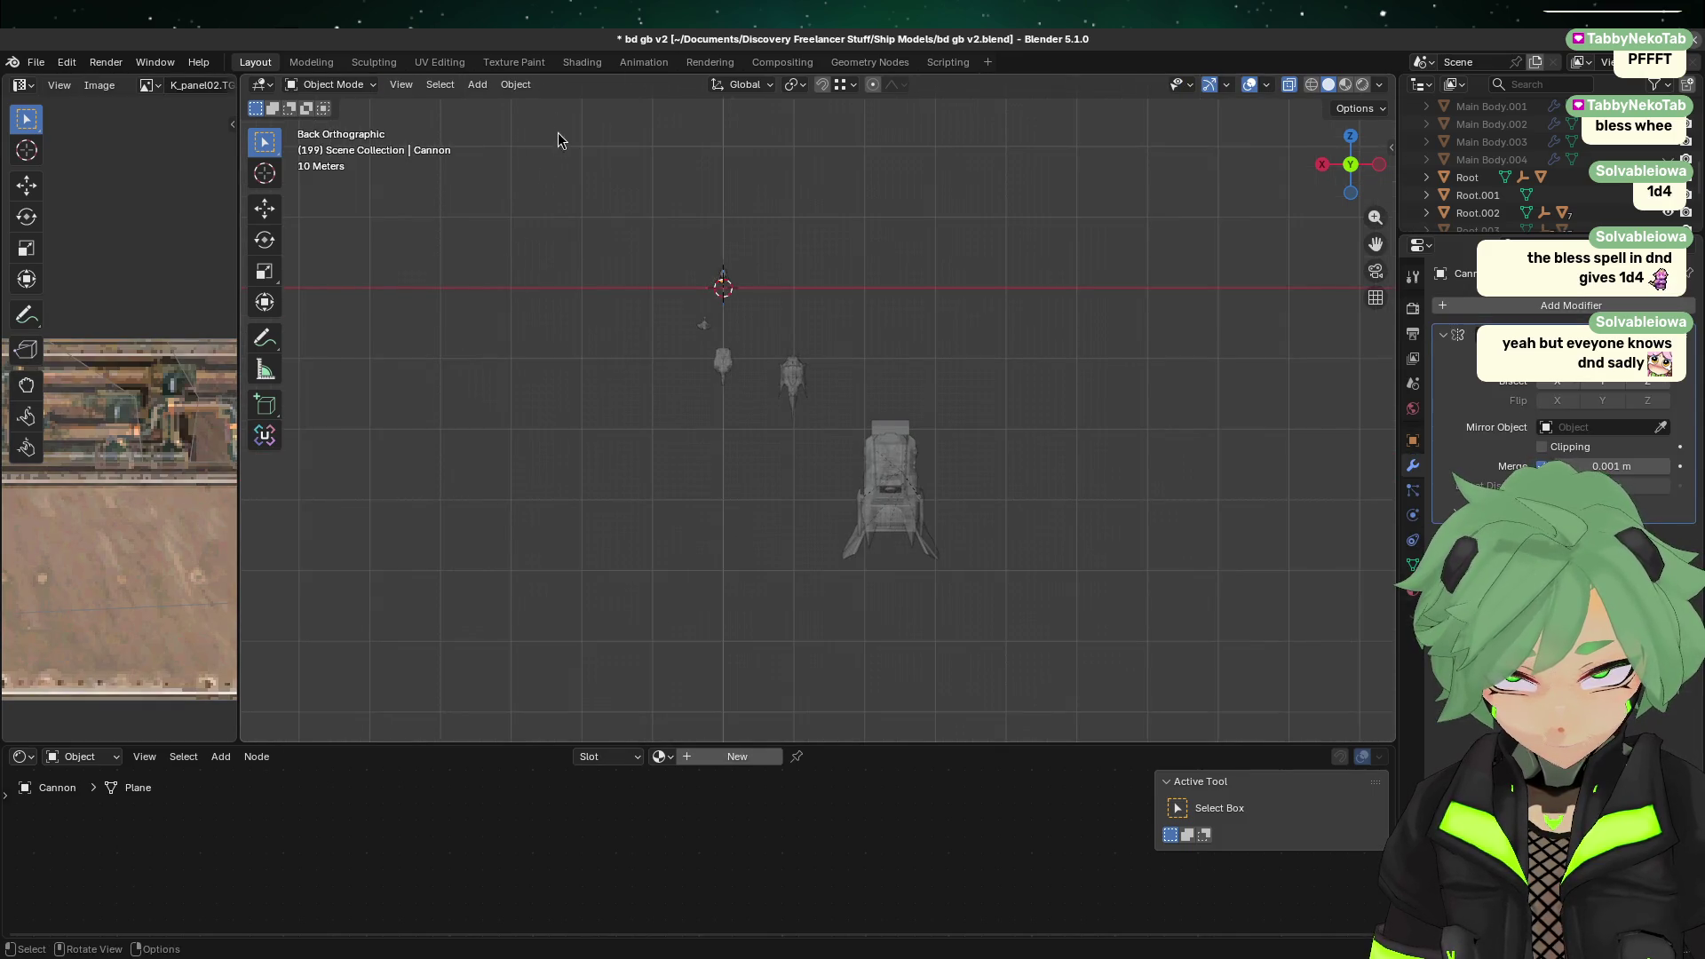
# Step: Set the cannon's origin to the 3D cursor
pyautogui.click(515, 84)
pyautogui.moveTo(562, 125)
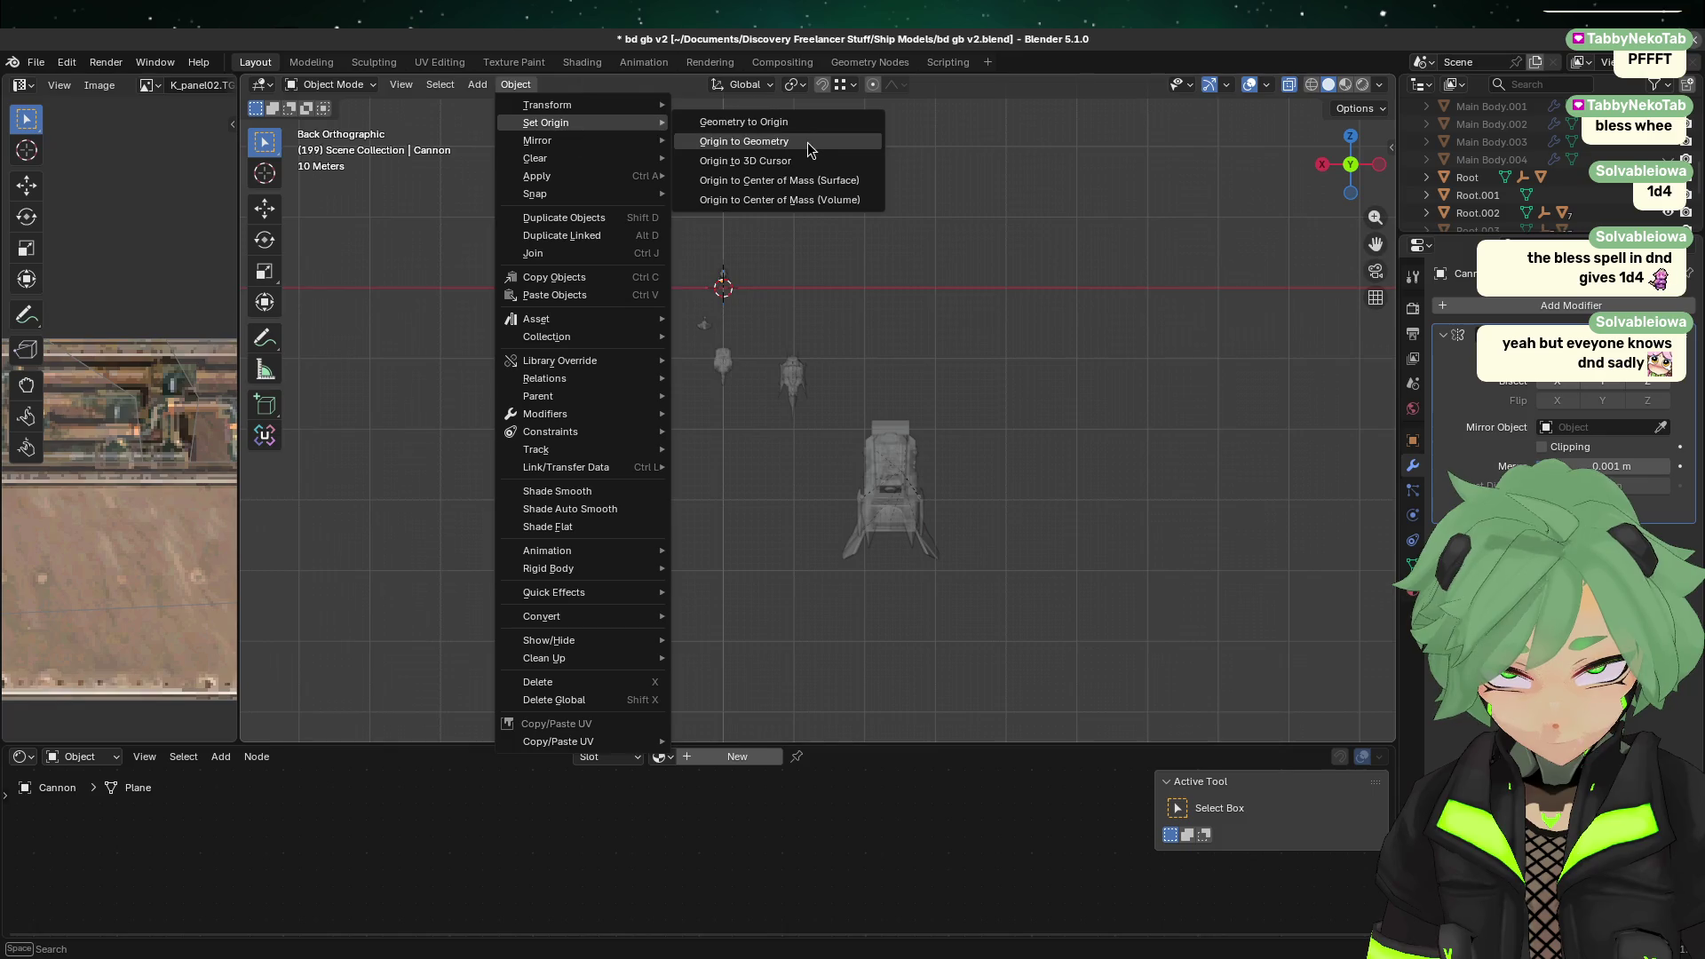
pyautogui.click(779, 159)
pyautogui.scroll(4, 680, 195)
pyautogui.moveTo(679, 195)
pyautogui.mouseDown(button='middle')
pyautogui.moveTo(691, 233)
pyautogui.moveTo(627, 162)
pyautogui.mouseUp(button='middle')
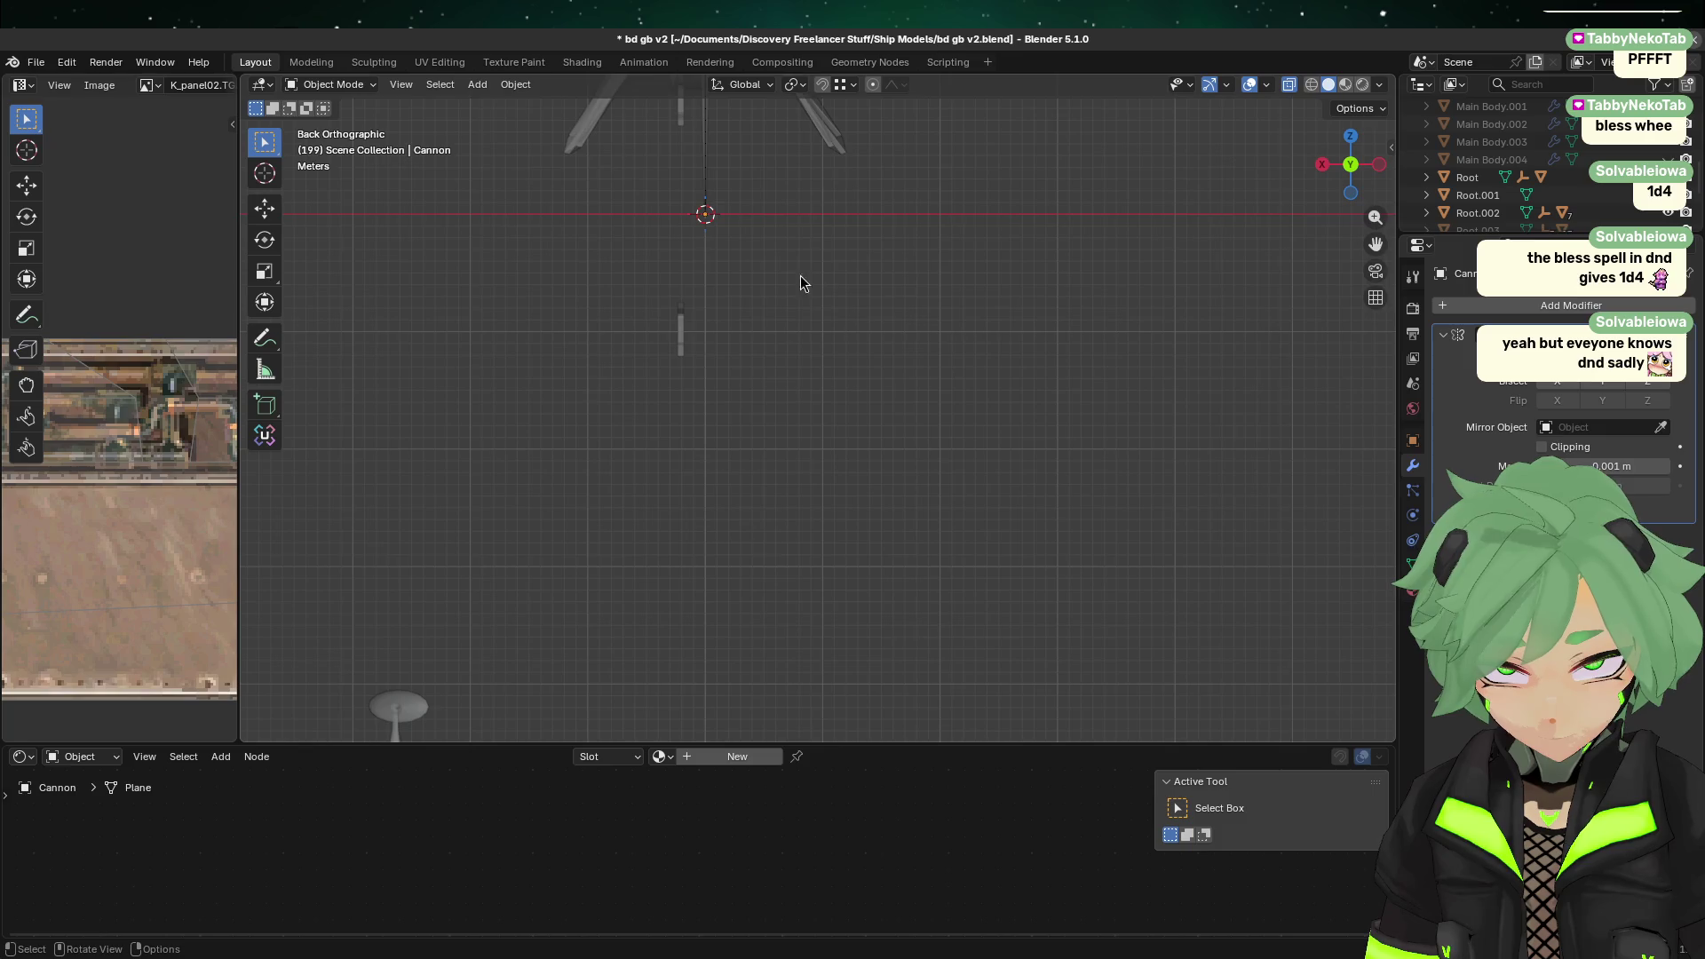
pyautogui.scroll(3, 741, 252)
pyautogui.moveTo(740, 252)
pyautogui.mouseDown(button='middle')
pyautogui.moveTo(738, 319)
pyautogui.moveTo(624, 369)
pyautogui.moveTo(628, 244)
pyautogui.moveTo(632, 340)
pyautogui.mouseUp(button='middle')
# Step: Remove the Mirror modifier and apply all transforms to the cannon
pyautogui.press('Tab')
pyautogui.scroll(-4, 632, 341)
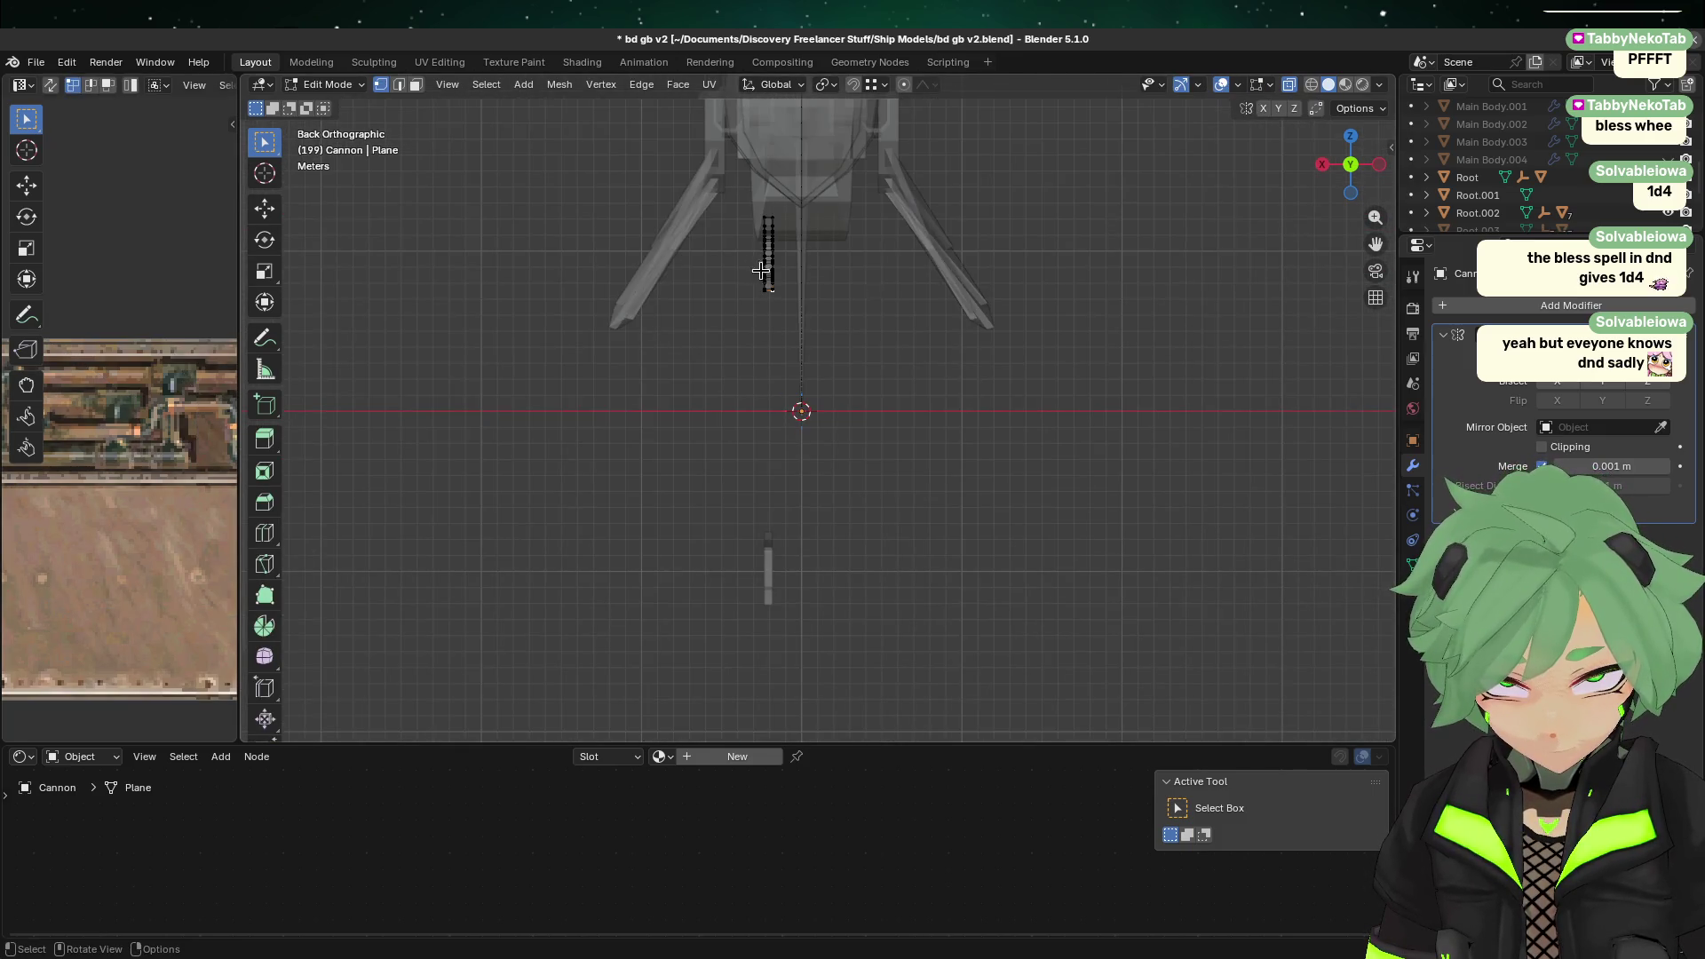
pyautogui.press('Tab')
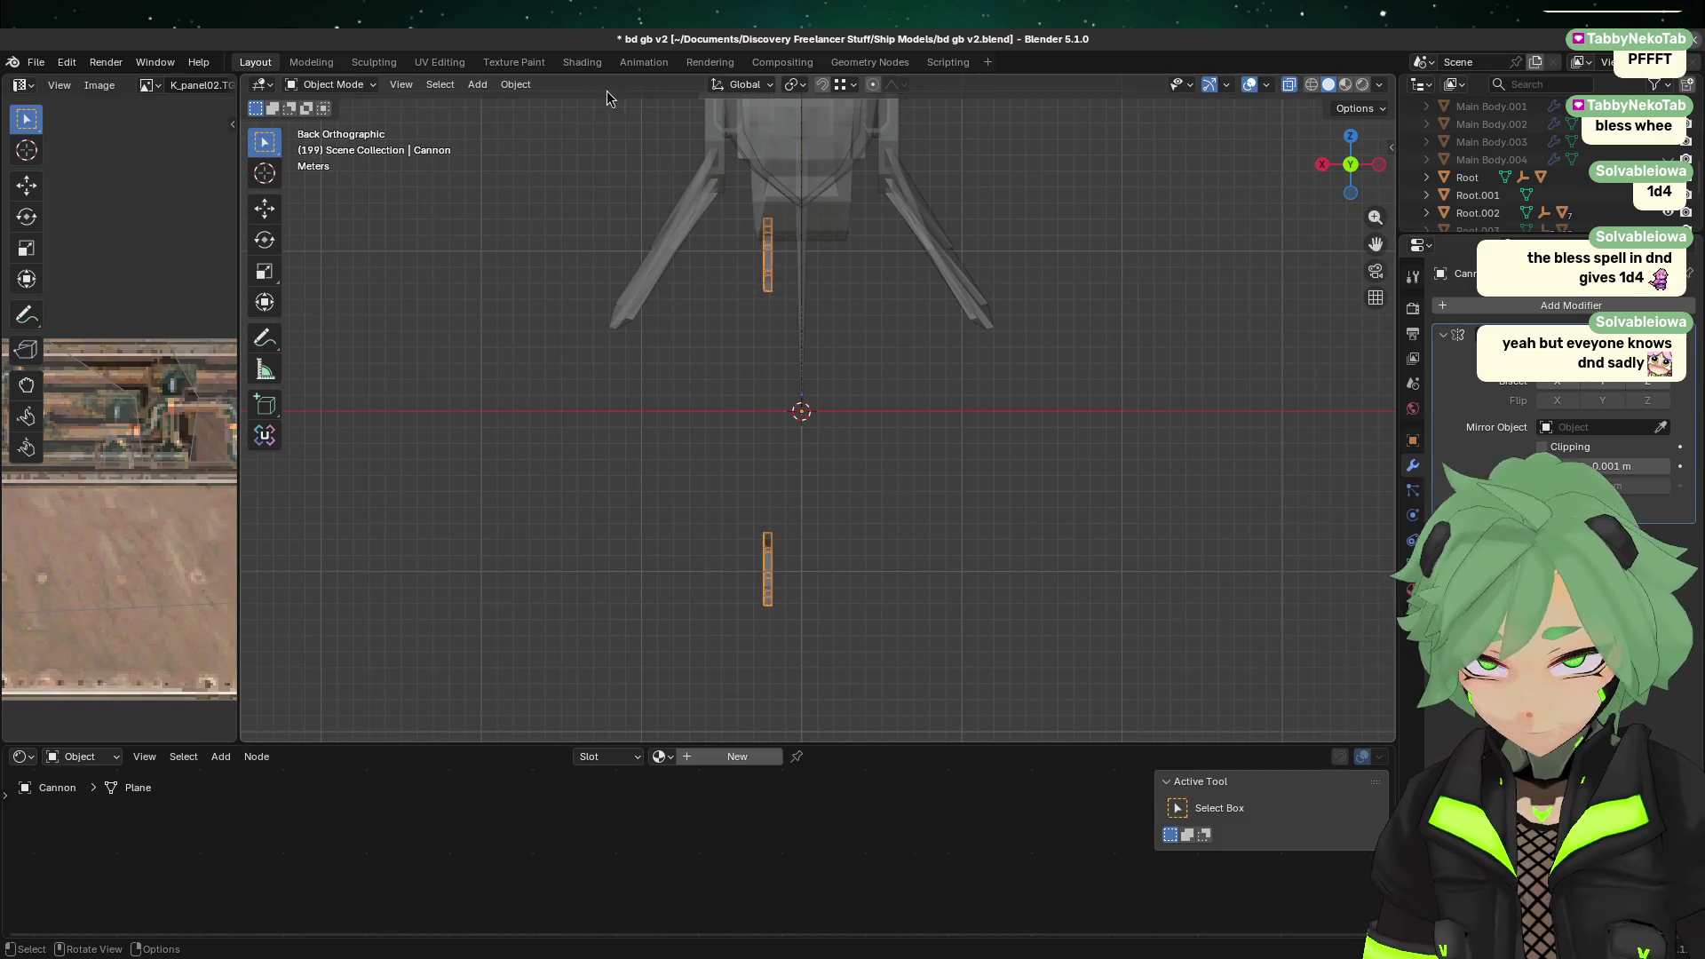
pyautogui.press('Tab')
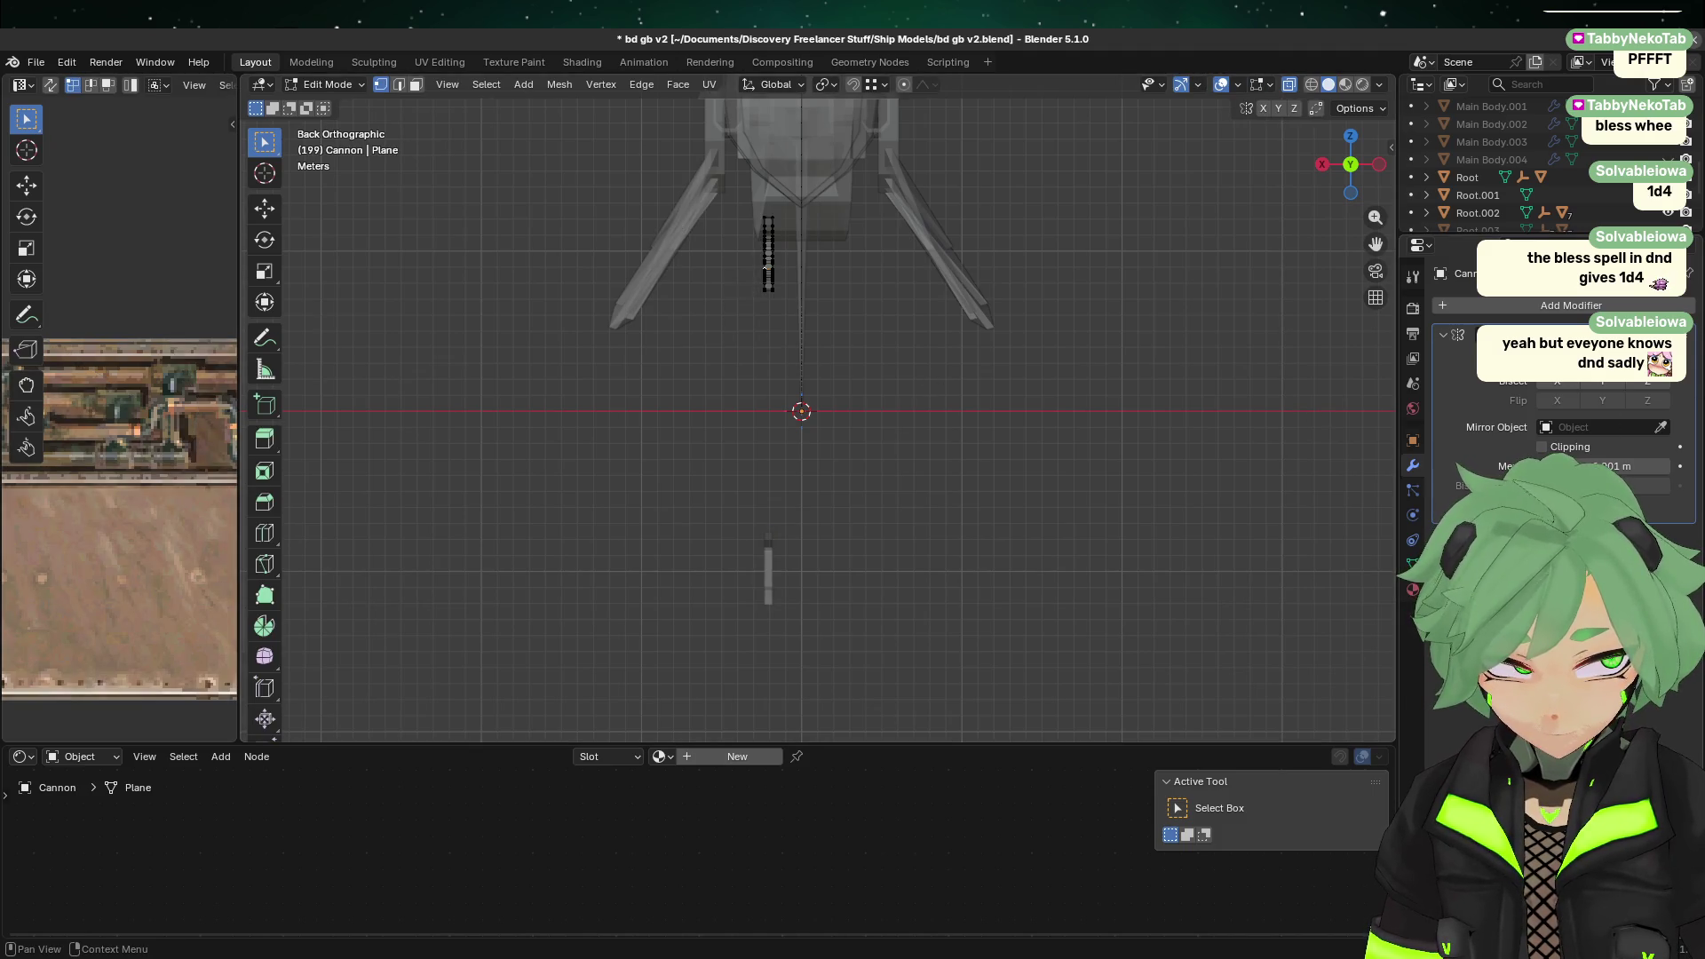
pyautogui.hotkey('ctrl', 'x')
pyautogui.press('Tab')
pyautogui.click(515, 83)
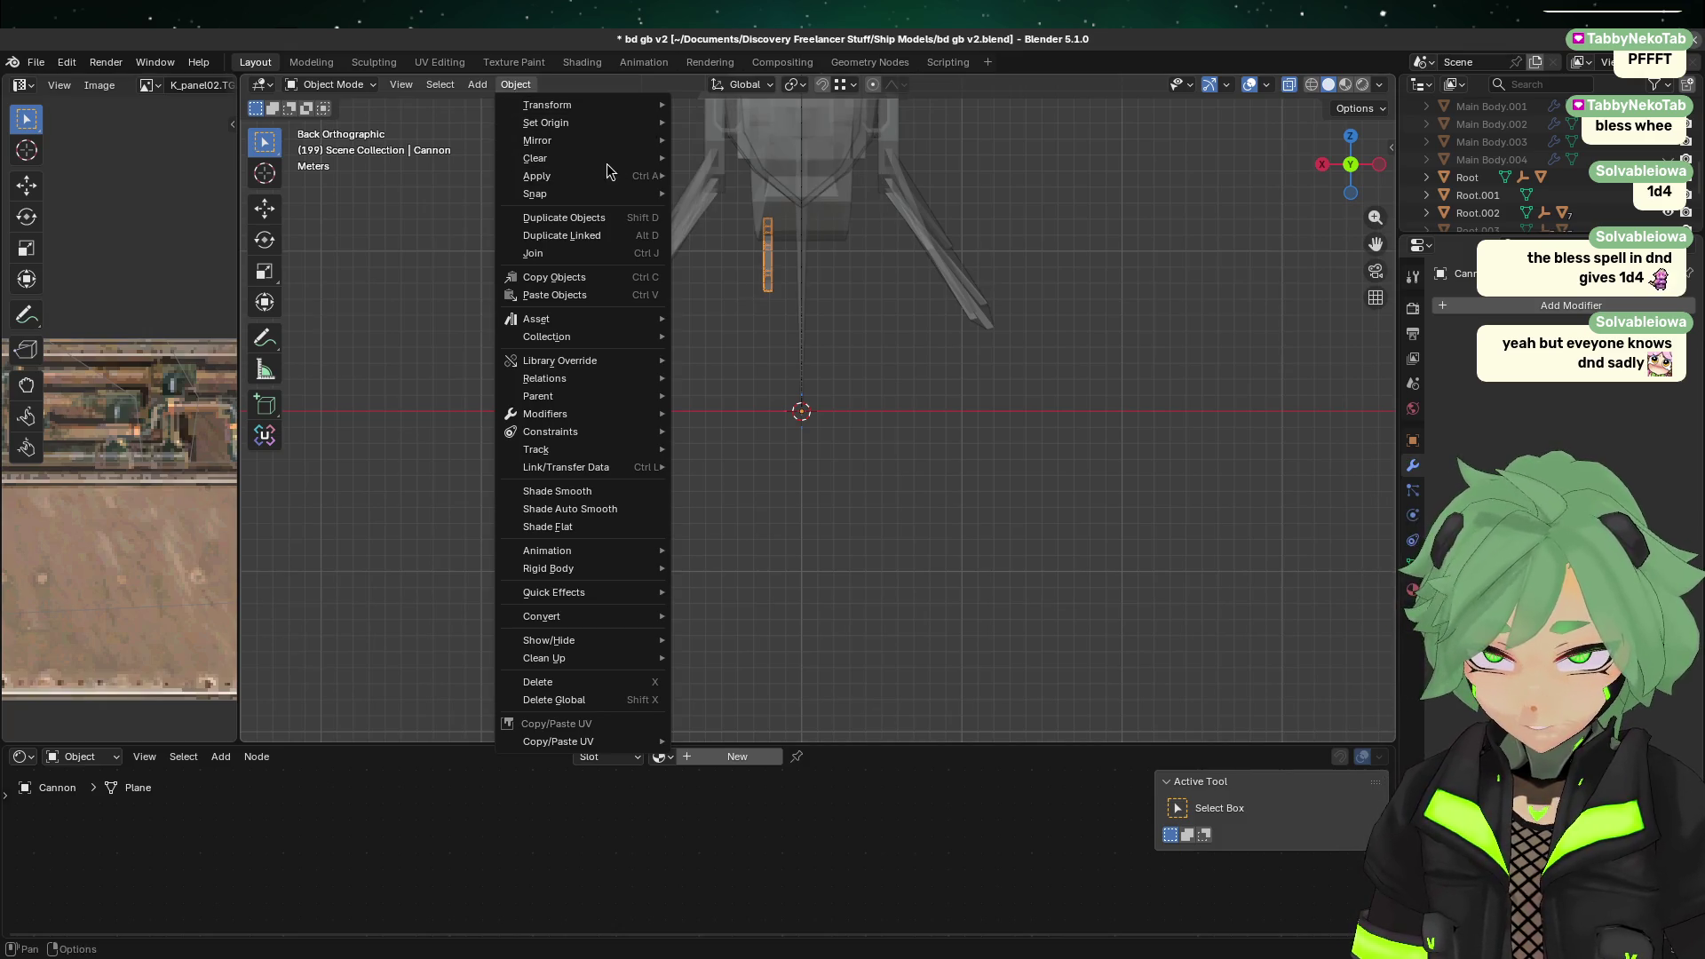
pyautogui.moveTo(621, 173)
pyautogui.click(765, 230)
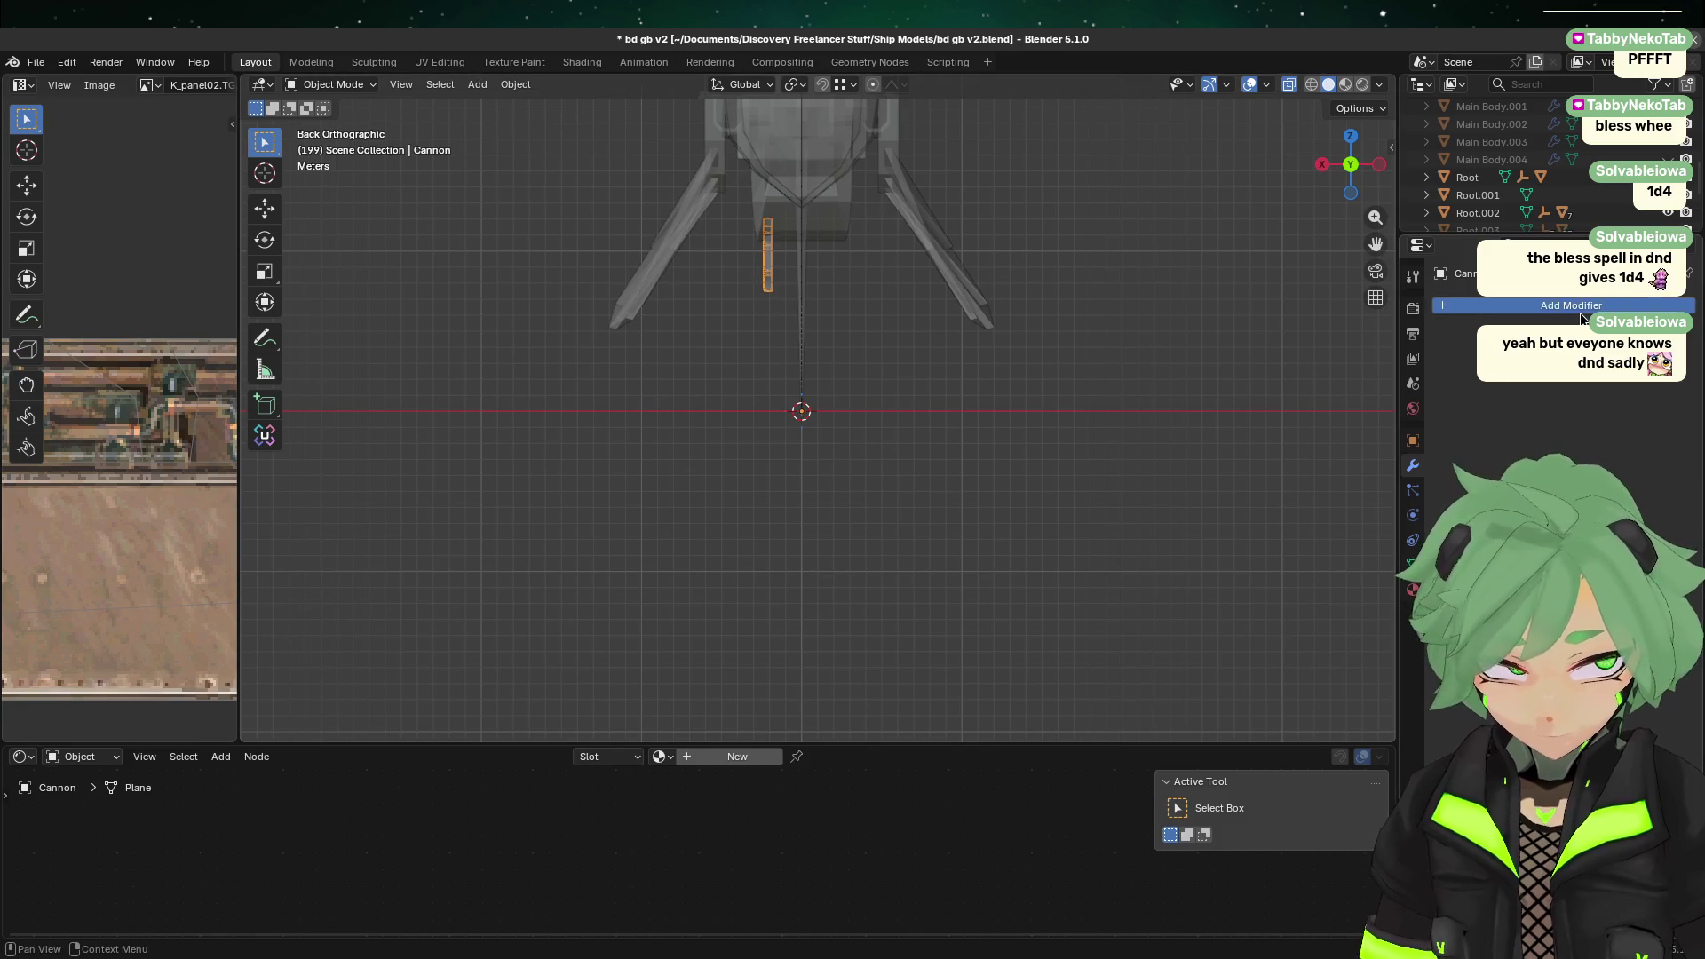
# Step: Re-add the Mirror modifier to the transformed cannon
pyautogui.click(1532, 306)
pyautogui.moveTo(1530, 312)
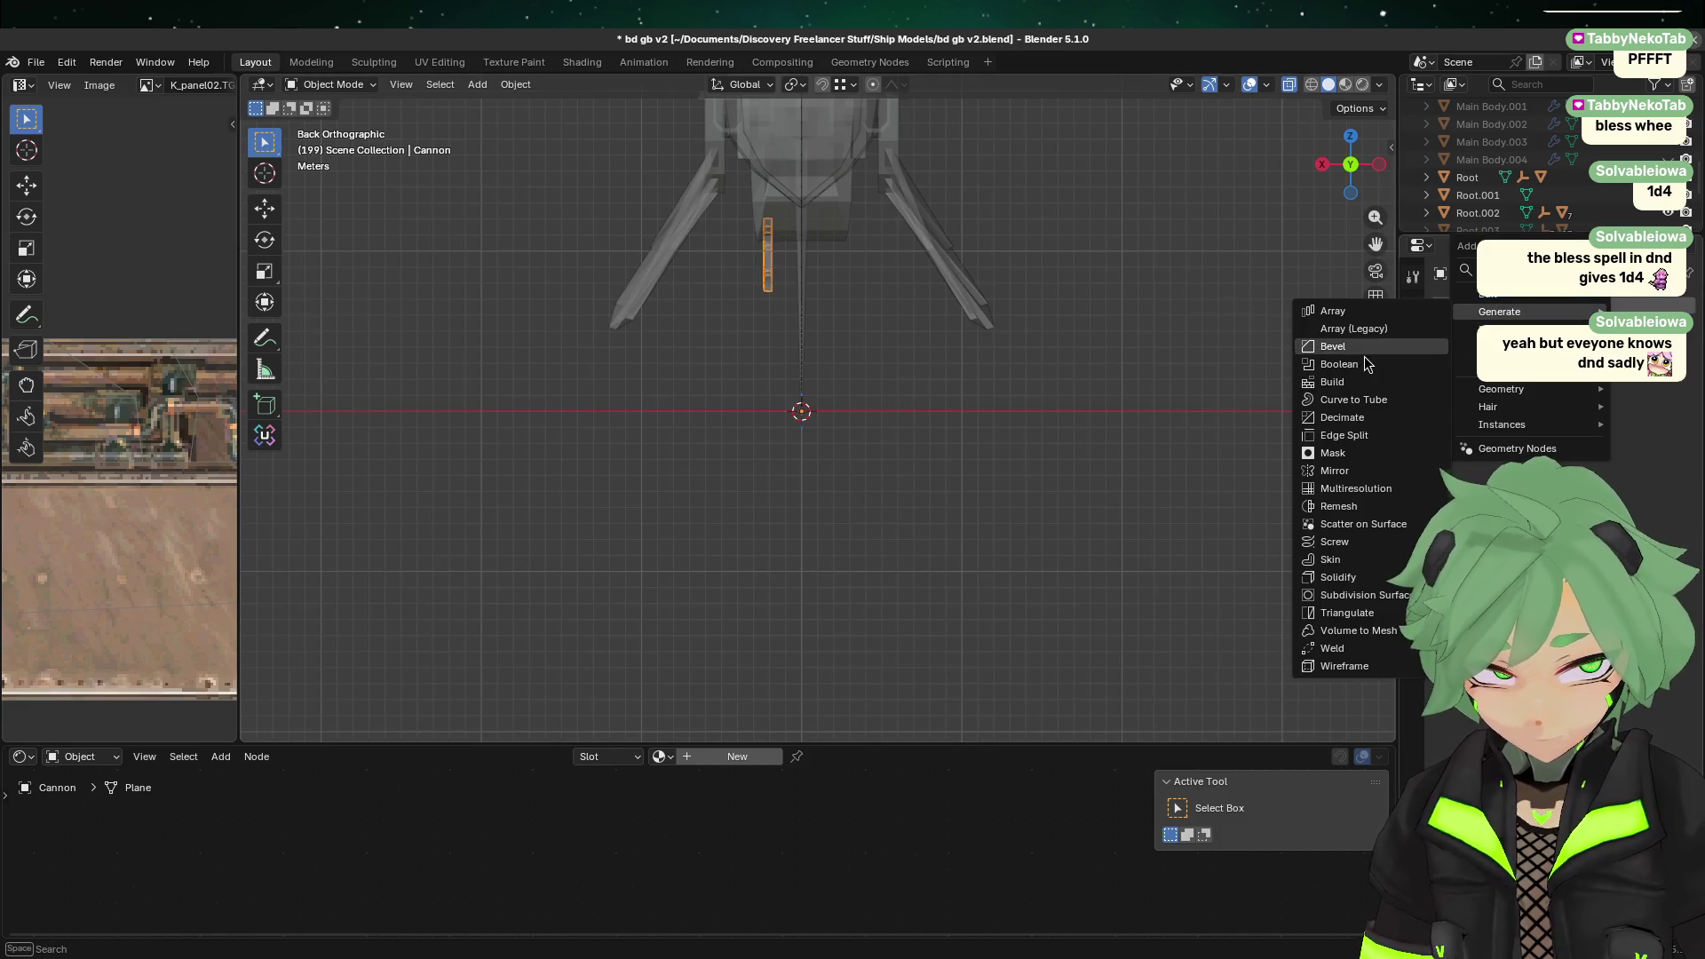
pyautogui.click(1339, 473)
pyautogui.click(787, 294)
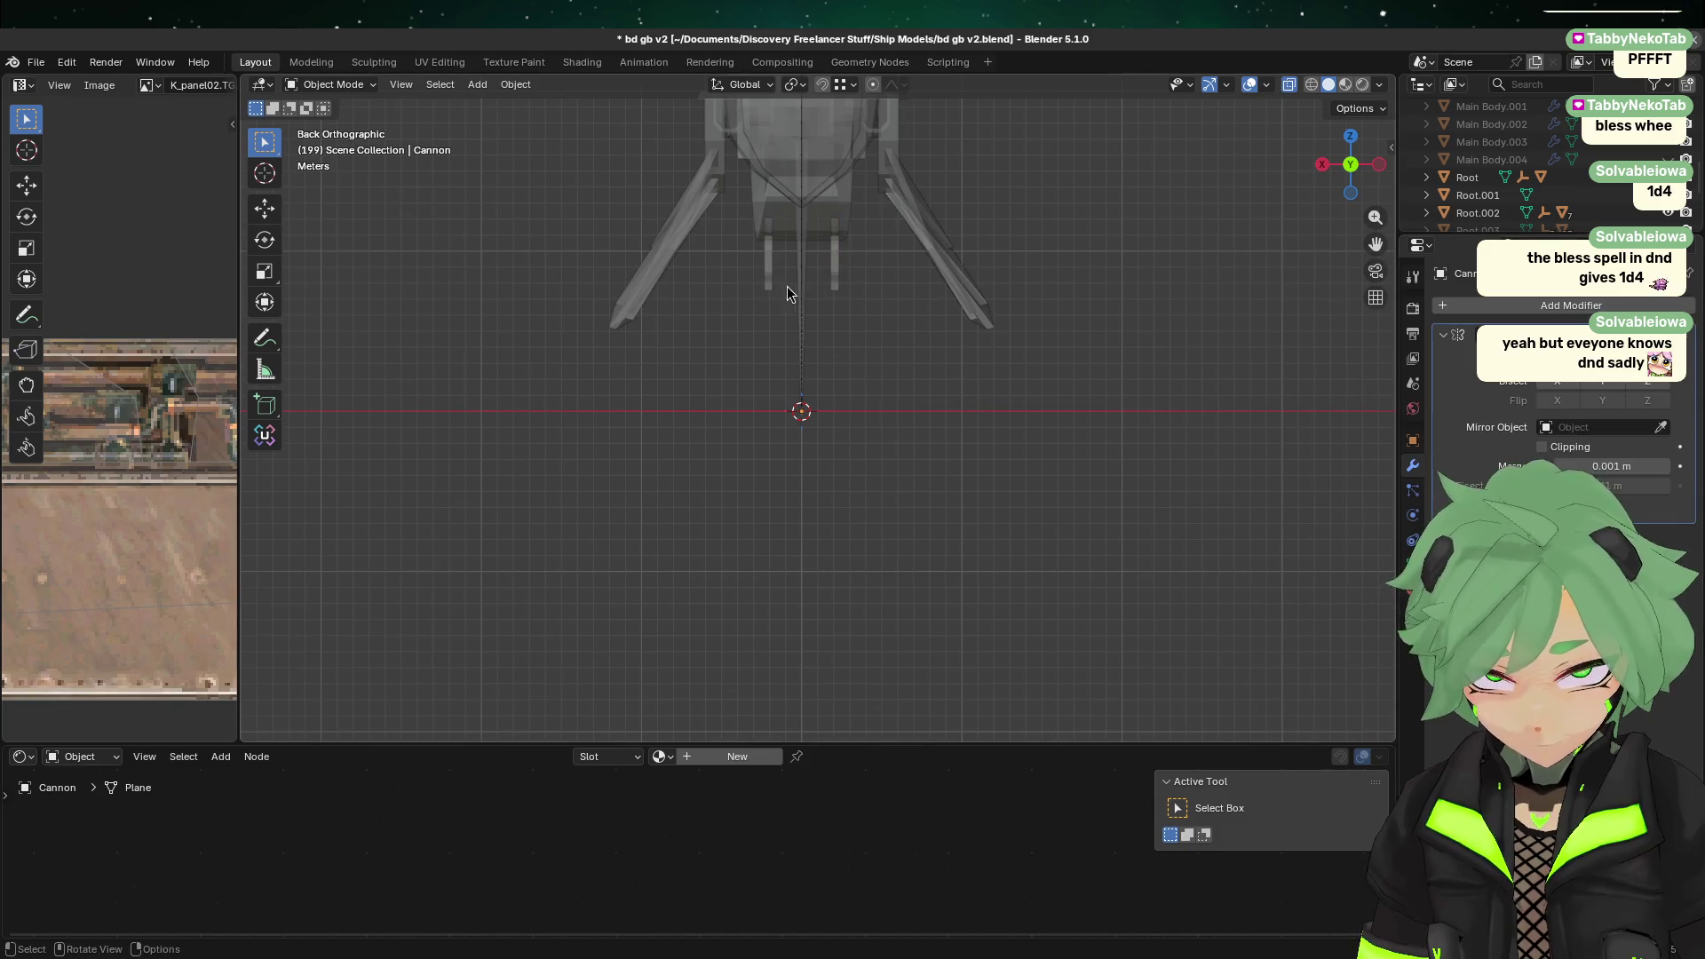
# Step: In Edit Mode, move the cannon strip −1.8694 m along X to the centre line
pyautogui.press('Tab')
pyautogui.press('a')
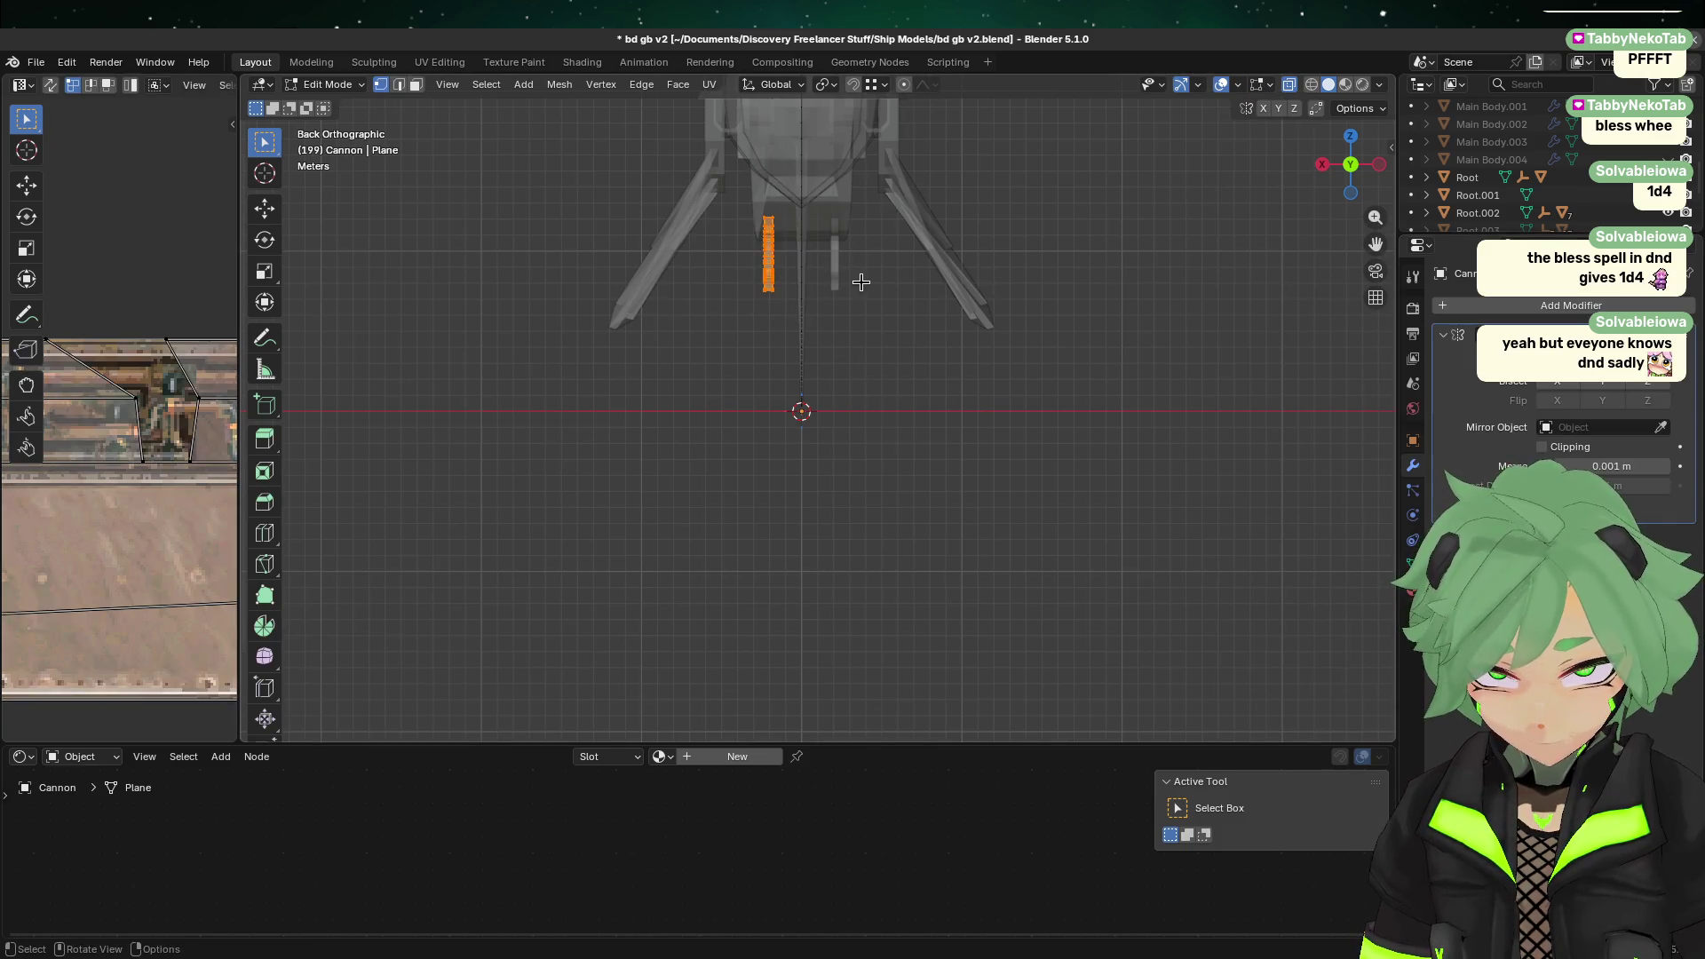
pyautogui.scroll(4, 810, 288)
pyautogui.keyDown('shift'); pyautogui.moveTo(809, 287); pyautogui.dragTo(656, 553, button='middle'); pyautogui.keyUp('shift')
pyautogui.scroll(2, 655, 552)
pyautogui.press('g')
pyautogui.press('x')
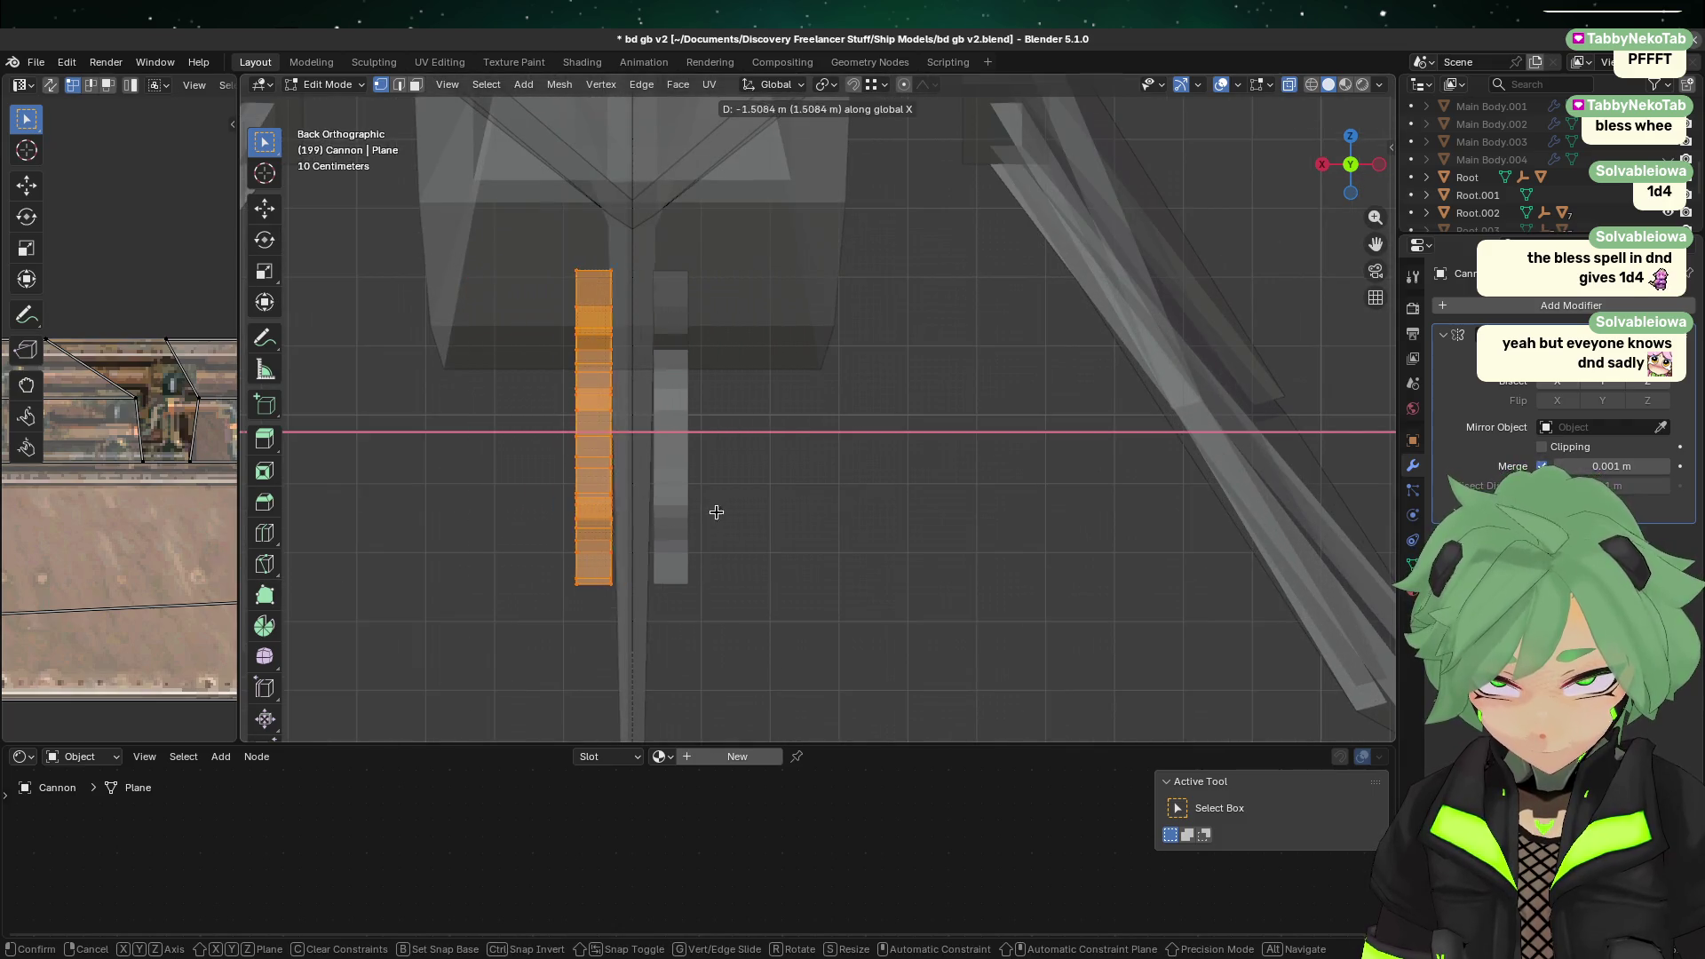
pyautogui.click(733, 514)
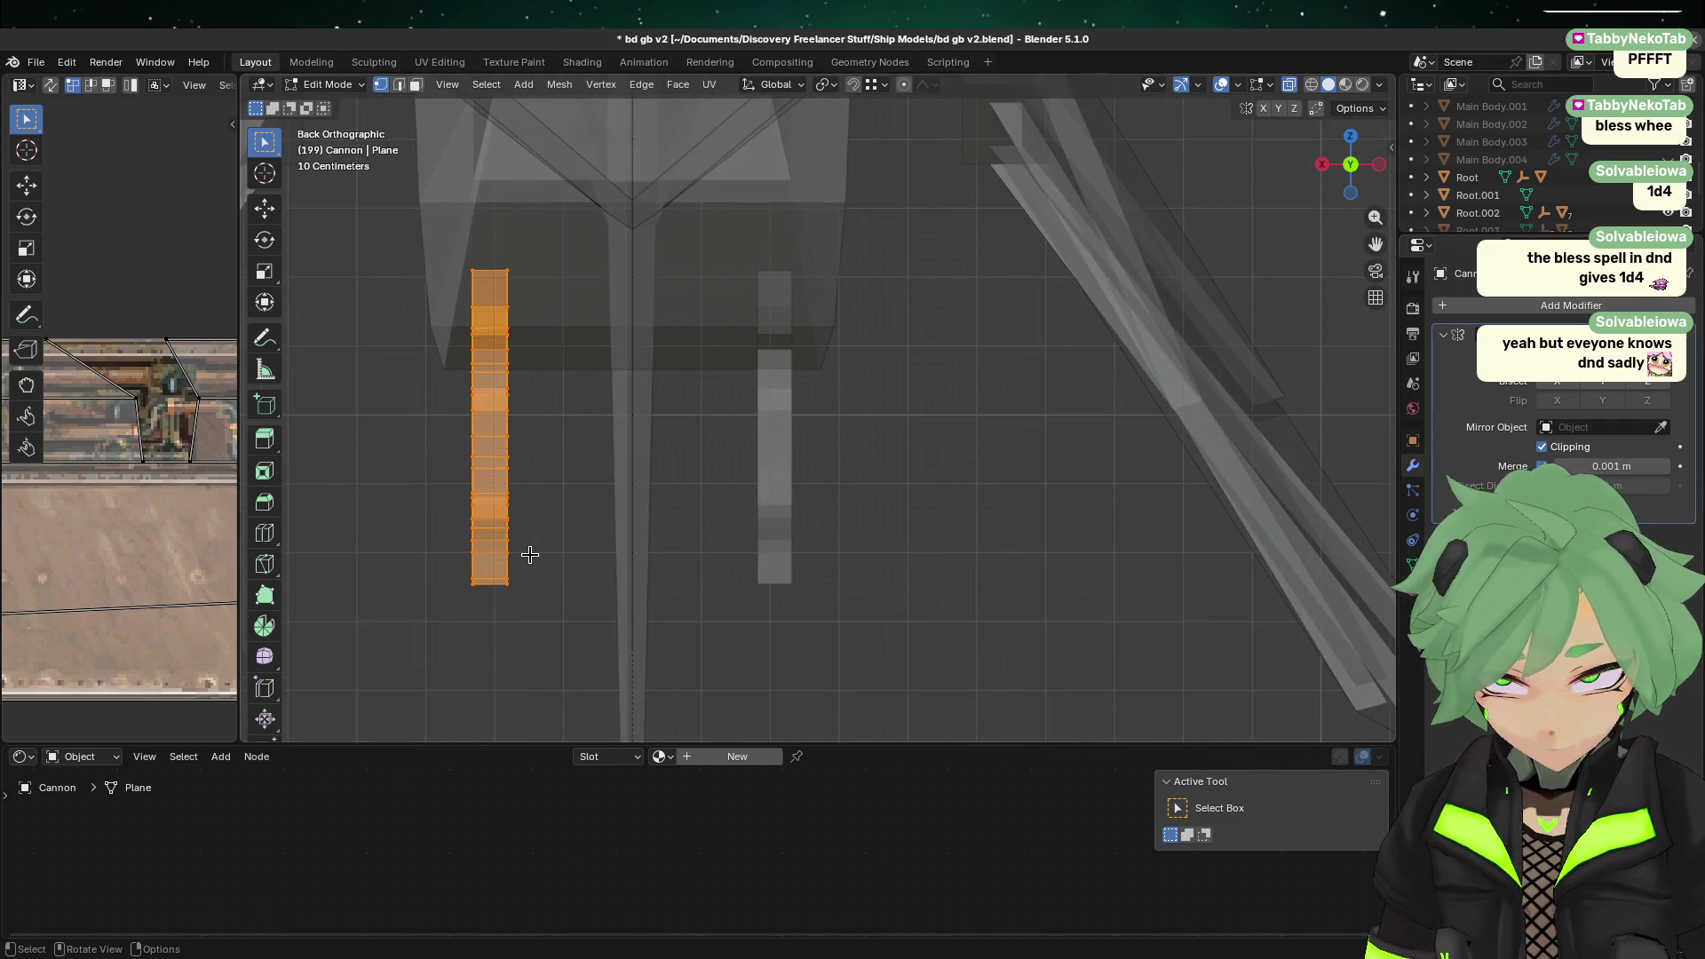
pyautogui.press('g')
pyautogui.press('x')
pyautogui.click(654, 561)
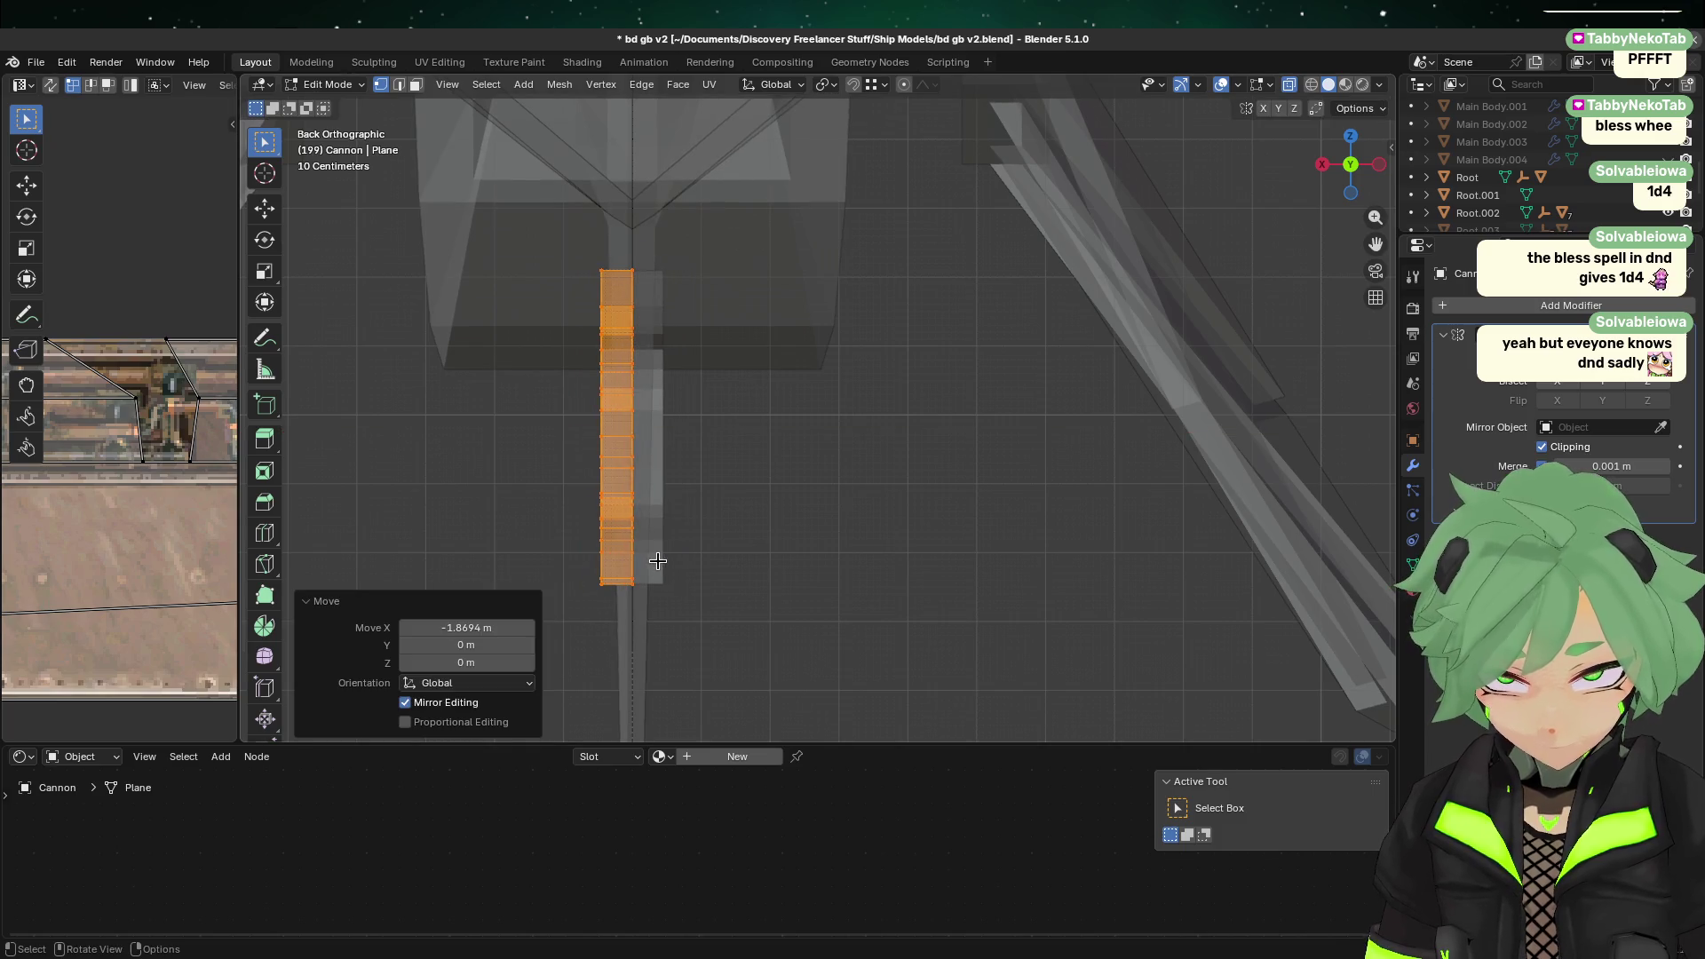
# Step: Switch to the side view and pan toward the nose and reference image
pyautogui.press('Tab')
pyautogui.scroll(-3, 974, 541)
pyautogui.click(751, 479)
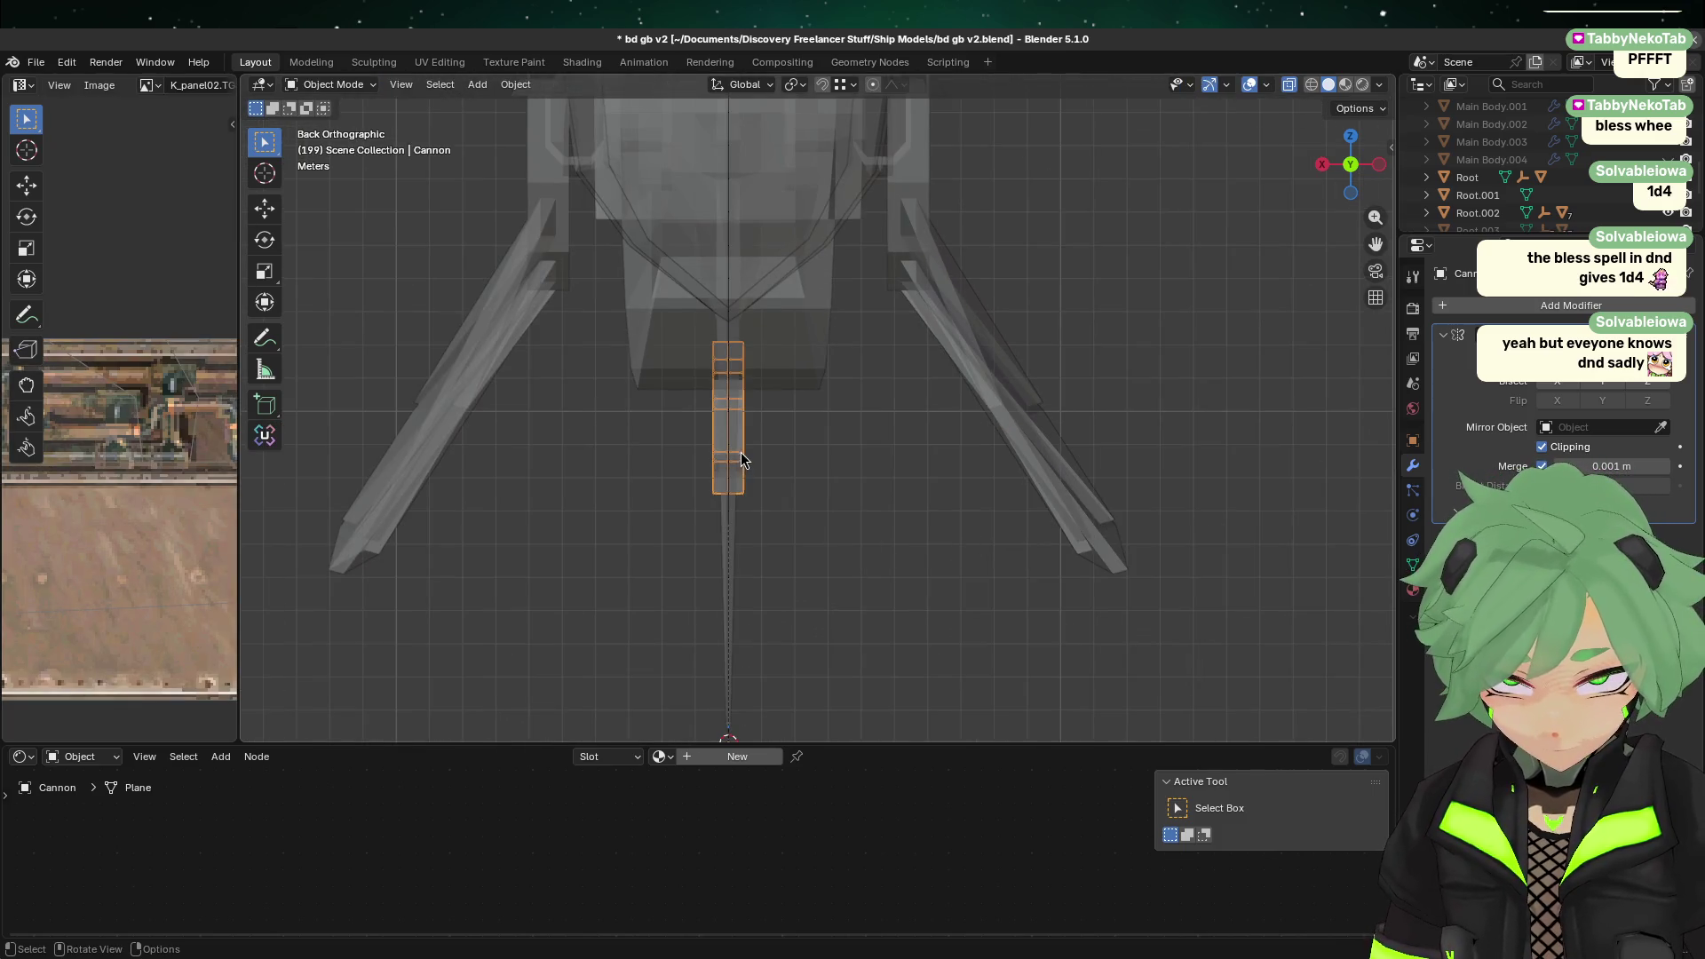
pyautogui.click(1323, 165)
pyautogui.moveTo(1329, 177)
pyautogui.keyDown('shift'); pyautogui.mouseDown(button='middle')
pyautogui.moveTo(1135, 327)
pyautogui.moveTo(471, 422)
pyautogui.mouseUp(button='middle'); pyautogui.keyUp('shift')
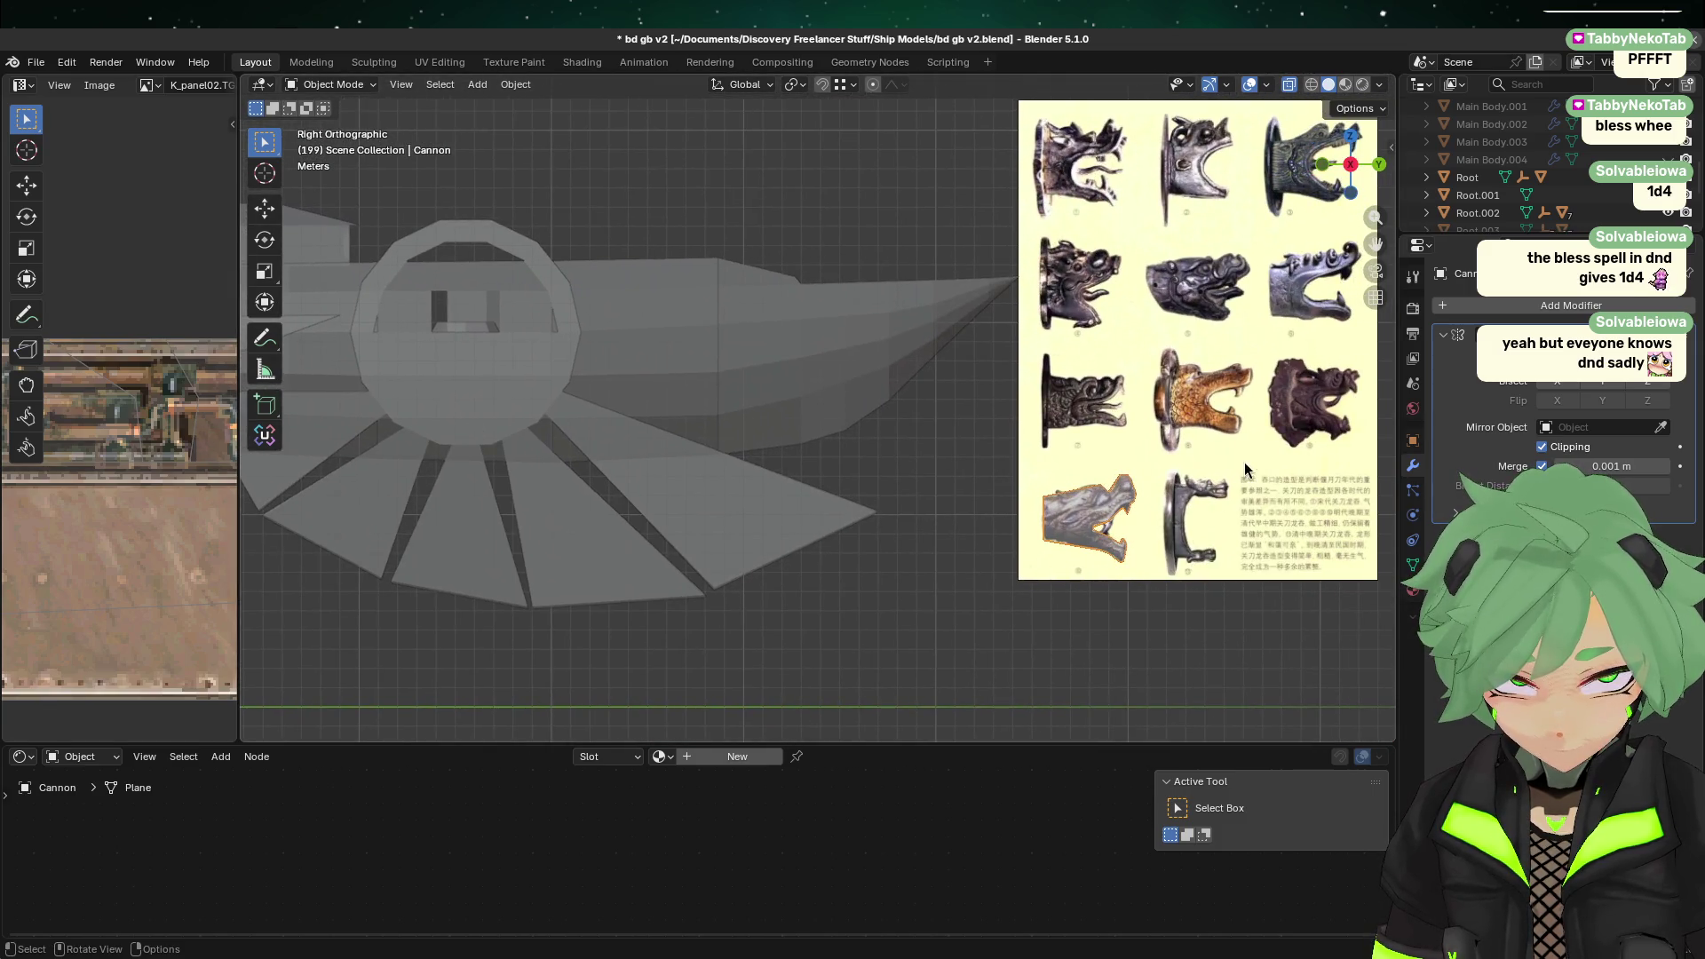
# Step: Move the dragon-head reference image beside the nose, then hide it
pyautogui.press('g')
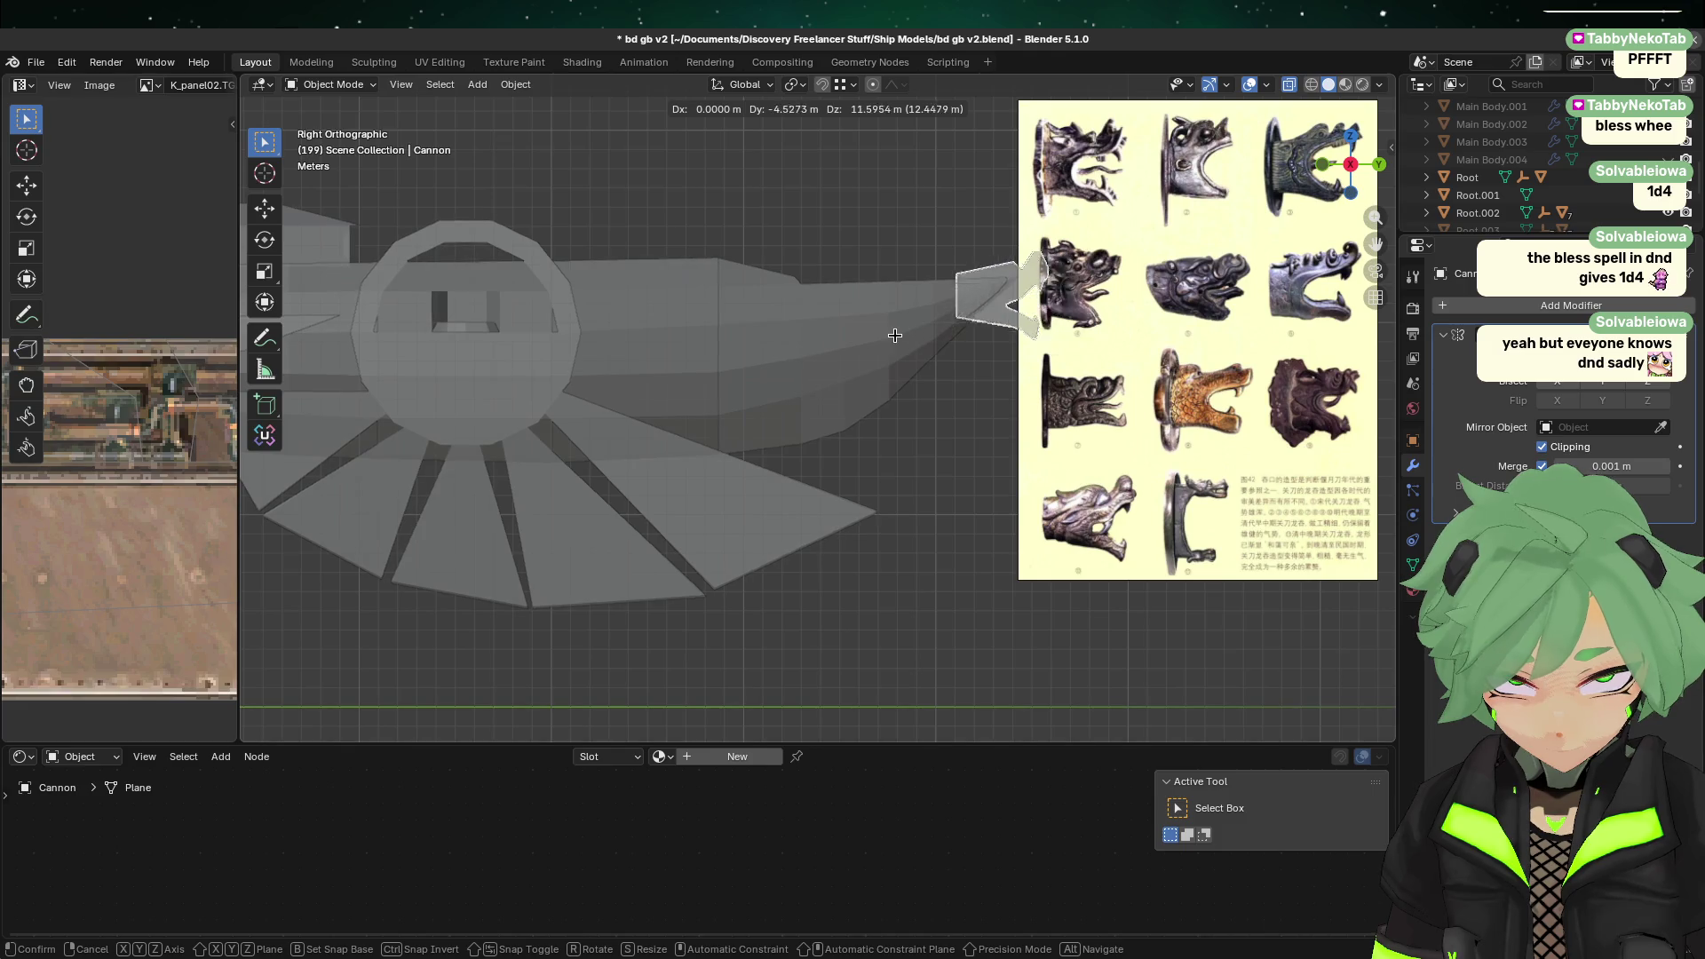
pyautogui.click(875, 353)
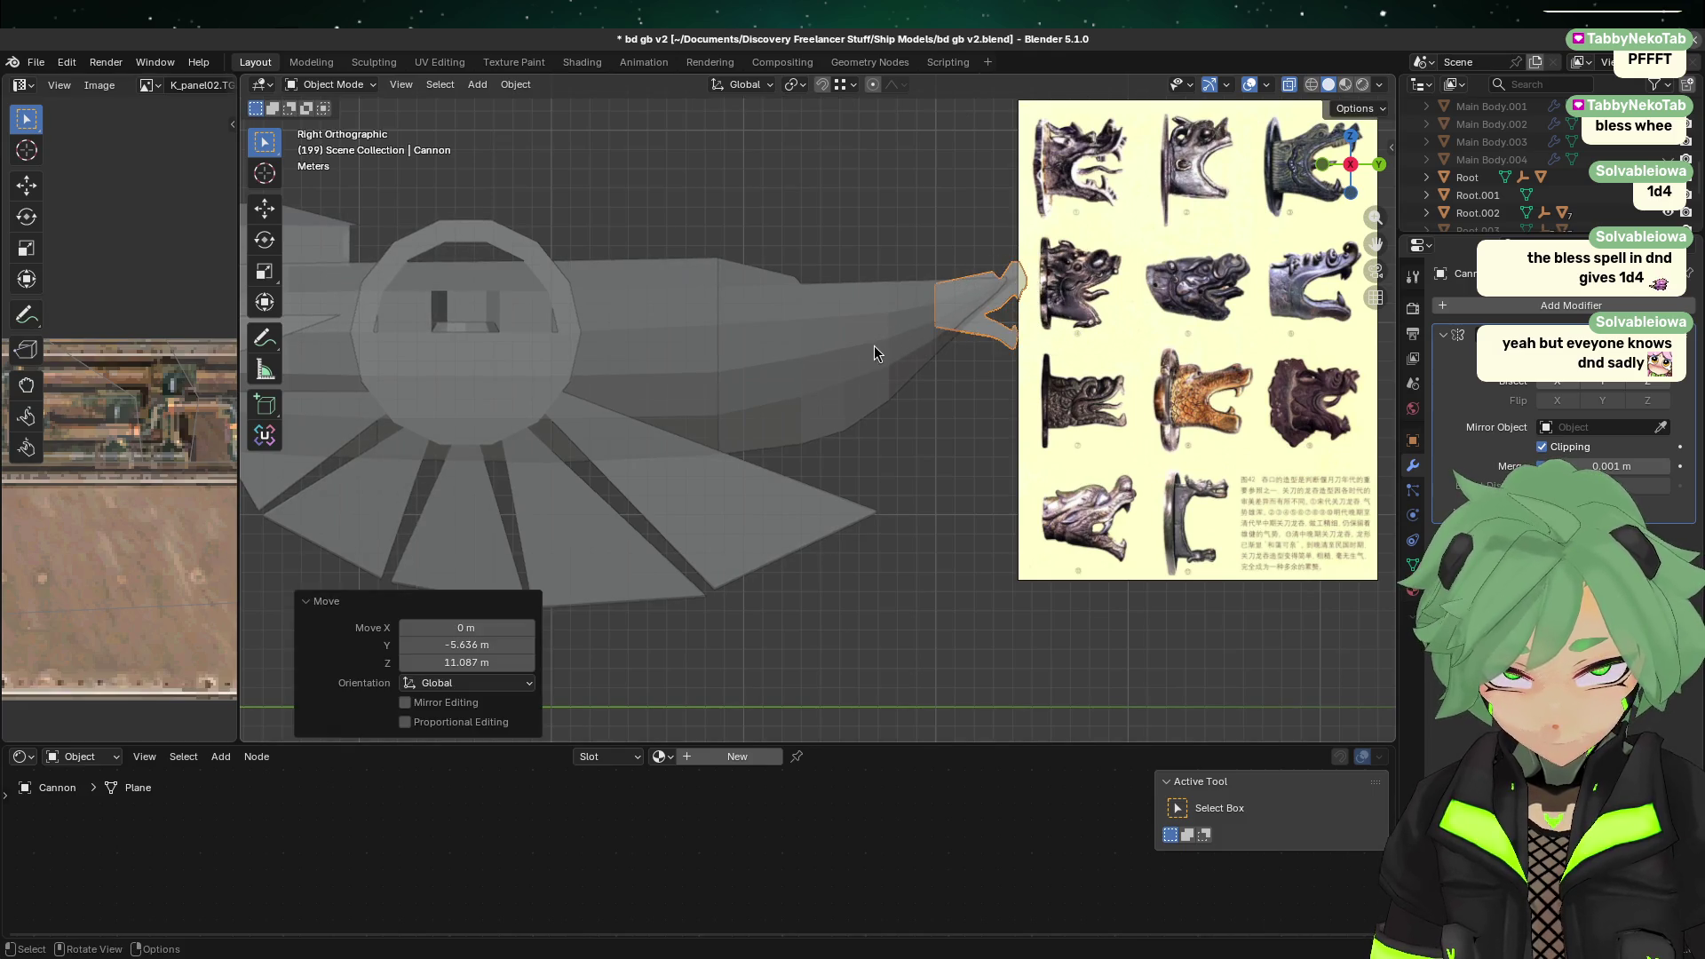
pyautogui.click(1129, 387)
pyautogui.press('h')
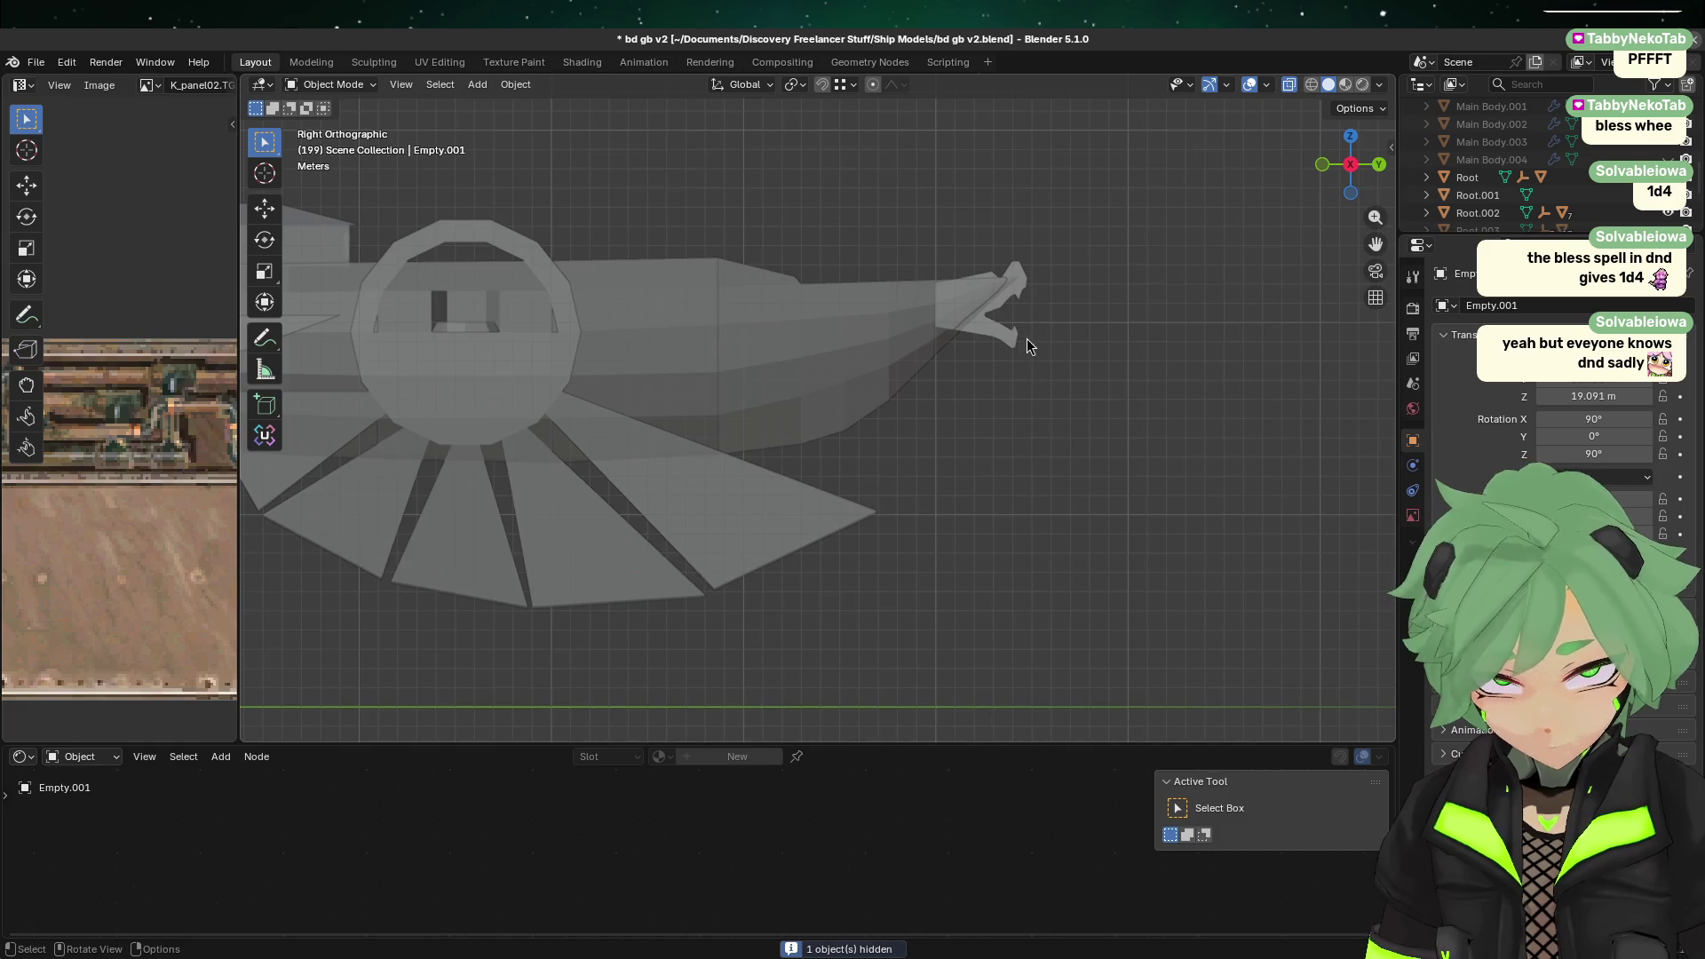
# Step: Check the nose and cannon placement from the side and rear views
pyautogui.click(906, 334)
pyautogui.press('Tab')
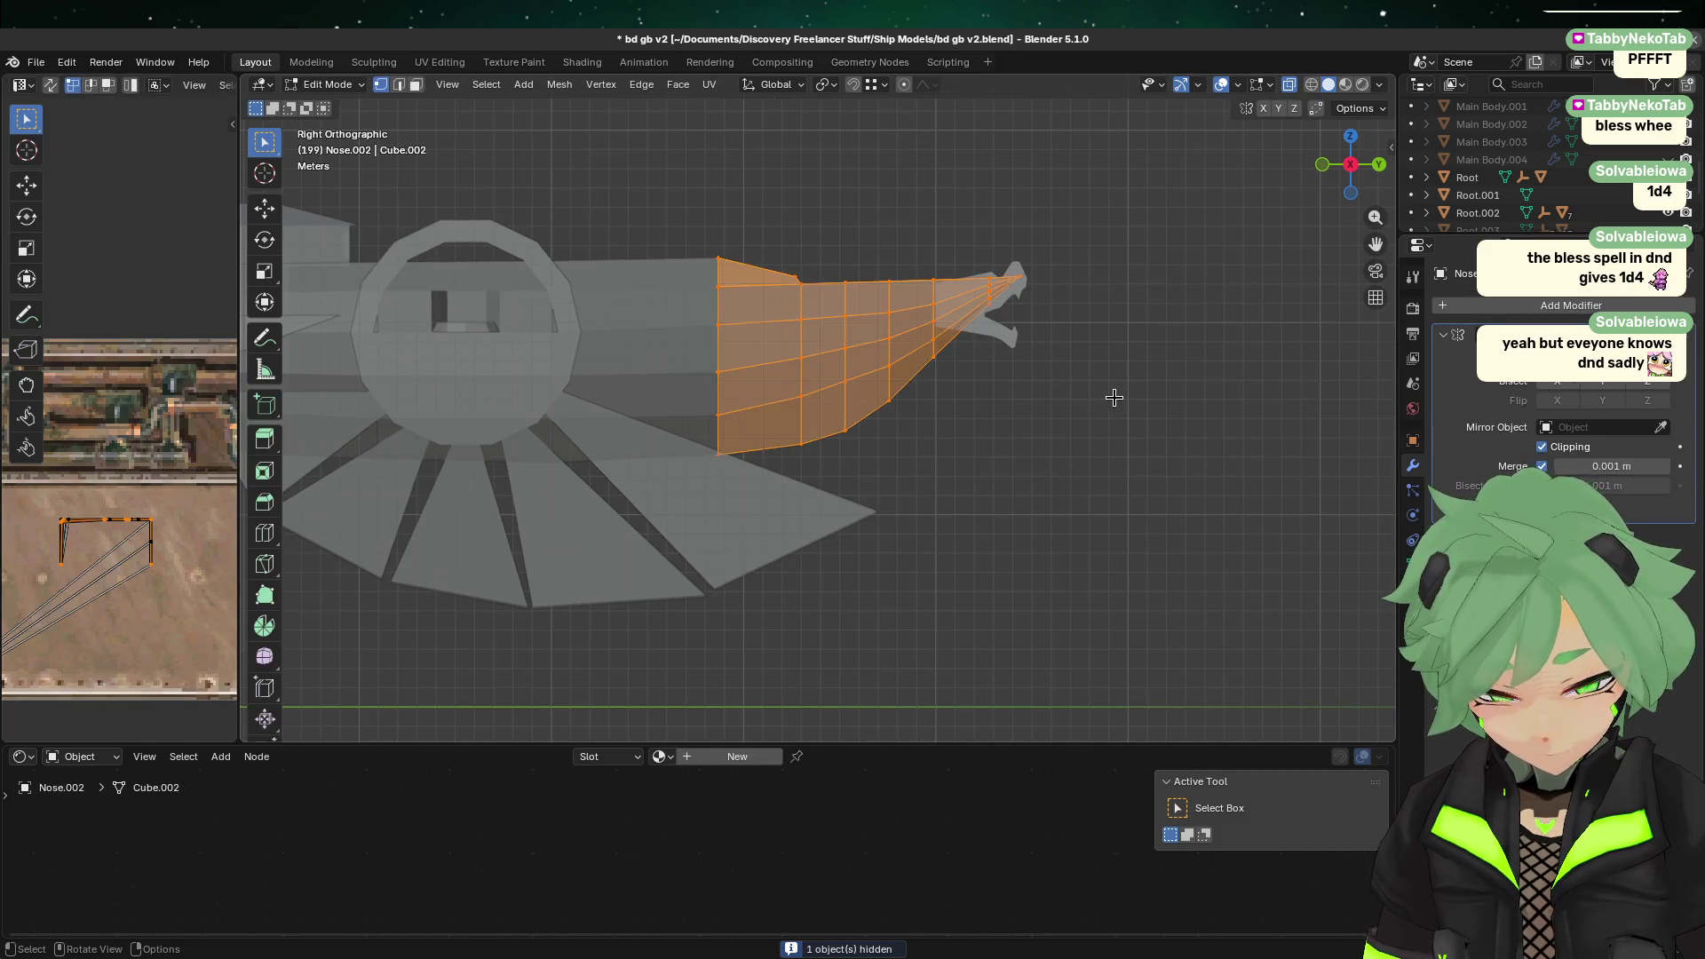
pyautogui.press('Tab')
pyautogui.click(1001, 348)
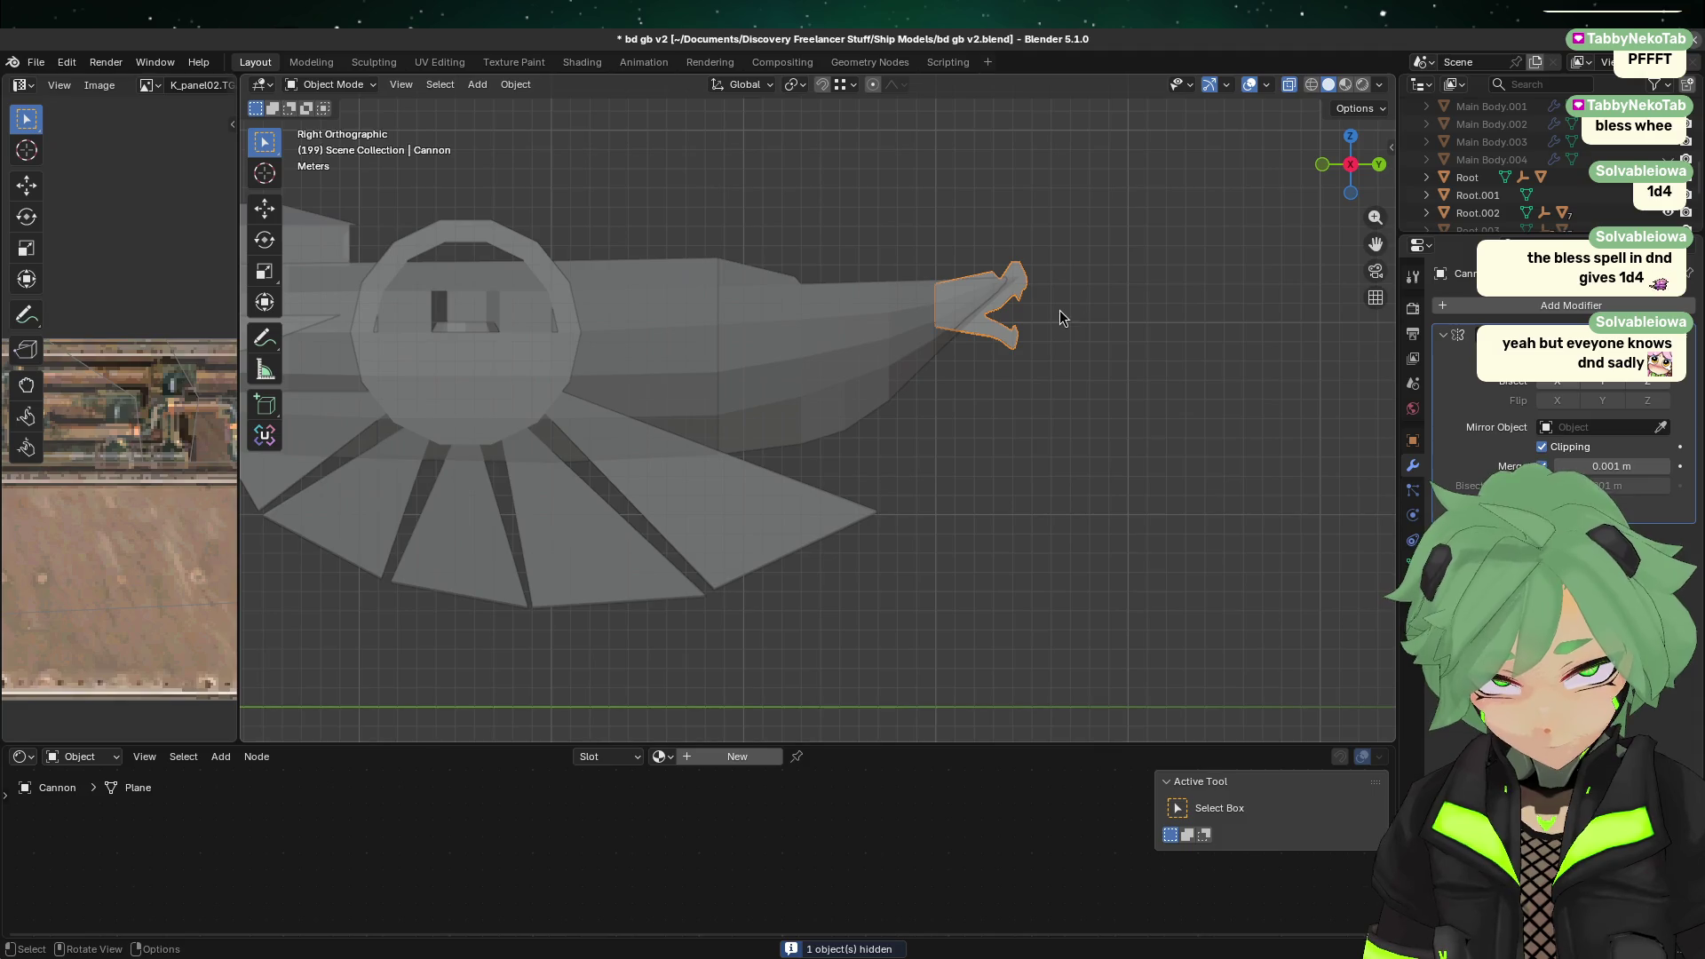
pyautogui.keyDown('shift'); pyautogui.moveTo(1318, 216); pyautogui.dragTo(1256, 258, button='middle'); pyautogui.keyUp('shift')
pyautogui.click(1119, 337)
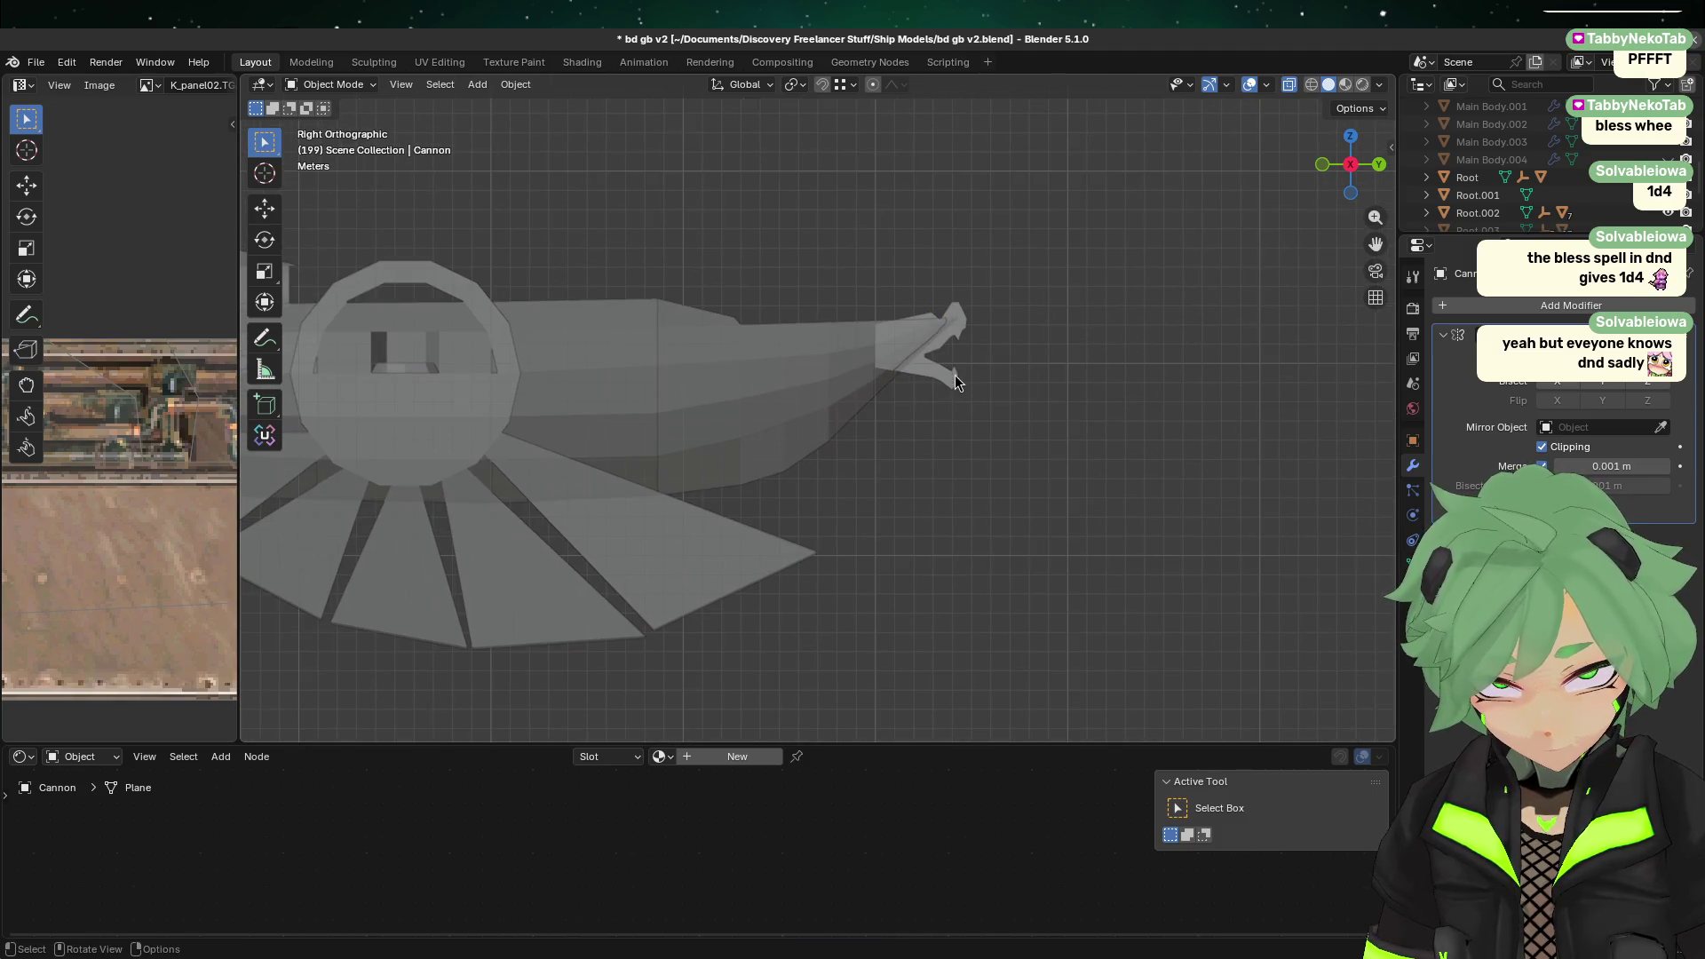
pyautogui.click(1379, 166)
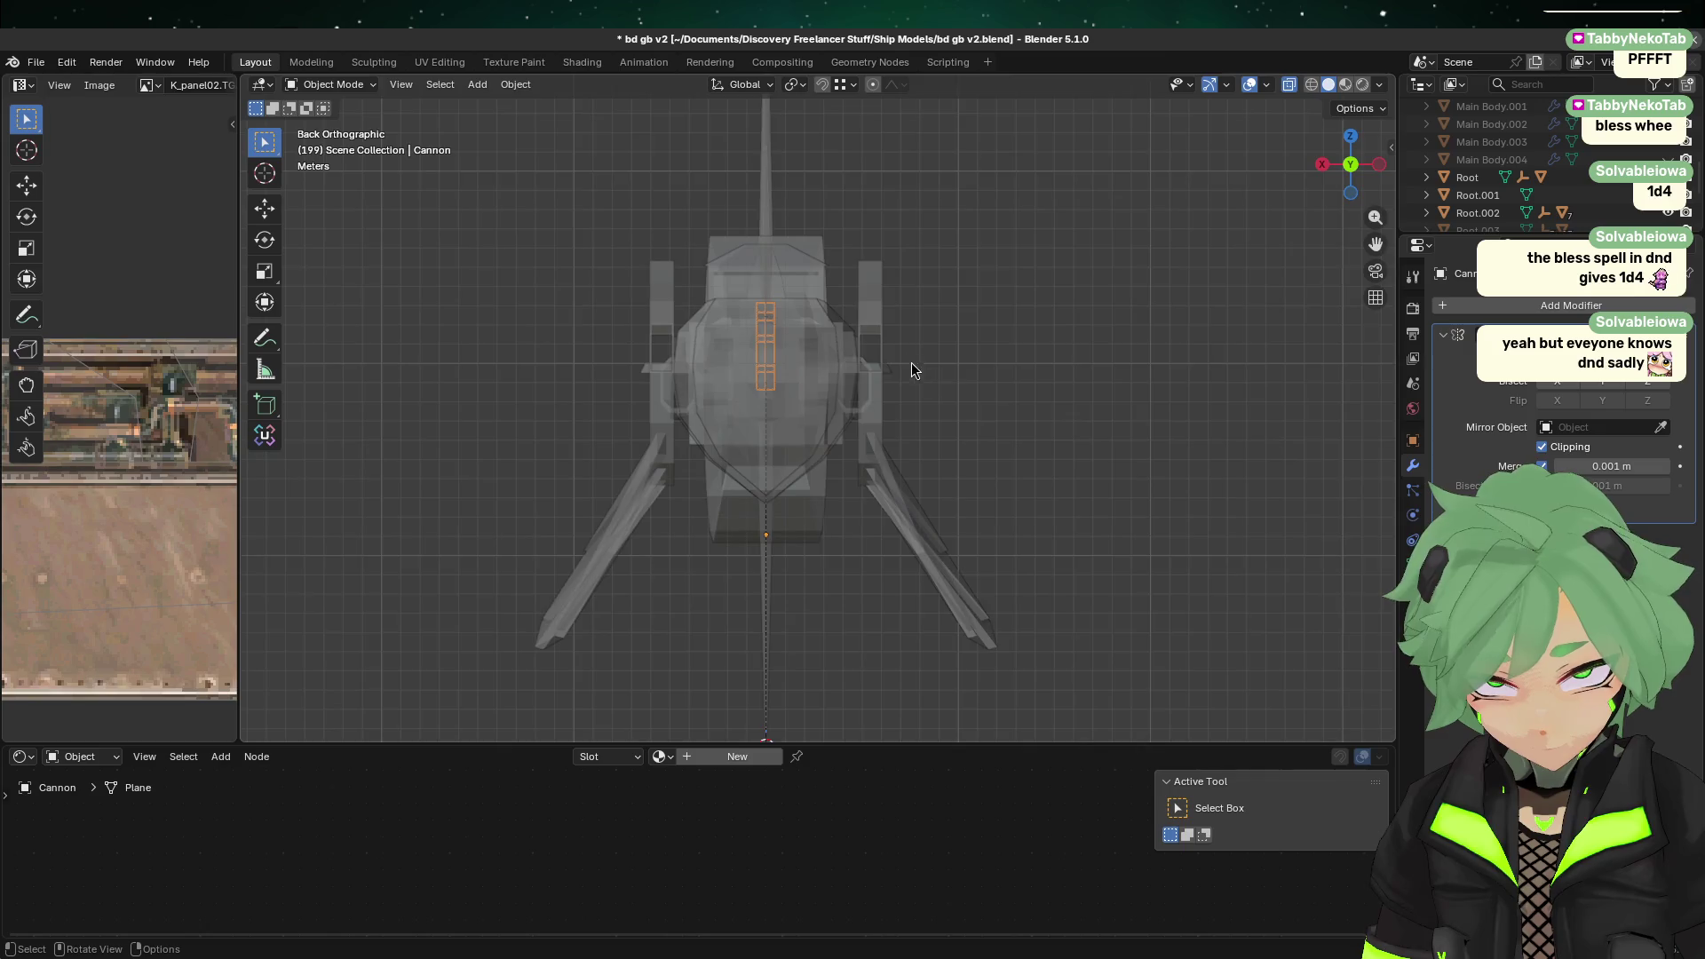
pyautogui.scroll(3, 914, 371)
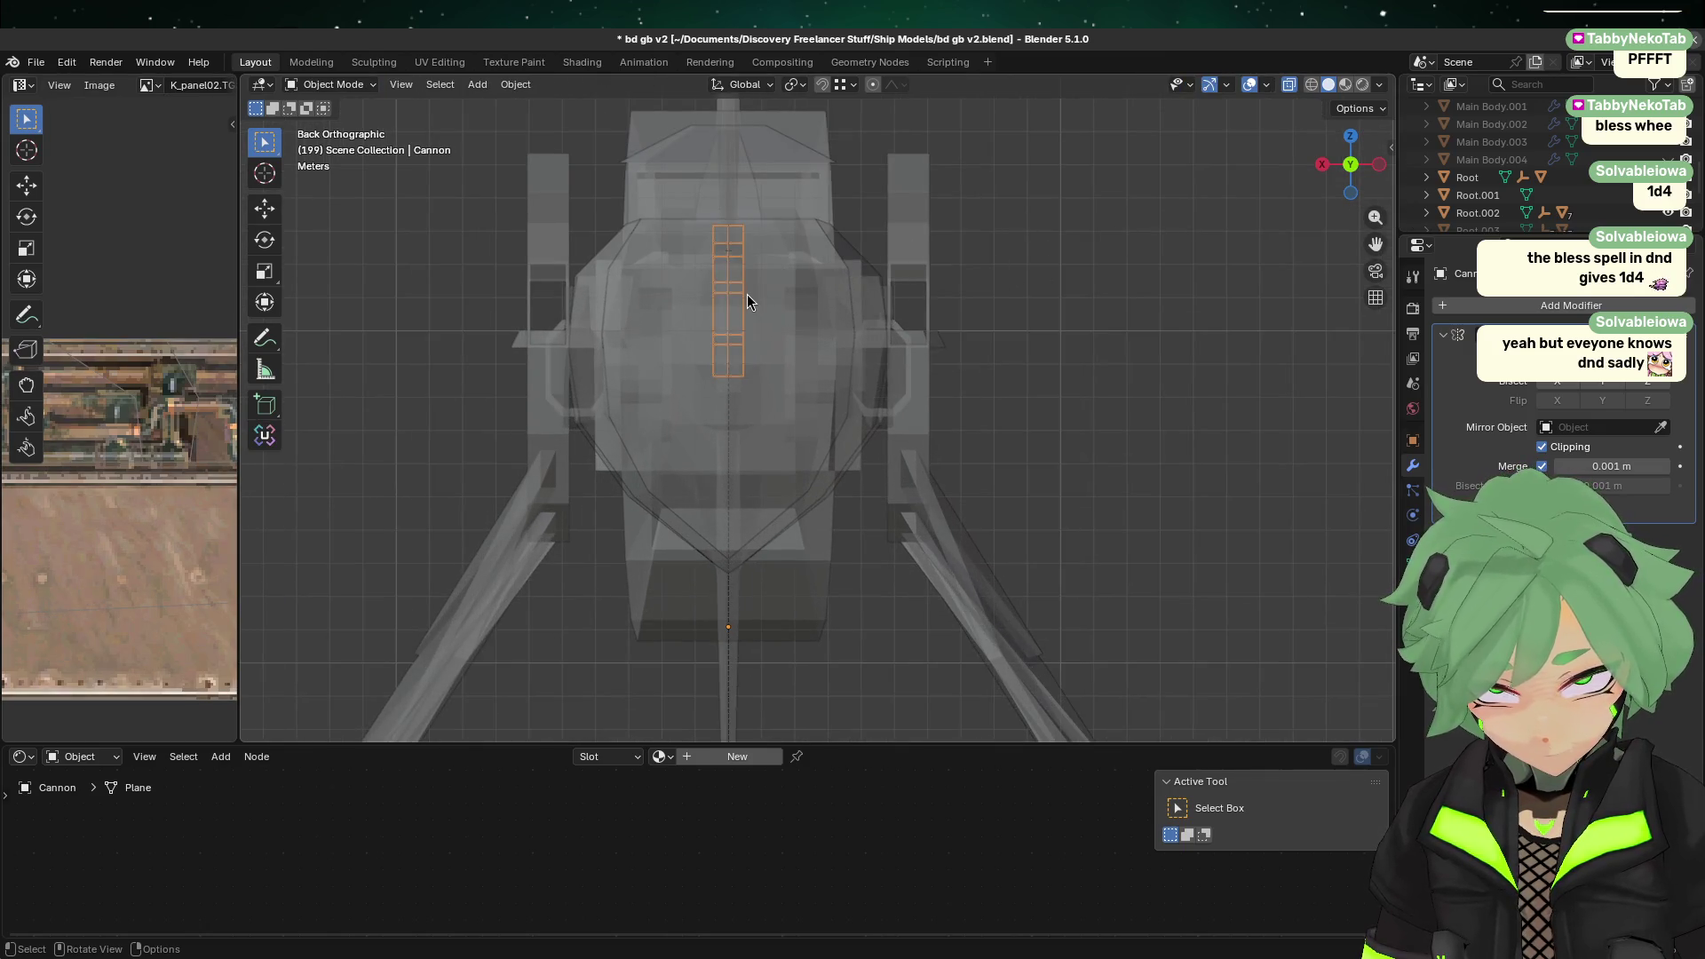
pyautogui.click(1320, 166)
pyautogui.click(1108, 350)
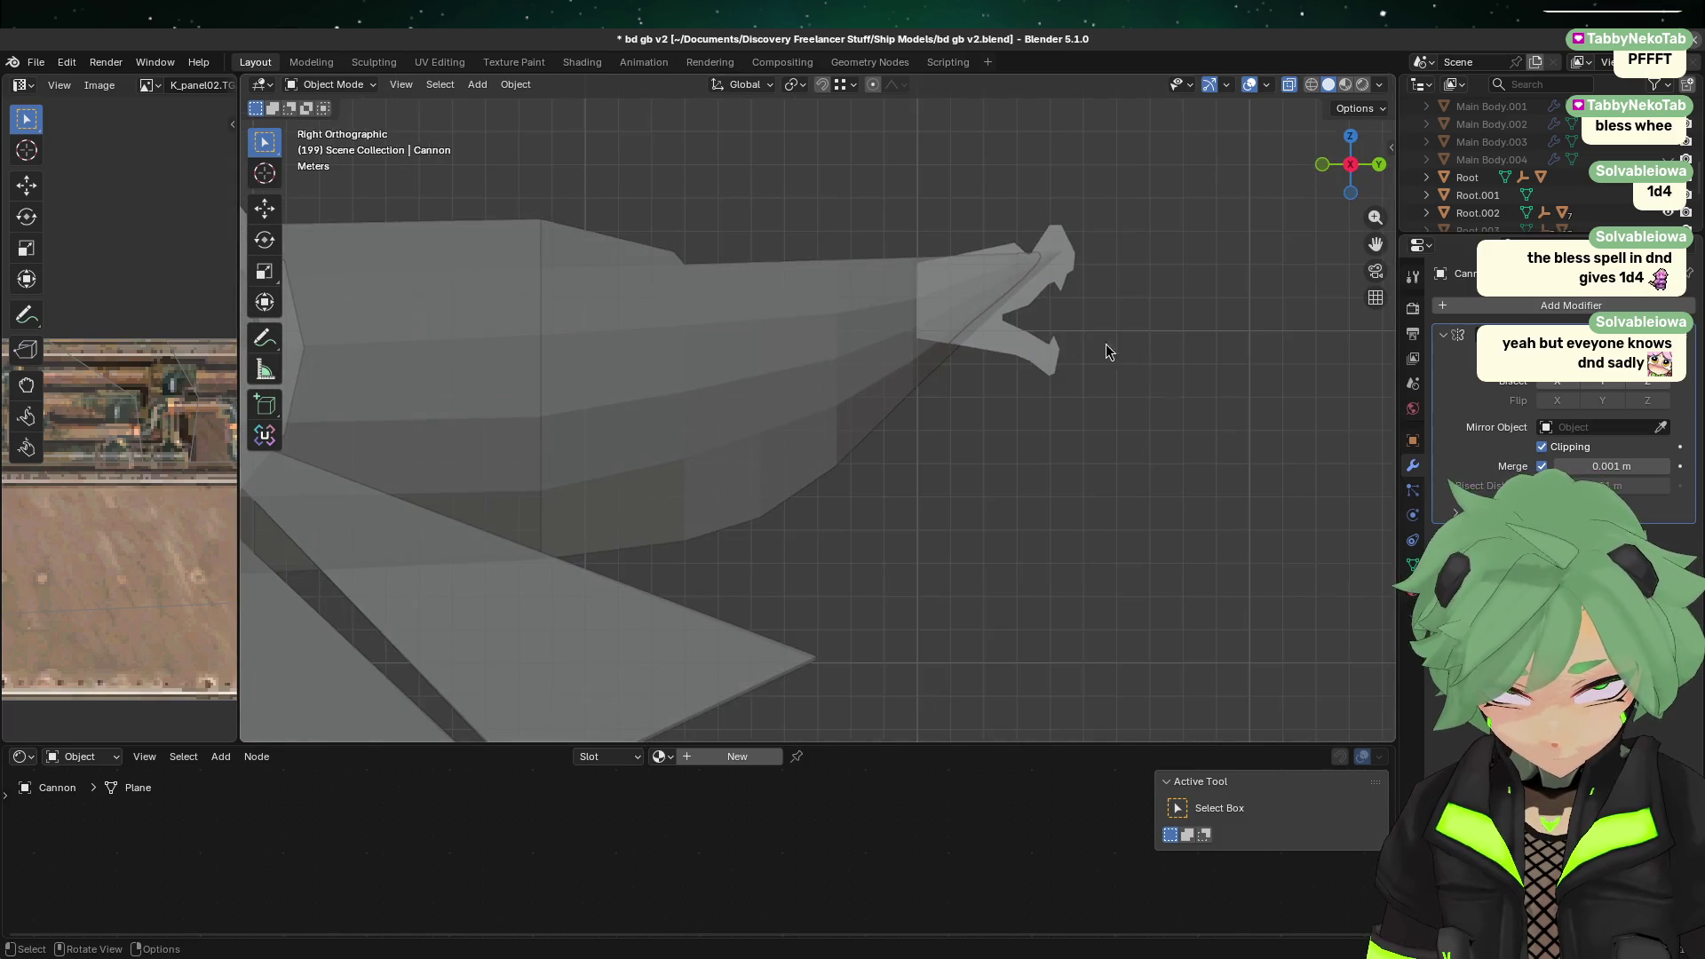
# Step: Box-select the nose tip vertices on Nose.002 and separate them into their own object
pyautogui.click(892, 289)
pyautogui.press('Tab')
pyautogui.moveTo(975, 328)
pyautogui.mouseDown()
pyautogui.moveTo(1181, 195)
pyautogui.moveTo(1106, 193)
pyautogui.mouseUp()
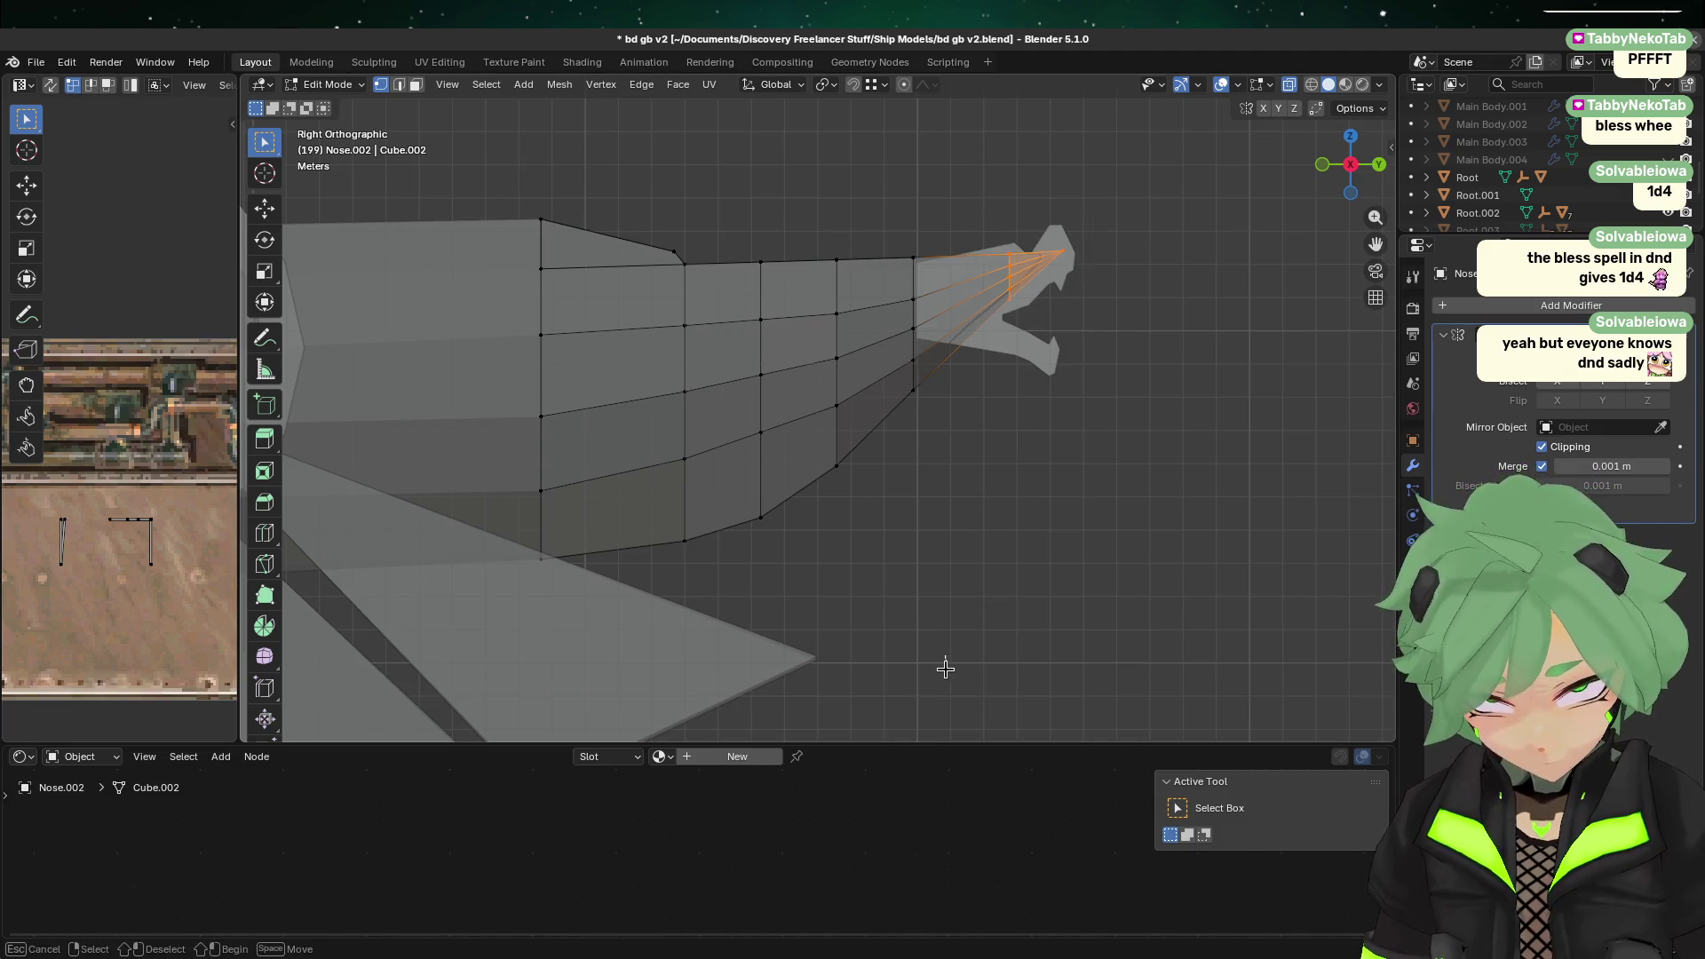
pyautogui.click(1047, 464)
pyautogui.moveTo(901, 435); pyautogui.dragTo(1155, 147)
pyautogui.rightClick(888, 156)
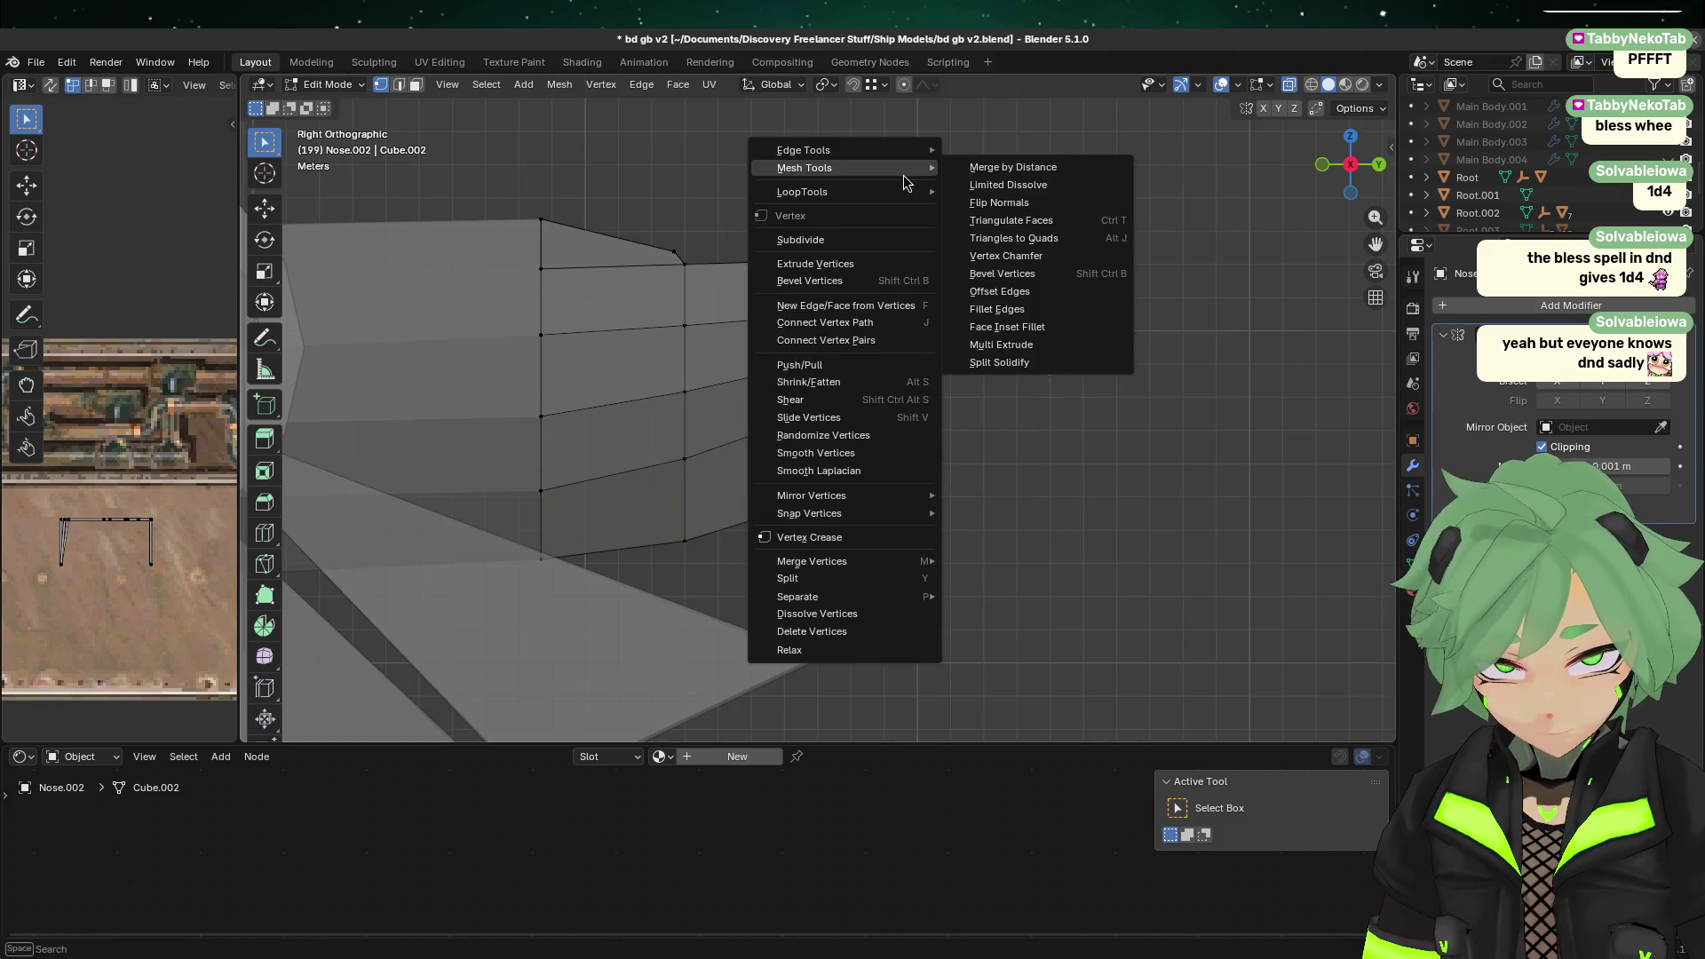
pyautogui.moveTo(888, 597)
pyautogui.click(1037, 598)
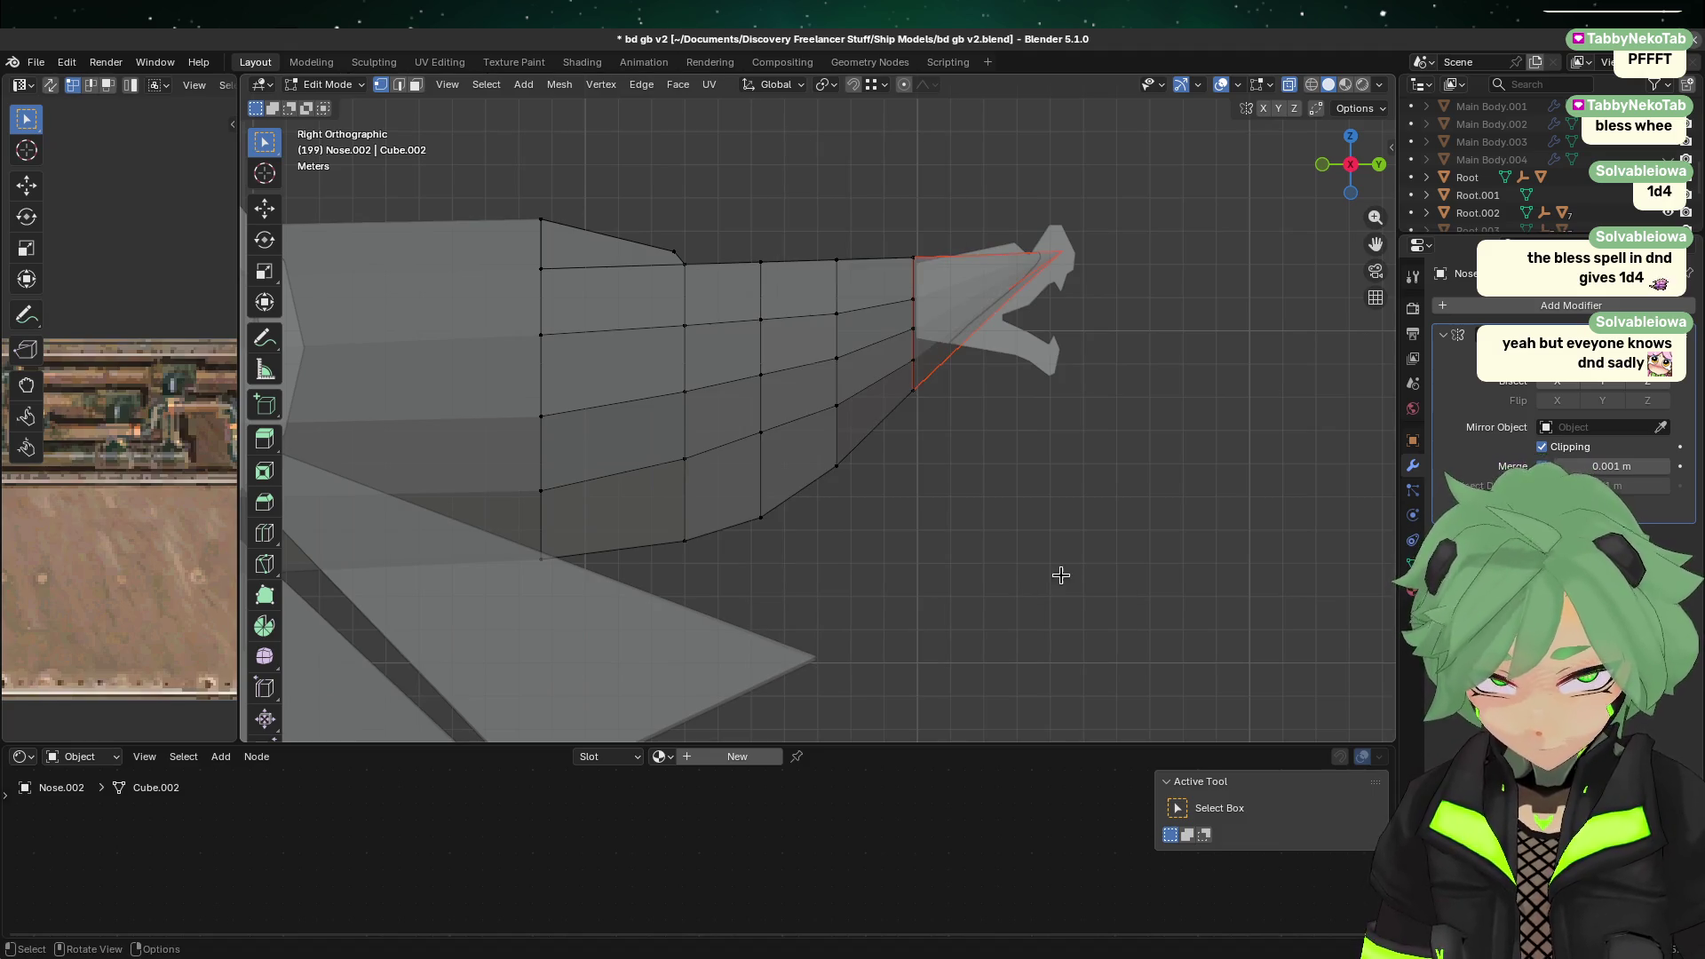
# Step: Hide the separated nose tip Nose.003 and select the Cannon
pyautogui.press('Tab')
pyautogui.click(961, 291)
pyautogui.press('h')
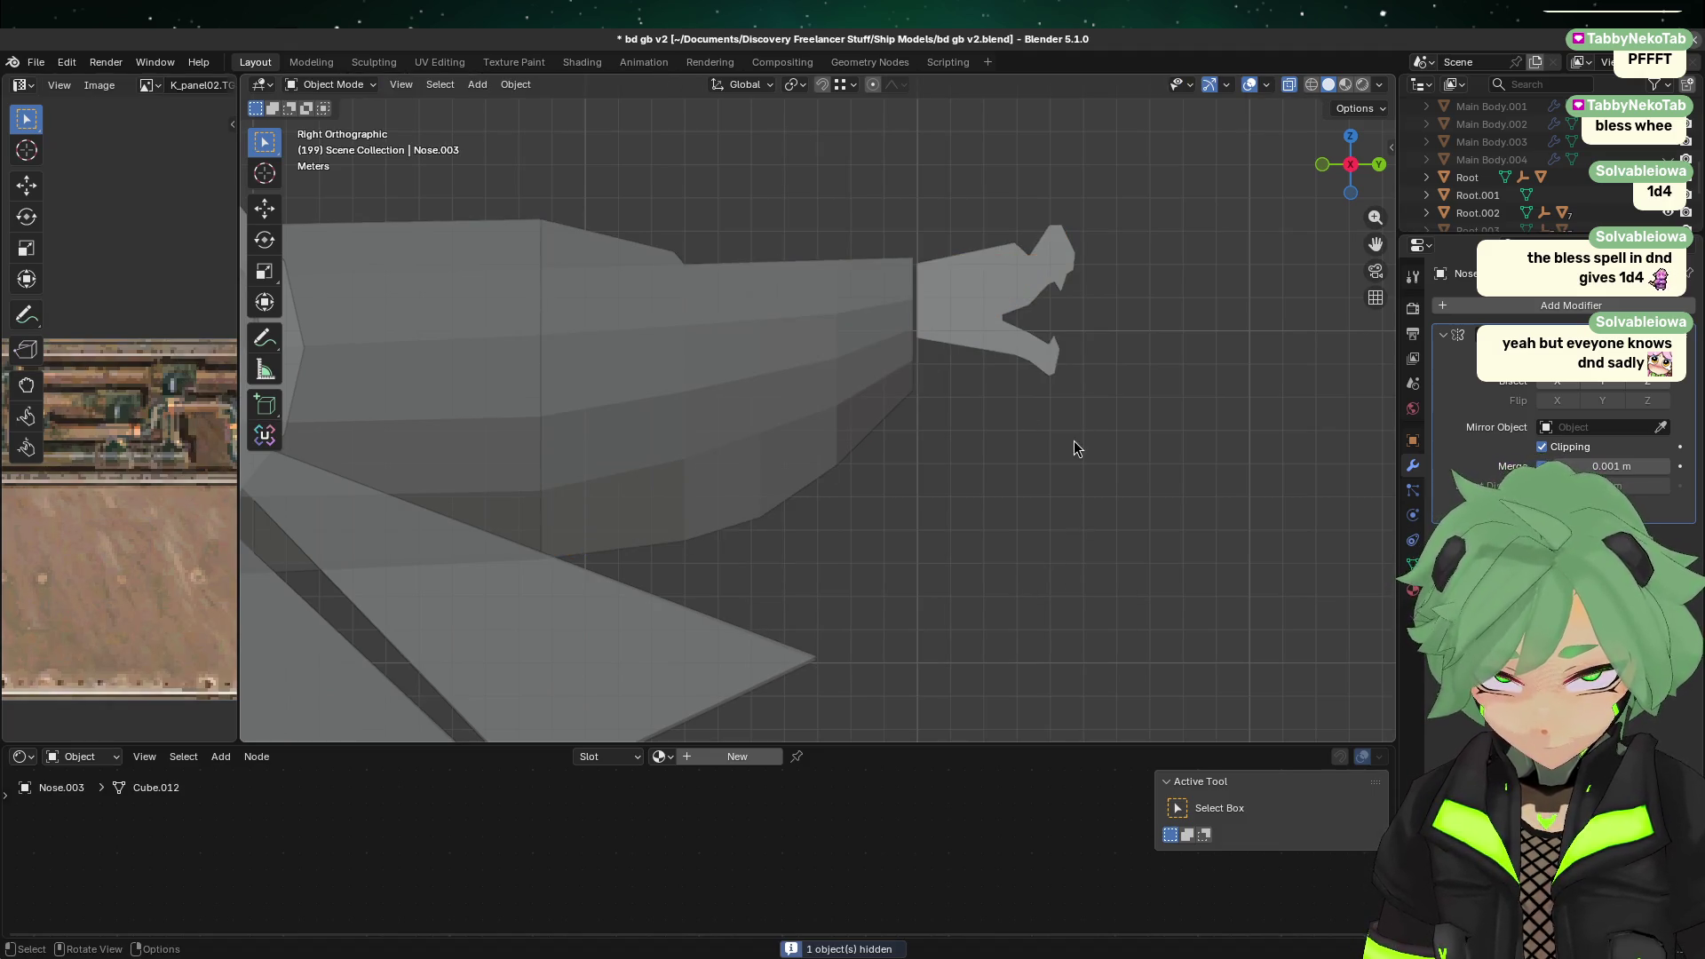
pyautogui.click(1021, 300)
pyautogui.click(1379, 163)
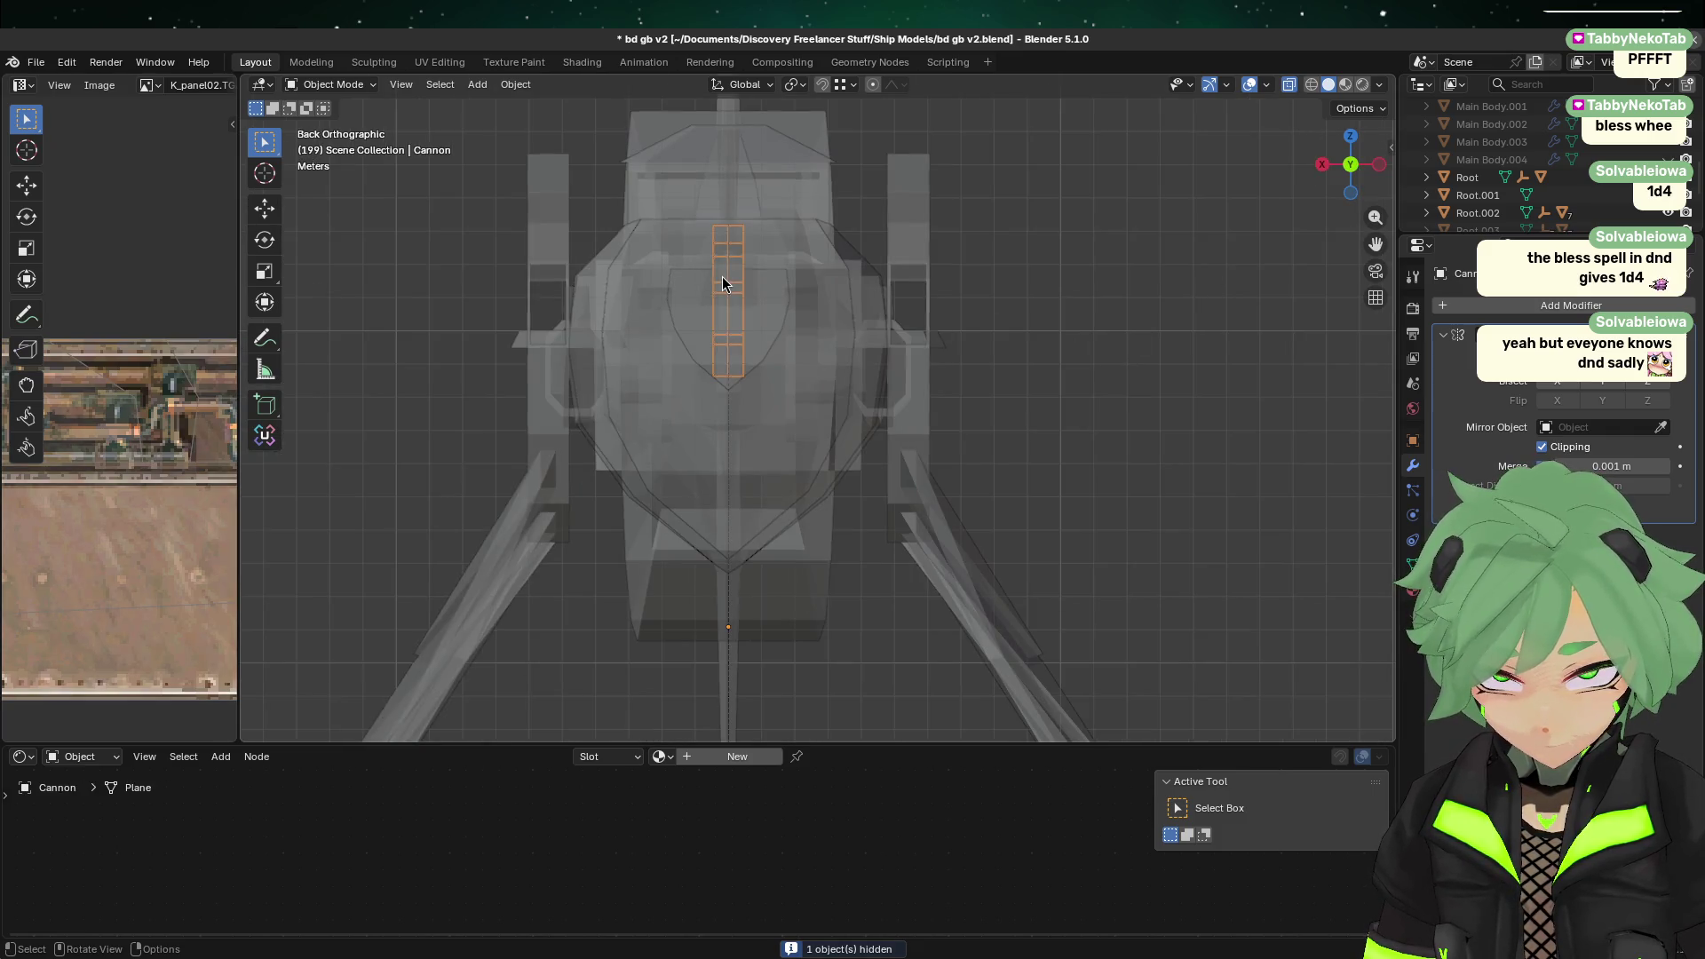
pyautogui.moveTo(722, 282)
pyautogui.mouseDown(button='middle')
pyautogui.moveTo(886, 279)
pyautogui.moveTo(1270, 114)
pyautogui.mouseUp(button='middle')
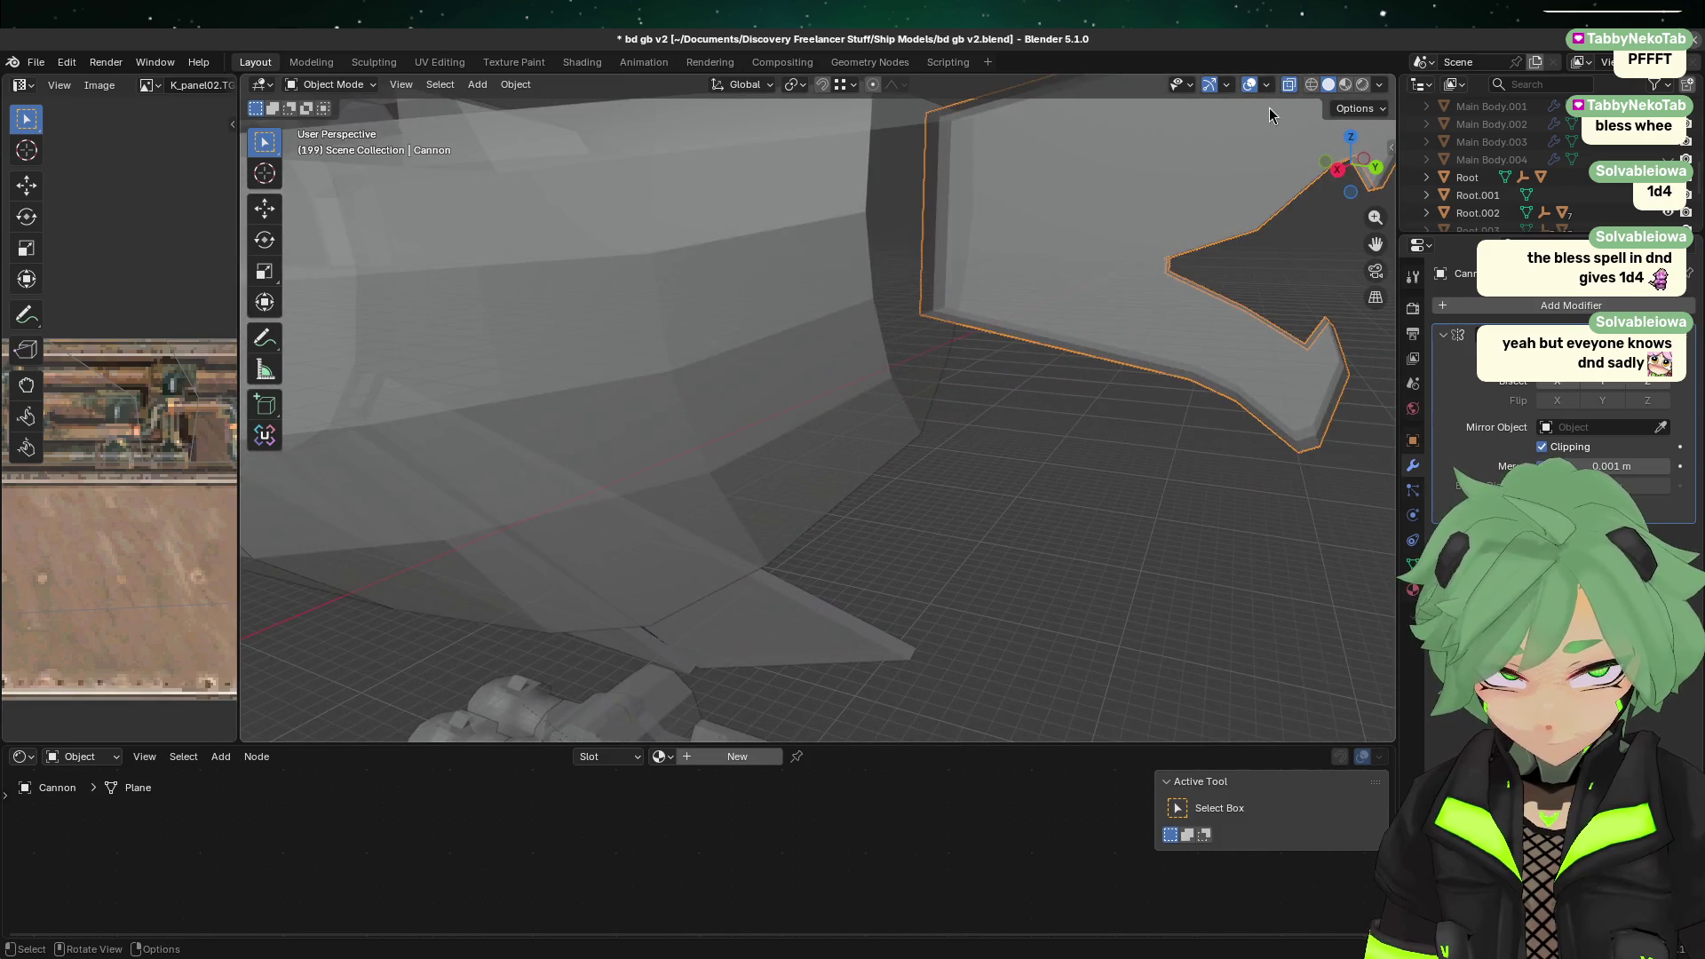
# Step: From the side view, move the cannon vertically along Z
pyautogui.click(1337, 169)
pyautogui.keyDown('shift'); pyautogui.moveTo(1127, 293); pyautogui.dragTo(866, 247, button='middle'); pyautogui.keyUp('shift')
pyautogui.scroll(2, 840, 276)
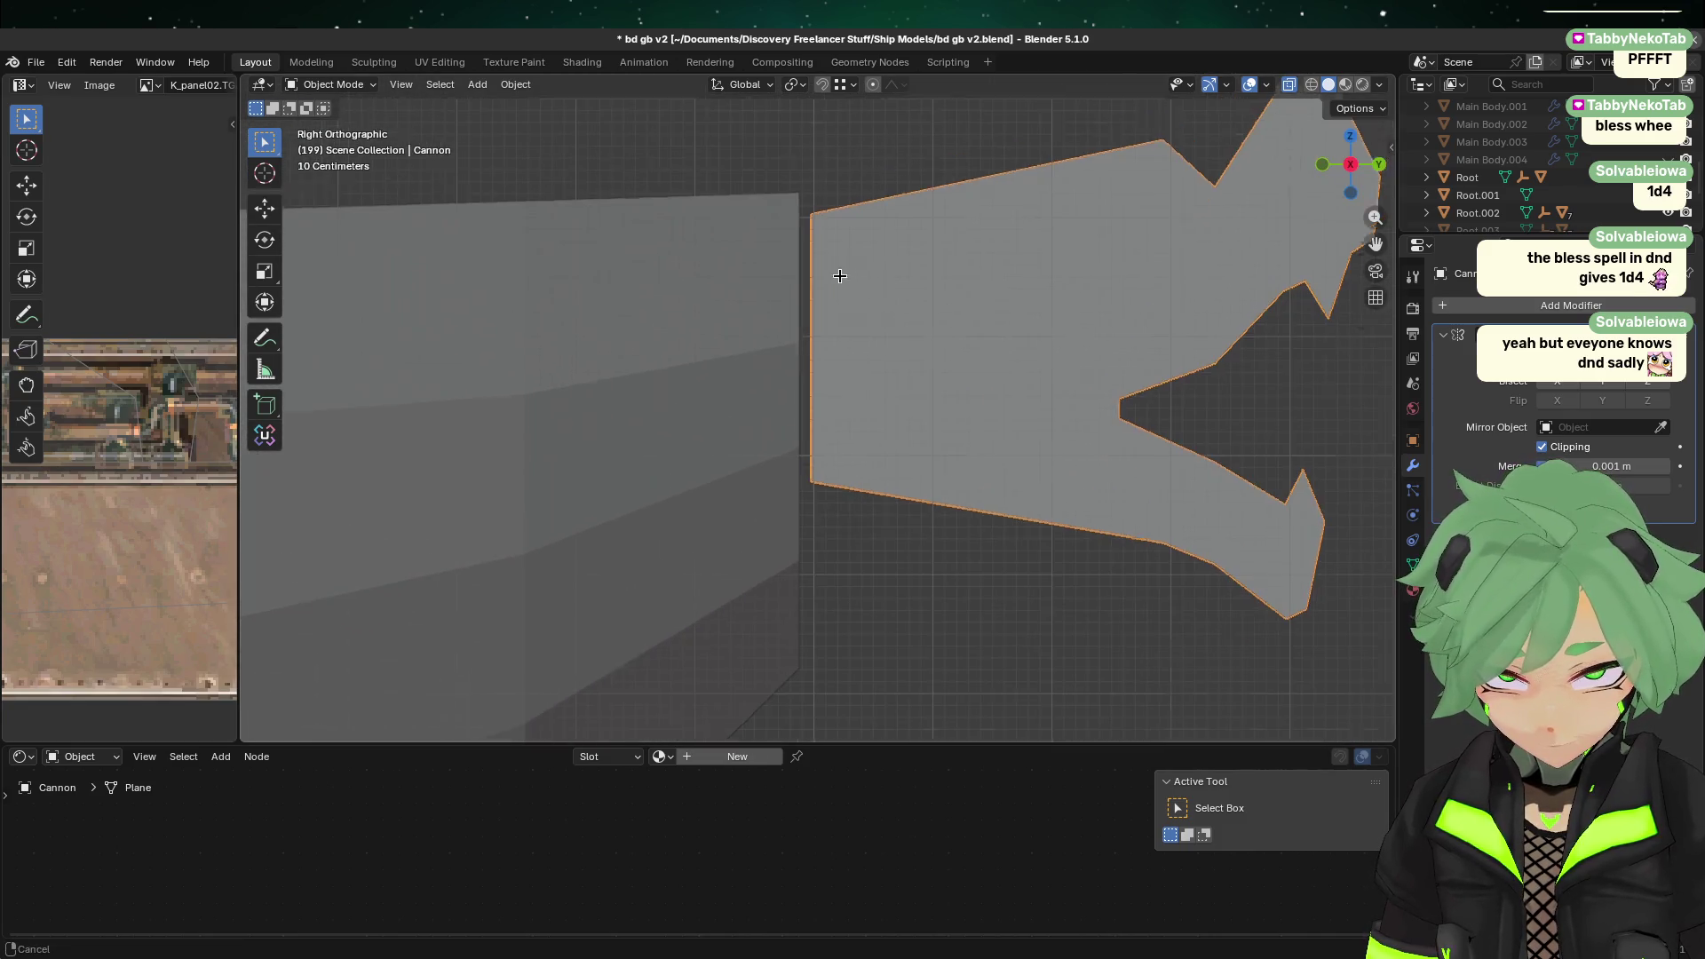
pyautogui.scroll(2, 840, 276)
pyautogui.press('g')
pyautogui.press('z')
pyautogui.click(796, 384)
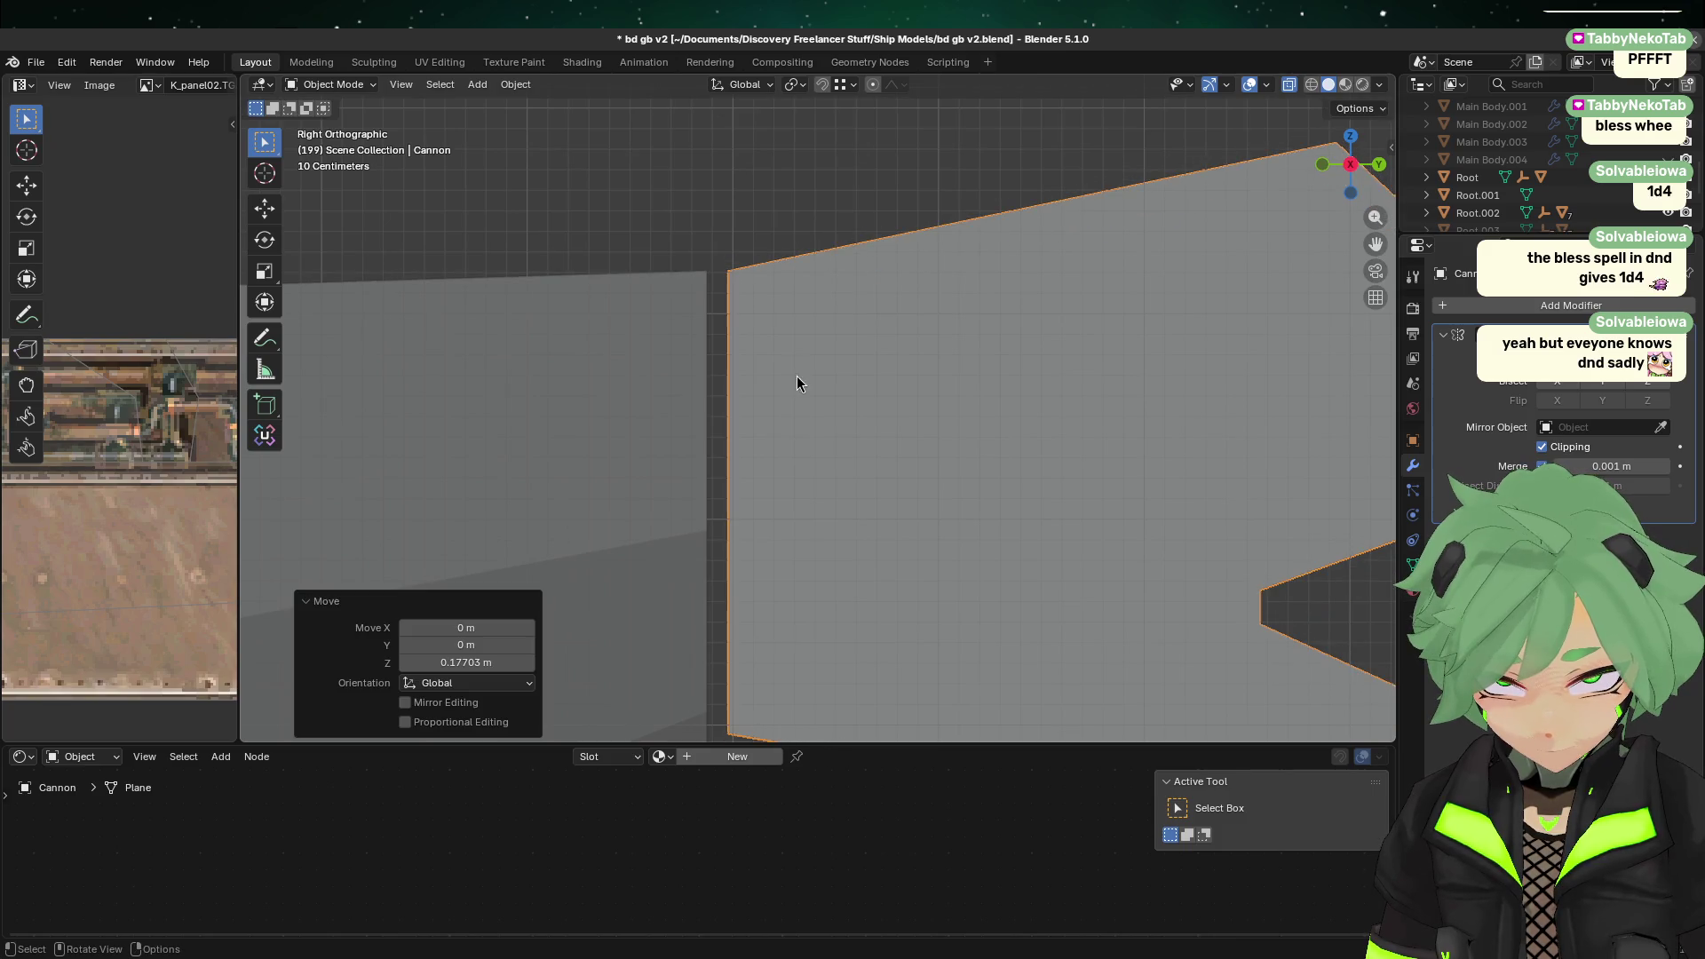
# Step: Turn on snapping and snap the cannon toward the cut end of the nose
pyautogui.hotkey('shift', 'Tab')
pyautogui.press('g')
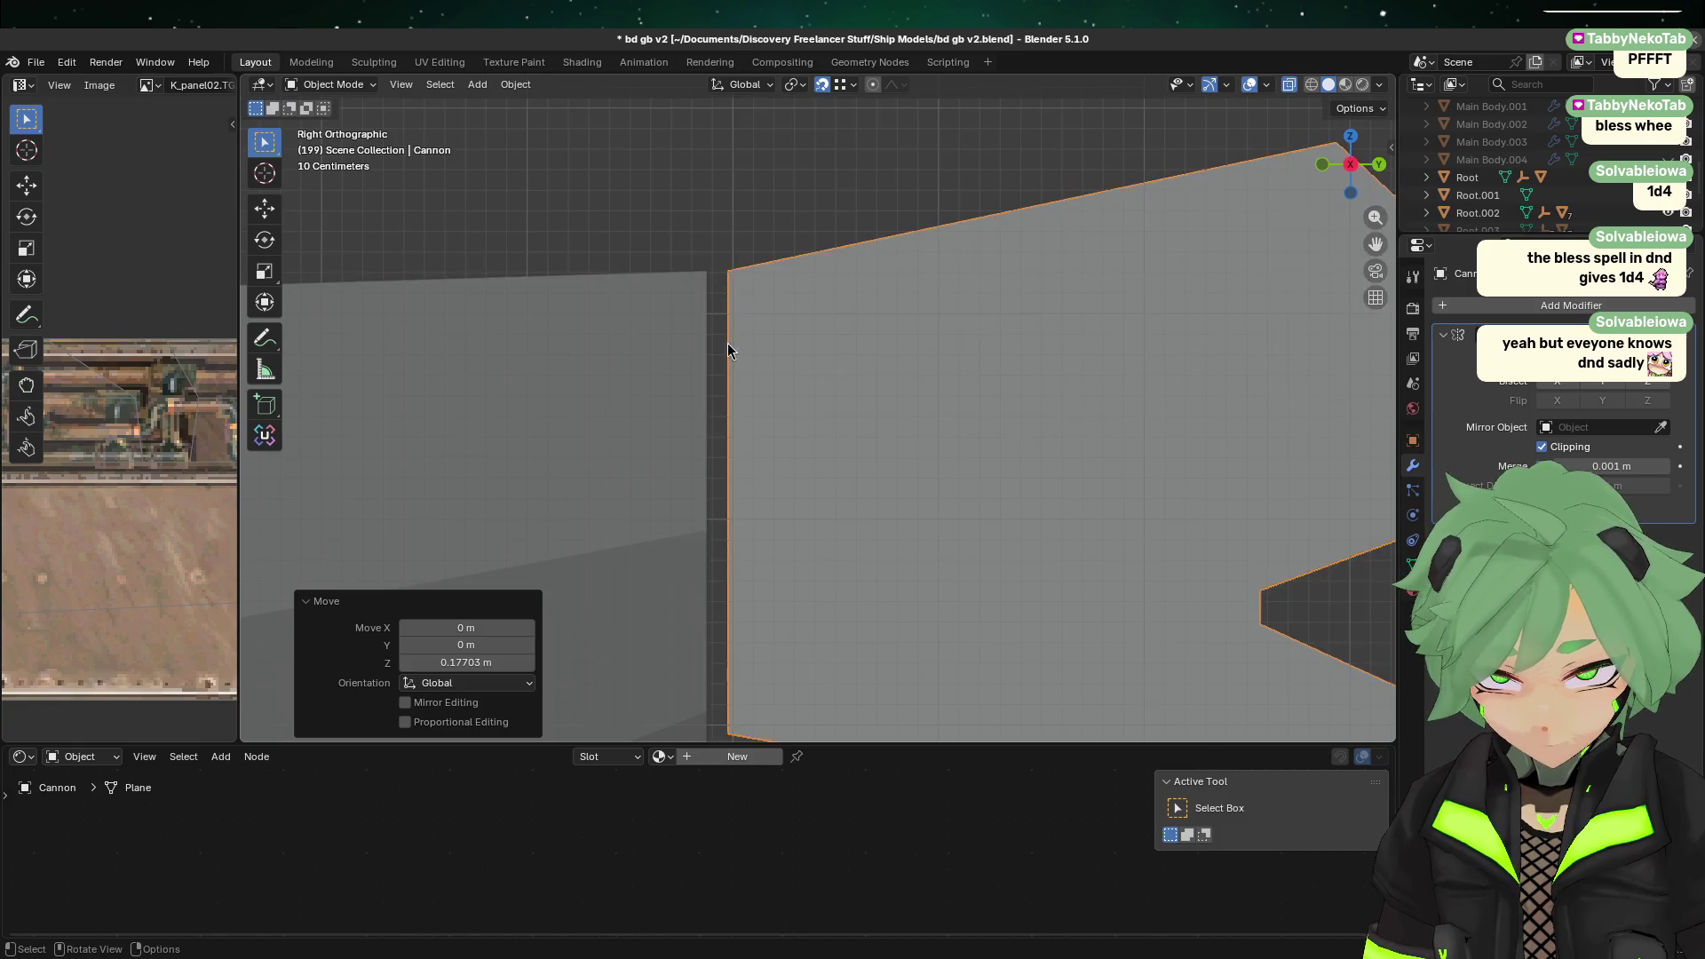
pyautogui.click(728, 364)
pyautogui.press('g')
pyautogui.click(719, 275)
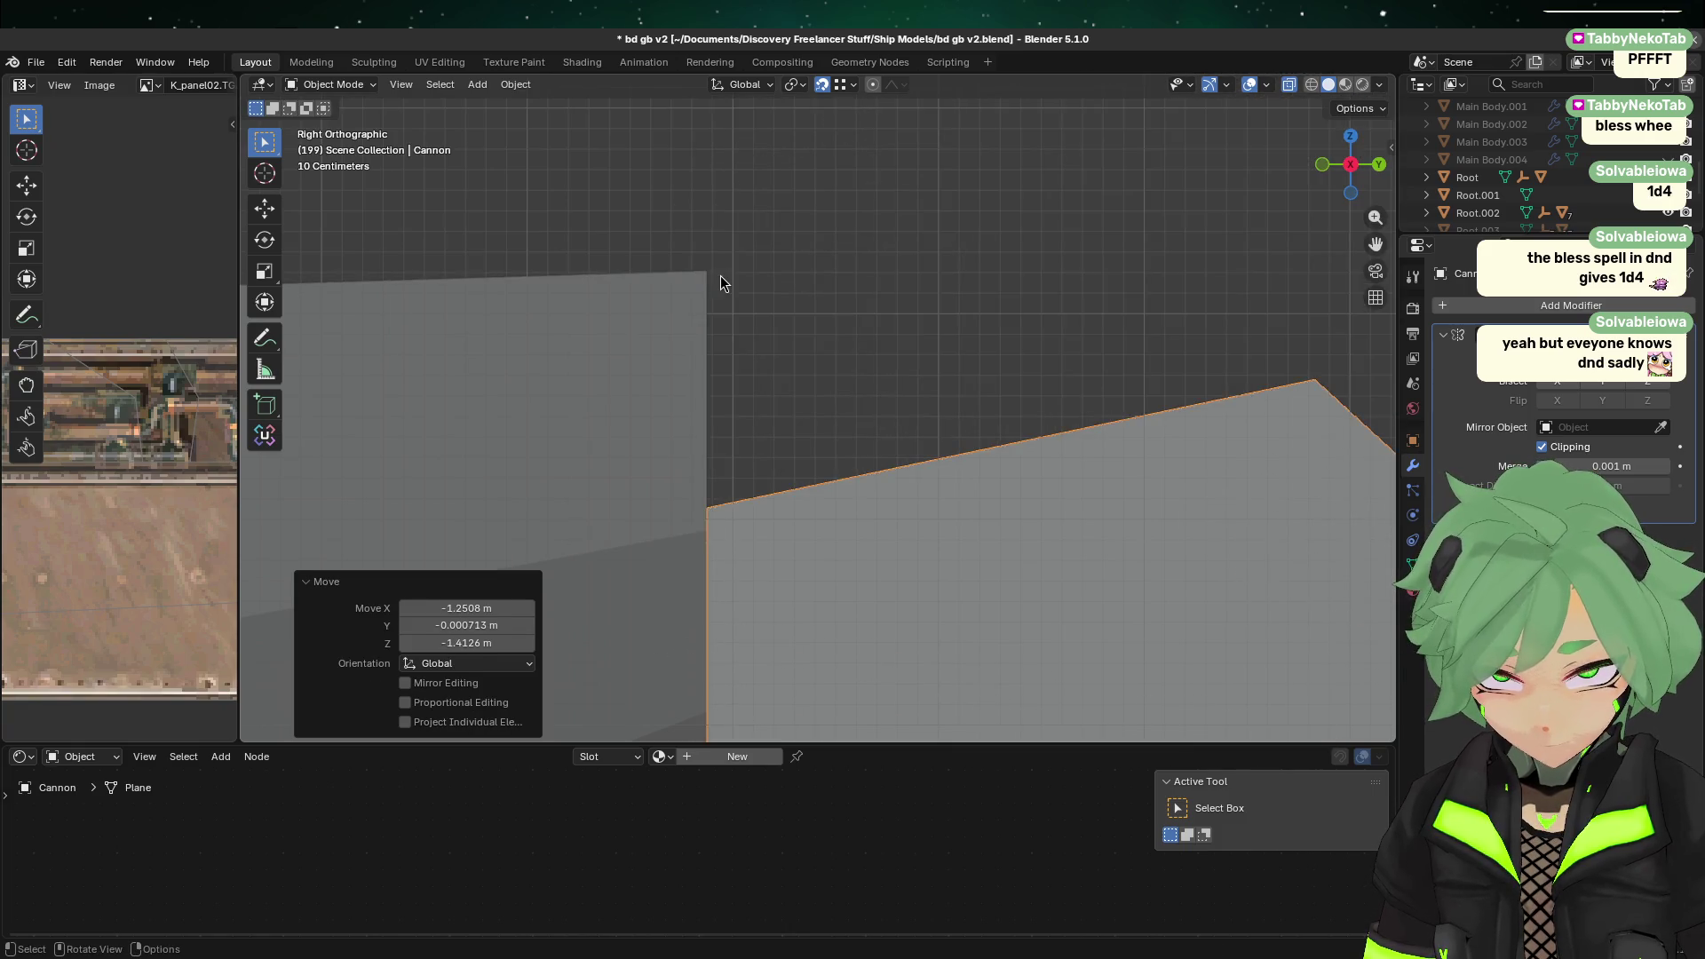
pyautogui.scroll(-5, 721, 293)
pyautogui.press('g')
pyautogui.scroll(4, 719, 484)
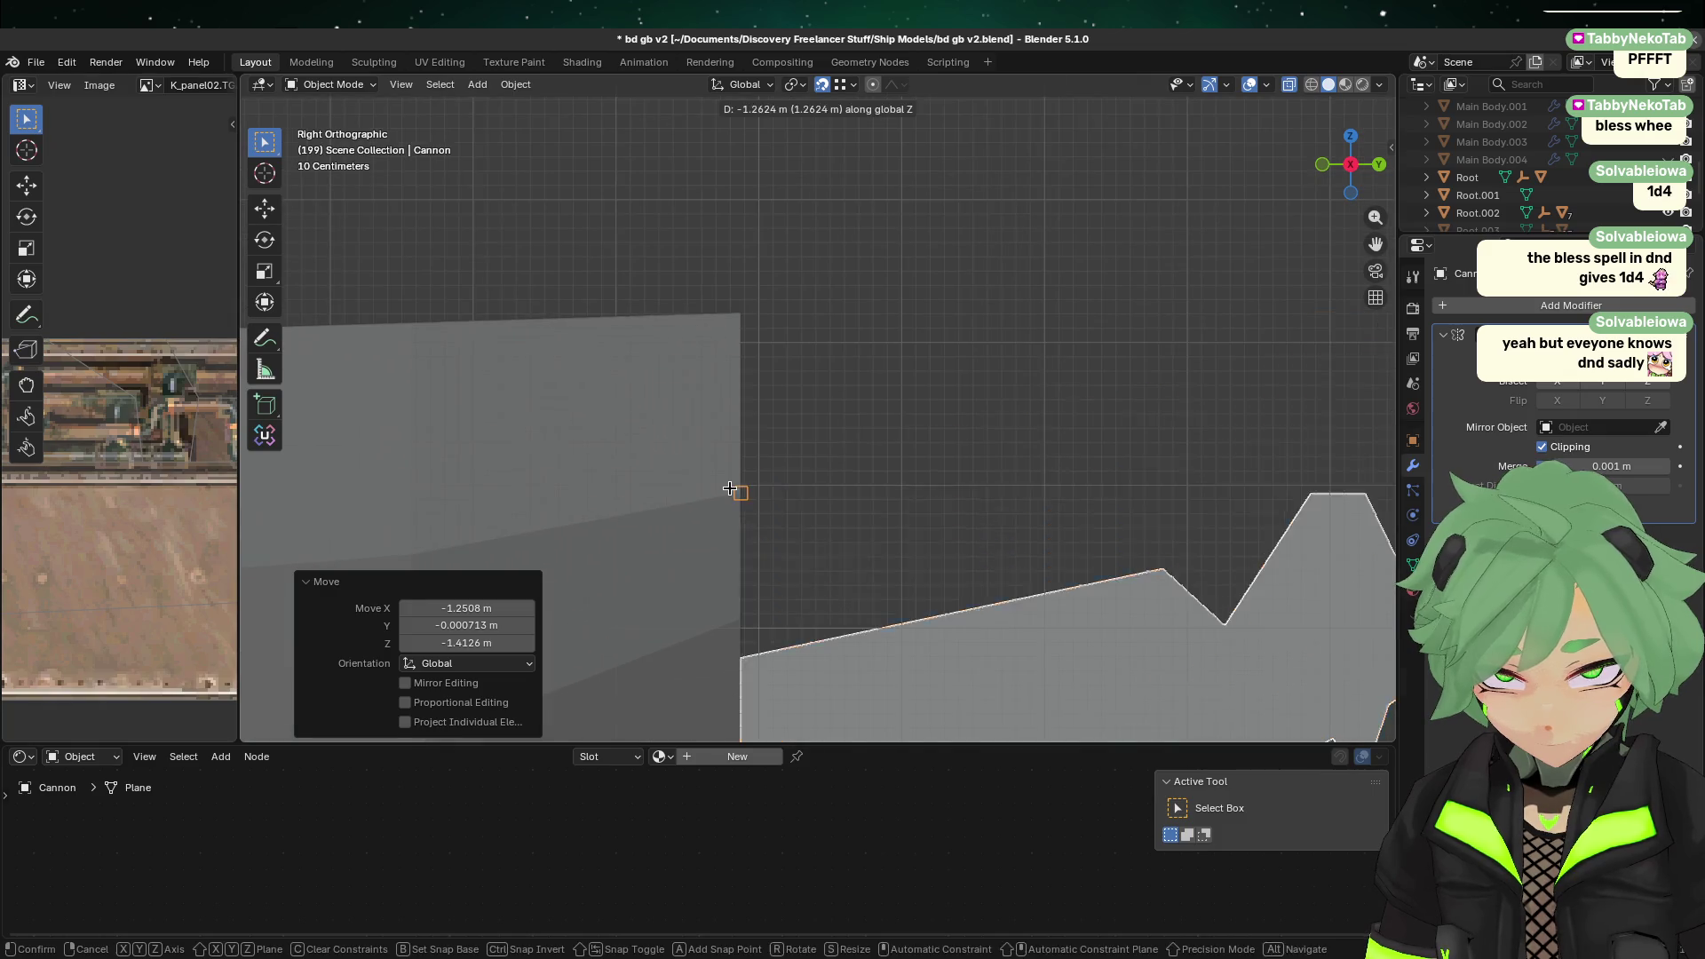
pyautogui.click(736, 319)
pyautogui.scroll(-5, 736, 325)
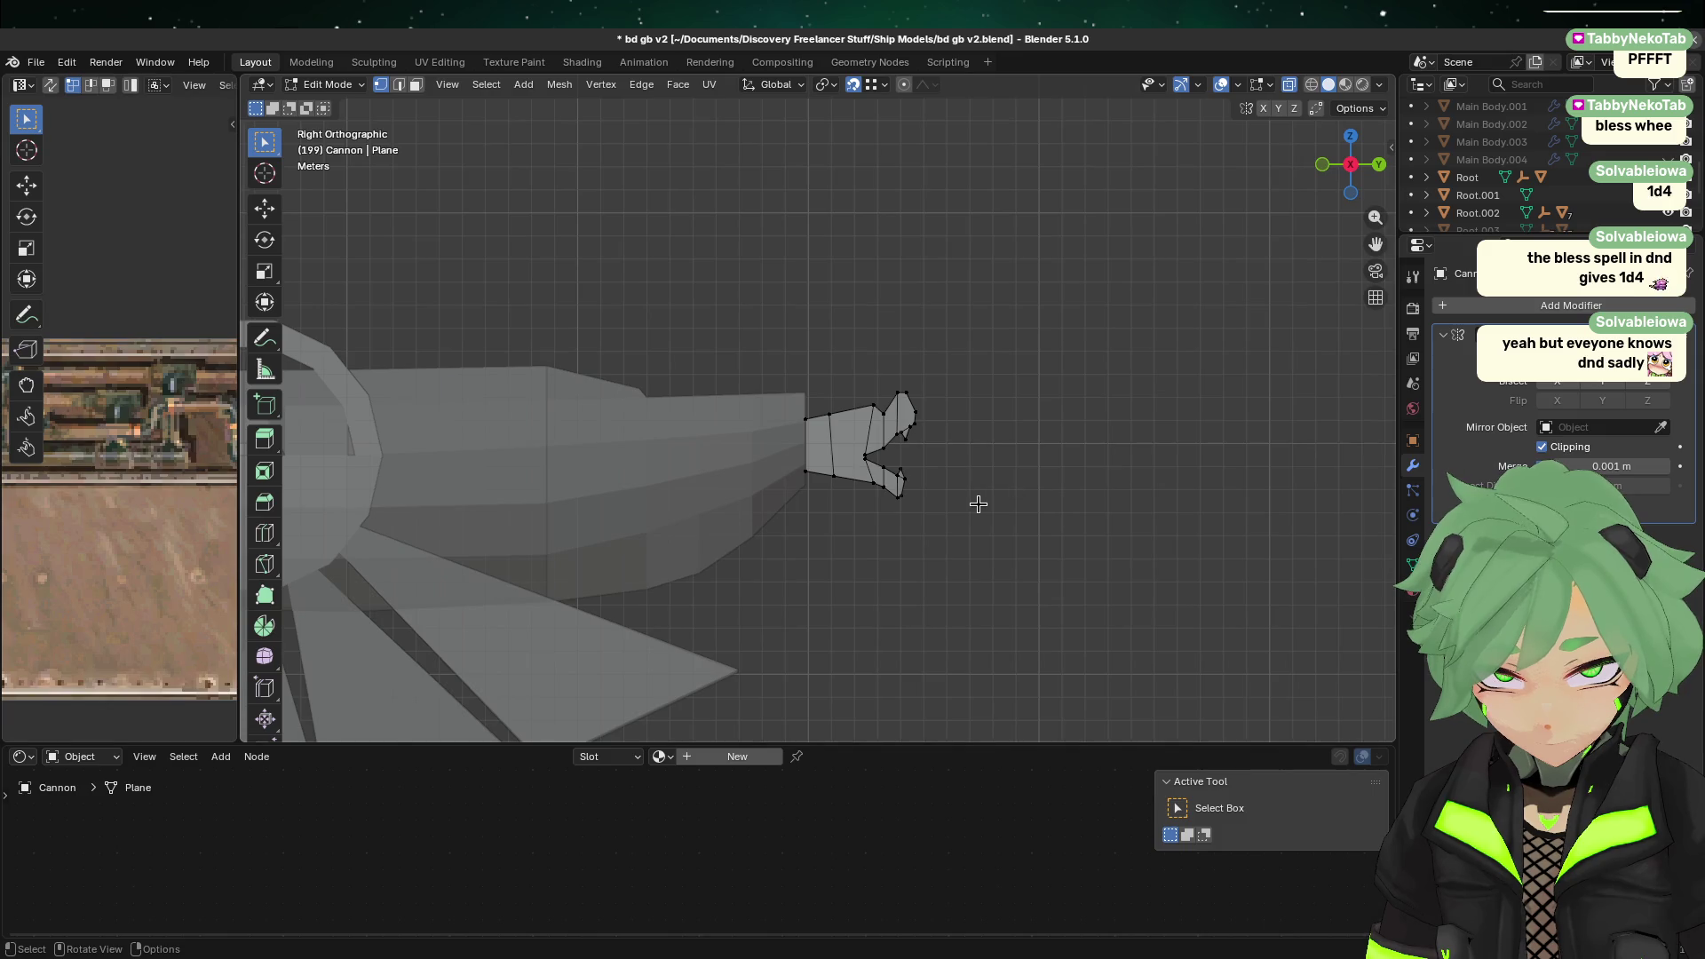
pyautogui.scroll(2, 737, 564)
# Step: Move all the cannon's mesh geometry up flush against the nose end
pyautogui.press('a')
pyautogui.scroll(4, 838, 533)
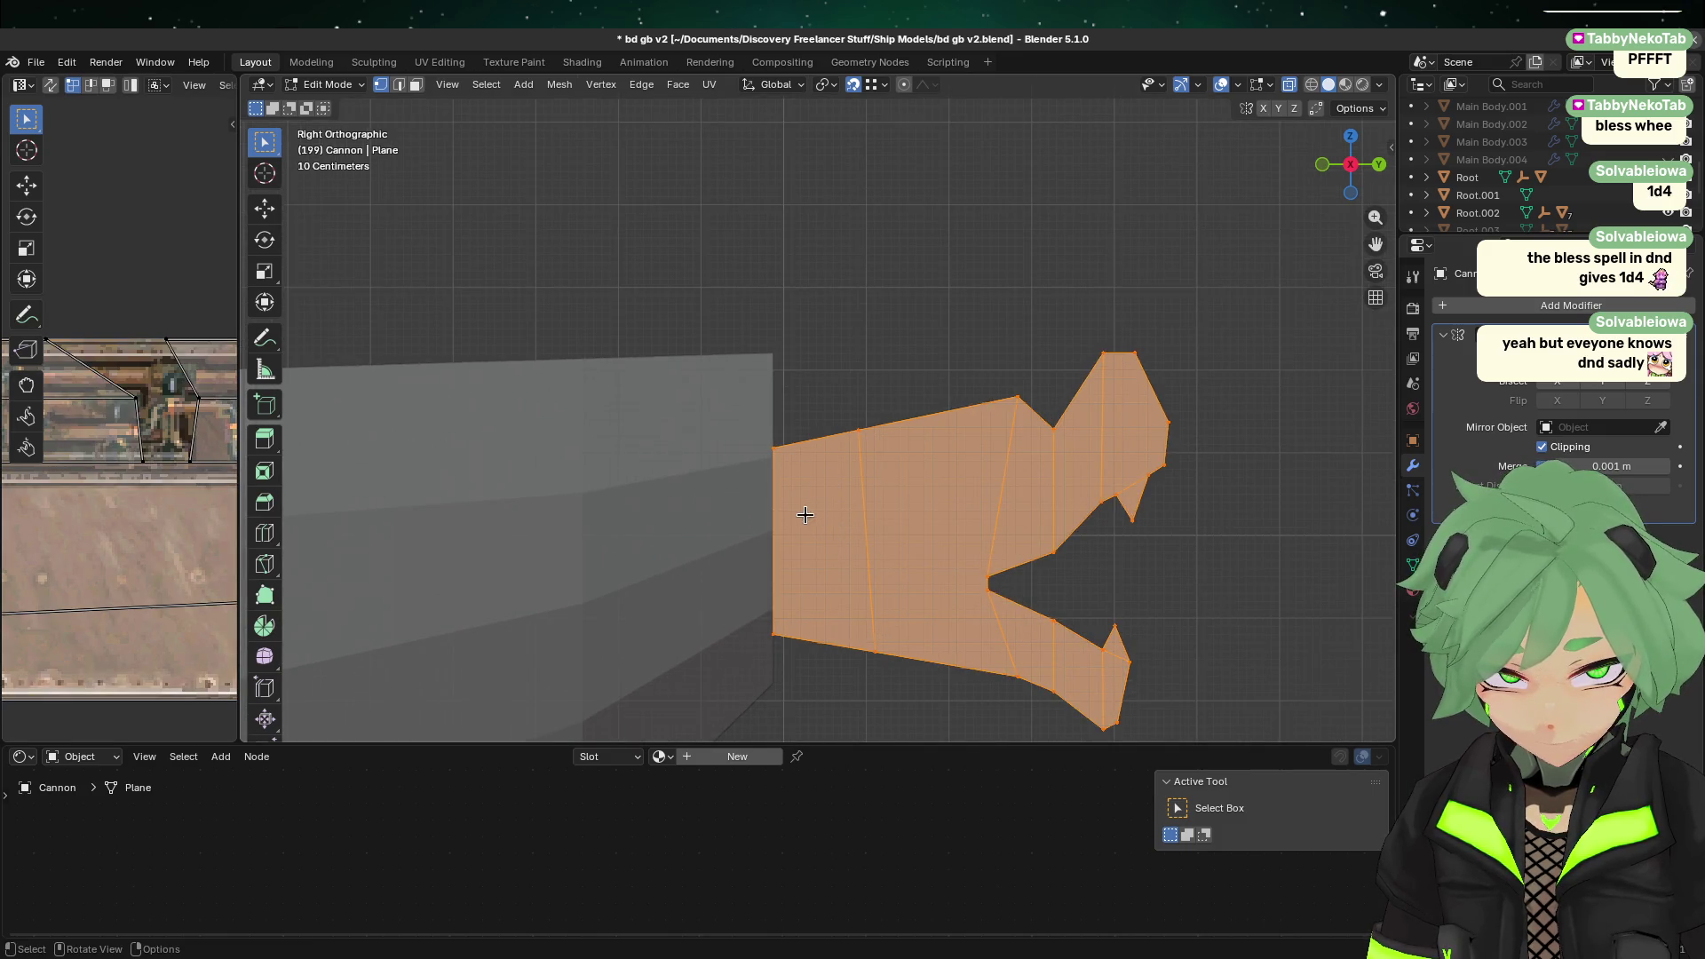
pyautogui.press('g')
pyautogui.click(789, 348)
pyautogui.press('Tab')
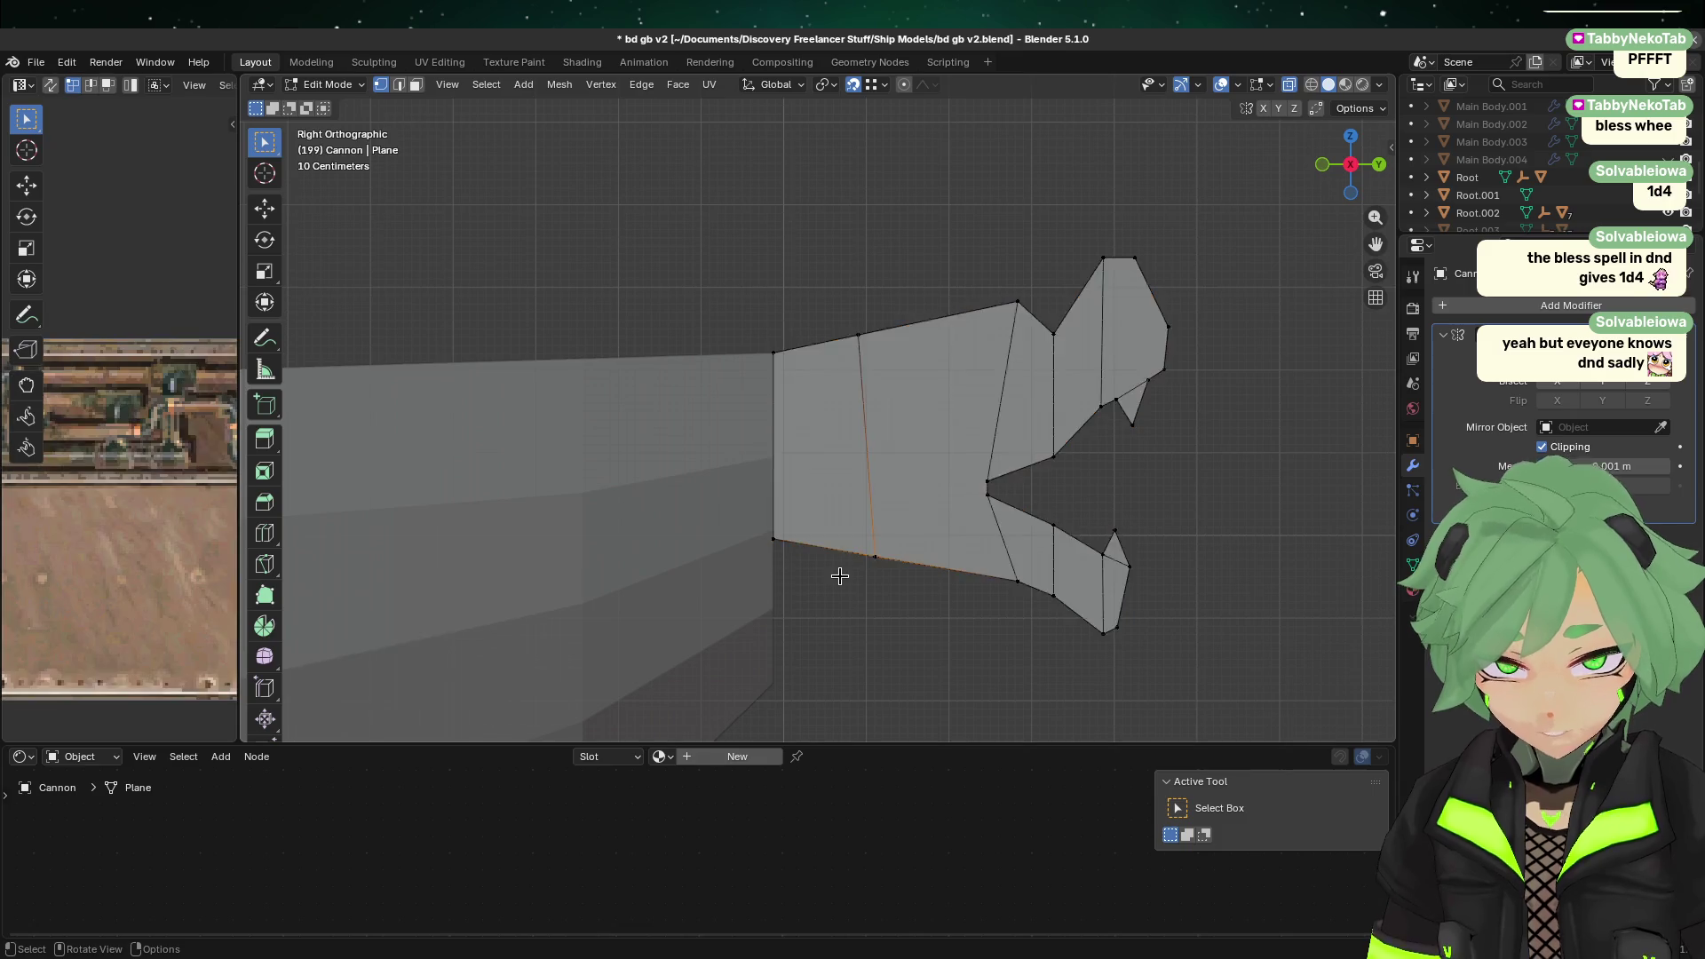
pyautogui.scroll(-3, 840, 578)
pyautogui.press('Tab')
pyautogui.click(886, 504)
pyautogui.scroll(-3, 886, 504)
pyautogui.press('Tab')
pyautogui.moveTo(1020, 529)
pyautogui.mouseDown(button='middle')
pyautogui.moveTo(789, 480)
pyautogui.moveTo(590, 655)
pyautogui.moveTo(757, 595)
pyautogui.mouseUp(button='middle')
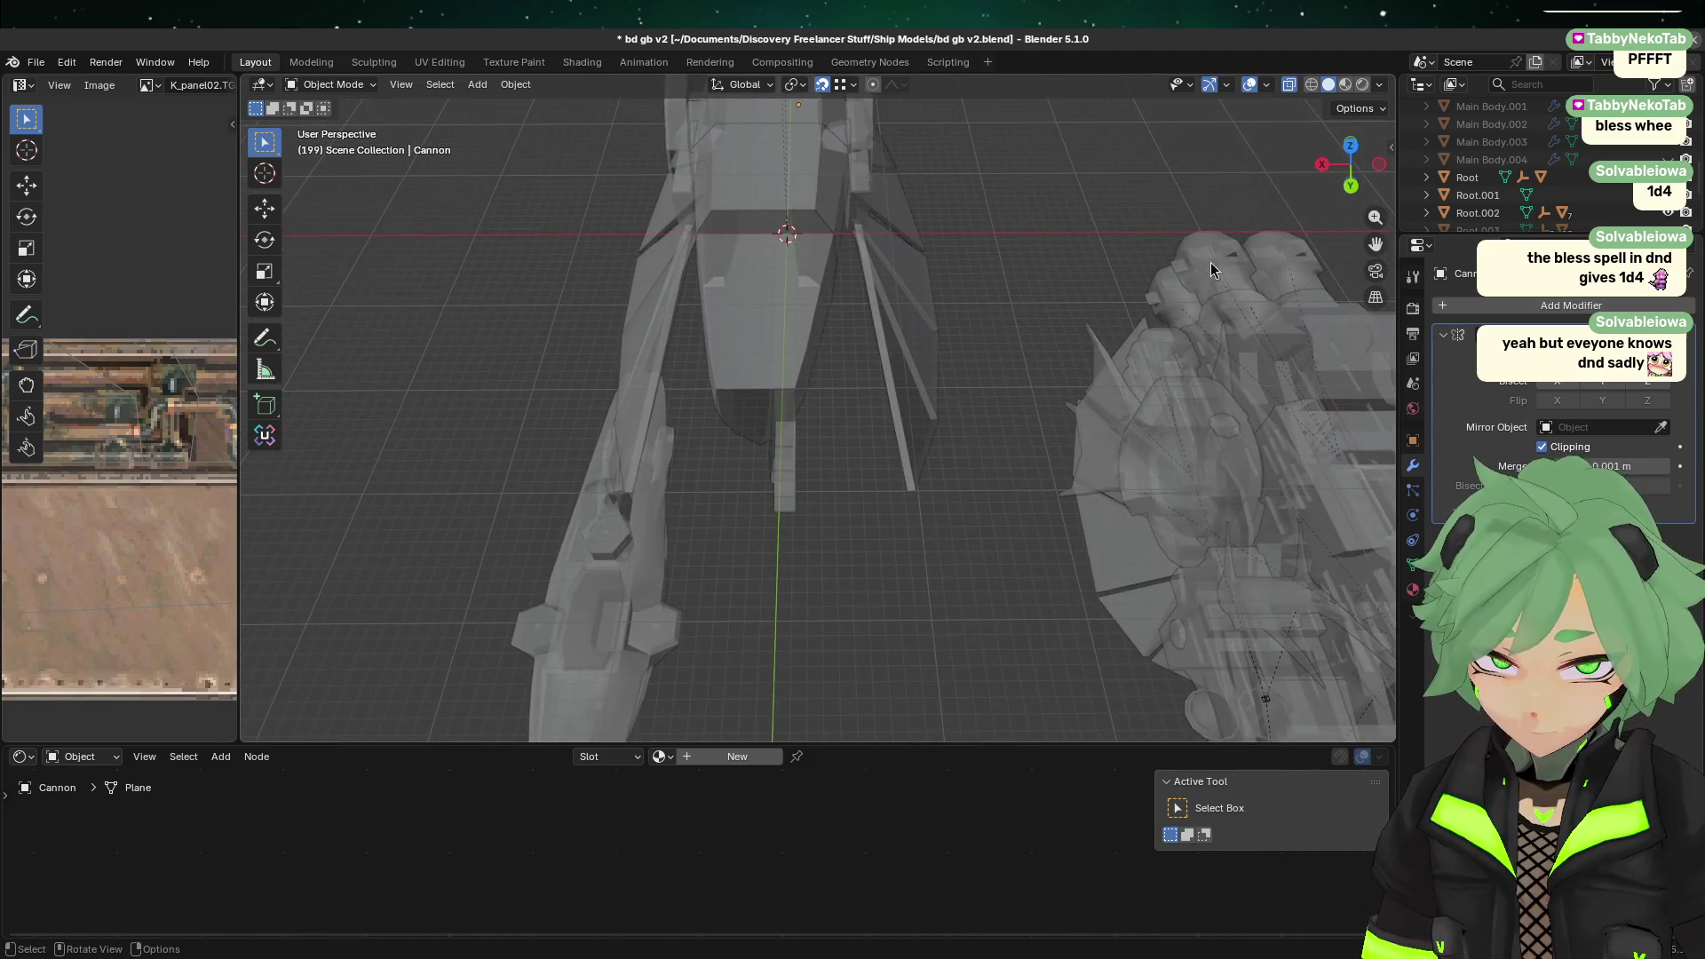
# Step: From the back view, select all cannon vertices and shift them along X
pyautogui.click(1362, 184)
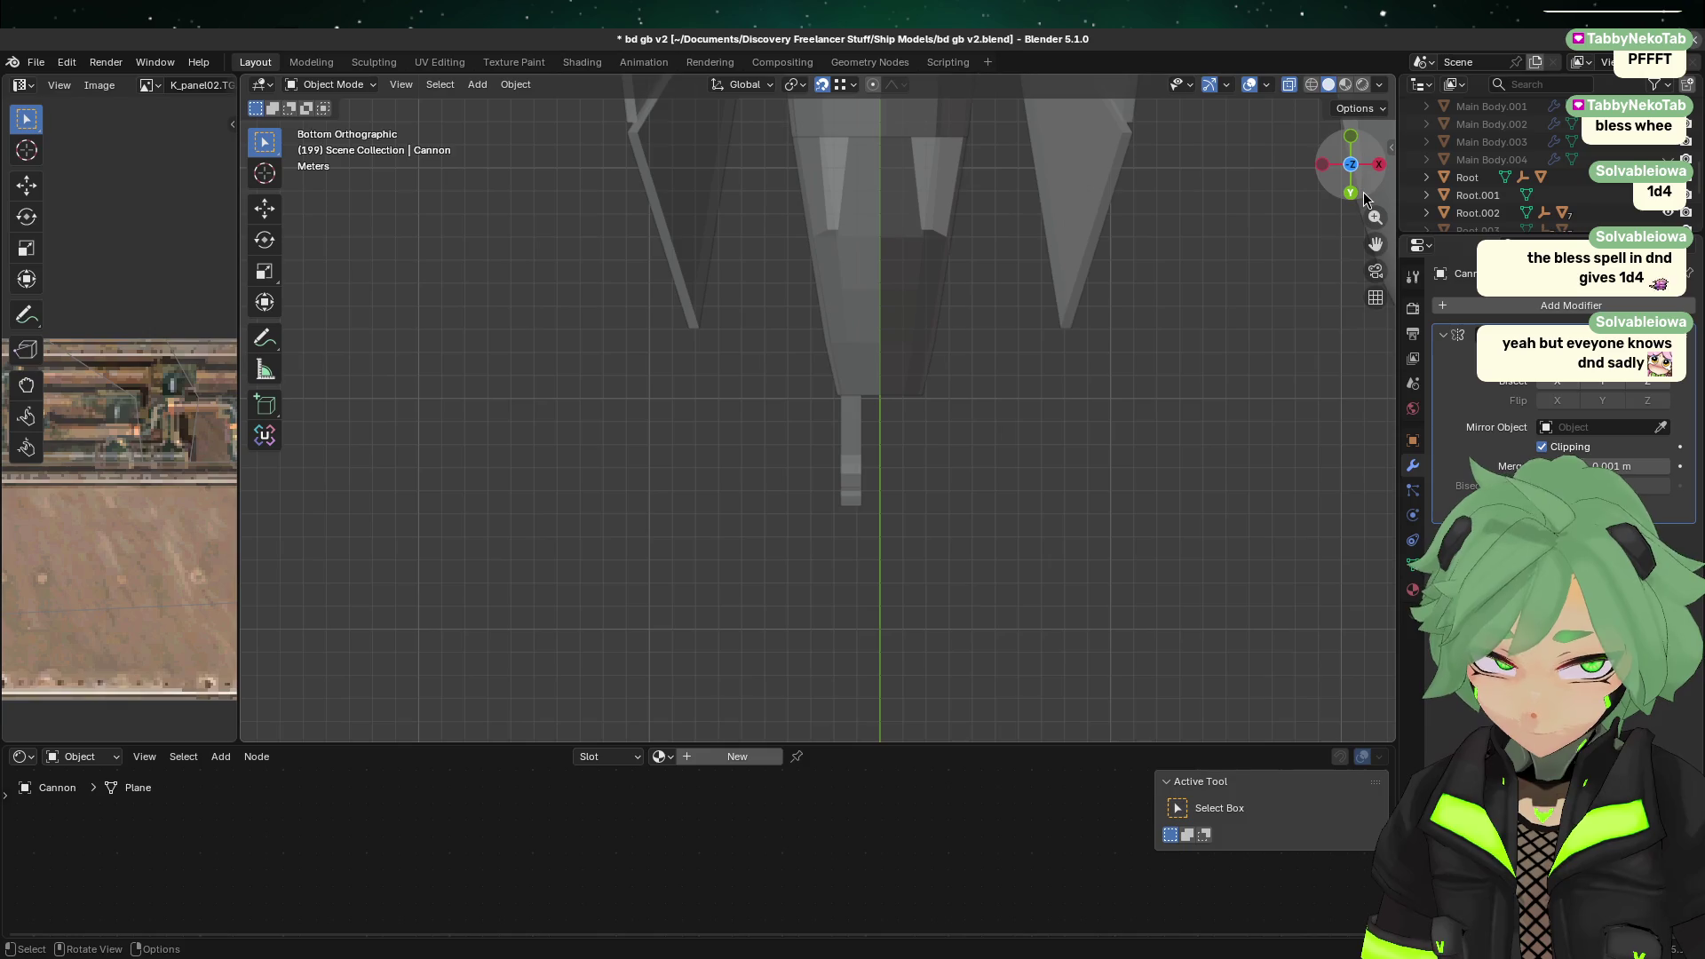
pyautogui.click(1353, 193)
pyautogui.scroll(-2, 854, 524)
pyautogui.press('Tab')
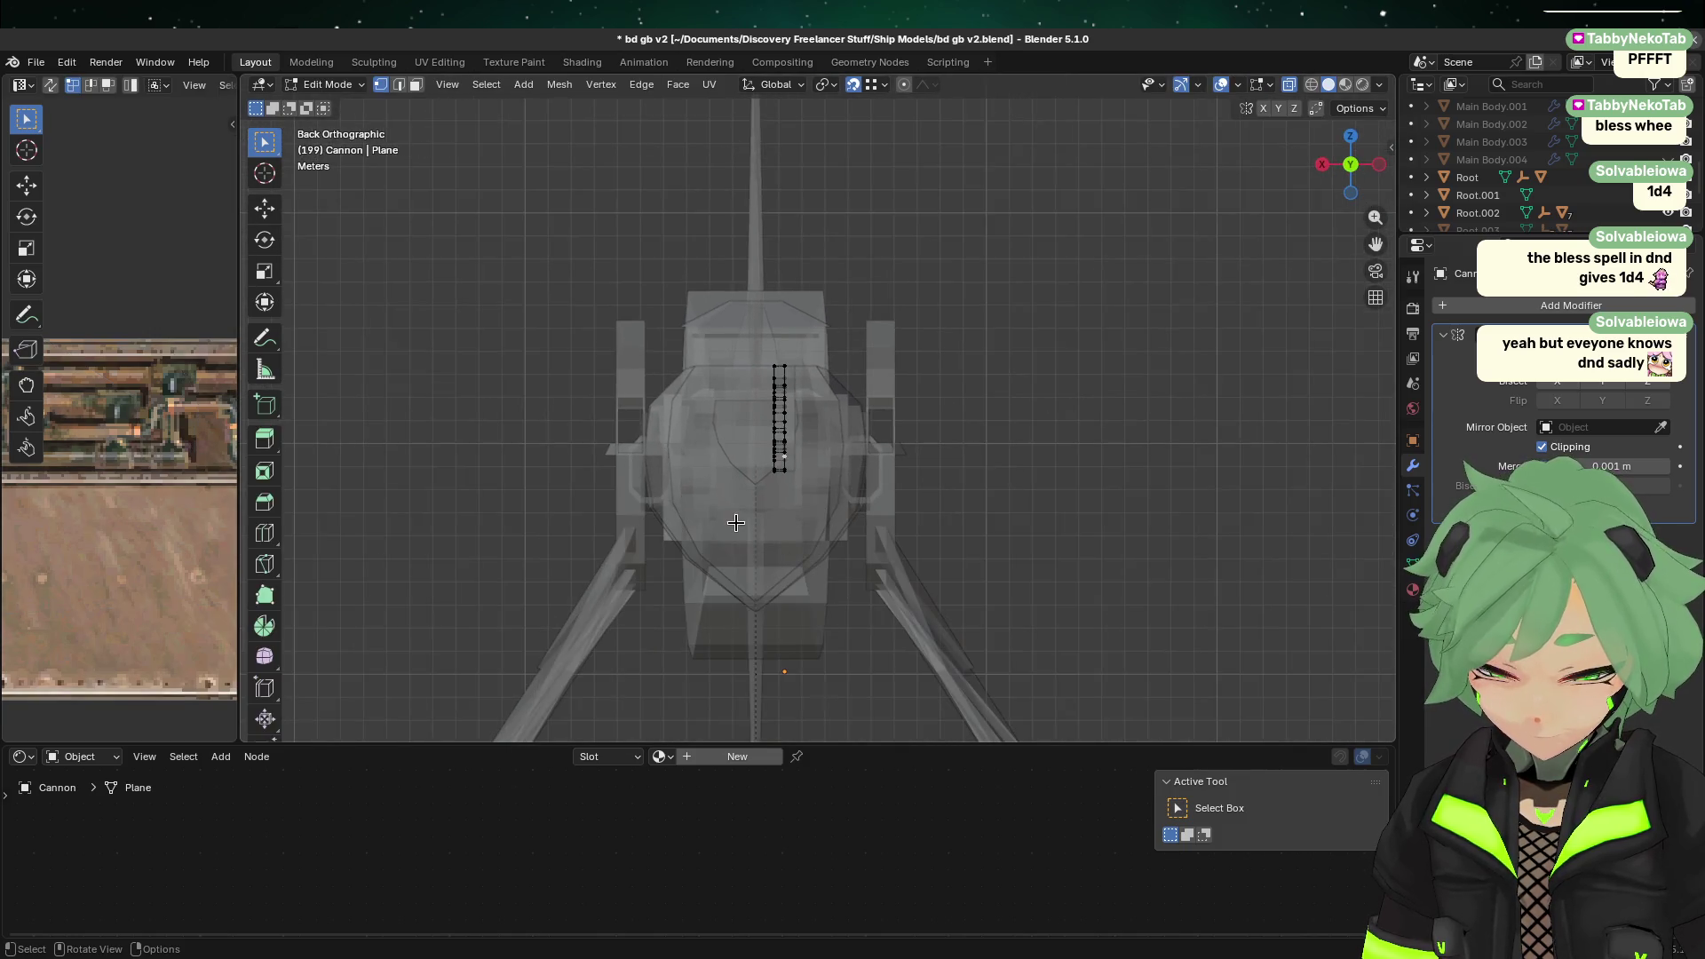
pyautogui.press('a')
pyautogui.scroll(3, 675, 532)
pyautogui.press('g')
pyautogui.press('x')
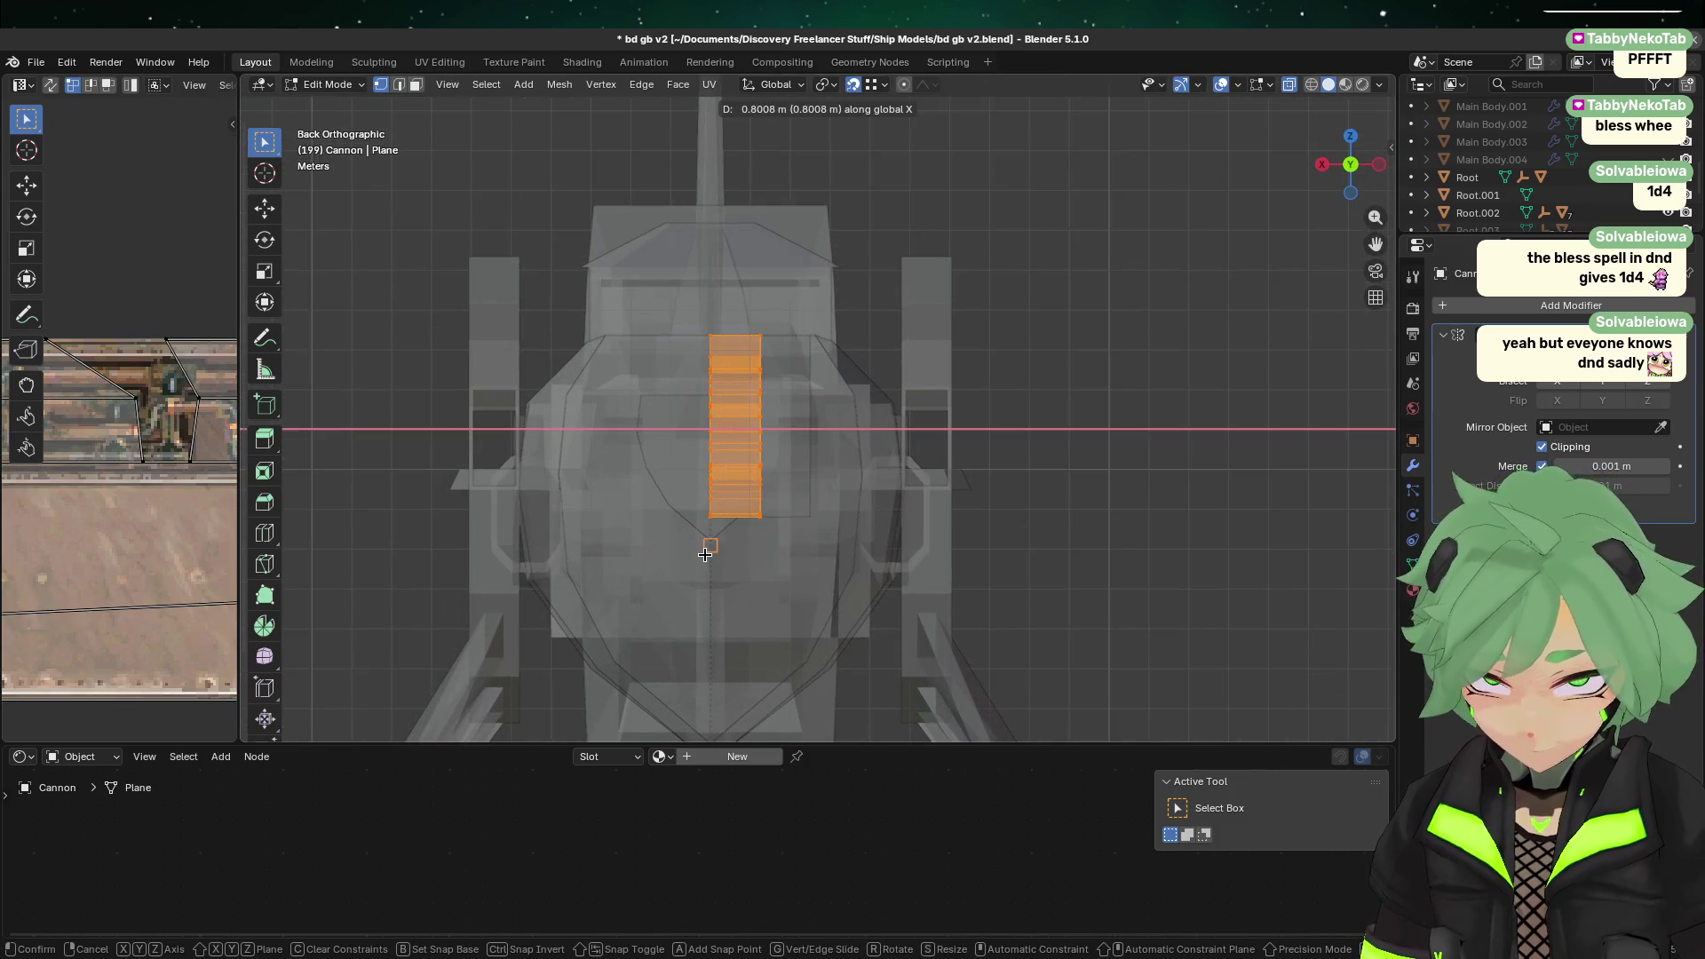
pyautogui.click(706, 554)
# Step: Reselect the strip and nudge it further along X with snapping turned off
pyautogui.click(659, 582)
pyautogui.moveTo(662, 578); pyautogui.dragTo(870, 249)
pyautogui.press('g')
pyautogui.press('x')
pyautogui.click(762, 411)
pyautogui.click(855, 86)
pyautogui.press('g')
pyautogui.press('x')
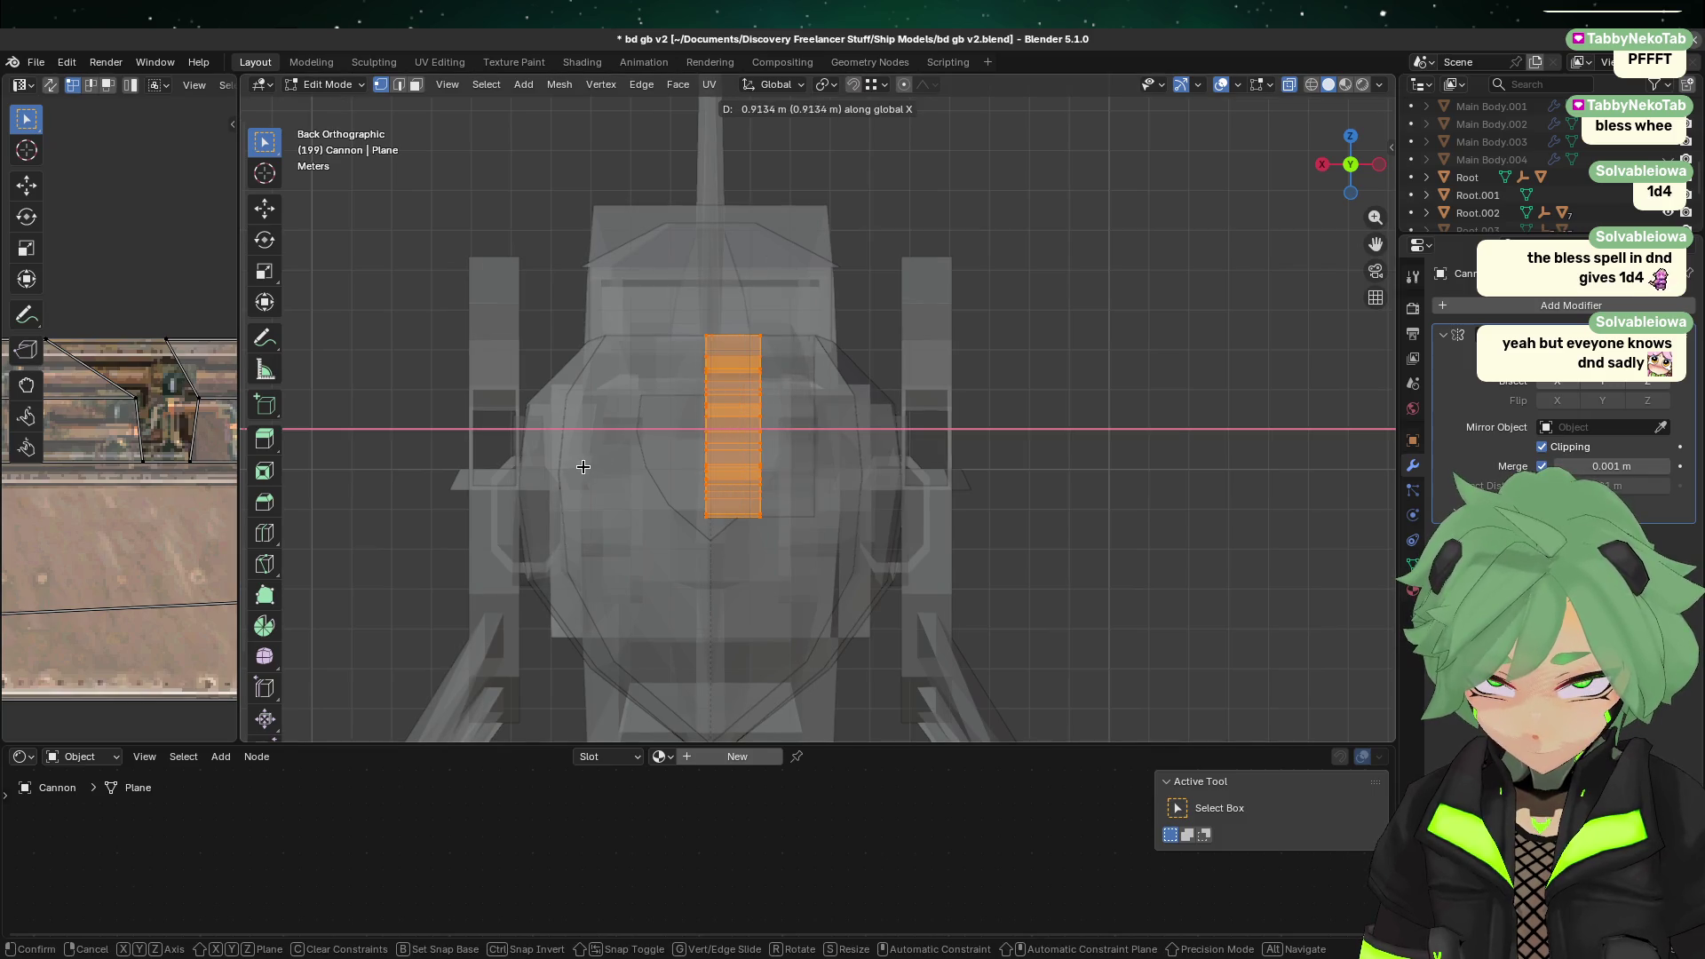
pyautogui.click(615, 458)
# Step: Set the strip's median X to 0 in the sidebar
pyautogui.scroll(-3, 621, 456)
pyautogui.scroll(3, 626, 488)
pyautogui.click(1073, 397)
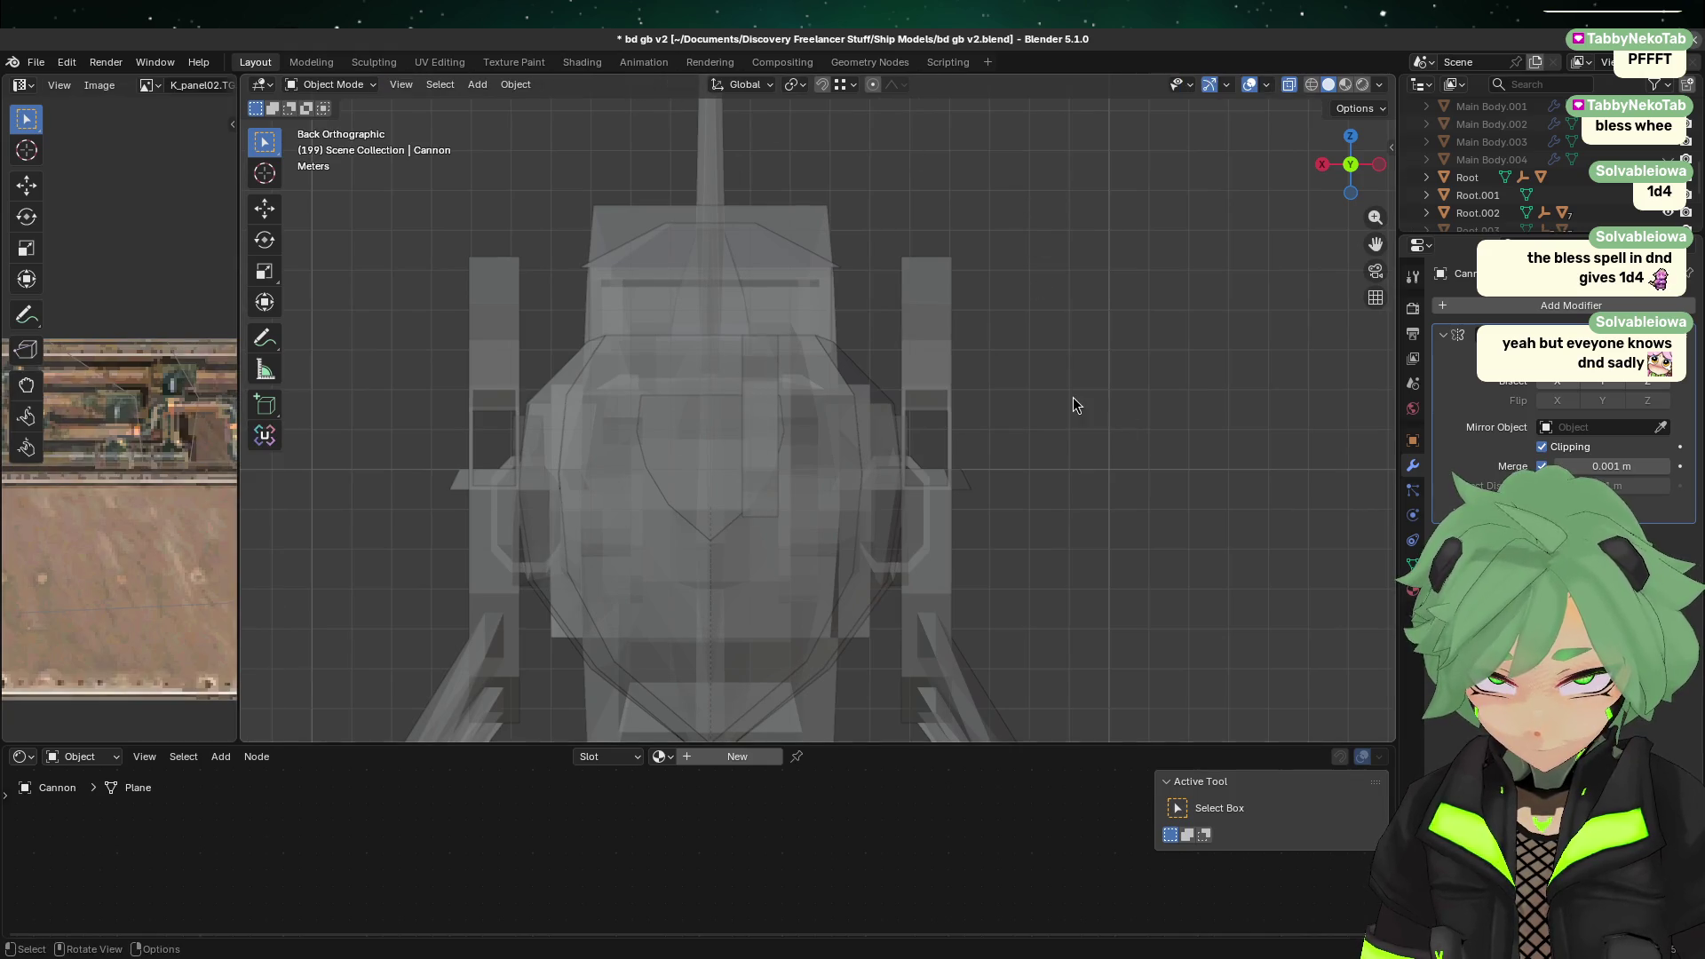
pyautogui.press('a')
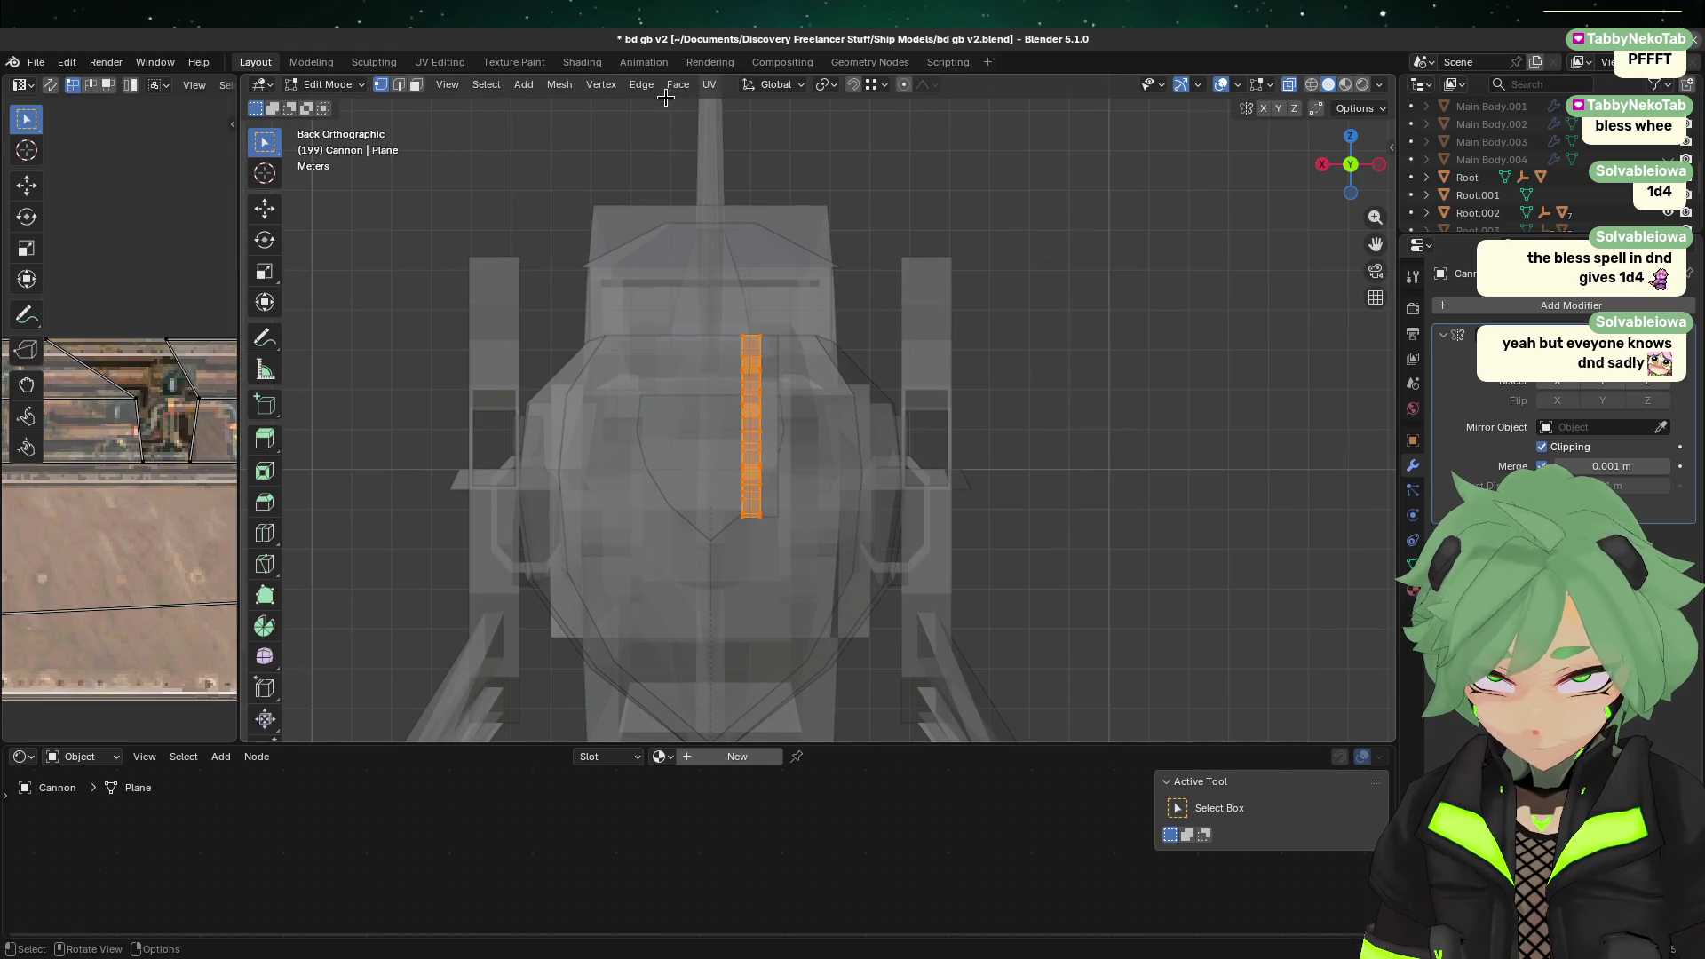
pyautogui.click(711, 85)
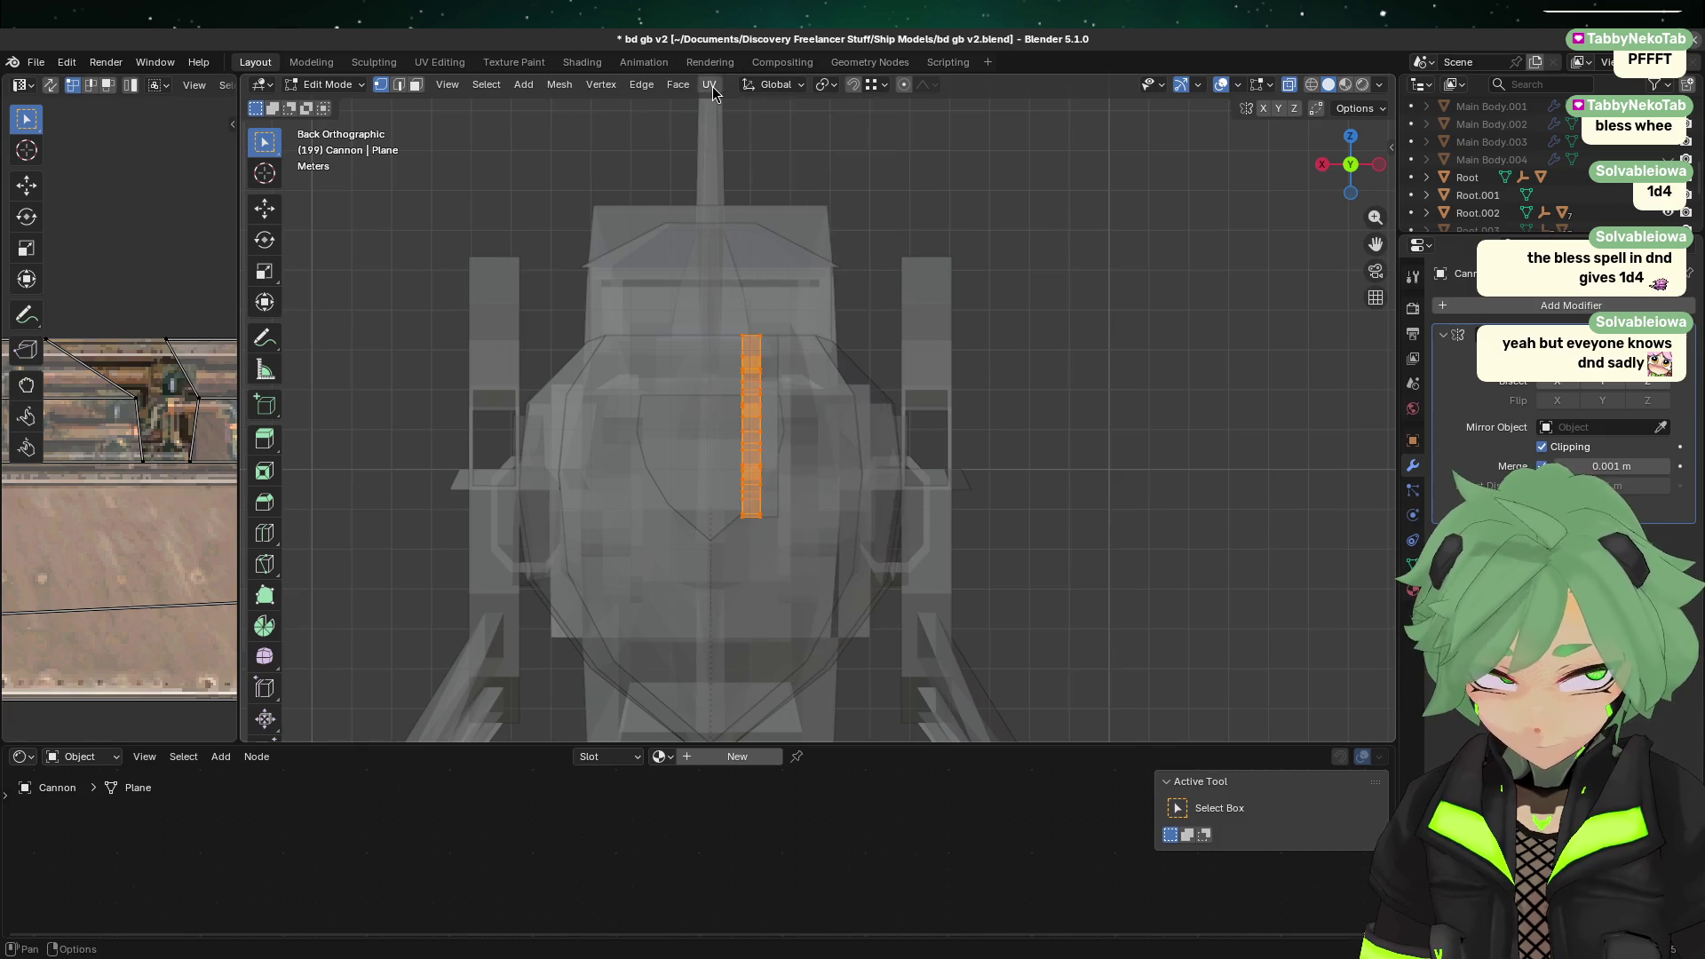
pyautogui.press('n')
pyautogui.click(1297, 177)
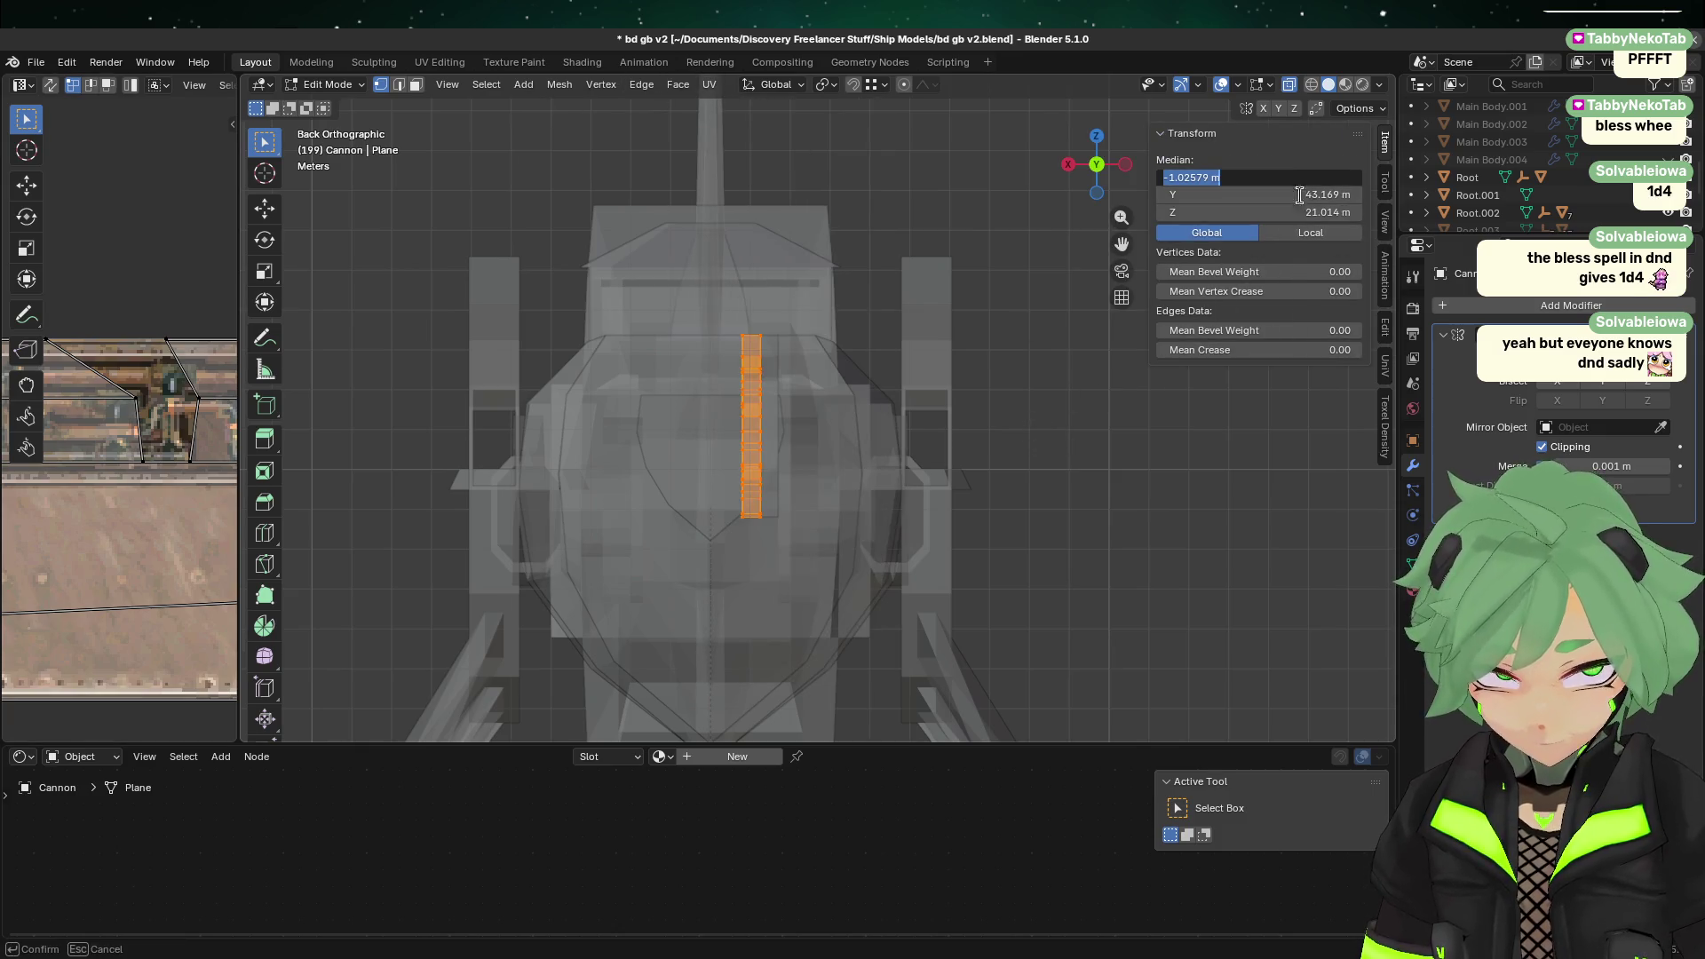
pyautogui.write('0')
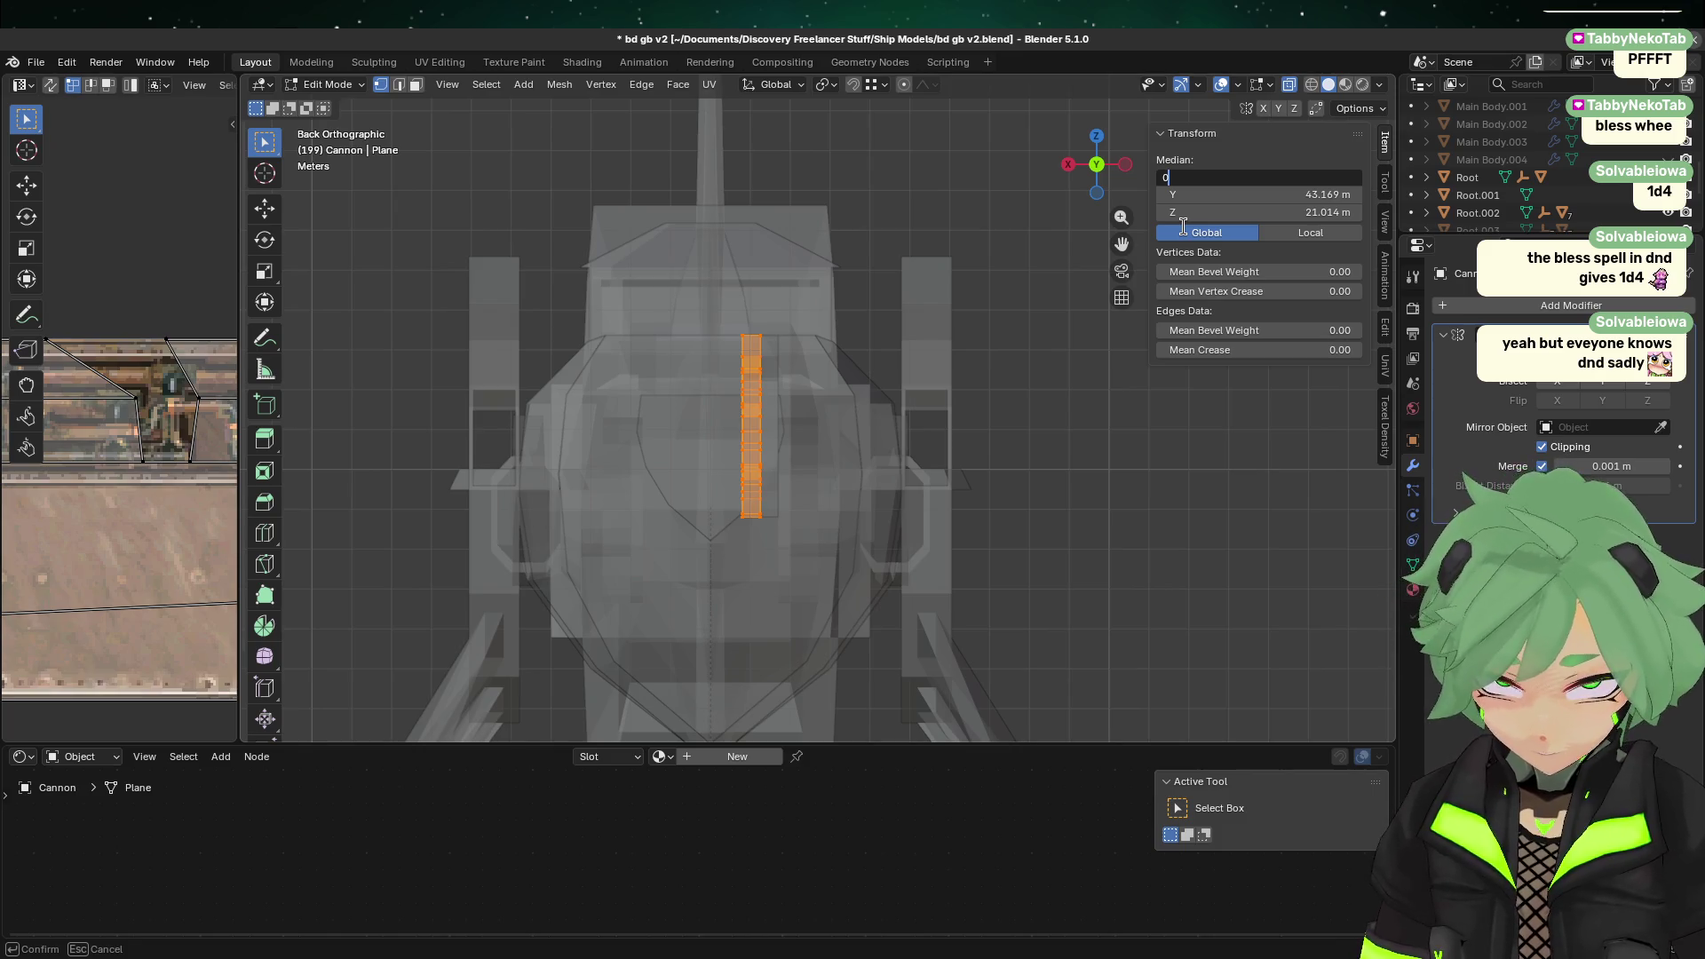
pyautogui.press('Return')
# Step: Return to Object Mode and reselect the Cannon object
pyautogui.press('Tab')
pyautogui.click(711, 419)
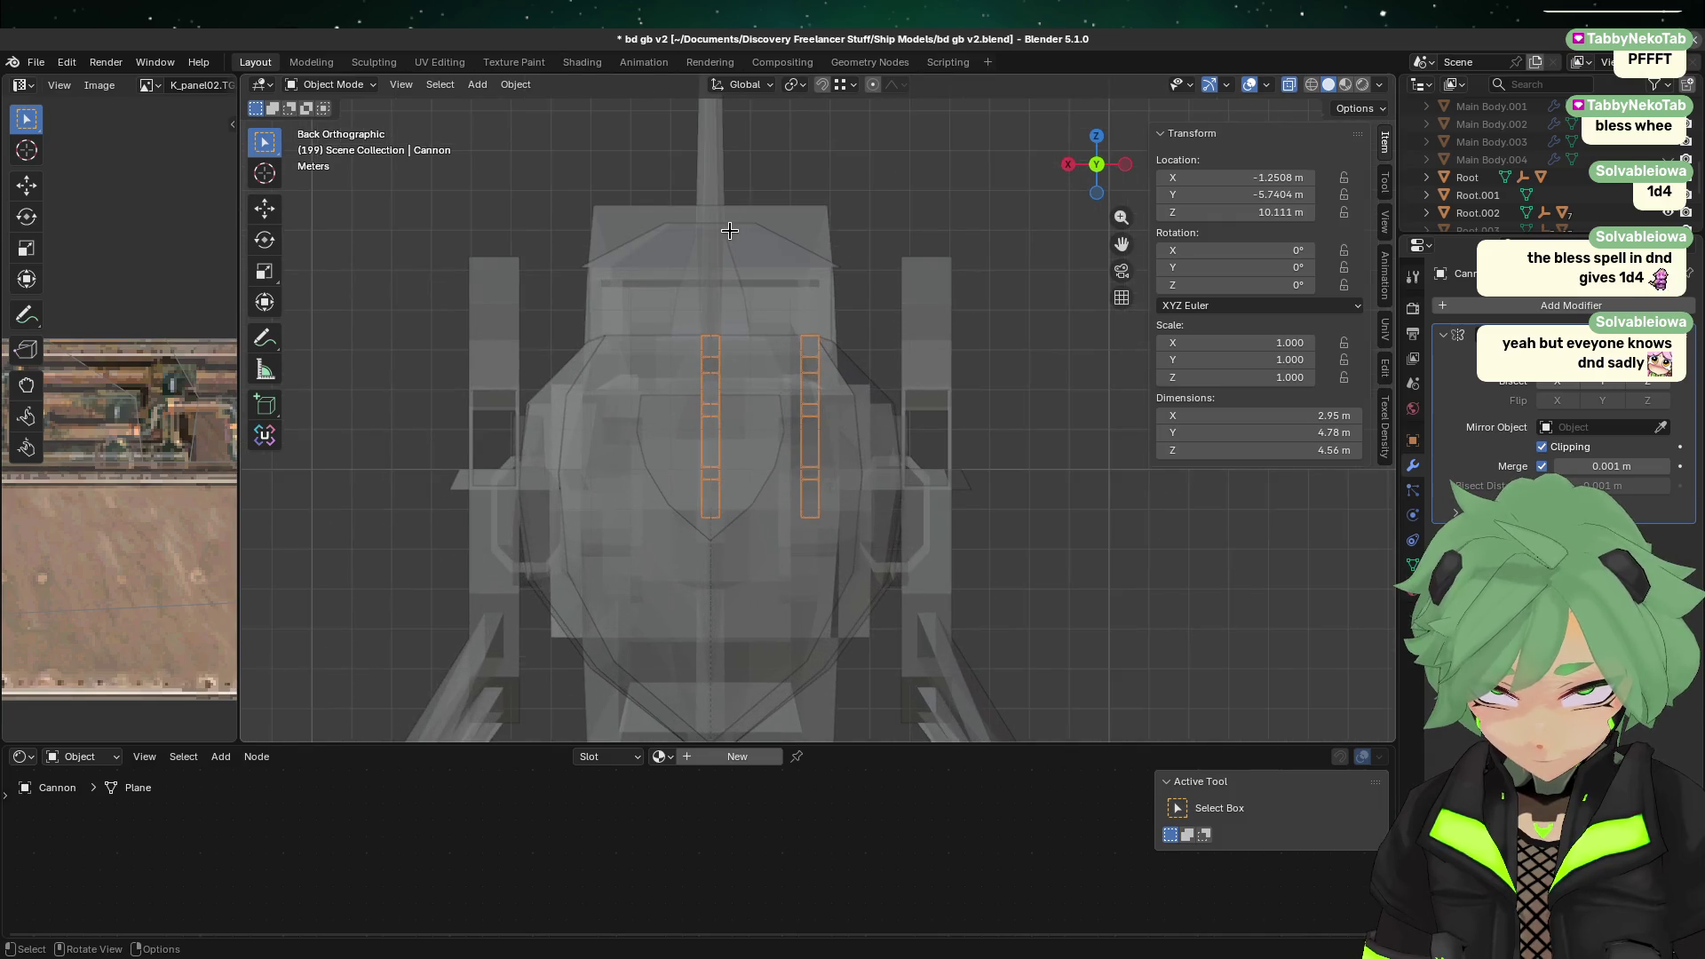
pyautogui.press('Tab')
pyautogui.press('a')
pyautogui.press('Tab')
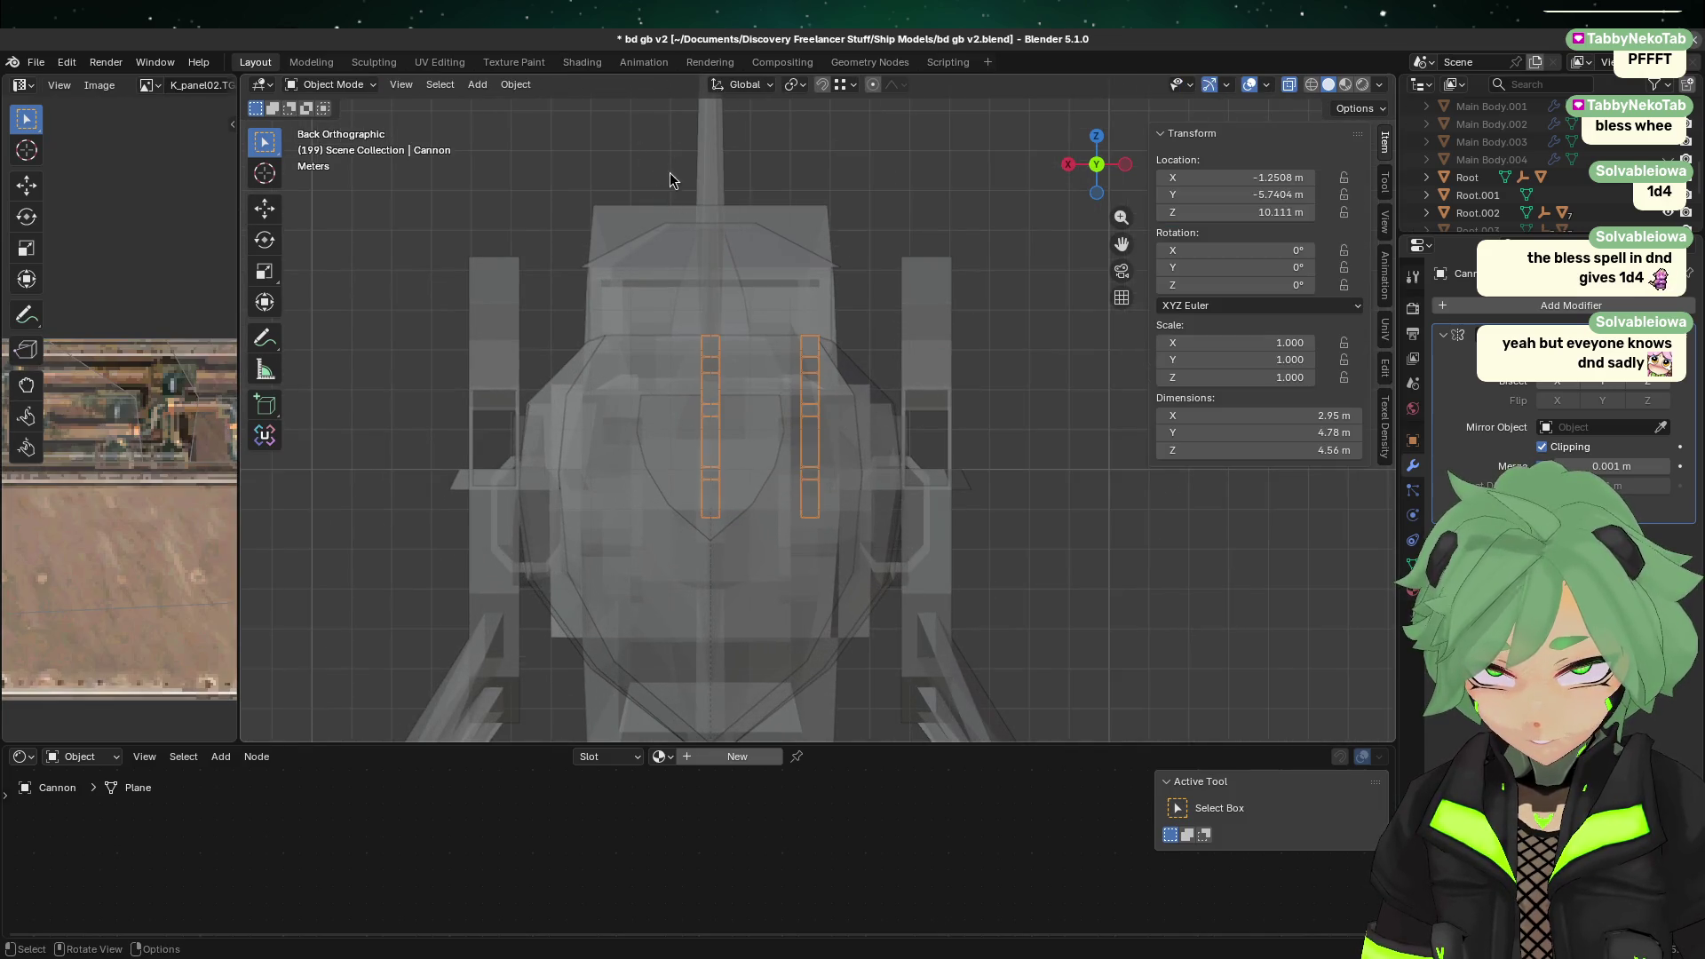
pyautogui.click(1052, 536)
pyautogui.click(712, 392)
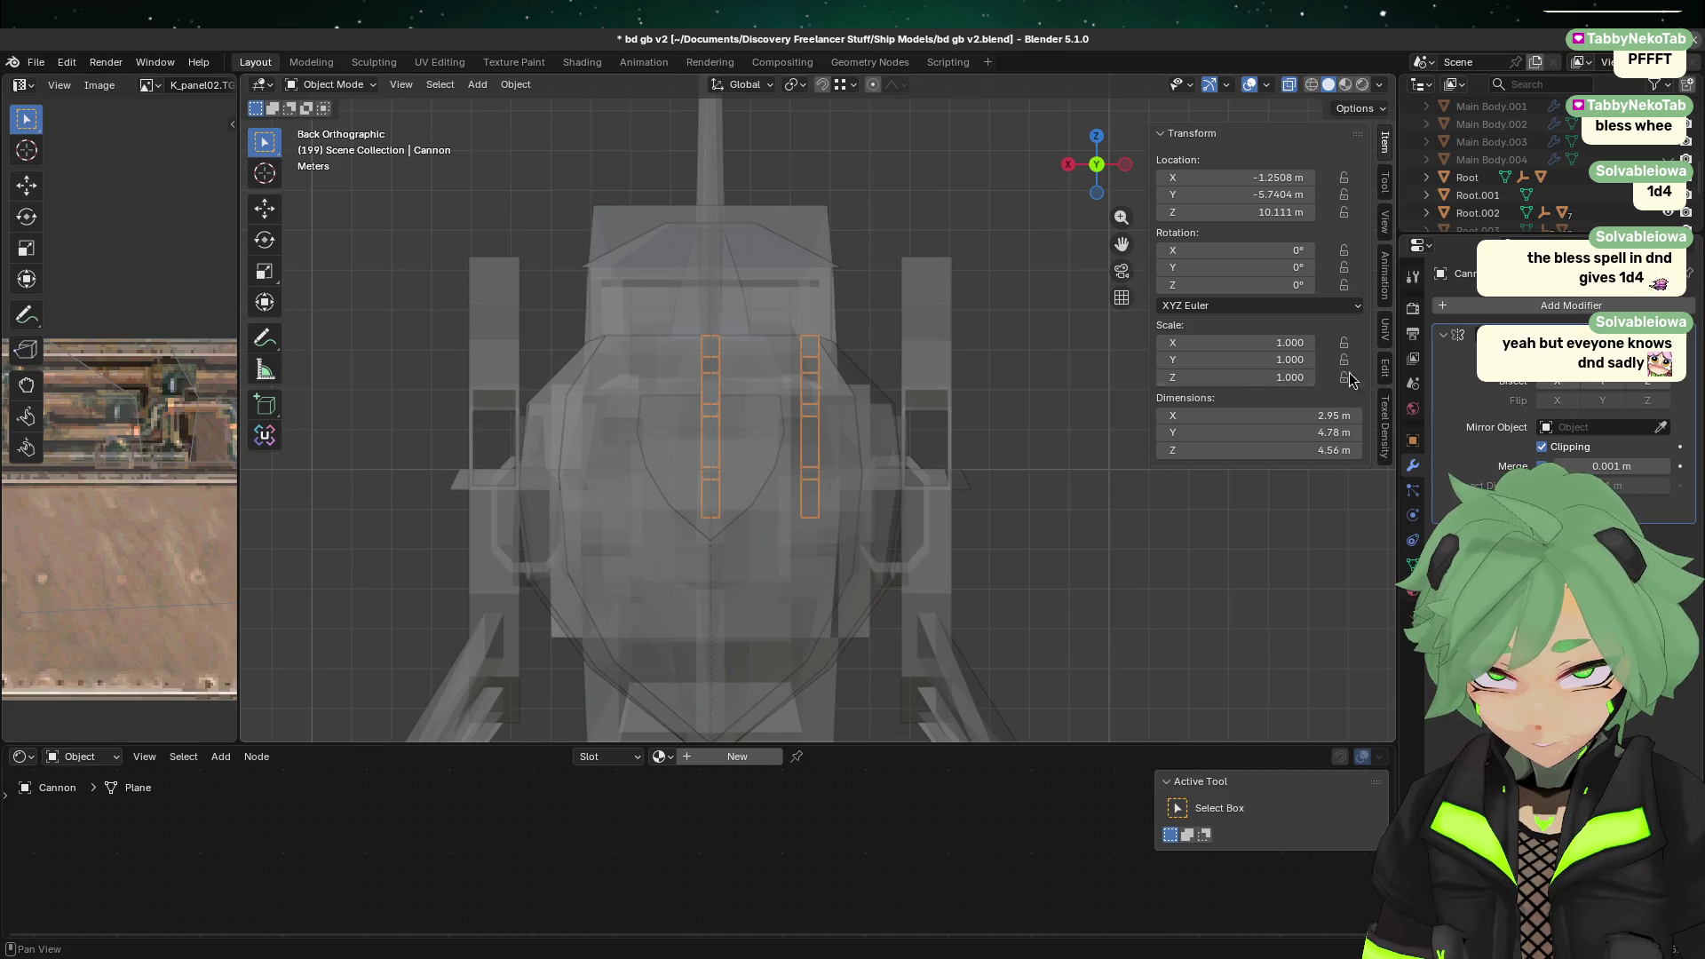
pyautogui.click(515, 85)
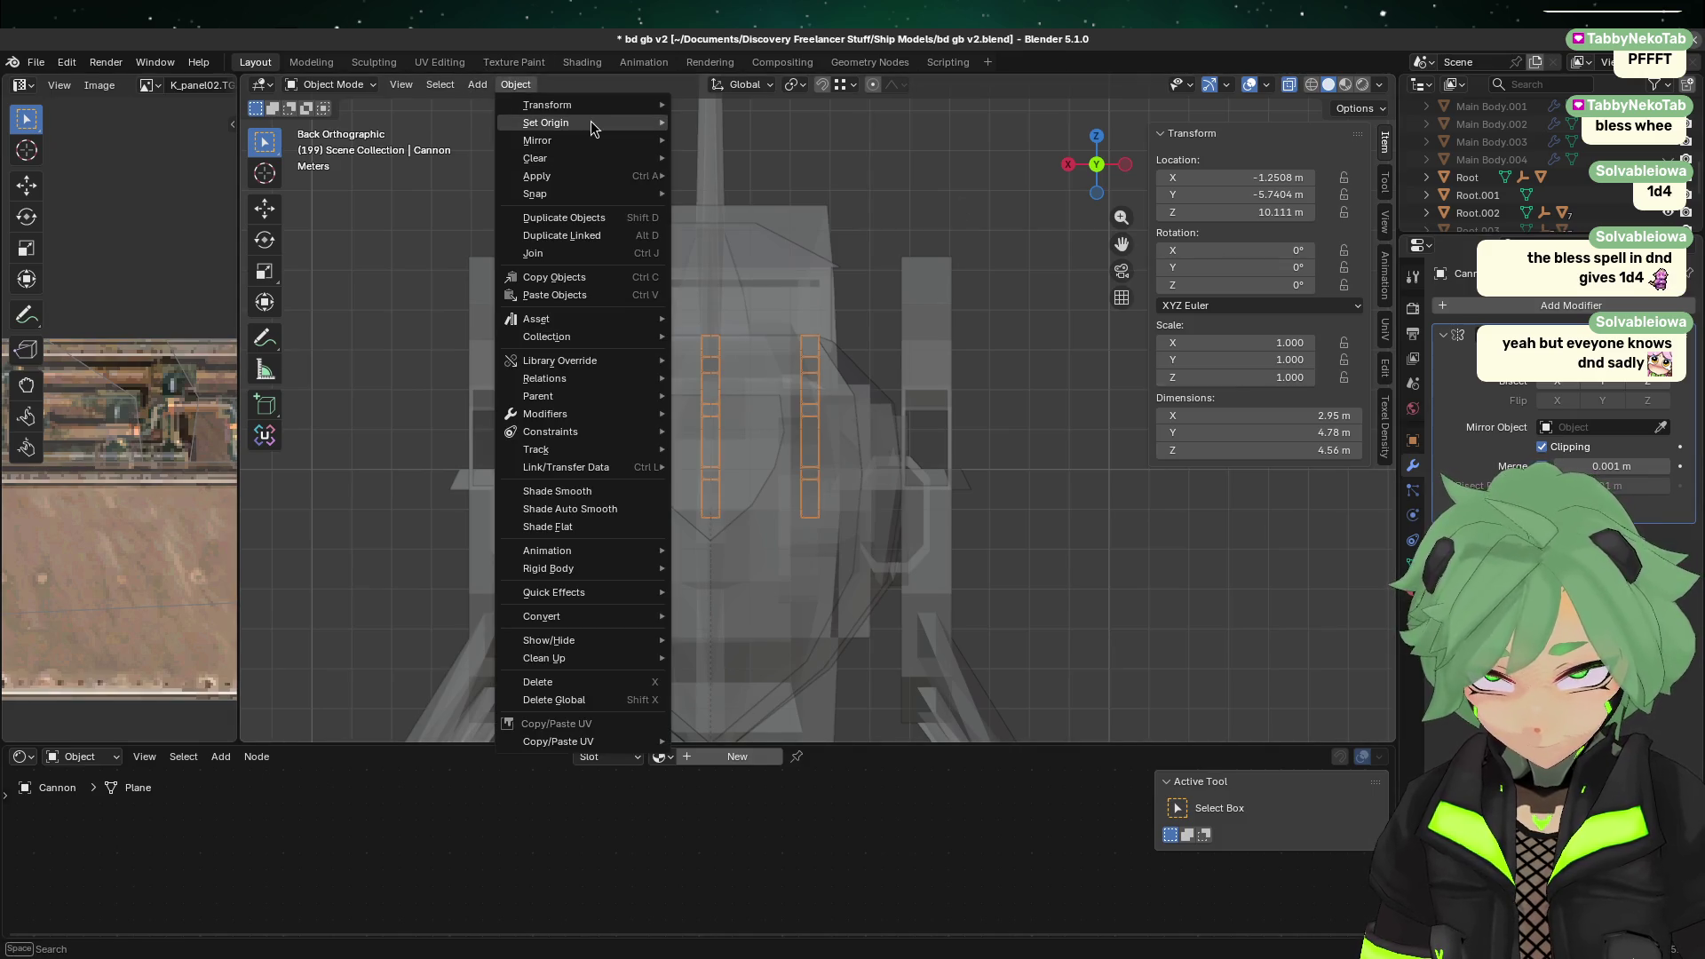
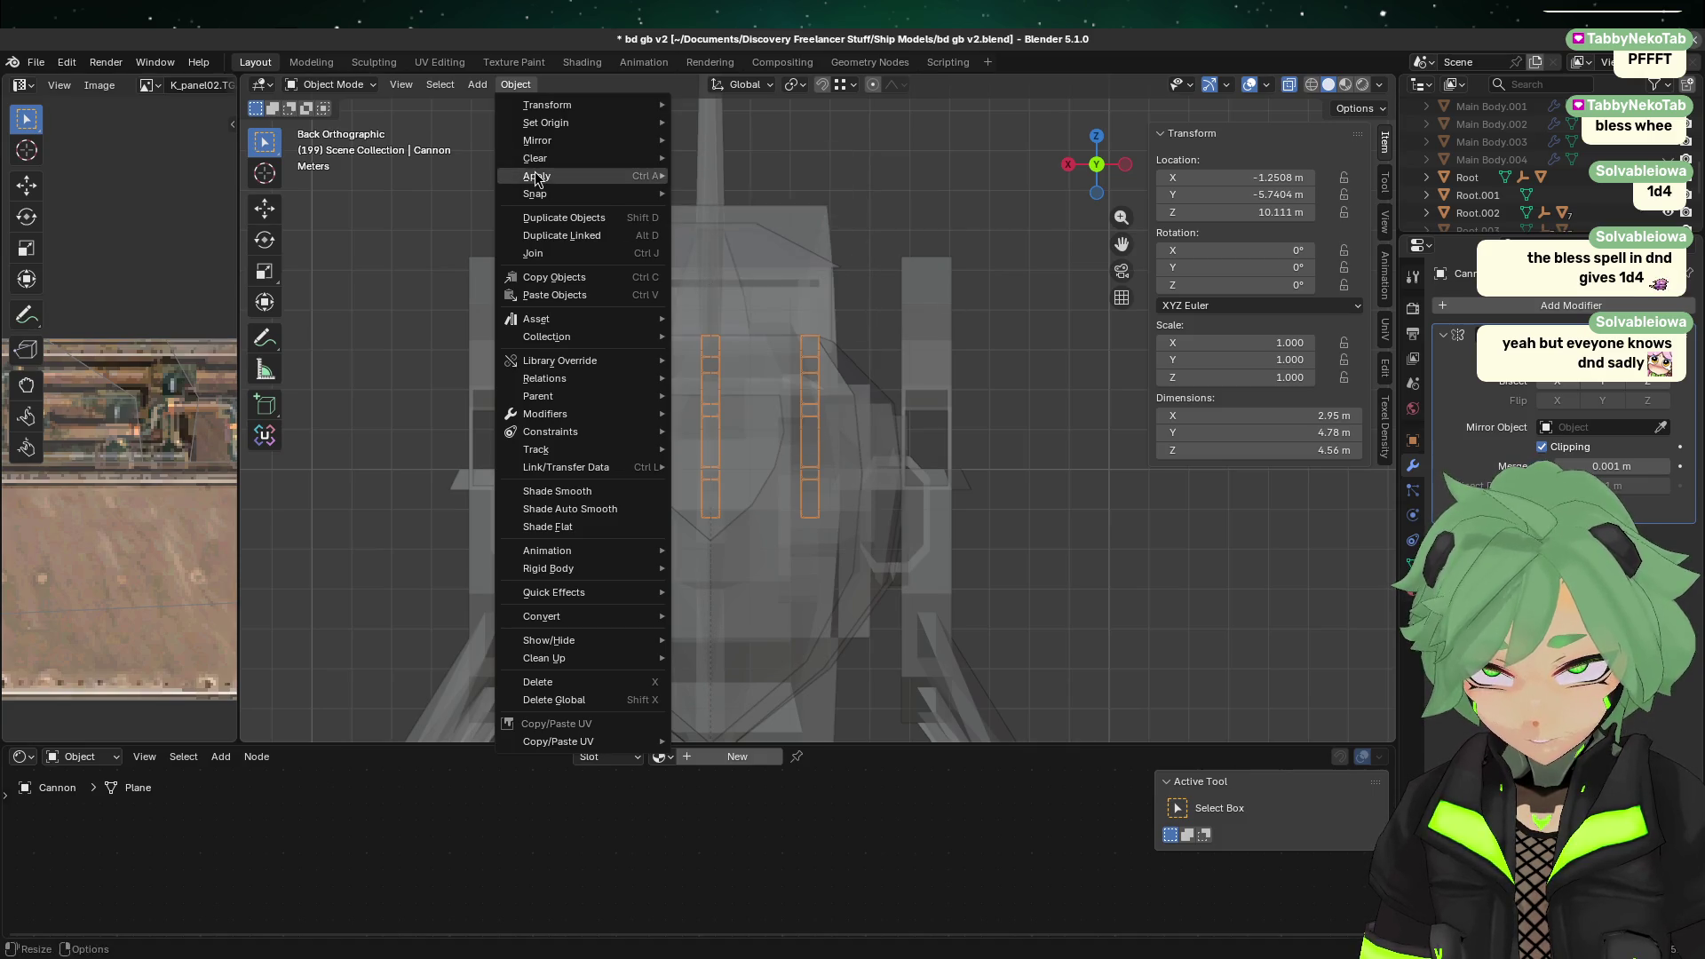
# Step: Apply all transforms to the Cannon and view its claw mesh from the right side in Edit Mode
pyautogui.moveTo(534, 176)
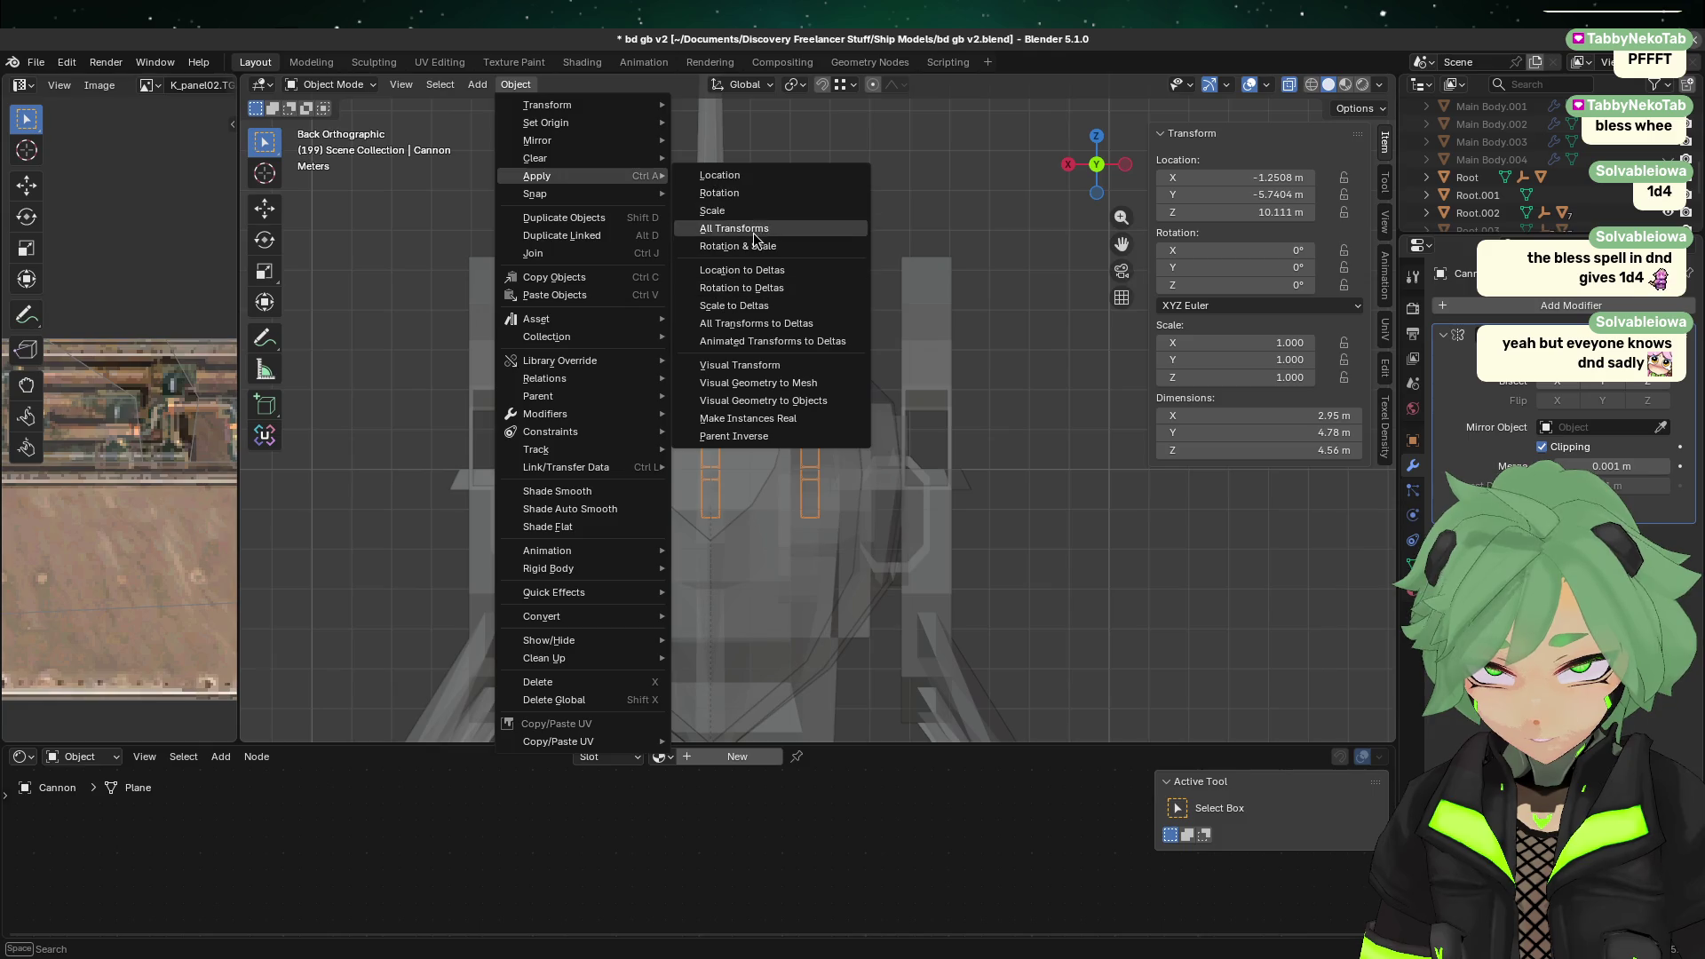
pyautogui.click(753, 231)
pyautogui.press('Tab')
pyautogui.moveTo(708, 384)
pyautogui.mouseDown(button='middle')
pyautogui.moveTo(944, 566)
pyautogui.moveTo(914, 559)
pyautogui.mouseUp(button='middle')
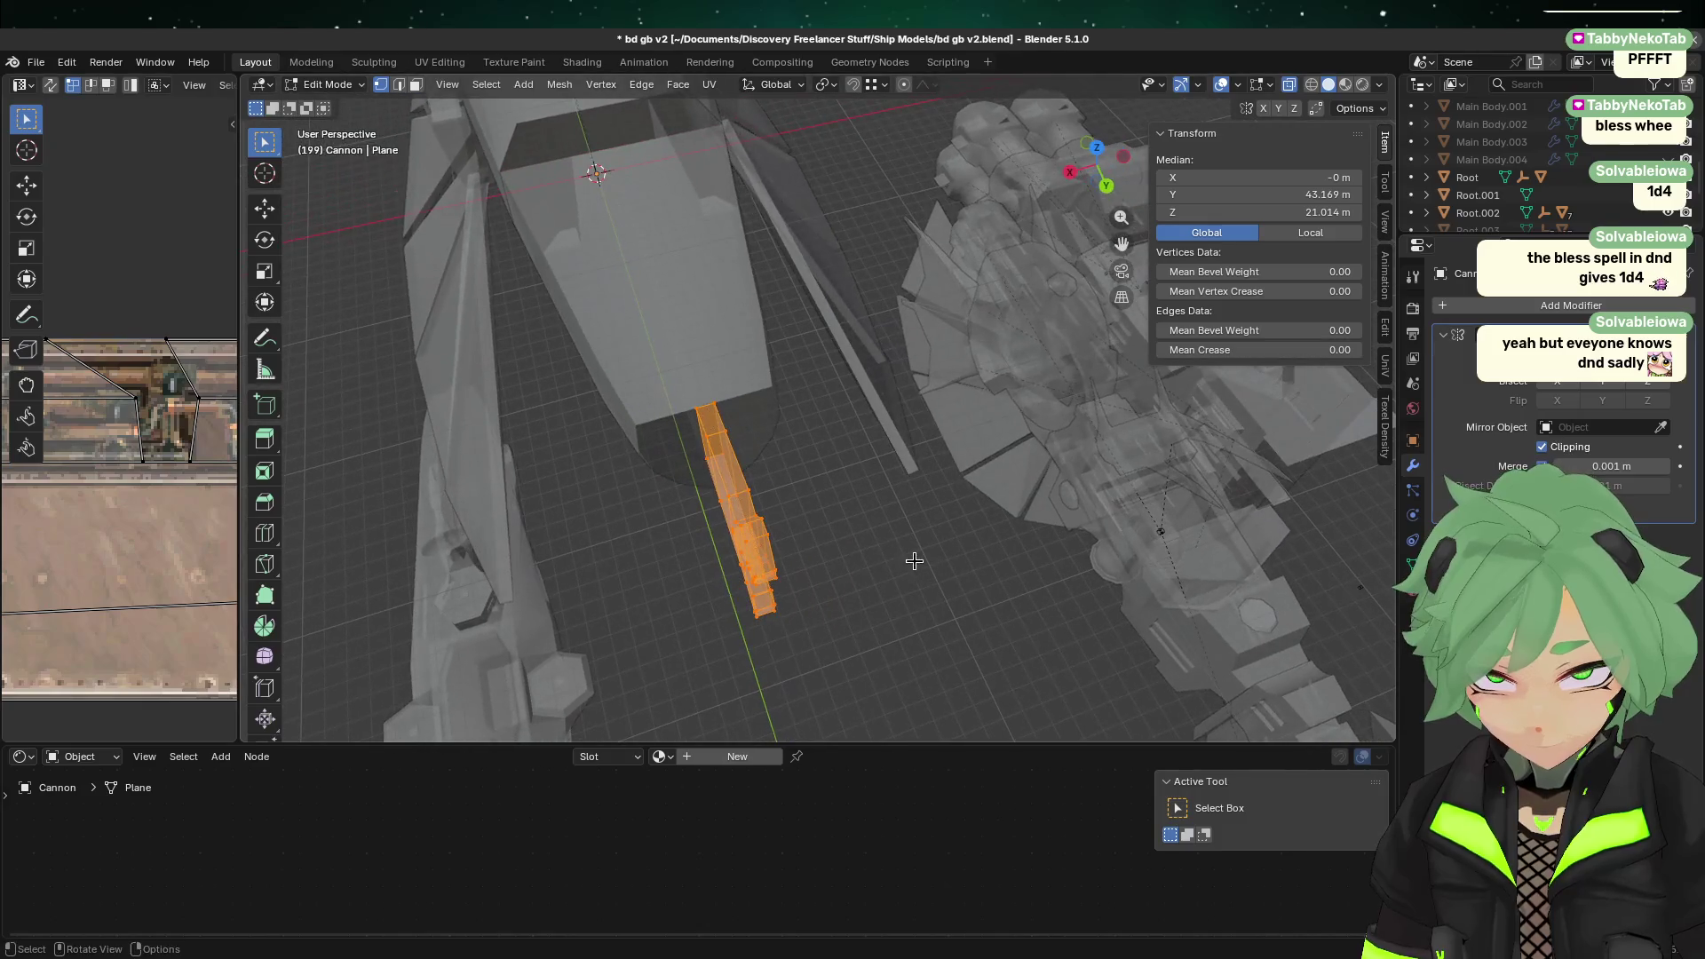
pyautogui.click(1104, 187)
pyautogui.click(1101, 164)
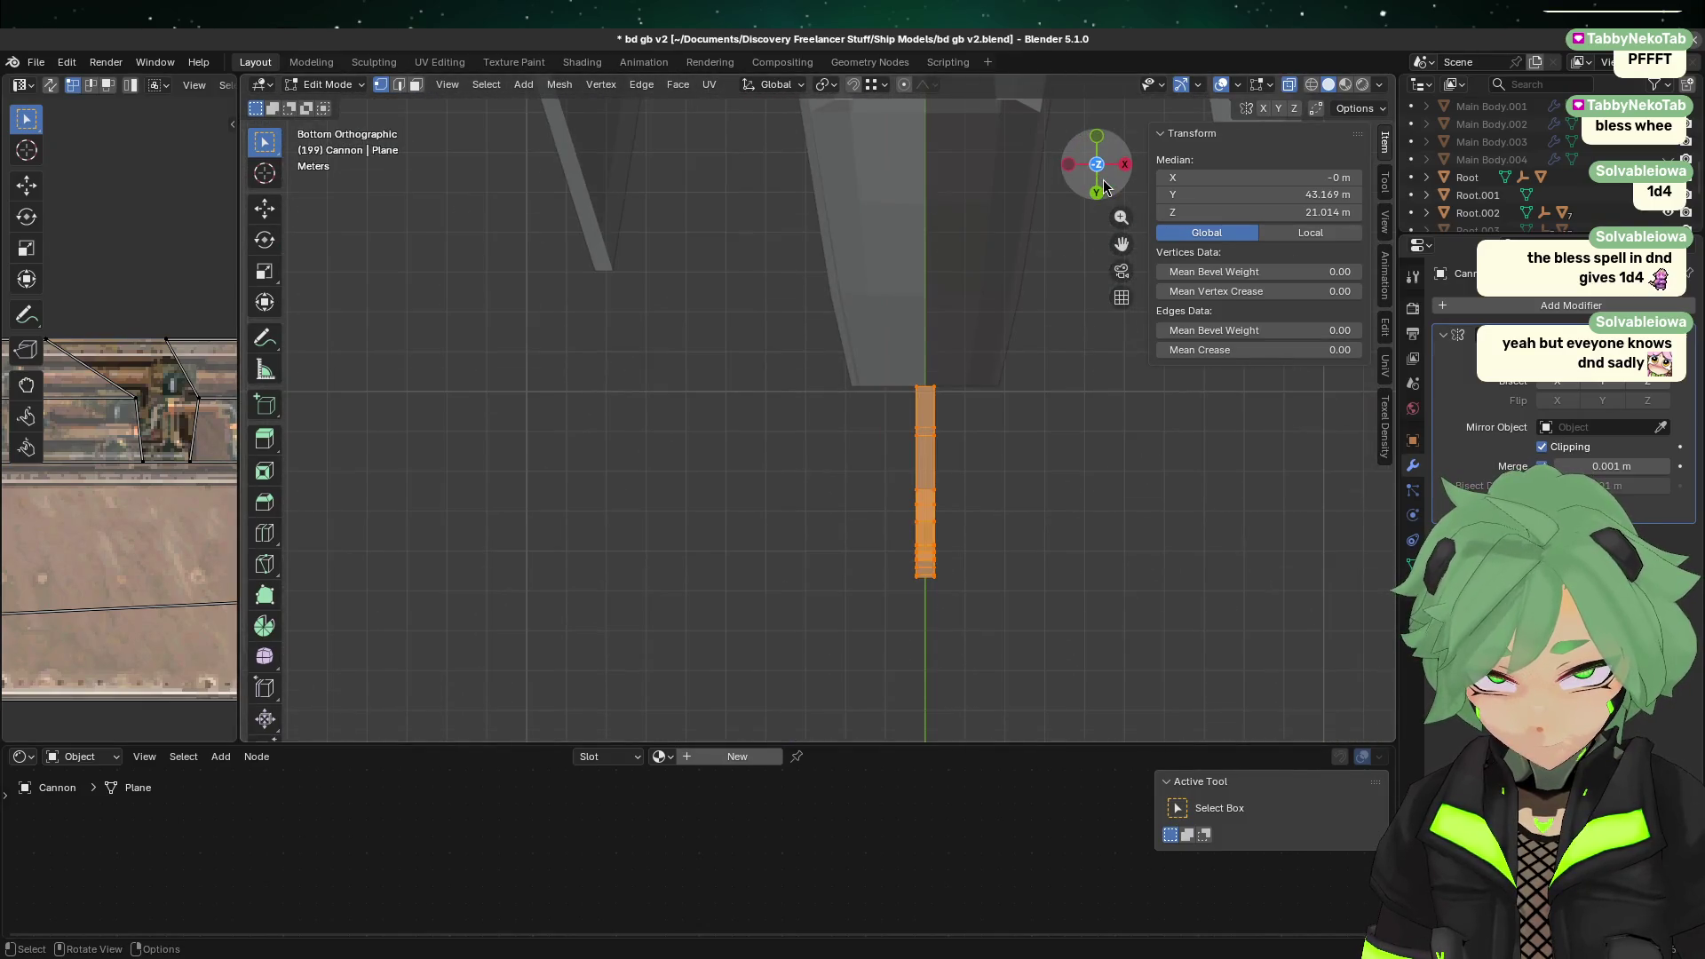
pyautogui.click(1125, 164)
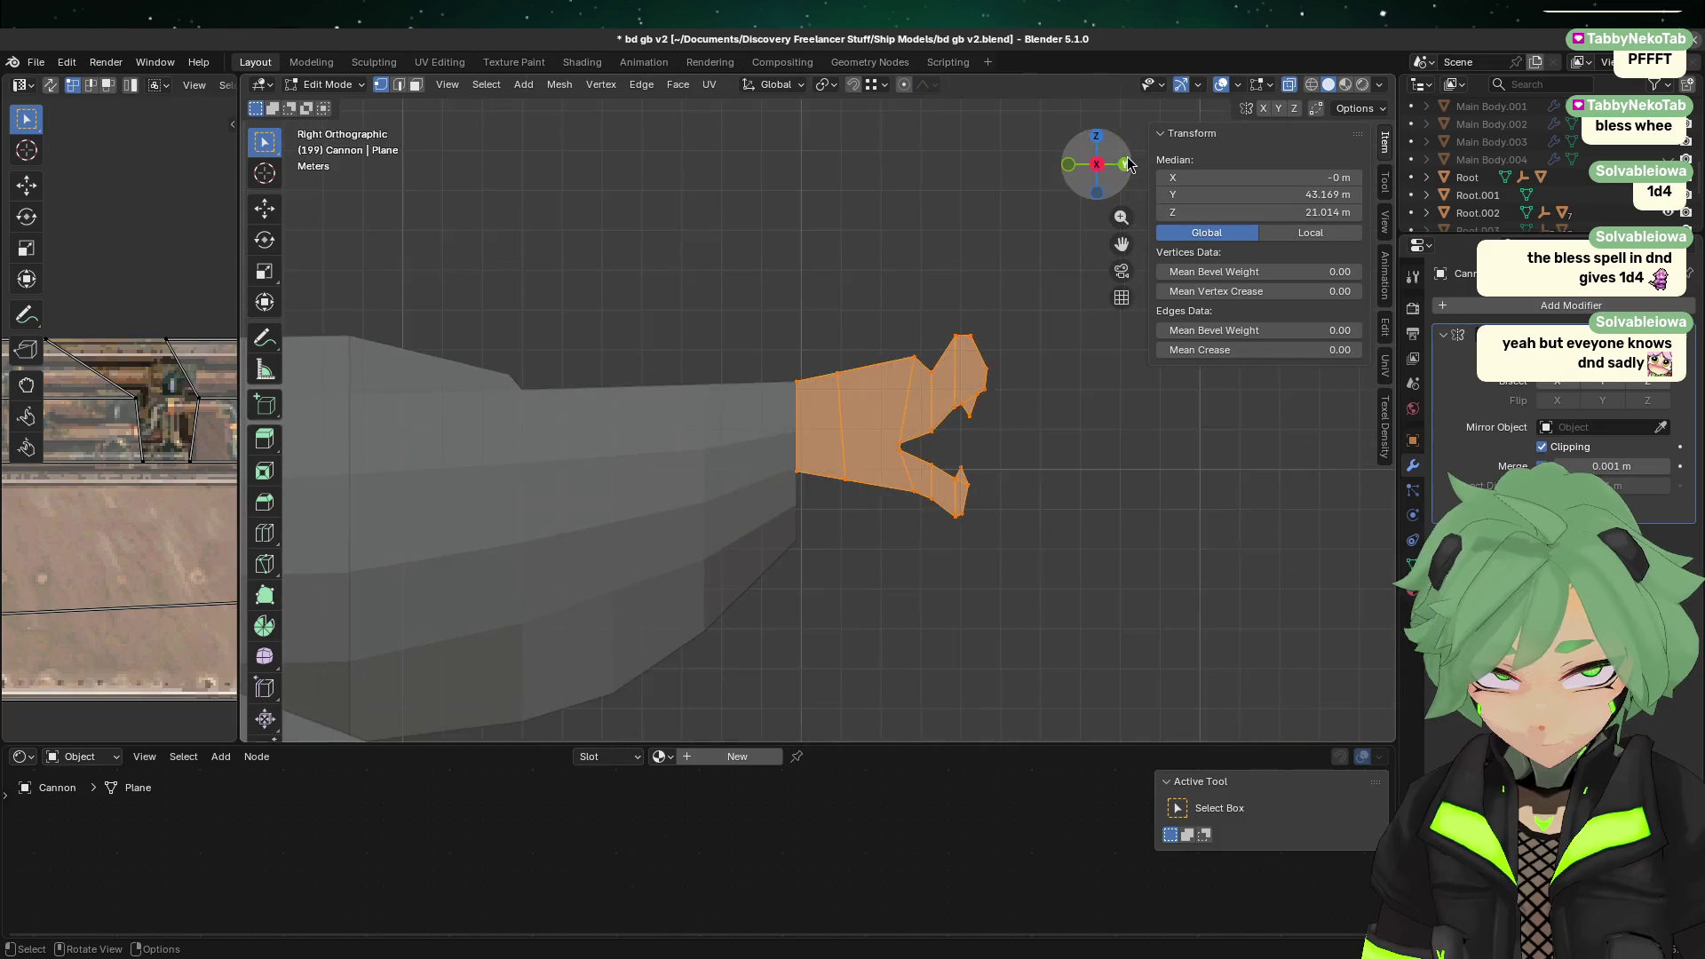
pyautogui.scroll(2, 866, 493)
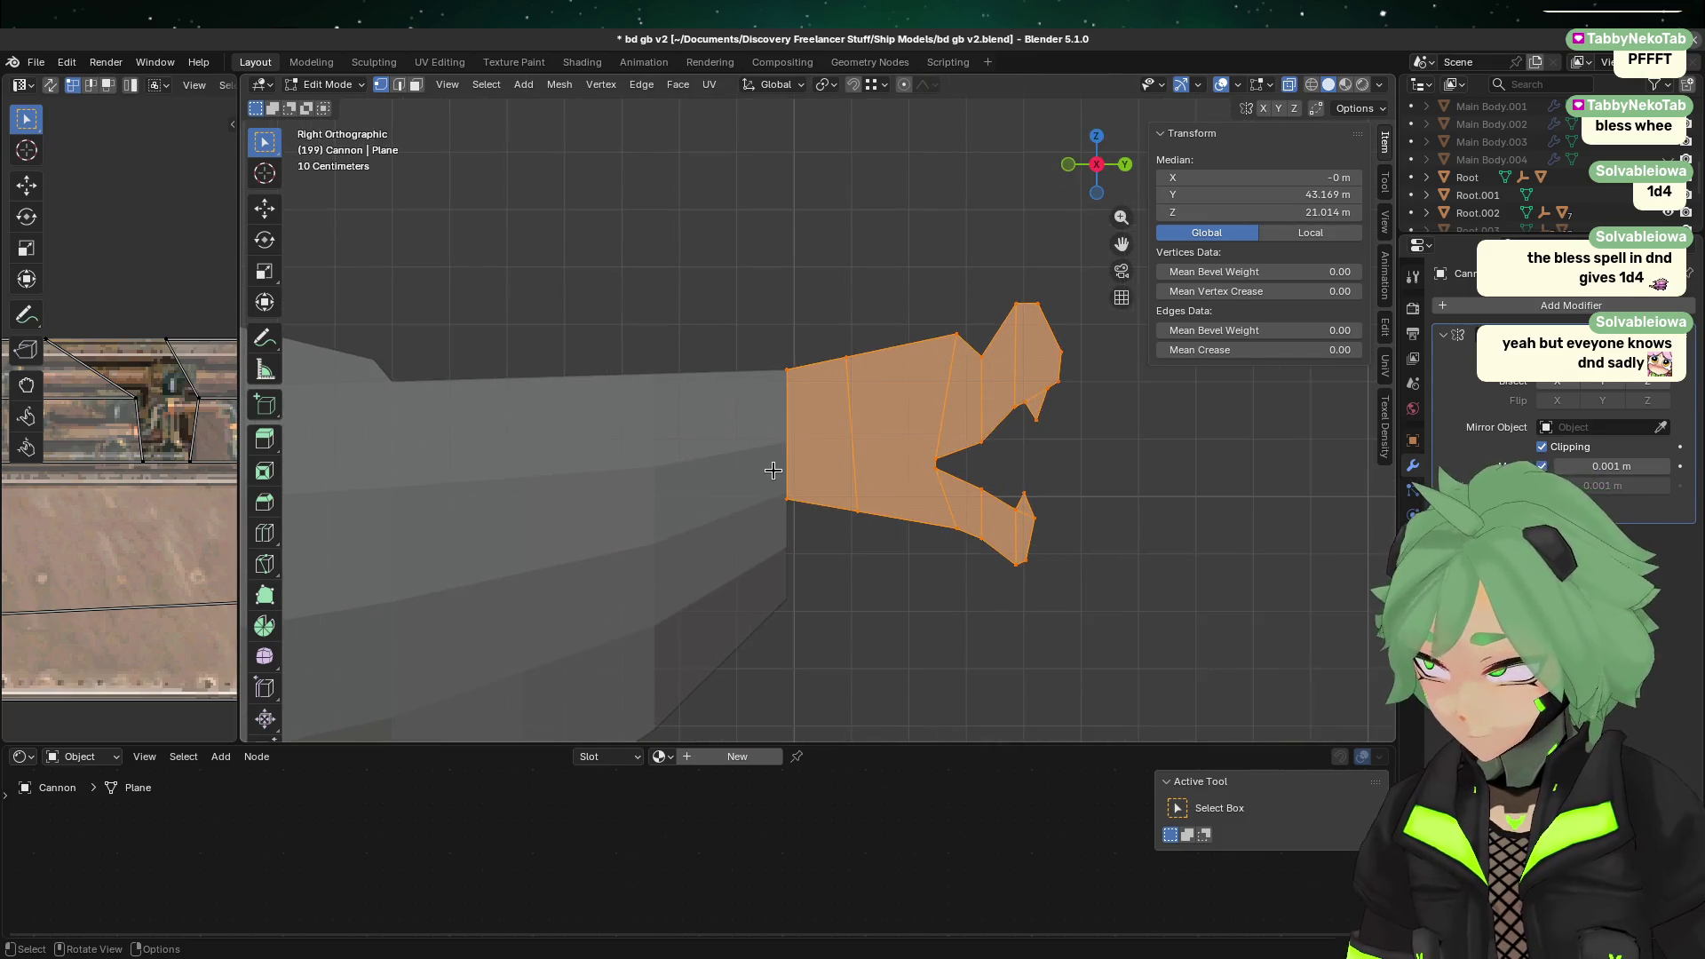
# Step: Reselect the claw muzzle in Edit Mode, select its entire mesh and frame it
pyautogui.click(773, 470)
pyautogui.scroll(1, 946, 545)
pyautogui.press('Tab')
pyautogui.moveTo(890, 632)
pyautogui.mouseDown(button='middle')
pyautogui.moveTo(1016, 571)
pyautogui.moveTo(828, 563)
pyautogui.moveTo(841, 594)
pyautogui.moveTo(940, 598)
pyautogui.moveTo(1016, 571)
pyautogui.mouseUp(button='middle')
pyautogui.press('Tab')
pyautogui.press('Tab')
pyautogui.click(848, 413)
pyautogui.press('Tab')
pyautogui.moveTo(848, 413)
pyautogui.mouseDown(button='middle')
pyautogui.moveTo(1104, 533)
pyautogui.moveTo(1018, 500)
pyautogui.moveTo(1099, 494)
pyautogui.mouseUp(button='middle')
pyautogui.press('a')
pyautogui.press('KP_Decimal')
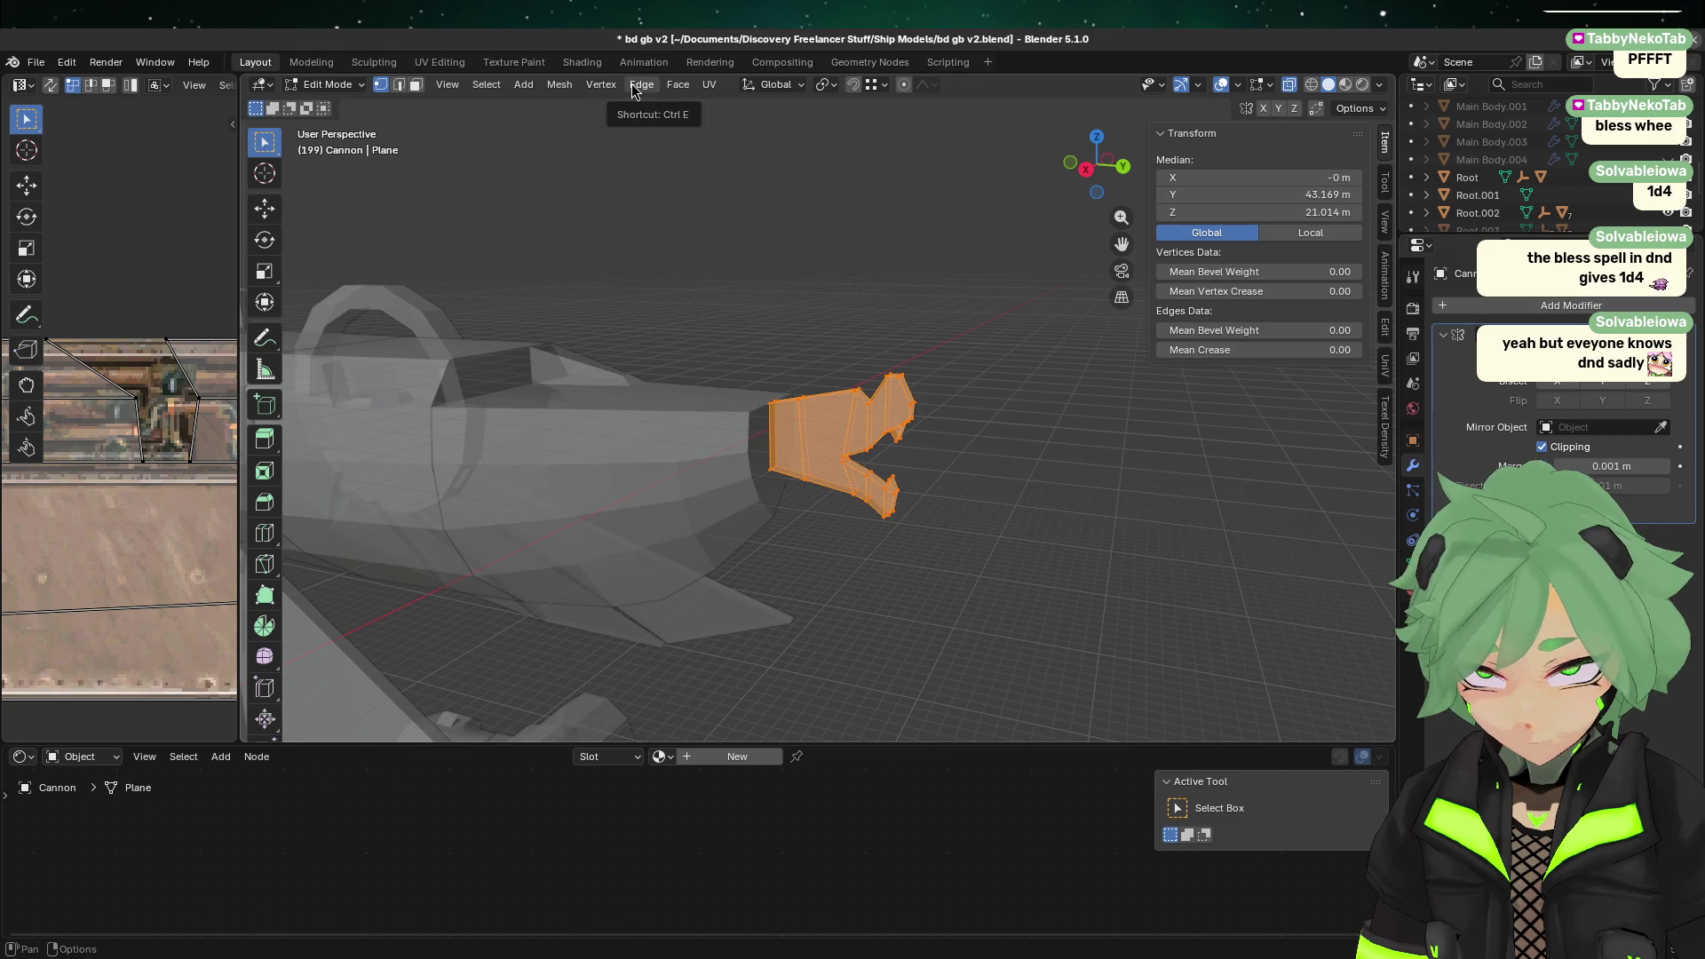
# Step: Recalculate the muzzle's normals to point inside, after trying and undoing a flip
pyautogui.click(559, 85)
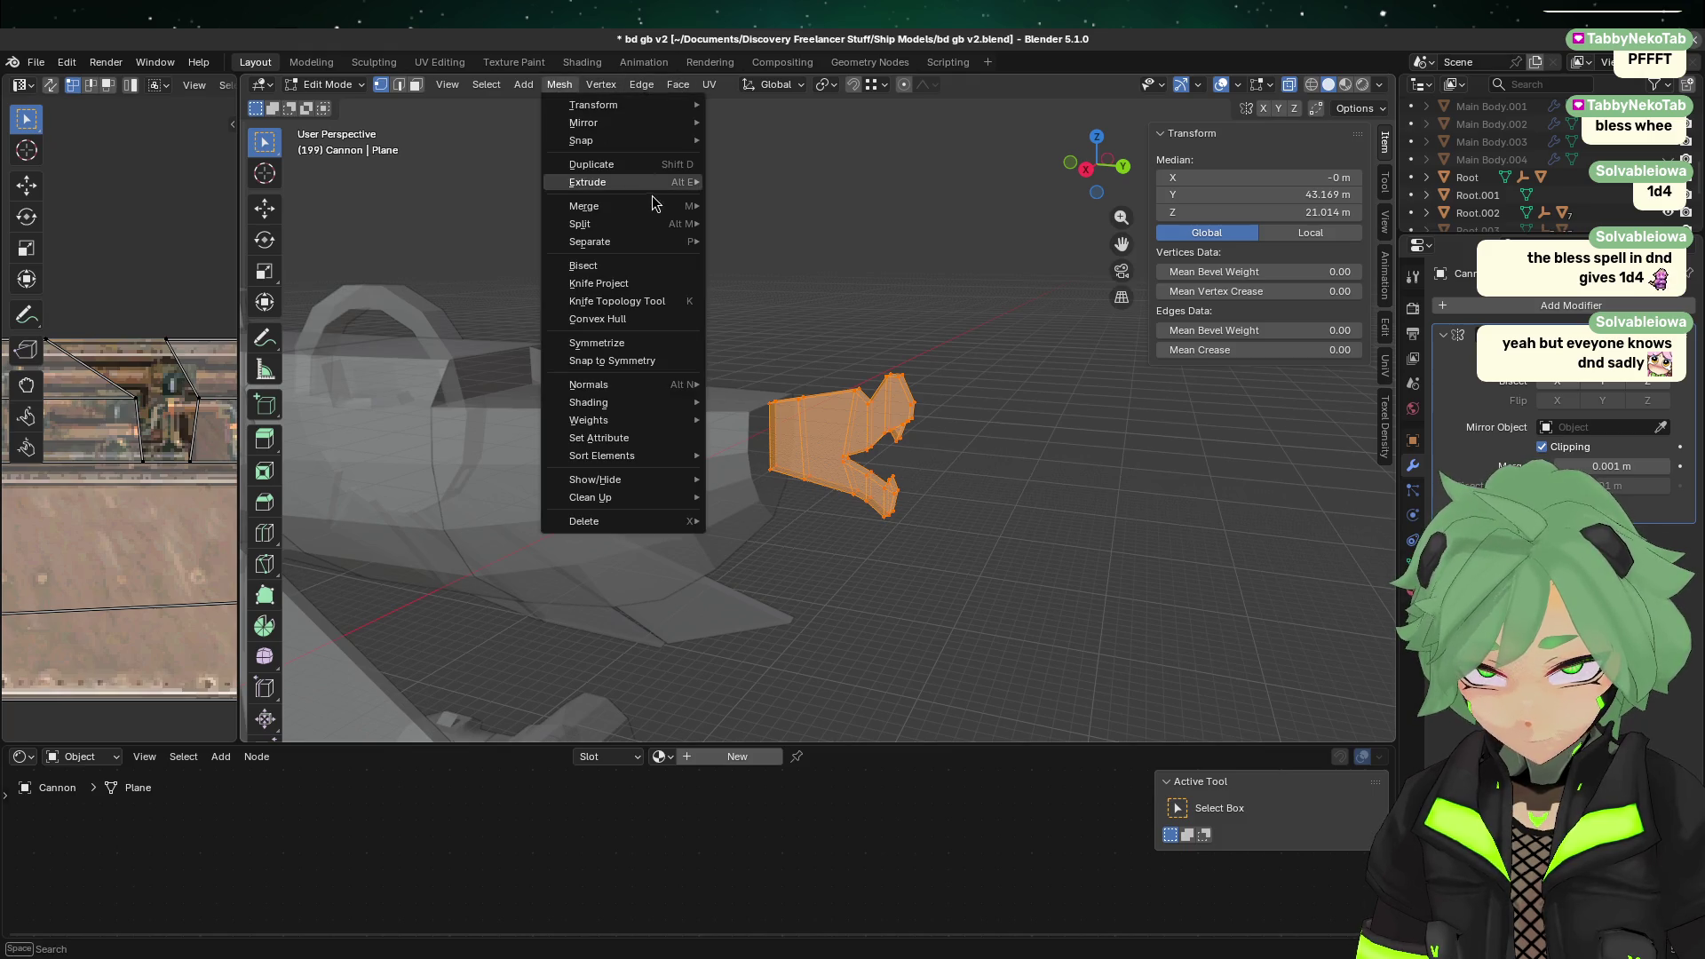
pyautogui.moveTo(663, 385)
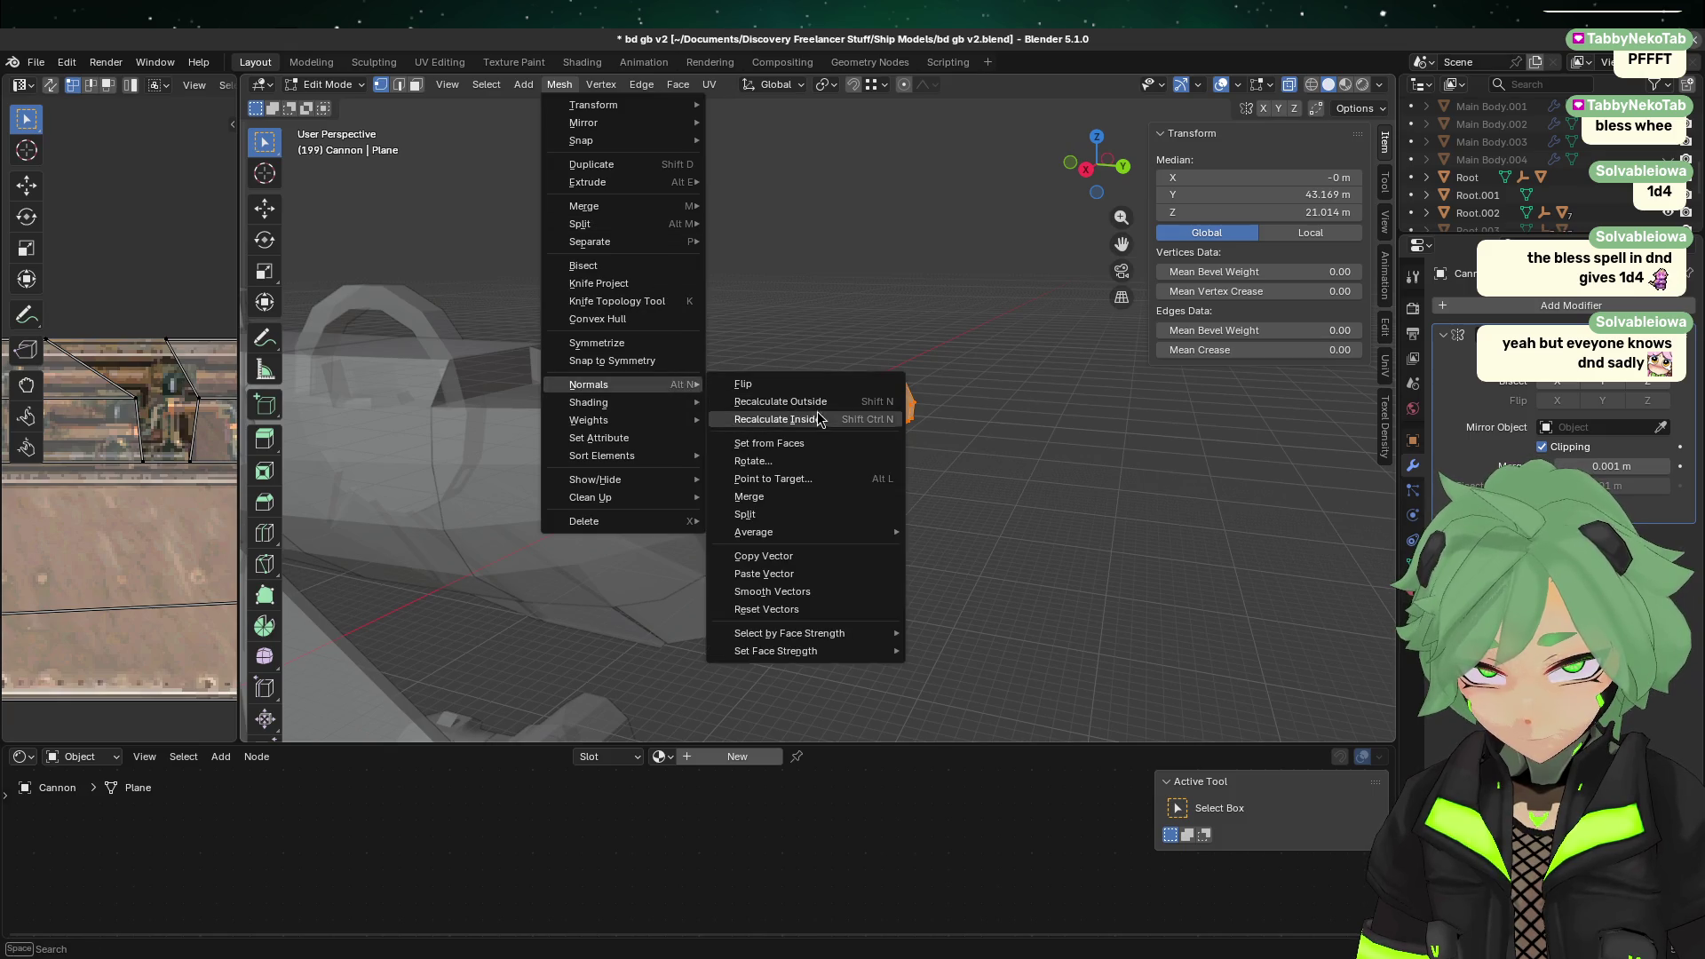
pyautogui.click(817, 392)
pyautogui.hotkey('ctrl', 'z')
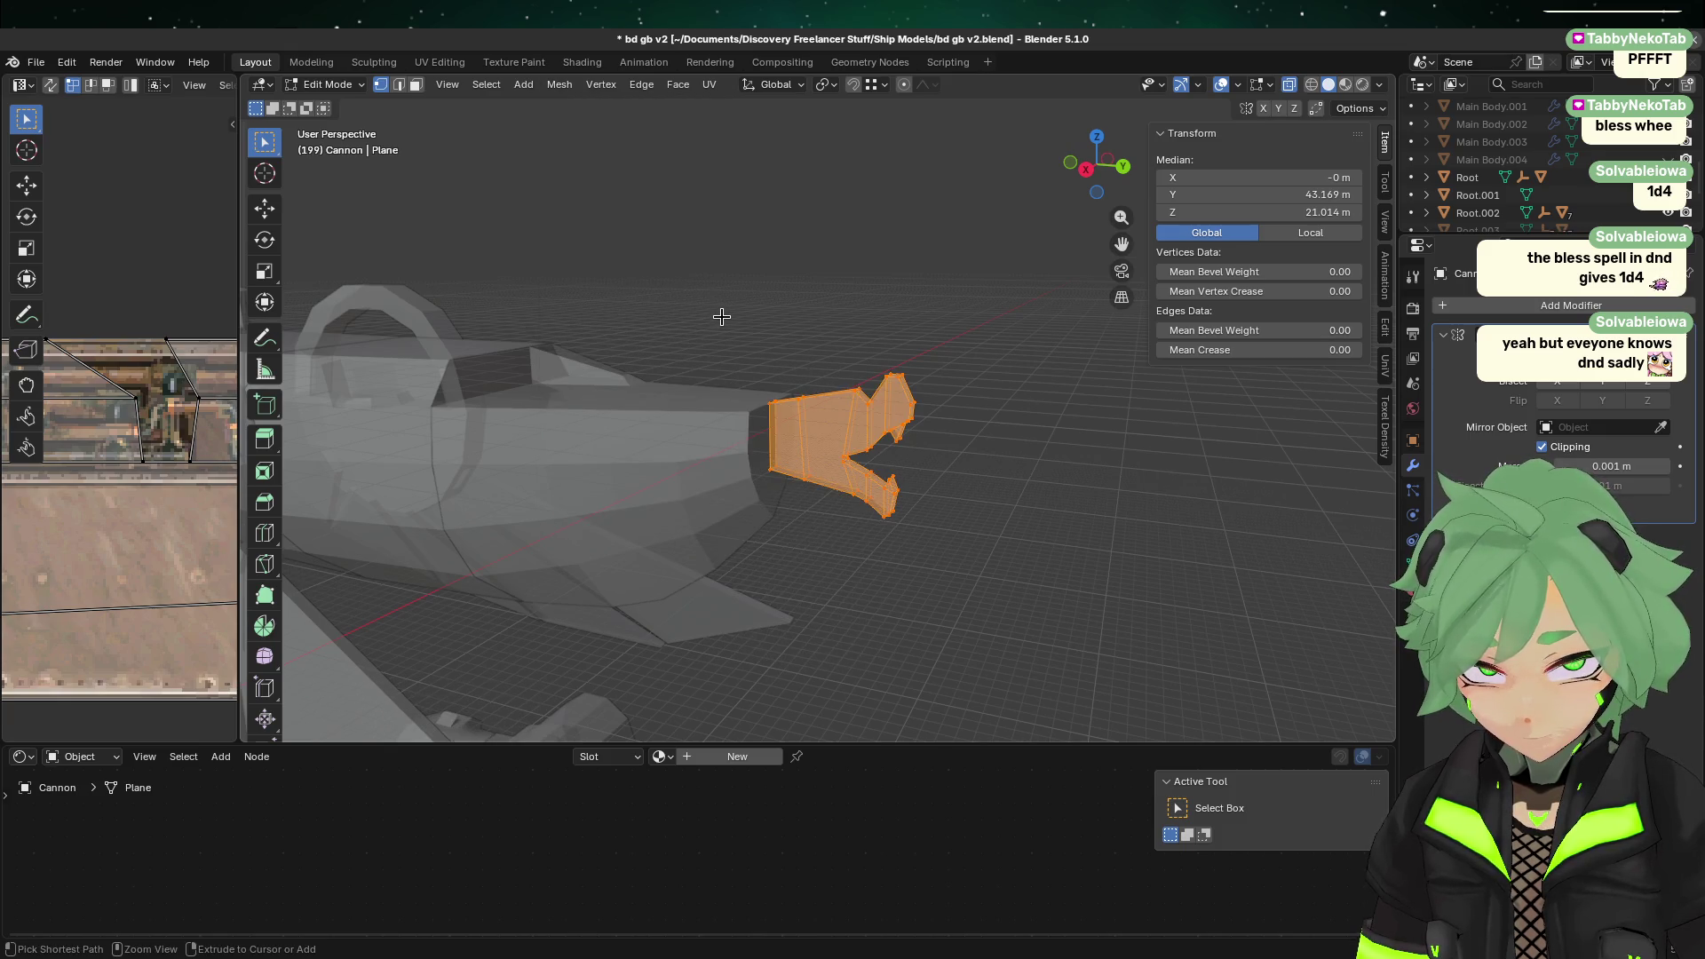
pyautogui.click(571, 89)
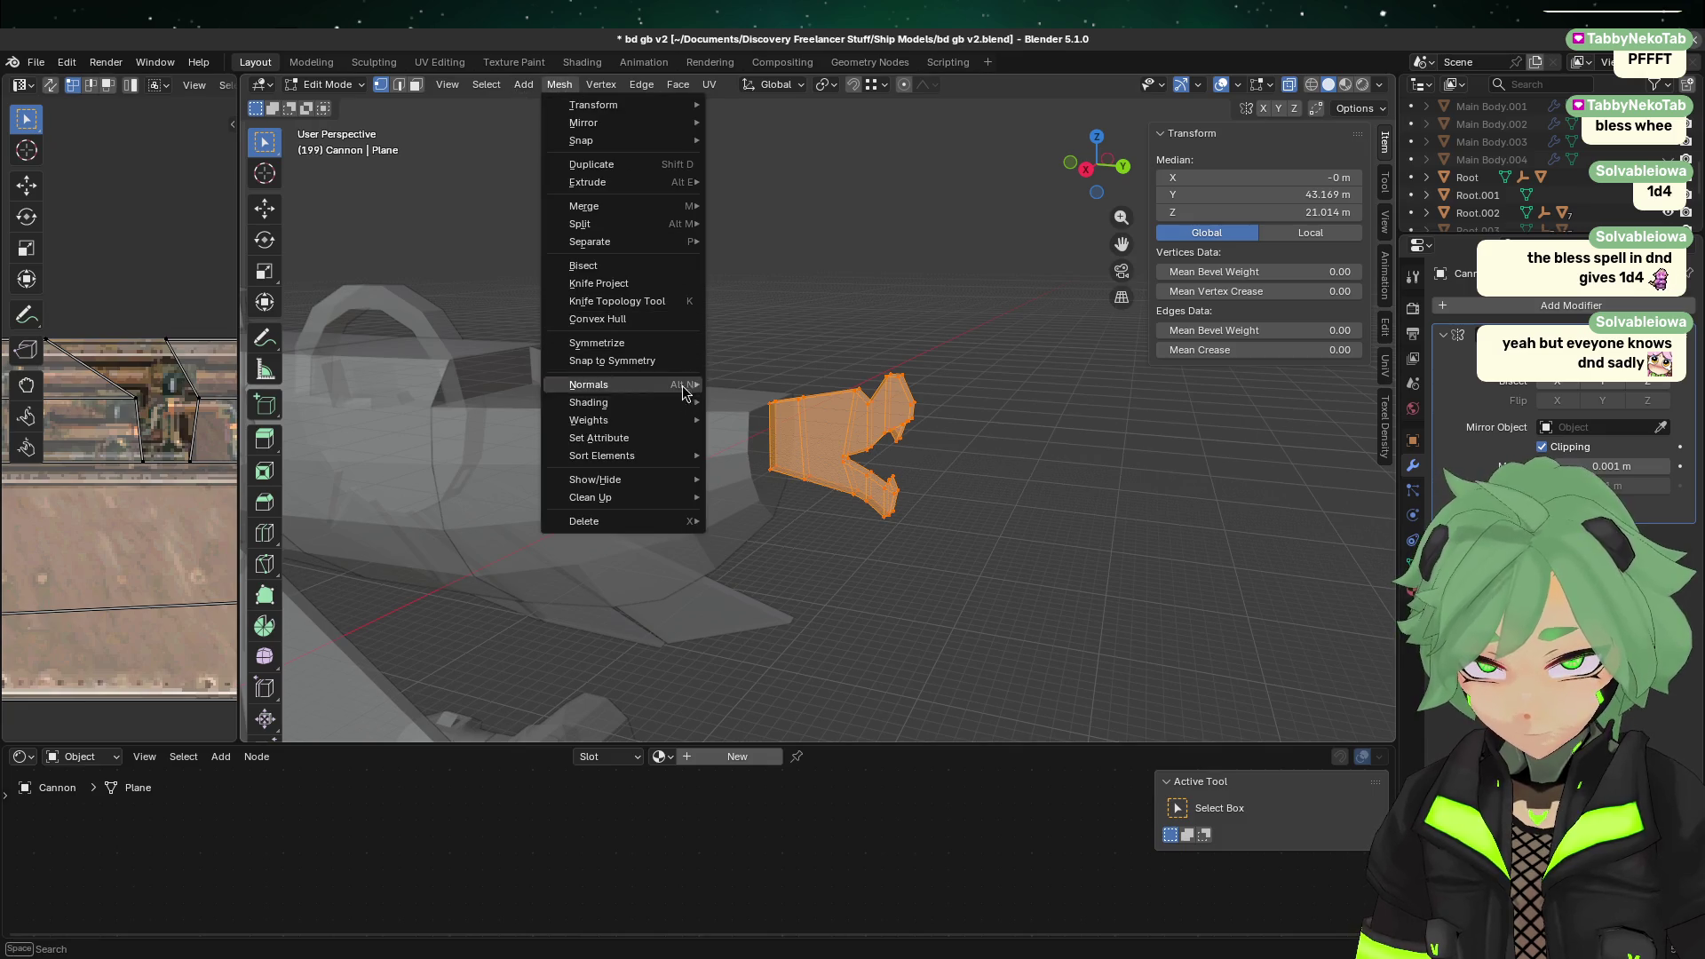
pyautogui.moveTo(685, 384)
pyautogui.click(846, 420)
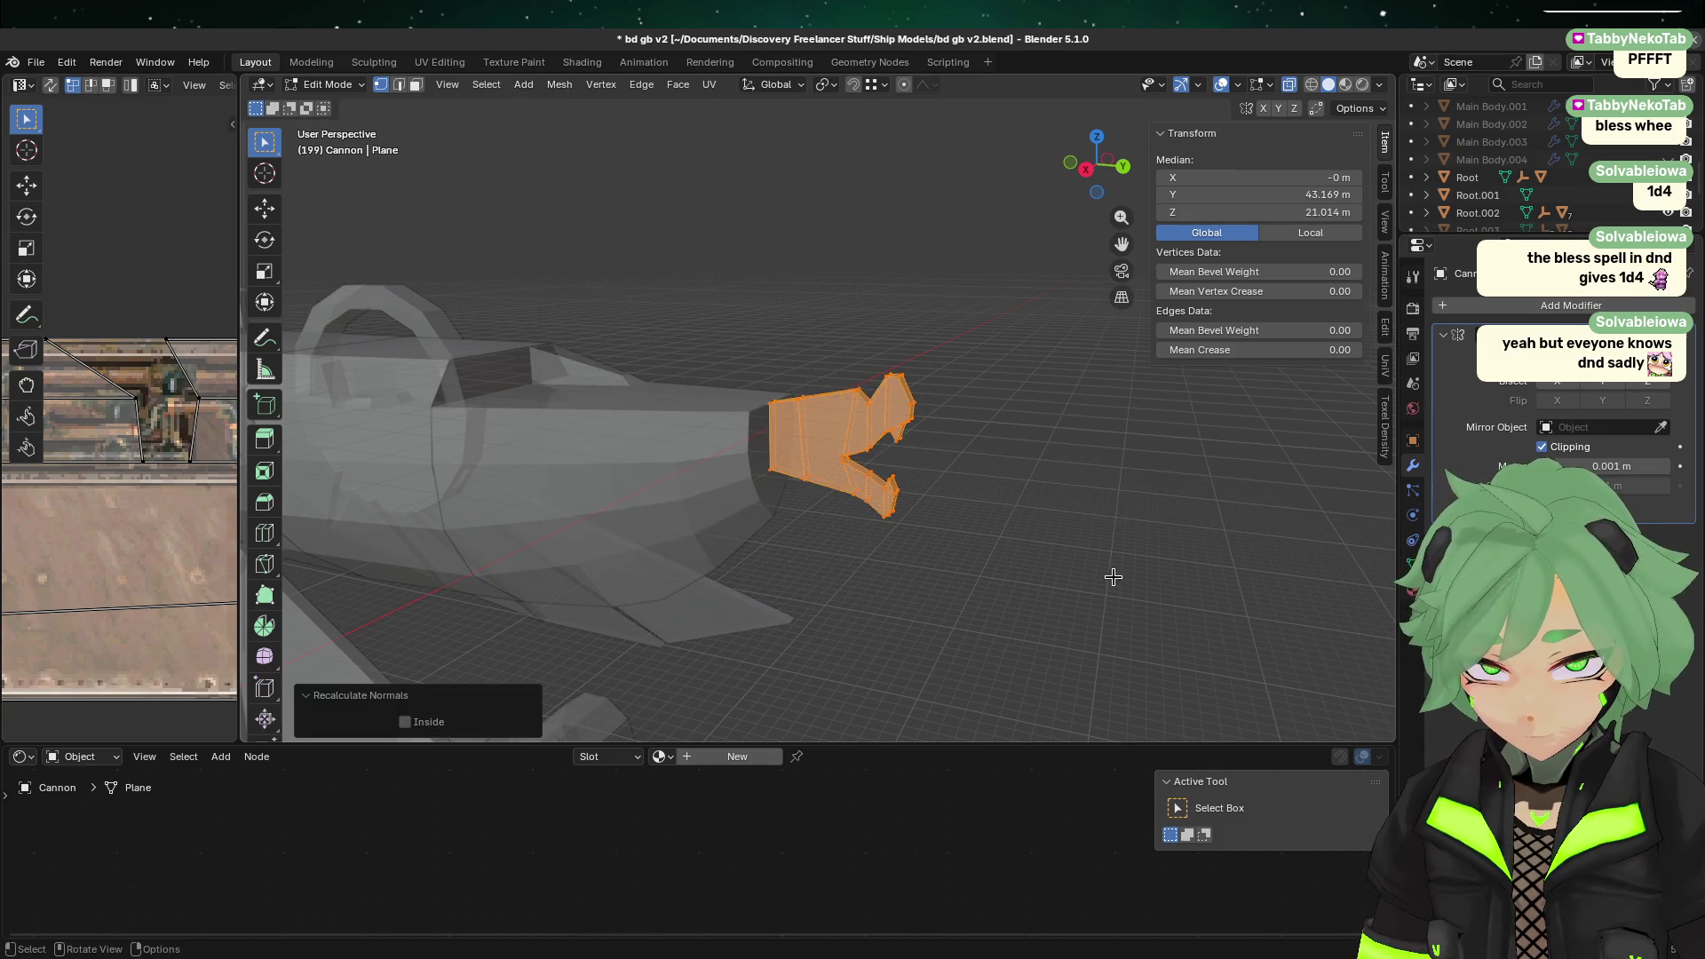
# Step: From the back view, shift a column of muzzle vertices 0.76 m along X
pyautogui.press('Tab')
pyautogui.moveTo(1182, 631)
pyautogui.mouseDown(button='middle')
pyautogui.moveTo(1145, 621)
pyautogui.moveTo(985, 488)
pyautogui.moveTo(1081, 588)
pyautogui.mouseUp(button='middle')
pyautogui.moveTo(746, 380); pyautogui.dragTo(972, 513, button='middle')
pyautogui.press('Tab')
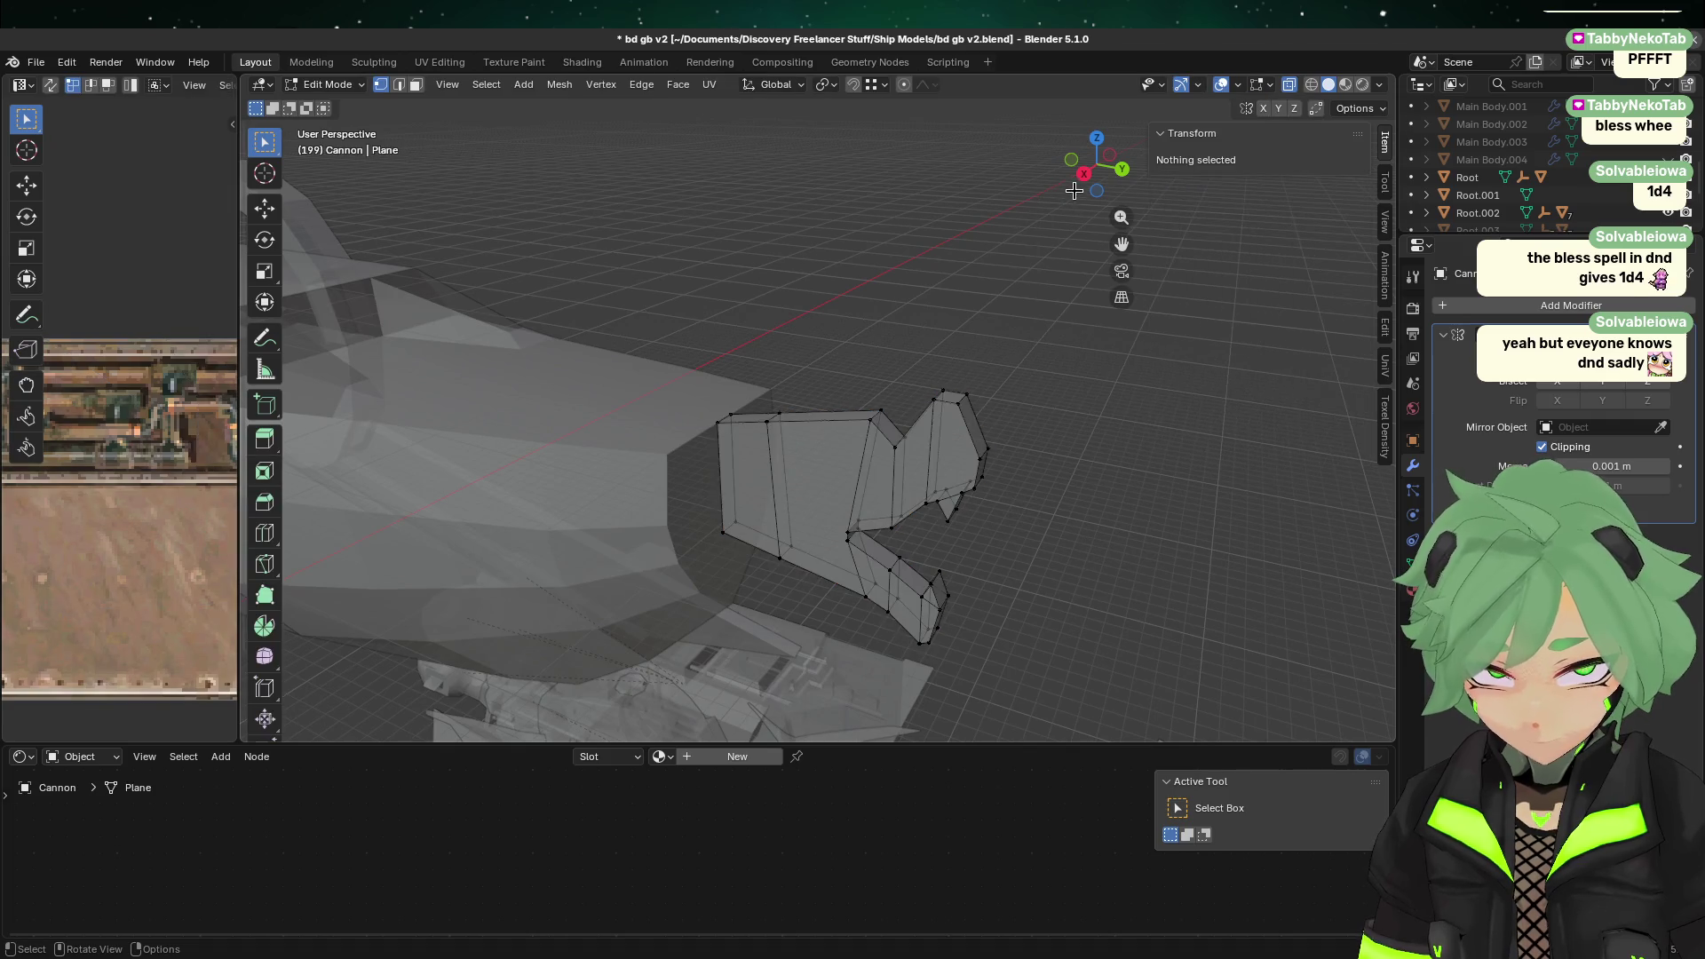
pyautogui.click(1085, 173)
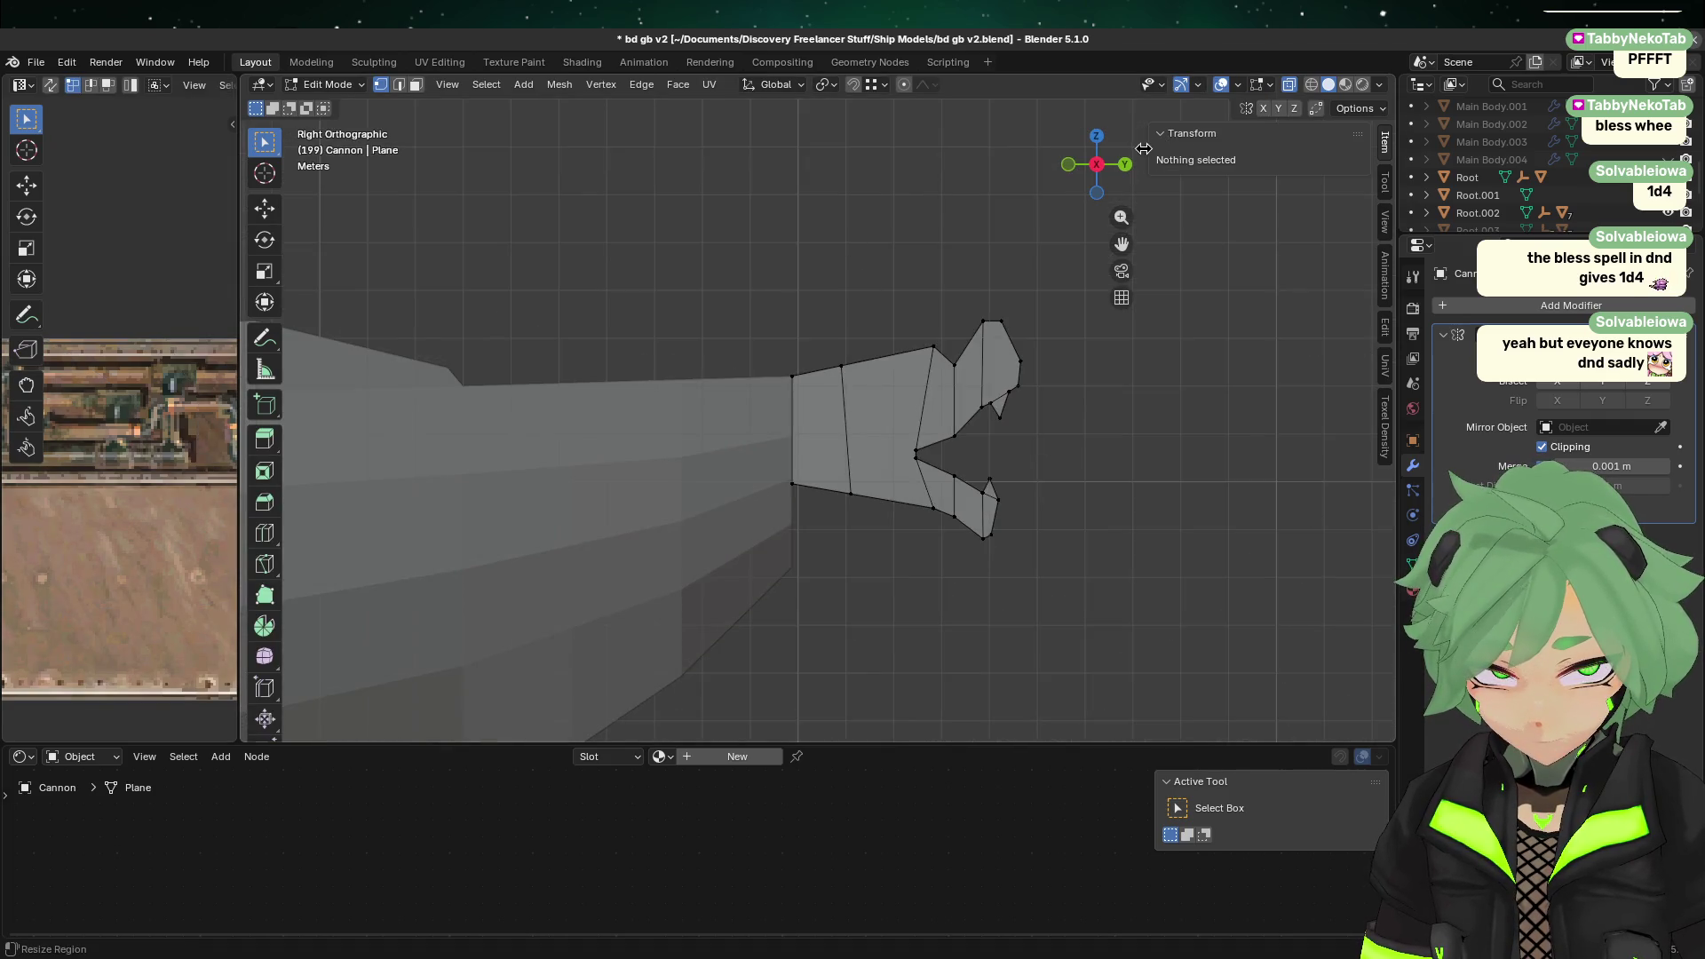
pyautogui.click(1125, 164)
pyautogui.moveTo(503, 298)
pyautogui.mouseDown()
pyautogui.moveTo(546, 331)
pyautogui.moveTo(683, 595)
pyautogui.mouseUp()
pyautogui.press('g')
pyautogui.press('x')
pyautogui.click(641, 433)
# Step: Nudge the selected vertices a further 0.10327 m along X
pyautogui.moveTo(639, 431)
pyautogui.mouseDown(button='middle')
pyautogui.moveTo(797, 599)
pyautogui.moveTo(807, 533)
pyautogui.moveTo(743, 416)
pyautogui.moveTo(781, 533)
pyautogui.mouseUp(button='middle')
pyautogui.press('g')
pyautogui.press('x')
pyautogui.click(801, 531)
# Step: Inspect the muzzle from the back and select the plane's bottom edge
pyautogui.scroll(4, 782, 533)
pyautogui.click(792, 573)
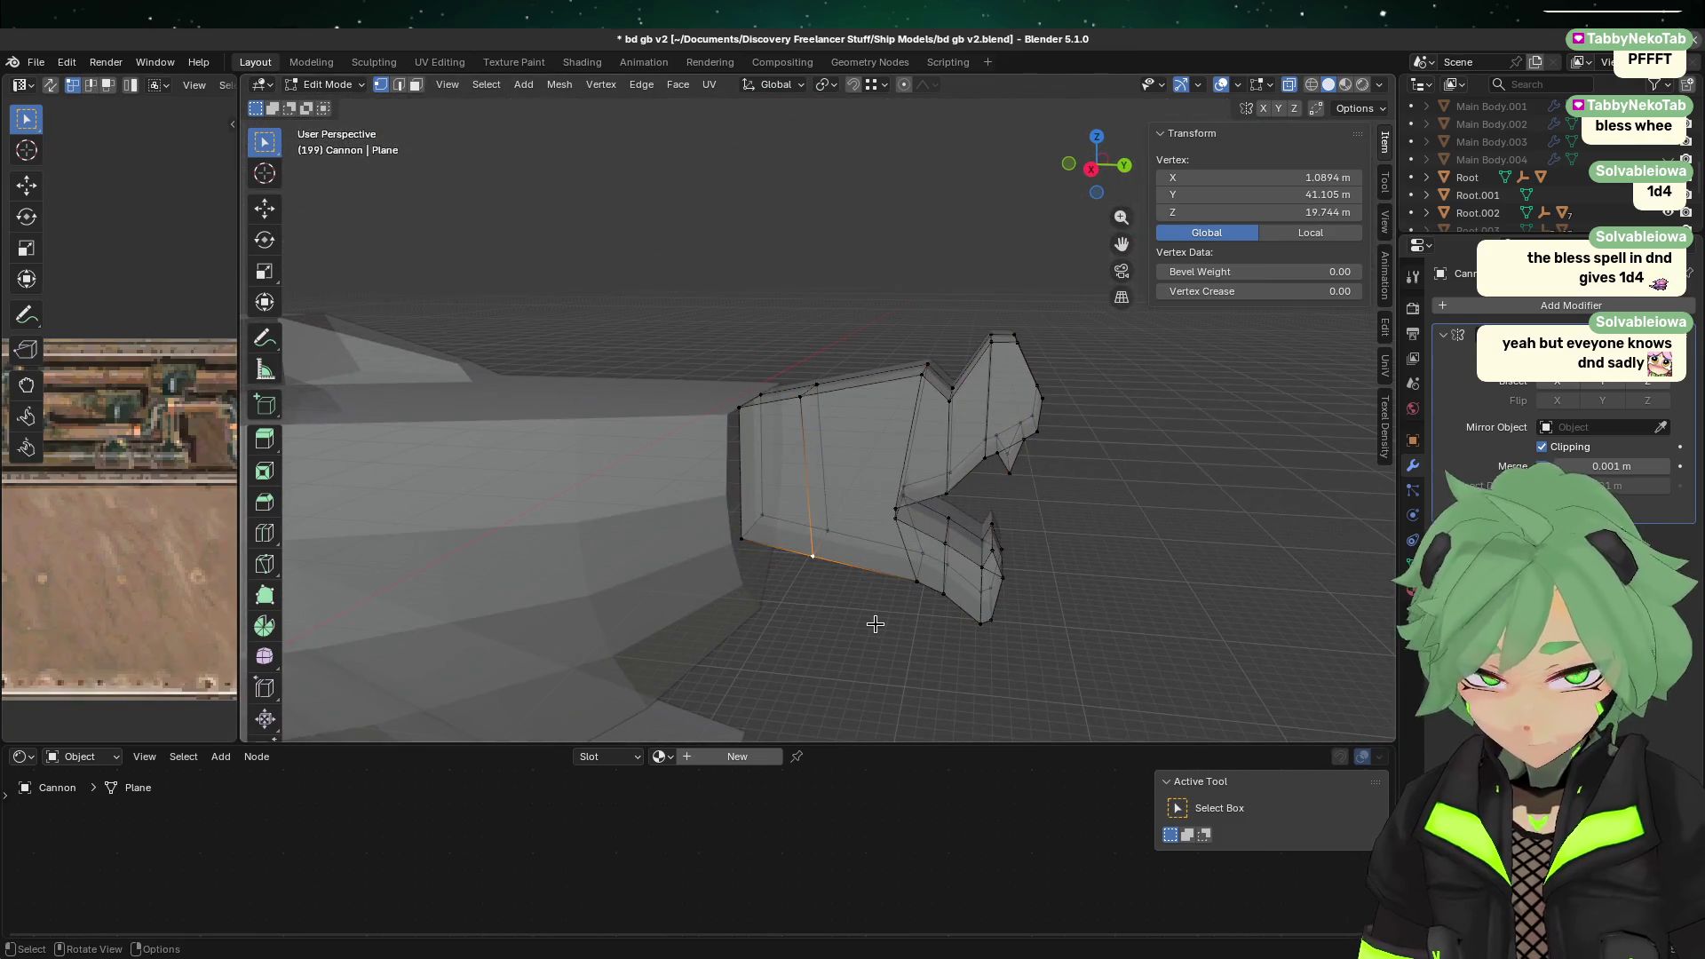
pyautogui.click(1146, 552)
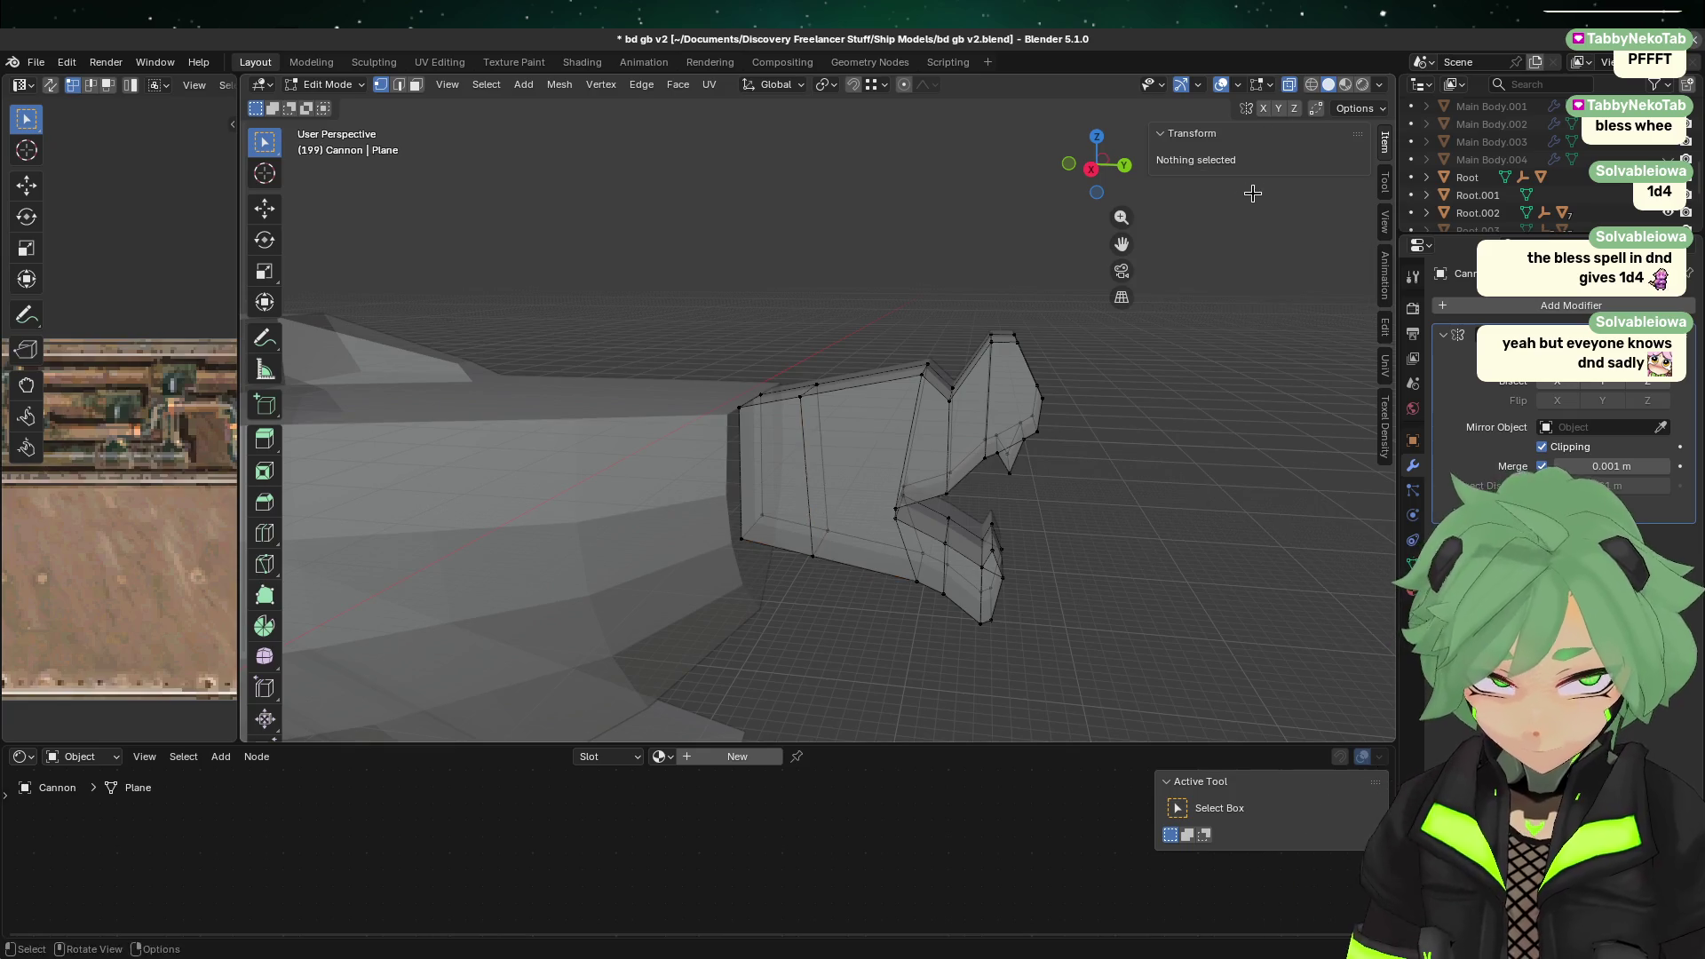
pyautogui.click(1126, 171)
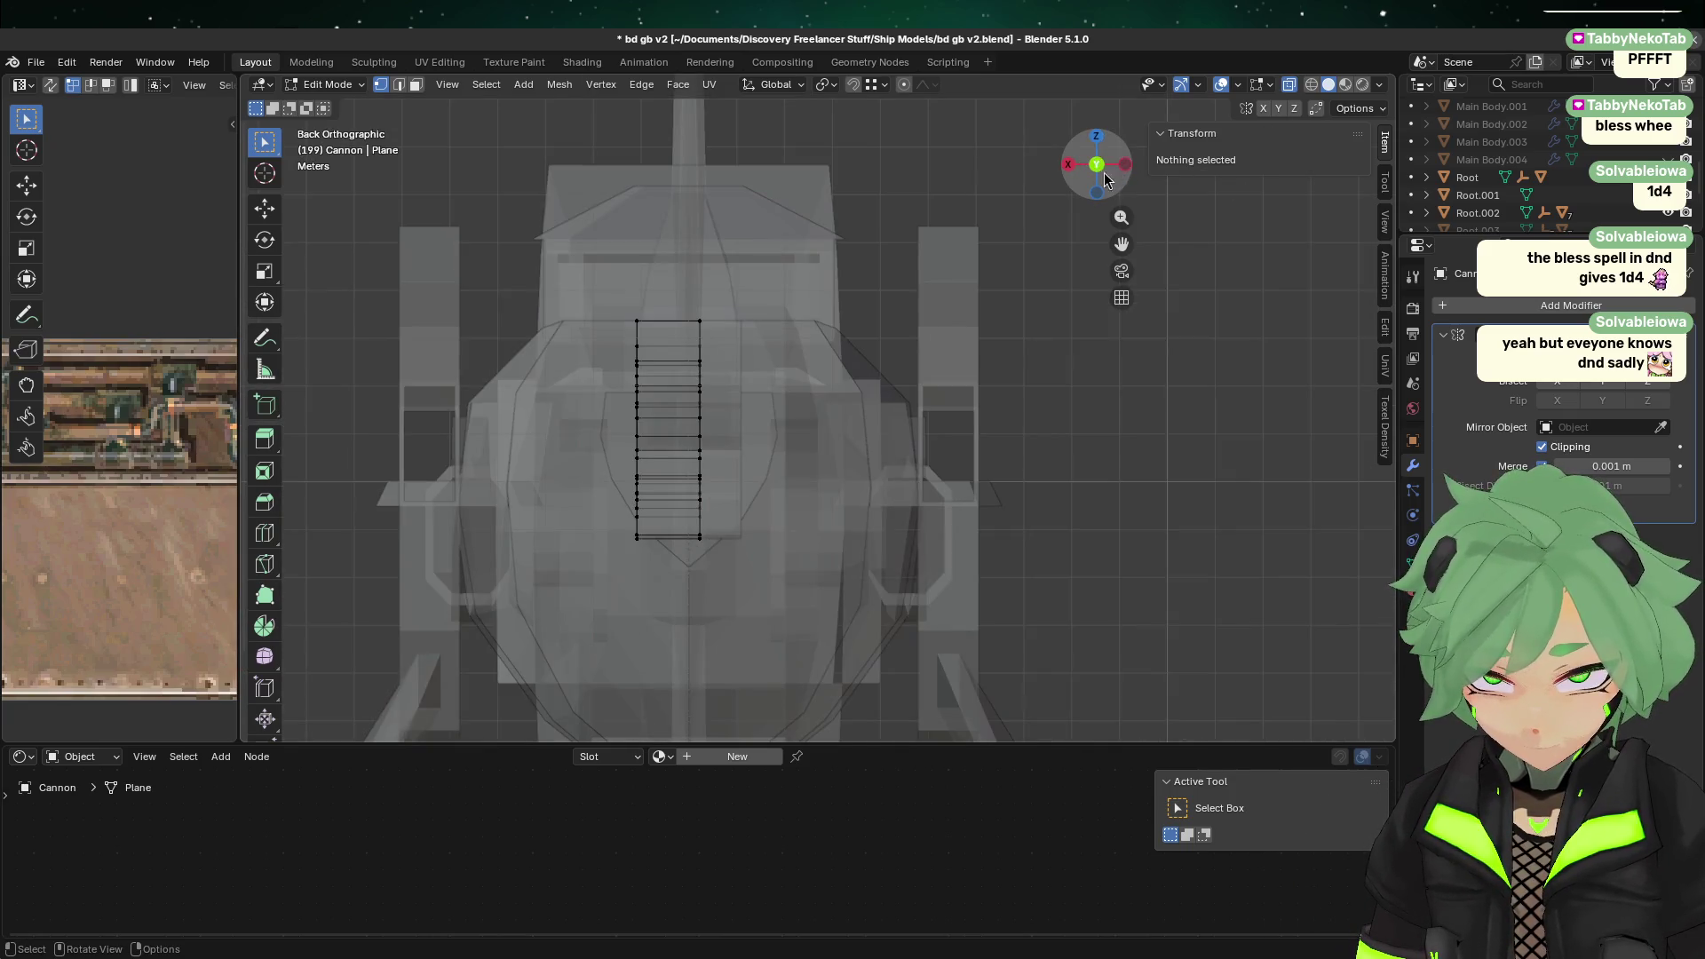
pyautogui.press('Tab')
pyautogui.press('Tab')
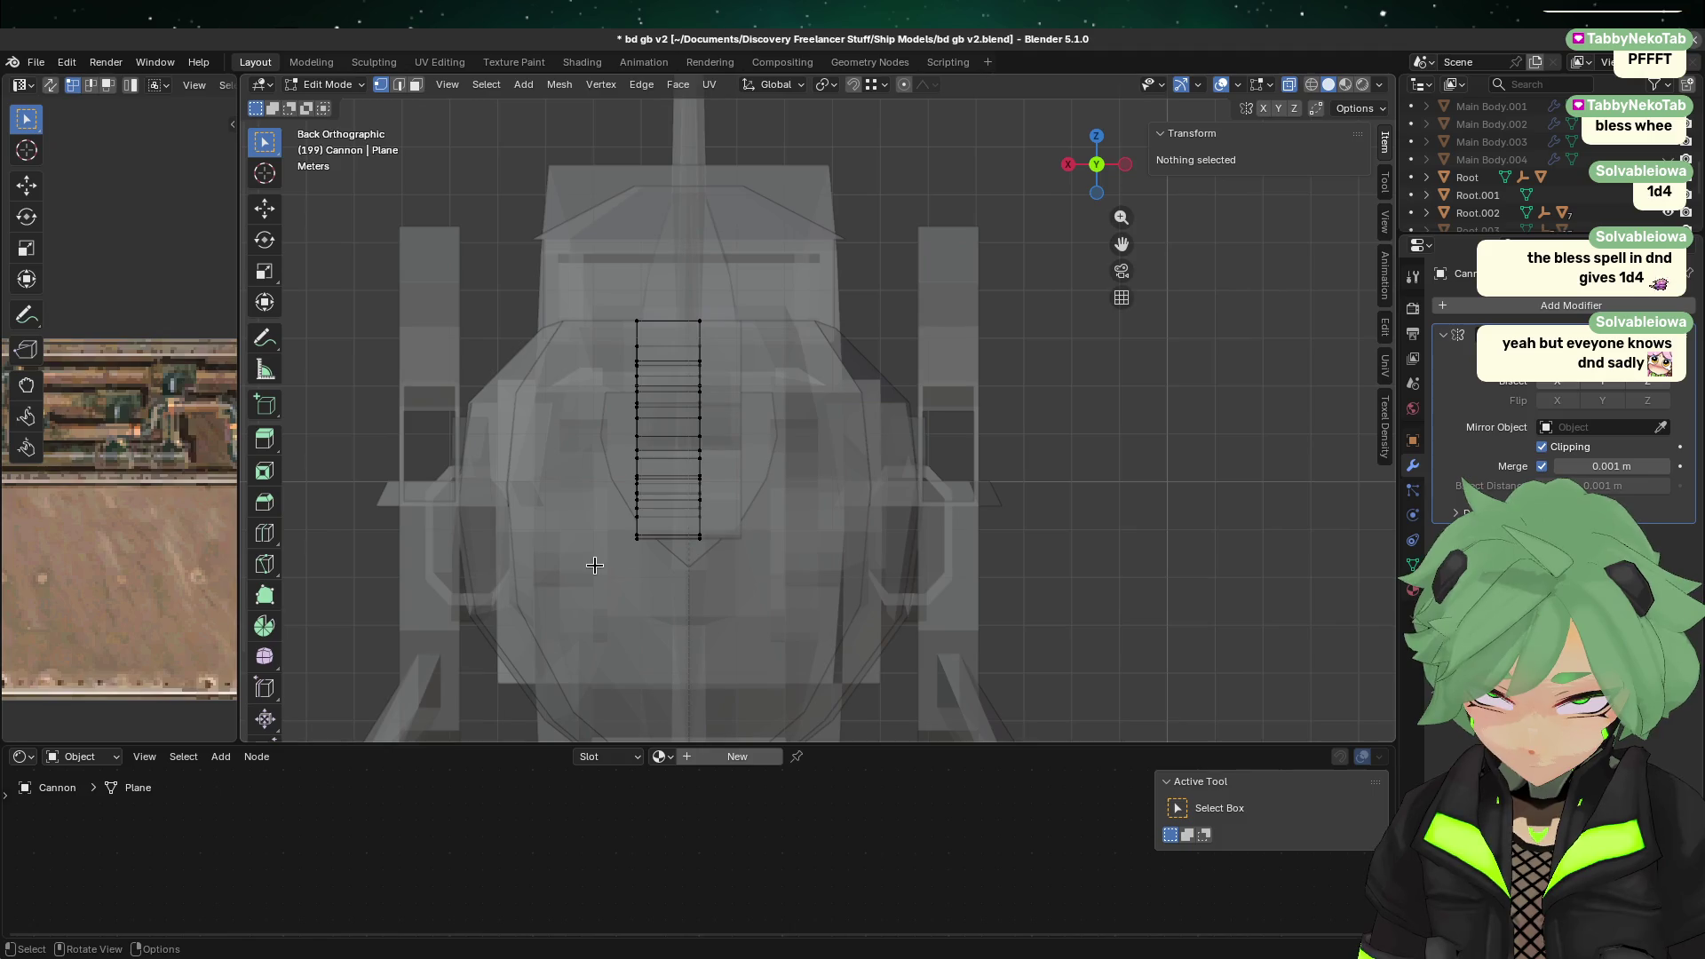
pyautogui.click(679, 537)
pyautogui.scroll(2, 641, 595)
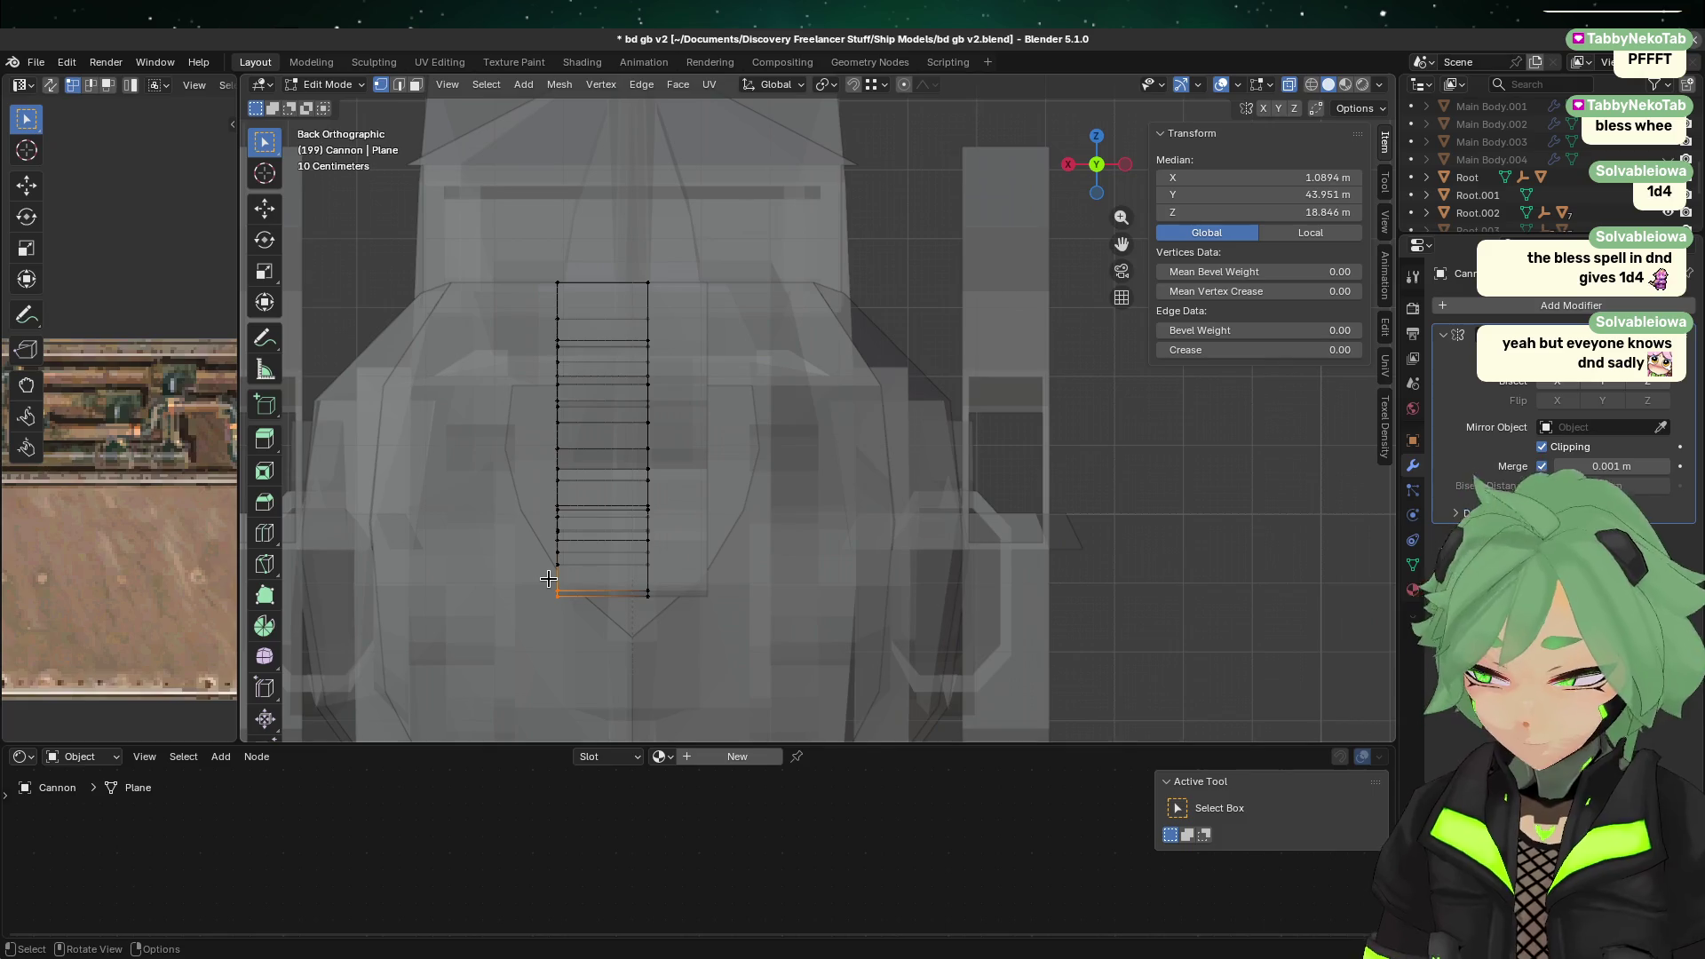
# Step: Select the lower muzzle vertices except near the notch, then return to Object Mode and select Nose.002
pyautogui.moveTo(508, 450)
pyautogui.mouseDown(button='middle')
pyautogui.moveTo(663, 460)
pyautogui.moveTo(684, 422)
pyautogui.mouseUp(button='middle')
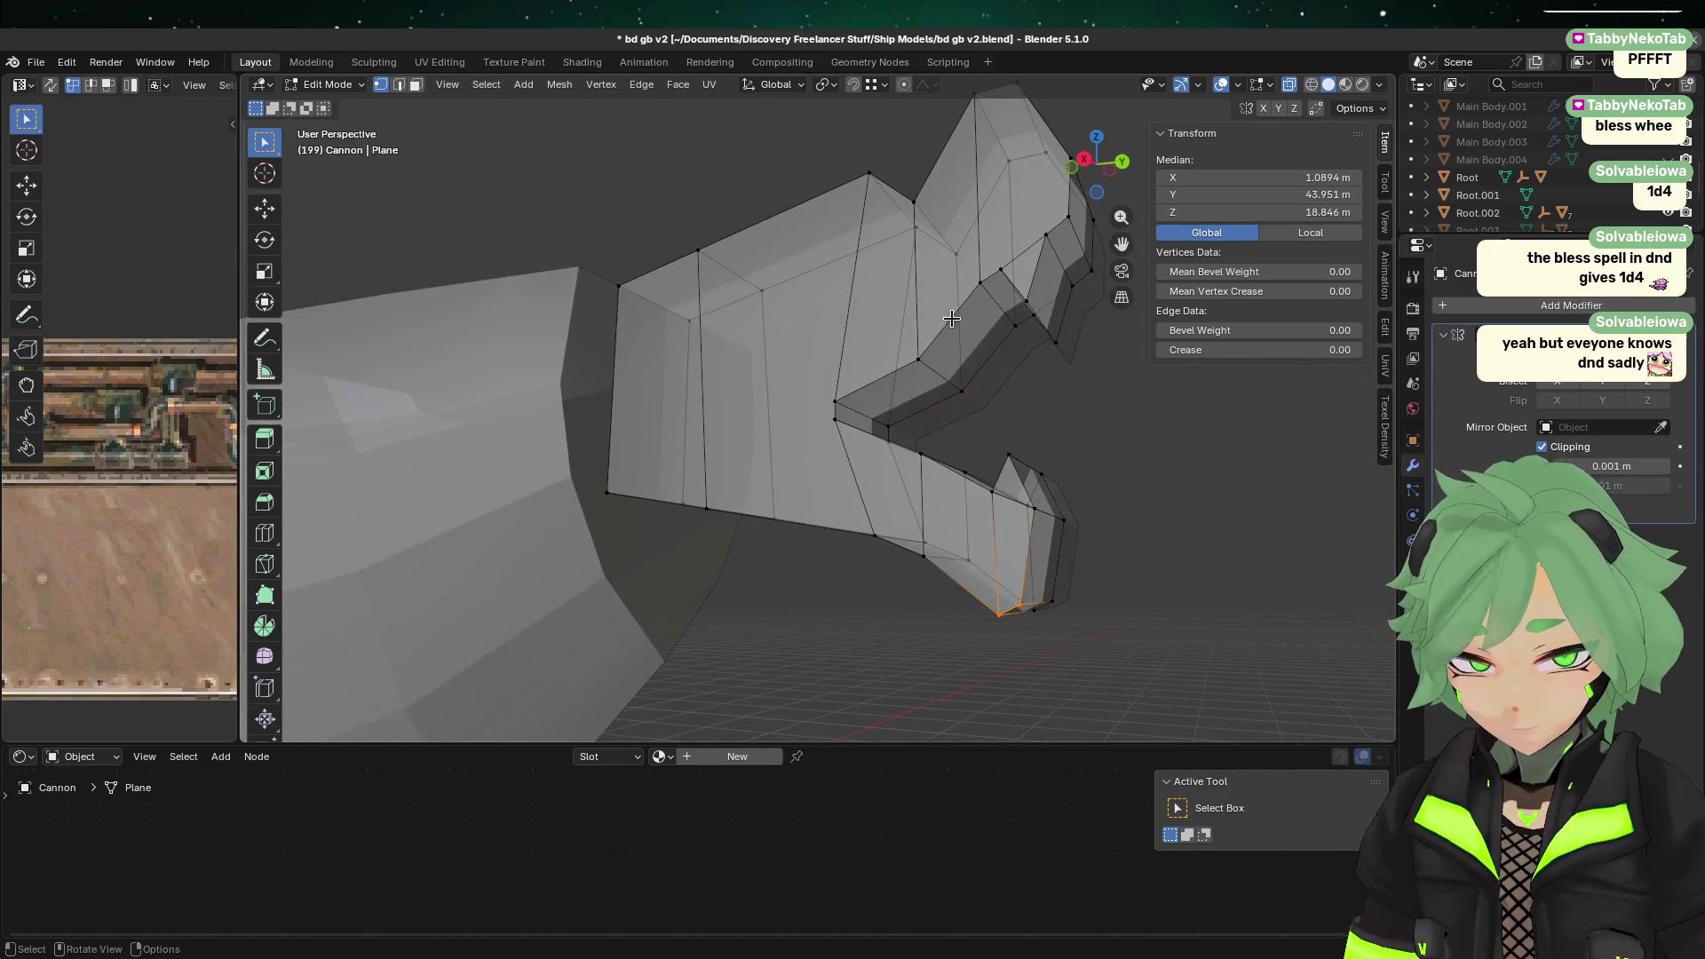
pyautogui.click(1122, 162)
pyautogui.moveTo(653, 638); pyautogui.dragTo(568, 466)
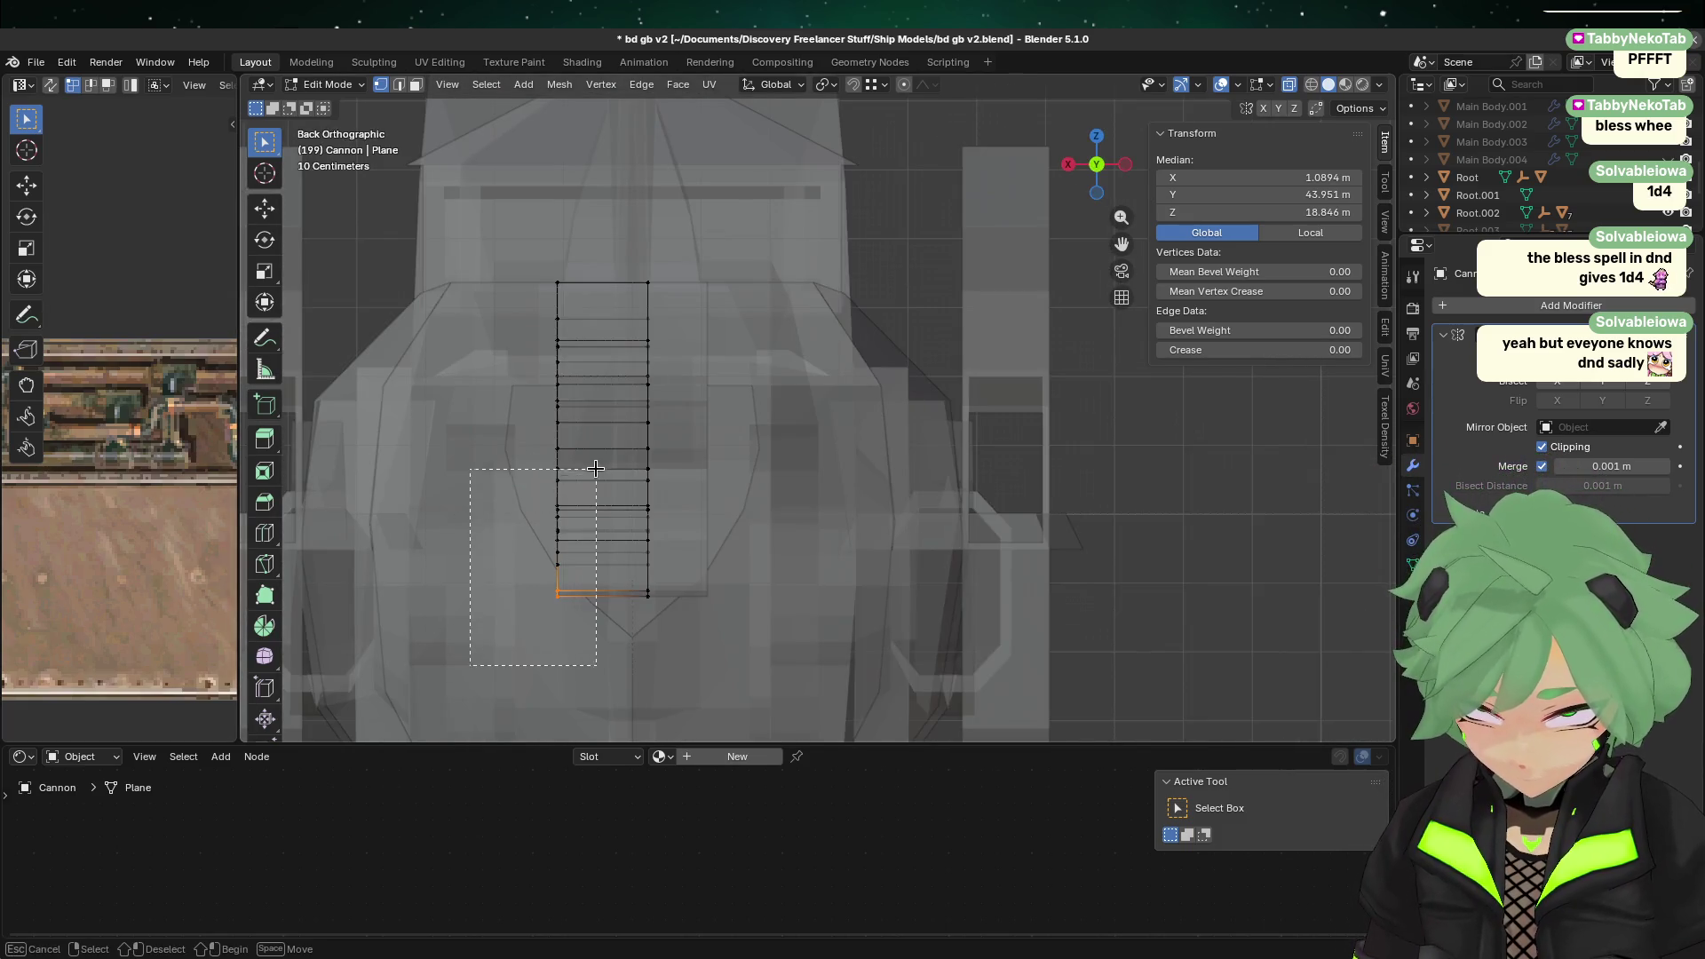
pyautogui.moveTo(598, 488); pyautogui.dragTo(749, 473, button='middle')
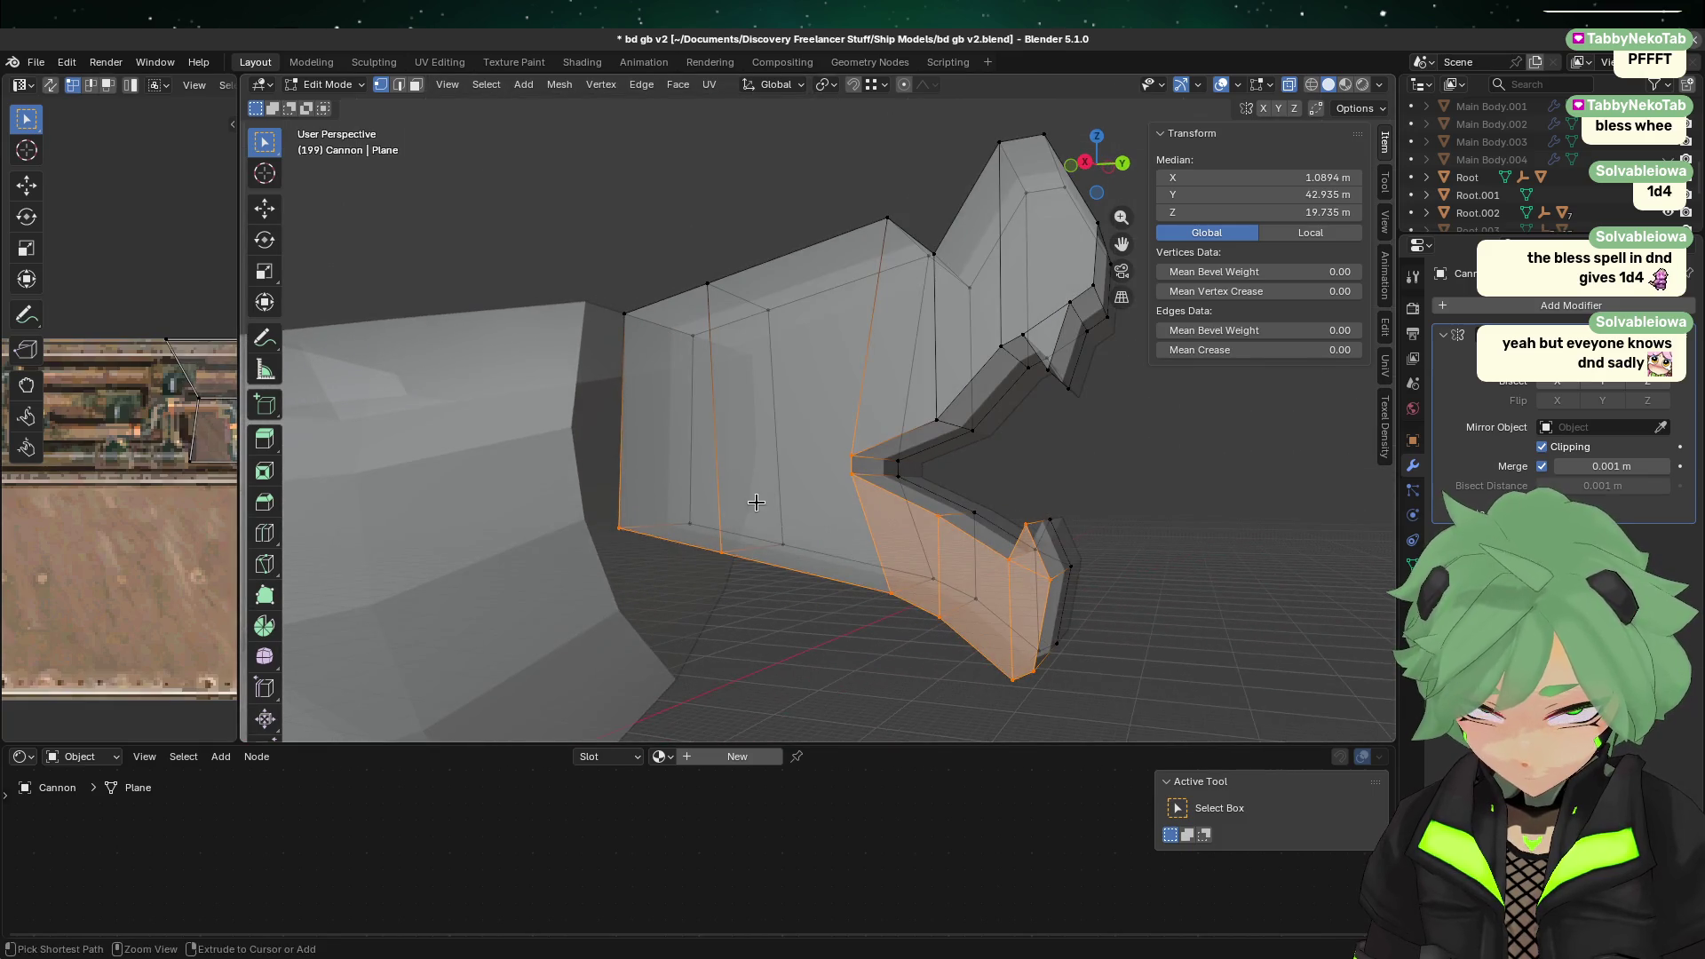
pyautogui.keyDown('ctrl'); pyautogui.click(824, 444); pyautogui.keyUp('ctrl')
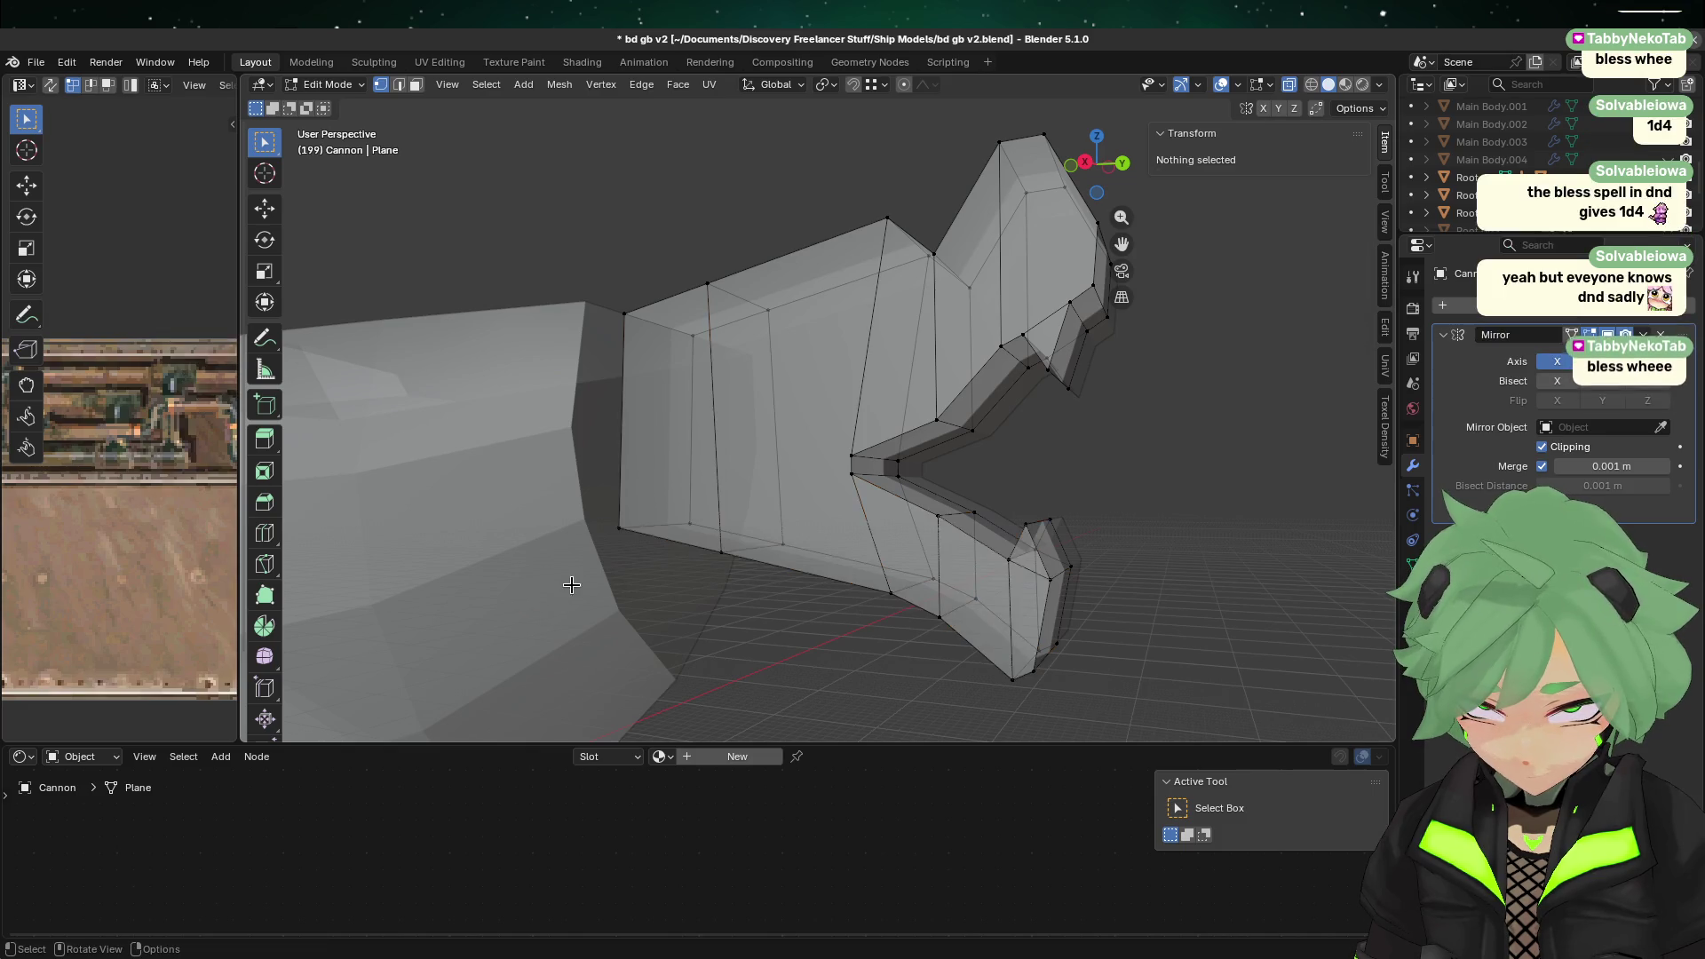
pyautogui.press('Tab')
pyautogui.click(592, 561)
pyautogui.moveTo(592, 561); pyautogui.dragTo(982, 499, button='middle')
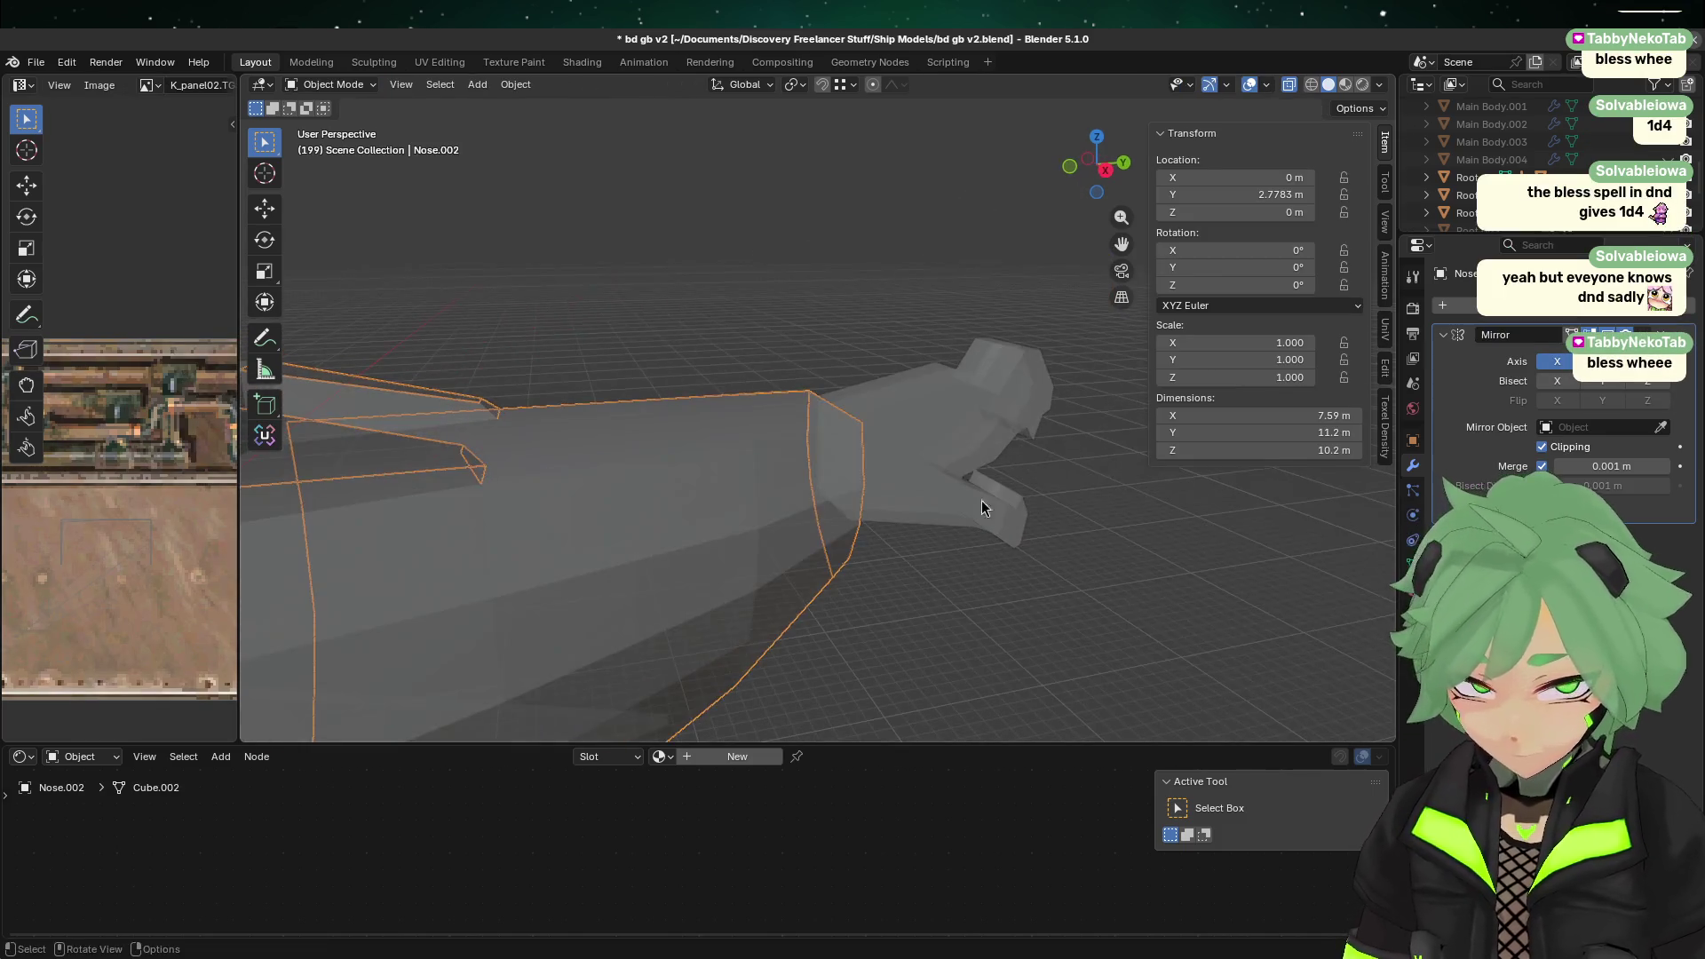
# Step: Select the Cannon claw object and view it from above
pyautogui.click(1113, 175)
pyautogui.press('Tab')
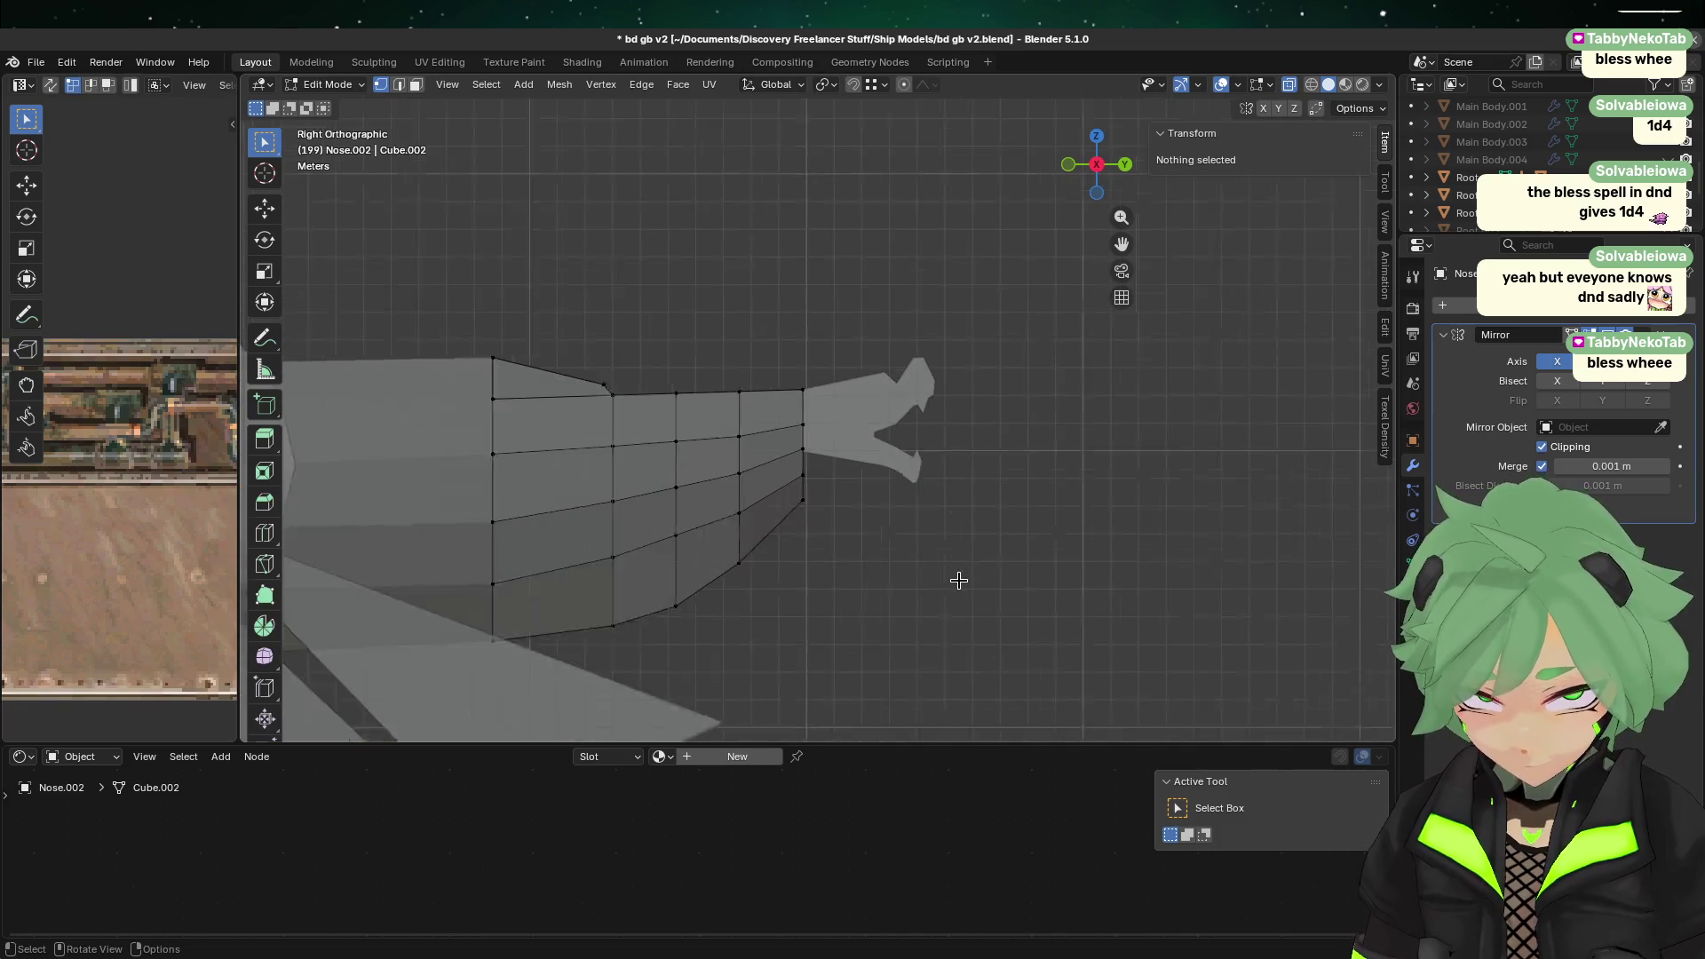
pyautogui.press('Tab')
pyautogui.click(895, 457)
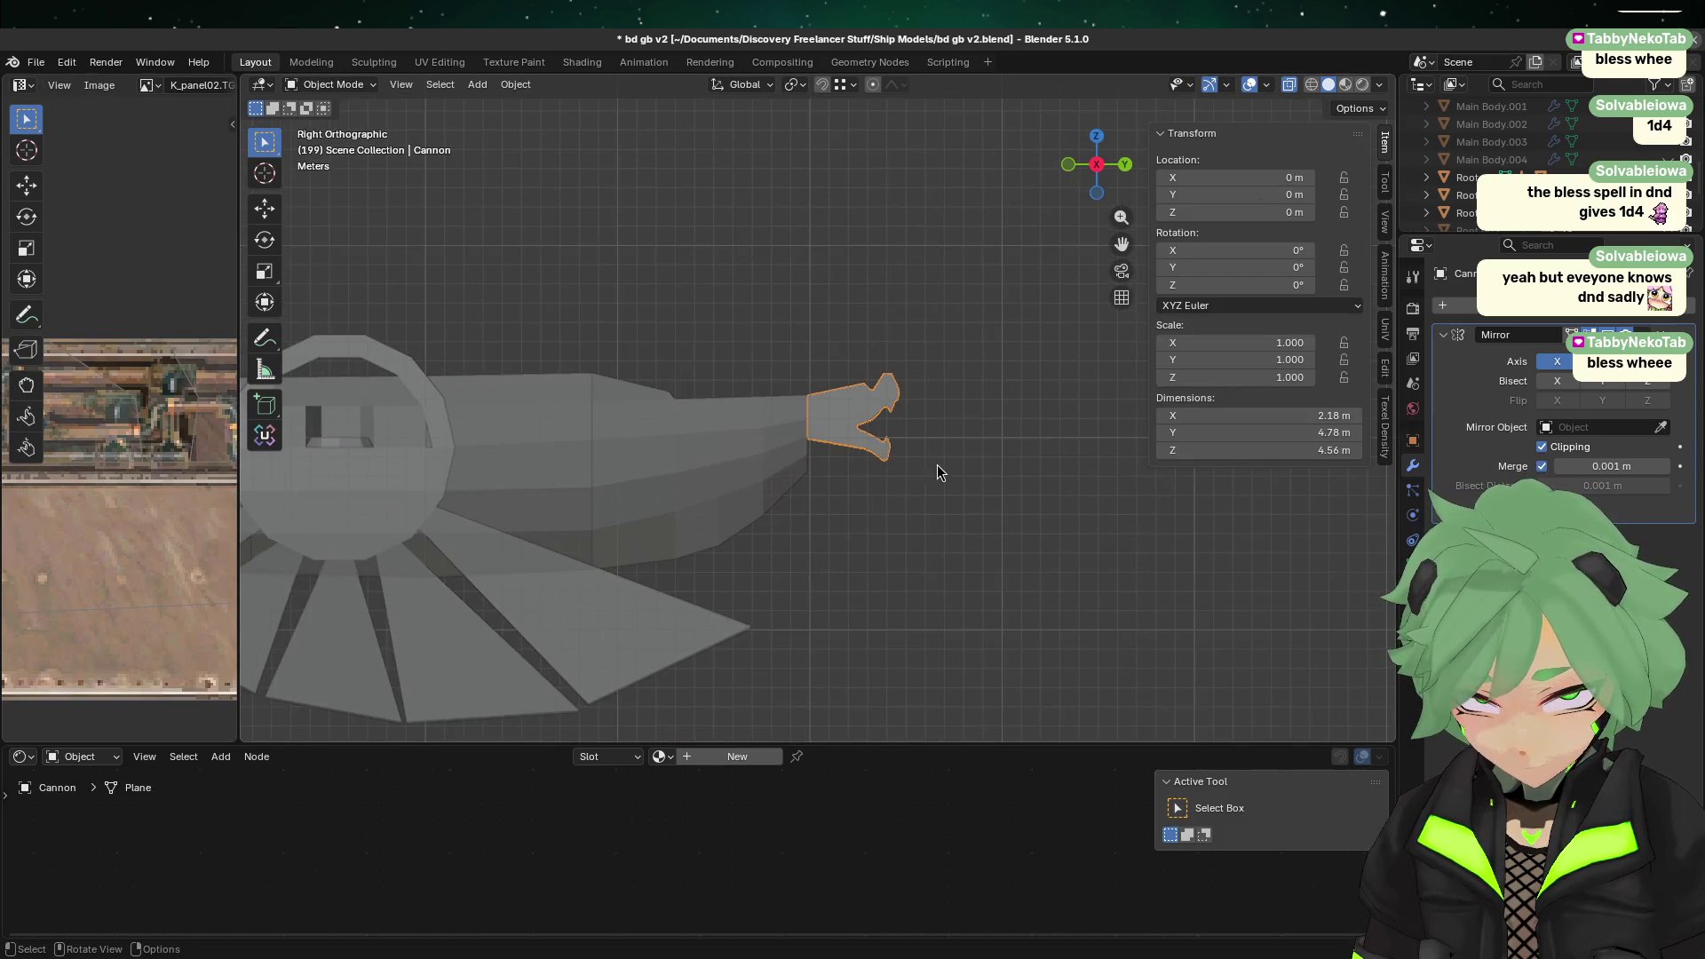
pyautogui.moveTo(1001, 442)
pyautogui.mouseDown(button='middle')
pyautogui.moveTo(971, 461)
pyautogui.moveTo(1020, 483)
pyautogui.moveTo(1095, 481)
pyautogui.moveTo(1176, 556)
pyautogui.moveTo(990, 452)
pyautogui.mouseUp(button='middle')
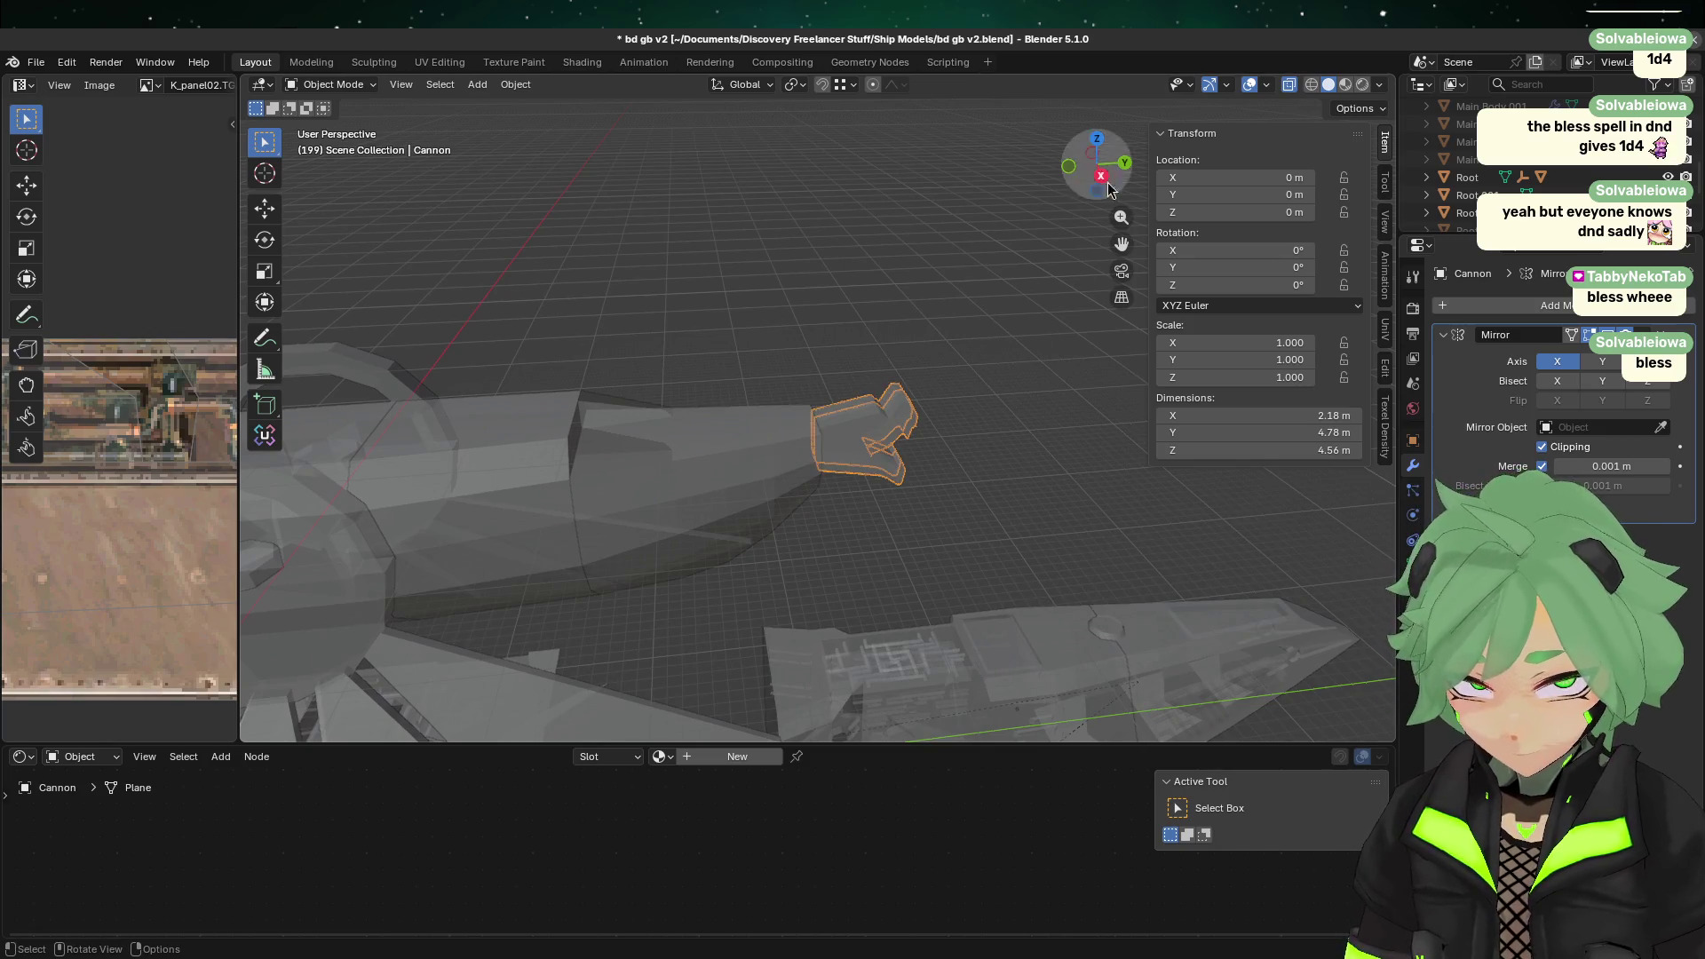
pyautogui.click(1098, 145)
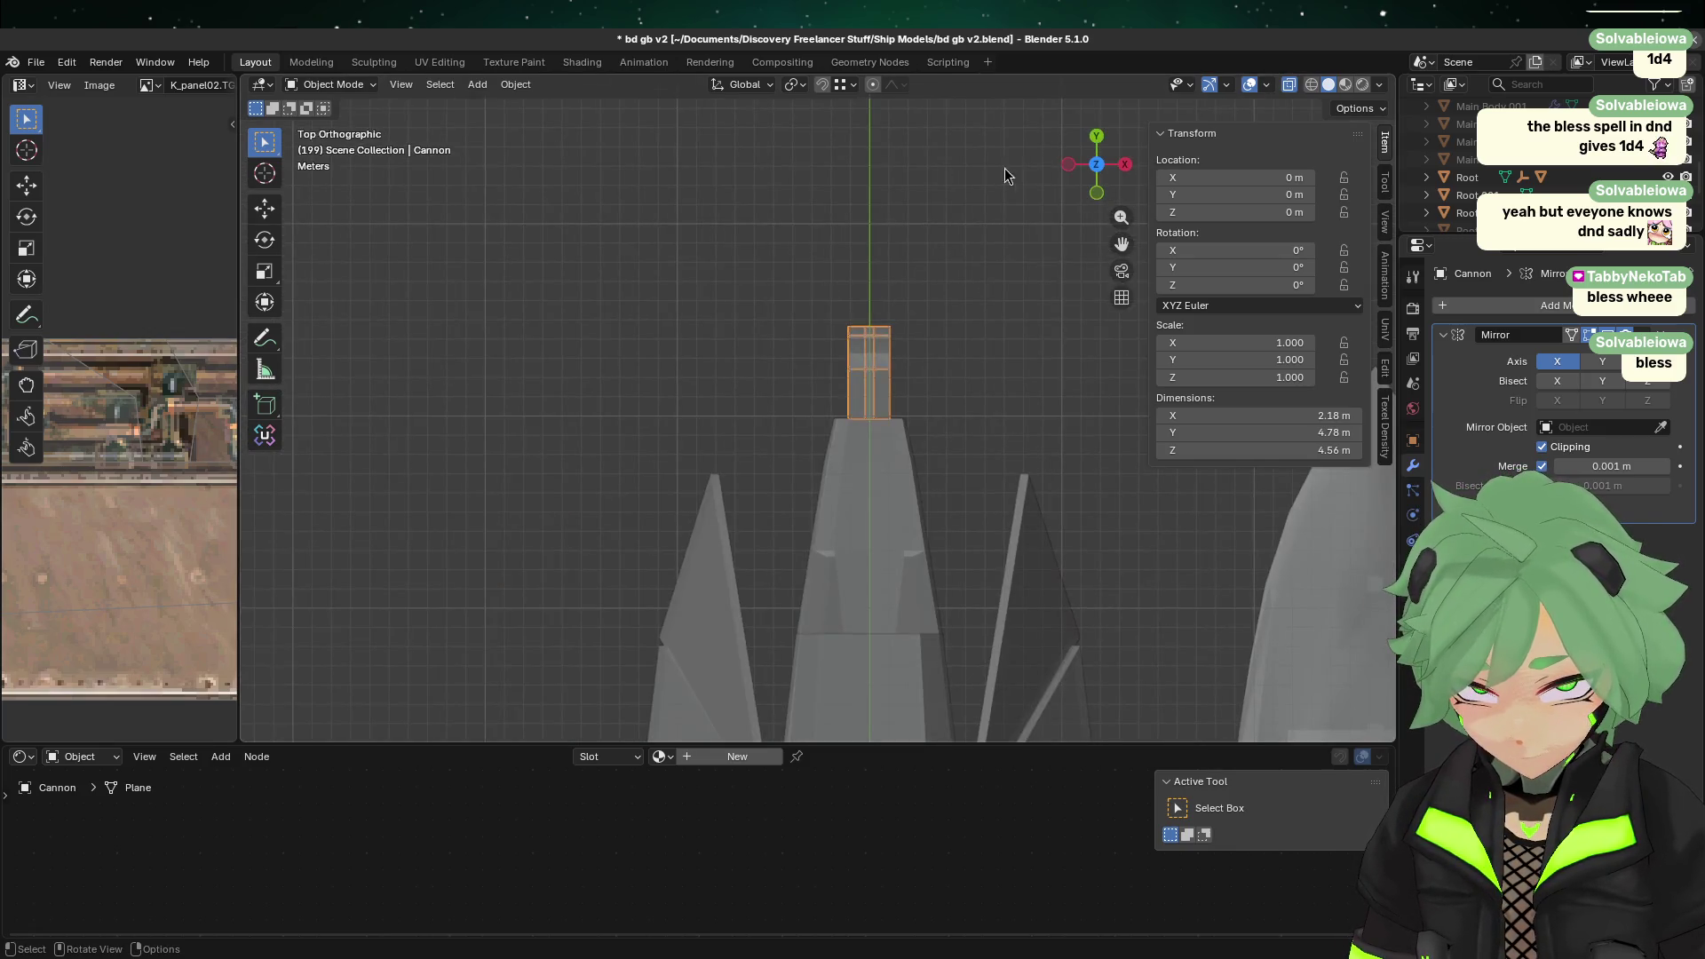
# Step: Select the left column of shaft vertices and delete only their faces
pyautogui.press('Tab')
pyautogui.scroll(2, 924, 179)
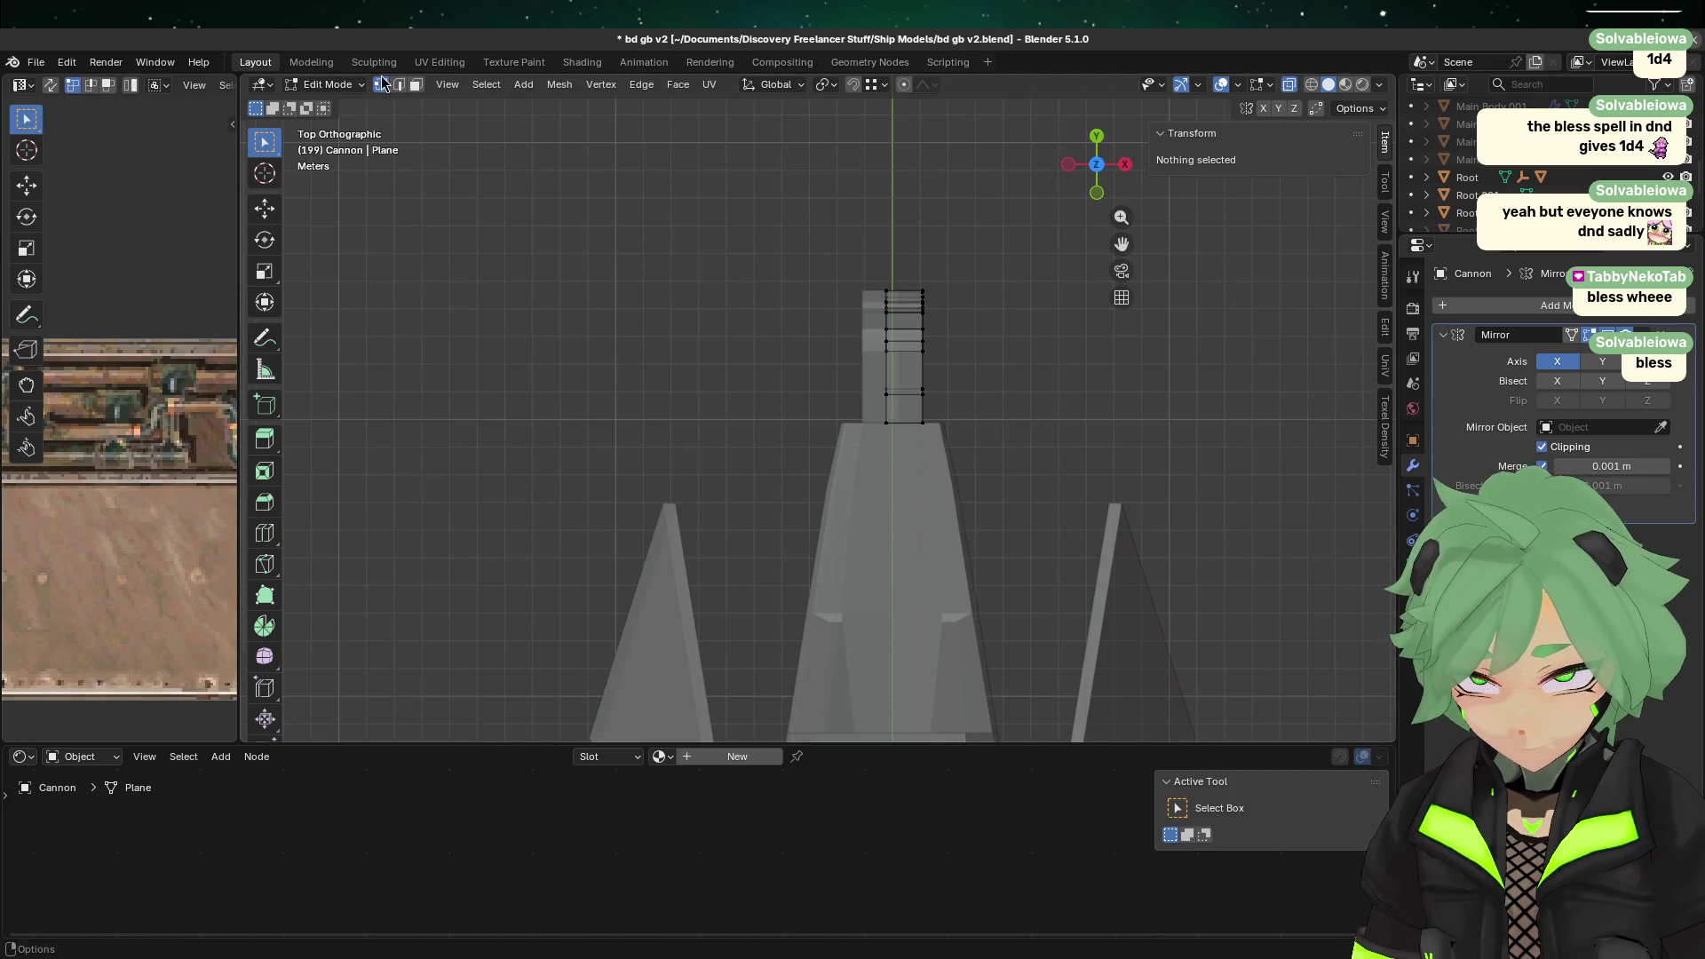
pyautogui.moveTo(880, 440); pyautogui.dragTo(898, 266)
pyautogui.rightClick(623, 286)
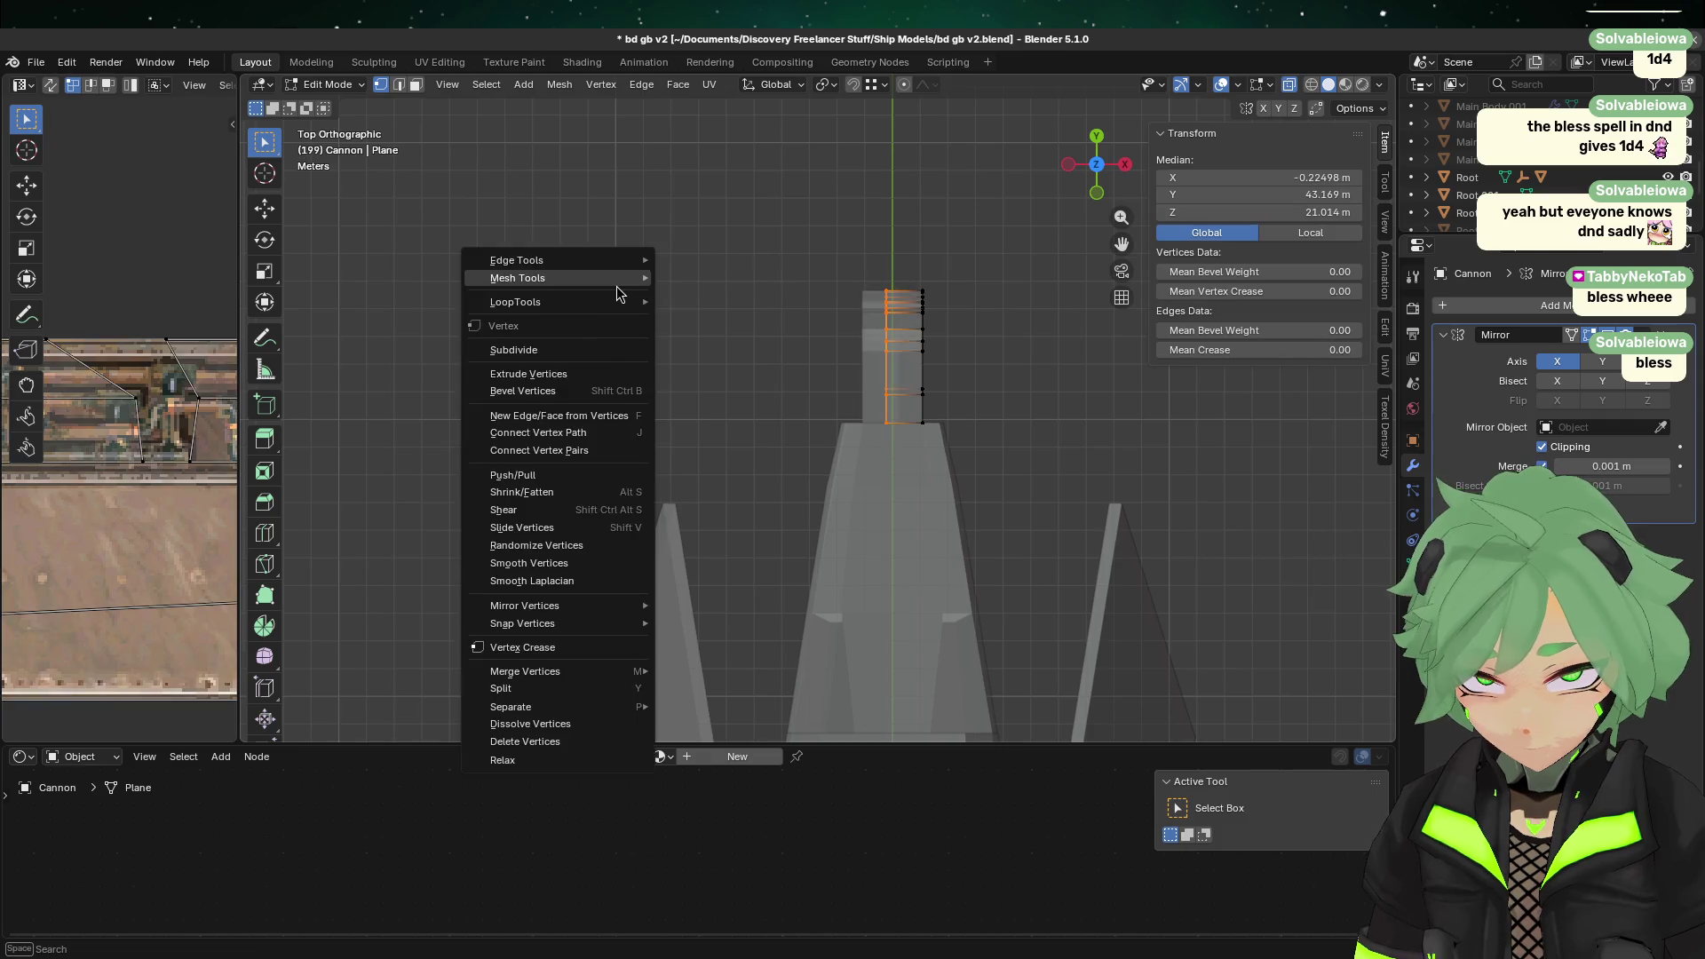
pyautogui.moveTo(1130, 426)
pyautogui.mouseDown(button='middle')
pyautogui.moveTo(1121, 440)
pyautogui.moveTo(951, 289)
pyautogui.mouseUp(button='middle')
pyautogui.rightClick(448, 141)
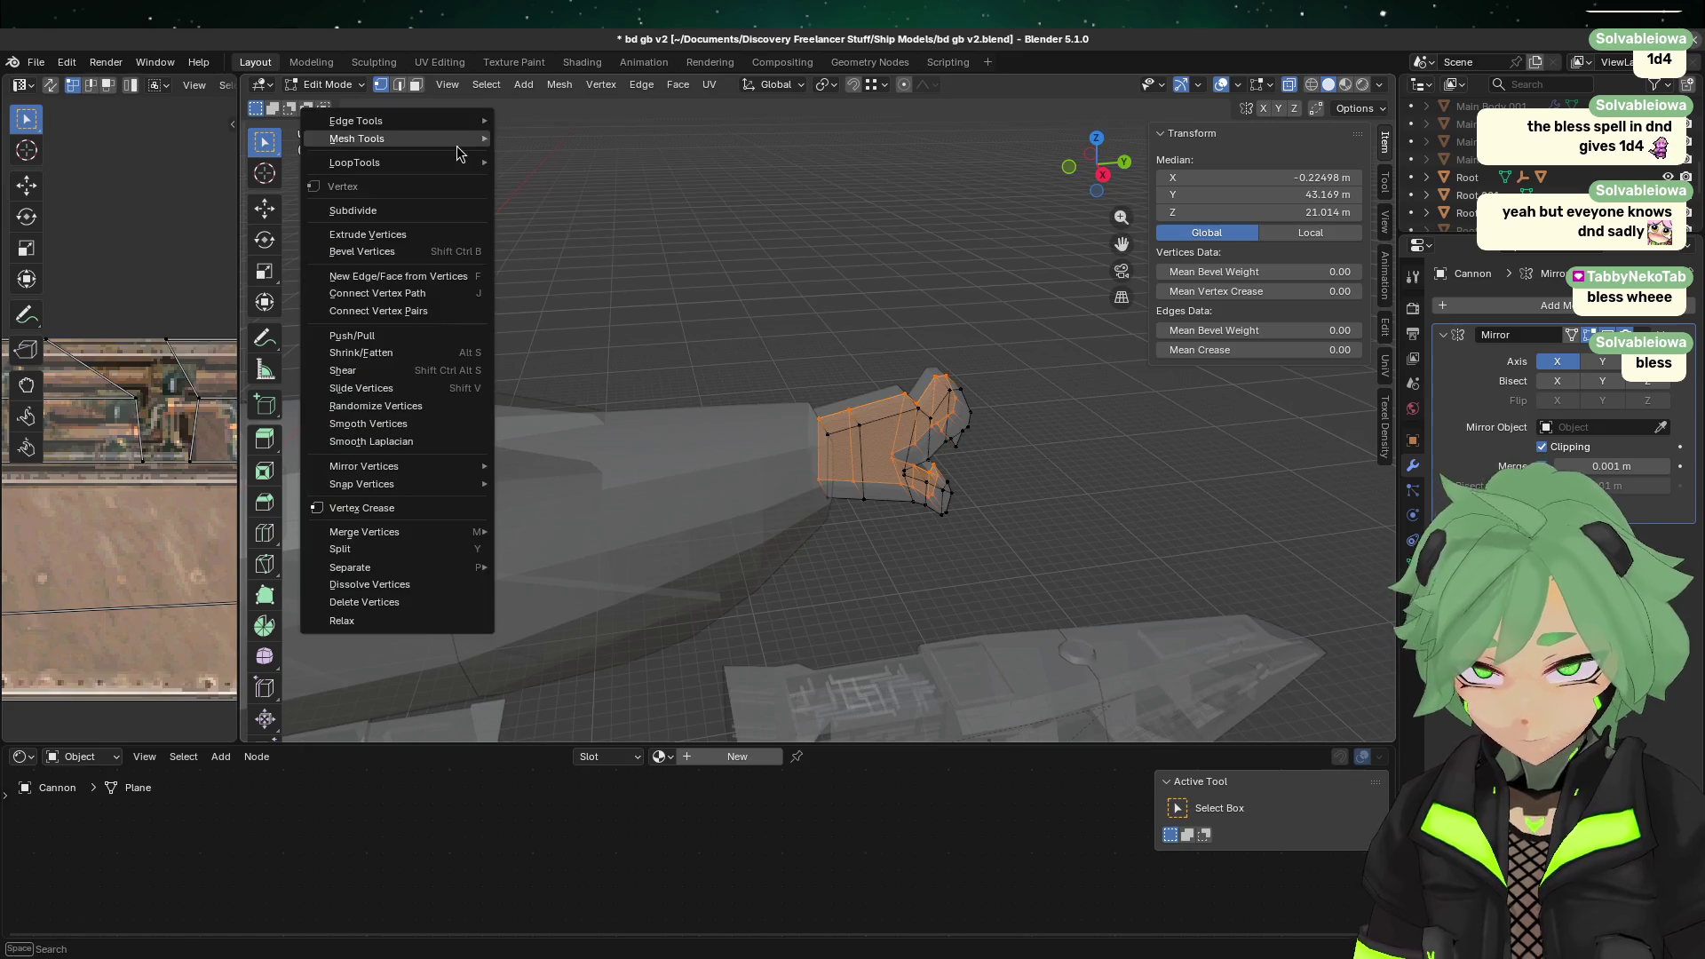
pyautogui.click(617, 180)
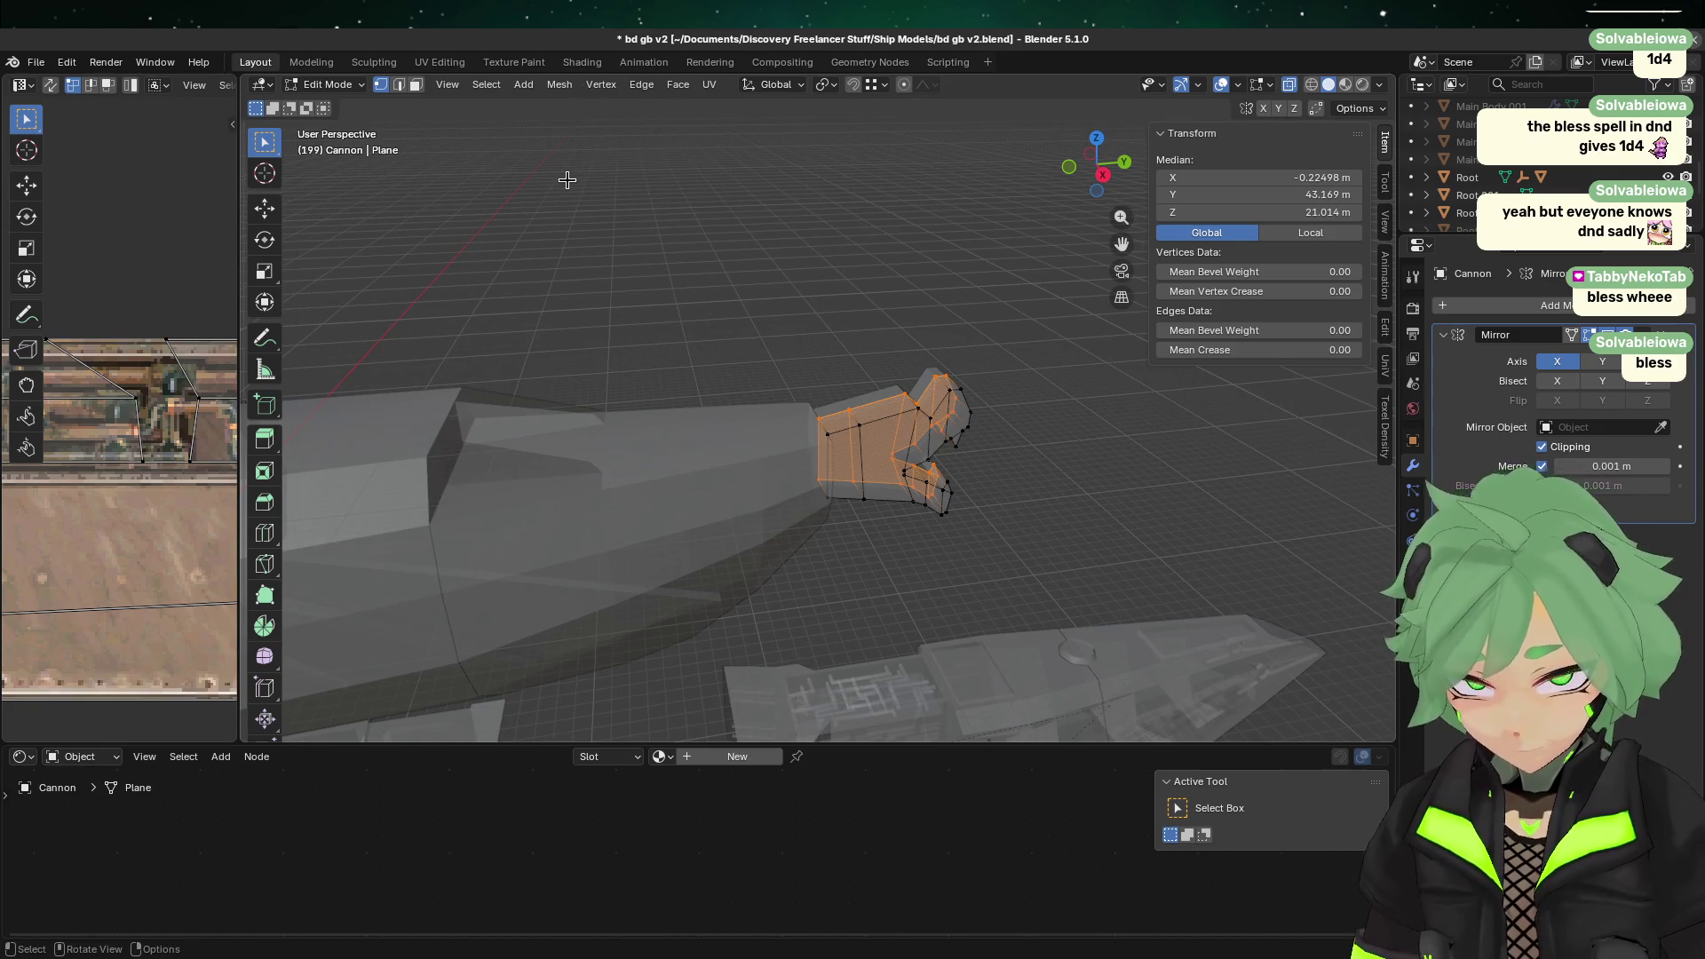
pyautogui.press('x')
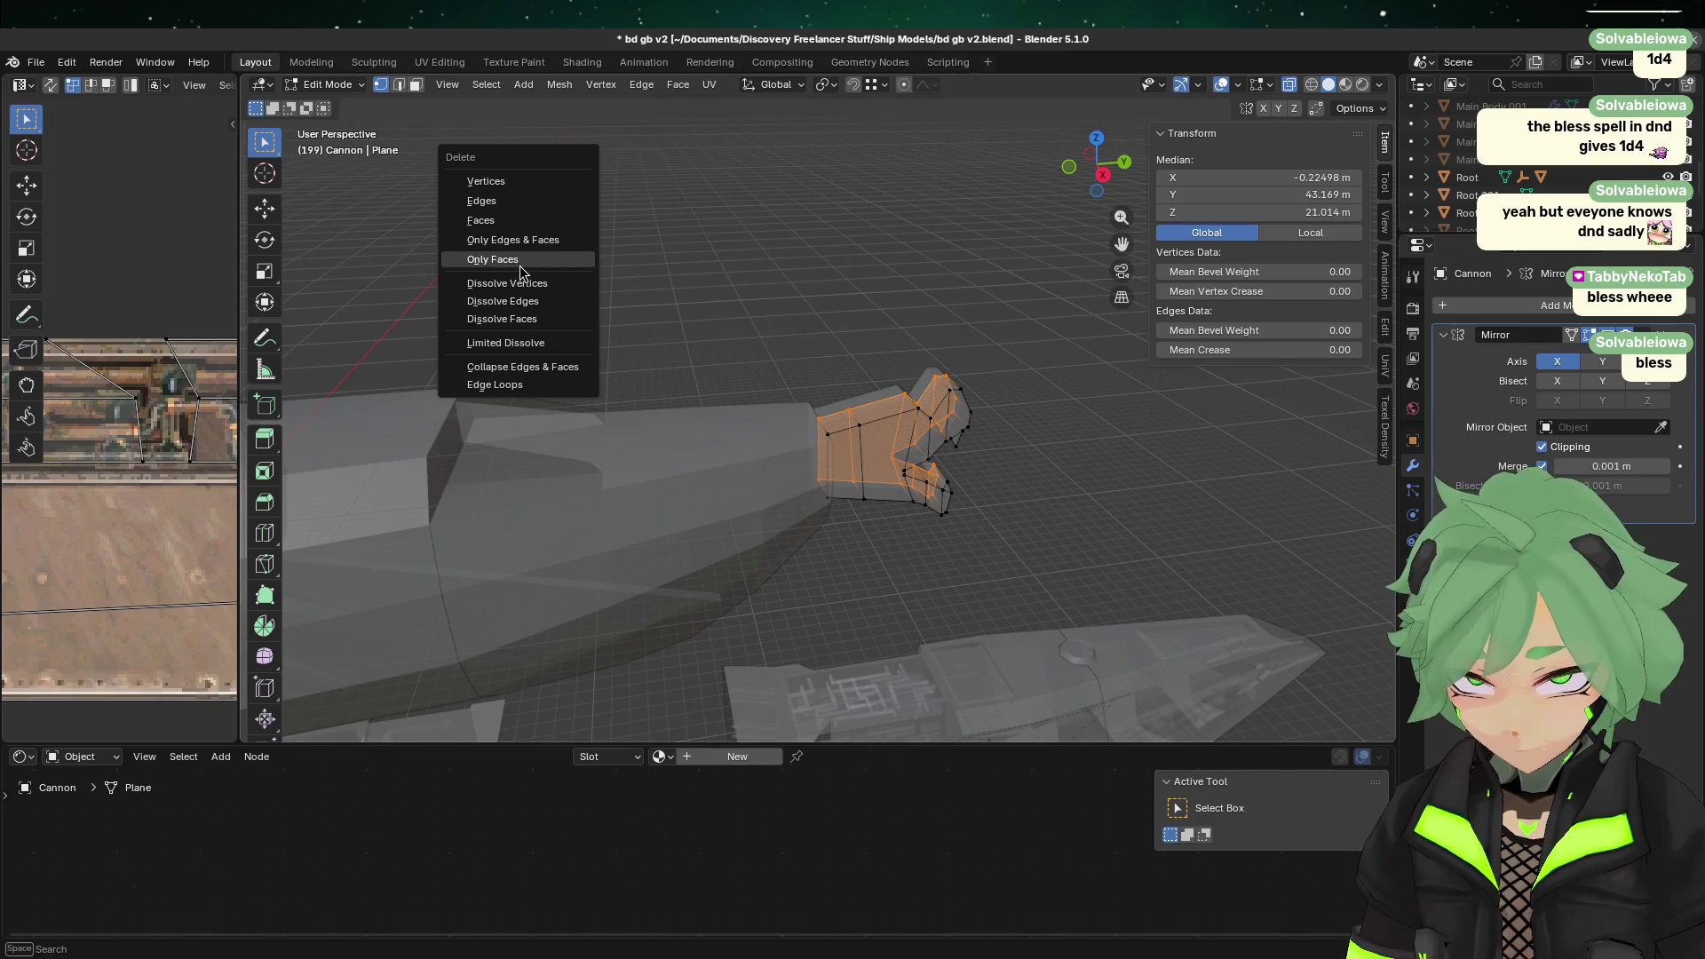
pyautogui.click(520, 259)
# Step: Return to Object Mode and reselect the Cannon from a side view
pyautogui.press('Tab')
pyautogui.click(1092, 630)
pyautogui.moveTo(1078, 577); pyautogui.dragTo(1009, 396, button='middle')
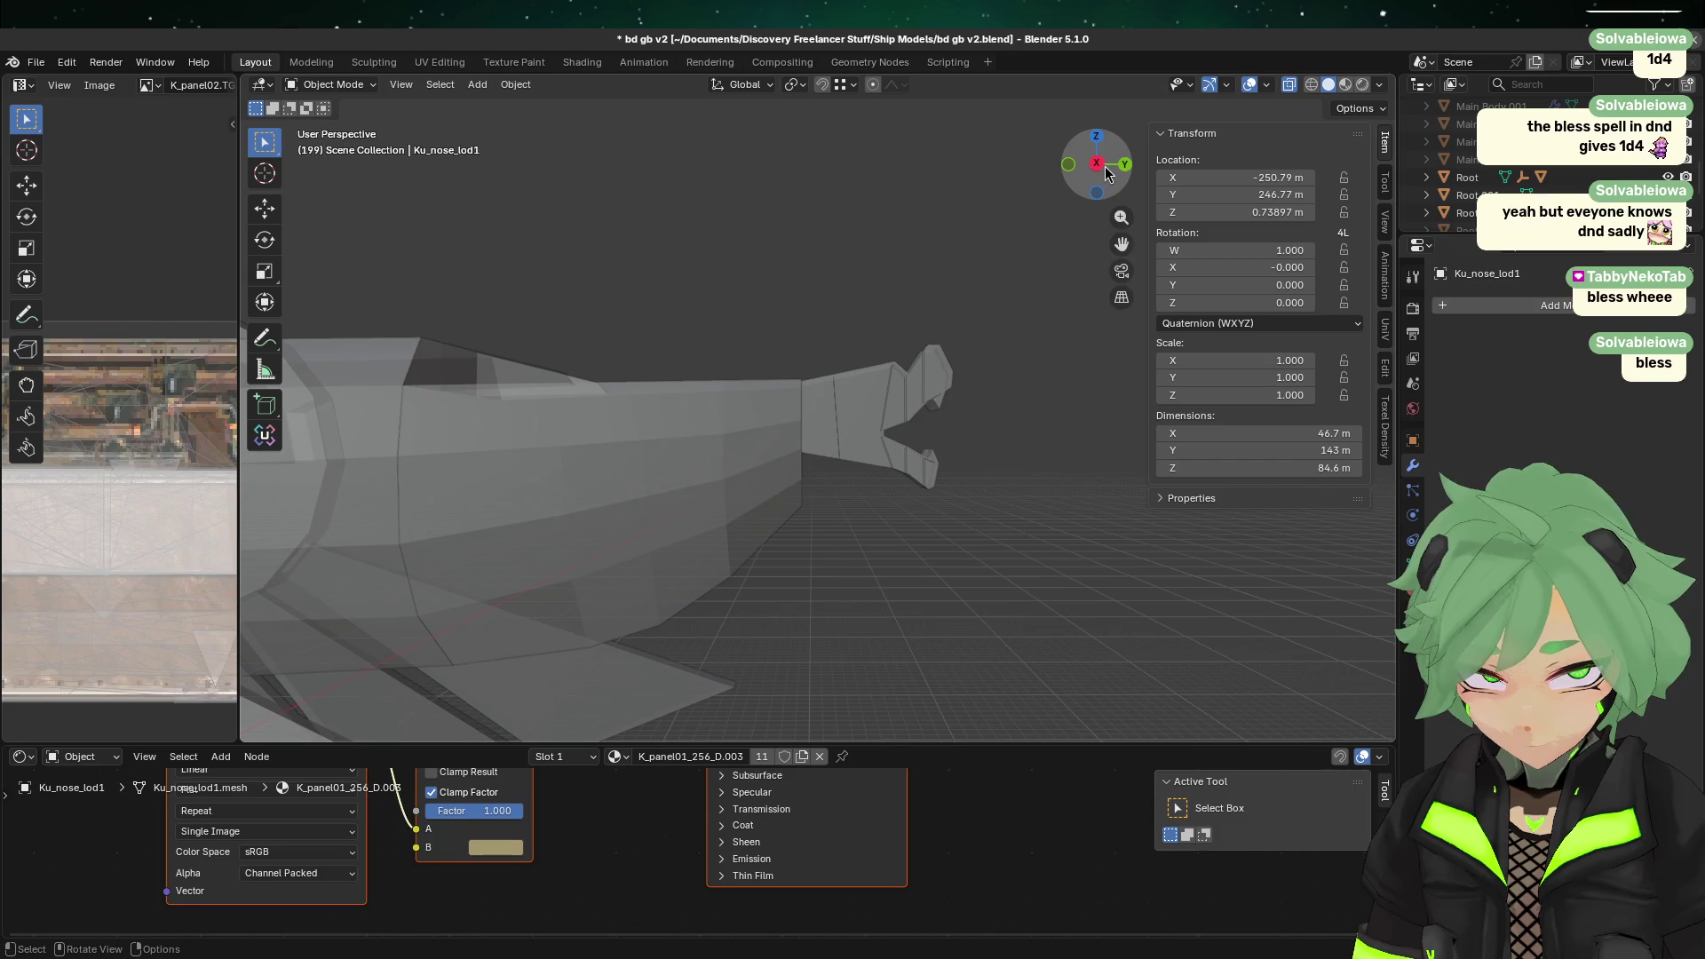
pyautogui.click(1098, 164)
pyautogui.click(824, 451)
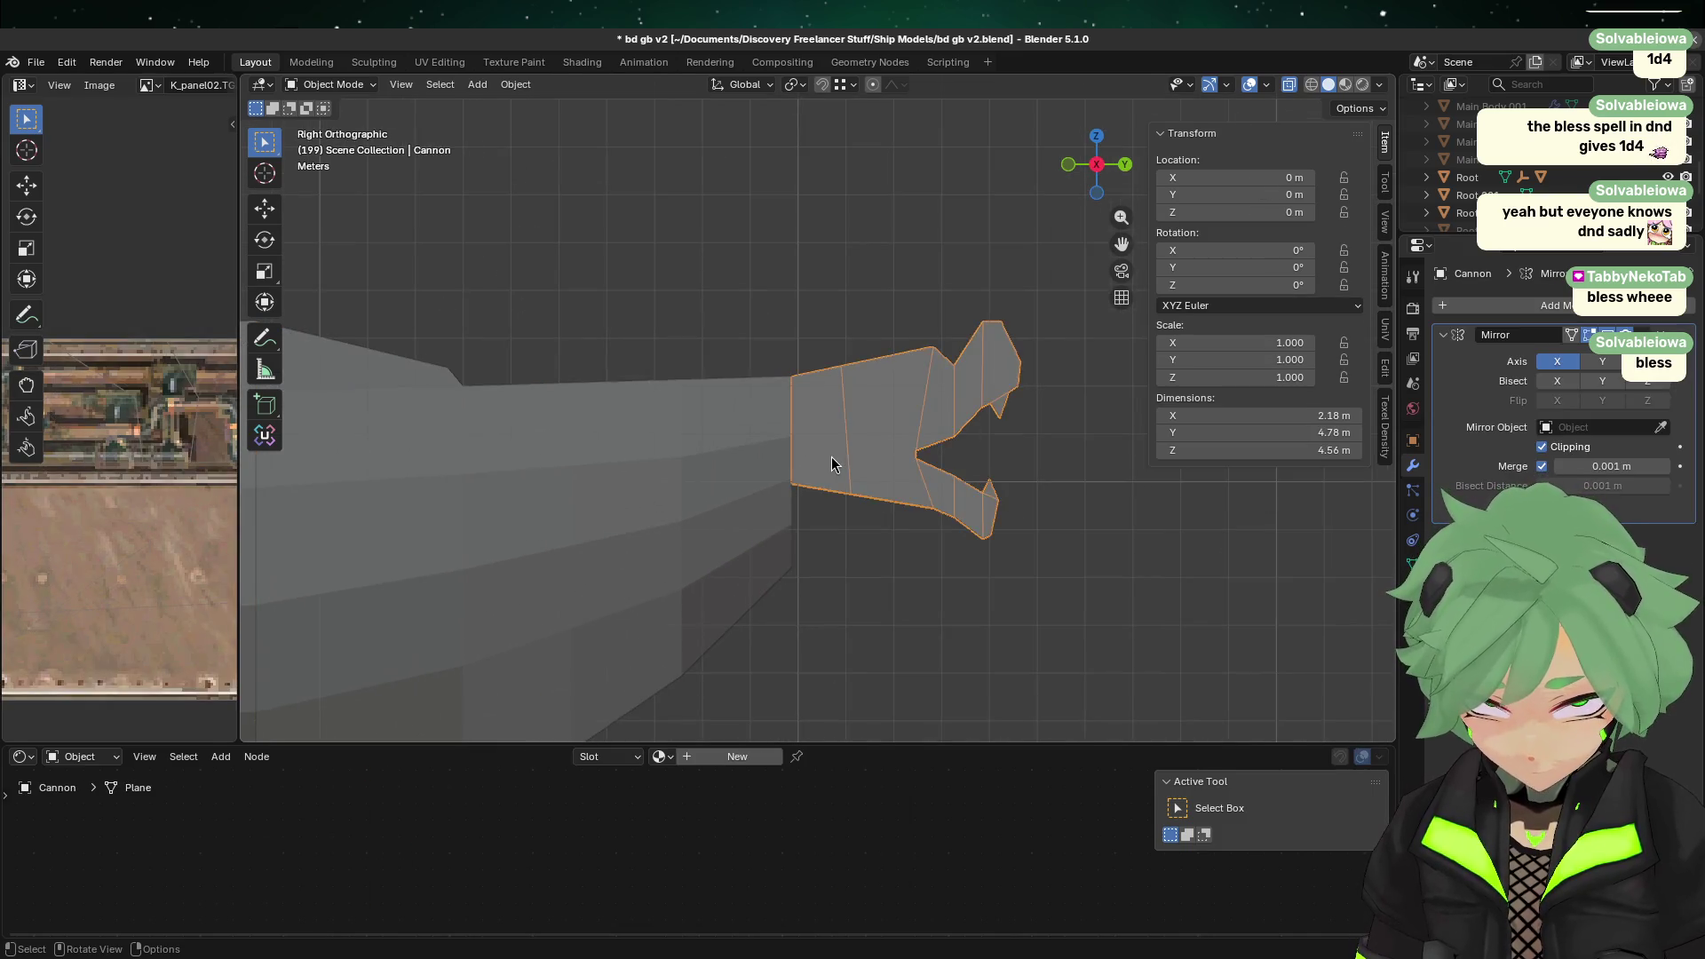
# Step: Save the file with Ctrl+S
pyautogui.press('Tab')
pyautogui.scroll(2, 828, 486)
pyautogui.click(859, 578)
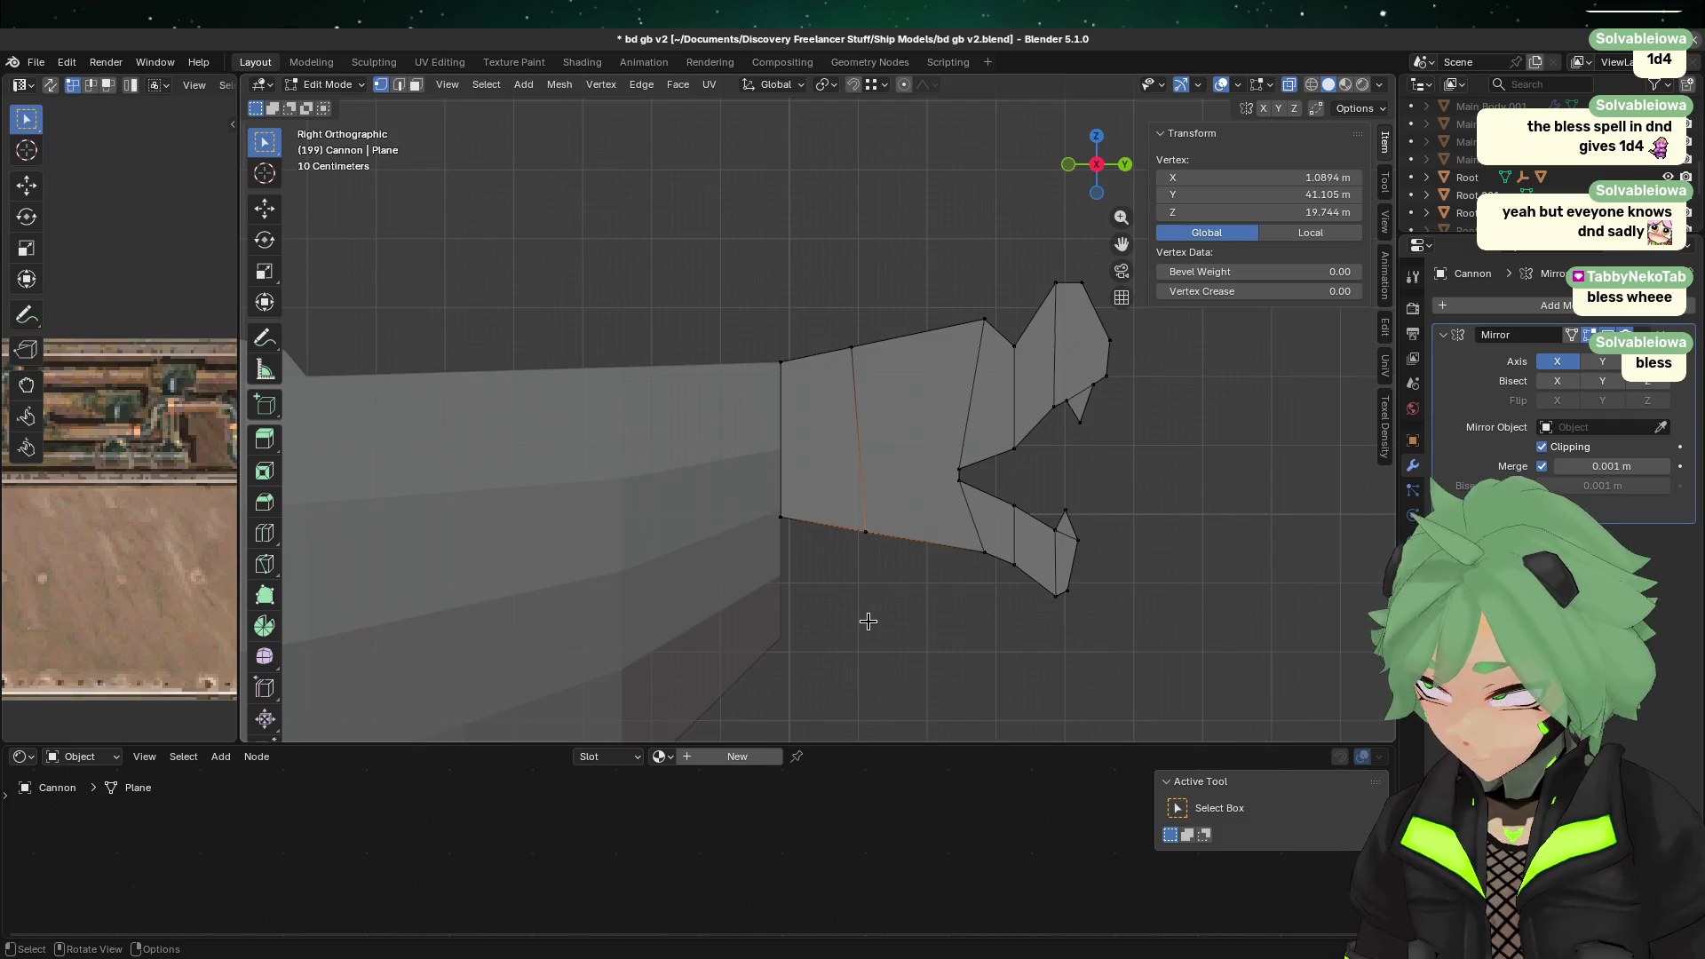
pyautogui.click(868, 621)
pyautogui.hotkey('ctrl', 's')
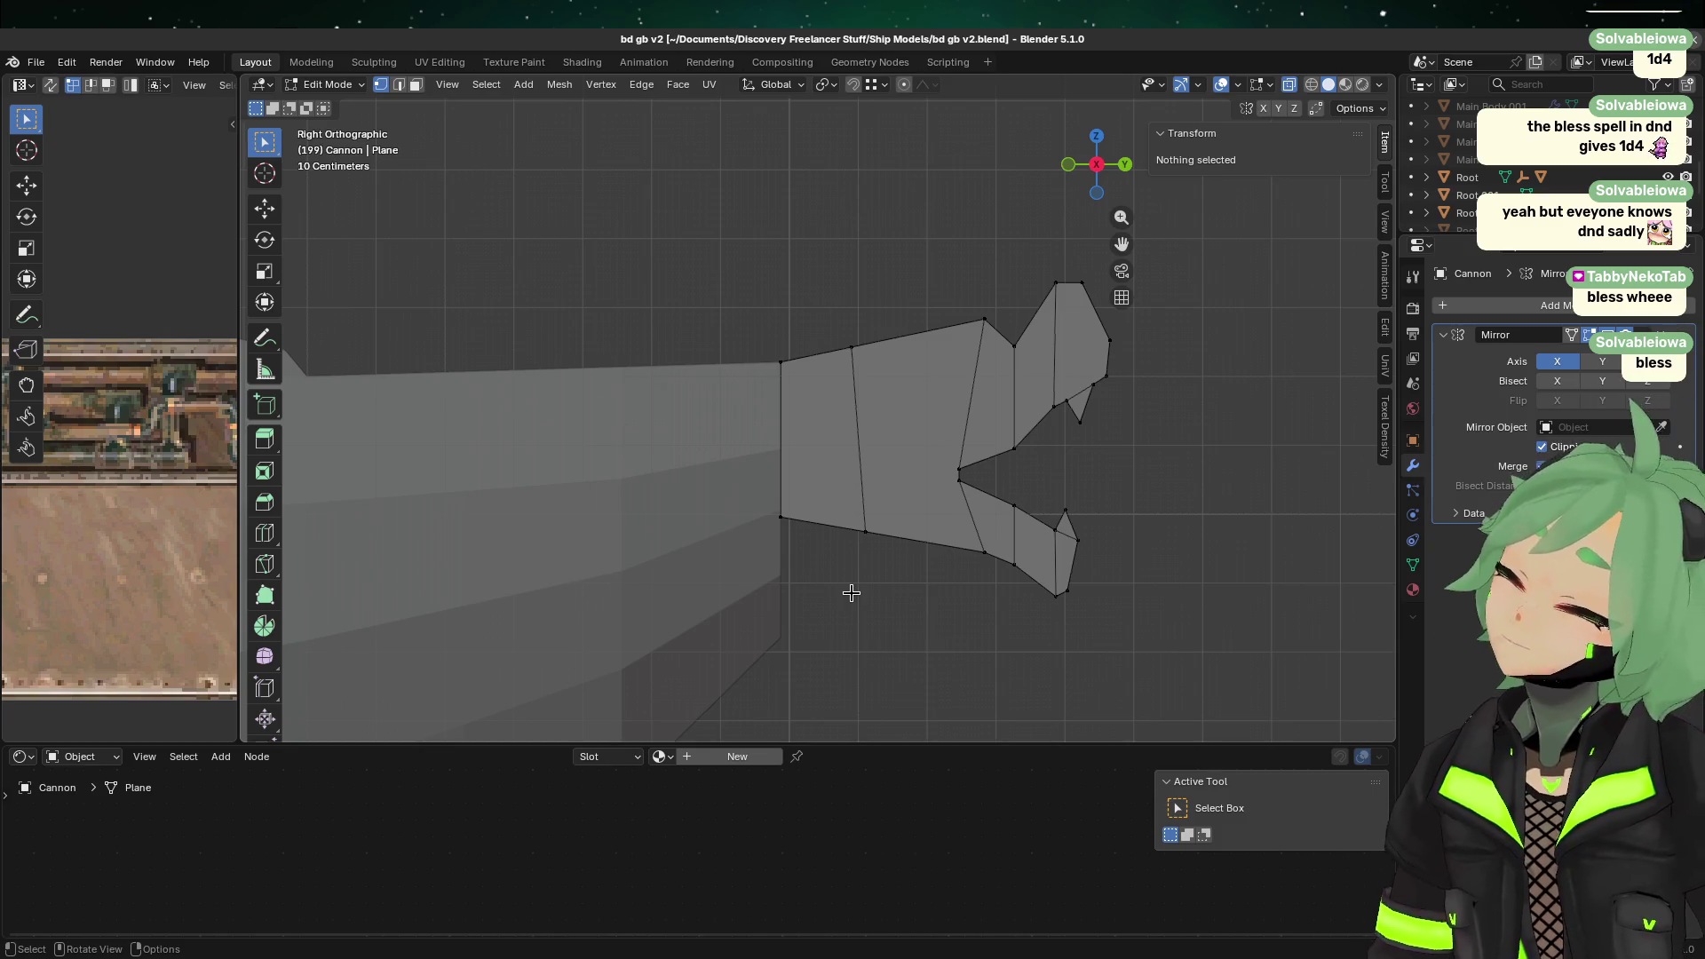
# Step: Toggle Edit Mode on the cannon mesh, selecting the whole mesh and checking the notch vertex
pyautogui.press('Tab')
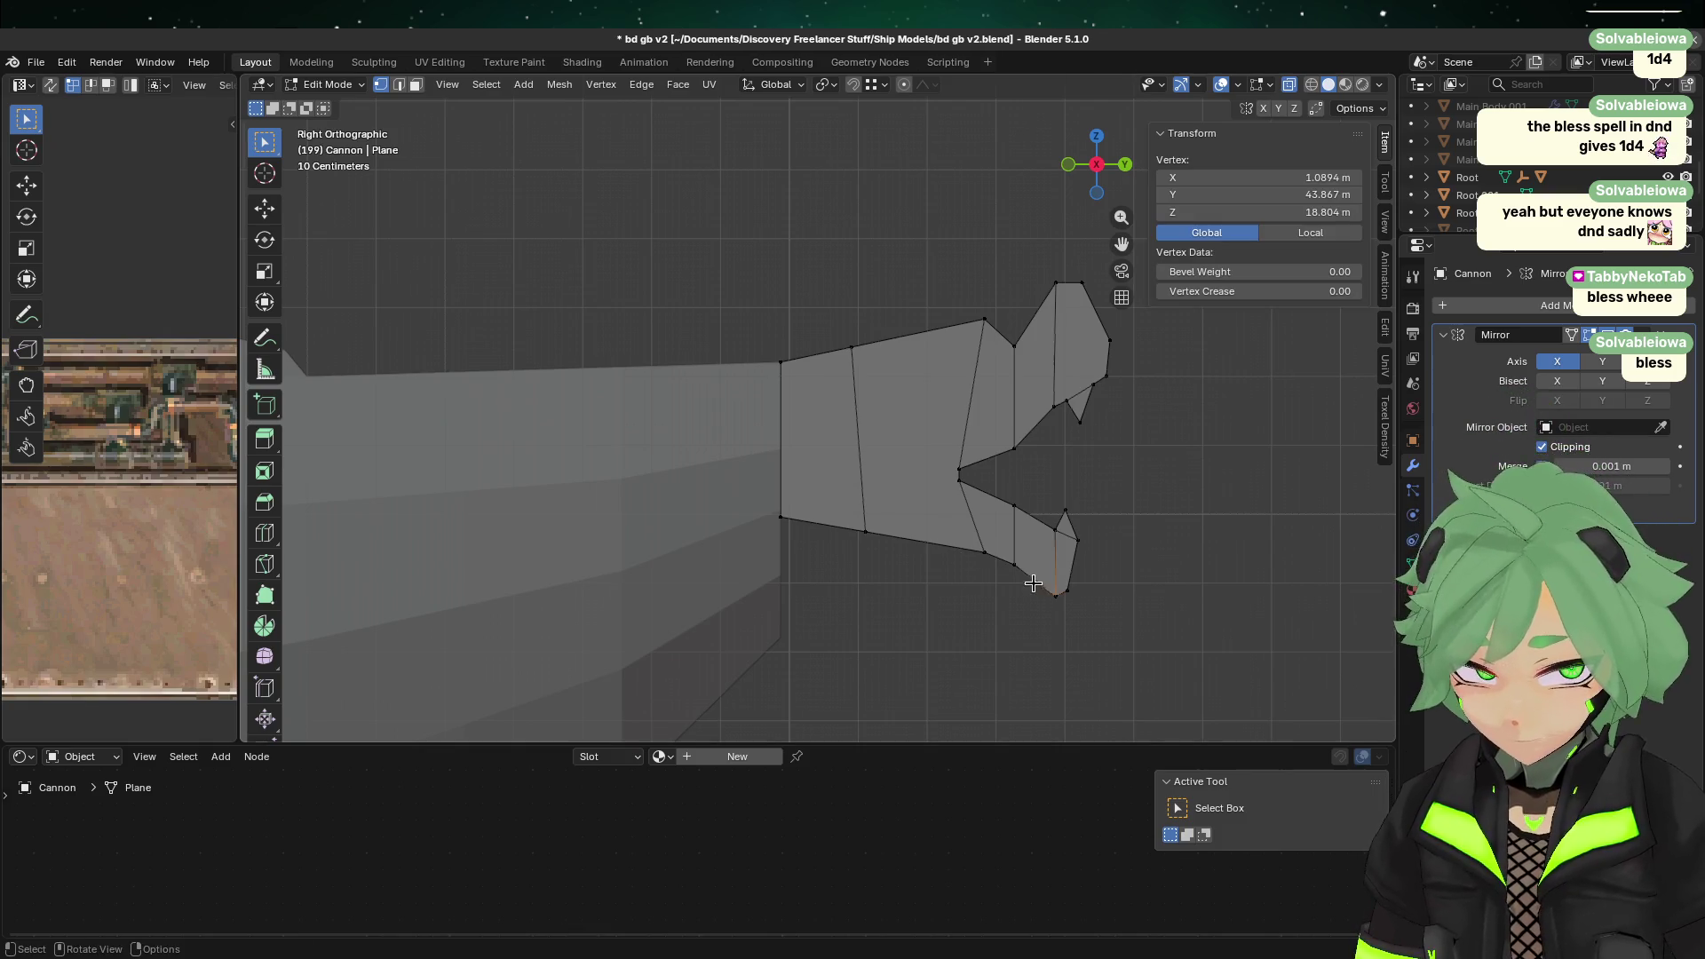
pyautogui.press('Tab')
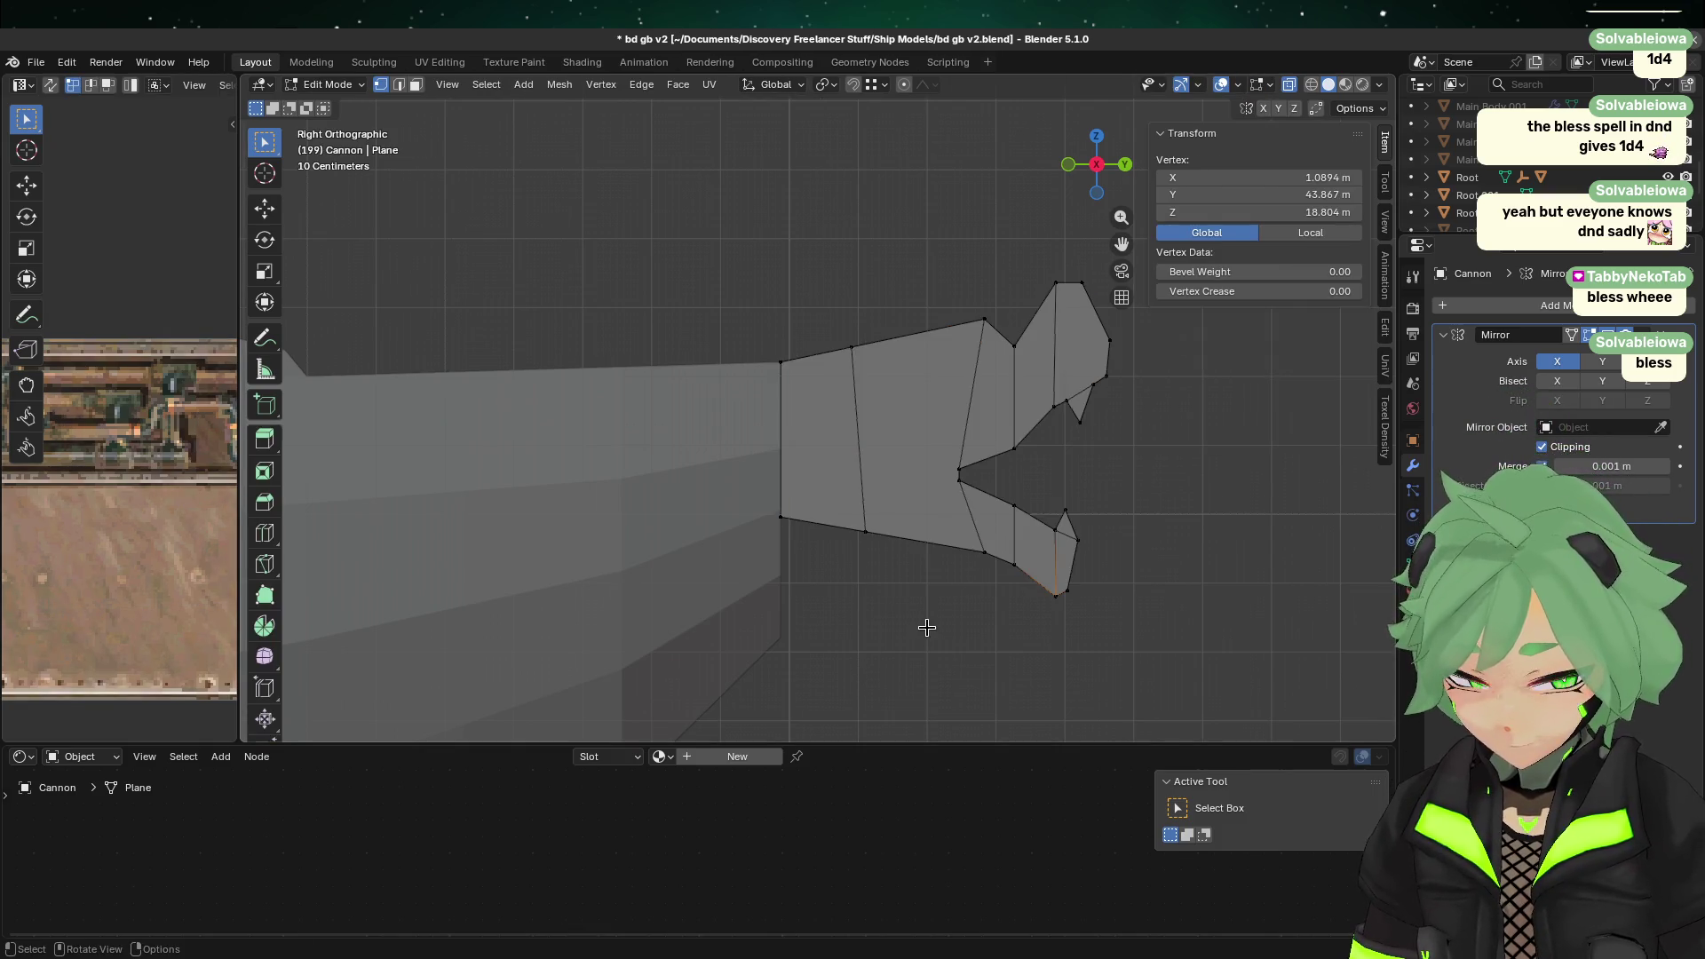
pyautogui.click(926, 628)
pyautogui.scroll(-2, 866, 635)
pyautogui.scroll(2, 954, 402)
pyautogui.press('a')
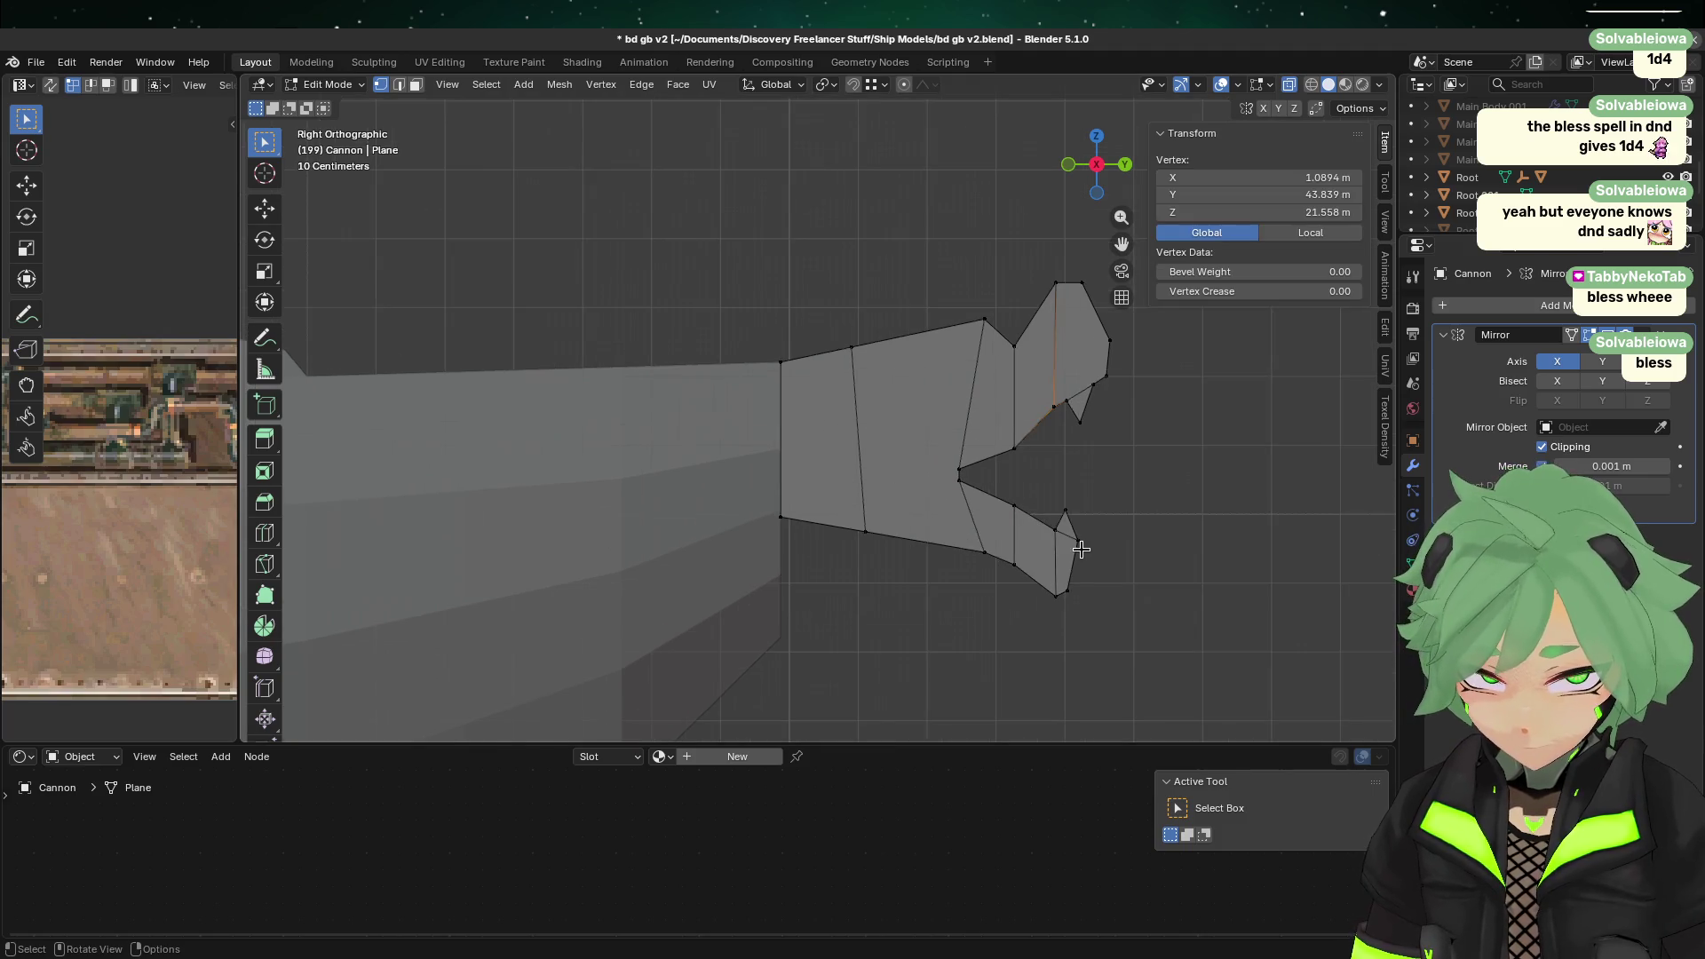
pyautogui.press('Tab')
pyautogui.press('Tab')
pyautogui.scroll(2, 1092, 506)
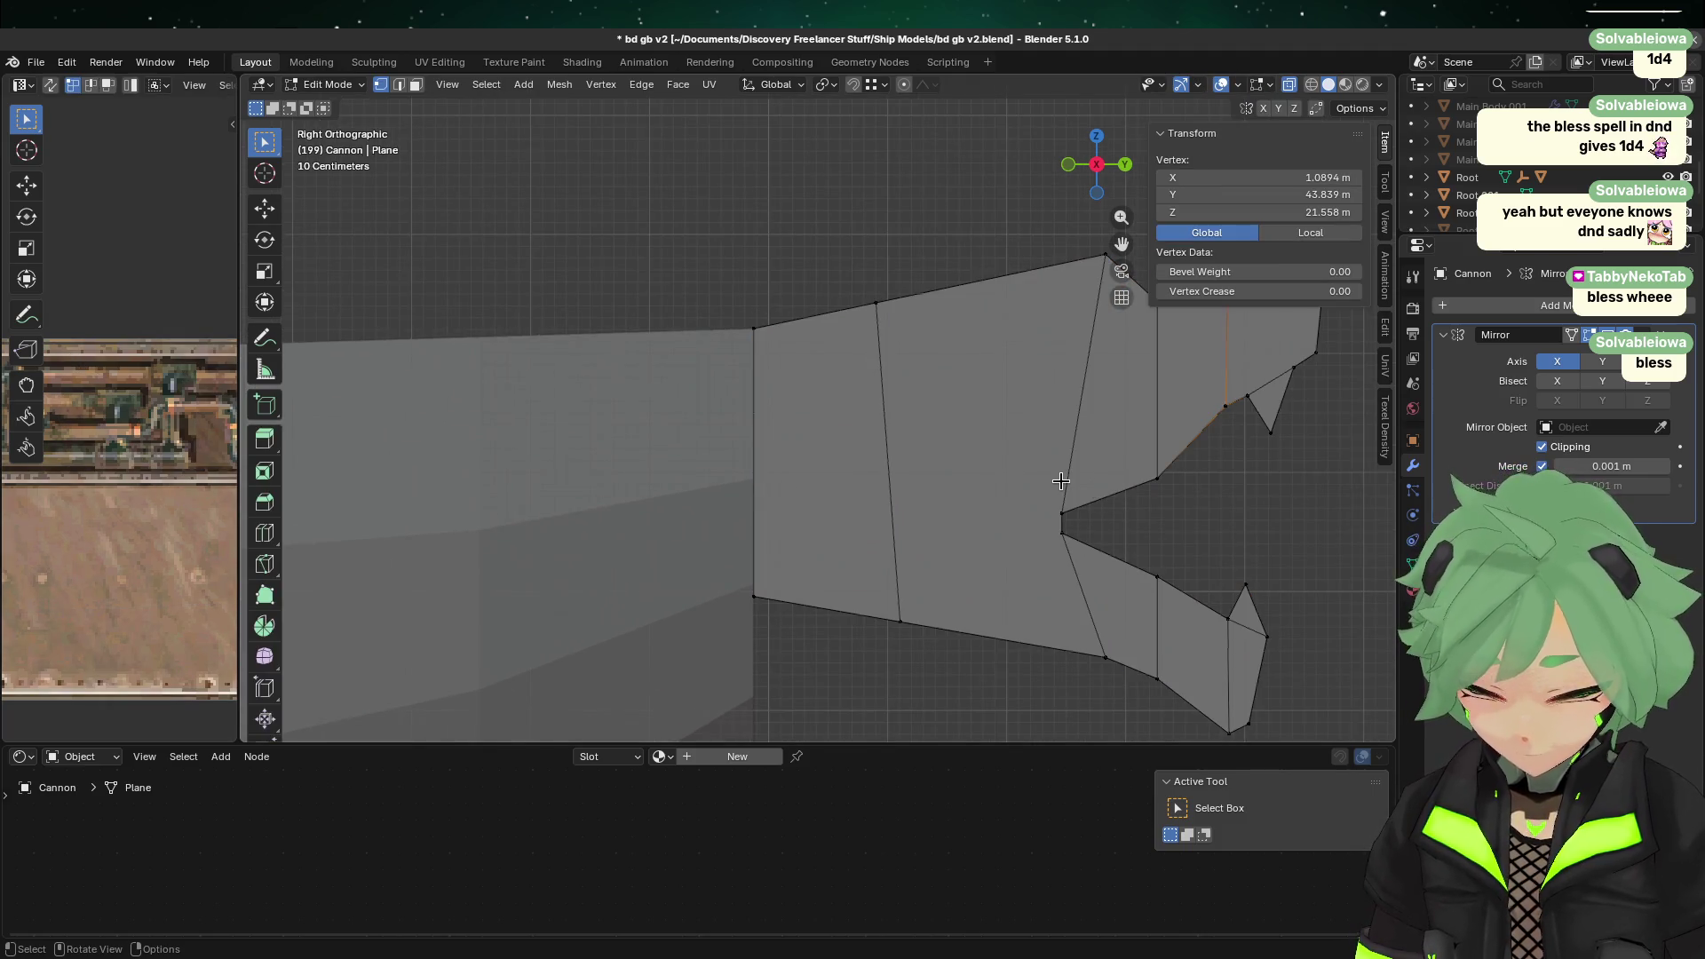
pyautogui.click(1061, 481)
pyautogui.scroll(-3, 1061, 480)
pyautogui.click(968, 605)
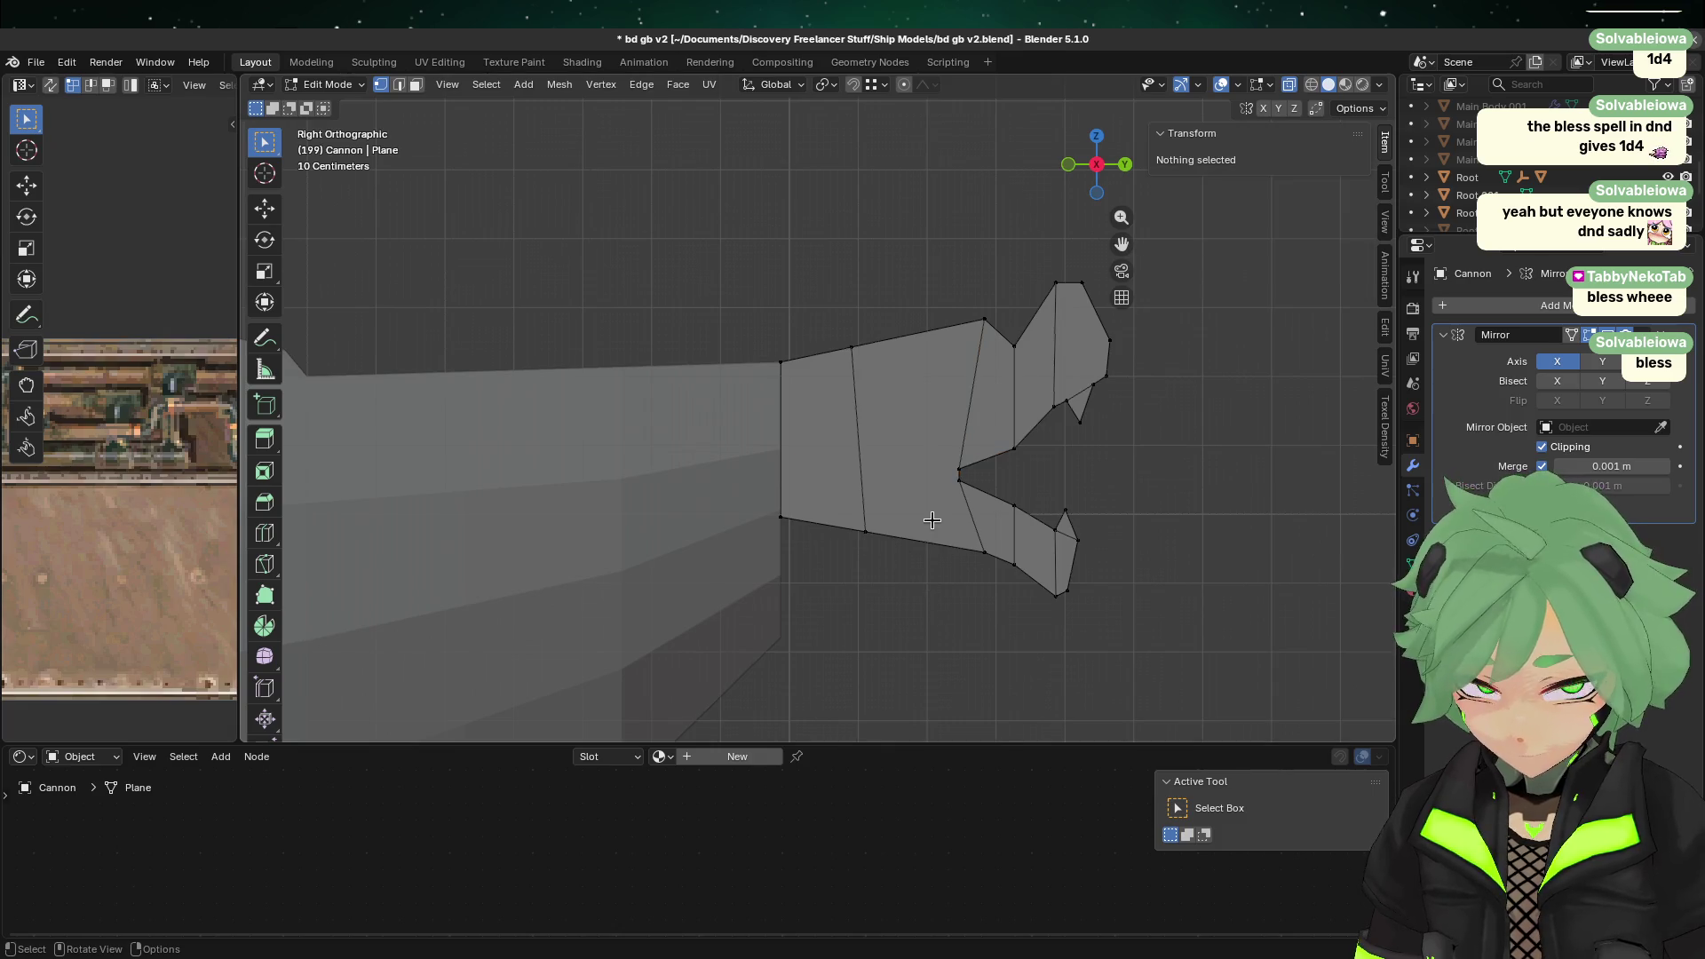
# Step: Subdivide the two edges of the rear muzzle section to add a horizontal edge
pyautogui.click(399, 86)
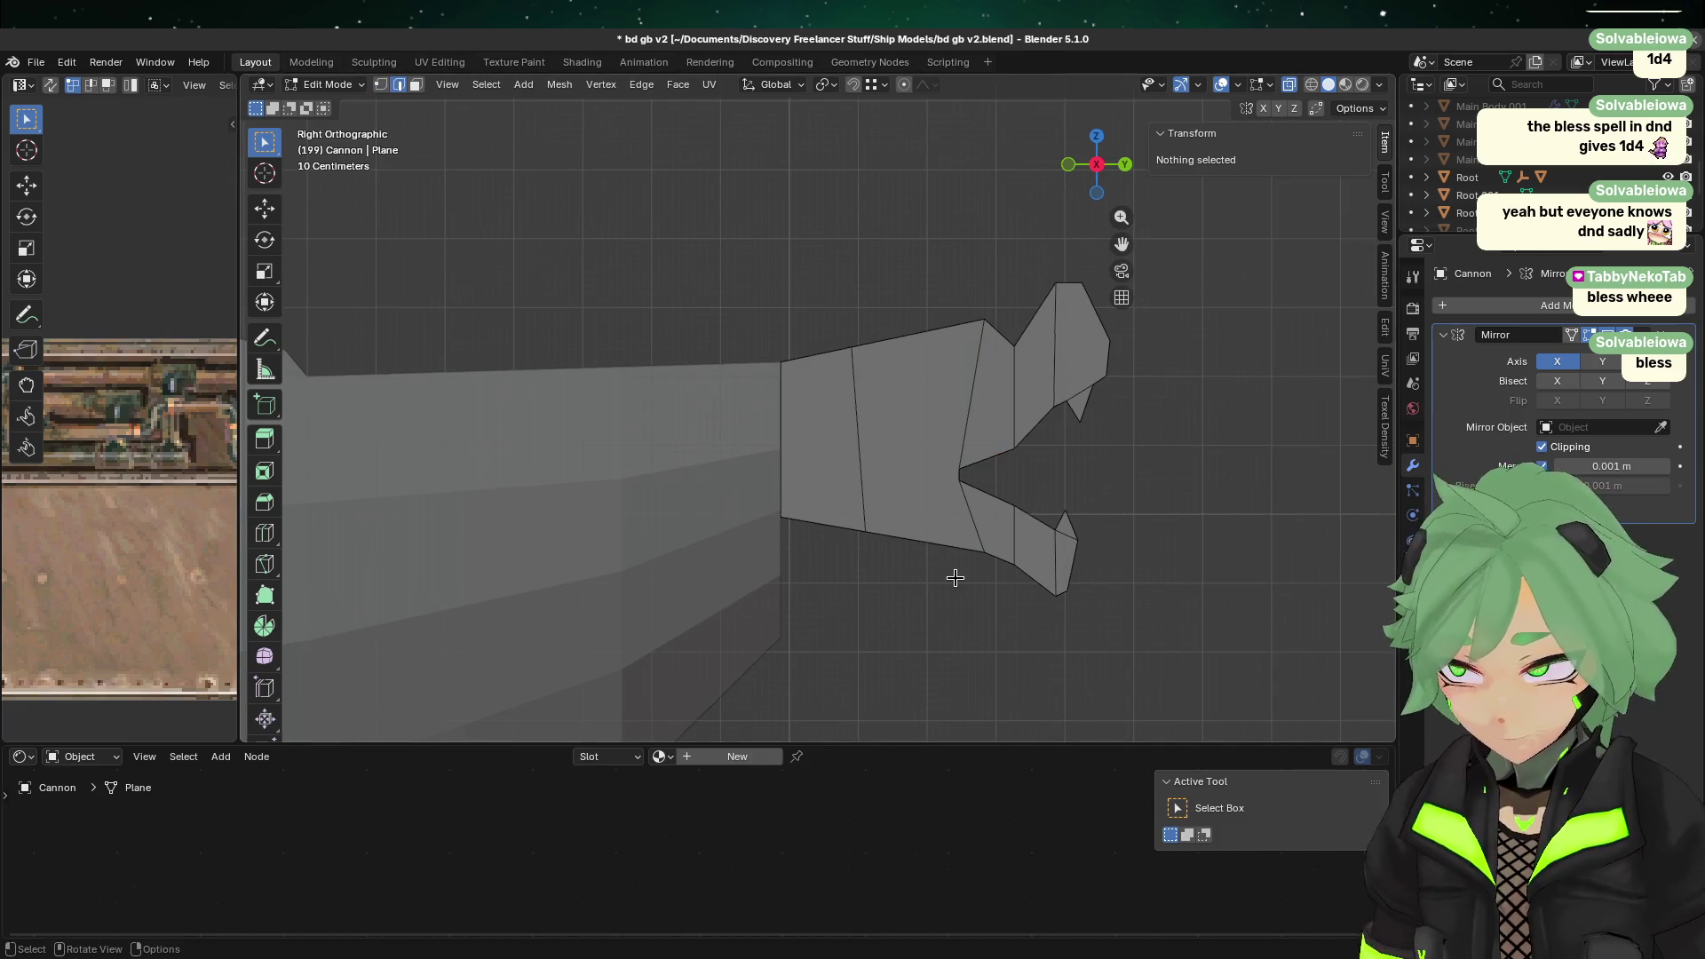
pyautogui.click(952, 578)
pyautogui.moveTo(749, 413); pyautogui.dragTo(986, 406)
pyautogui.click(924, 604)
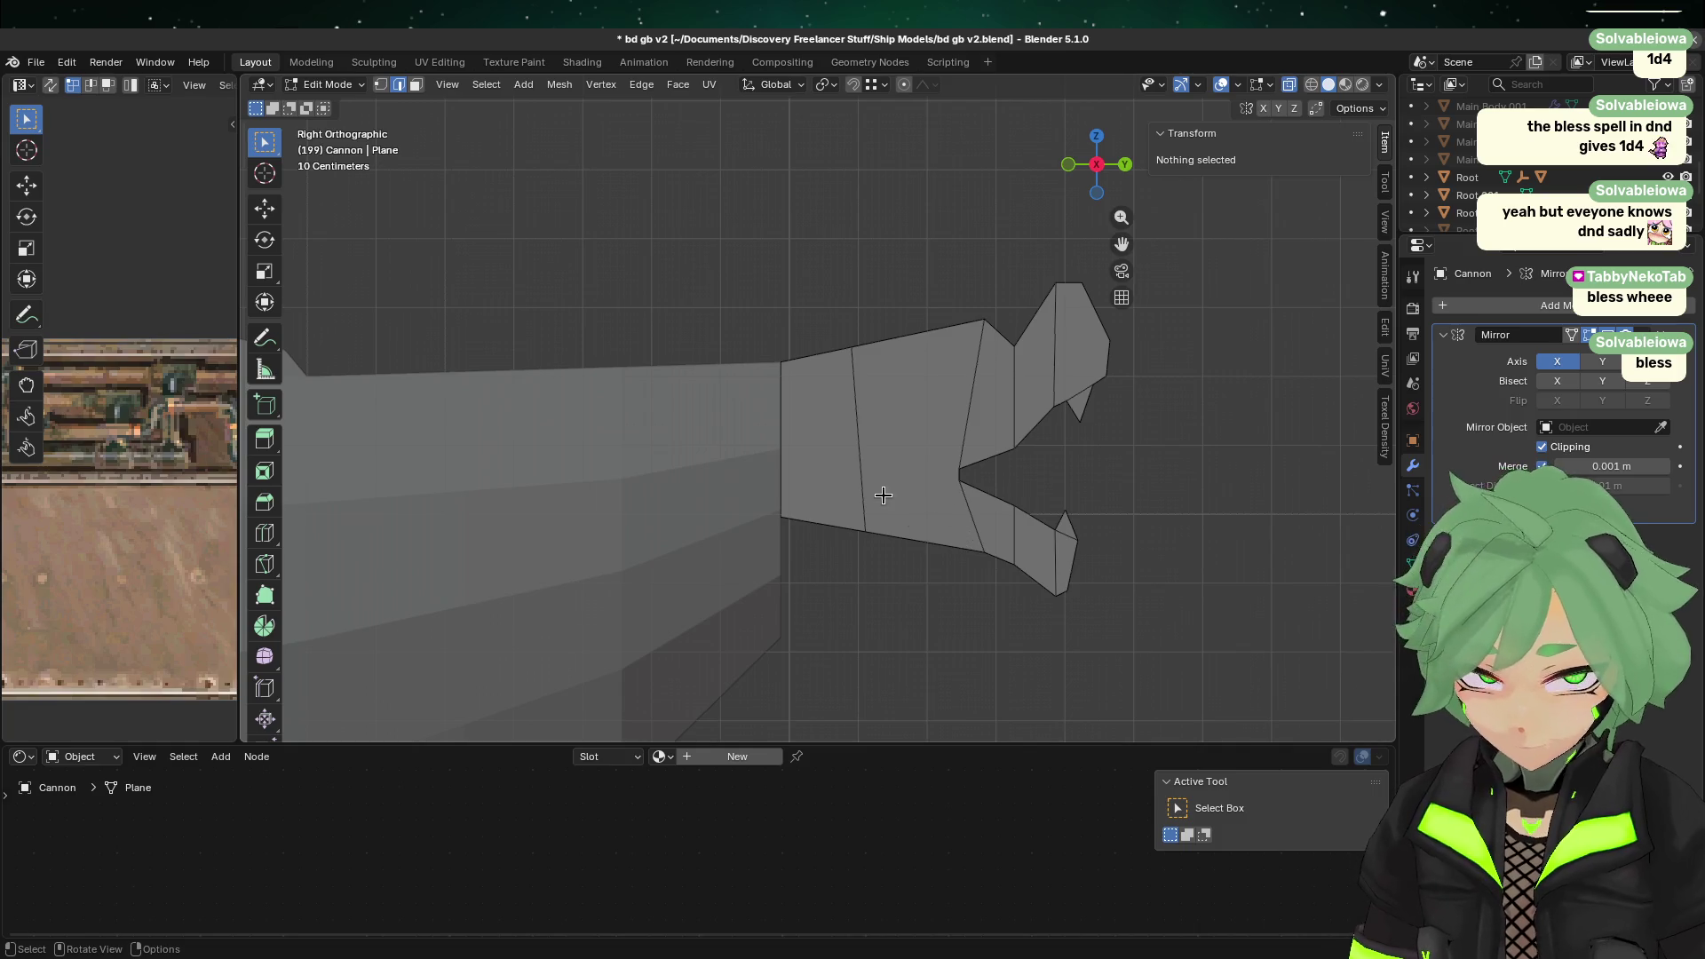
pyautogui.moveTo(763, 481); pyautogui.dragTo(914, 465)
pyautogui.rightClick(755, 315)
pyautogui.click(755, 315)
# Step: Slide the new middle edge's two vertices slightly downward
pyautogui.click(380, 86)
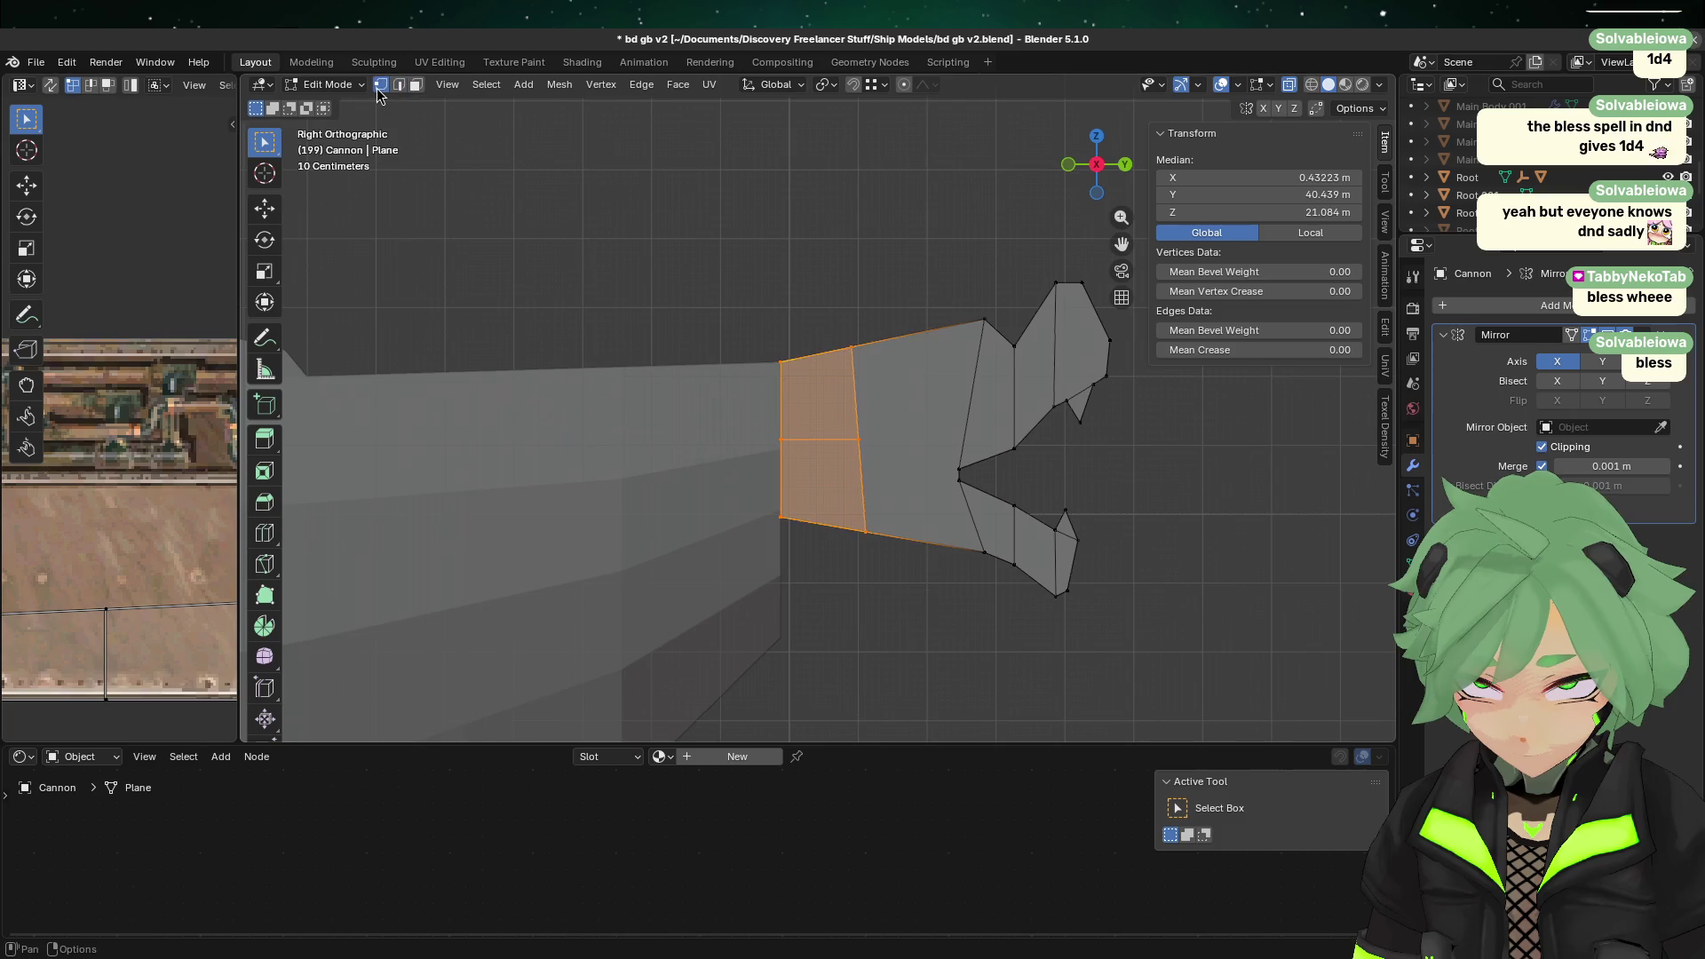
pyautogui.click(851, 561)
pyautogui.moveTo(722, 410); pyautogui.dragTo(931, 474)
pyautogui.press('g')
pyautogui.press('g')
pyautogui.rightClick(846, 440)
pyautogui.scroll(5, 826, 466)
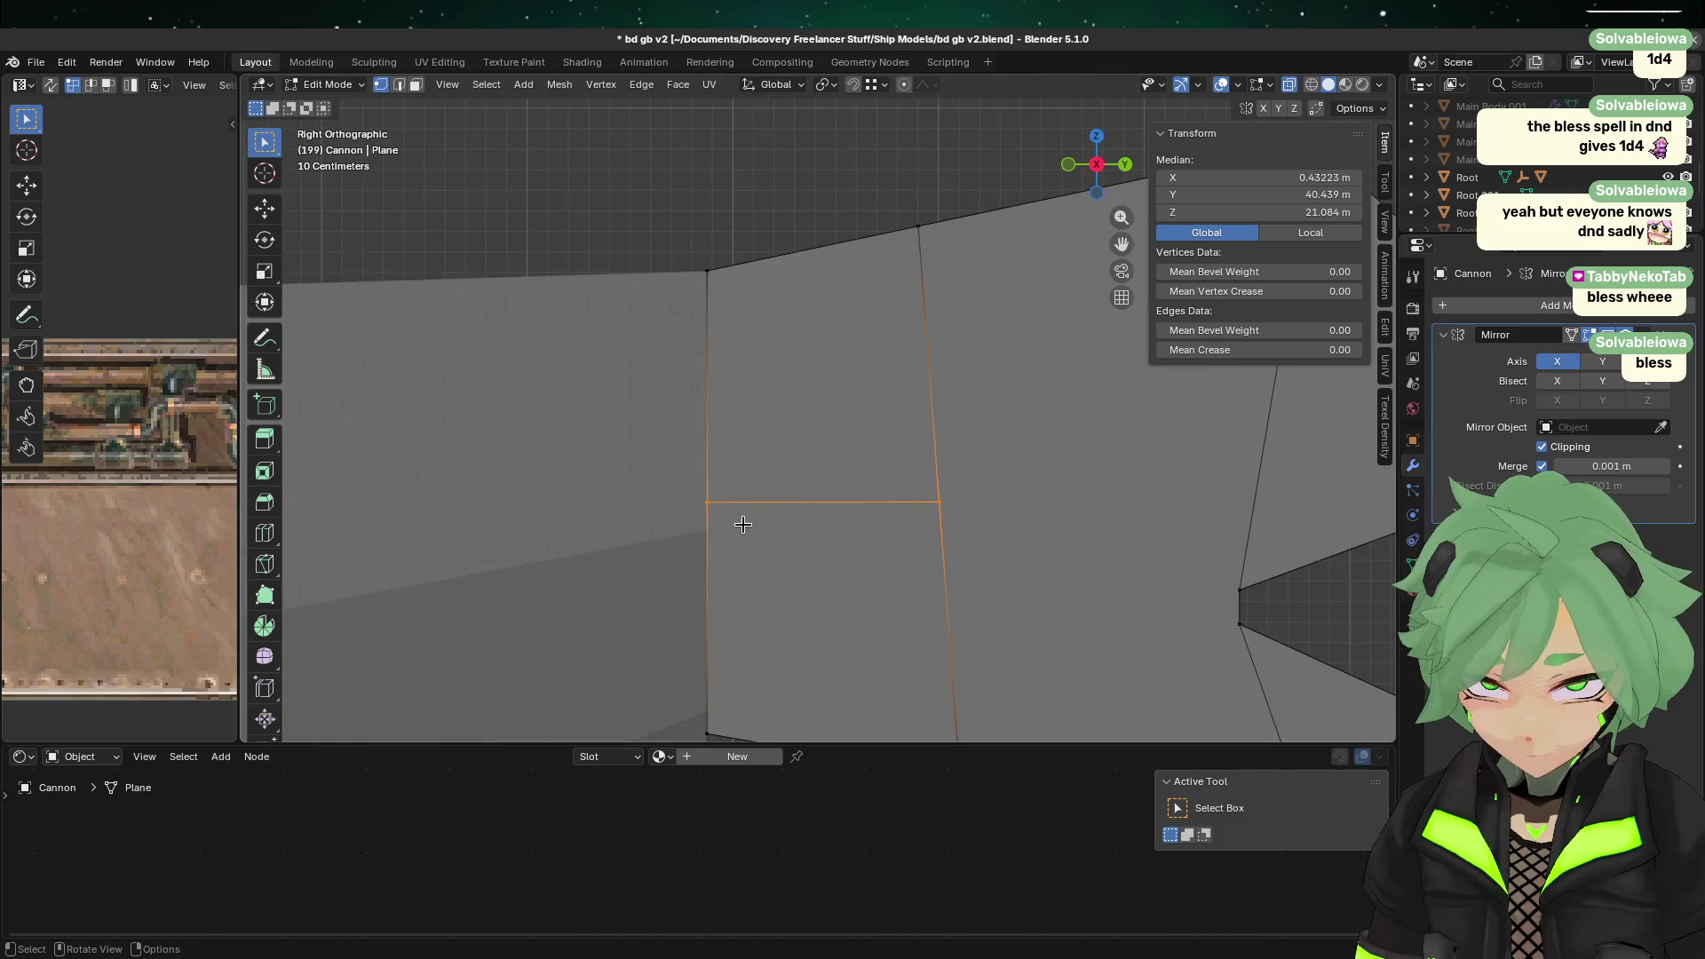
pyautogui.press('g')
pyautogui.press('g')
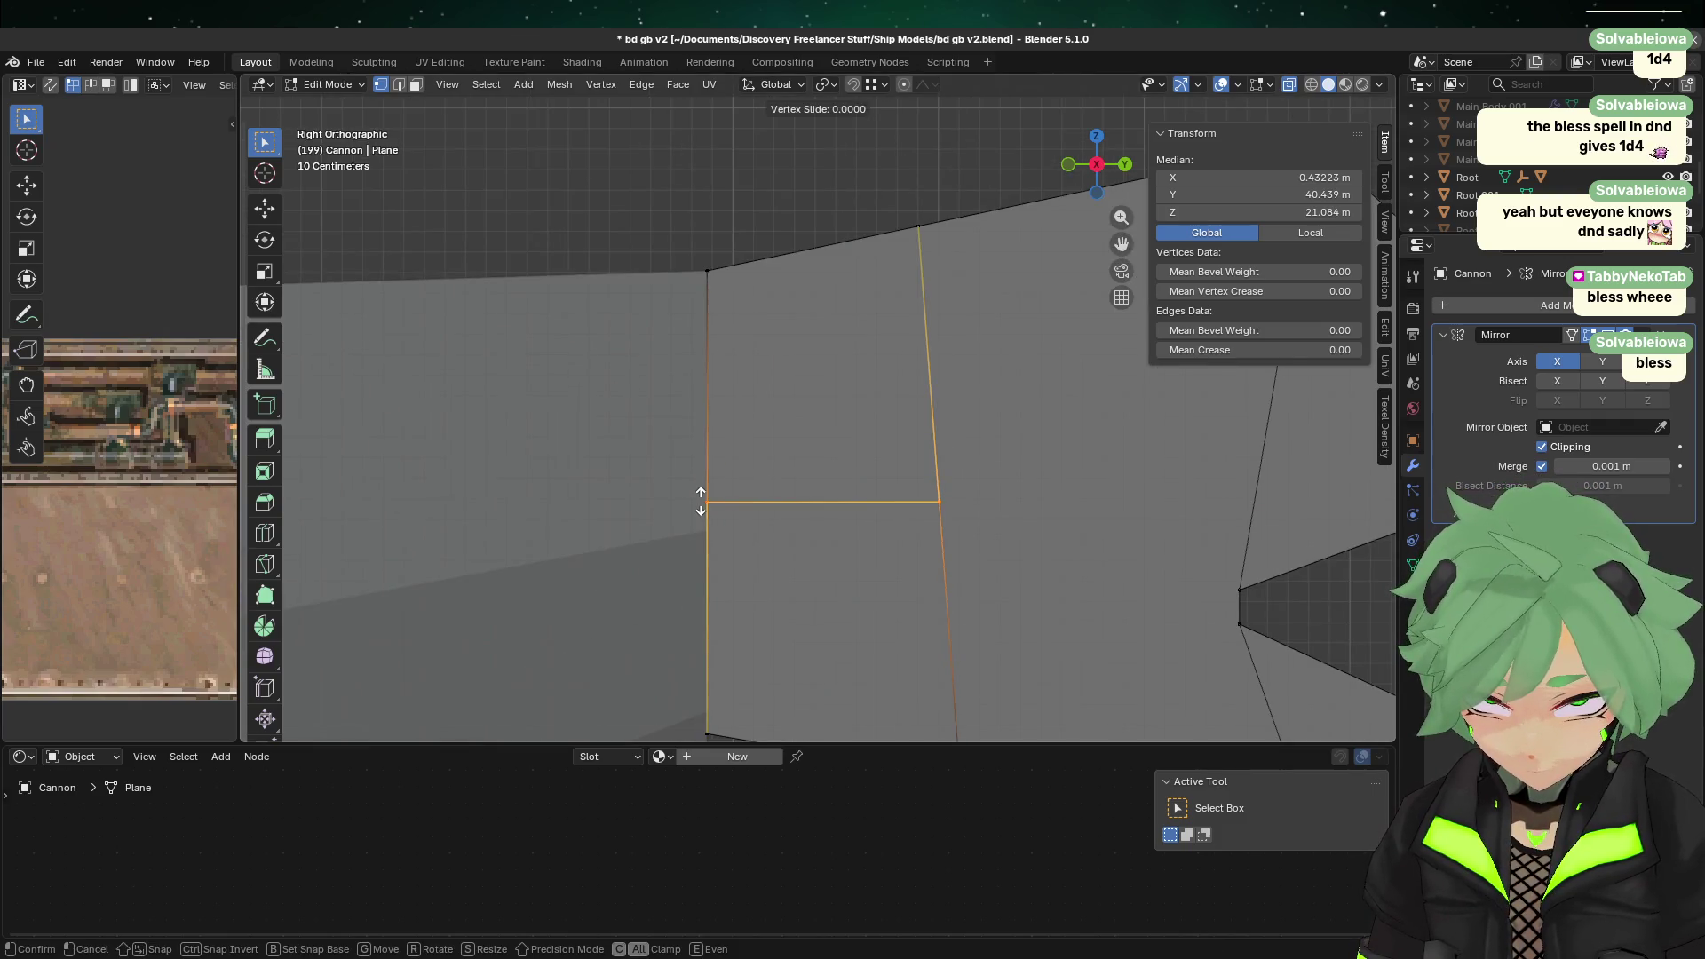
pyautogui.click(693, 530)
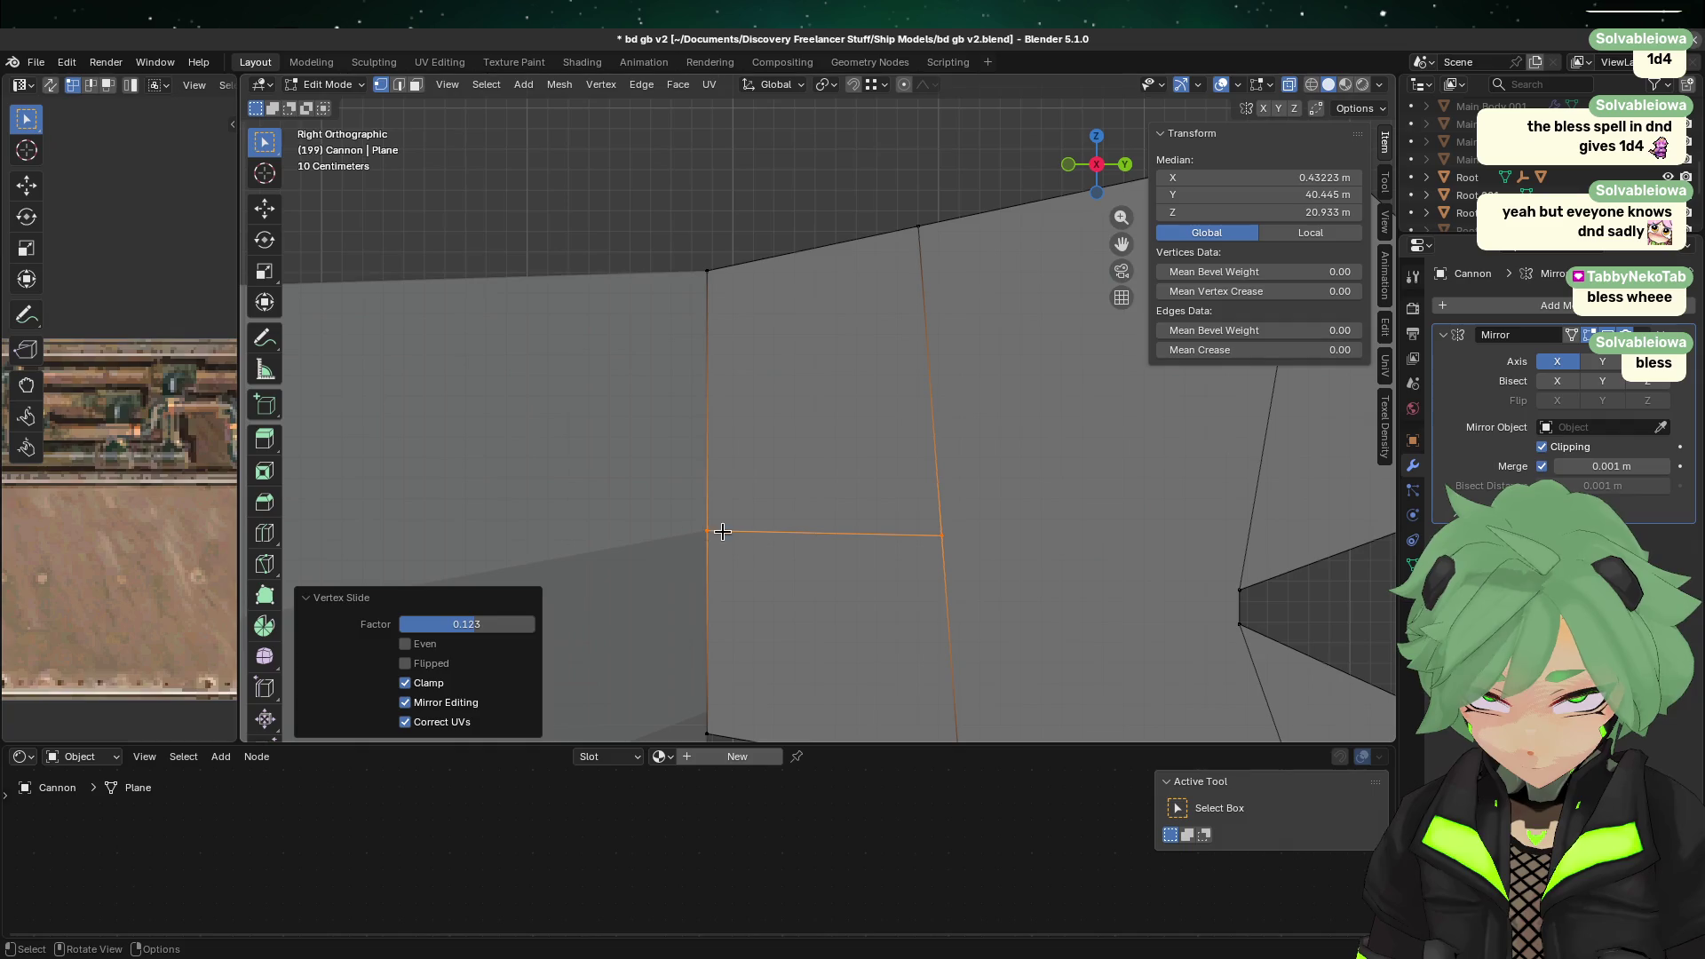
# Step: Select the edge's right vertex, then start and cancel a knife cut
pyautogui.click(967, 561)
pyautogui.click(991, 542)
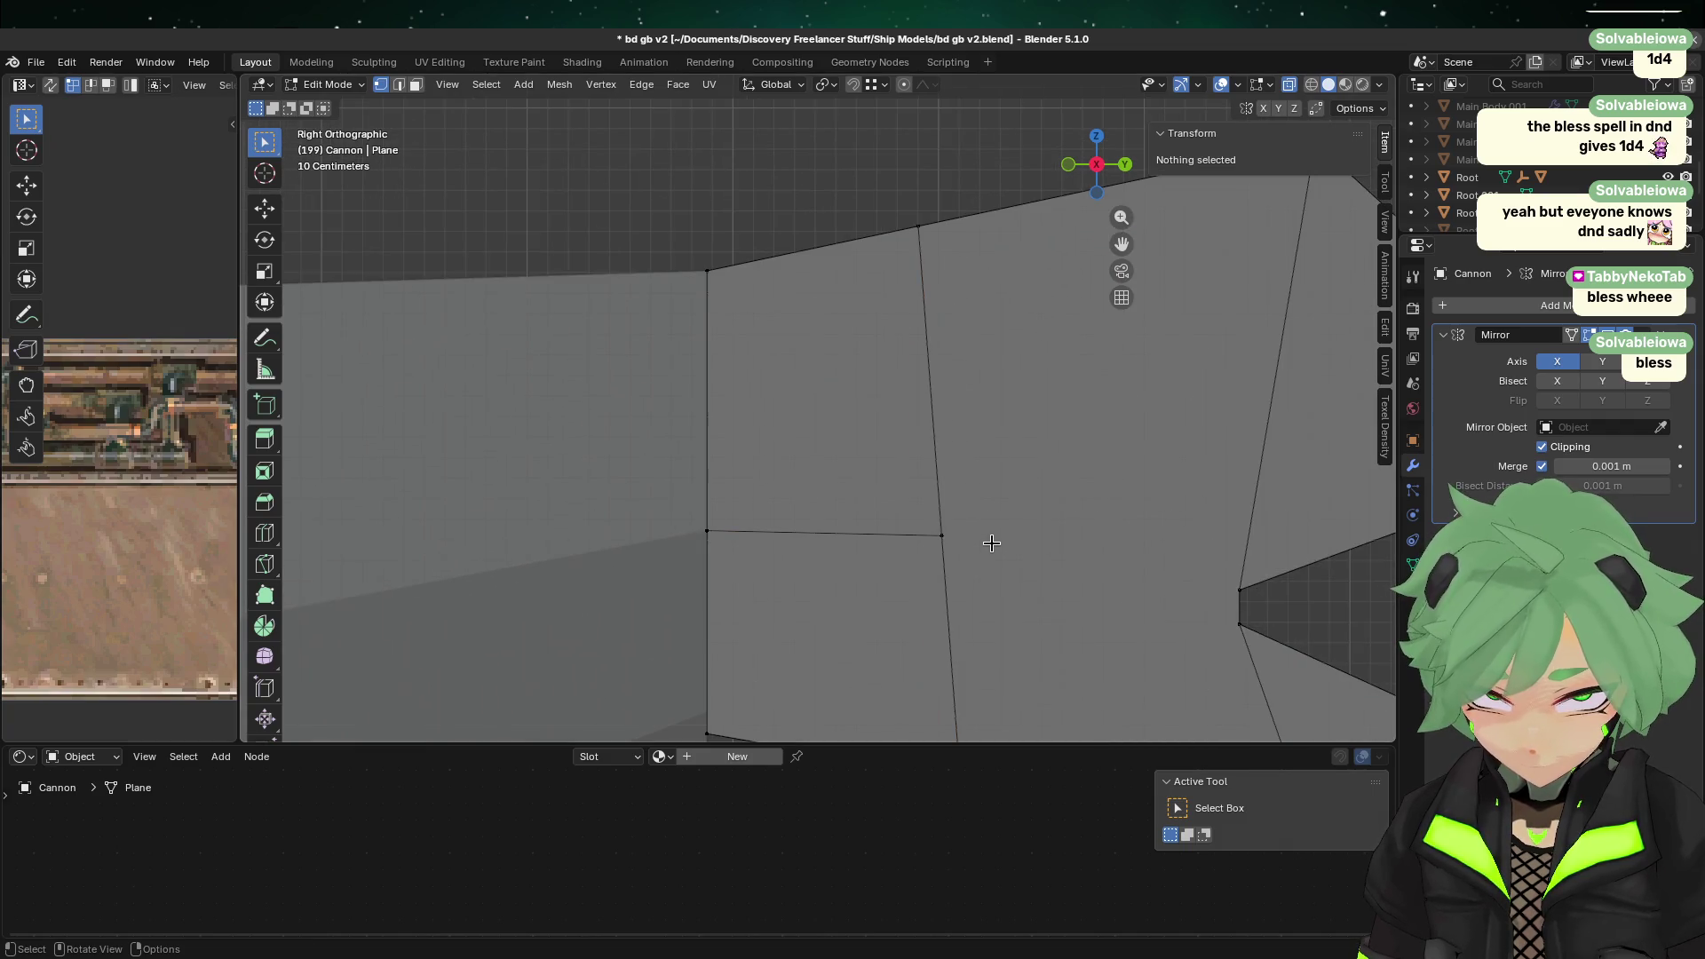
pyautogui.press('k')
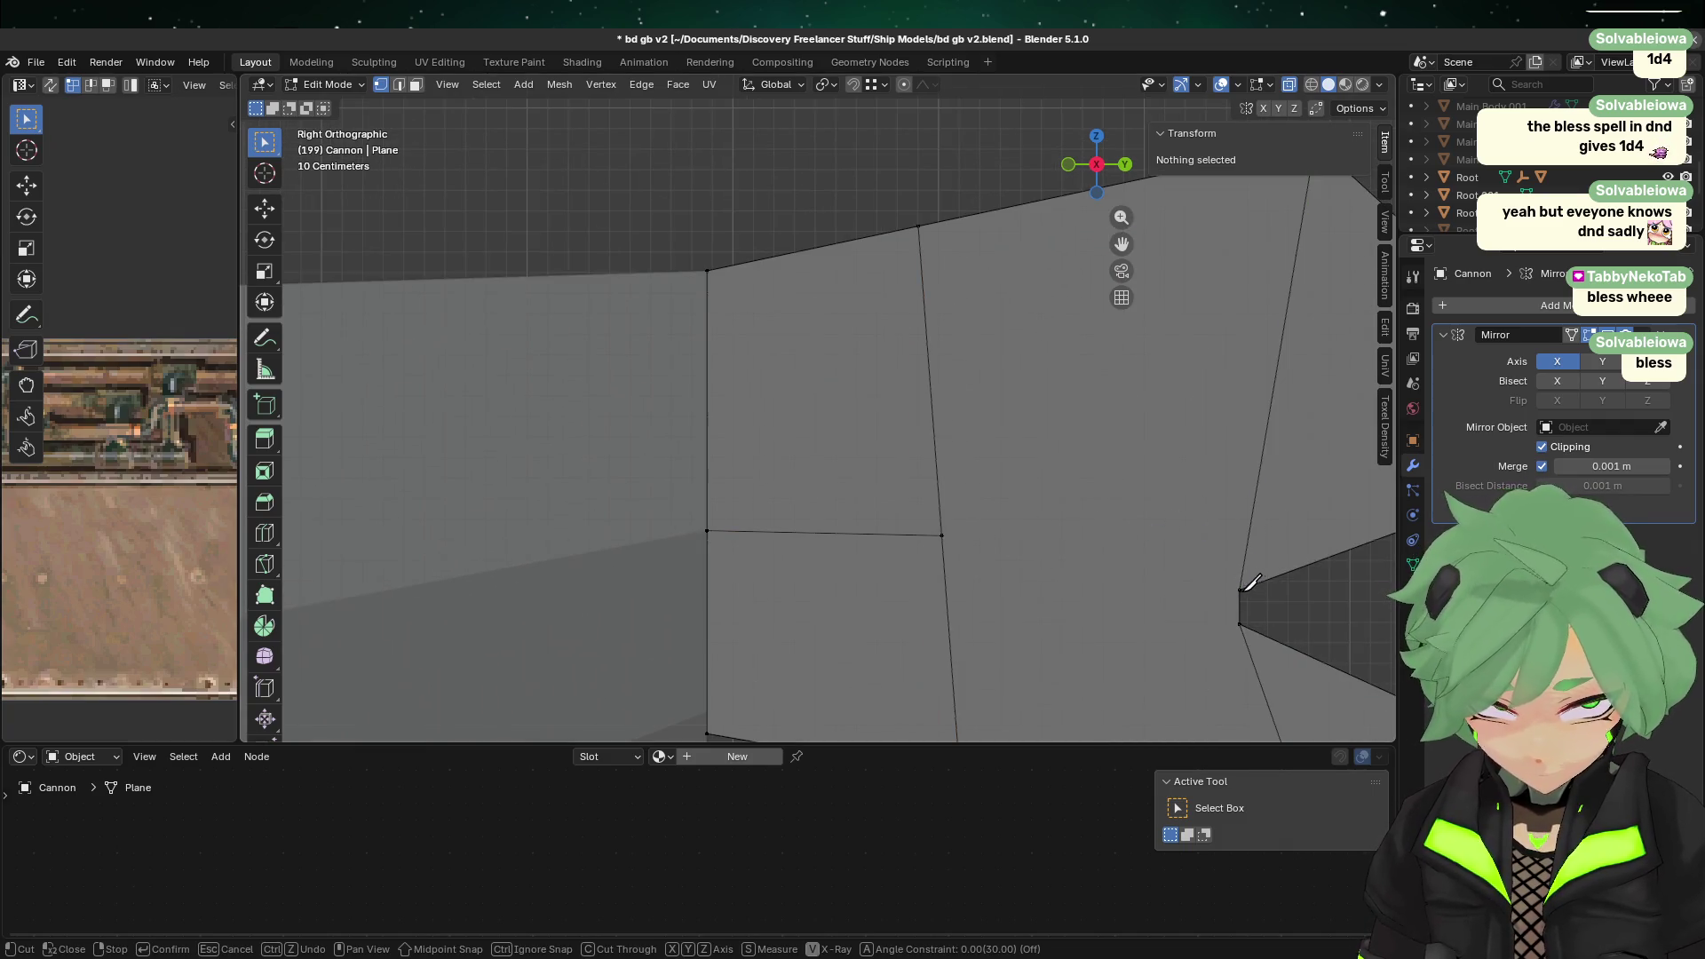
pyautogui.press('Escape')
pyautogui.scroll(-3, 868, 552)
# Step: Knife-cut a line from the new vertex into the claw's notch
pyautogui.moveTo(959, 582)
pyautogui.mouseDown(button='middle')
pyautogui.moveTo(1012, 617)
pyautogui.moveTo(902, 611)
pyautogui.mouseUp(button='middle')
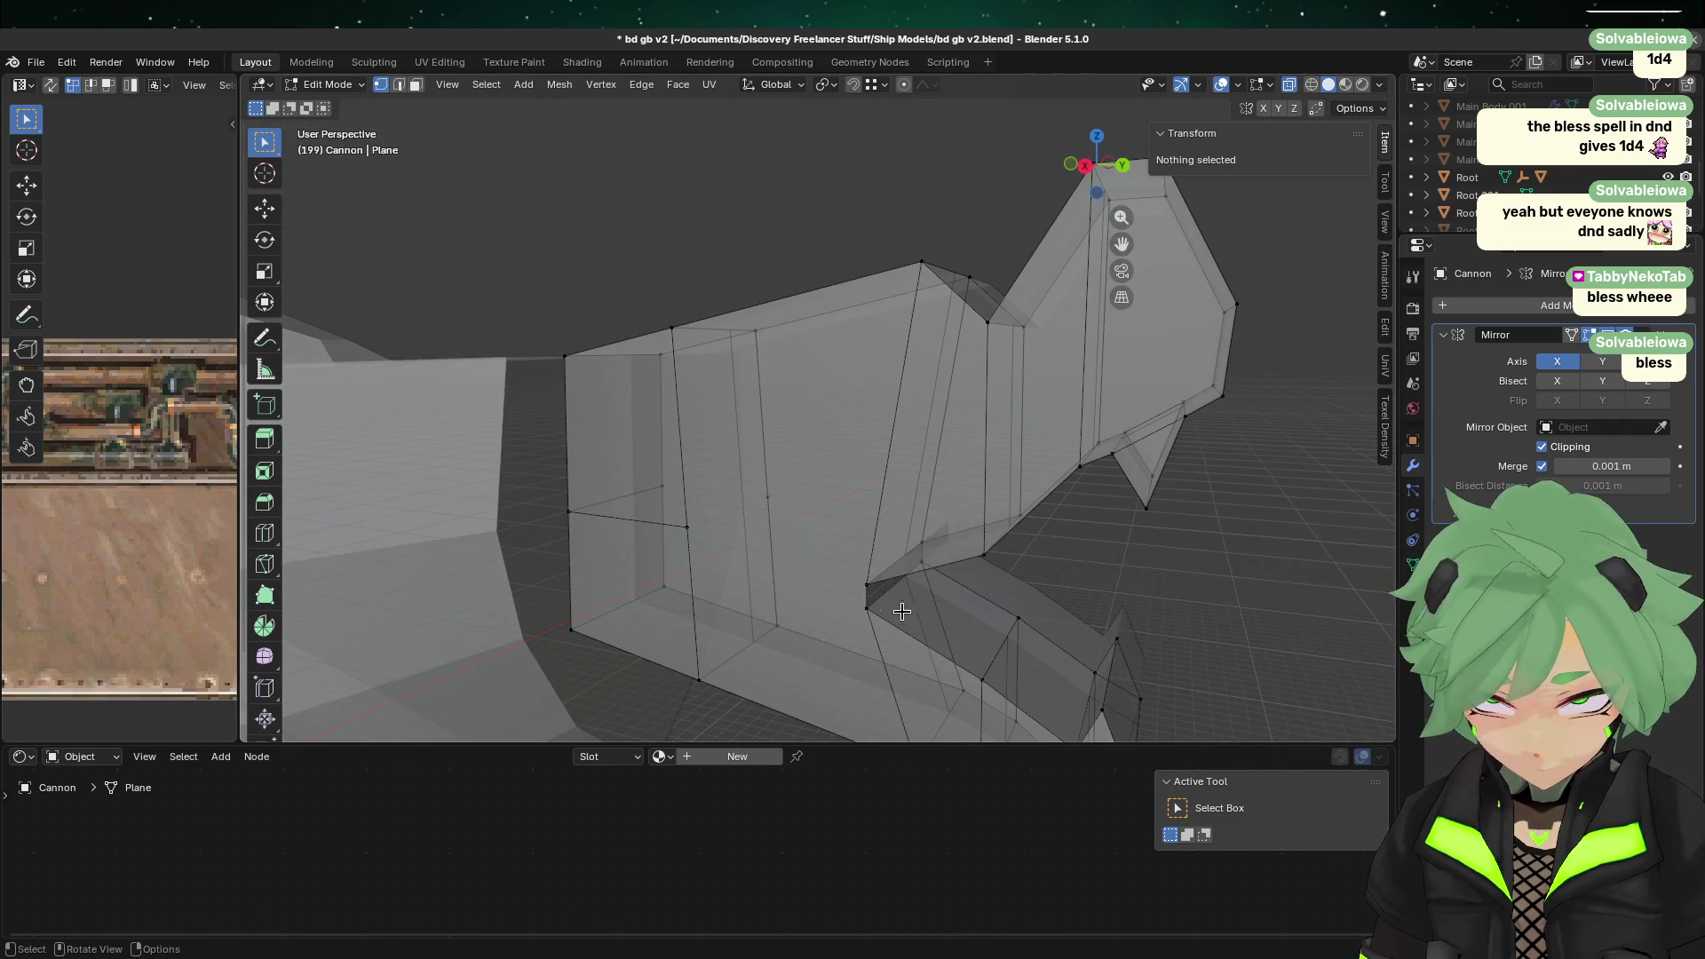
pyautogui.press('k')
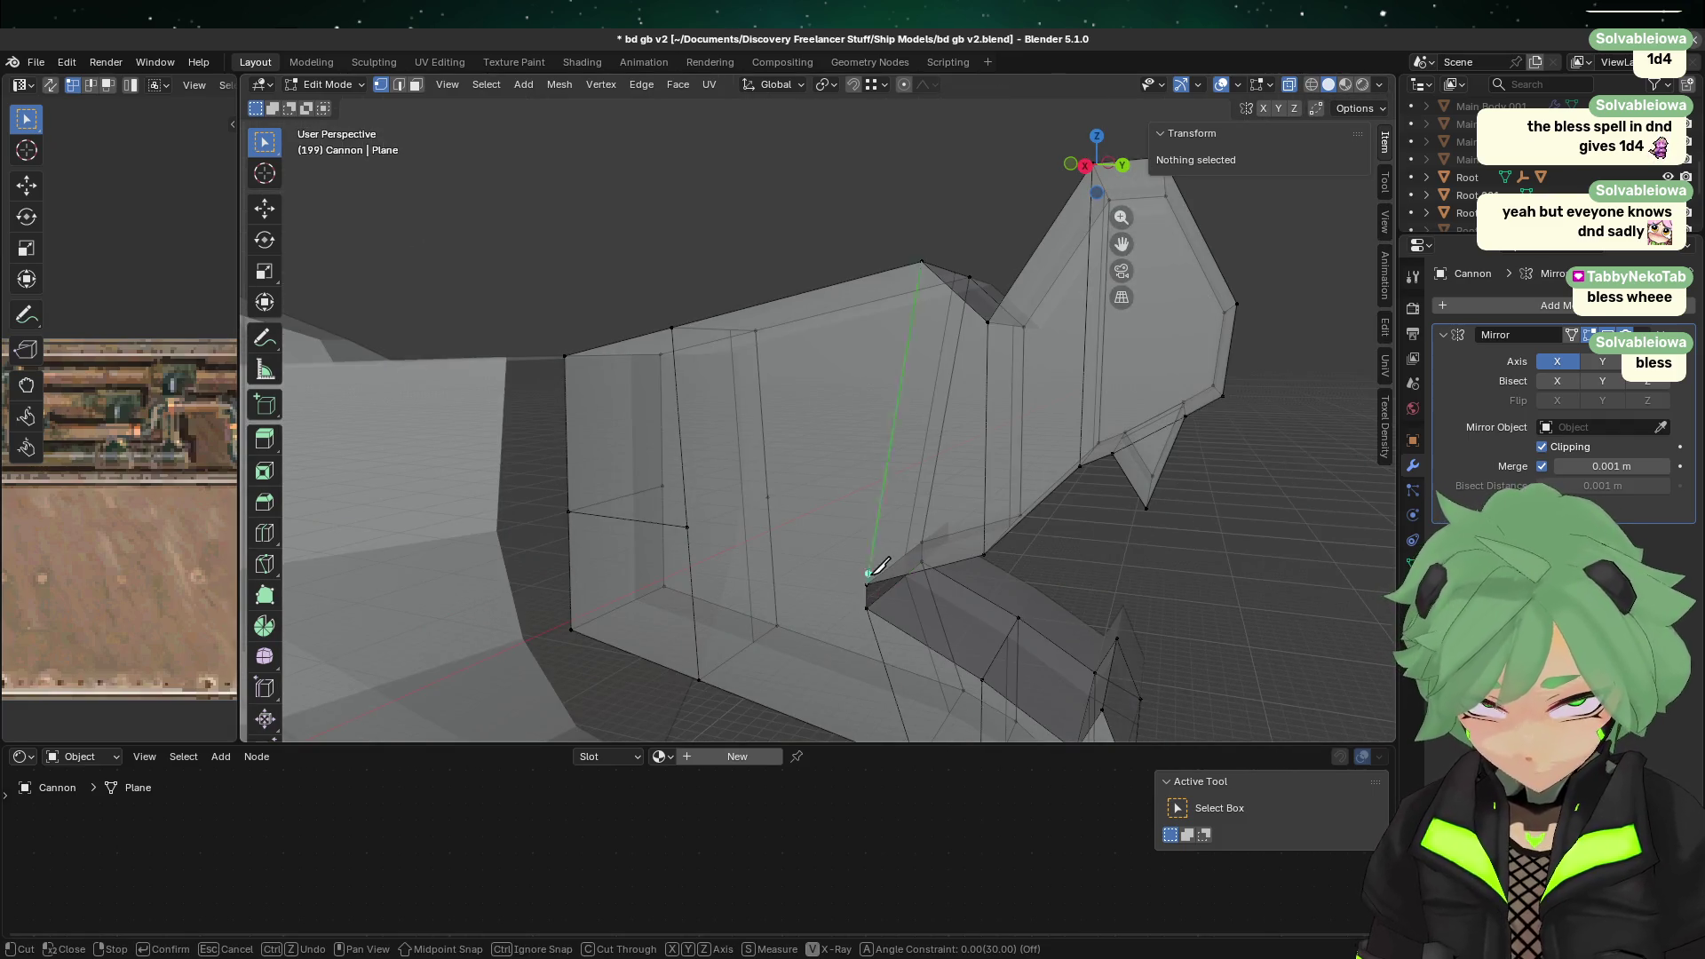
pyautogui.press('Return')
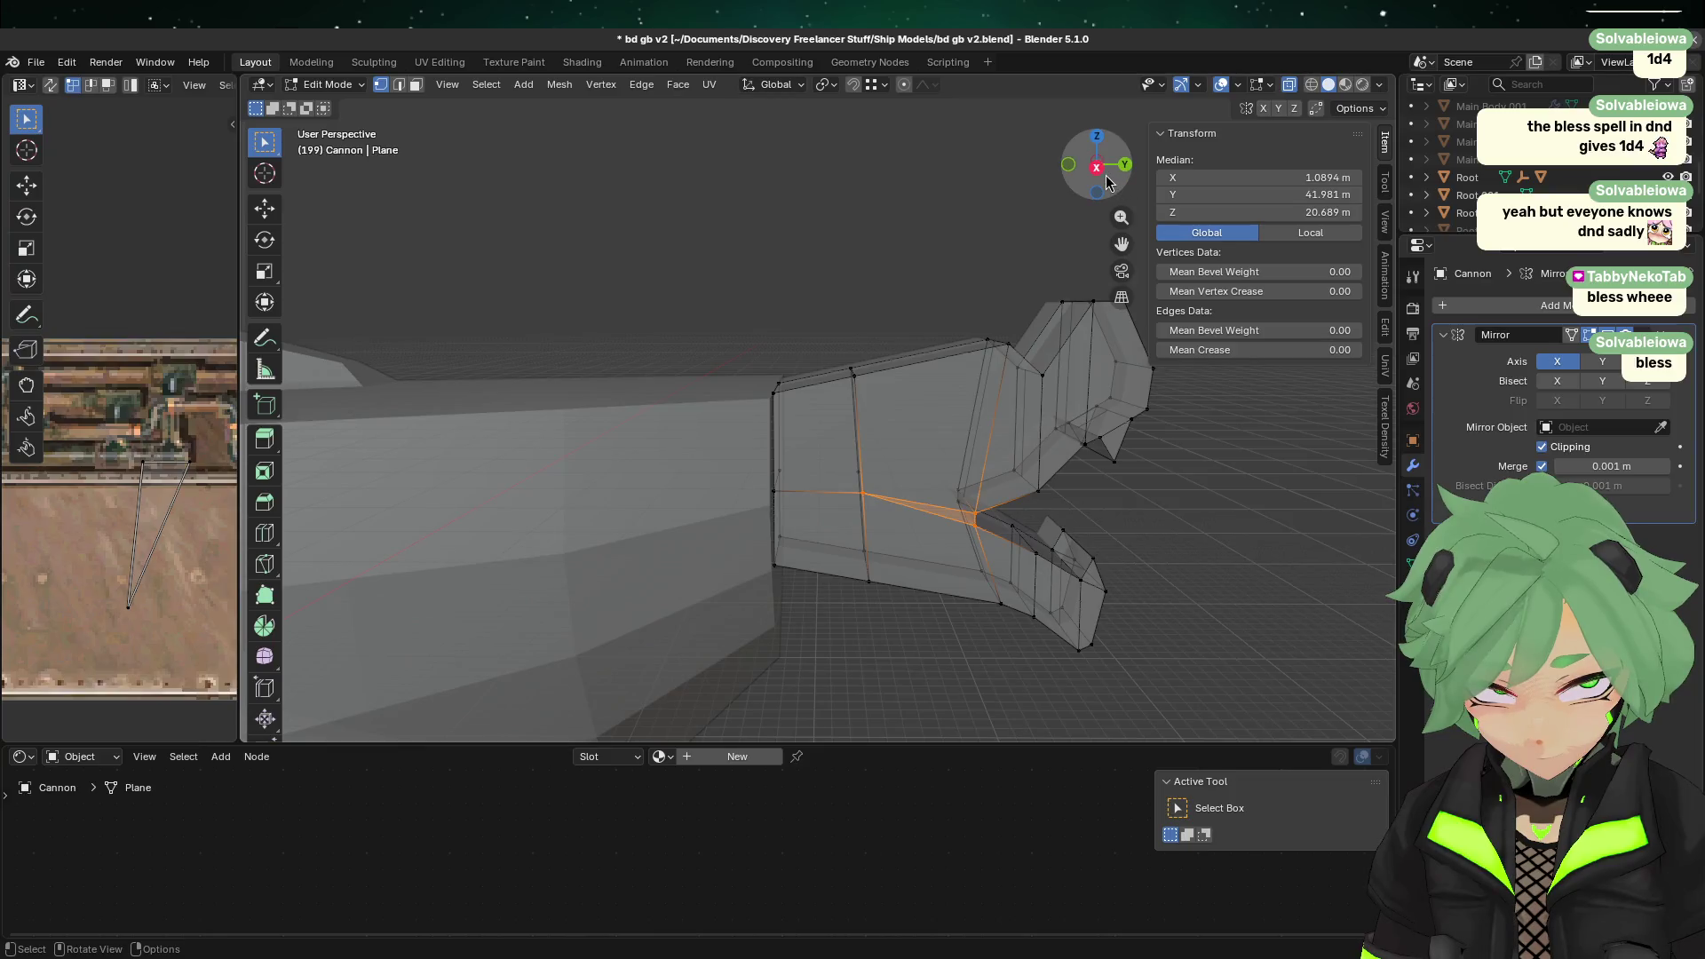
pyautogui.press('KP_3')
pyautogui.press('Tab')
pyautogui.press('Tab')
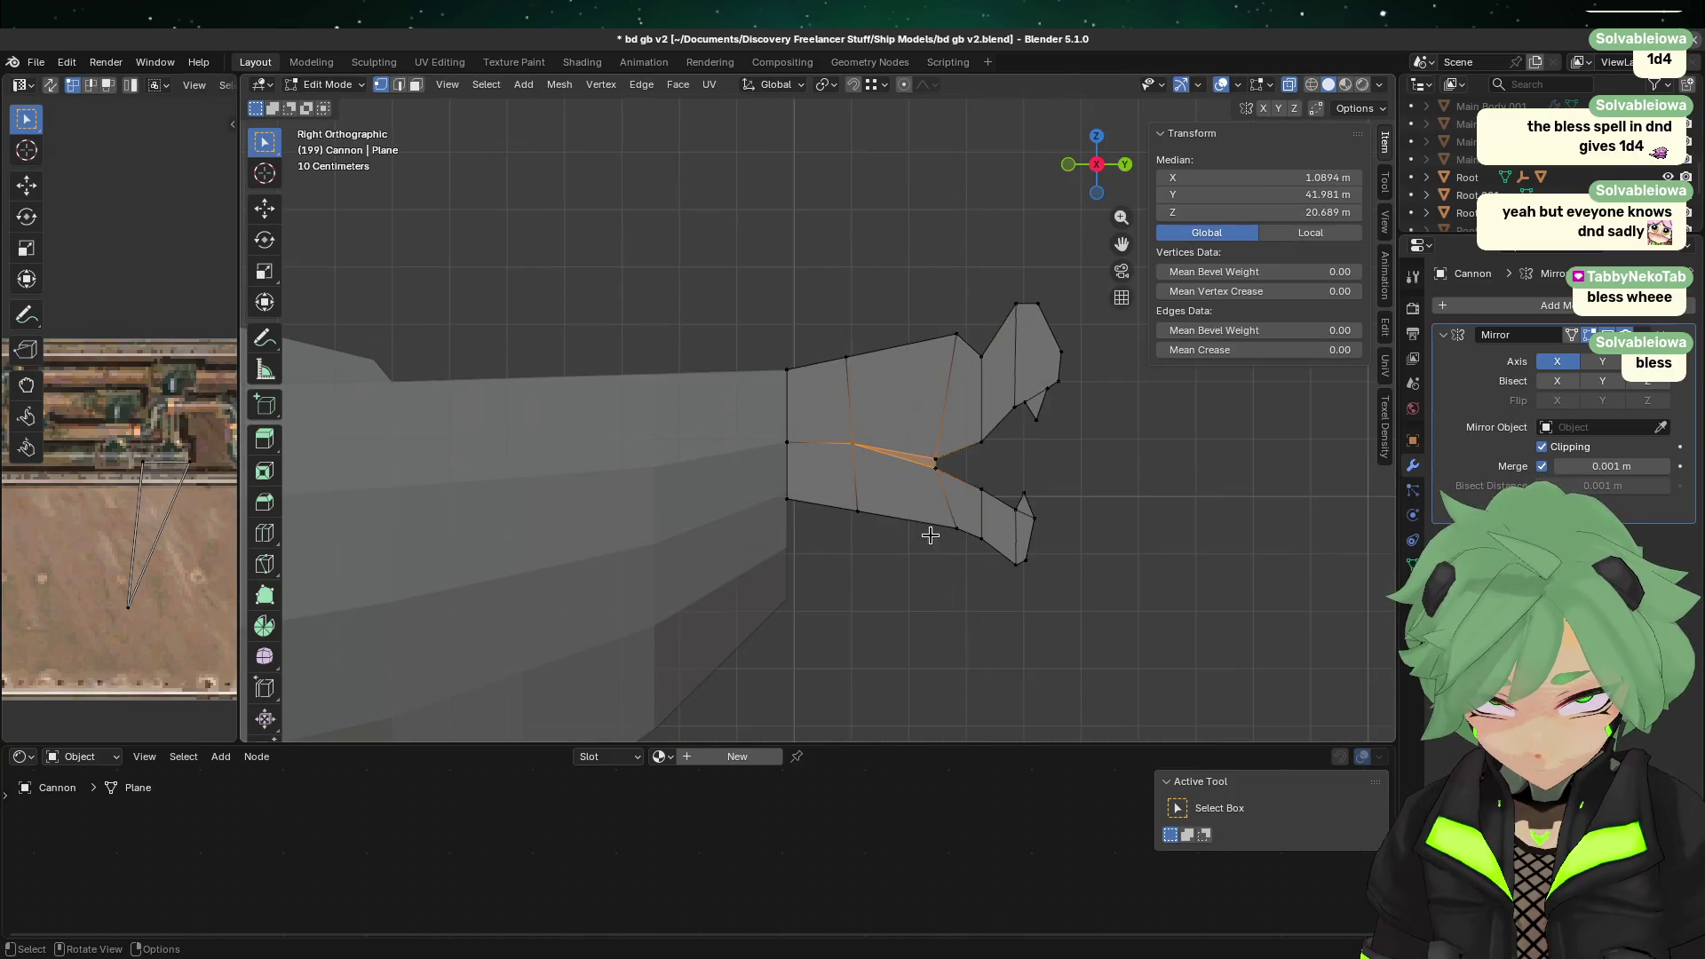
# Step: Widen the muzzle's two middle vertices along X by a factor of 2.191
pyautogui.scroll(2, 929, 529)
pyautogui.click(918, 625)
pyautogui.click(867, 459)
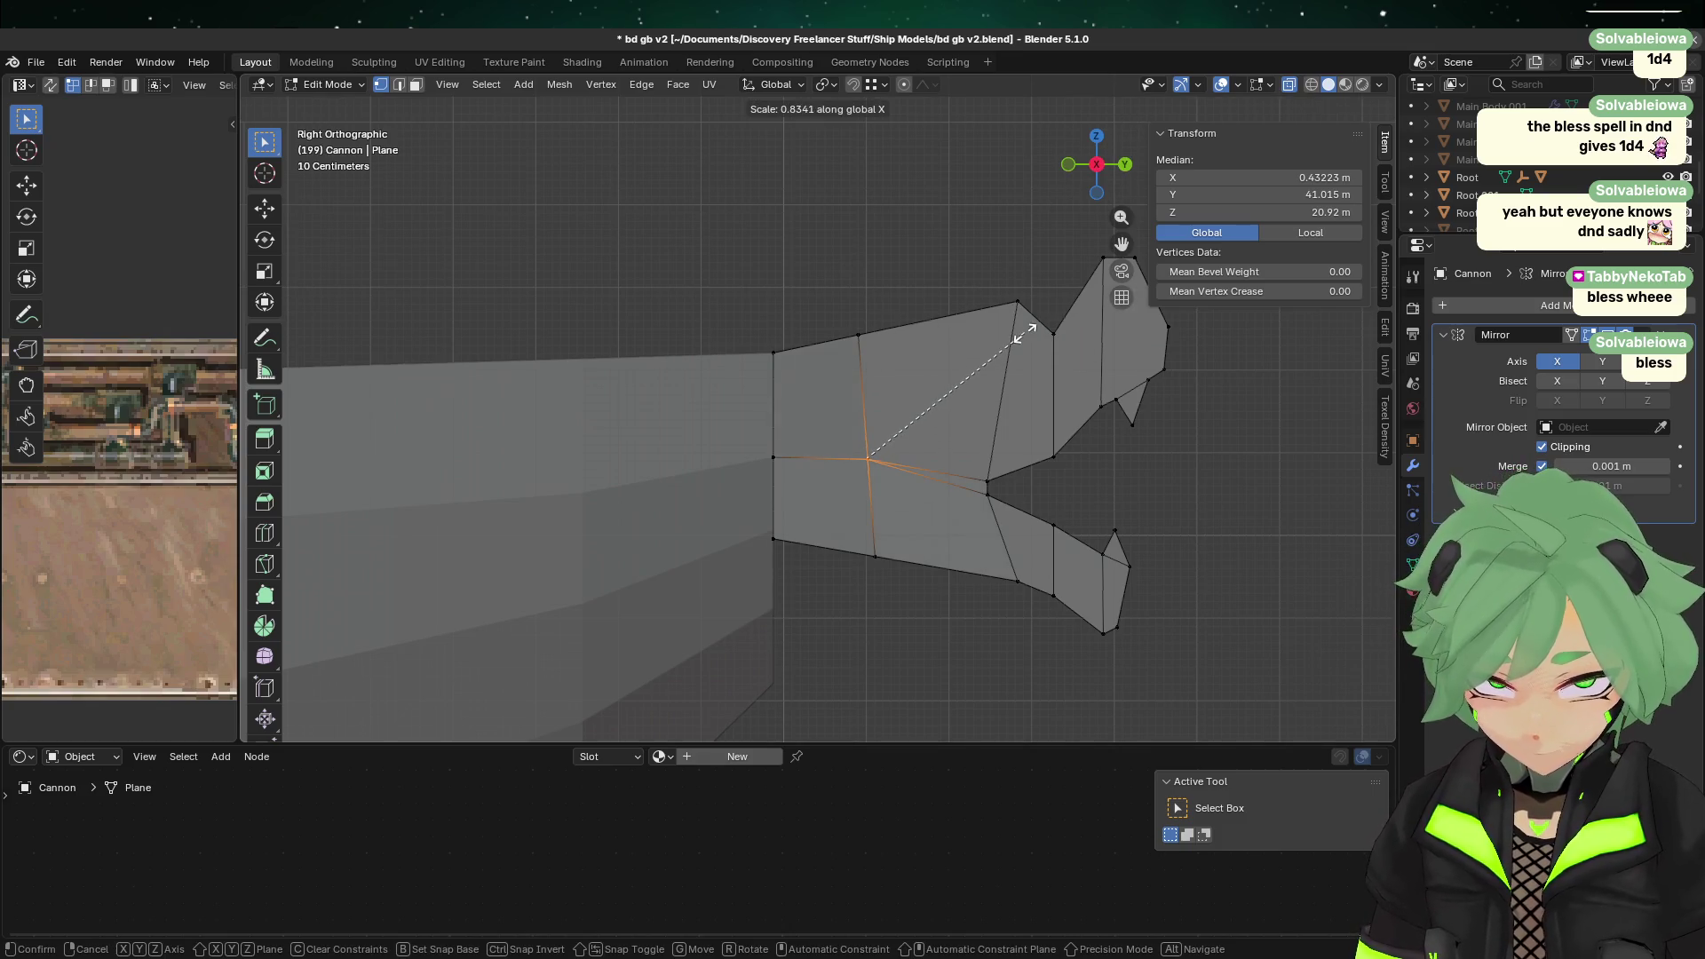
pyautogui.click(1127, 165)
pyautogui.moveTo(518, 497)
pyautogui.mouseDown(button='middle')
pyautogui.moveTo(577, 479)
pyautogui.moveTo(610, 503)
pyautogui.mouseUp(button='middle')
pyautogui.keyDown('shift'); pyautogui.moveTo(558, 455); pyautogui.dragTo(588, 495); pyautogui.keyUp('shift')
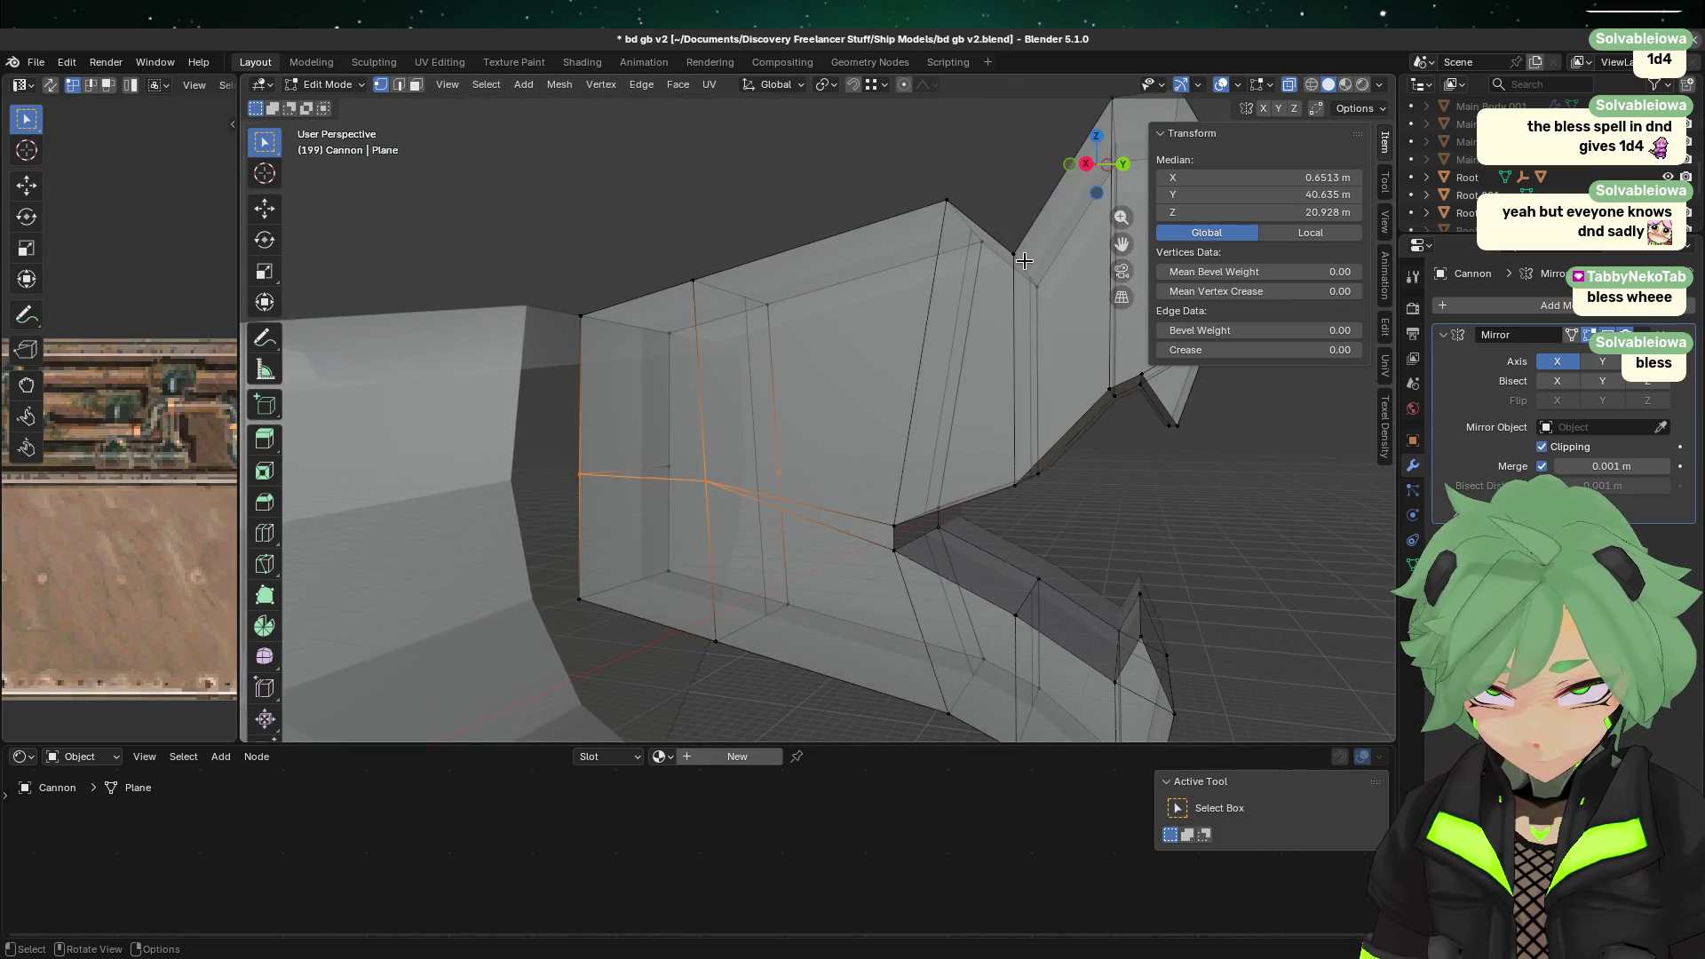
pyautogui.press('s')
pyautogui.press('x')
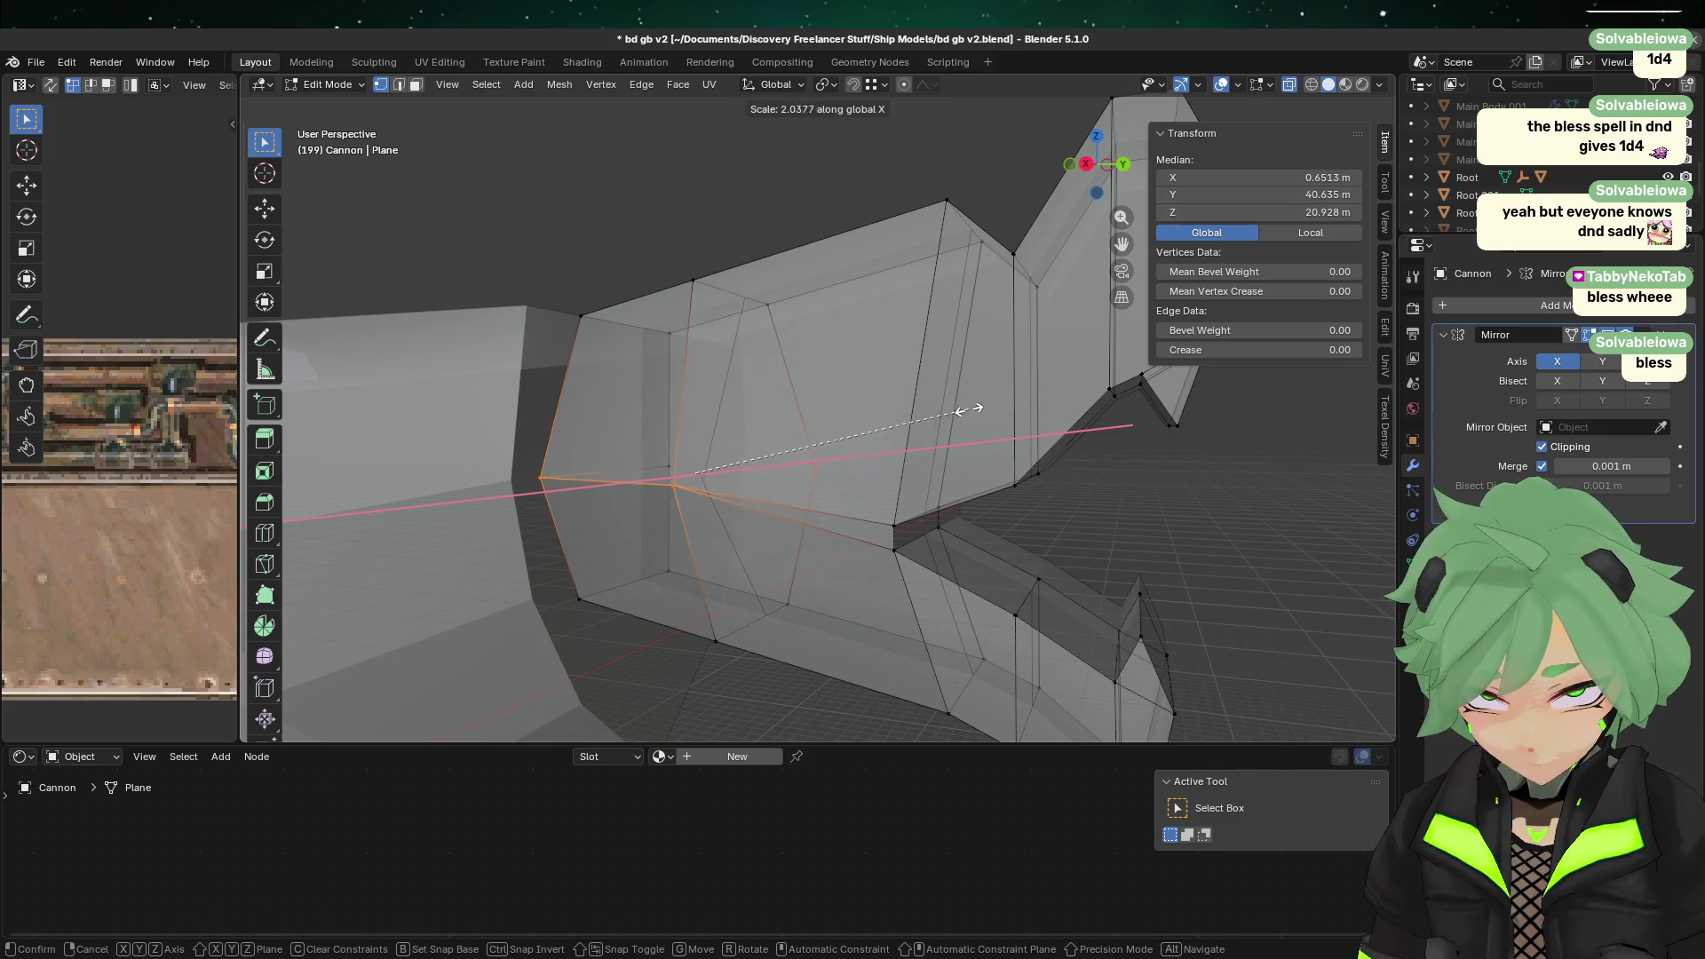
pyautogui.click(977, 410)
# Step: Shift one muzzle edge loop along X by about 0.067 m
pyautogui.moveTo(974, 412)
pyautogui.mouseDown(button='middle')
pyautogui.moveTo(795, 411)
pyautogui.moveTo(775, 461)
pyautogui.moveTo(747, 429)
pyautogui.moveTo(769, 445)
pyautogui.moveTo(708, 460)
pyautogui.moveTo(706, 436)
pyautogui.mouseUp(button='middle')
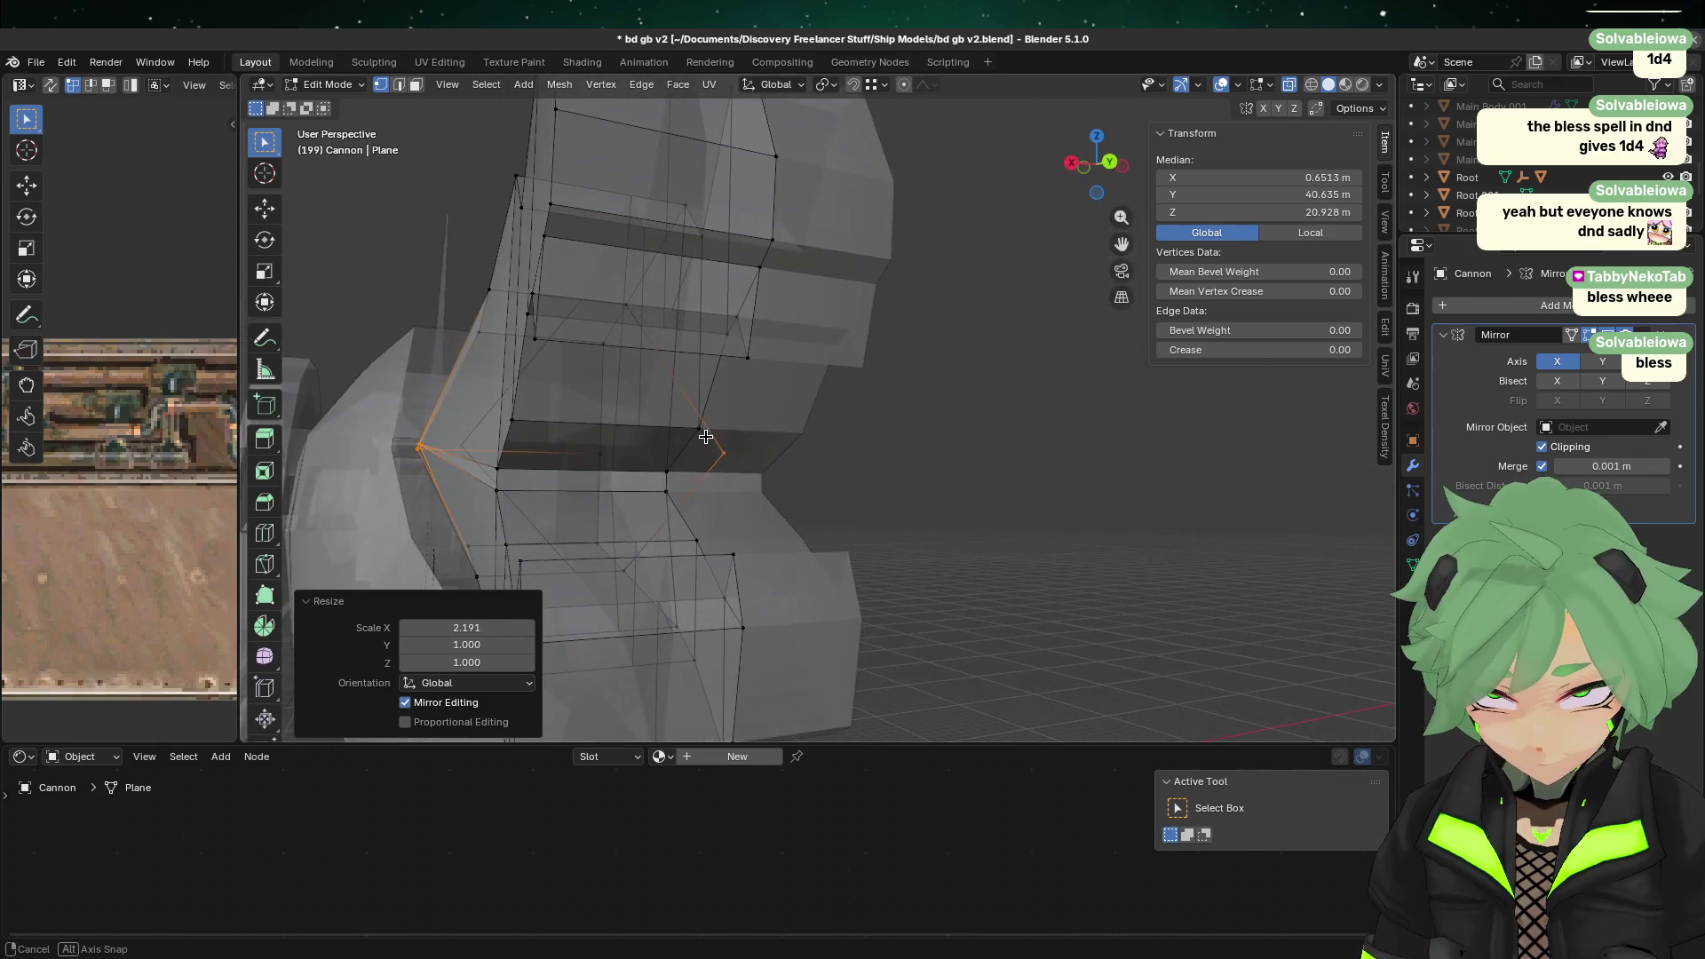
pyautogui.moveTo(536, 494); pyautogui.dragTo(703, 575, button='middle')
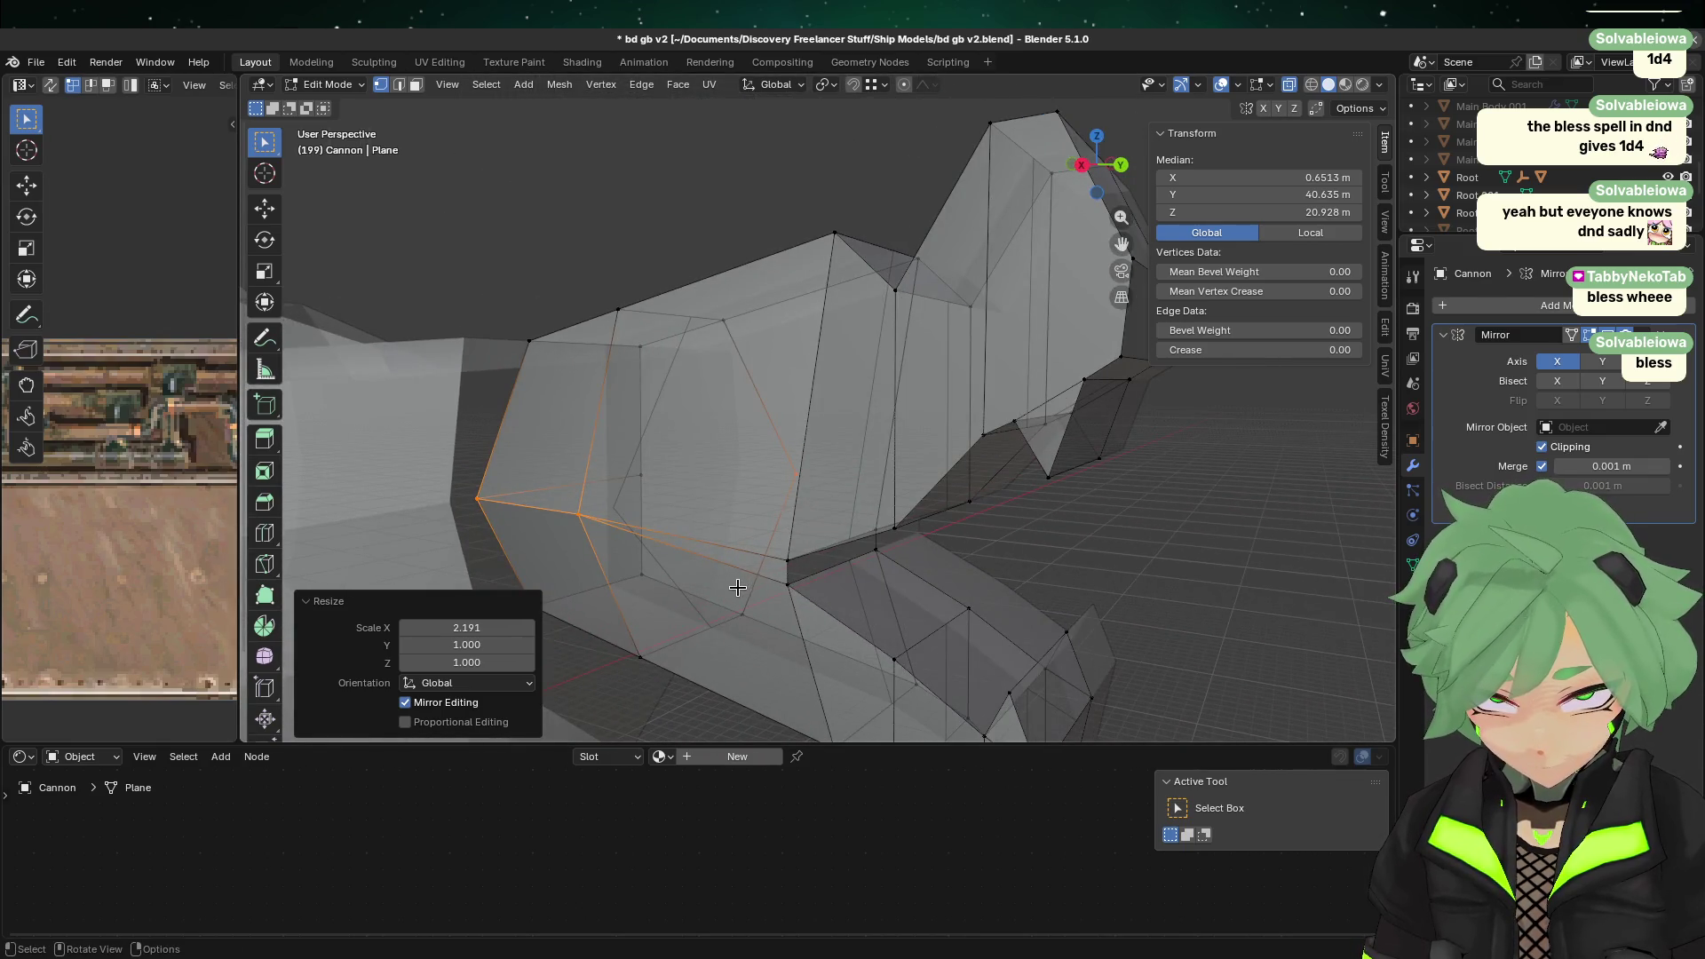
pyautogui.keyDown('alt'); pyautogui.click(770, 542); pyautogui.keyUp('alt')
pyautogui.press('g')
pyautogui.press('x')
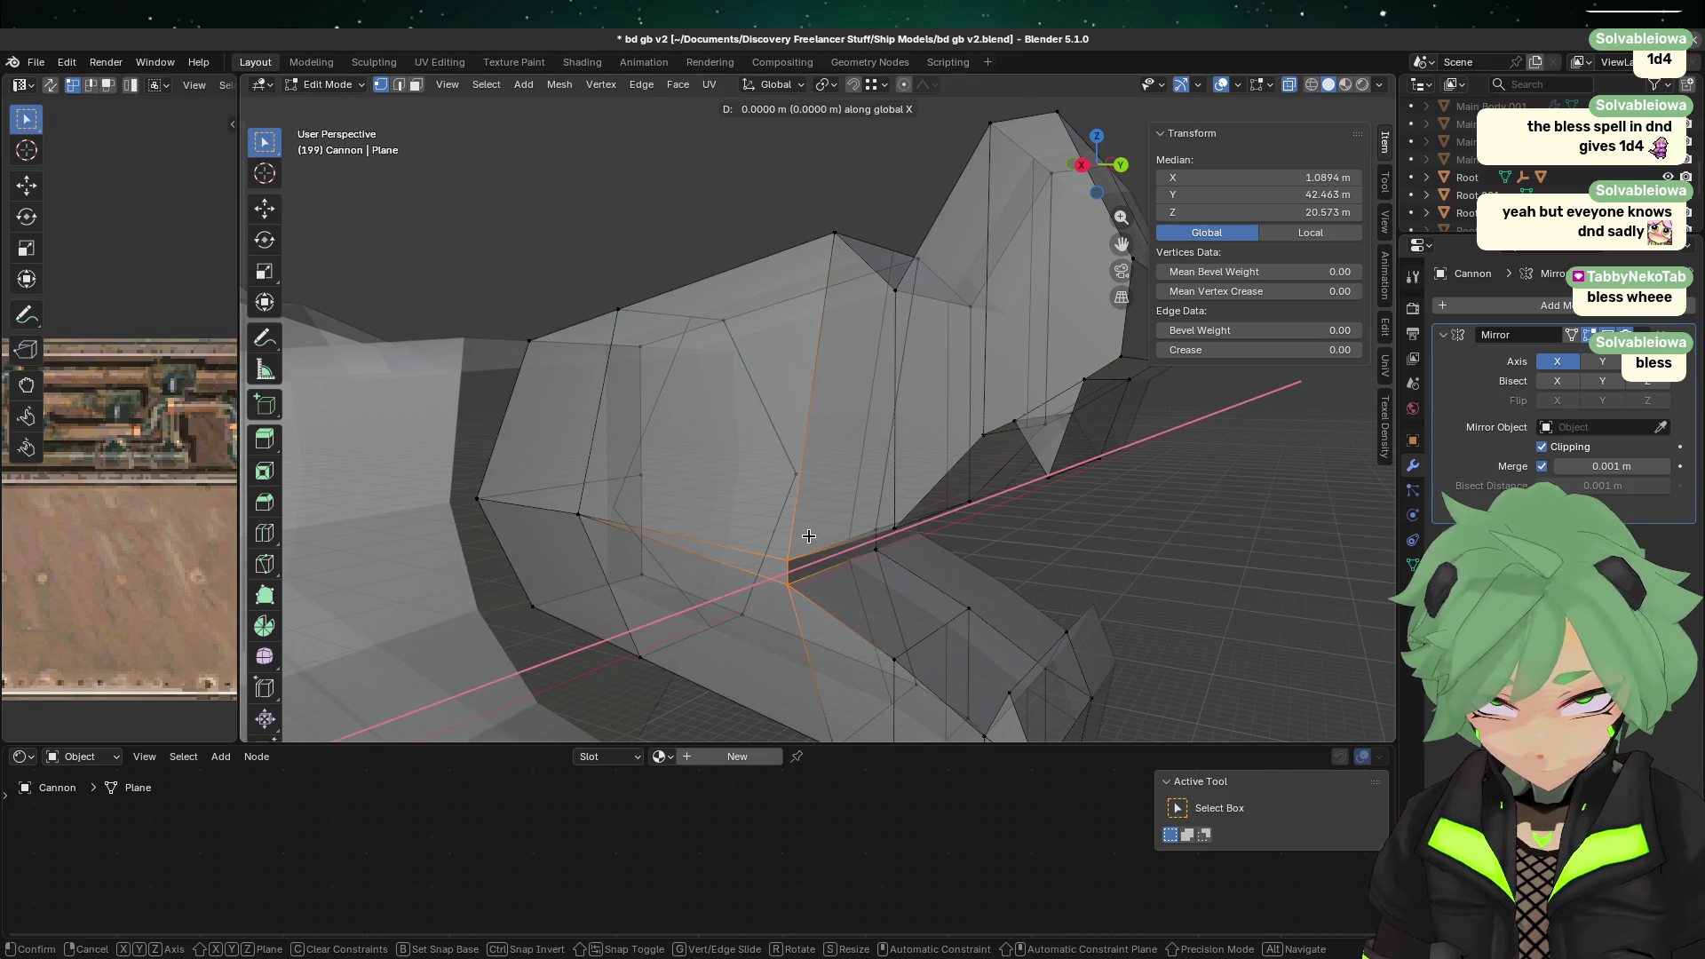
pyautogui.click(791, 530)
pyautogui.moveTo(791, 530)
pyautogui.mouseDown(button='middle')
pyautogui.moveTo(689, 498)
pyautogui.moveTo(696, 561)
pyautogui.mouseUp(button='middle')
pyautogui.press('g')
pyautogui.press('x')
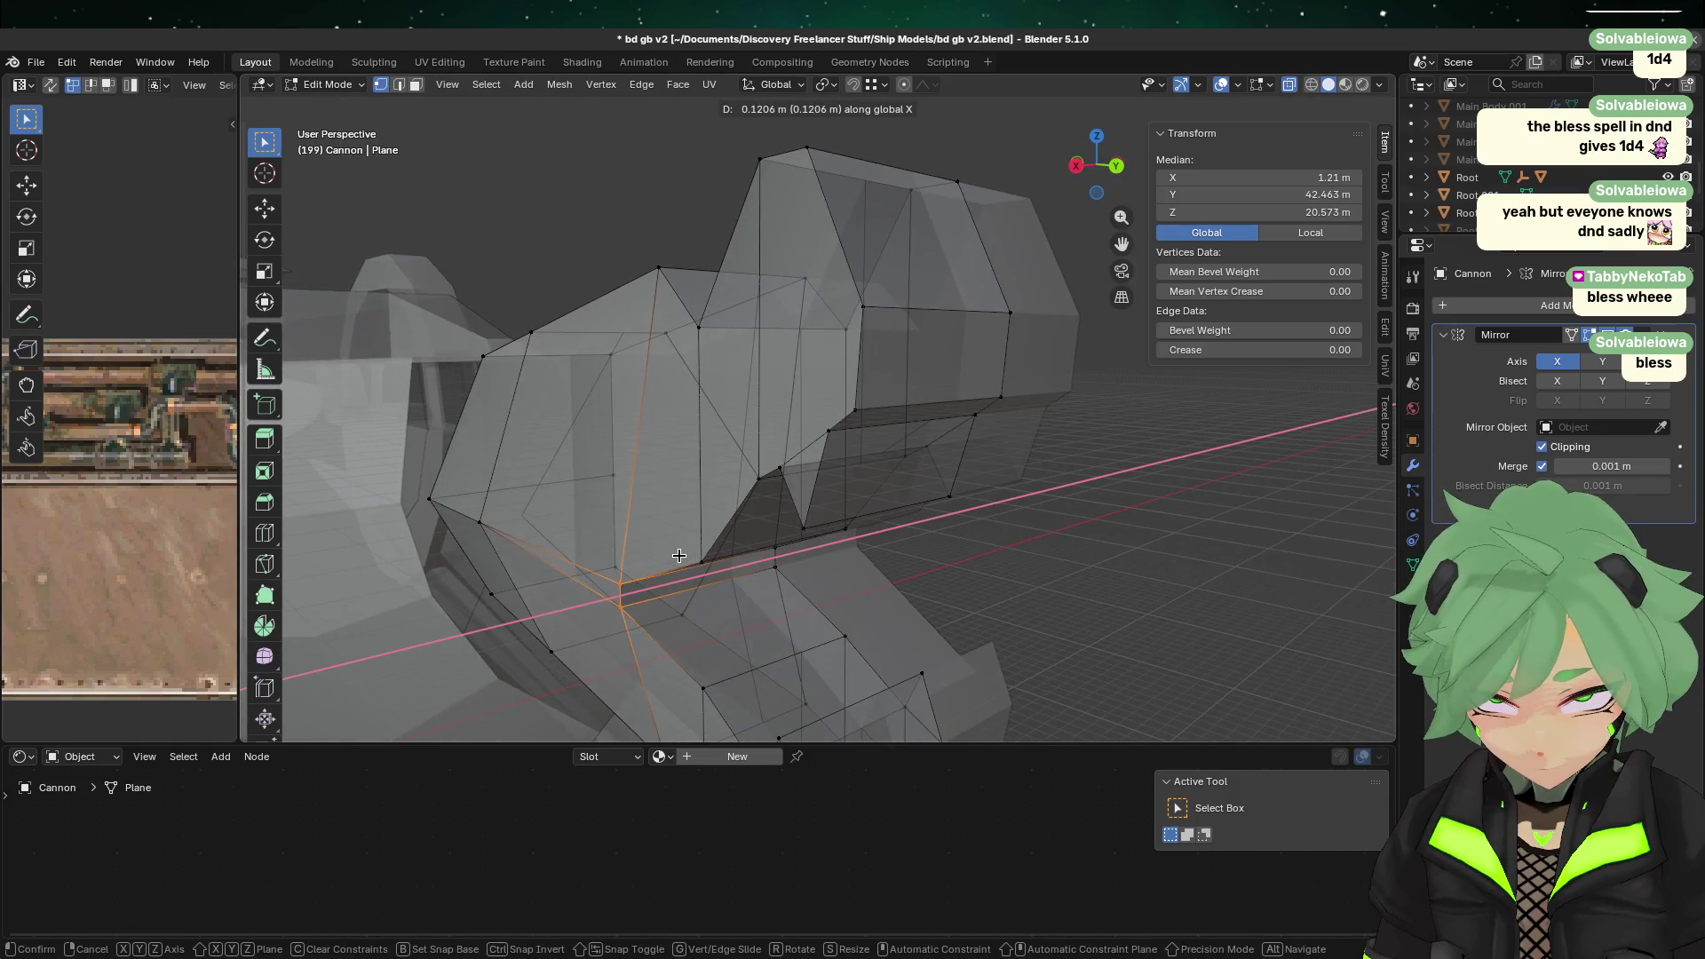
pyautogui.press('Escape')
# Step: Push the claw's edge loop outward along X to add bulk
pyautogui.click(716, 554)
pyautogui.keyDown('alt'); pyautogui.click(719, 352); pyautogui.keyUp('alt')
pyautogui.moveTo(719, 352); pyautogui.dragTo(830, 560, button='middle')
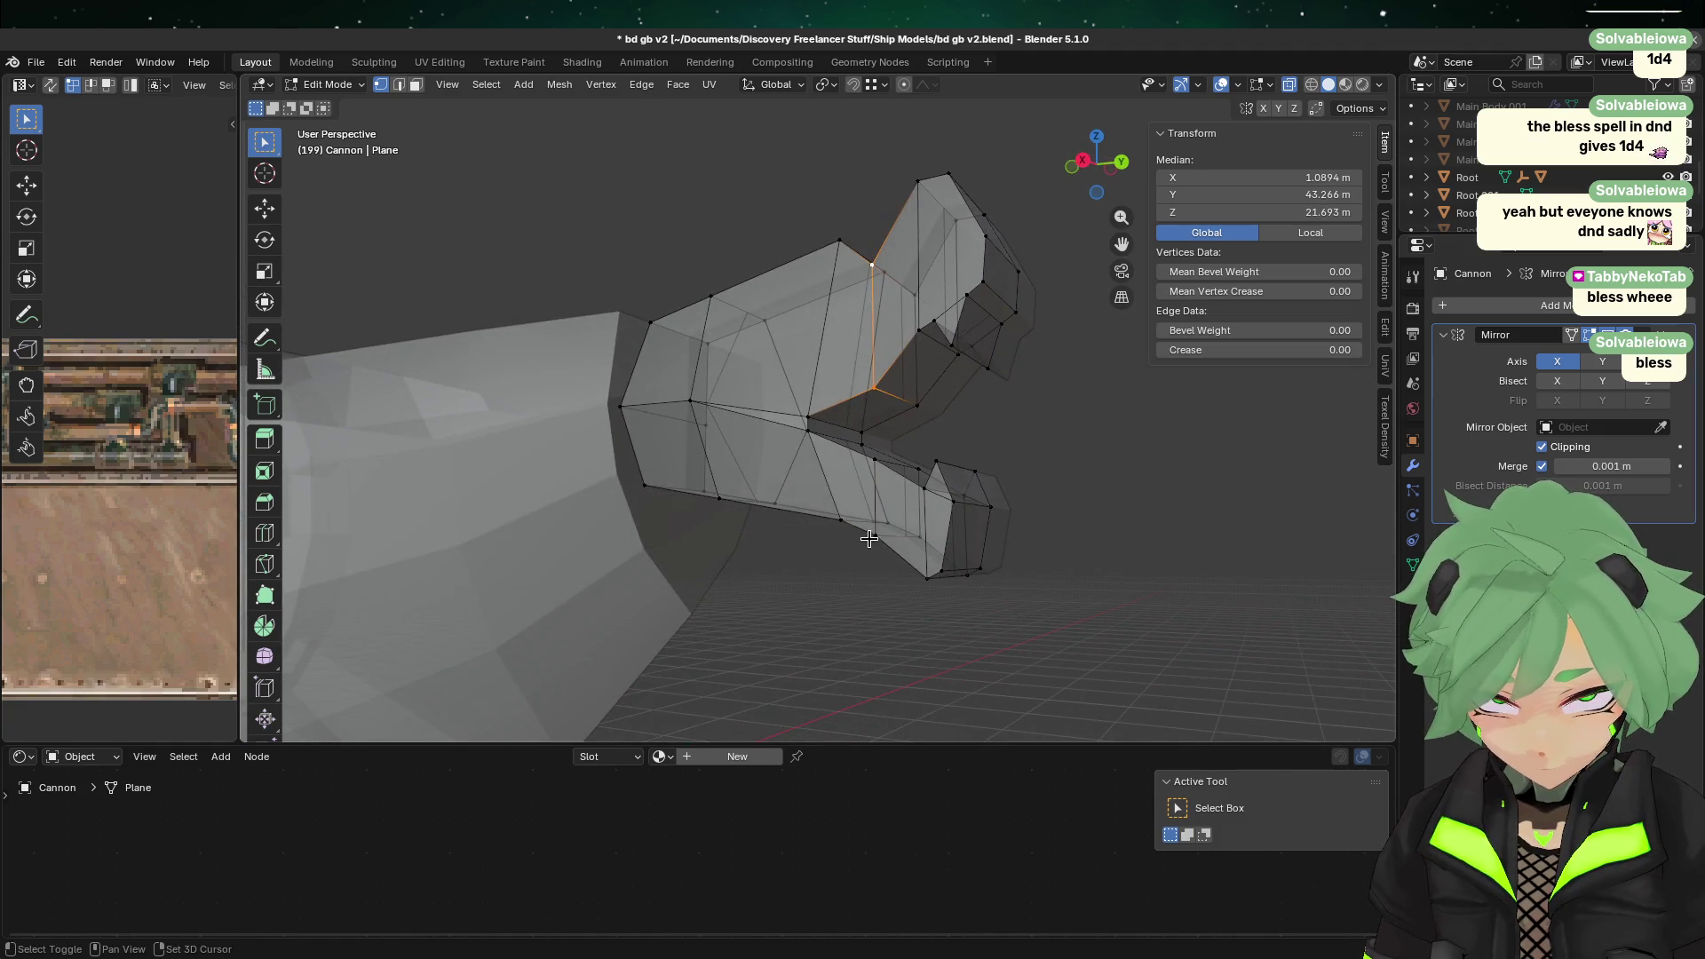
pyautogui.moveTo(883, 458)
pyautogui.mouseDown(button='middle')
pyautogui.moveTo(826, 578)
pyautogui.moveTo(902, 514)
pyautogui.moveTo(879, 450)
pyautogui.moveTo(877, 589)
pyautogui.mouseUp(button='middle')
pyautogui.press('g')
pyautogui.press('x')
pyautogui.click(822, 592)
# Step: Return to Object Mode, deselect the cannon and turn X-ray off to view the solid muzzle
pyautogui.press('Tab')
pyautogui.click(1107, 571)
pyautogui.moveTo(1108, 571)
pyautogui.mouseDown(button='middle')
pyautogui.moveTo(989, 495)
pyautogui.moveTo(1038, 532)
pyautogui.moveTo(1127, 503)
pyautogui.moveTo(1153, 369)
pyautogui.moveTo(1155, 204)
pyautogui.mouseUp(button='middle')
pyautogui.click(1288, 84)
pyautogui.moveTo(977, 399)
pyautogui.mouseDown(button='middle')
pyautogui.moveTo(959, 462)
pyautogui.moveTo(969, 601)
pyautogui.moveTo(1031, 616)
pyautogui.mouseUp(button='middle')
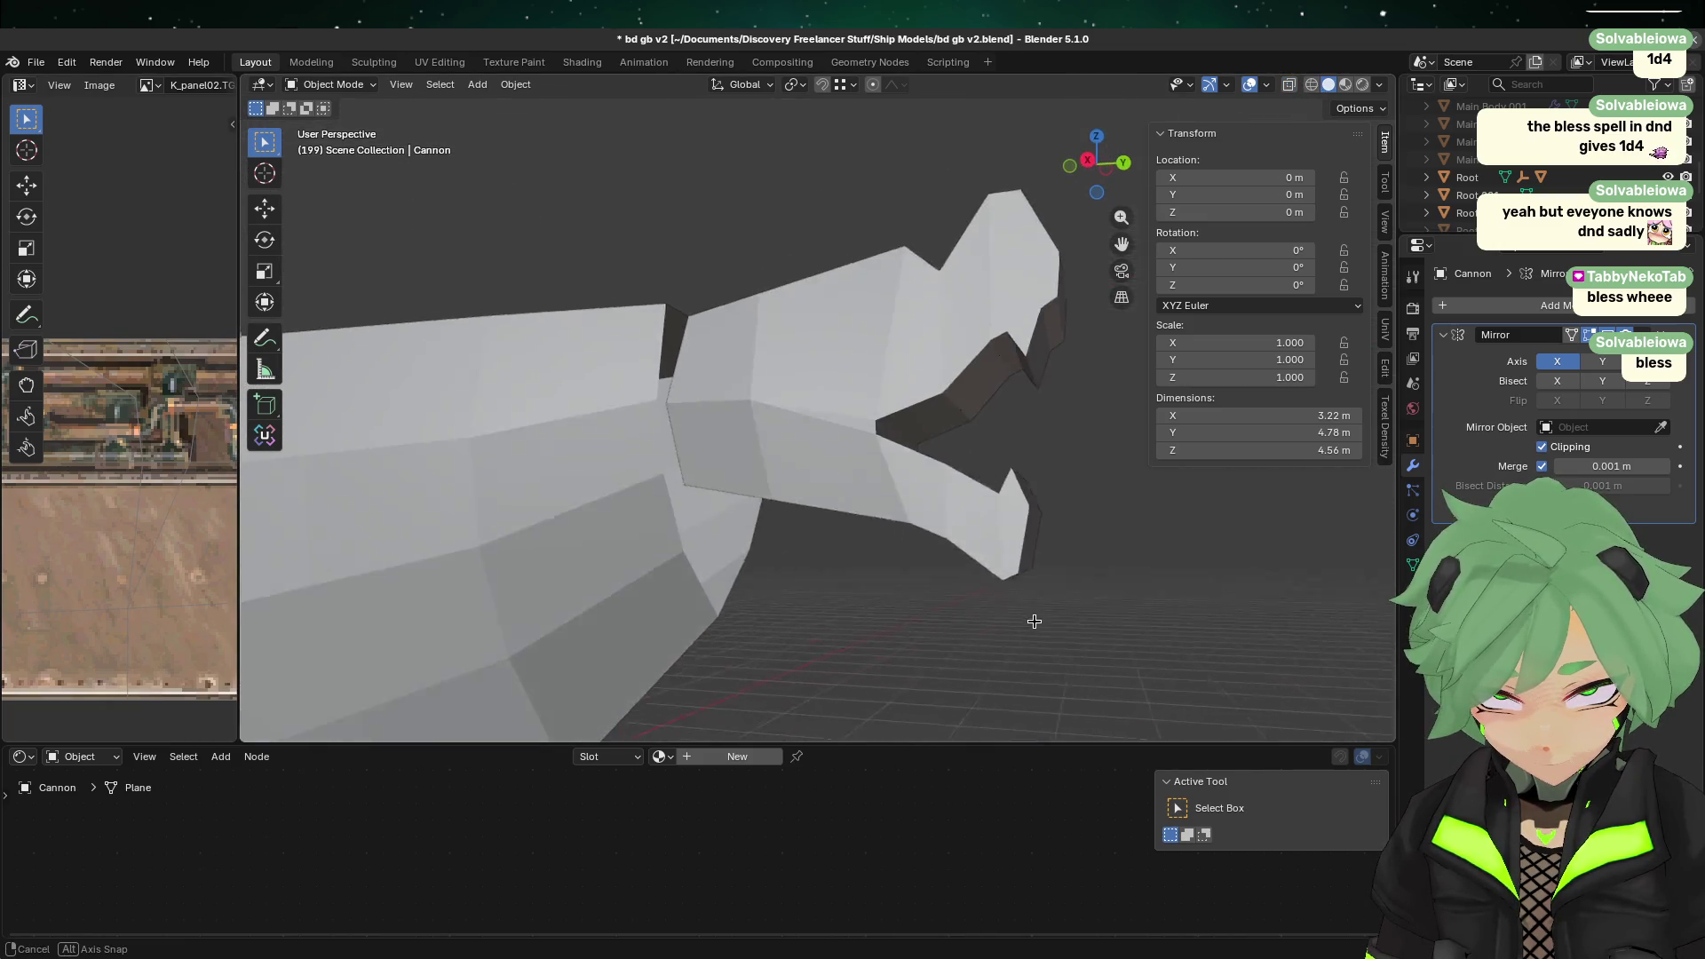
# Step: Inspect the Cannon's muzzle mesh from the back view in Edit Mode
pyautogui.click(890, 453)
pyautogui.press('Tab')
pyautogui.moveTo(965, 433)
pyautogui.mouseDown(button='middle')
pyautogui.moveTo(894, 438)
pyautogui.moveTo(925, 464)
pyautogui.moveTo(826, 484)
pyautogui.moveTo(849, 560)
pyautogui.moveTo(840, 541)
pyautogui.mouseUp(button='middle')
pyautogui.click(824, 513)
pyautogui.click(1115, 178)
pyautogui.scroll(4, 761, 391)
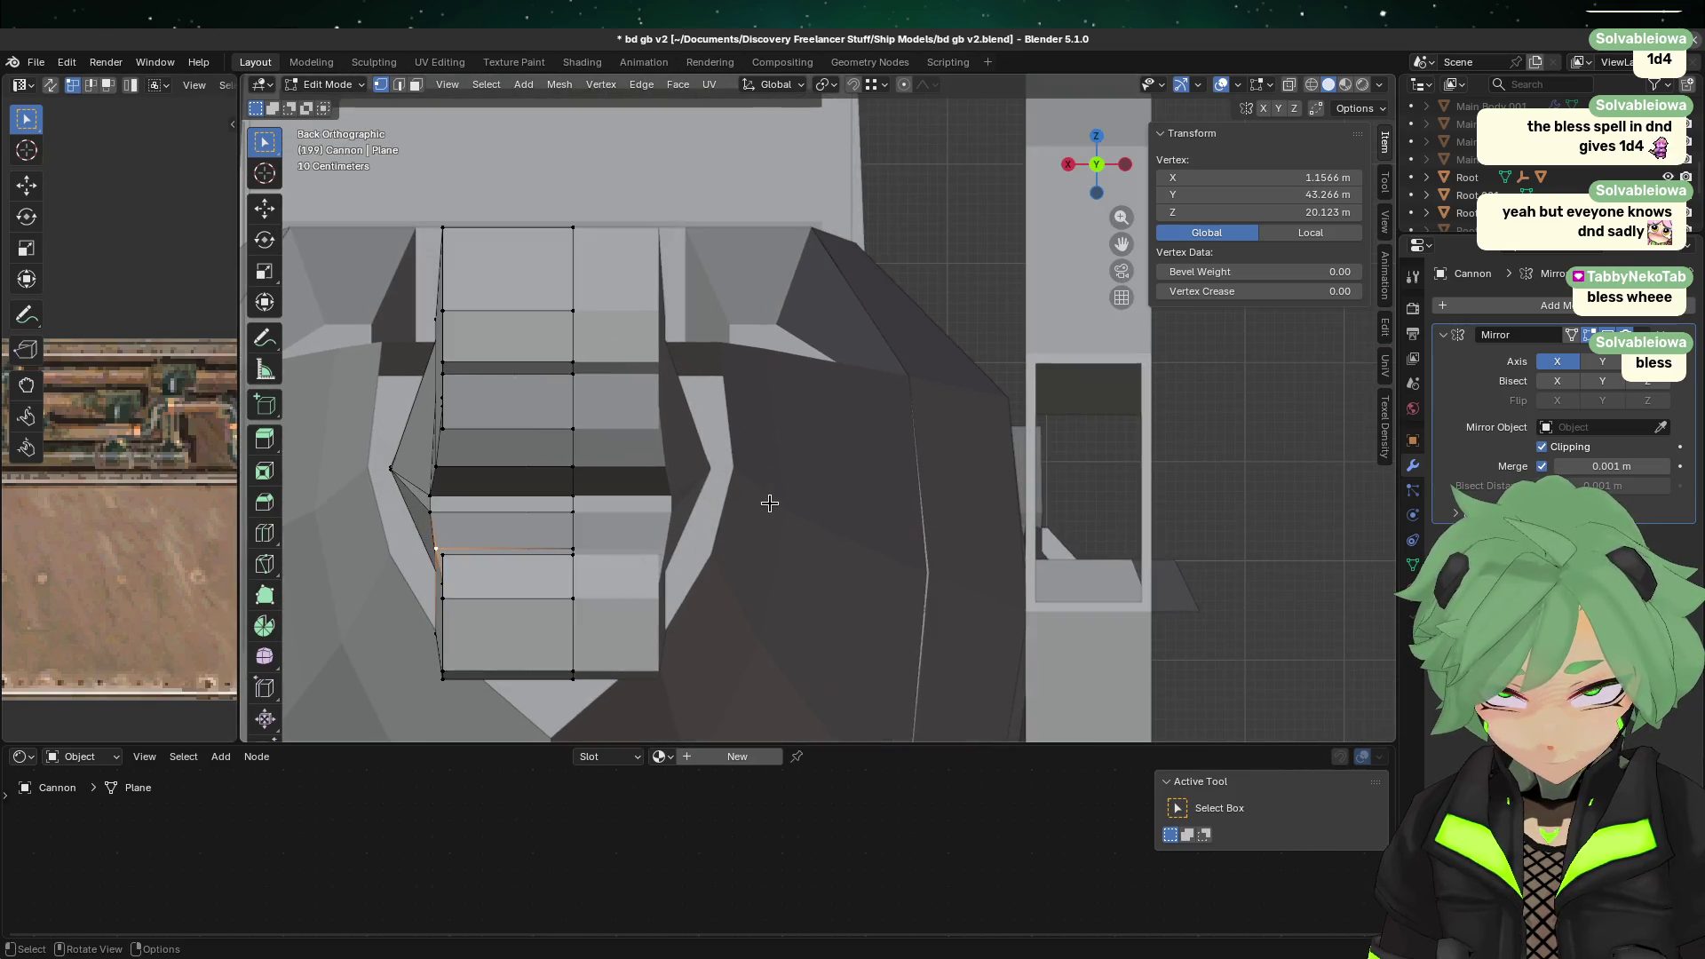
# Step: Back in Object Mode, clear the selection and save bd gb v2.blend
pyautogui.press('Tab')
pyautogui.click(903, 366)
pyautogui.click(903, 366)
pyautogui.moveTo(903, 366); pyautogui.dragTo(984, 467, button='middle')
pyautogui.scroll(5, 984, 468)
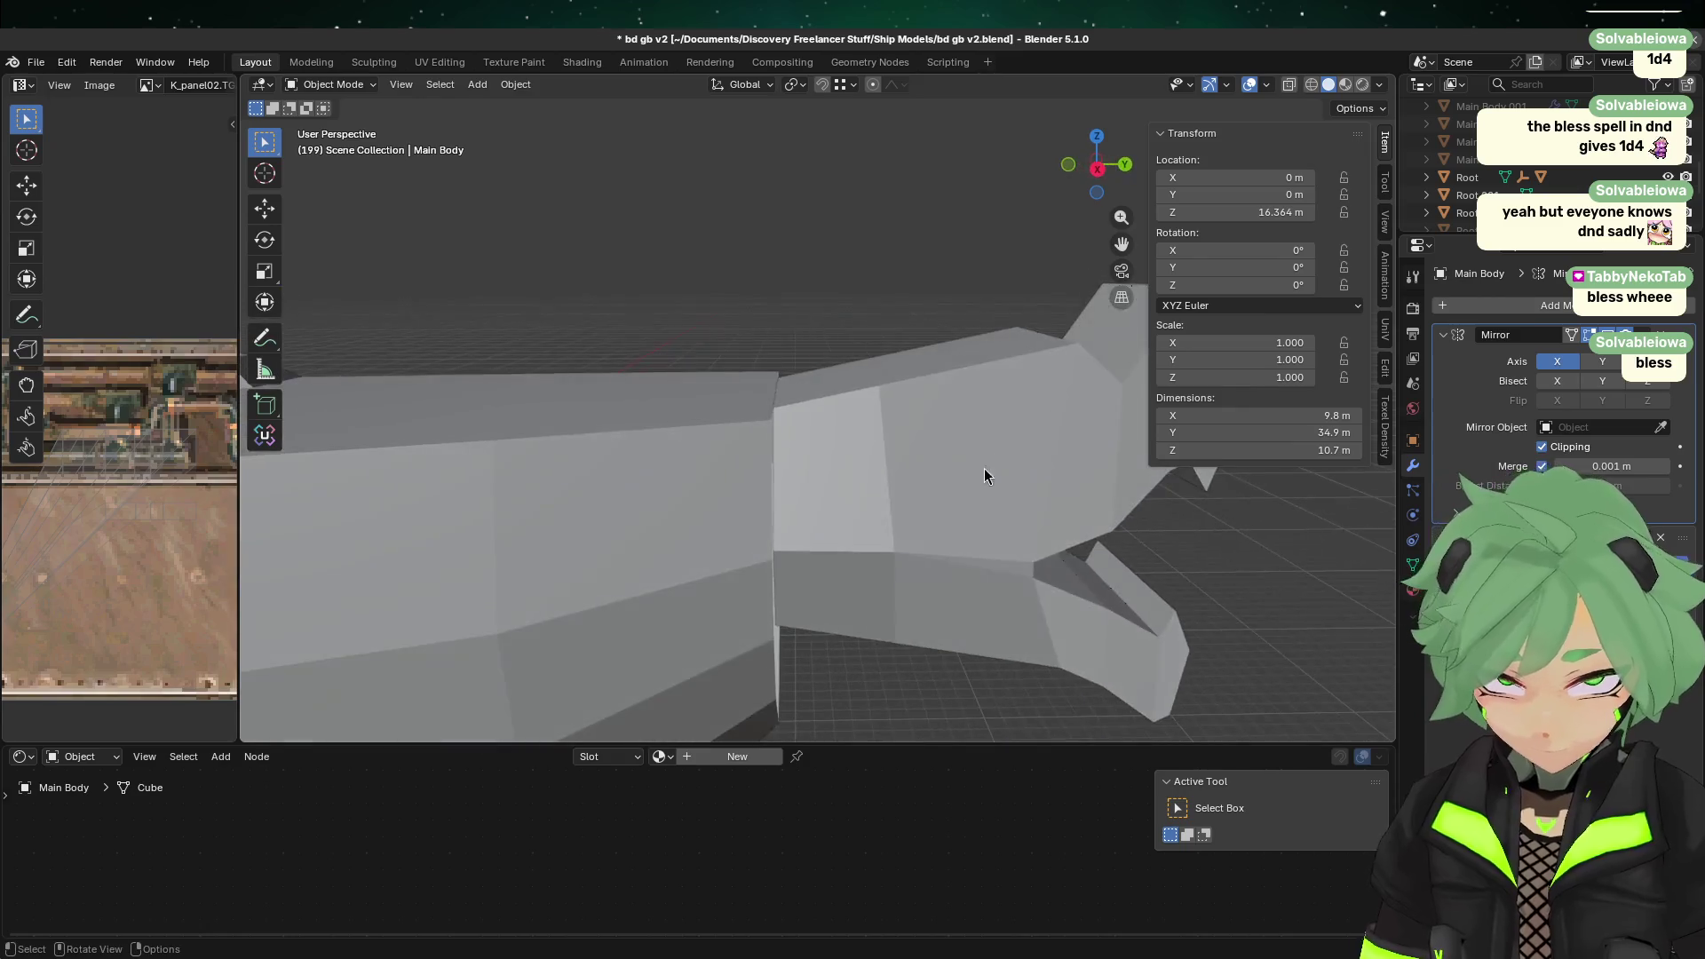
pyautogui.scroll(-1, 809, 588)
pyautogui.click(998, 604)
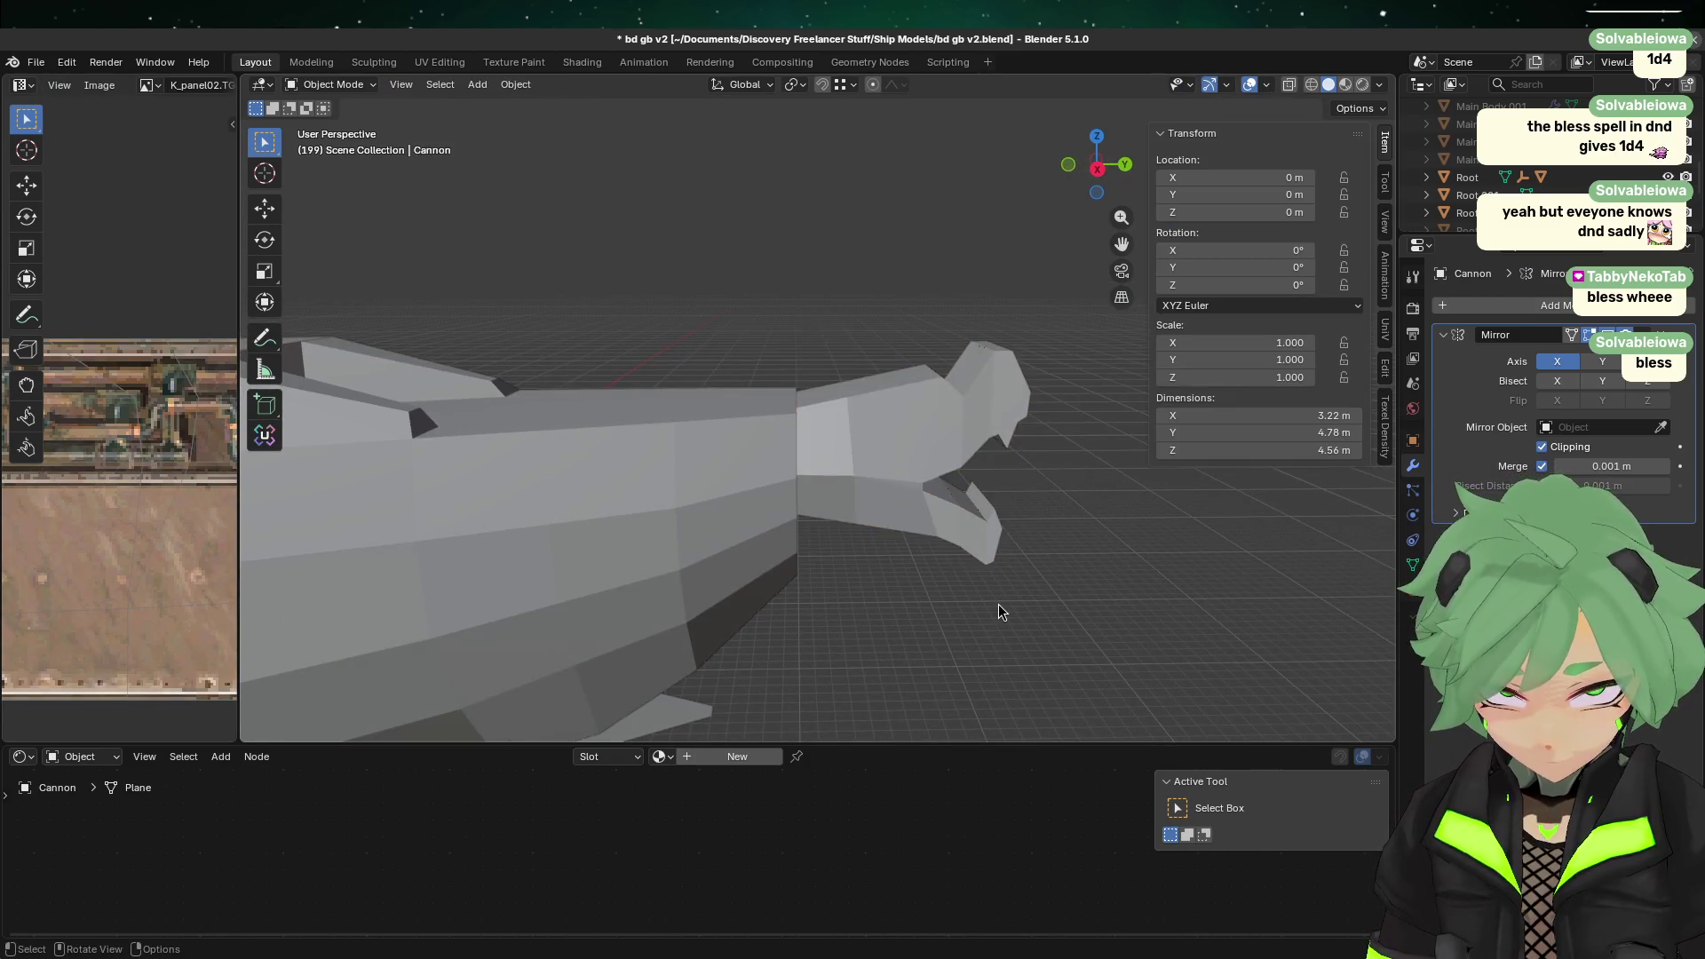
pyautogui.hotkey('ctrl', 's')
# Step: Re-enter Edit Mode on the Cannon in edge select mode
pyautogui.moveTo(1010, 578)
pyautogui.mouseDown(button='middle')
pyautogui.moveTo(1077, 578)
pyautogui.moveTo(1024, 530)
pyautogui.moveTo(960, 559)
pyautogui.moveTo(804, 544)
pyautogui.mouseUp(button='middle')
pyautogui.press('Tab')
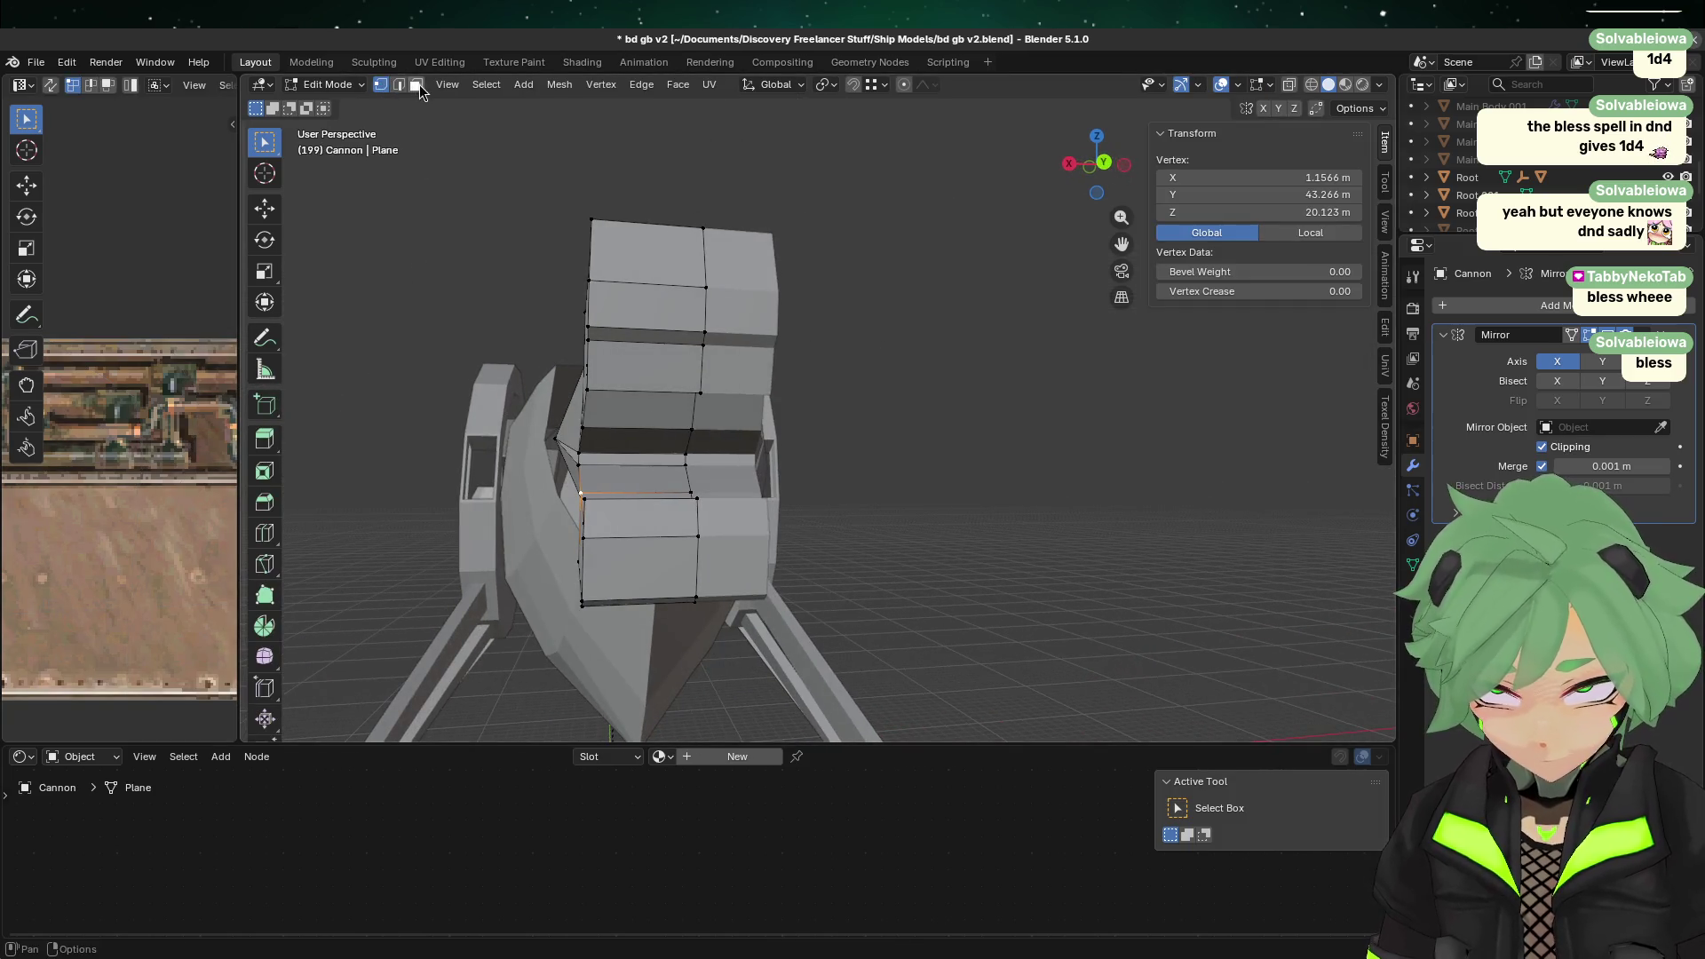
pyautogui.click(399, 85)
# Step: Subdivide the selected lower-jaw faces of the claw muzzle
pyautogui.moveTo(670, 578); pyautogui.dragTo(747, 596, button='middle')
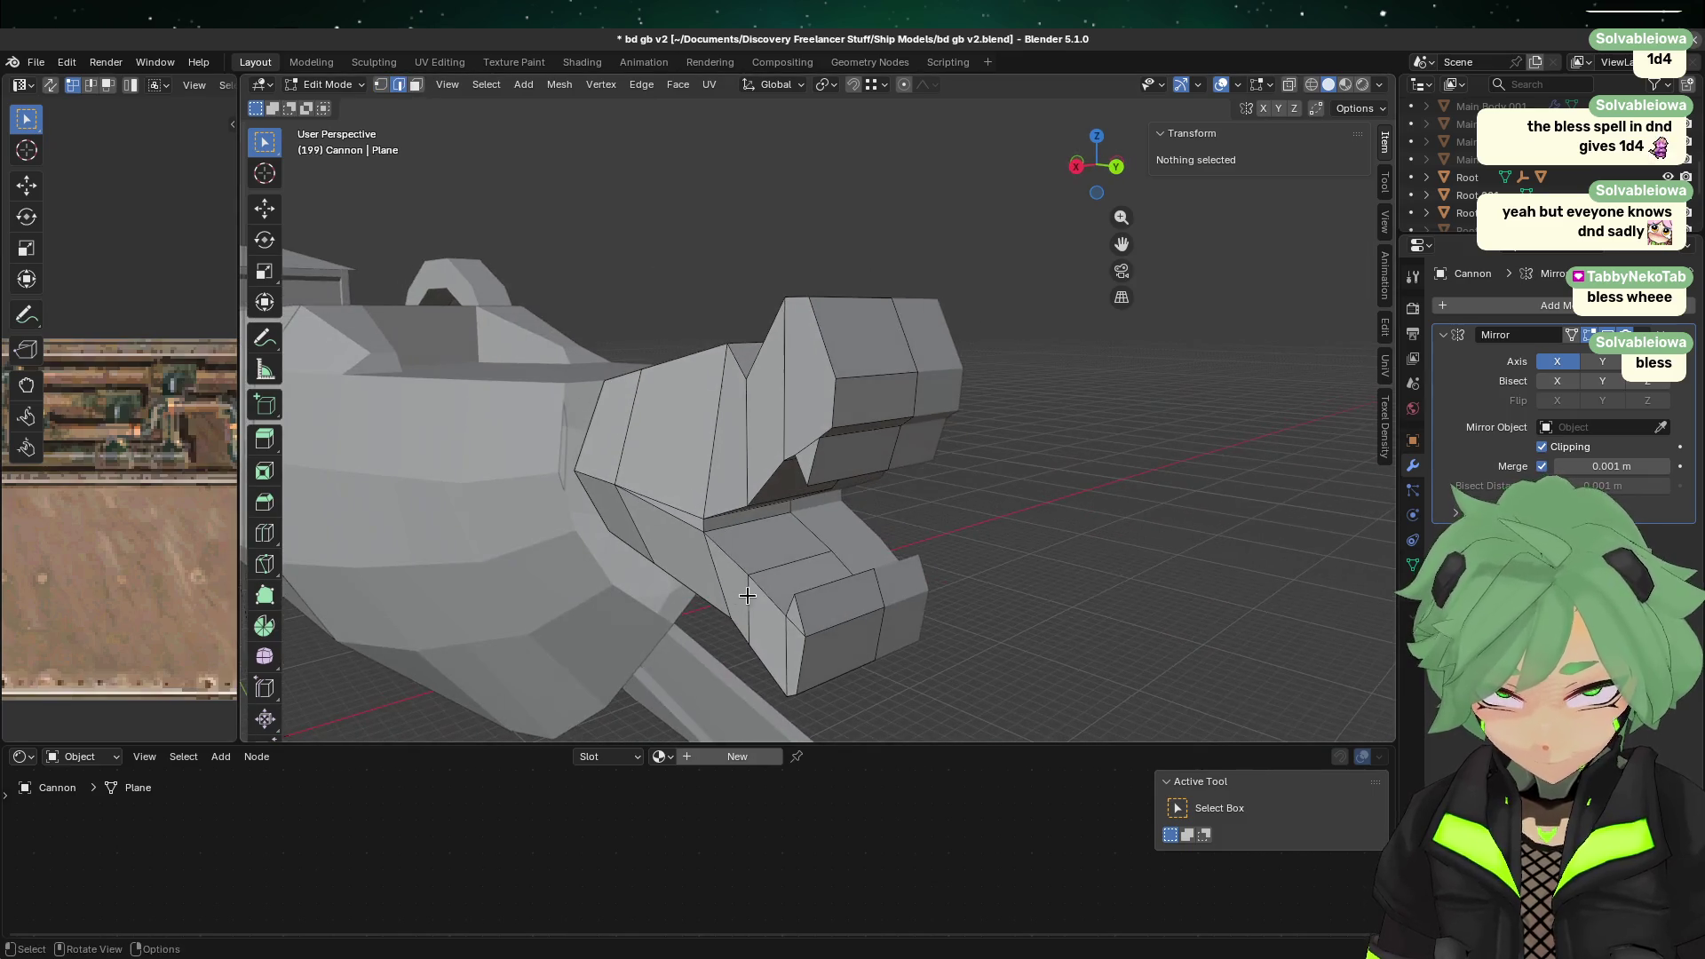
pyautogui.moveTo(1066, 441); pyautogui.dragTo(954, 592, button='middle')
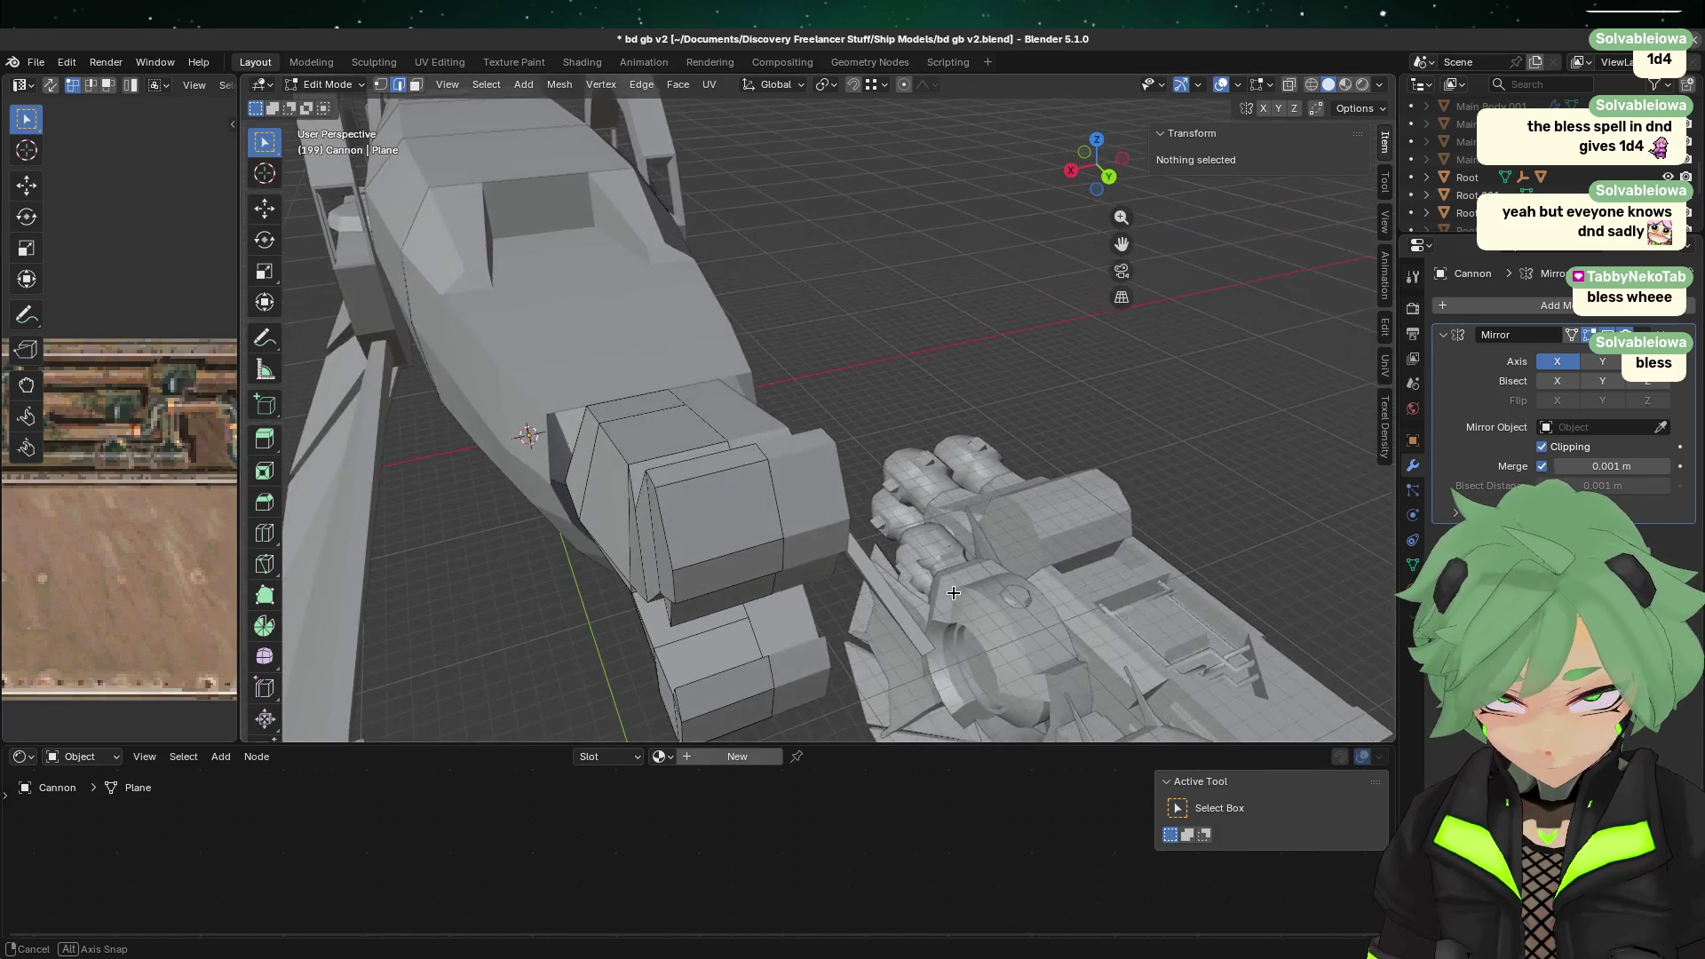
pyautogui.click(736, 681)
pyautogui.moveTo(739, 704)
pyautogui.mouseDown(button='middle')
pyautogui.moveTo(902, 684)
pyautogui.moveTo(1102, 548)
pyautogui.moveTo(1004, 524)
pyautogui.moveTo(728, 398)
pyautogui.mouseUp(button='middle')
pyautogui.hotkey('ctrl', 'e')
pyautogui.click(726, 400)
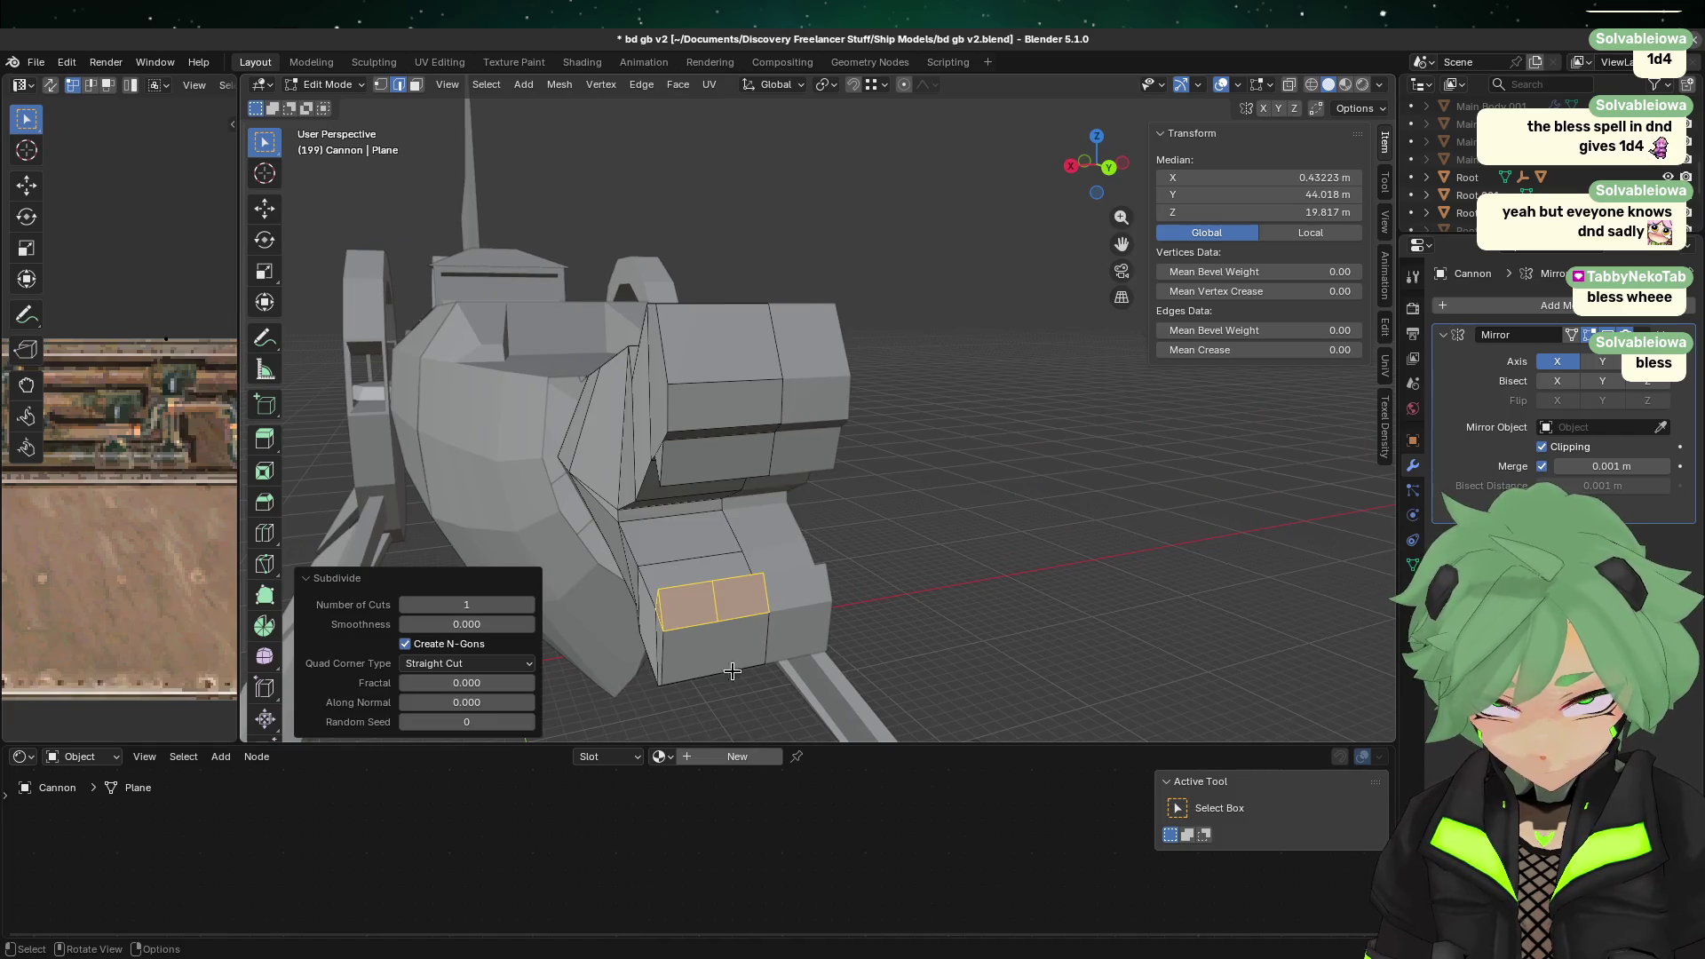
# Step: Slide the new lower-jaw edge loop along its faces
pyautogui.click(727, 604)
pyautogui.moveTo(726, 604)
pyautogui.mouseDown(button='middle')
pyautogui.moveTo(898, 632)
pyautogui.moveTo(1214, 565)
pyautogui.mouseUp(button='middle')
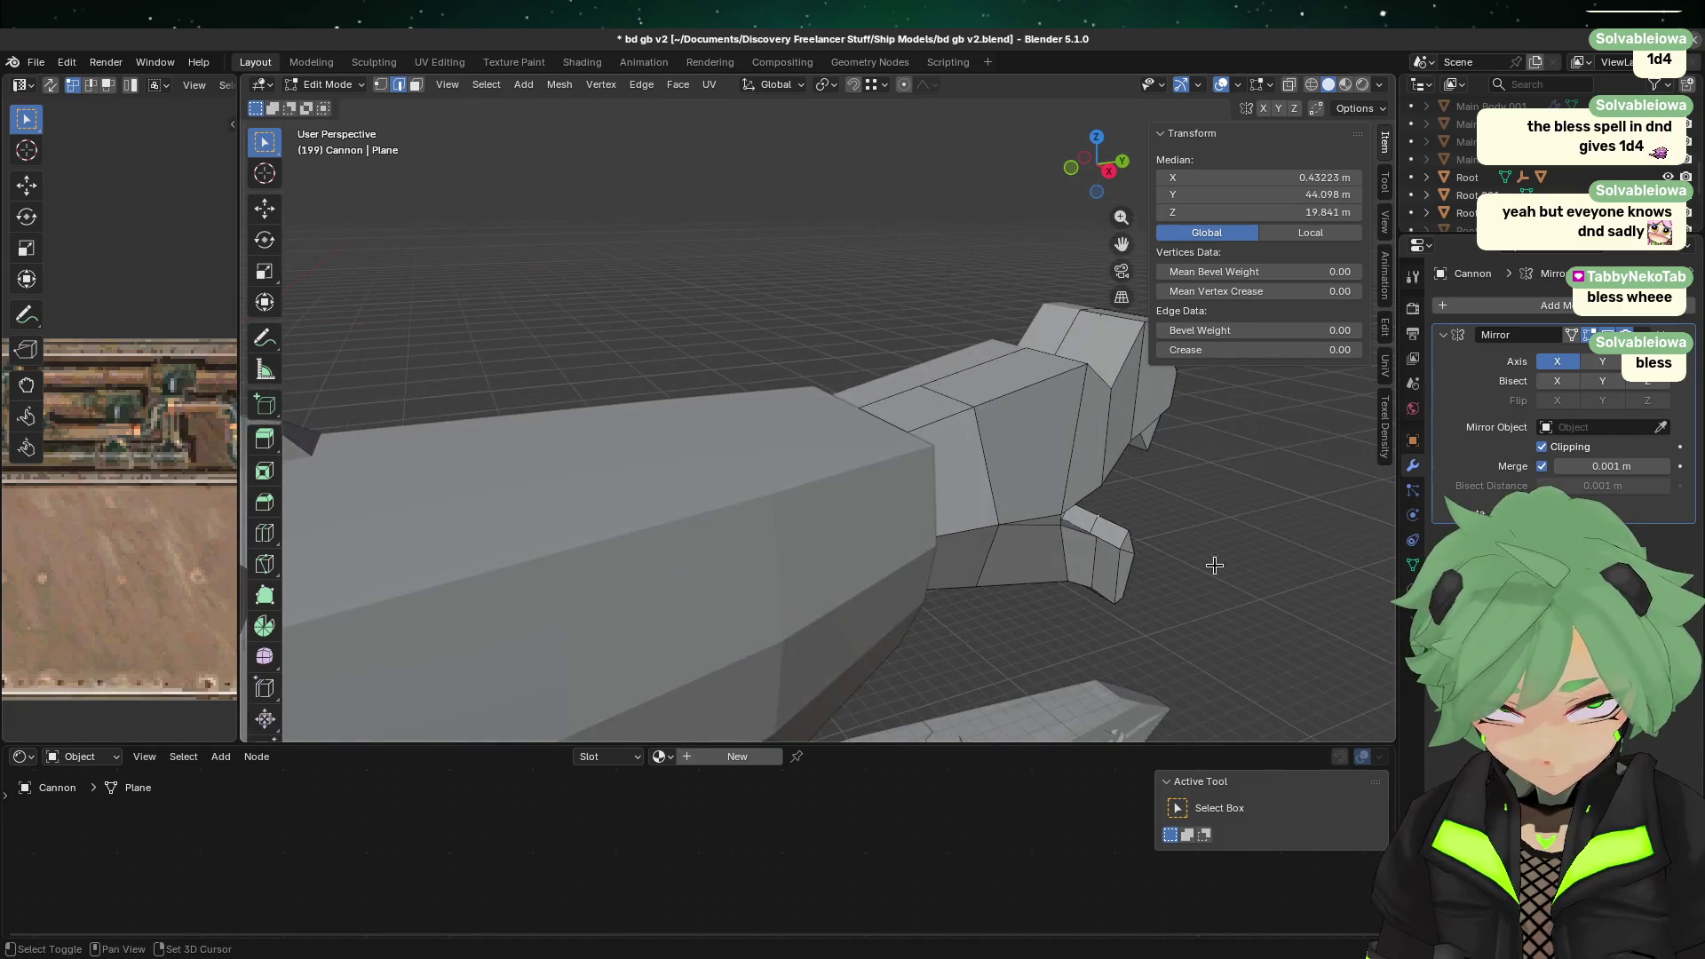
pyautogui.keyDown('alt'); pyautogui.click(1110, 527); pyautogui.keyUp('alt')
pyautogui.moveTo(1245, 619)
pyautogui.mouseDown(button='middle')
pyautogui.moveTo(1084, 612)
pyautogui.moveTo(662, 656)
pyautogui.mouseUp(button='middle')
pyautogui.press('g')
pyautogui.press('g')
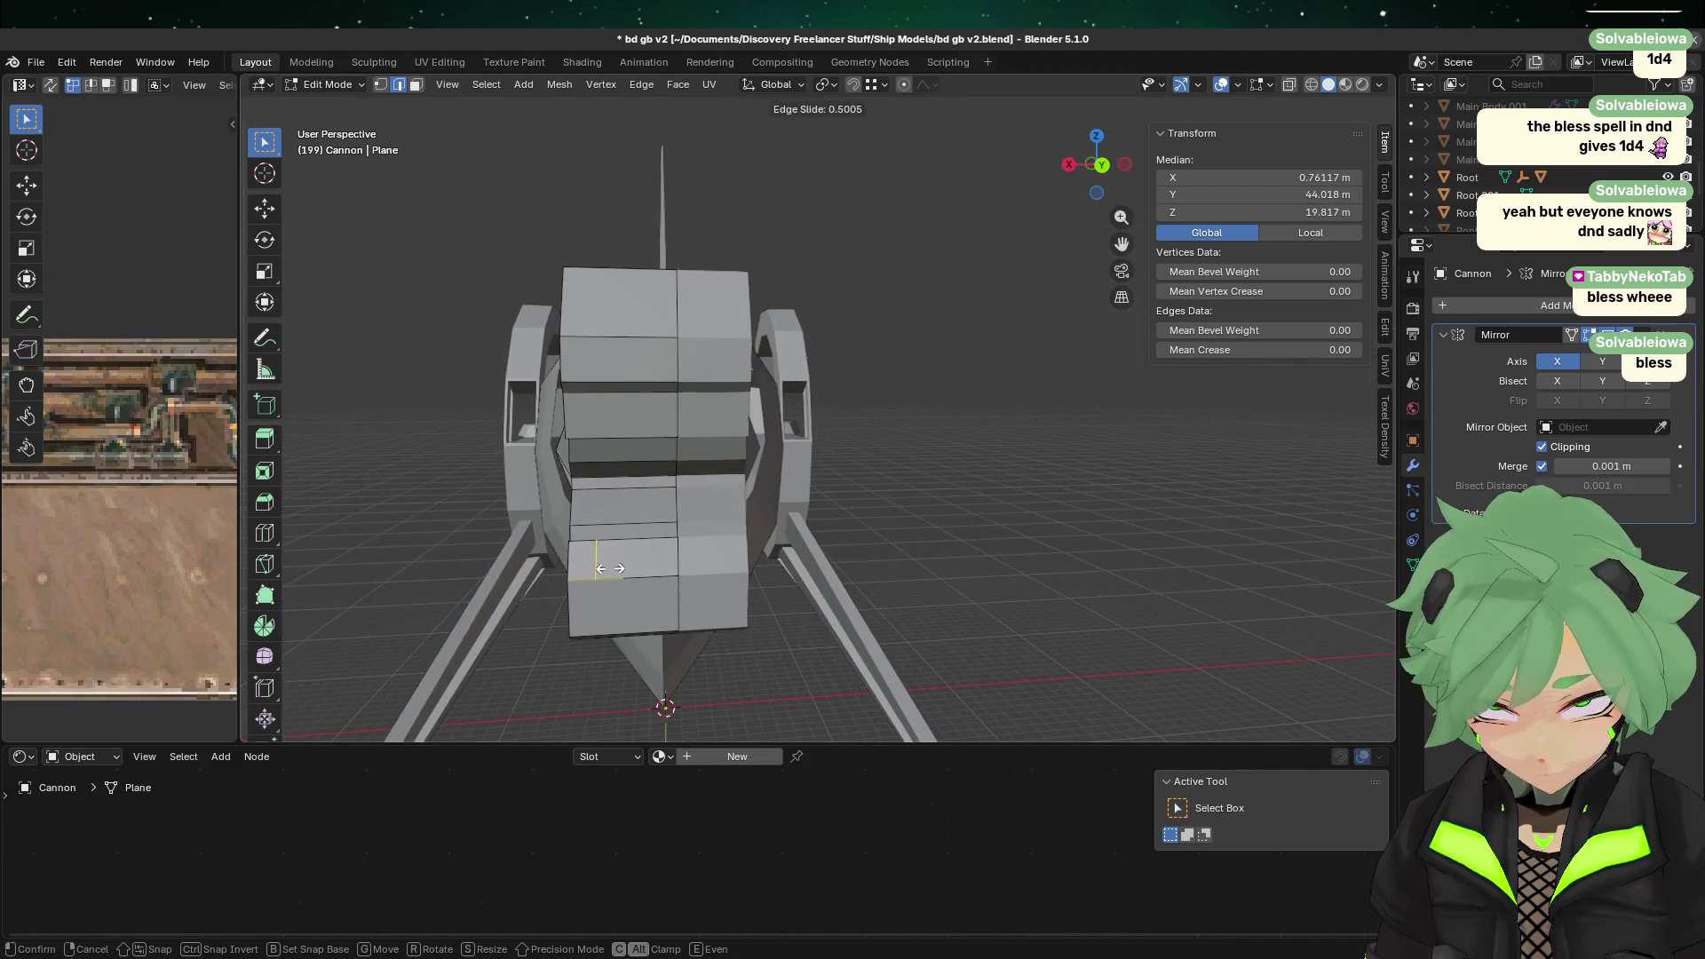
pyautogui.click(608, 569)
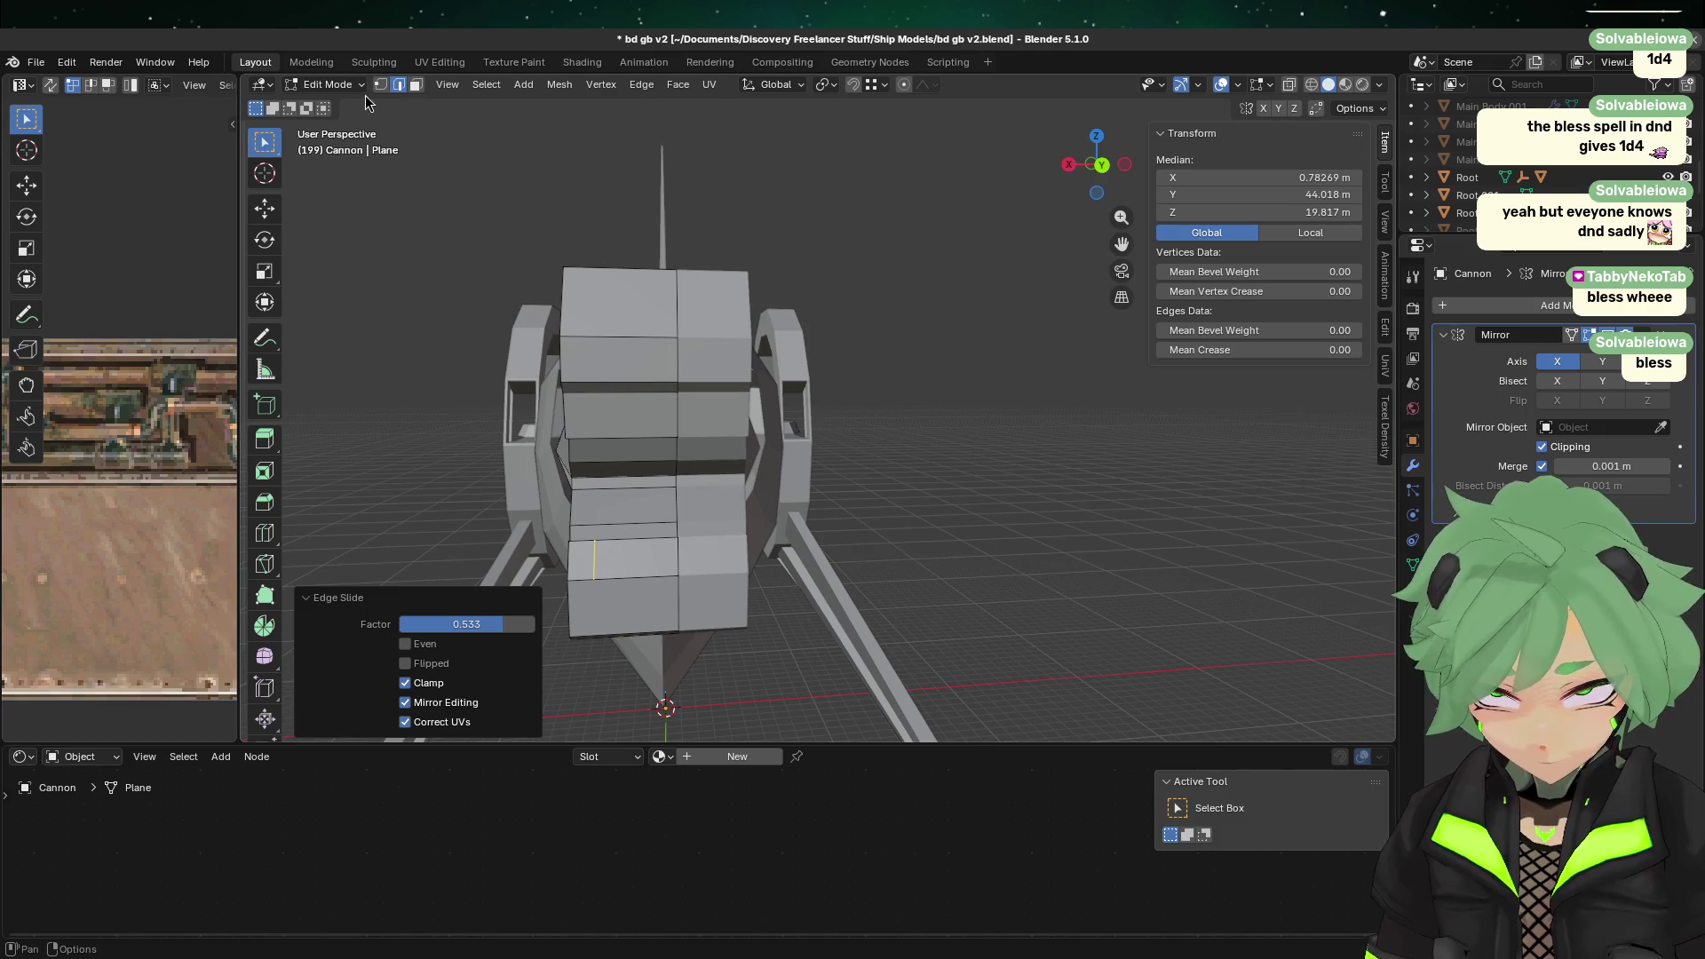
# Step: Delete a leftover edge inside the lower jaw
pyautogui.click(658, 533)
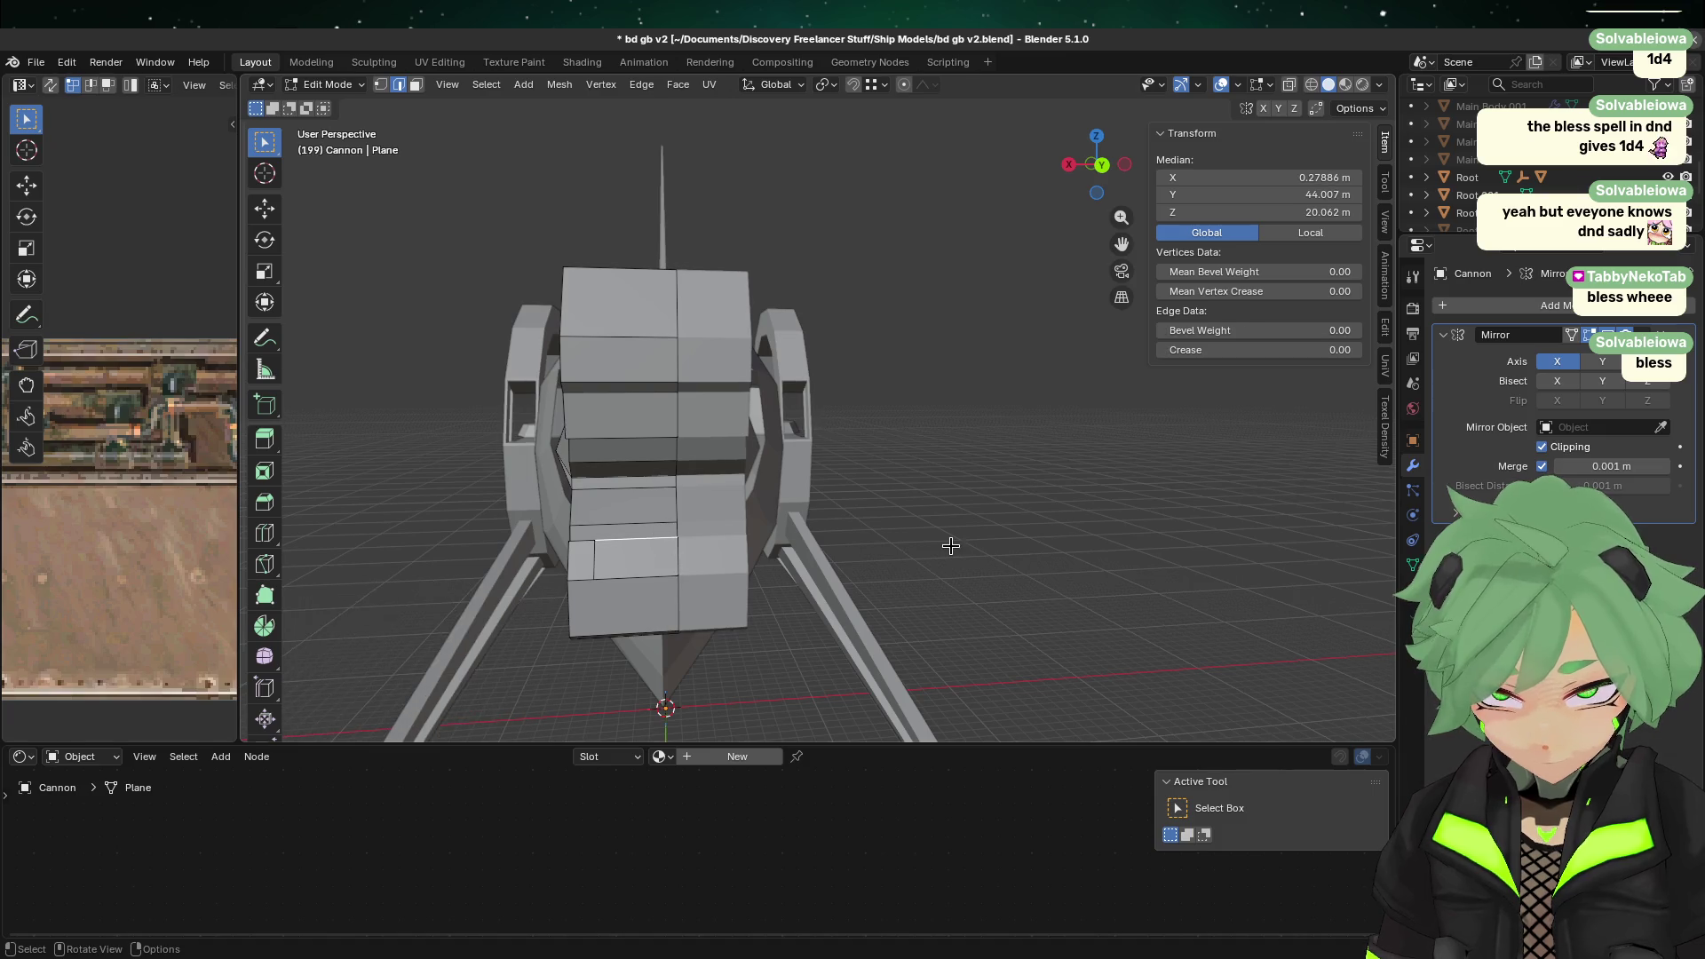
pyautogui.press('x')
pyautogui.click(881, 490)
pyautogui.moveTo(781, 578)
pyautogui.mouseDown(button='middle')
pyautogui.moveTo(706, 591)
pyautogui.moveTo(663, 422)
pyautogui.moveTo(487, 529)
pyautogui.mouseUp(button='middle')
pyautogui.scroll(3, 706, 590)
pyautogui.click(423, 481)
pyautogui.click(407, 479)
pyautogui.click(396, 478)
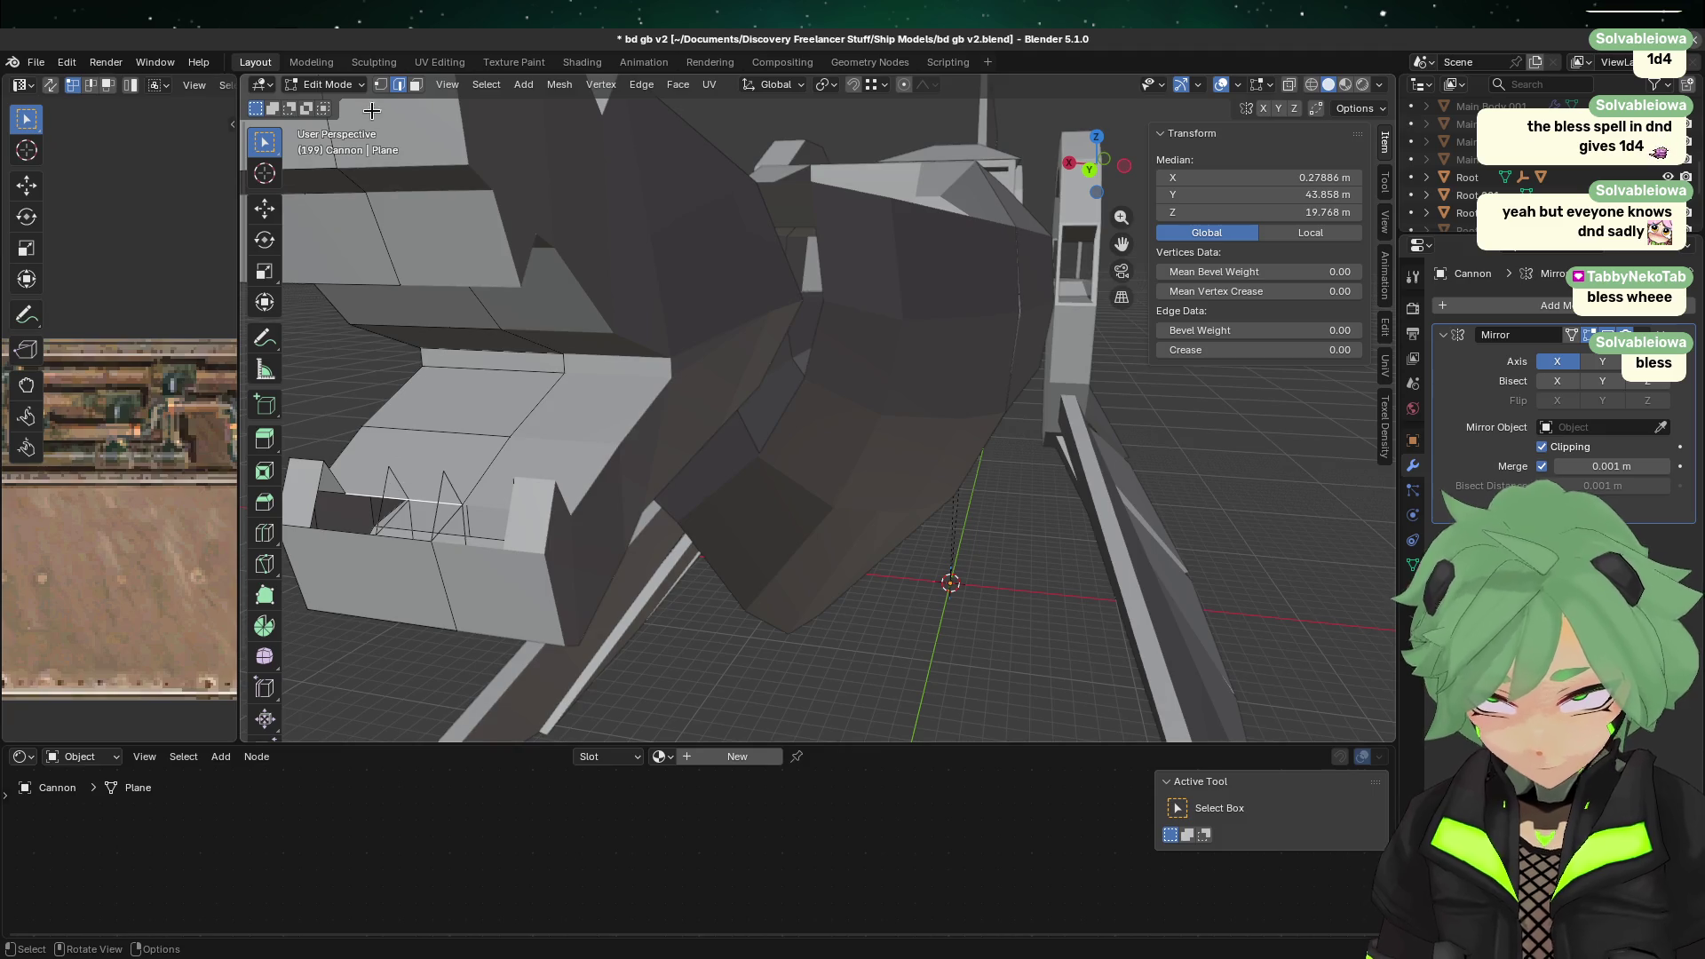
pyautogui.hotkey('alt', 'a')
# Step: Delete a stray vertex inside the jaw
pyautogui.moveTo(450, 458); pyautogui.dragTo(595, 432, button='middle')
pyautogui.click(524, 402)
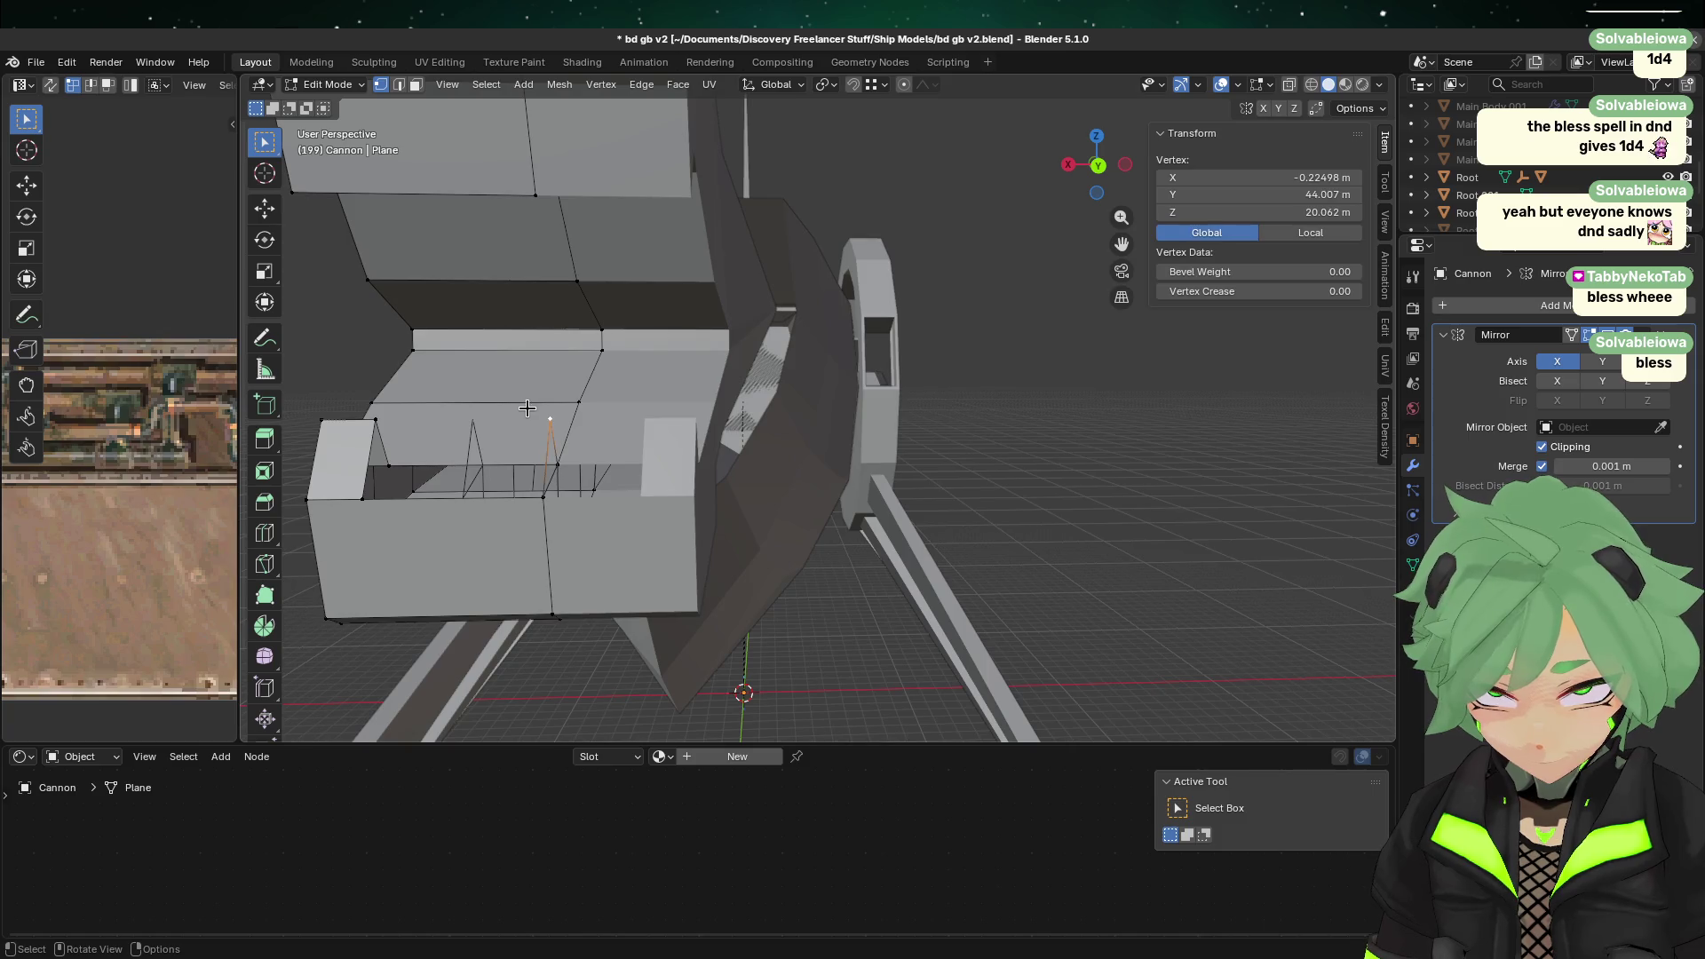
pyautogui.press('x')
pyautogui.click(586, 422)
# Step: Check the jaw's edge vertices by selecting them, then clear the selection
pyautogui.moveTo(562, 583); pyautogui.dragTo(553, 593, button='middle')
pyautogui.click(473, 500)
pyautogui.keyDown('shift'); pyautogui.click(461, 559); pyautogui.keyUp('shift')
pyautogui.moveTo(649, 555); pyautogui.dragTo(613, 541, button='middle')
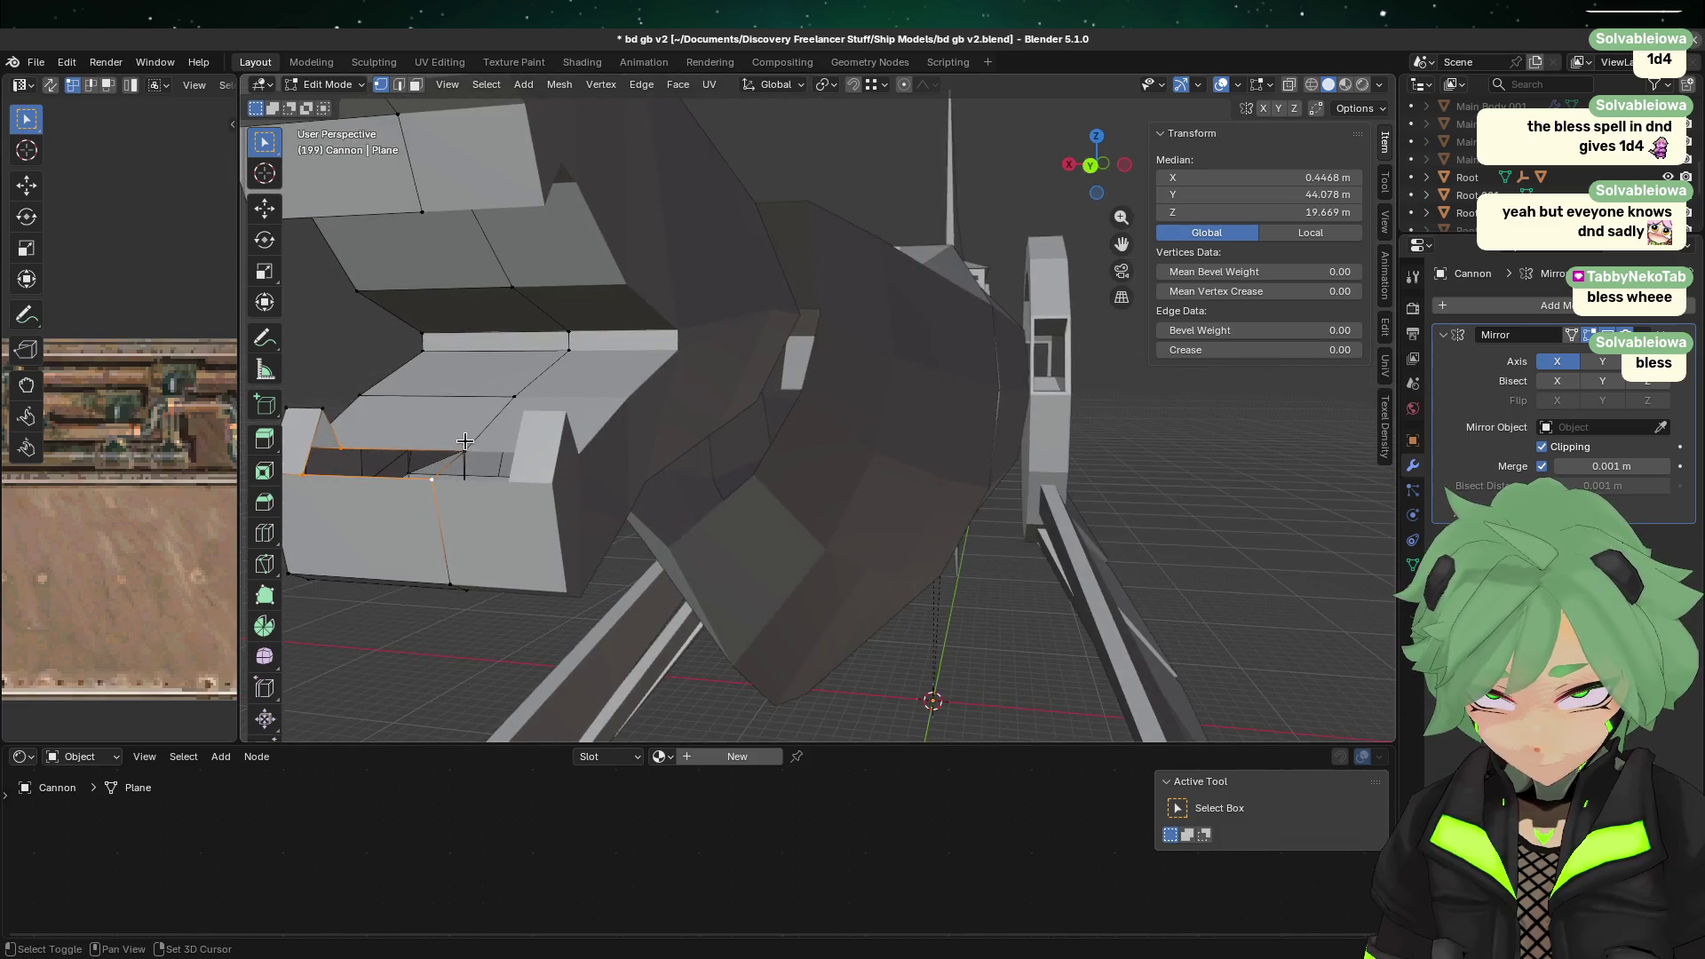
pyautogui.click(991, 632)
pyautogui.moveTo(991, 631); pyautogui.dragTo(690, 518, button='middle')
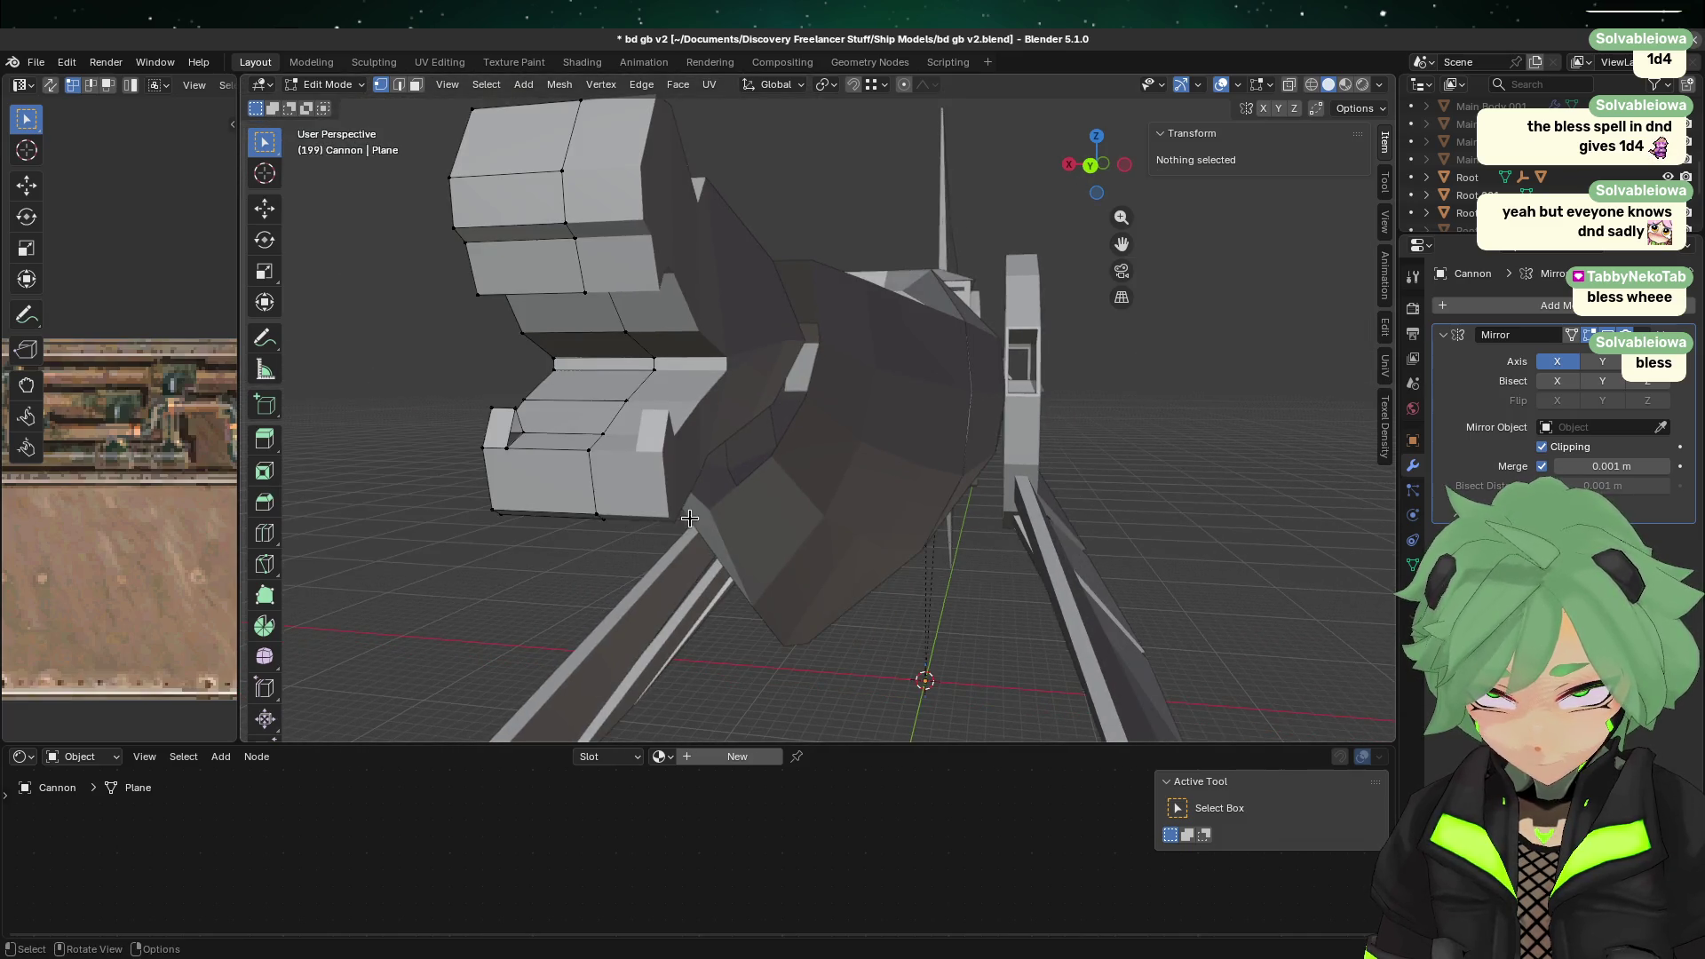
pyautogui.click(513, 436)
pyautogui.keyDown('shift'); pyautogui.click(519, 433); pyautogui.keyUp('shift')
pyautogui.keyDown('shift'); pyautogui.click(522, 397); pyautogui.keyUp('shift')
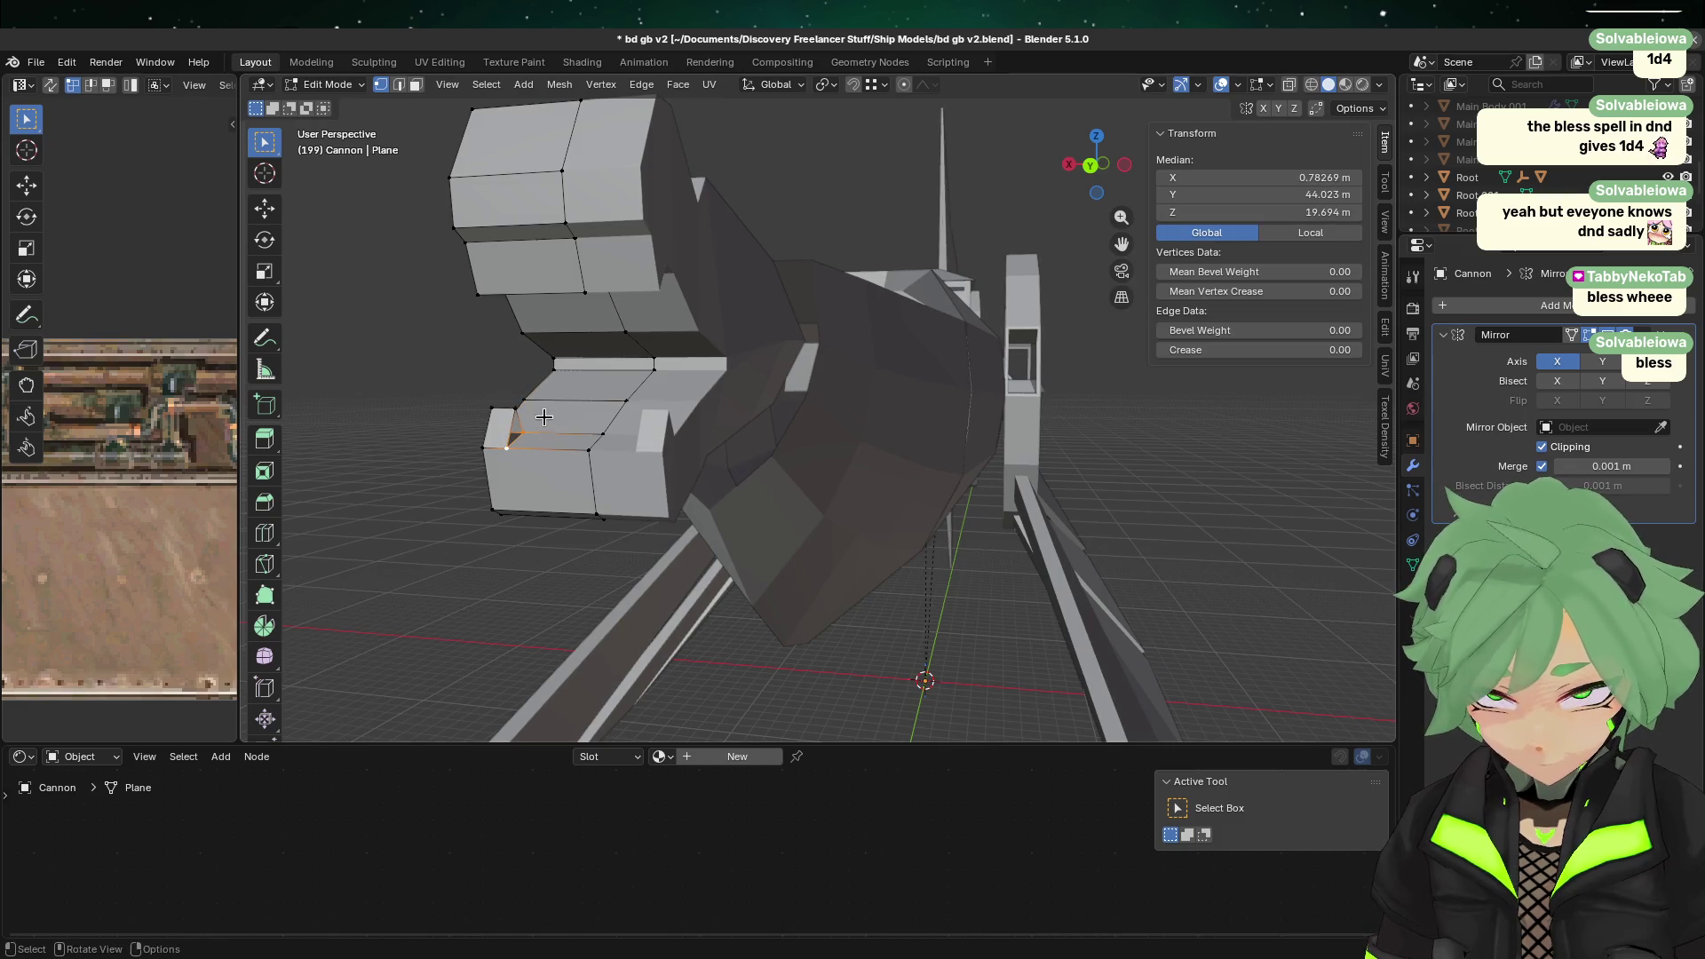
pyautogui.keyDown('shift'); pyautogui.click(518, 400); pyautogui.keyUp('shift')
pyautogui.scroll(2, 532, 519)
pyautogui.scroll(1, 960, 628)
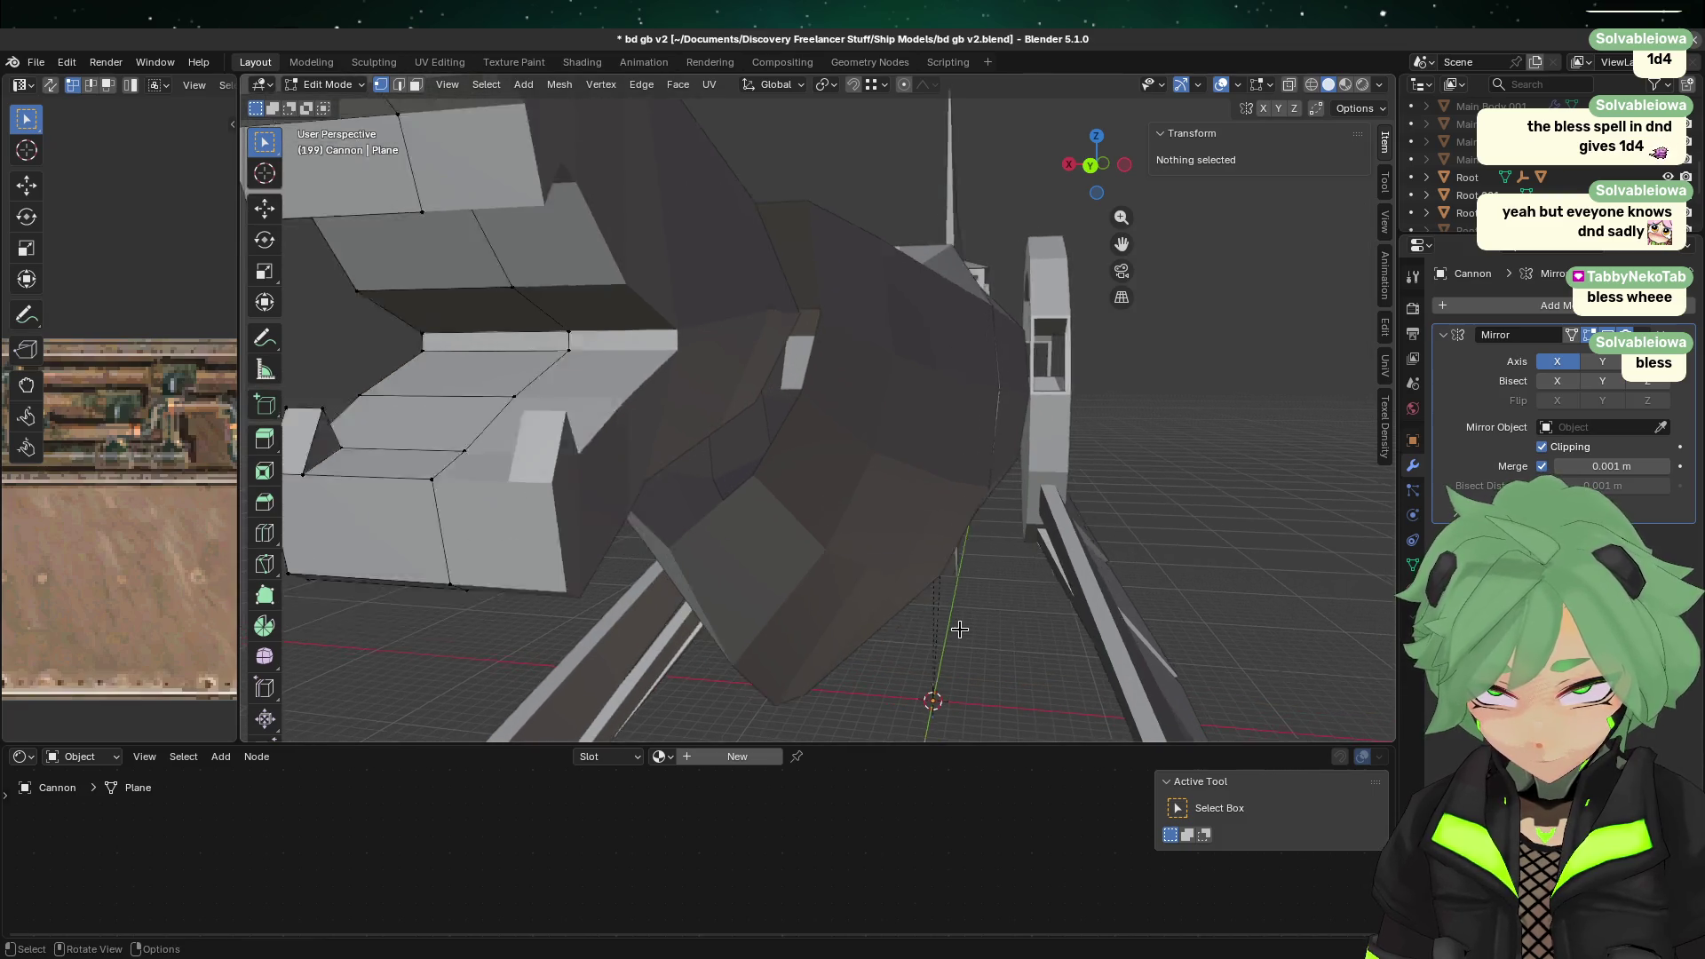
pyautogui.scroll(-2, 960, 629)
# Step: Review the cannon in Object Mode, then return to Edit Mode at a near side-on view
pyautogui.press('Tab')
pyautogui.moveTo(590, 588)
pyautogui.mouseDown(button='middle')
pyautogui.moveTo(795, 510)
pyautogui.moveTo(833, 456)
pyautogui.mouseUp(button='middle')
pyautogui.press('Tab')
pyautogui.moveTo(967, 179); pyautogui.dragTo(819, 251, button='middle')
pyautogui.moveTo(862, 397)
pyautogui.mouseDown(button='middle')
pyautogui.moveTo(982, 465)
pyautogui.moveTo(845, 285)
pyautogui.mouseUp(button='middle')
pyautogui.scroll(3, 1006, 343)
pyautogui.moveTo(1006, 343); pyautogui.dragTo(768, 341, button='middle')
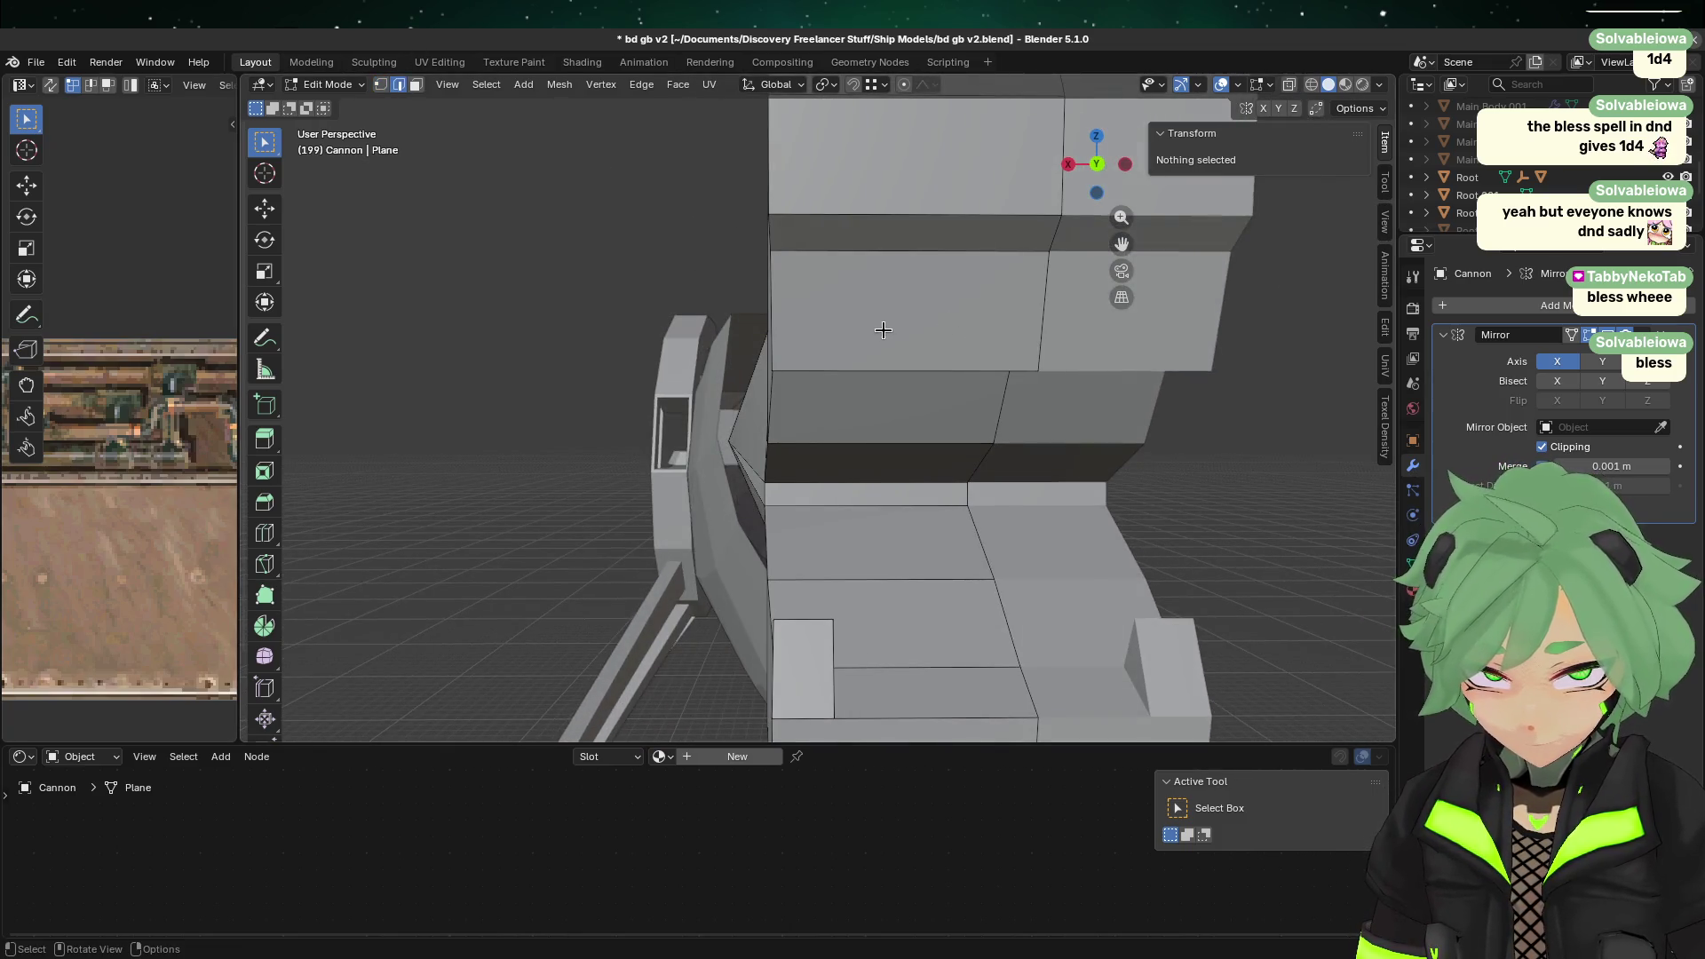
# Step: Subdivide the selected upper claw faces
pyautogui.click(897, 366)
pyautogui.moveTo(897, 366)
pyautogui.mouseDown(button='middle')
pyautogui.moveTo(1000, 391)
pyautogui.moveTo(942, 418)
pyautogui.moveTo(983, 465)
pyautogui.moveTo(951, 476)
pyautogui.moveTo(906, 445)
pyautogui.moveTo(1038, 354)
pyautogui.moveTo(949, 301)
pyautogui.moveTo(719, 416)
pyautogui.moveTo(990, 354)
pyautogui.mouseUp(button='middle')
pyautogui.rightClick(949, 301)
pyautogui.click(948, 300)
# Step: With snapping on, move the new upper cut edge along X from the back view
pyautogui.click(712, 414)
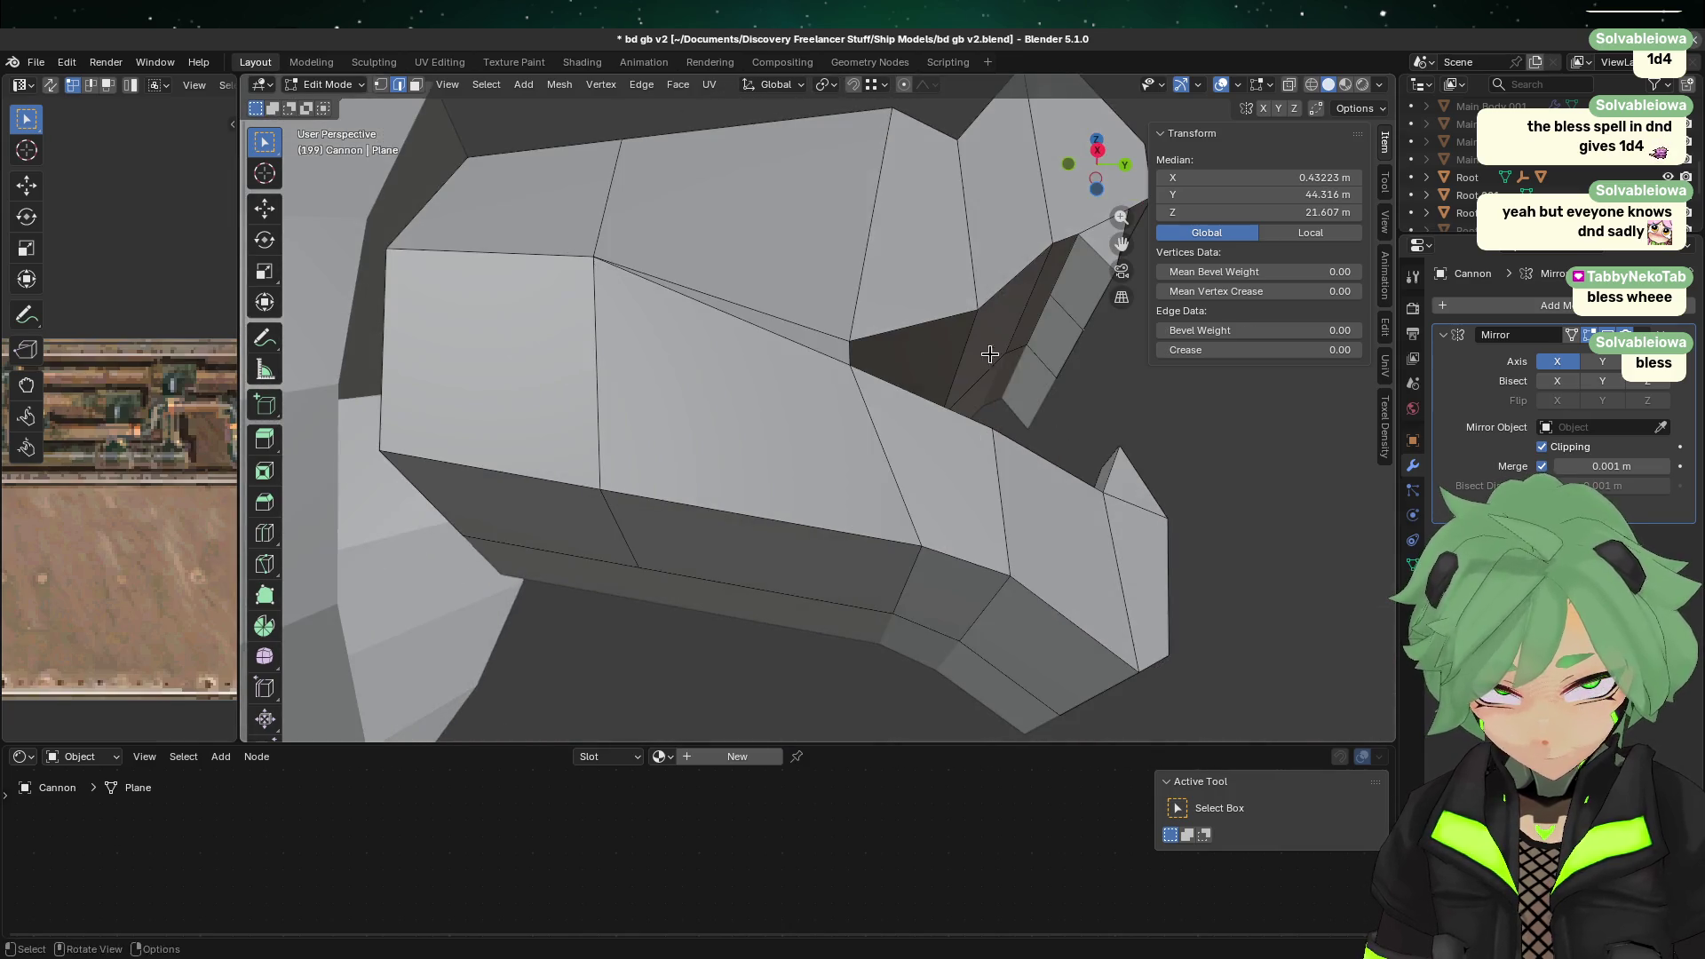
pyautogui.click(1126, 166)
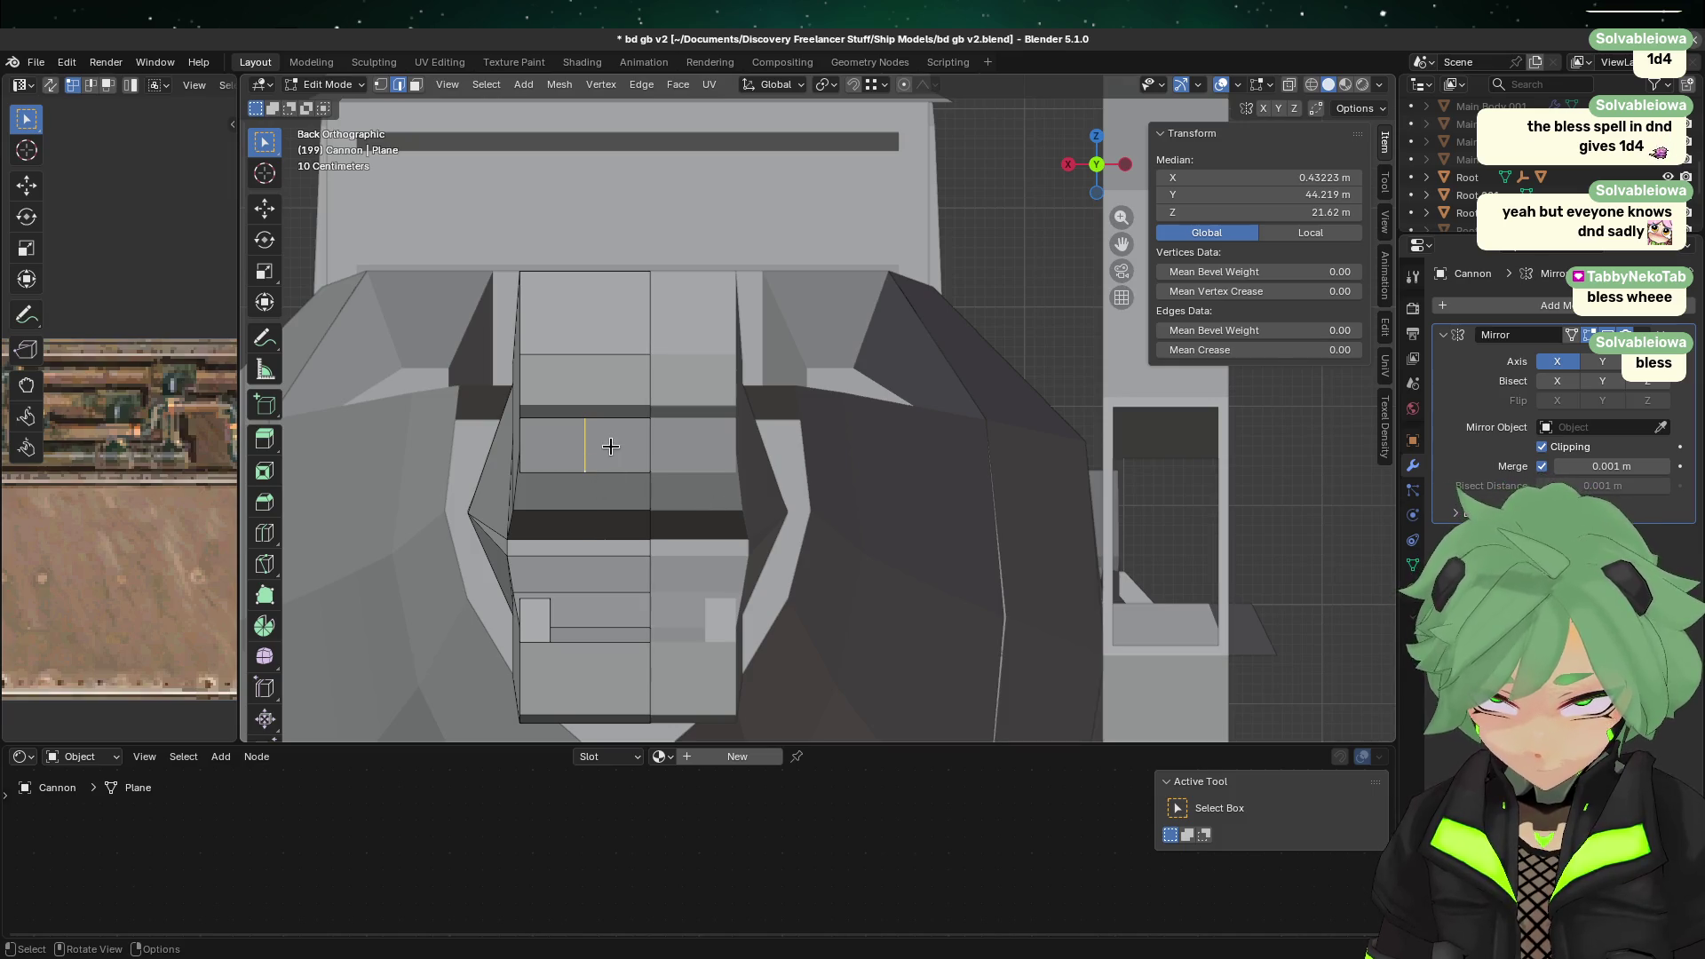
pyautogui.press('g')
pyautogui.press('x')
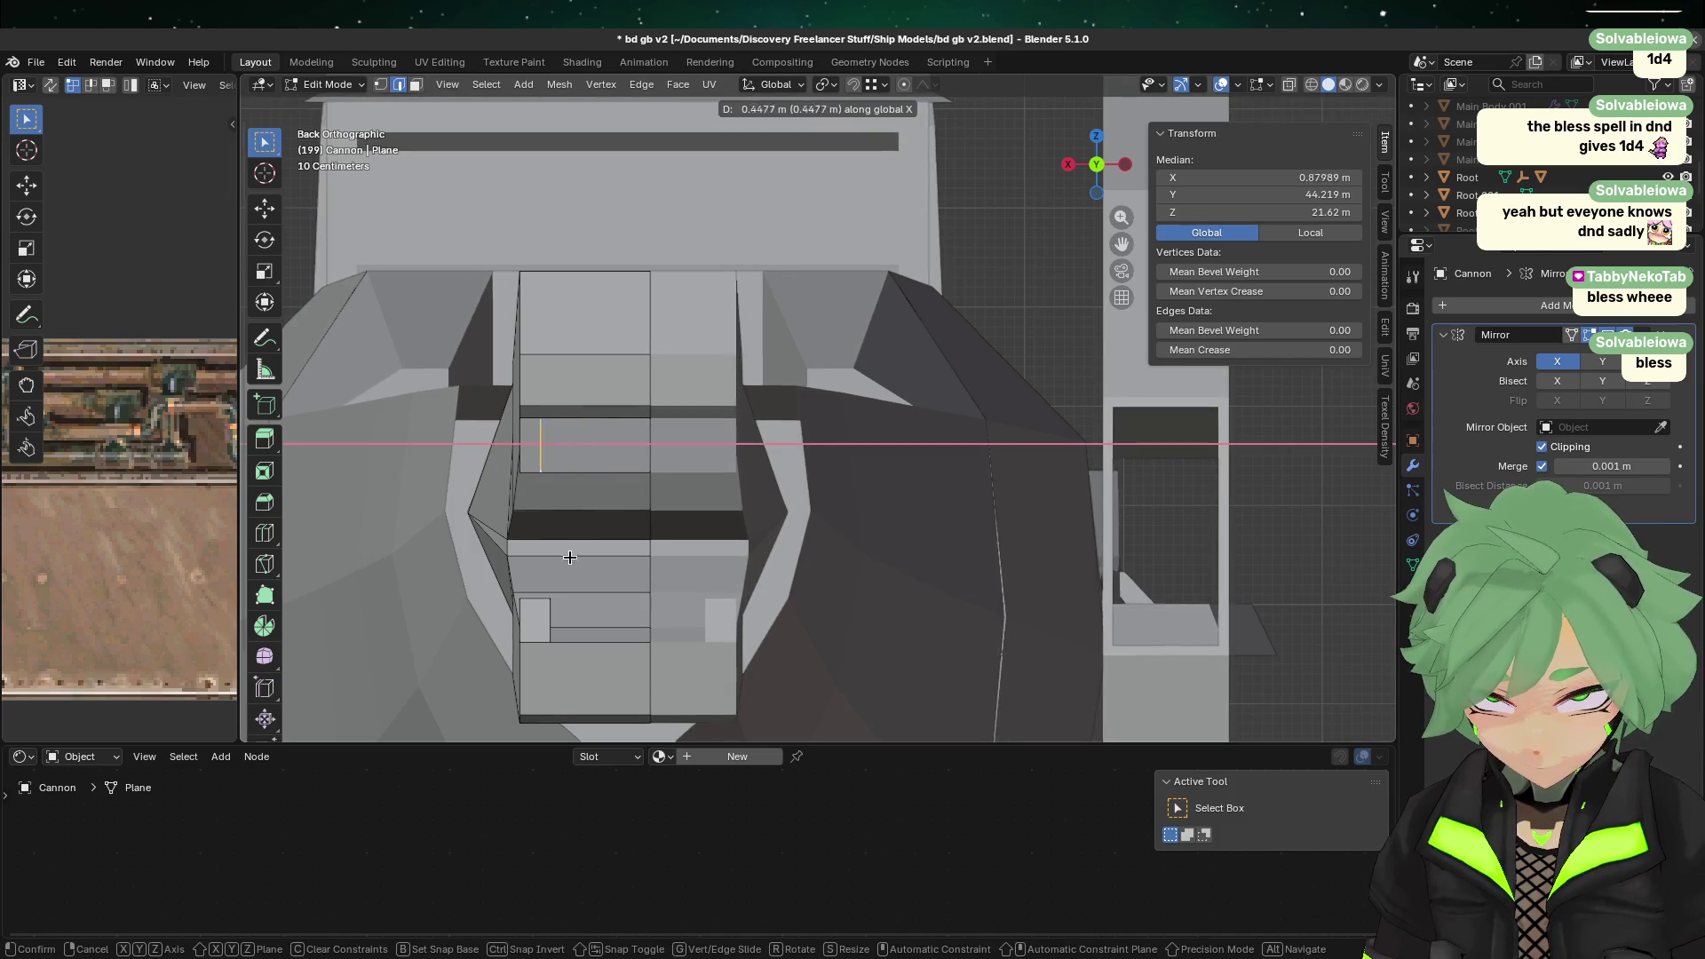
pyautogui.rightClick(558, 615)
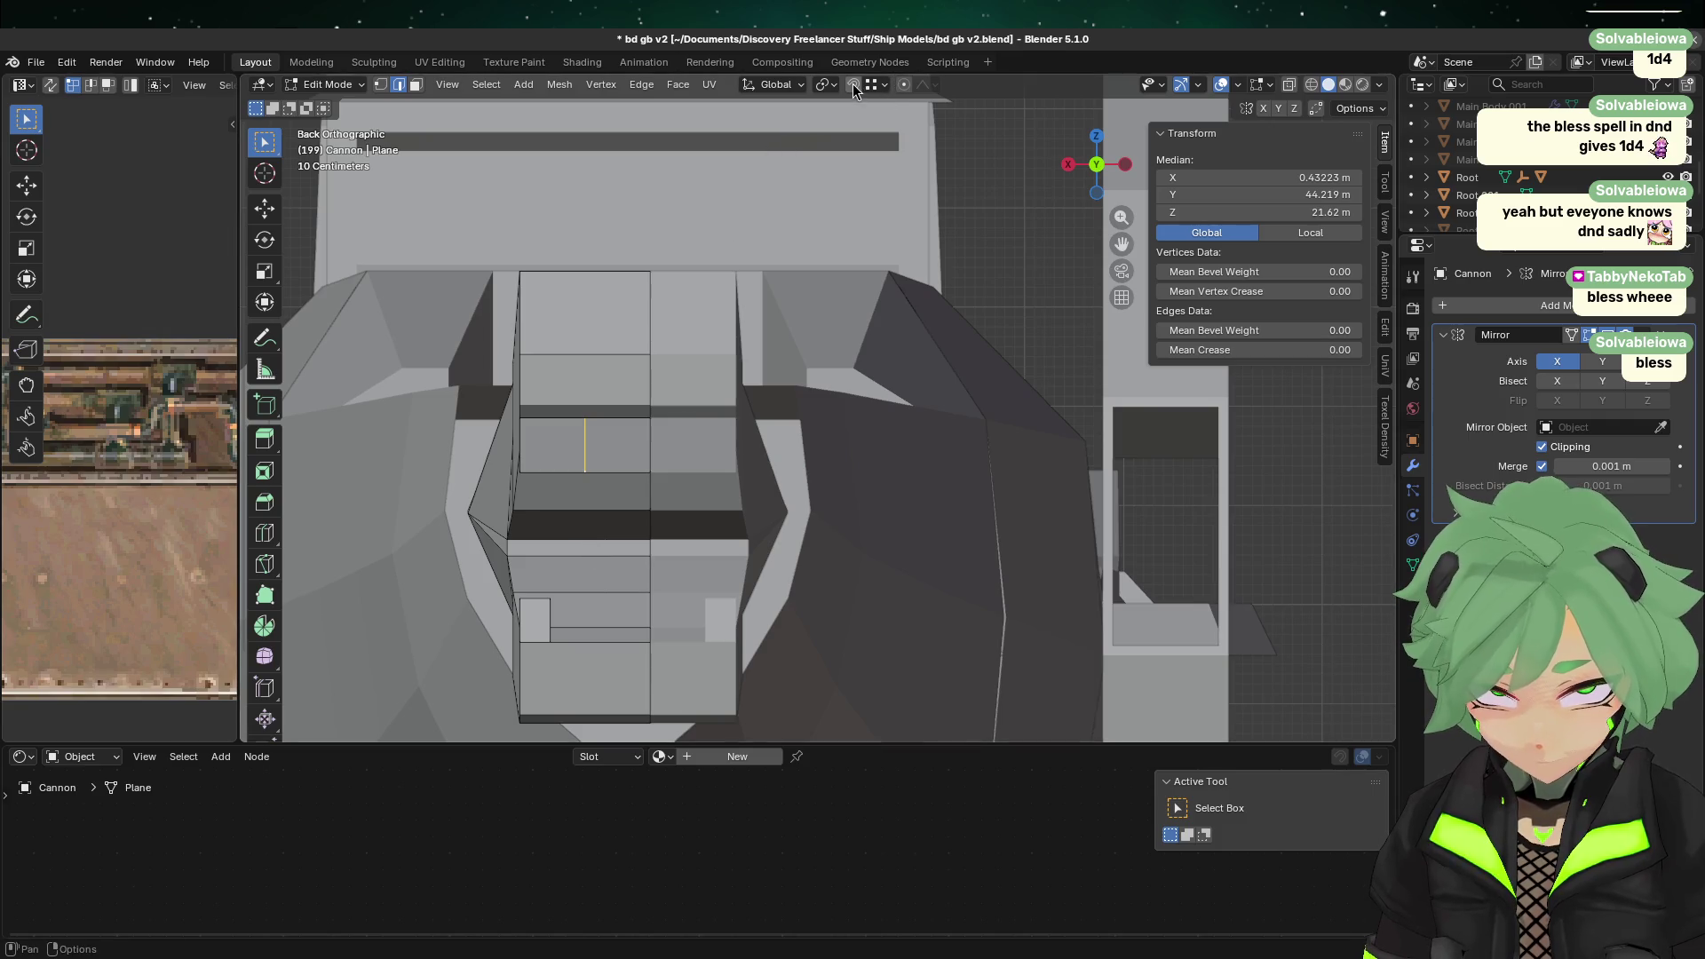
pyautogui.click(852, 86)
pyautogui.scroll(4, 498, 556)
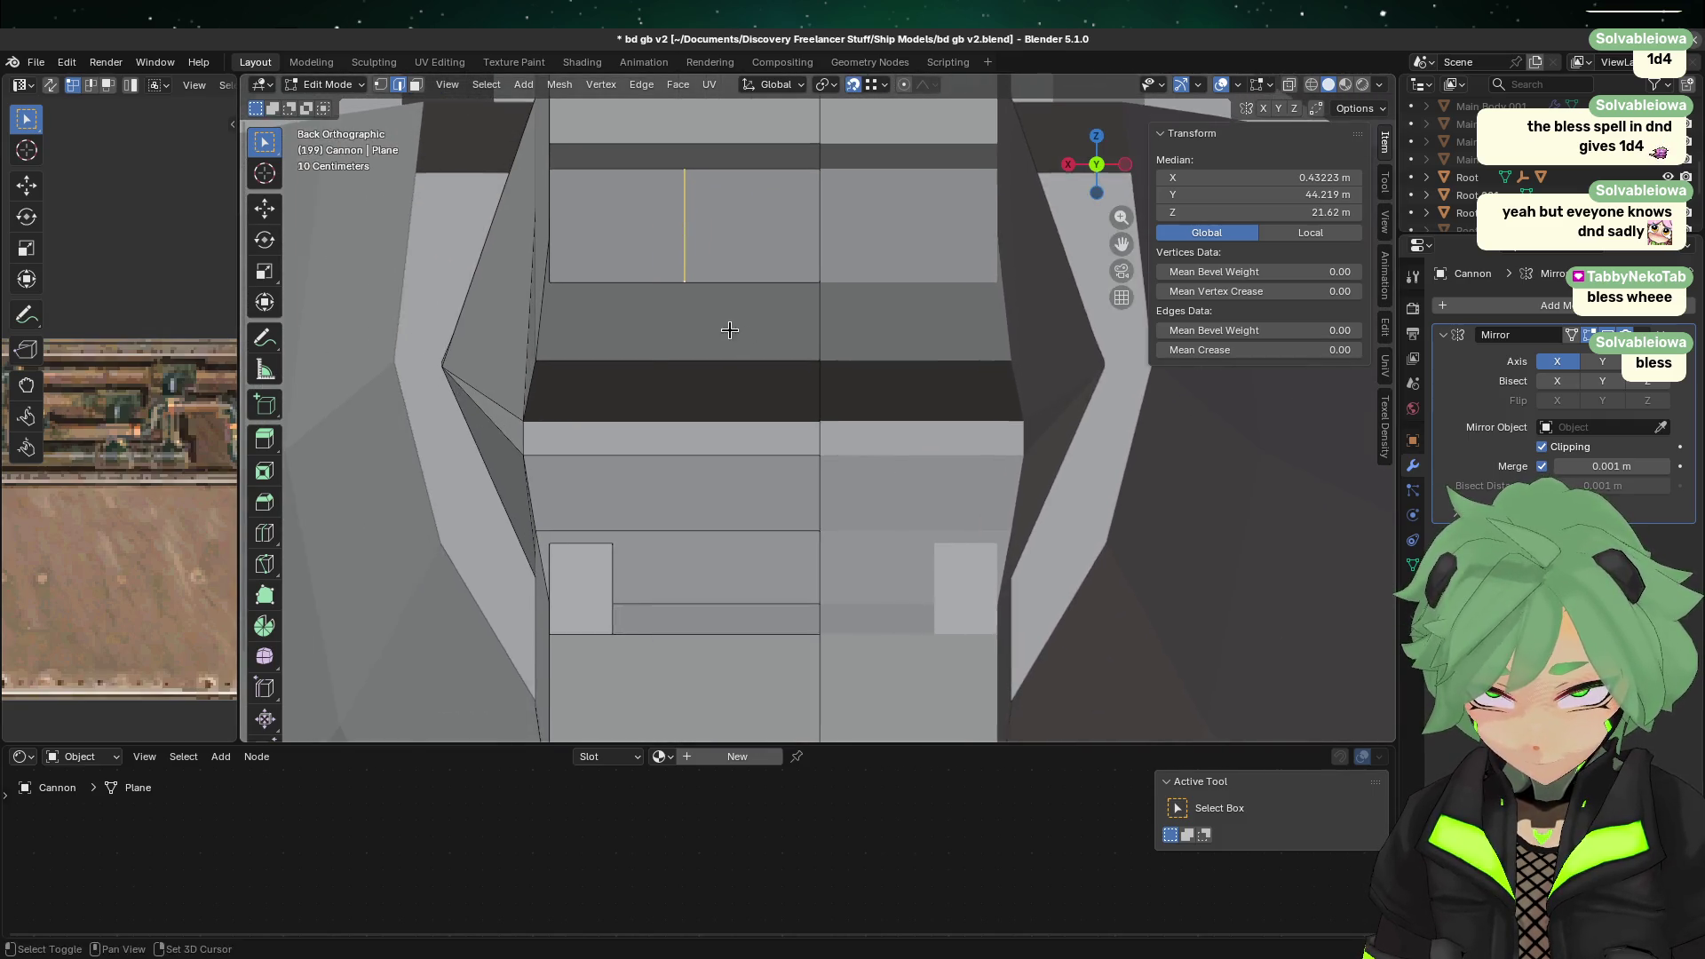
pyautogui.scroll(2, 644, 362)
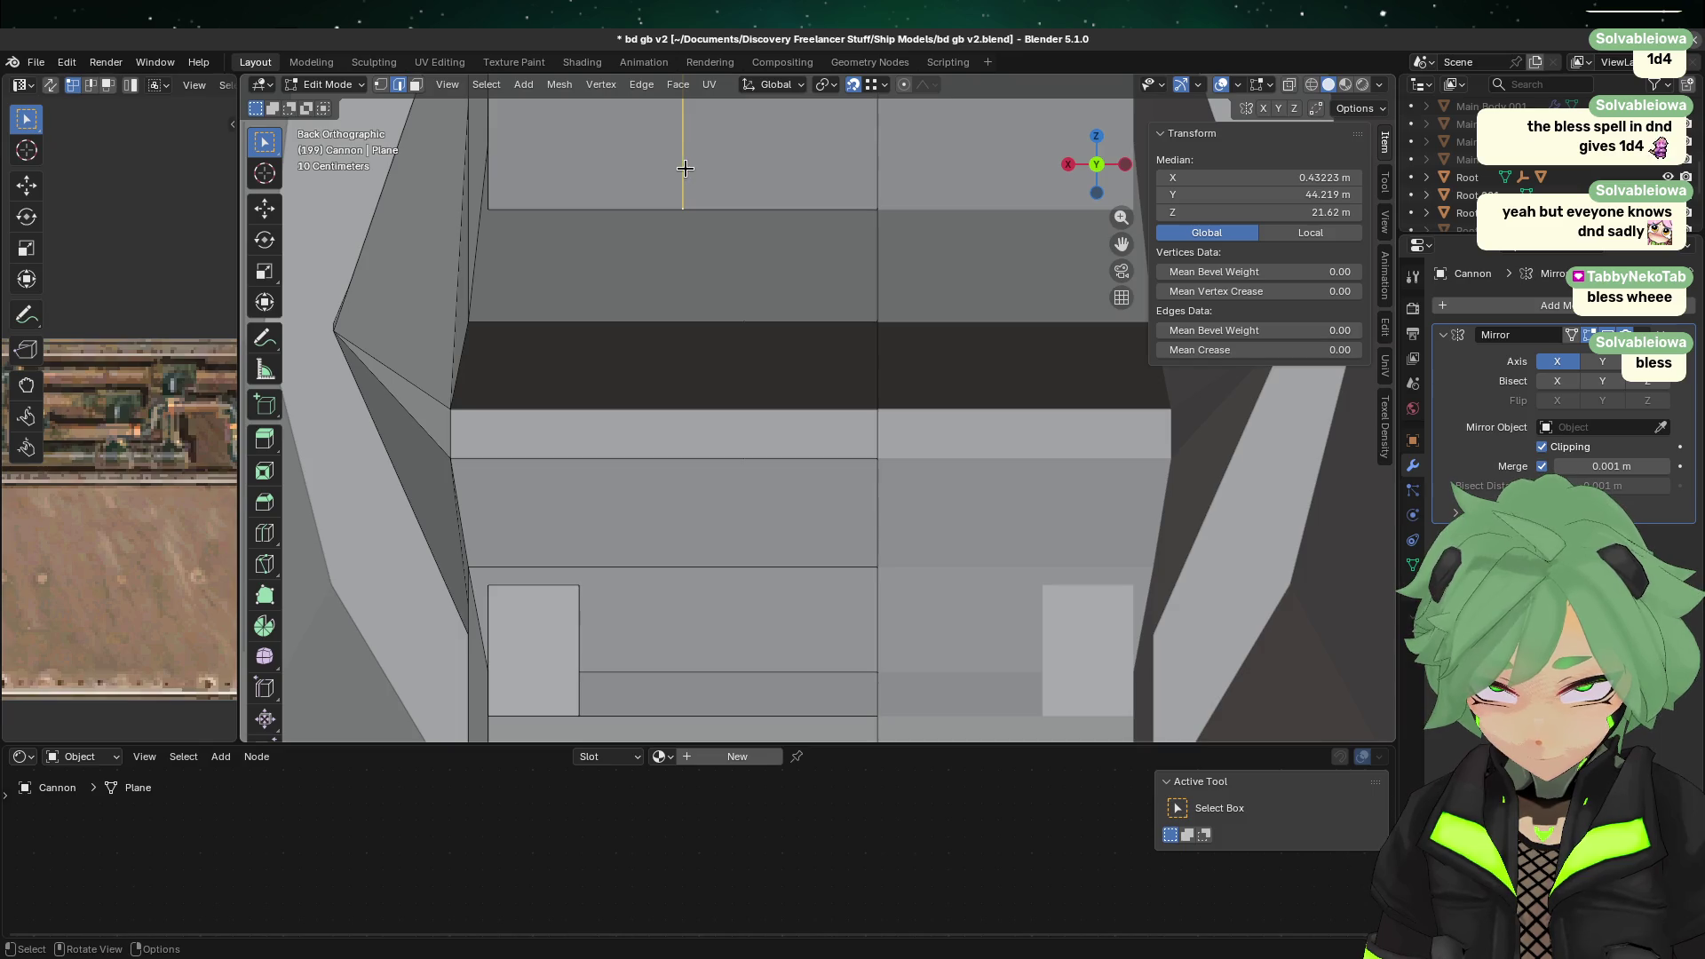
pyautogui.press('g')
pyautogui.press('x')
pyautogui.click(579, 572)
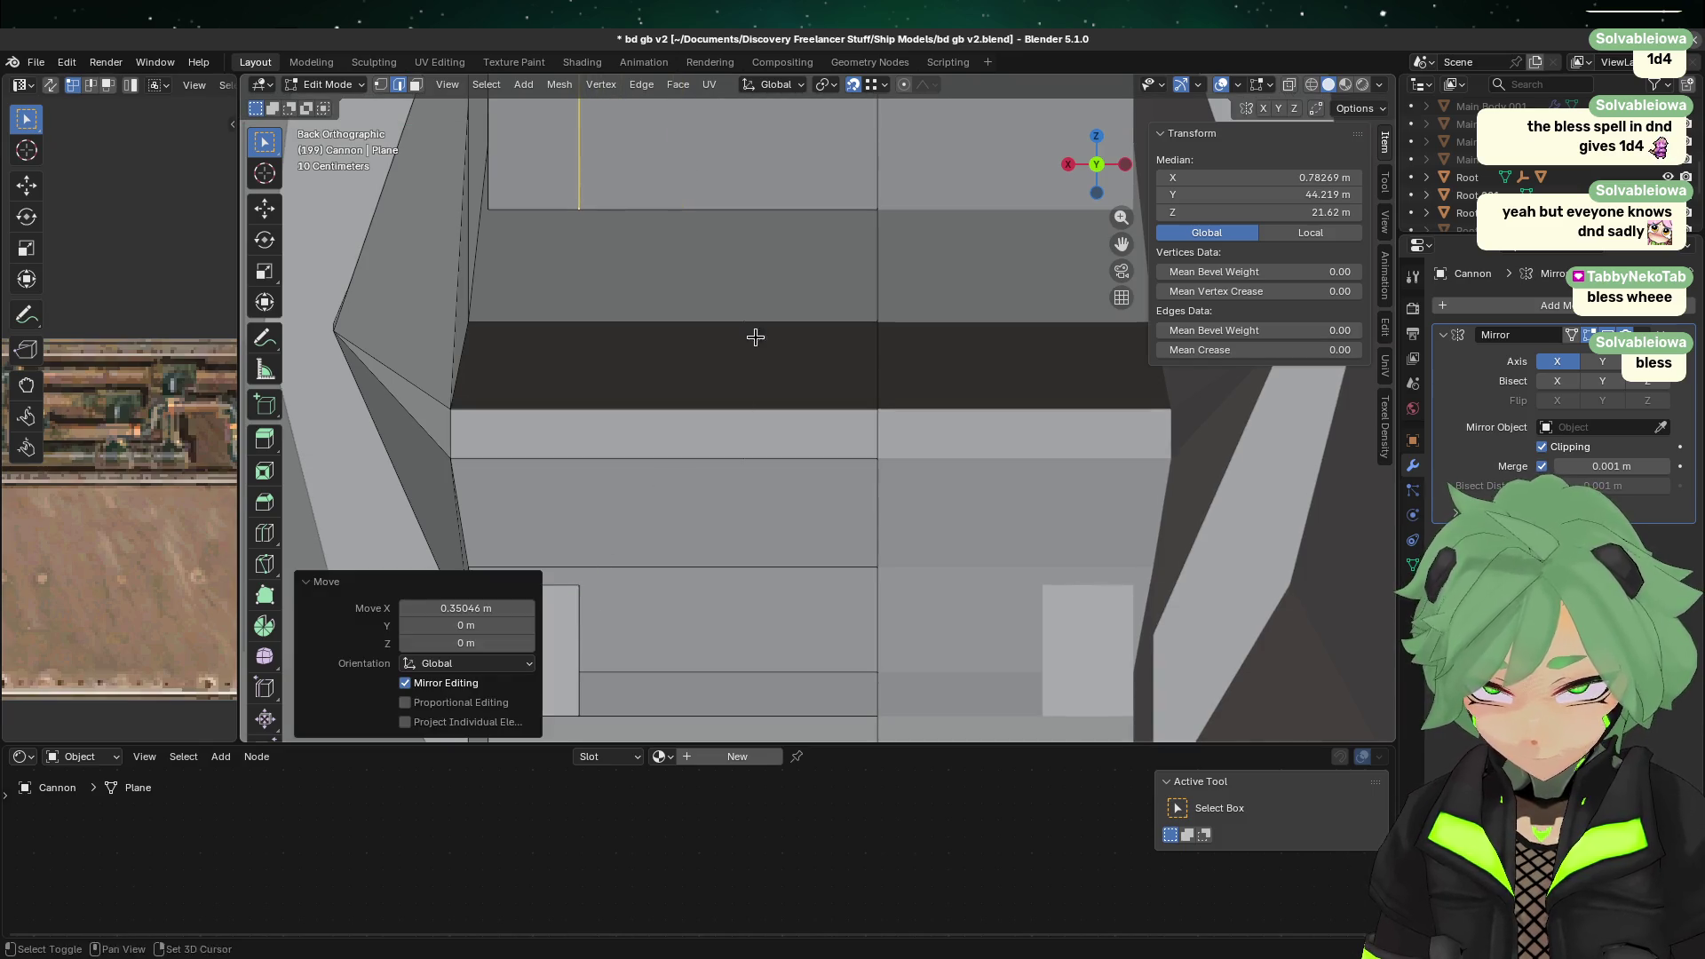
# Step: Delete the stray vertex near the claw's centre
pyautogui.keyDown('shift'); pyautogui.moveTo(754, 335); pyautogui.dragTo(734, 533, button='middle'); pyautogui.keyUp('shift')
pyautogui.click(721, 297)
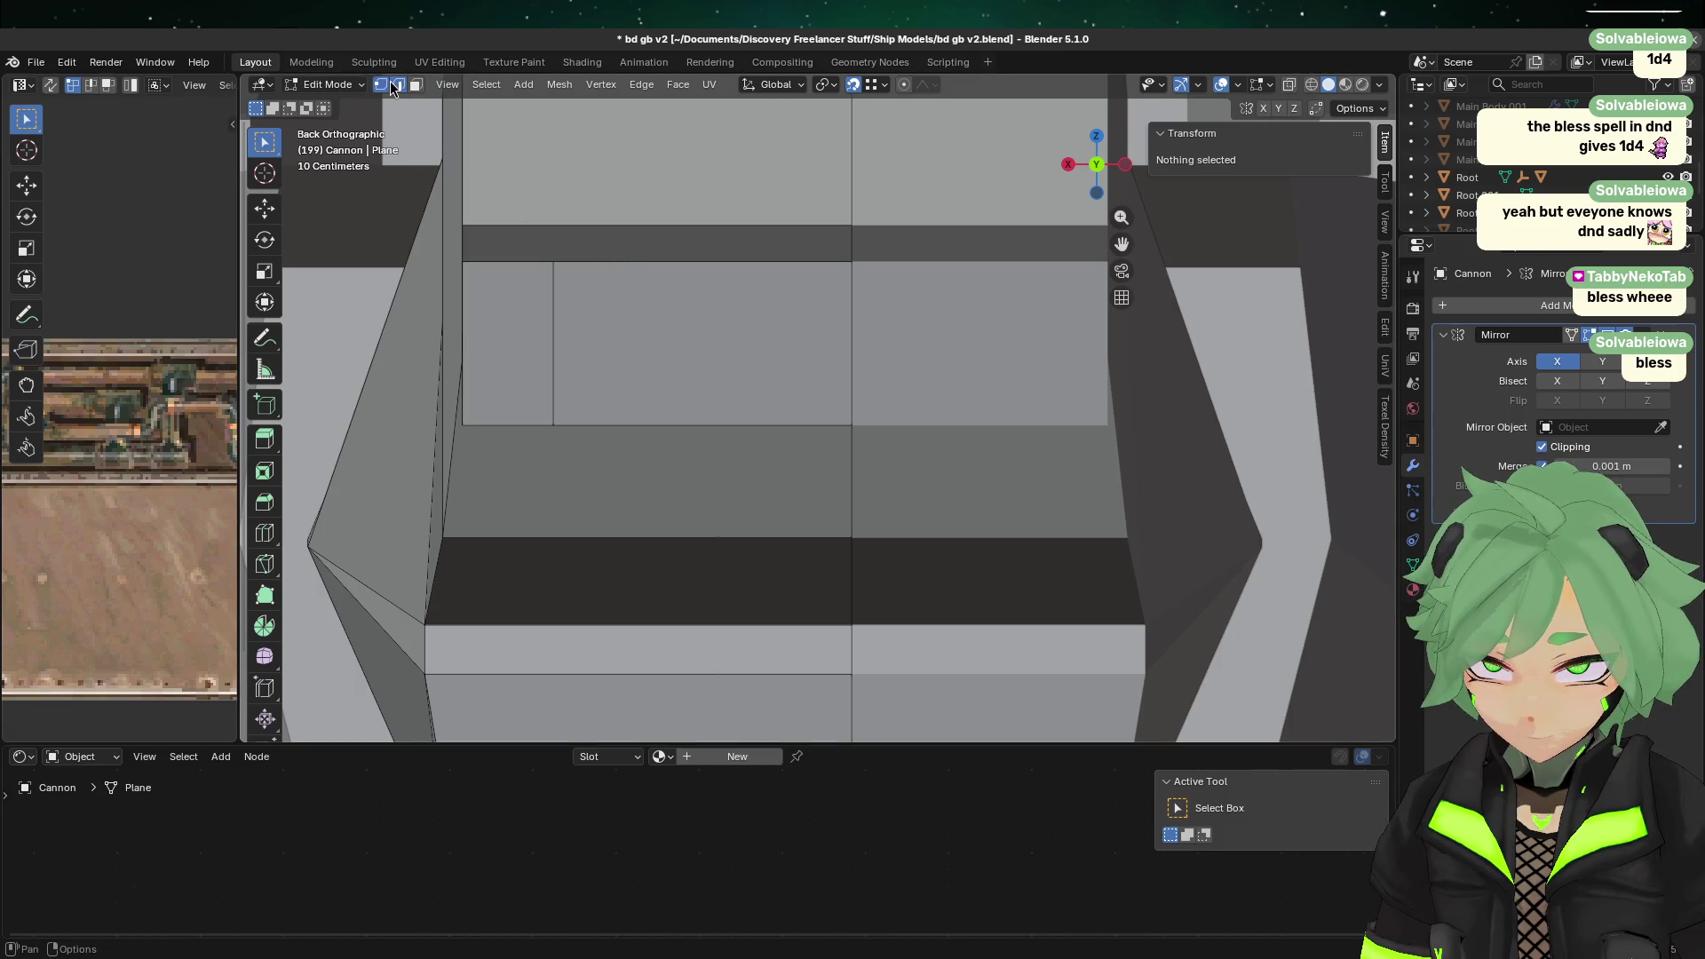
pyautogui.click(851, 425)
pyautogui.moveTo(891, 471)
pyautogui.mouseDown(button='middle')
pyautogui.moveTo(906, 418)
pyautogui.moveTo(947, 488)
pyautogui.moveTo(1039, 418)
pyautogui.moveTo(1116, 404)
pyautogui.moveTo(914, 471)
pyautogui.moveTo(952, 454)
pyautogui.mouseUp(button='middle')
pyautogui.press('x')
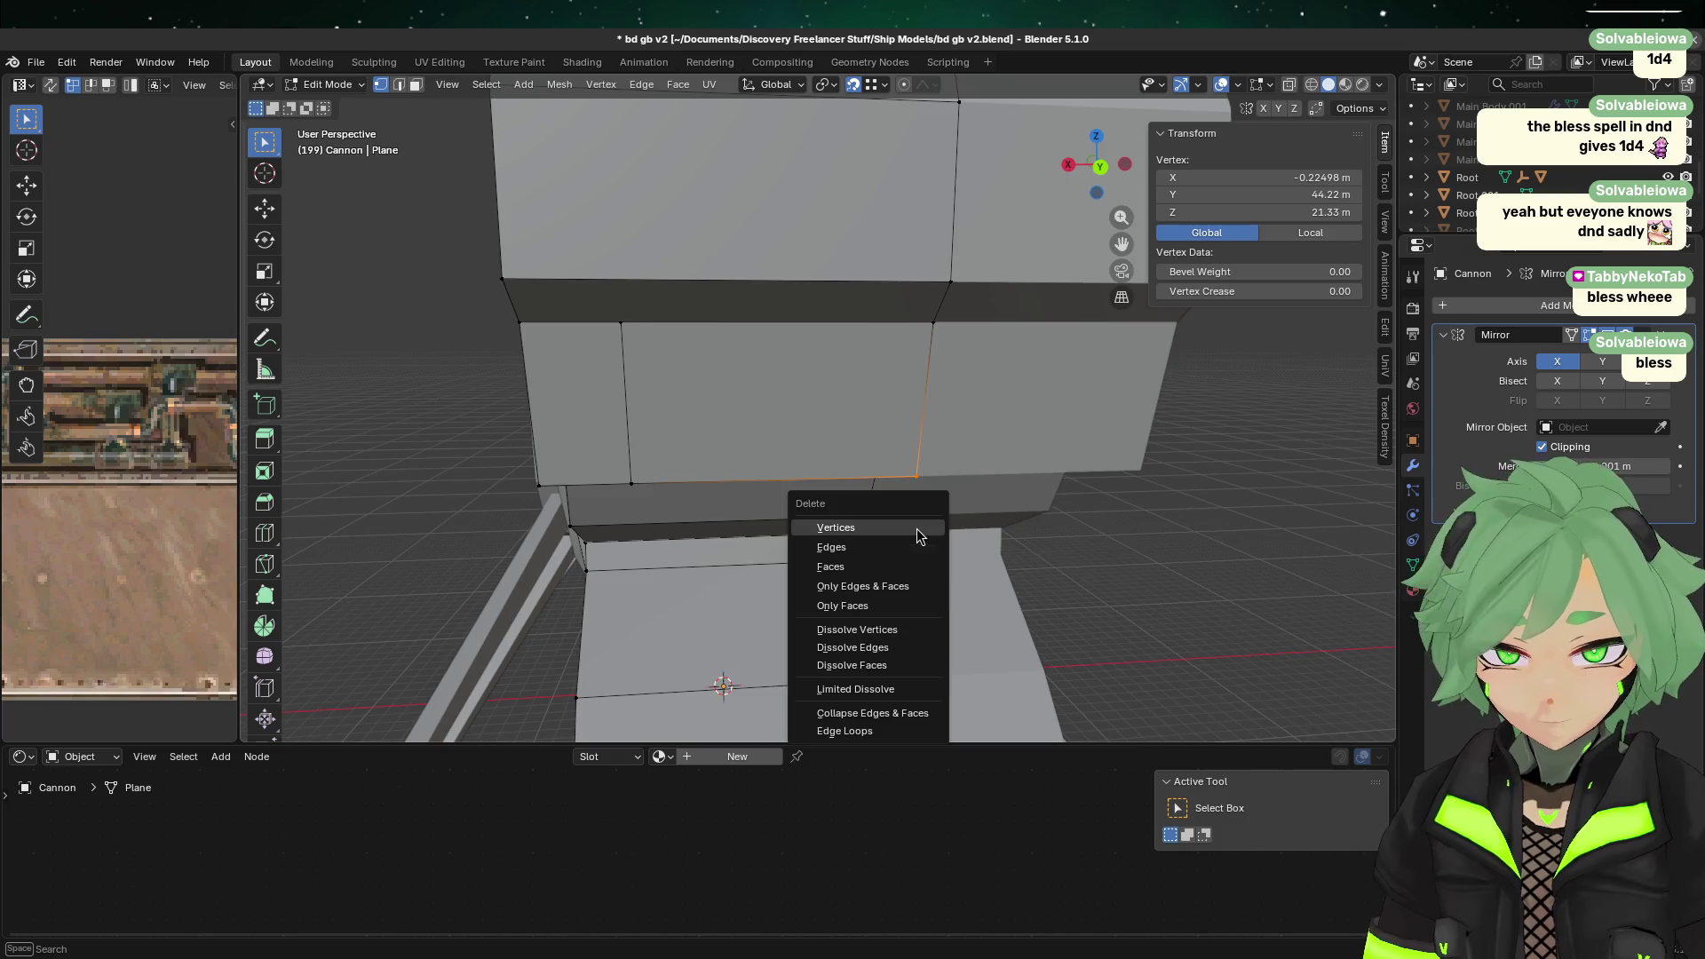
pyautogui.click(921, 529)
# Step: Fill the gap and the remaining triangular hole in the muzzle with faces
pyautogui.moveTo(921, 529)
pyautogui.mouseDown(button='middle')
pyautogui.moveTo(898, 407)
pyautogui.moveTo(604, 409)
pyautogui.mouseUp(button='middle')
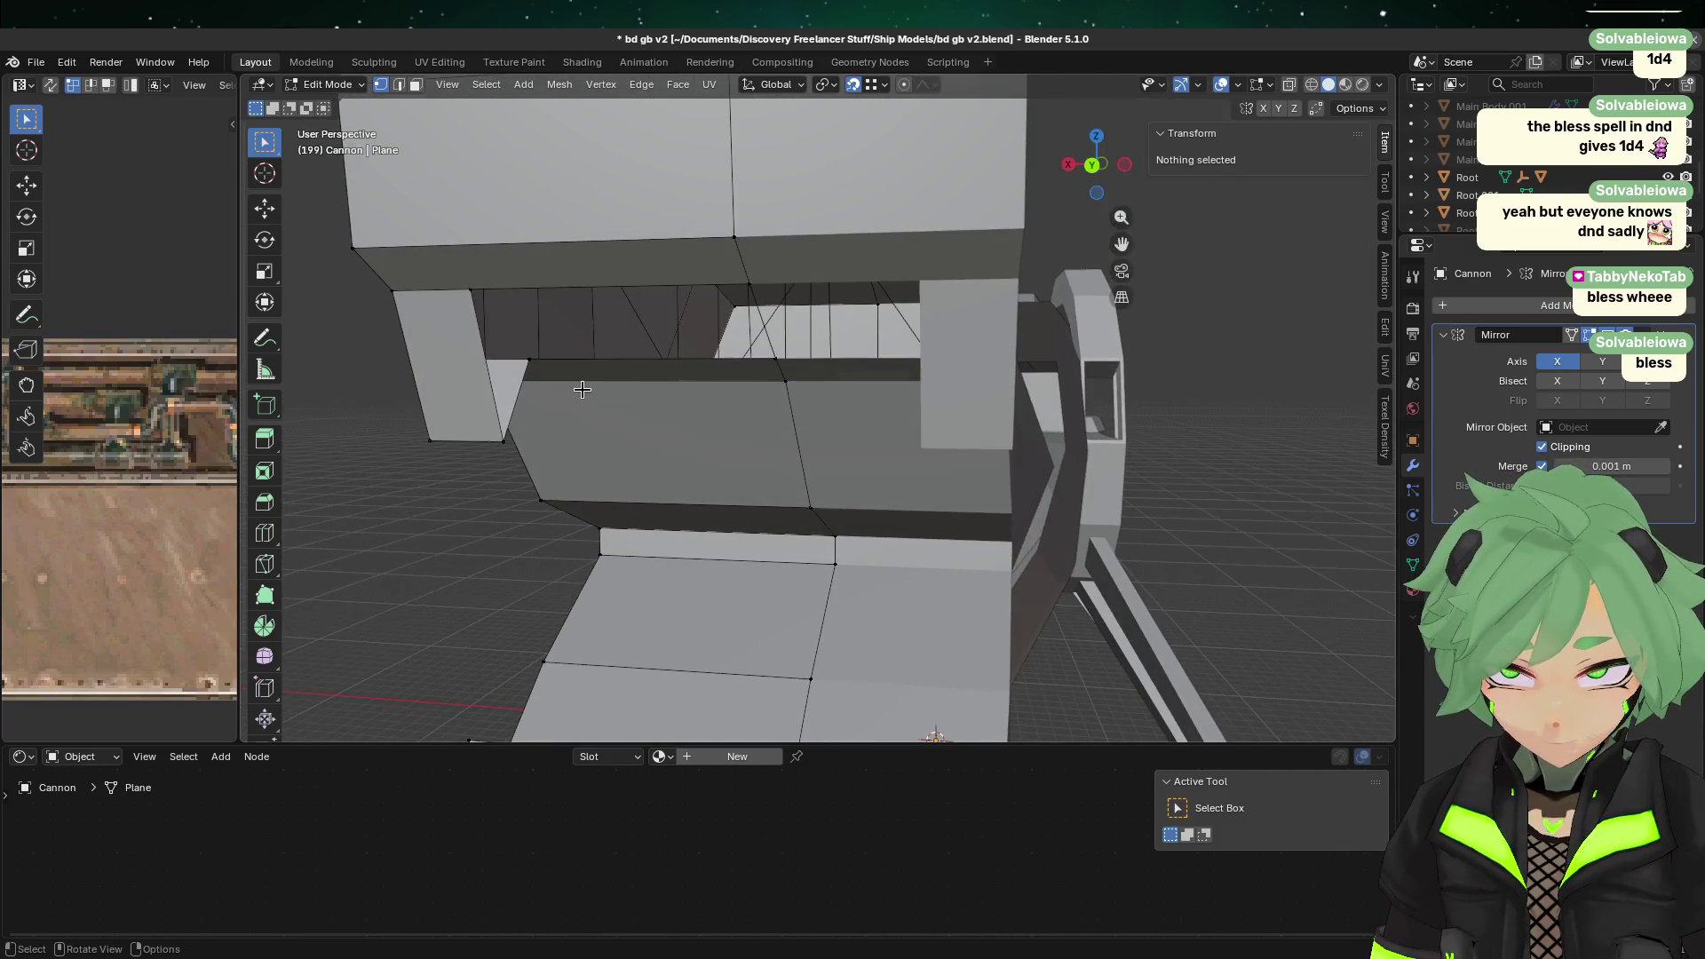
pyautogui.click(558, 359)
pyautogui.keyDown('shift'); pyautogui.click(785, 358); pyautogui.keyUp('shift')
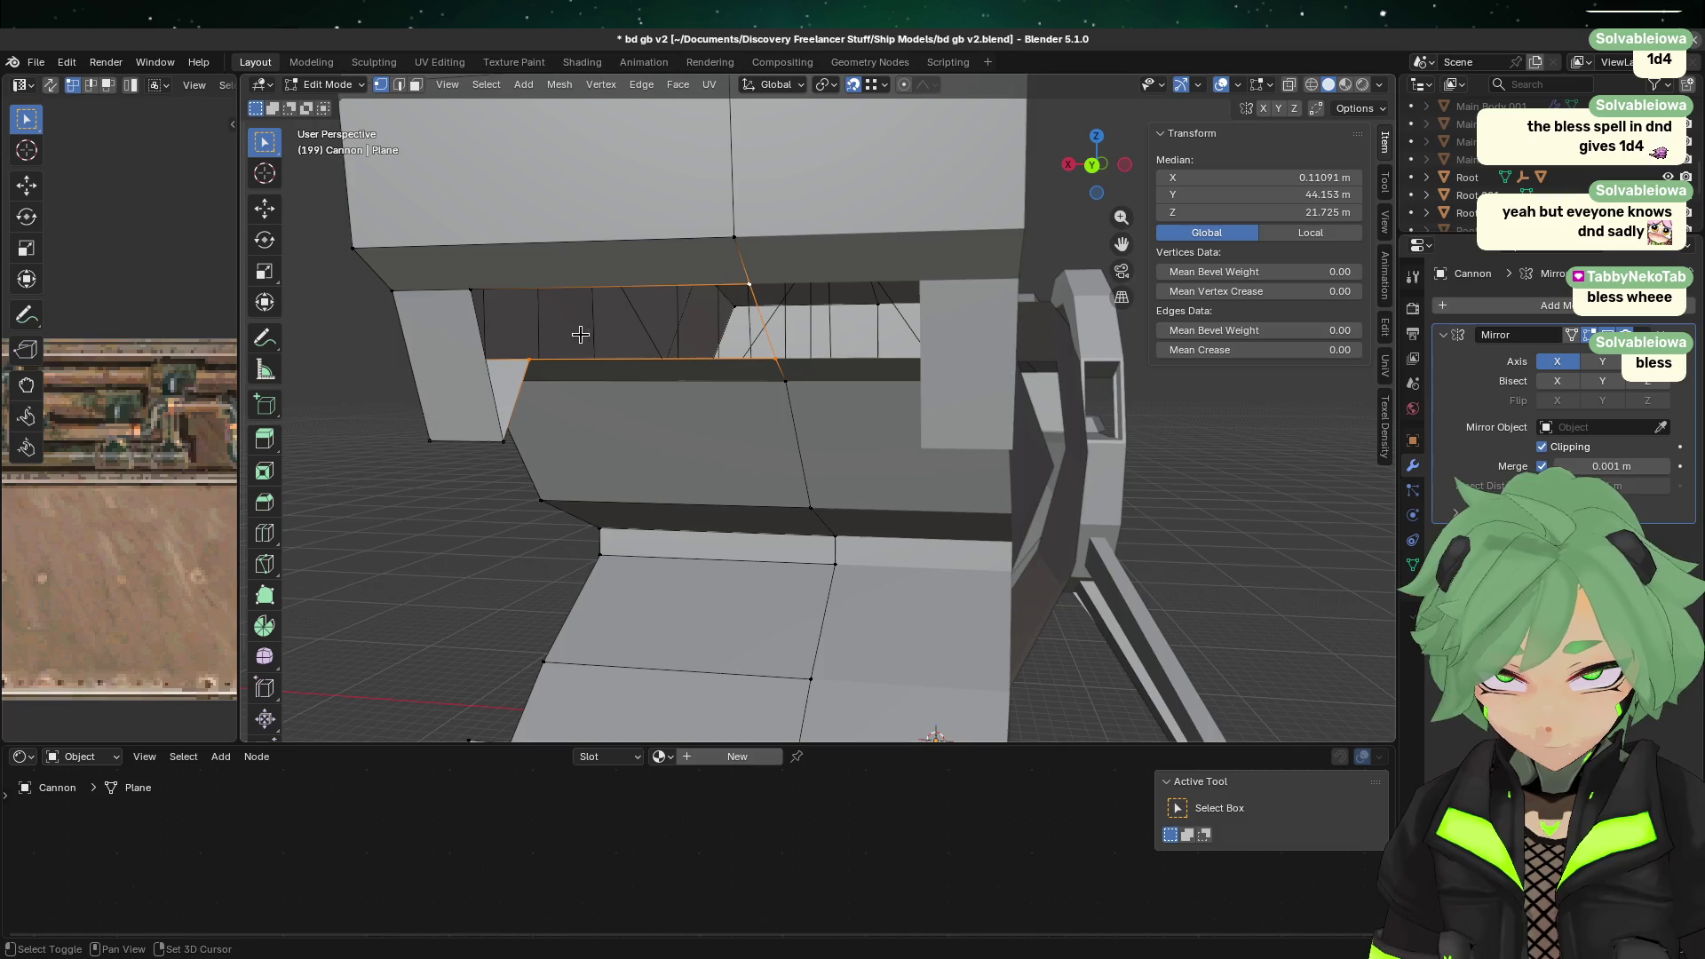
pyautogui.press('f')
pyautogui.click(471, 289)
pyautogui.keyDown('shift'); pyautogui.click(530, 360); pyautogui.keyUp('shift')
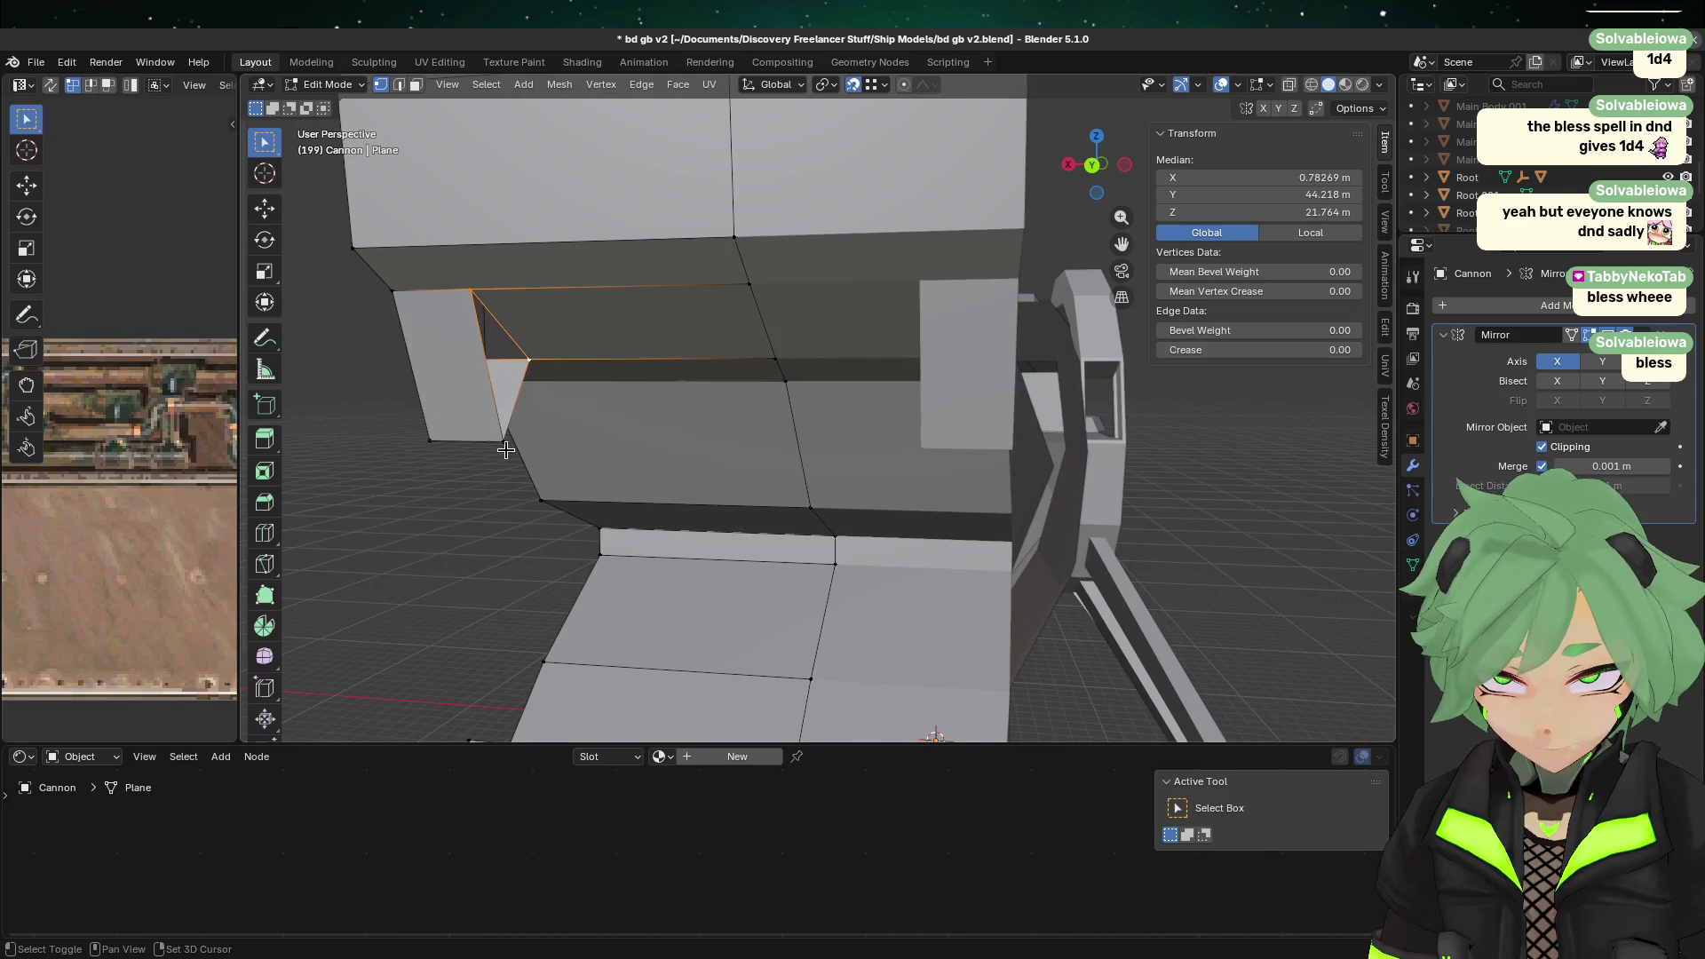
pyautogui.press('f')
# Step: Return to Object Mode and view the whole reshaped claw muzzle on the ship
pyautogui.press('Tab')
pyautogui.scroll(-5, 503, 455)
pyautogui.moveTo(526, 529)
pyautogui.mouseDown(button='middle')
pyautogui.moveTo(818, 508)
pyautogui.moveTo(278, 716)
pyautogui.moveTo(617, 647)
pyautogui.moveTo(719, 578)
pyautogui.moveTo(812, 577)
pyautogui.mouseUp(button='middle')
pyautogui.scroll(-3, 834, 524)
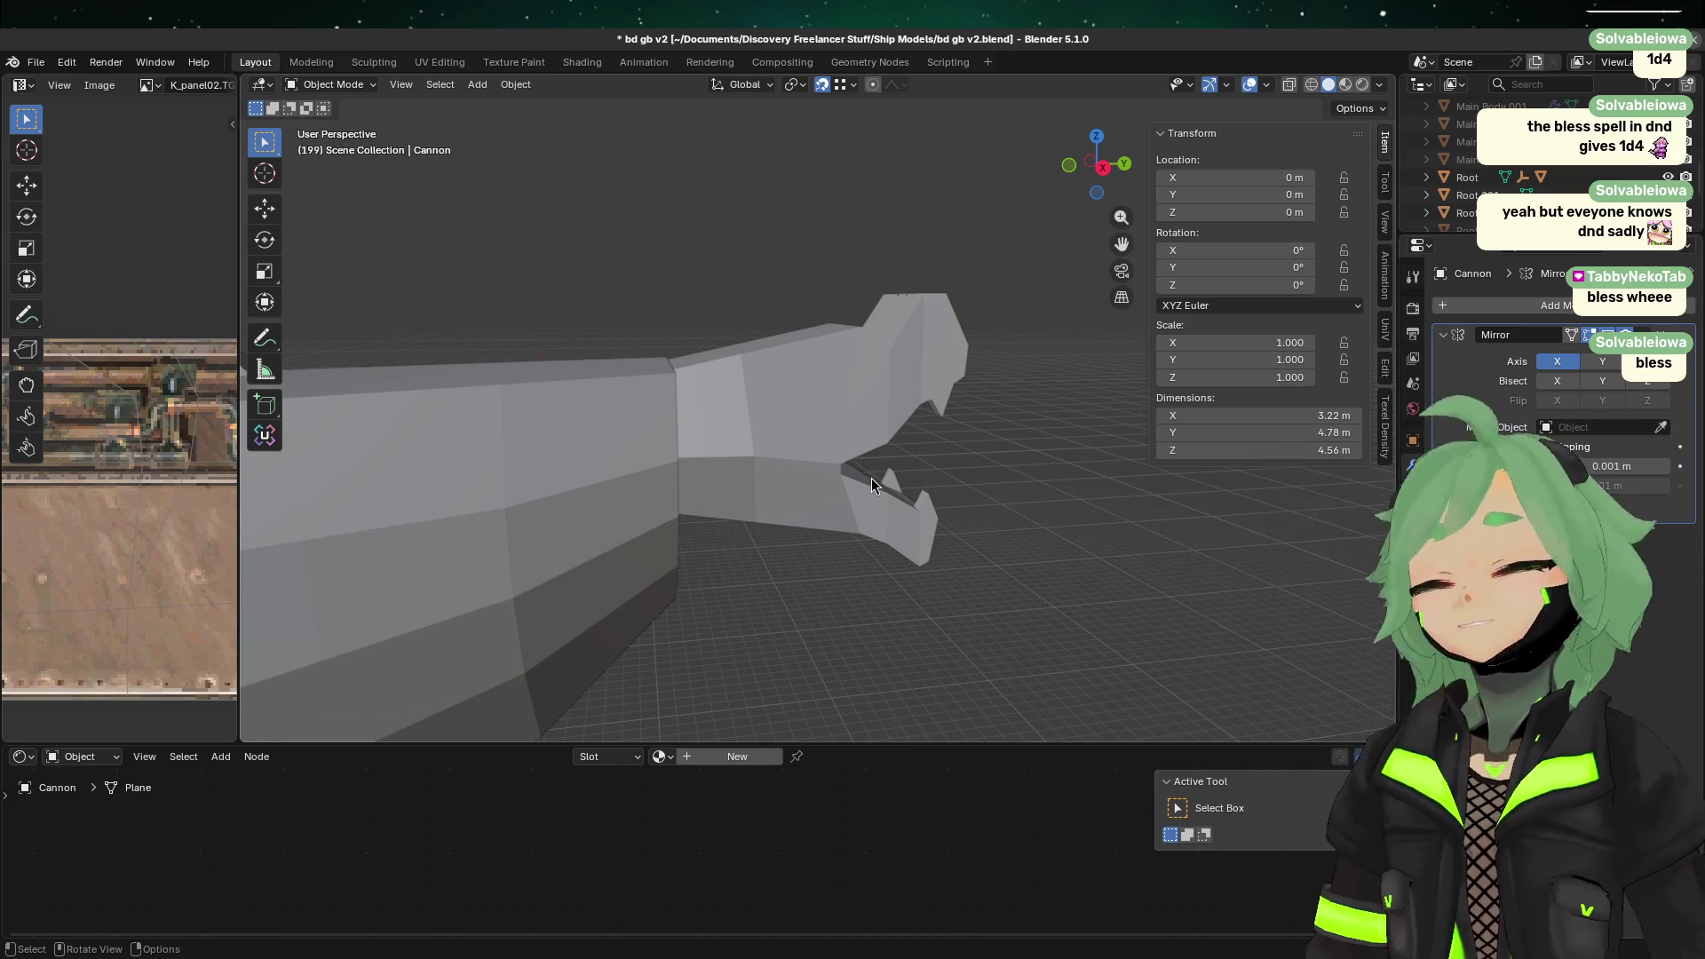
# Step: Select the claw muzzle and lower it along Z to -0.881 m
pyautogui.click(481, 609)
pyautogui.click(708, 491)
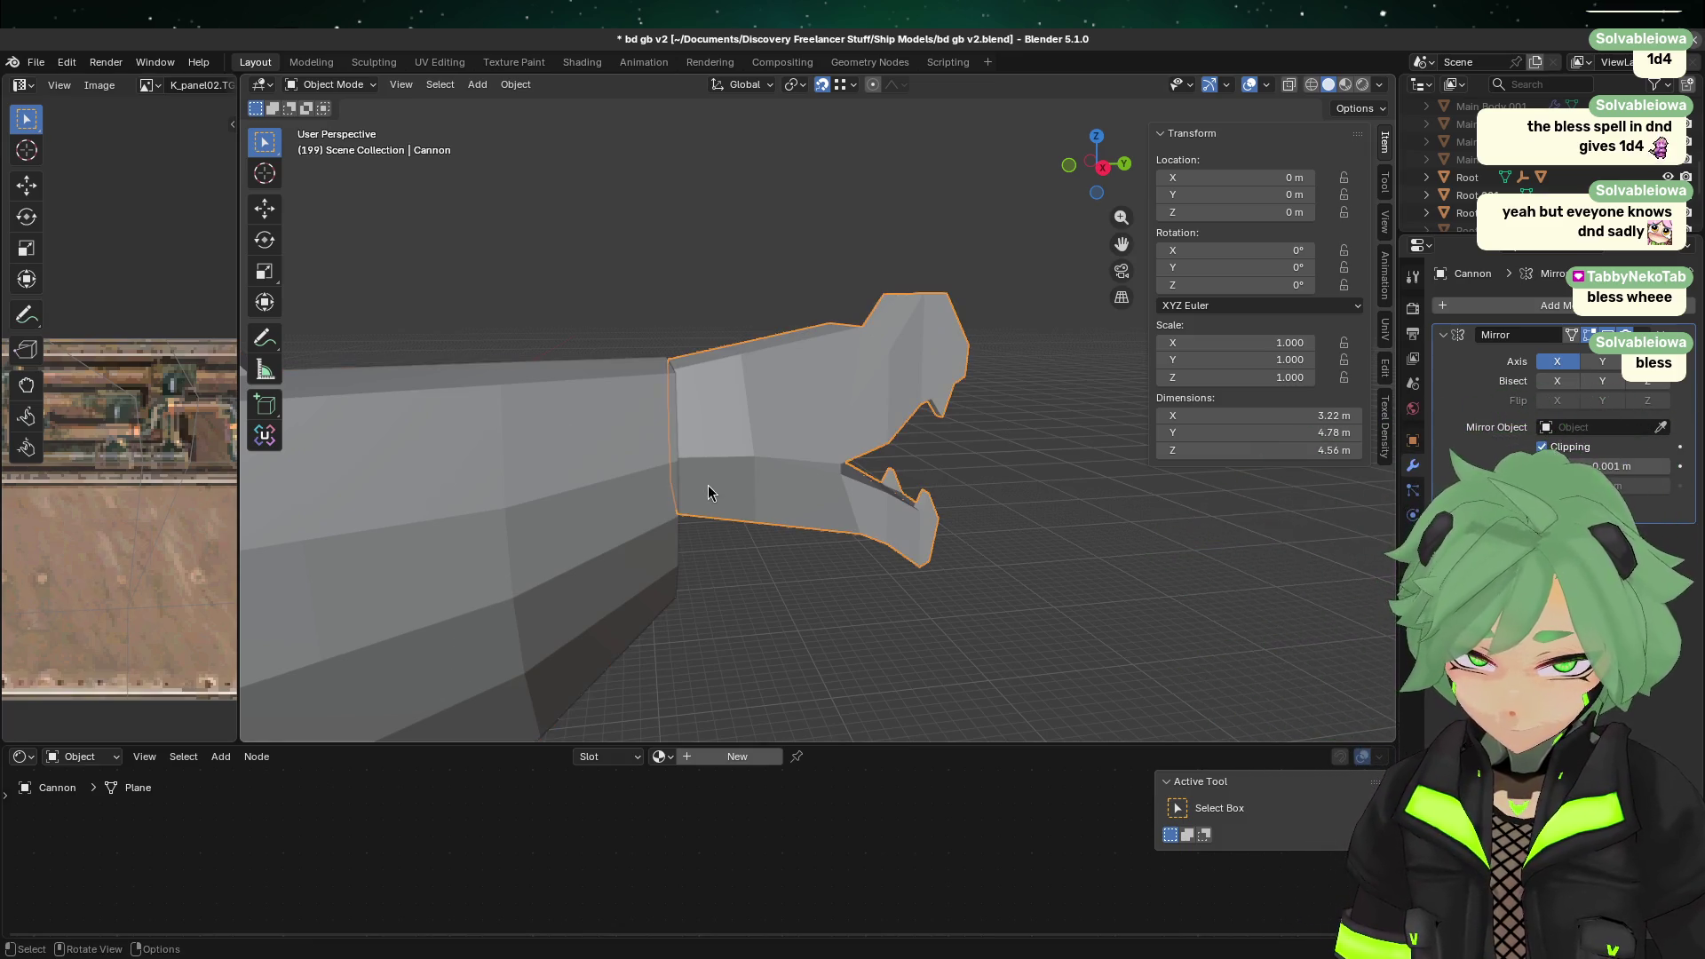
pyautogui.click(1093, 163)
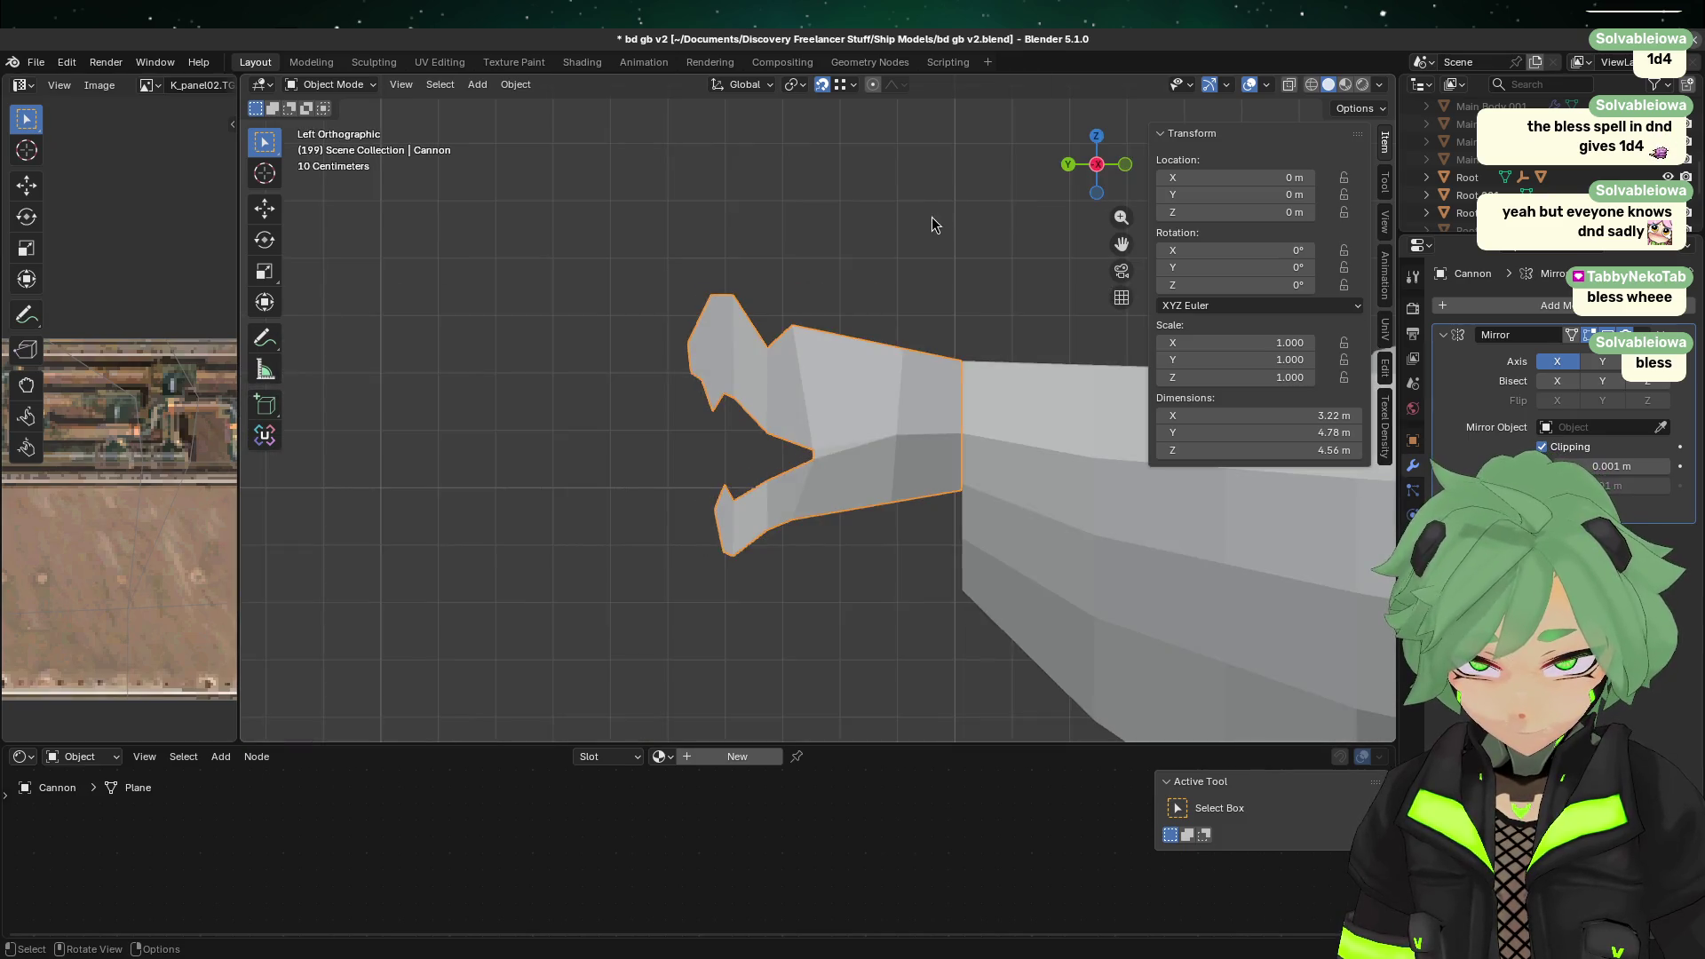
pyautogui.press('KP_Decimal')
pyautogui.click(1099, 167)
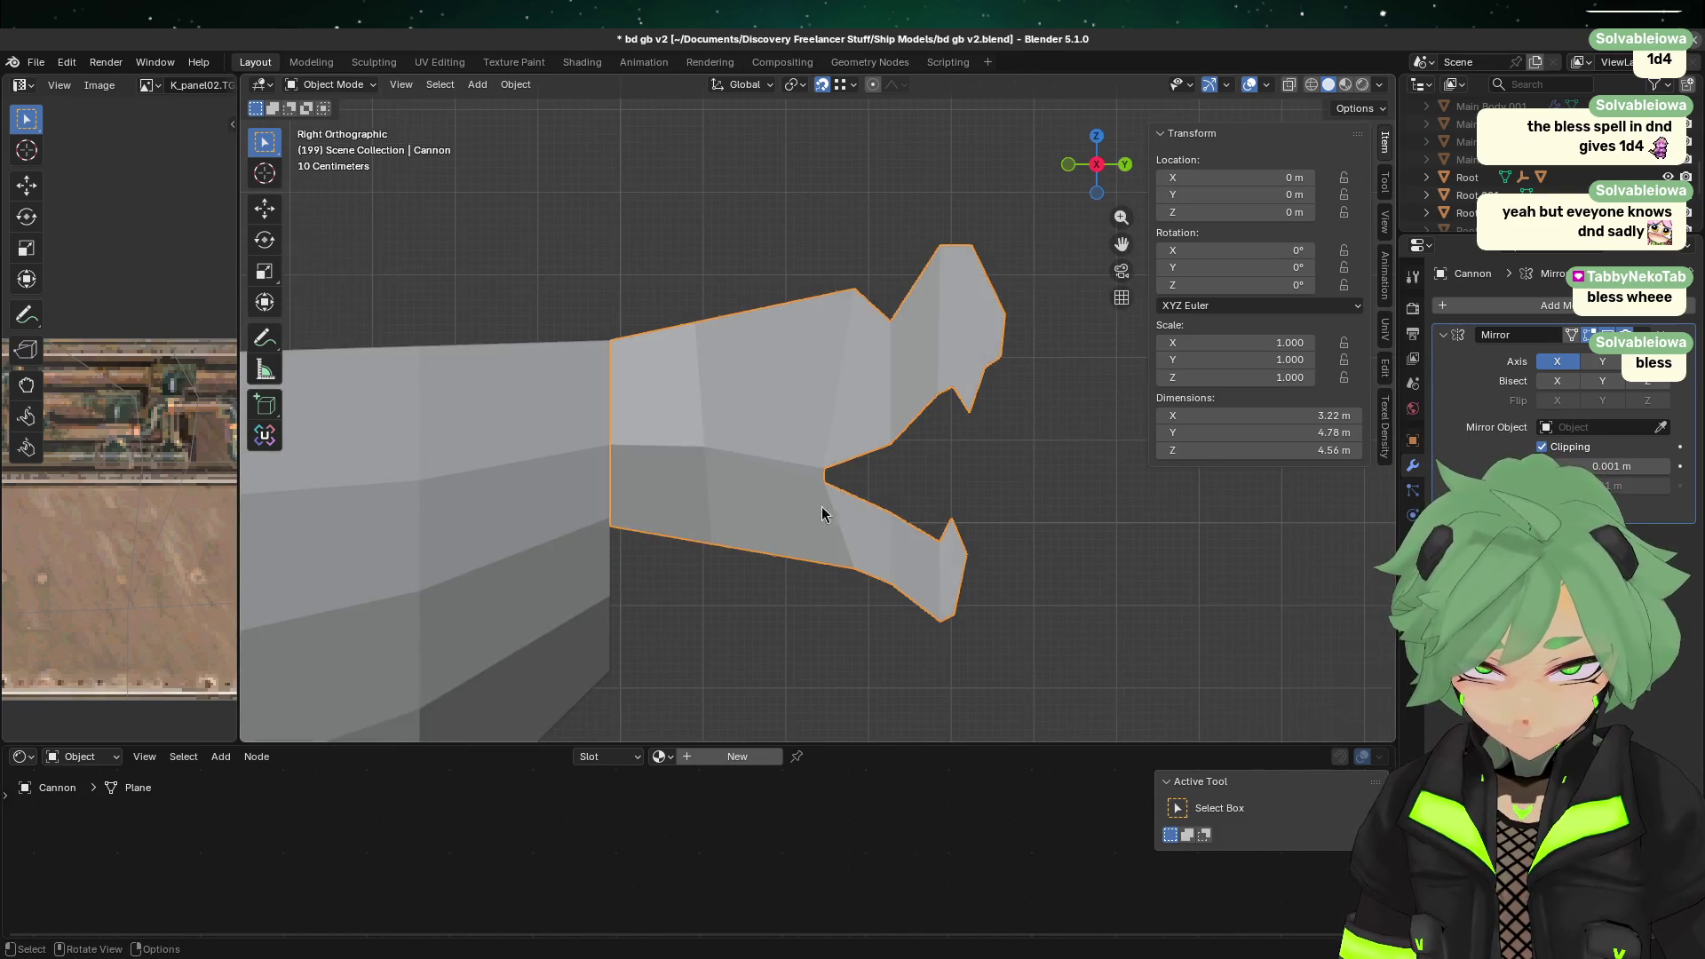
pyautogui.press('g')
pyautogui.press('z')
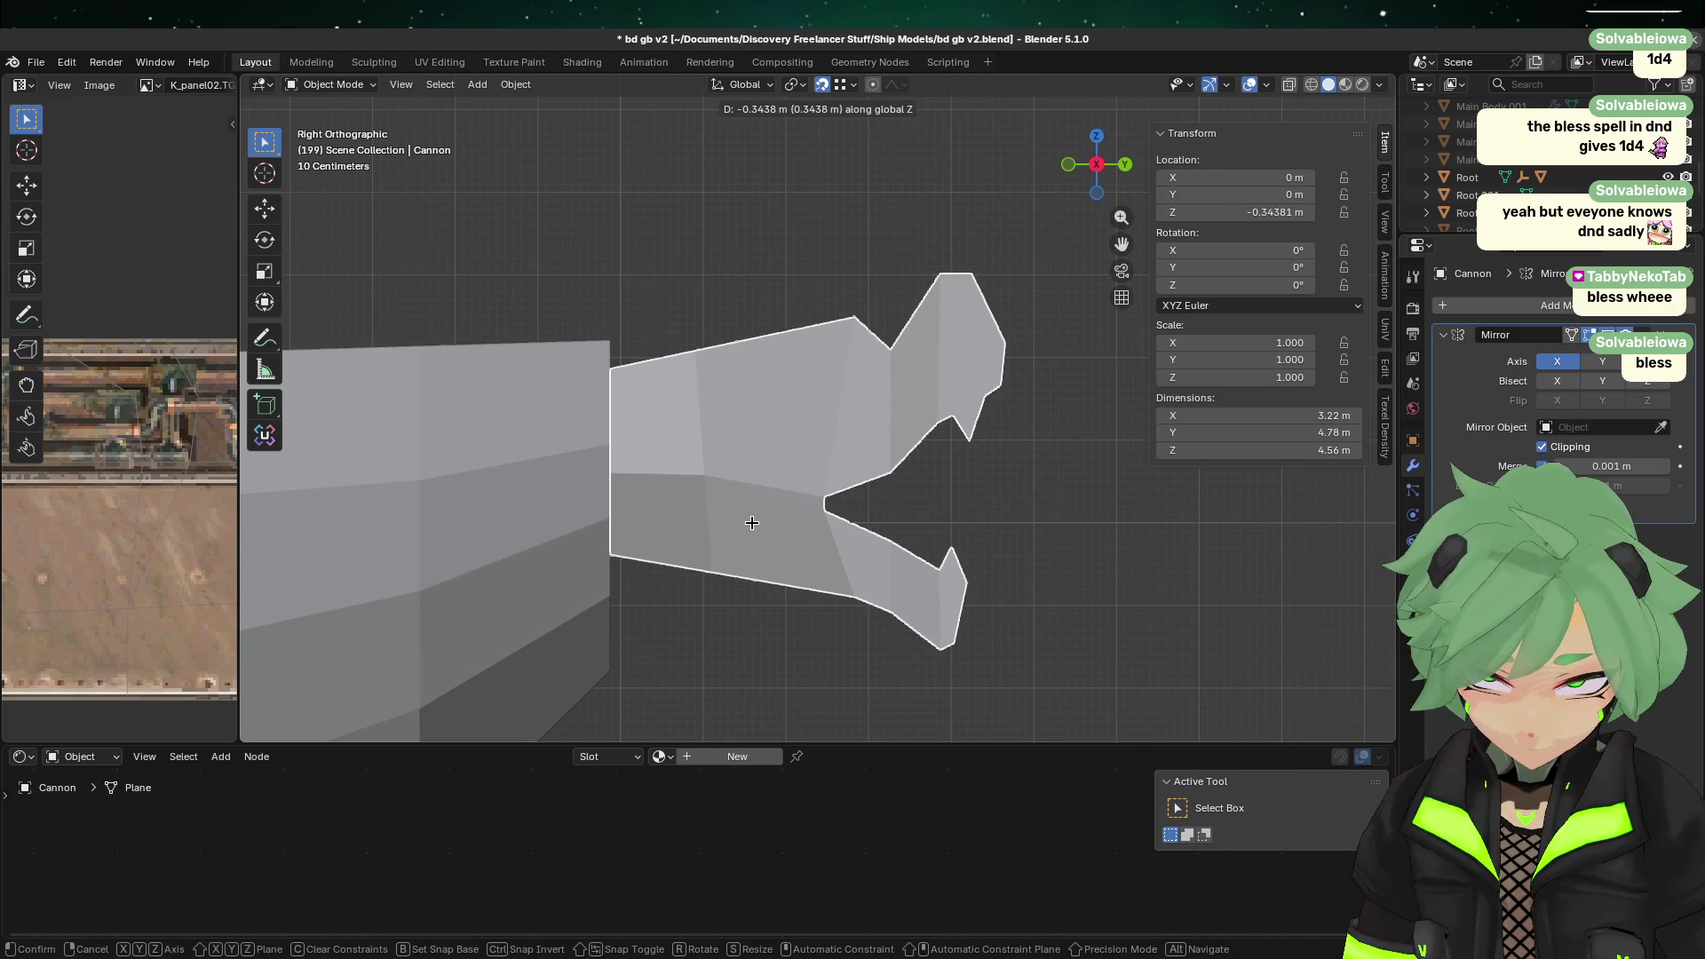
pyautogui.click(769, 571)
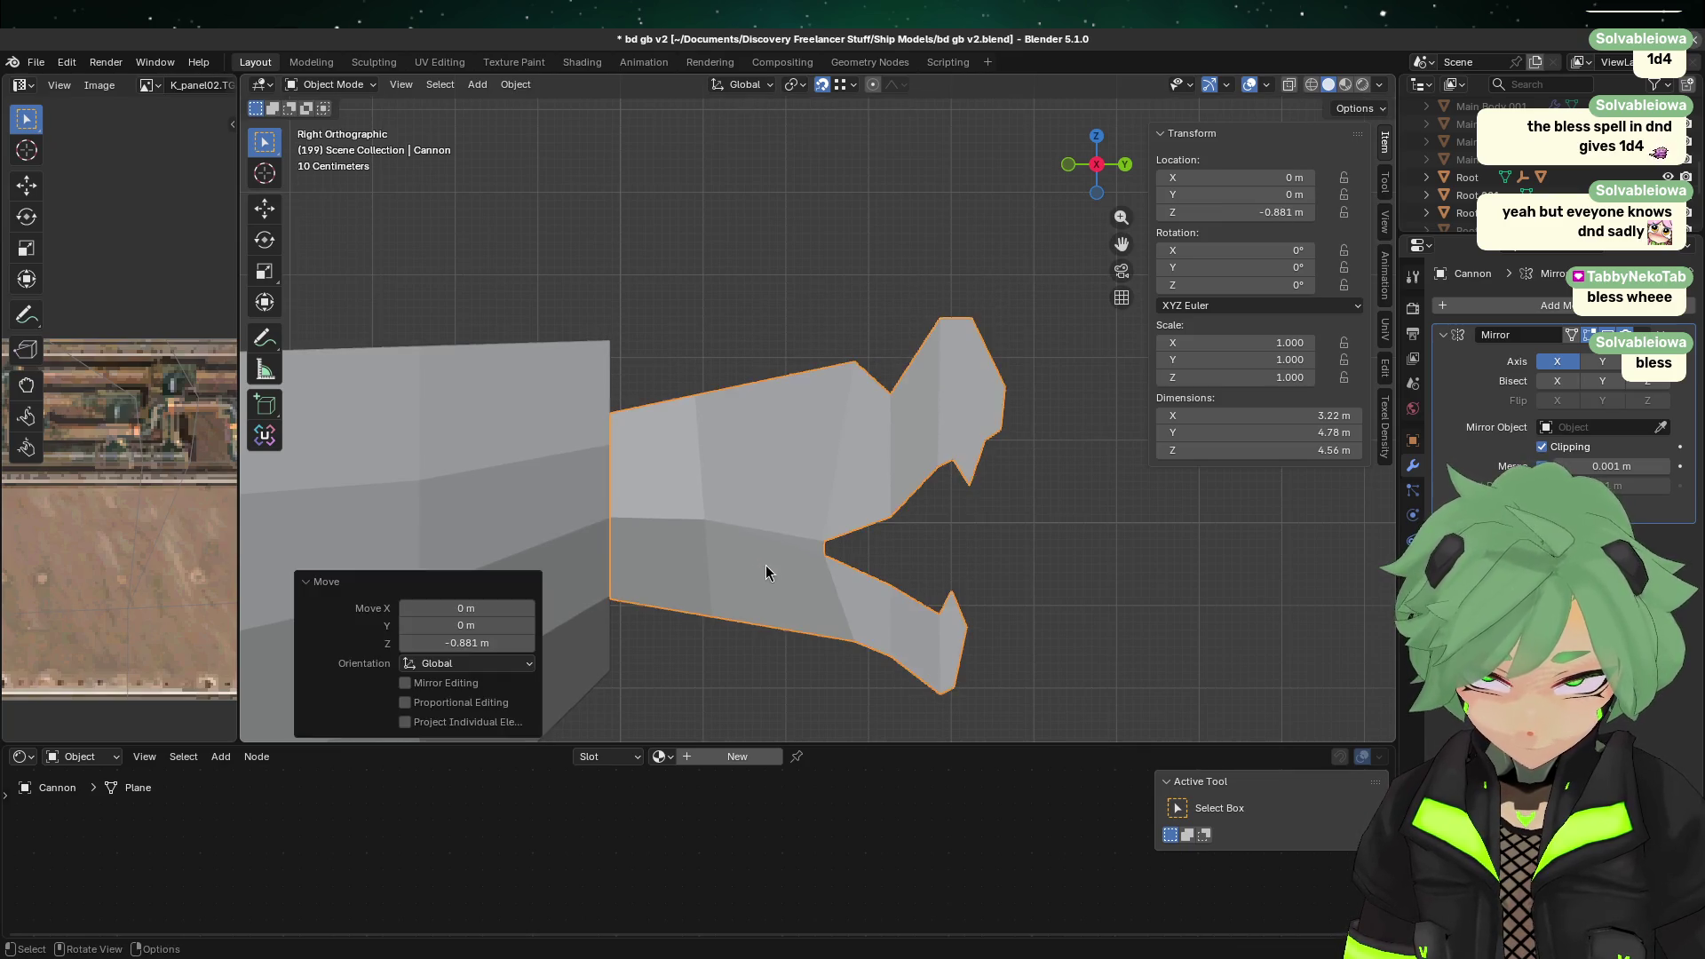
# Step: Reselect the muzzle and reset its location to the origin
pyautogui.moveTo(743, 590)
pyautogui.mouseDown(button='middle')
pyautogui.moveTo(1084, 620)
pyautogui.moveTo(1001, 708)
pyautogui.moveTo(694, 473)
pyautogui.moveTo(743, 452)
pyautogui.mouseUp(button='middle')
pyautogui.click(742, 452)
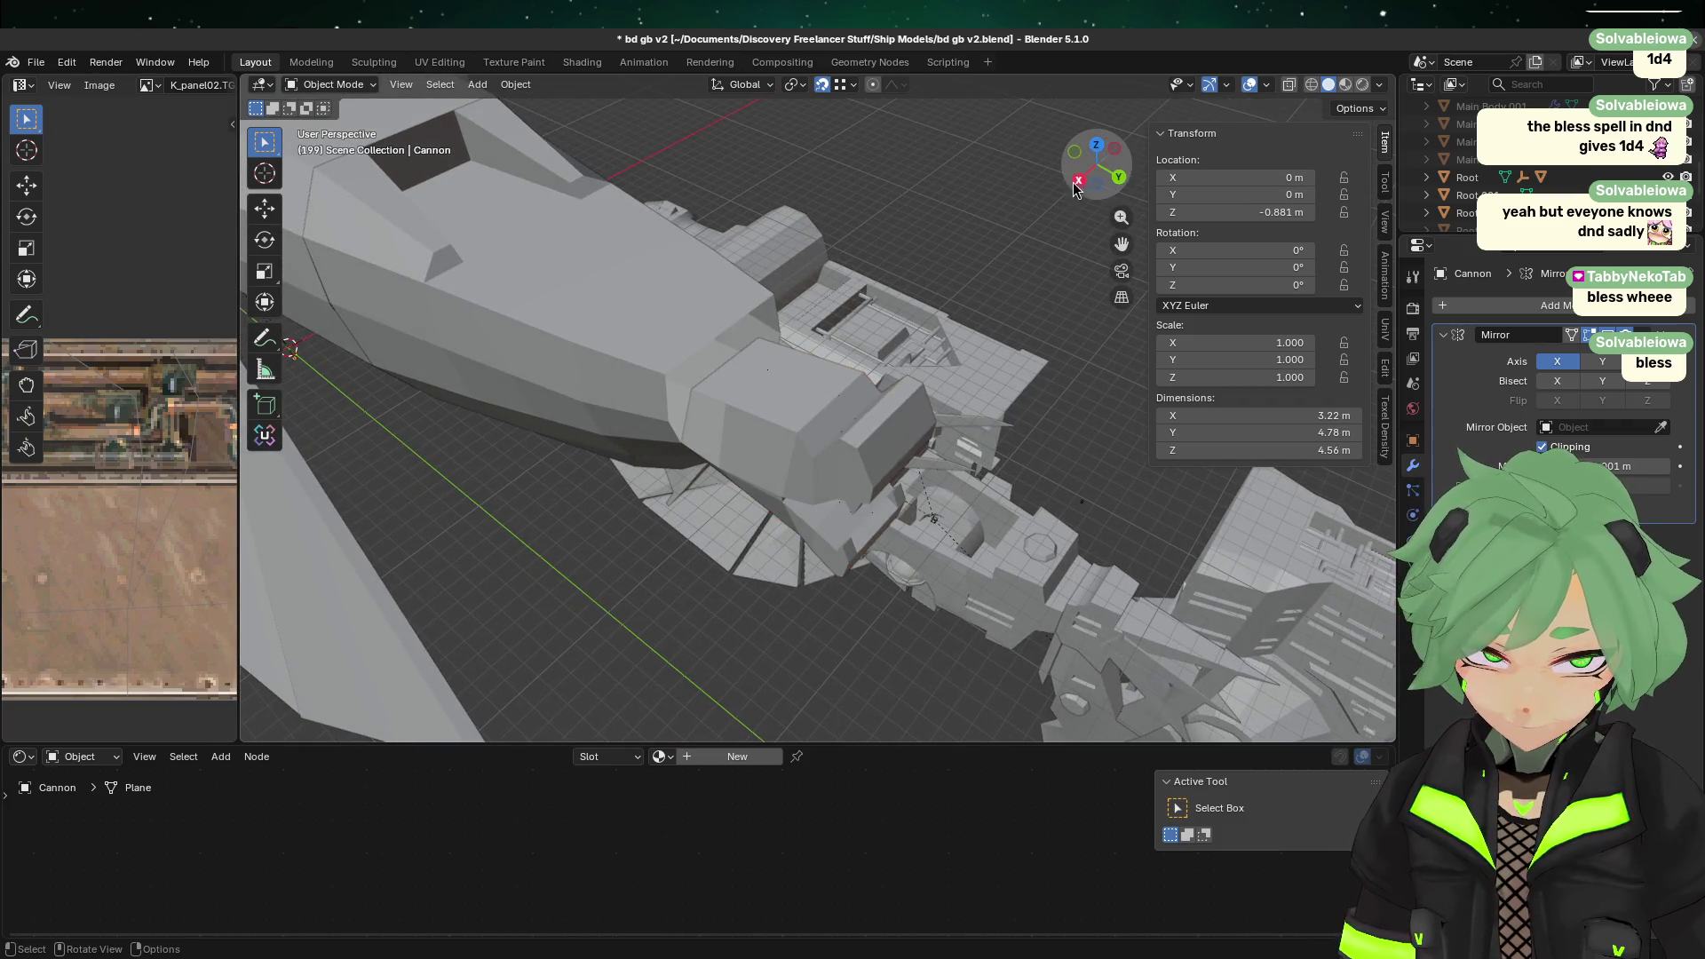
pyautogui.click(1080, 182)
pyautogui.press('g')
pyautogui.press('z')
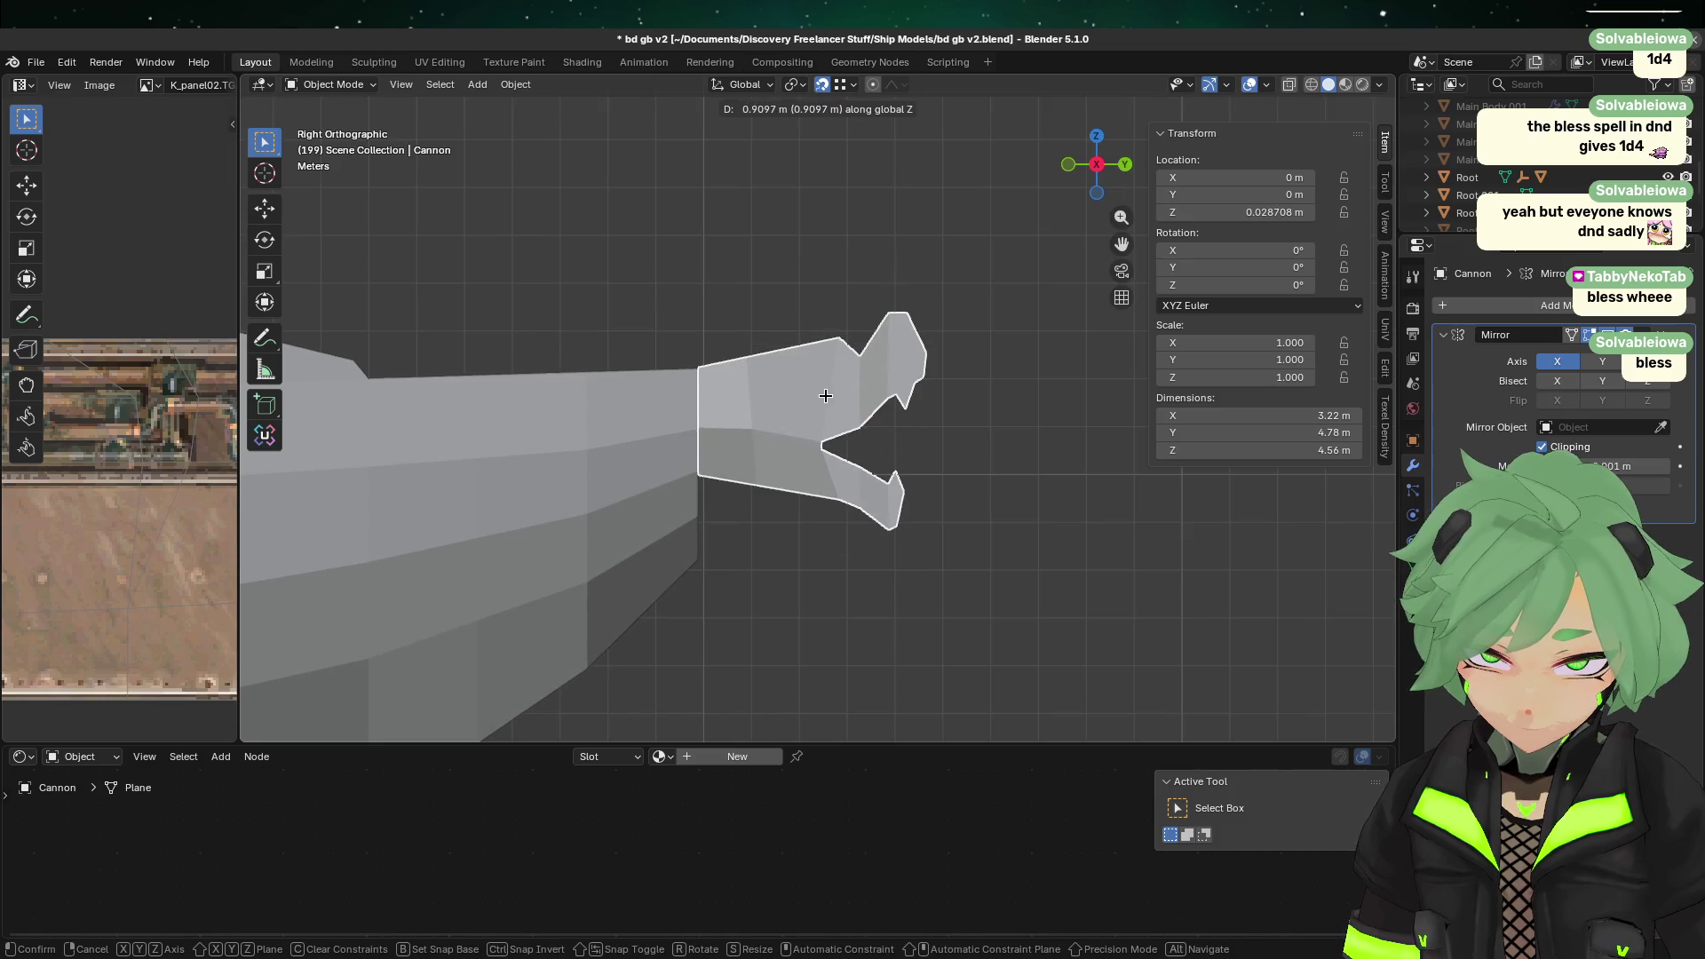
pyautogui.rightClick(826, 403)
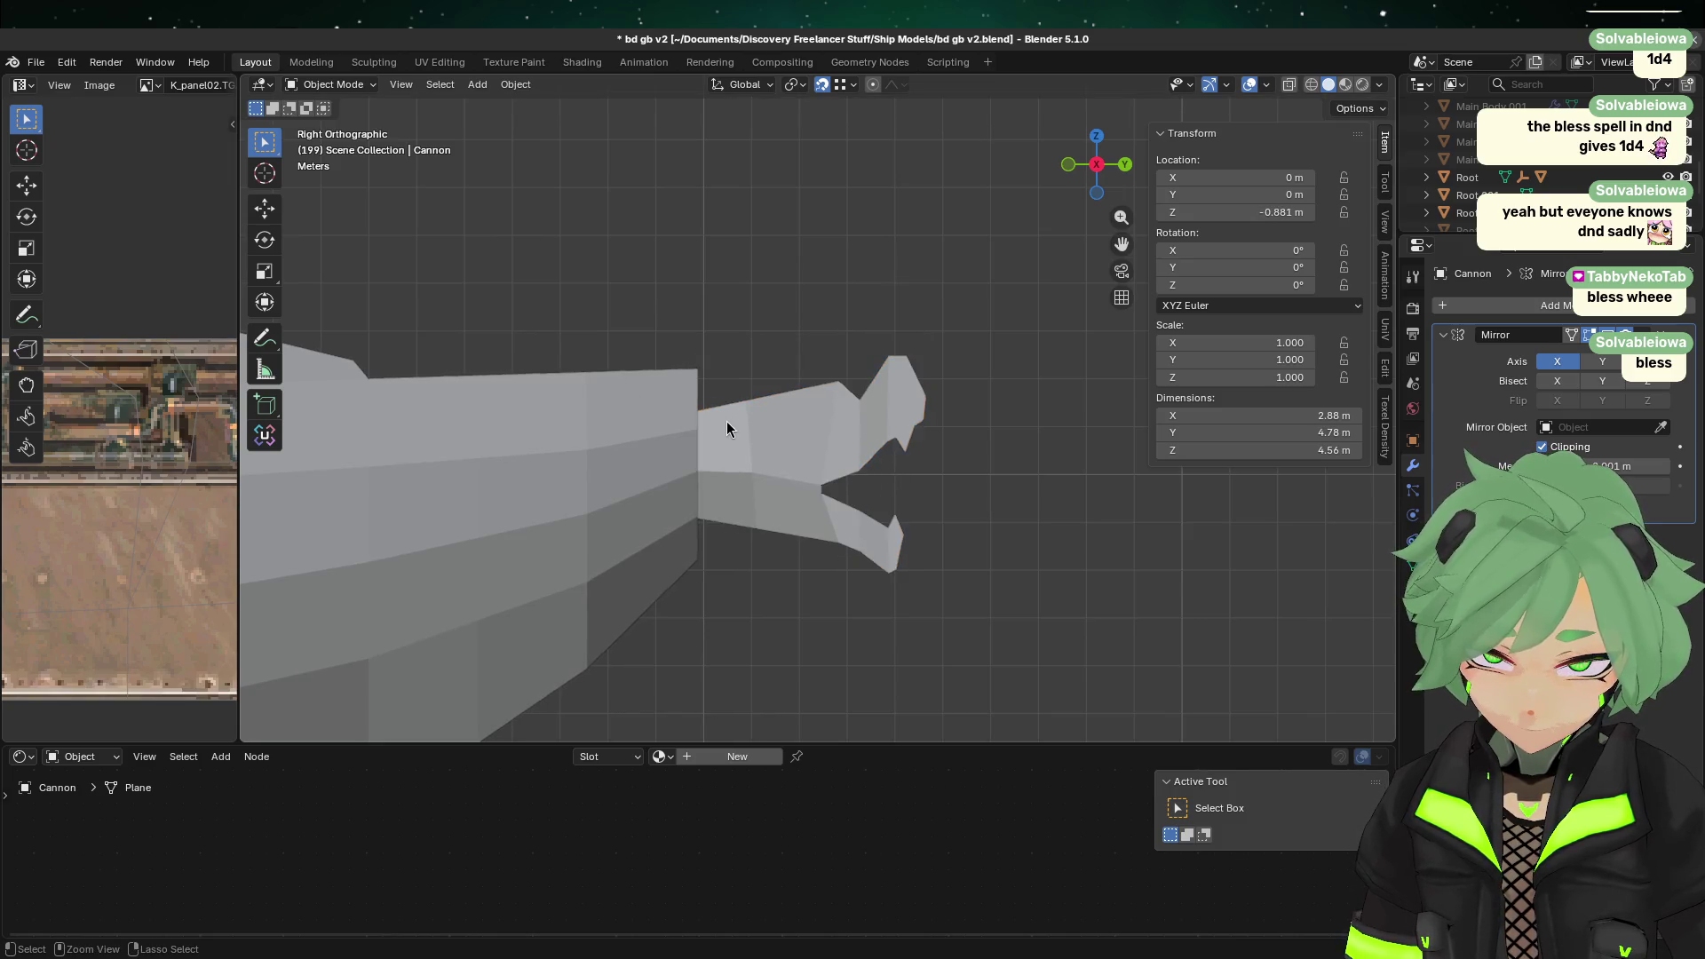
pyautogui.hotkey('alt', 'g')
# Step: Scale the claw muzzle by 1.2
pyautogui.press('s')
pyautogui.rightClick(1070, 563)
pyautogui.write('s1.2')
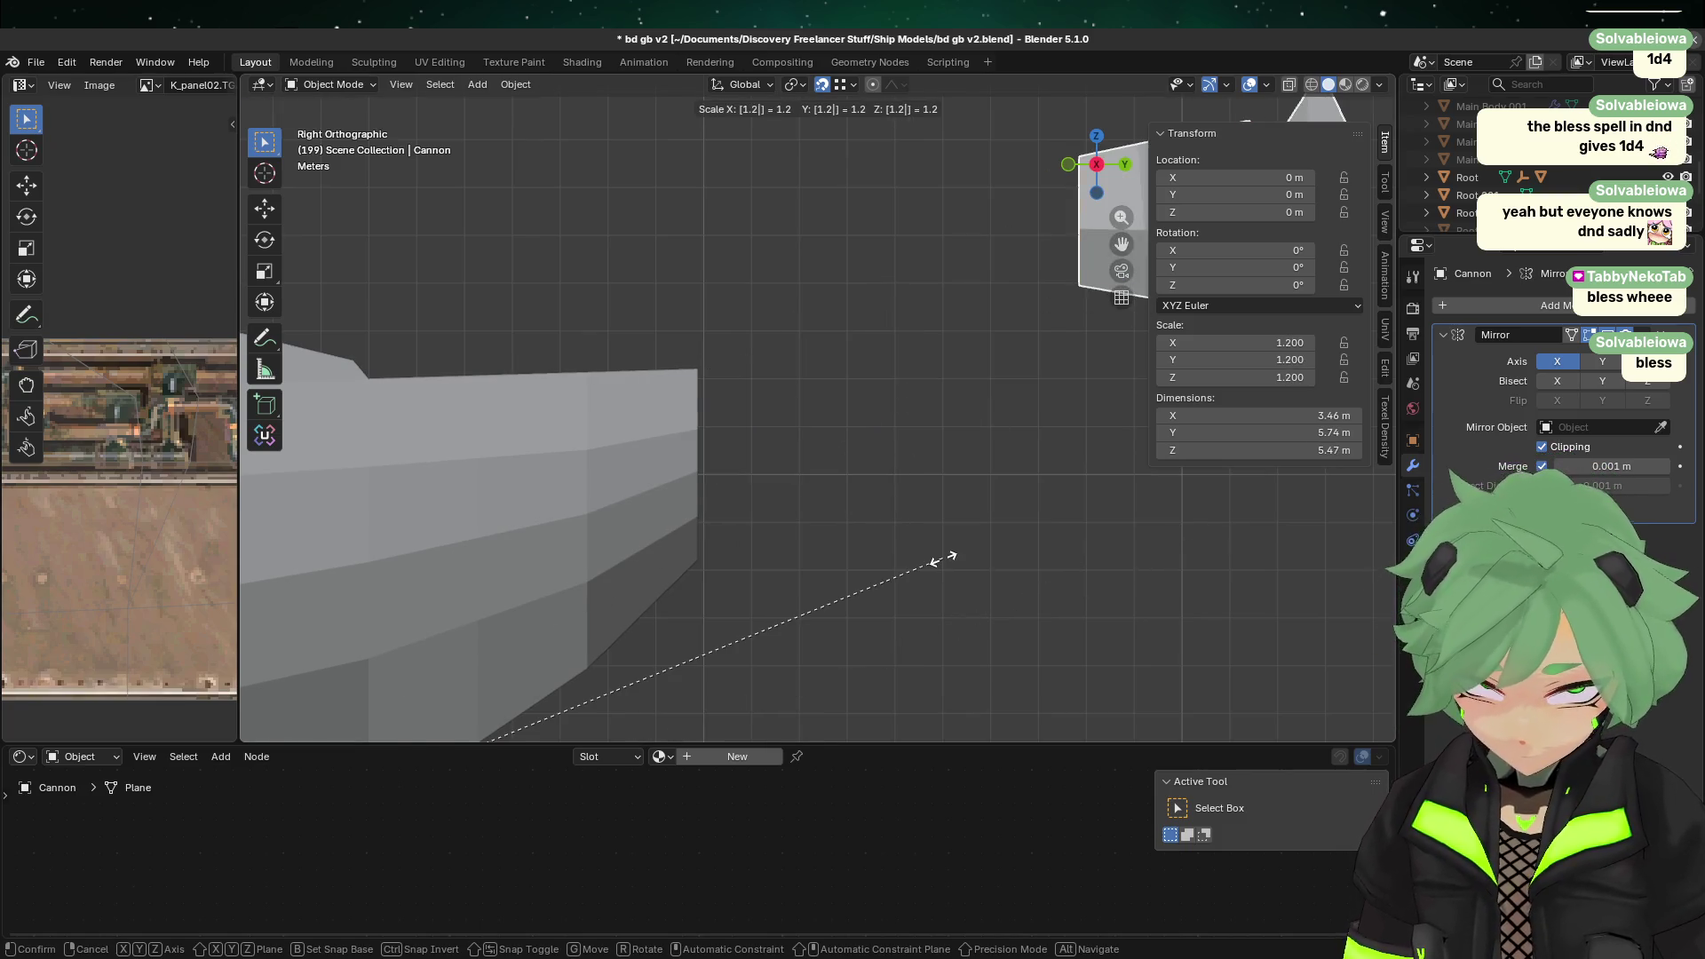
pyautogui.press('Return')
# Step: Move the scaled muzzle near the end of the barrel
pyautogui.press('g')
pyautogui.rightClick(649, 409)
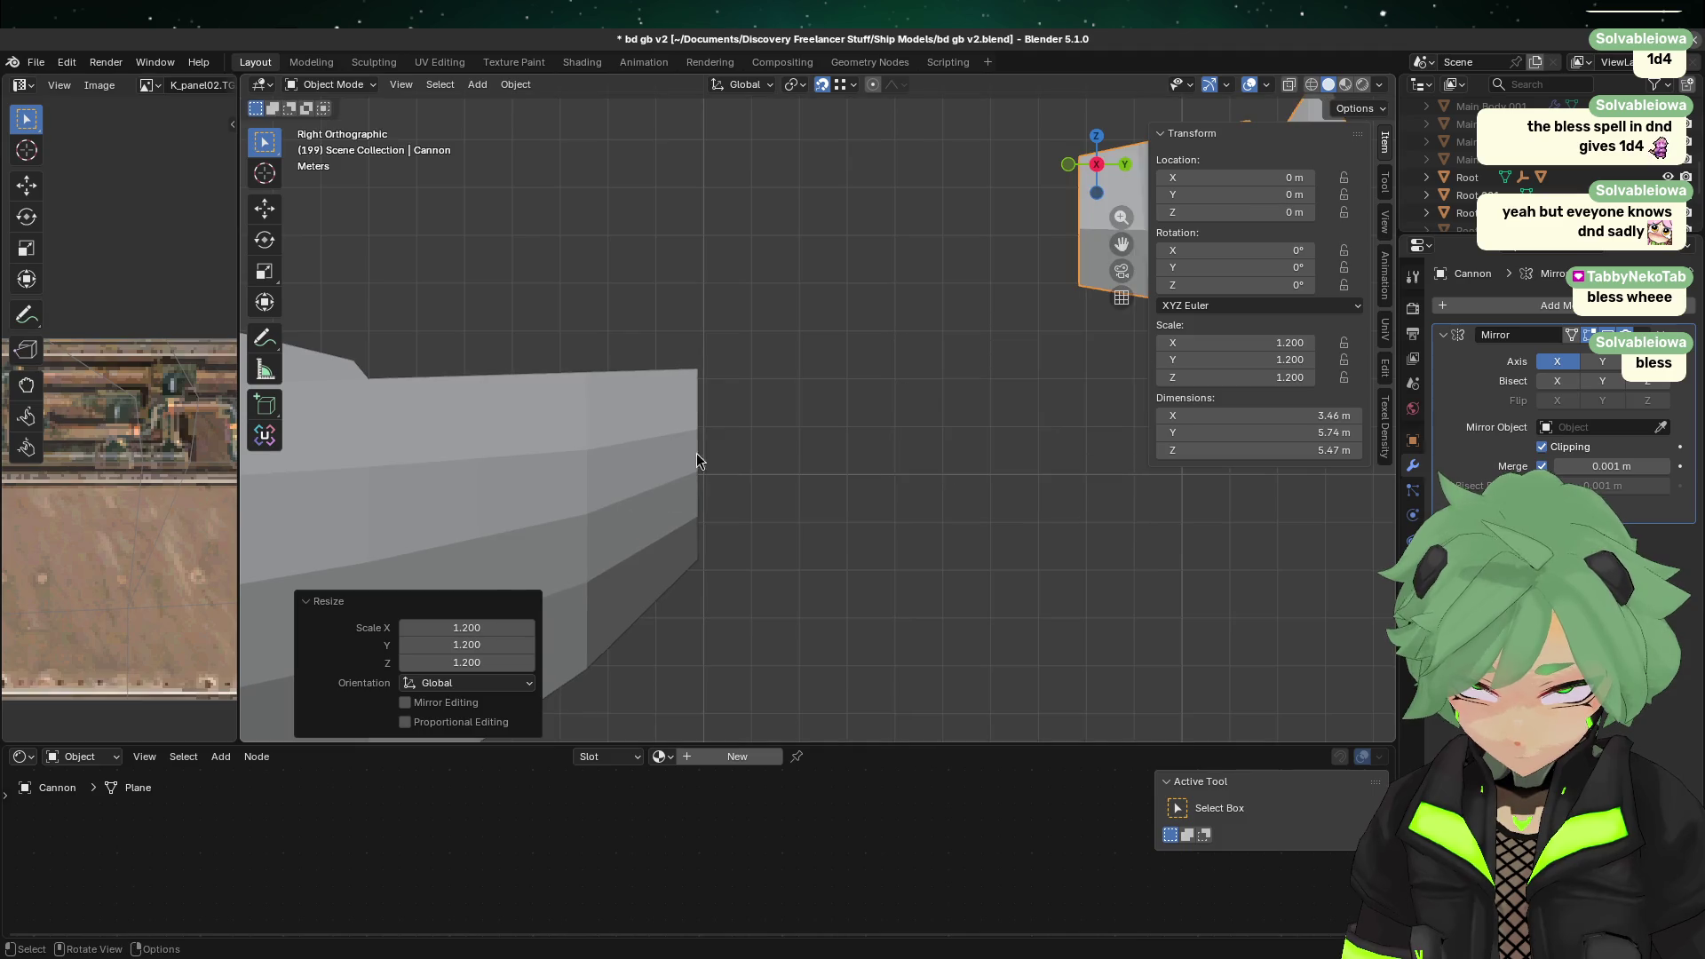
pyautogui.press('g')
pyautogui.click(654, 442)
pyautogui.press('g')
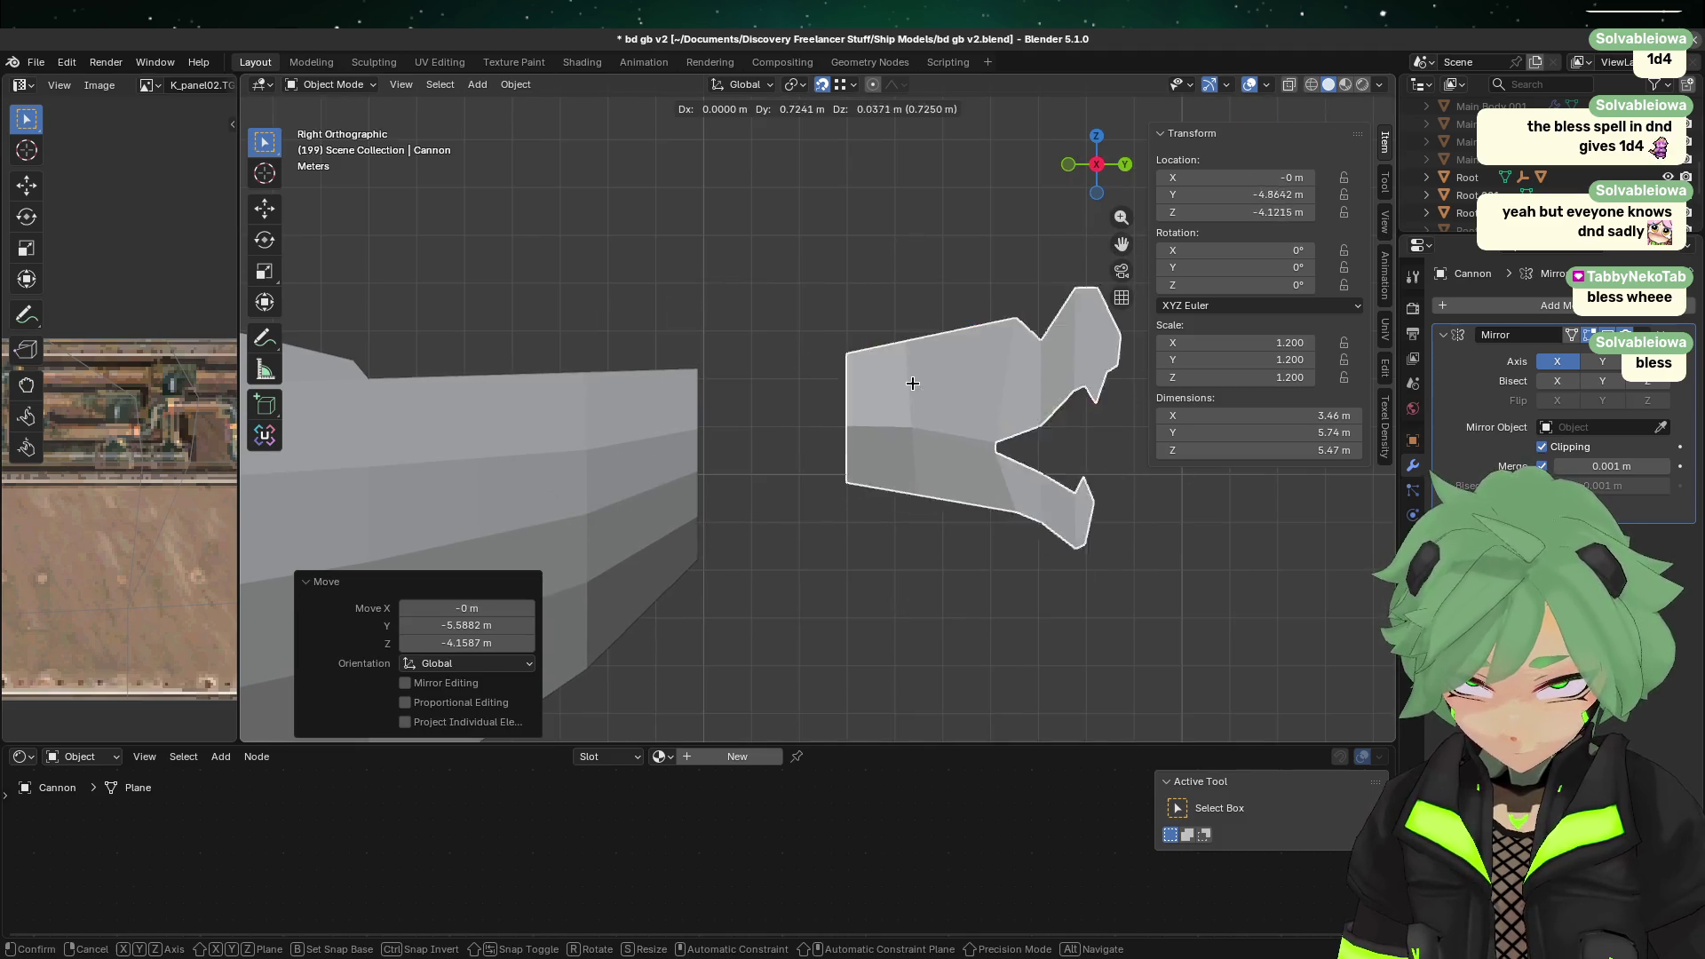
pyautogui.click(763, 449)
pyautogui.press('g')
pyautogui.press('Escape')
pyautogui.press('g')
pyautogui.press('Escape')
# Step: Raise all of the muzzle's mesh geometry along Z in Edit Mode
pyautogui.press('Tab')
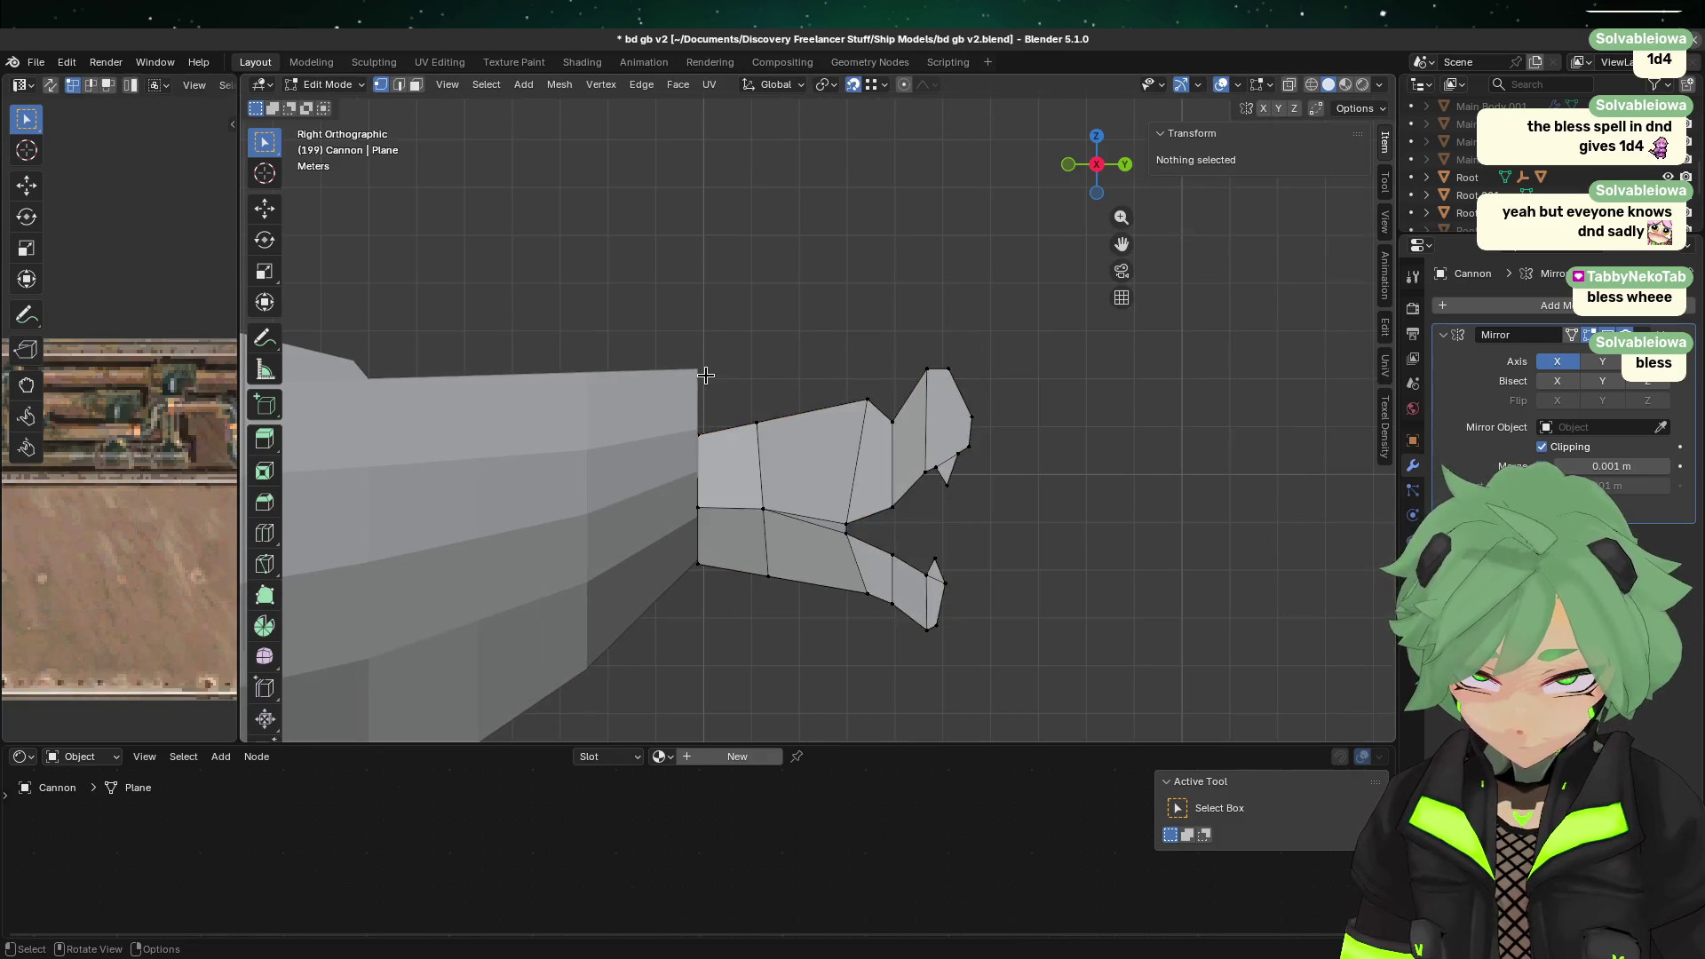
pyautogui.press('a')
pyautogui.press('g')
pyautogui.press('z')
pyautogui.click(706, 376)
pyautogui.press('Tab')
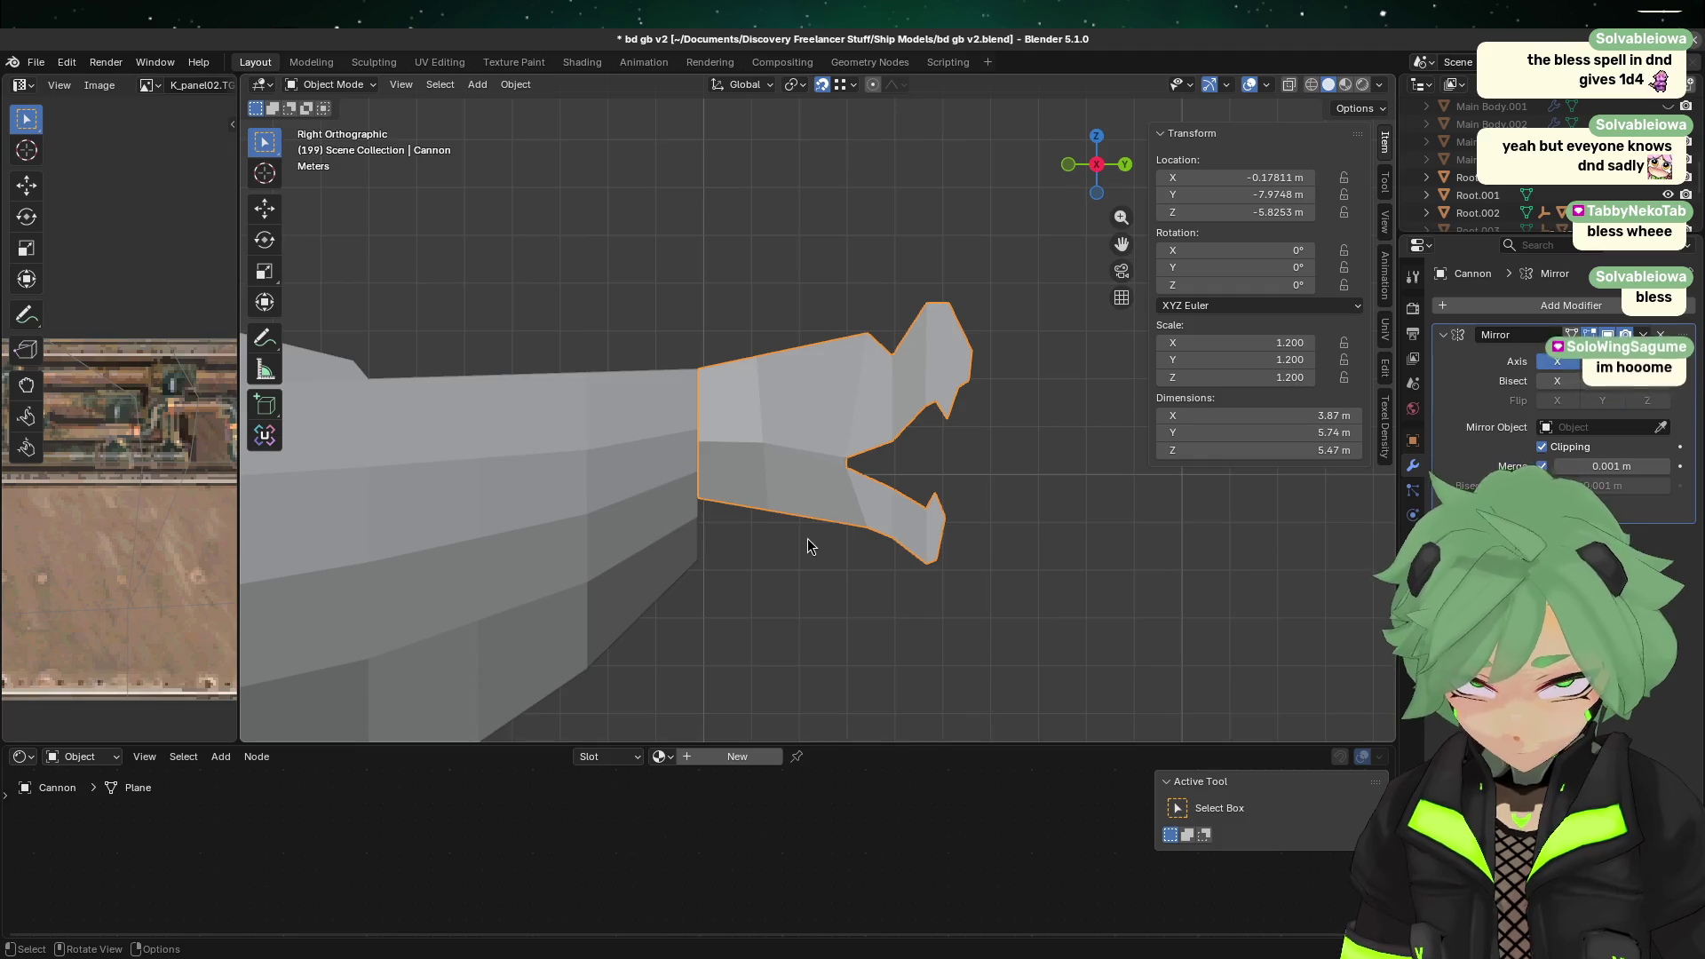
# Step: Lower the muzzle along Z onto the barrel tip and check it from behind
pyautogui.press('g')
pyautogui.press('z')
pyautogui.click(751, 410)
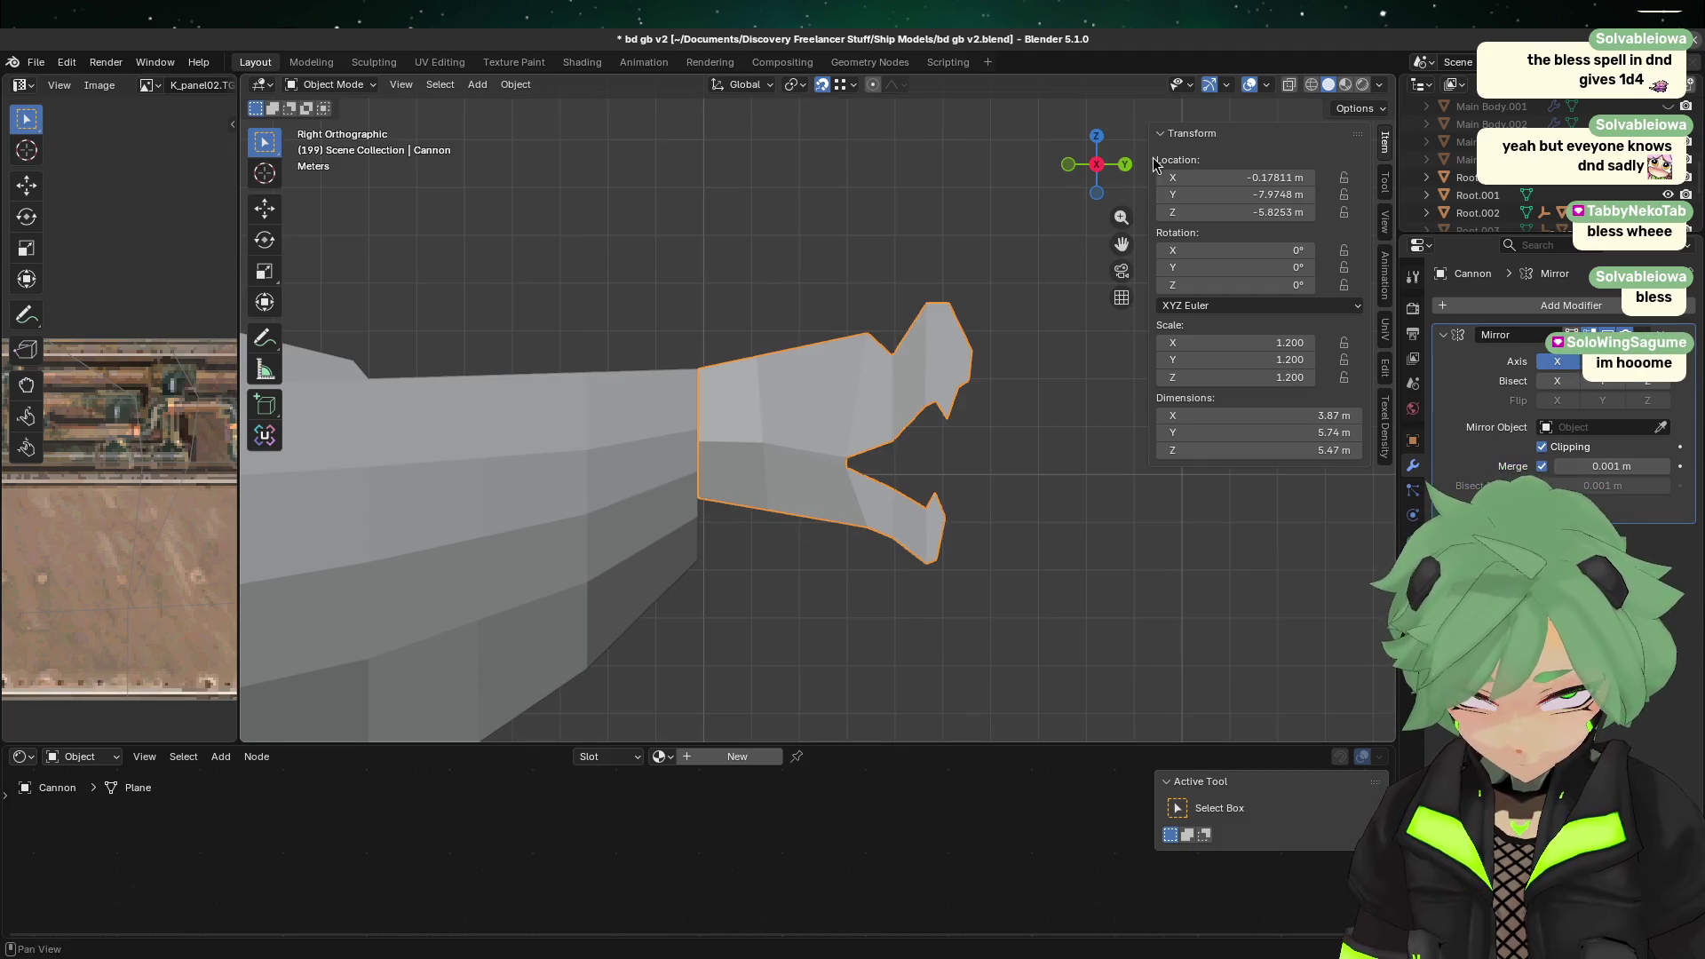
pyautogui.click(1125, 163)
pyautogui.moveTo(898, 475)
pyautogui.mouseDown(button='middle')
pyautogui.moveTo(819, 463)
pyautogui.moveTo(957, 508)
pyautogui.mouseUp(button='middle')
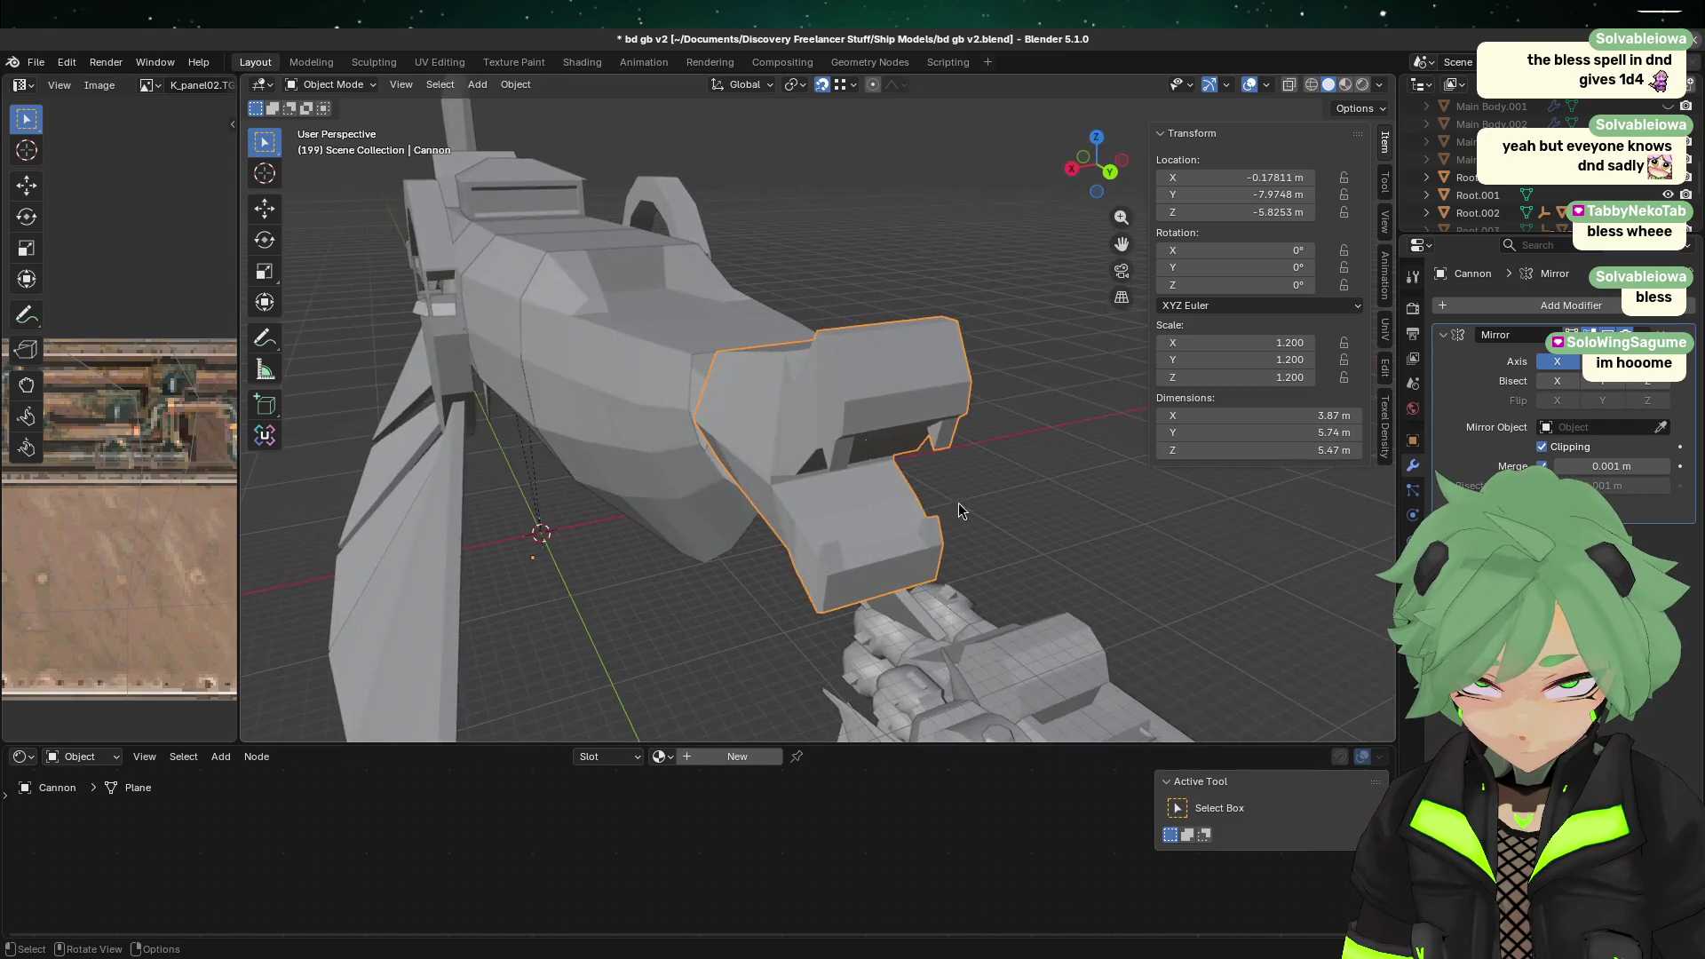
# Step: Inspect the muzzle mesh from the left side and save bd gb v2.blend
pyautogui.click(1122, 160)
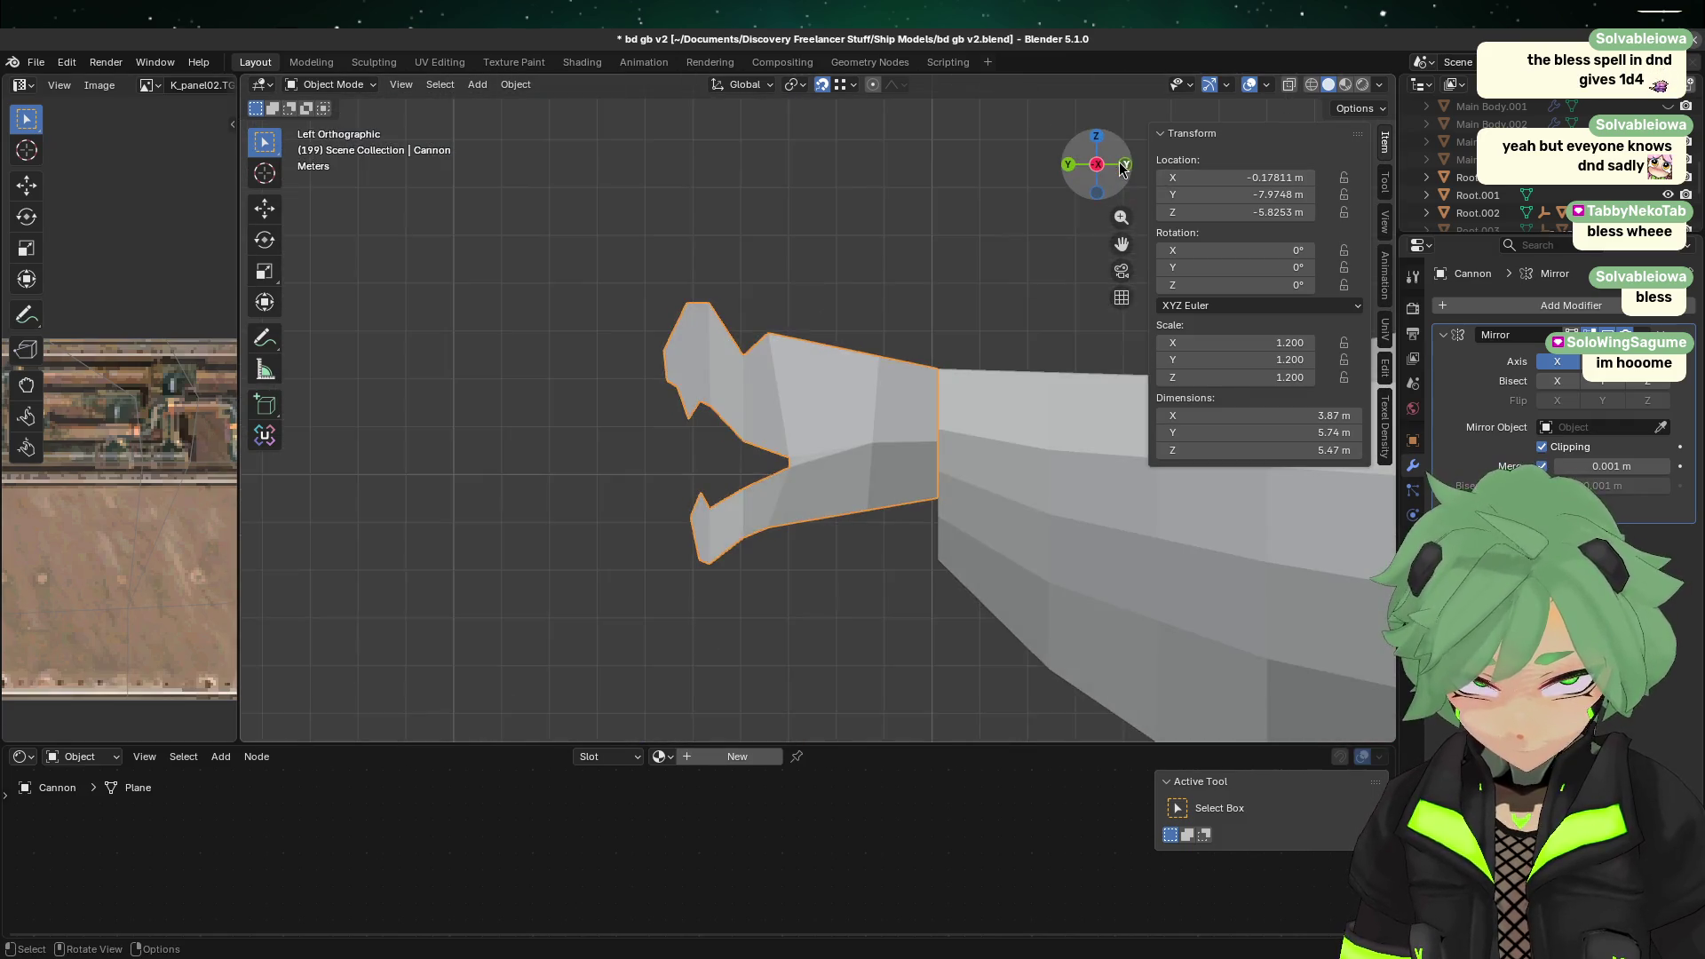
pyautogui.moveTo(639, 331)
pyautogui.mouseDown(button='middle')
pyautogui.moveTo(950, 349)
pyautogui.moveTo(598, 485)
pyautogui.moveTo(648, 455)
pyautogui.moveTo(616, 438)
pyautogui.moveTo(627, 471)
pyautogui.mouseUp(button='middle')
pyautogui.press('Tab')
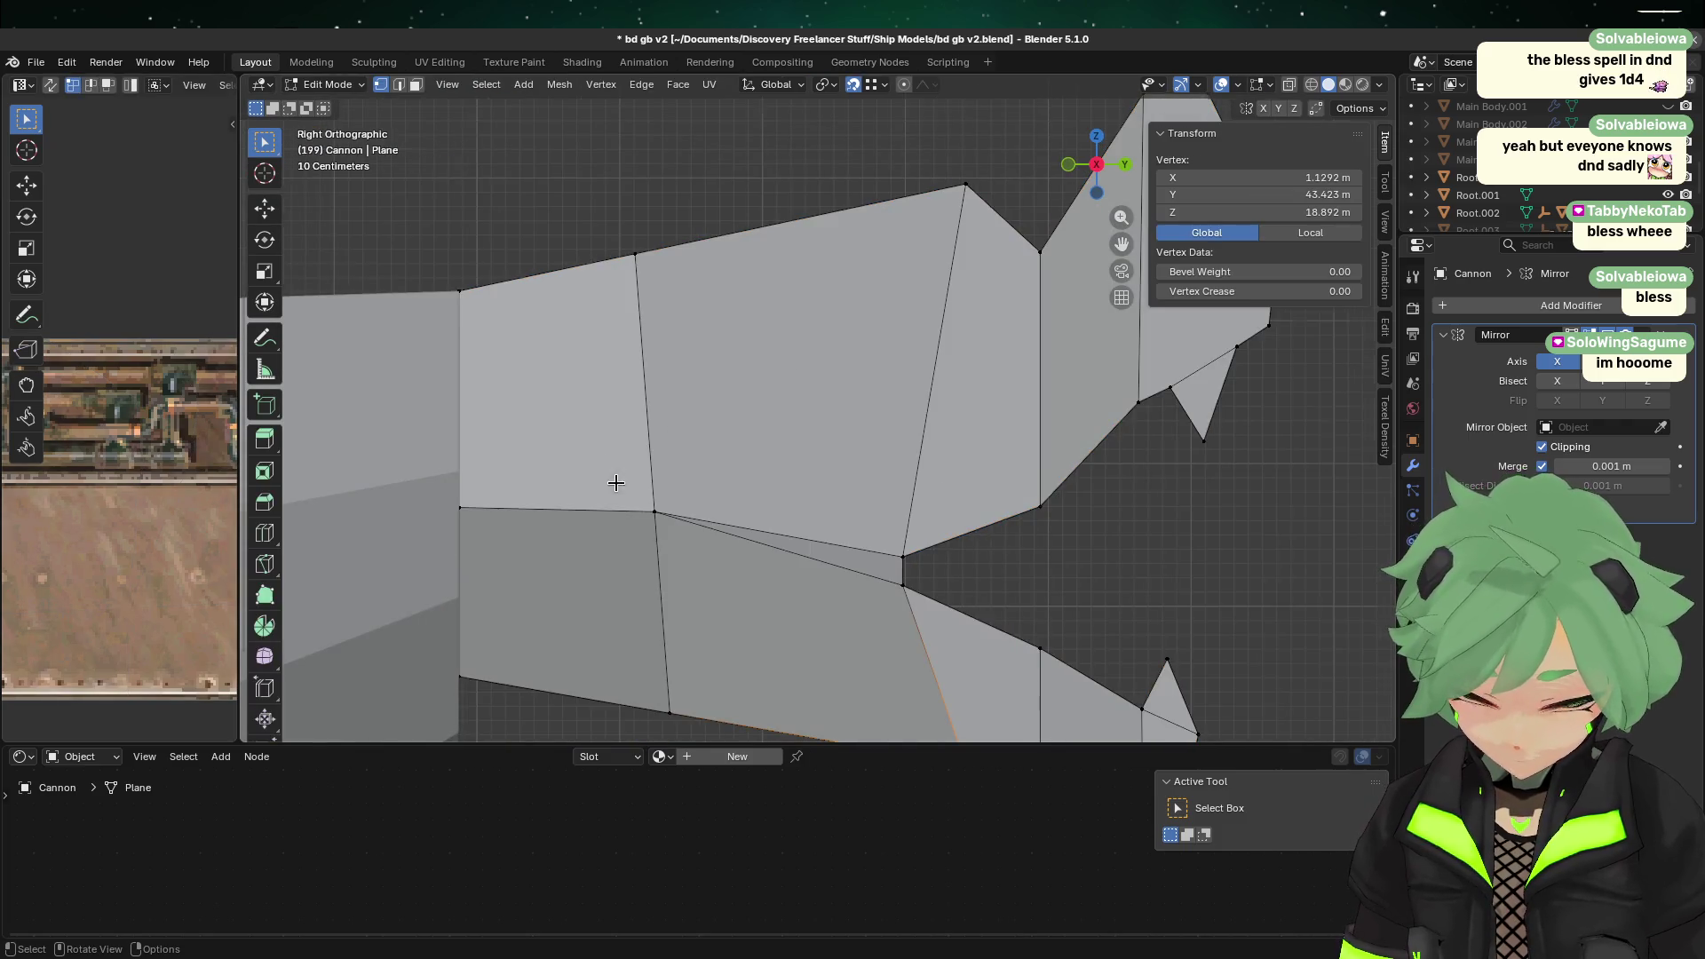
pyautogui.scroll(-4, 617, 482)
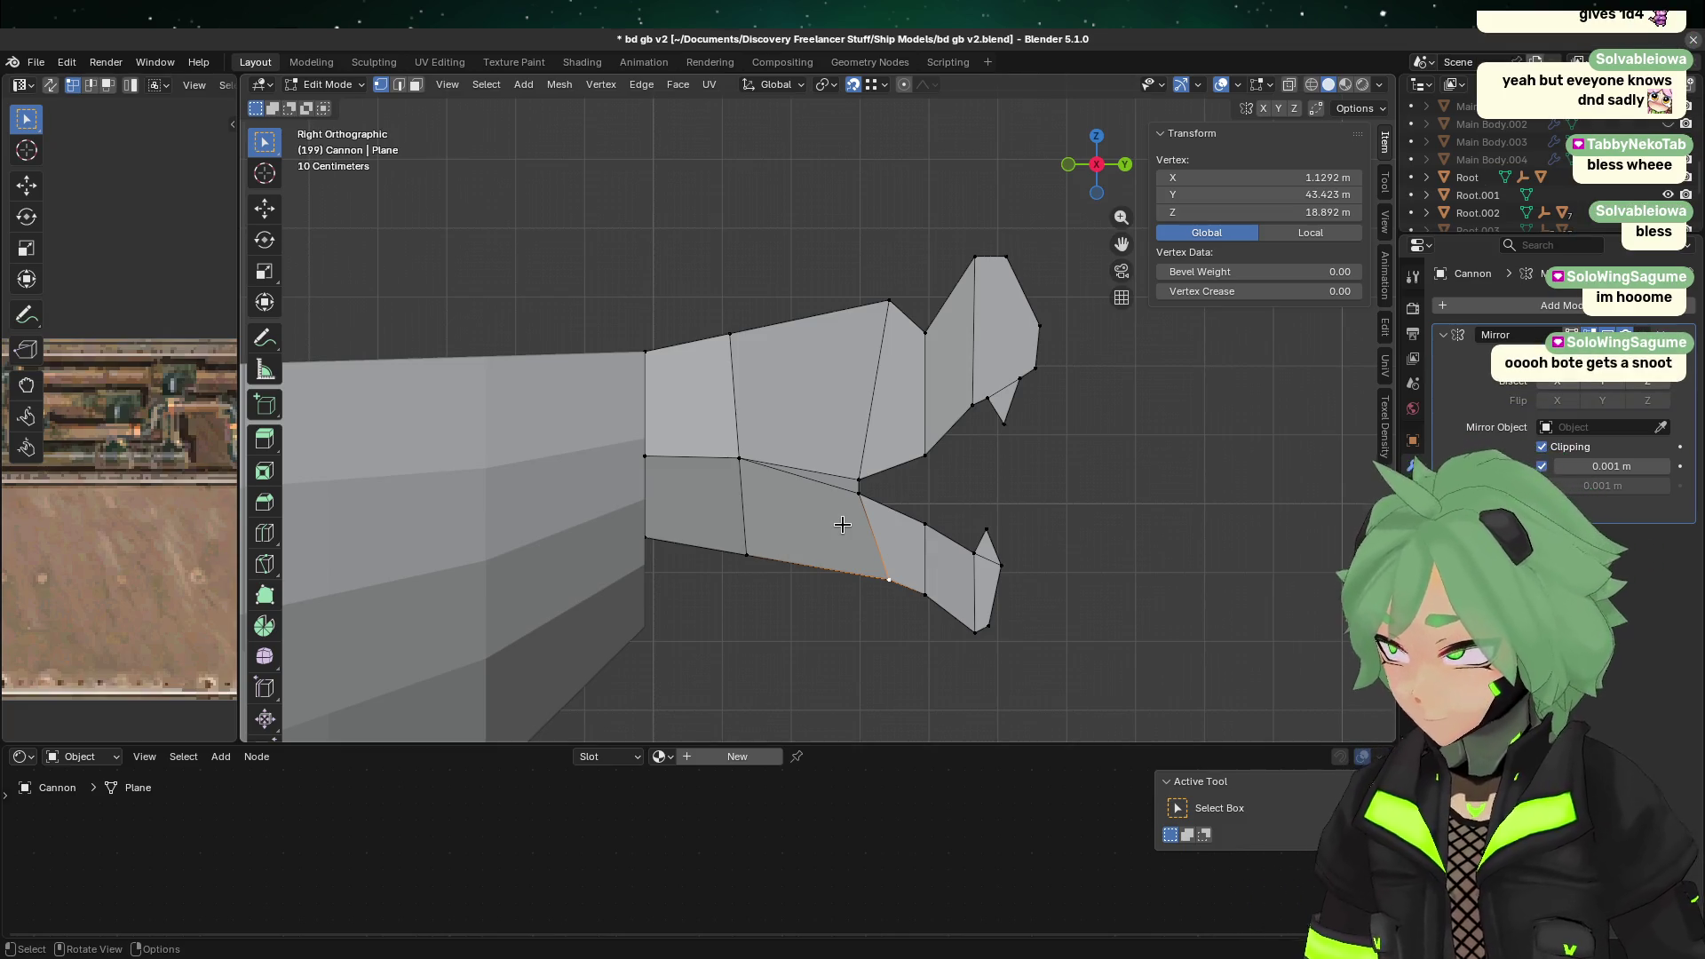
pyautogui.press('Tab')
pyautogui.scroll(-3, 861, 583)
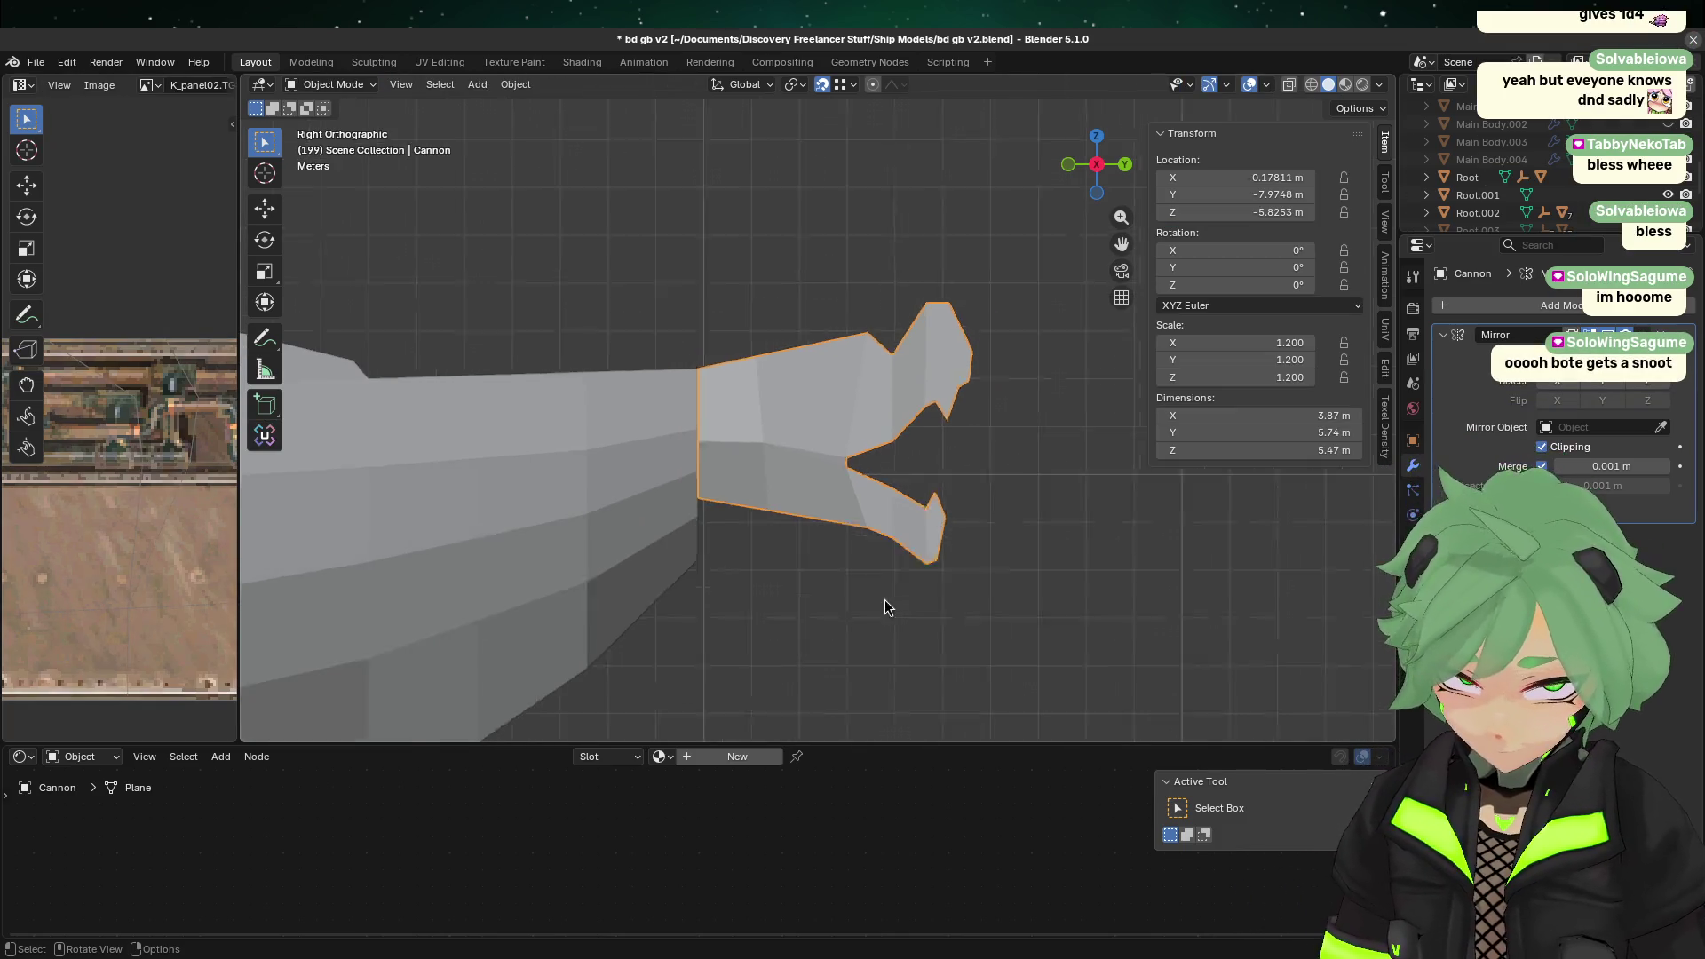
pyautogui.hotkey('ctrl', 's')
# Step: Reselect the muzzle and check its mesh in perspective
pyautogui.click(929, 608)
pyautogui.scroll(-3, 924, 583)
pyautogui.scroll(3, 919, 568)
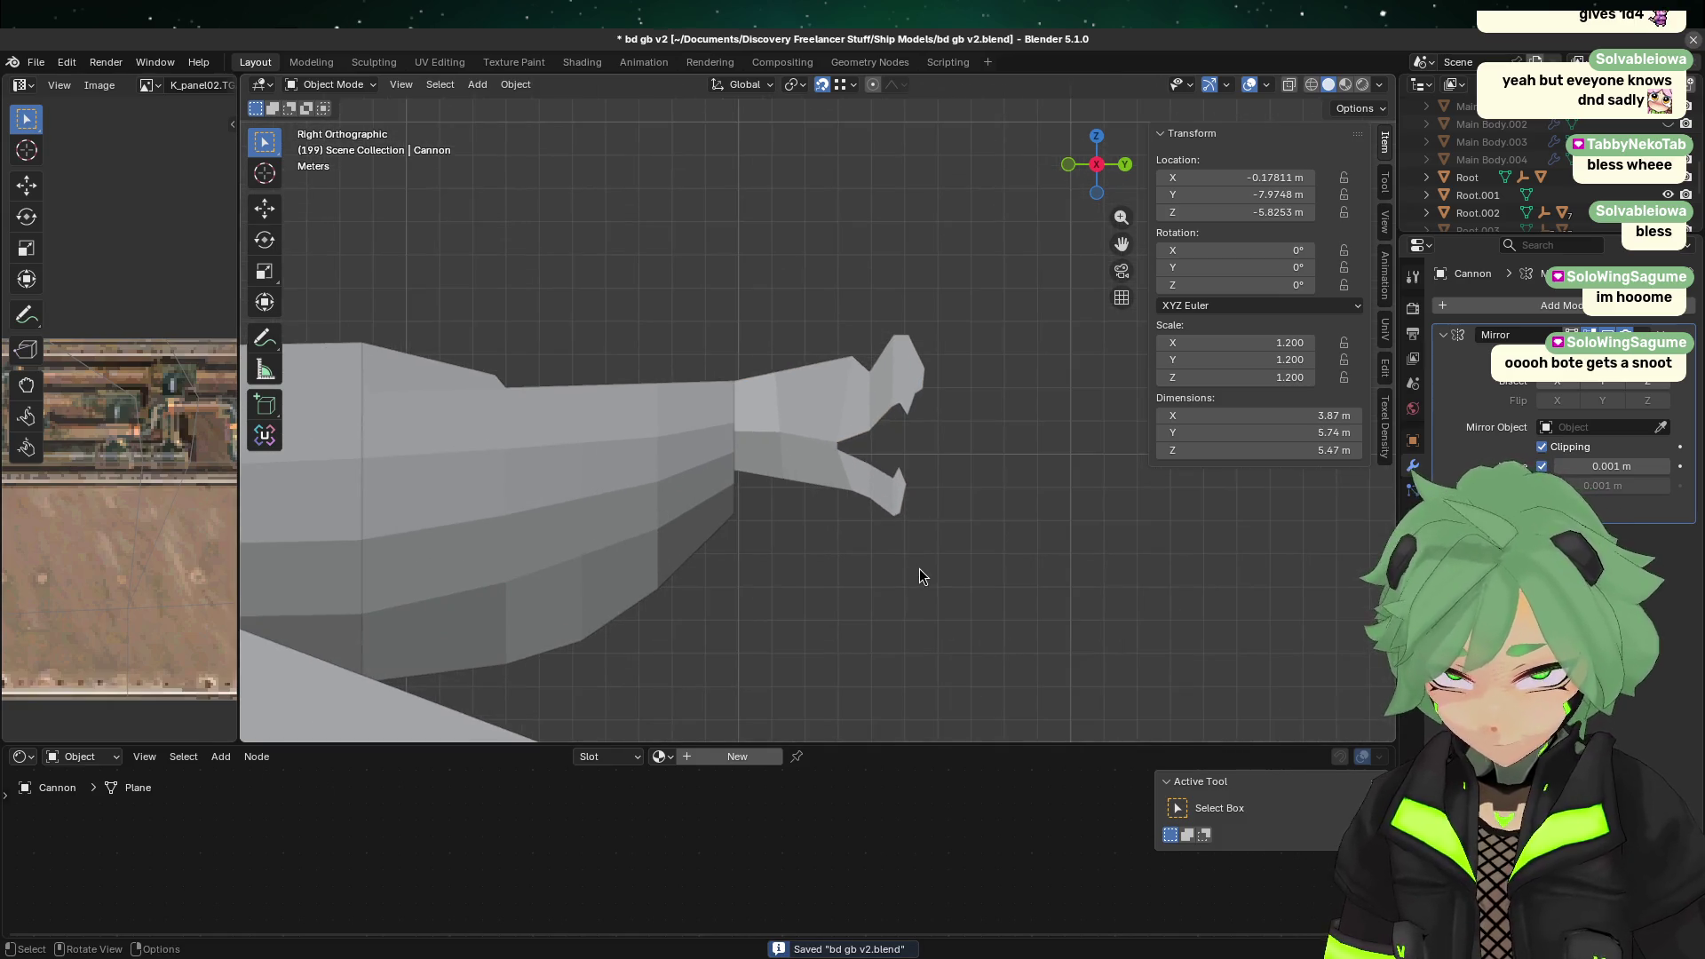
pyautogui.scroll(1, 920, 561)
pyautogui.click(847, 466)
pyautogui.click(1066, 544)
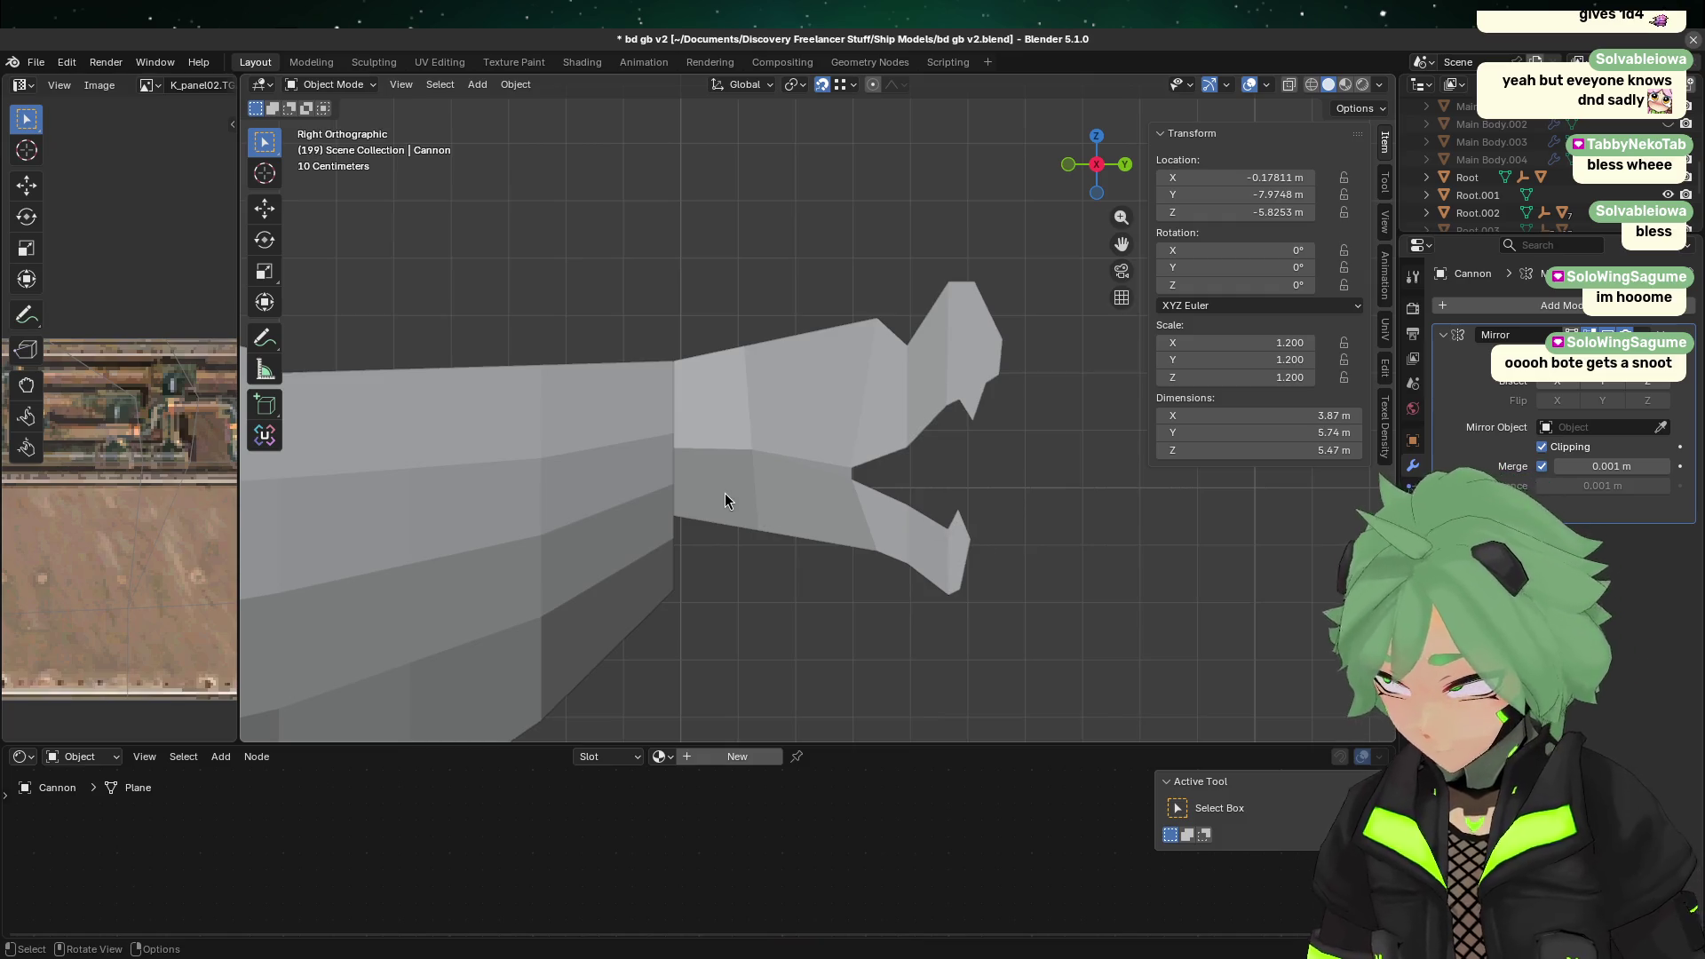
pyautogui.click(753, 395)
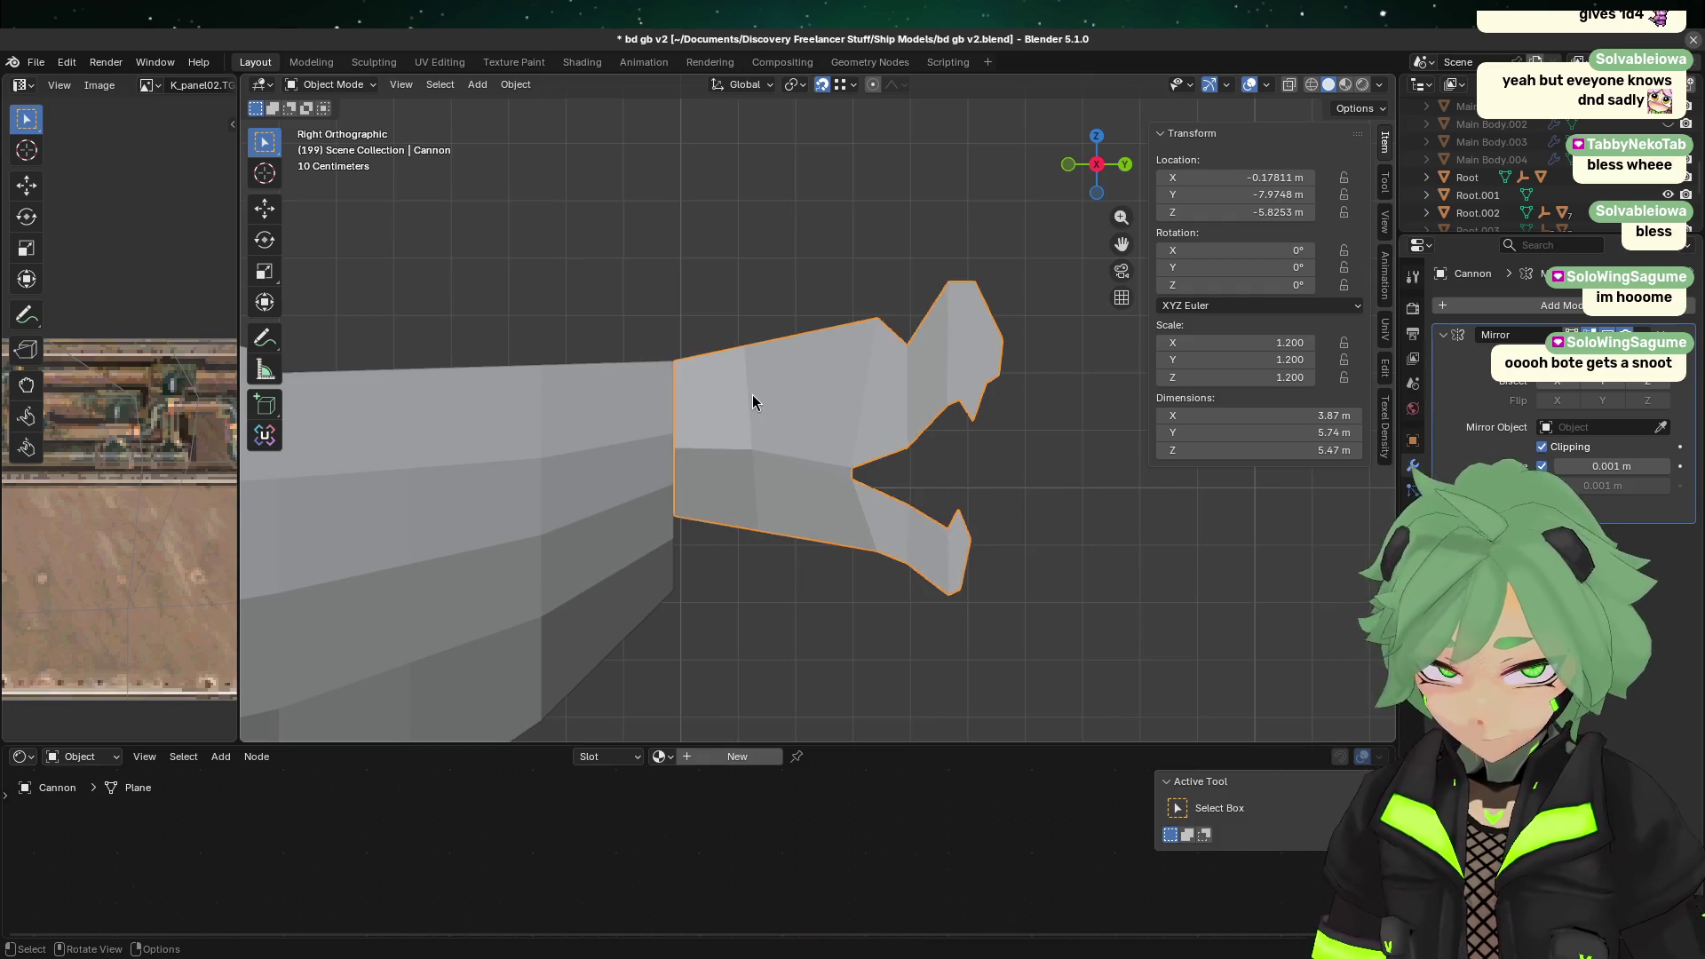
pyautogui.press('Tab')
pyautogui.press('Tab')
pyautogui.press('Tab')
pyautogui.press('Tab')
pyautogui.click(1057, 543)
pyautogui.moveTo(1057, 544)
pyautogui.mouseDown(button='middle')
pyautogui.moveTo(921, 518)
pyautogui.moveTo(1004, 560)
pyautogui.moveTo(995, 581)
pyautogui.moveTo(962, 505)
pyautogui.mouseUp(button='middle')
pyautogui.press('Tab')
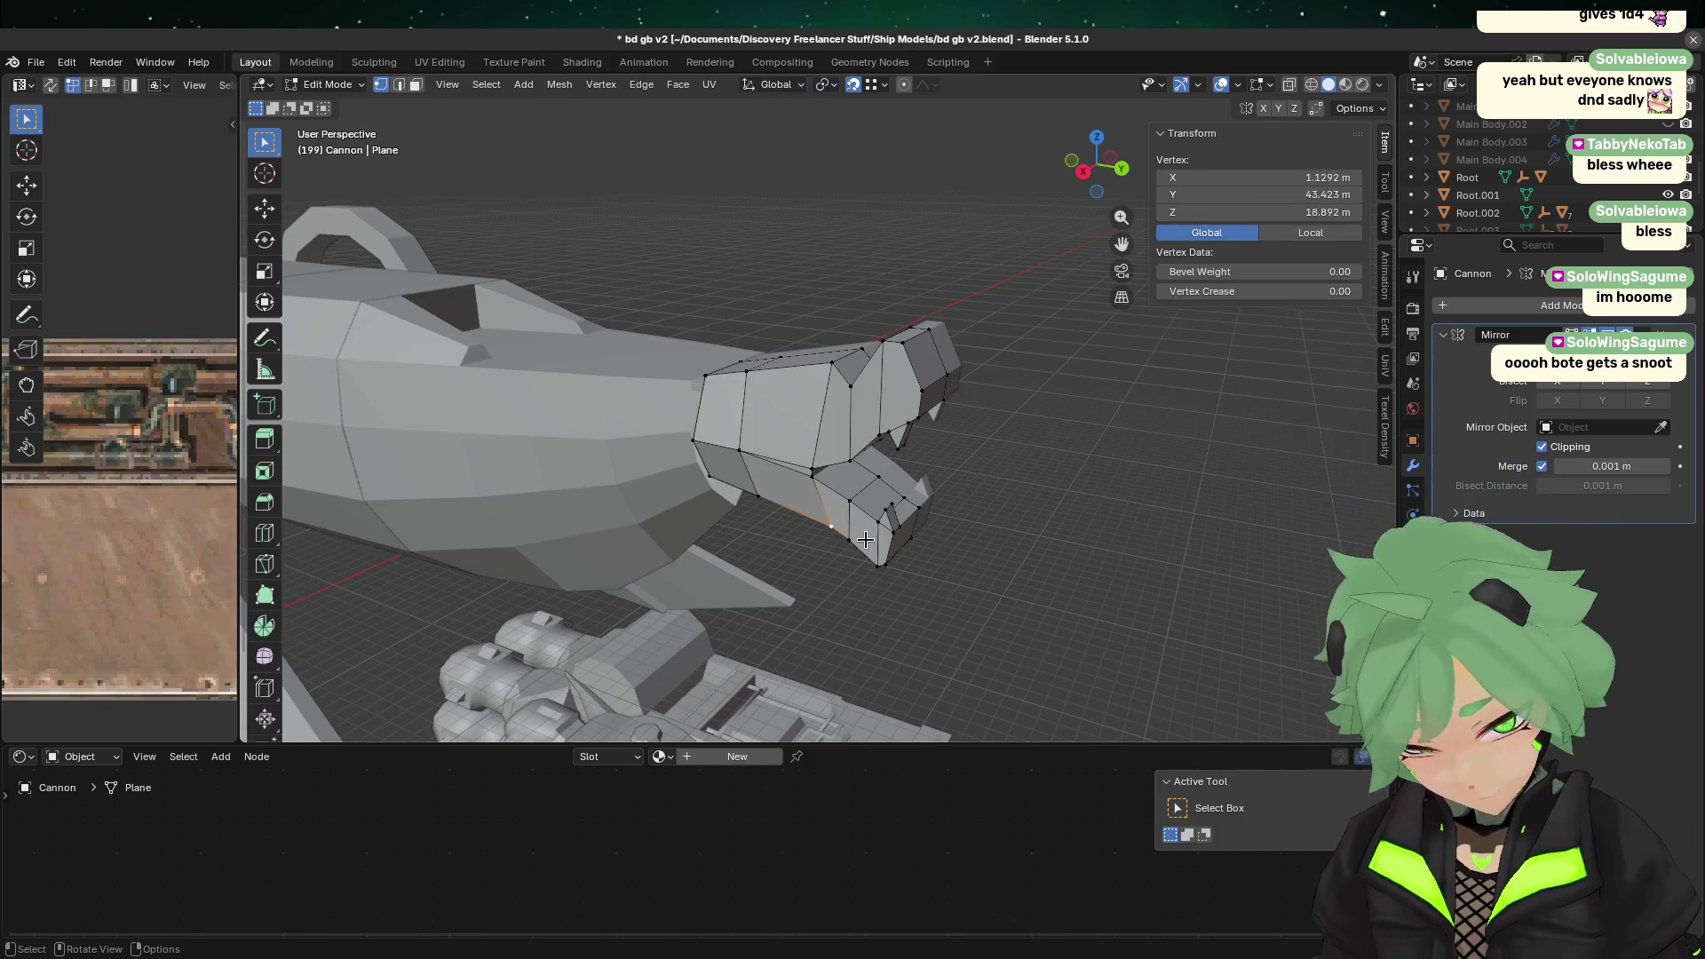
pyautogui.press('Tab')
# Step: Look down on the ship and inspect the cannon box's mesh
pyautogui.moveTo(824, 332)
pyautogui.mouseDown(button='middle')
pyautogui.moveTo(789, 436)
pyautogui.moveTo(1010, 465)
pyautogui.moveTo(1005, 350)
pyautogui.moveTo(852, 407)
pyautogui.moveTo(627, 407)
pyautogui.mouseUp(button='middle')
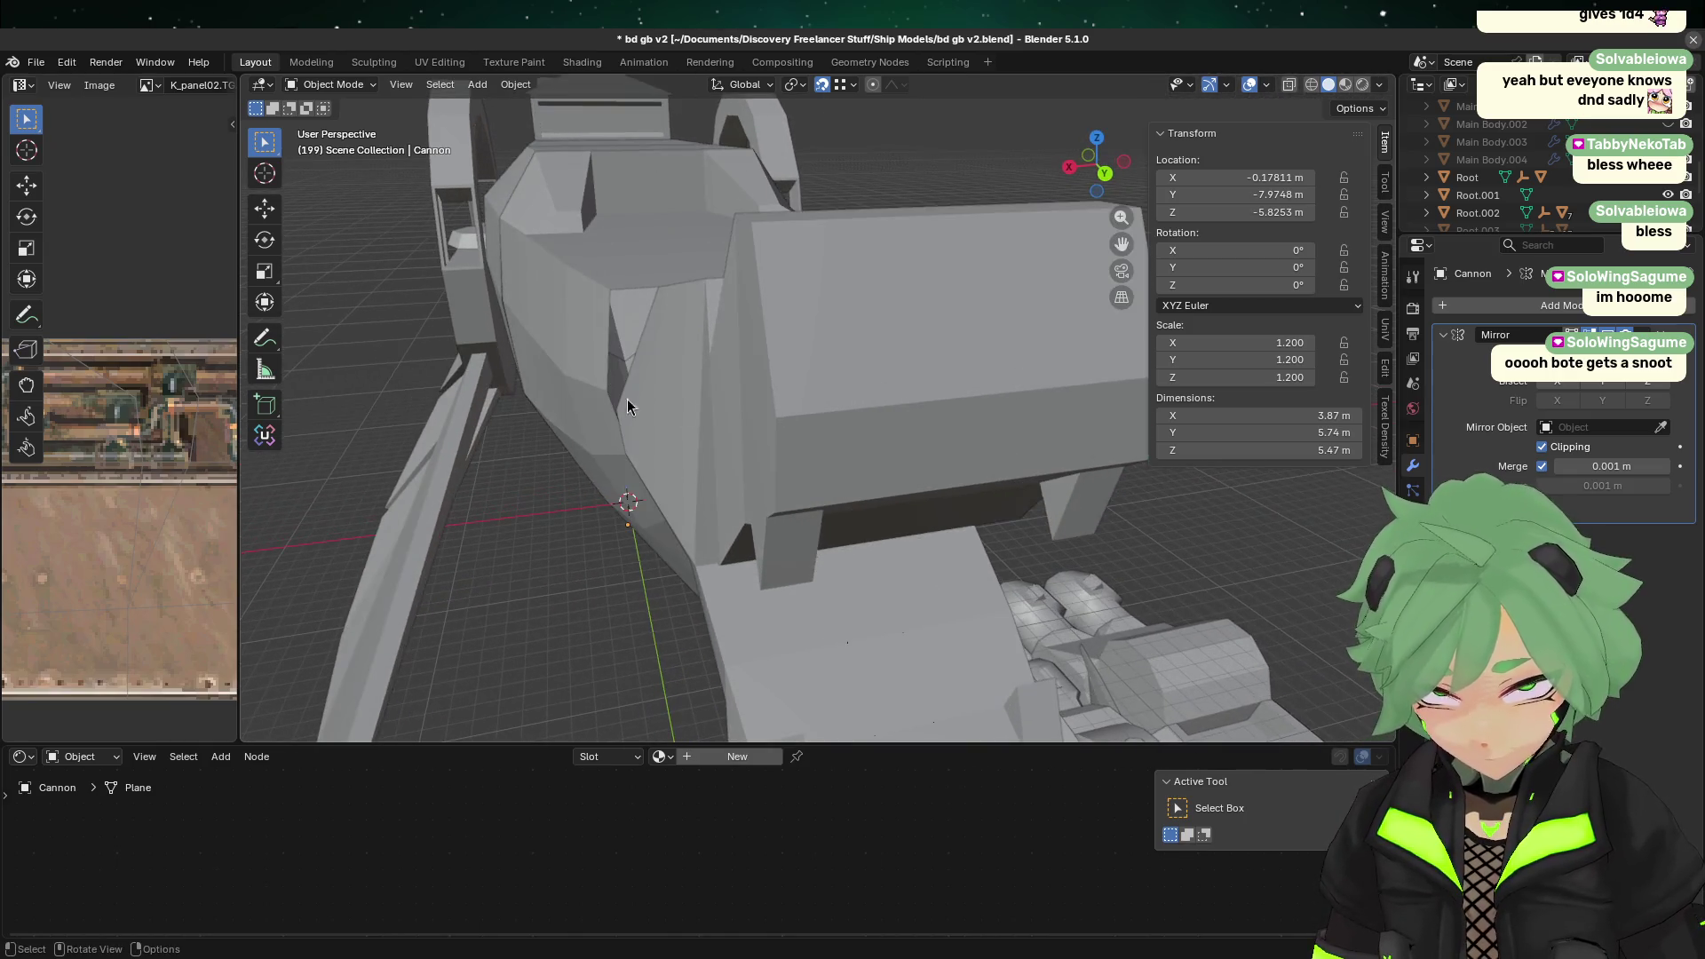
pyautogui.moveTo(762, 413); pyautogui.dragTo(745, 259, button='middle')
pyautogui.click(748, 221)
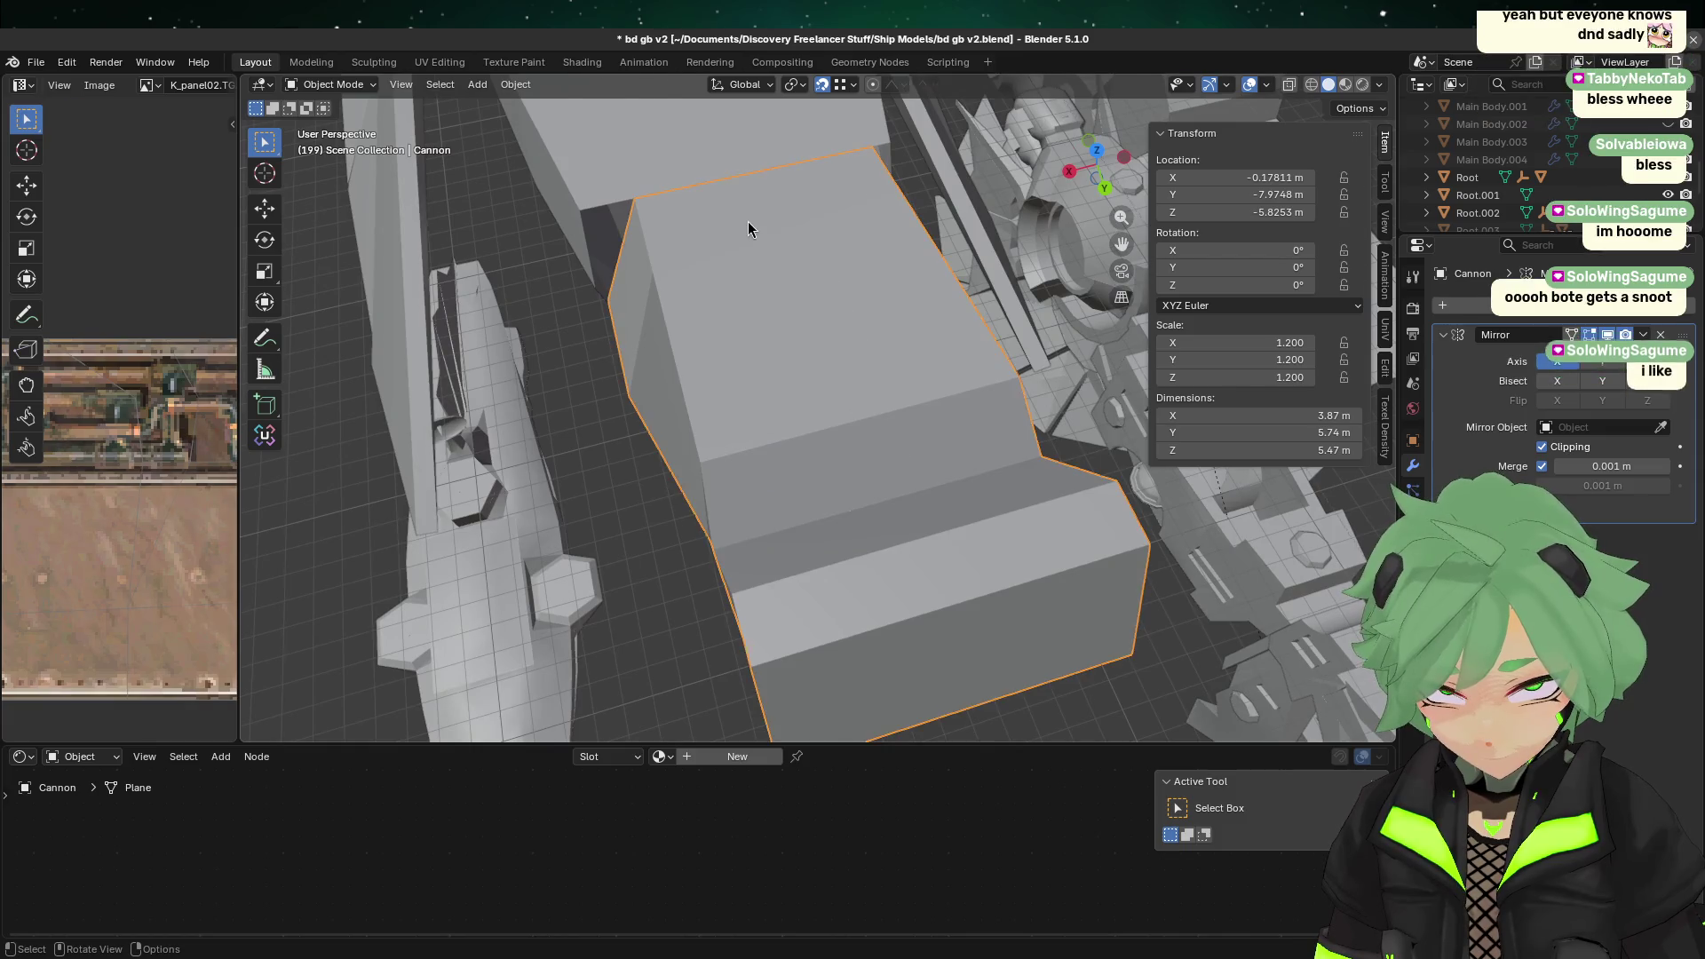
pyautogui.press('Tab')
pyautogui.moveTo(689, 318)
pyautogui.mouseDown(button='middle')
pyautogui.moveTo(684, 252)
pyautogui.moveTo(537, 144)
pyautogui.moveTo(560, 138)
pyautogui.mouseUp(button='middle')
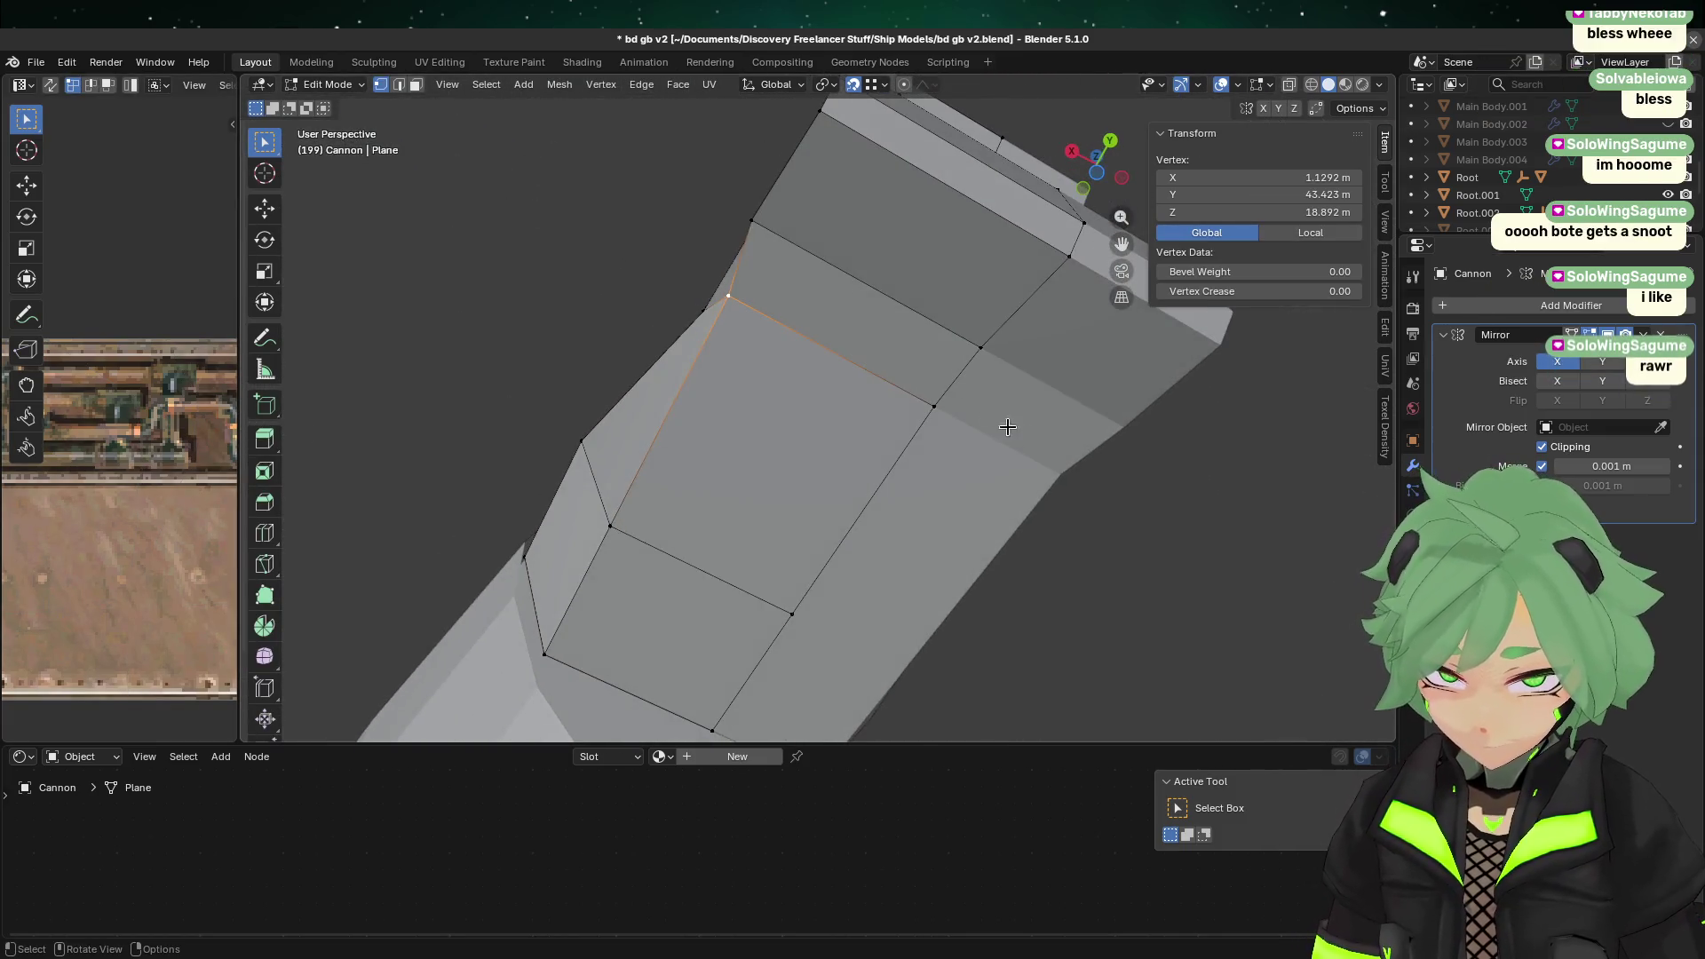
pyautogui.click(1099, 171)
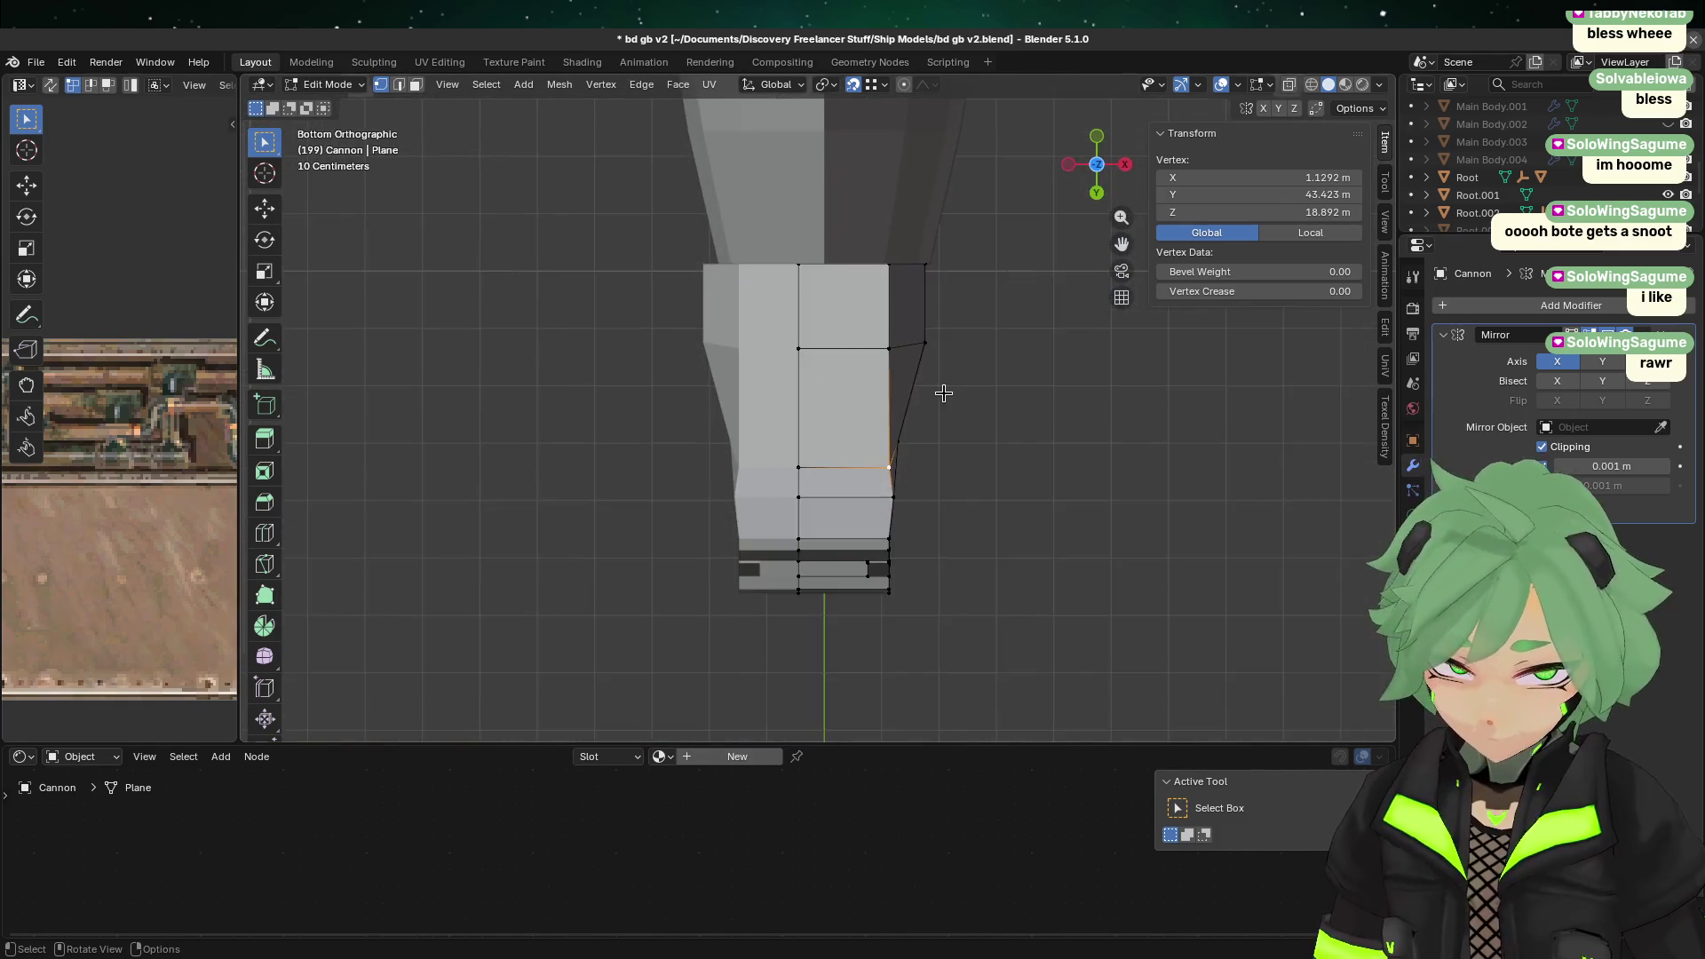
pyautogui.press('Tab')
# Step: Check the cannon mesh from front and low angles, ending in top view
pyautogui.moveTo(945, 396)
pyautogui.mouseDown(button='middle')
pyautogui.moveTo(682, 369)
pyautogui.moveTo(853, 499)
pyautogui.moveTo(773, 465)
pyautogui.moveTo(766, 502)
pyautogui.moveTo(834, 522)
pyautogui.moveTo(883, 427)
pyautogui.moveTo(760, 563)
pyautogui.moveTo(750, 545)
pyautogui.moveTo(773, 563)
pyautogui.mouseUp(button='middle')
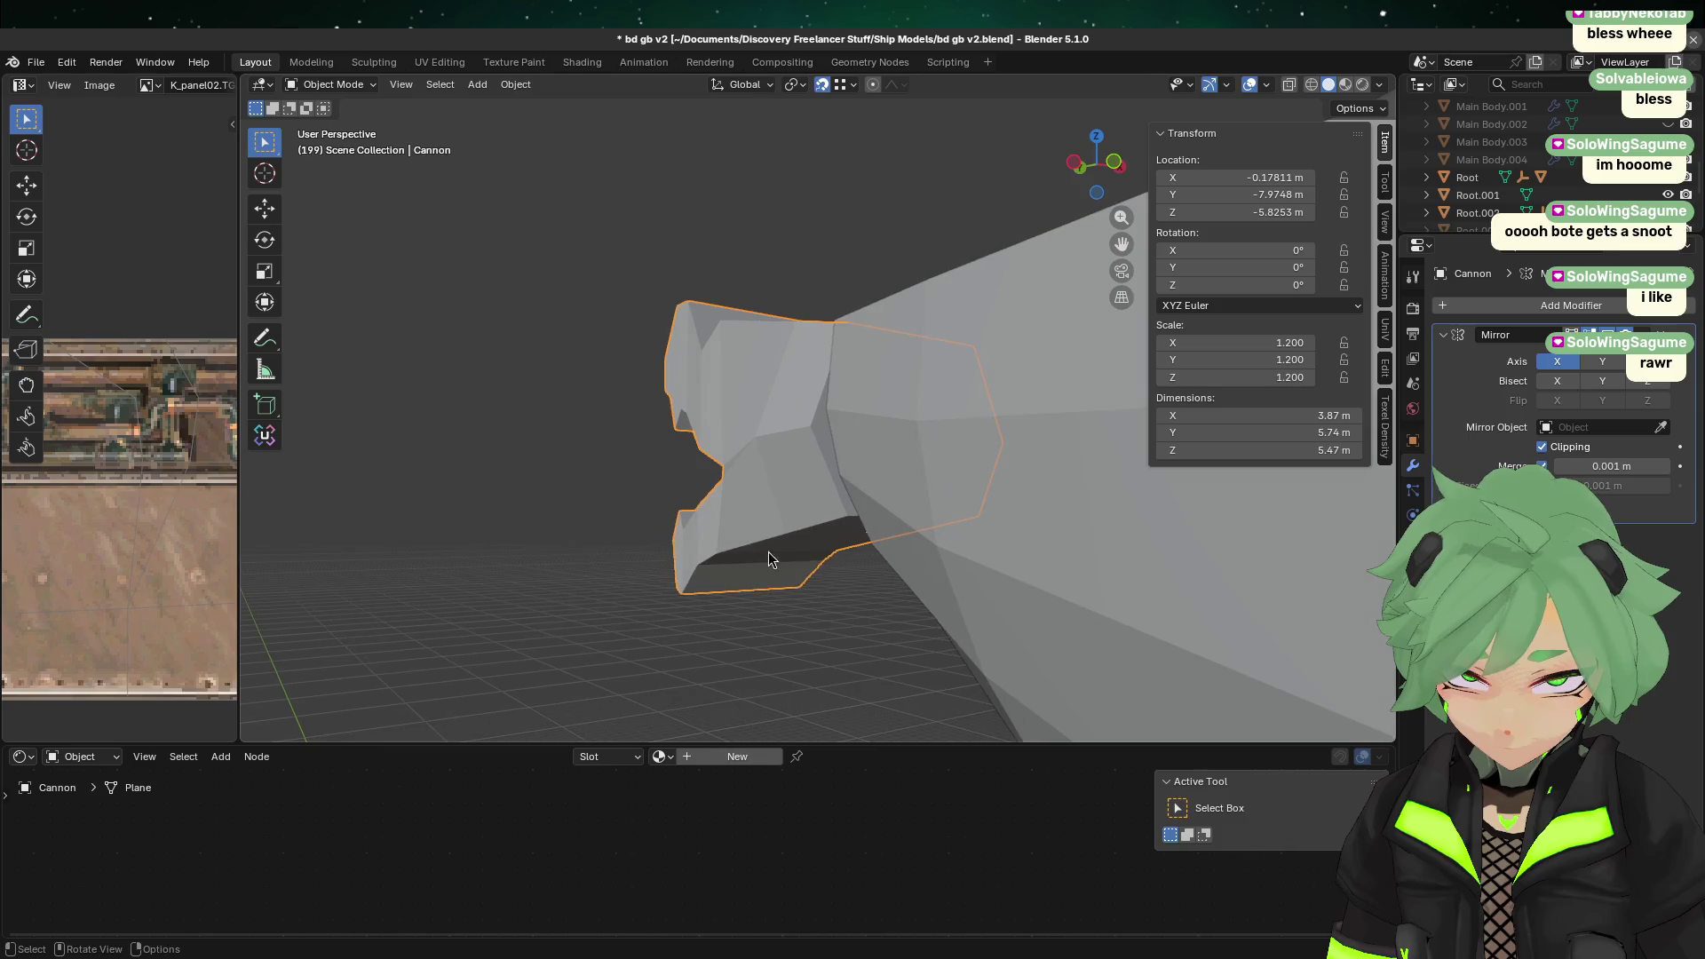
pyautogui.press('Tab')
pyautogui.moveTo(1001, 552)
pyautogui.mouseDown(button='middle')
pyautogui.moveTo(847, 456)
pyautogui.moveTo(961, 387)
pyautogui.mouseUp(button='middle')
pyautogui.press('Tab')
pyautogui.scroll(-6, 872, 366)
pyautogui.moveTo(877, 303)
pyautogui.mouseDown(button='middle')
pyautogui.moveTo(903, 449)
pyautogui.moveTo(897, 604)
pyautogui.mouseUp(button='middle')
pyautogui.click(1099, 156)
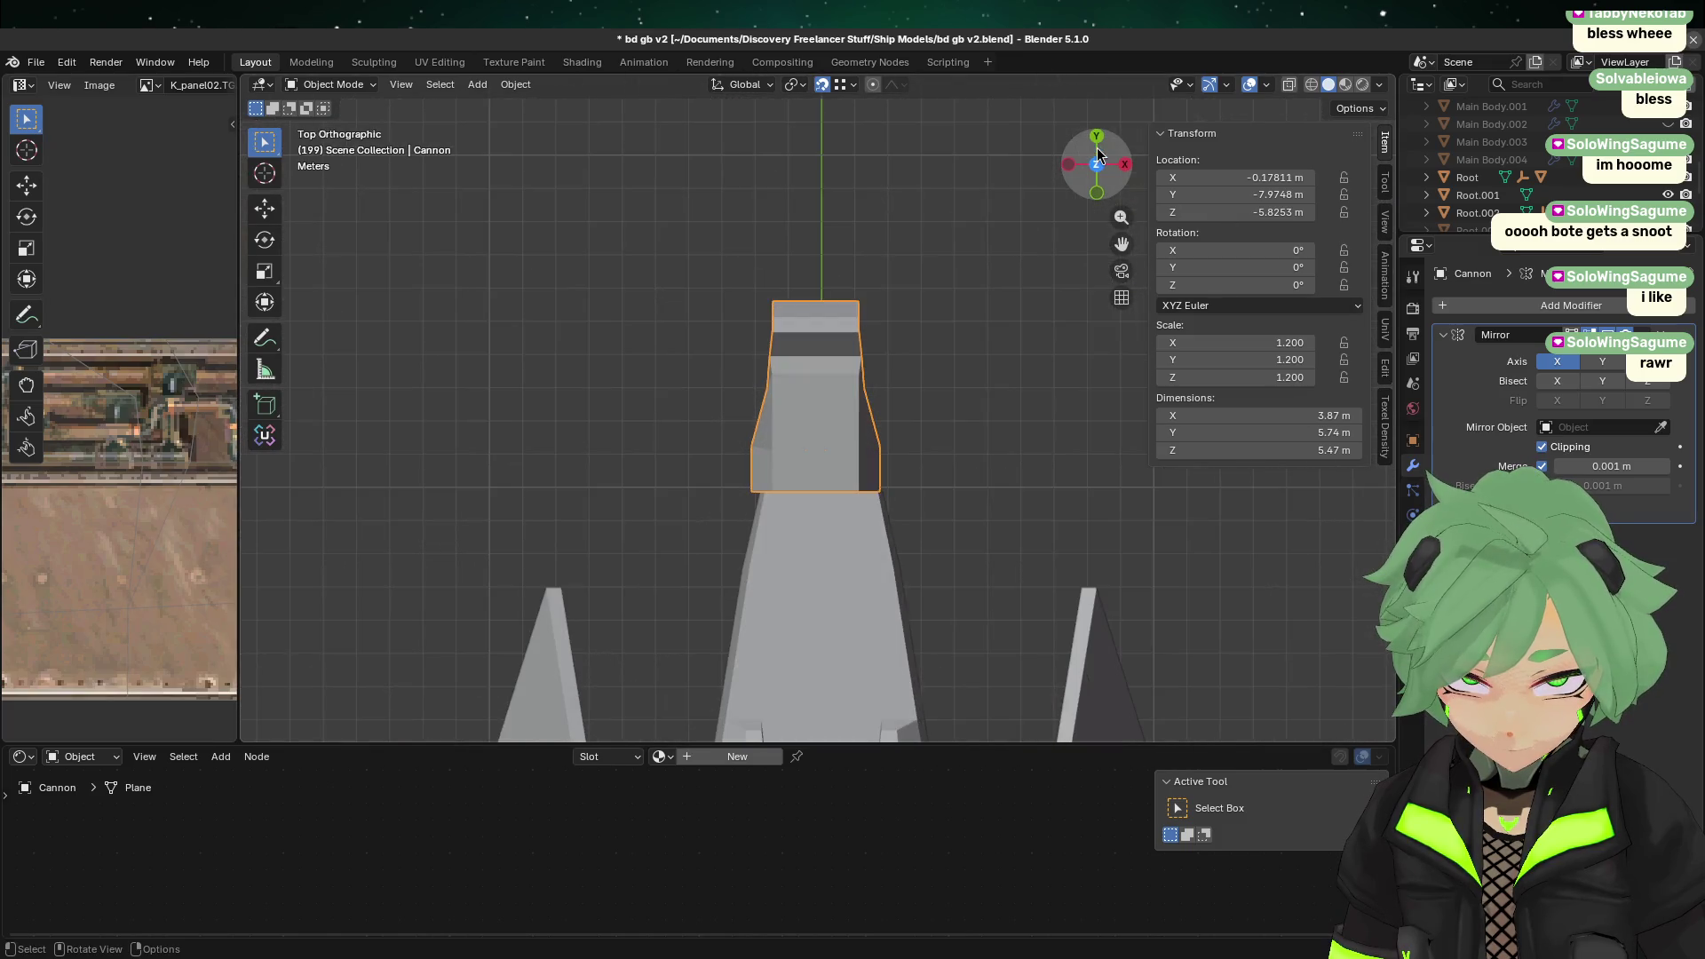
# Step: Set the Cannon's Location X to 0 m
pyautogui.press('g')
pyautogui.press('x')
pyautogui.press('Escape')
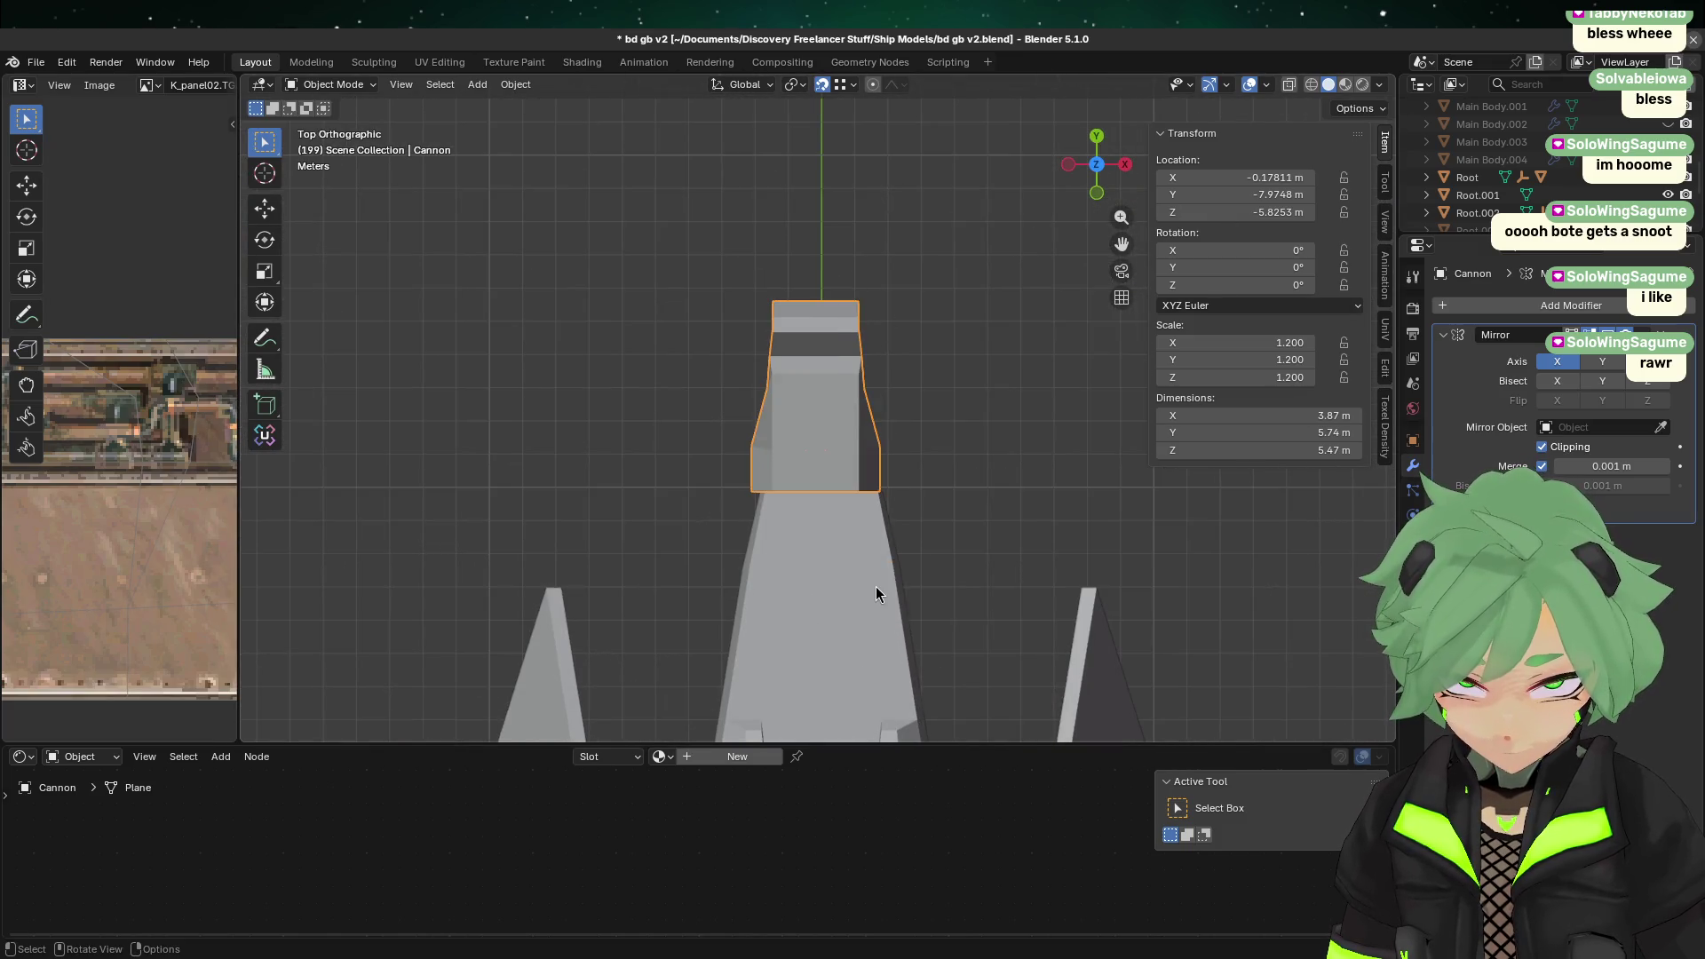
pyautogui.click(1199, 176)
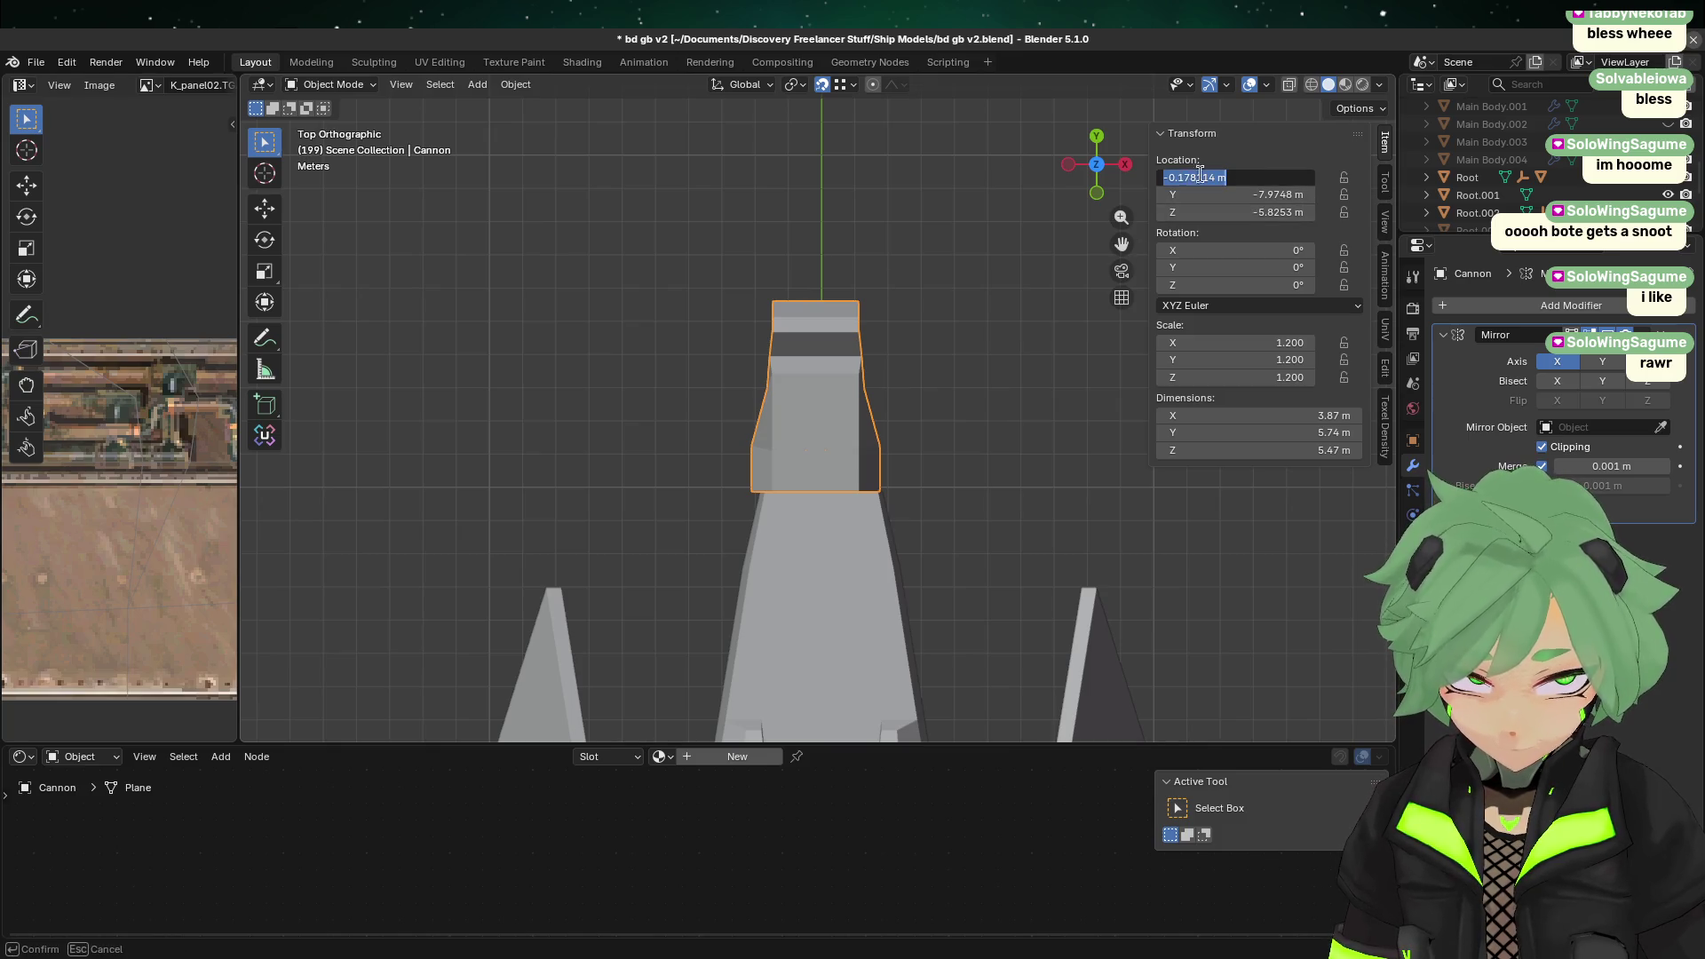
pyautogui.write('0')
pyautogui.press('Return')
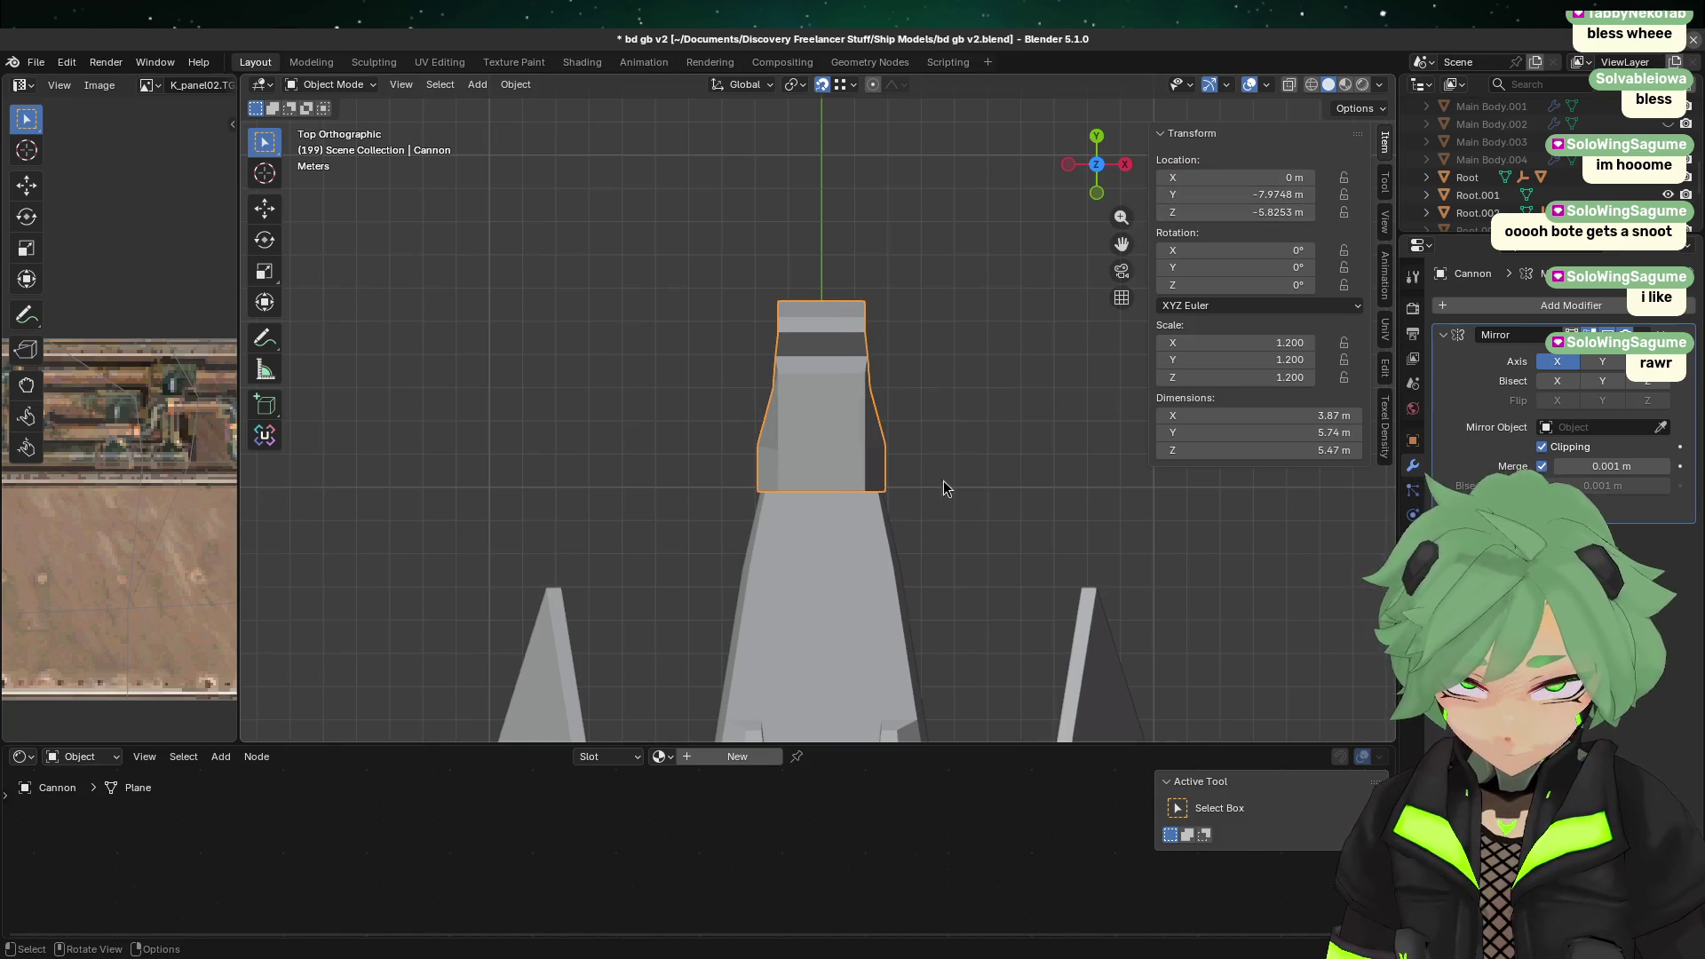
# Step: Check the centred Cannon around the ship and save the file
pyautogui.press('Tab')
pyautogui.click(1009, 561)
pyautogui.press('Tab')
pyautogui.click(1009, 562)
pyautogui.moveTo(1001, 533)
pyautogui.mouseDown(button='middle')
pyautogui.moveTo(762, 326)
pyautogui.moveTo(678, 327)
pyautogui.moveTo(524, 381)
pyautogui.moveTo(696, 430)
pyautogui.moveTo(663, 510)
pyautogui.moveTo(625, 422)
pyautogui.moveTo(897, 382)
pyautogui.moveTo(525, 430)
pyautogui.mouseUp(button='middle')
pyautogui.hotkey('ctrl', 's')
# Step: Re-examine the cannon snout's mesh above the ship and save again
pyautogui.scroll(3, 901, 396)
pyautogui.click(828, 437)
pyautogui.press('Tab')
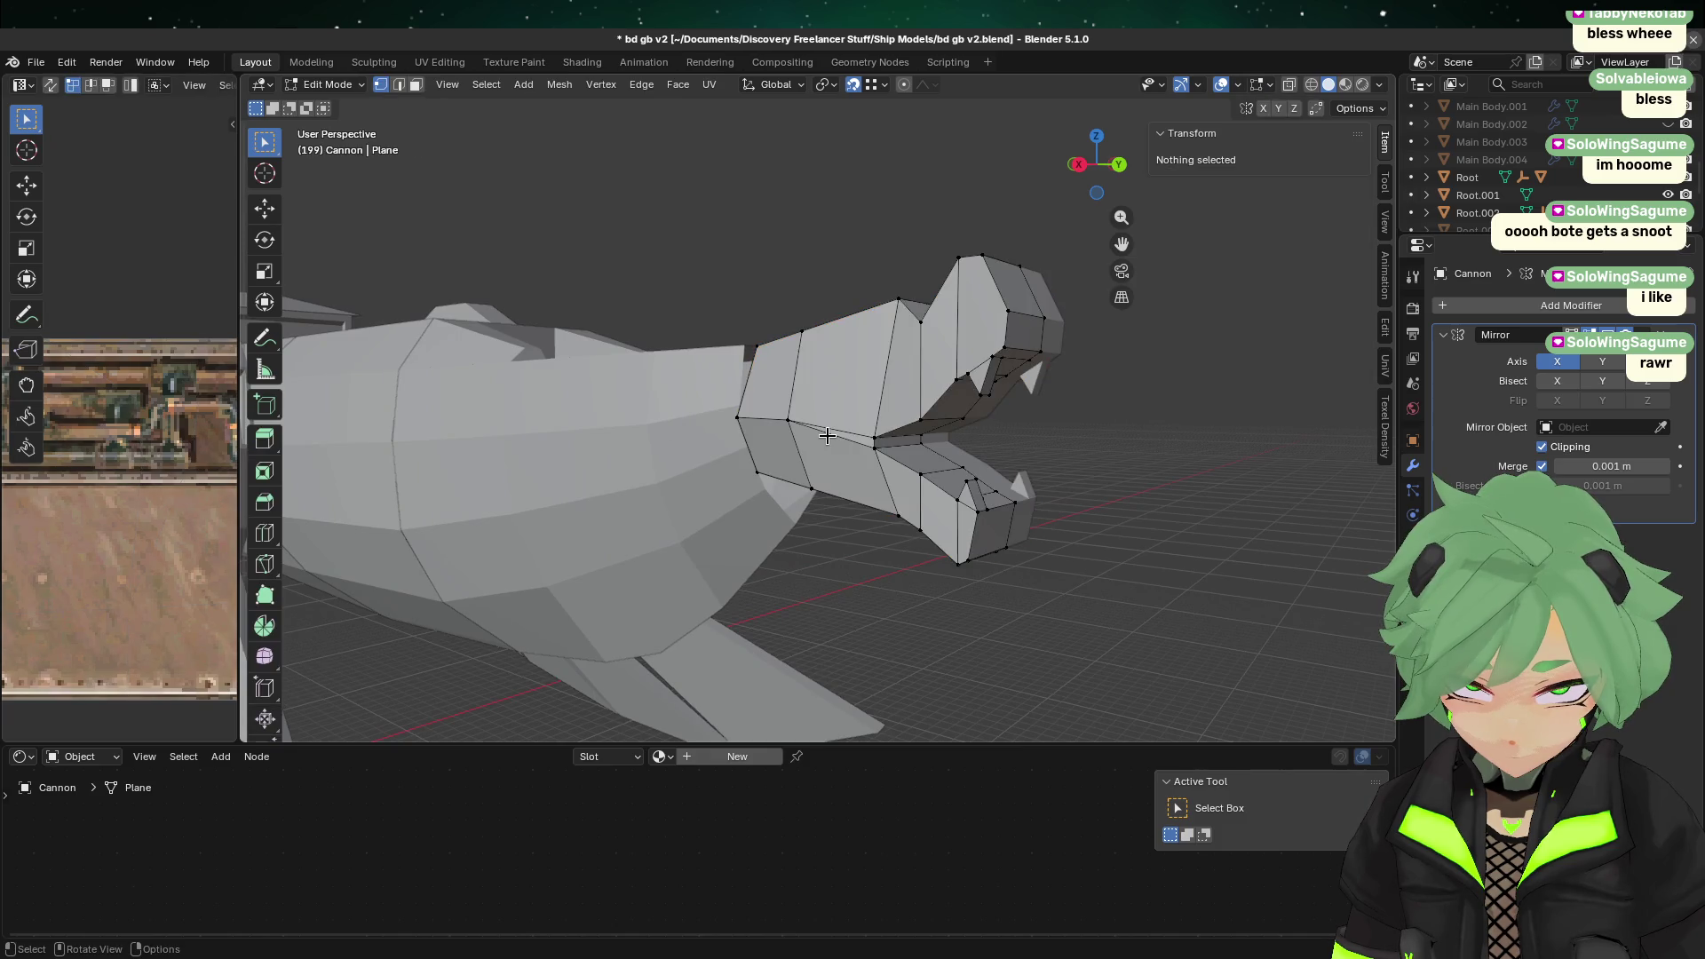
pyautogui.press('Tab')
pyautogui.moveTo(853, 334)
pyautogui.mouseDown(button='middle')
pyautogui.moveTo(864, 385)
pyautogui.moveTo(1005, 376)
pyautogui.moveTo(938, 510)
pyautogui.moveTo(813, 468)
pyautogui.moveTo(763, 388)
pyautogui.mouseUp(button='middle')
pyautogui.press('Tab')
pyautogui.press('Tab')
pyautogui.click(837, 508)
pyautogui.hotkey('ctrl', 's')
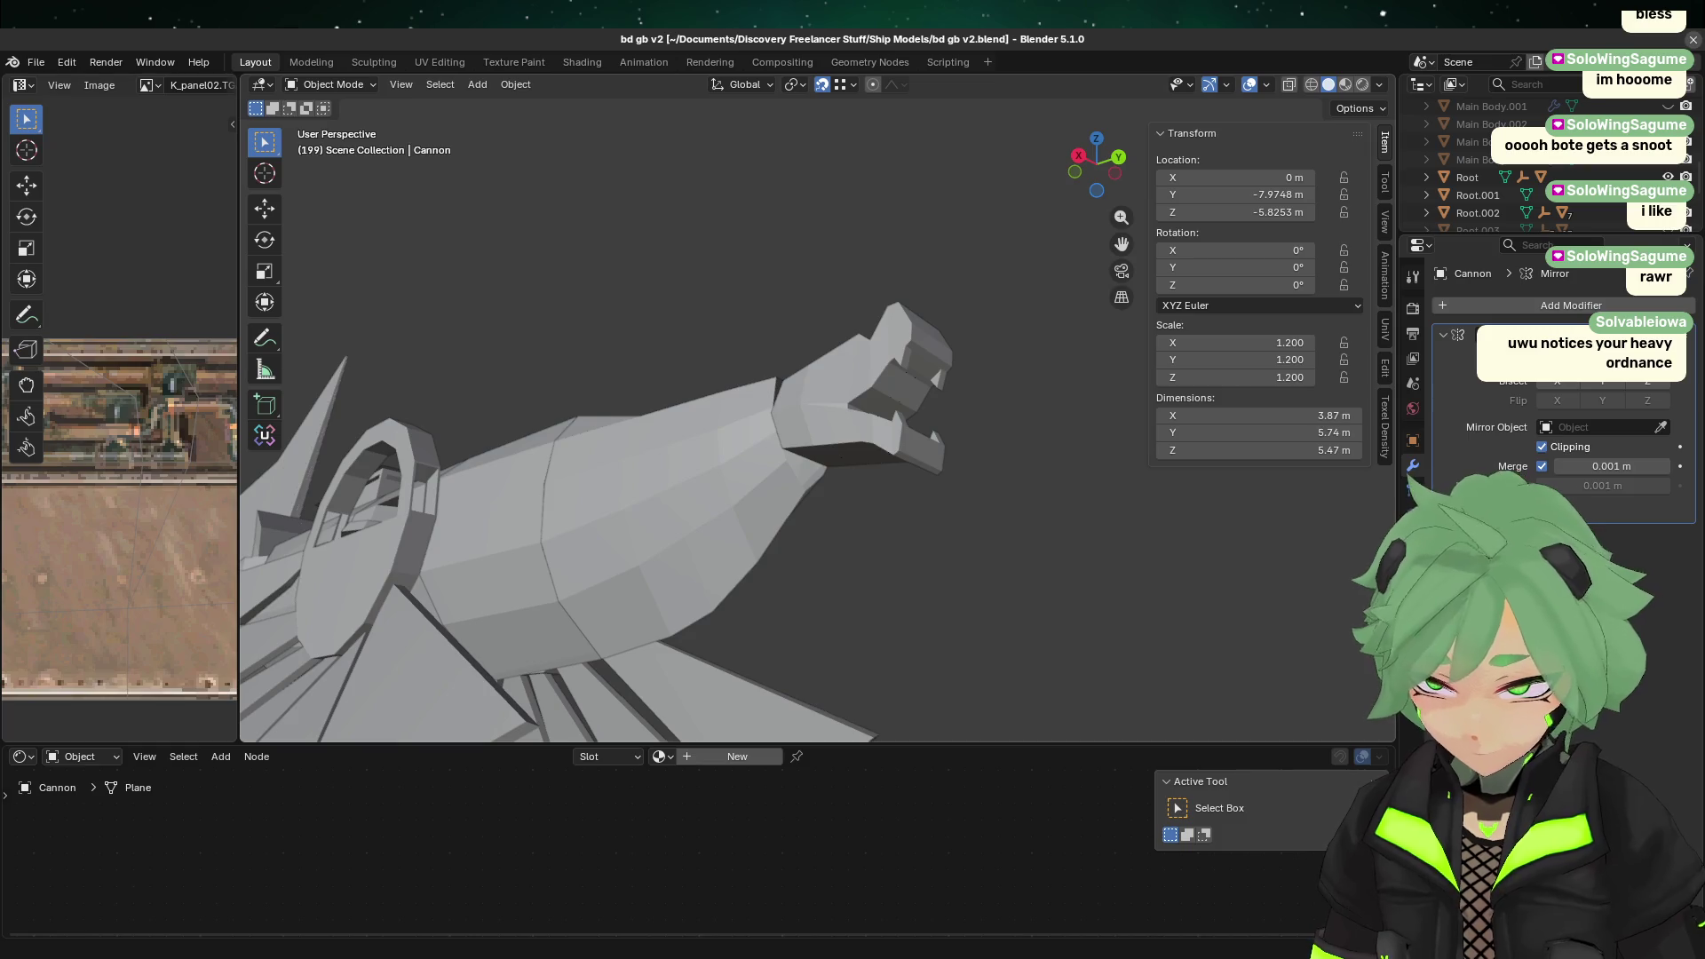
# Step: View the whole cannon front-on in Material Preview shading
pyautogui.moveTo(525, 424)
pyautogui.mouseDown(button='middle')
pyautogui.moveTo(795, 422)
pyautogui.moveTo(809, 407)
pyautogui.mouseUp(button='middle')
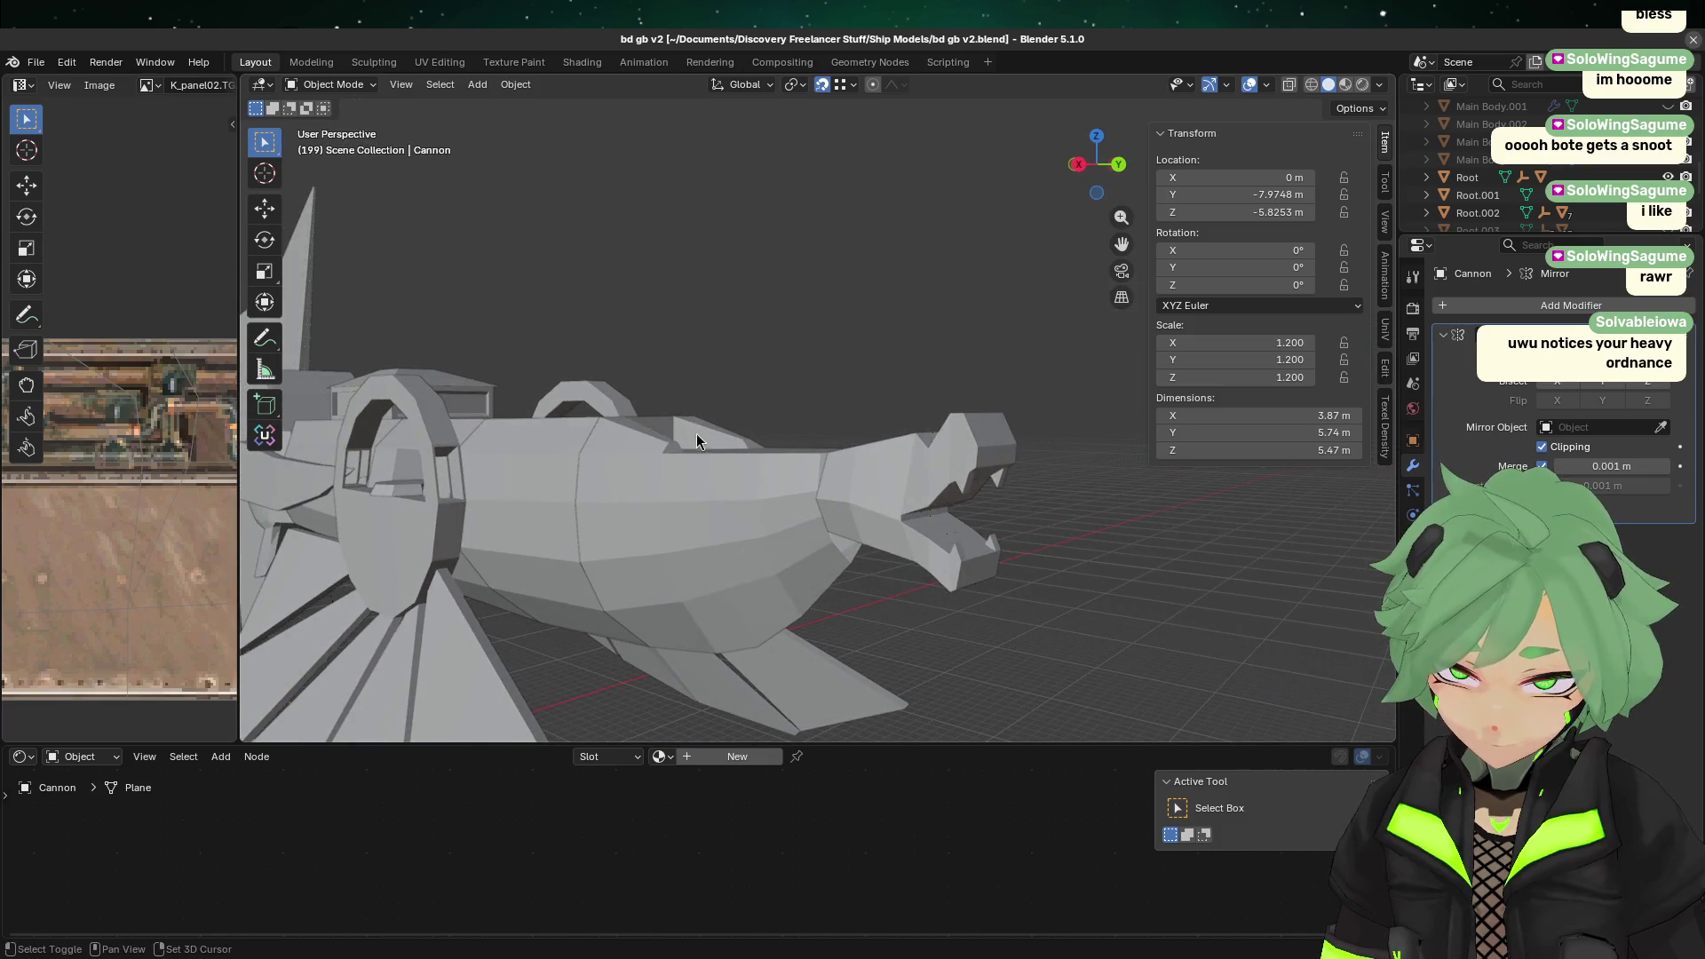
pyautogui.click(1346, 85)
pyautogui.moveTo(1143, 168)
pyautogui.mouseDown(button='middle')
pyautogui.moveTo(865, 297)
pyautogui.moveTo(887, 420)
pyautogui.moveTo(743, 462)
pyautogui.mouseUp(button='middle')
# Step: Open the Cannon's mesh in Edit Mode and select a claw edge
pyautogui.click(744, 462)
pyautogui.press('Tab')
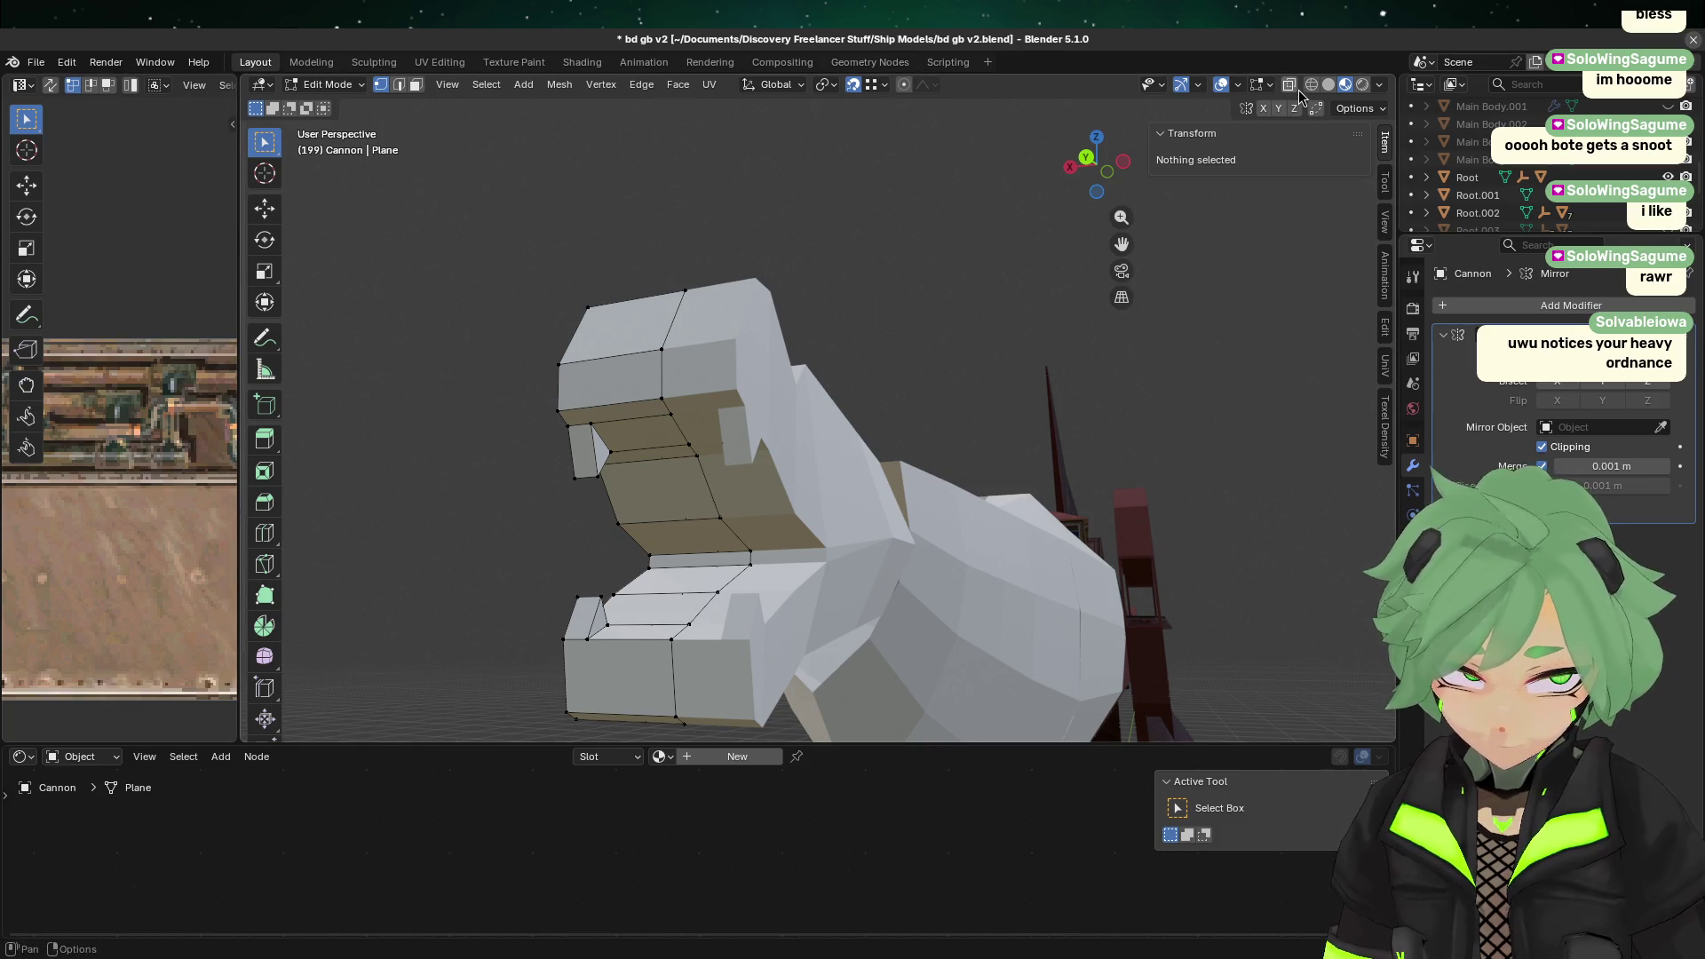
pyautogui.moveTo(674, 493)
pyautogui.mouseDown(button='middle')
pyautogui.moveTo(657, 484)
pyautogui.moveTo(680, 490)
pyautogui.moveTo(856, 312)
pyautogui.moveTo(704, 355)
pyautogui.mouseUp(button='middle')
pyautogui.scroll(4, 680, 491)
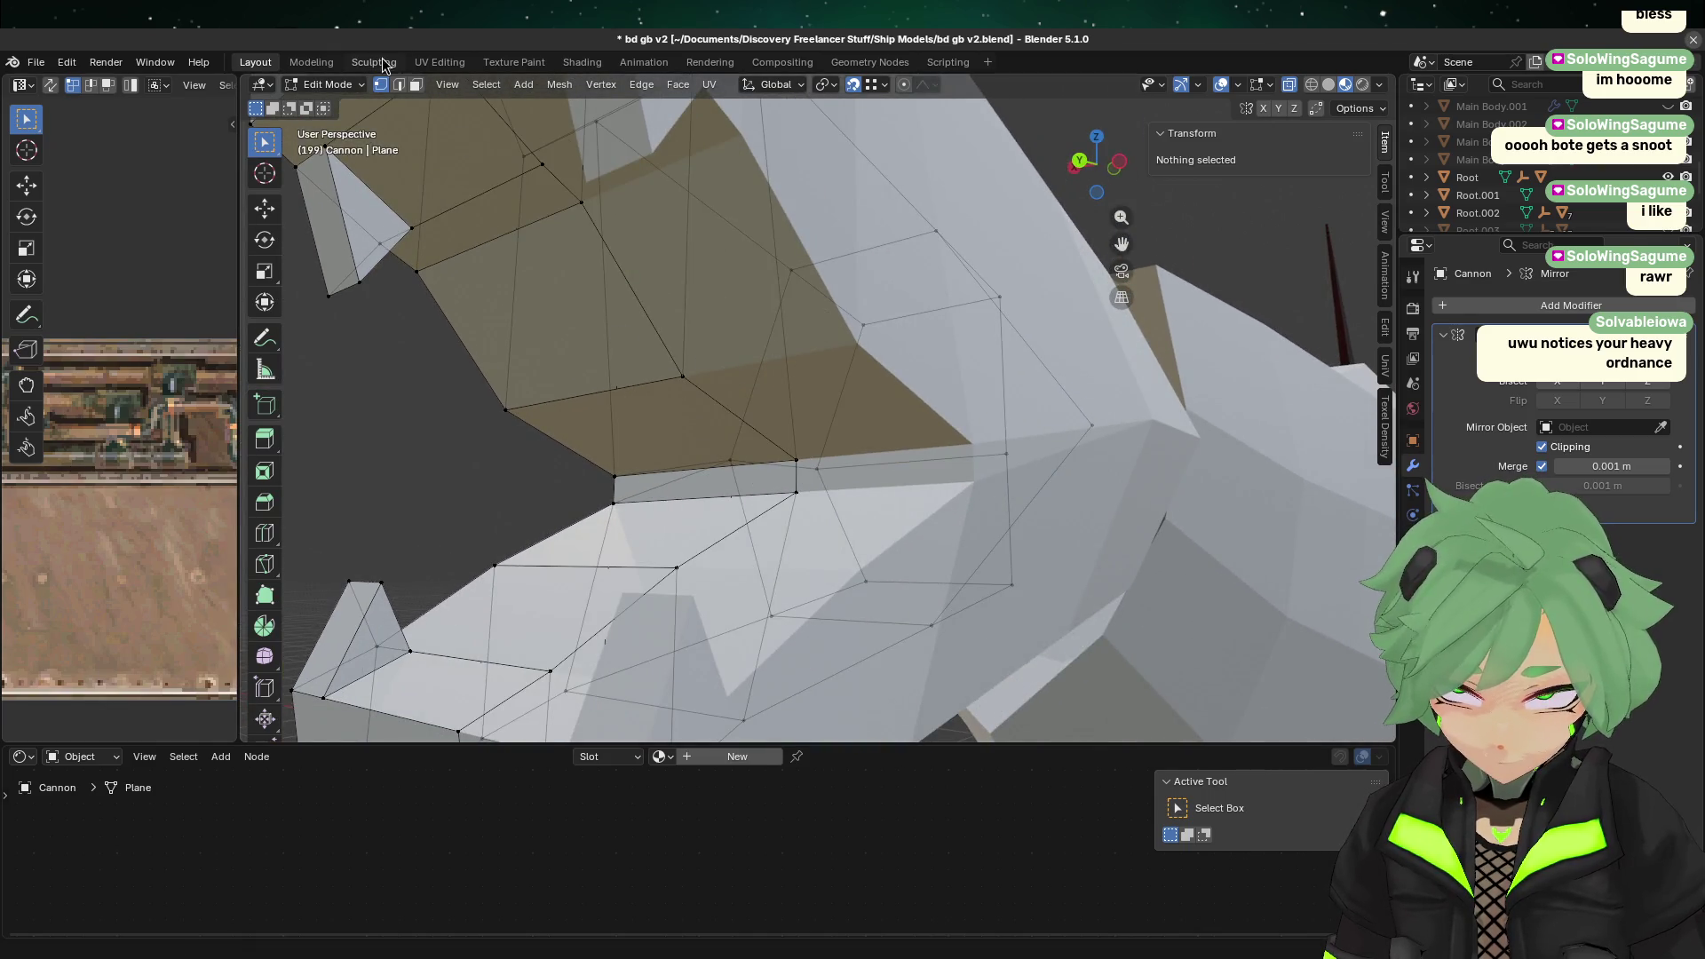
pyautogui.click(615, 431)
pyautogui.moveTo(622, 372)
pyautogui.mouseDown(button='middle')
pyautogui.moveTo(678, 380)
pyautogui.moveTo(663, 402)
pyautogui.mouseUp(button='middle')
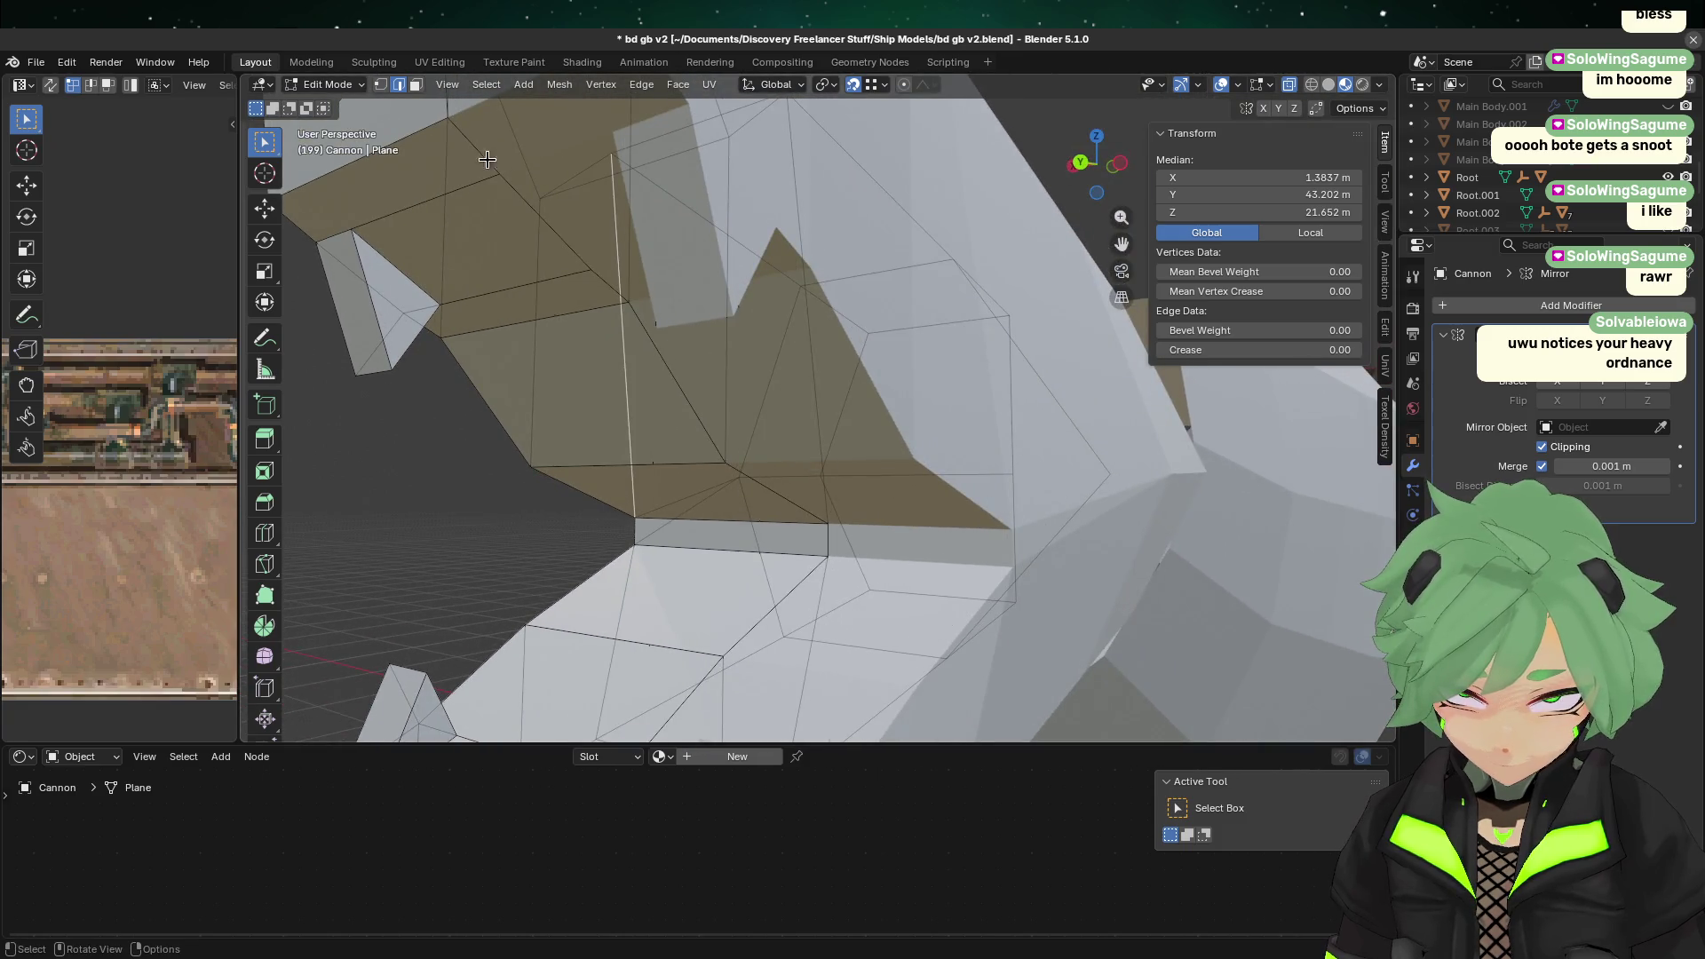
# Step: In face mode, select three claw faces and extend to the linked claw part
pyautogui.click(414, 87)
pyautogui.click(556, 346)
pyautogui.click(617, 454)
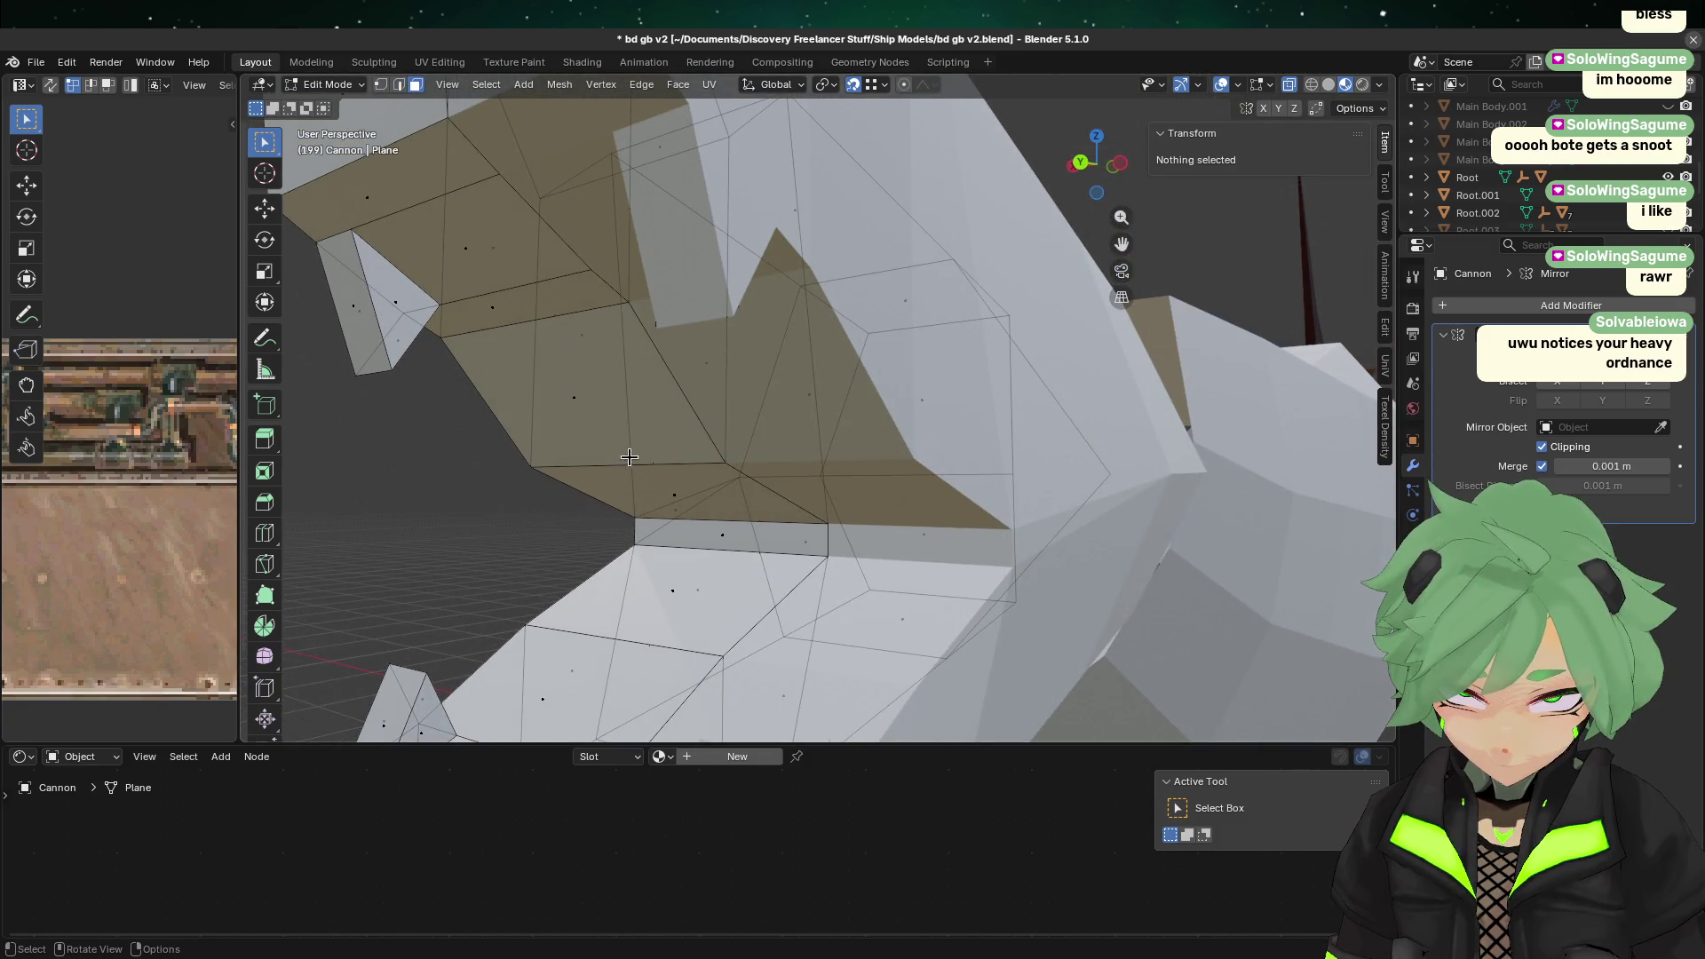
pyautogui.click(666, 459)
pyautogui.scroll(-5, 640, 439)
pyautogui.press('l')
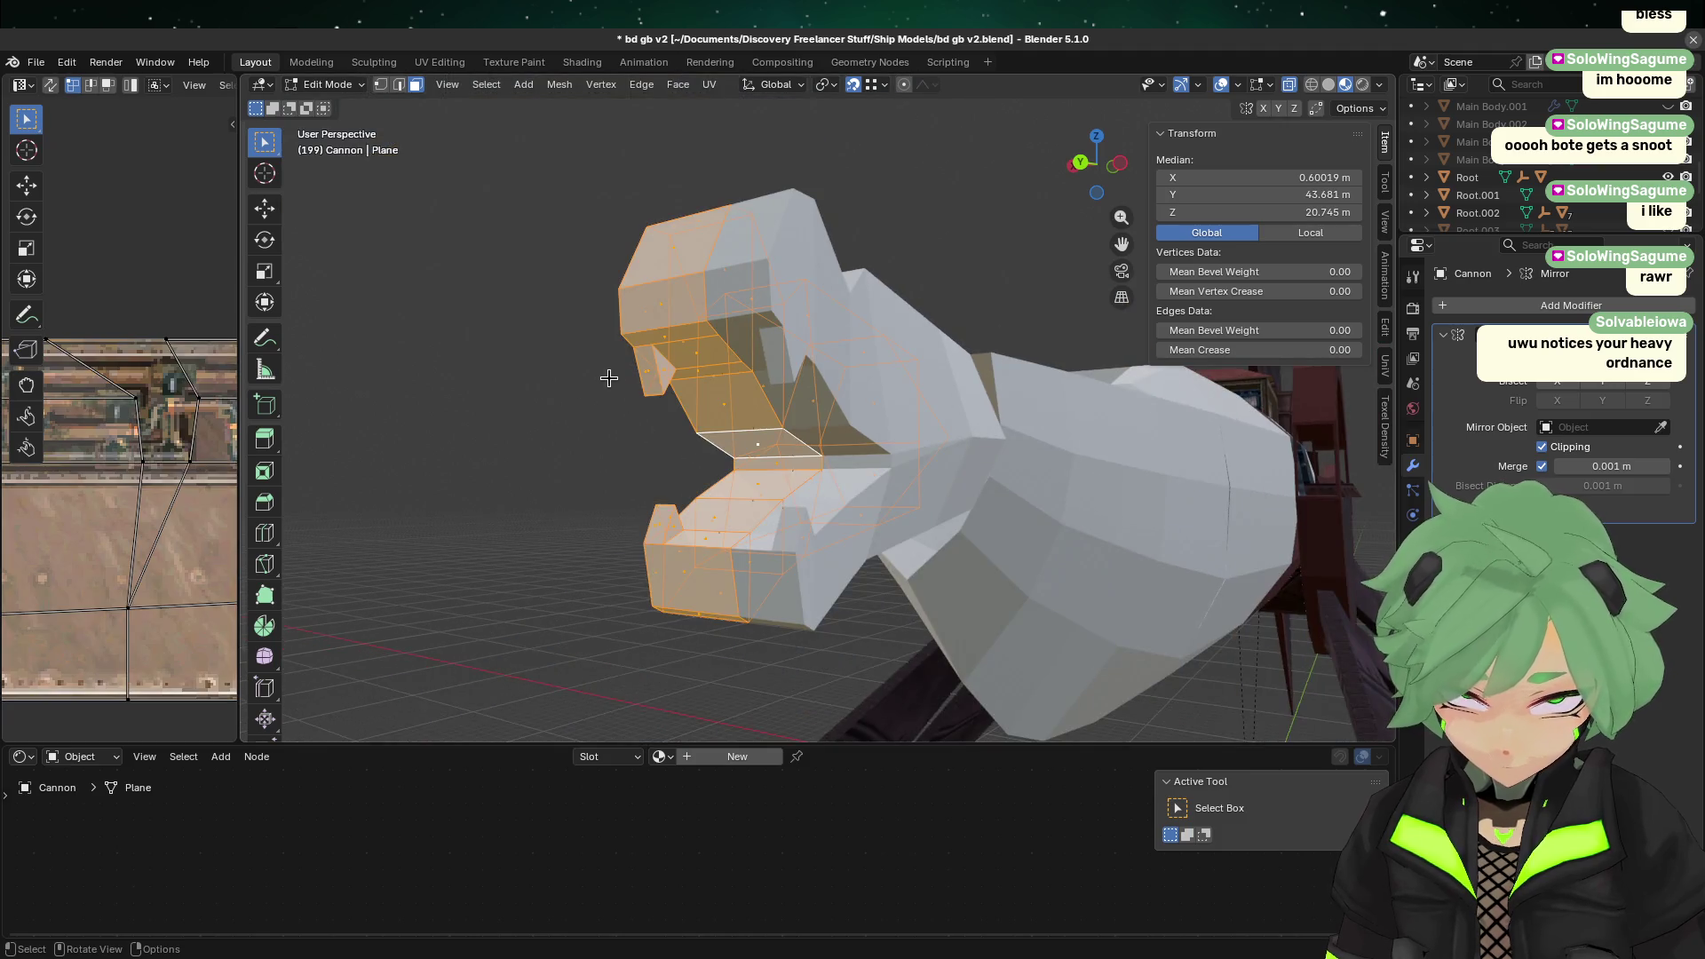
pyautogui.moveTo(609, 373); pyautogui.dragTo(784, 412, button='middle')
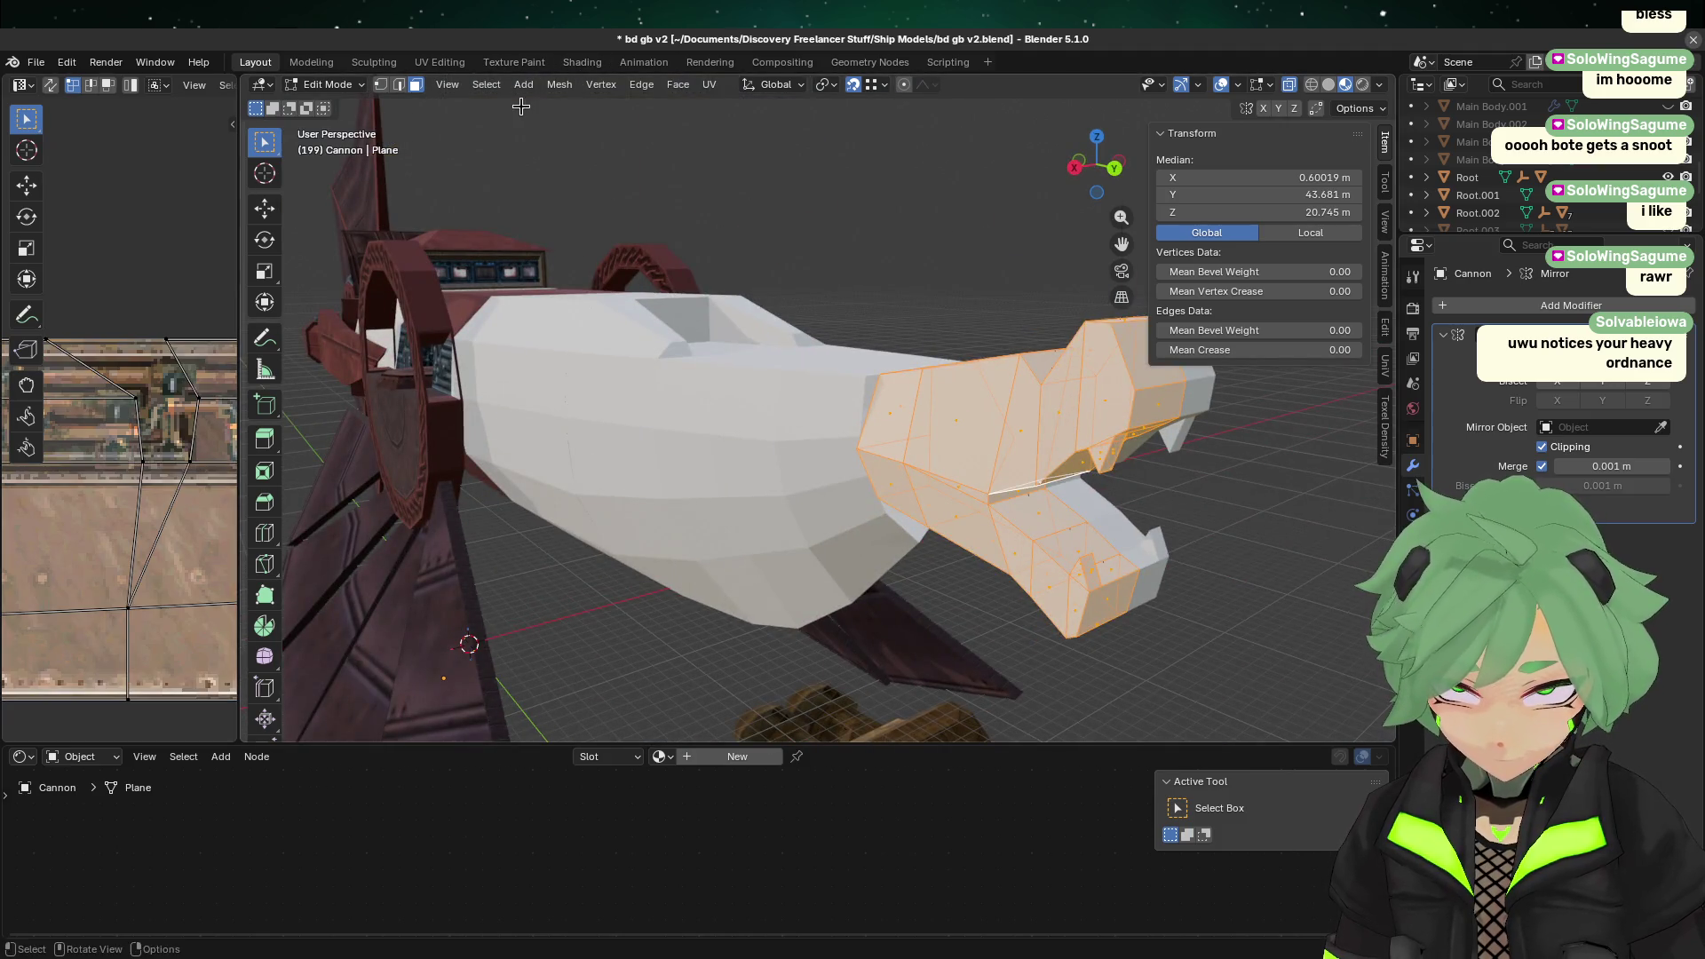
# Step: Run Mesh > Clean Up > Delete Loose, then return to Object Mode
pyautogui.click(602, 84)
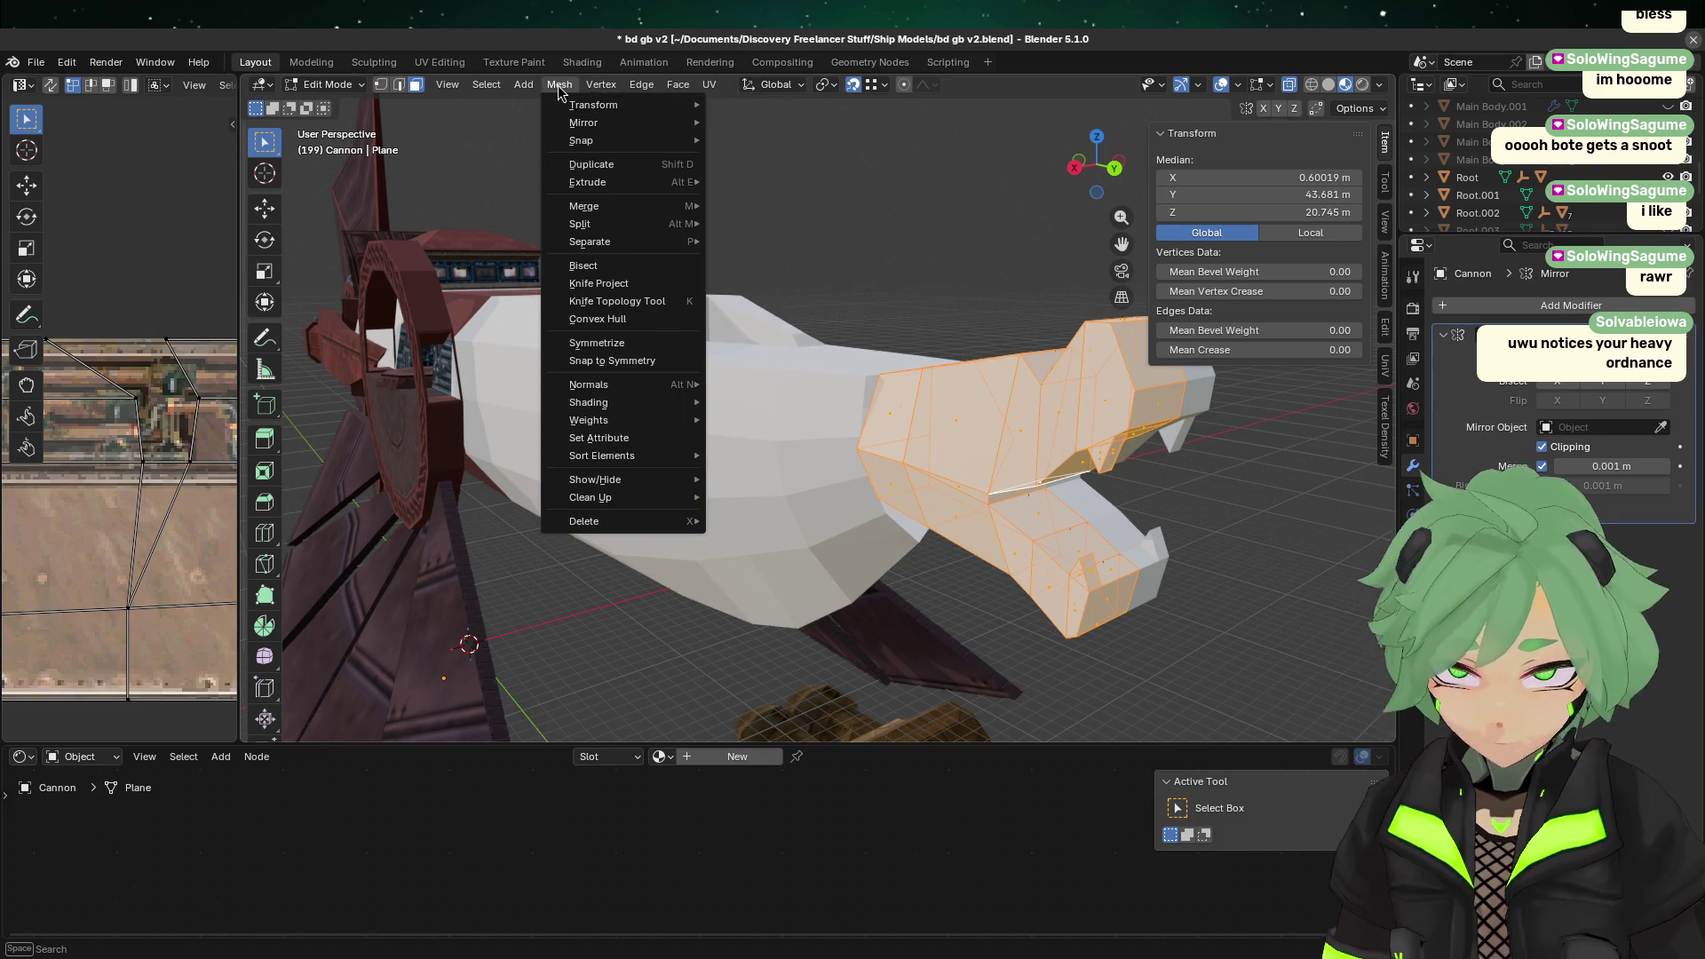
pyautogui.moveTo(684, 481)
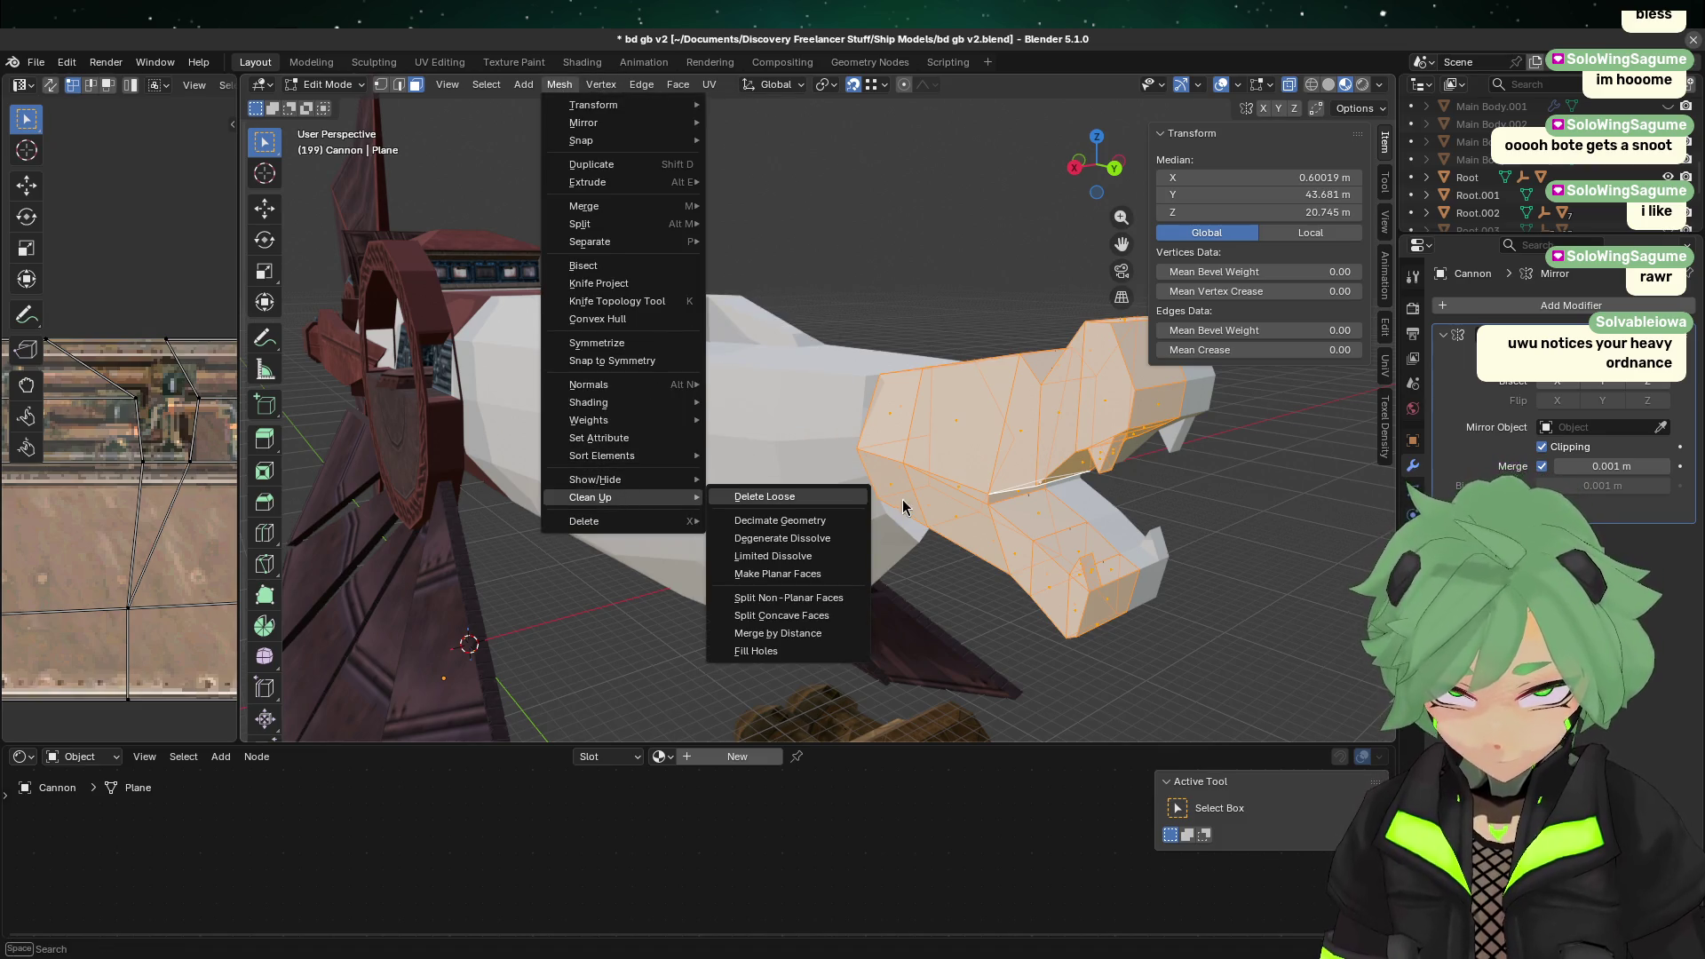
pyautogui.click(811, 515)
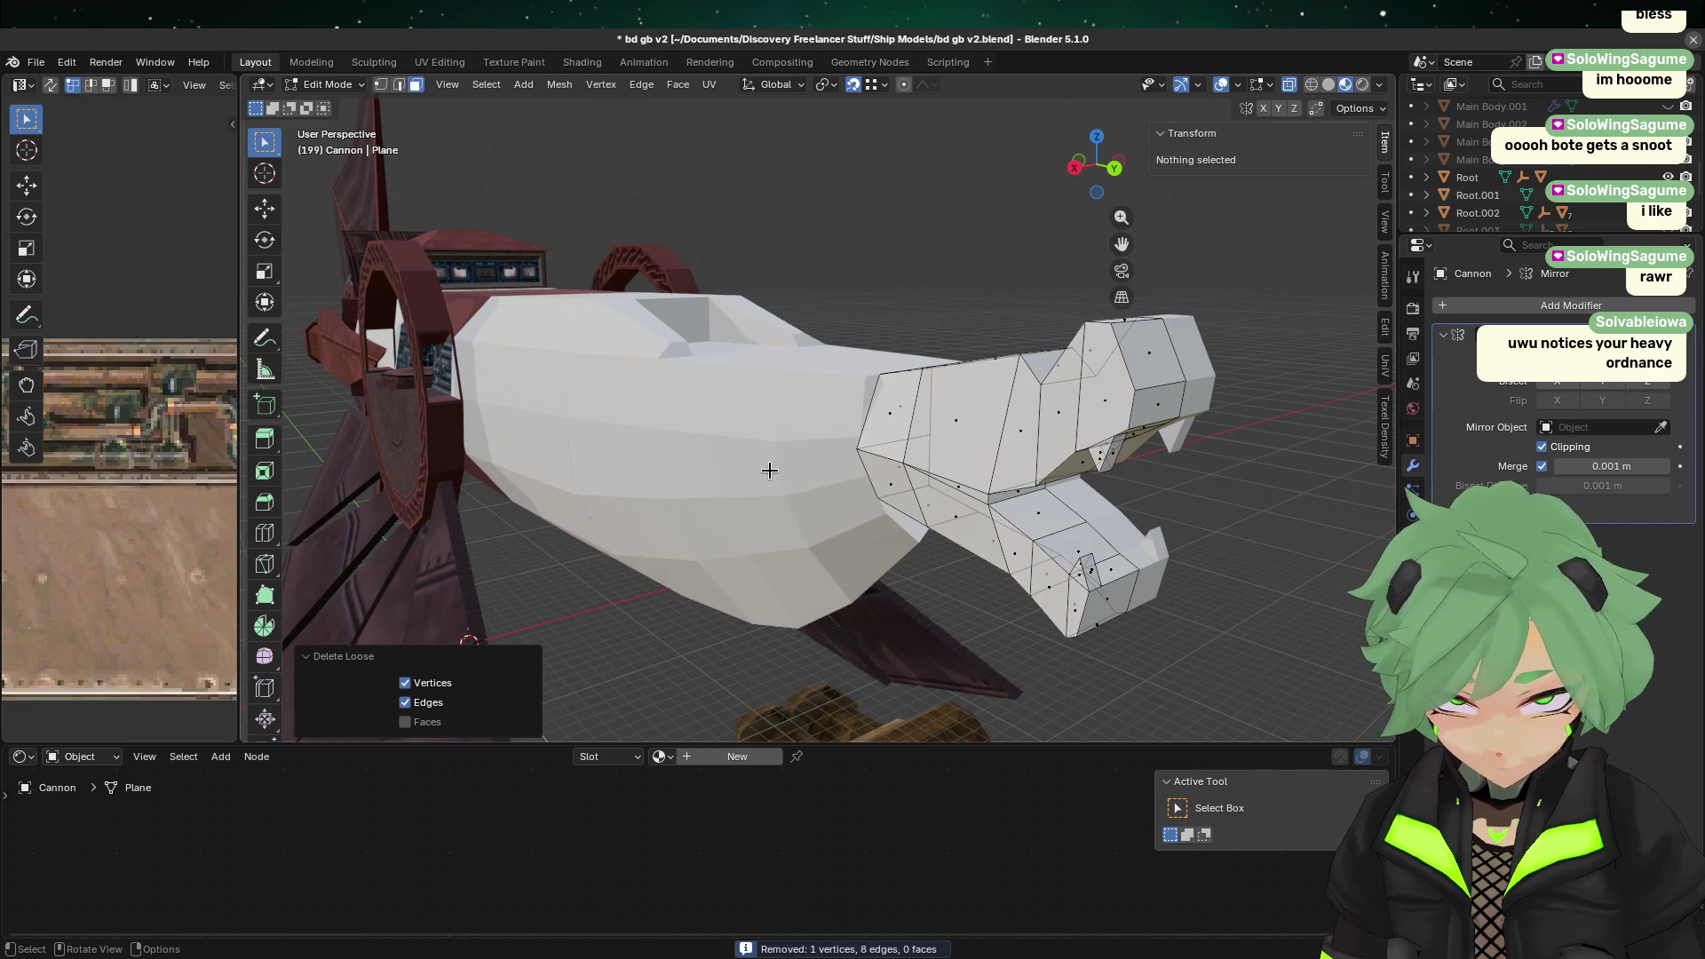
pyautogui.click(1064, 501)
pyautogui.press('Tab')
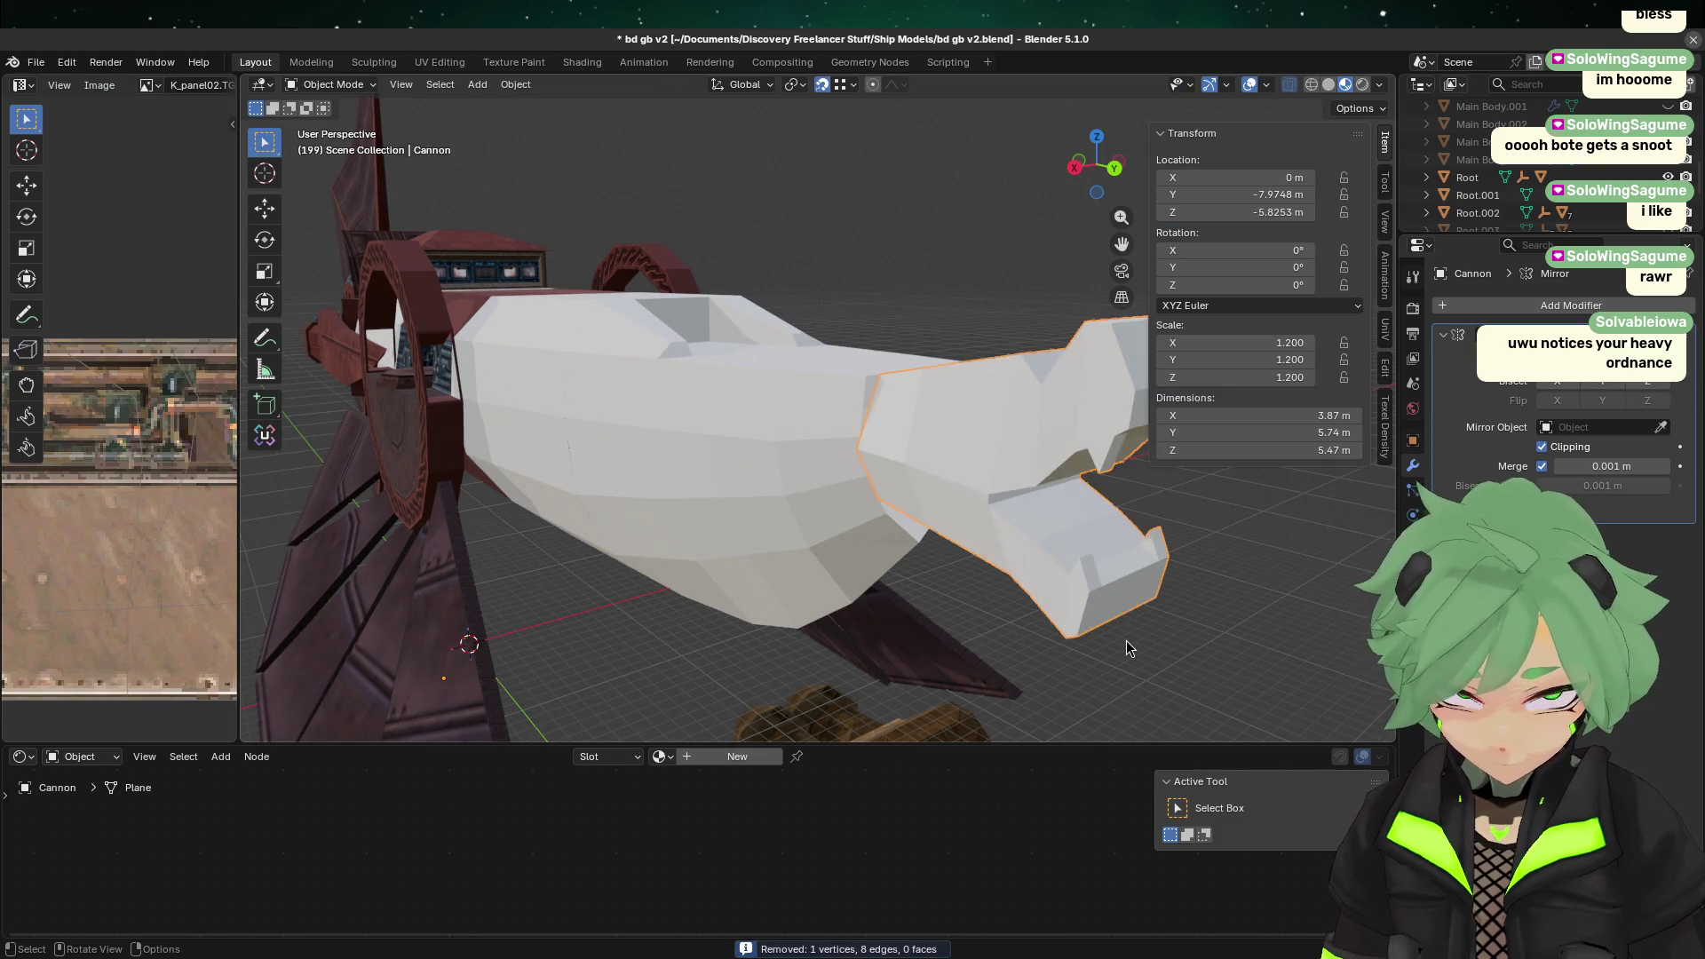
# Step: Inspect the claw-jawed muzzle from close and three-quarter views, and save
pyautogui.moveTo(1222, 616)
pyautogui.mouseDown(button='middle')
pyautogui.moveTo(739, 522)
pyautogui.moveTo(923, 588)
pyautogui.mouseUp(button='middle')
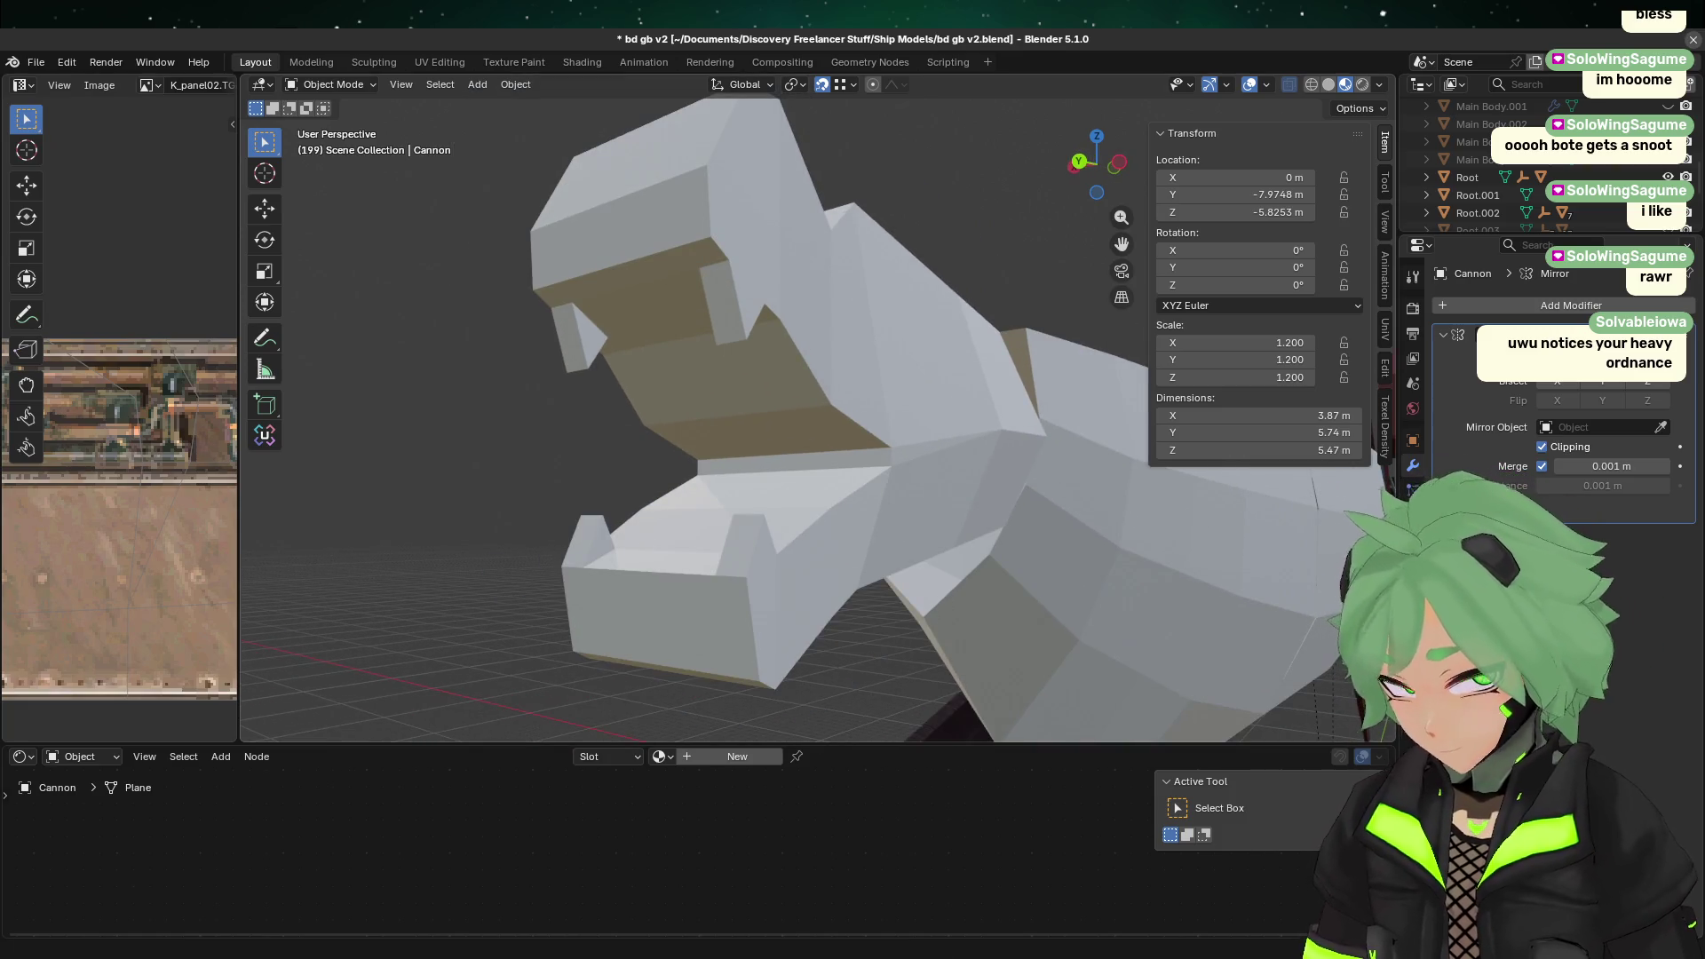
pyautogui.moveTo(782, 575)
pyautogui.mouseDown(button='middle')
pyautogui.moveTo(817, 577)
pyautogui.moveTo(605, 578)
pyautogui.moveTo(805, 602)
pyautogui.moveTo(754, 529)
pyautogui.moveTo(636, 521)
pyautogui.moveTo(628, 498)
pyautogui.moveTo(764, 534)
pyautogui.moveTo(805, 364)
pyautogui.moveTo(788, 456)
pyautogui.moveTo(737, 423)
pyautogui.moveTo(776, 423)
pyautogui.mouseUp(button='middle')
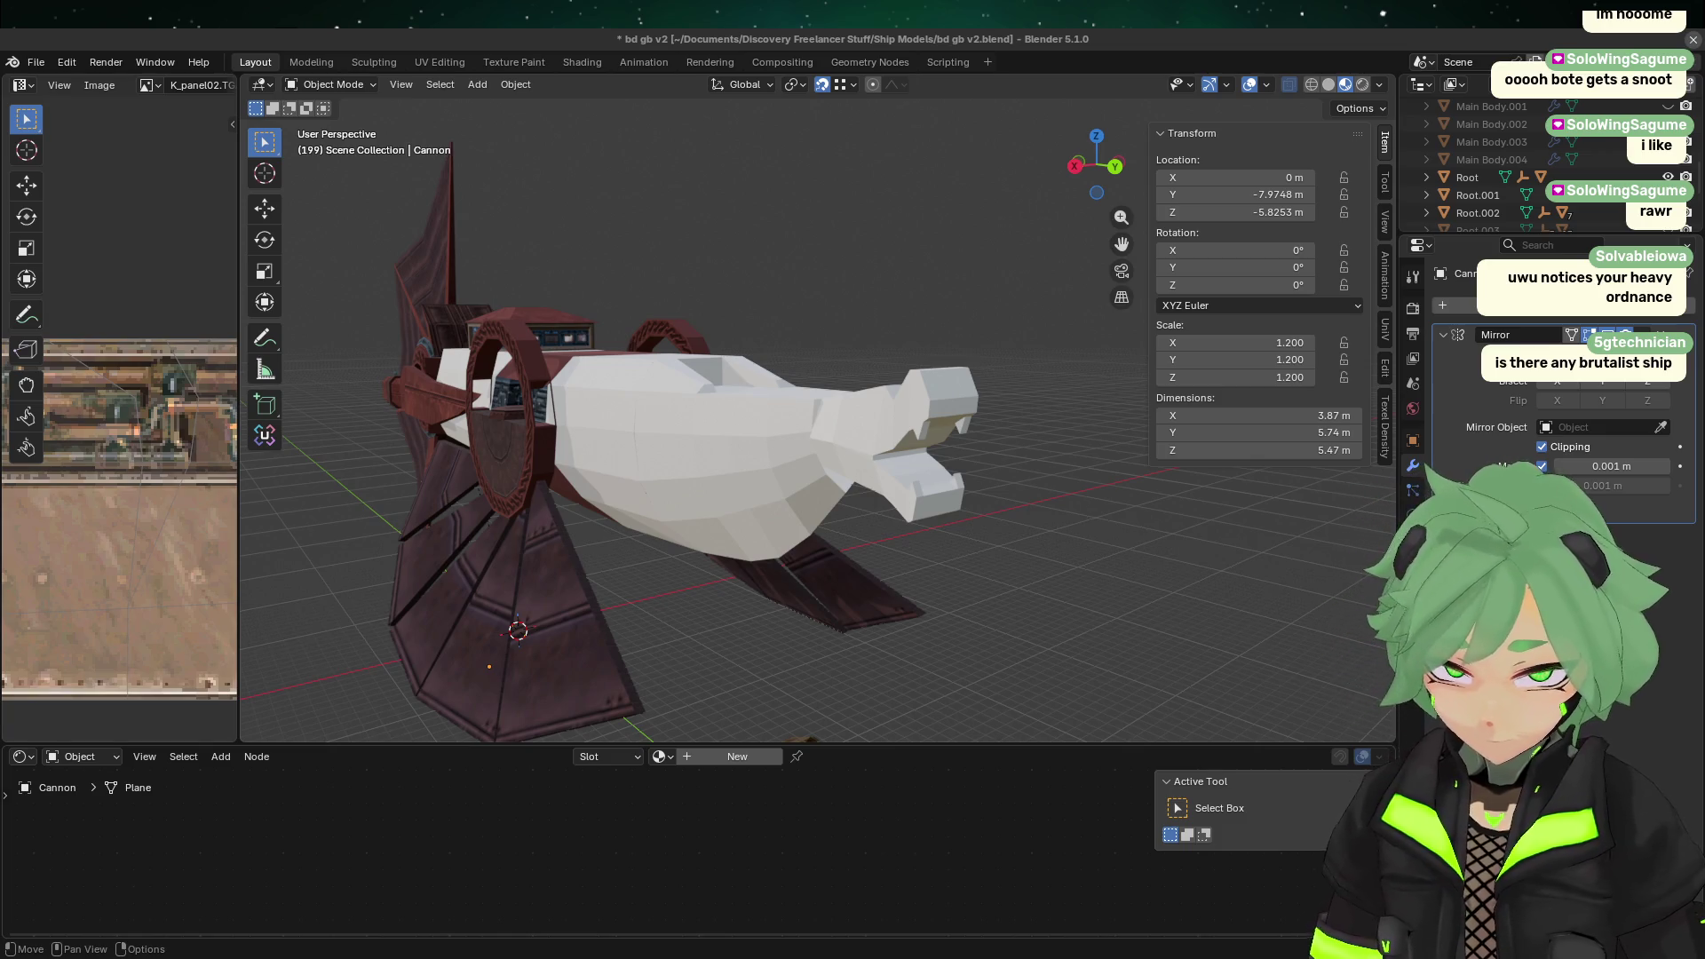
pyautogui.hotkey('ctrl', 's')
pyautogui.moveTo(650, 401)
pyautogui.mouseDown(button='middle')
pyautogui.moveTo(675, 226)
pyautogui.moveTo(738, 394)
pyautogui.moveTo(687, 418)
pyautogui.mouseUp(button='middle')
pyautogui.scroll(3, 675, 226)
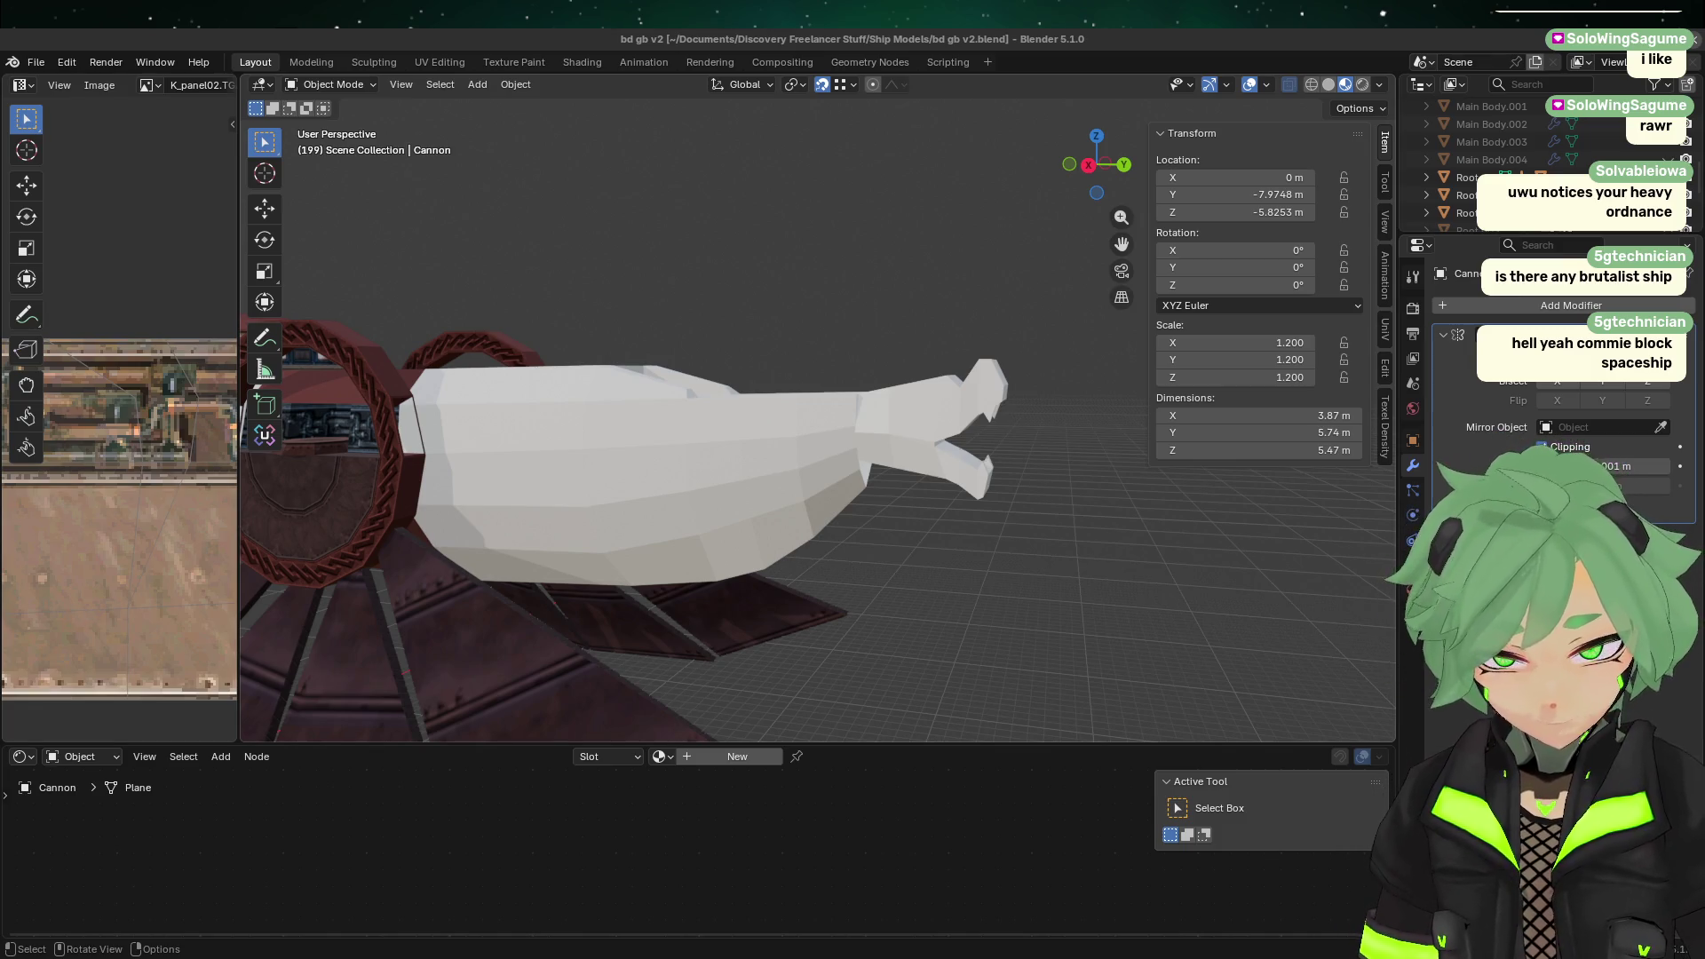
pyautogui.scroll(-5, 710, 427)
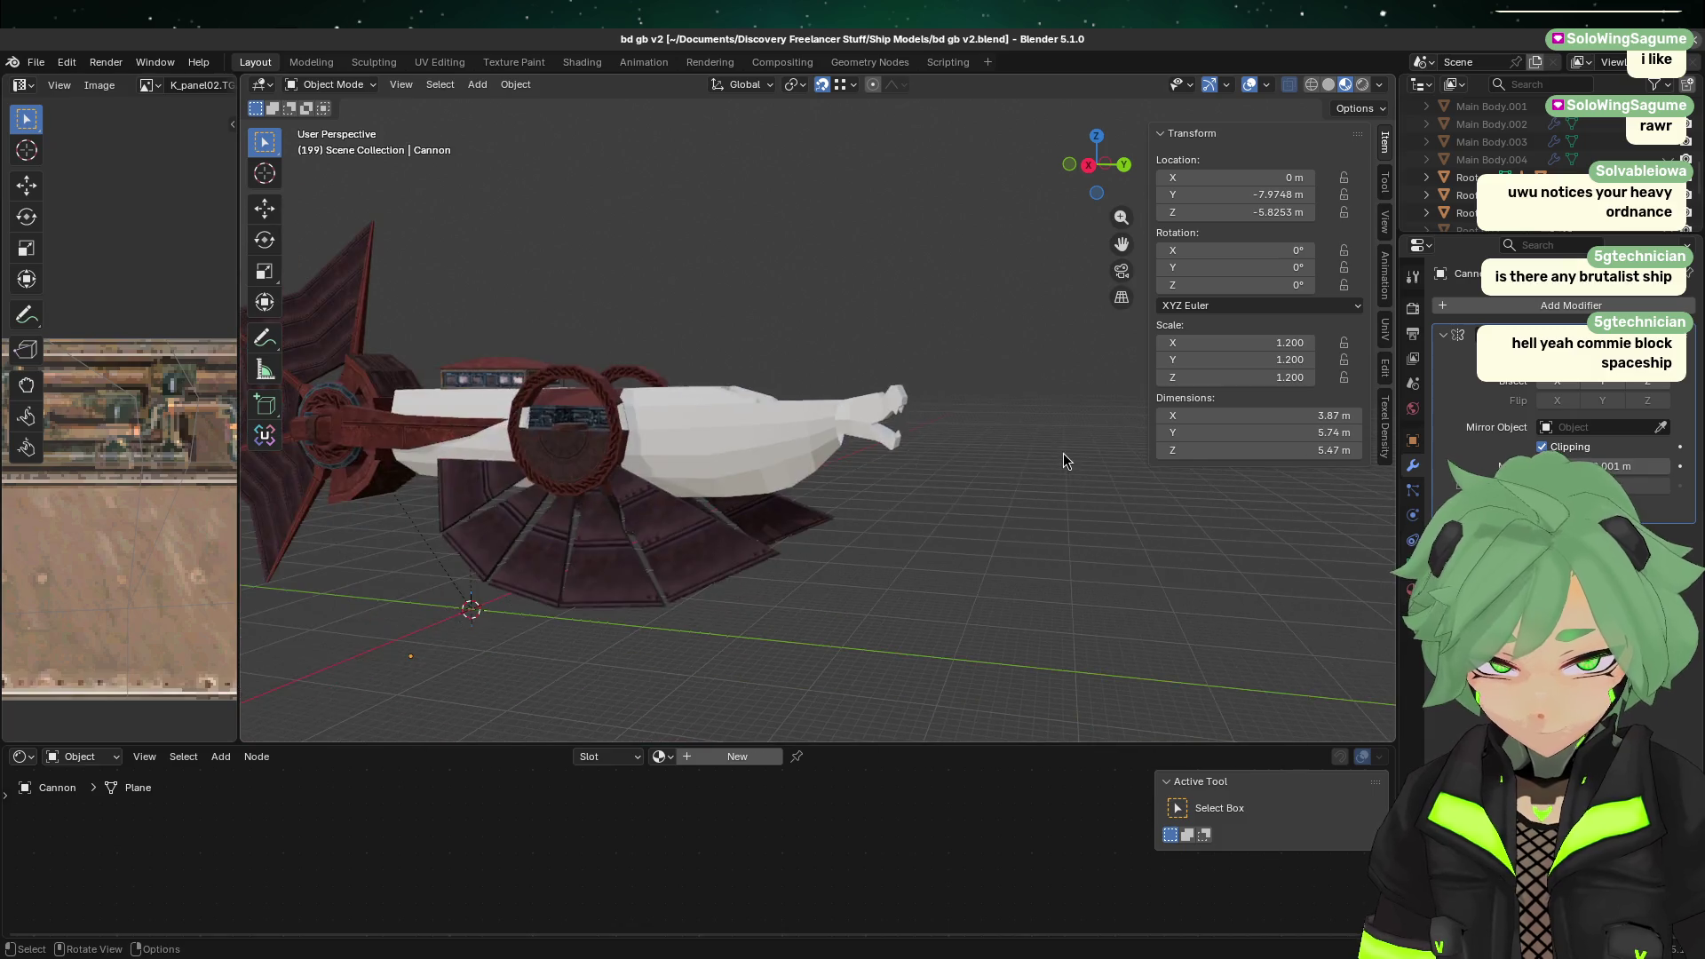
# Step: In Right Orthographic view, paste the copied green reference ship and place it left of the cannon ship
pyautogui.click(1089, 164)
pyautogui.scroll(-3, 763, 572)
pyautogui.keyDown('shift'); pyautogui.scroll(-5, 764, 572); pyautogui.keyUp('shift')
pyautogui.scroll(3, 666, 566)
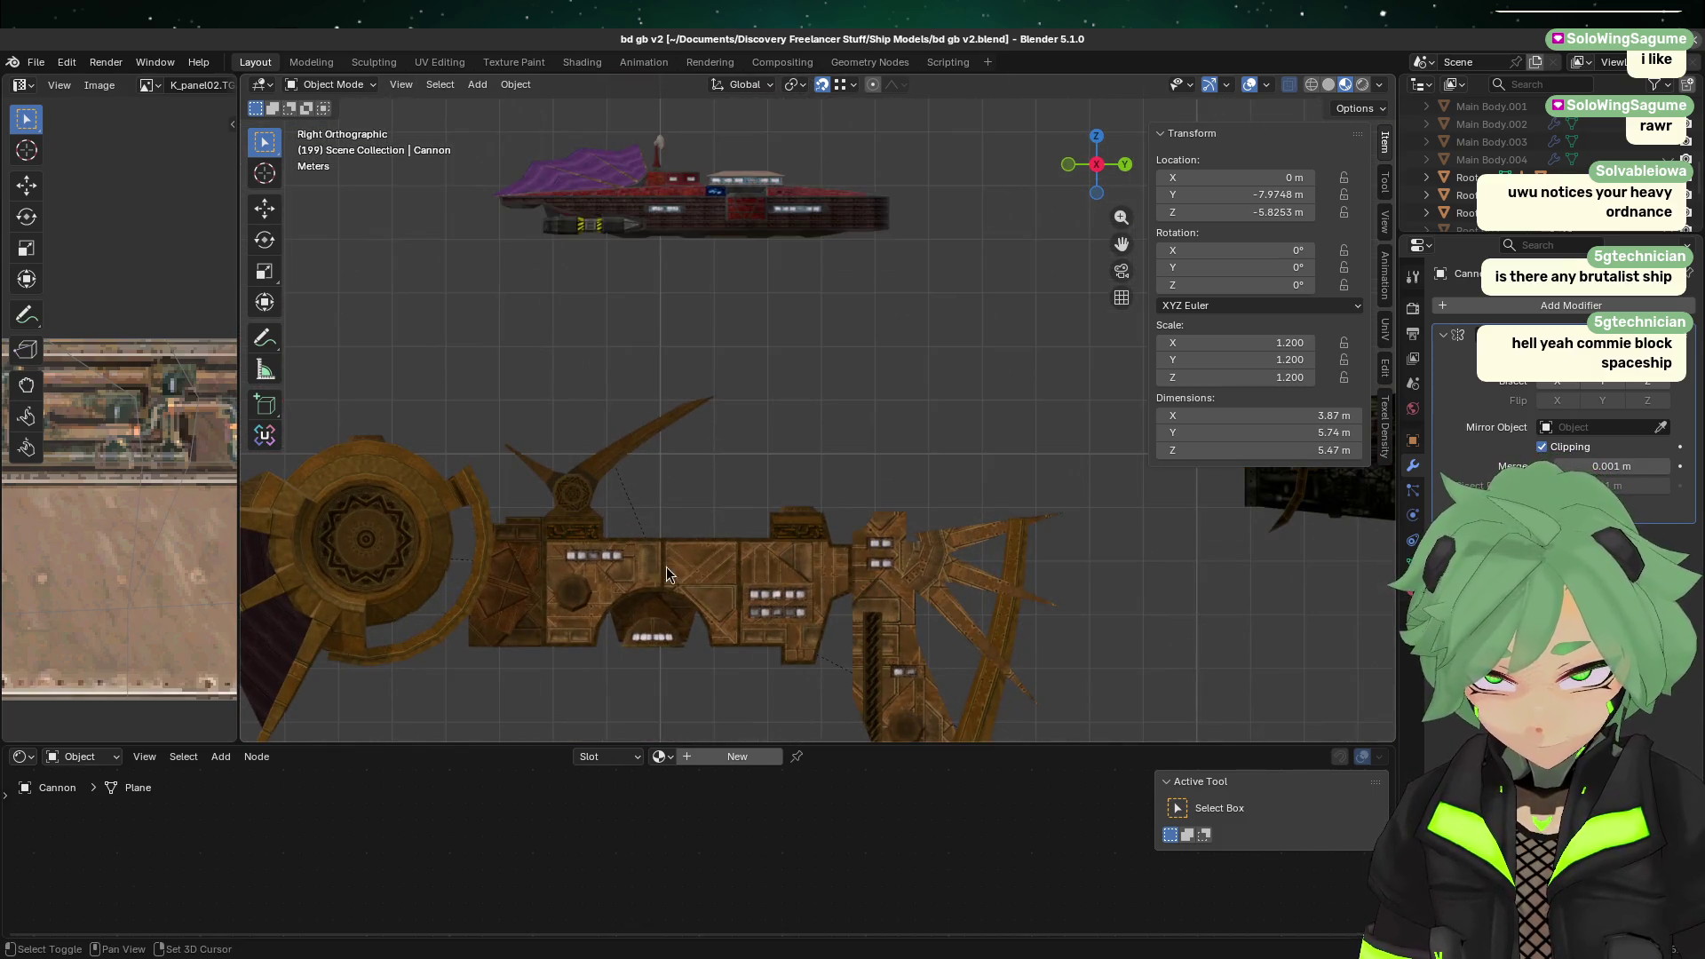
pyautogui.scroll(-1, 668, 556)
pyautogui.scroll(-2, 636, 636)
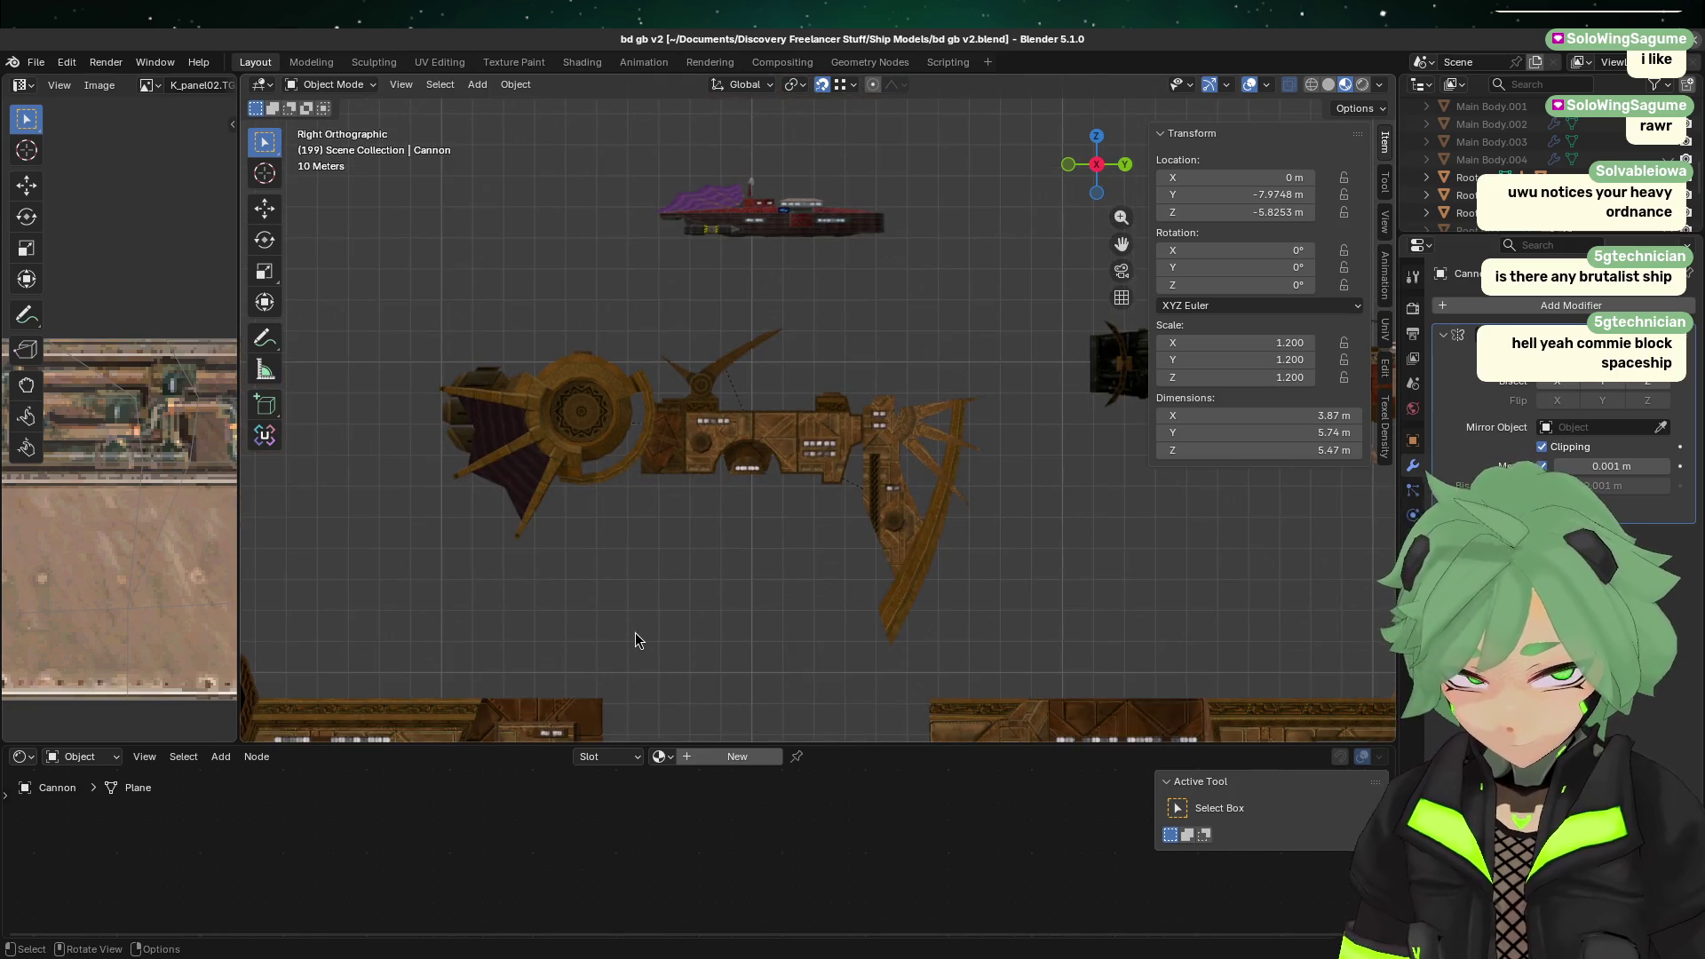
pyautogui.keyDown('ctrl'); pyautogui.scroll(-3, 785, 448); pyautogui.keyUp('ctrl')
pyautogui.keyDown('shift'); pyautogui.scroll(-4, 785, 448); pyautogui.keyUp('shift')
pyautogui.scroll(3, 799, 448)
pyautogui.scroll(-4, 919, 448)
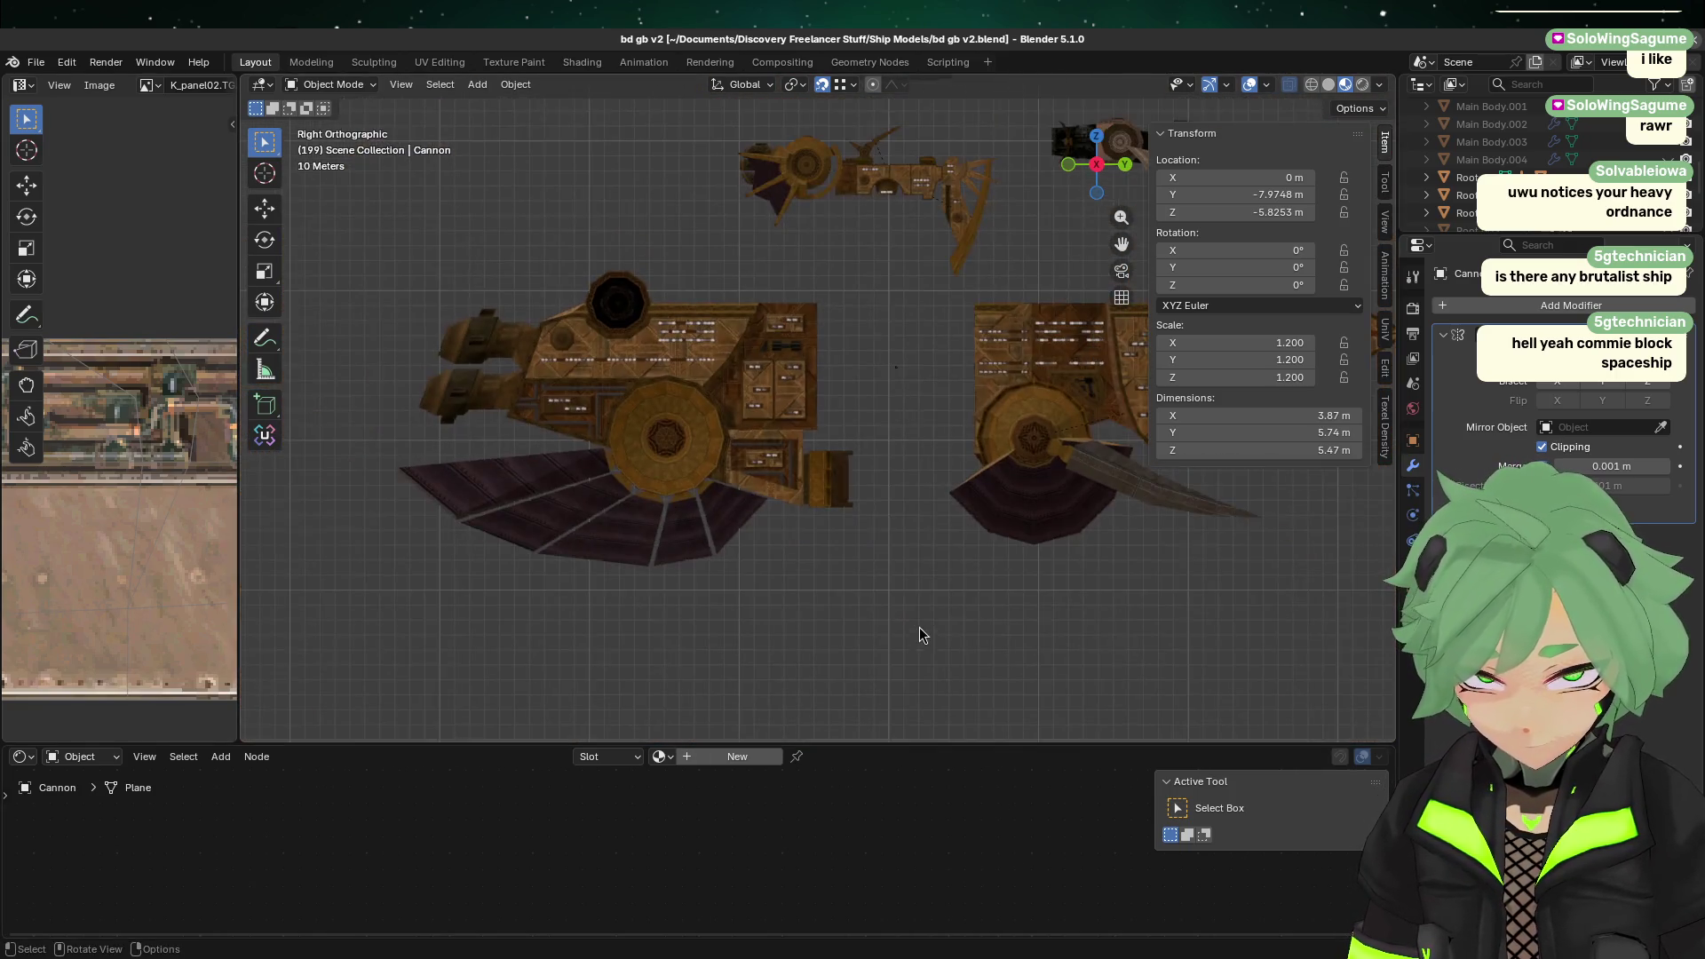
pyautogui.keyDown('shift'); pyautogui.scroll(2, 924, 445); pyautogui.keyUp('shift')
pyautogui.keyDown('shift'); pyautogui.scroll(5, 925, 446); pyautogui.keyUp('shift')
pyautogui.scroll(3, 849, 542)
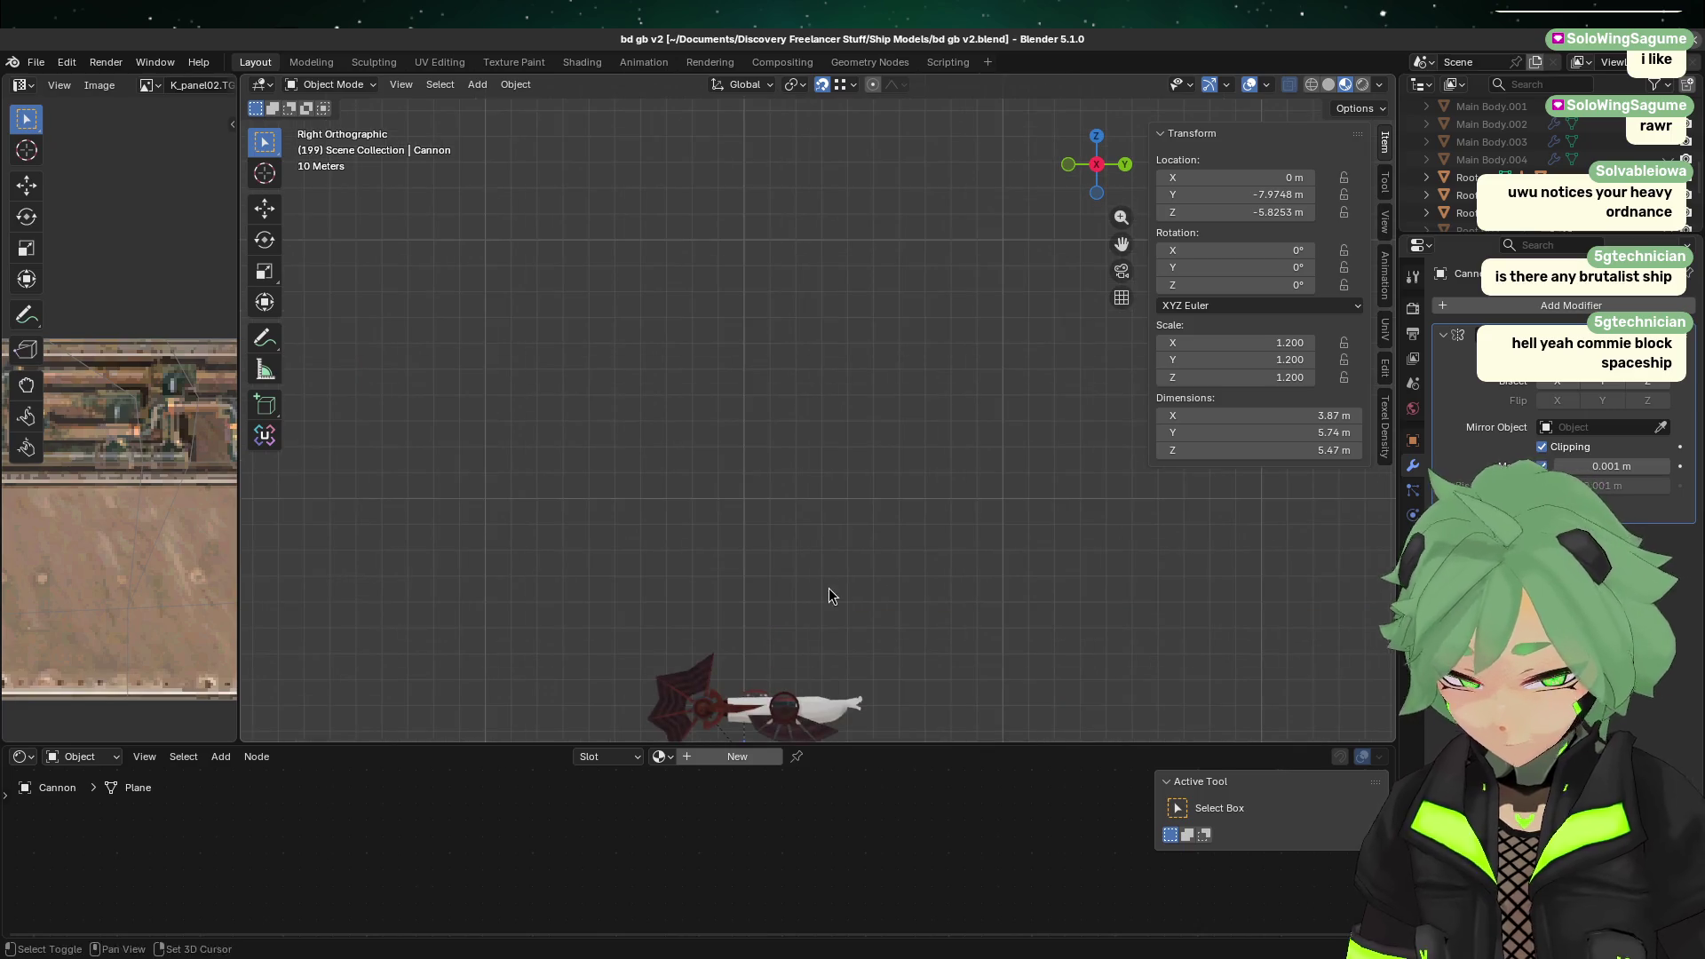
pyautogui.keyDown('shift'); pyautogui.scroll(-3, 830, 589); pyautogui.keyUp('shift')
pyautogui.hotkey('ctrl', 'v')
pyautogui.press('g')
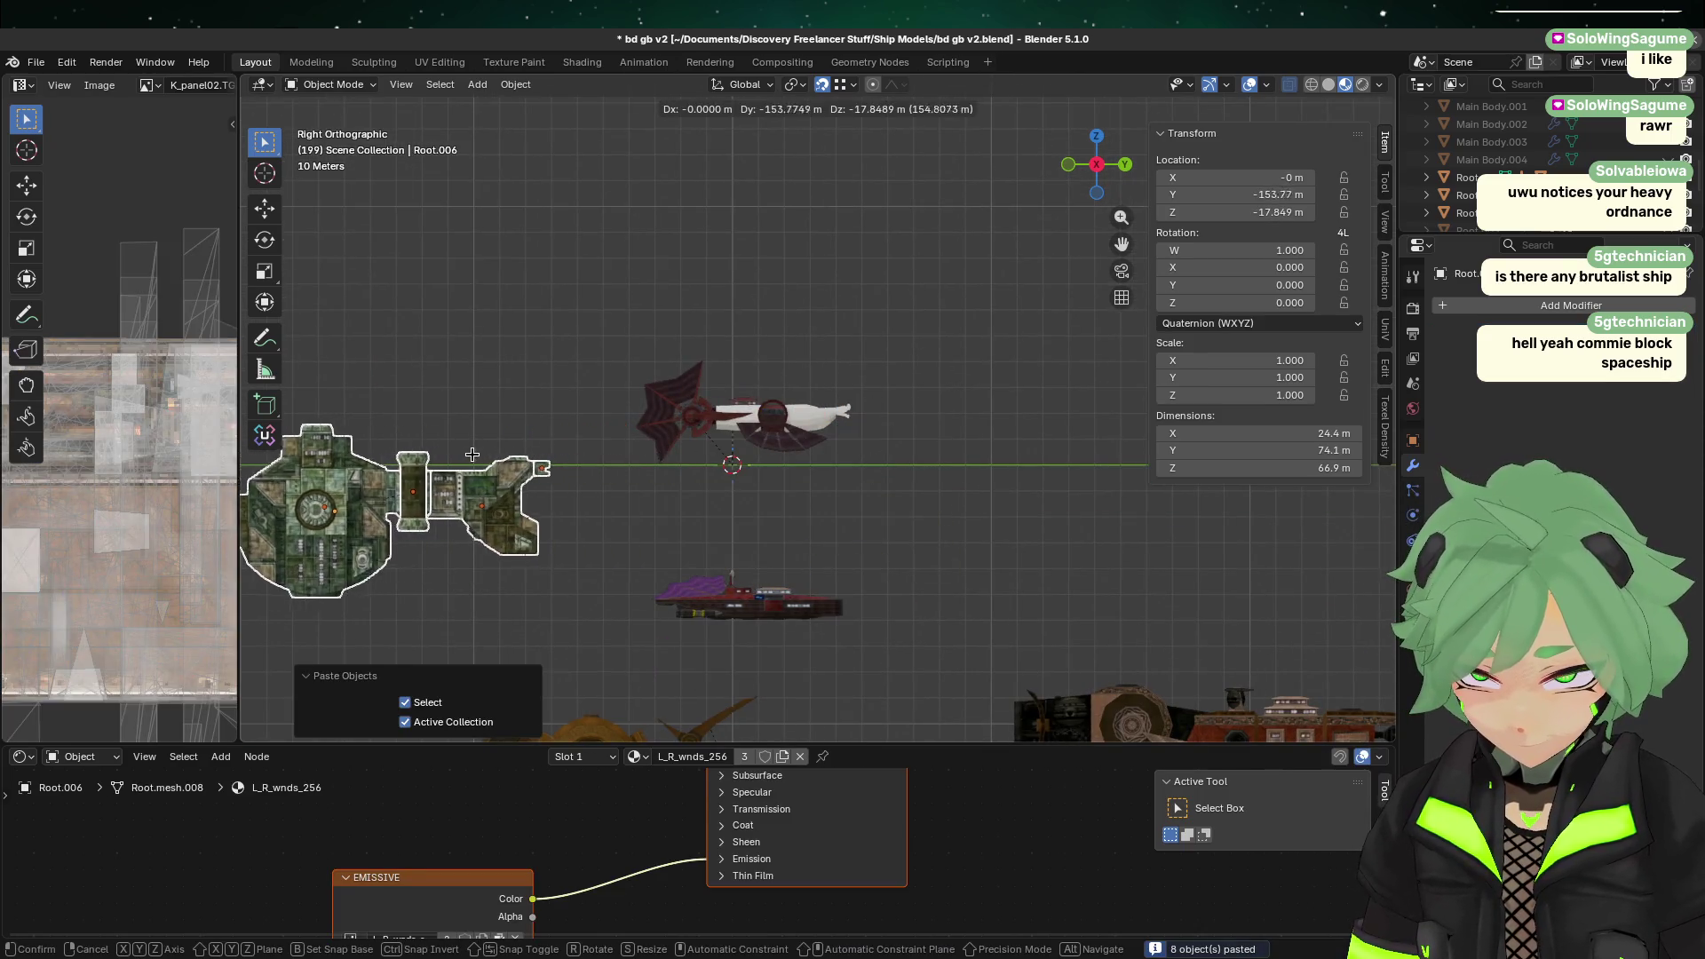
pyautogui.click(419, 427)
# Step: Hide the side panel and orbit to a high three-quarter view of the green ship
pyautogui.keyDown('shift'); pyautogui.moveTo(559, 533); pyautogui.dragTo(826, 426, button='middle'); pyautogui.keyUp('shift')
pyautogui.scroll(3, 827, 424)
pyautogui.click(827, 424)
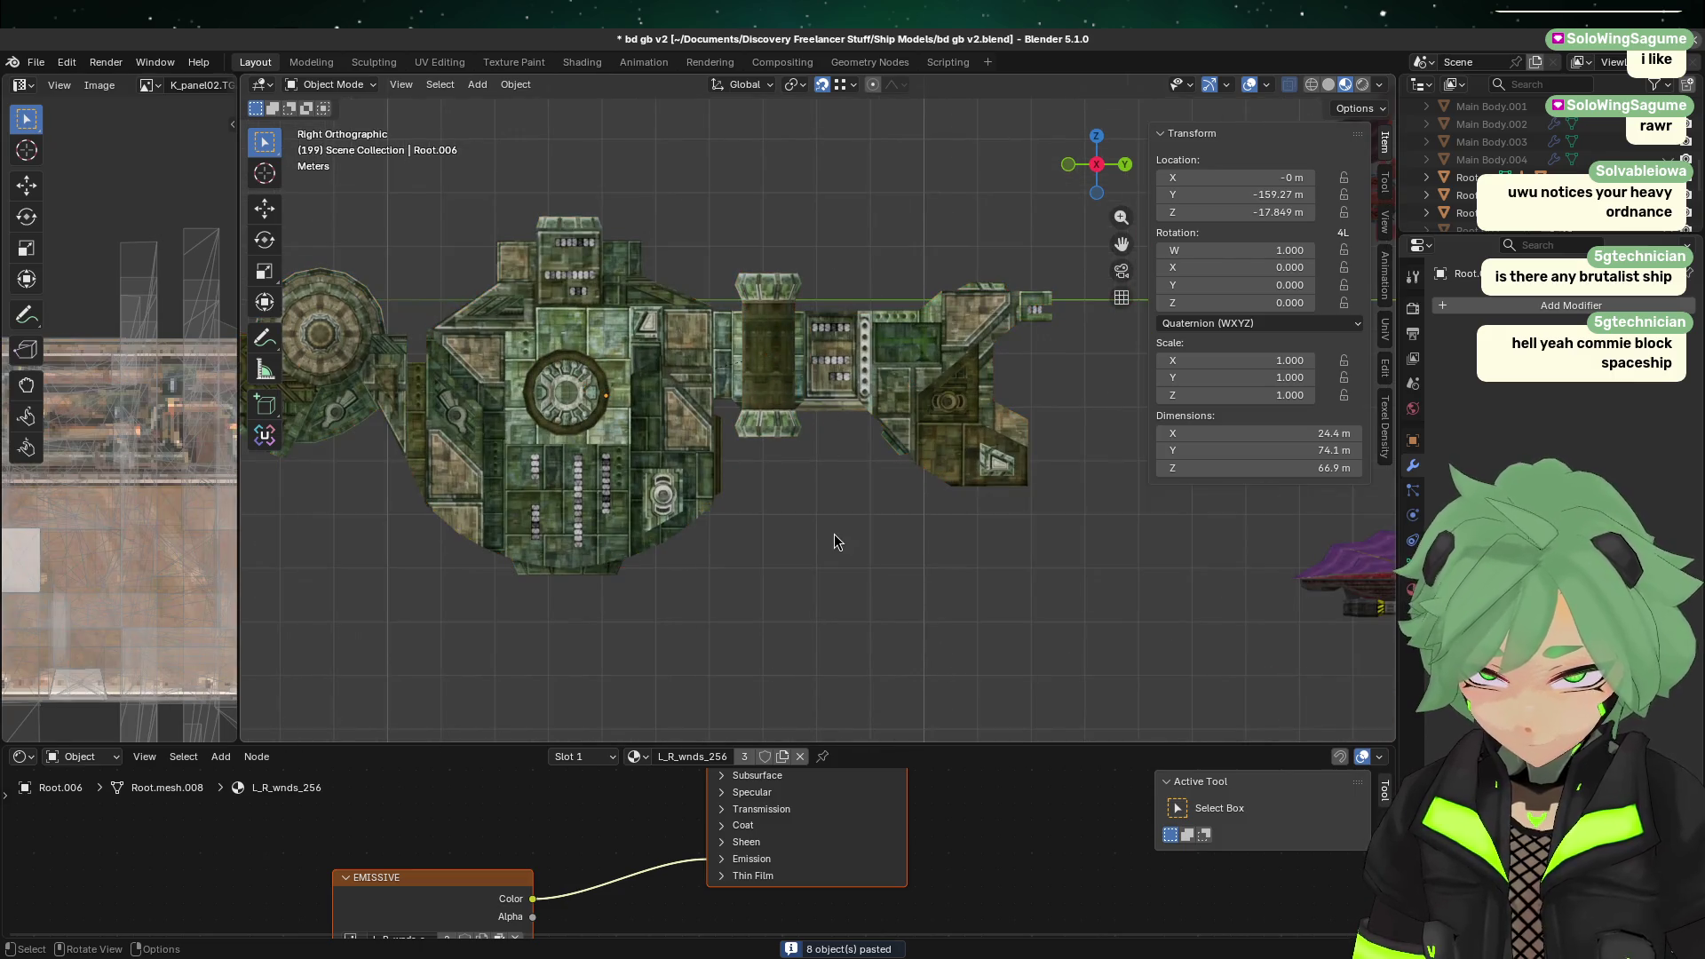
pyautogui.keyDown('ctrl'); pyautogui.hscroll(-3, 772, 498); pyautogui.keyUp('ctrl')
pyautogui.moveTo(769, 531)
pyautogui.mouseDown(button='middle')
pyautogui.moveTo(917, 515)
pyautogui.moveTo(1066, 531)
pyautogui.moveTo(831, 528)
pyautogui.mouseUp(button='middle')
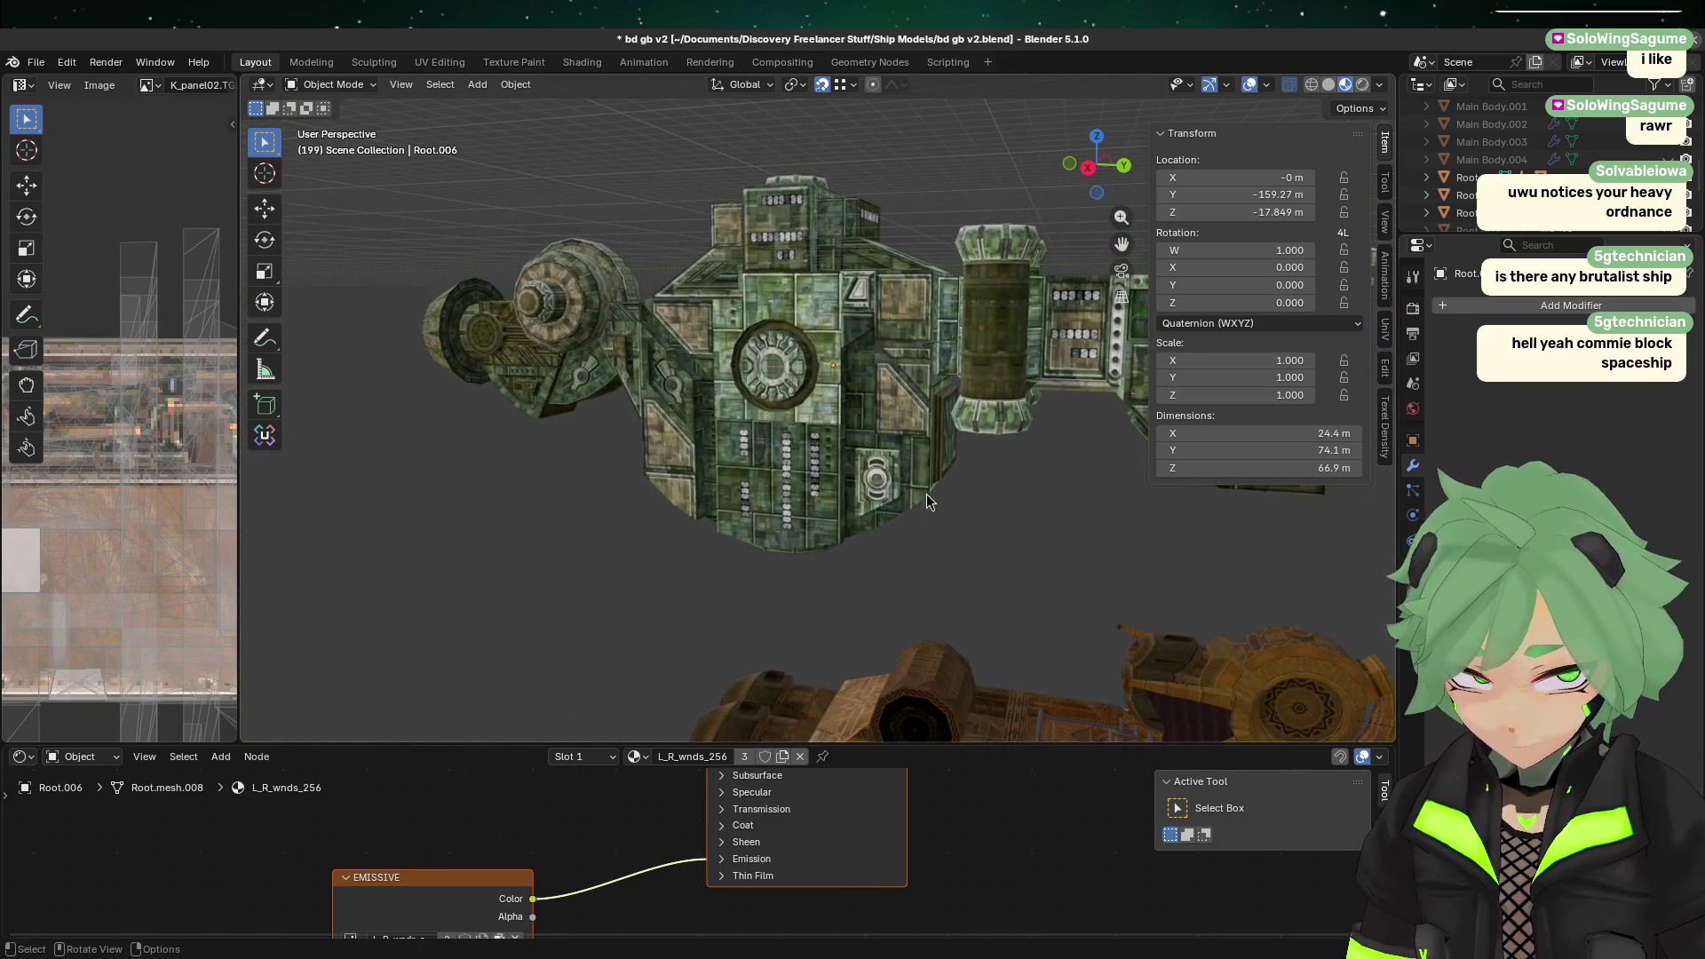
pyautogui.press('n')
pyautogui.moveTo(728, 484); pyautogui.dragTo(762, 461, button='middle')
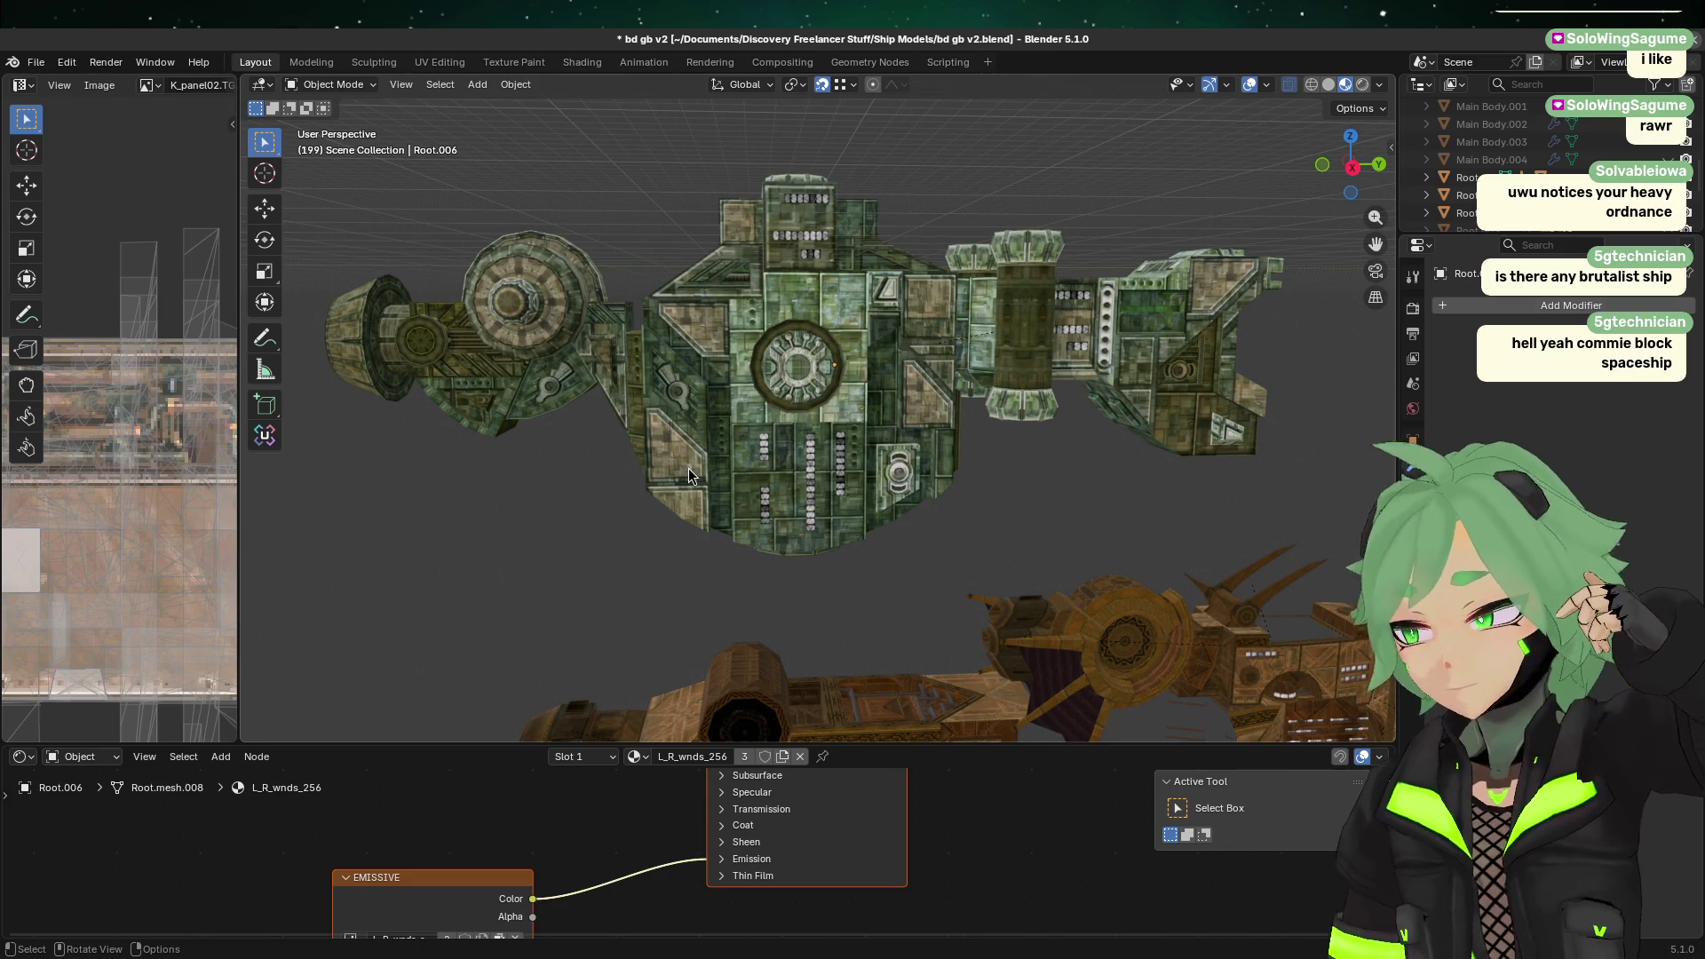
pyautogui.keyDown('shift'); pyautogui.moveTo(774, 540); pyautogui.dragTo(825, 557, button='middle'); pyautogui.keyUp('shift')
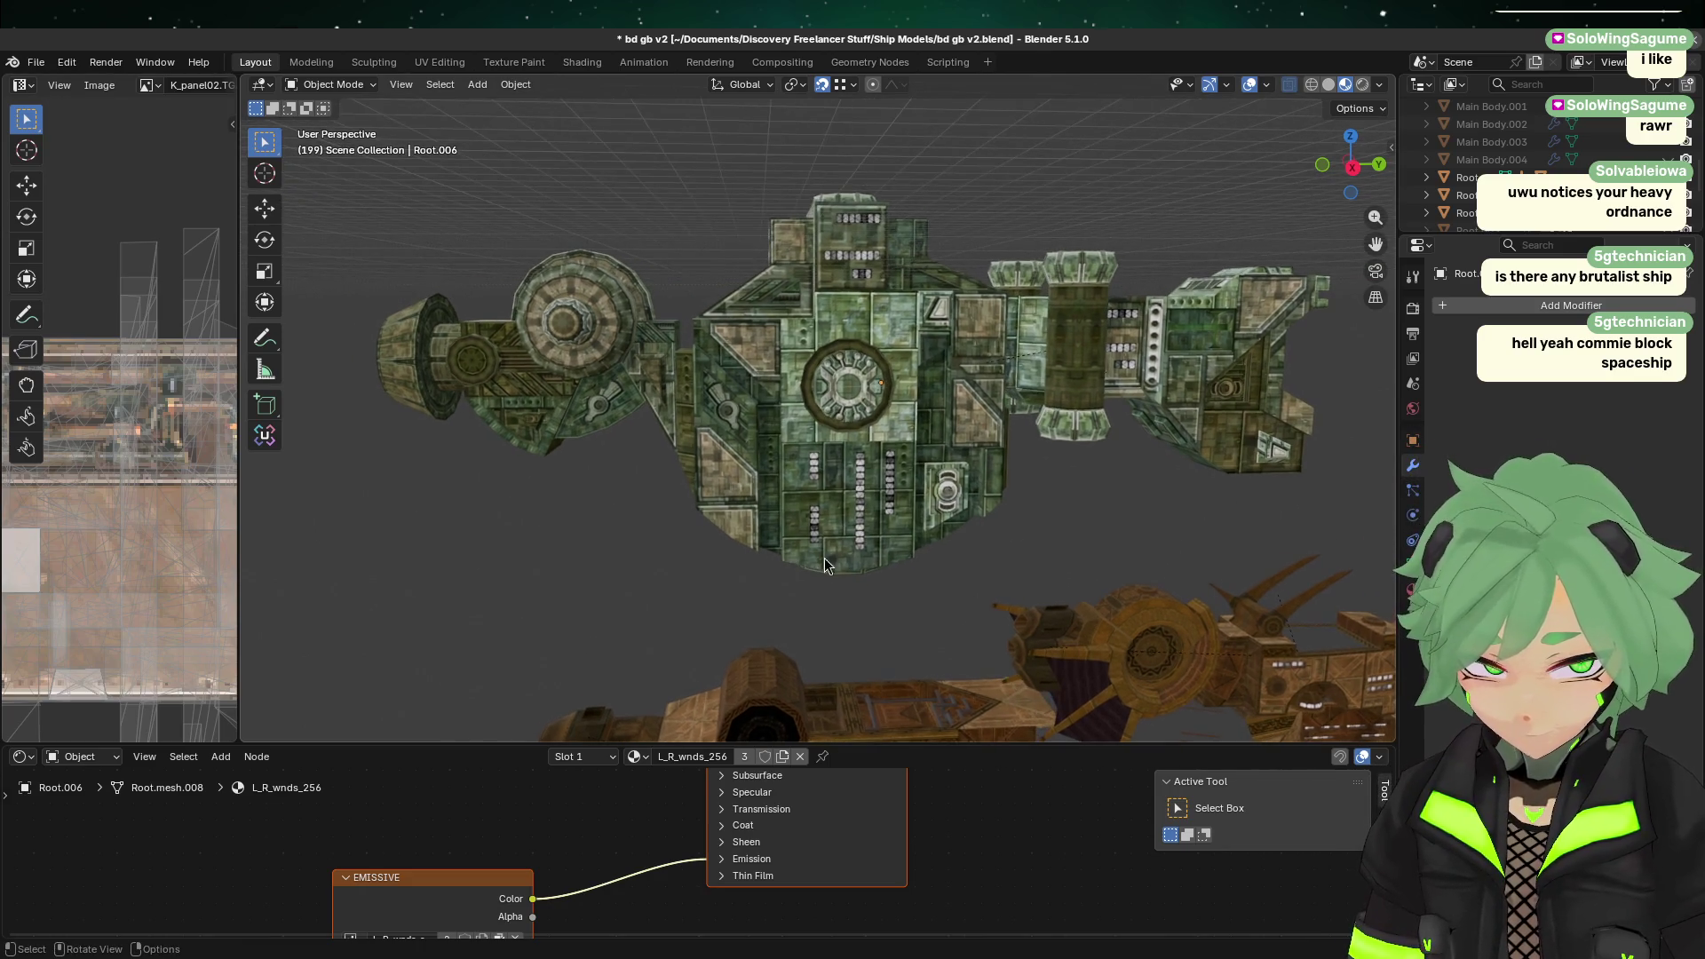
pyautogui.moveTo(934, 439)
pyautogui.mouseDown(button='middle')
pyautogui.moveTo(761, 494)
pyautogui.moveTo(659, 425)
pyautogui.moveTo(908, 437)
pyautogui.mouseUp(button='middle')
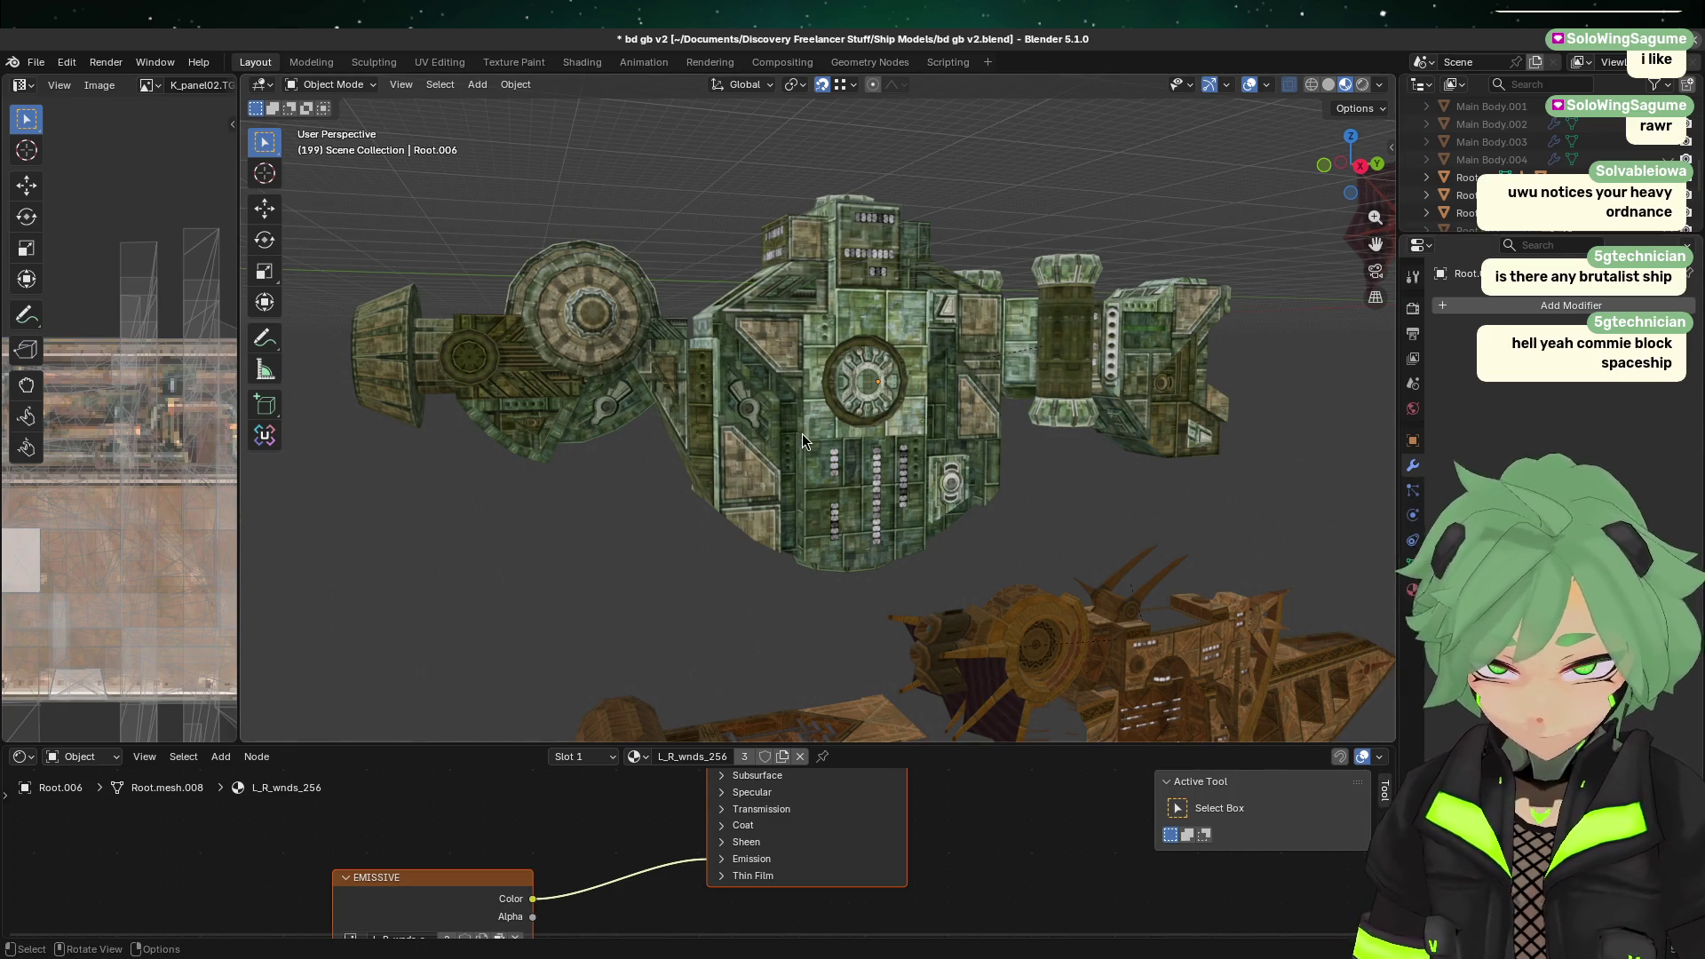
pyautogui.click(775, 435)
pyautogui.click(631, 563)
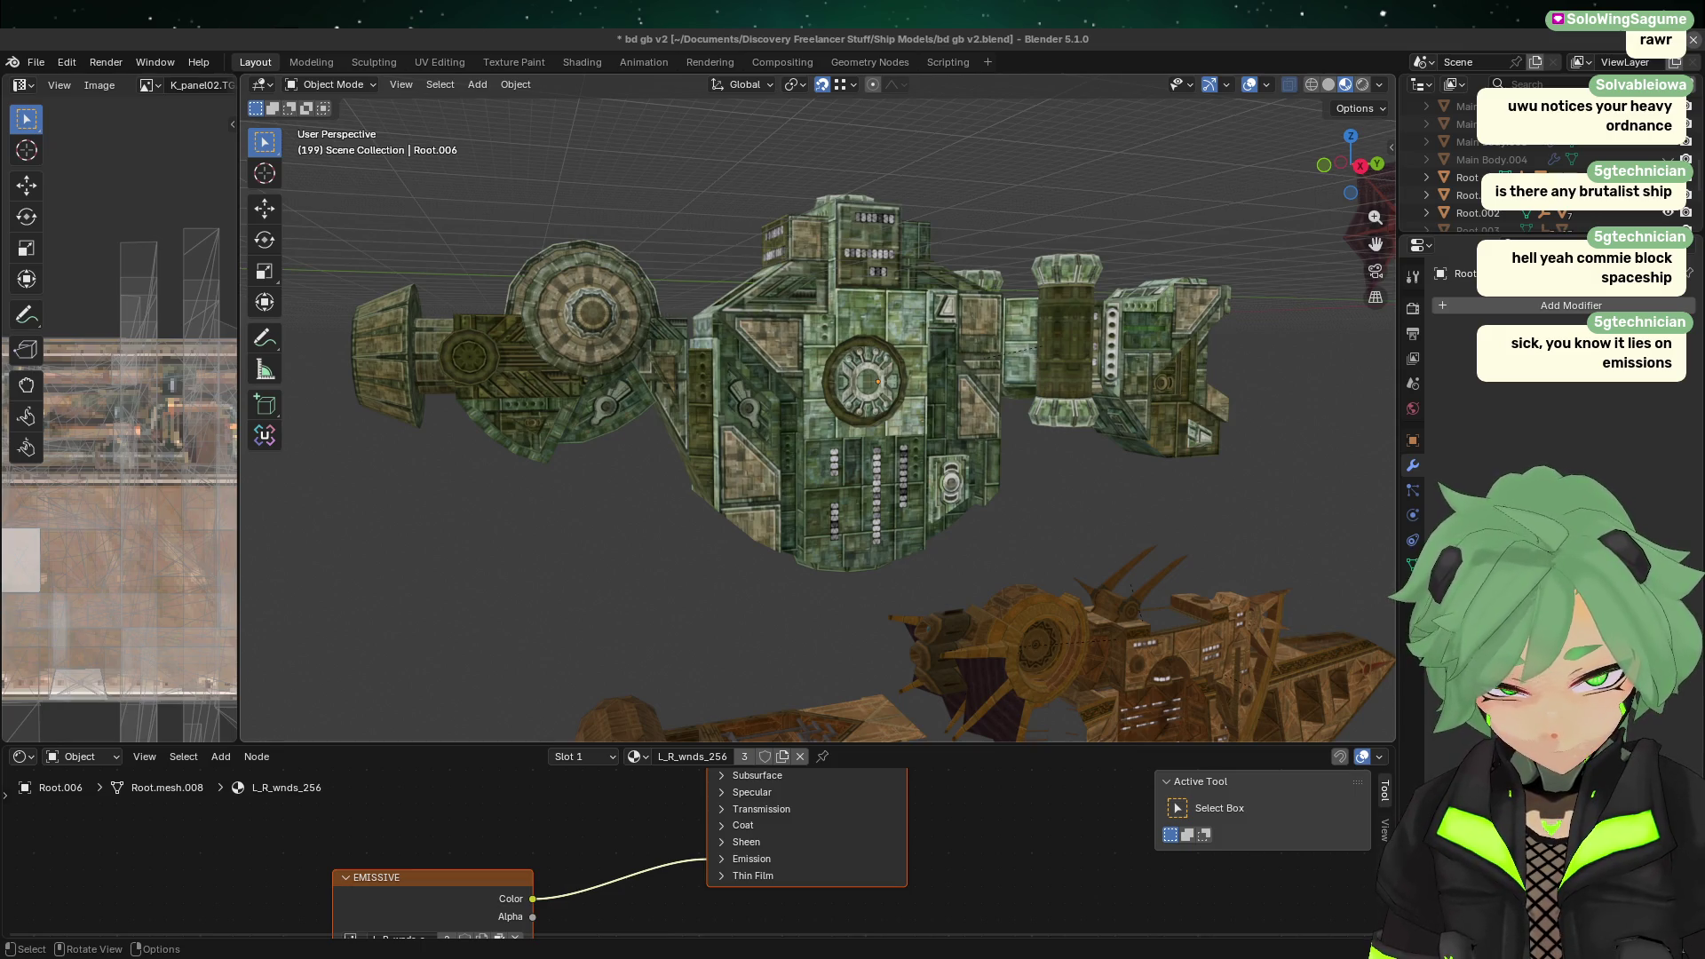
# Step: Paste another set of fifteen ship objects and move the green ship to a new spot in side view
pyautogui.hotkey('ctrl', 'v')
pyautogui.scroll(-10, 824, 437)
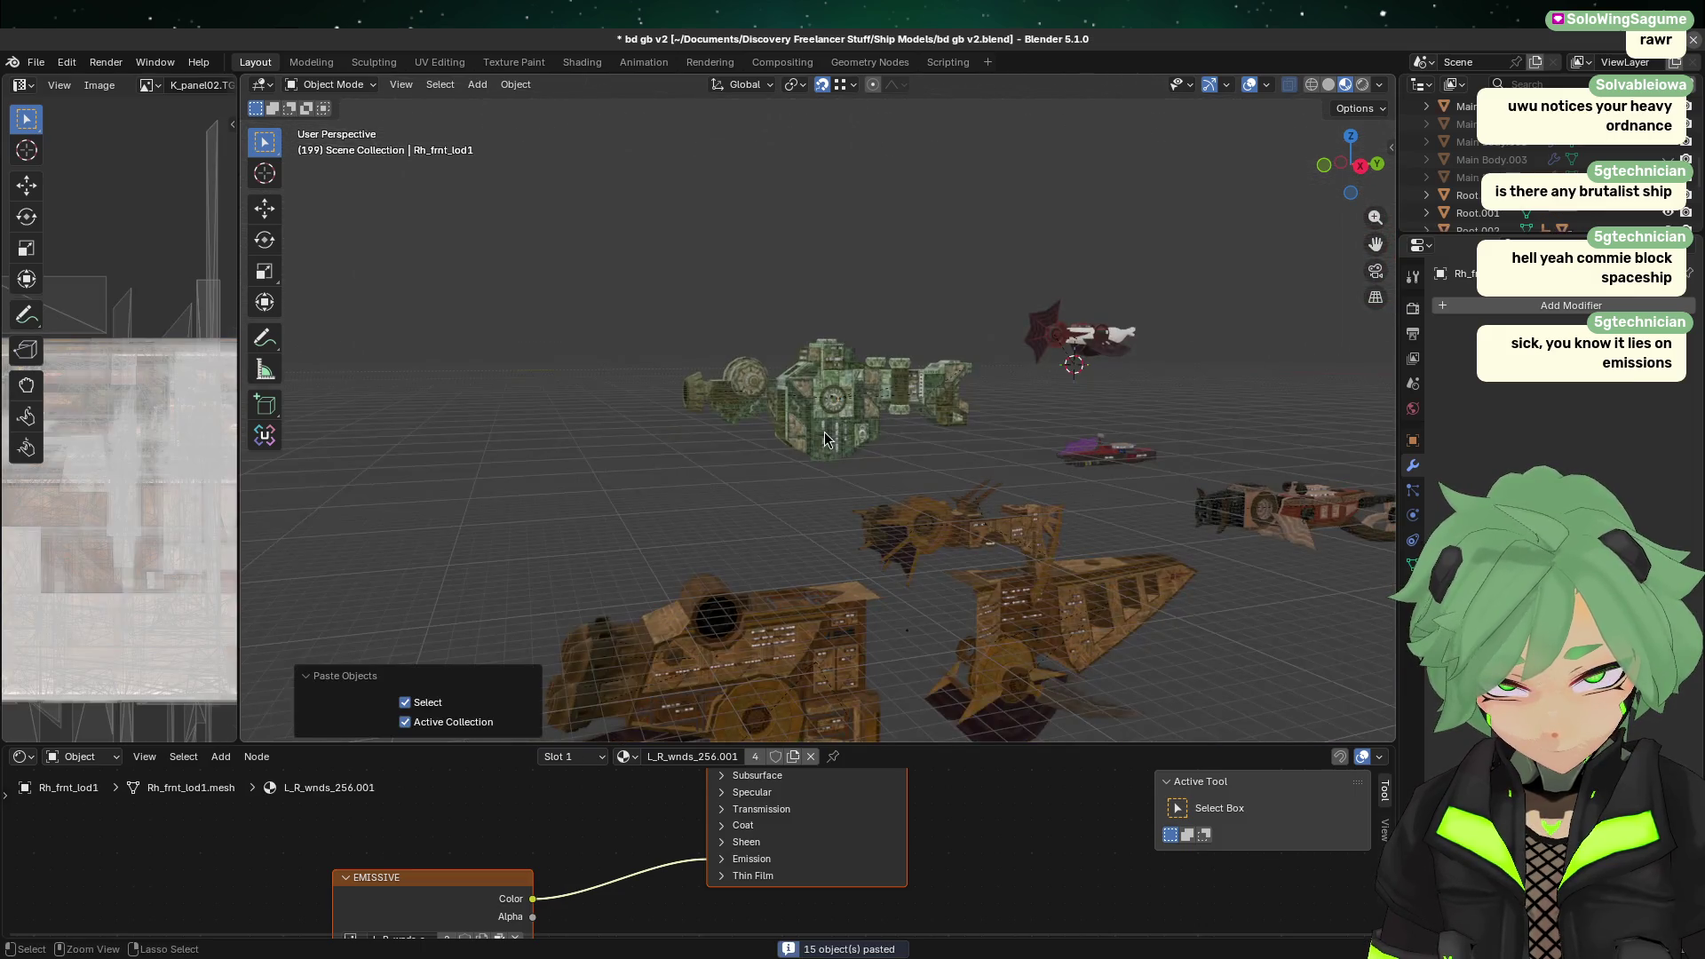
pyautogui.scroll(5, 888, 477)
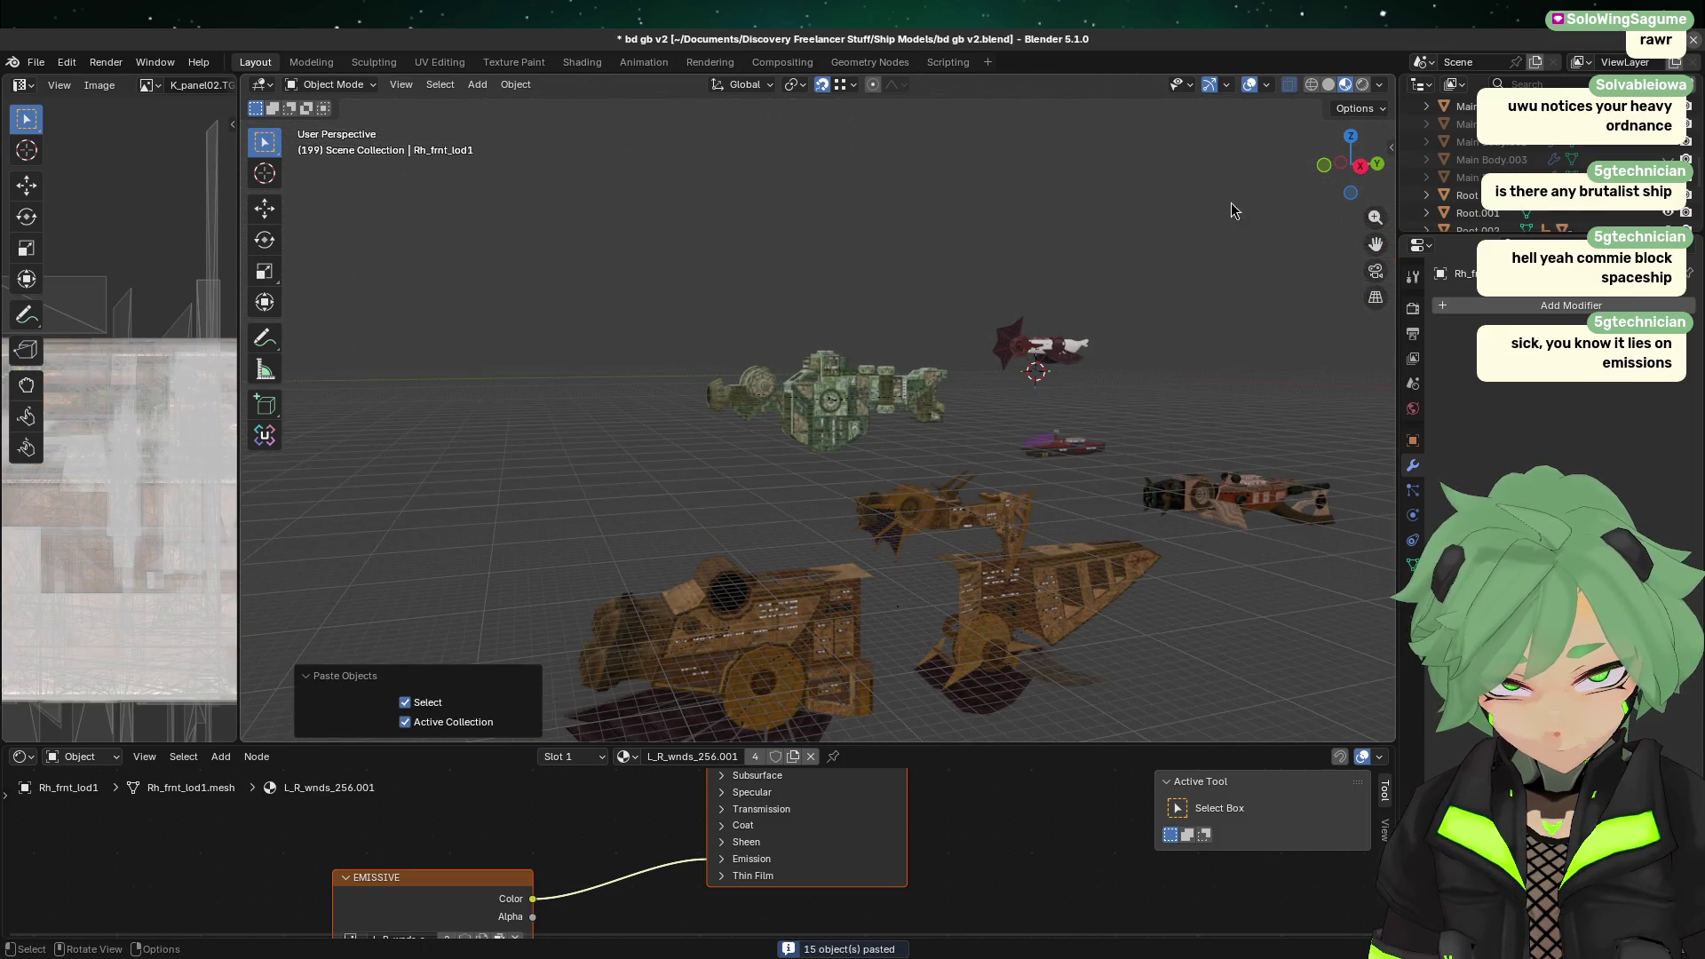
pyautogui.click(1360, 165)
pyautogui.scroll(-5, 923, 384)
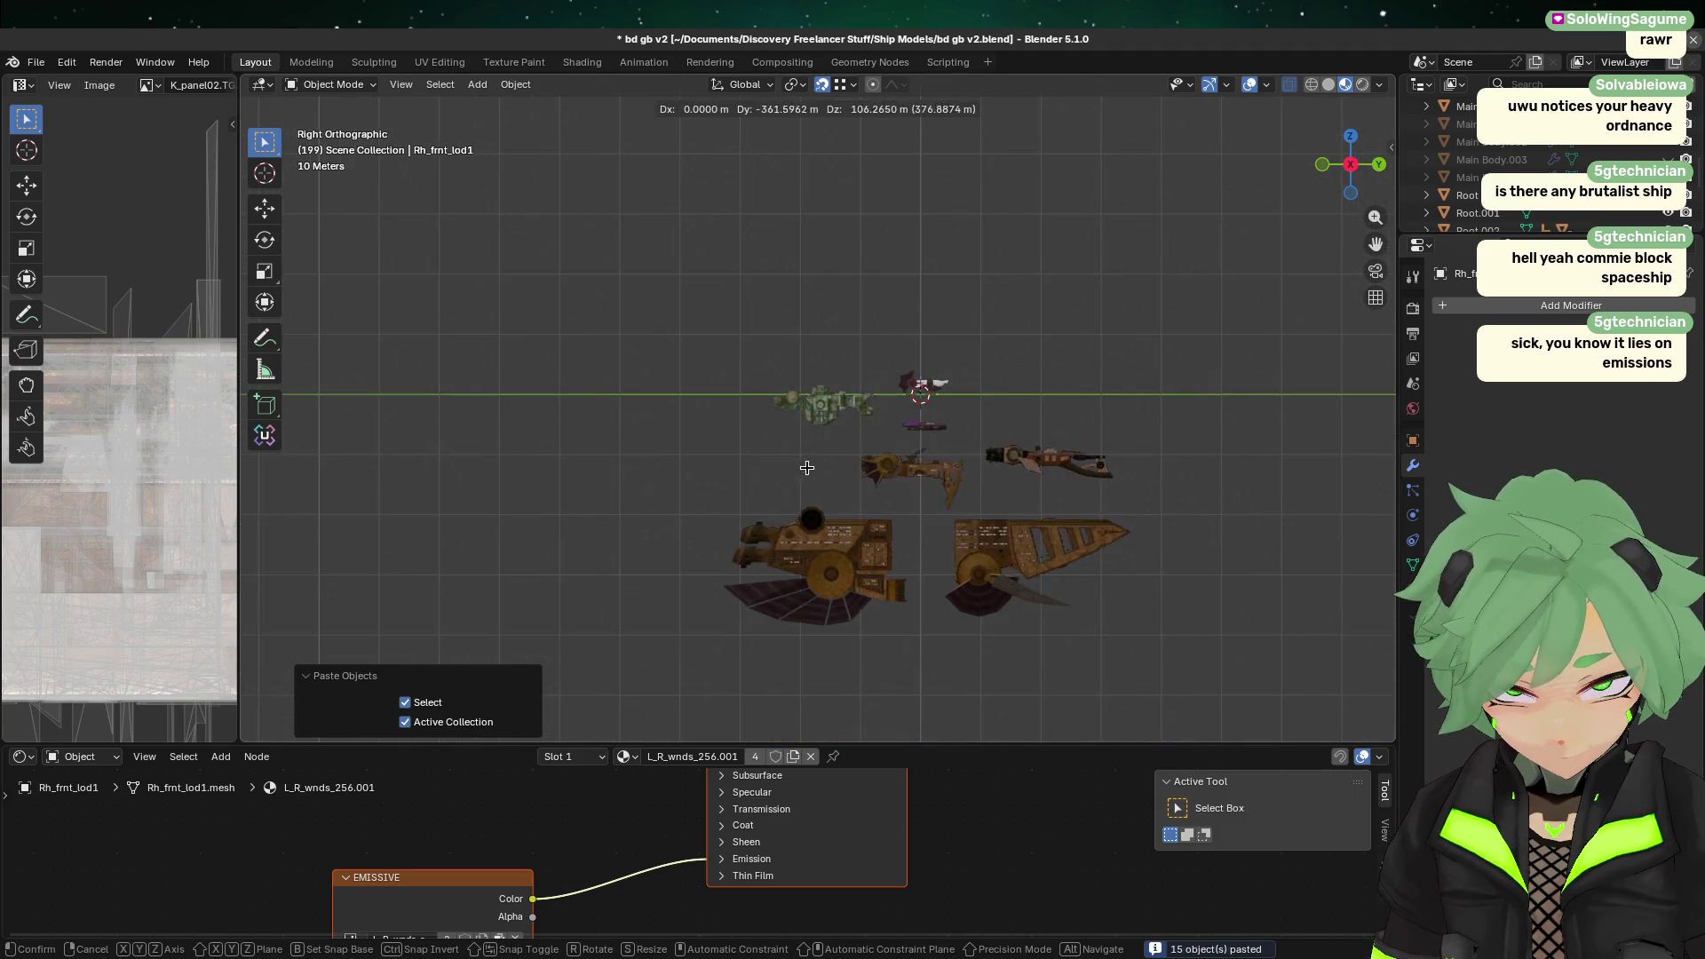
pyautogui.scroll(1, 887, 473)
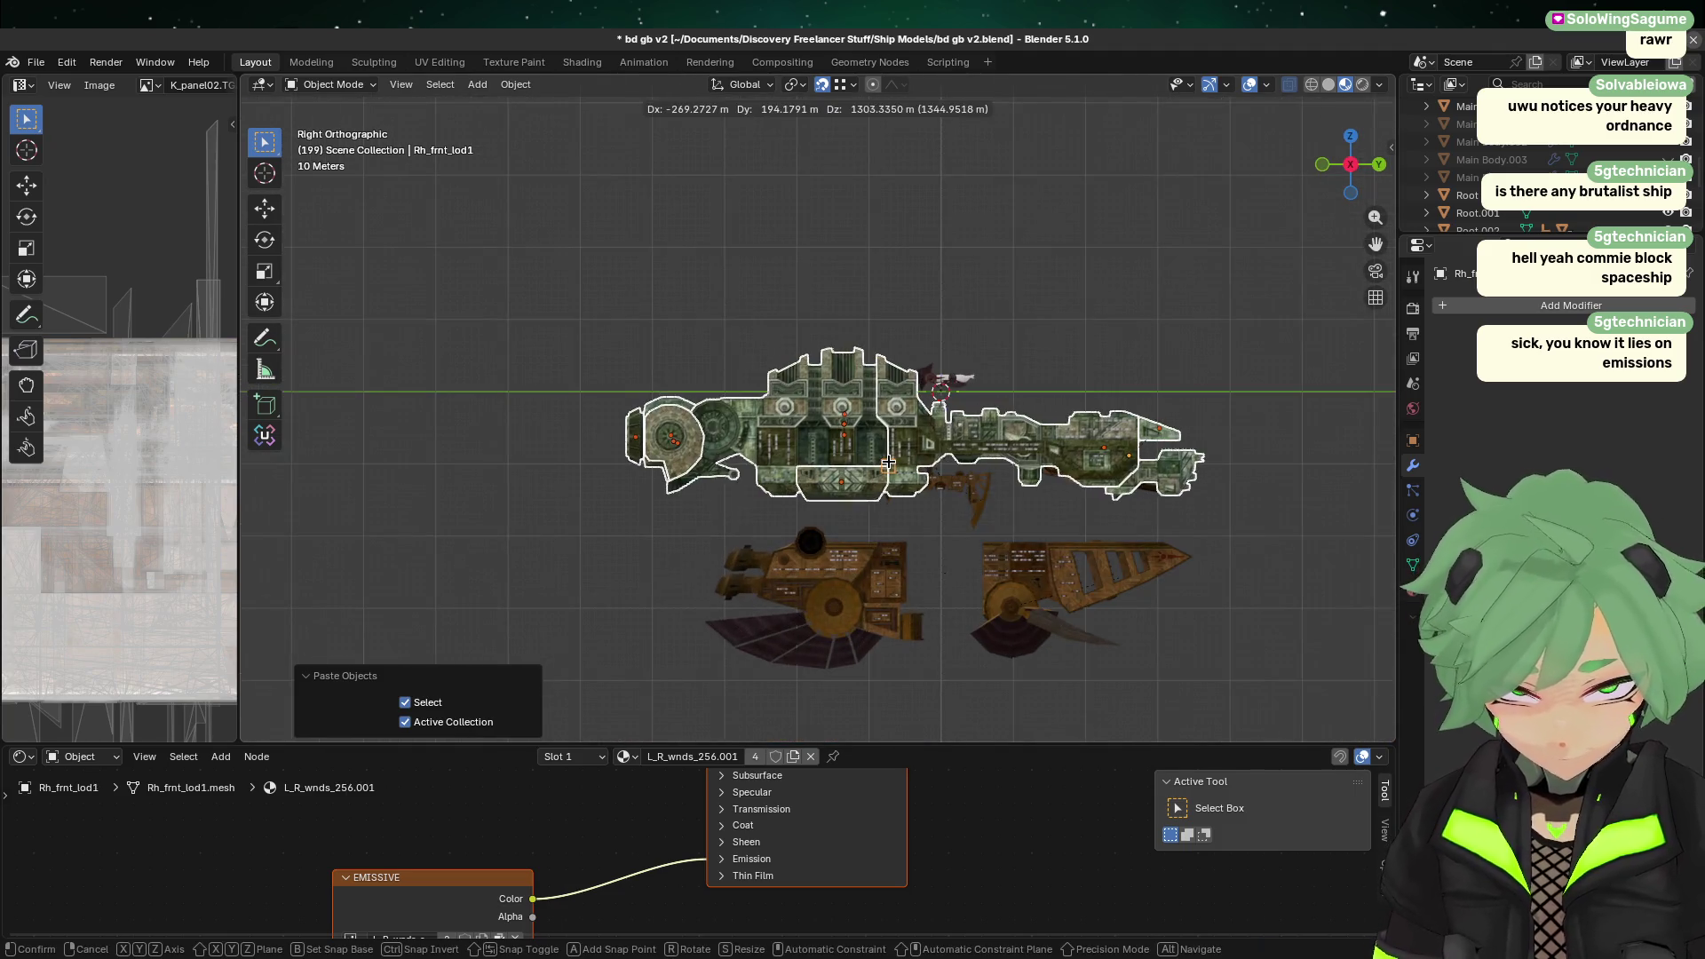
pyautogui.press('g')
pyautogui.scroll(3, 897, 458)
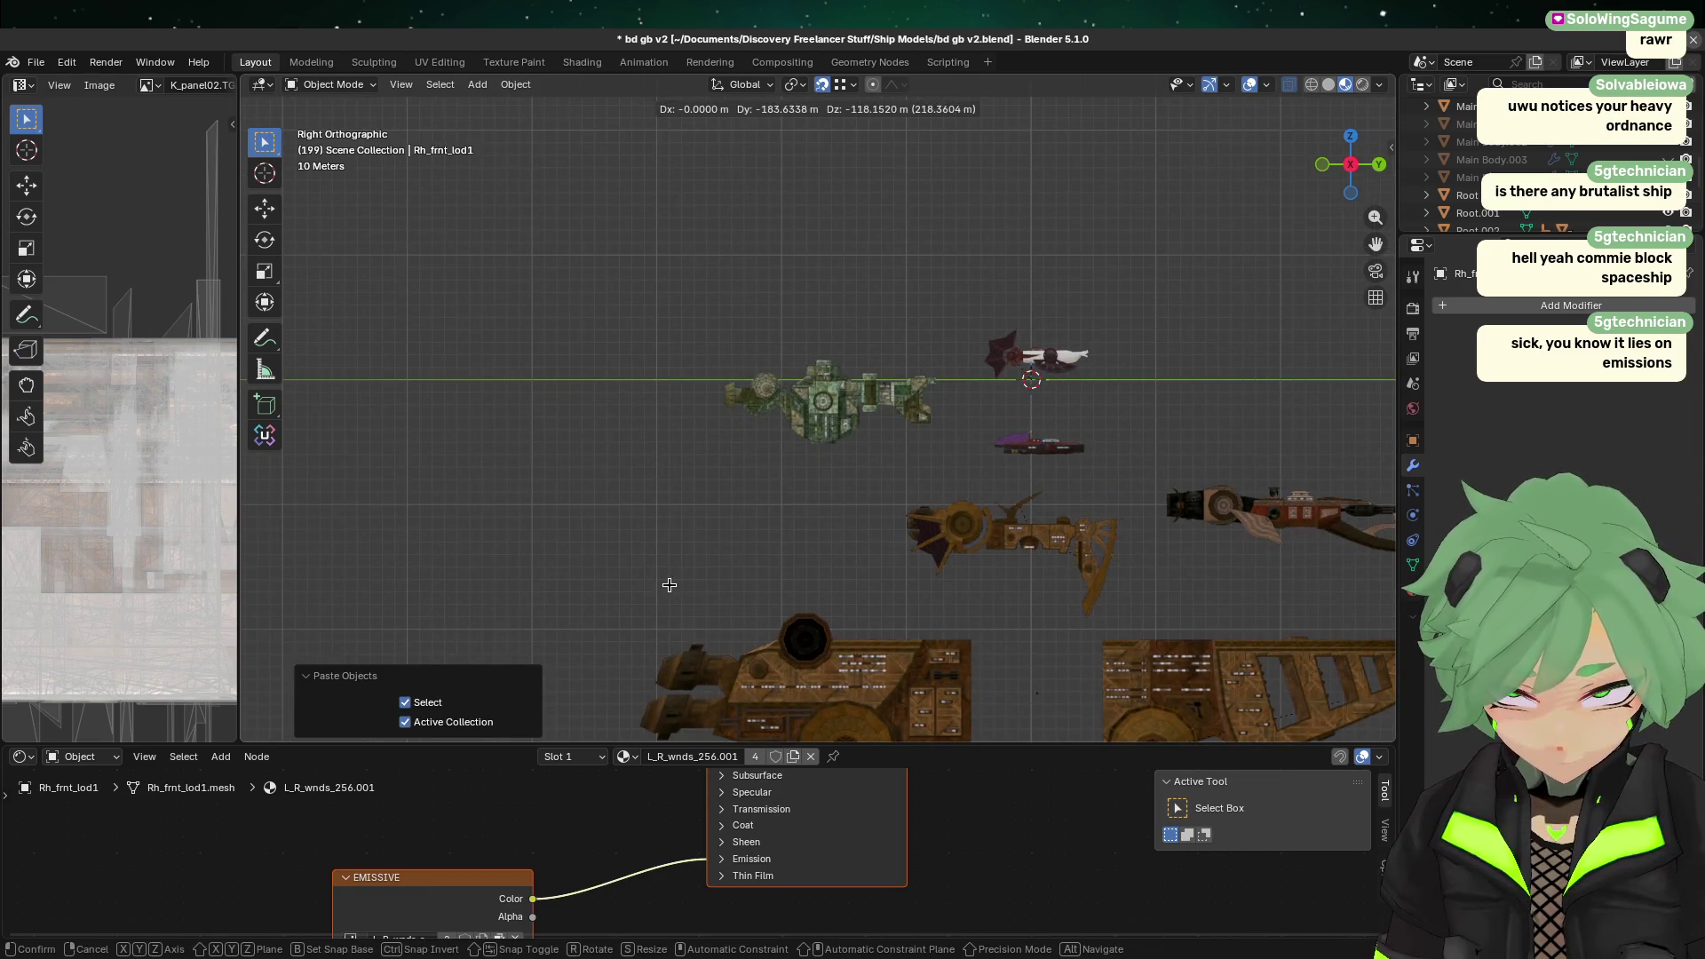
pyautogui.rightClick(670, 533)
pyautogui.scroll(-3, 670, 533)
pyautogui.press('g')
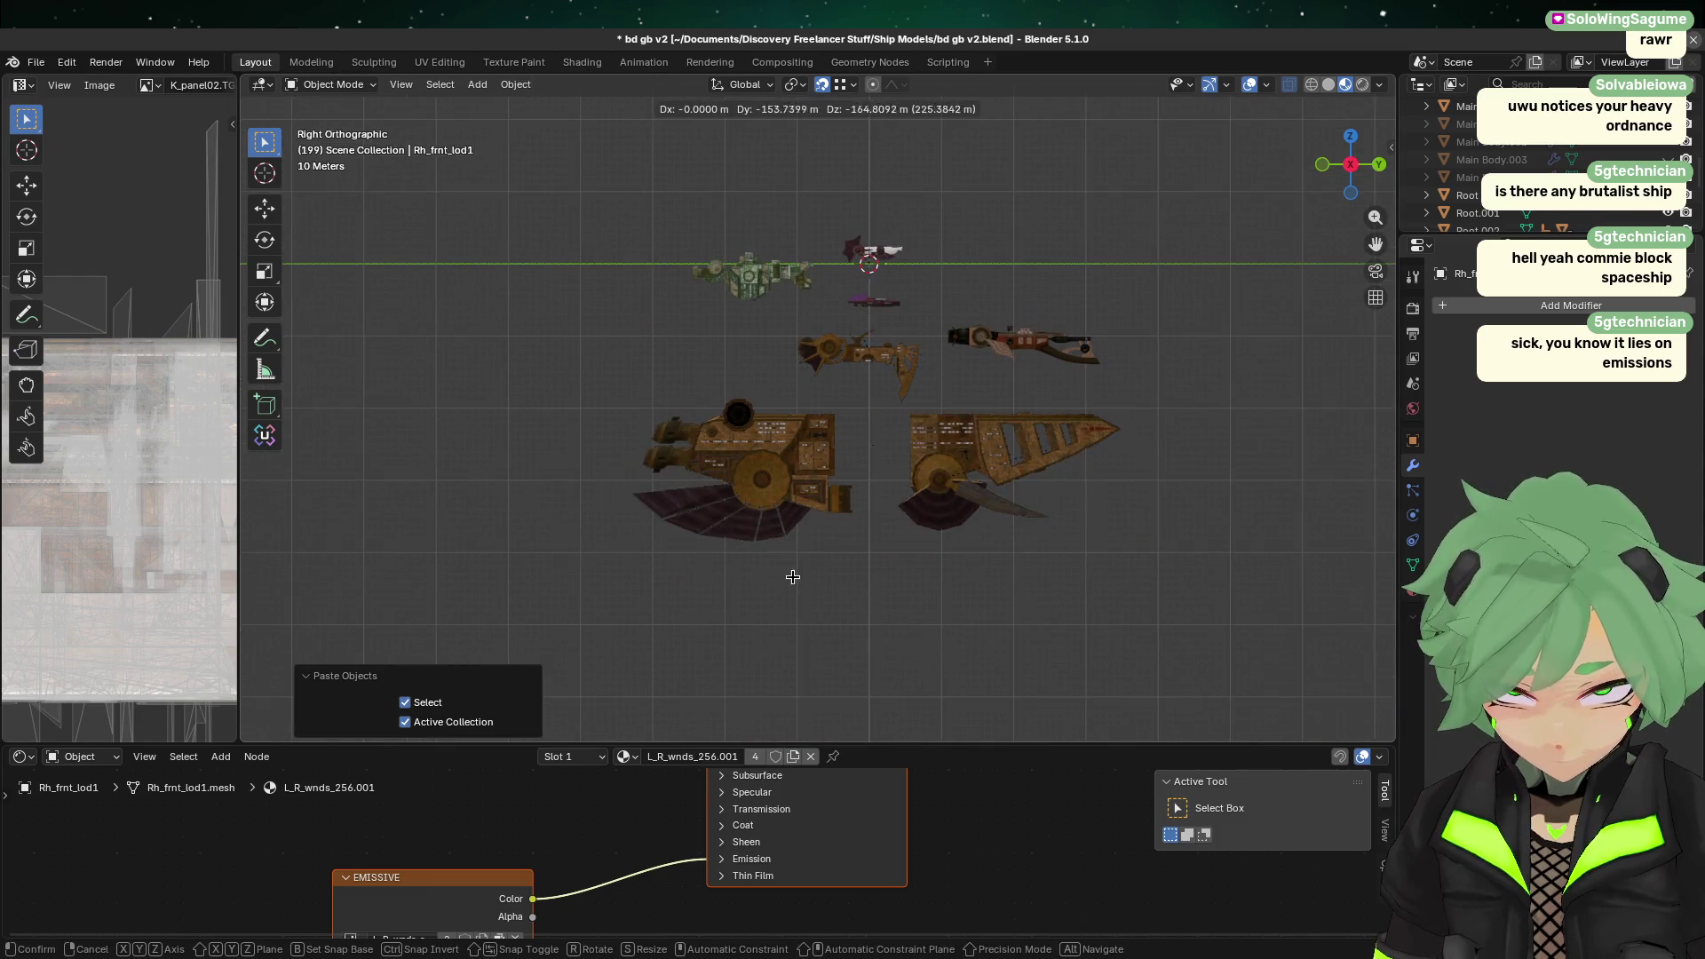
pyautogui.click(831, 419)
# Step: Orbit around the green ship, selecting its main hull, rear thruster and front section to inspect it
pyautogui.scroll(3, 1057, 417)
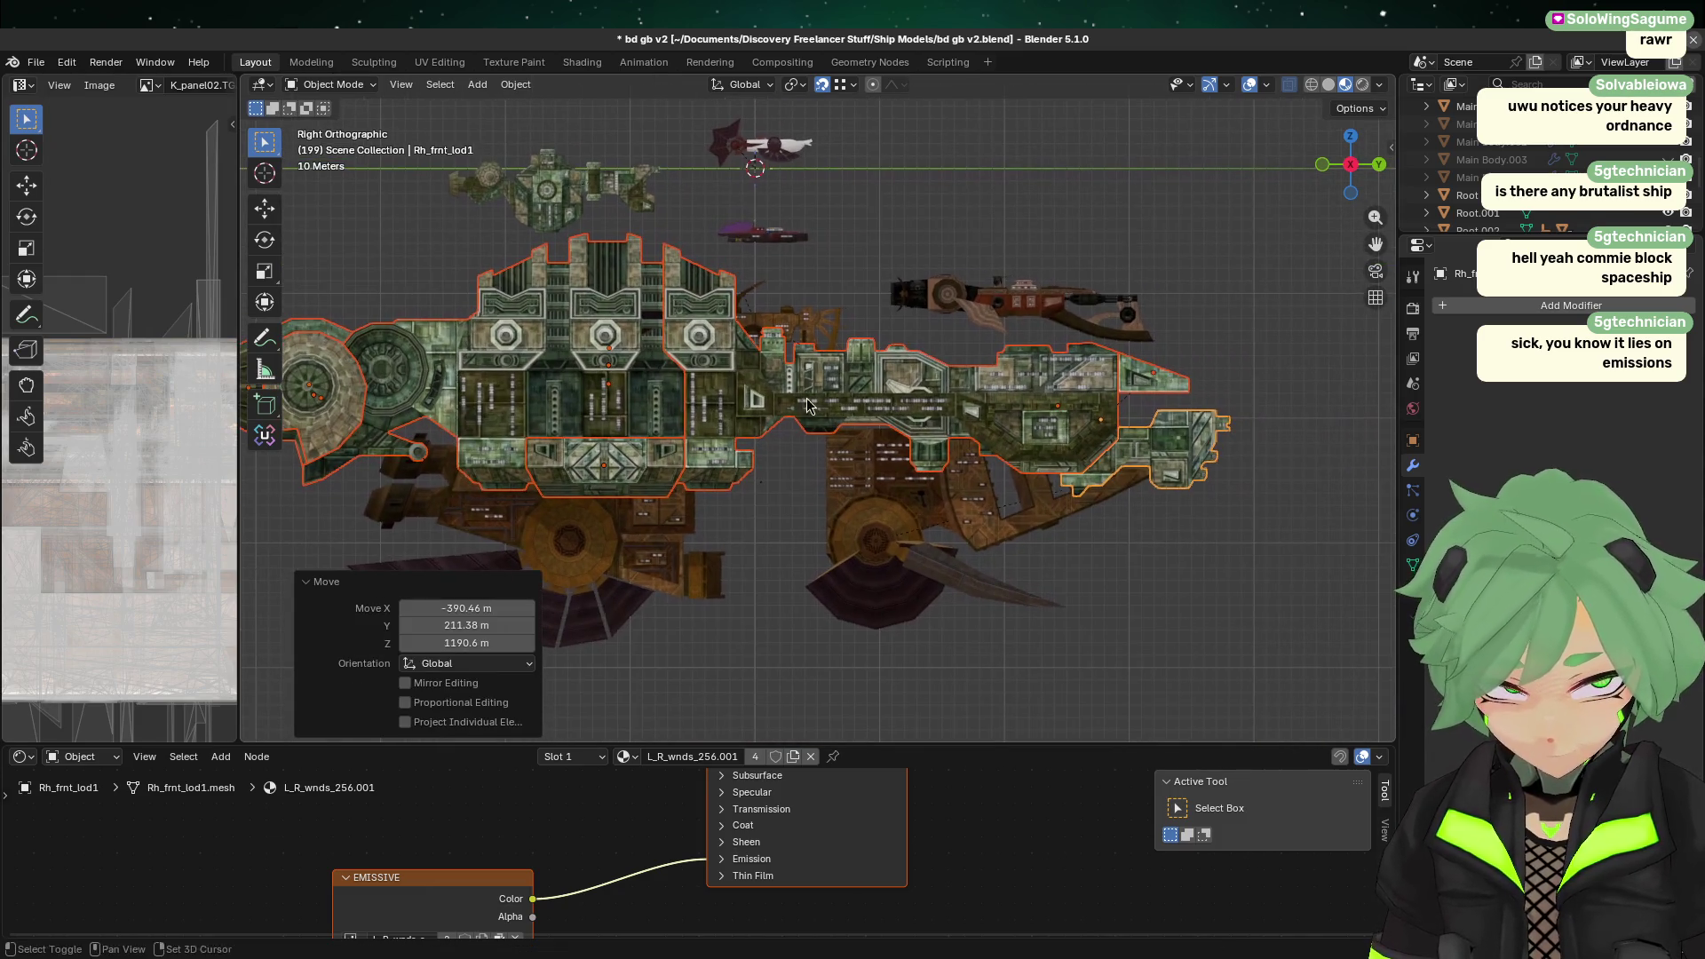
pyautogui.click(1232, 534)
pyautogui.moveTo(1217, 458)
pyautogui.mouseDown(button='middle')
pyautogui.moveTo(810, 464)
pyautogui.moveTo(1218, 462)
pyautogui.mouseUp(button='middle')
pyautogui.click(1349, 166)
pyautogui.scroll(3, 1134, 466)
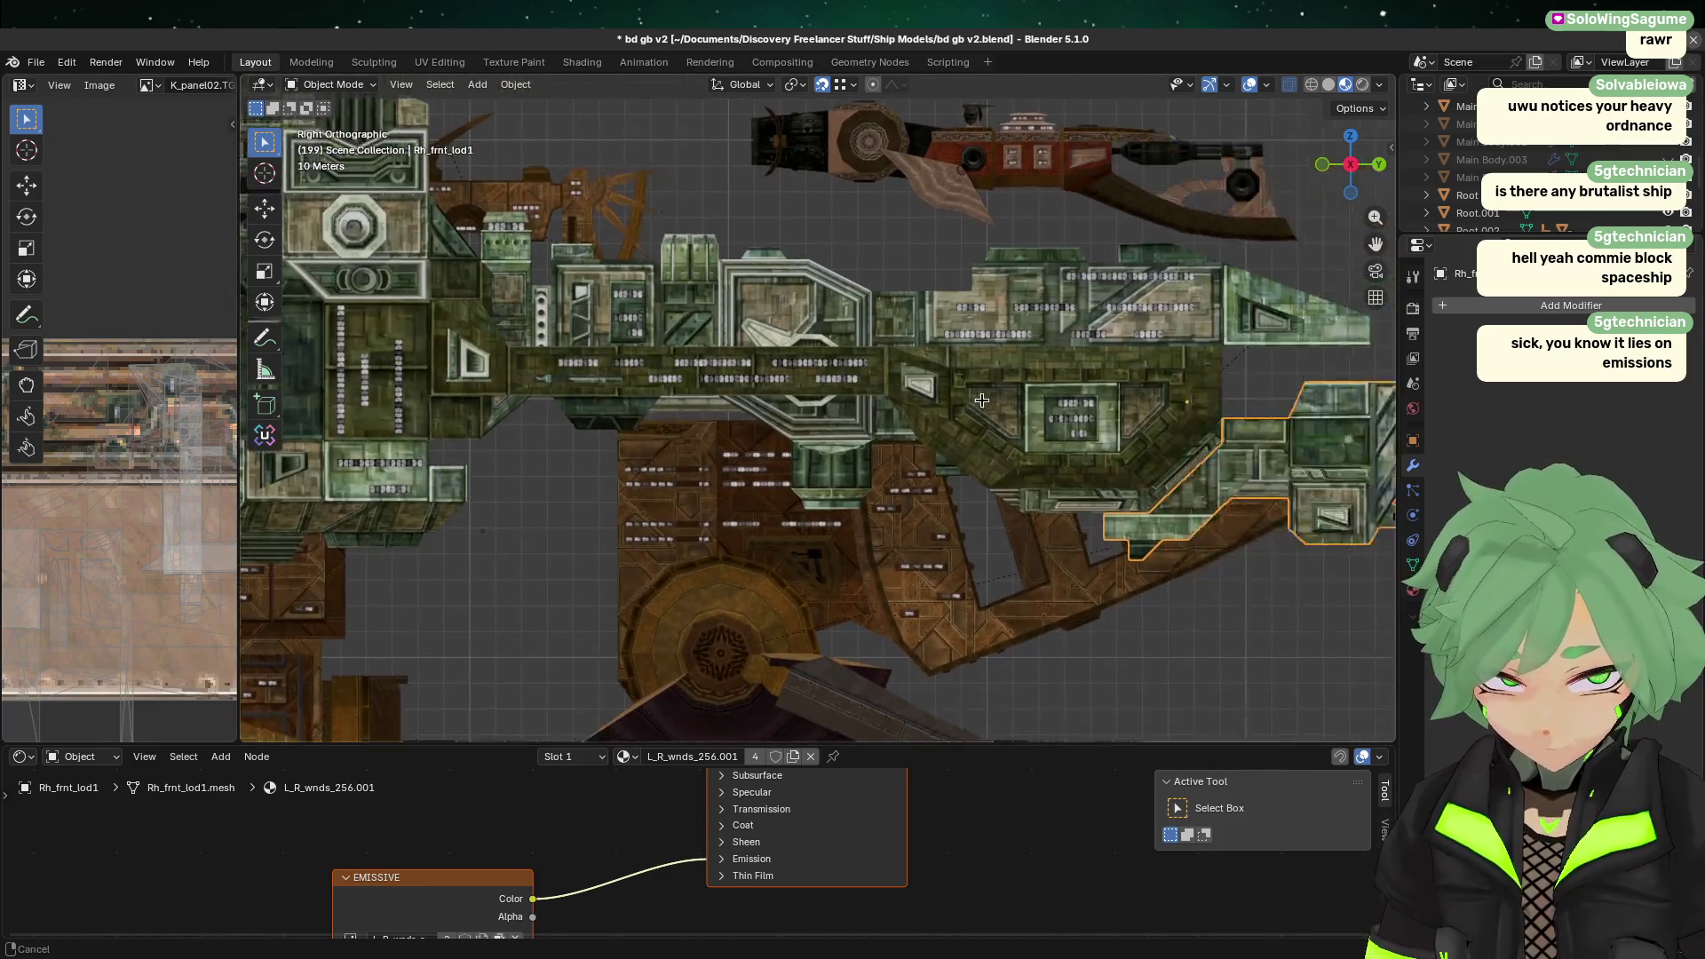
pyautogui.keyDown('shift'); pyautogui.click(1134, 466); pyautogui.keyUp('shift')
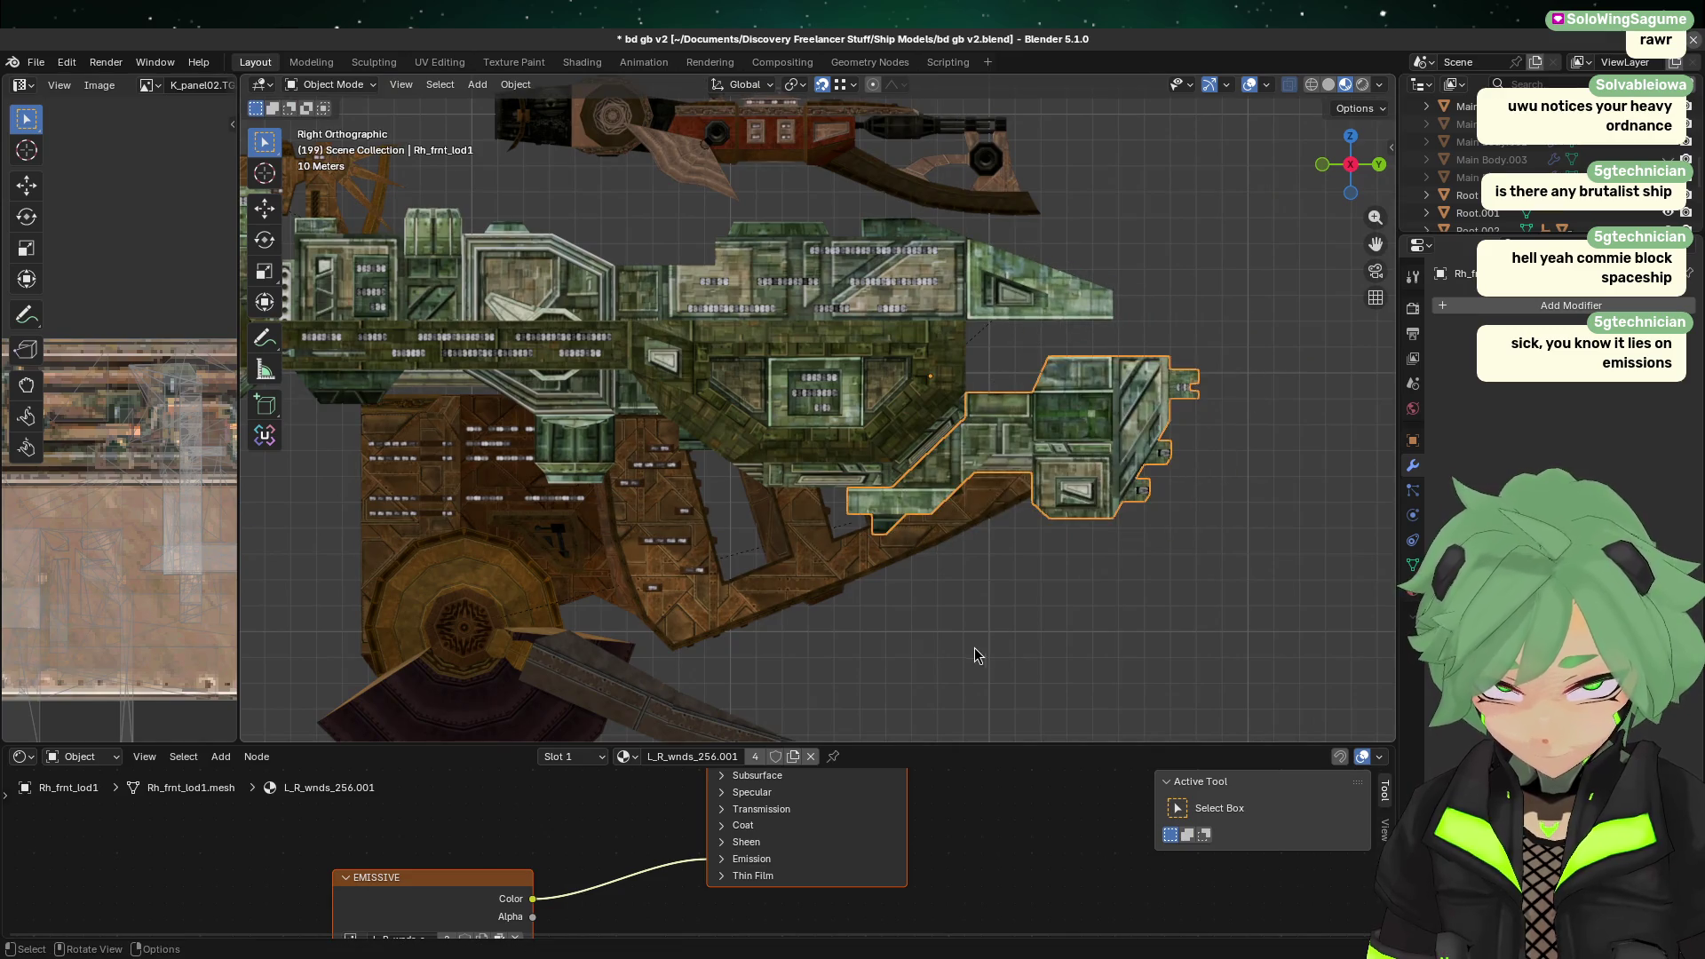
pyautogui.keyDown('shift'); pyautogui.moveTo(726, 569); pyautogui.dragTo(772, 415, button='middle'); pyautogui.keyUp('shift')
pyautogui.click(772, 415)
pyautogui.moveTo(491, 510)
pyautogui.mouseDown(button='middle')
pyautogui.moveTo(514, 429)
pyautogui.moveTo(462, 421)
pyautogui.mouseUp(button='middle')
pyautogui.click(533, 444)
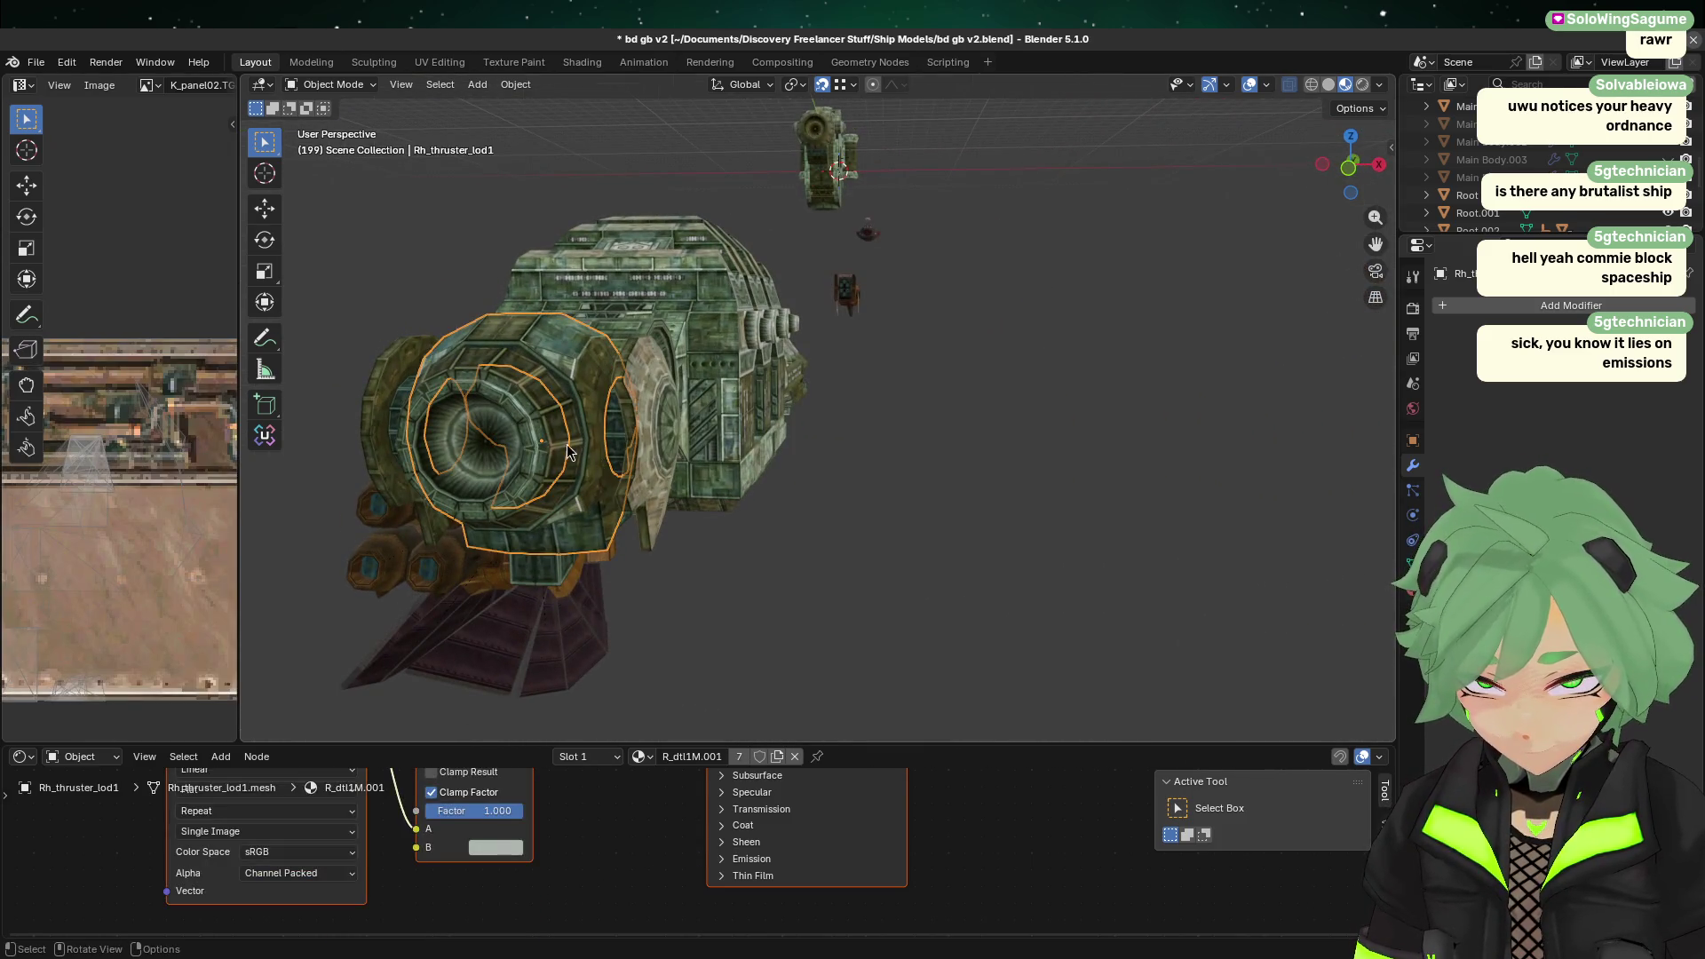
pyautogui.moveTo(797, 552); pyautogui.dragTo(819, 416, button='middle')
pyautogui.click(690, 373)
pyautogui.moveTo(722, 250)
pyautogui.mouseDown(button='middle')
pyautogui.moveTo(773, 316)
pyautogui.moveTo(907, 329)
pyautogui.moveTo(923, 312)
pyautogui.moveTo(771, 447)
pyautogui.moveTo(782, 423)
pyautogui.mouseUp(button='middle')
pyautogui.scroll(2, 771, 447)
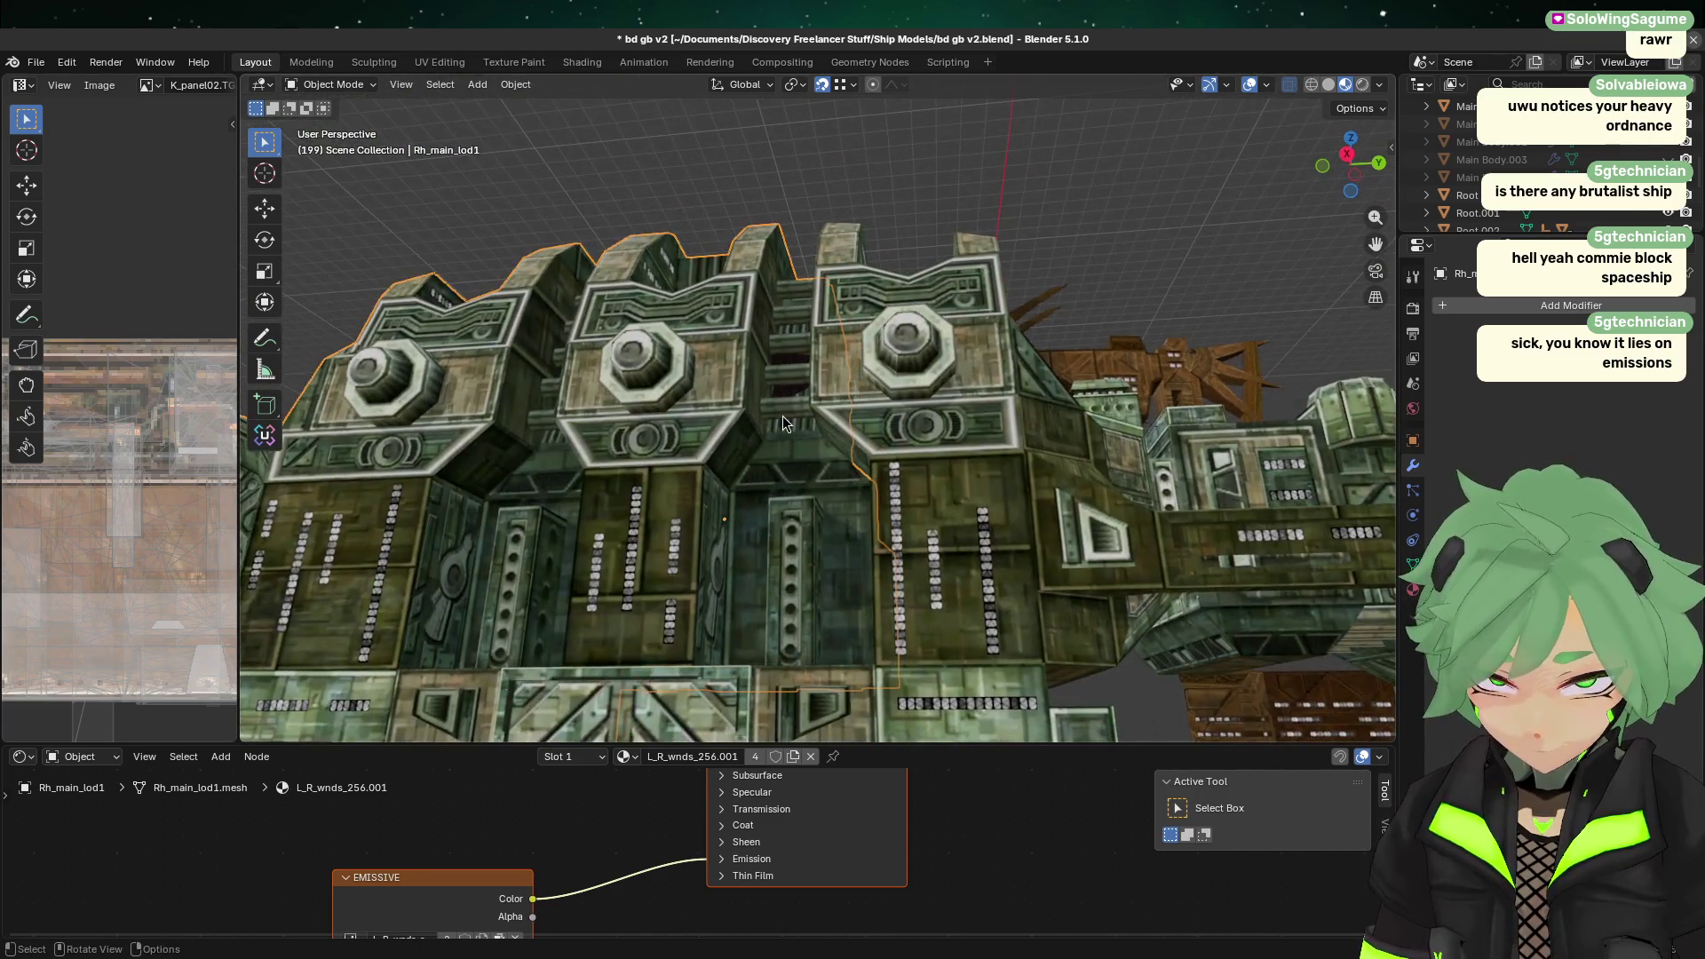
pyautogui.scroll(-1, 783, 423)
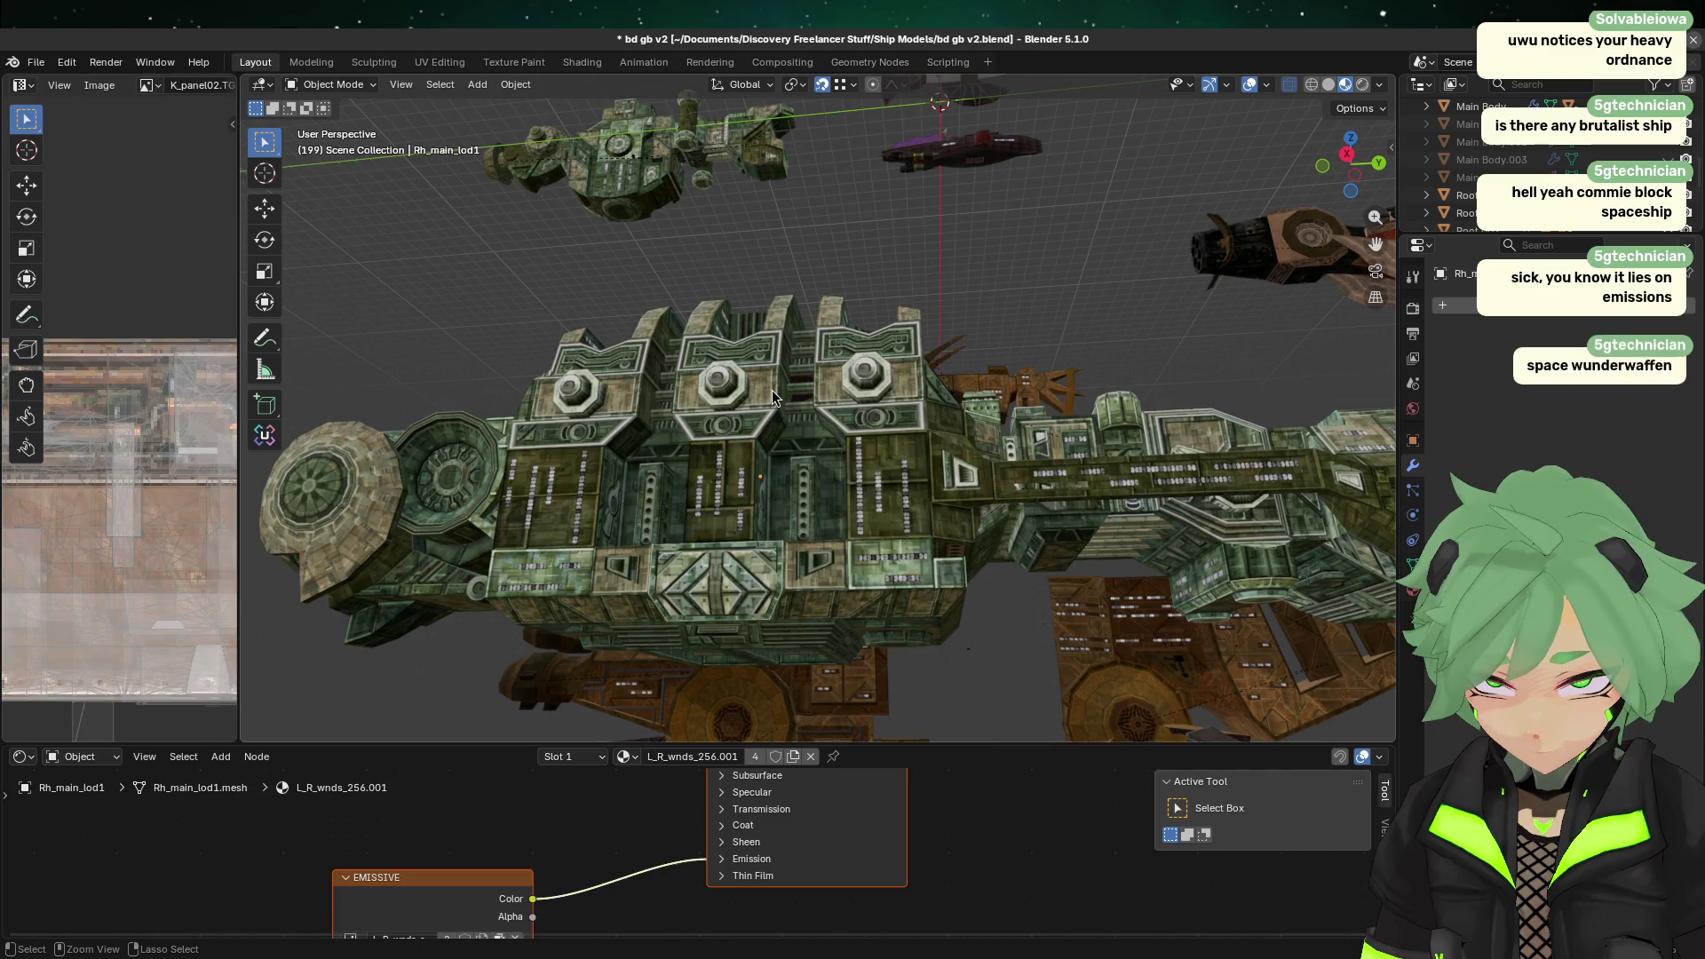
pyautogui.scroll(-3, 714, 378)
# Step: Move the green ship directly below the brown ships in the flat side view
pyautogui.click(714, 373)
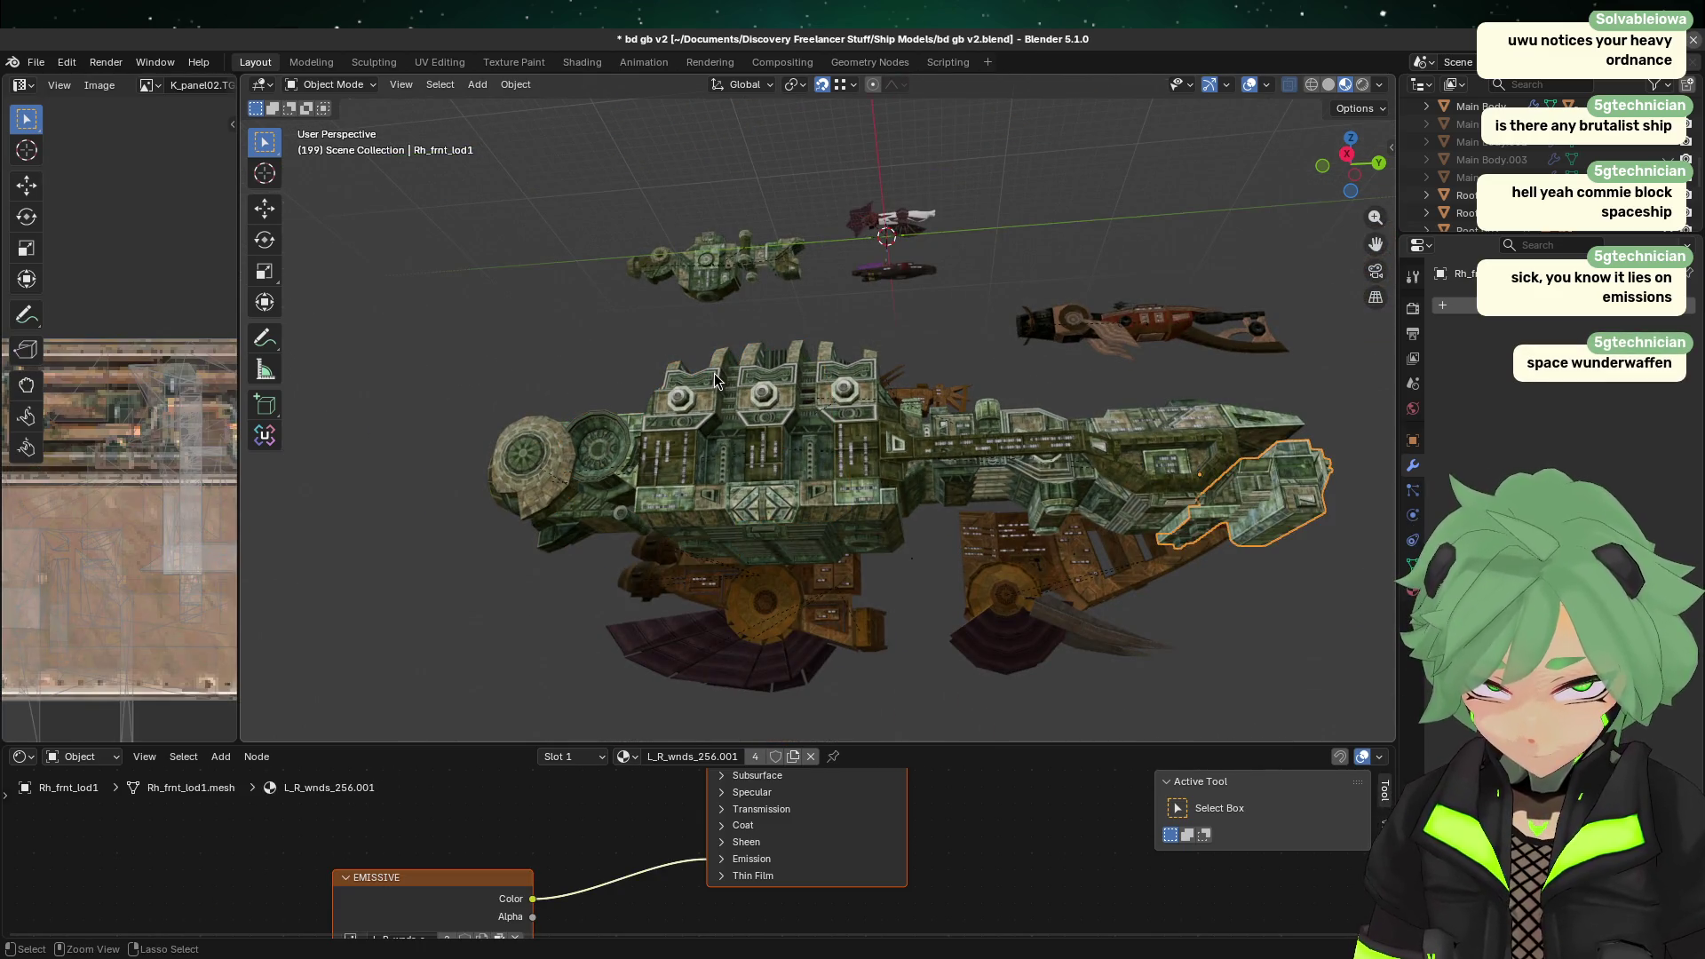
pyautogui.press('g')
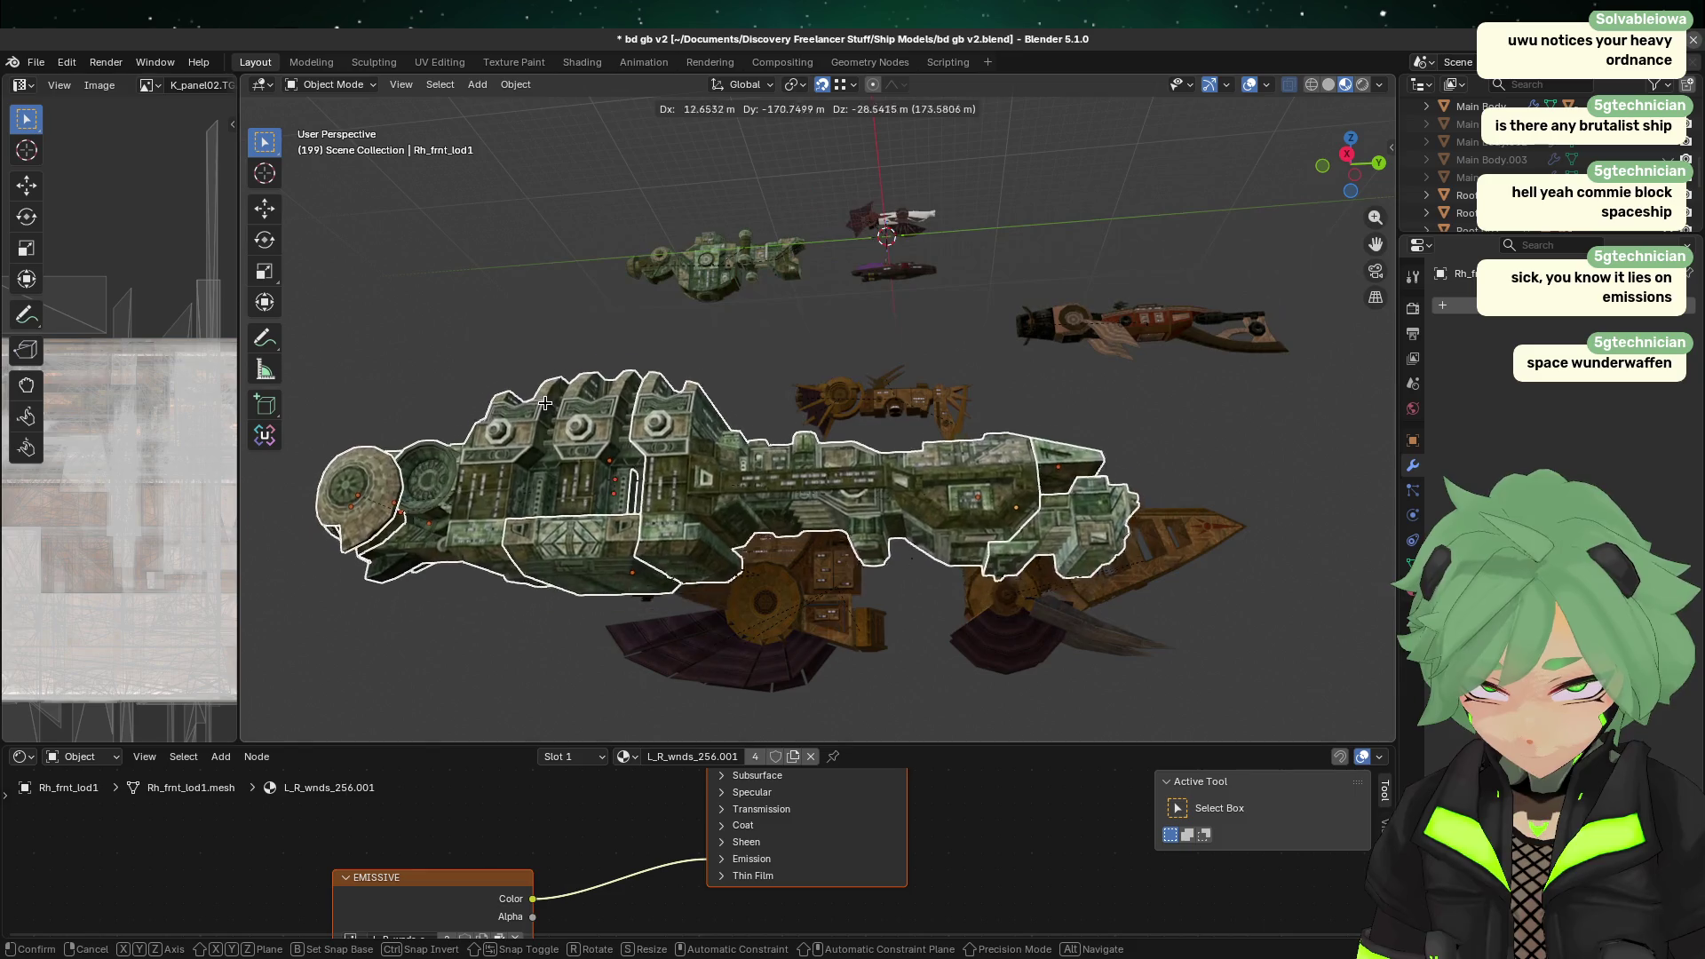
pyautogui.click(506, 348)
pyautogui.moveTo(505, 348)
pyautogui.mouseDown(button='middle')
pyautogui.moveTo(886, 458)
pyautogui.moveTo(640, 471)
pyautogui.moveTo(1213, 290)
pyautogui.mouseUp(button='middle')
pyautogui.click(1337, 182)
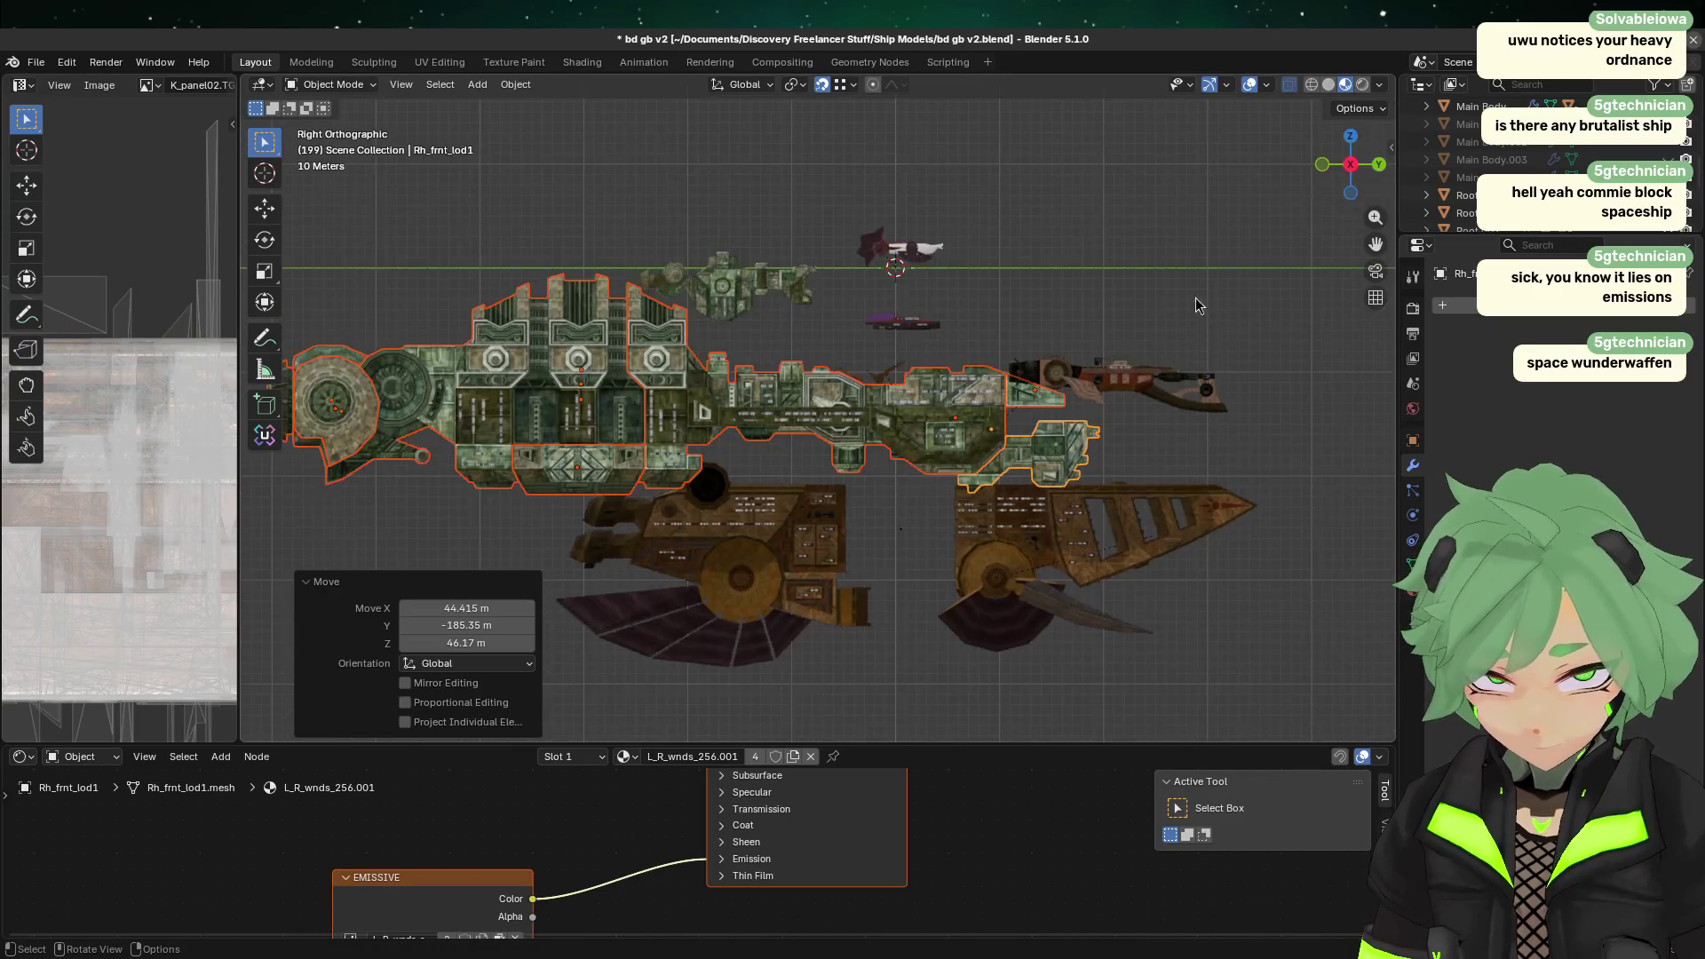
pyautogui.press('g')
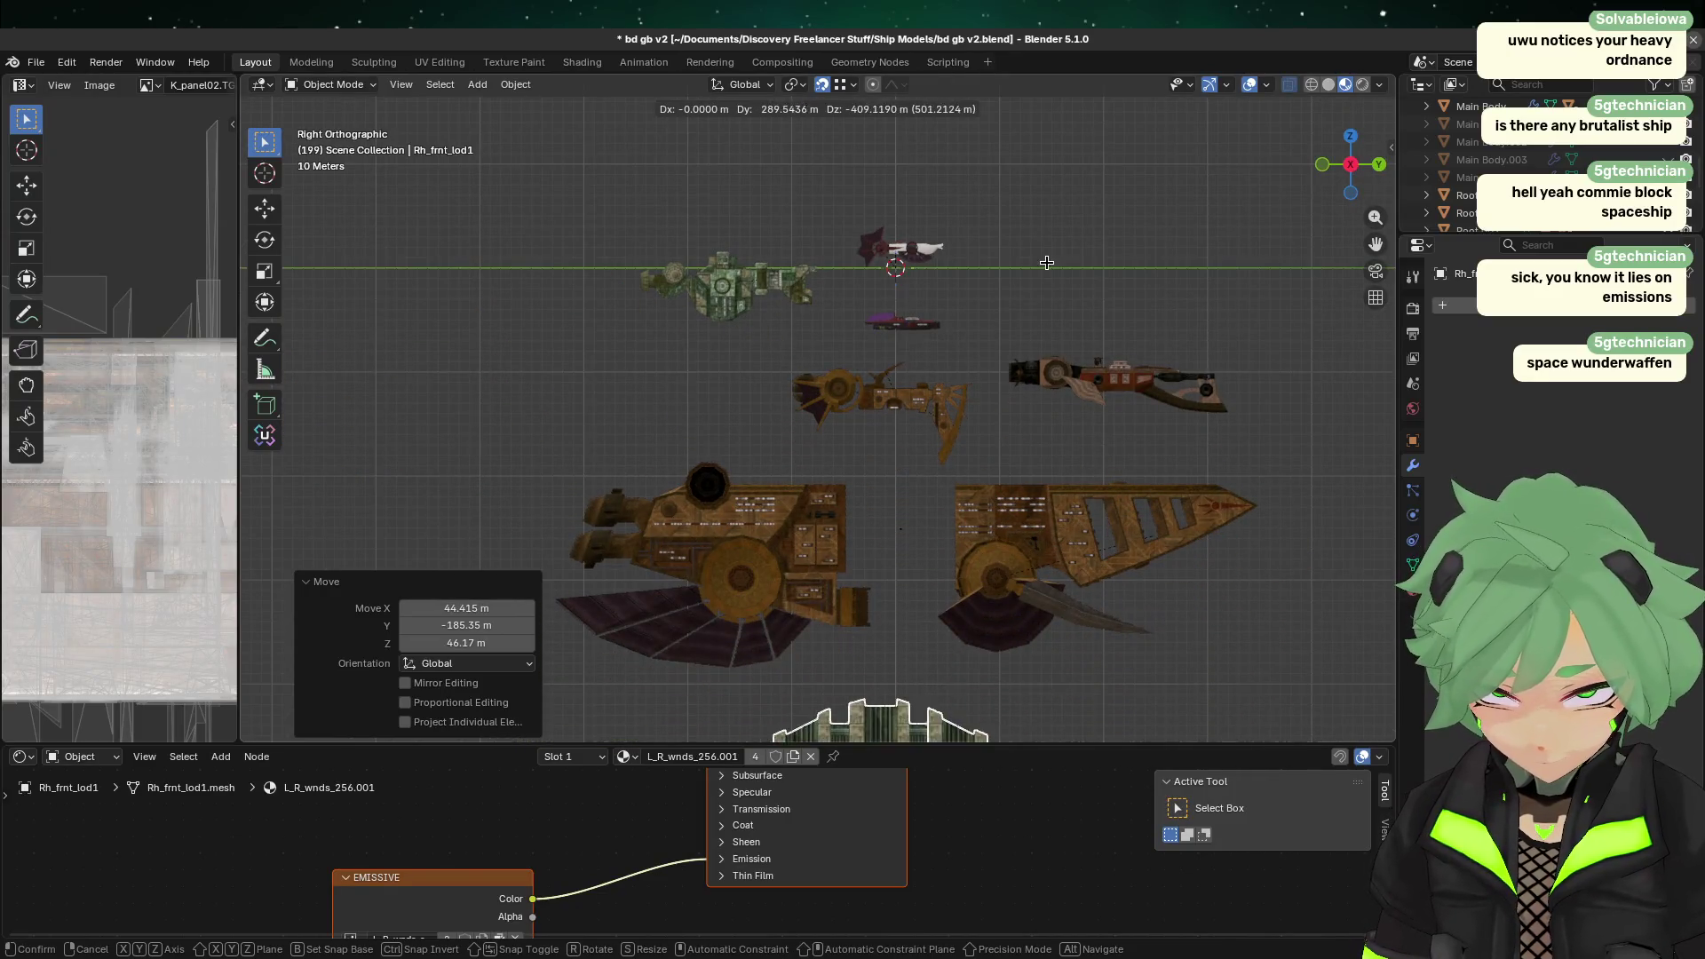
pyautogui.click(1057, 222)
# Step: Select individual brown and green ship sections, cancel a move, and clear the selection
pyautogui.keyDown('shift'); pyautogui.scroll(-5, 1057, 222); pyautogui.keyUp('shift')
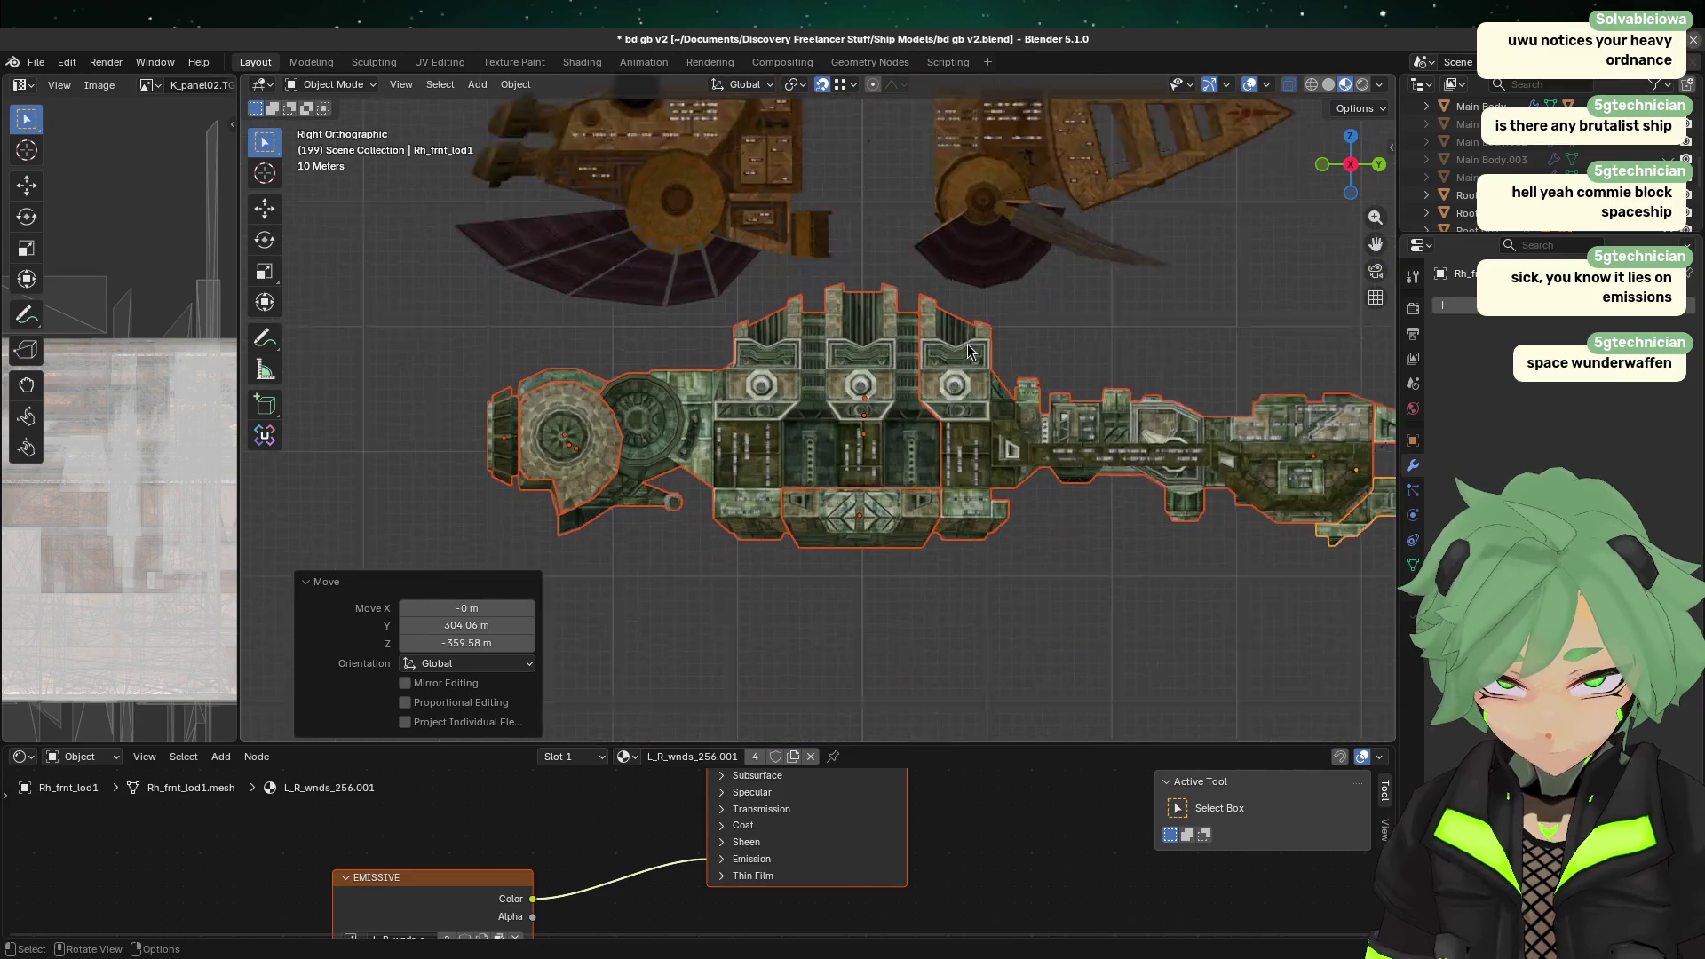
pyautogui.click(1061, 271)
pyautogui.click(919, 402)
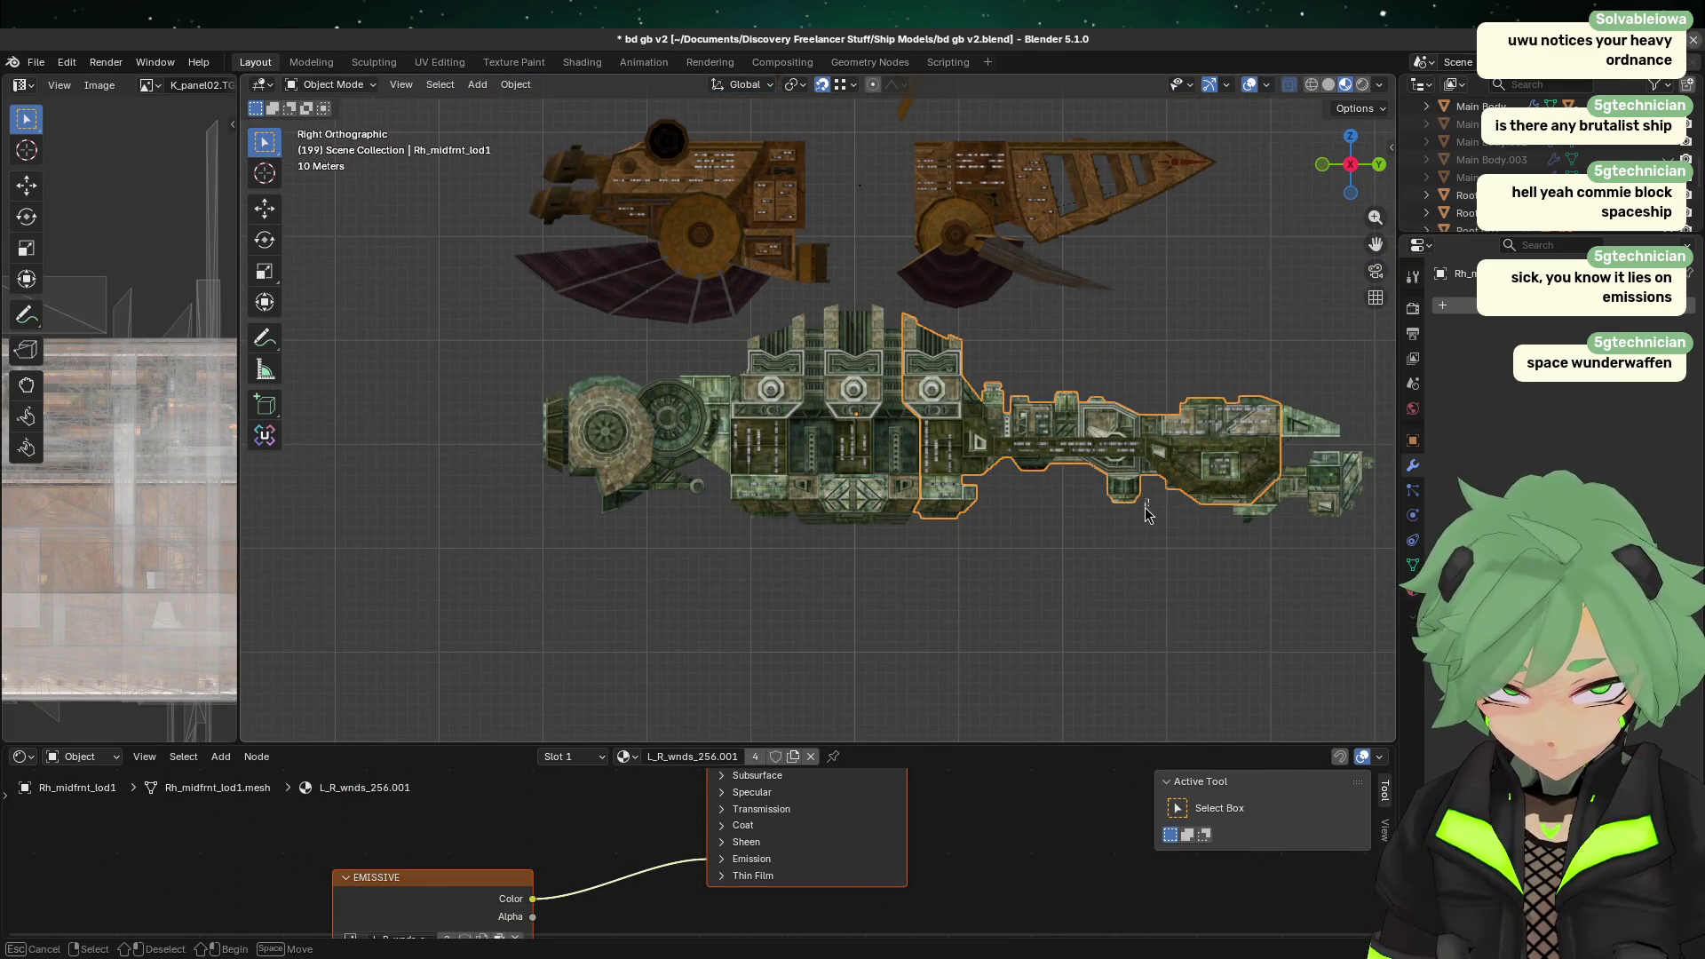
pyautogui.click(1291, 517)
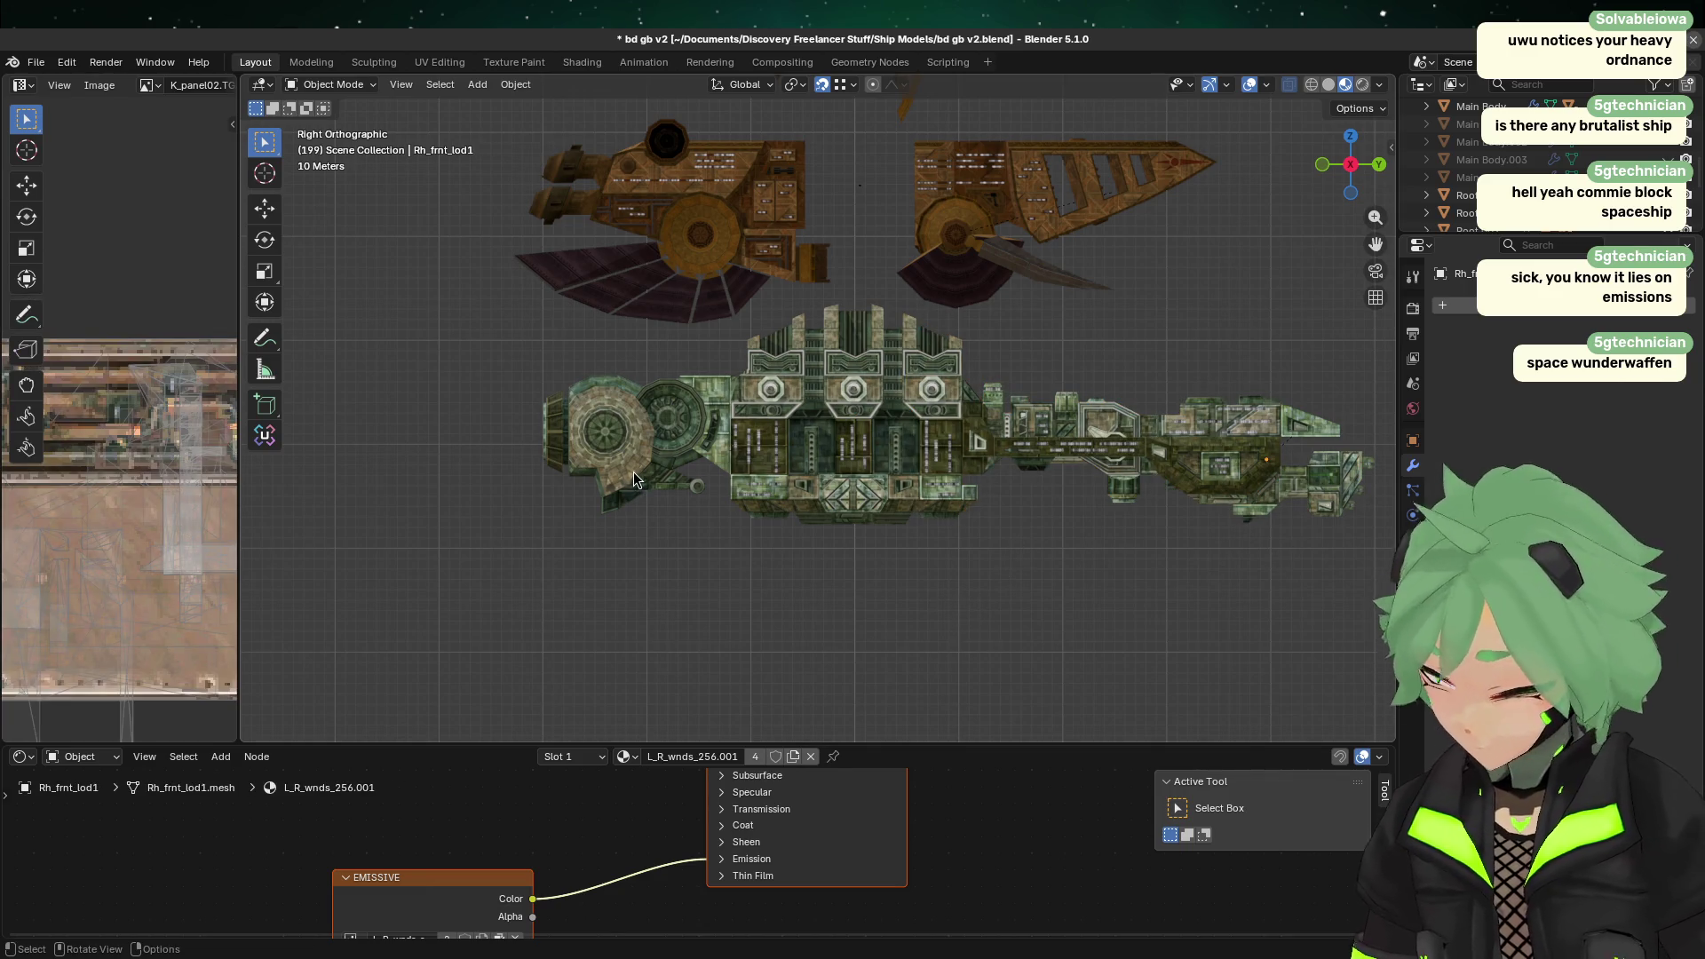
pyautogui.click(746, 429)
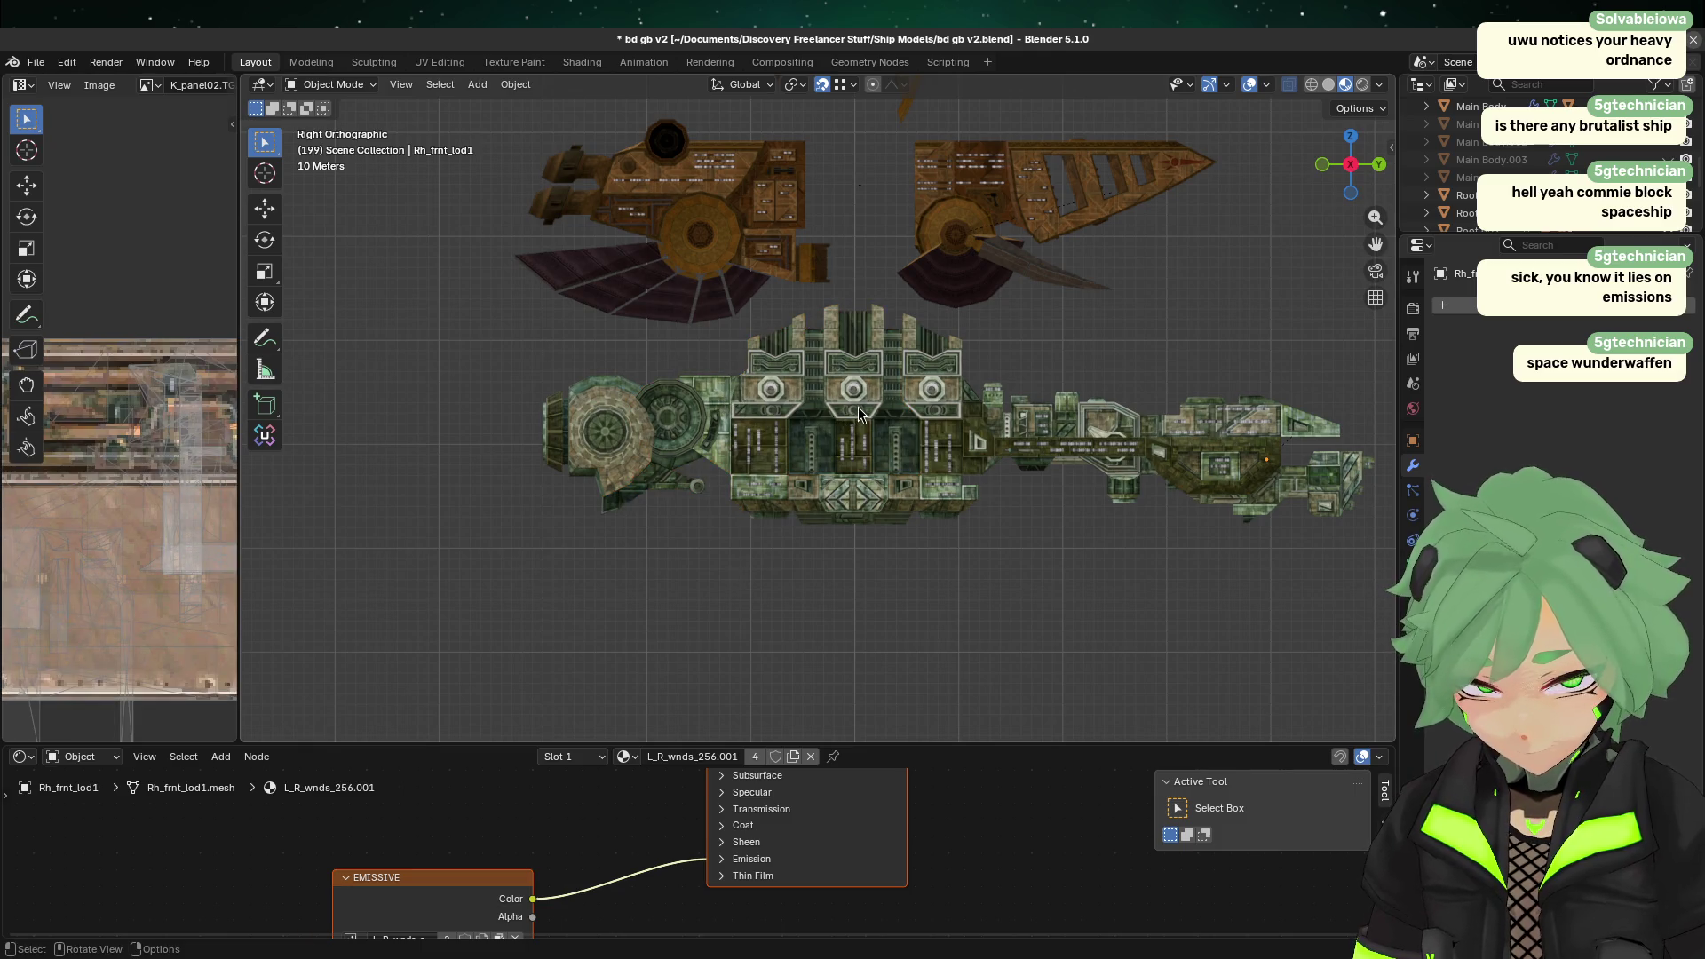
pyautogui.click(1048, 455)
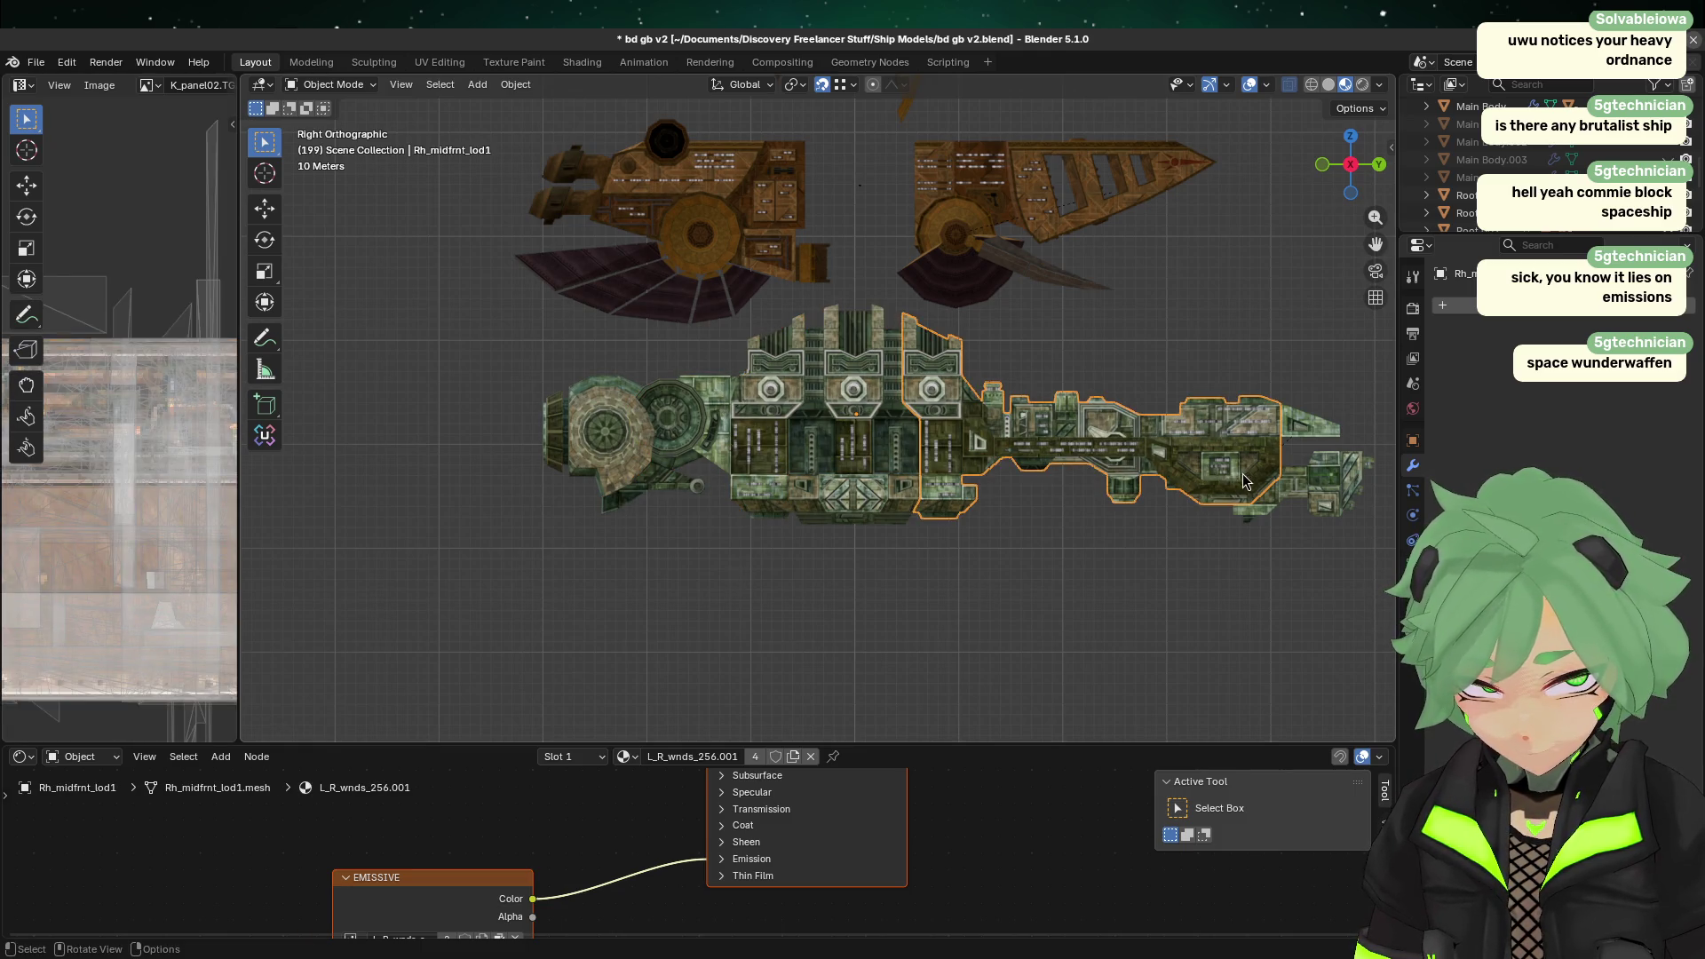
pyautogui.press('g')
pyautogui.press('Escape')
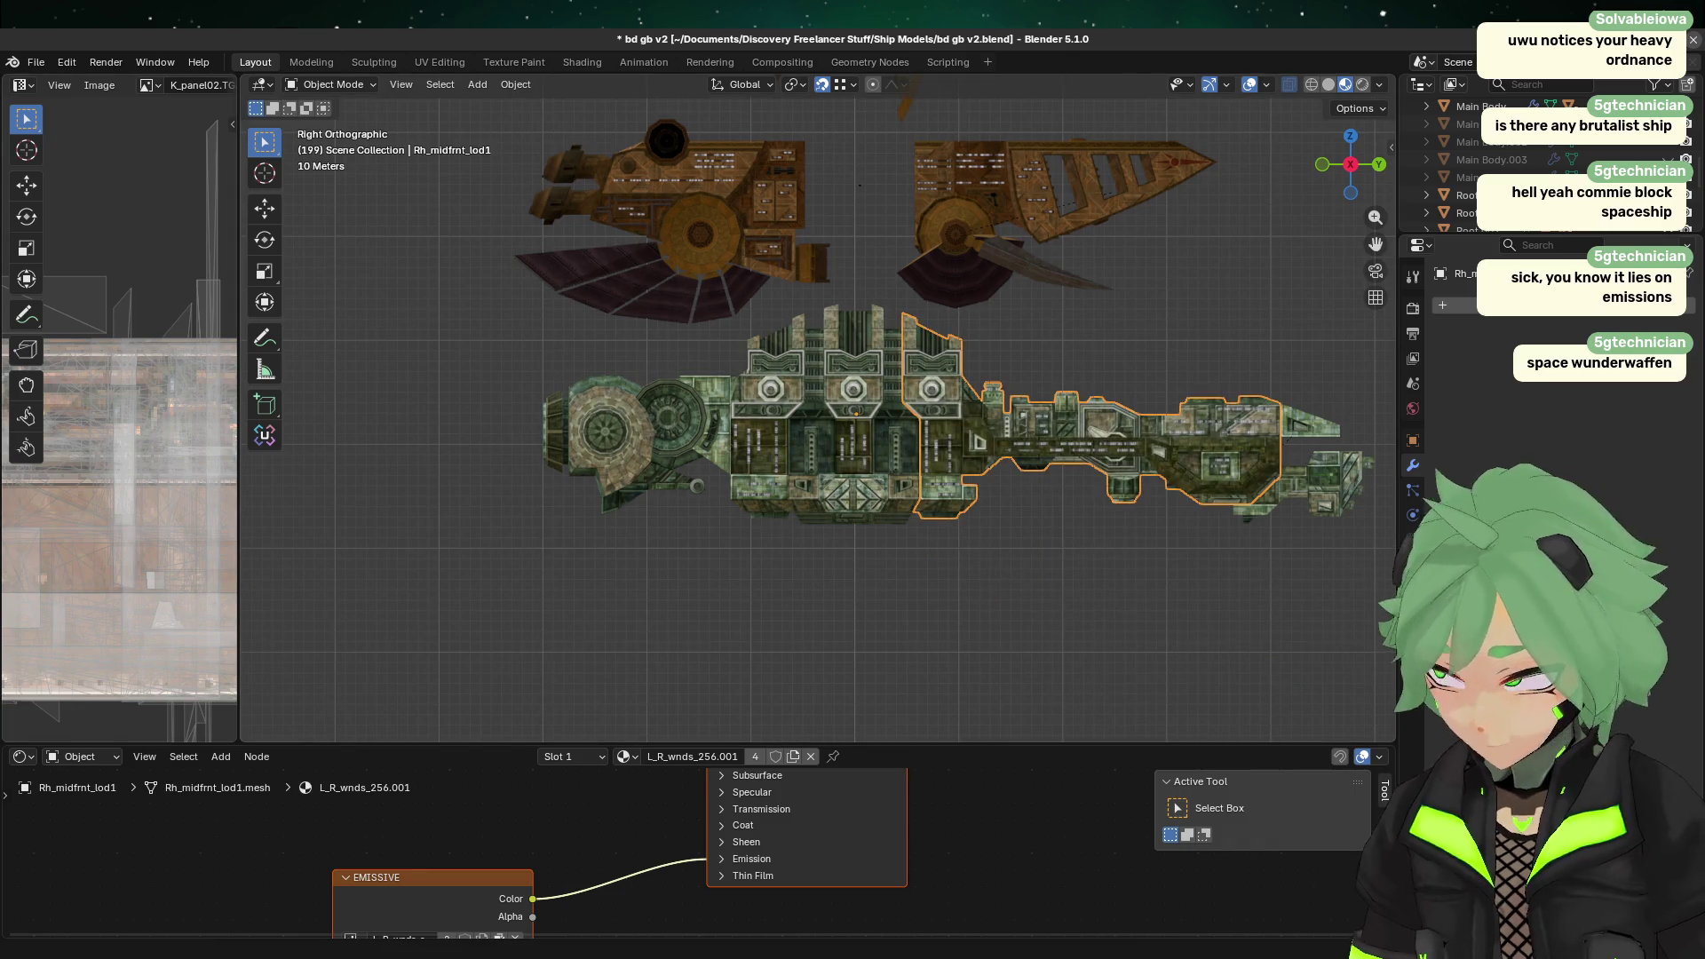
pyautogui.click(703, 677)
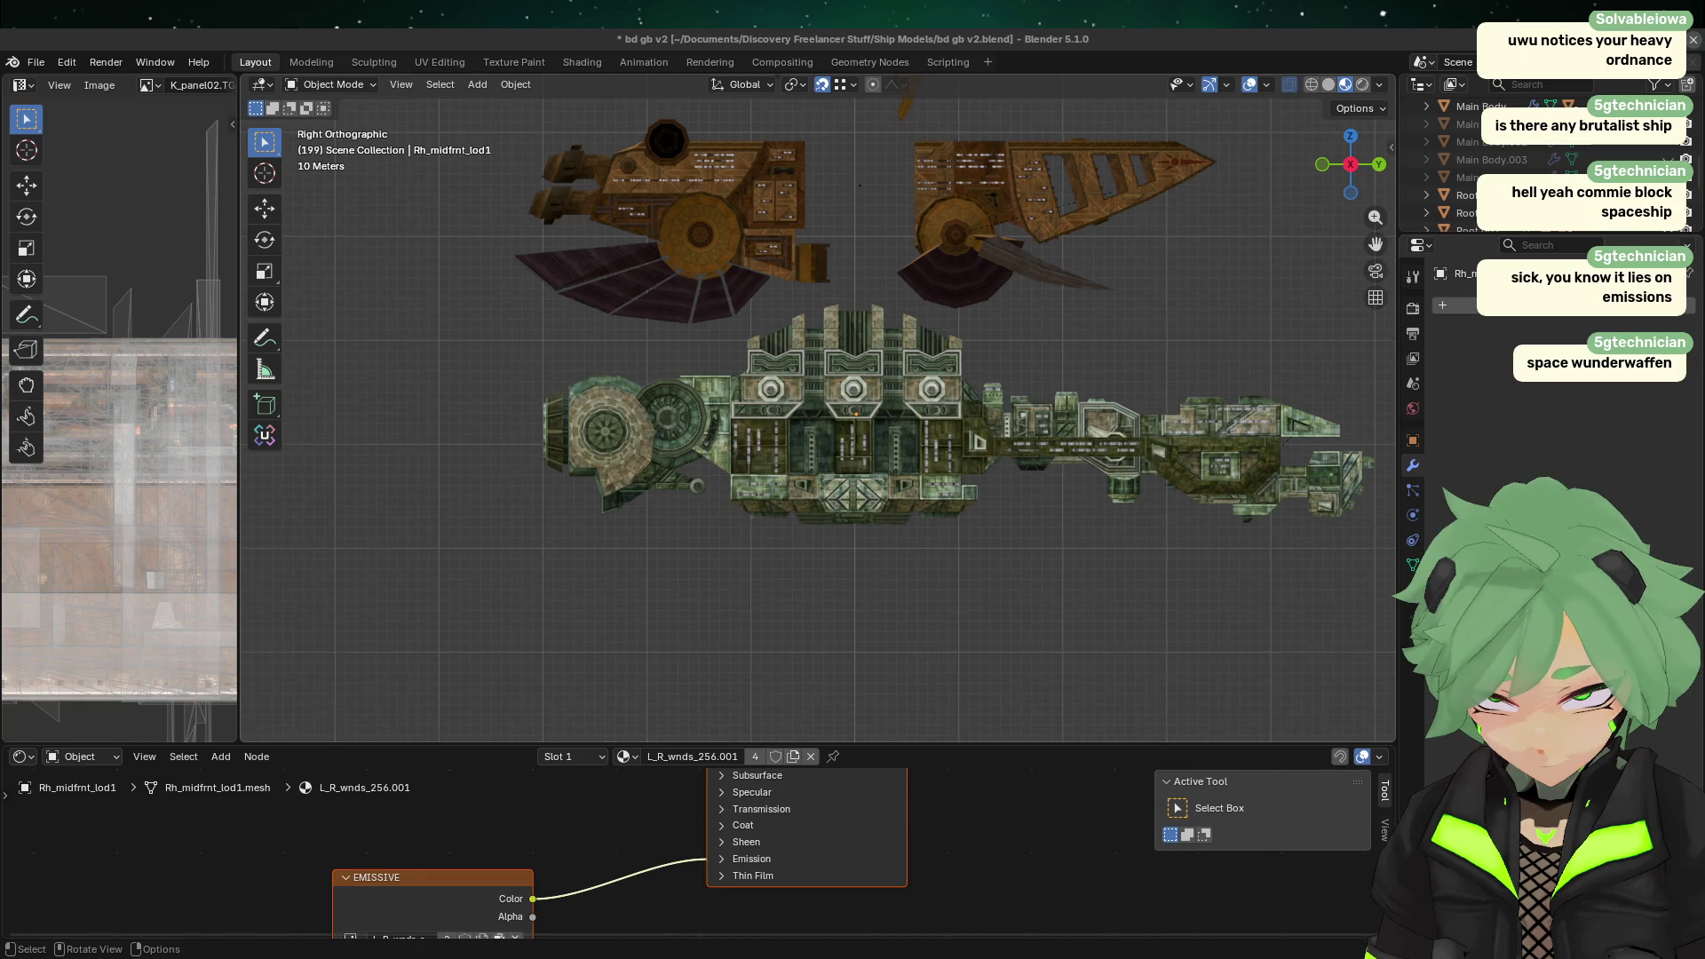
pyautogui.scroll(-4, 888, 551)
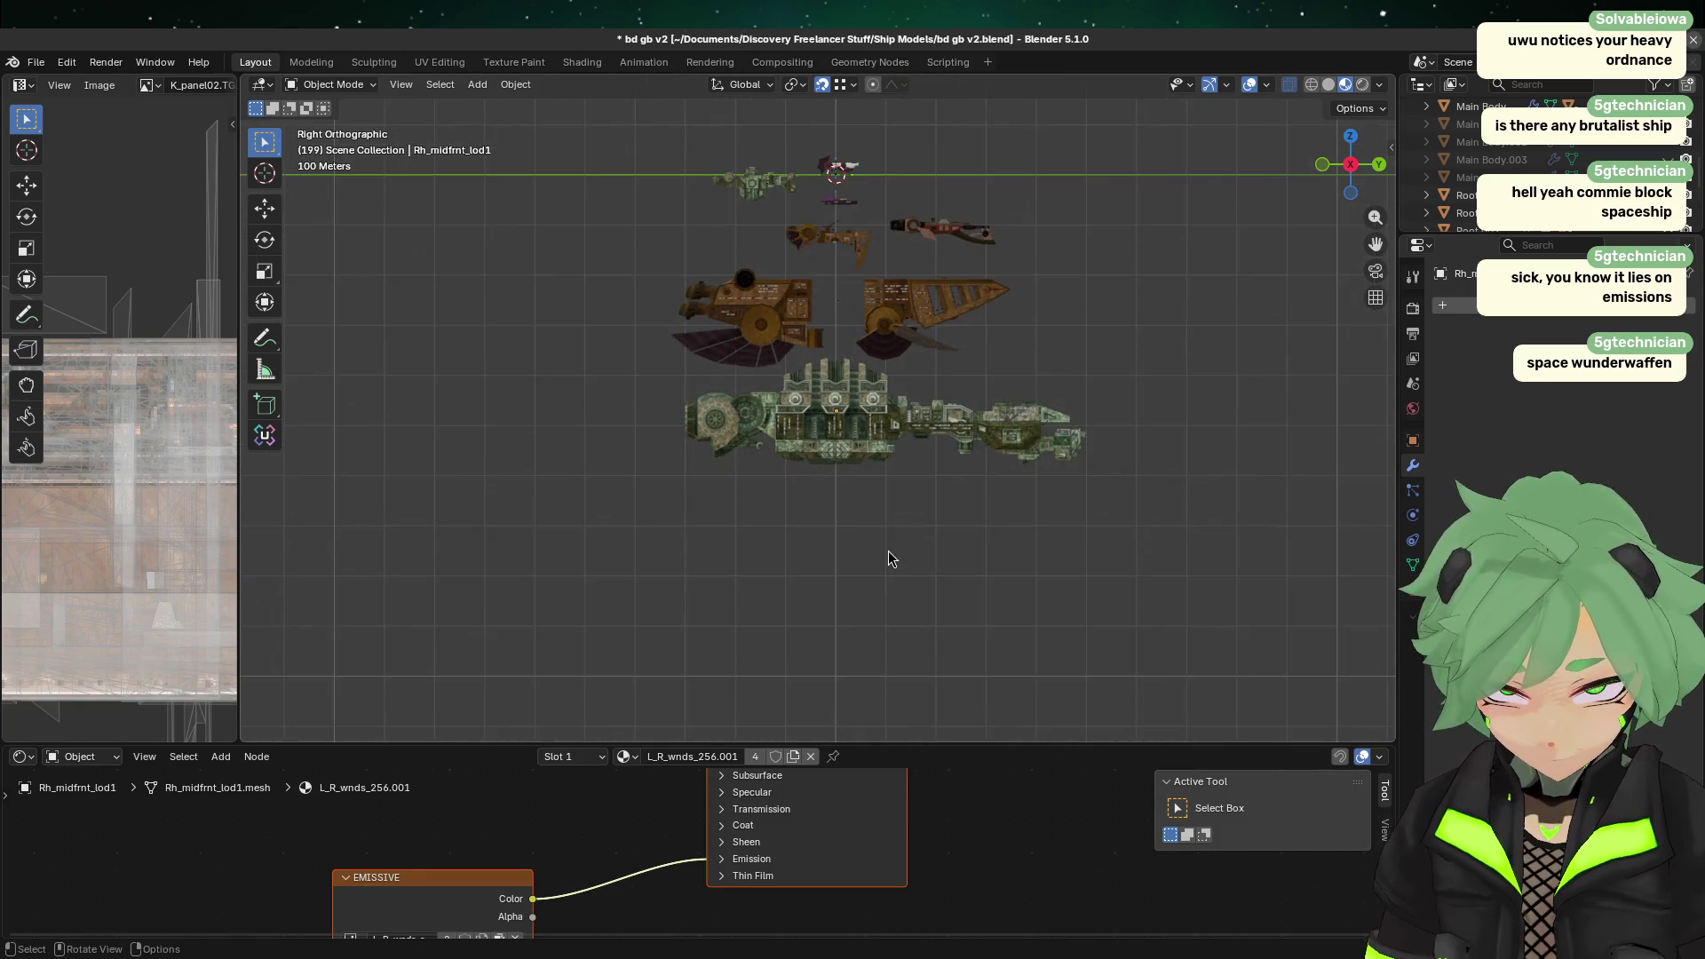
# Step: Paste the copied ship models and move them up beside the brown ship
pyautogui.hotkey('ctrl', 'v')
pyautogui.press('g')
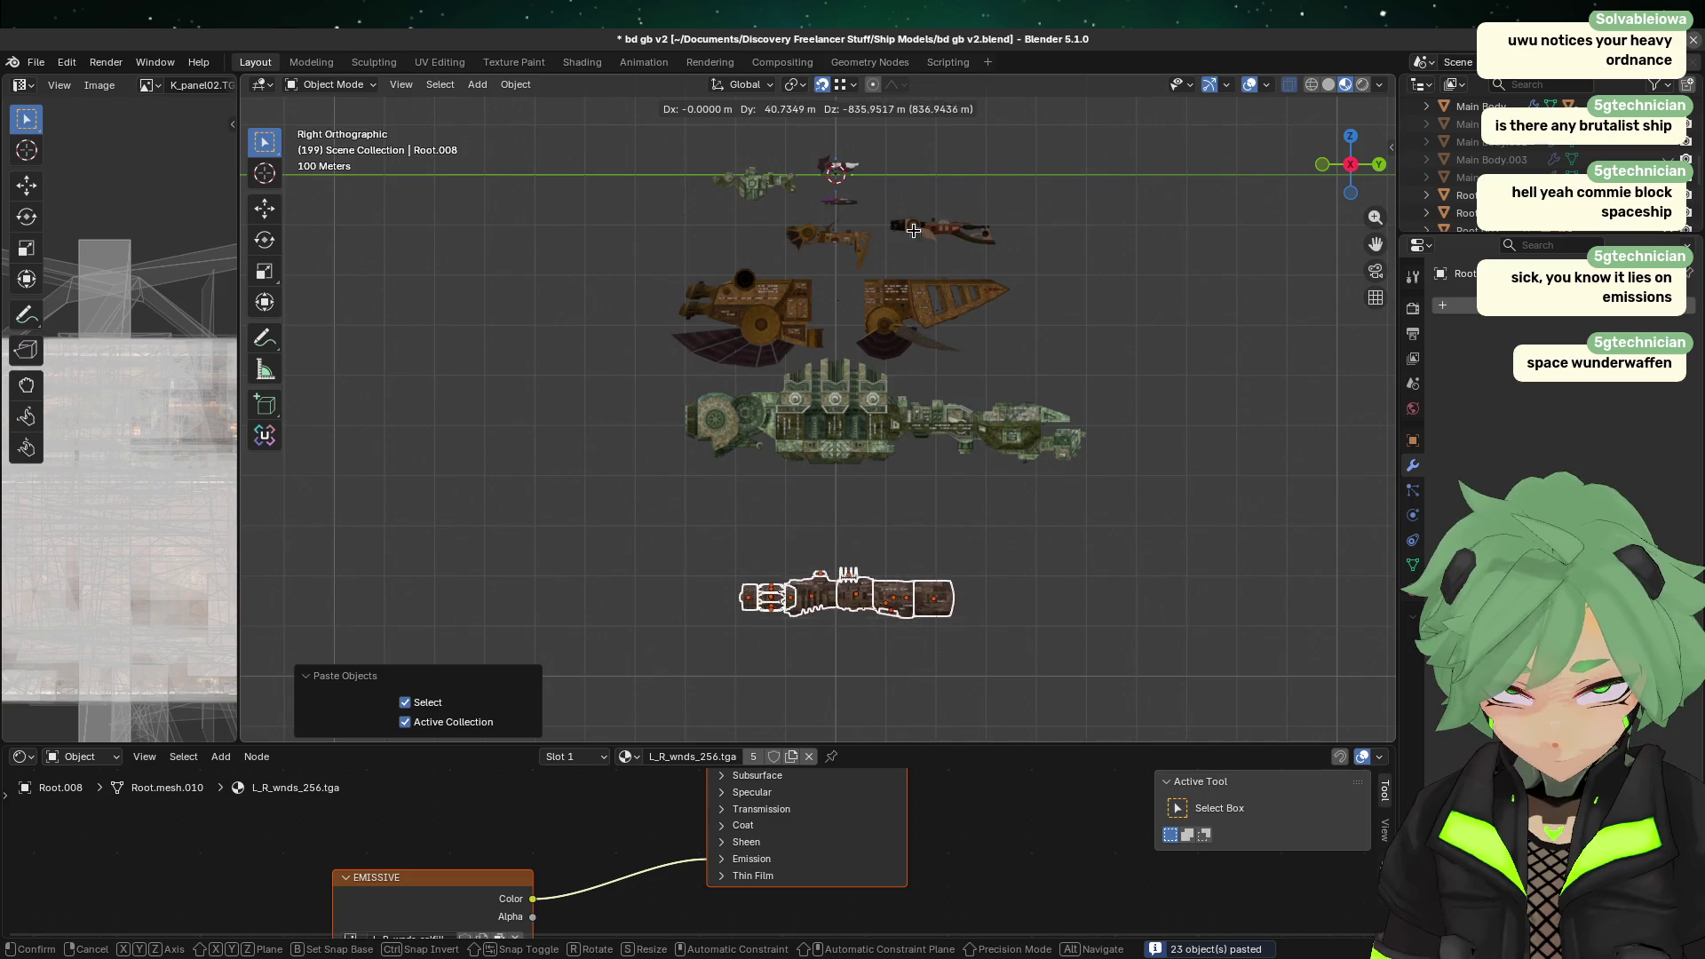
pyautogui.click(852, 546)
pyautogui.scroll(5, 905, 175)
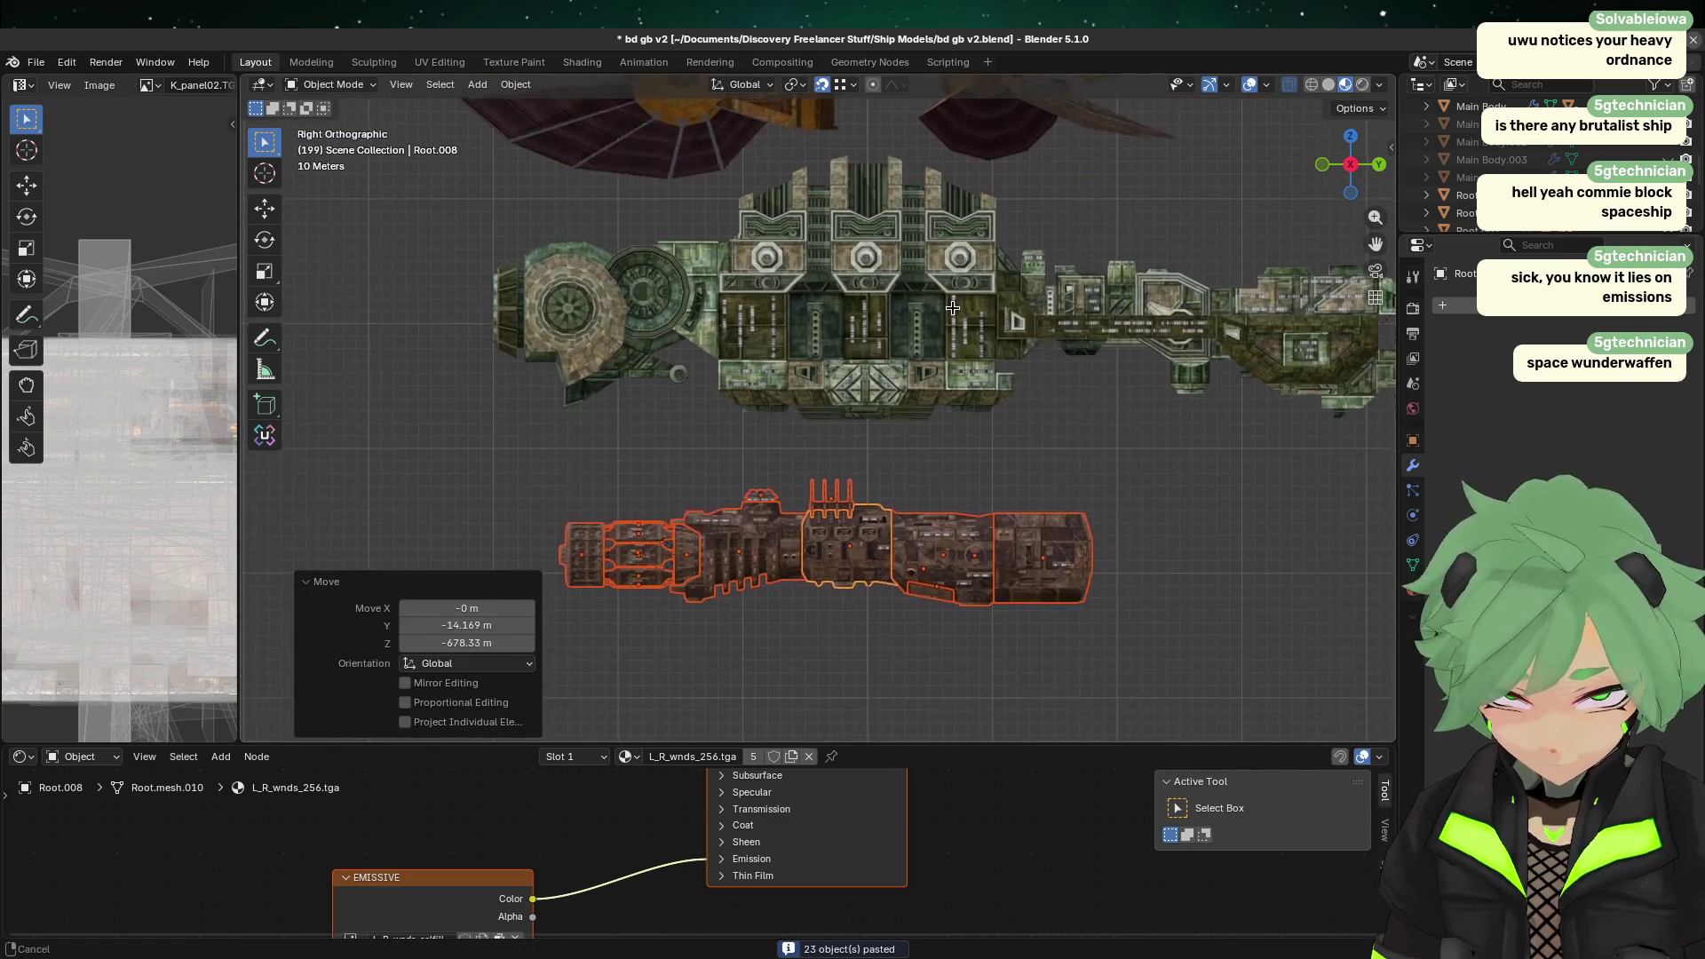
pyautogui.press('g')
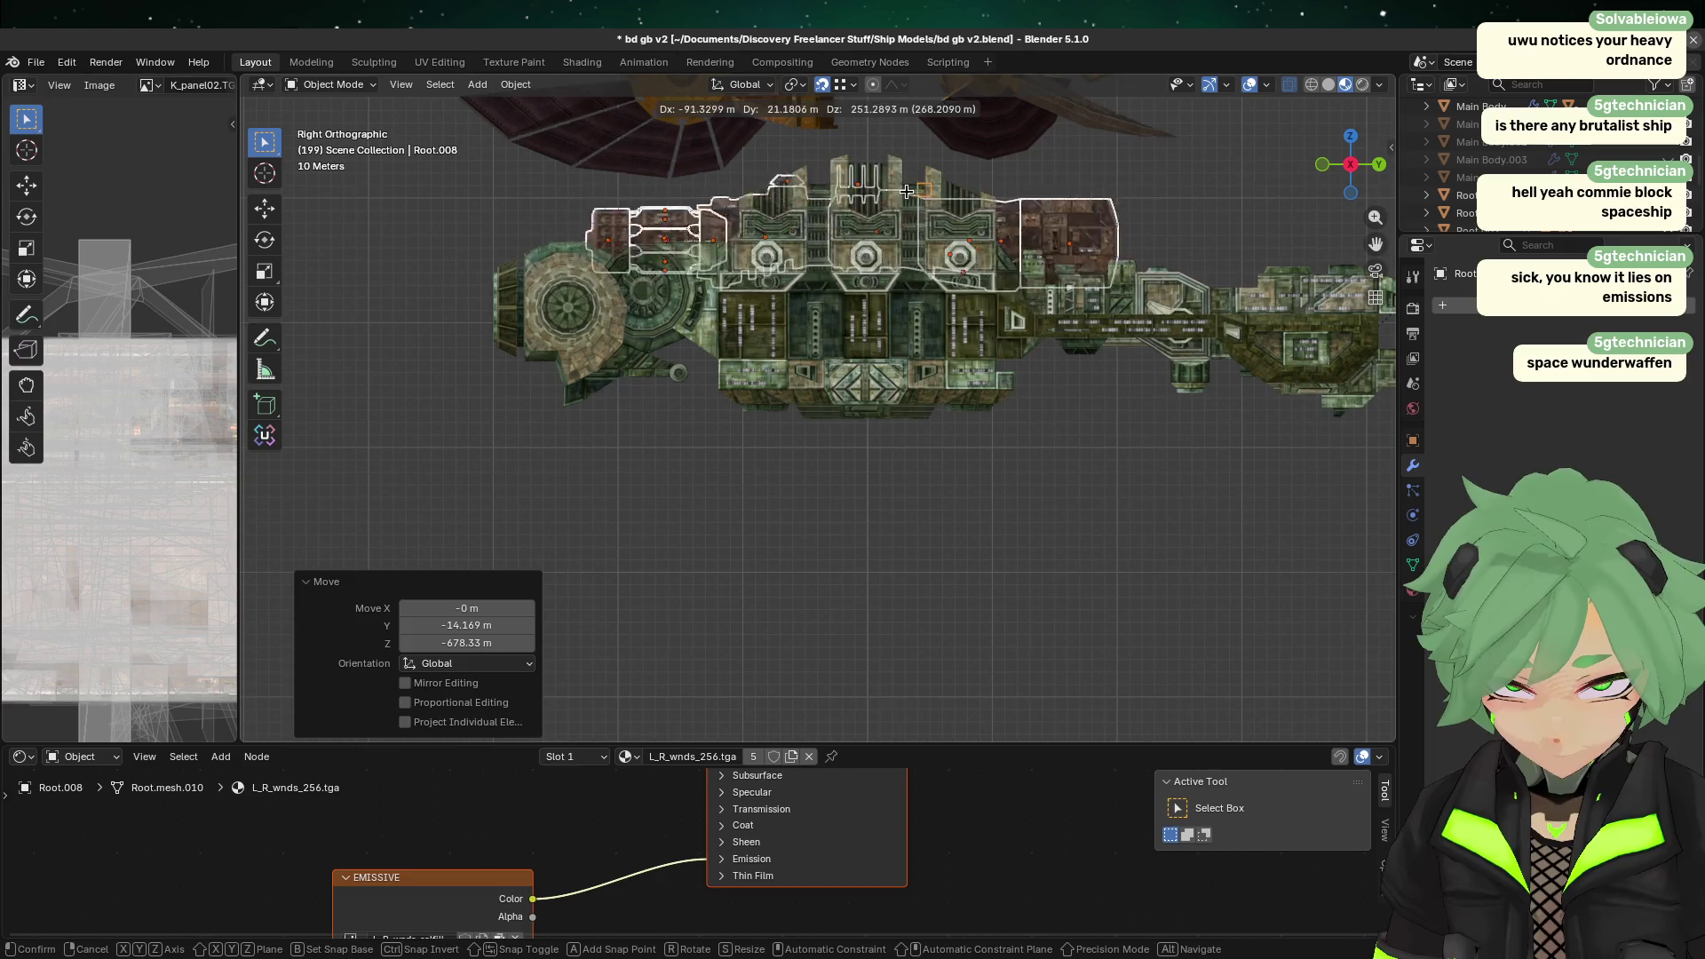
pyautogui.click(858, 241)
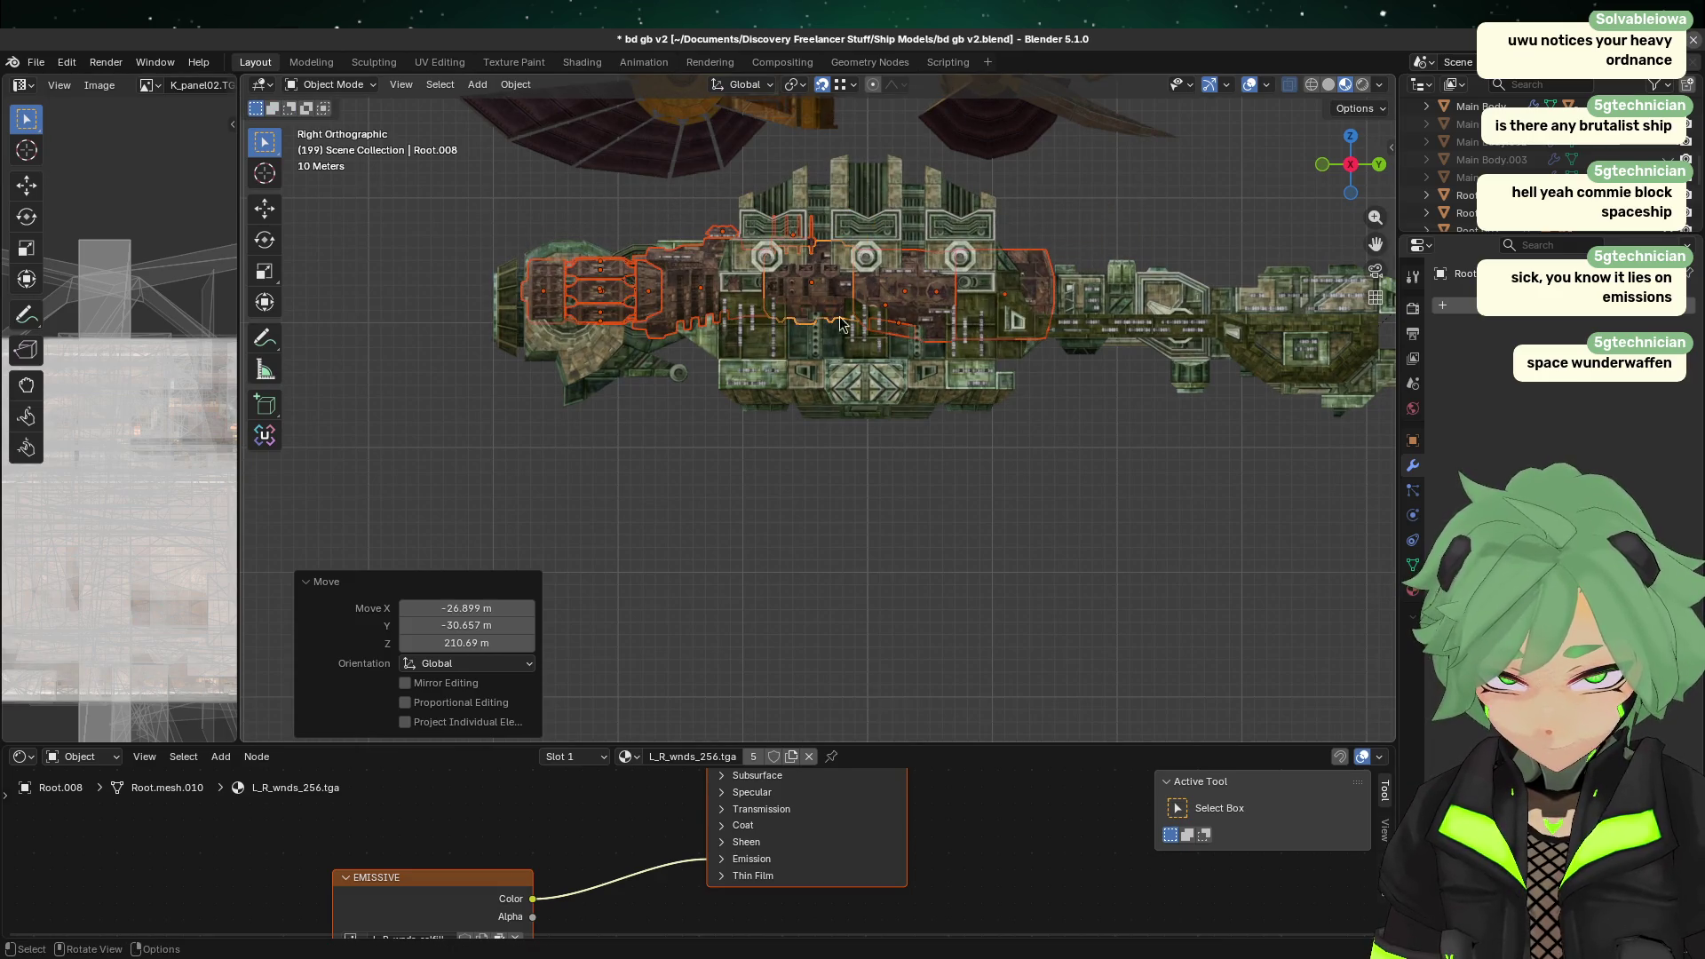
pyautogui.keyDown('shift'); pyautogui.moveTo(761, 425); pyautogui.dragTo(678, 429, button='middle'); pyautogui.keyUp('shift')
pyautogui.press('g')
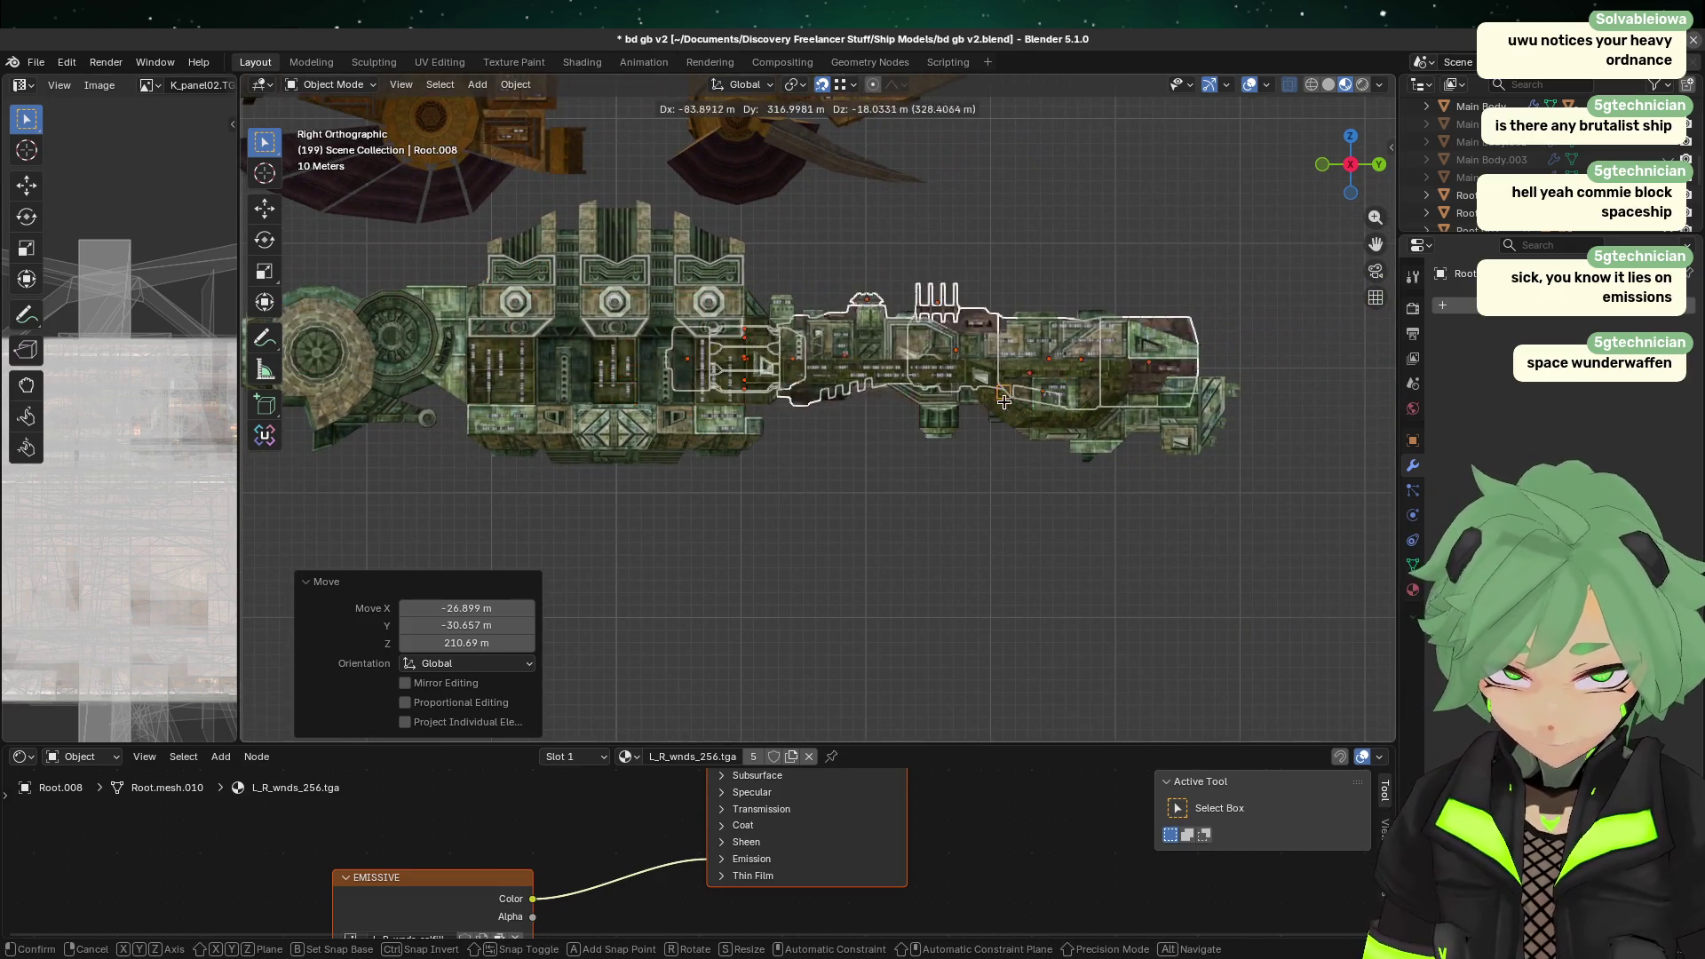
pyautogui.keyDown('alt'); pyautogui.keyDown('shift'); pyautogui.moveTo(801, 372); pyautogui.dragTo(983, 496, button='middle'); pyautogui.keyUp('shift'); pyautogui.keyUp('alt')
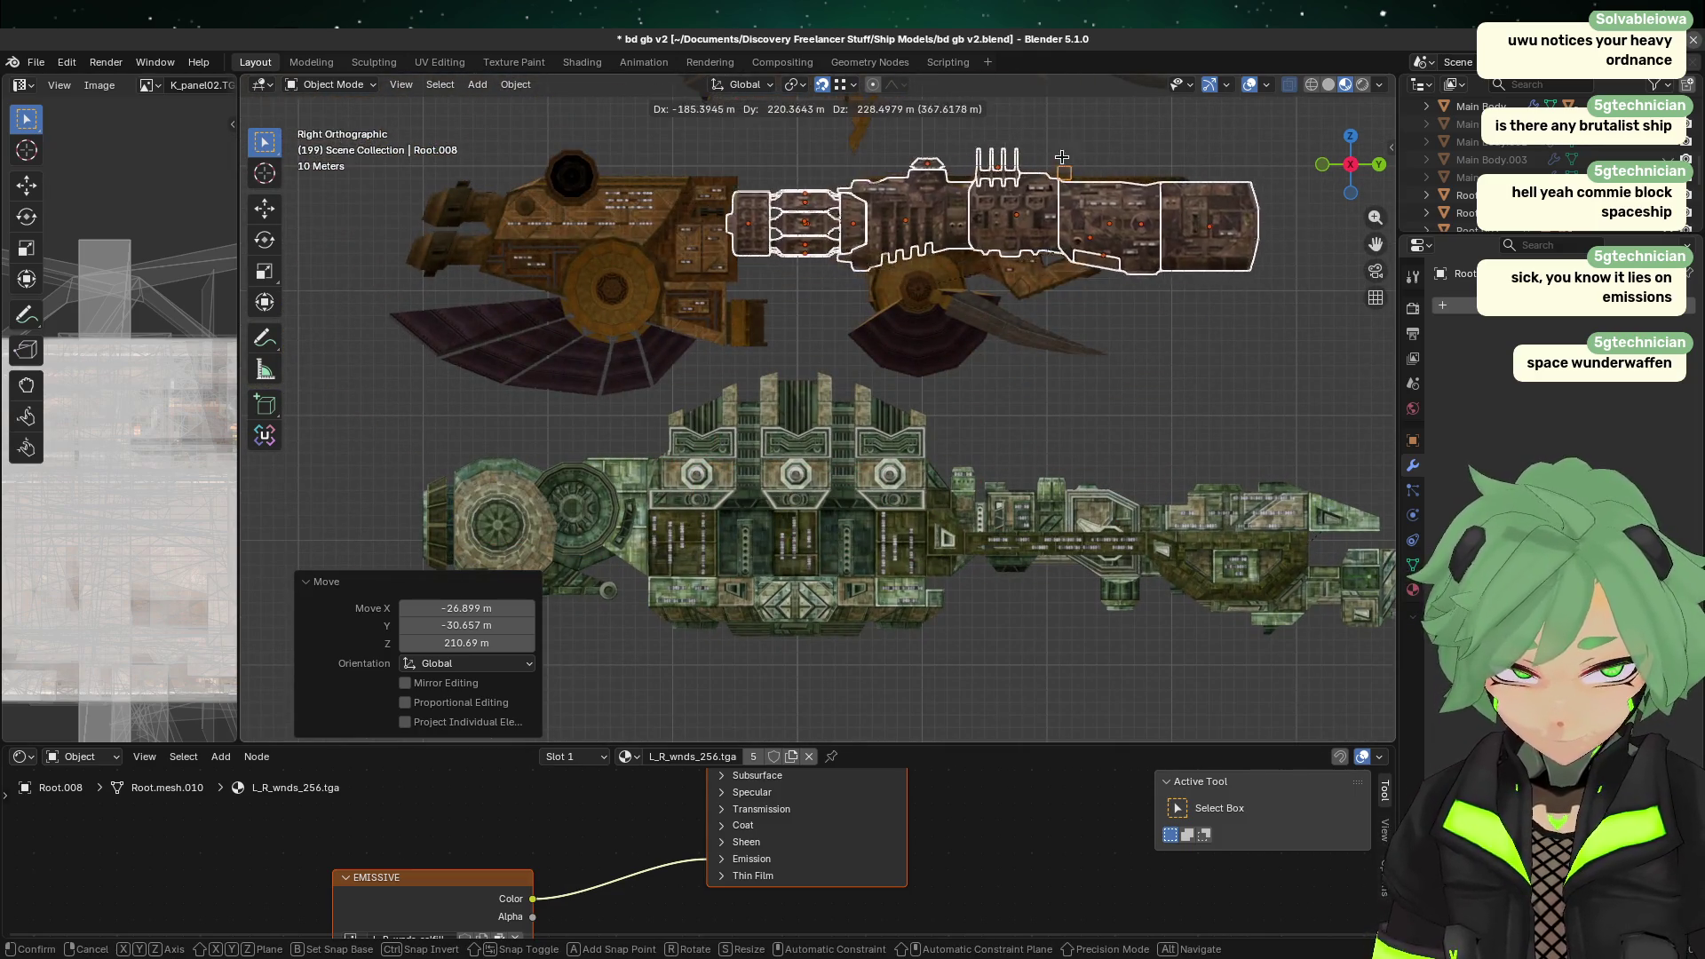
pyautogui.click(657, 394)
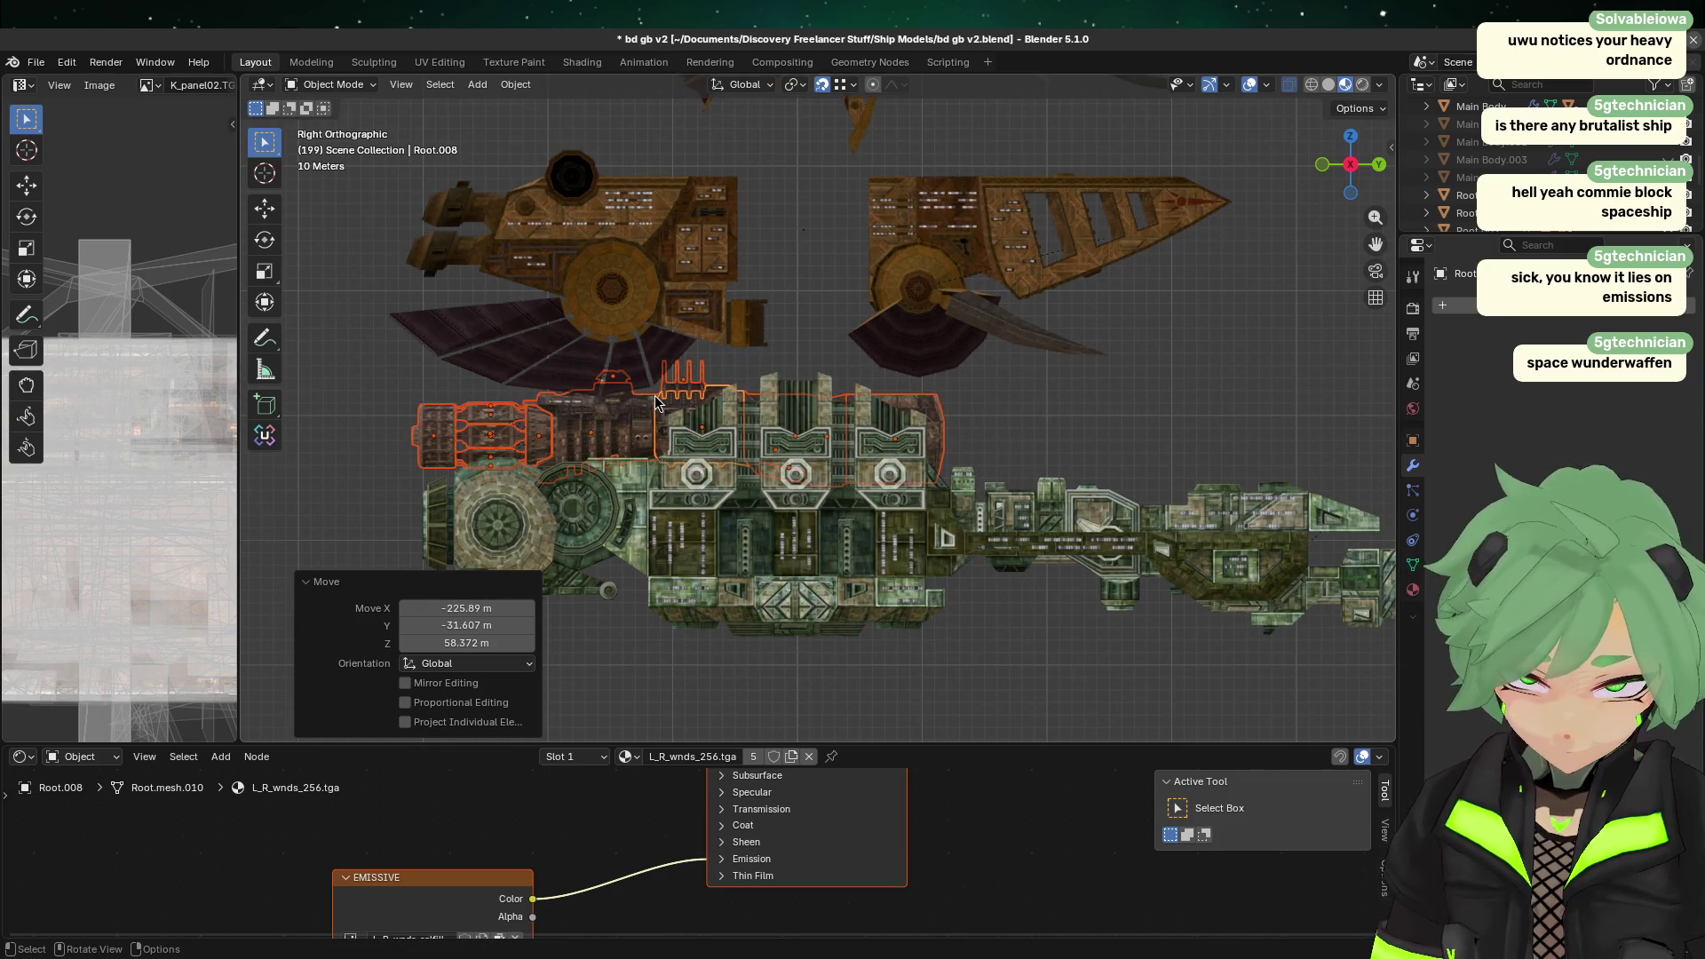
# Step: Move the selected hull straight down along Z to sit below the green ship, then deselect
pyautogui.press('g')
pyautogui.press('z')
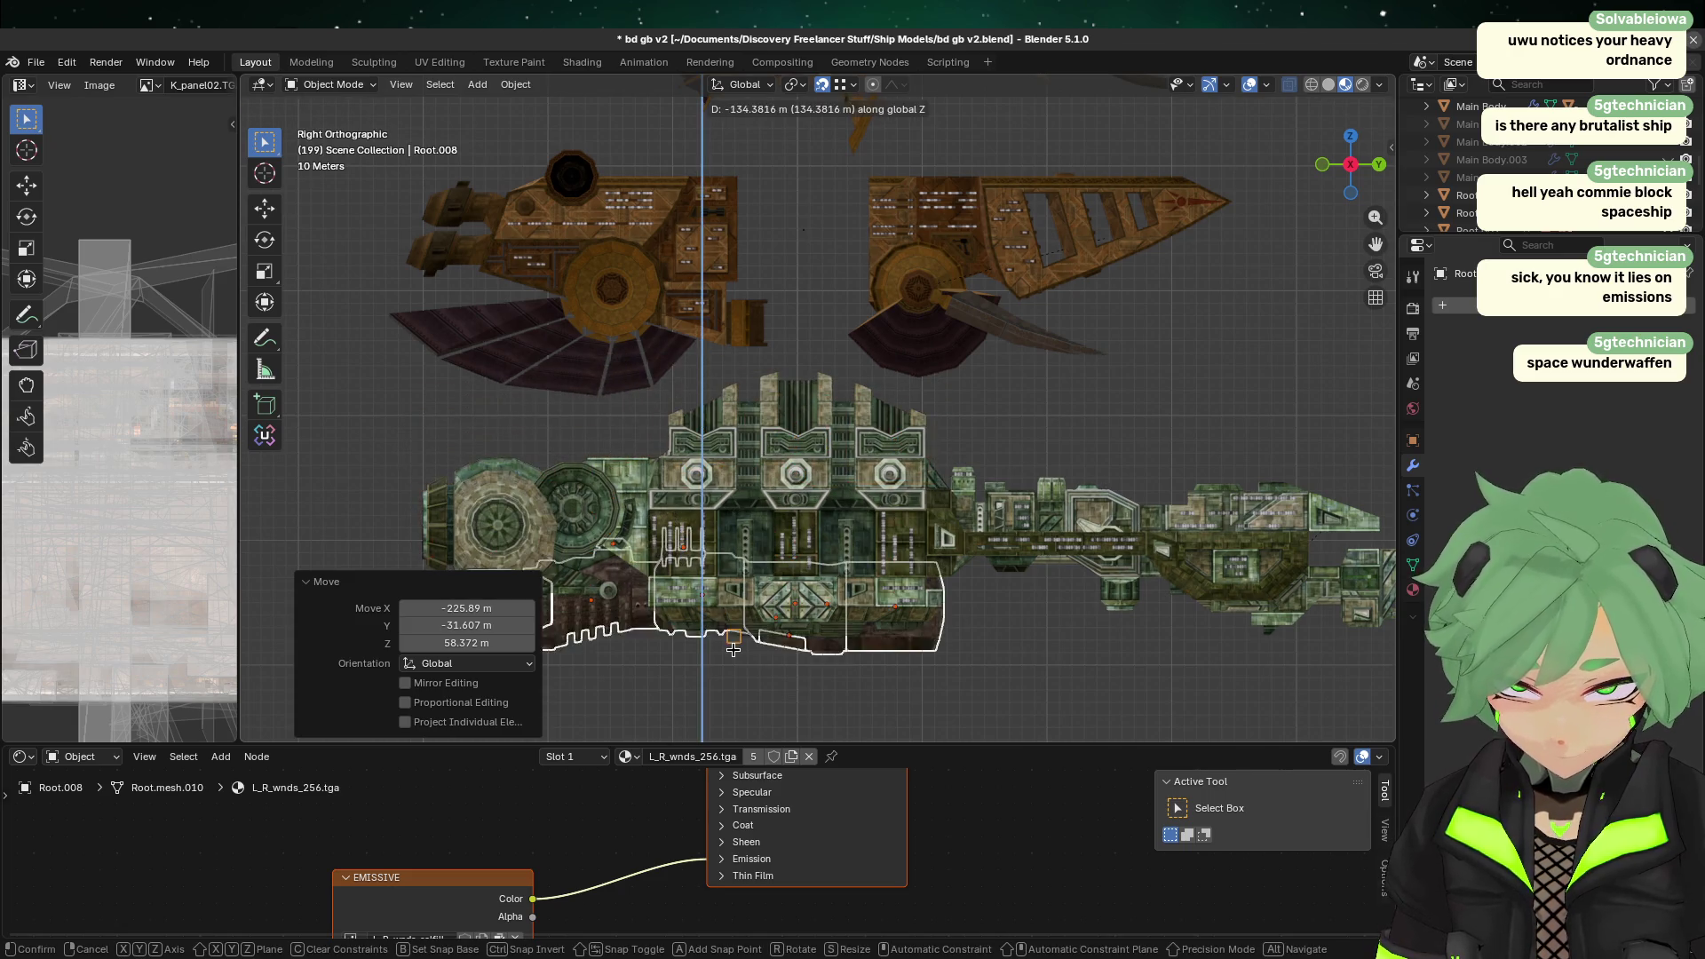
pyautogui.press('Escape')
pyautogui.scroll(-3, 775, 605)
pyautogui.press('g')
pyautogui.press('z')
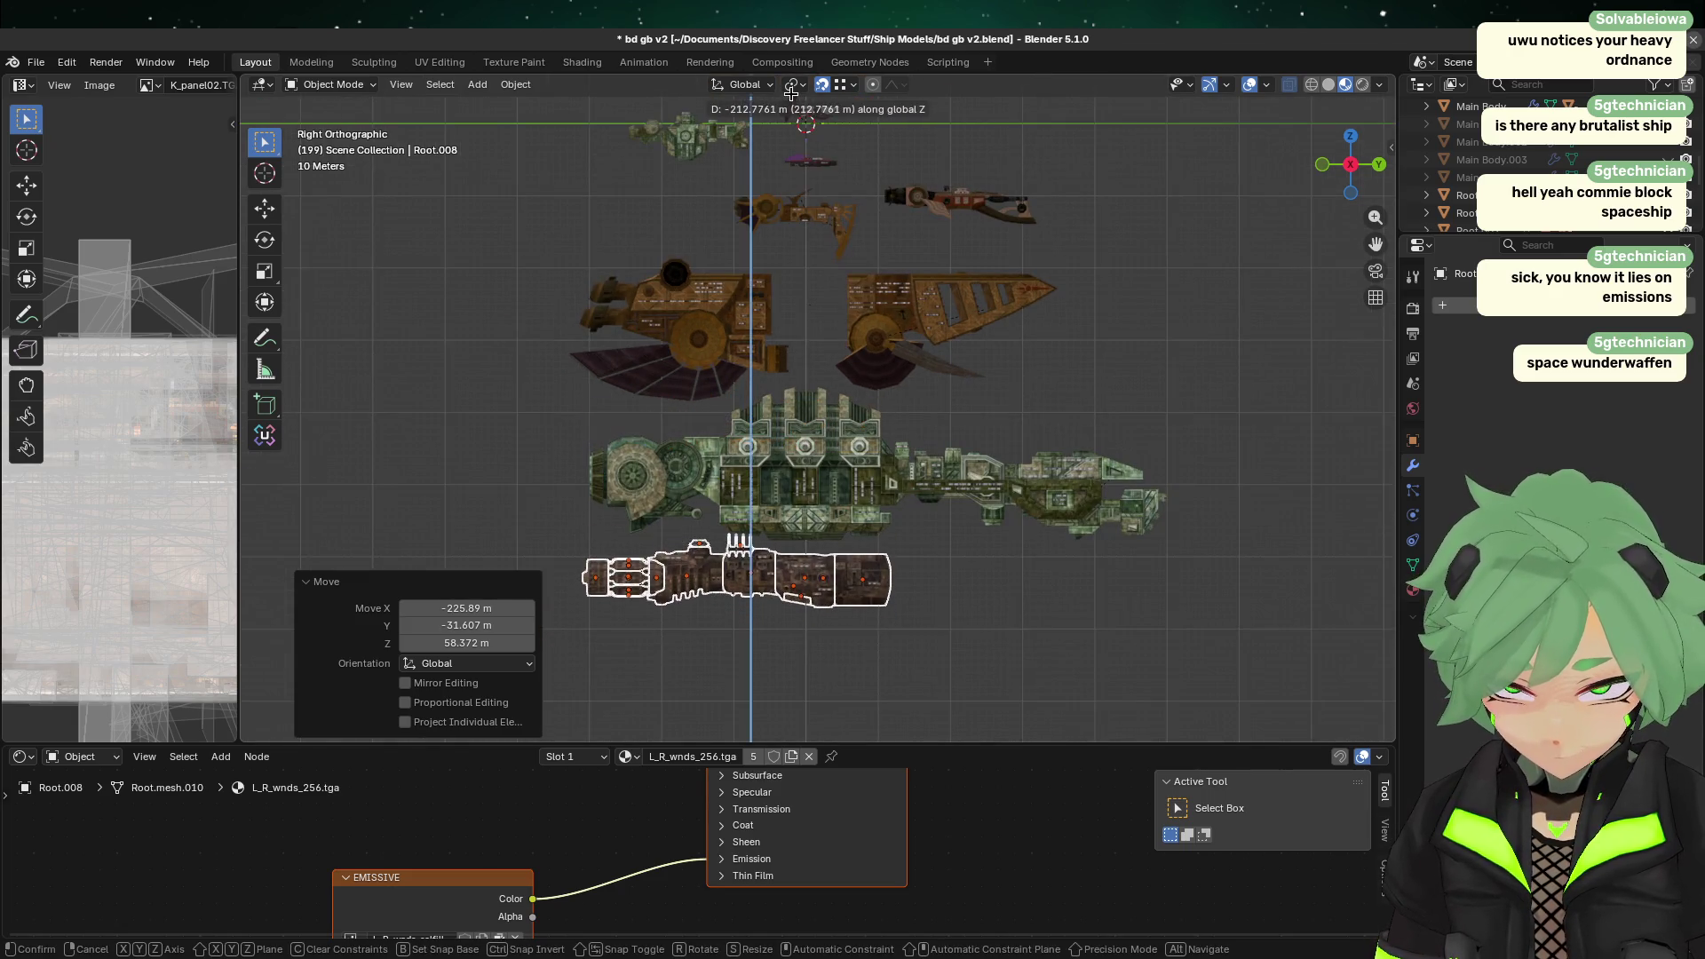
pyautogui.click(725, 247)
pyautogui.click(879, 710)
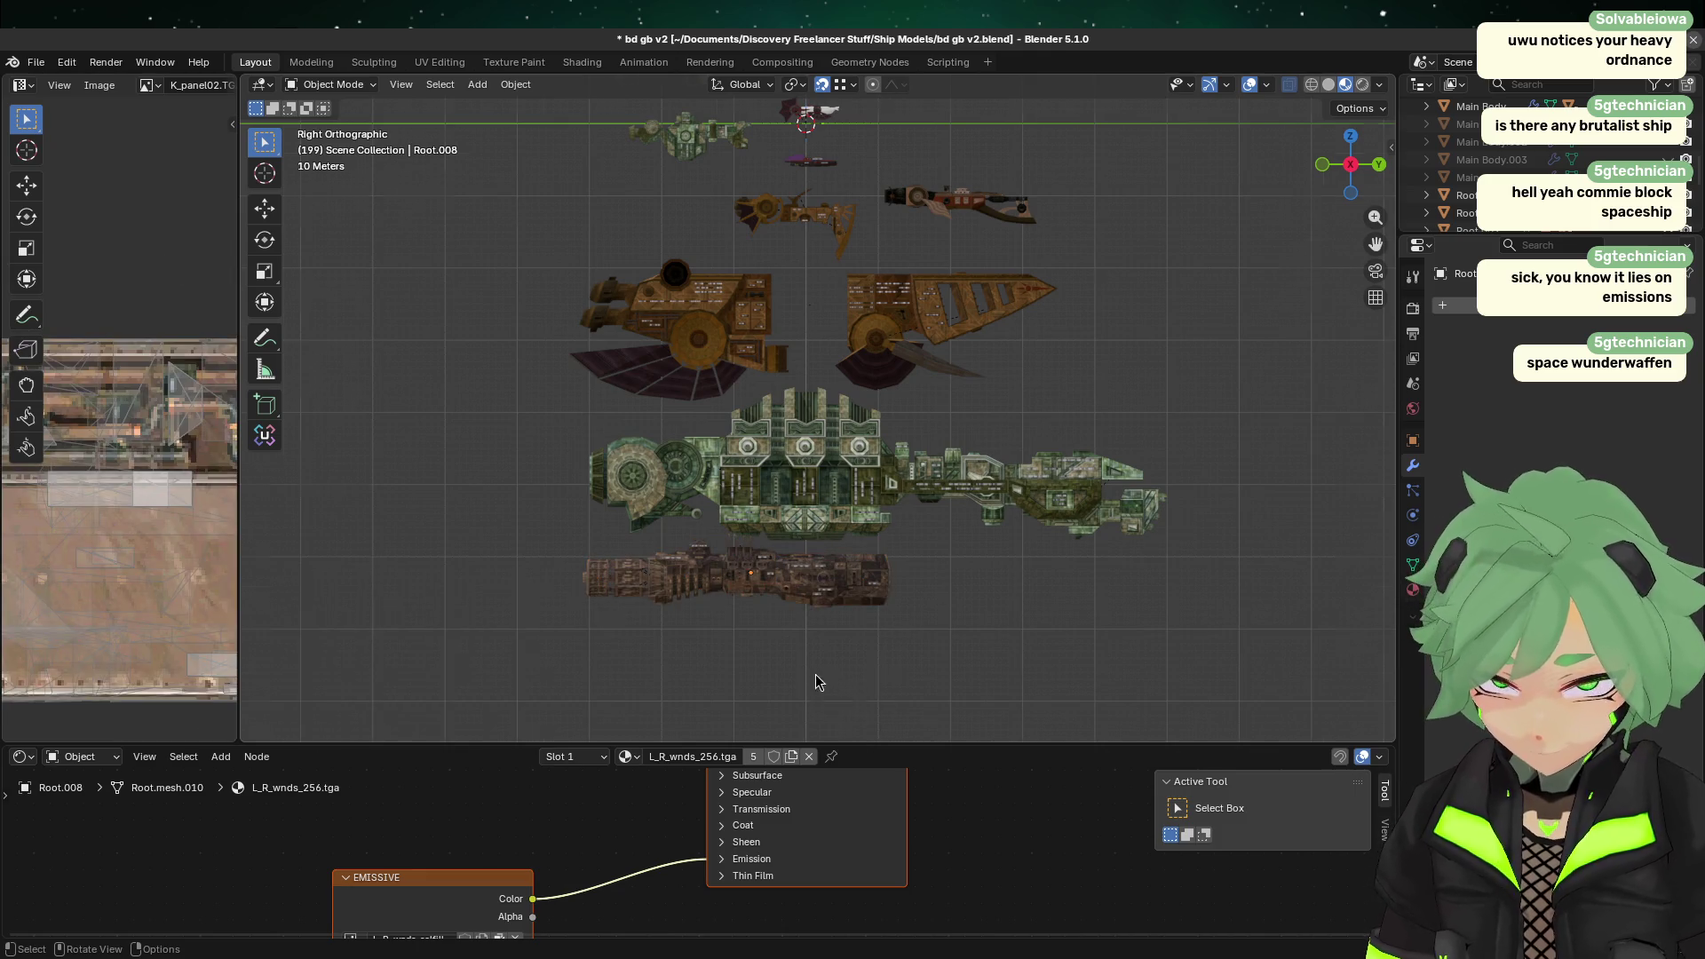
pyautogui.scroll(3, 782, 657)
pyautogui.keyDown('shift'); pyautogui.moveTo(748, 629); pyautogui.dragTo(838, 361, button='middle'); pyautogui.keyUp('shift')
# Step: Select the lower brown hull and orbit into a perspective view around it
pyautogui.click(888, 431)
pyautogui.moveTo(404, 459); pyautogui.dragTo(590, 513)
pyautogui.click(590, 513)
pyautogui.moveTo(575, 417); pyautogui.dragTo(567, 499)
pyautogui.click(556, 515)
pyautogui.moveTo(556, 515)
pyautogui.mouseDown(button='middle')
pyautogui.moveTo(799, 506)
pyautogui.moveTo(1110, 542)
pyautogui.mouseUp(button='middle')
# Step: Hide the brown ship's hull panel, tower dome, arch structure, engine midsection and engine end cap
pyautogui.click(1141, 553)
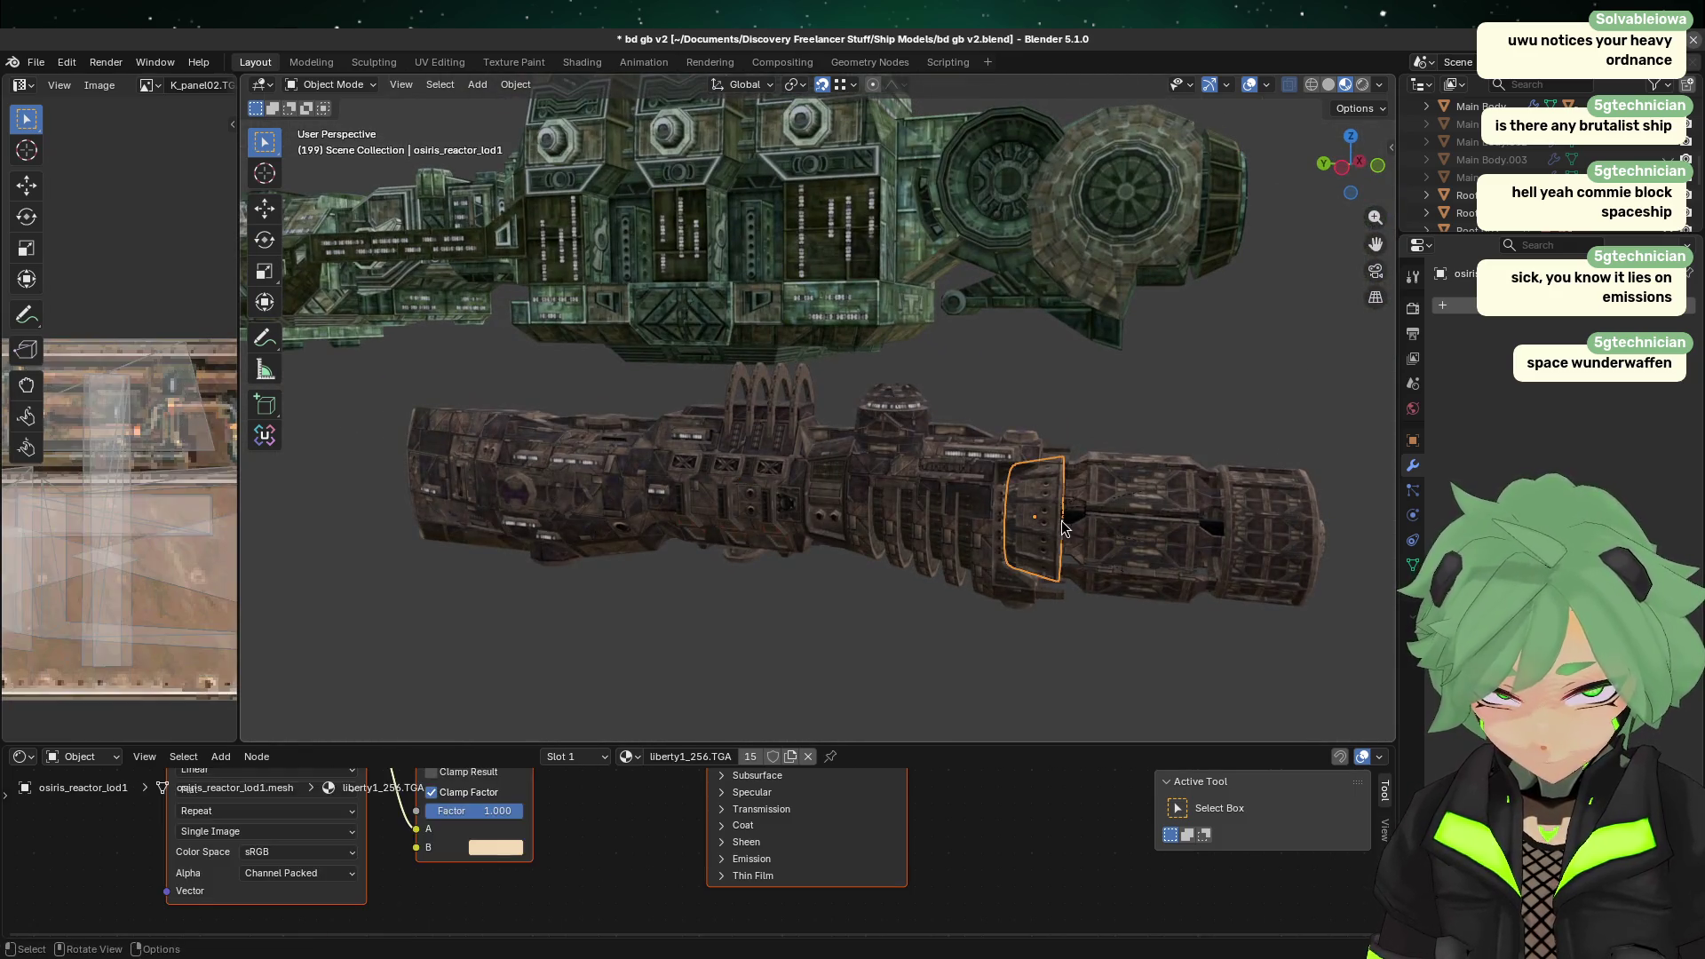
pyautogui.press('h')
pyautogui.click(895, 434)
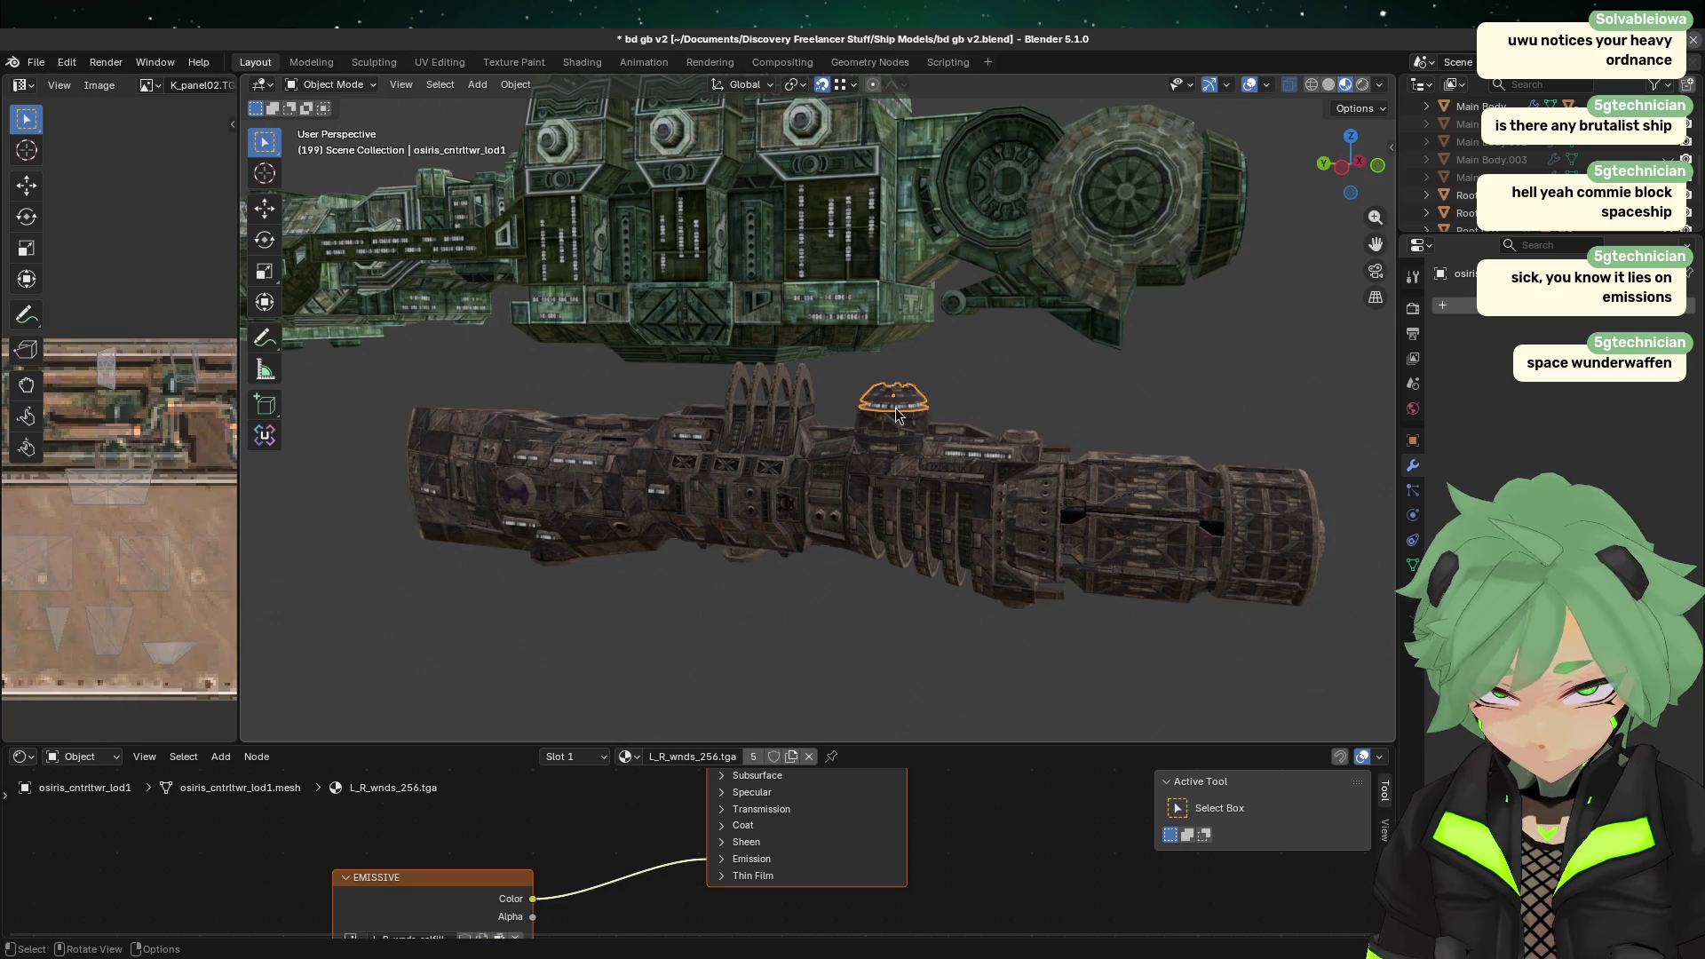
pyautogui.press('h')
pyautogui.click(782, 391)
pyautogui.press('h')
pyautogui.press('h')
pyautogui.click(909, 433)
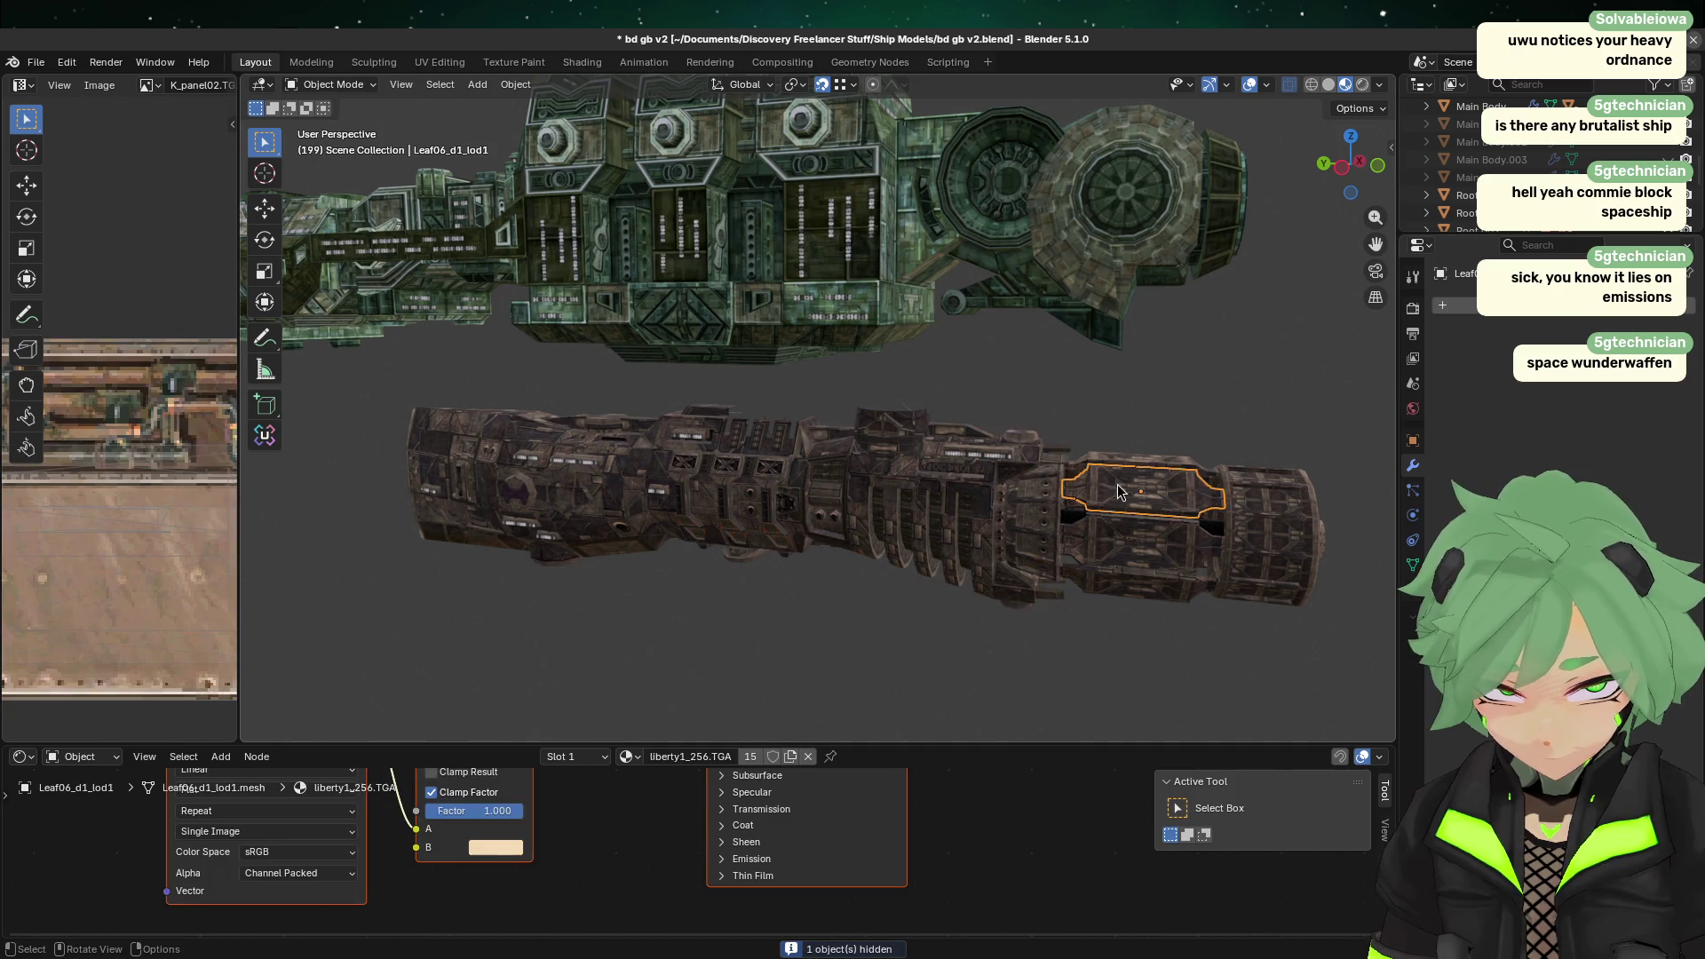
pyautogui.click(1123, 586)
pyautogui.press('h')
pyautogui.click(1277, 570)
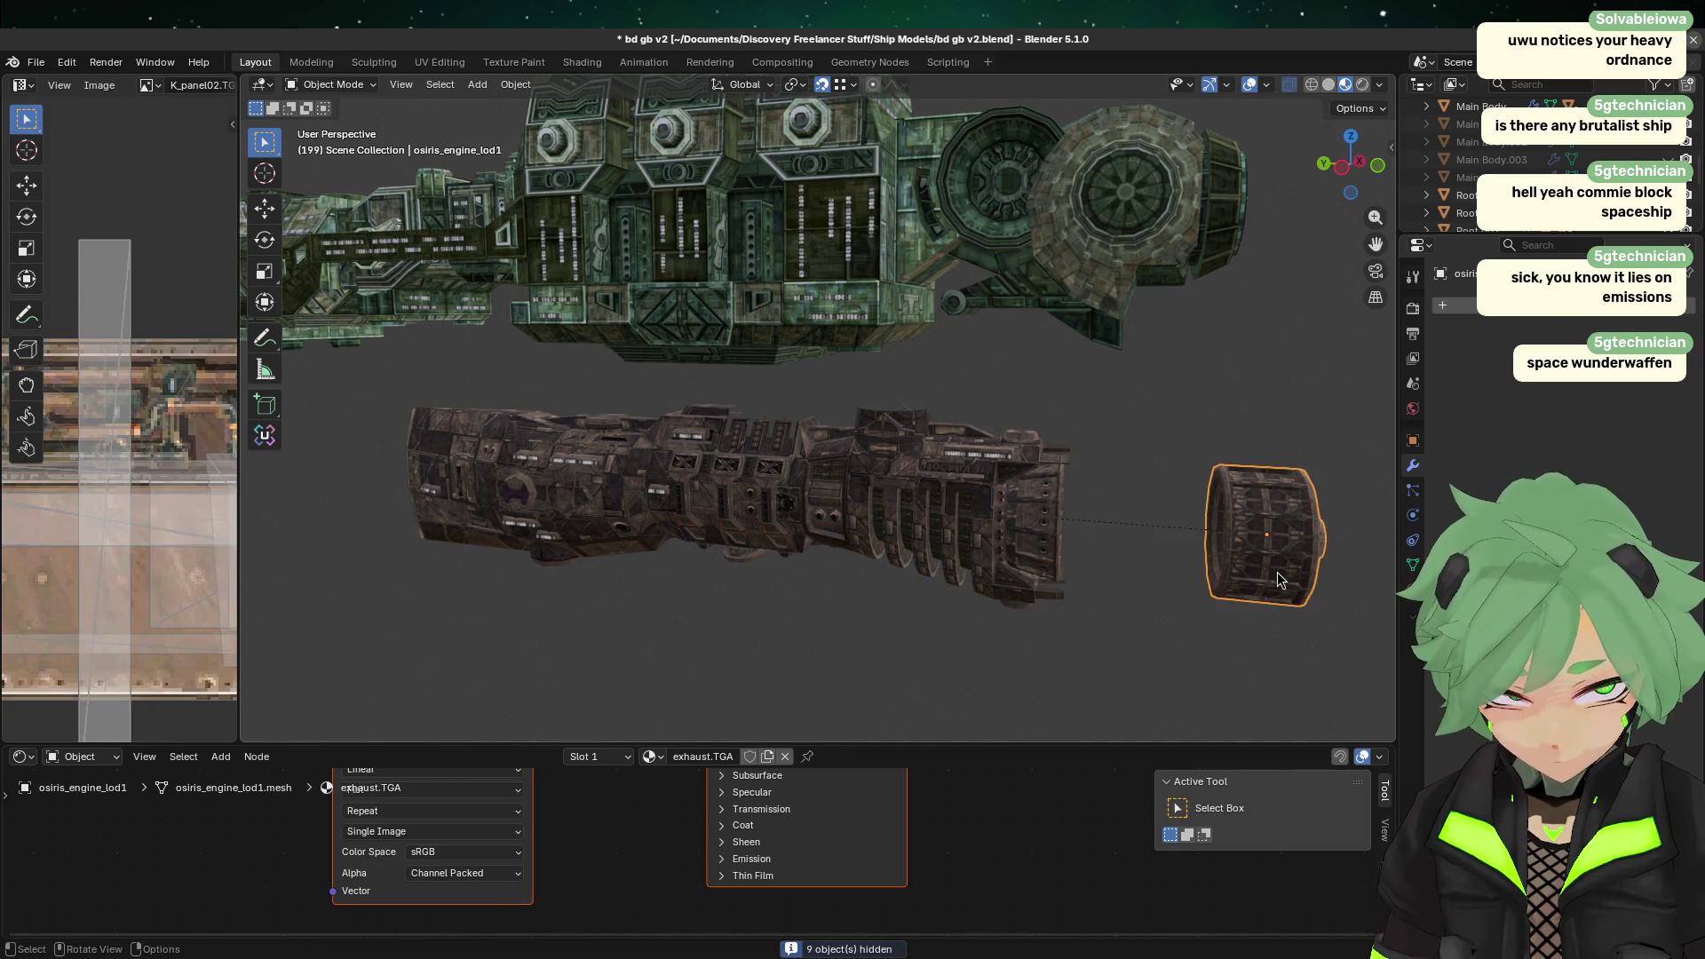
pyautogui.press('h')
# Step: Hide the engine piece, nose and main body, then select the remaining Root.008 front piece
pyautogui.moveTo(1266, 572)
pyautogui.mouseDown(button='middle')
pyautogui.moveTo(1016, 574)
pyautogui.moveTo(493, 460)
pyautogui.mouseUp(button='middle')
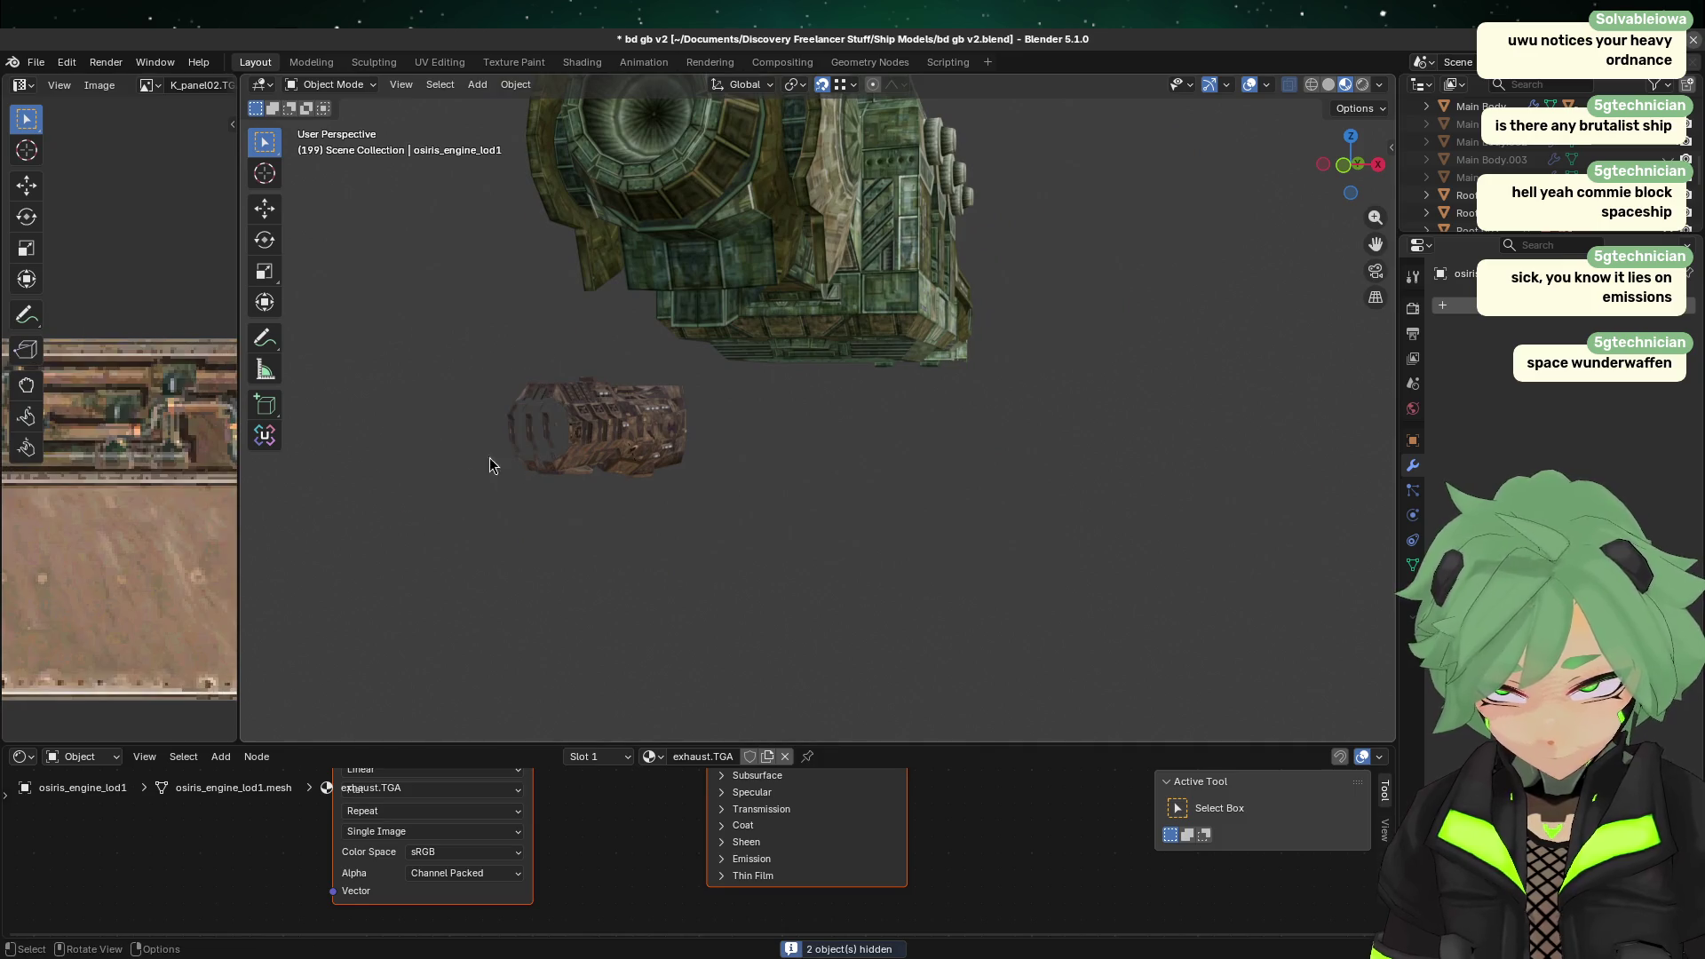
pyautogui.click(631, 428)
pyautogui.press('h')
pyautogui.click(638, 424)
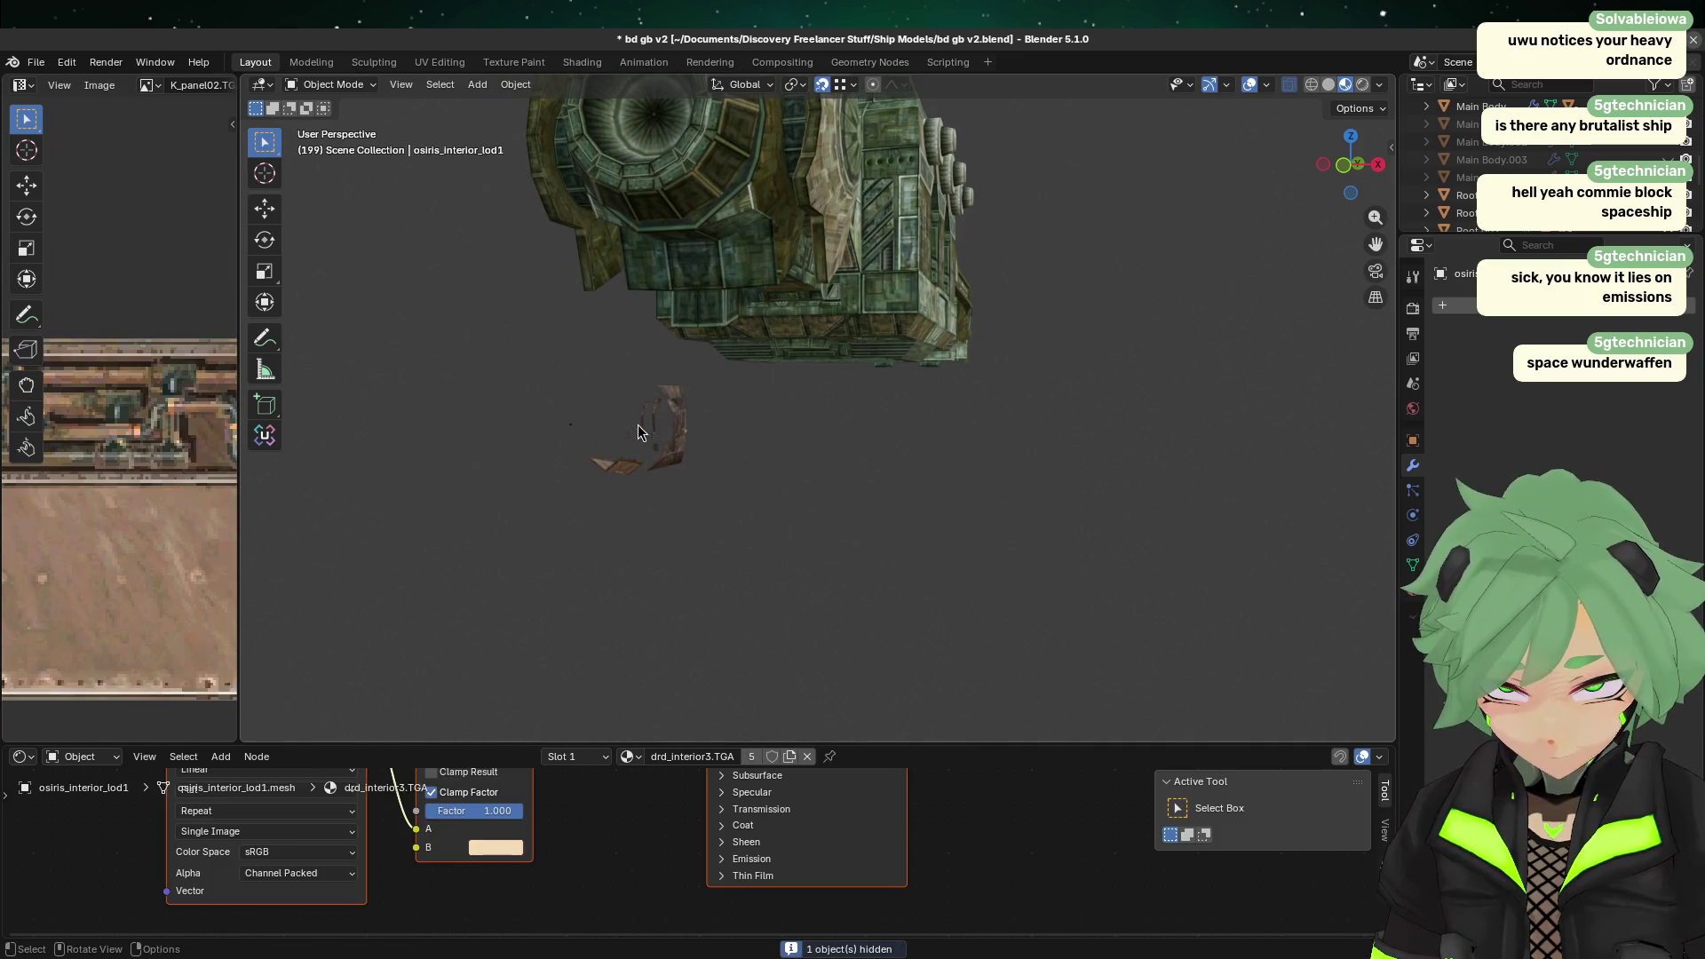
pyautogui.moveTo(554, 367); pyautogui.dragTo(701, 496)
pyautogui.press('h')
pyautogui.press('h')
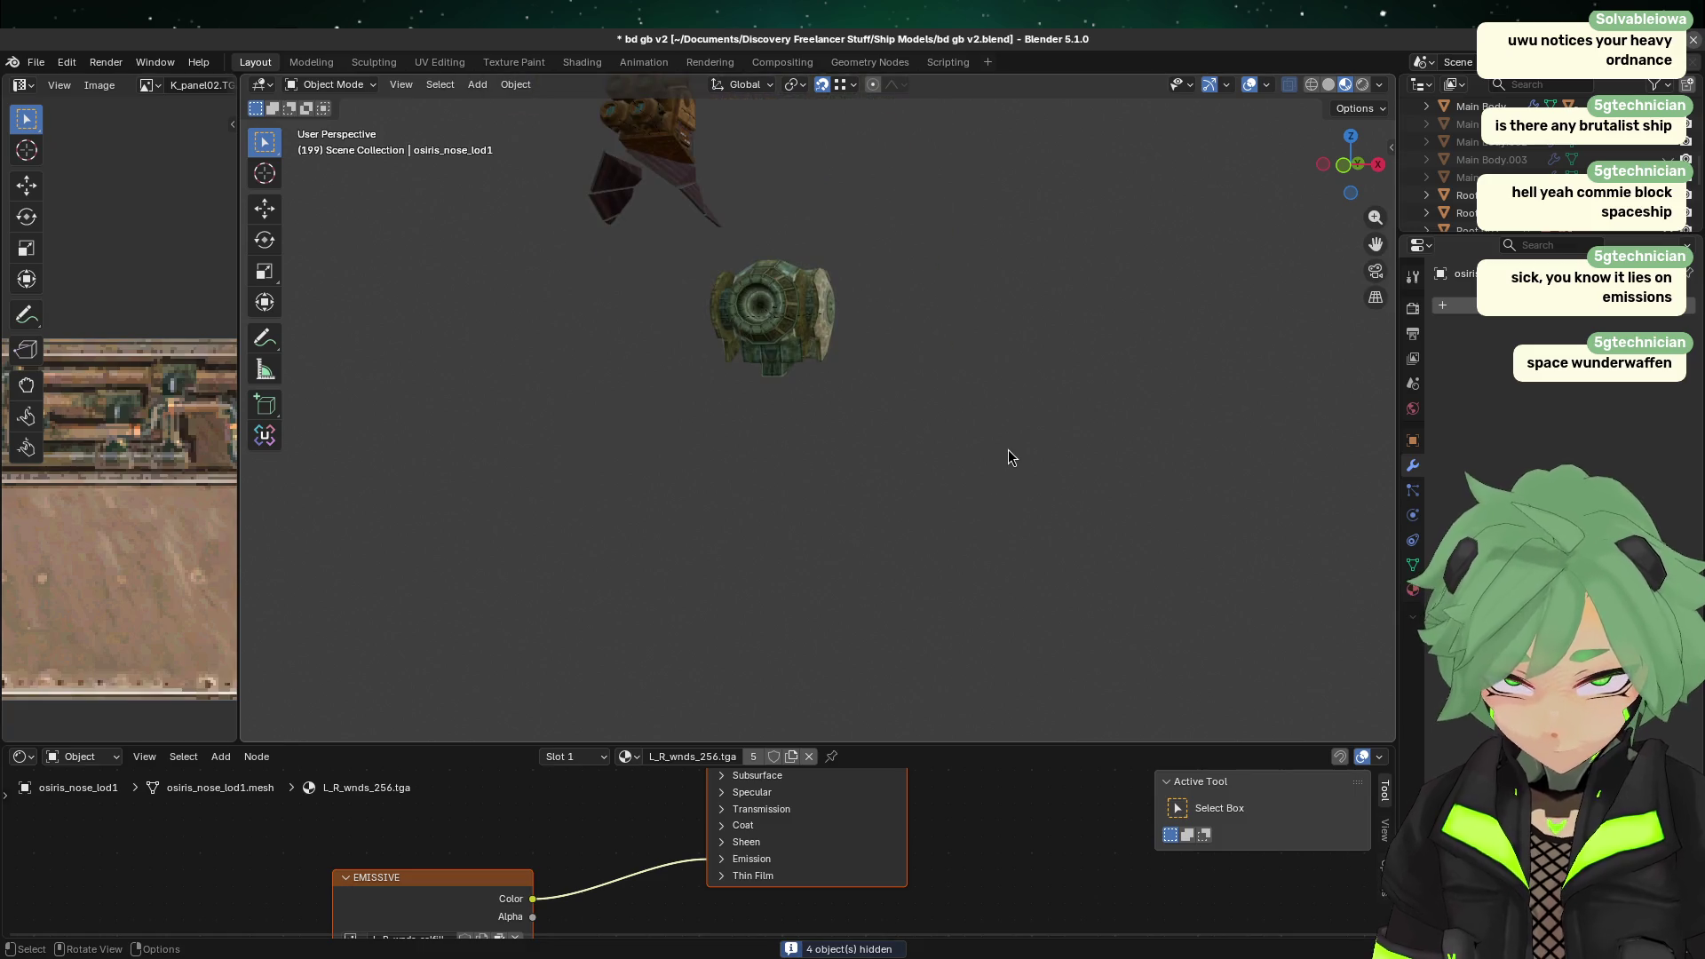
pyautogui.click(834, 268)
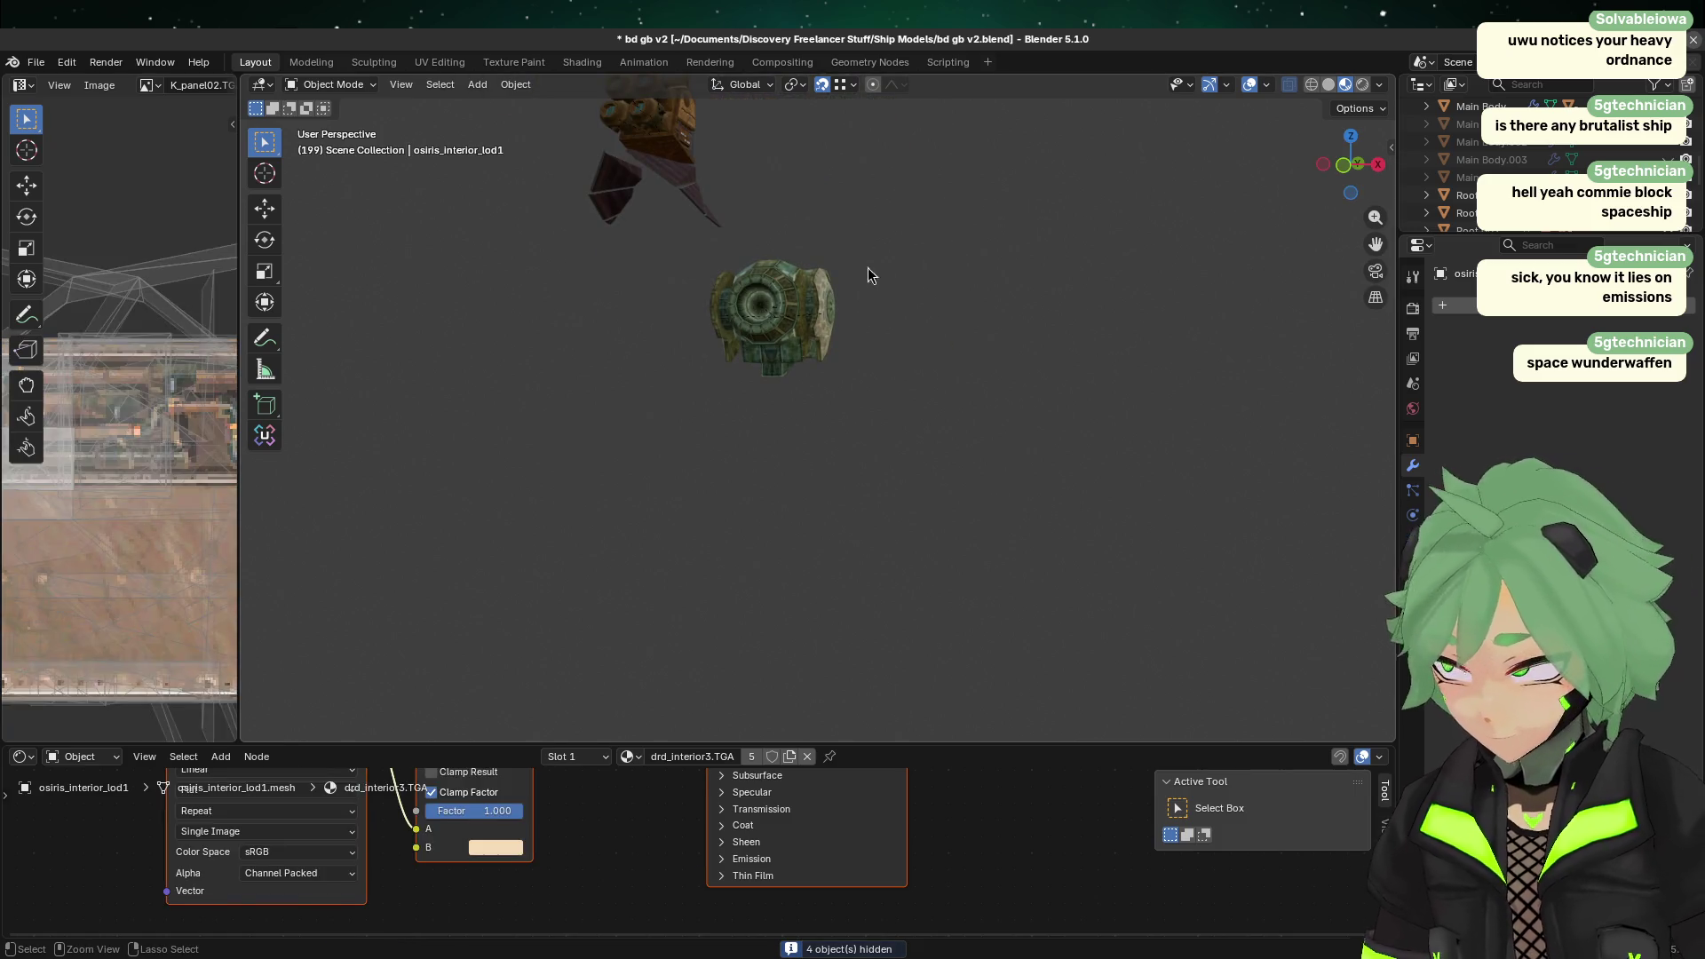
pyautogui.click(841, 258)
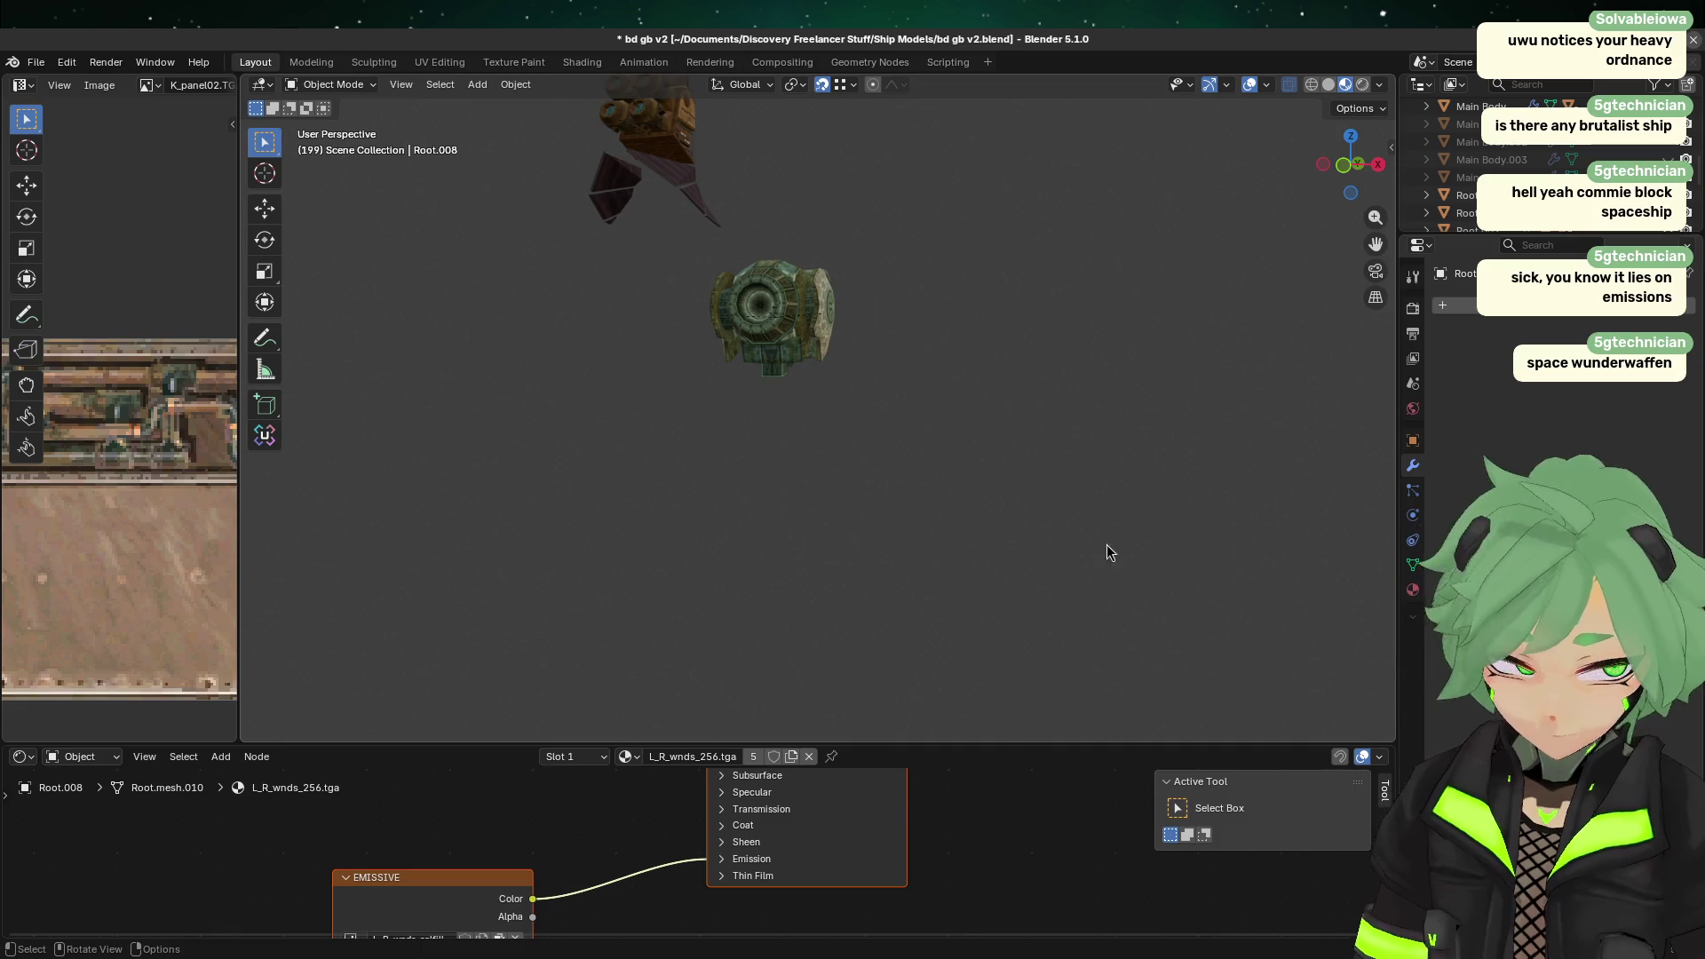
pyautogui.scroll(-5, 1501, 169)
# Step: Delete the Bismark and Root.008 reference ships together with their child objects
pyautogui.click(1466, 177)
pyautogui.moveTo(1191, 255); pyautogui.dragTo(762, 333, button='middle')
pyautogui.click(762, 326)
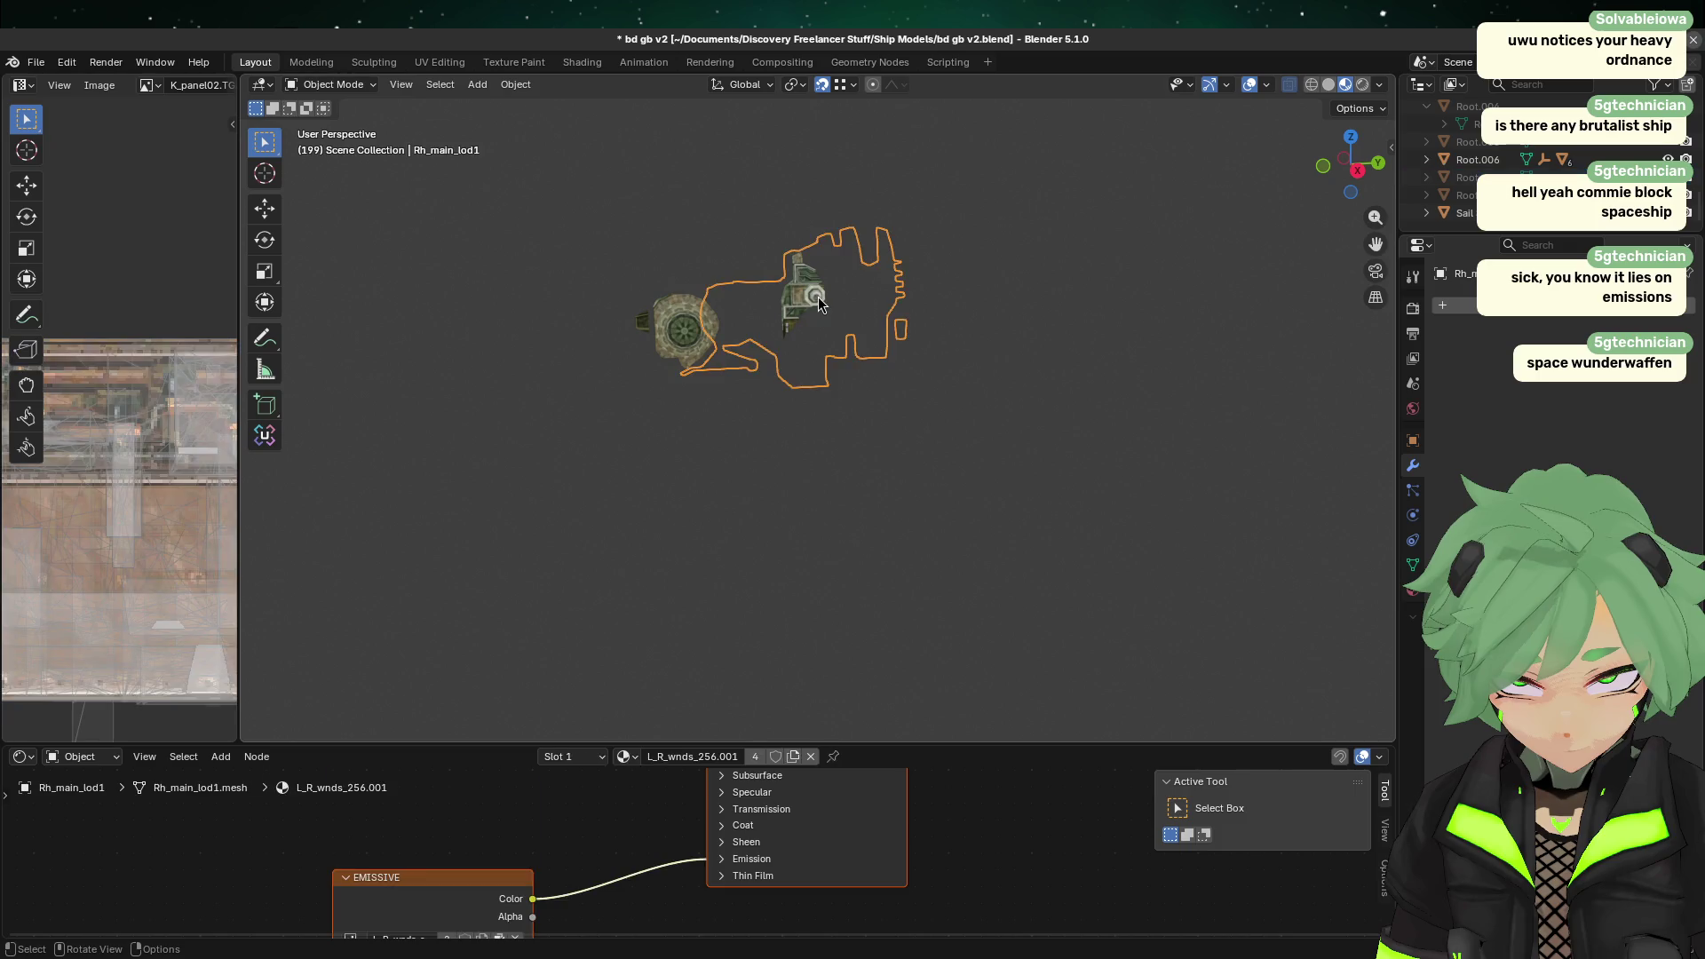
pyautogui.scroll(10, 1474, 178)
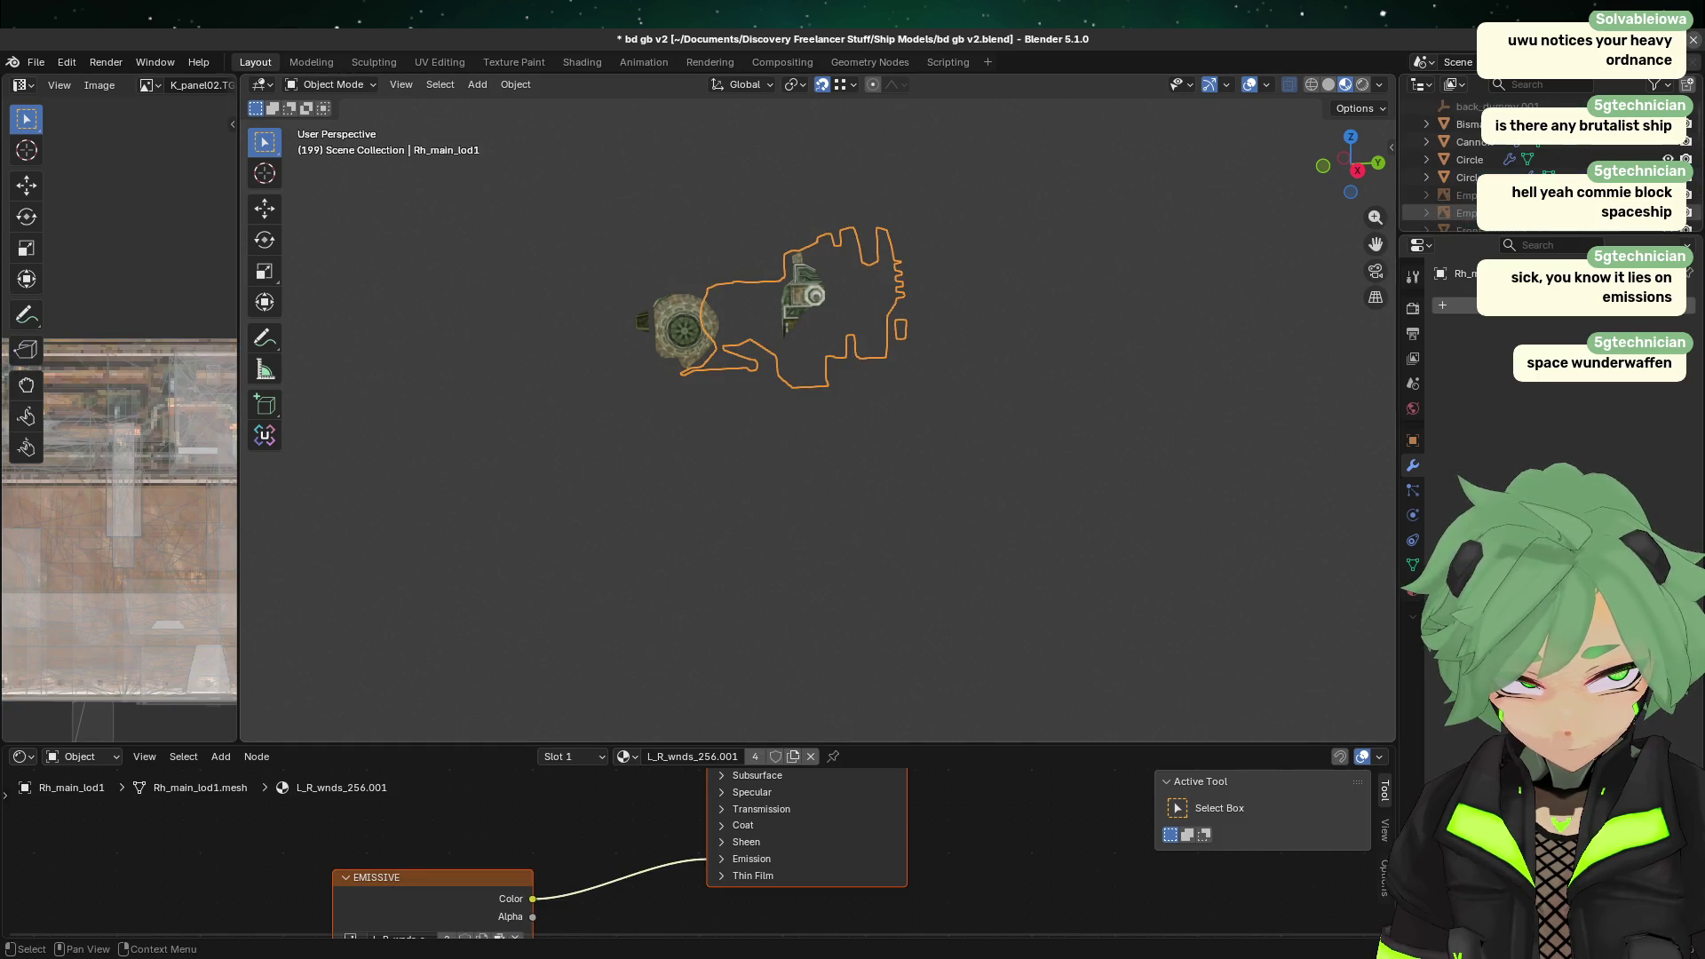
pyautogui.click(1474, 145)
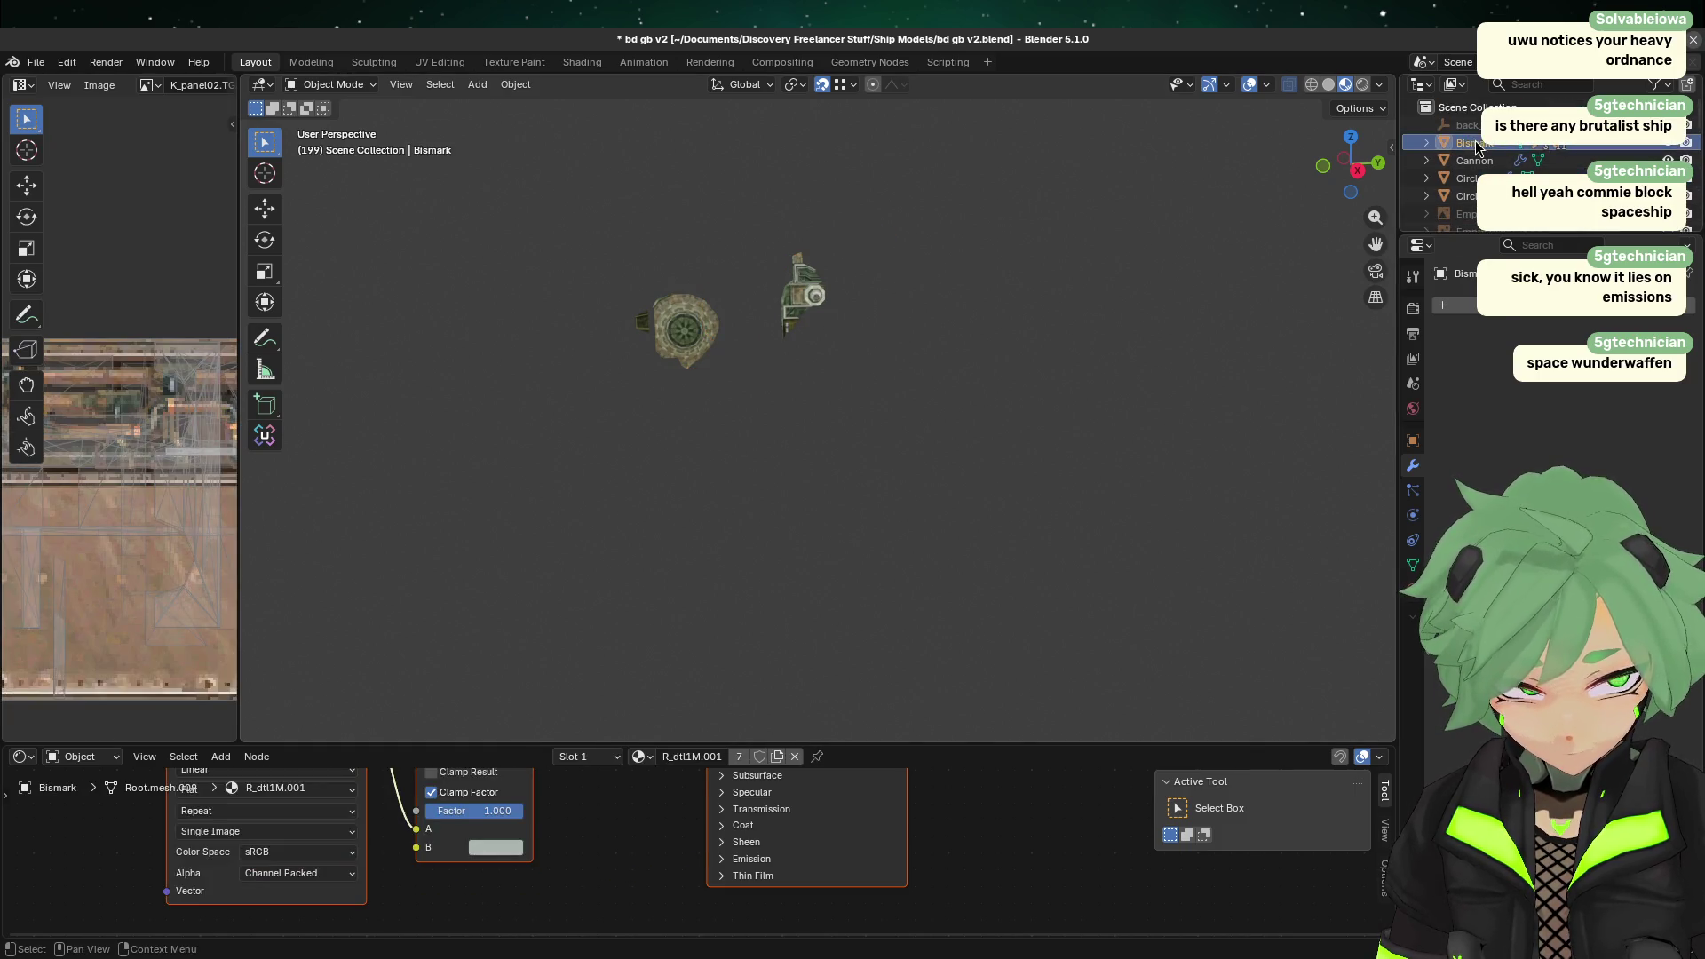
pyautogui.rightClick(1474, 145)
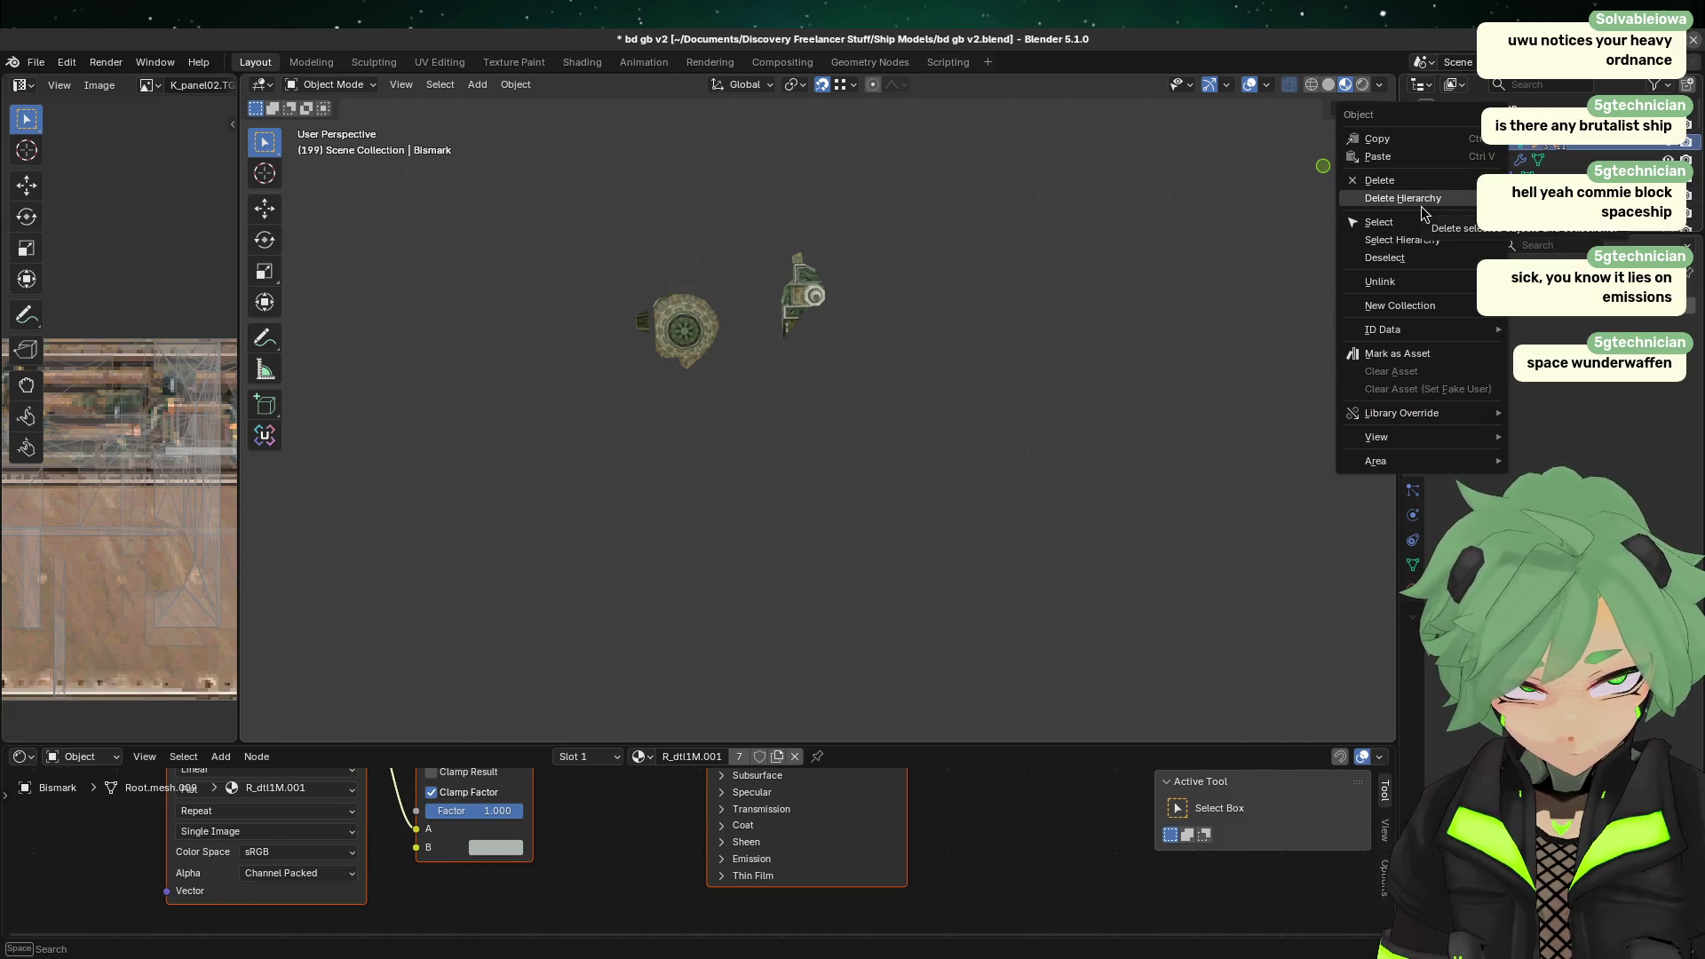
pyautogui.click(1448, 197)
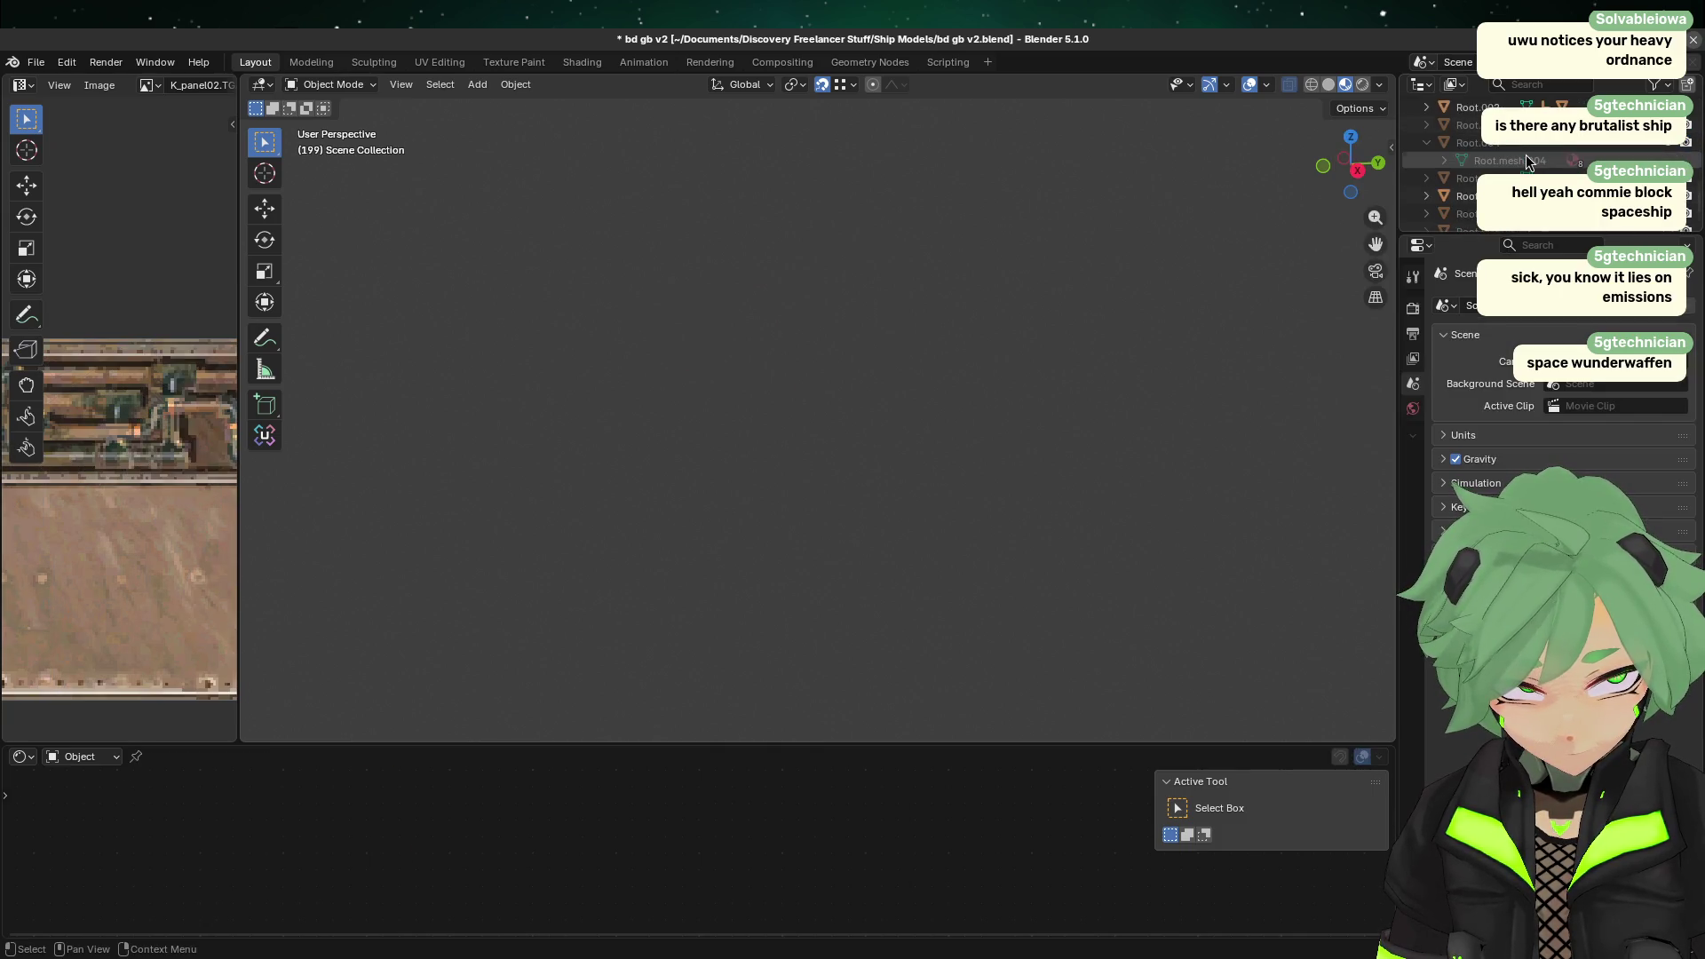
pyautogui.click(1475, 194)
pyautogui.rightClick(1475, 193)
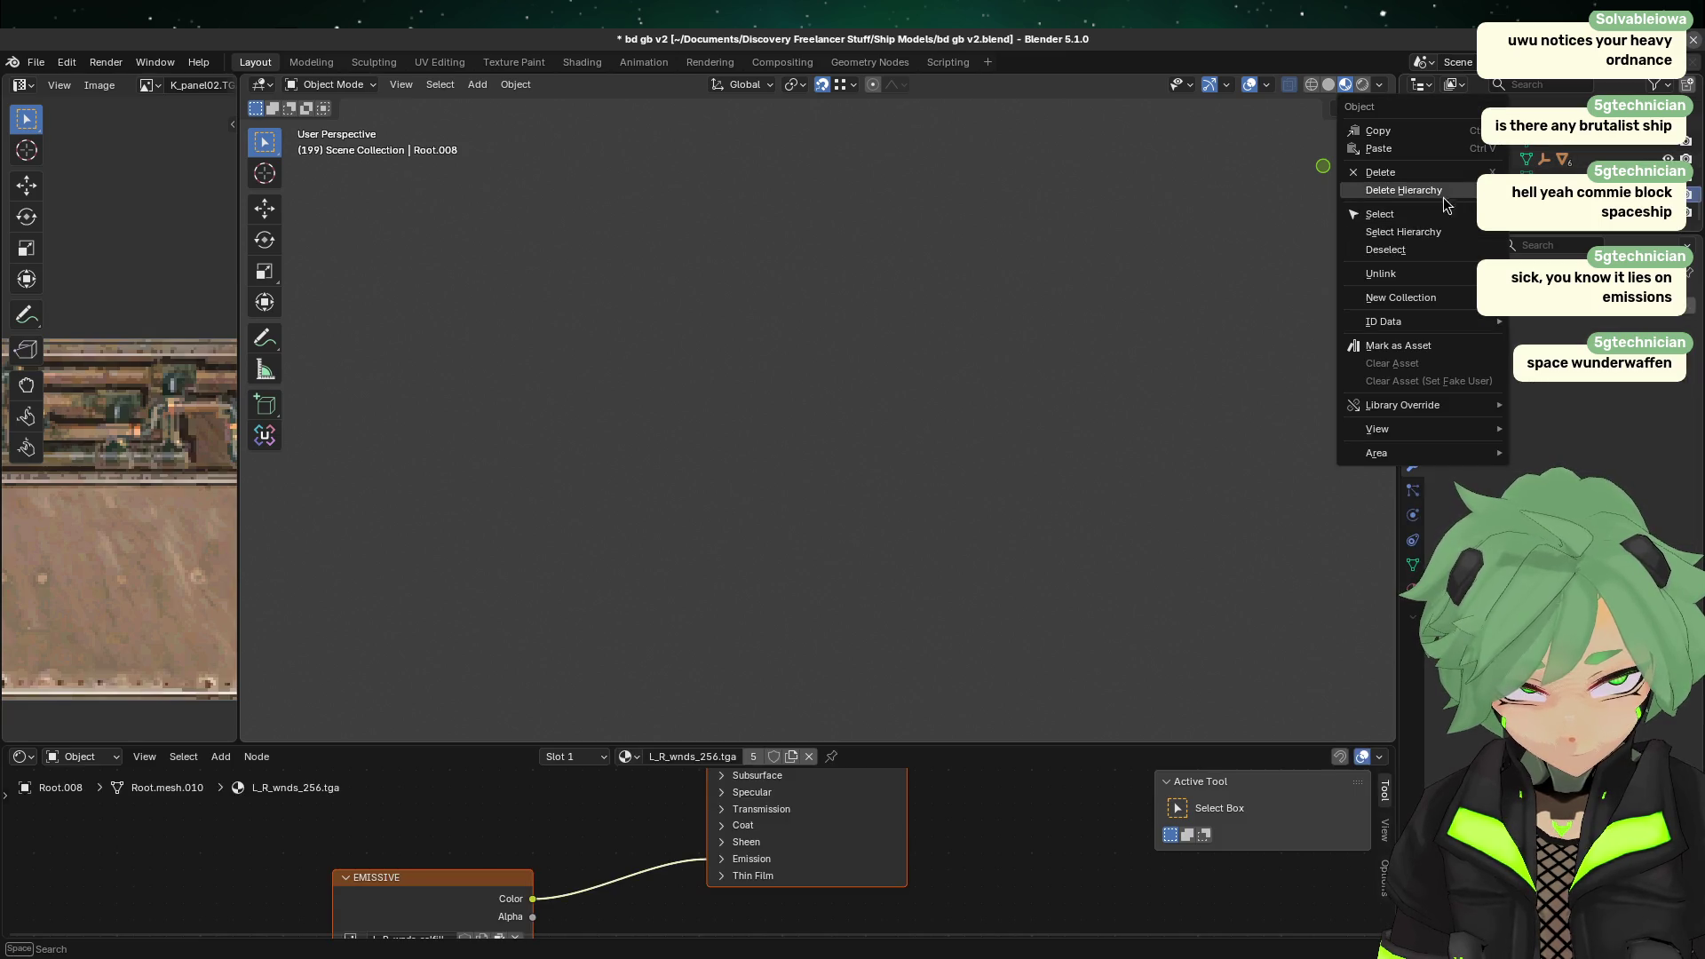
pyautogui.click(1475, 193)
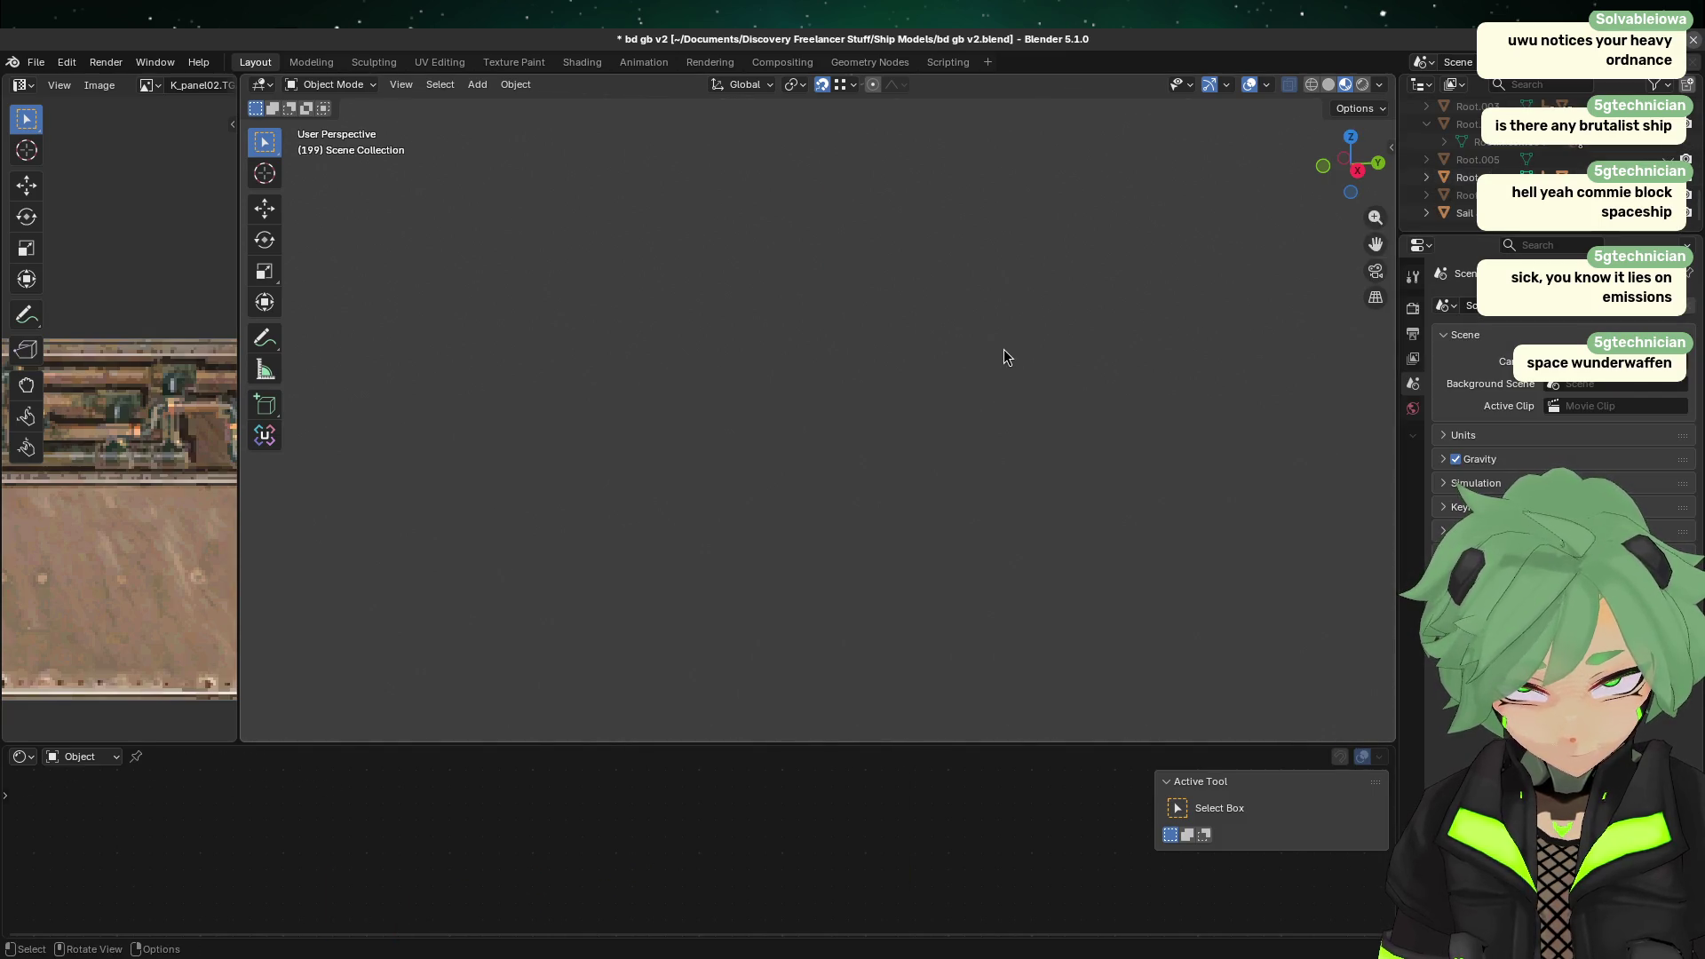
# Step: Delete the green Root.006 reference ship and its whole hierarchy
pyautogui.click(1357, 170)
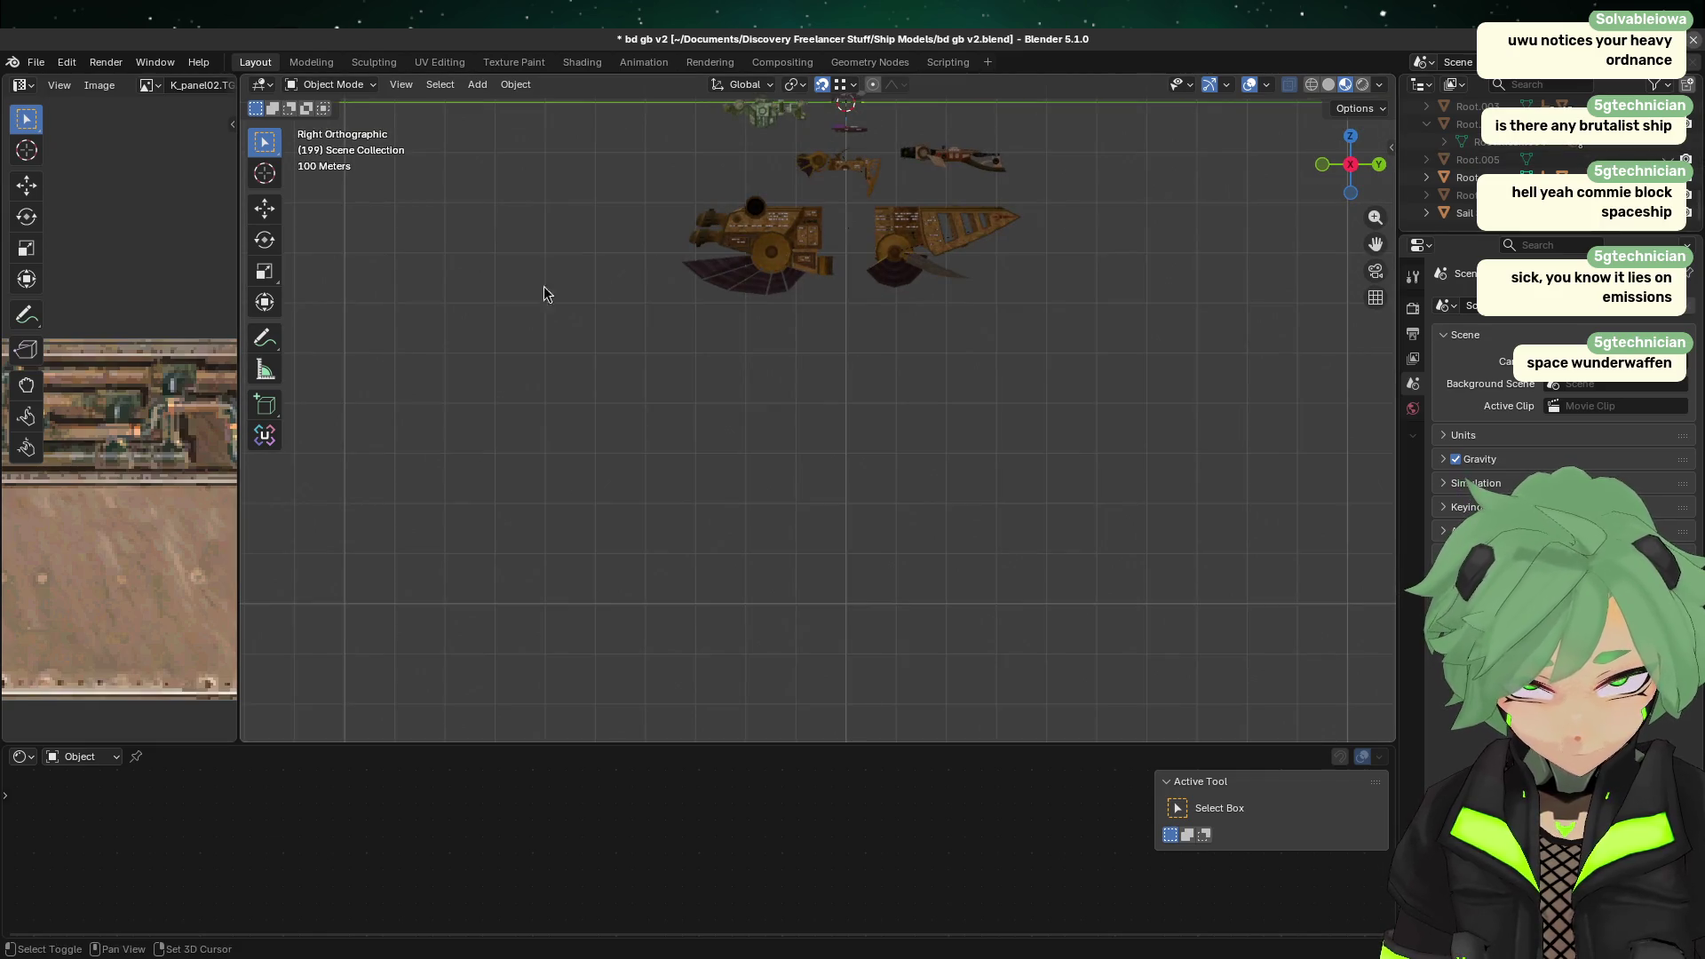
pyautogui.keyDown('shift'); pyautogui.moveTo(545, 289); pyautogui.dragTo(835, 444, button='middle'); pyautogui.keyUp('shift')
pyautogui.scroll(6, 726, 498)
pyautogui.click(483, 526)
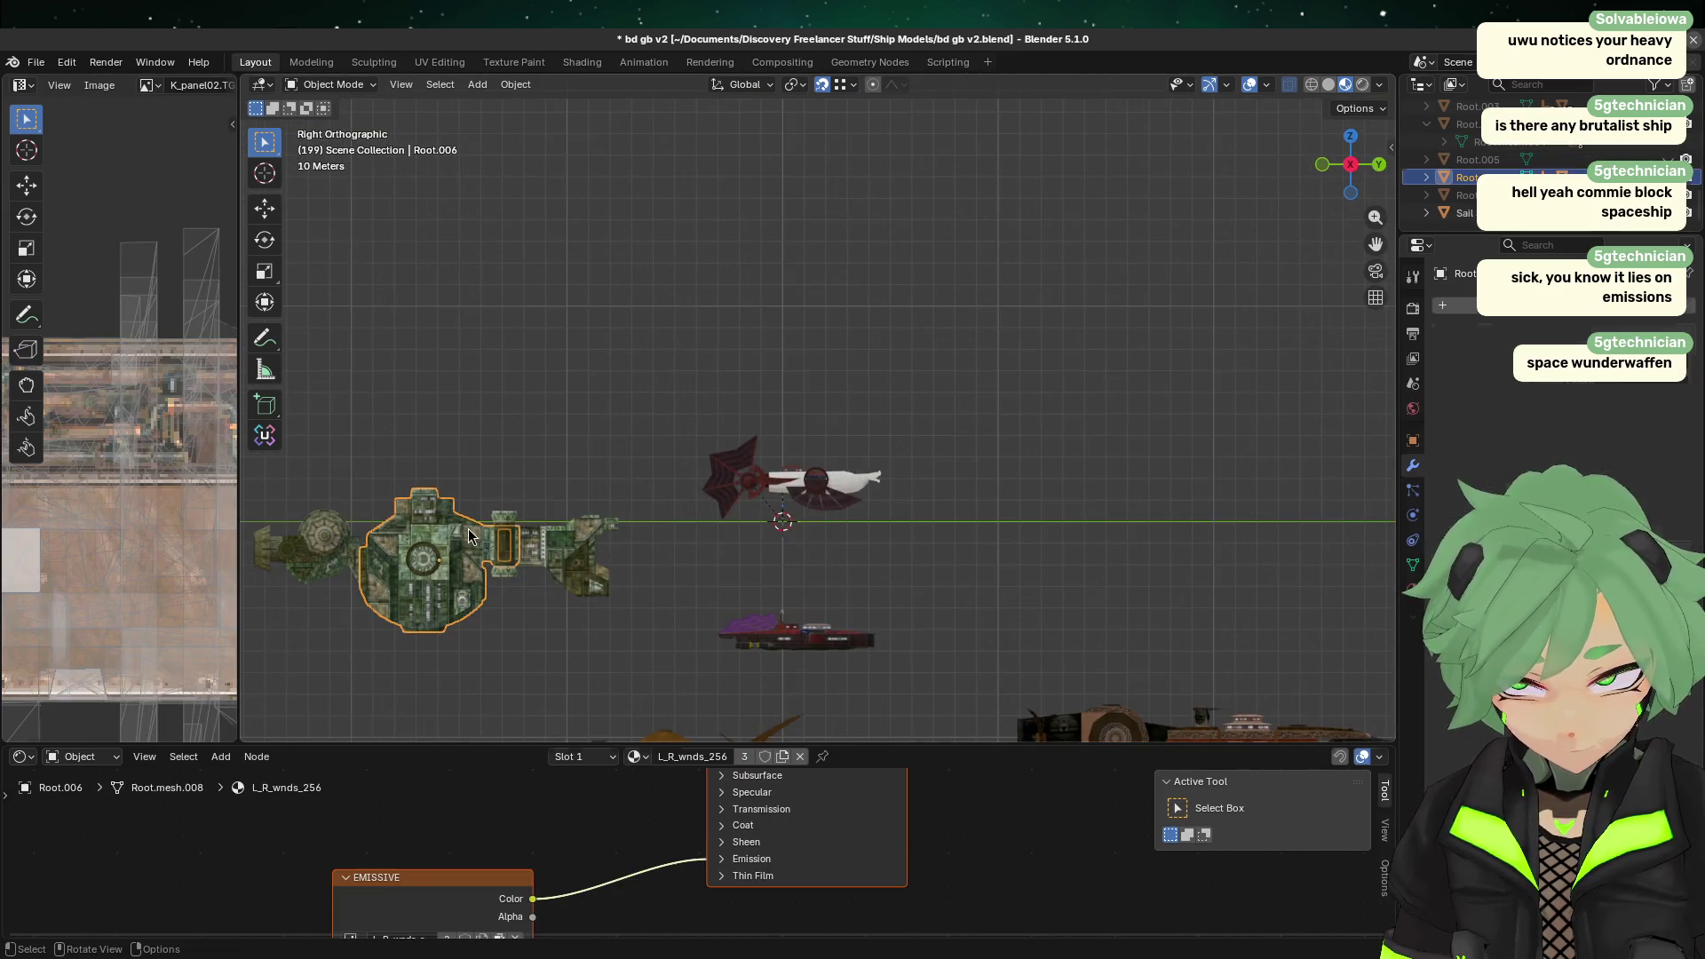
pyautogui.rightClick(1458, 177)
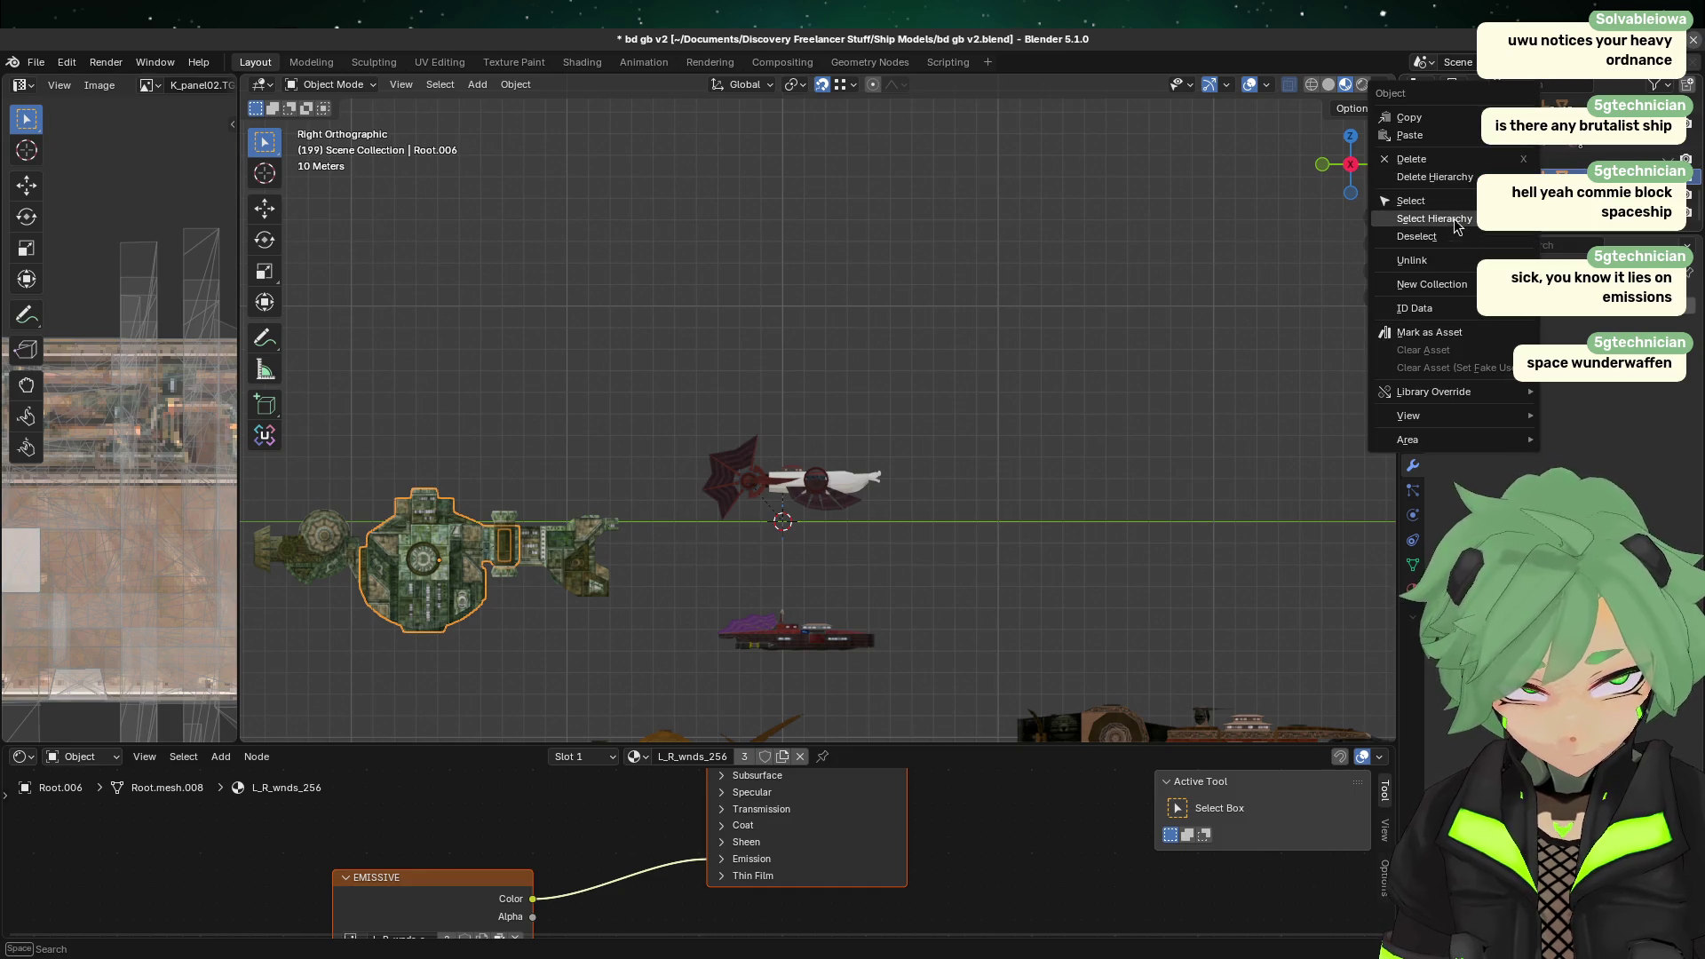
pyautogui.click(1434, 177)
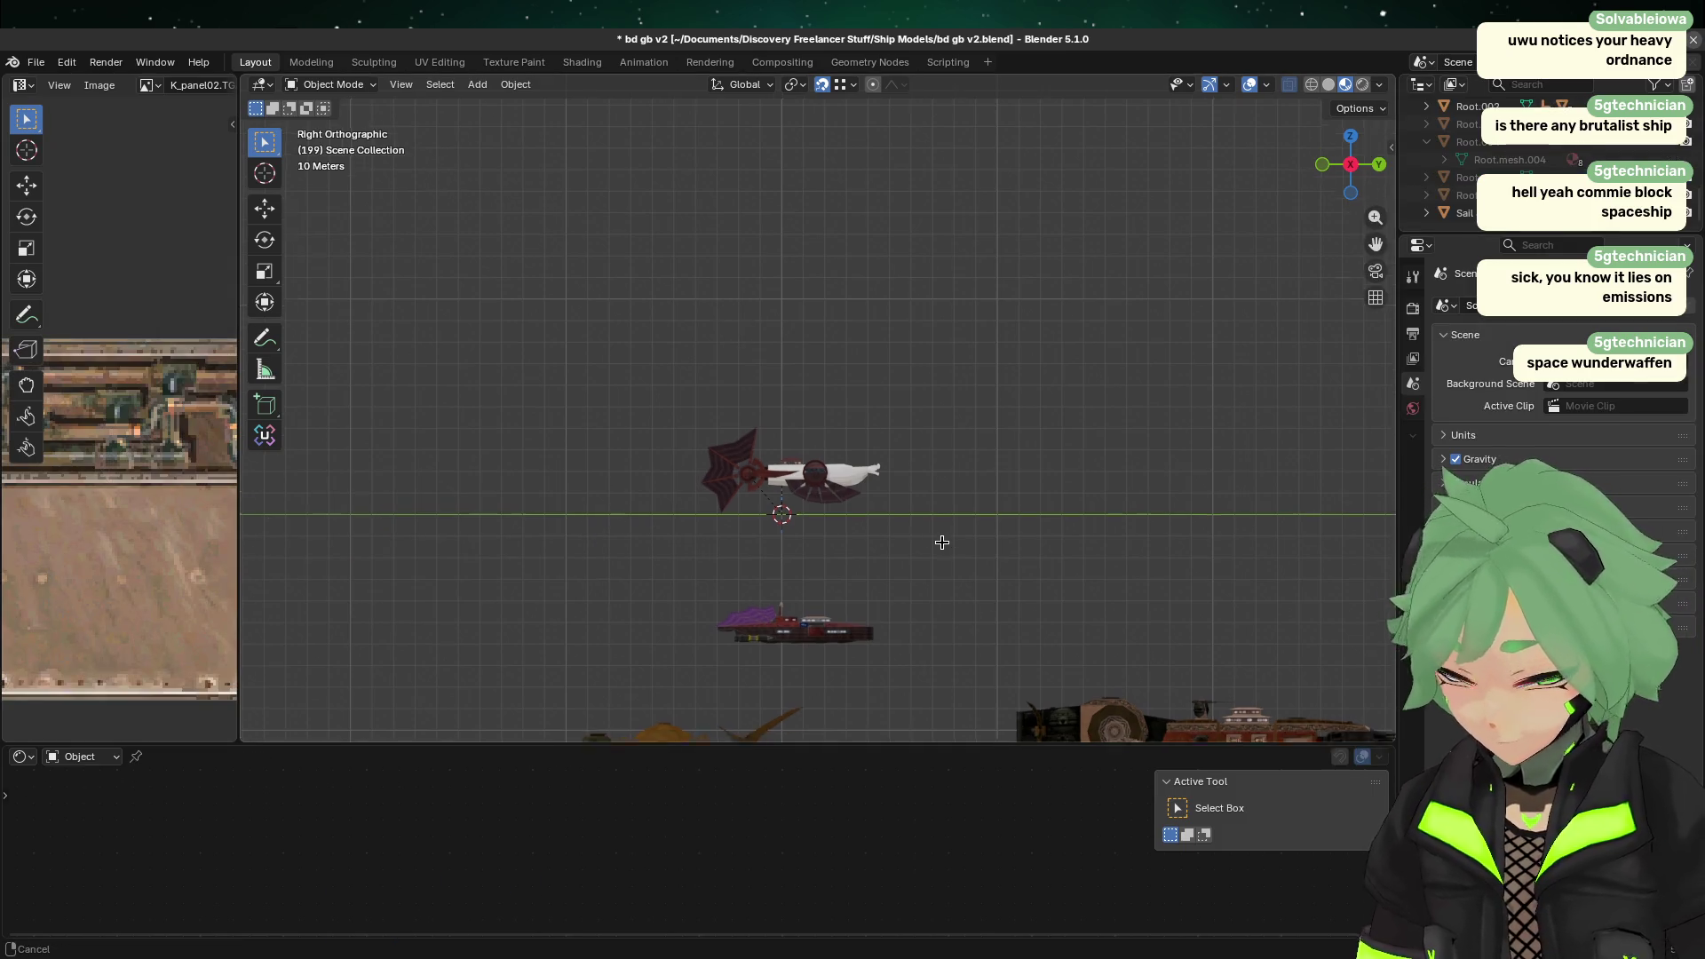
# Step: Recenter the view on the red-and-white spaceship and save bd gb v2.blend
pyautogui.keyDown('shift'); pyautogui.moveTo(939, 540); pyautogui.dragTo(672, 236, button='middle'); pyautogui.keyUp('shift')
pyautogui.keyDown('shift'); pyautogui.moveTo(636, 381); pyautogui.dragTo(770, 484, button='middle'); pyautogui.keyUp('shift')
pyautogui.scroll(4, 579, 347)
pyautogui.keyDown('shift'); pyautogui.moveTo(579, 346); pyautogui.dragTo(925, 297, button='middle'); pyautogui.keyUp('shift')
pyautogui.scroll(4, 1002, 468)
pyautogui.hotkey('ctrl', 's')
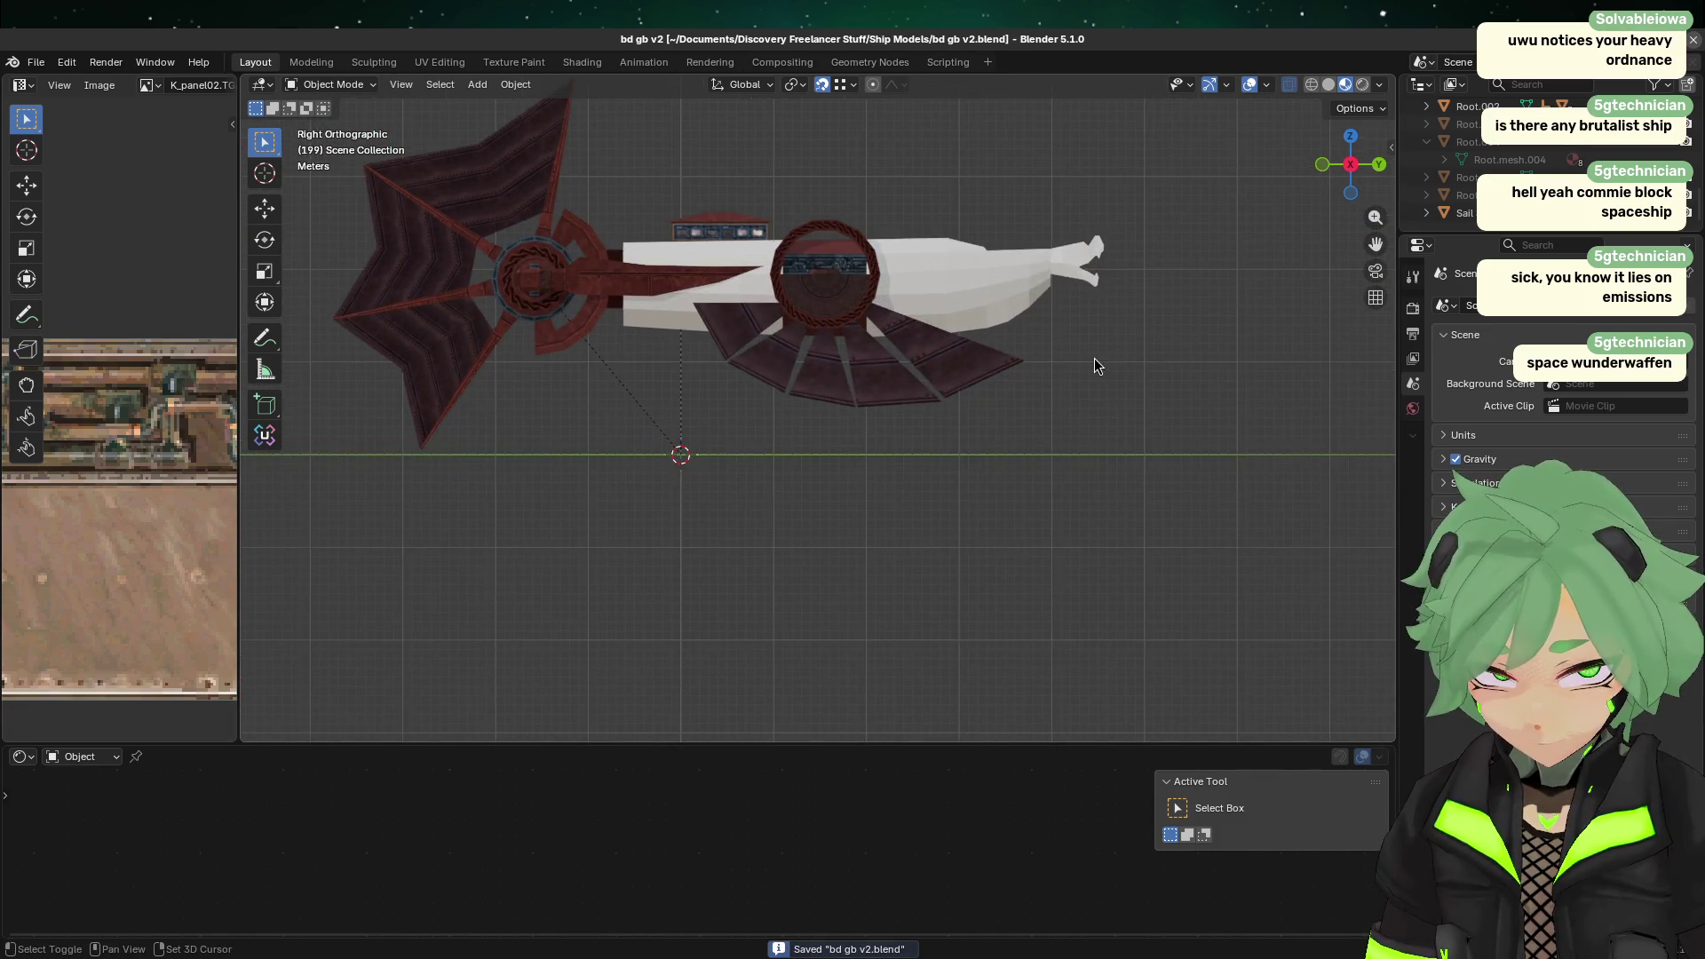
pyautogui.keyDown('shift'); pyautogui.moveTo(1094, 359); pyautogui.dragTo(1080, 414, button='middle'); pyautogui.keyUp('shift')
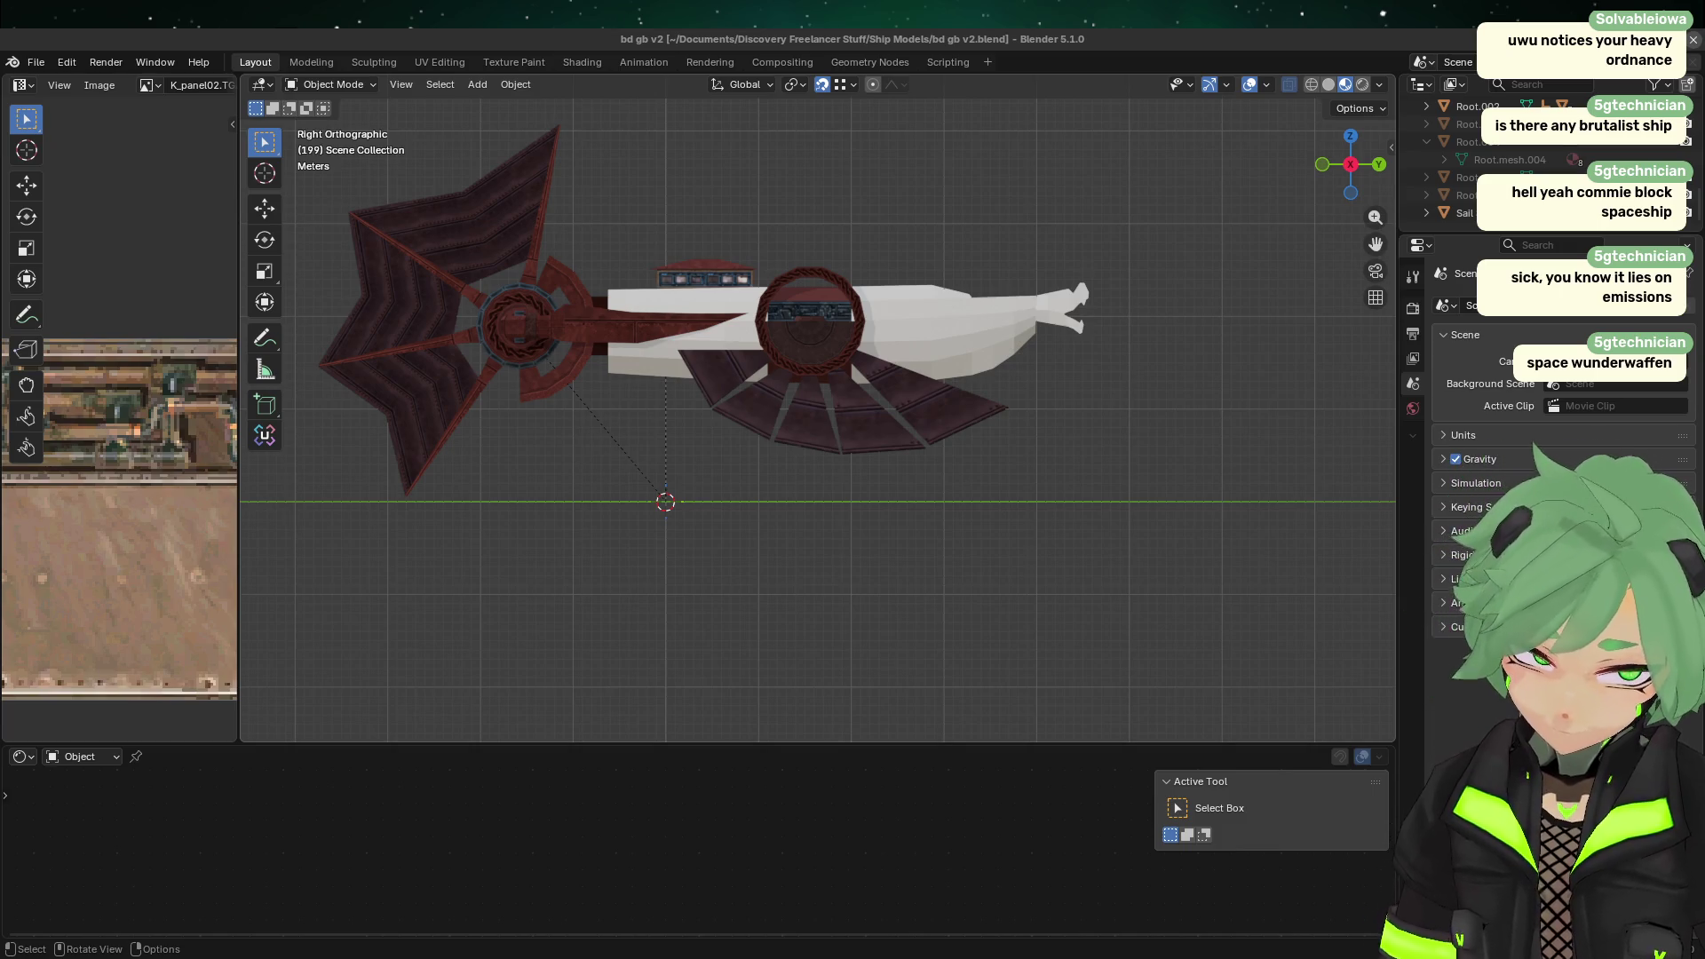
pyautogui.moveTo(764, 609); pyautogui.dragTo(920, 435, button='middle')
pyautogui.scroll(-6, 919, 430)
pyautogui.click(904, 363)
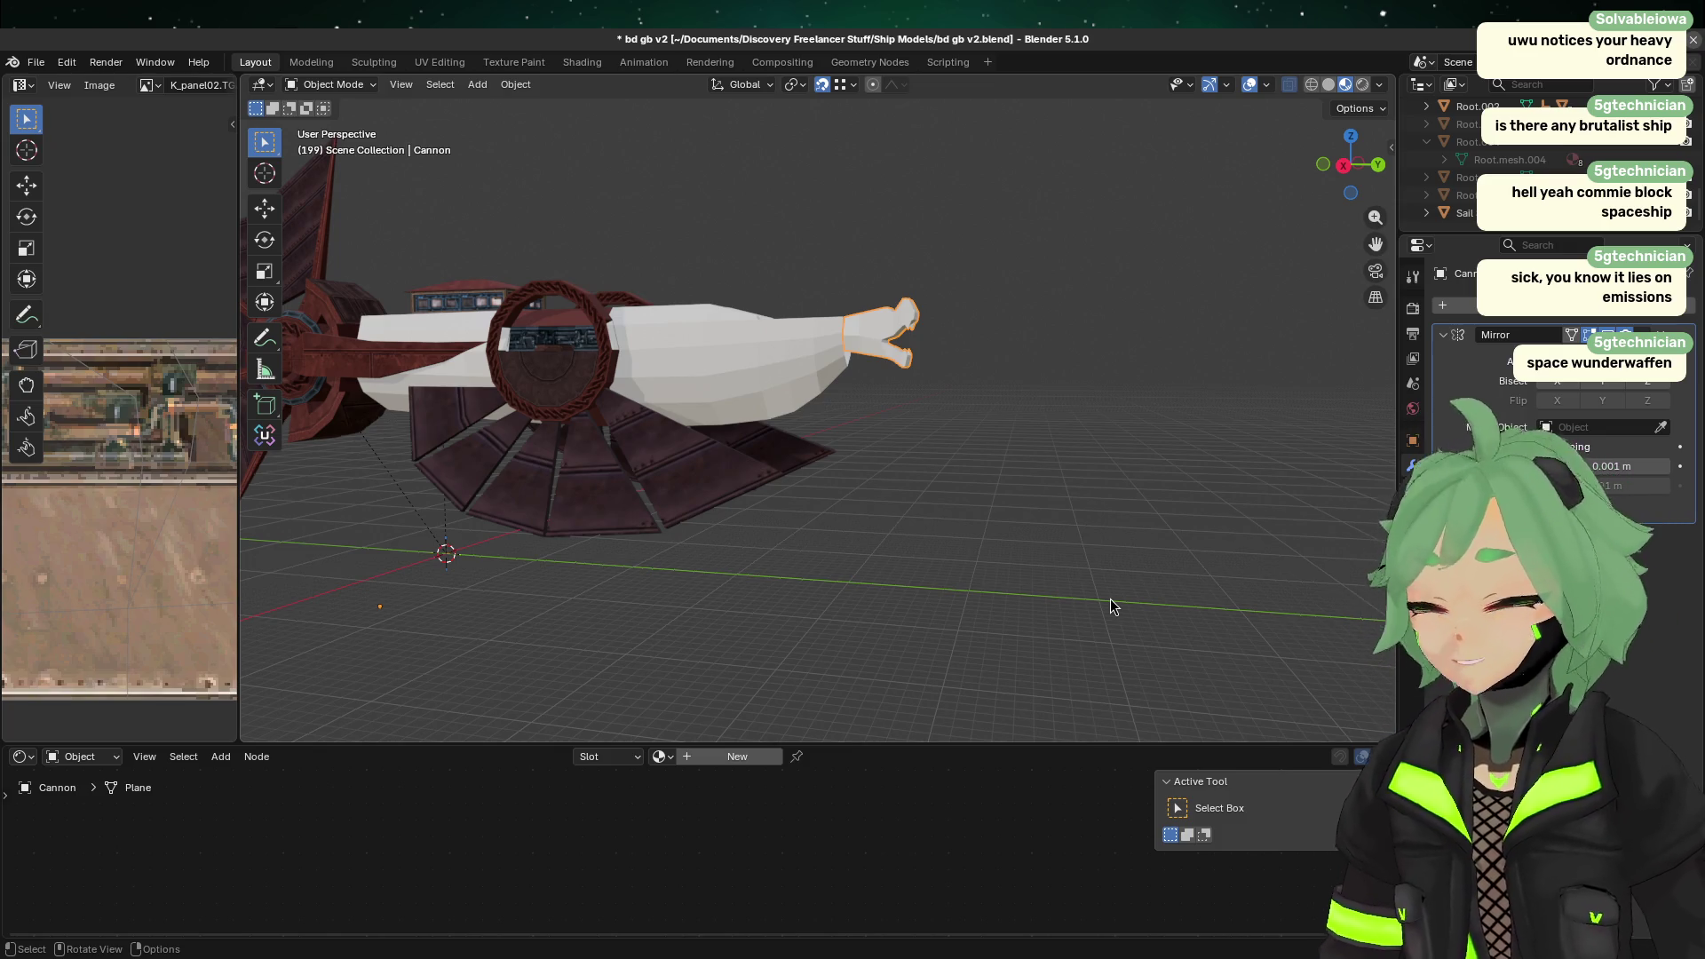
pyautogui.click(780, 466)
pyautogui.click(1084, 482)
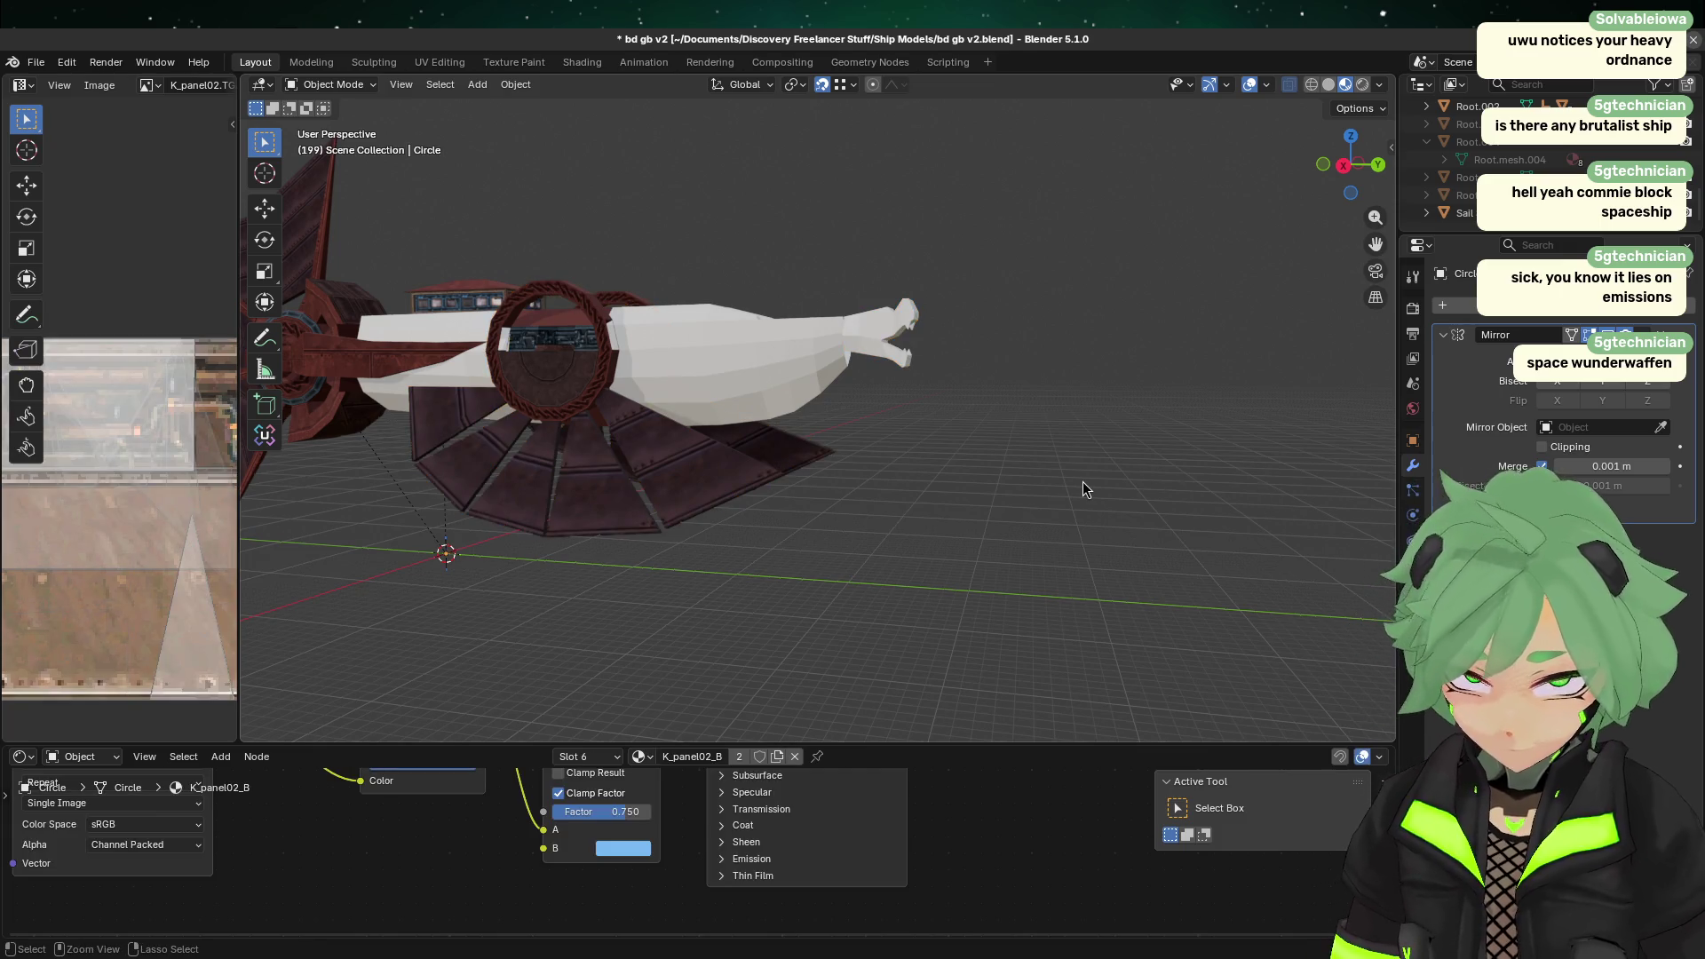
pyautogui.hotkey('ctrl', 's')
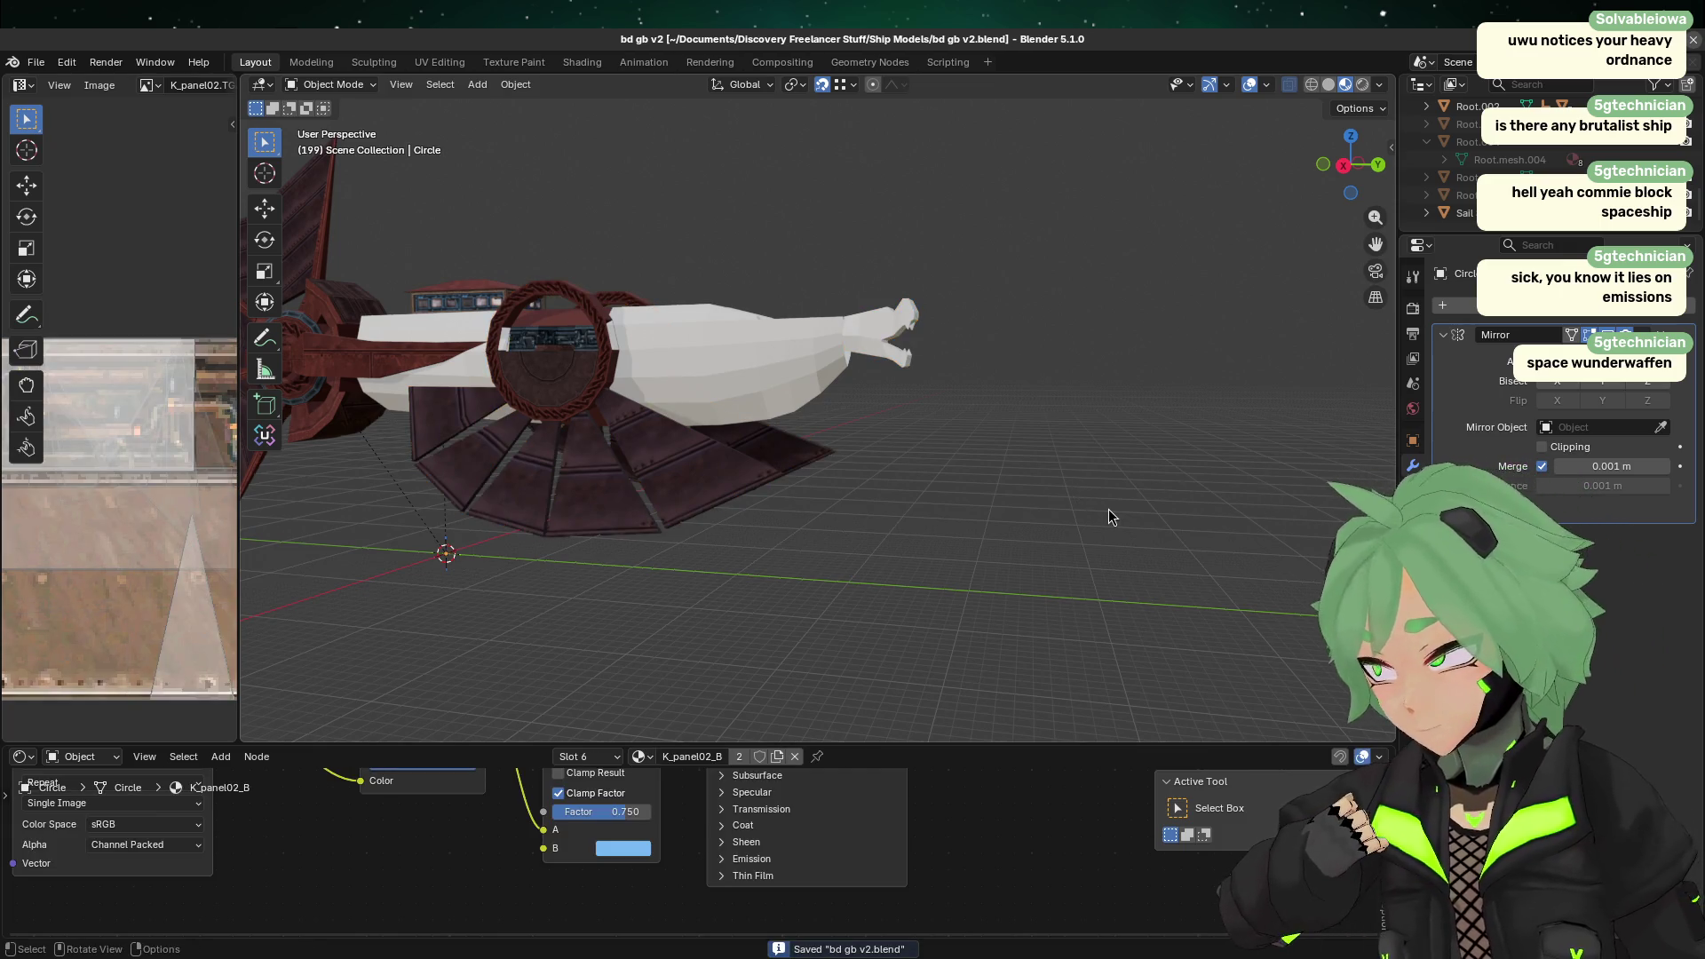
pyautogui.moveTo(1037, 334); pyautogui.dragTo(932, 314, button='middle')
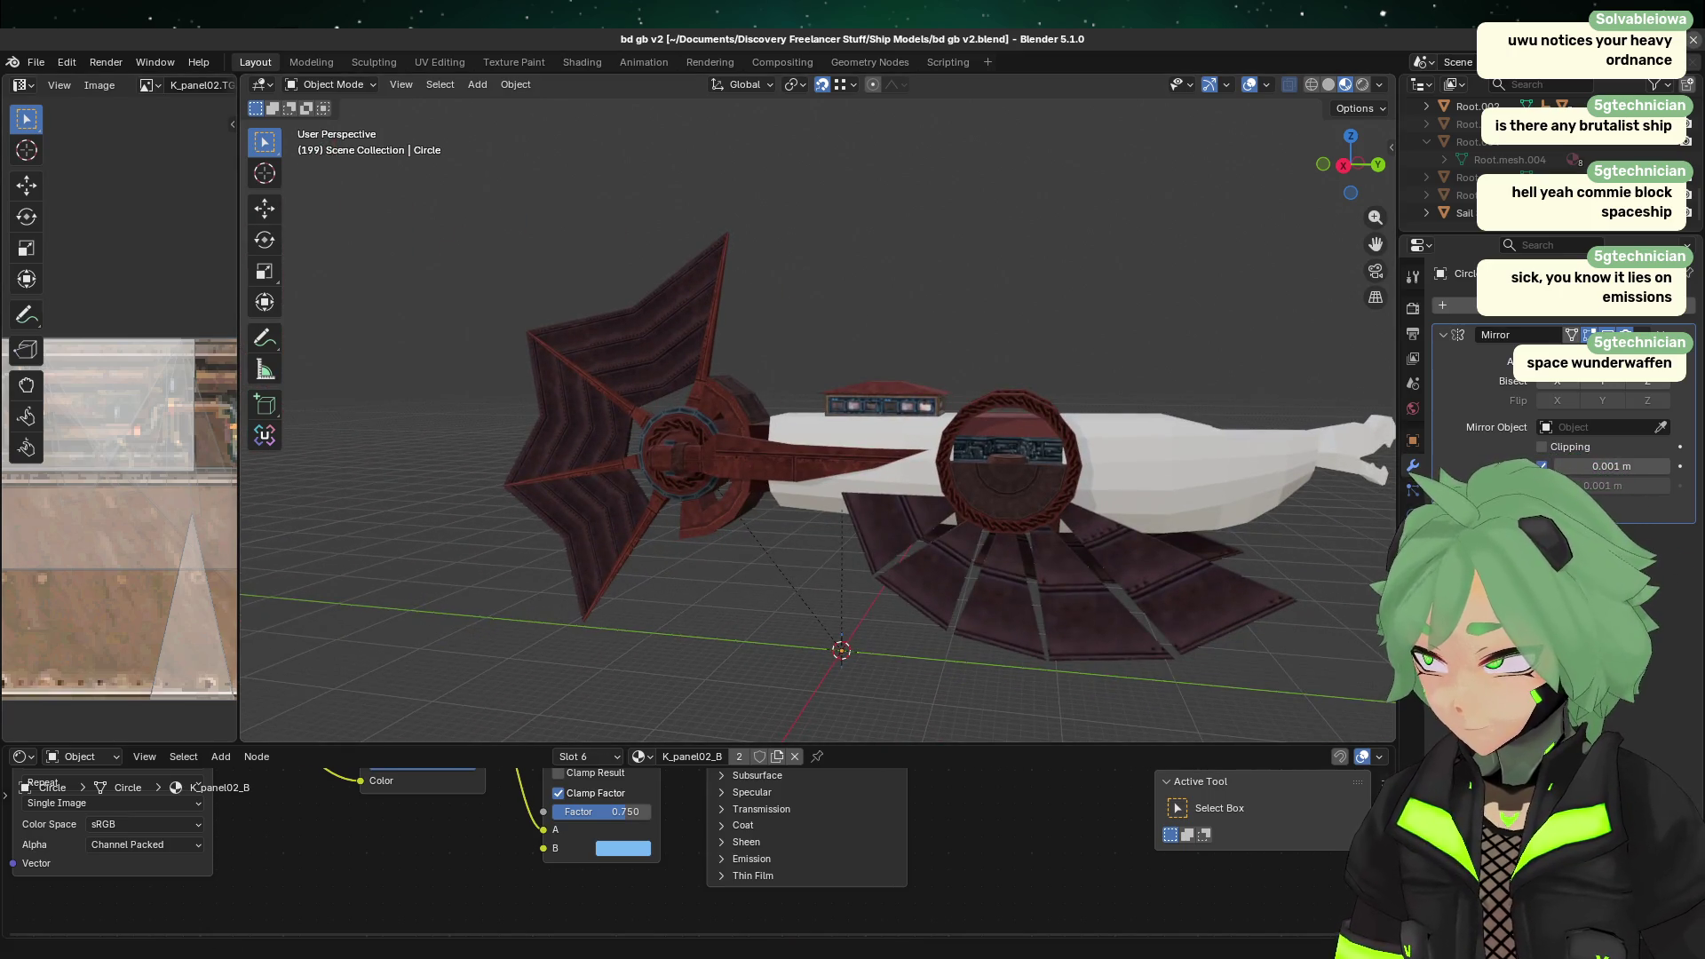